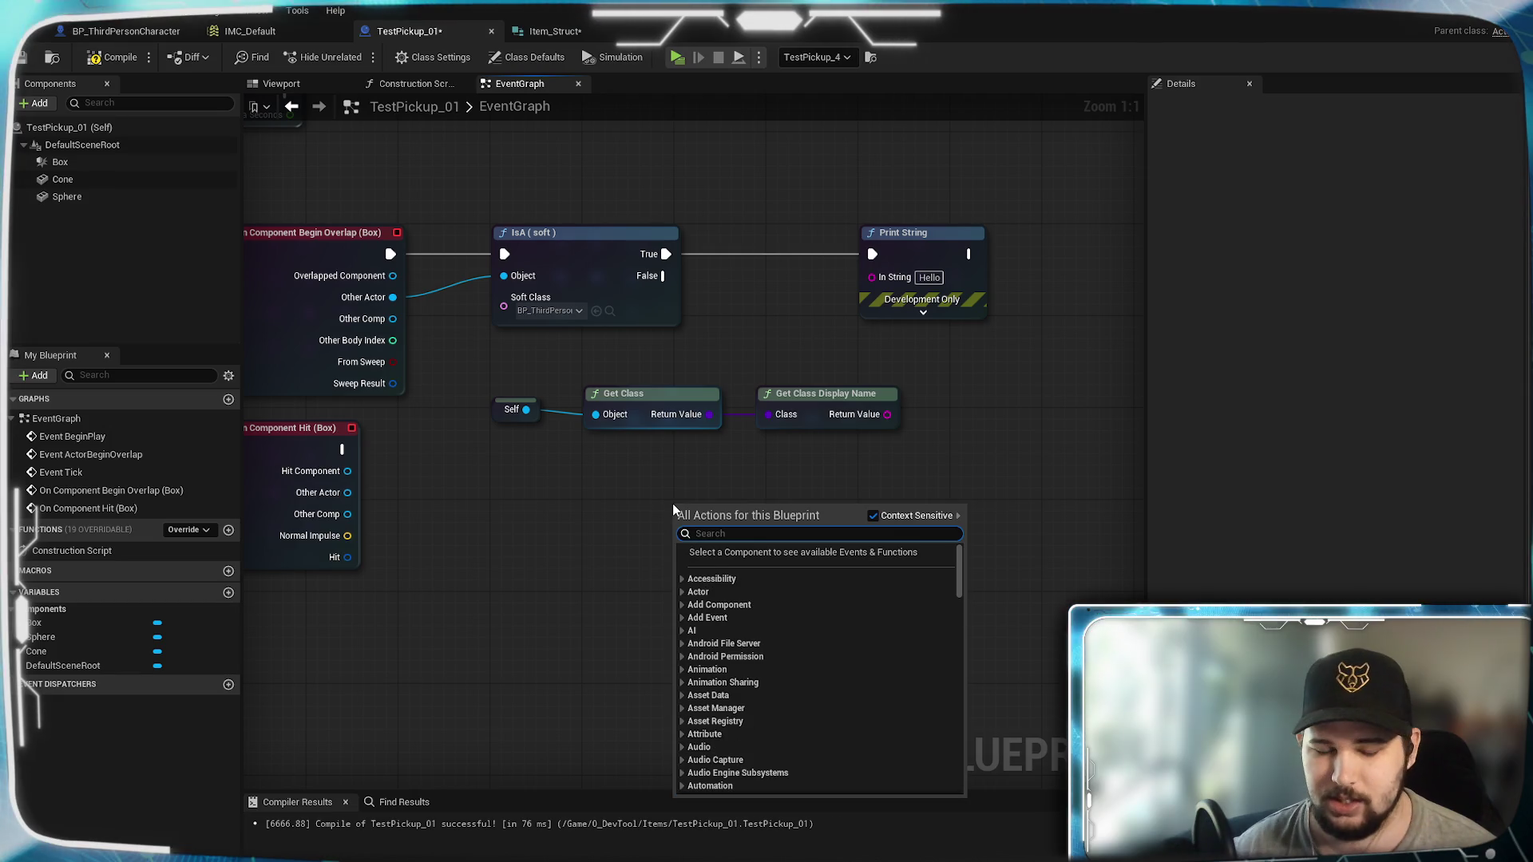
Step: With Context Sensitive off, search 'get class' then 'create act' and add a Spawn Actor from Class node
text(get)
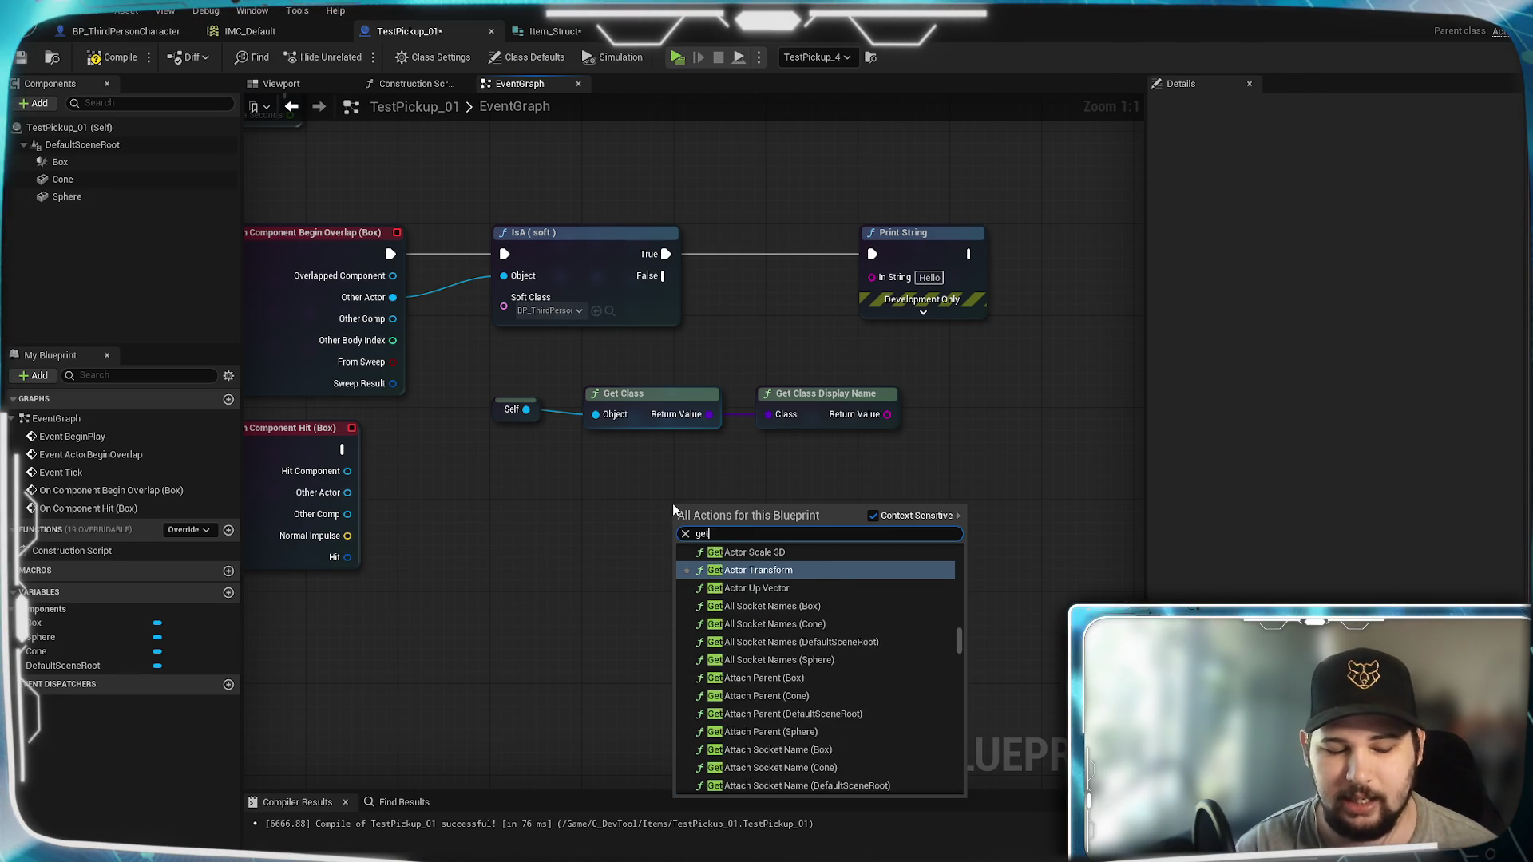
text( class by)
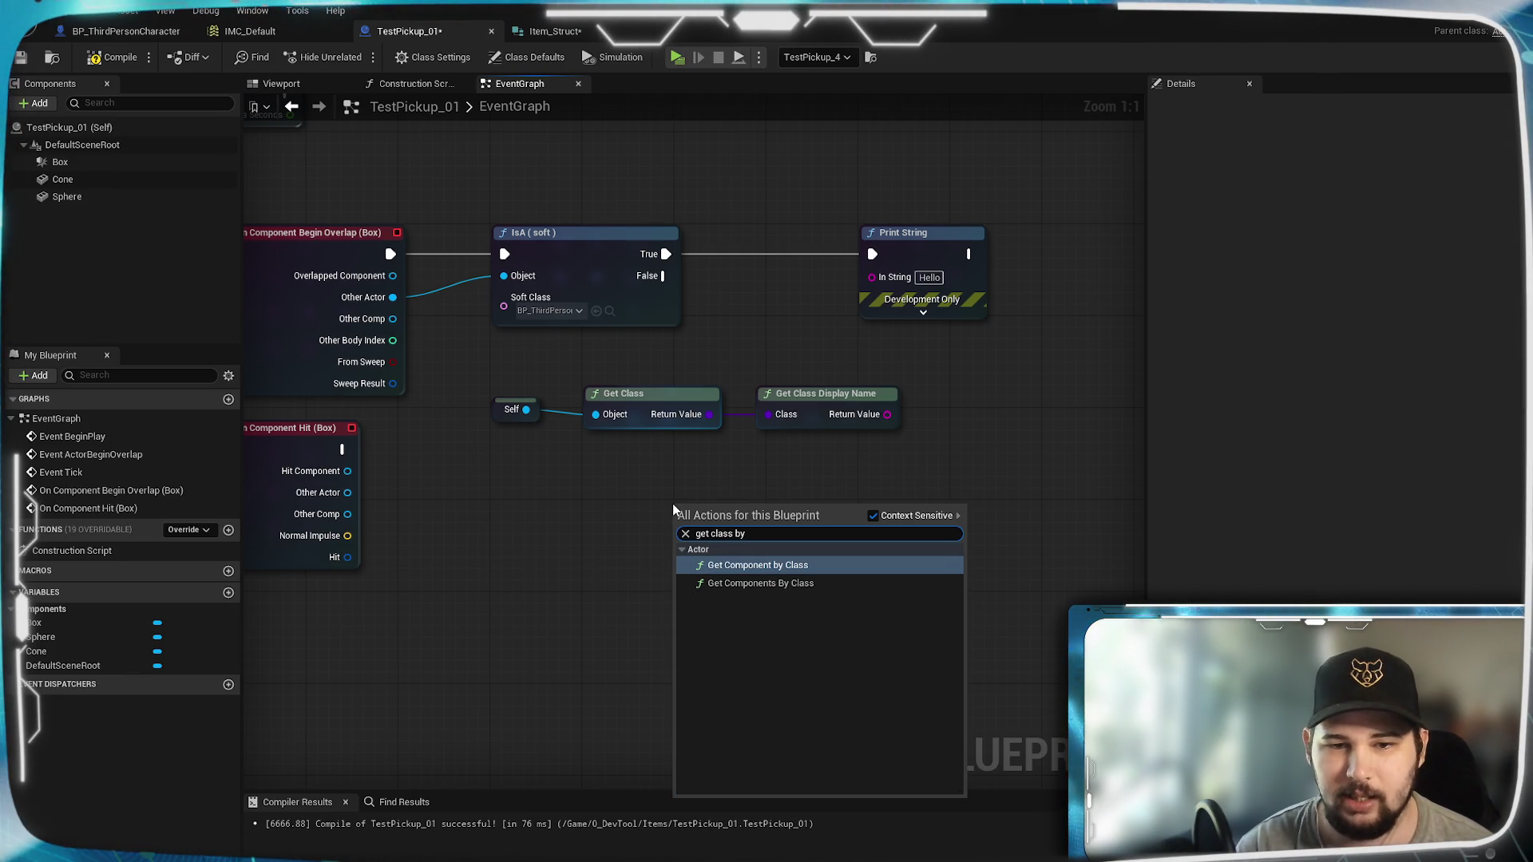
click(873, 515)
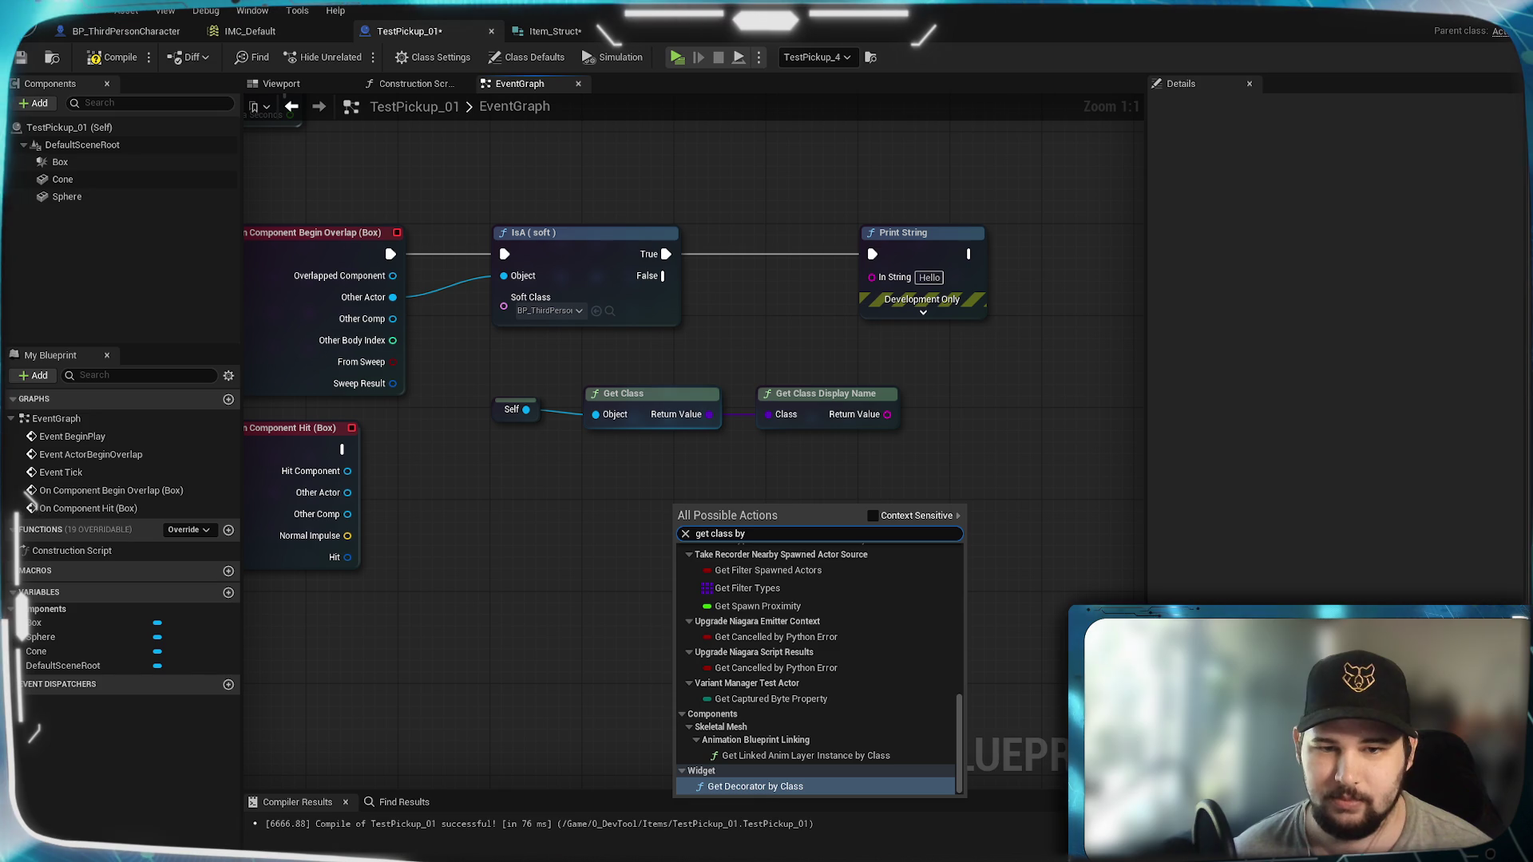
text(dis)
key(BackSpace)
key(BackSpace)
key(BackSpace)
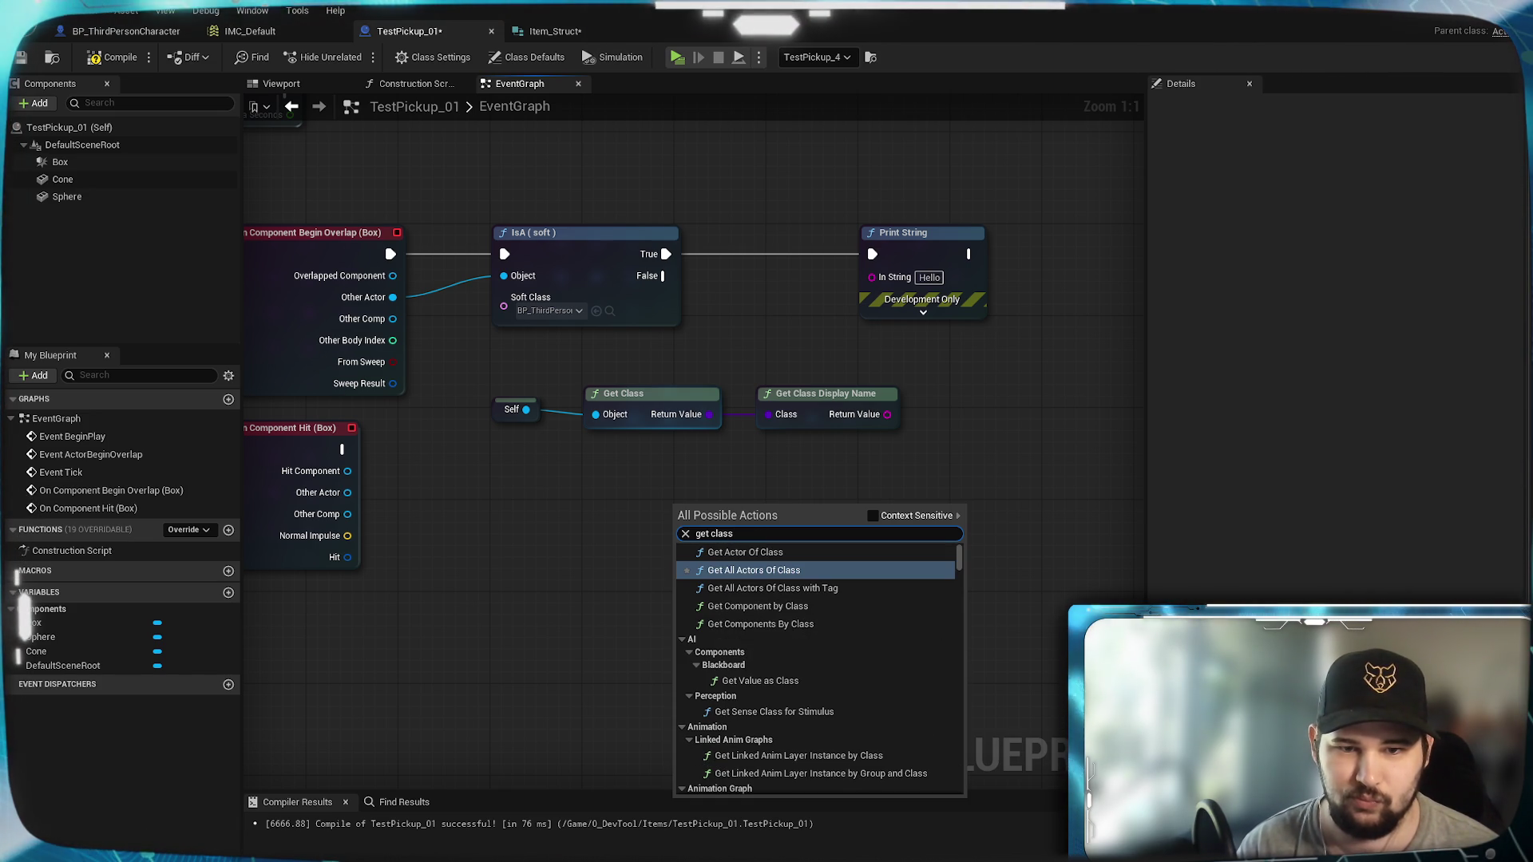
key(BackSpace)
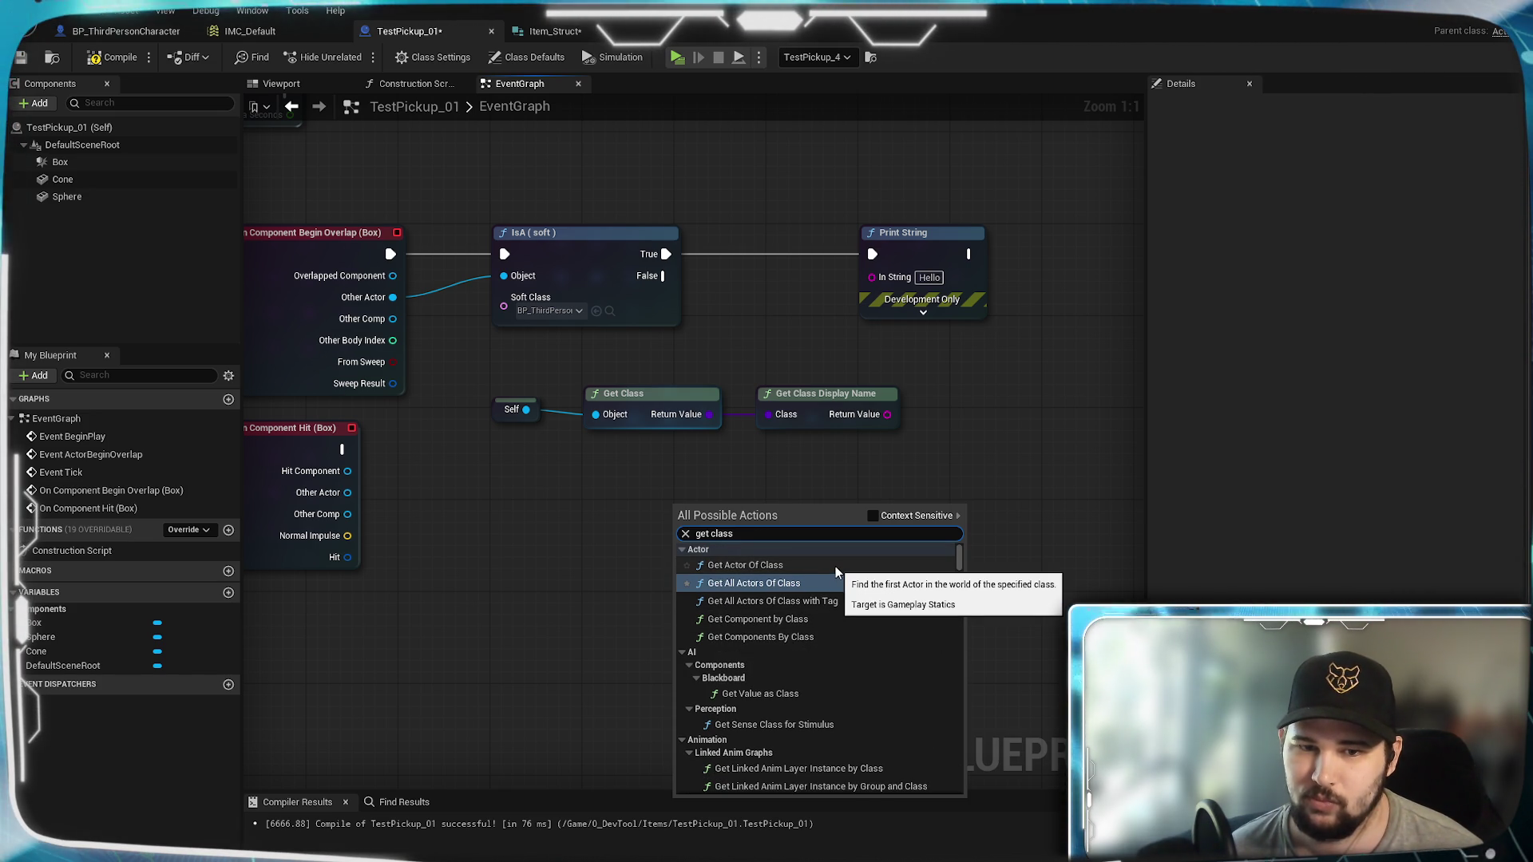
scroll(914, 609, down, 2)
scroll(914, 612, down, 2)
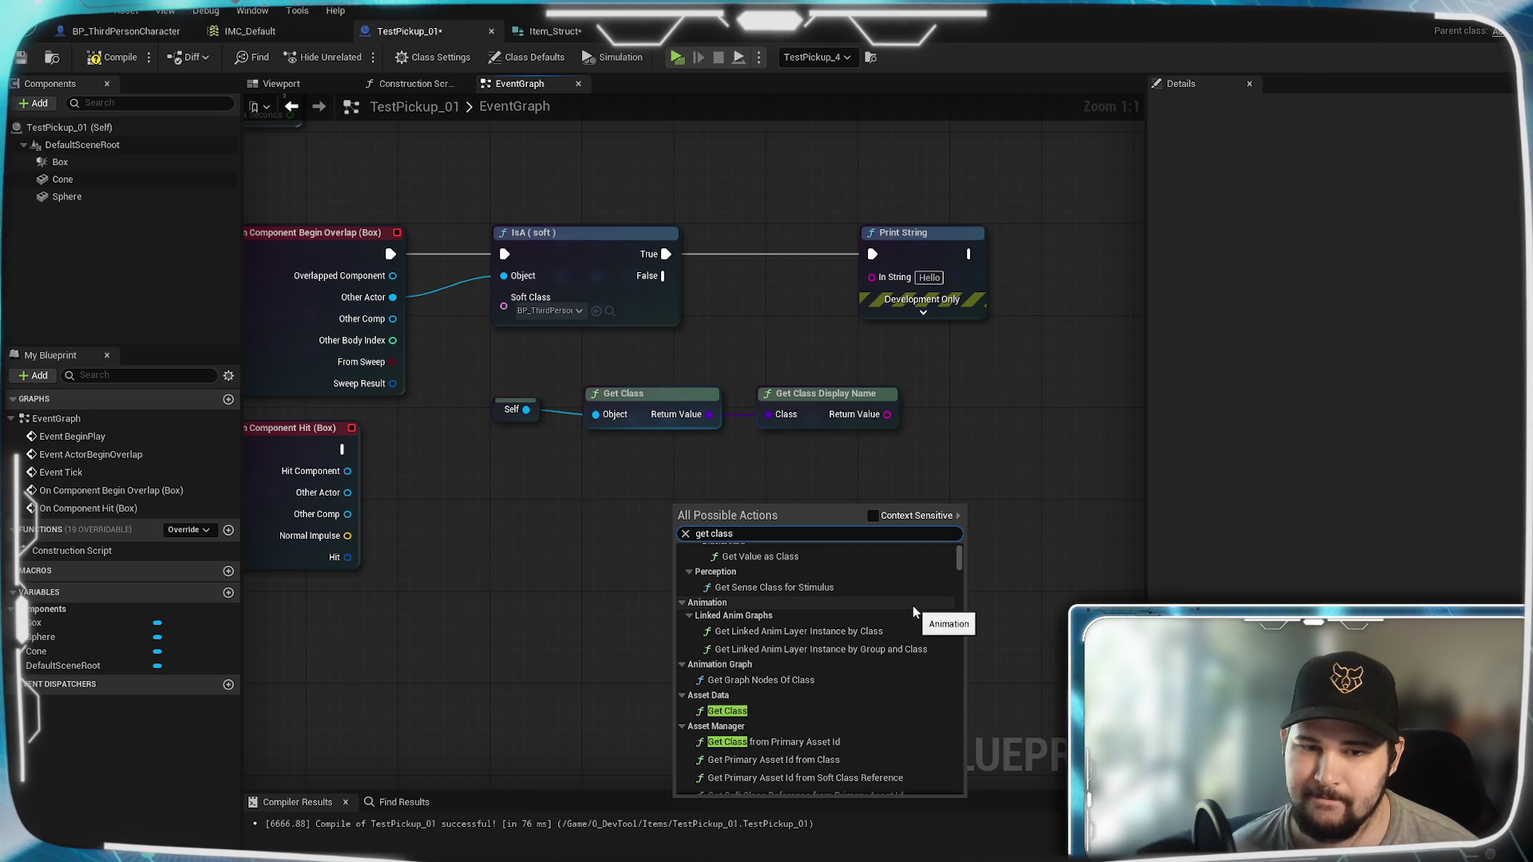
scroll(913, 612, down, 2)
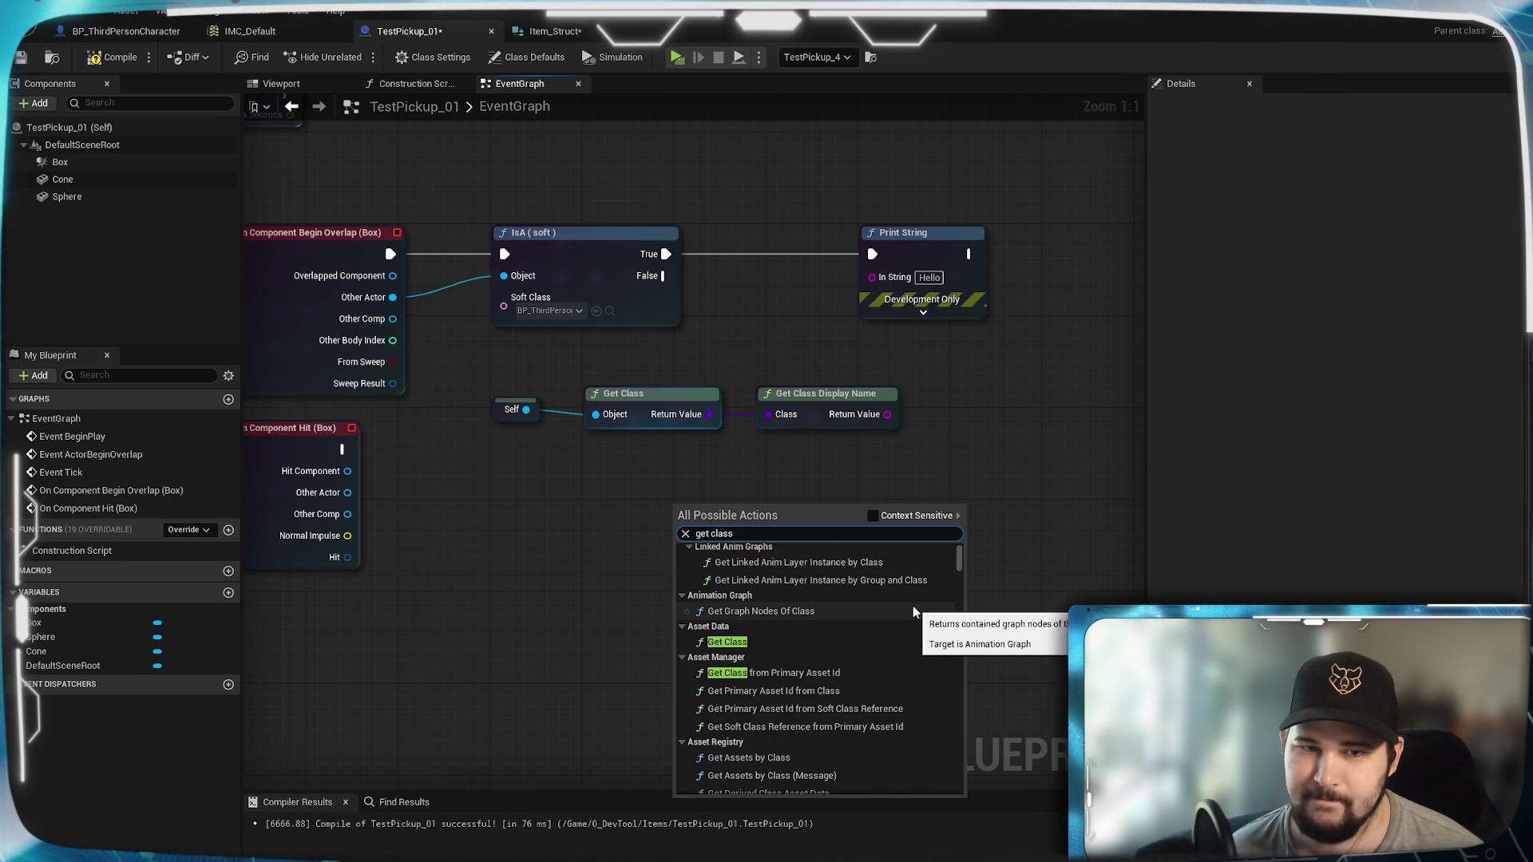
scroll(913, 605, up, 3)
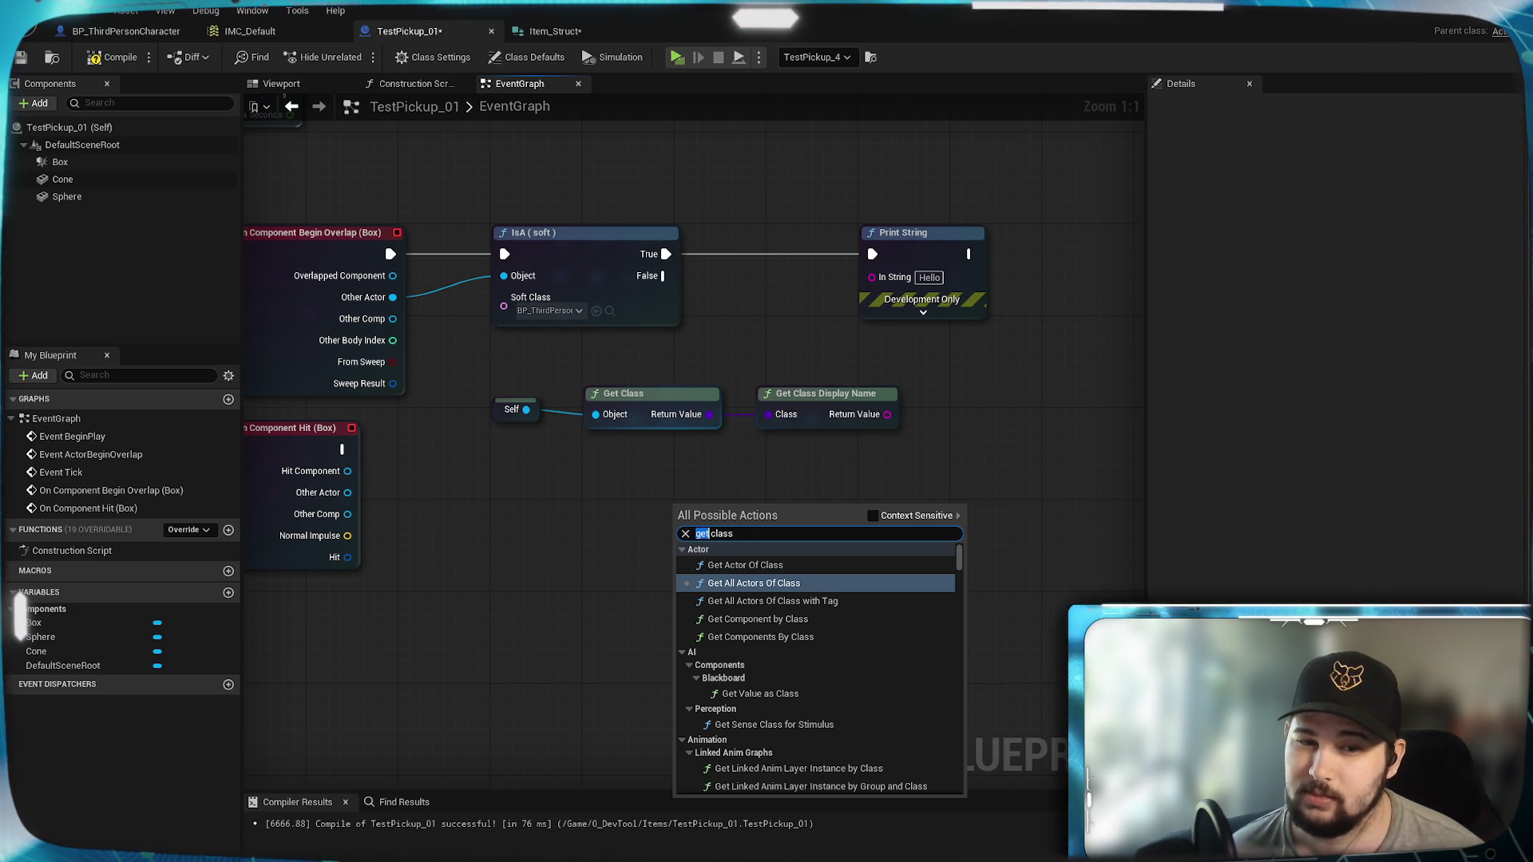
text(create a)
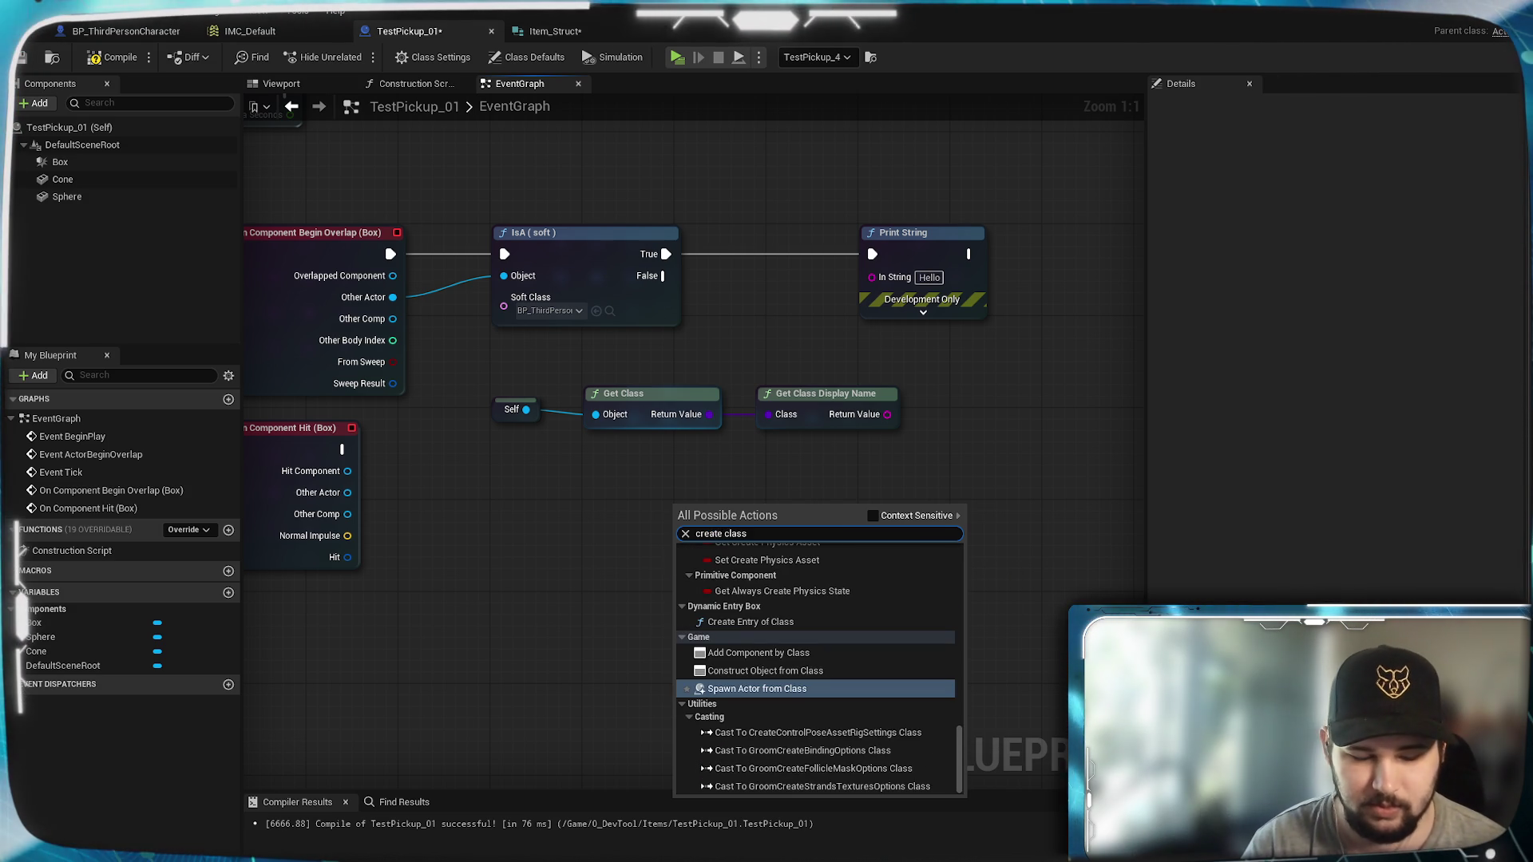
text(ct)
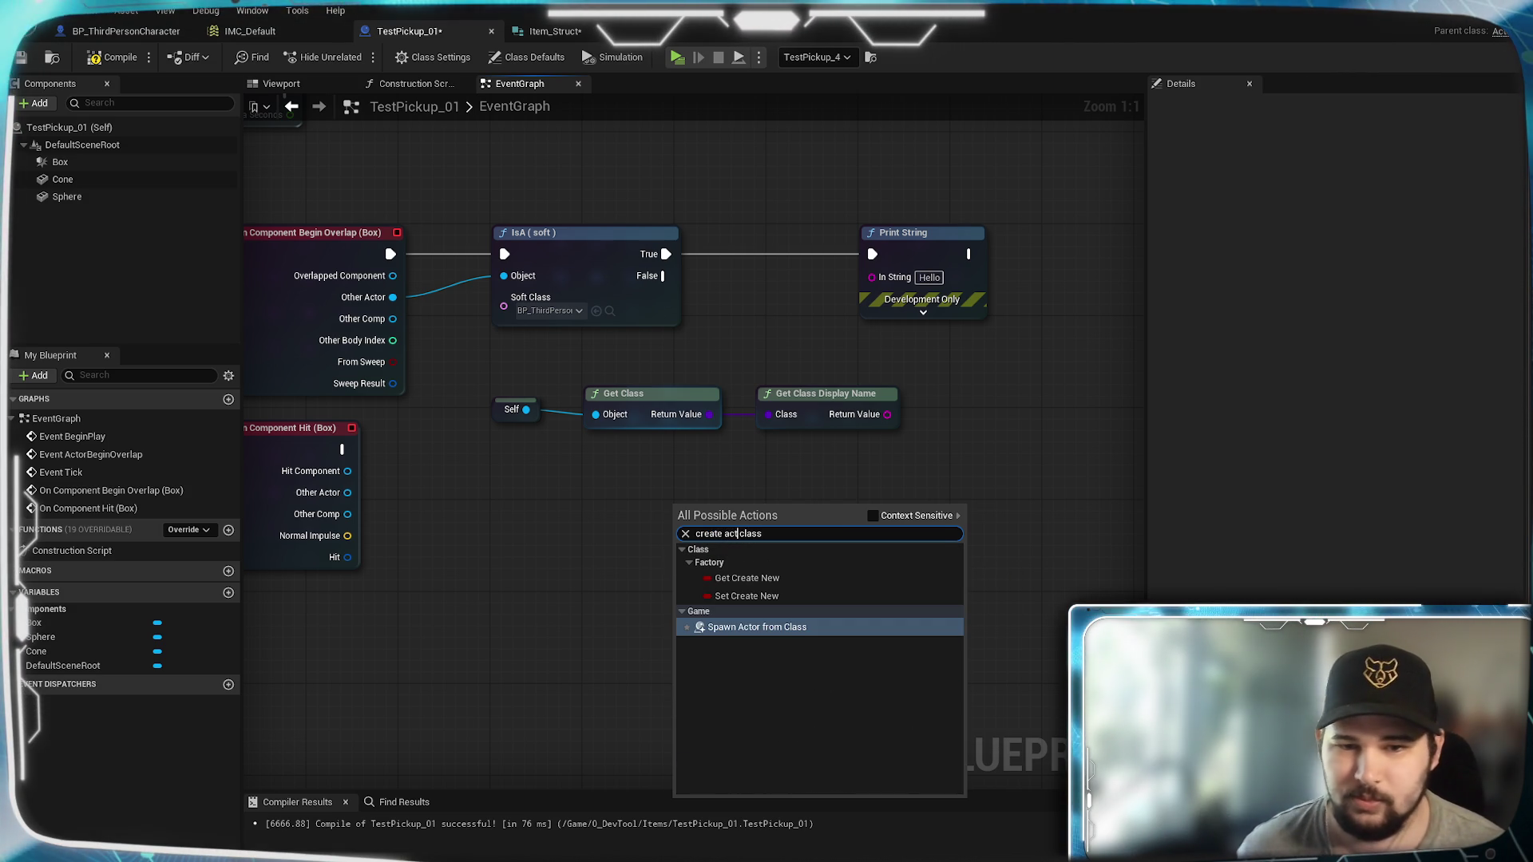
click(805, 628)
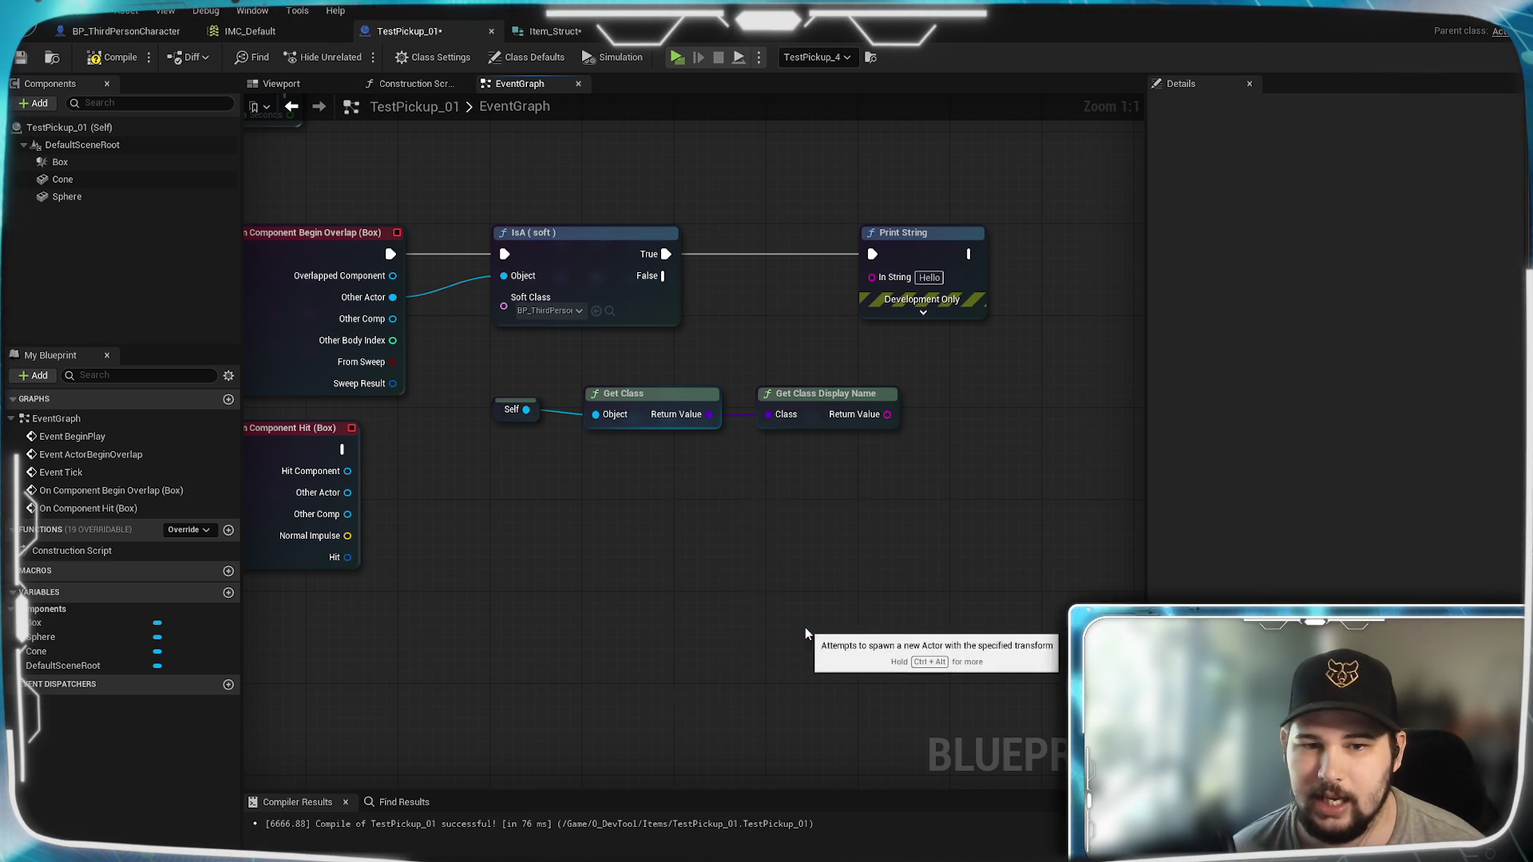
Step: Place the SpawnActor node under the class-name nodes and list Actor Class Reference actions from its Class pin
drag(871, 502, 962, 491)
drag(887, 414, 830, 538)
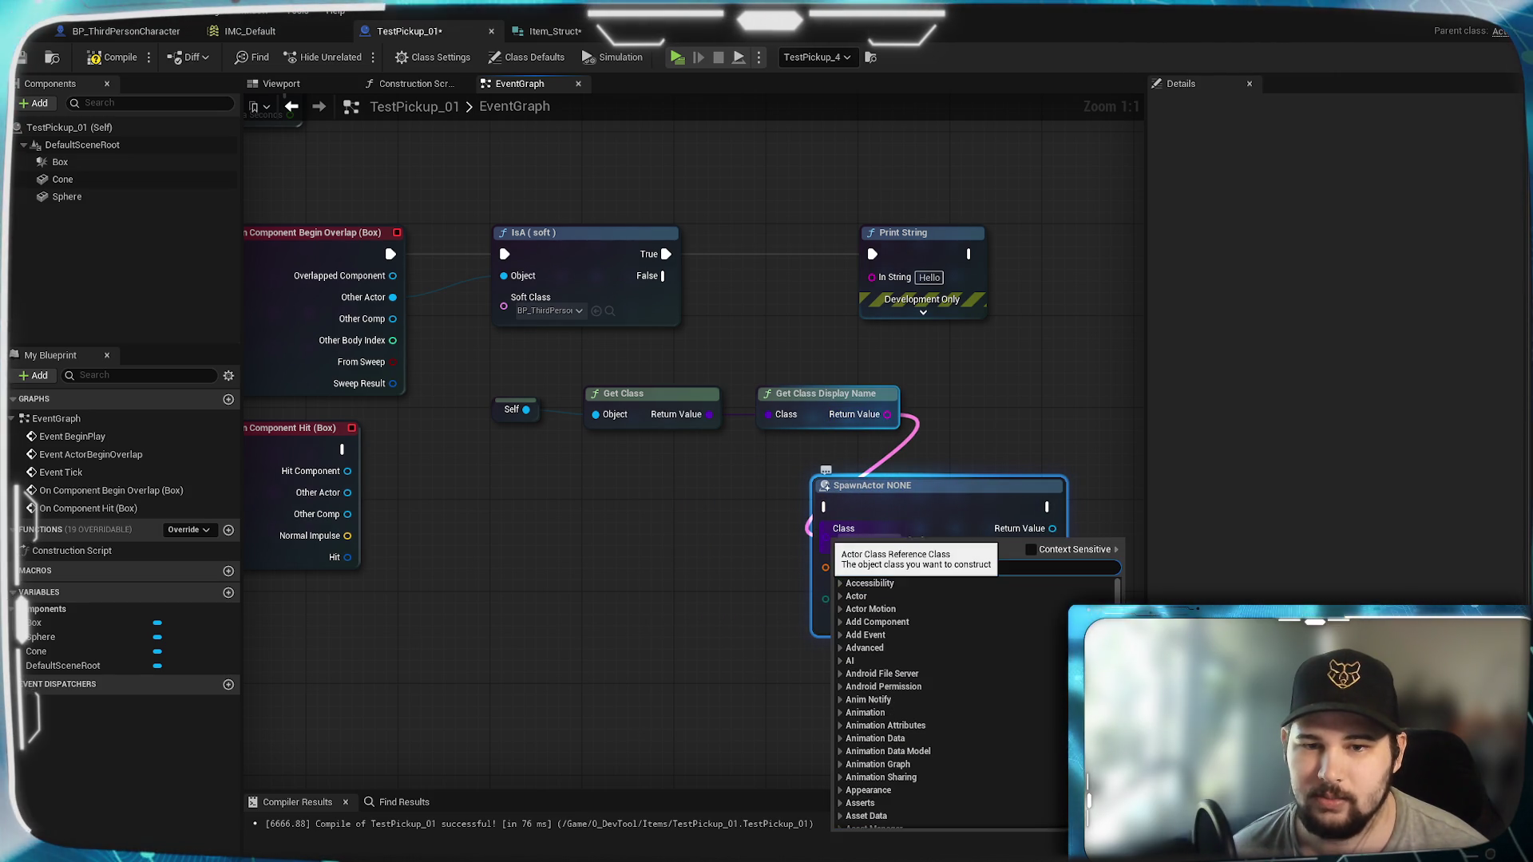
click(995, 419)
drag(826, 536, 710, 556)
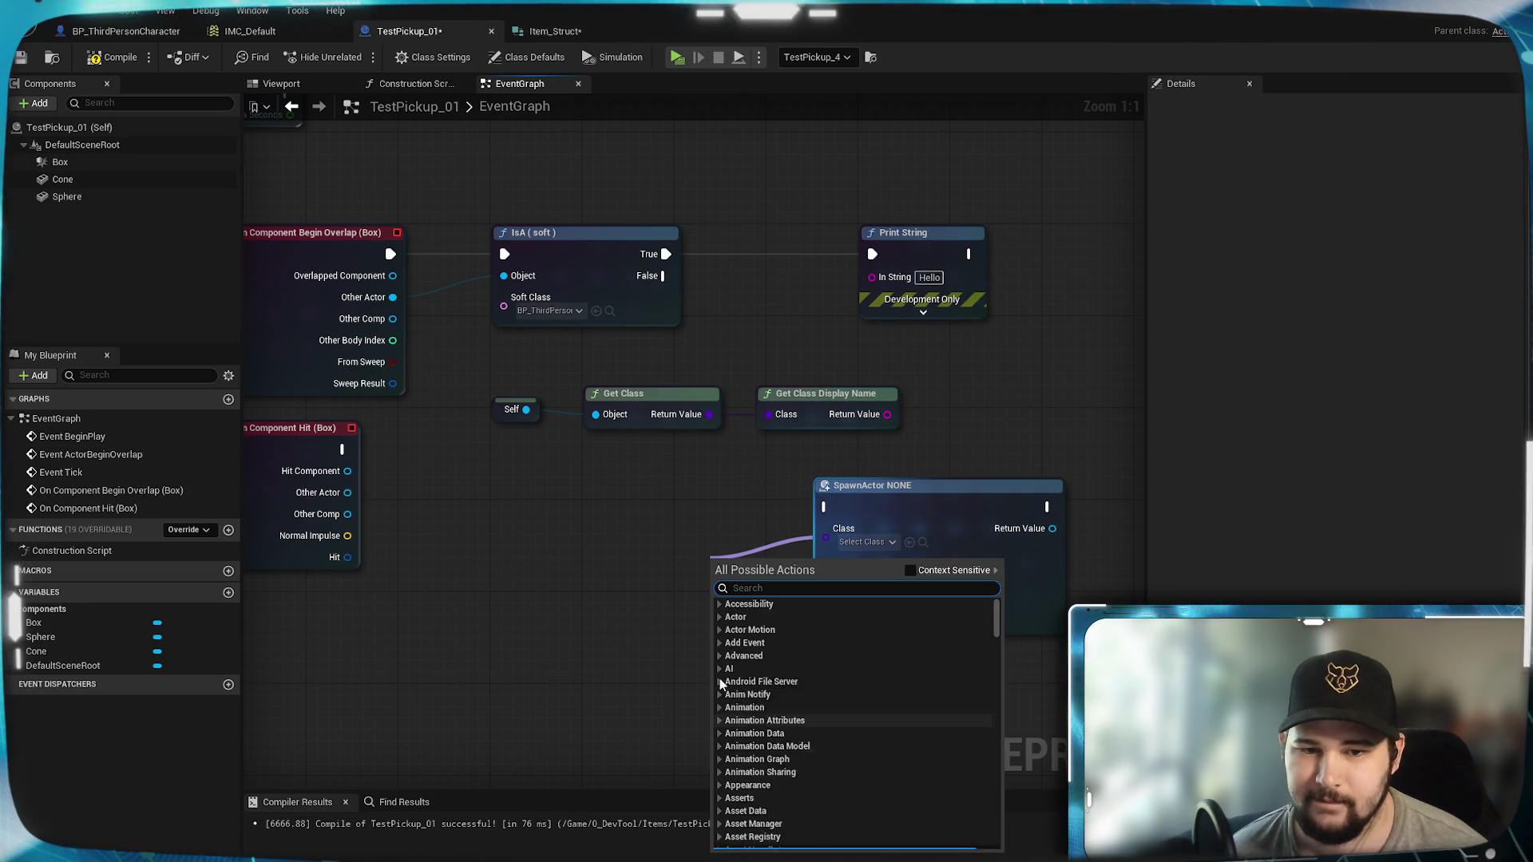
click(911, 571)
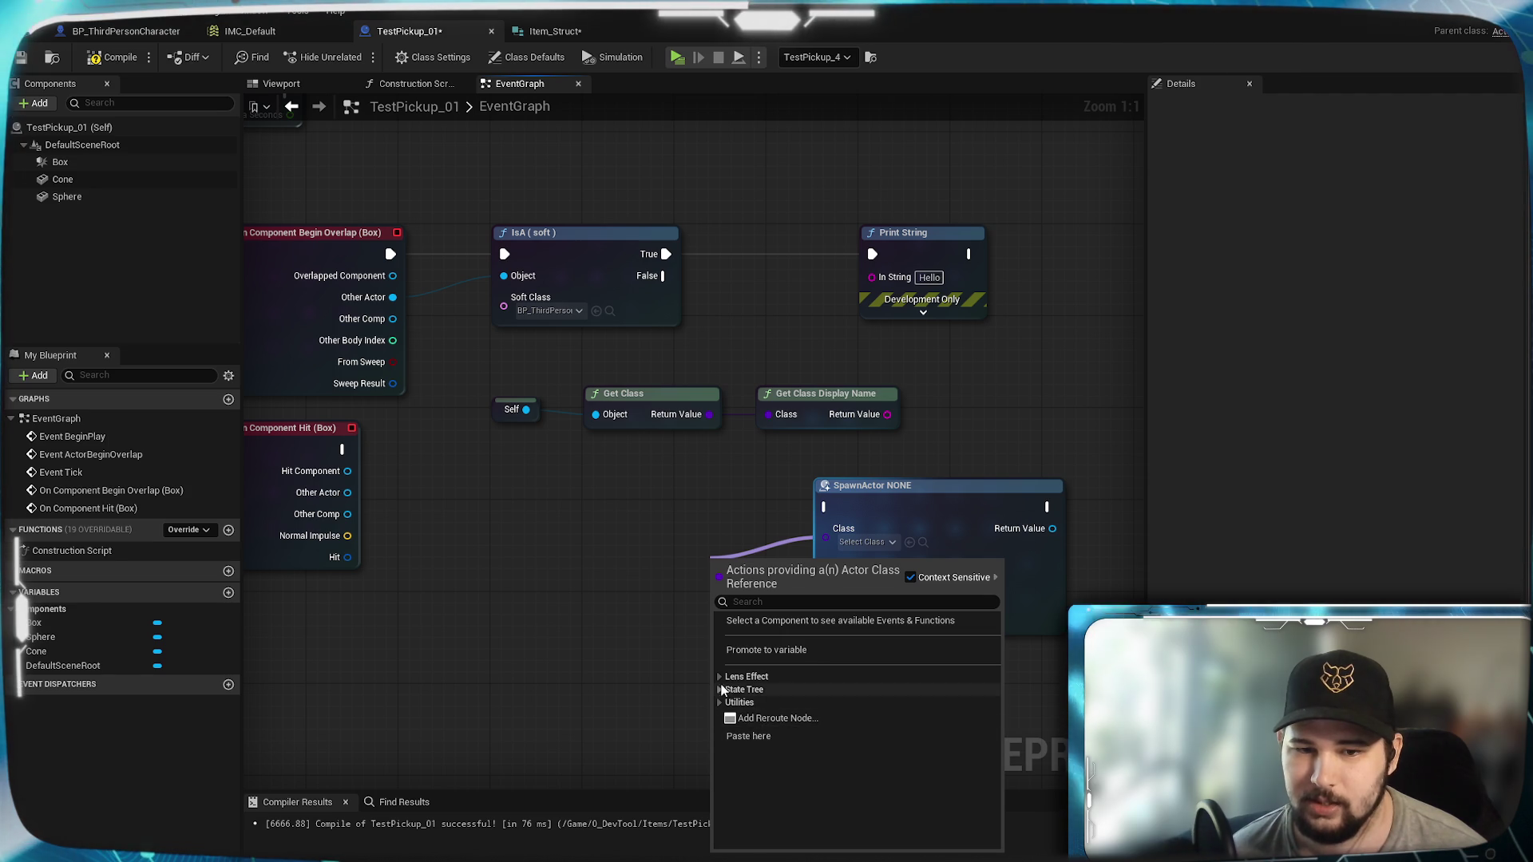
Step: Browse the State Tree, Utilities and Casting categories of the context-sensitive action list
click(720, 690)
click(717, 692)
click(721, 702)
click(747, 719)
scroll(936, 706, down, 5)
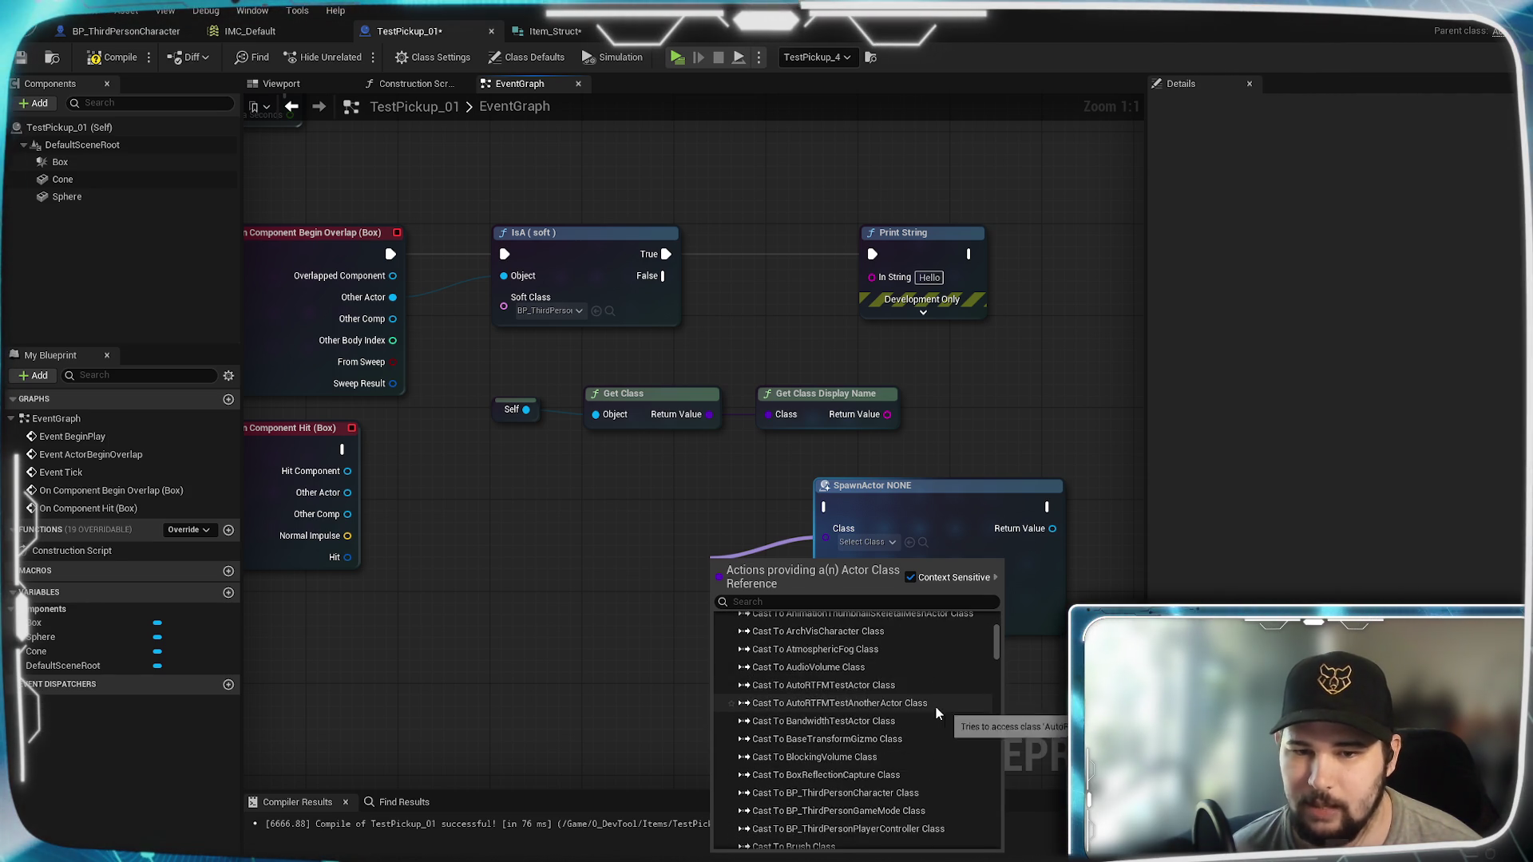
scroll(936, 706, down, 10)
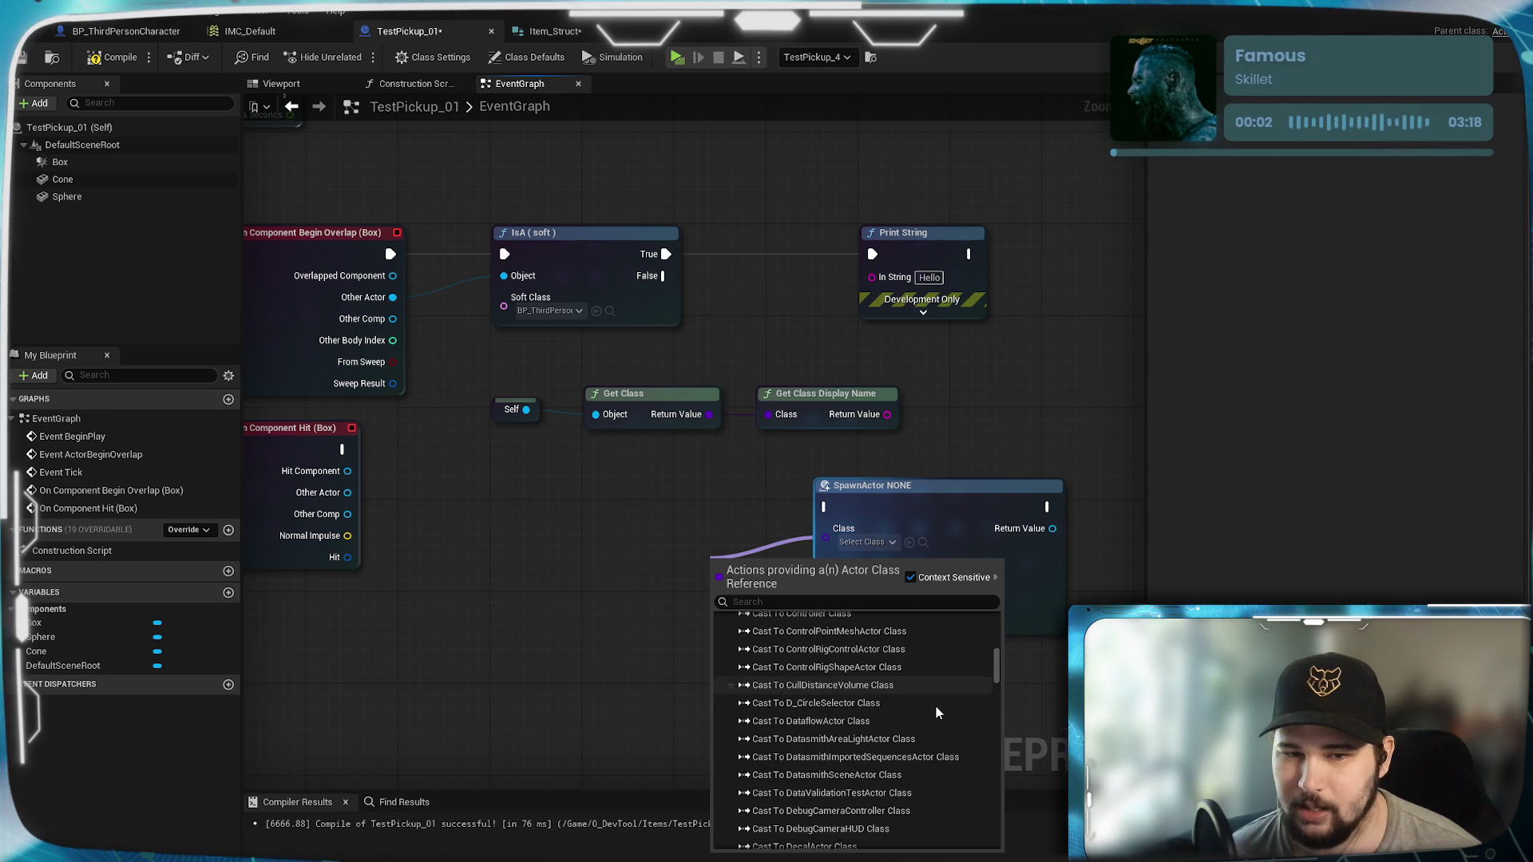
scroll(936, 706, down, 5)
scroll(936, 711, down, 5)
scroll(936, 711, up, 20)
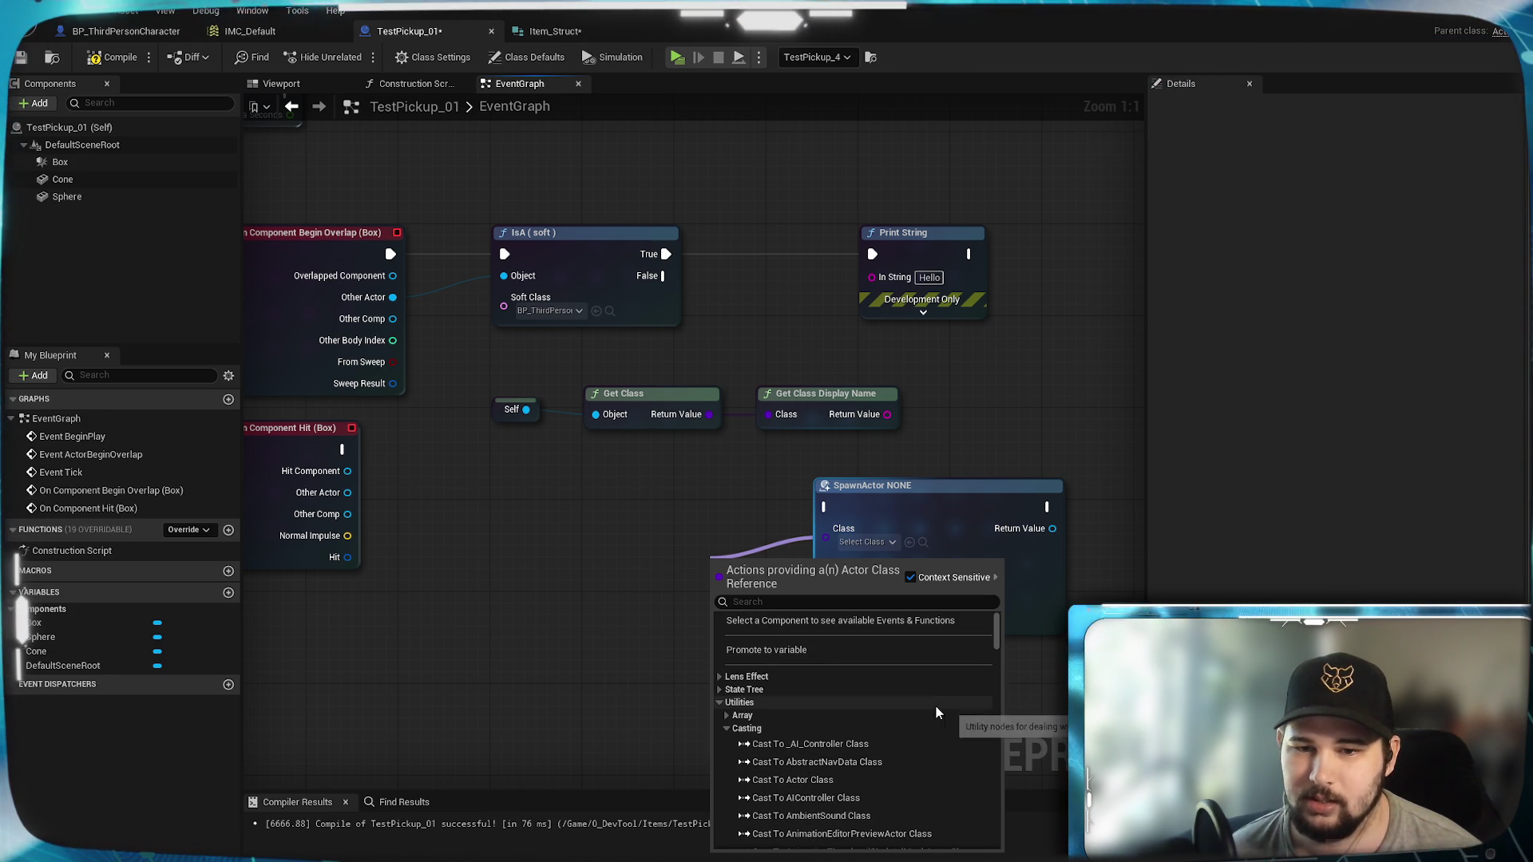
click(727, 729)
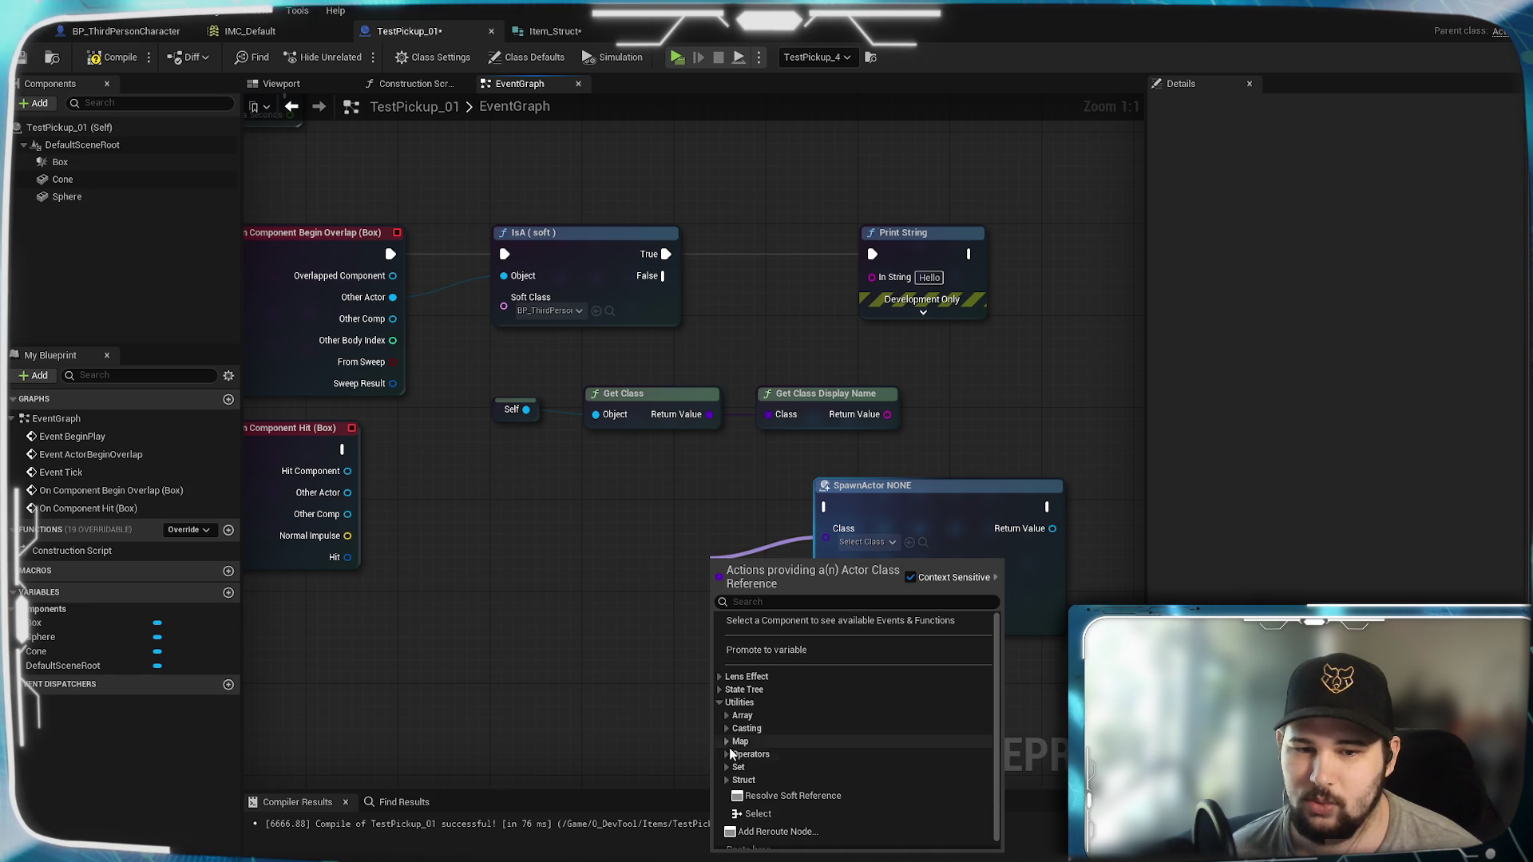
Step: Browse the Struct, Set, Operators and Lens Effect categories, then turn Context Sensitive off
scroll(842, 740, down, 1)
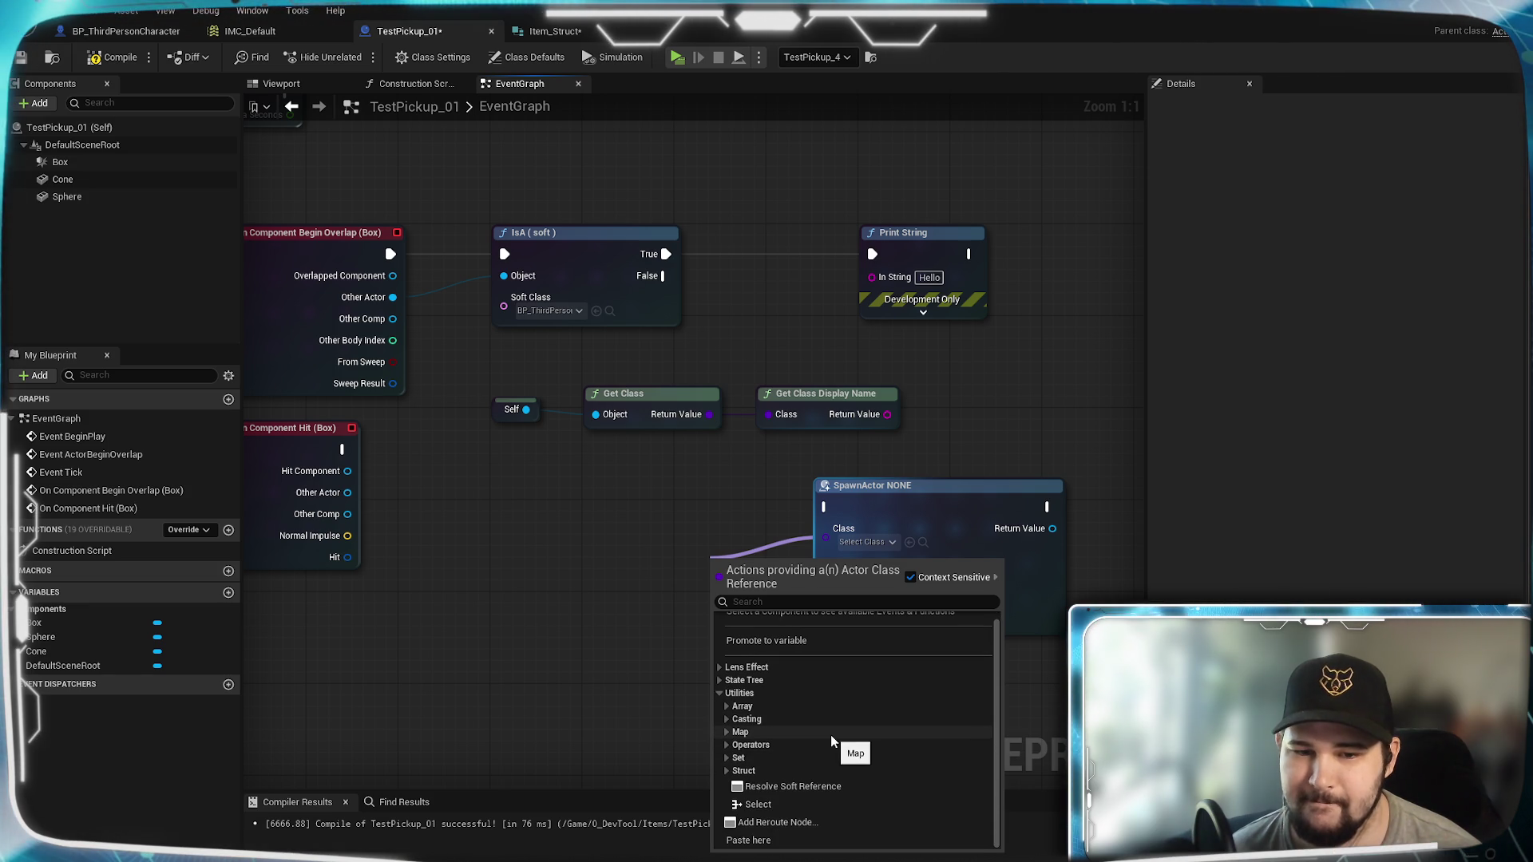
click(728, 771)
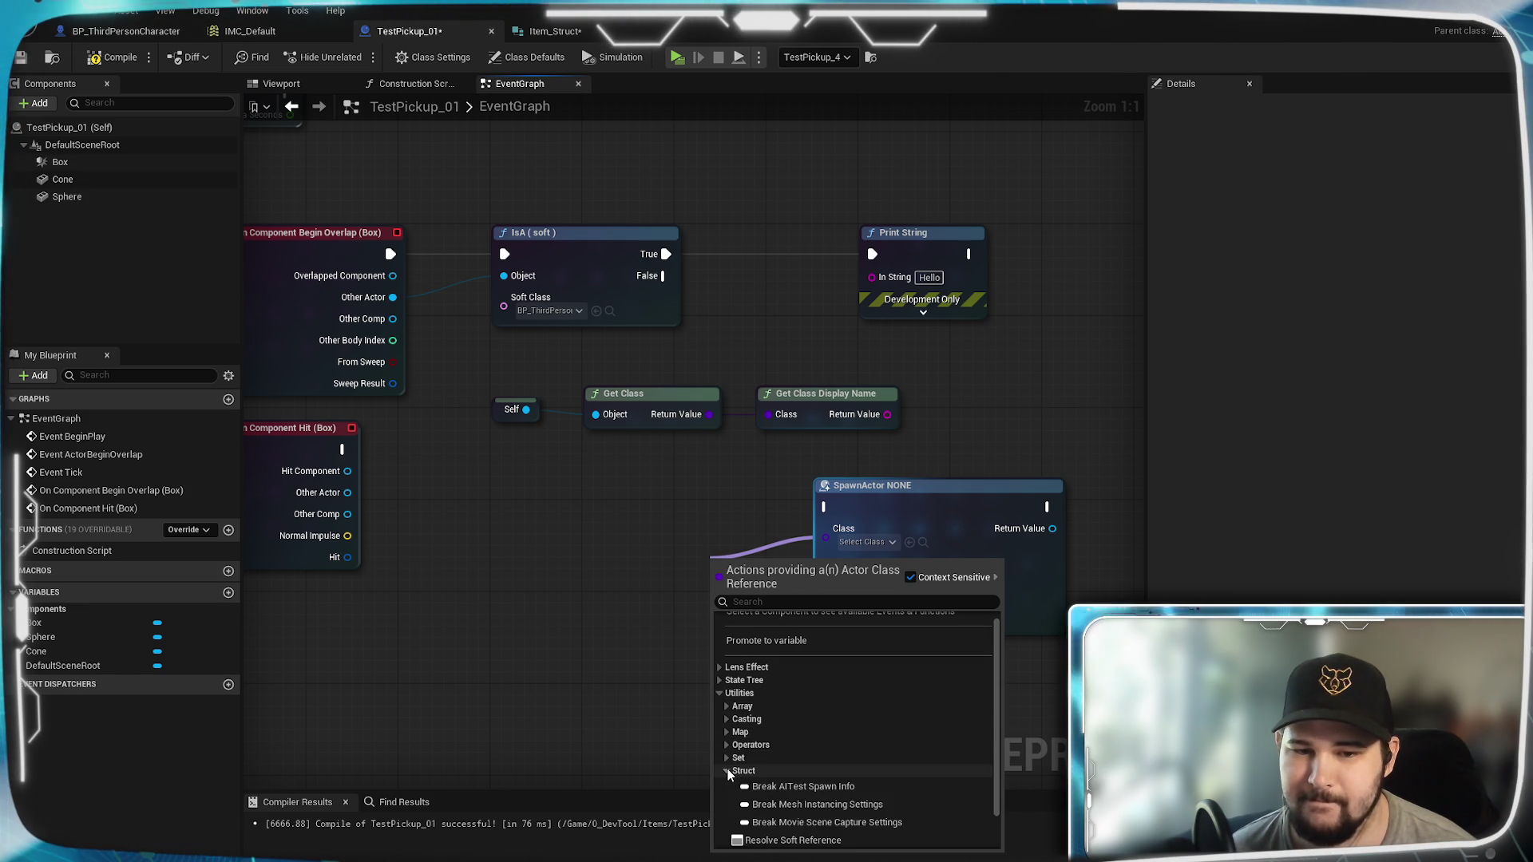
click(727, 769)
click(726, 759)
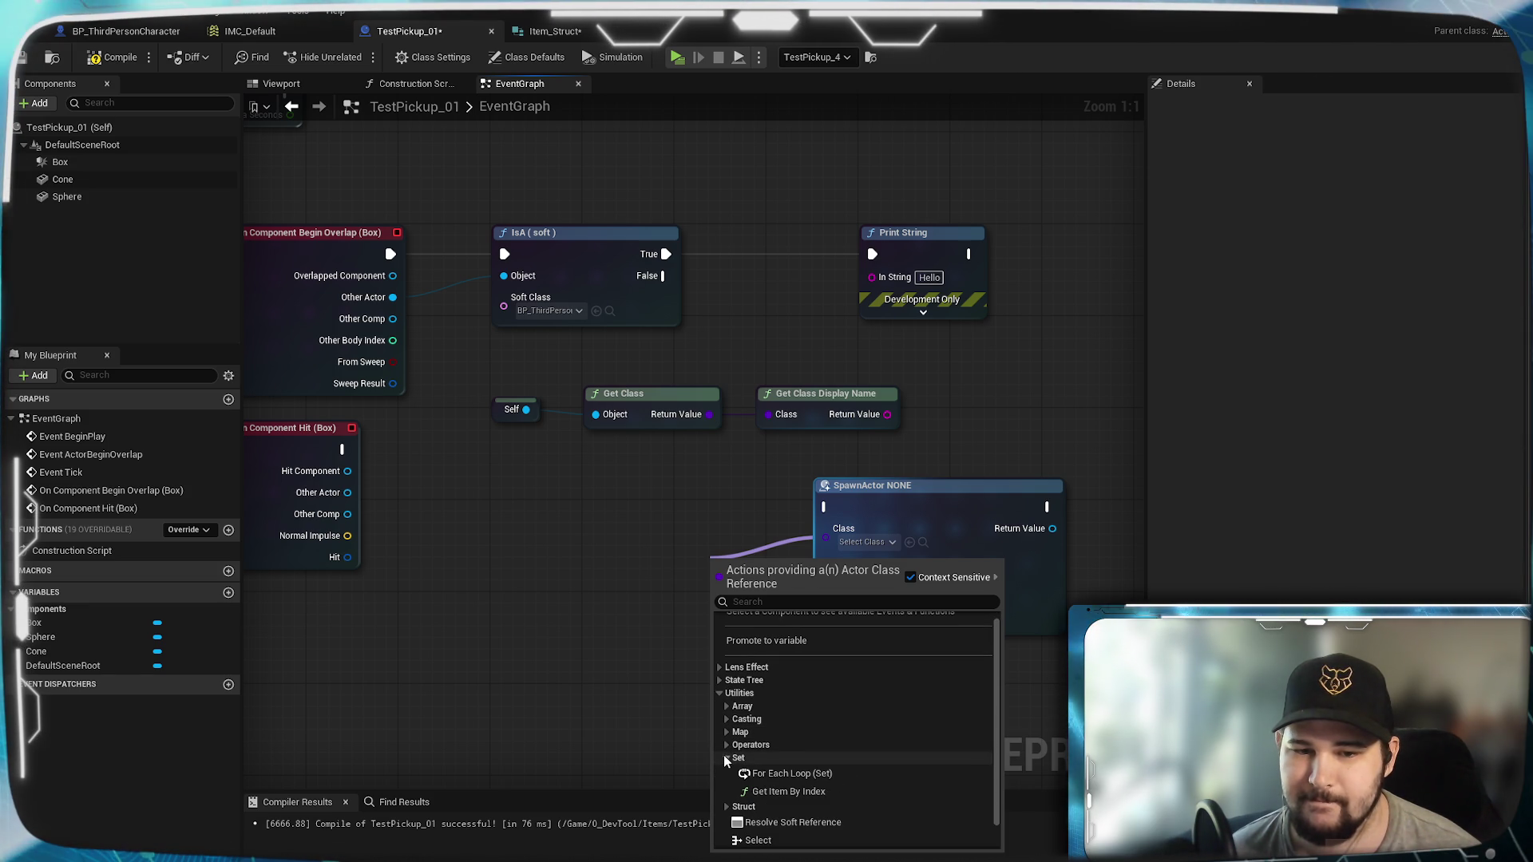
click(725, 758)
click(726, 744)
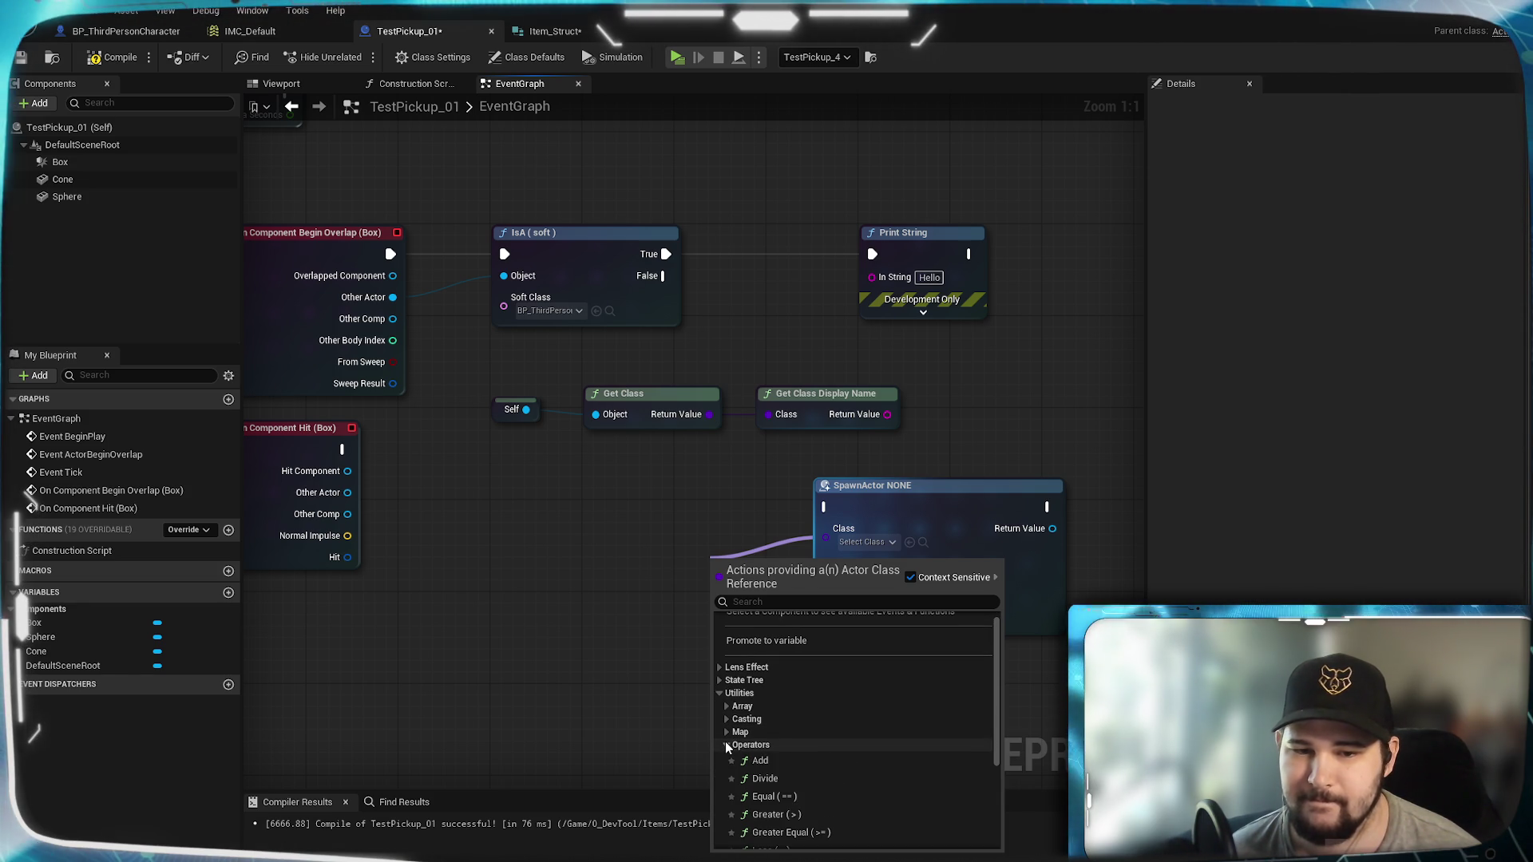
scroll(748, 747, down, 2)
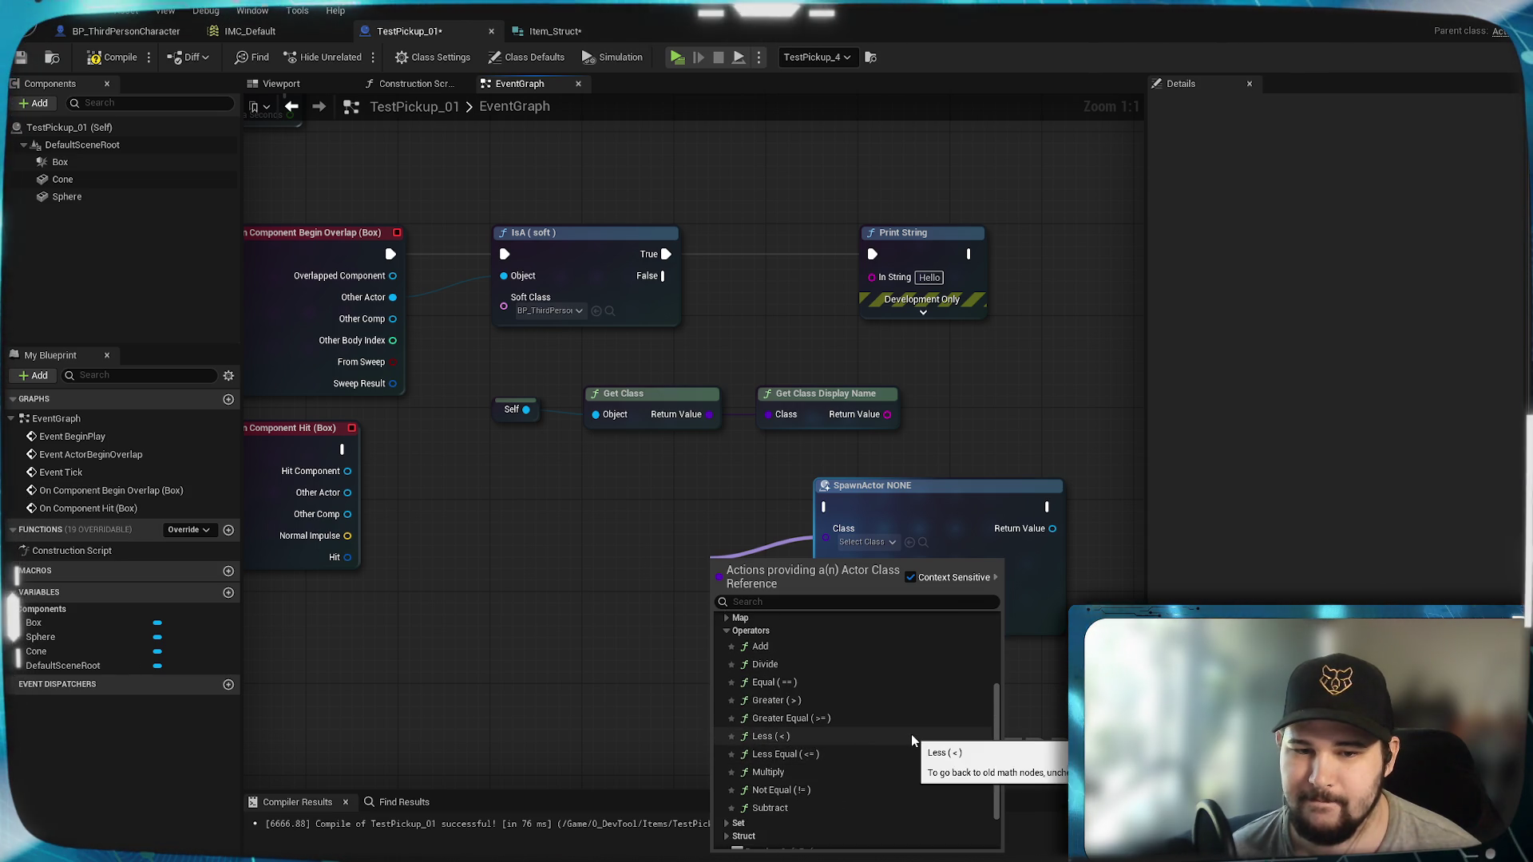
click(727, 676)
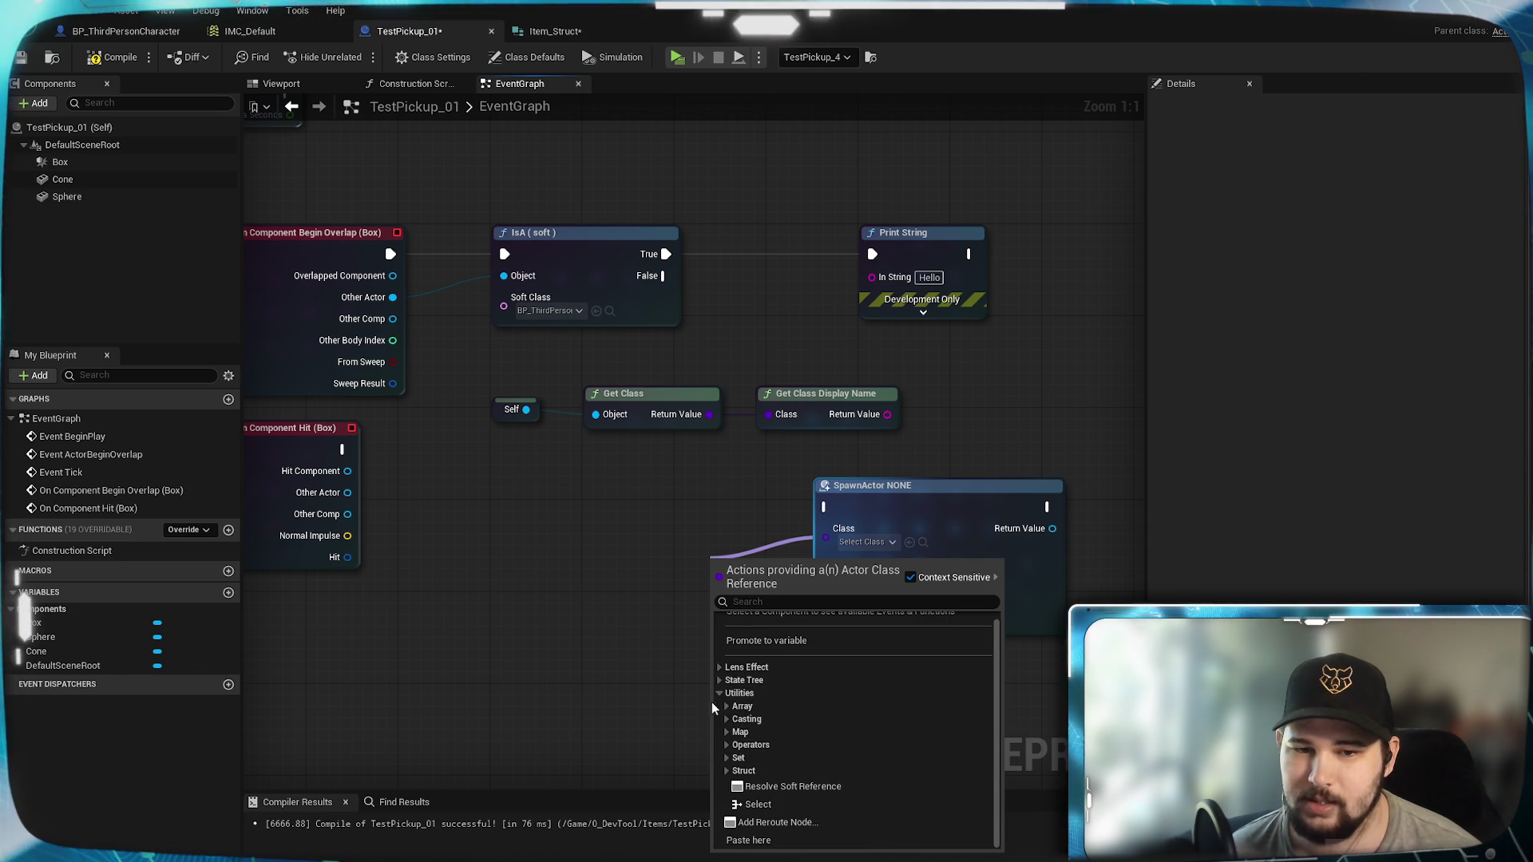
click(720, 702)
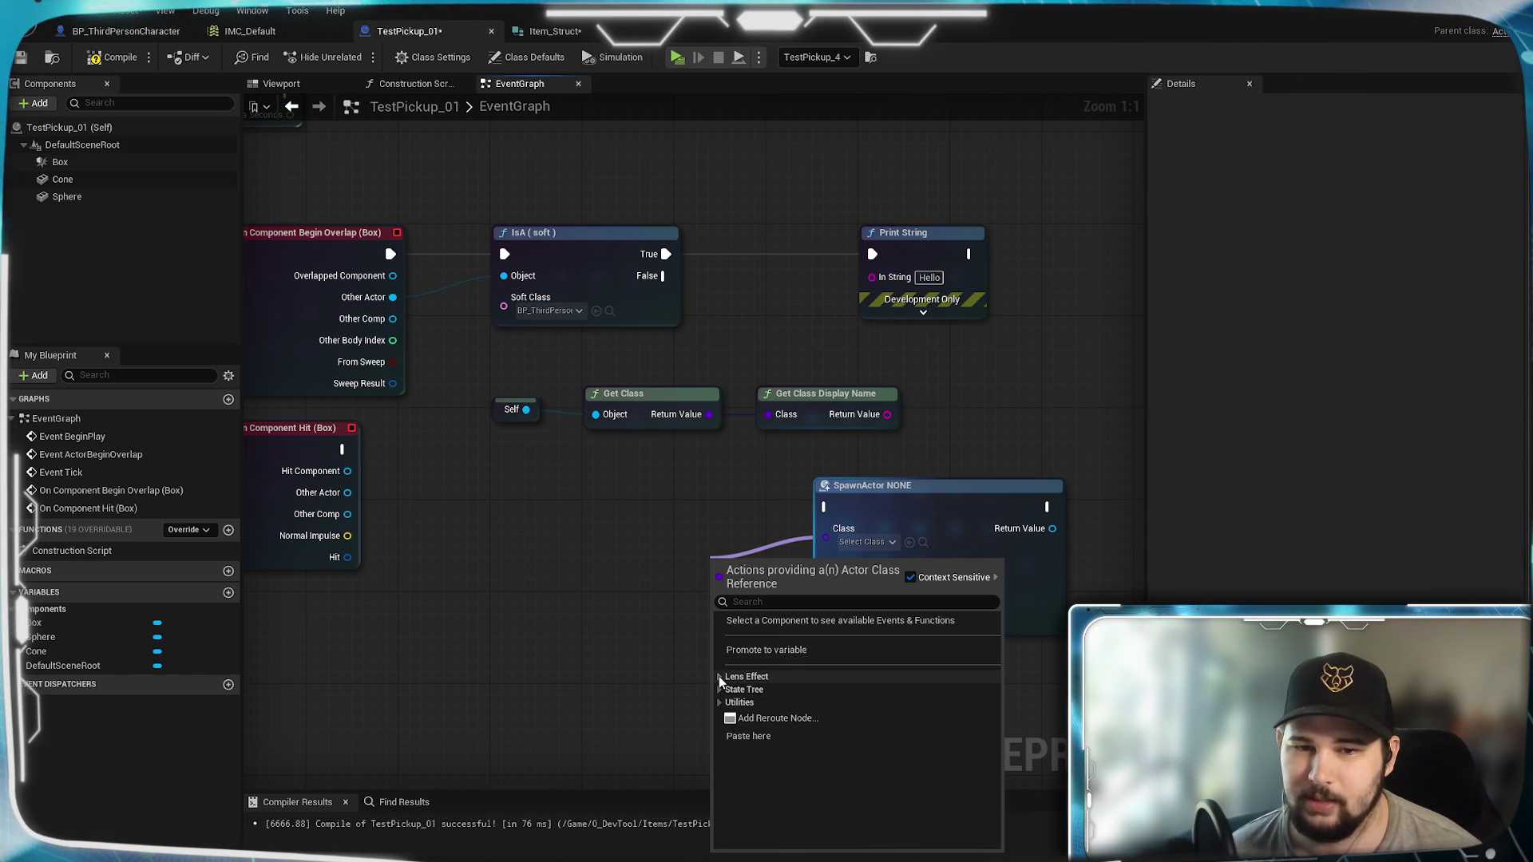
click(725, 677)
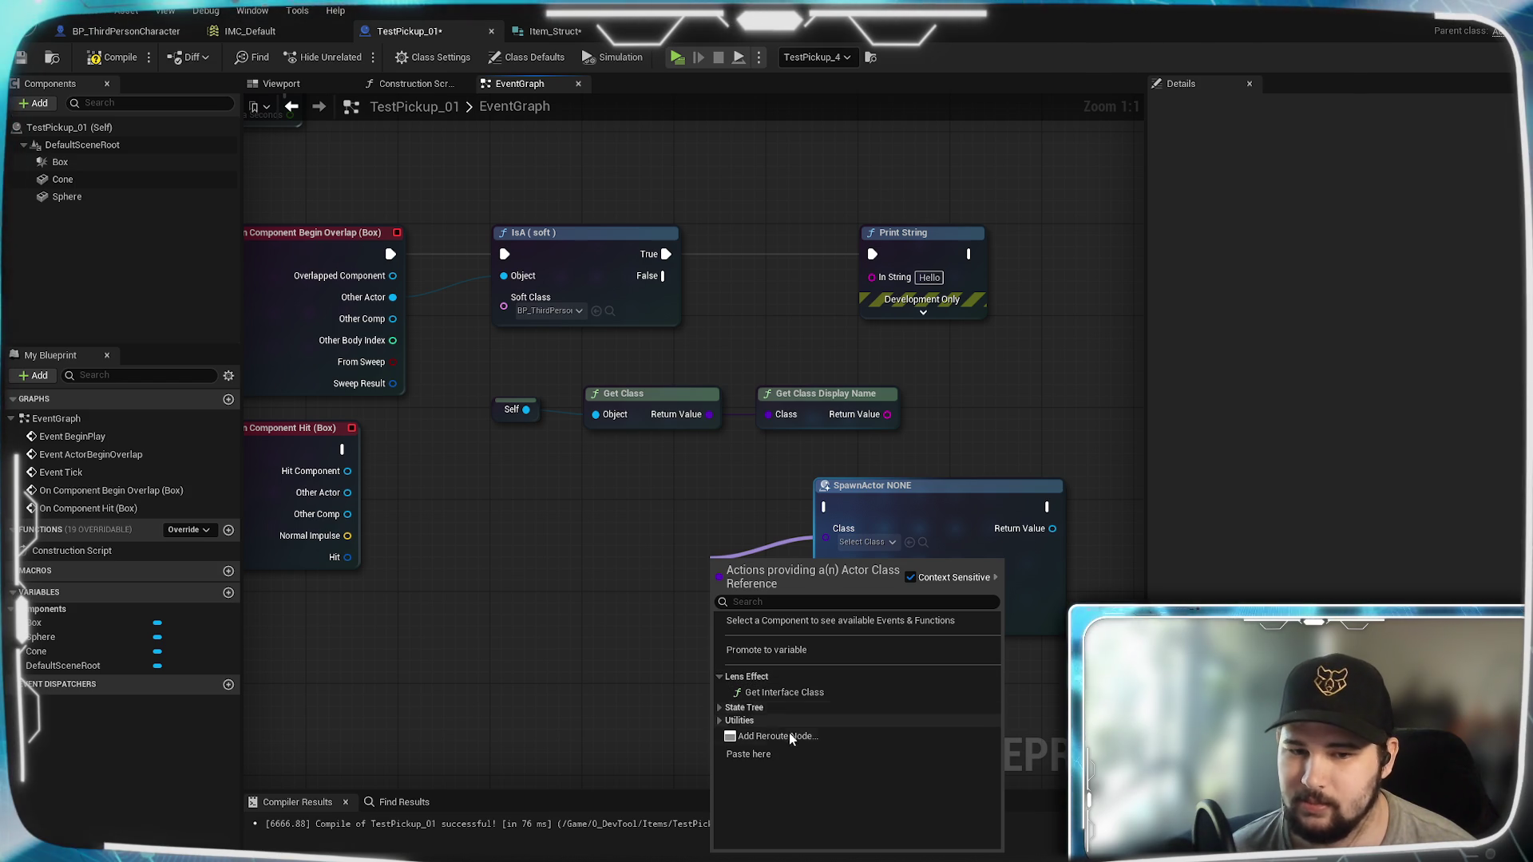
click(911, 578)
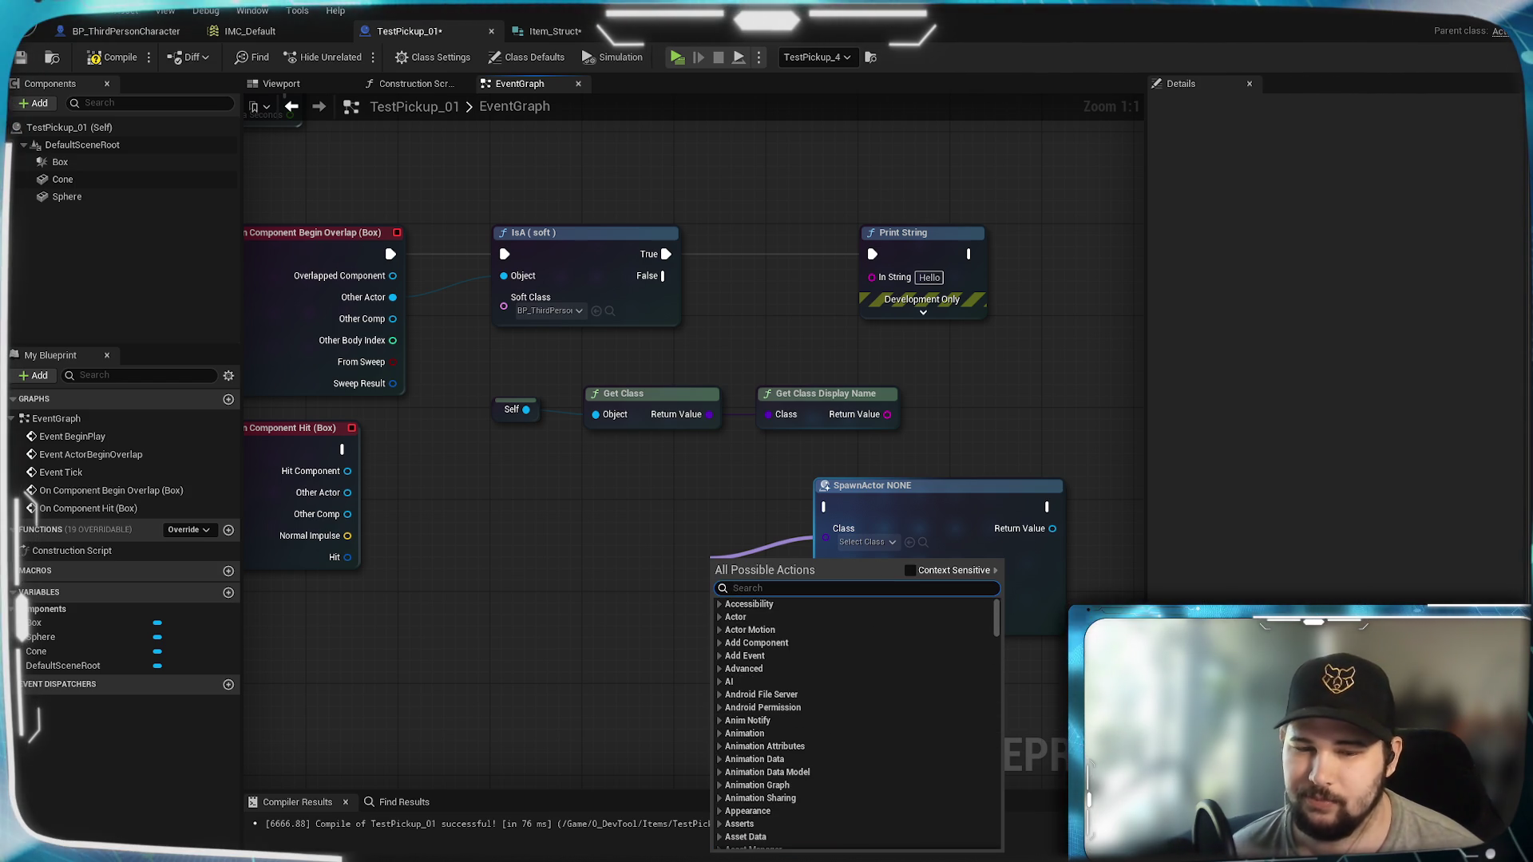
Step: Search 'get class' and add Get Class from Primary Asset Id from the Asset Manager category
text(get)
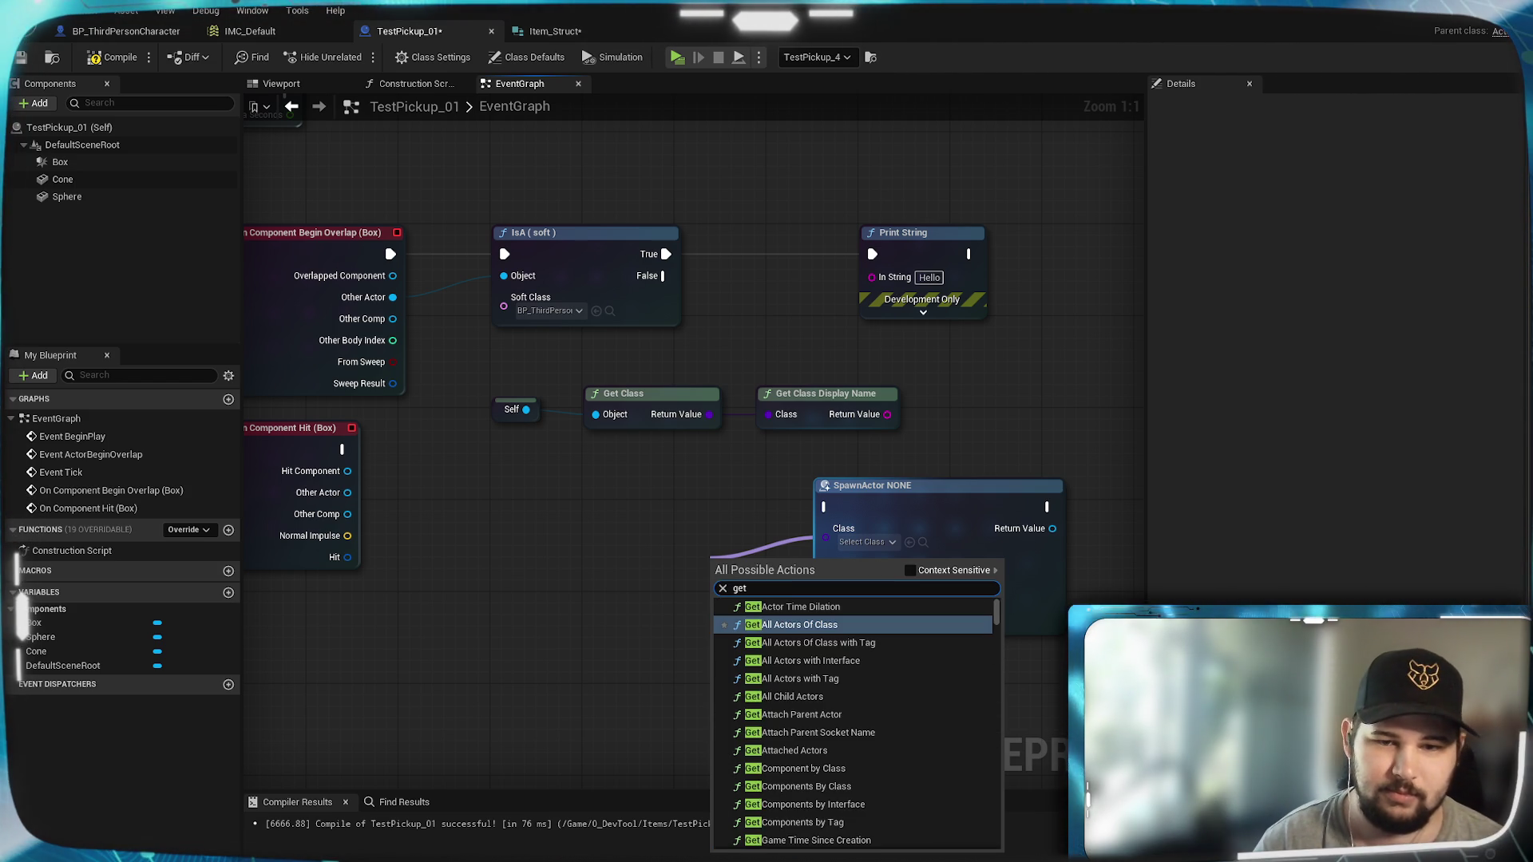
text( class)
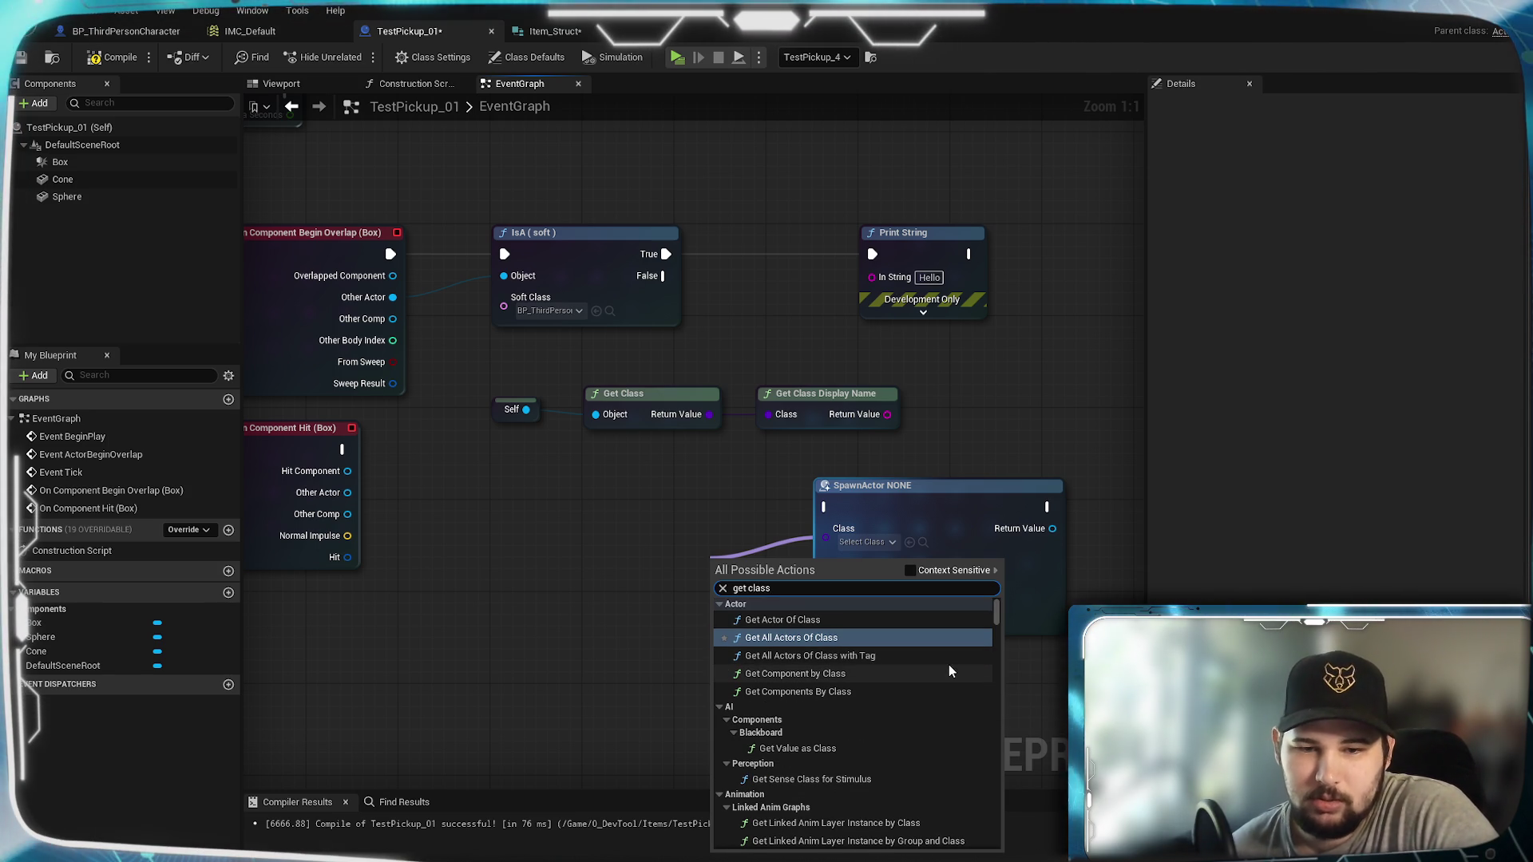
scroll(818, 677, down, 4)
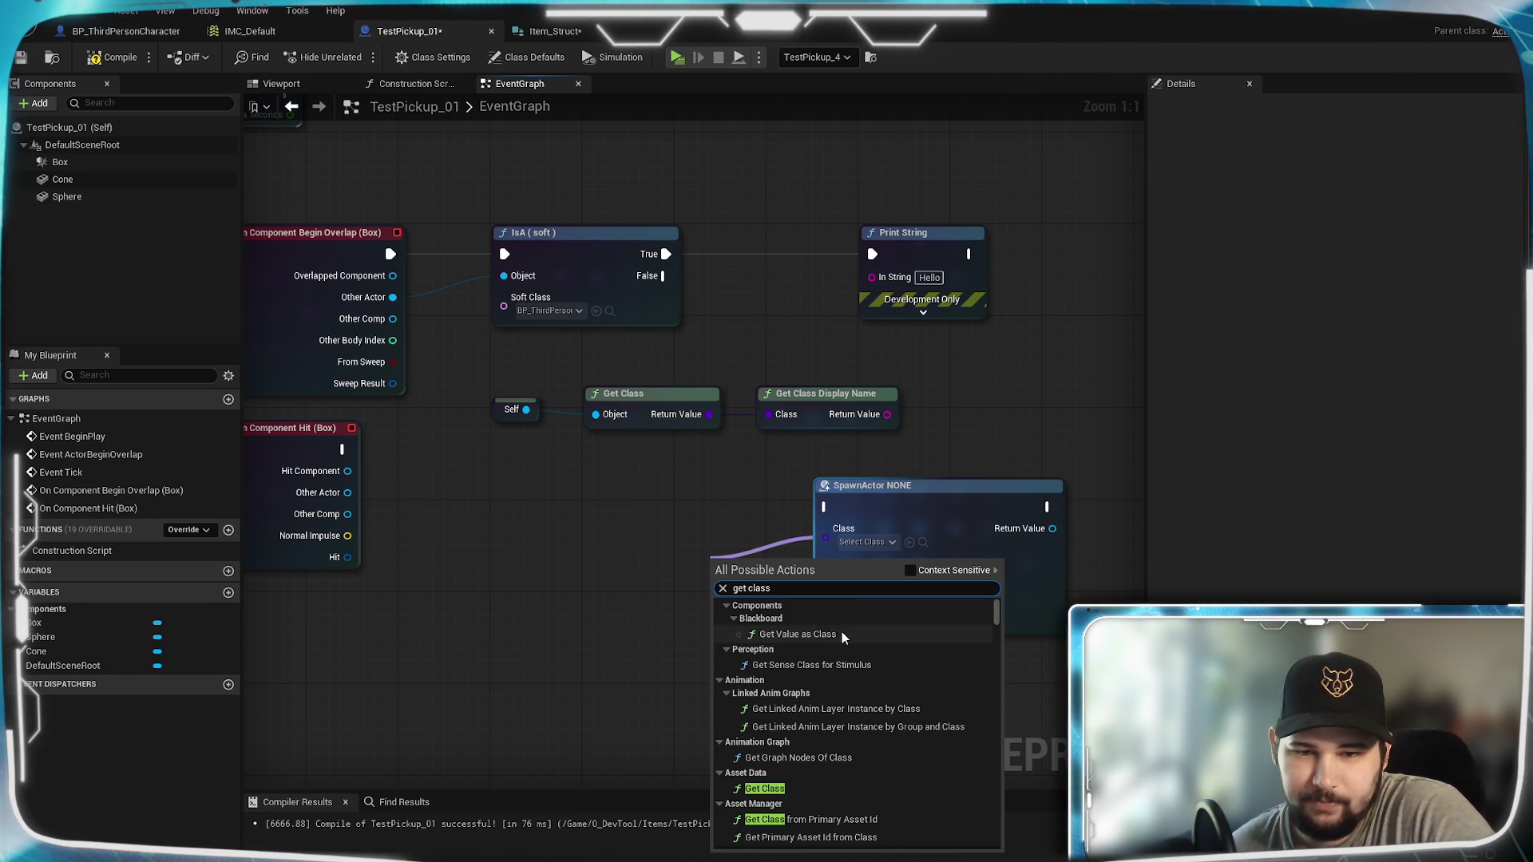
scroll(881, 646, up, 1)
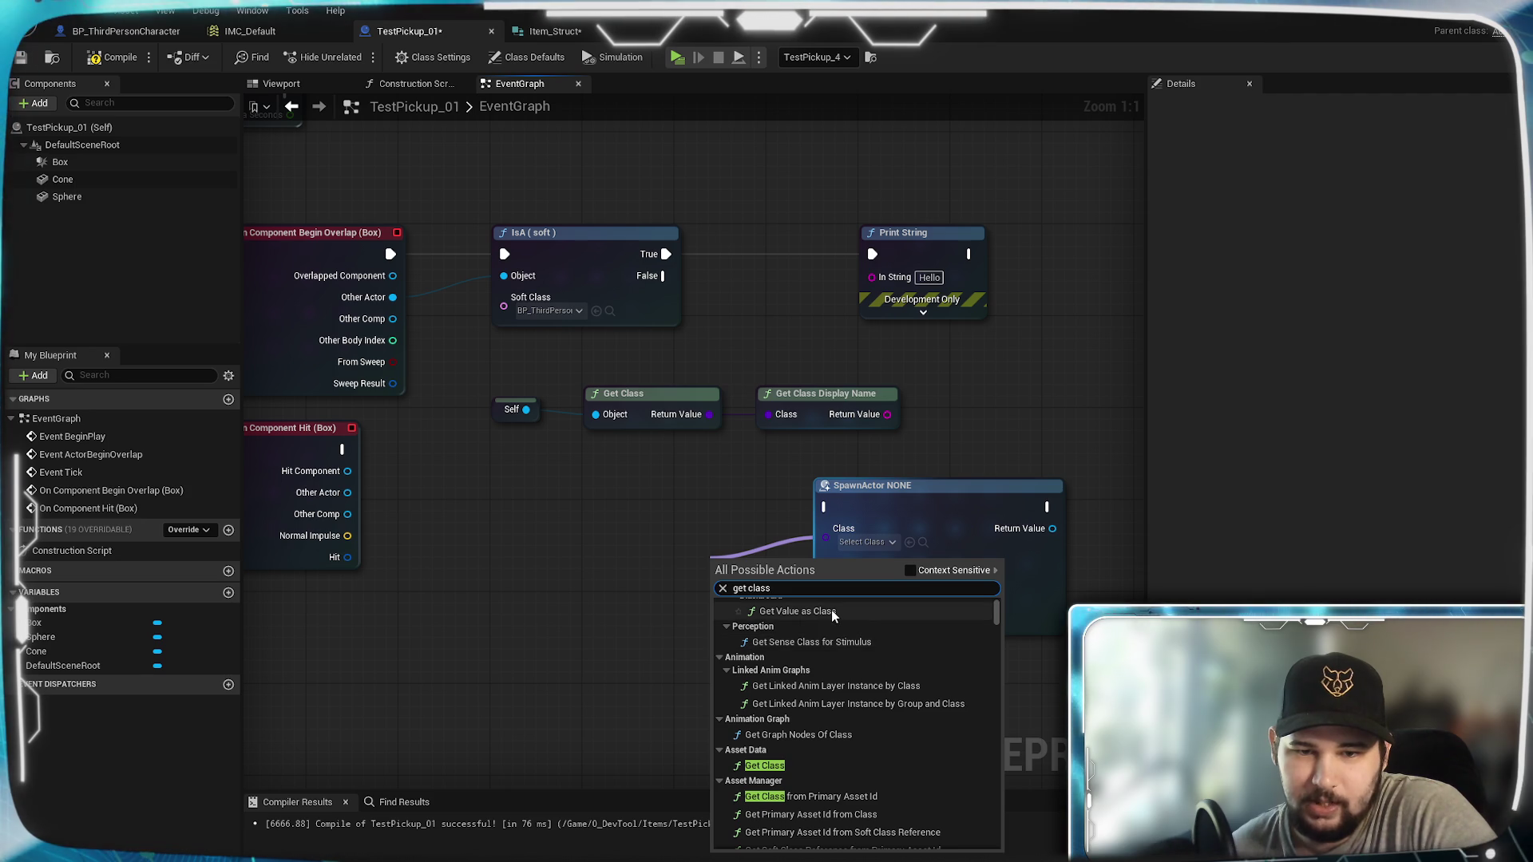
scroll(912, 746, down, 3)
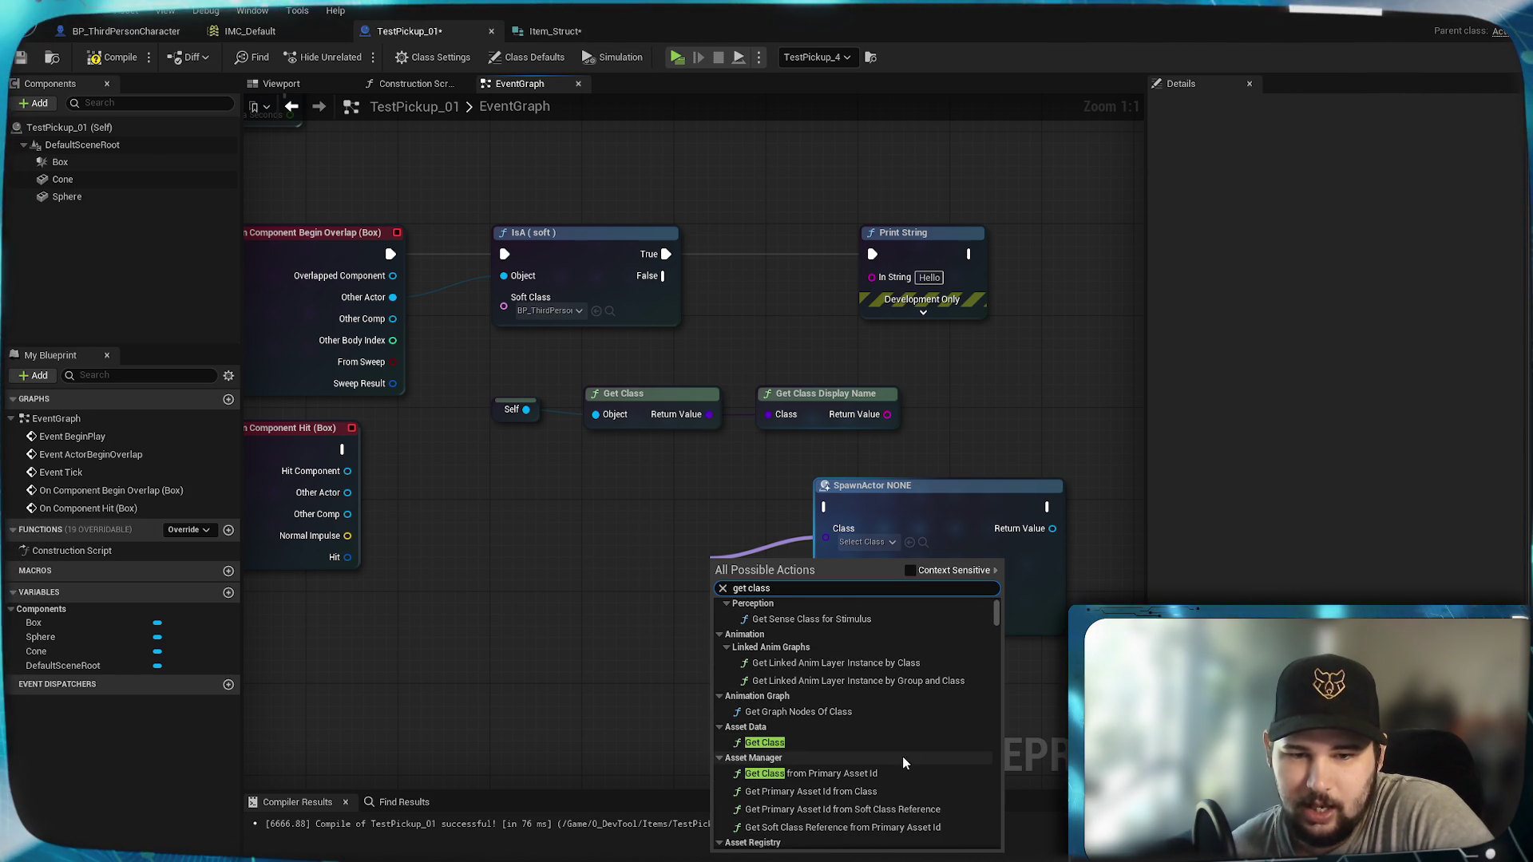
scroll(927, 722, down, 3)
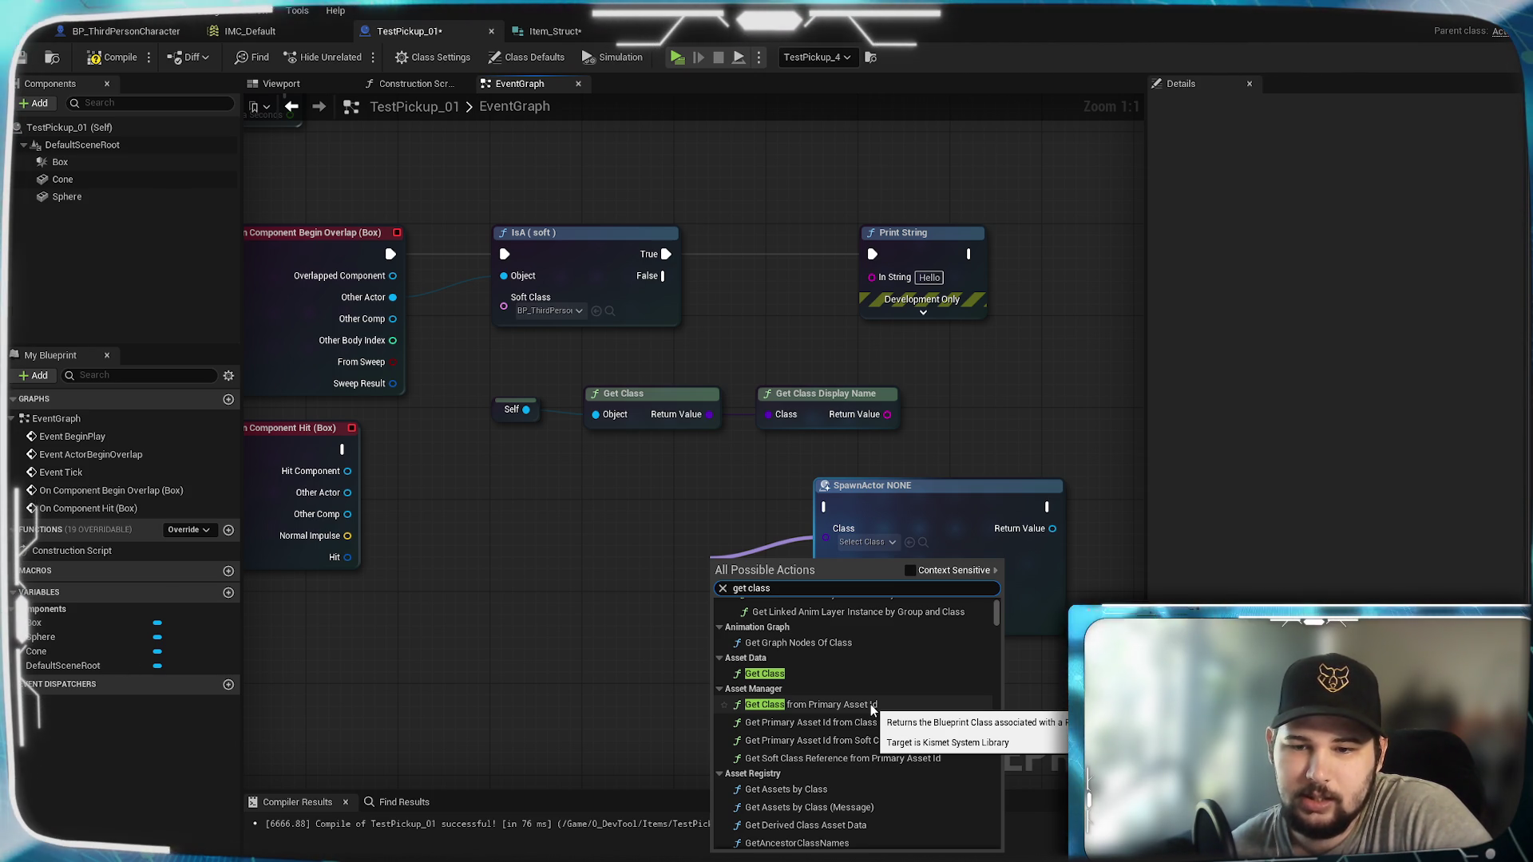
scroll(866, 703, down, 3)
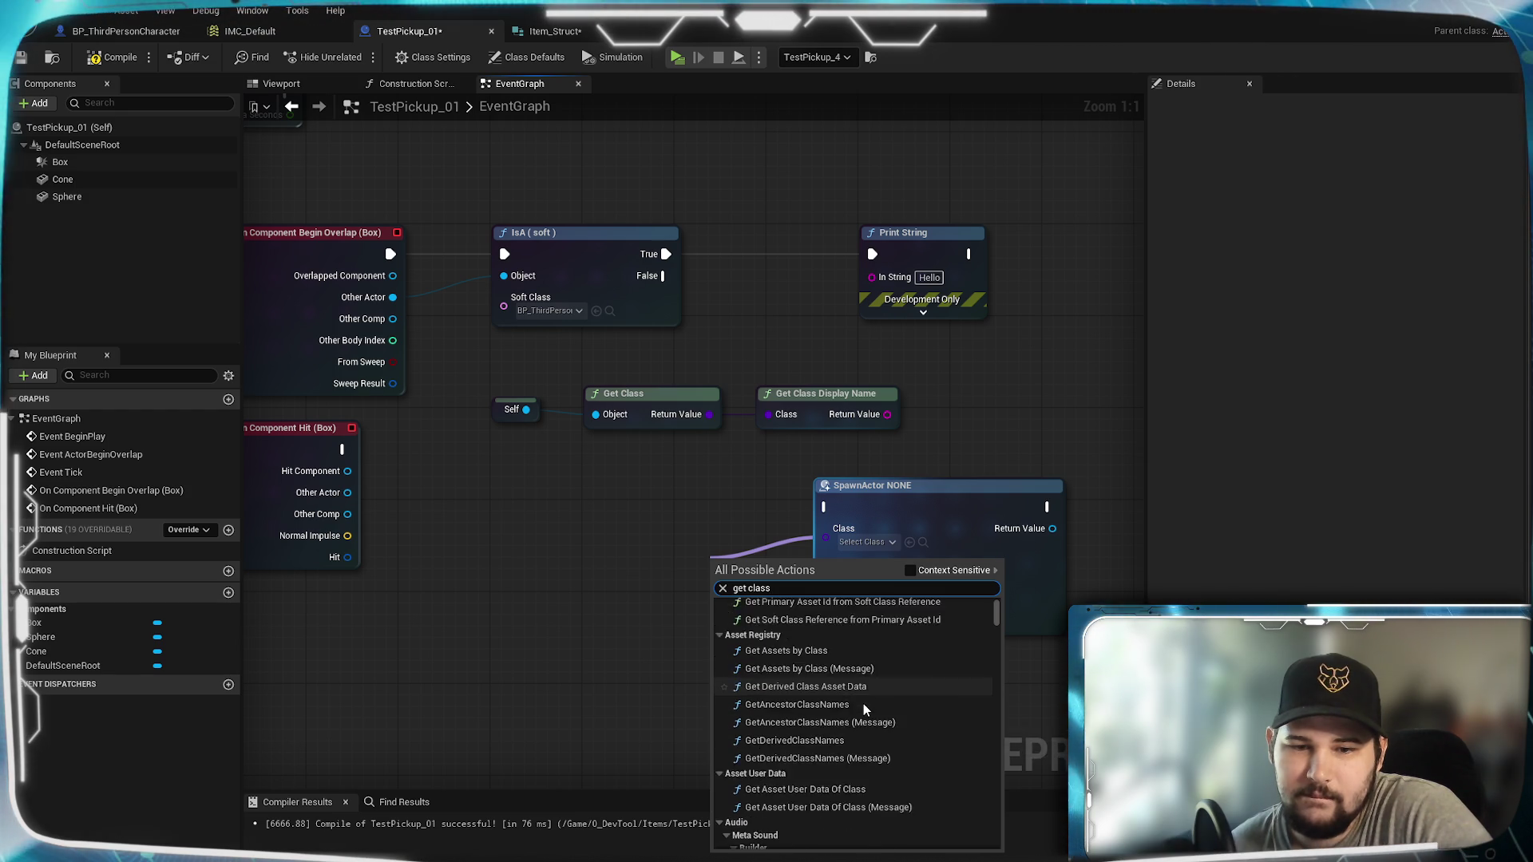
scroll(864, 702, up, 3)
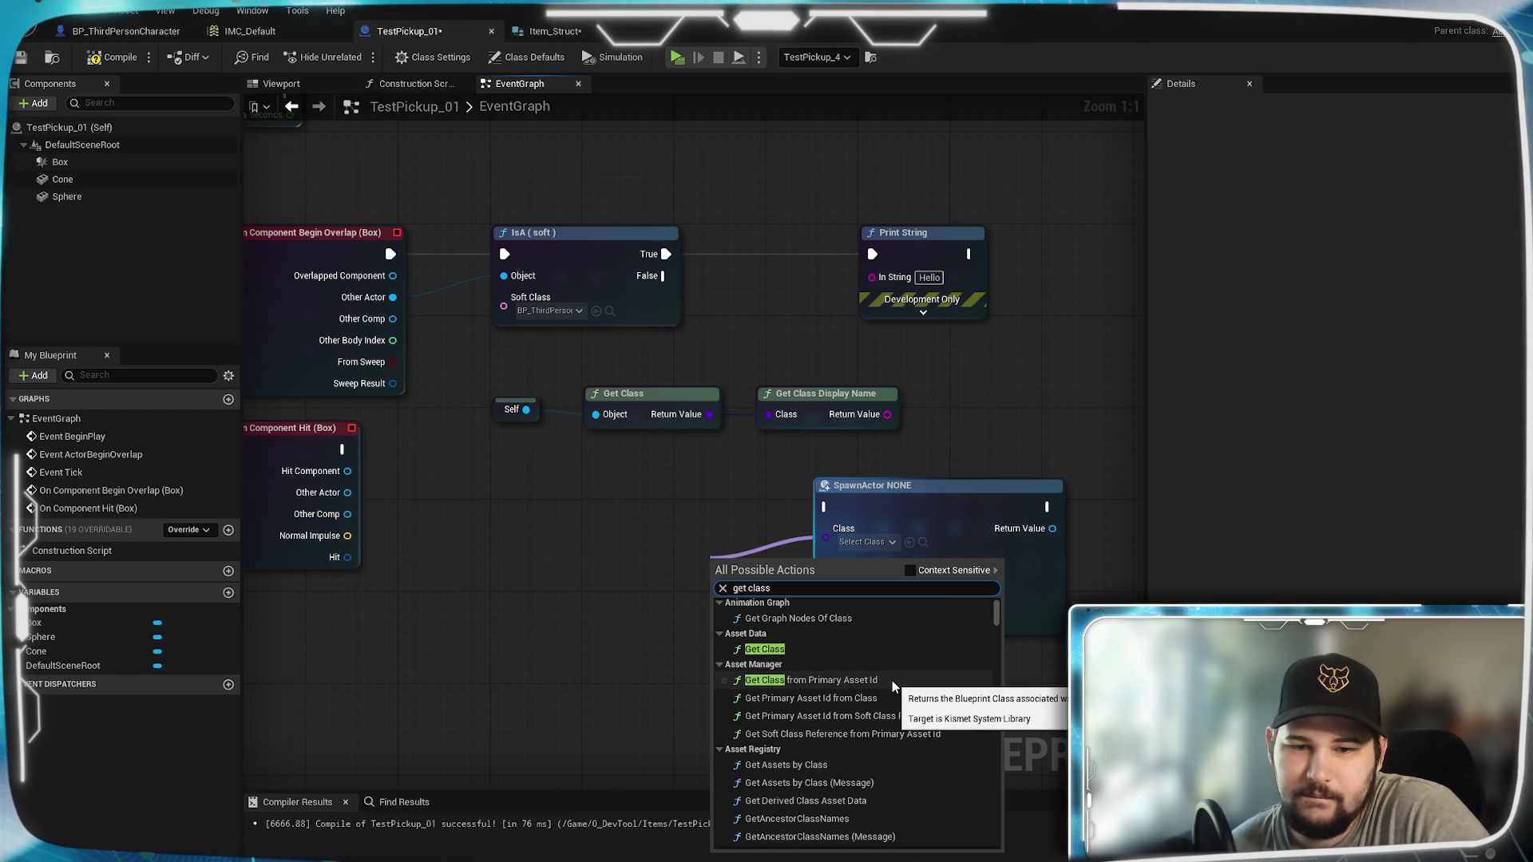
click(943, 679)
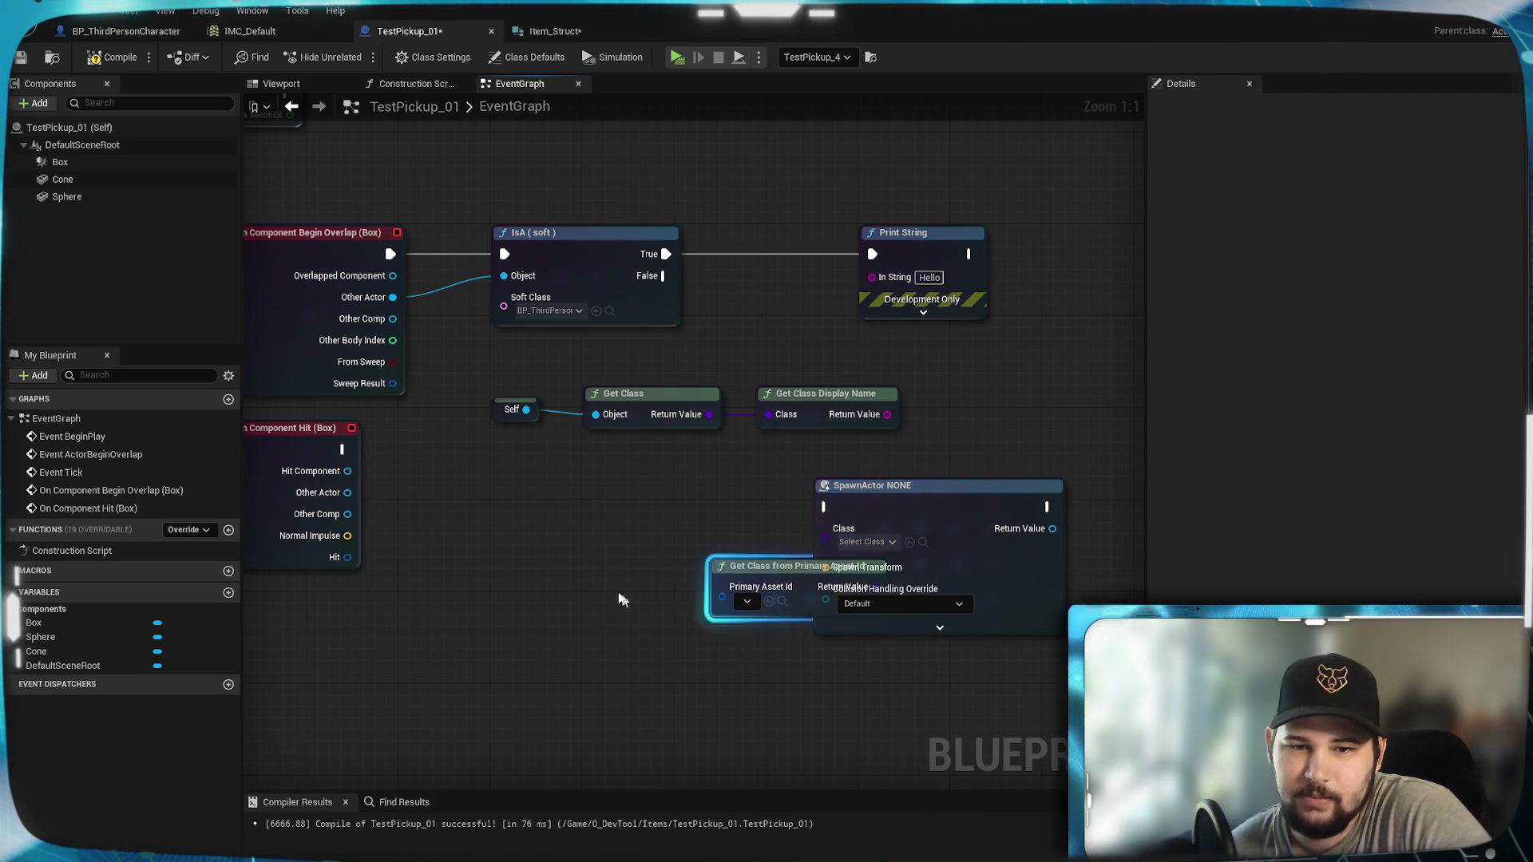
Step: Move Get Class from Primary Asset Id under Get Class and check its empty Primary Asset Id asset list
mouse_move(765, 577)
mouse_down()
mouse_move(548, 565)
mouse_move(596, 565)
mouse_up()
click(575, 589)
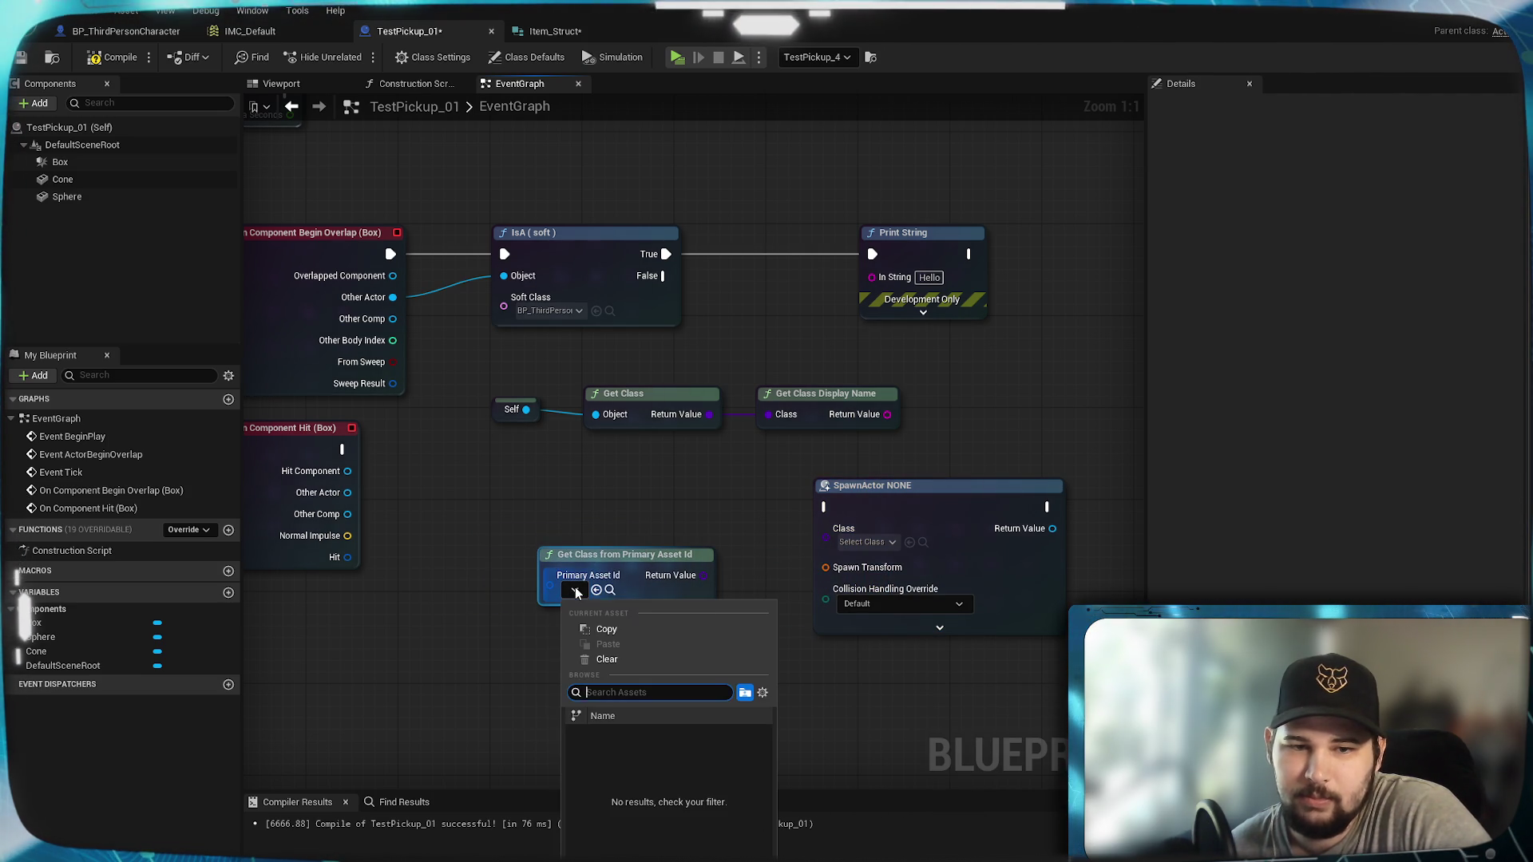
click(495, 717)
click(575, 589)
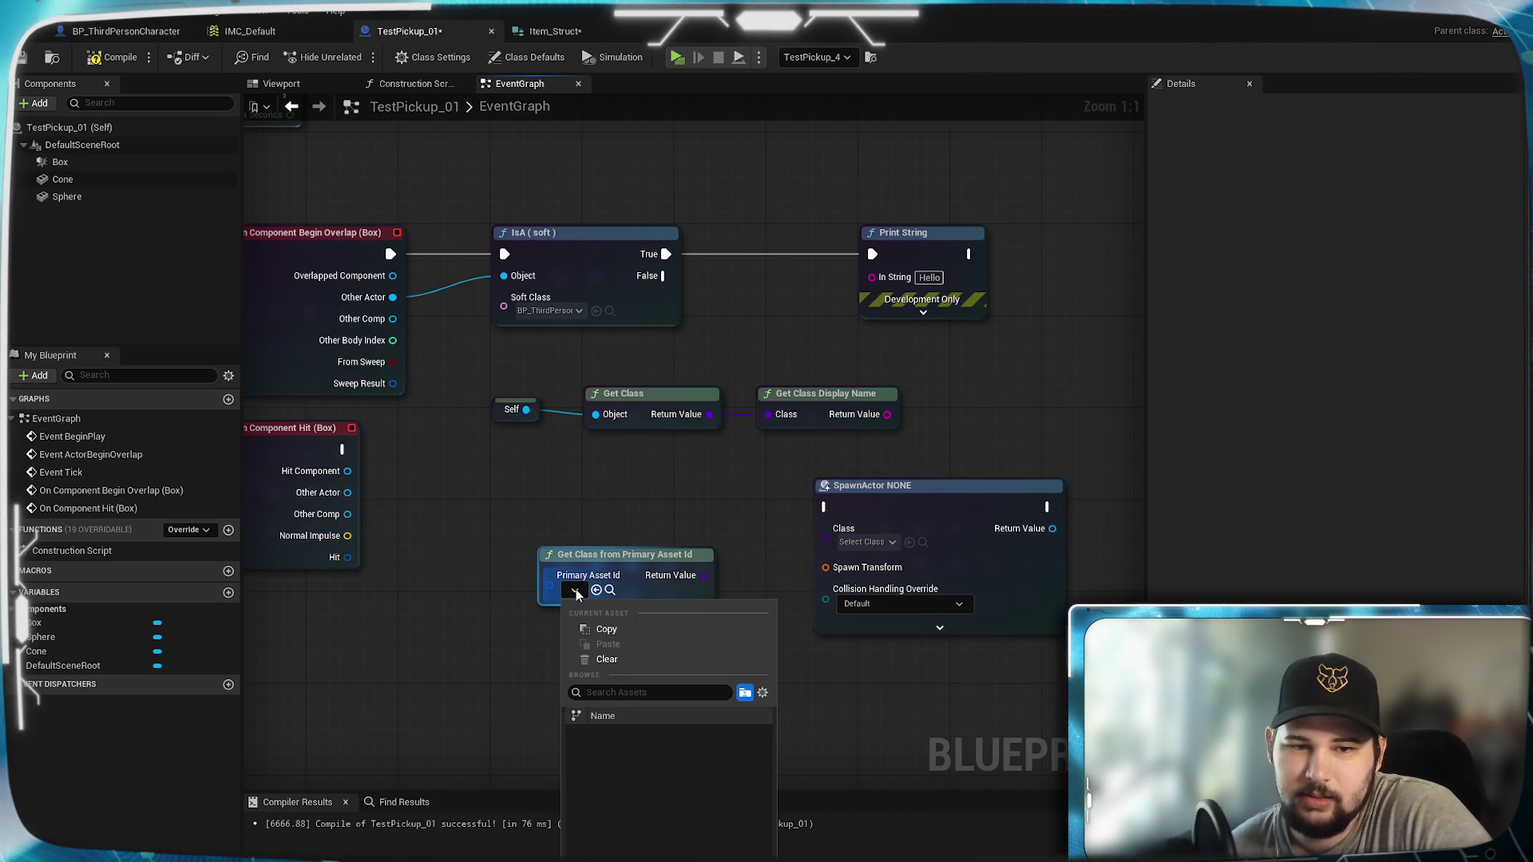
click(495, 661)
Step: Add Get Primary Asset Id from Class off Get Class's output and wire it into the Primary Asset Id input
drag(709, 415, 696, 495)
text(get)
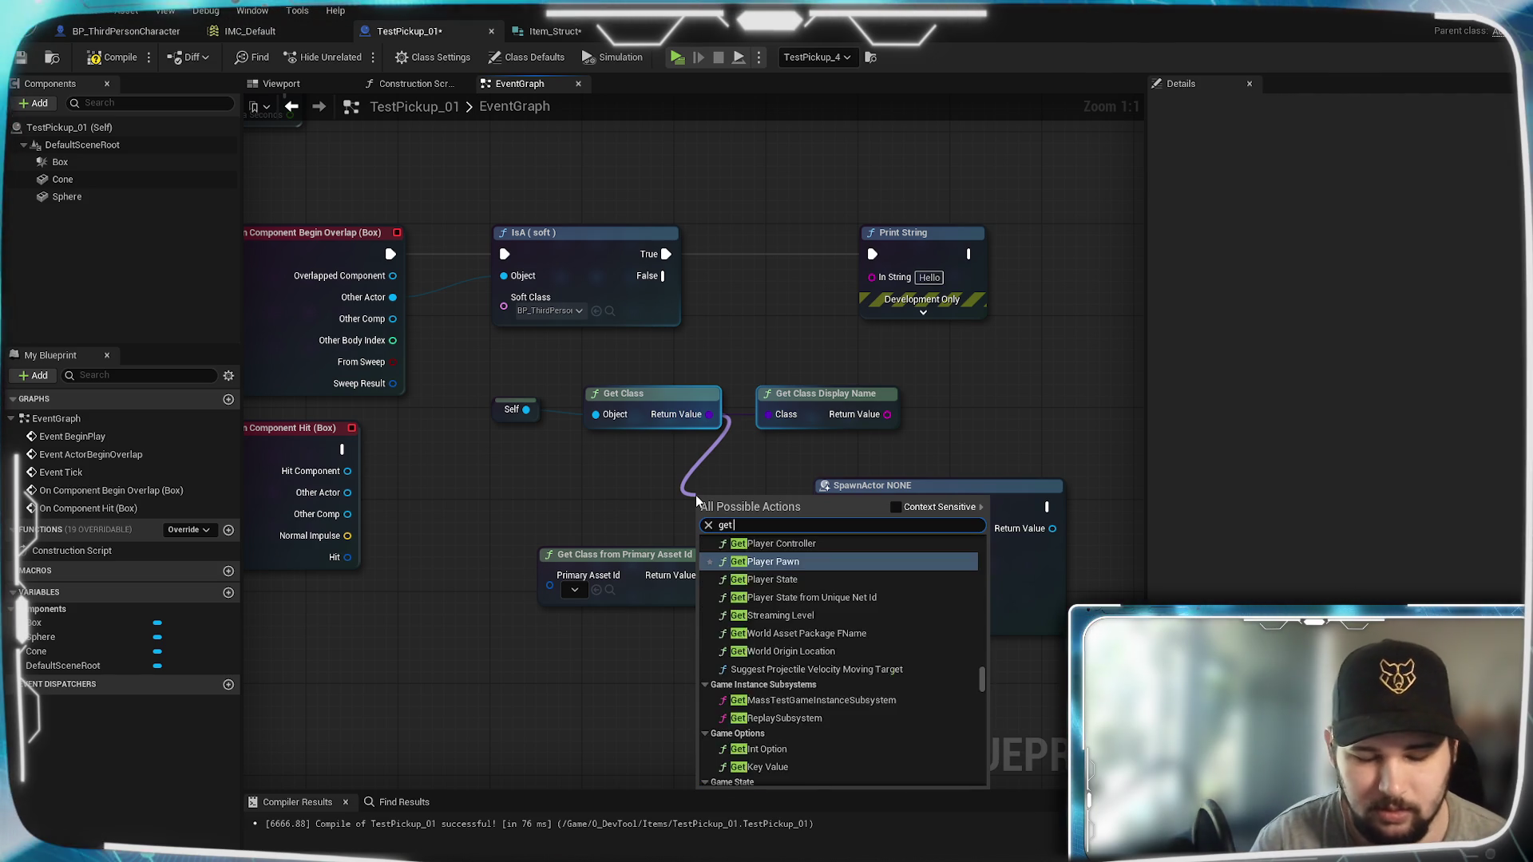
text( pri)
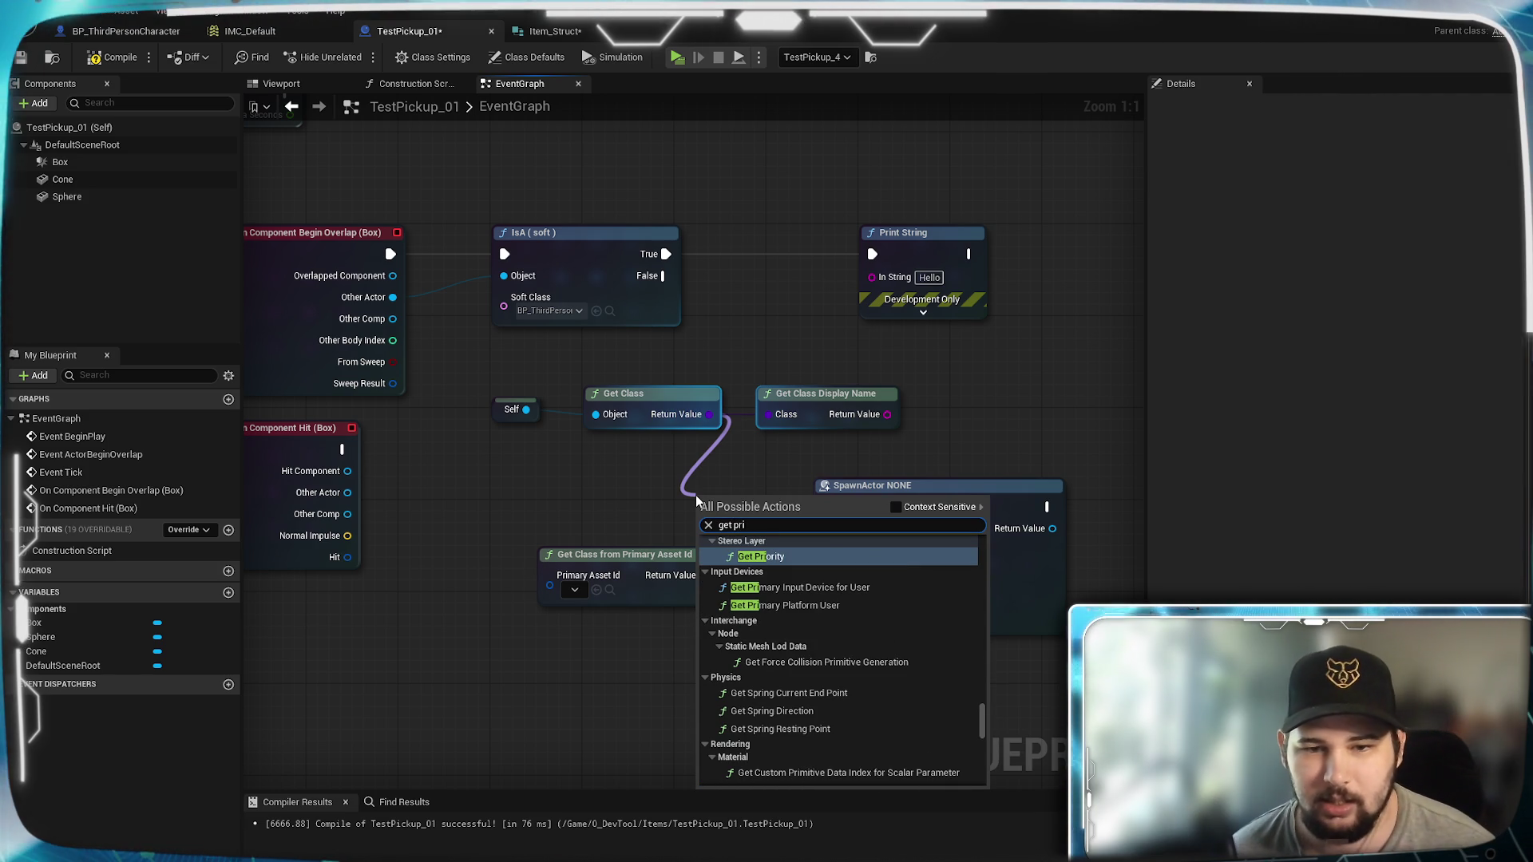
text(mary)
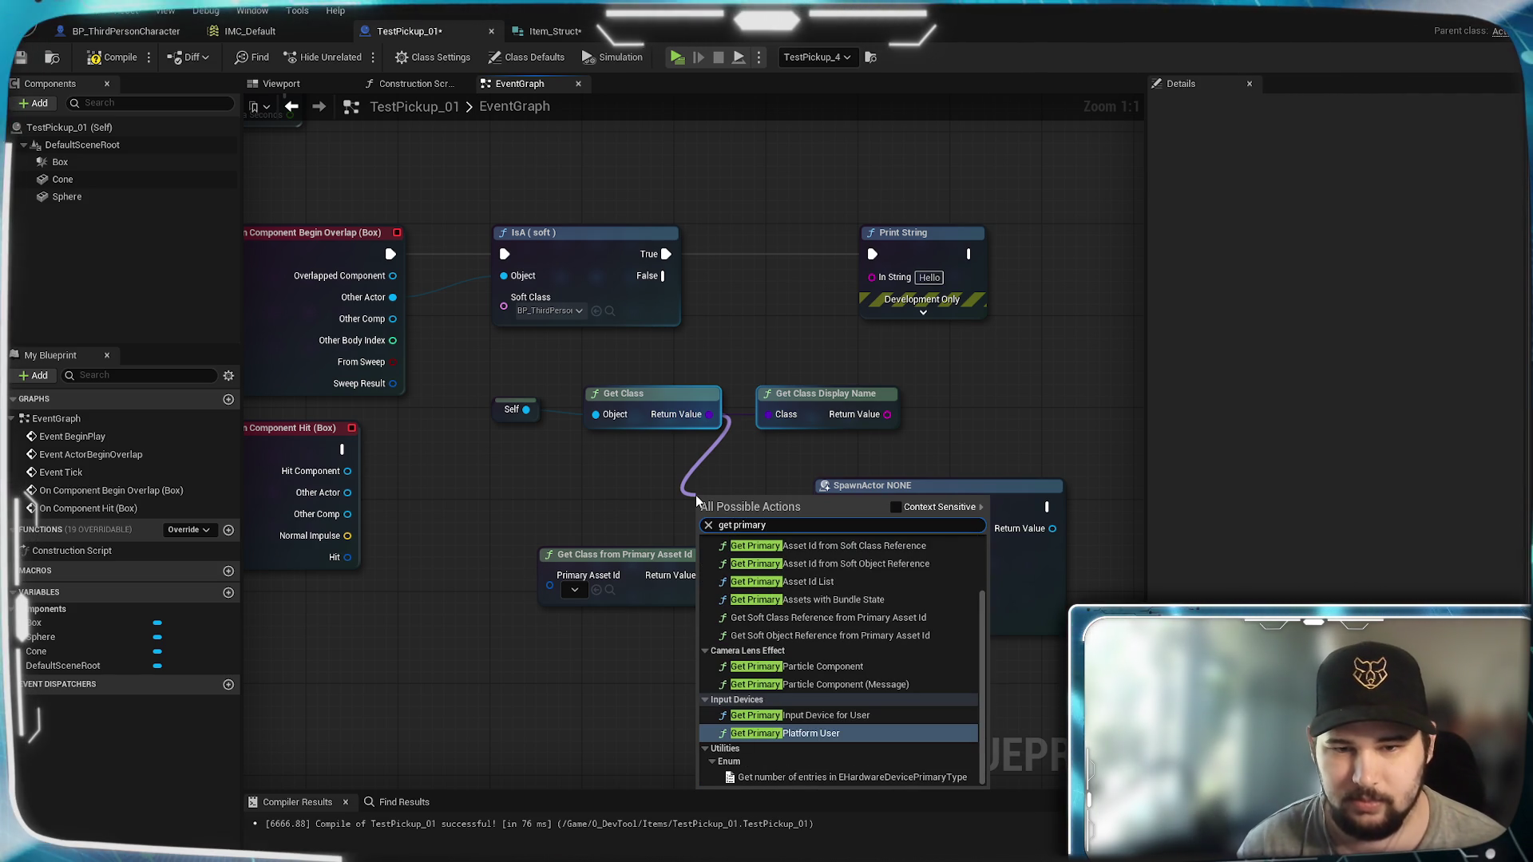
scroll(892, 581, up, 2)
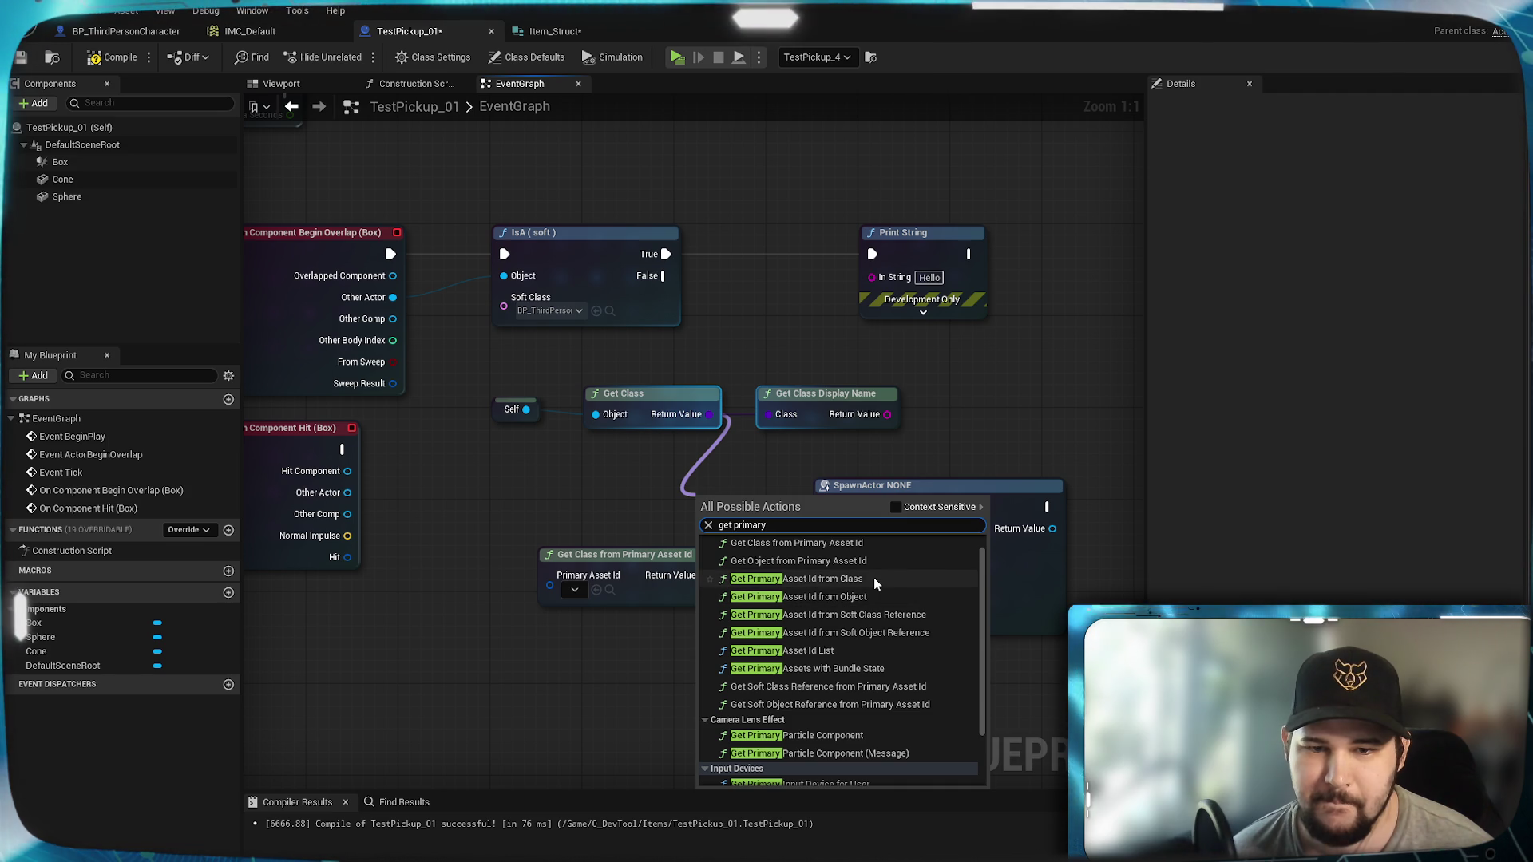
click(874, 577)
mouse_move(743, 518)
mouse_down()
mouse_move(740, 500)
mouse_move(580, 476)
mouse_up()
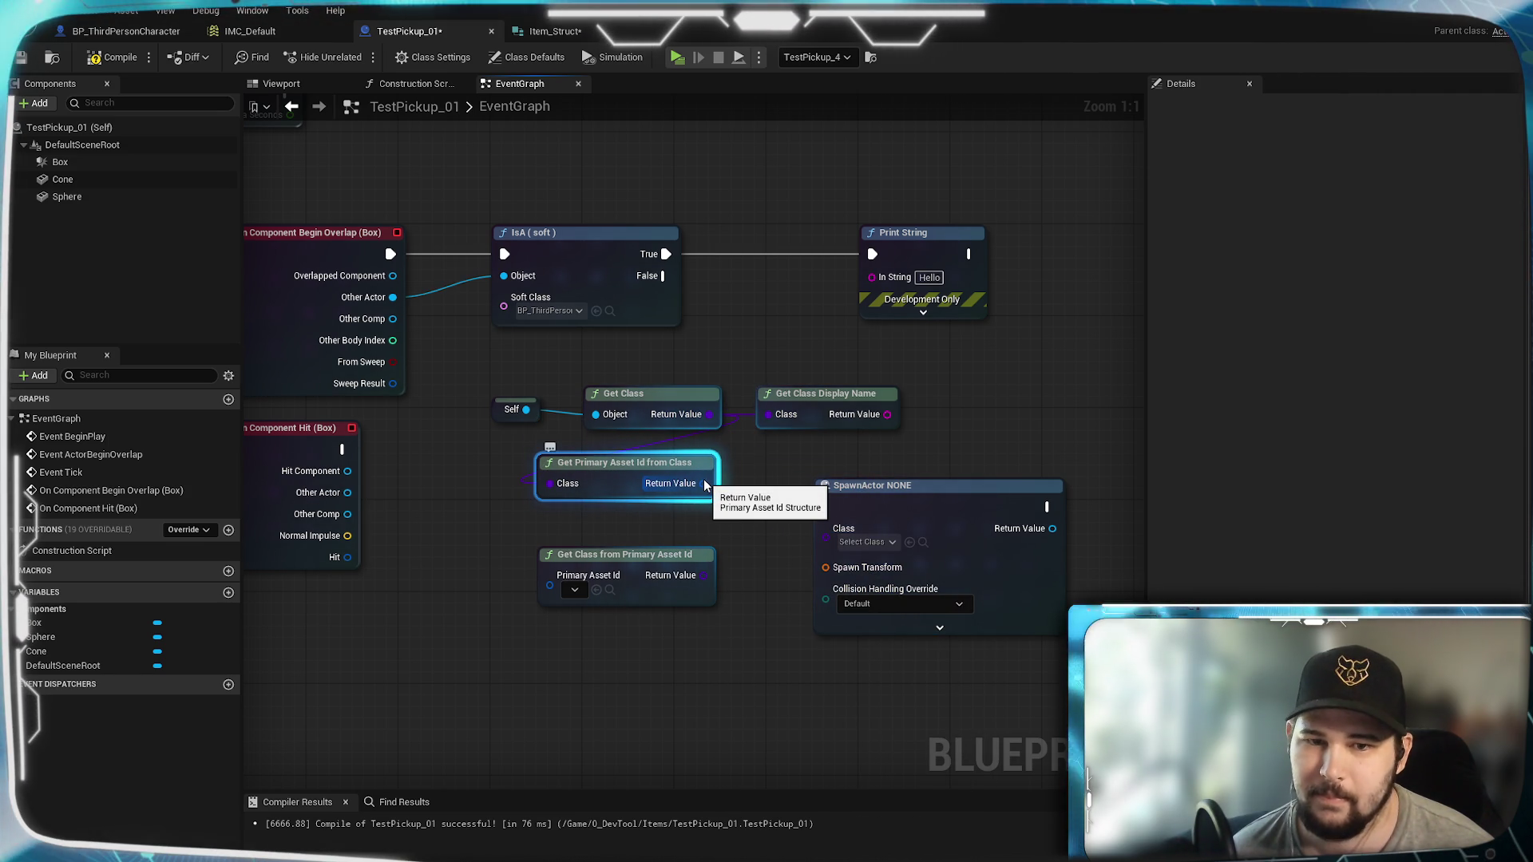
mouse_move(705, 484)
mouse_down()
mouse_move(723, 505)
mouse_move(533, 580)
mouse_move(551, 589)
mouse_up()
Step: Try wiring Get Class from Primary Asset Id's output to SpawnActor's Class, then cancel the connection
drag(703, 575, 829, 537)
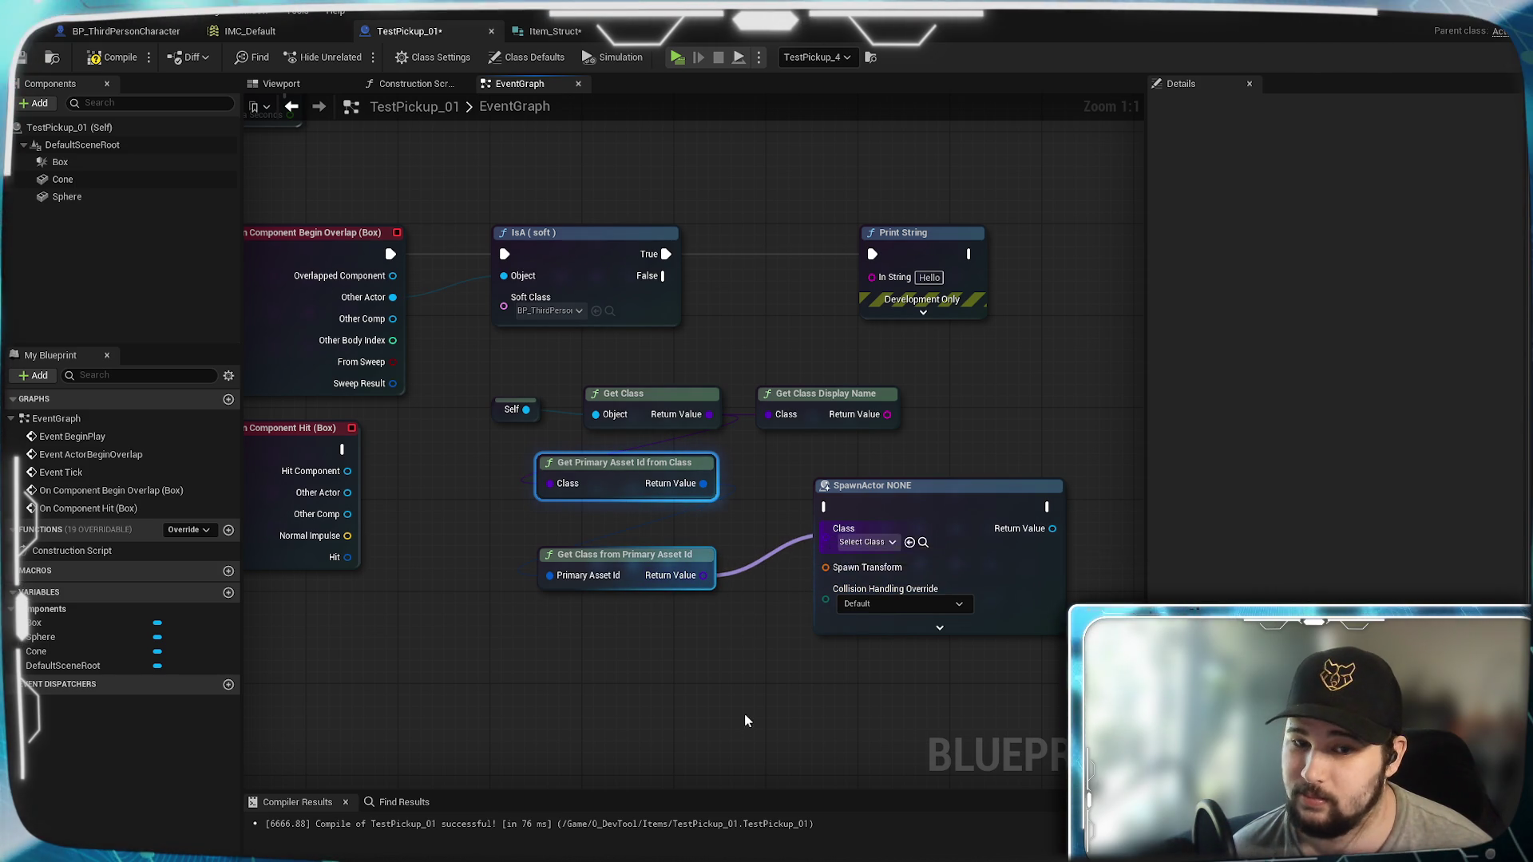
key(Escape)
drag(704, 575, 837, 533)
click(735, 651)
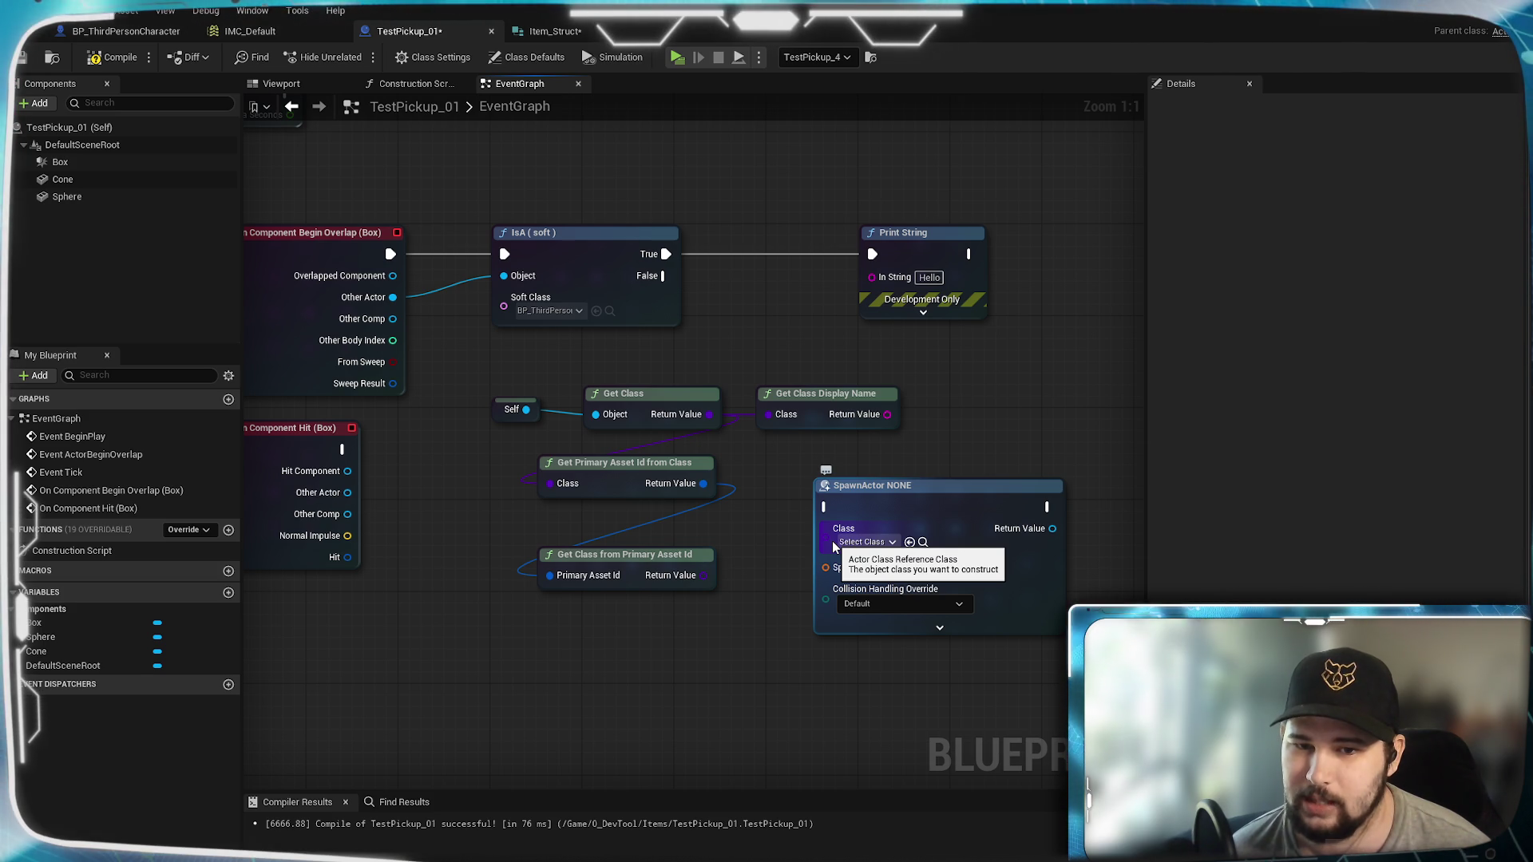
Step: Replace SpawnActor with a Construct Object from Class node fed by Get Class from Primary Asset Id
mouse_move(832, 539)
mouse_down()
mouse_move(818, 514)
mouse_move(772, 551)
mouse_up()
key(Delete)
right_click(815, 496)
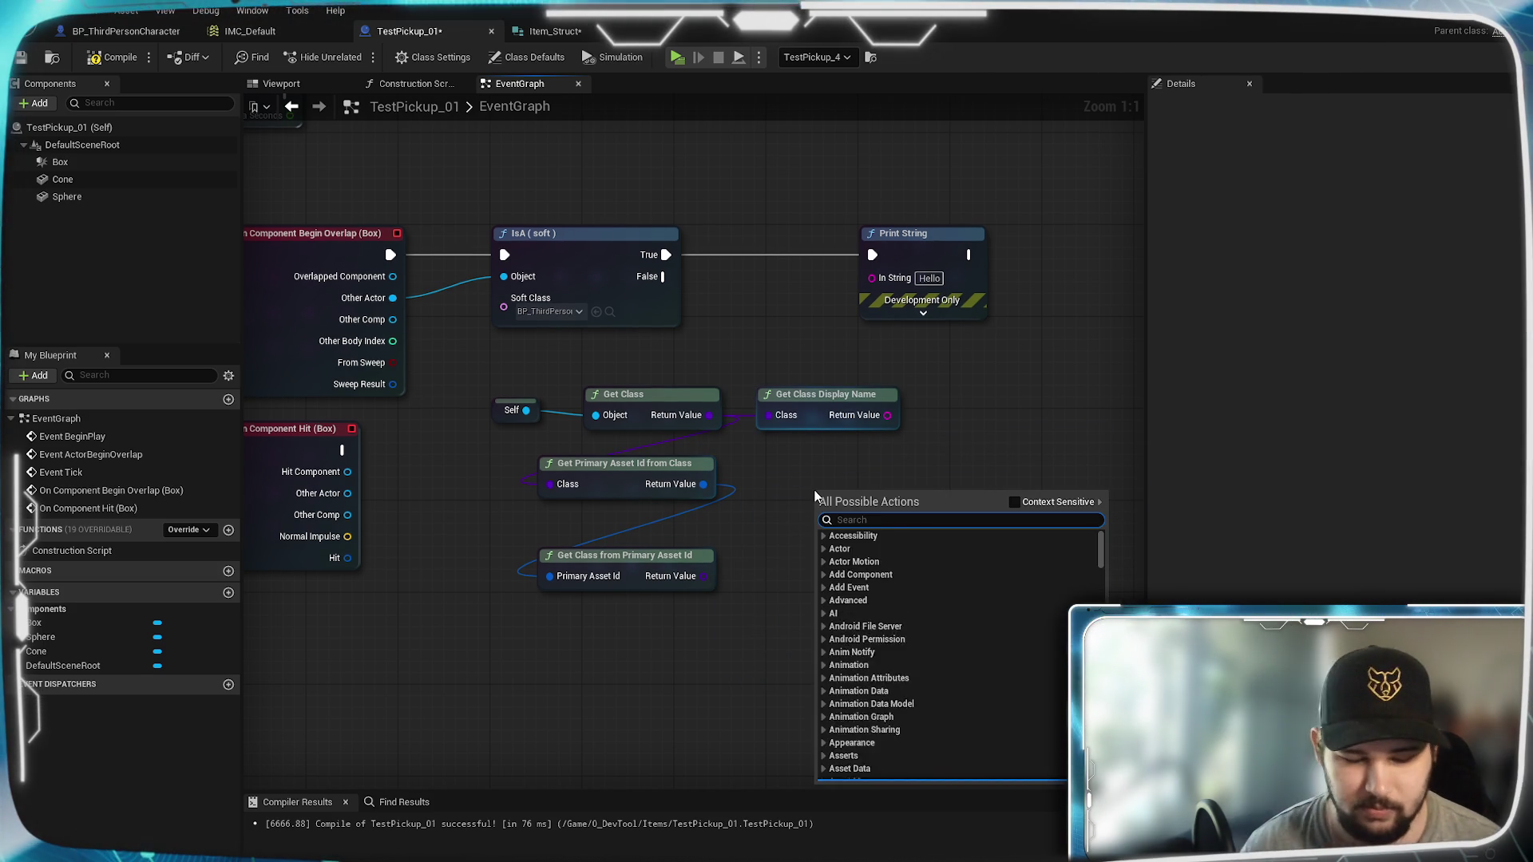
text(spawn ob)
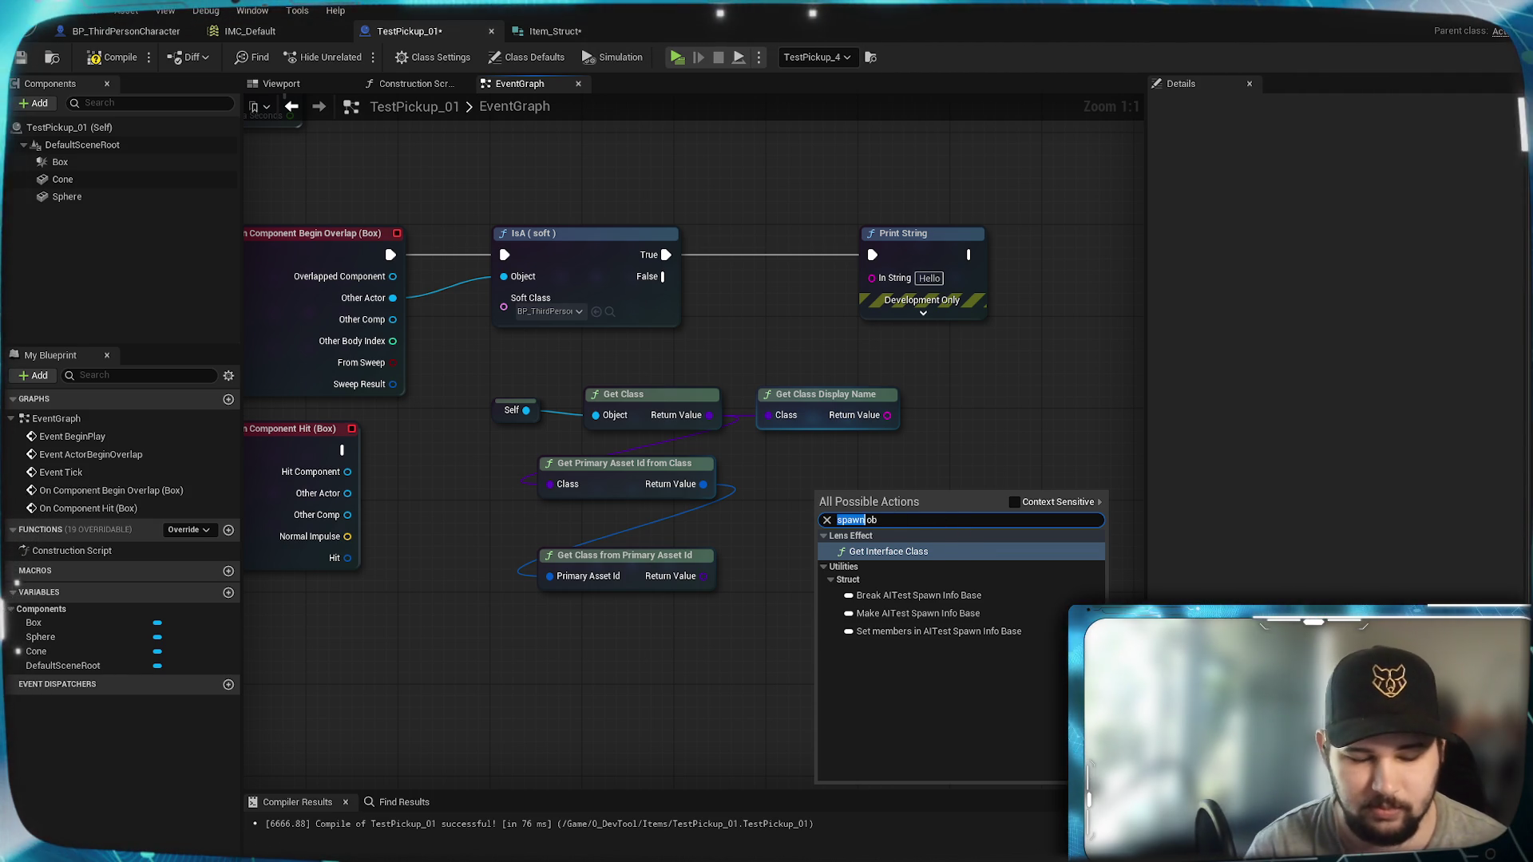
text(create)
scroll(960, 599, up, 1)
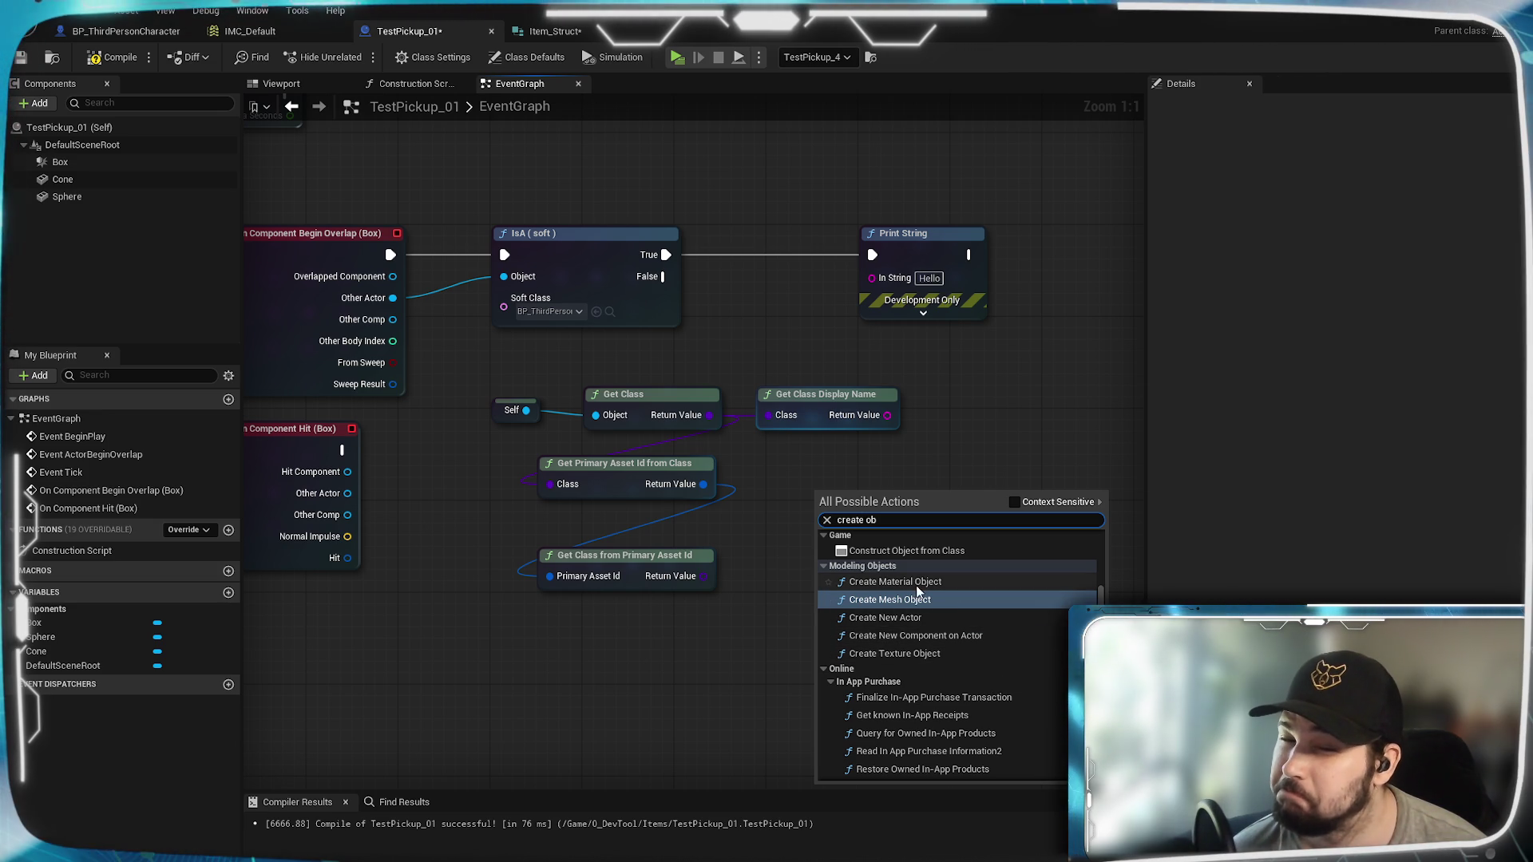
scroll(928, 562, up, 1)
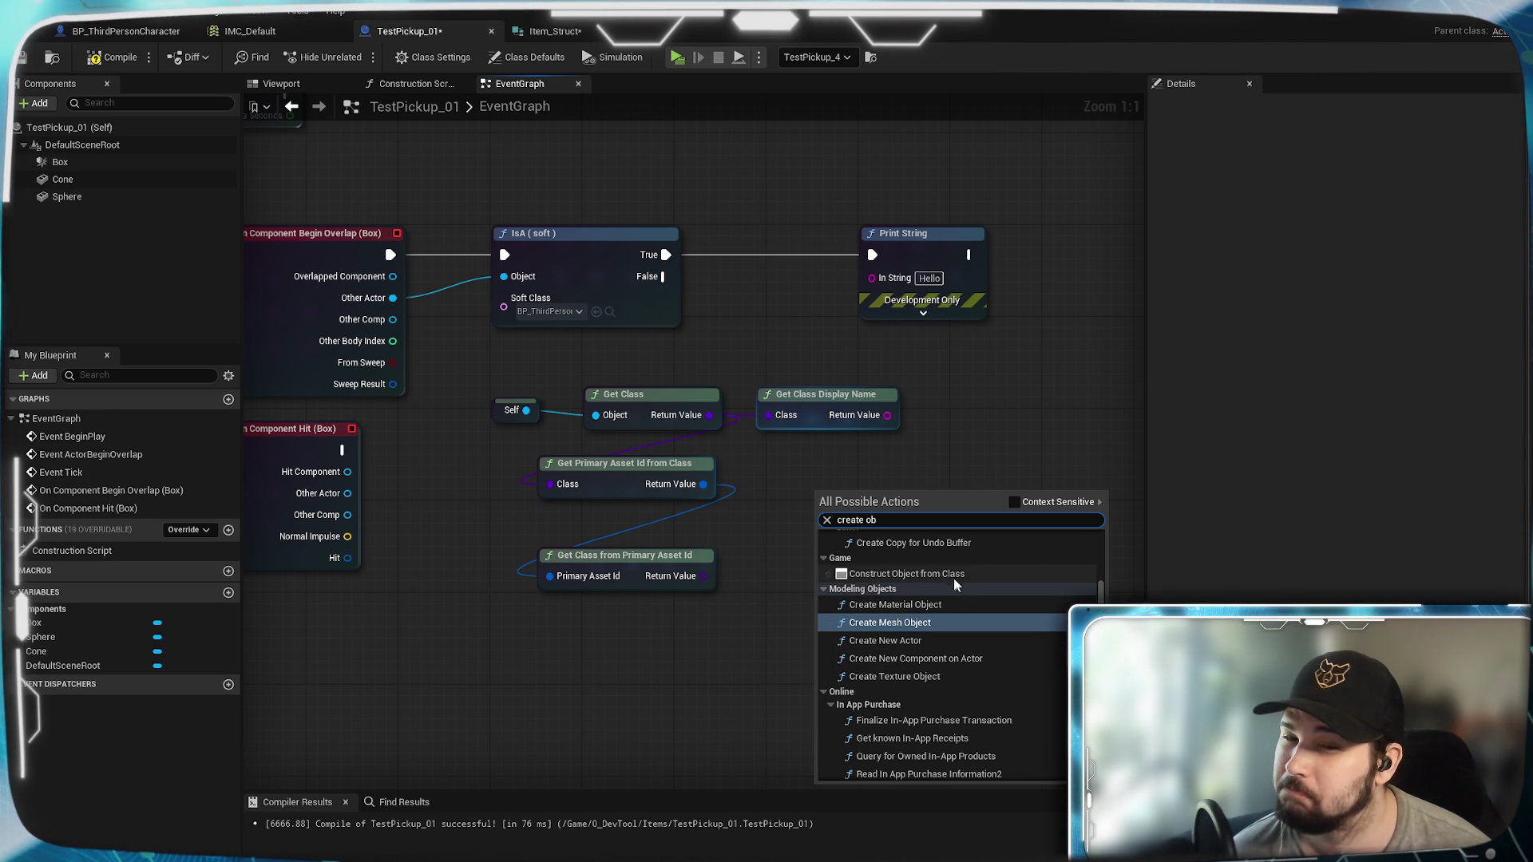
click(957, 575)
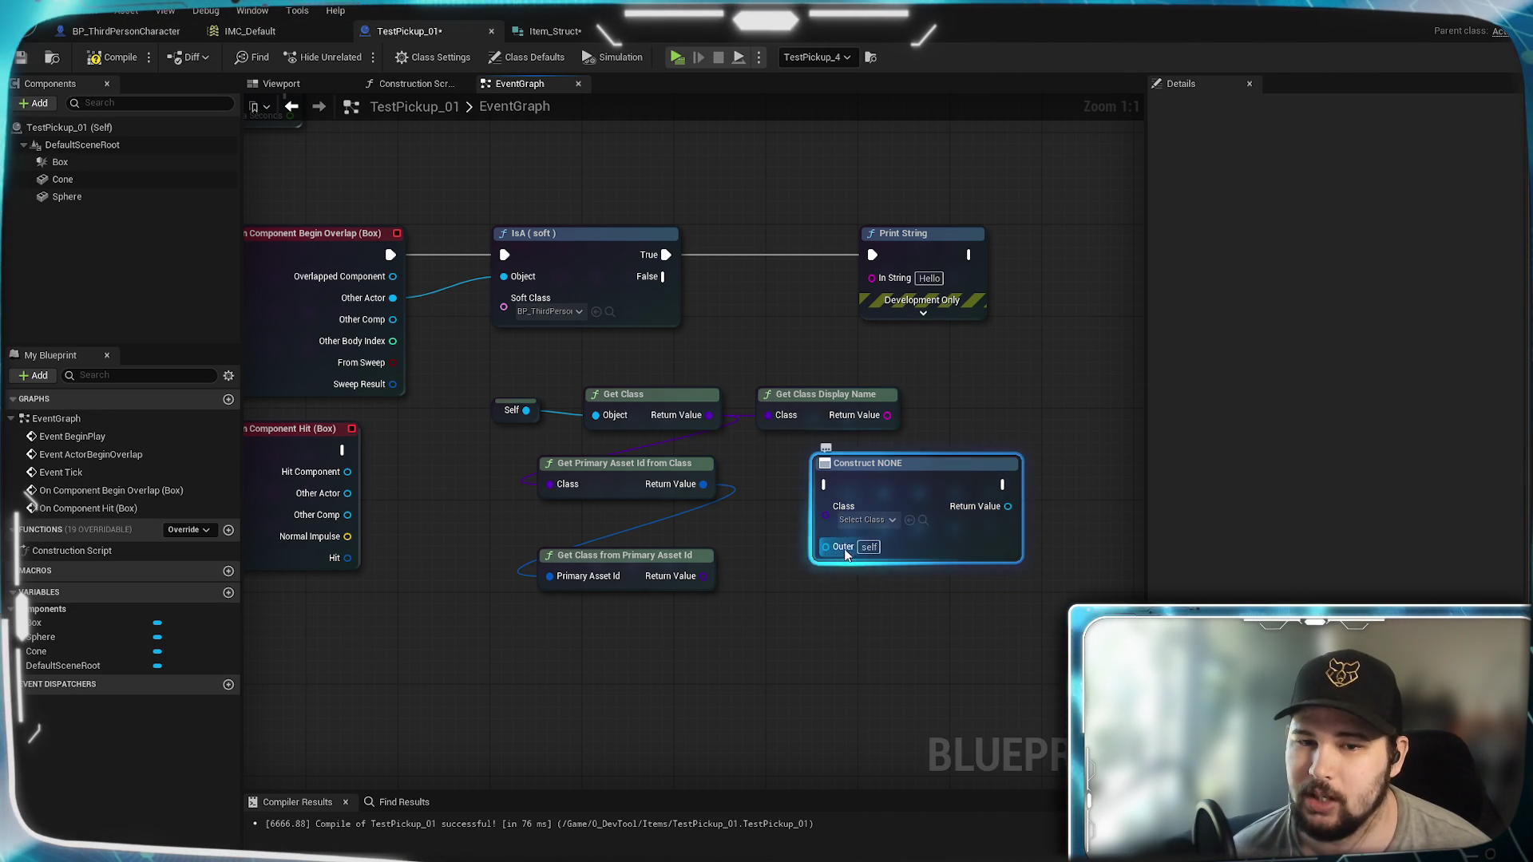
drag(826, 520, 703, 576)
click(802, 720)
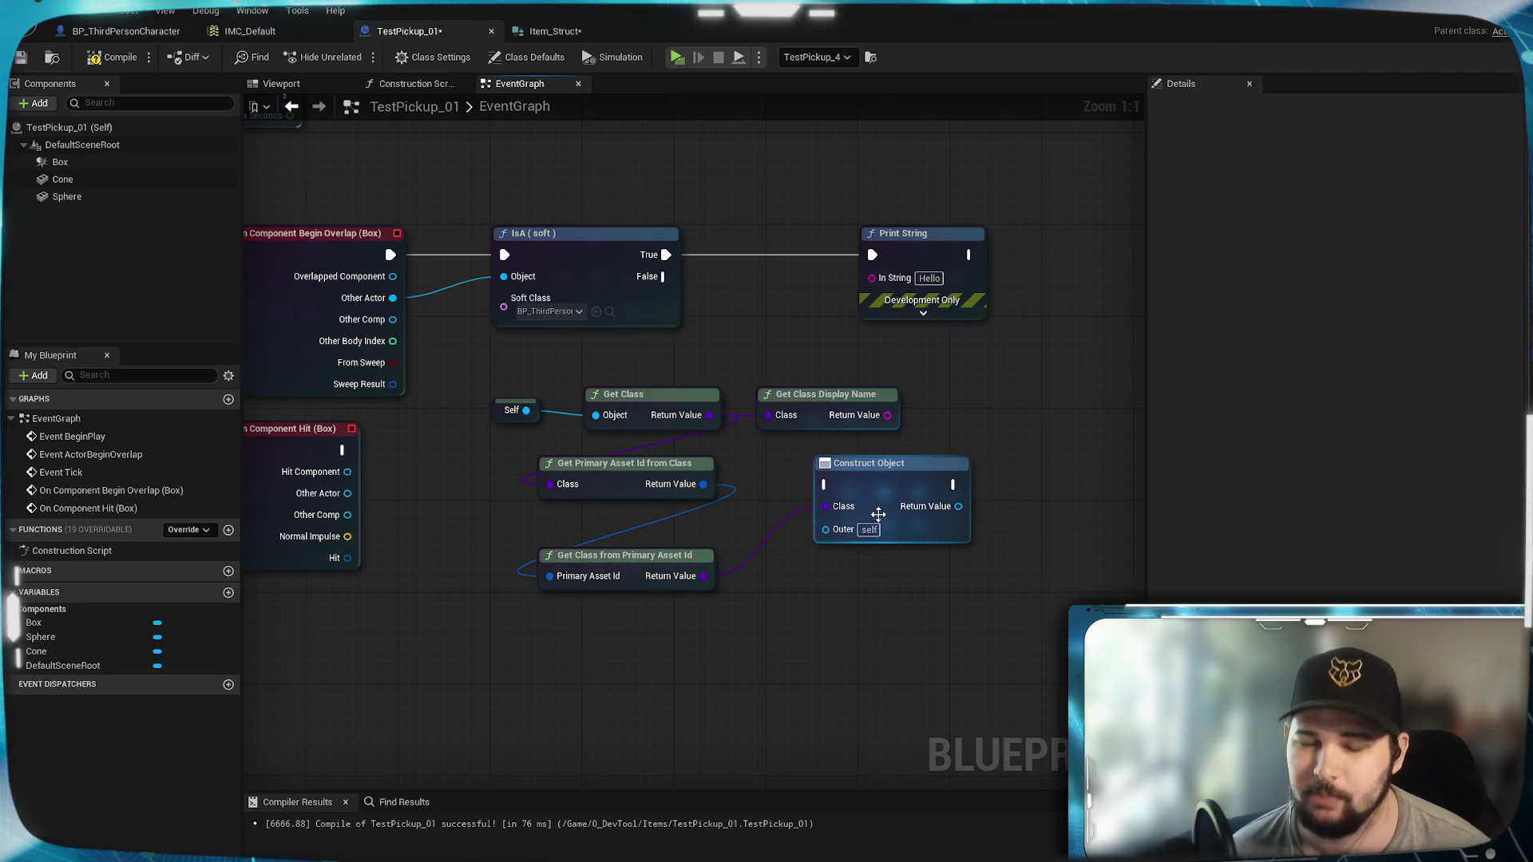
drag(896, 488, 907, 510)
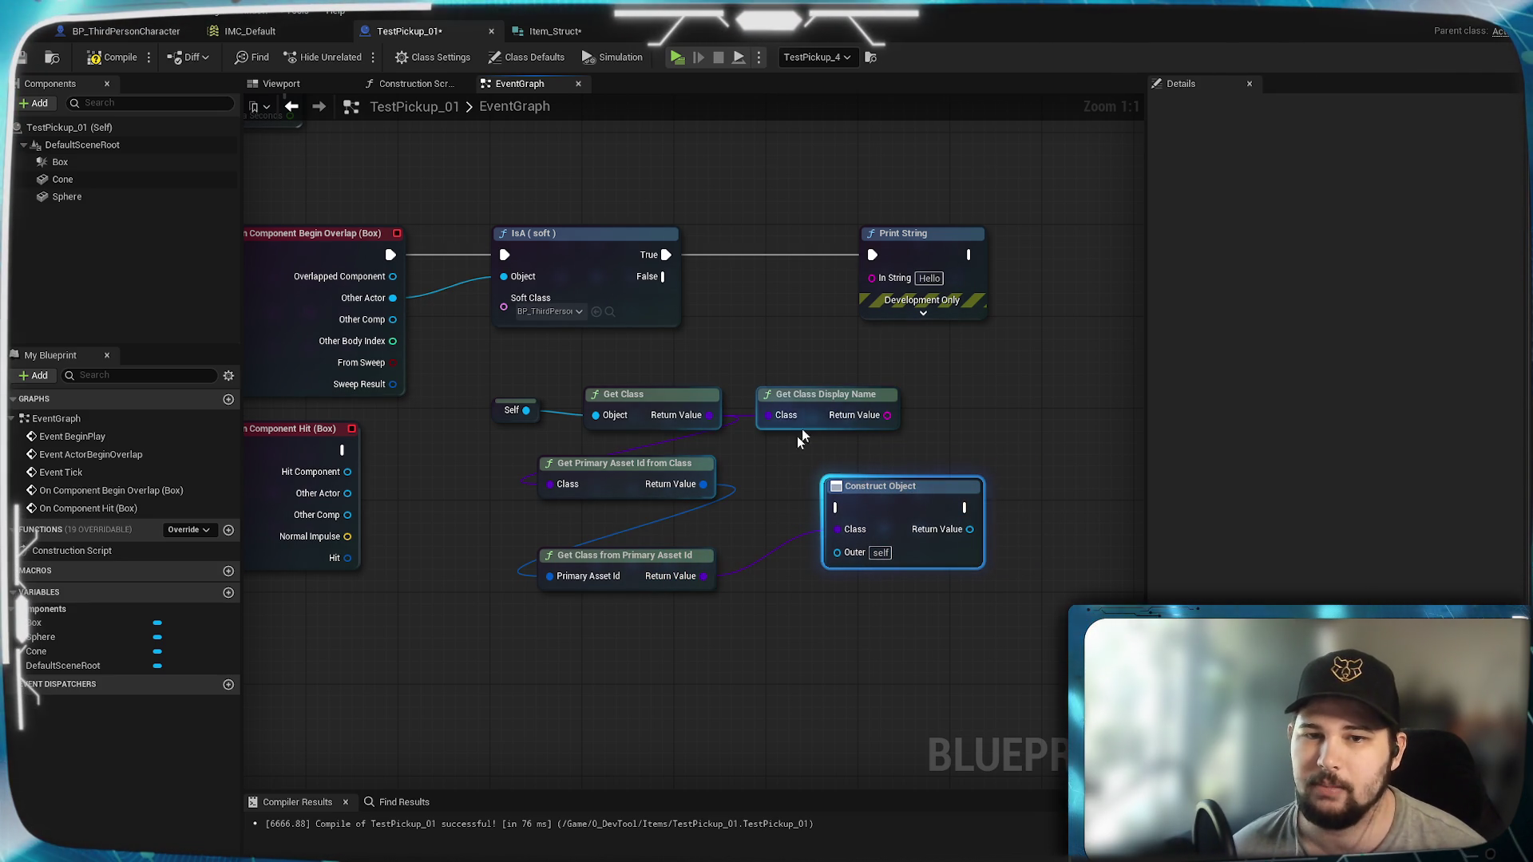
Step: Delete the Get Class Display Name node and switch to the Item_Struct structure
click(822, 403)
key(Delete)
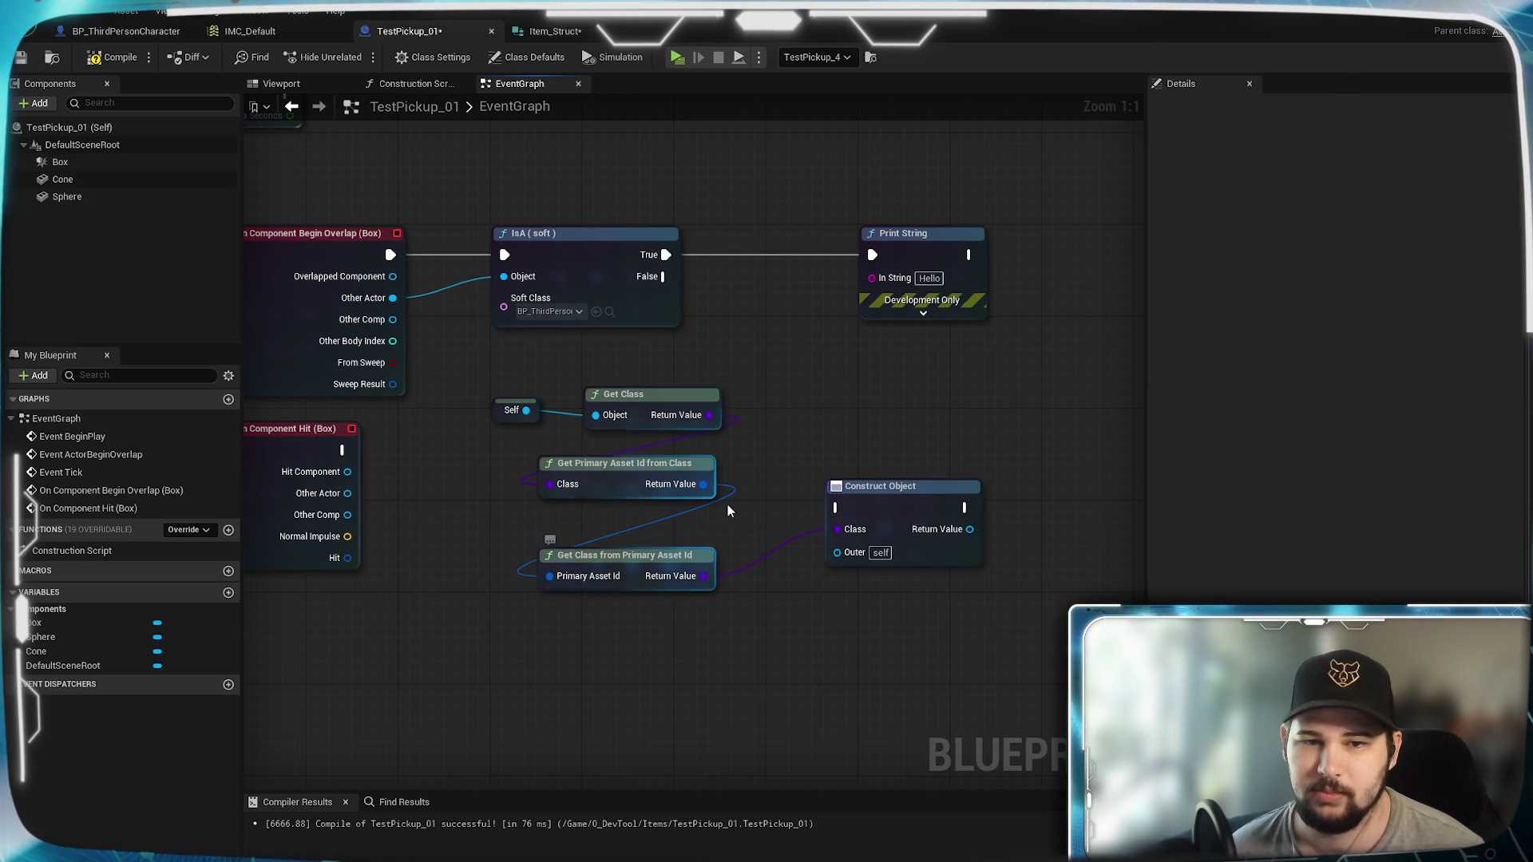
click(575, 30)
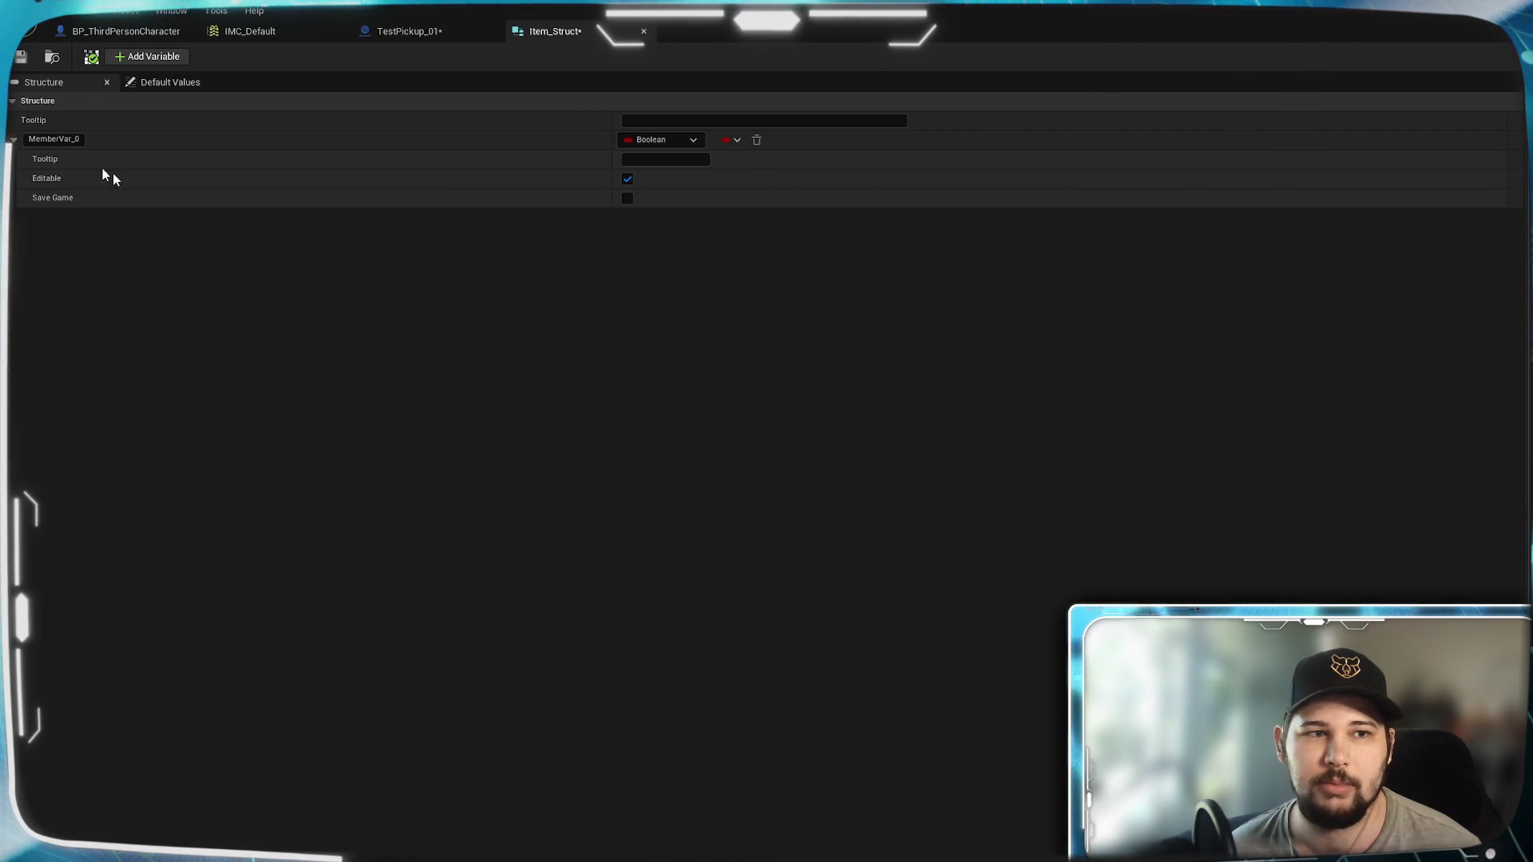
Step: Change MemberVar_0's type to Primary Asset Id
click(651, 142)
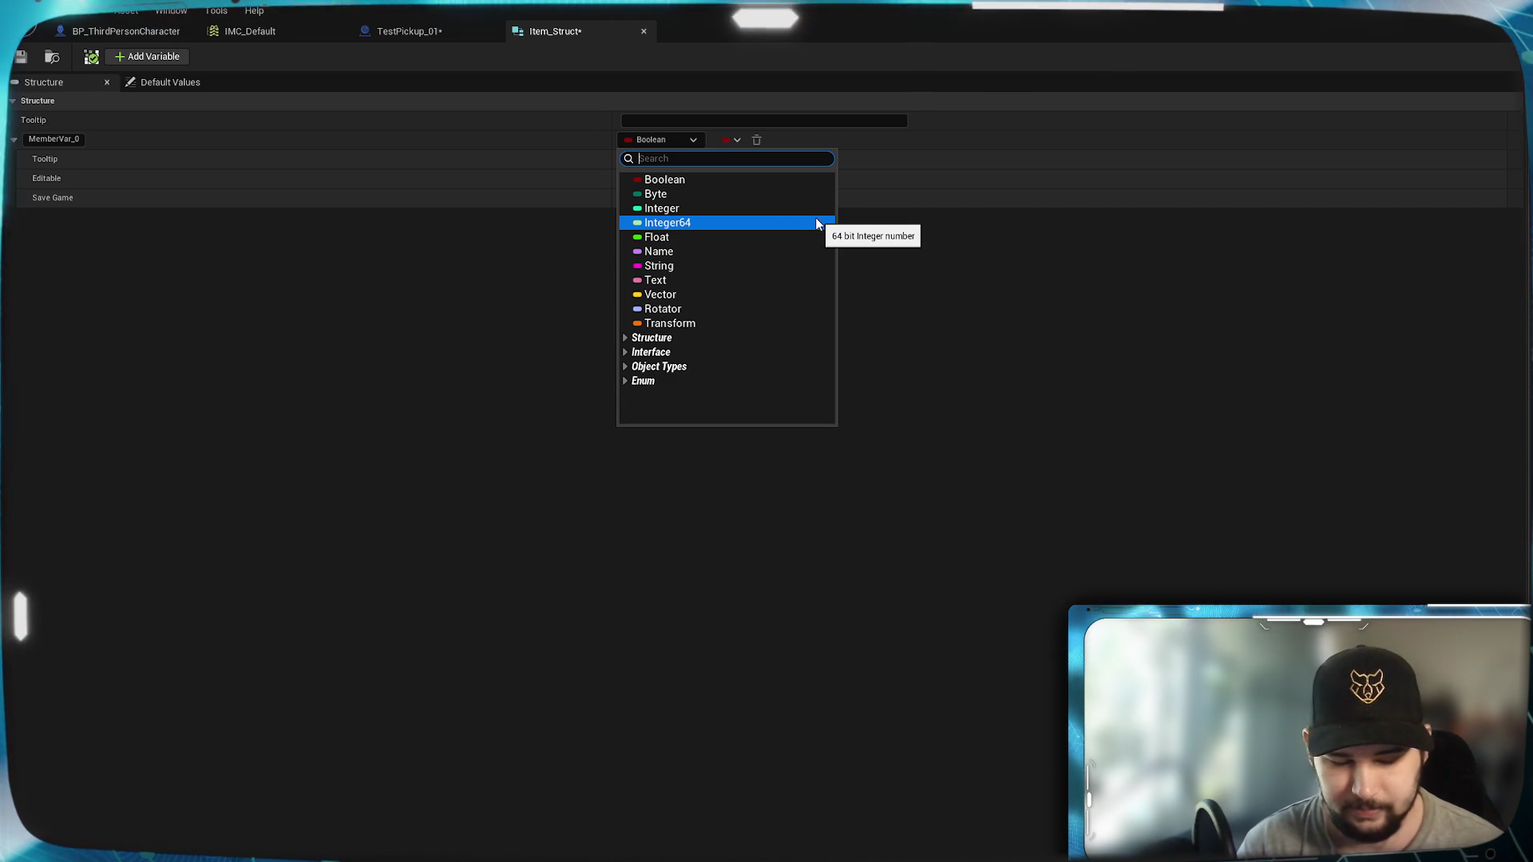
text(Primary)
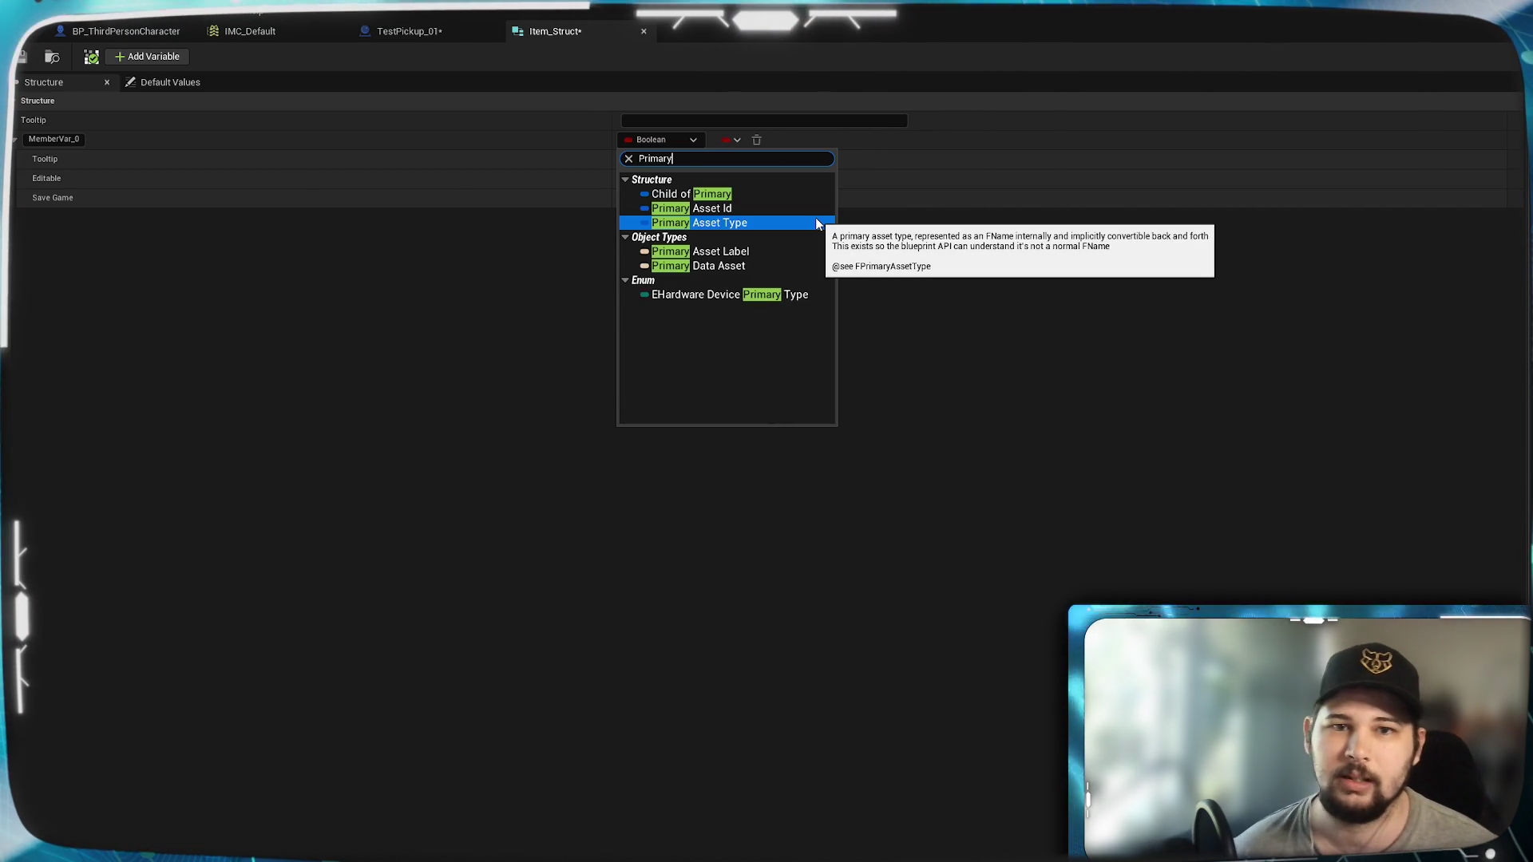
click(759, 210)
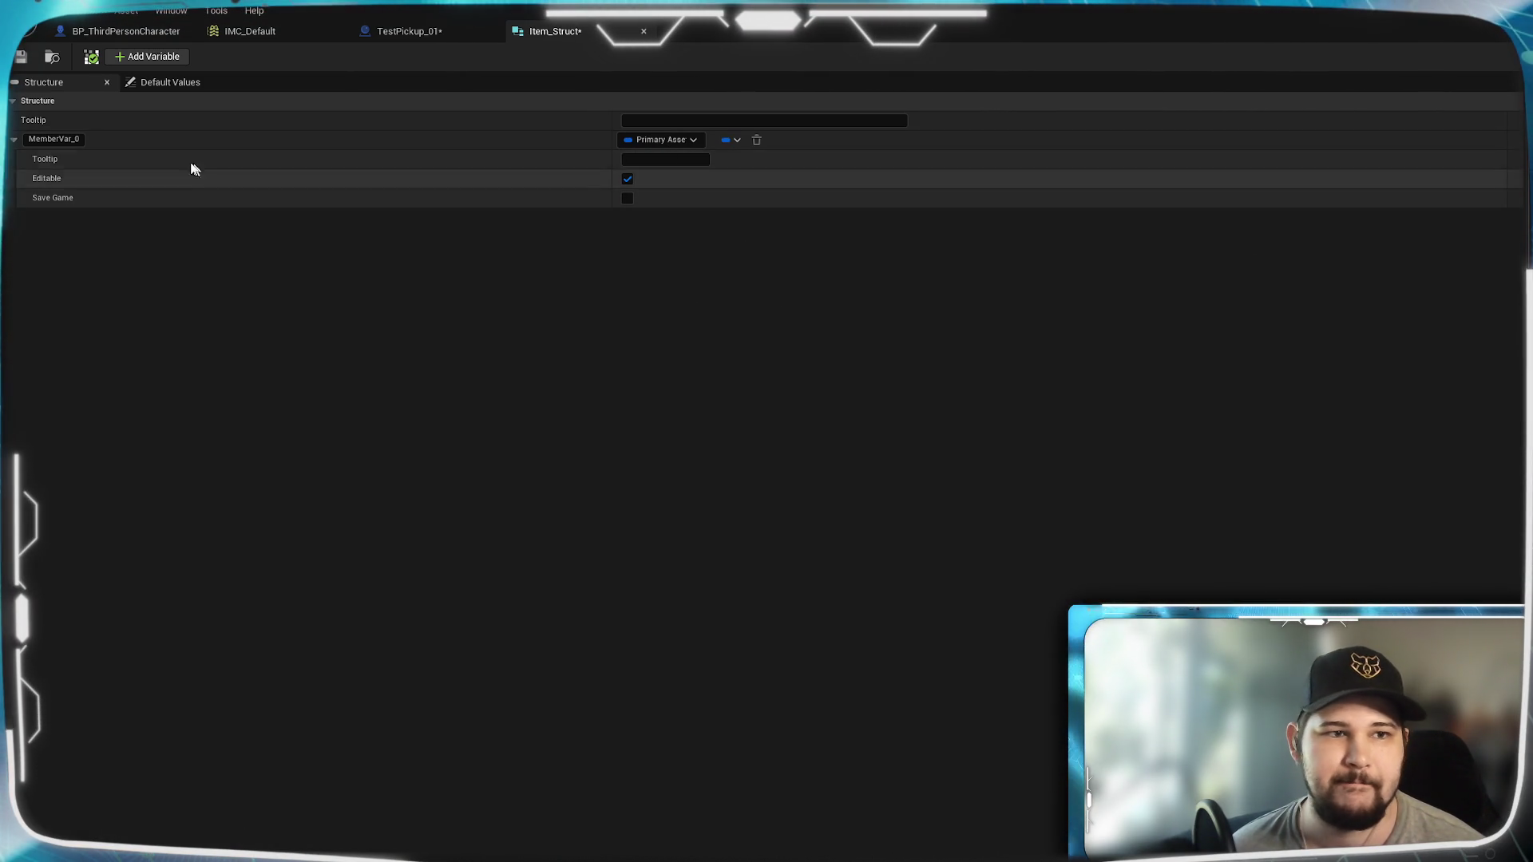
Step: Rename the member to 'Primary Asset ID', save Item_Struct, and add a second member
click(54, 139)
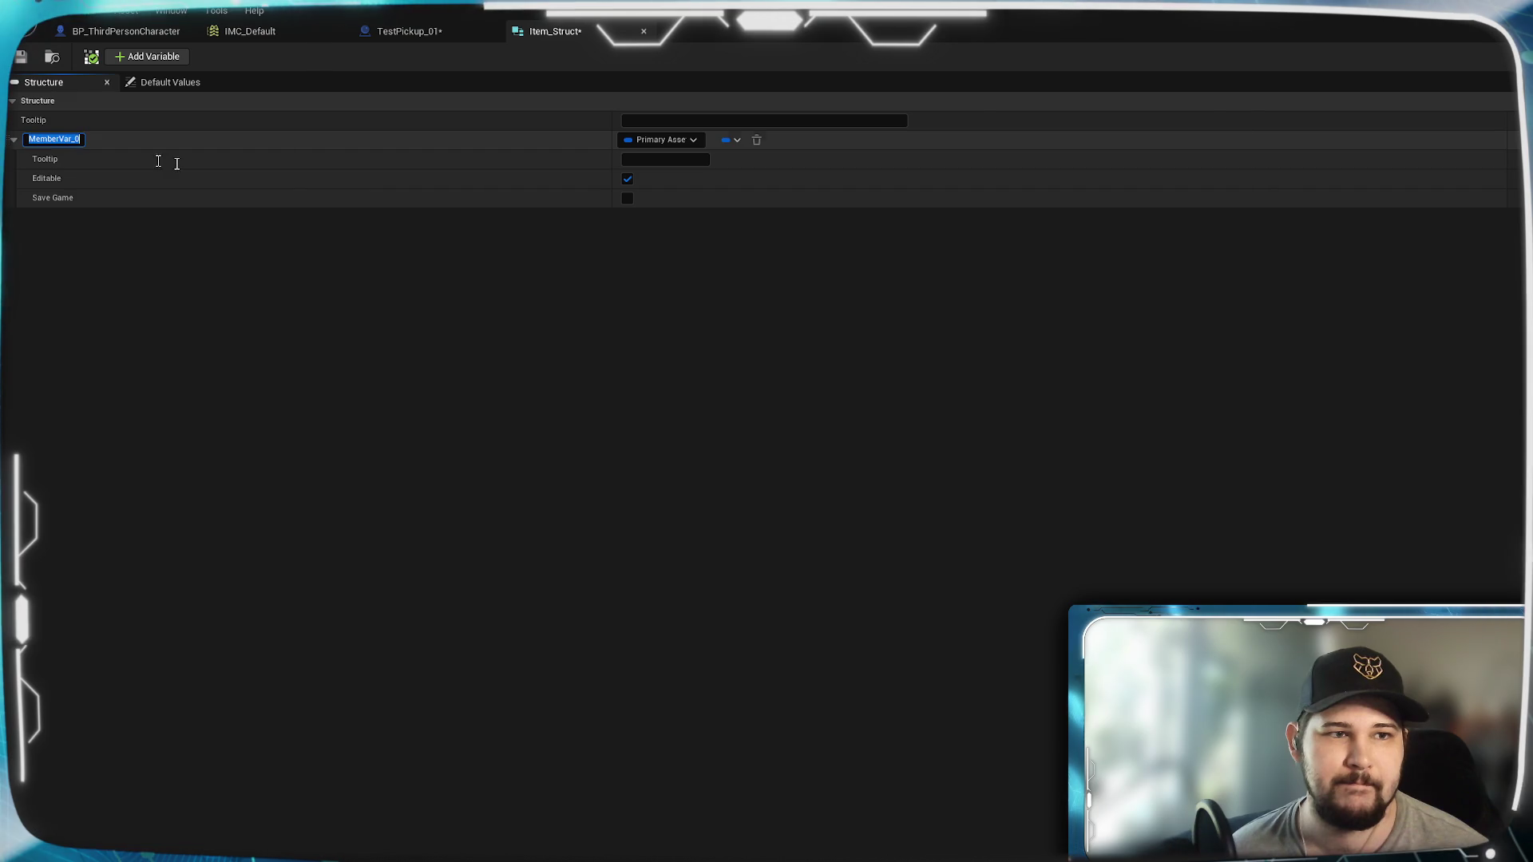
text(Primarey)
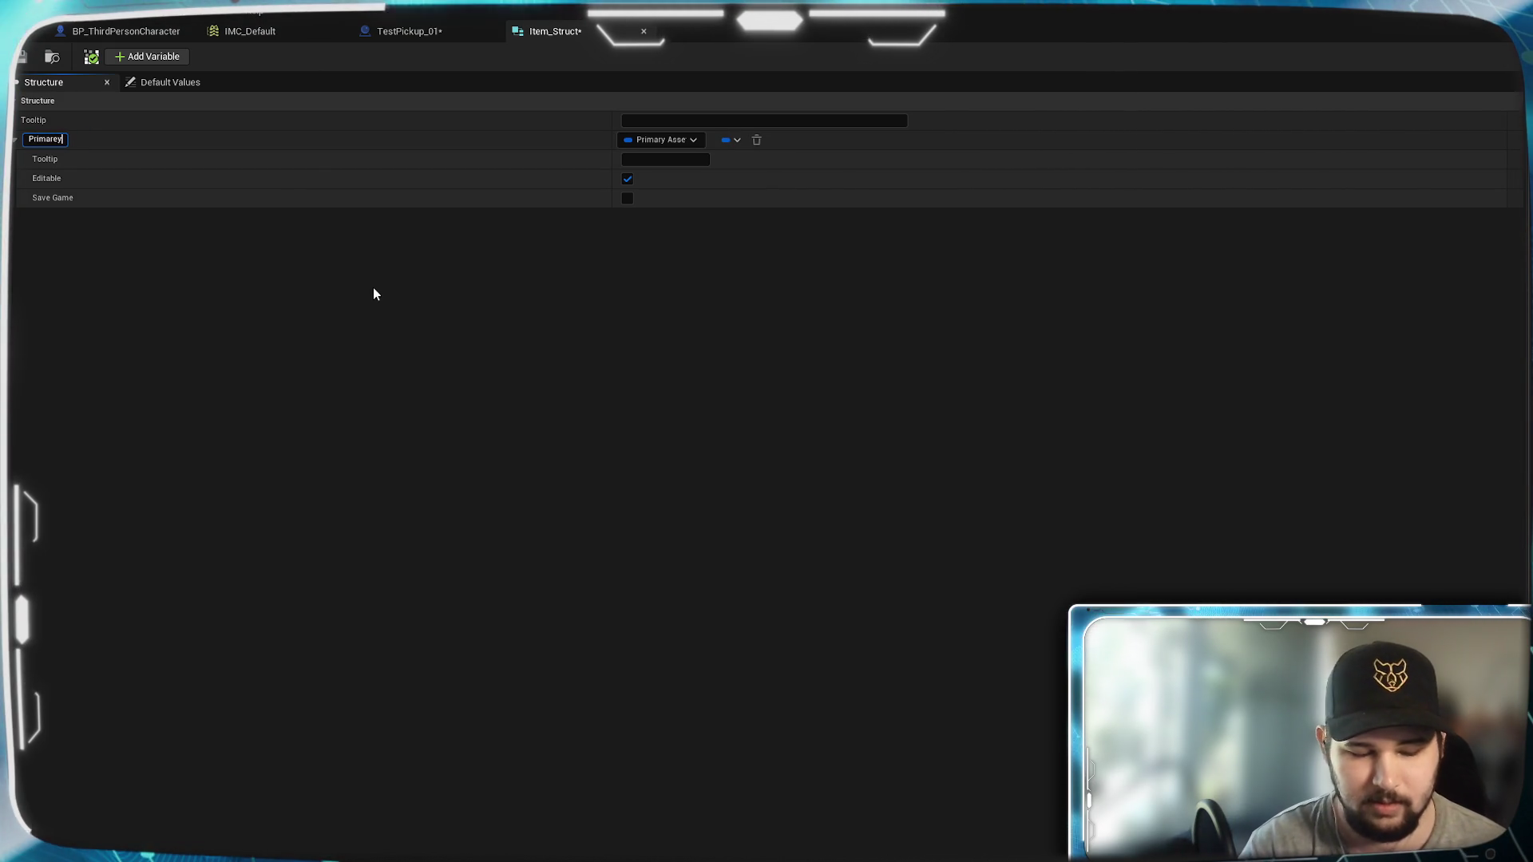
key(BackSpace)
key(BackSpace)
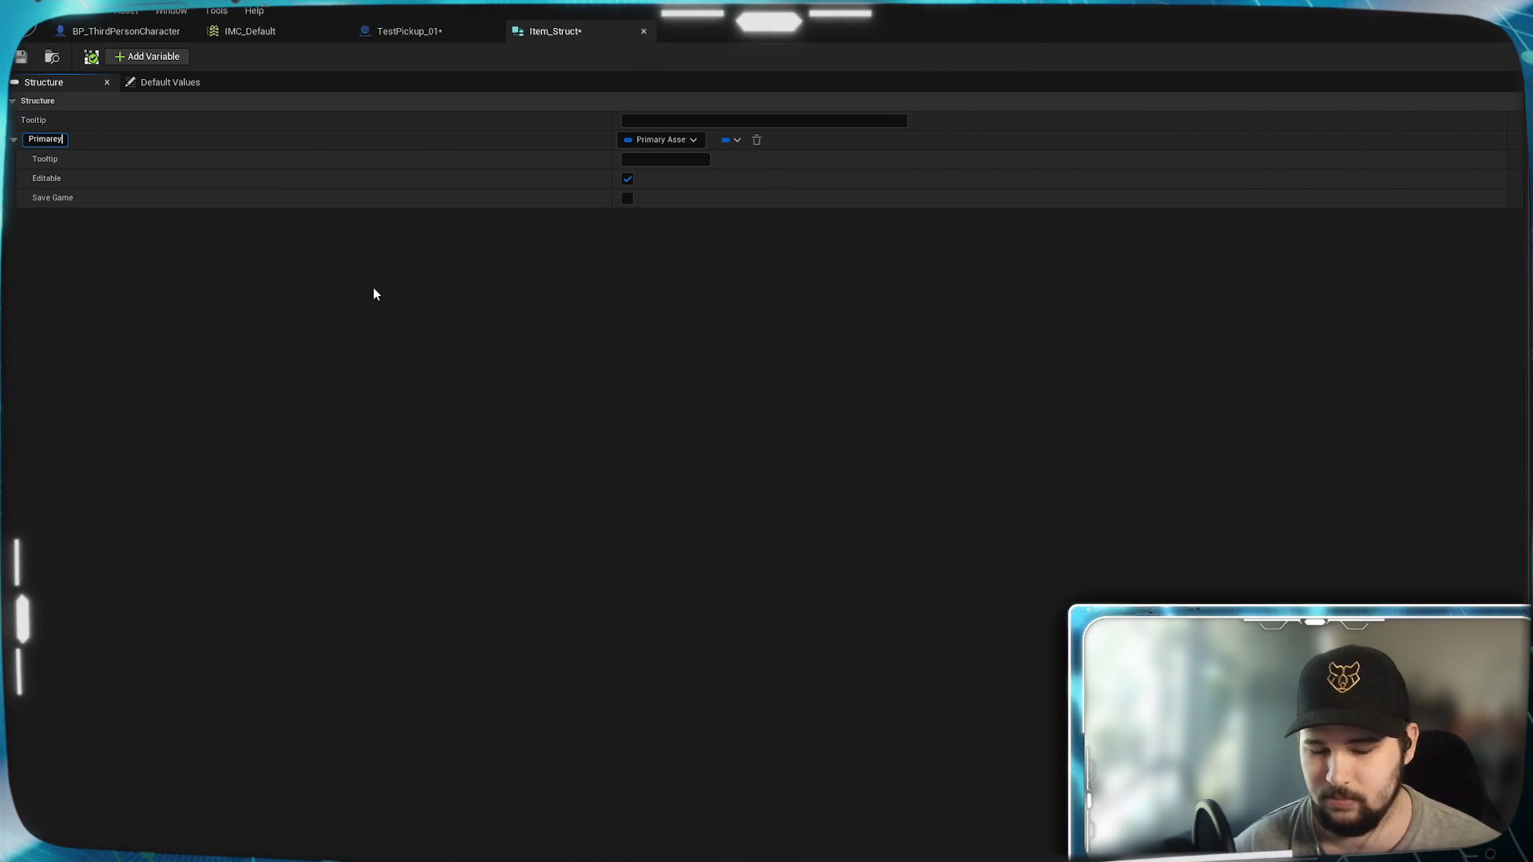
text(y Asset)
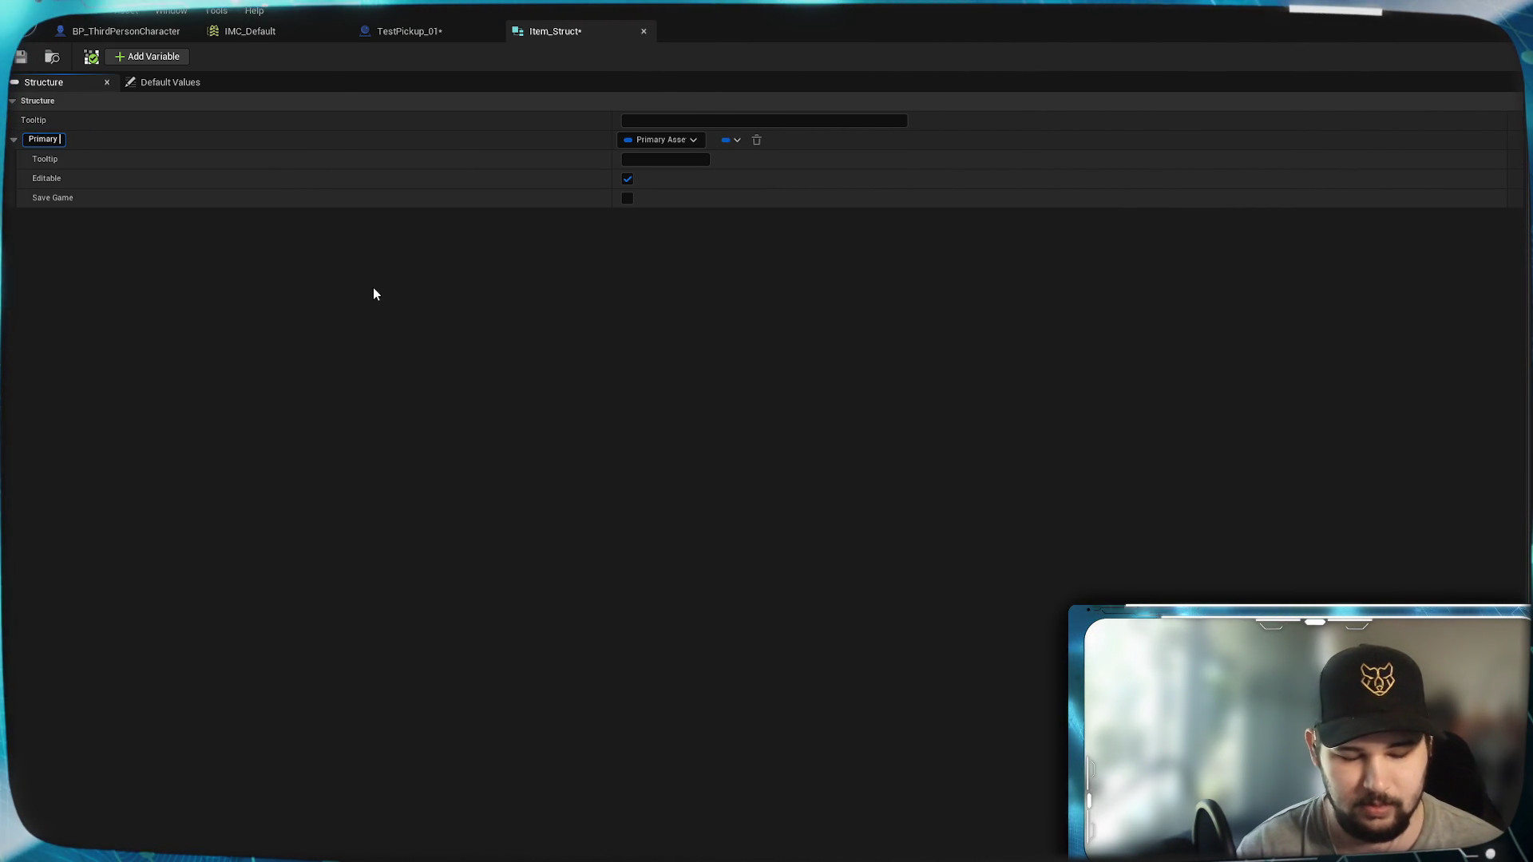
text( ID)
key(Return)
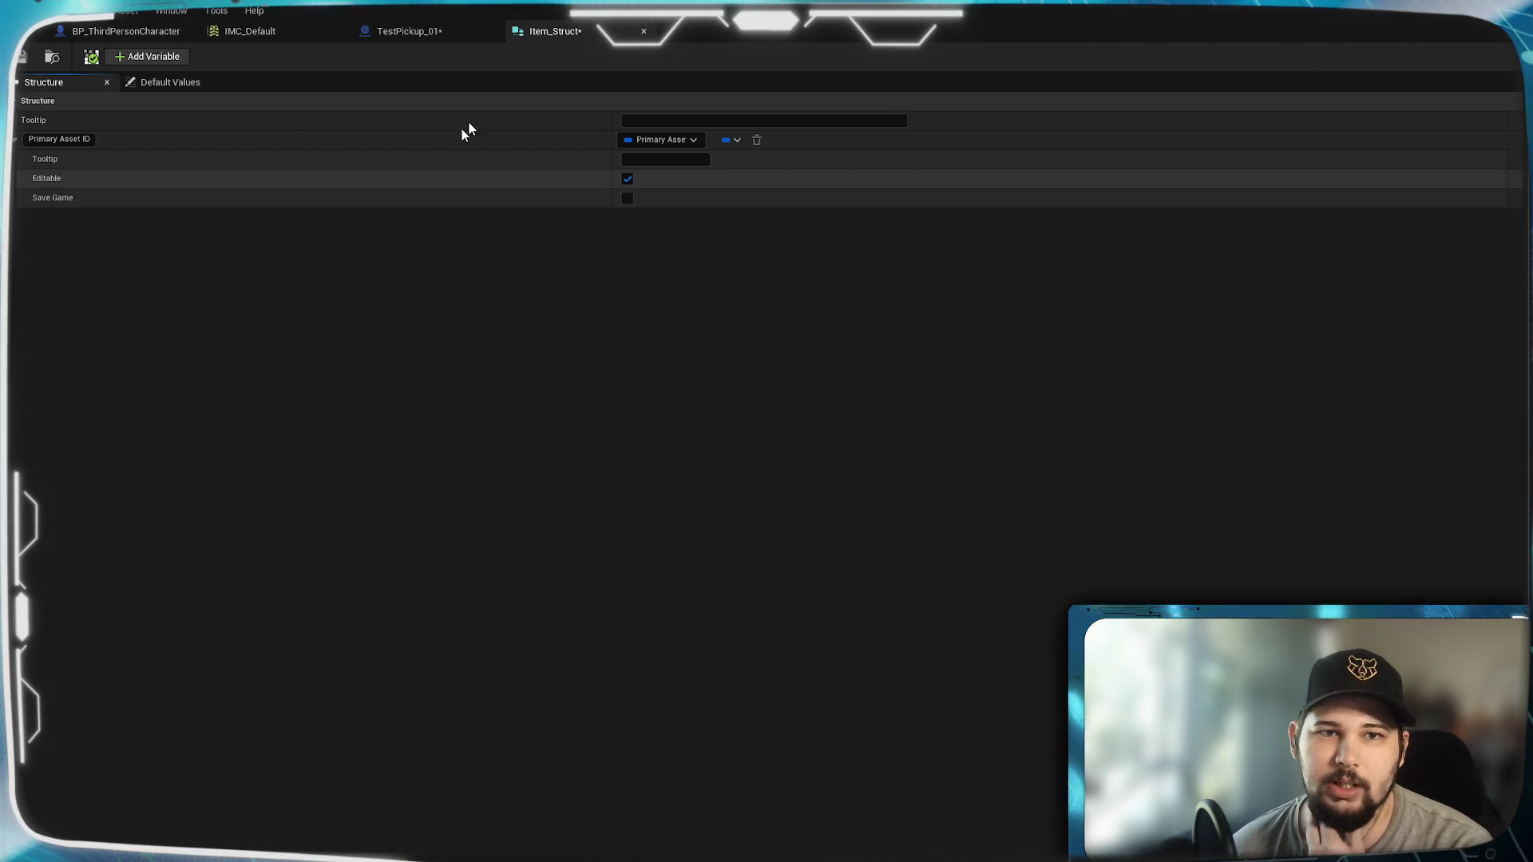
click(21, 57)
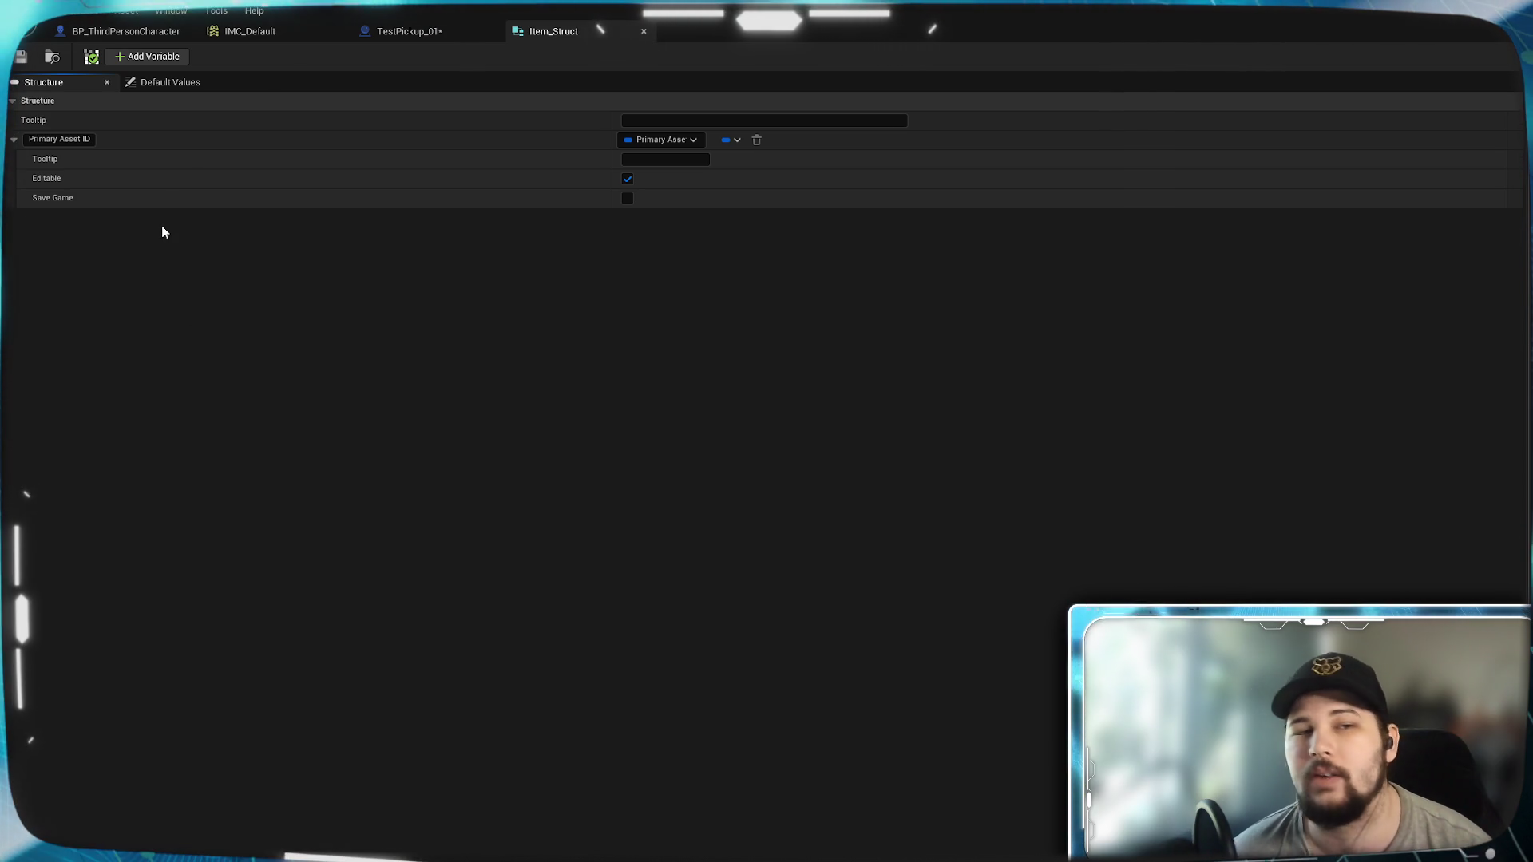
click(171, 58)
click(79, 219)
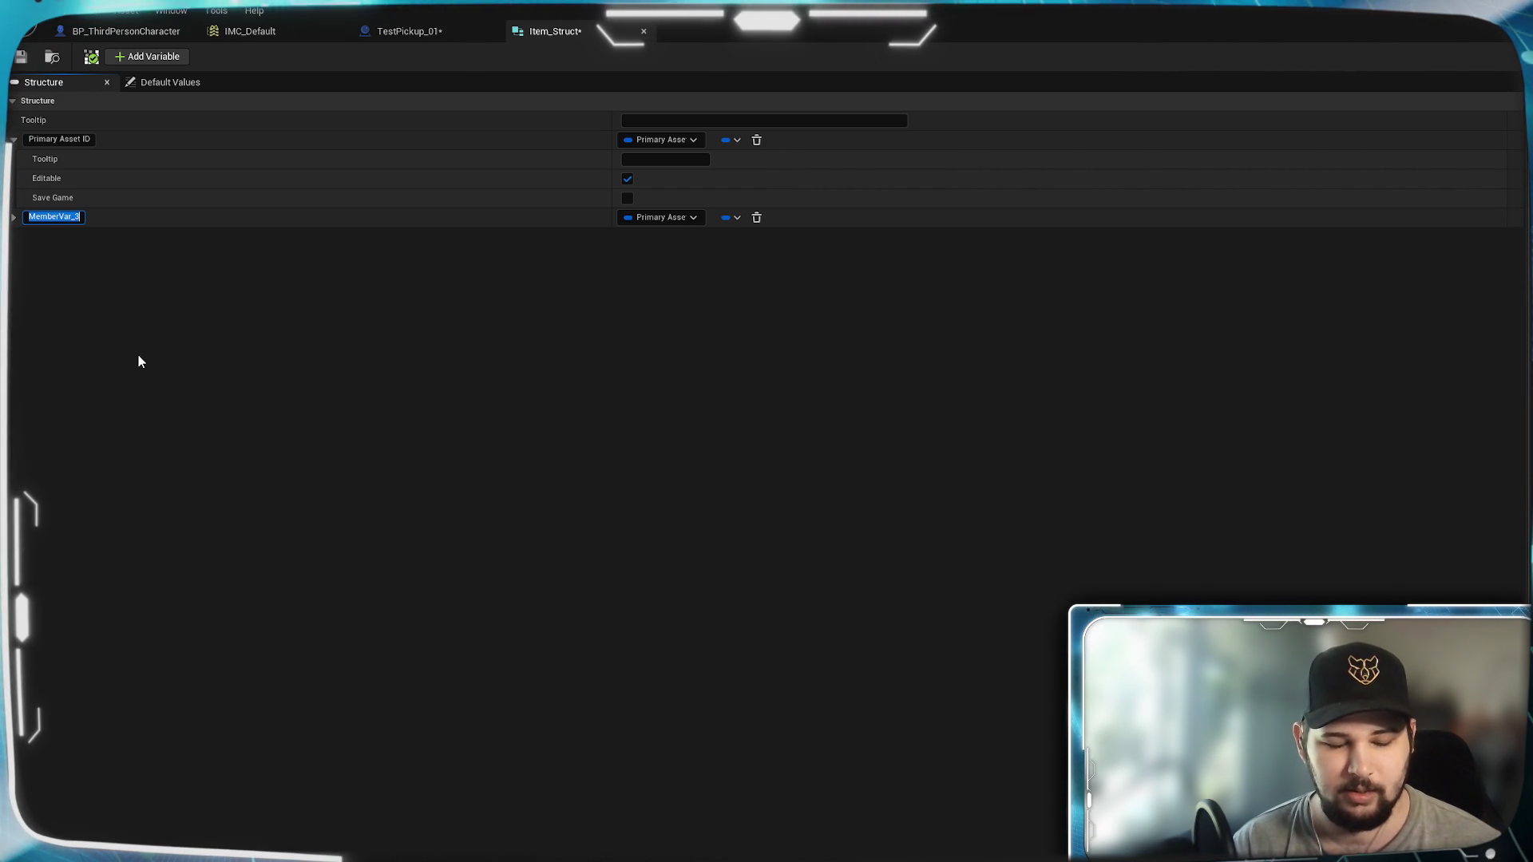
Step: Rename the new member to 'Item Name', set its type to String, and save Item_Struct
text(NM)
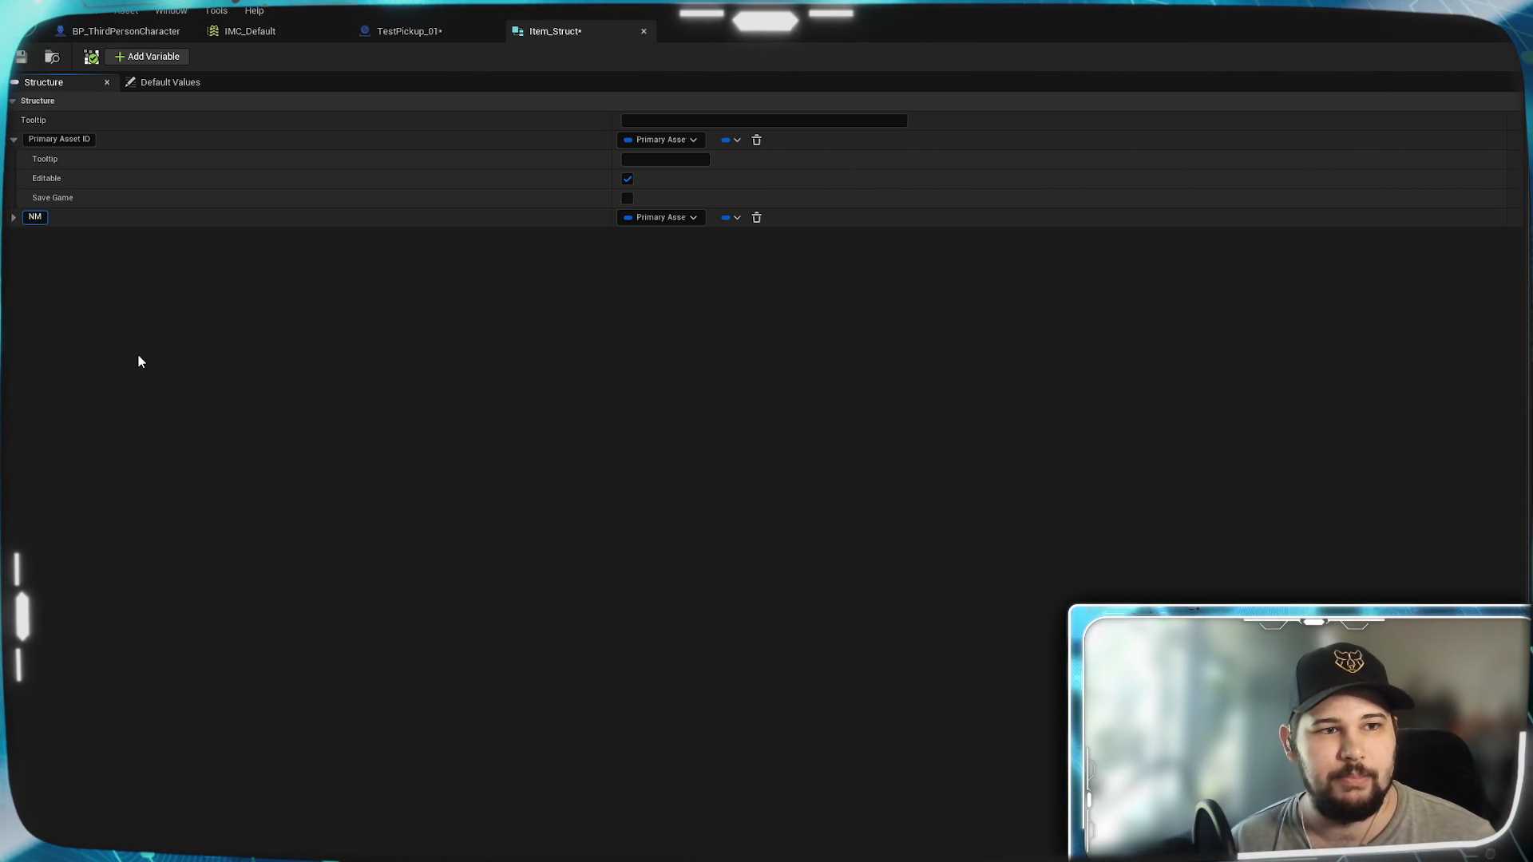
key(BackSpace)
key(BackSpace)
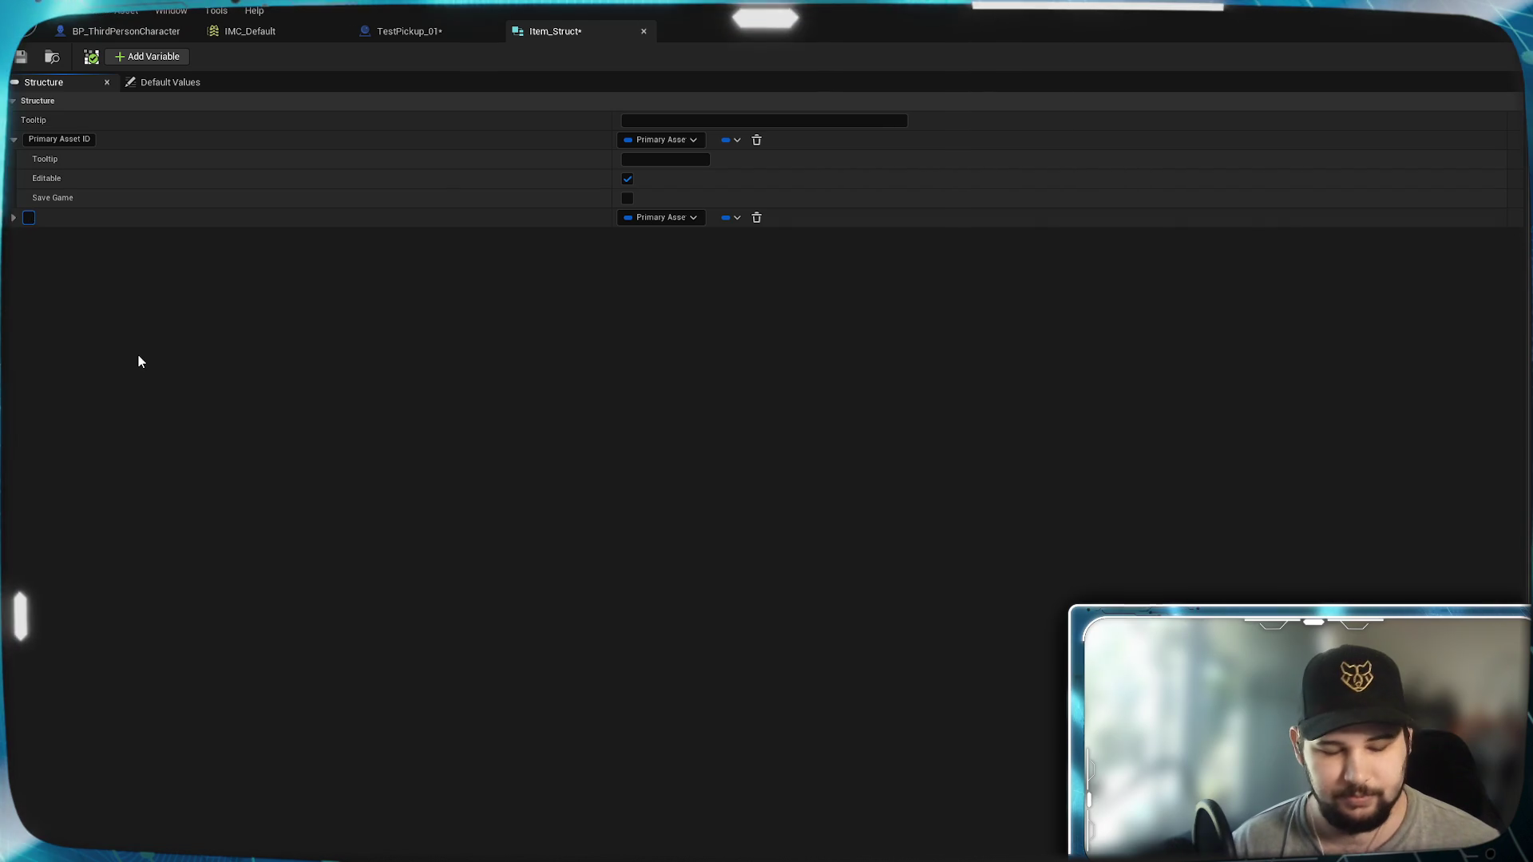
text(Item Name)
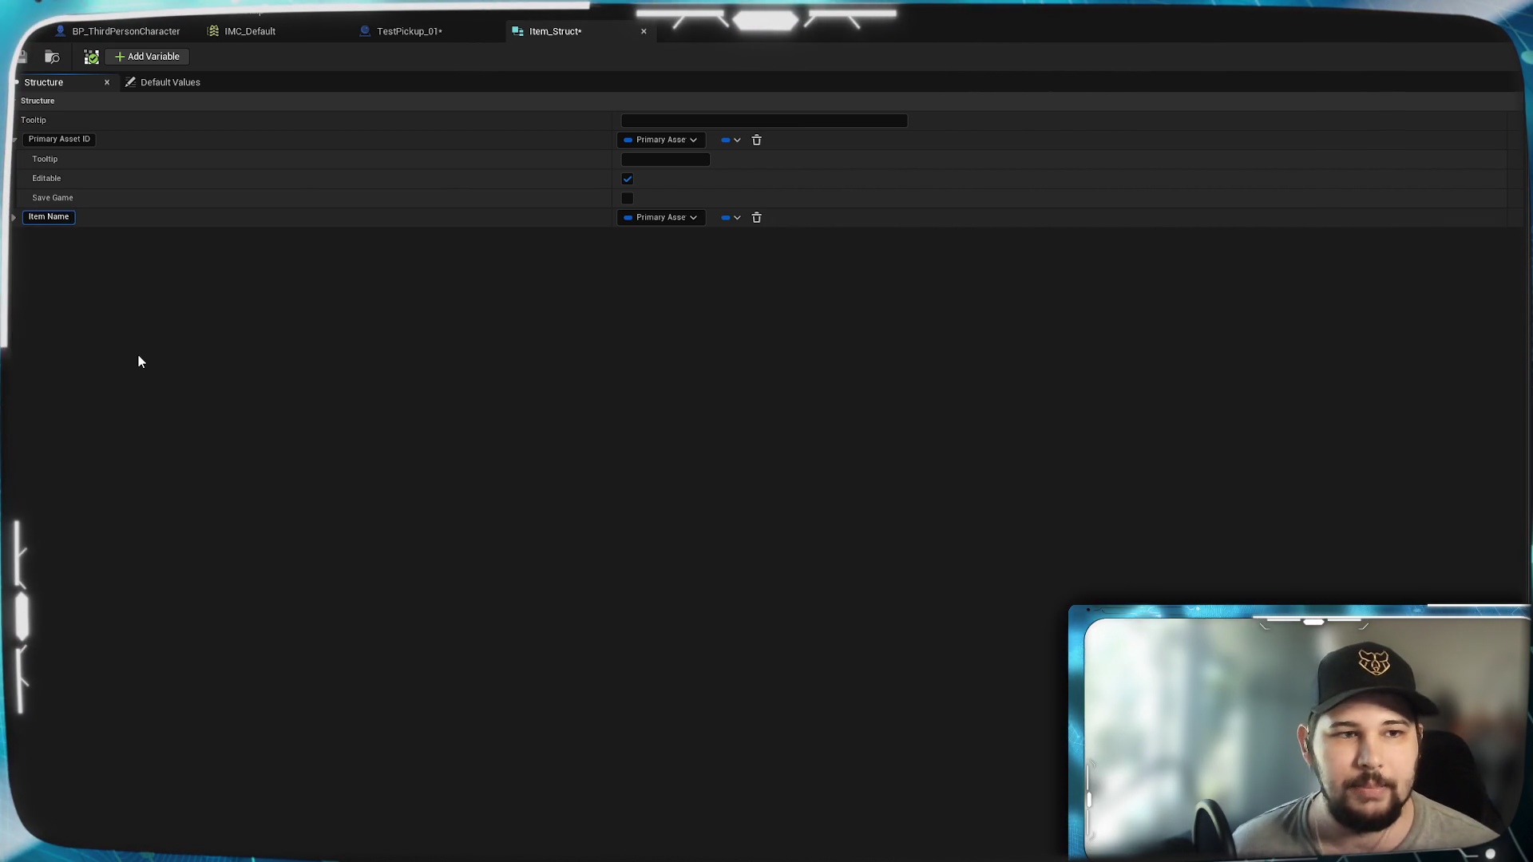
key(Return)
click(672, 218)
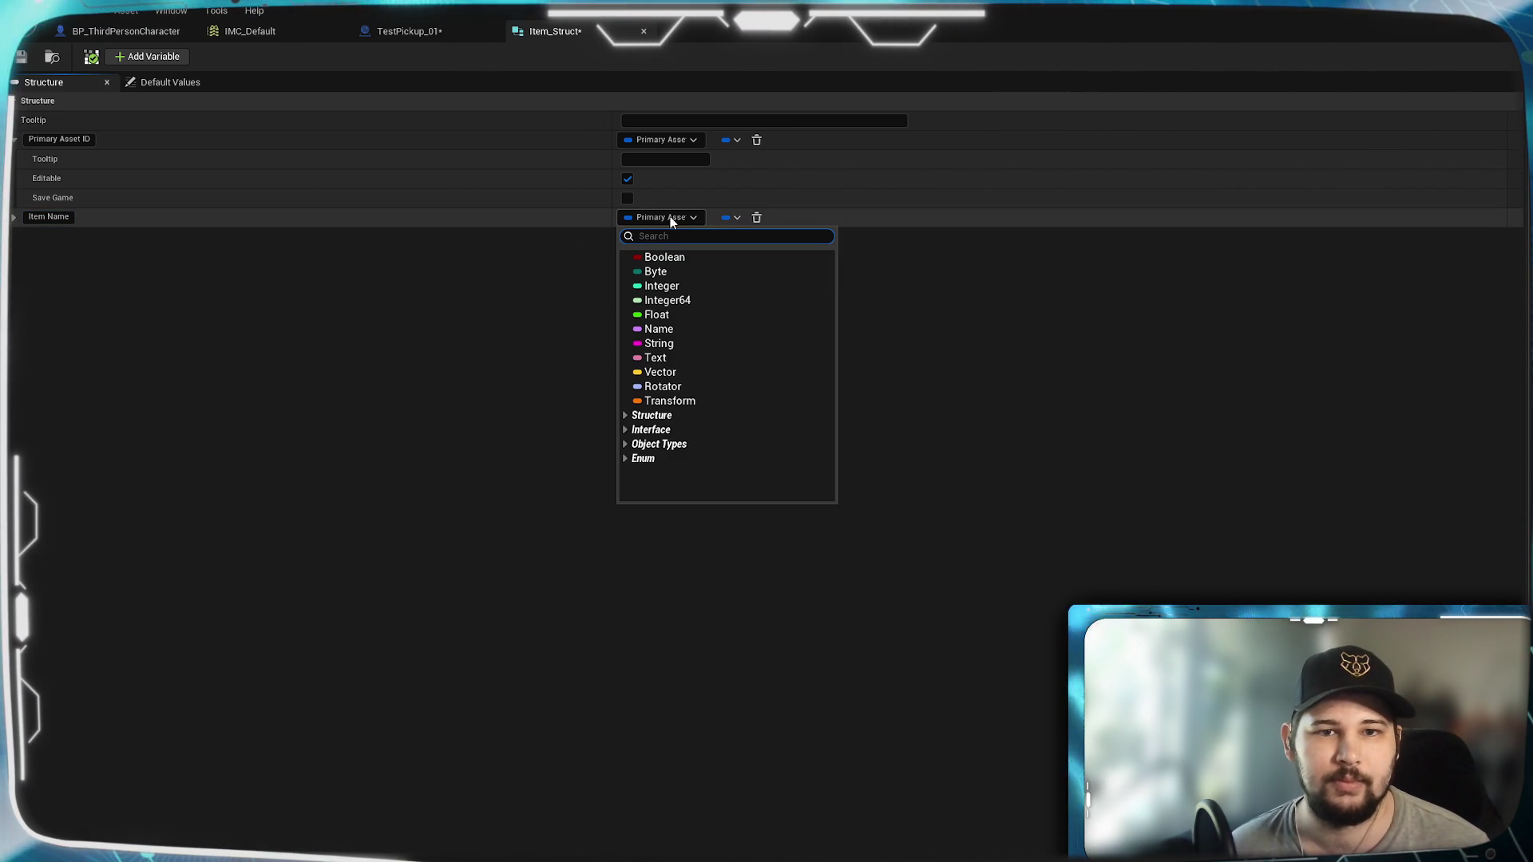
click(405, 359)
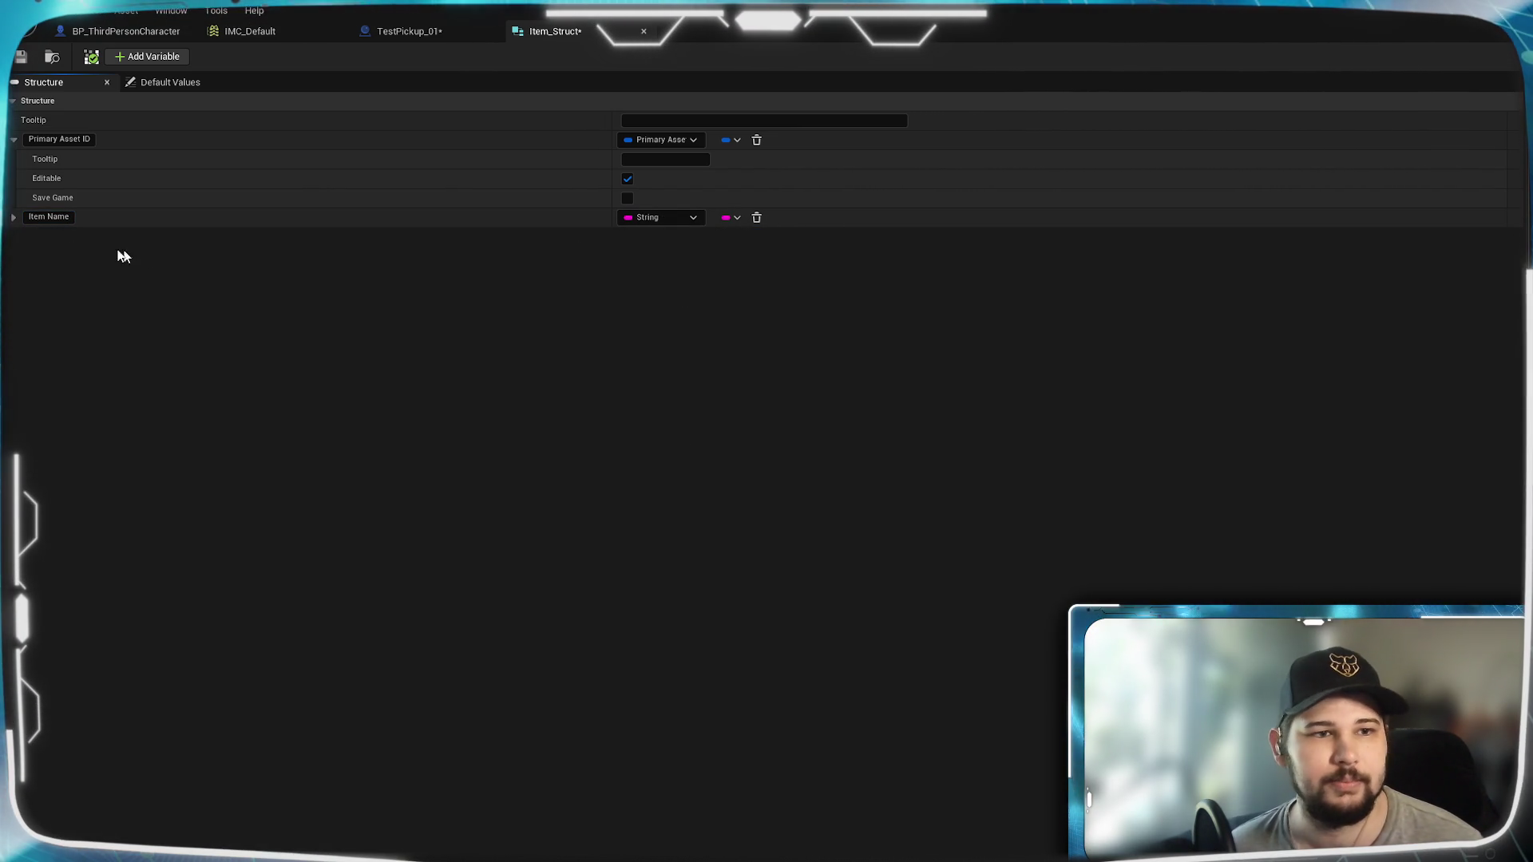
click(13, 217)
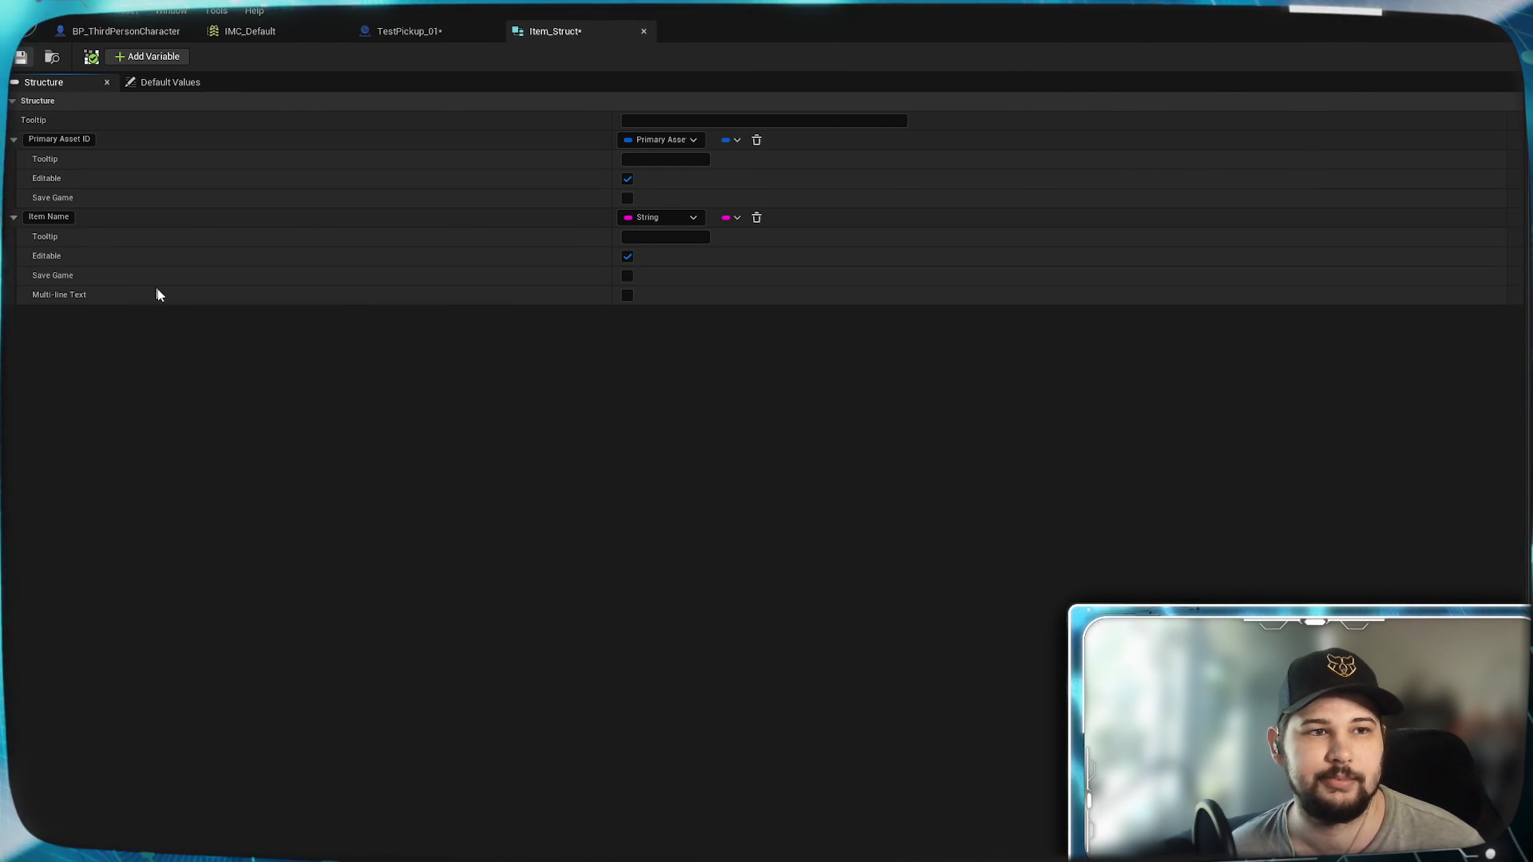
key(ctrl+s)
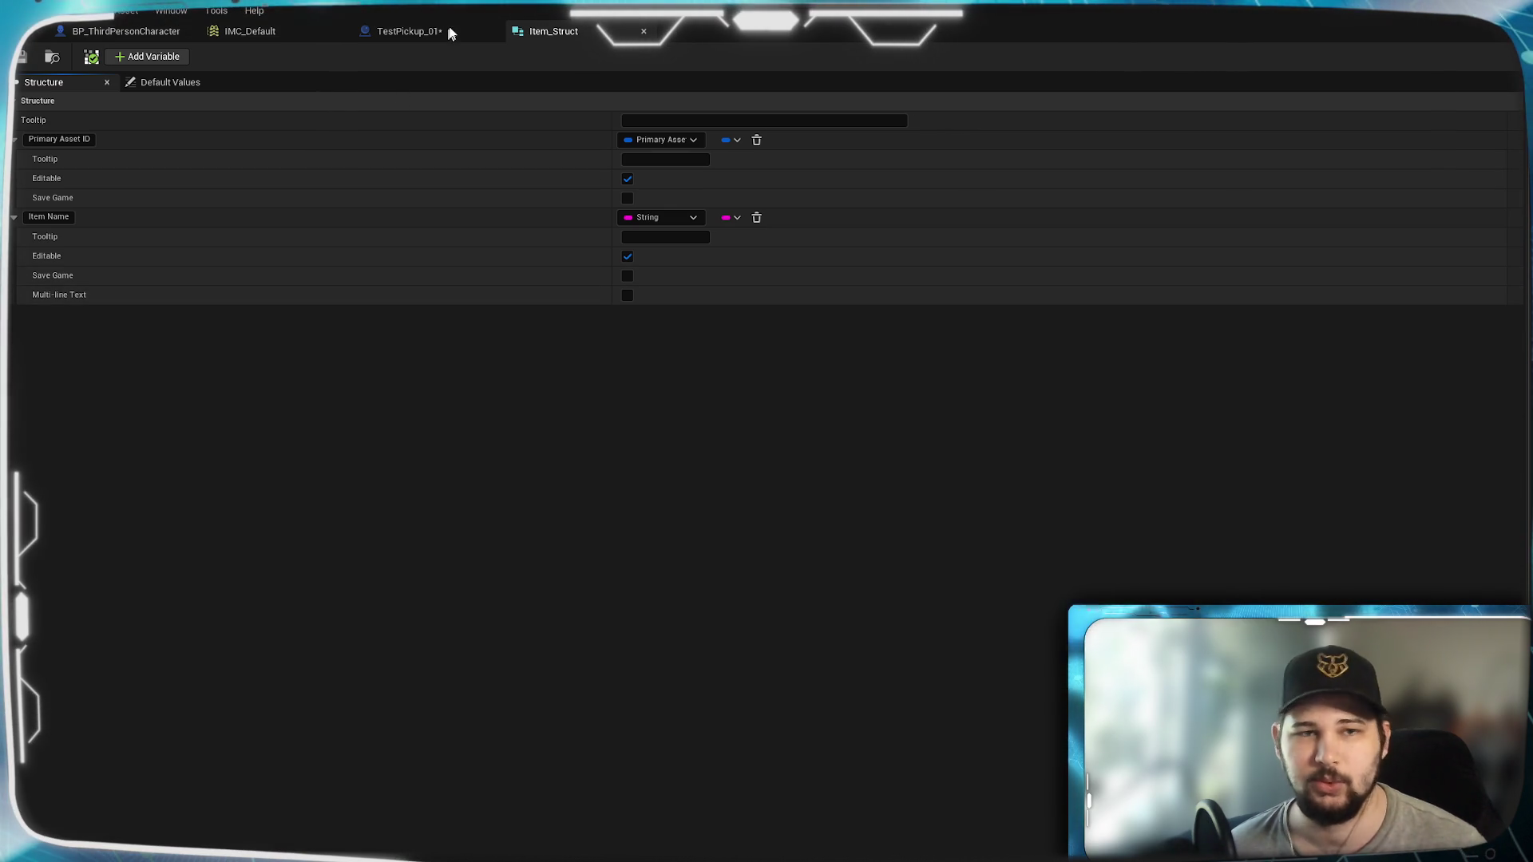
click(409, 31)
Step: Recentre the view on the pickup nodes, then compile and save TestPickup_01
mouse_move(871, 418)
mouse_down()
mouse_move(825, 439)
mouse_move(863, 389)
mouse_move(873, 449)
mouse_move(1028, 445)
mouse_move(754, 479)
mouse_up()
click(939, 487)
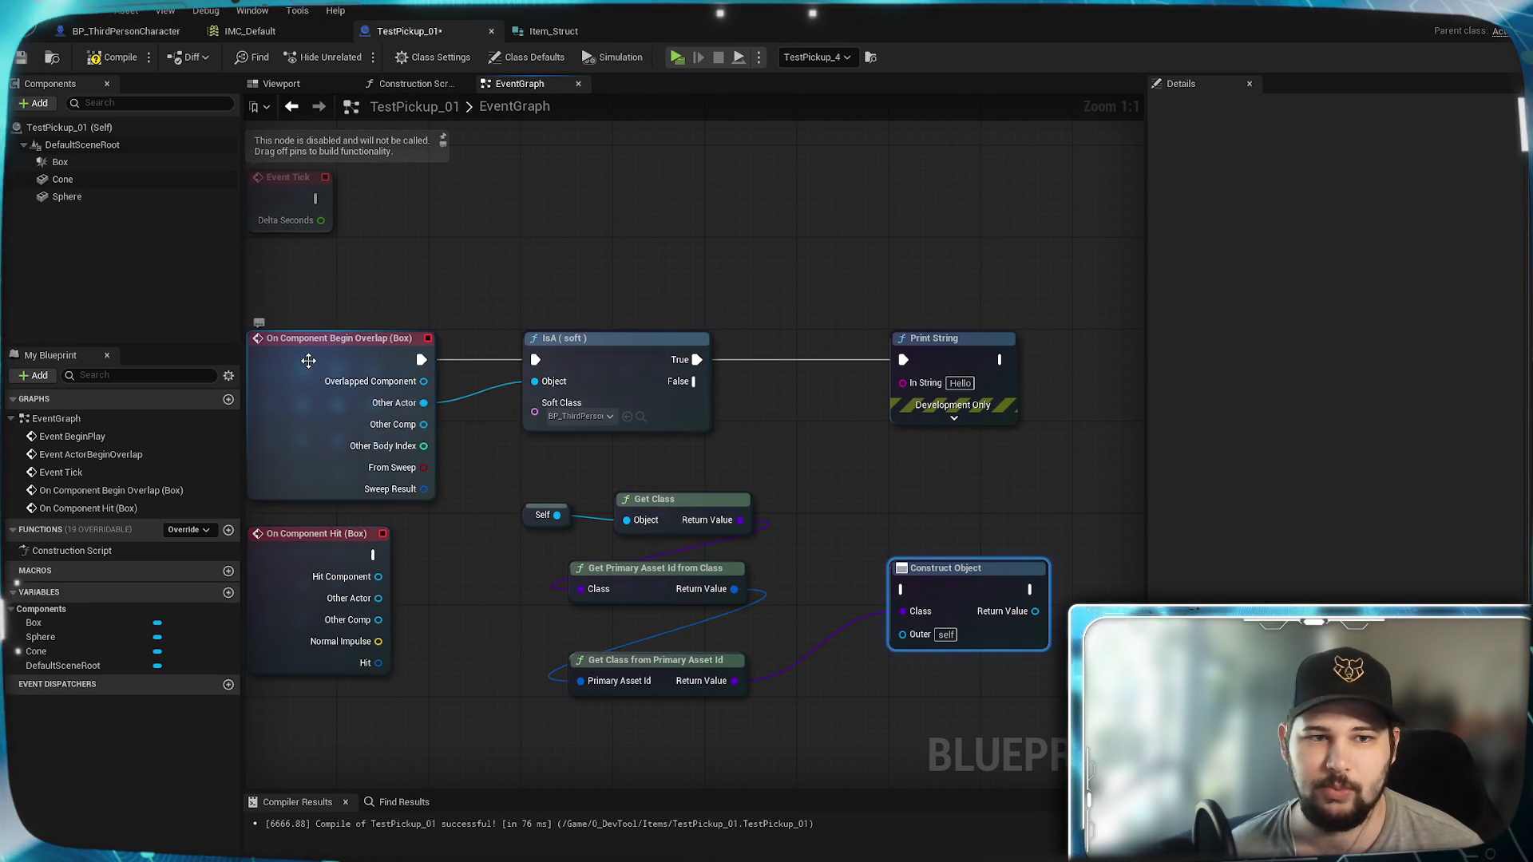
drag(480, 294, 417, 197)
mouse_move(447, 381)
mouse_down()
mouse_move(708, 520)
mouse_move(708, 606)
mouse_up()
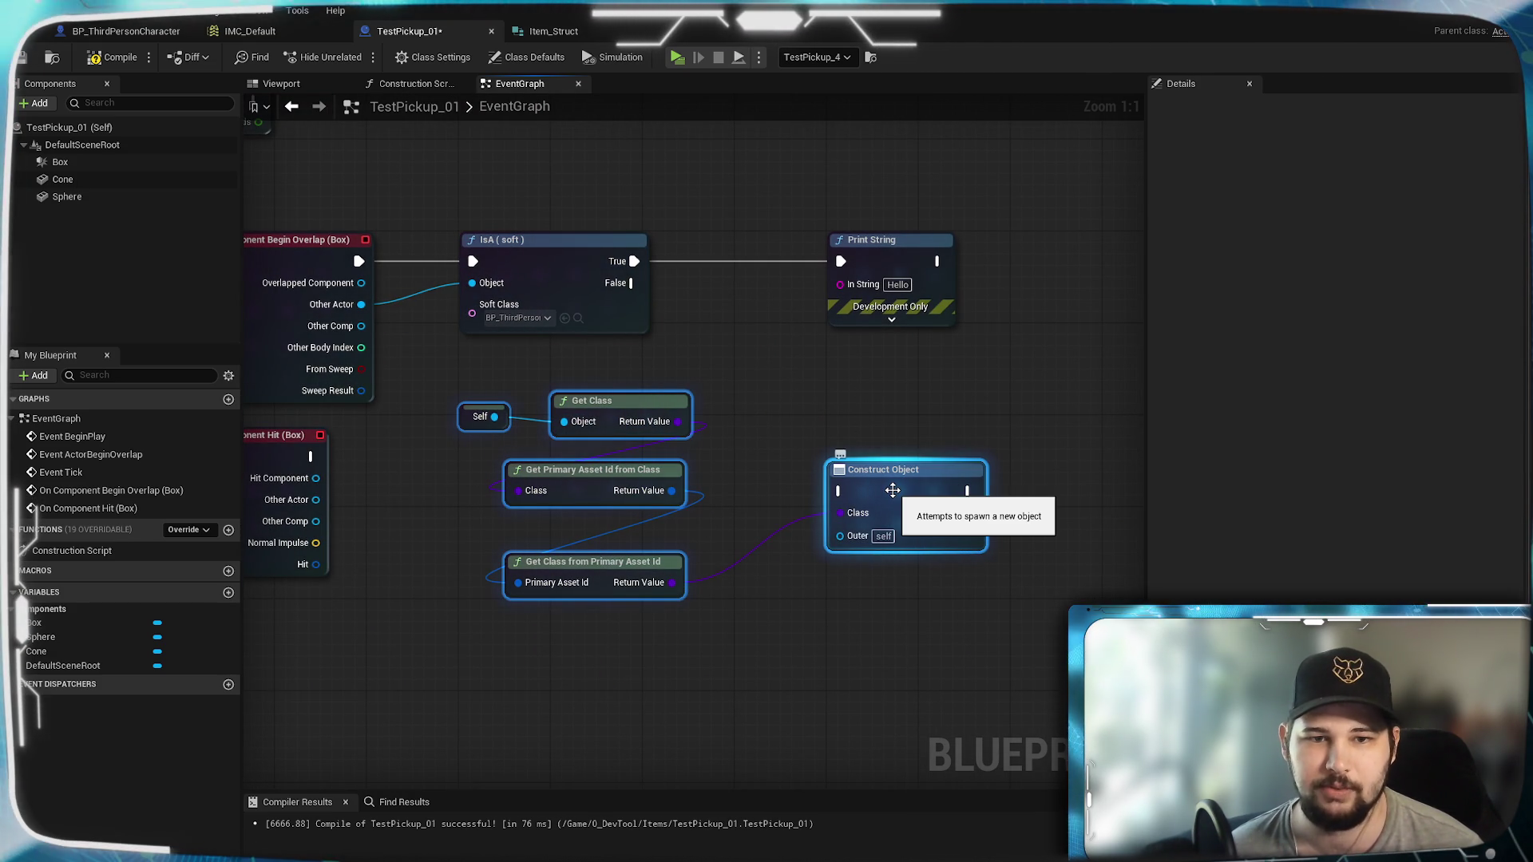
click(701, 381)
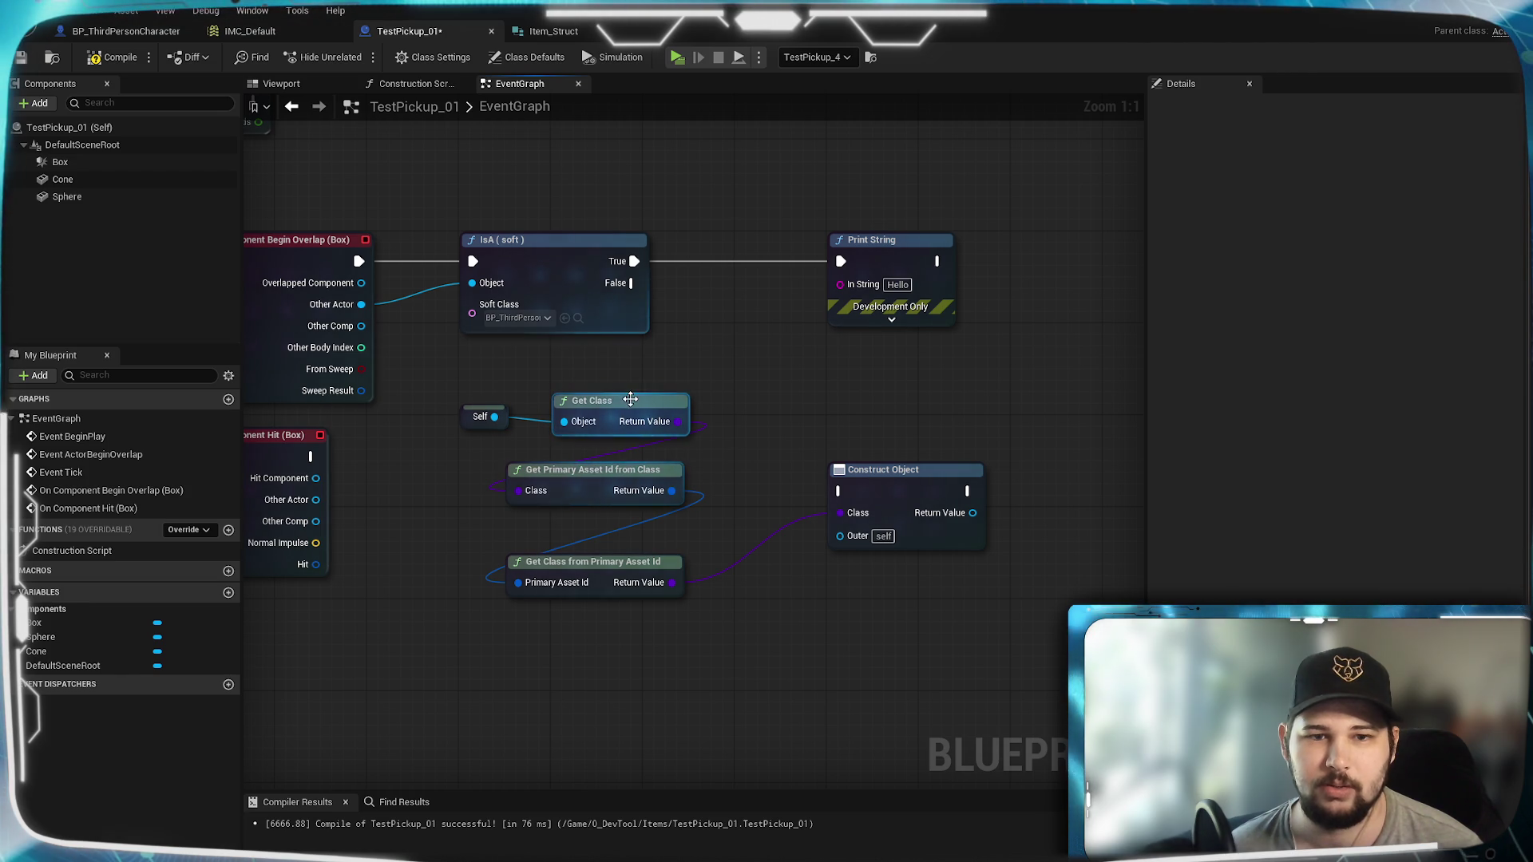
click(114, 57)
key(ctrl+s)
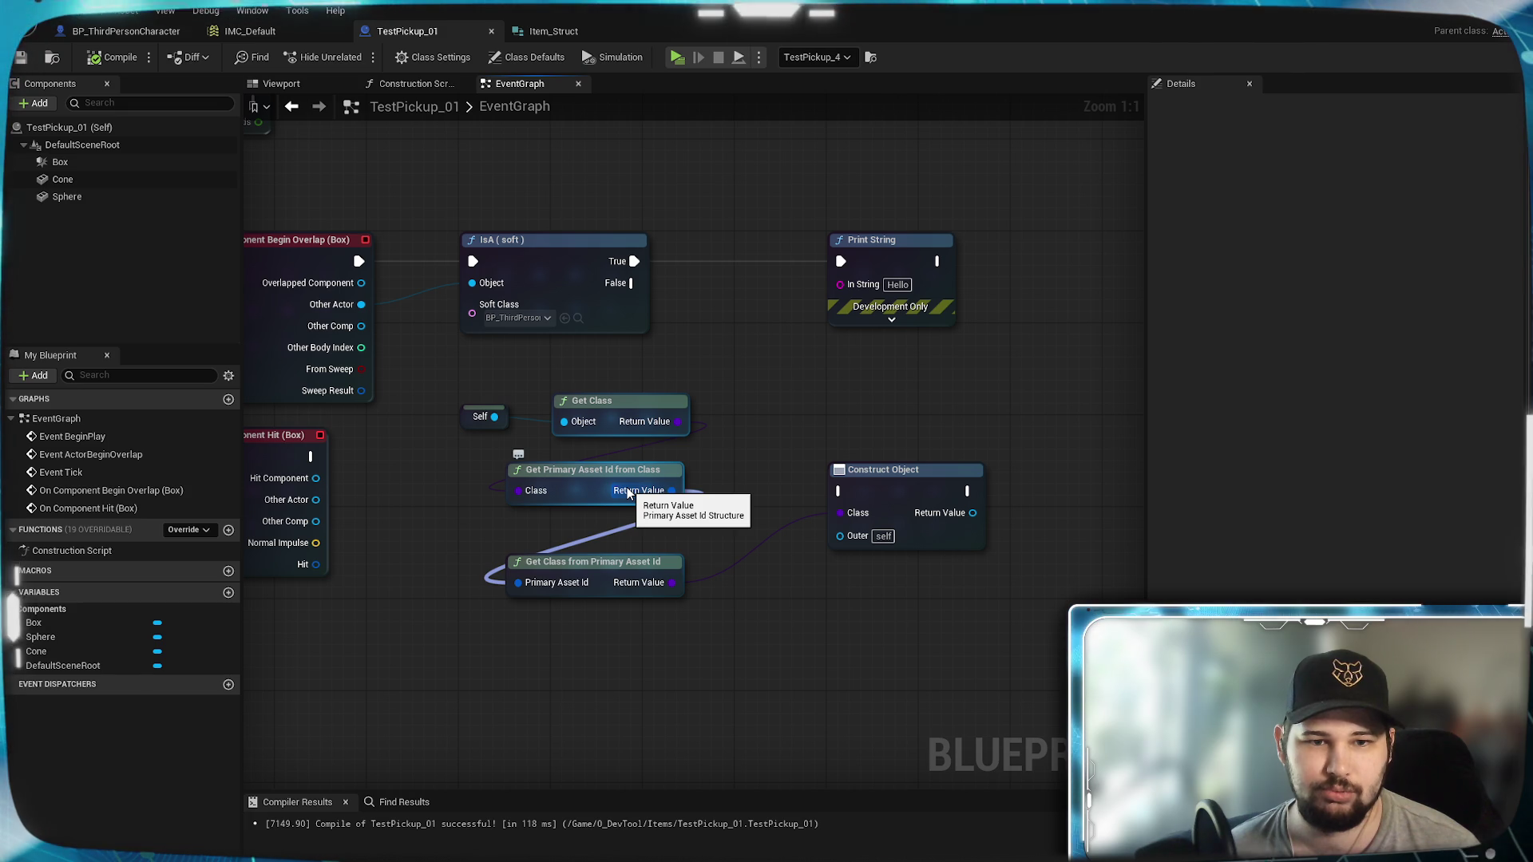
Step: Feed Get Primary Asset Id from Class into Print String's In String via a conversion node, then compile and save
mouse_move(669, 491)
mouse_down()
mouse_move(779, 327)
mouse_move(840, 284)
mouse_up()
drag(709, 359, 756, 324)
key(F7)
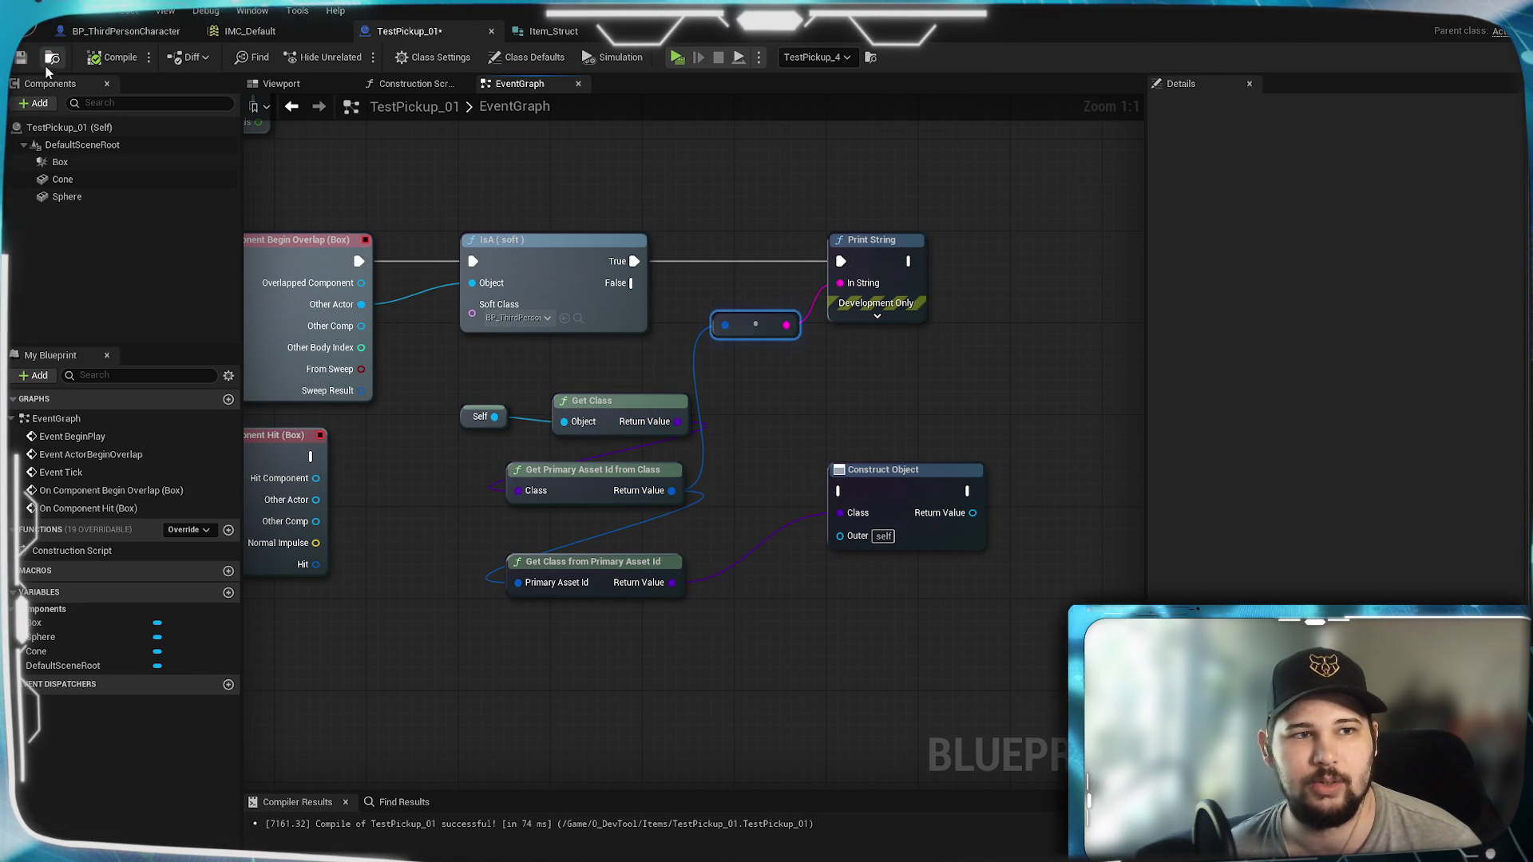
key(ctrl+s)
click(677, 56)
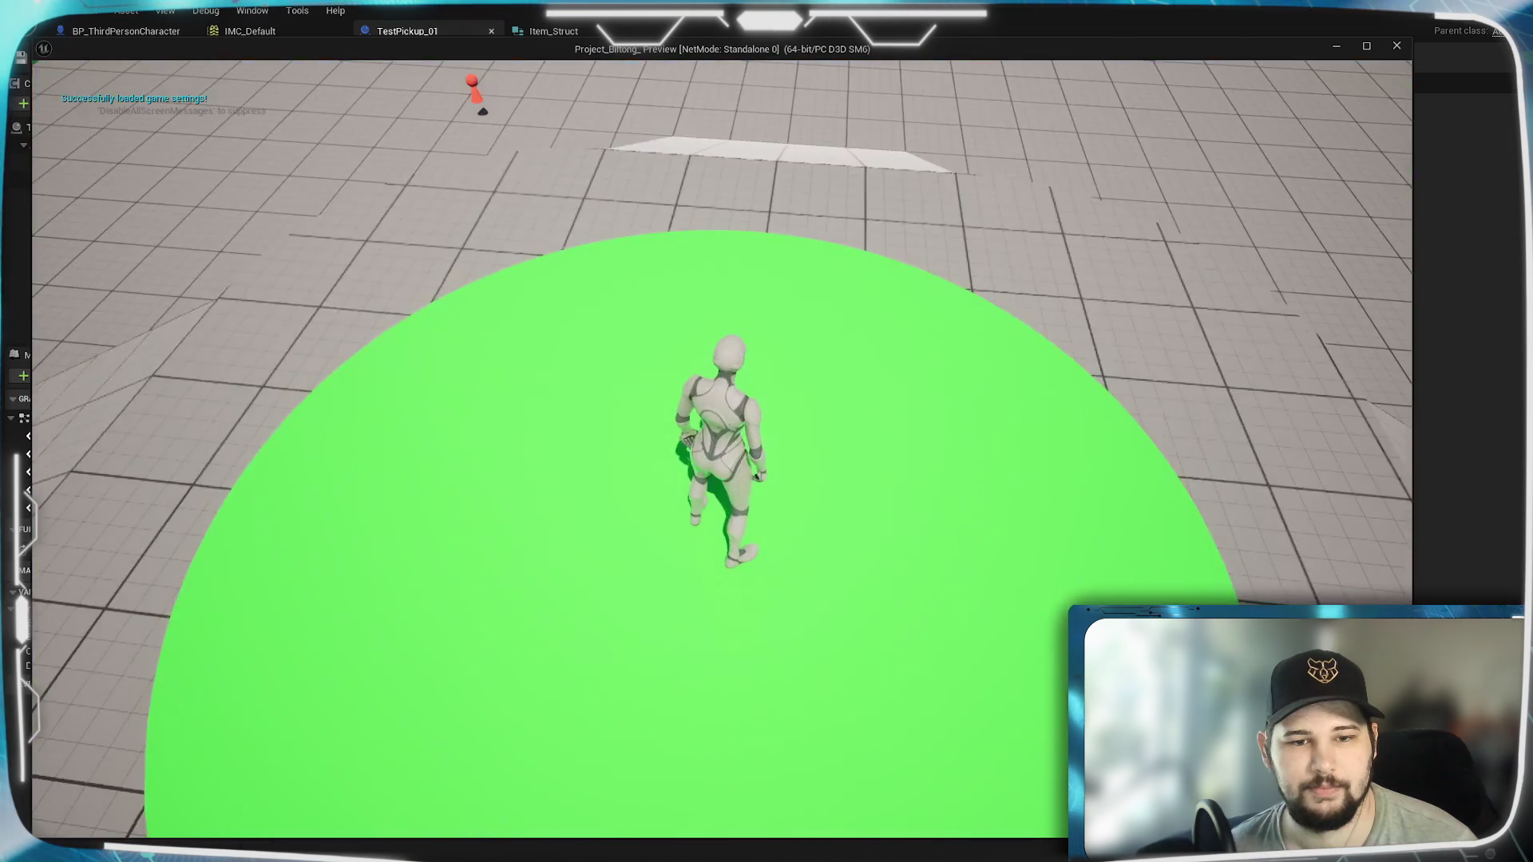
key(s)
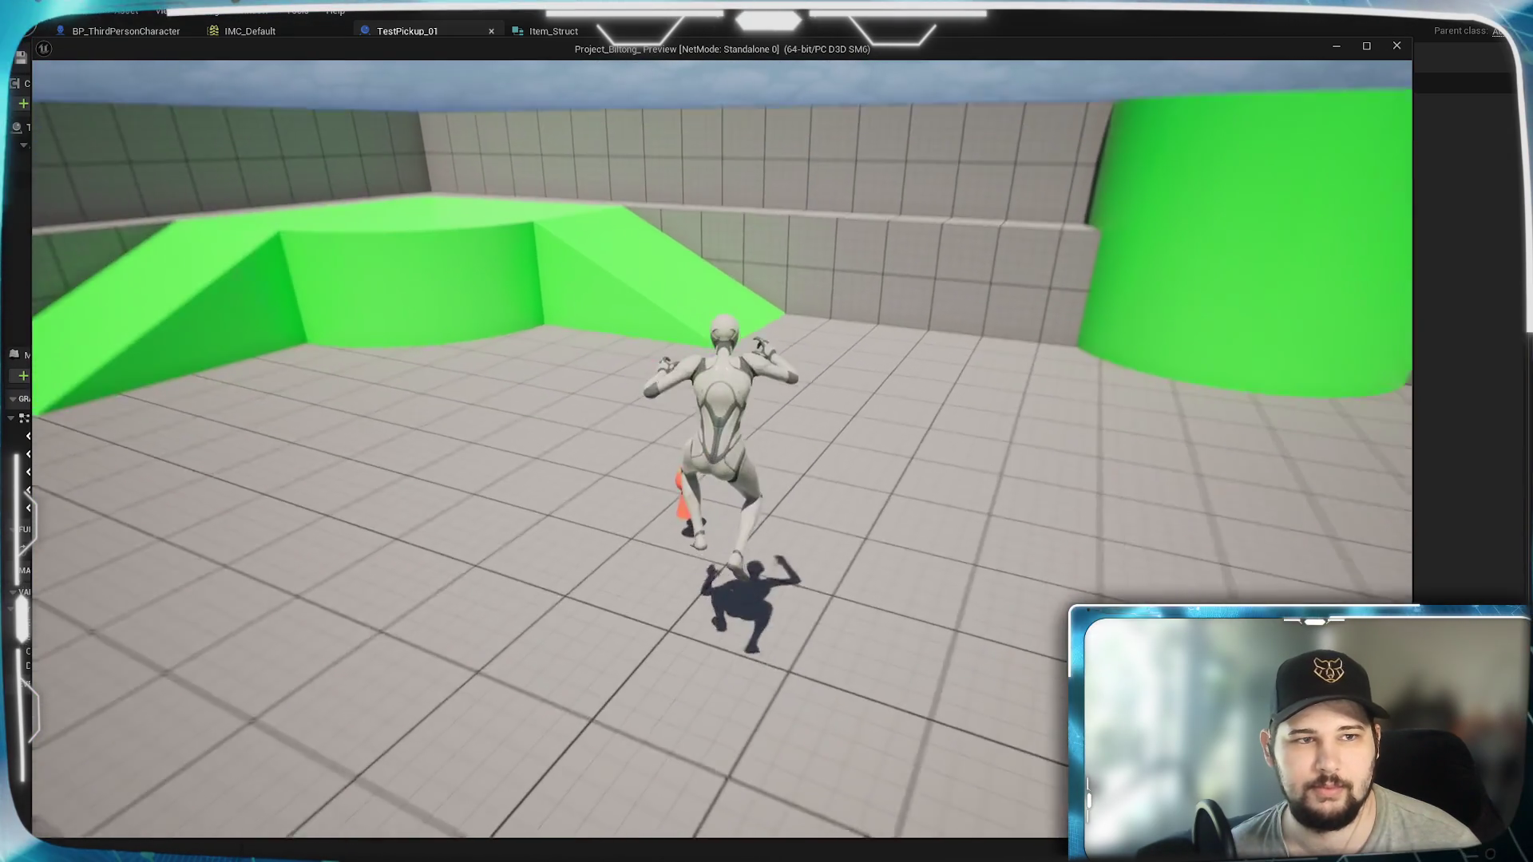
key(w)
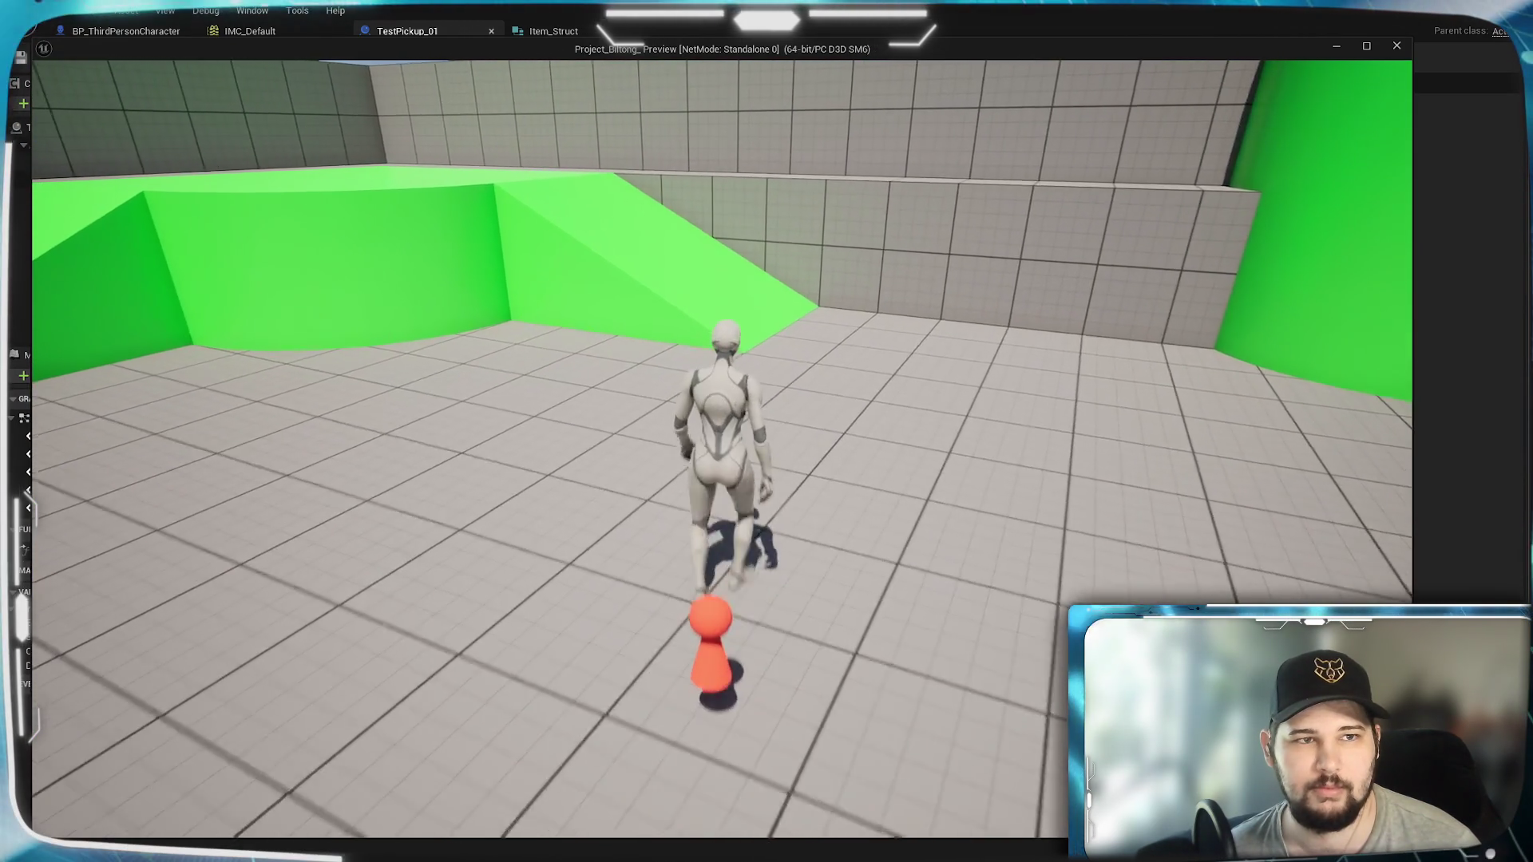
key(s)
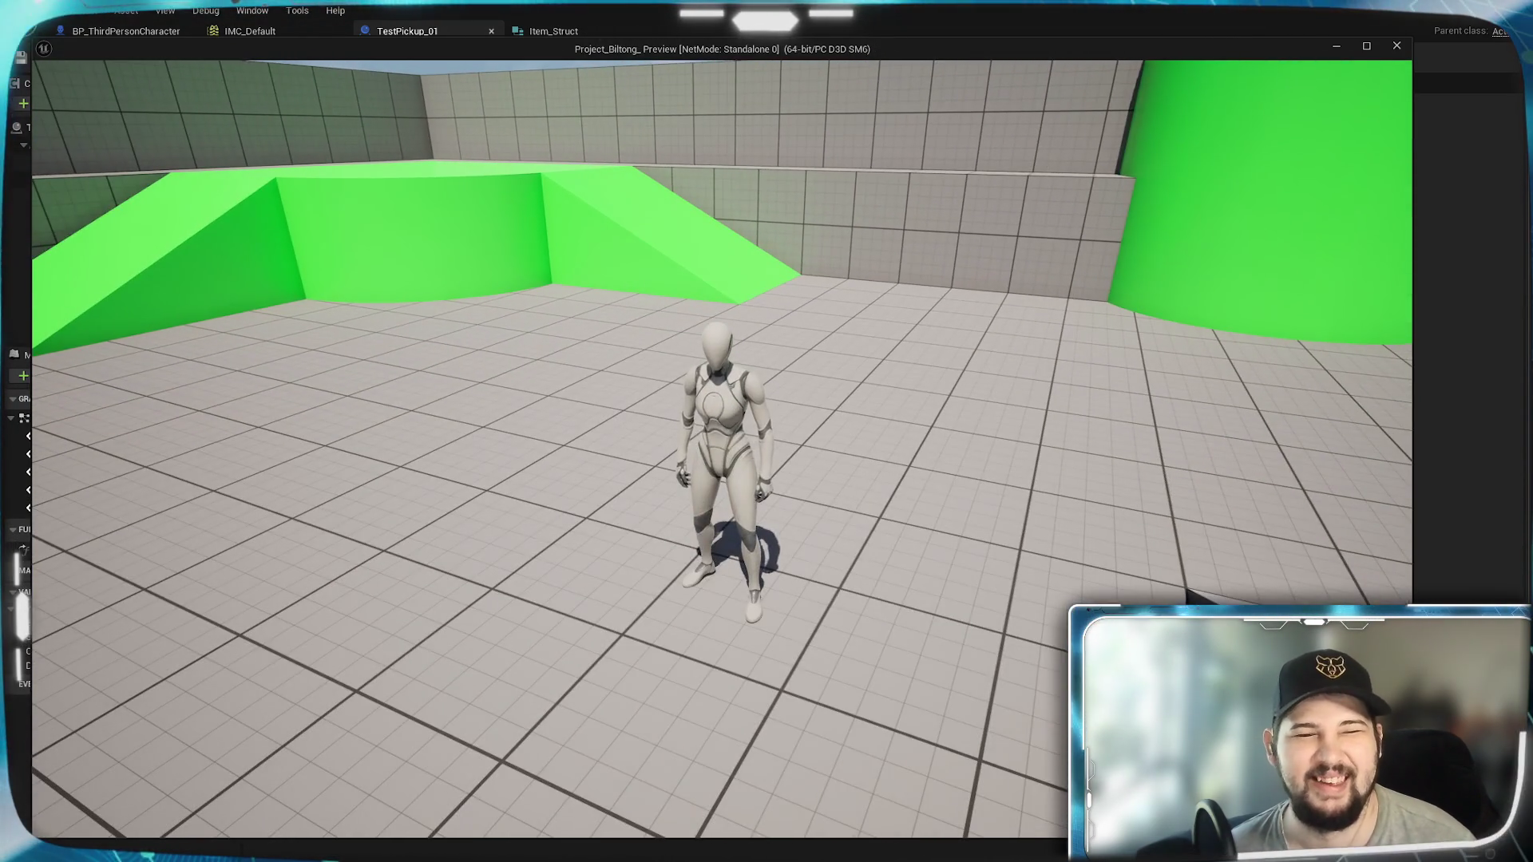
key(Escape)
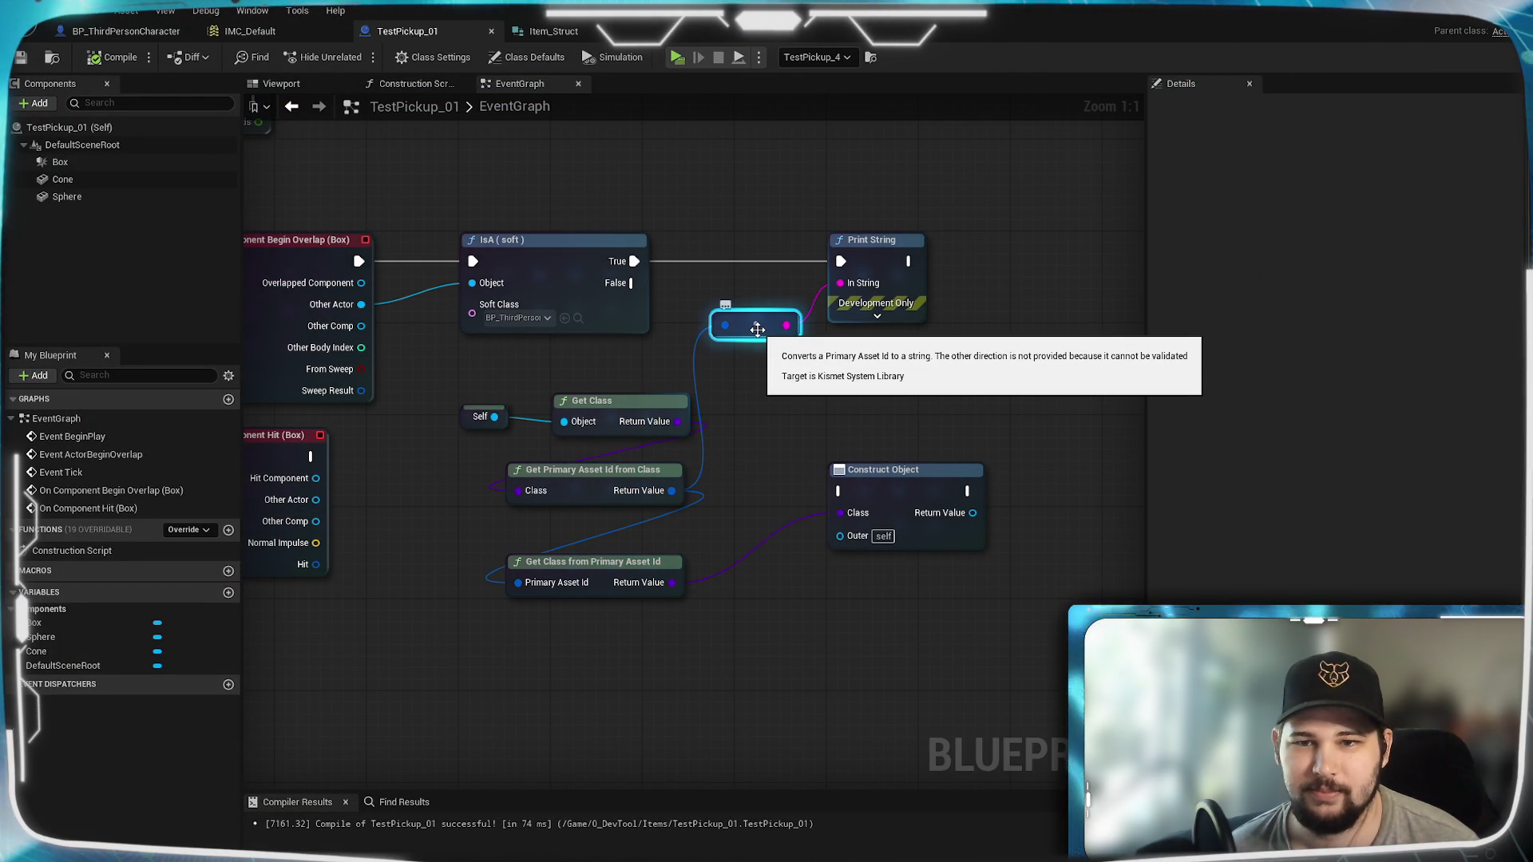
Step: Move the conversion node slightly lower and delete the Self node feeding Get Class
drag(757, 329, 757, 340)
key(ctrl+z)
click(592, 477)
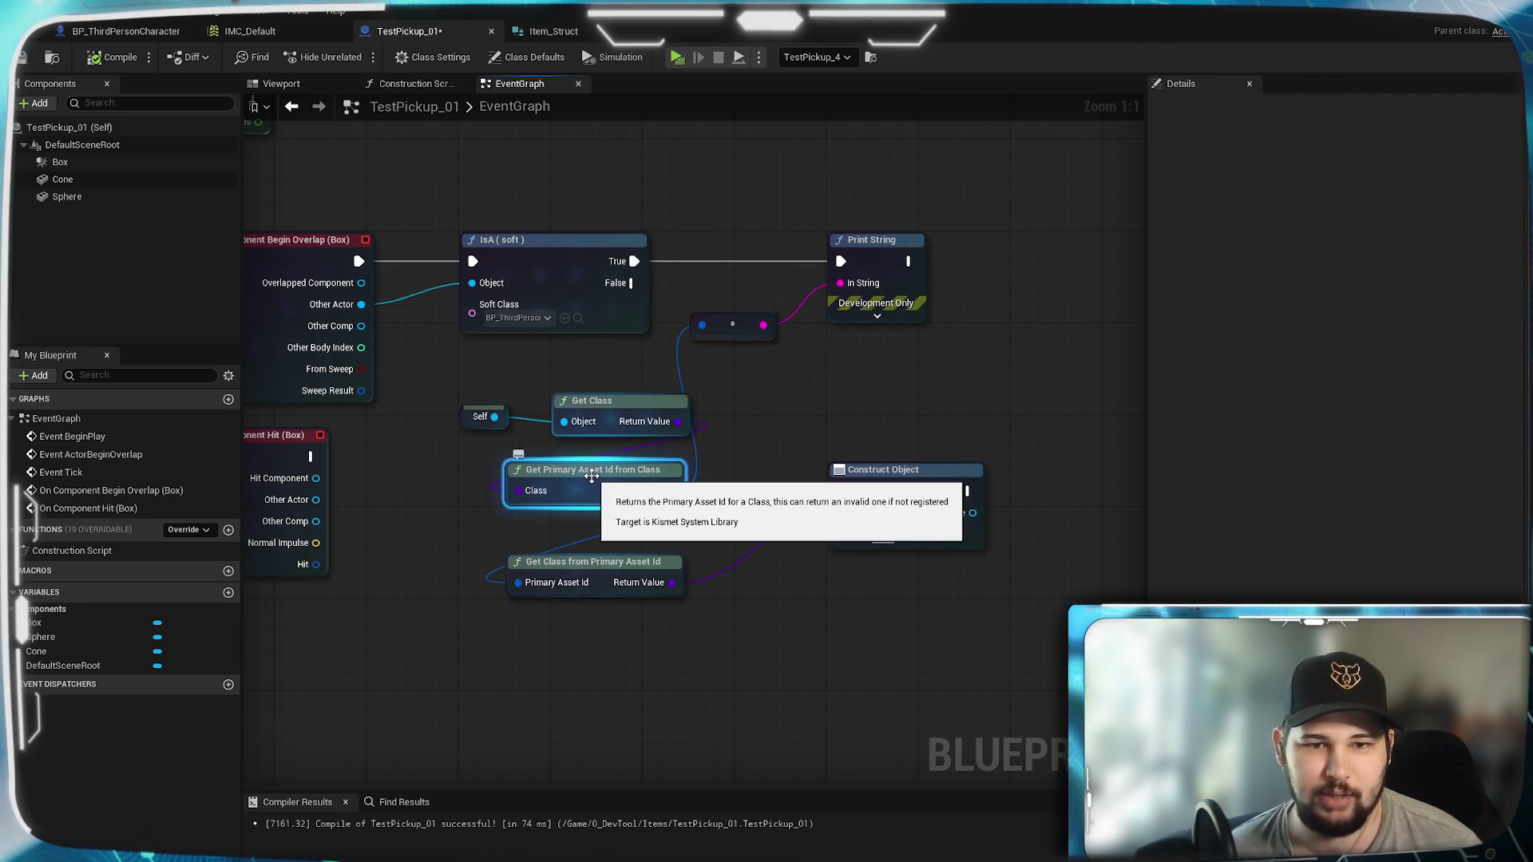
mouse_move(751, 326)
mouse_down()
mouse_move(750, 371)
mouse_move(771, 337)
mouse_up()
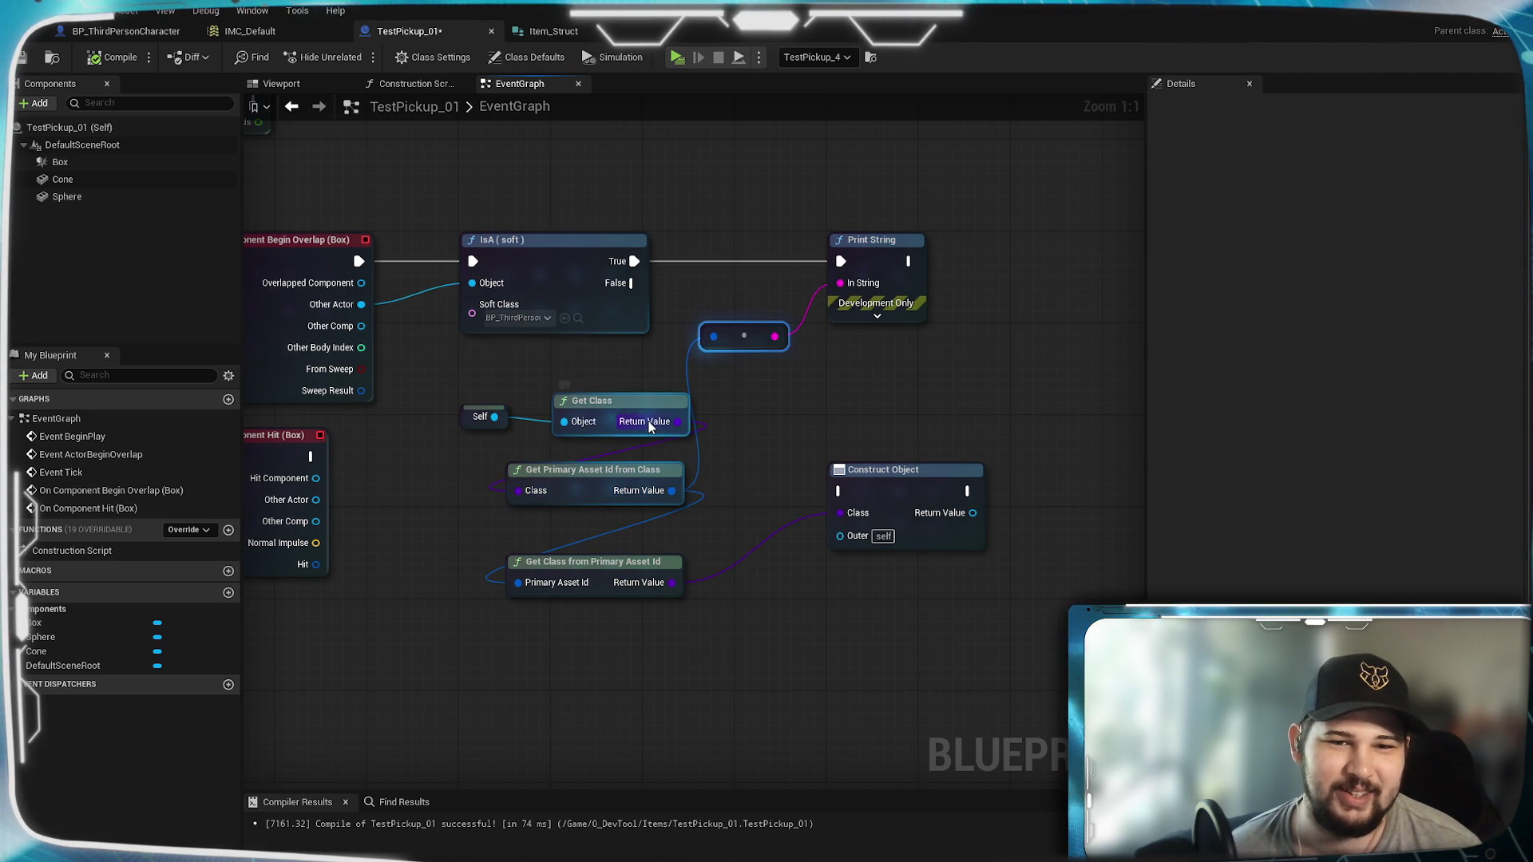
click(476, 427)
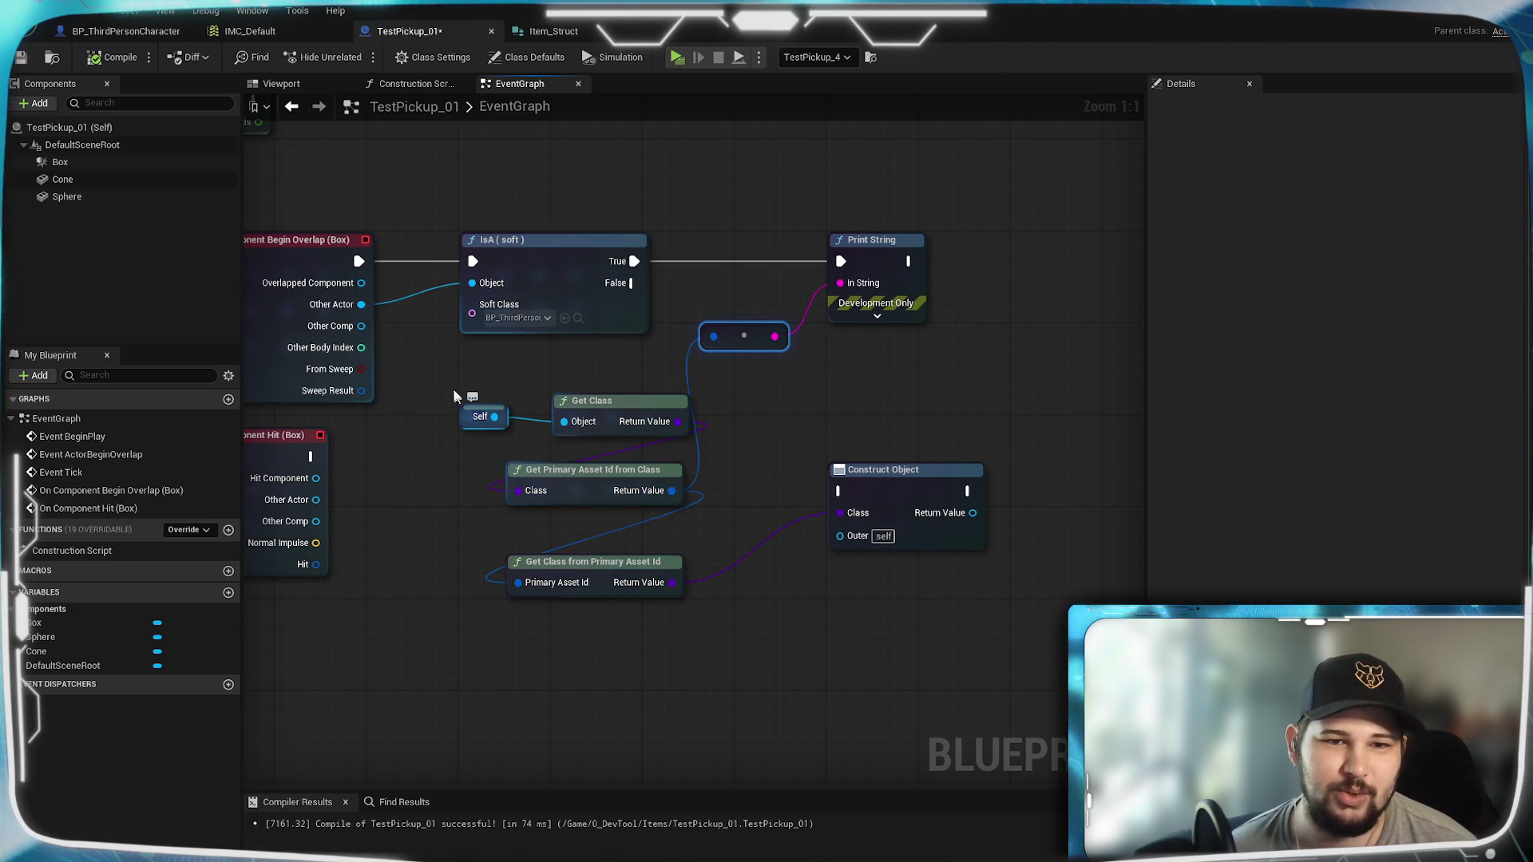
key(Delete)
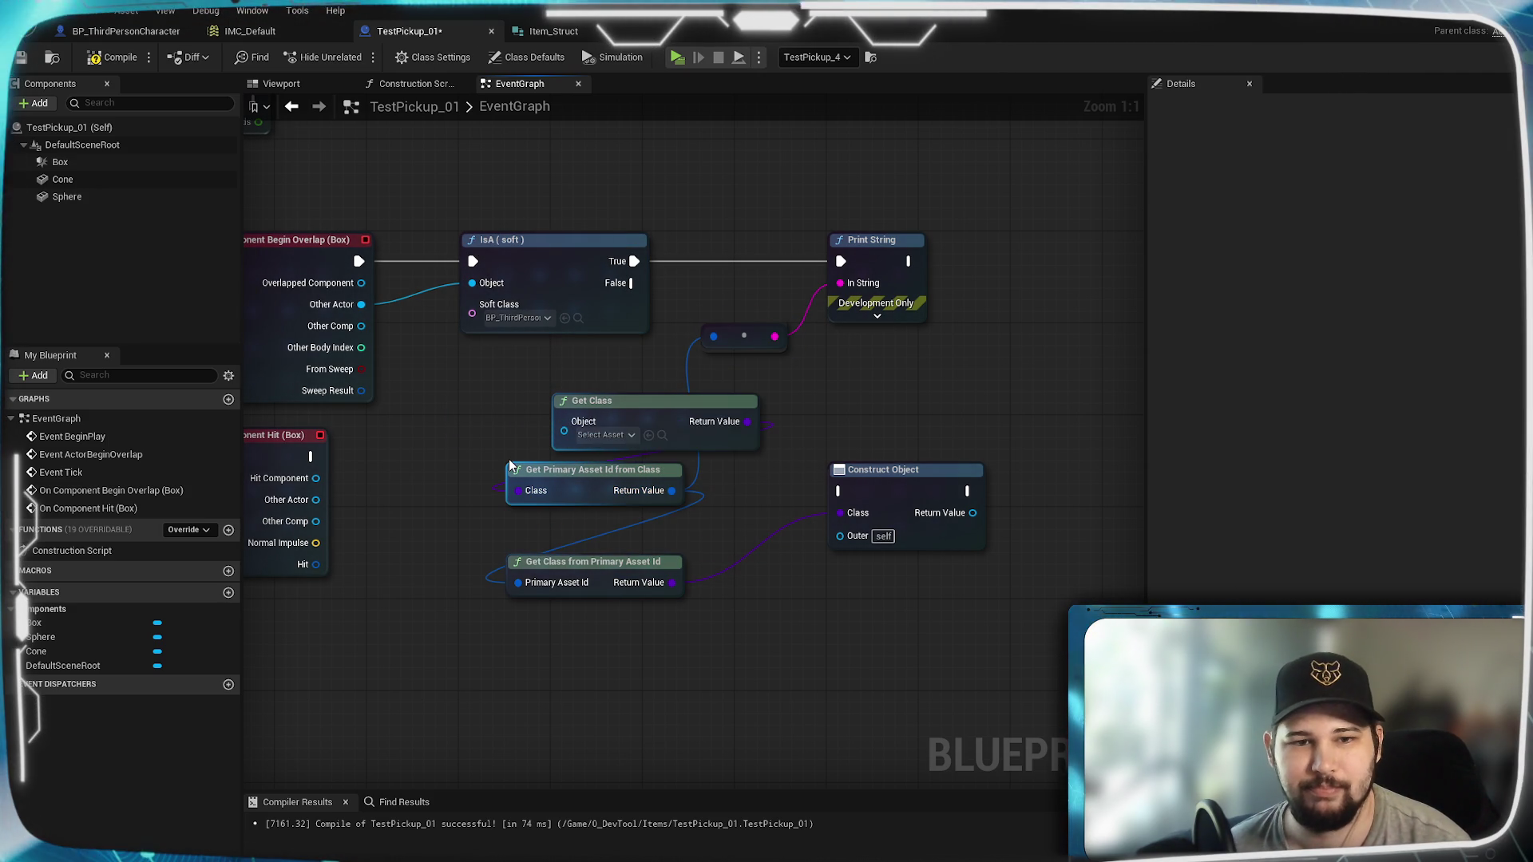
Step: Move Get Class up-left and wire a new Self reference into its Object input
click(631, 428)
drag(631, 428, 549, 404)
click(550, 412)
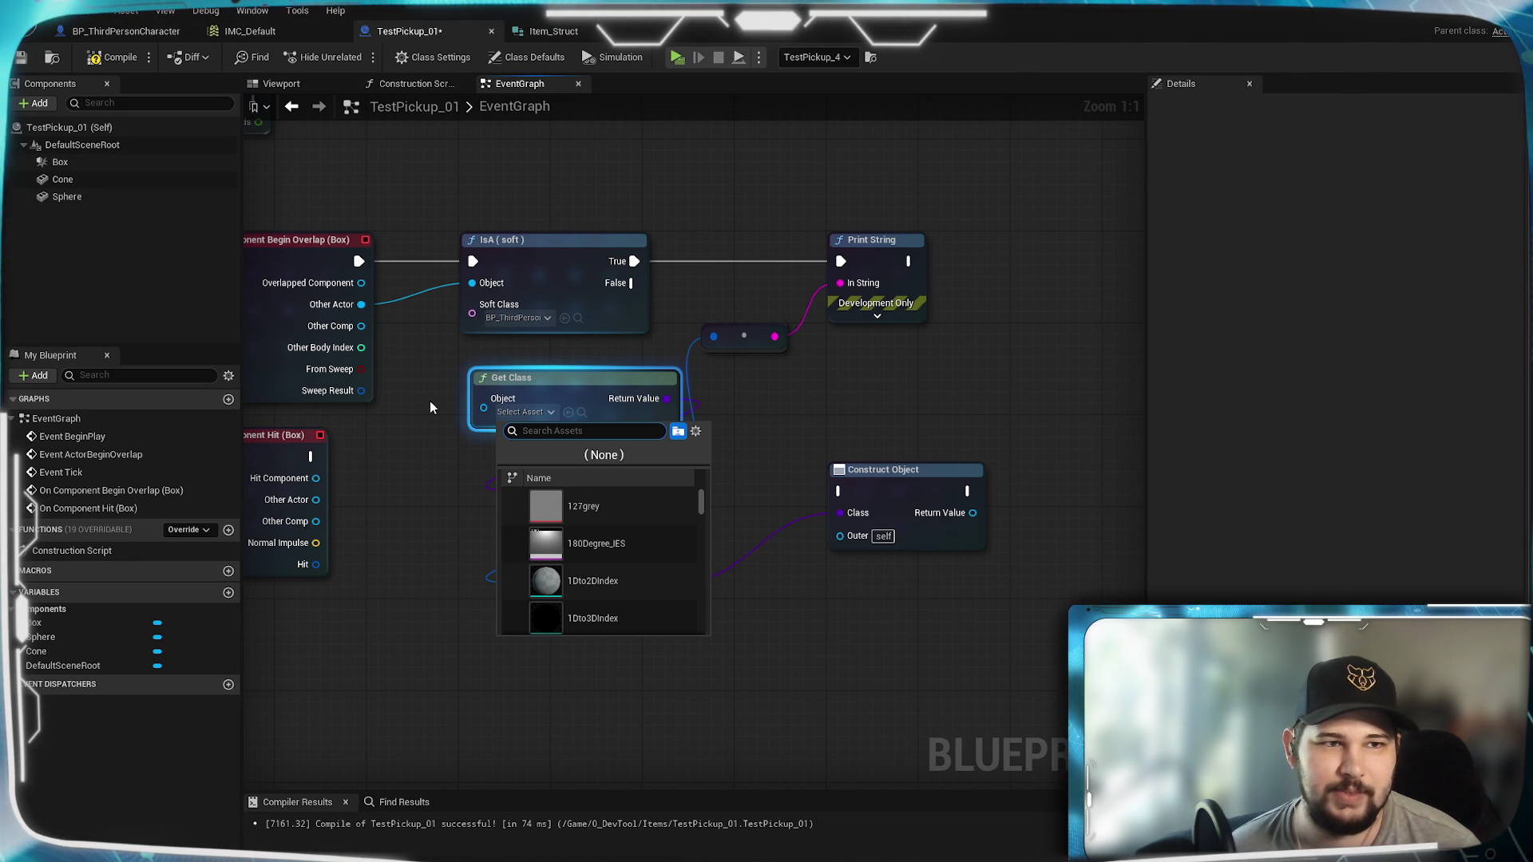
click(430, 401)
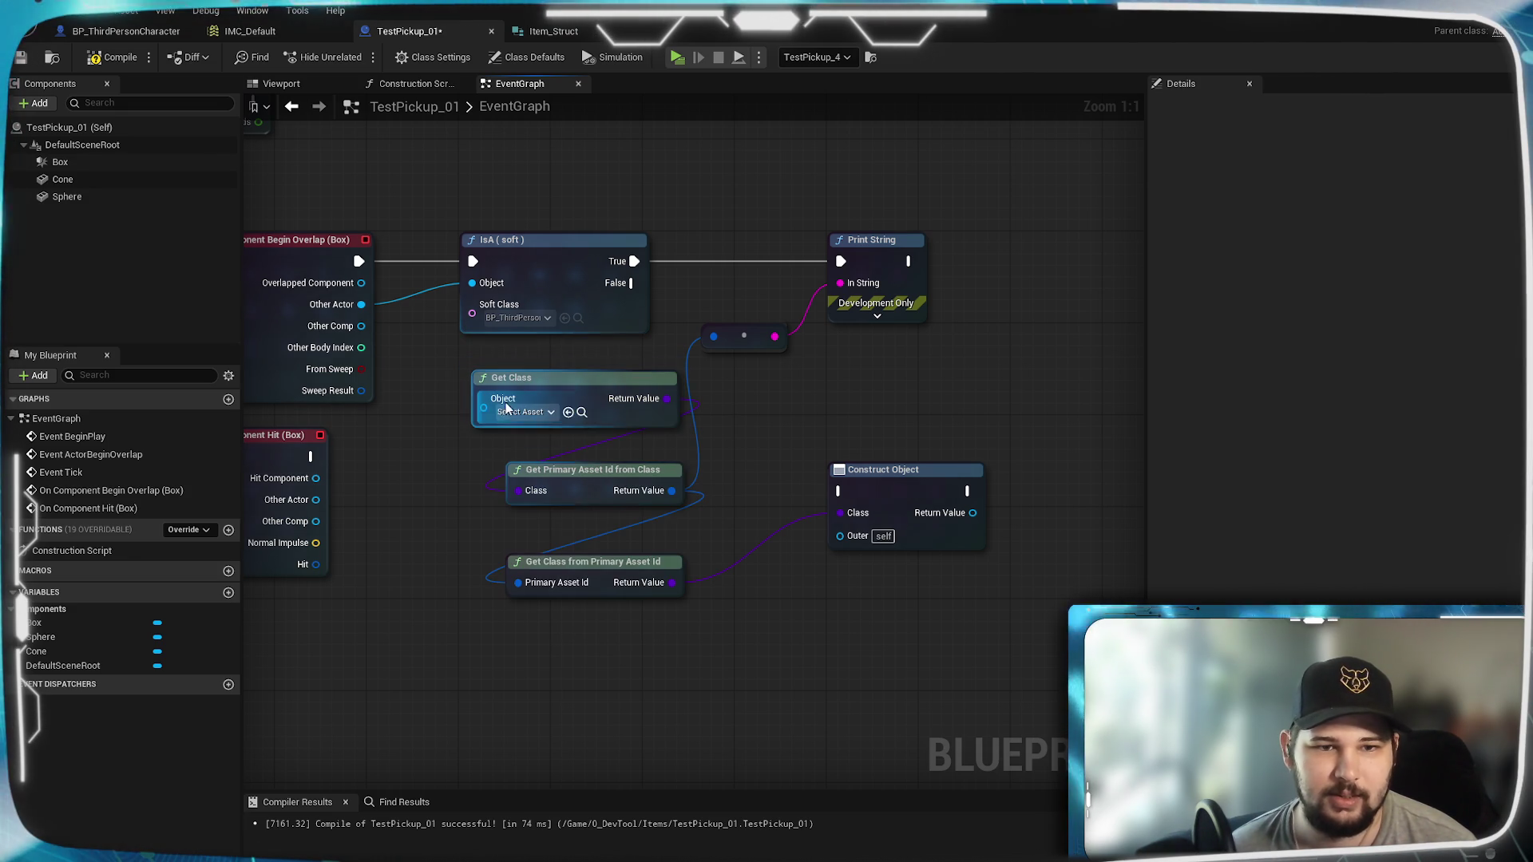
drag(429, 437, 429, 438)
text(selkf)
key(BackSpace)
key(BackSpace)
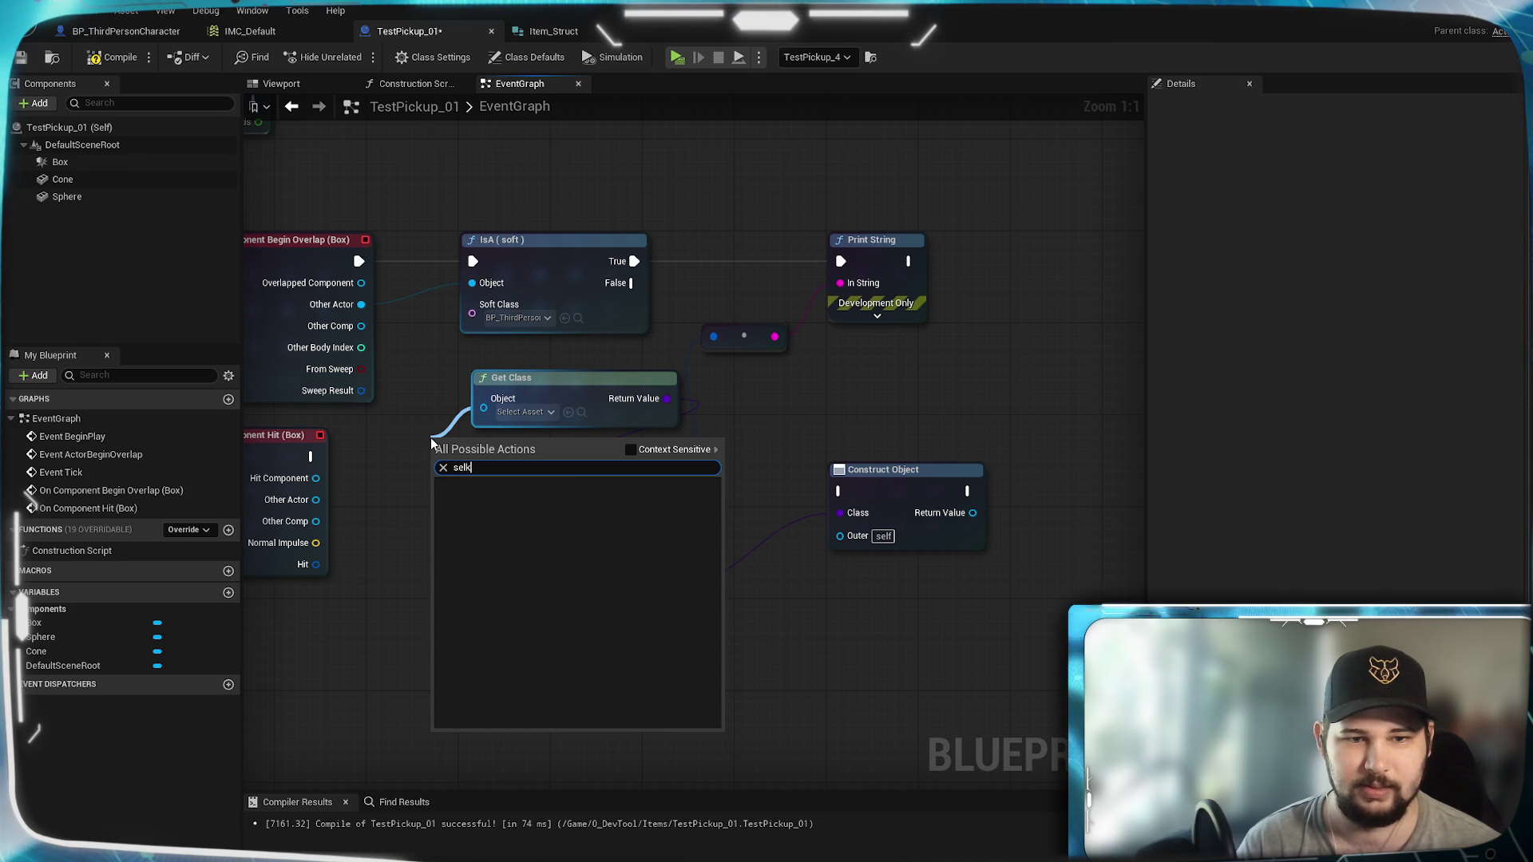
text(f)
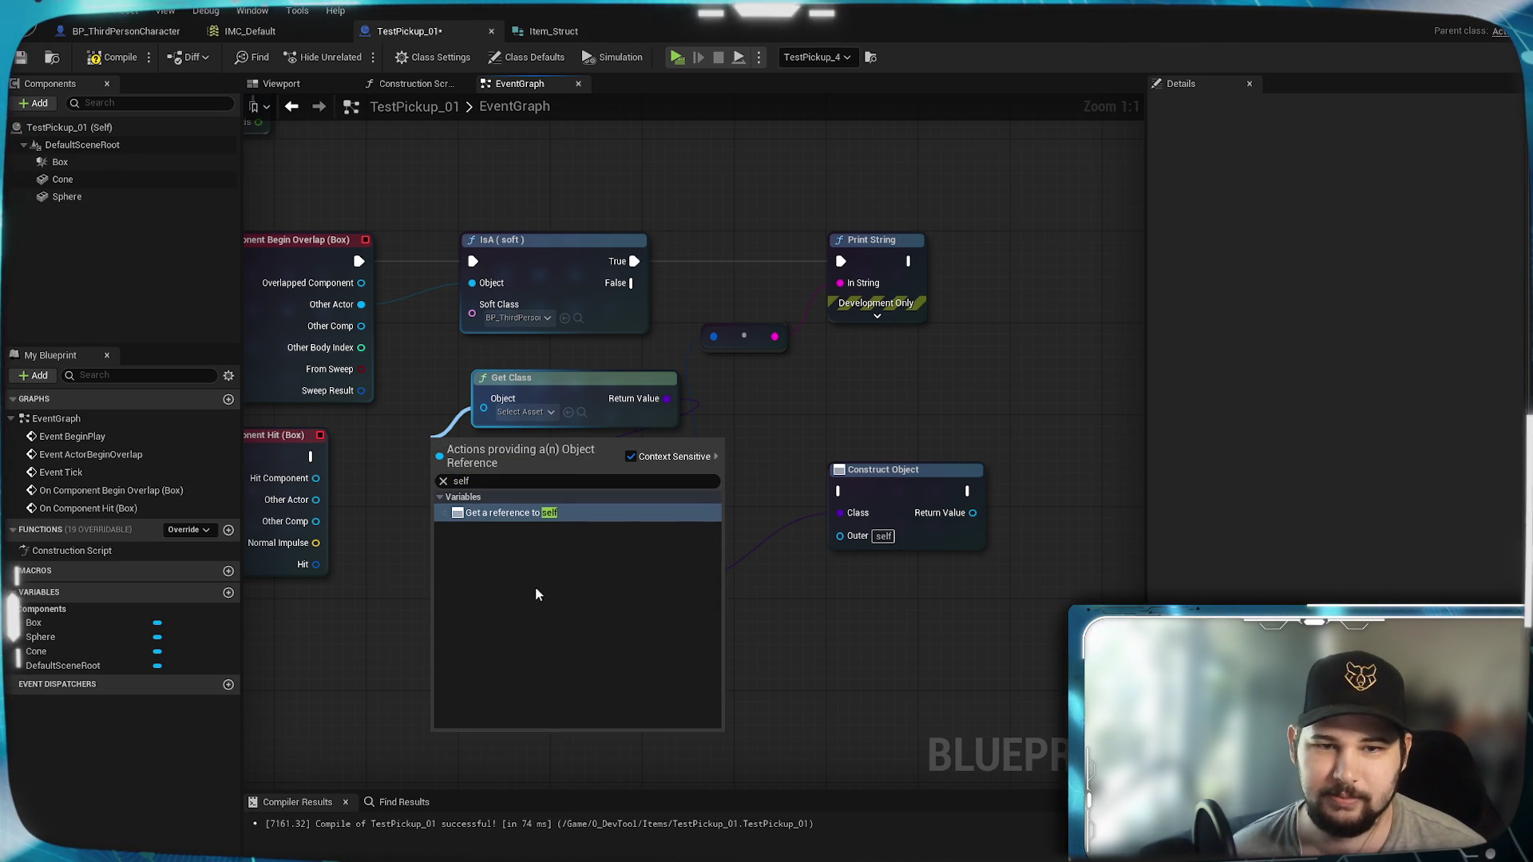
click(503, 508)
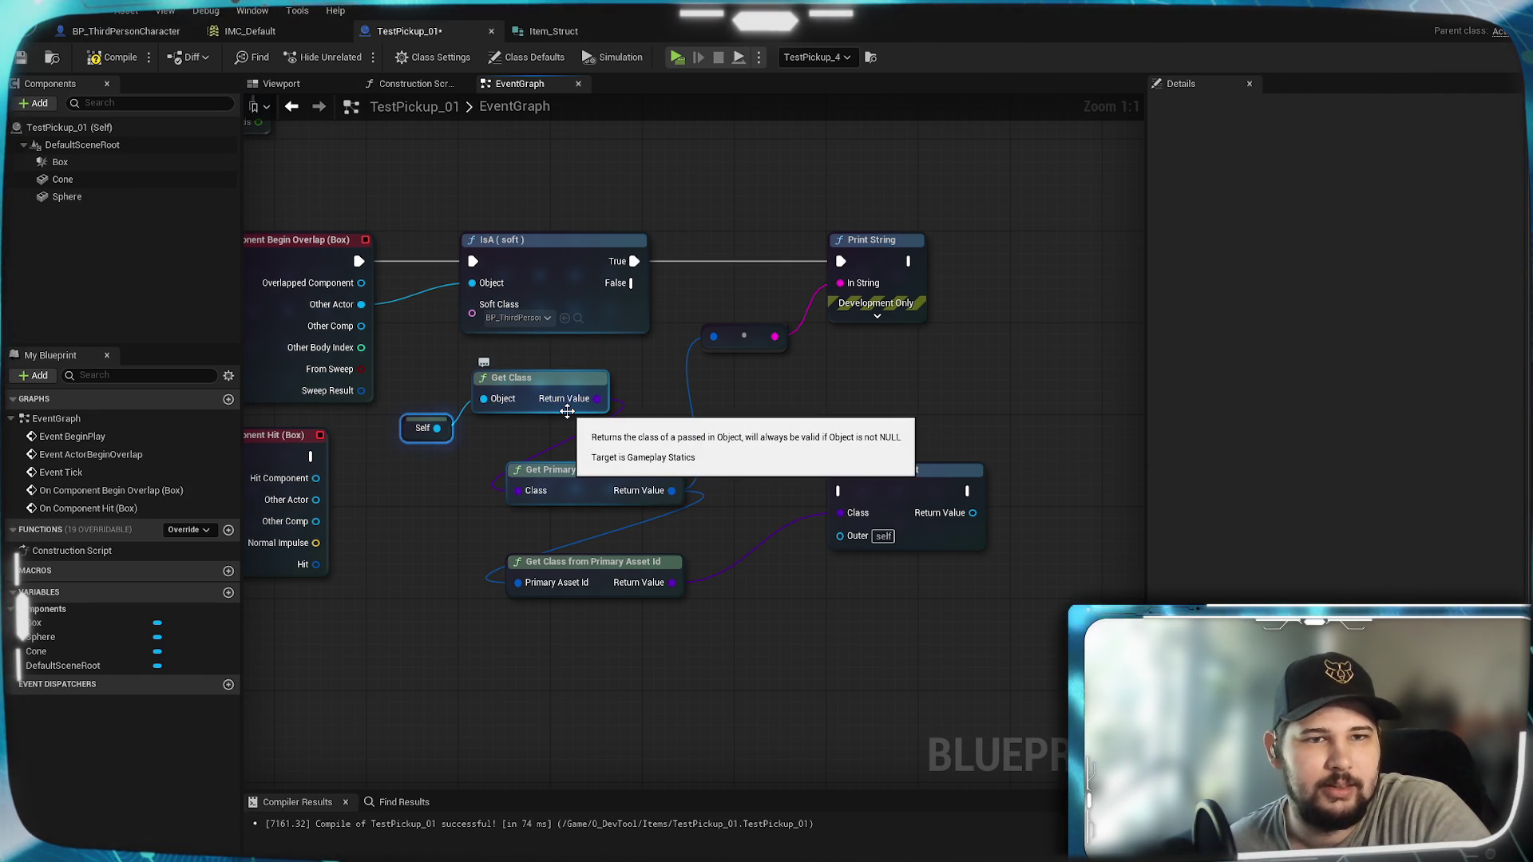
Step: Save the blueprint and look over its Class Defaults and Class Settings panels
click(21, 61)
click(511, 59)
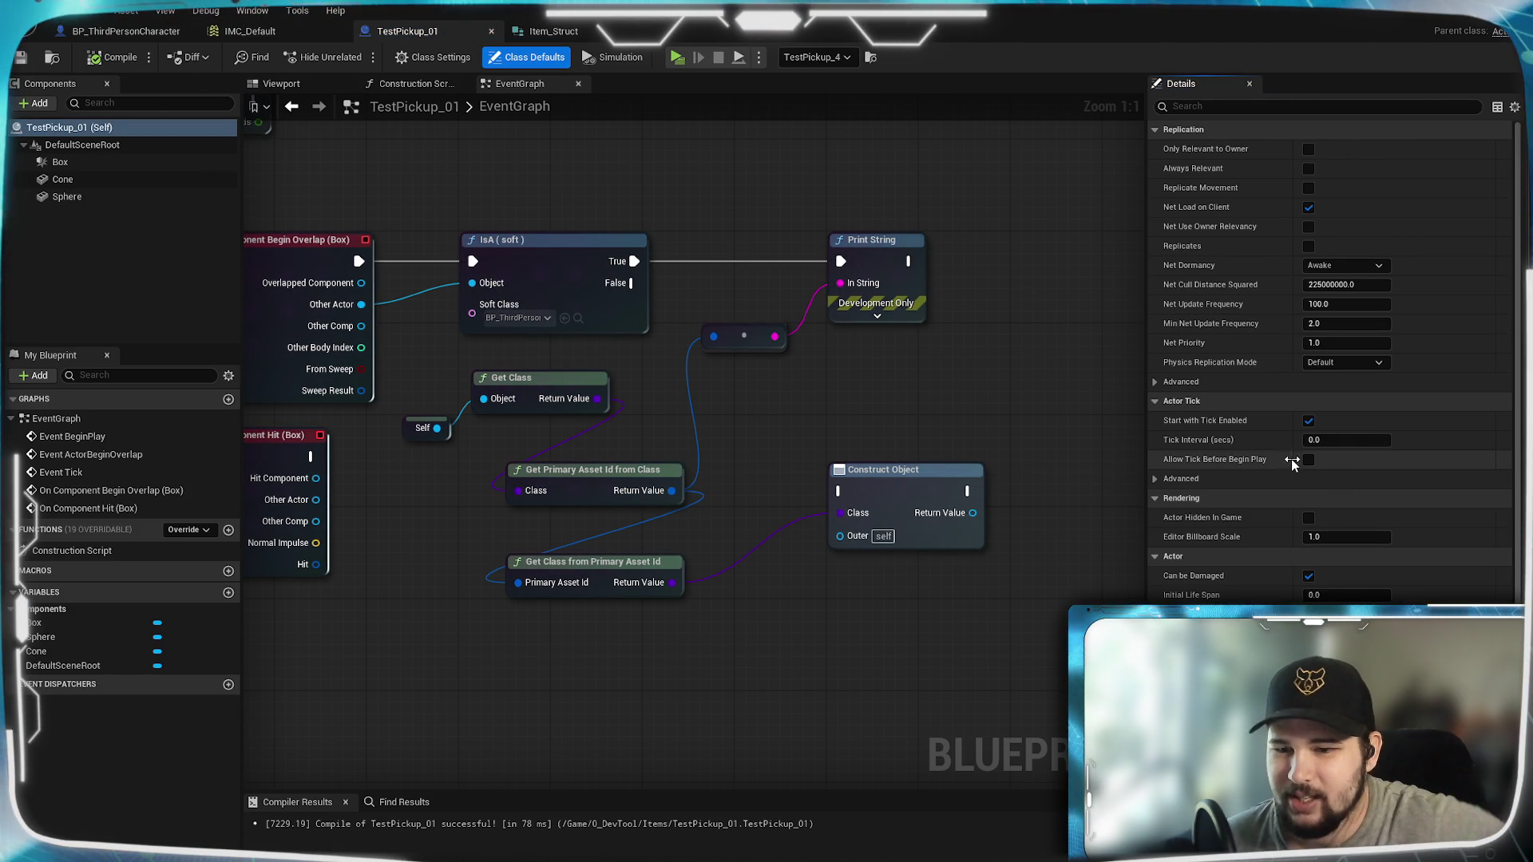
click(427, 62)
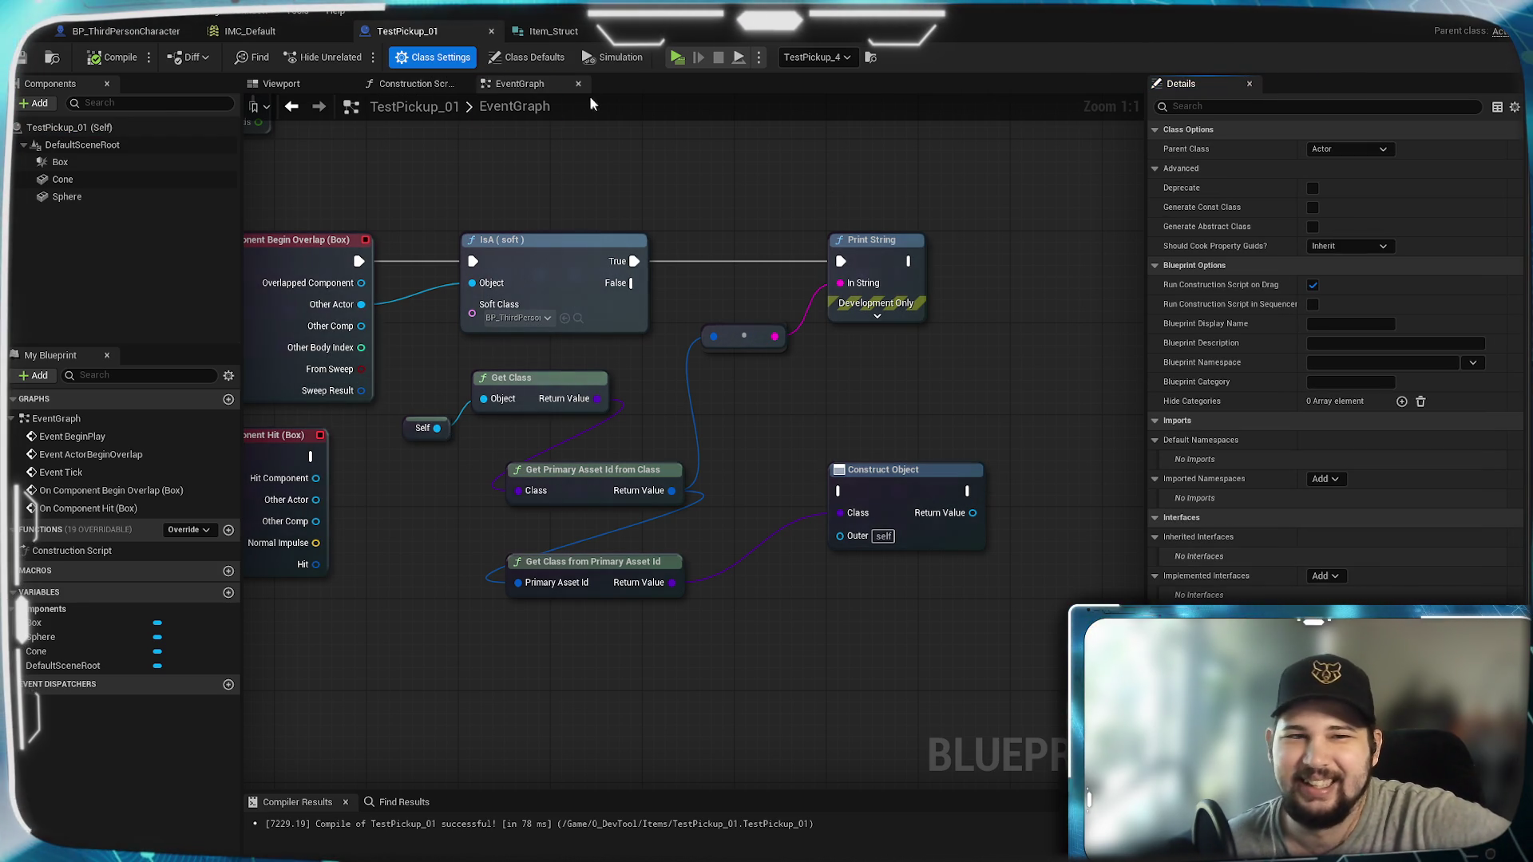
click(521, 59)
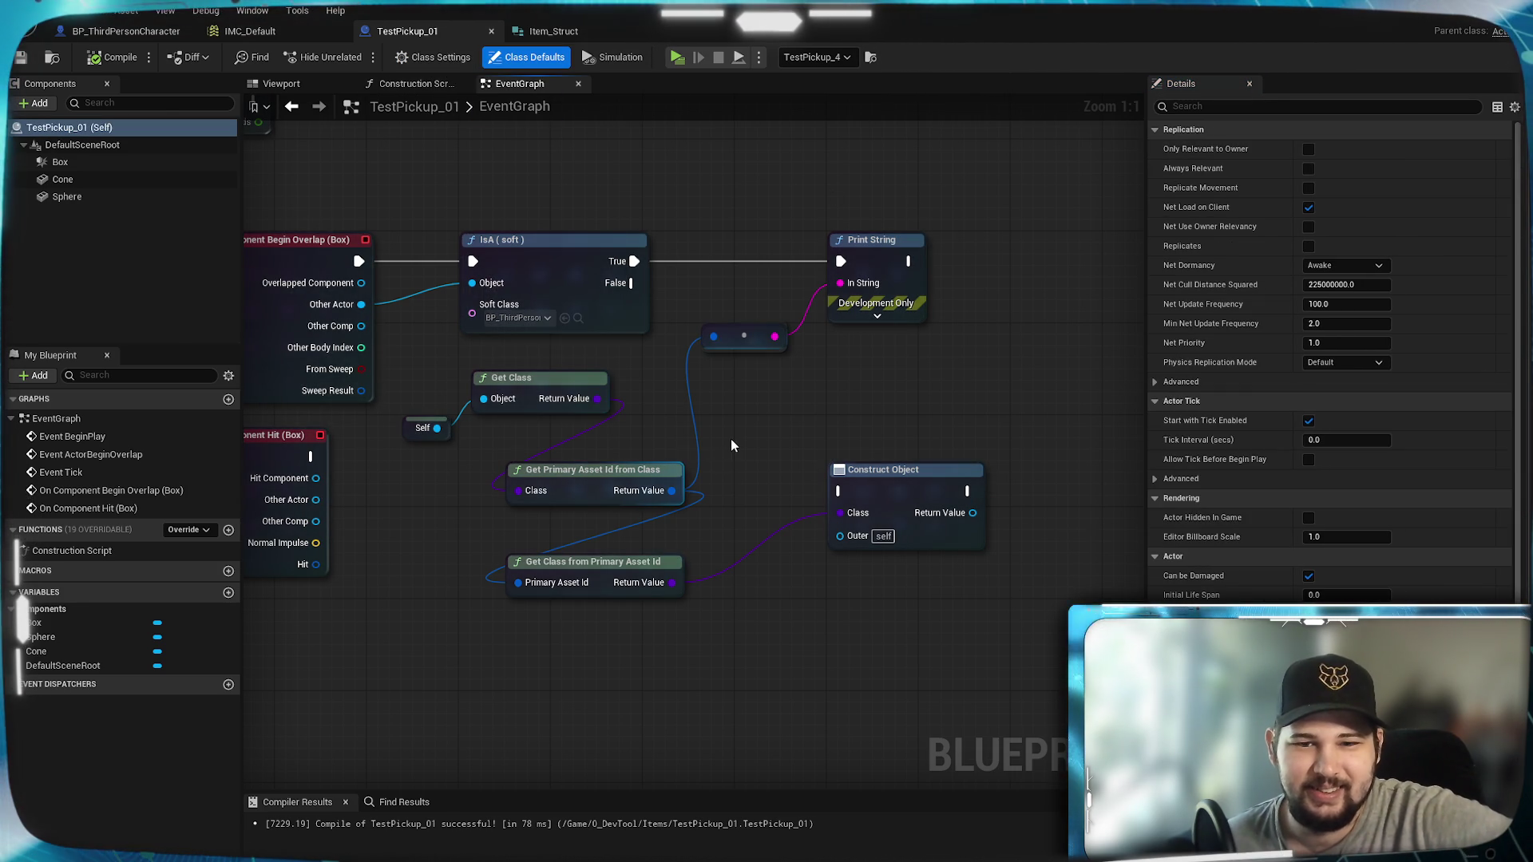
Step: Recentre the overlap nodes and connect Get Class's output to the reroute node
drag(731, 438, 794, 514)
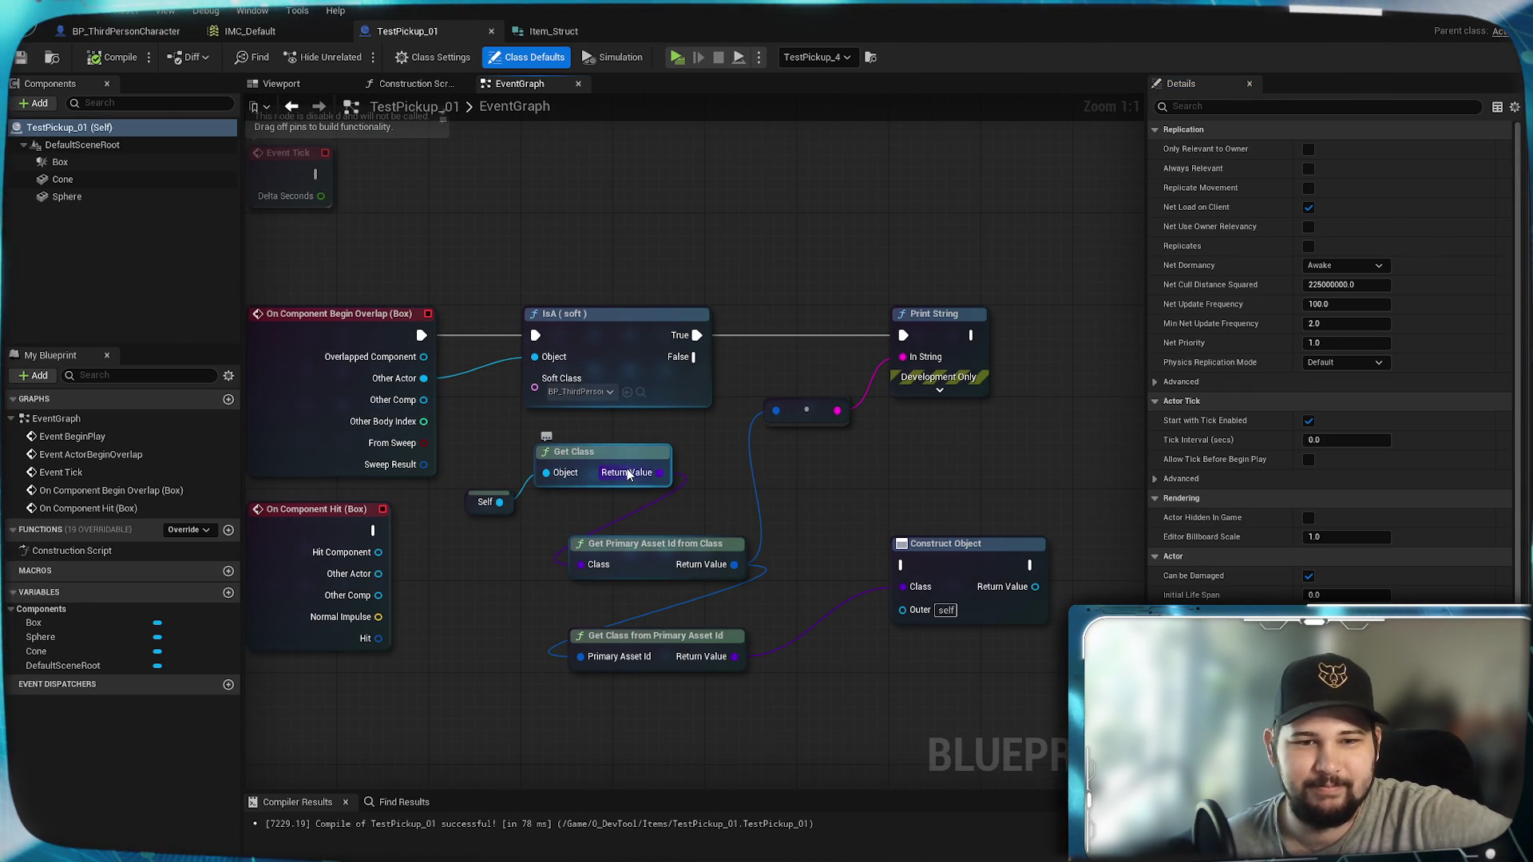
mouse_move(563, 431)
mouse_down()
mouse_move(623, 408)
mouse_move(524, 403)
mouse_up()
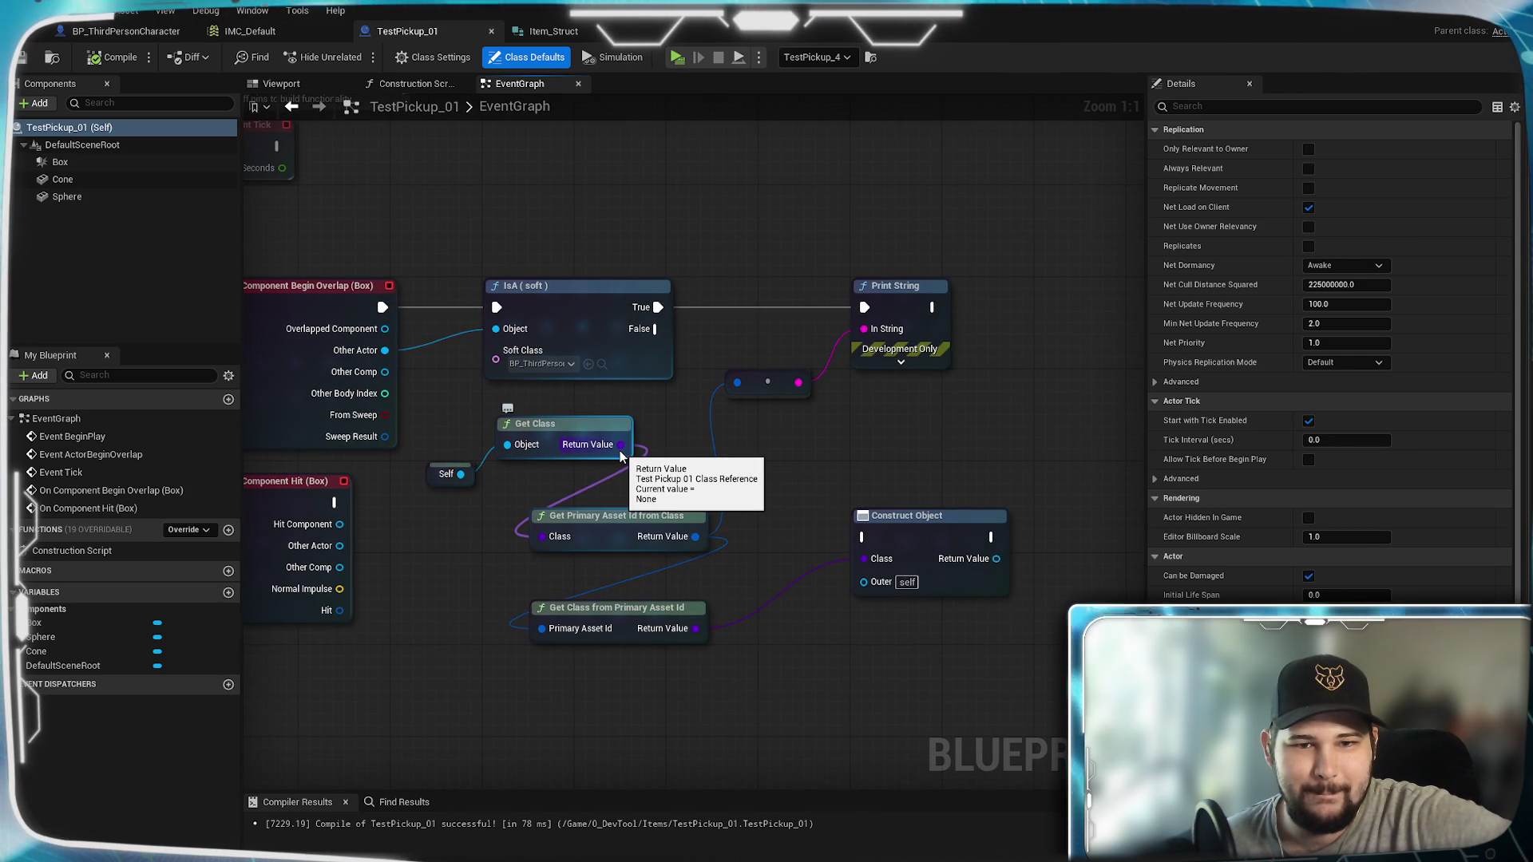
drag(619, 450, 864, 329)
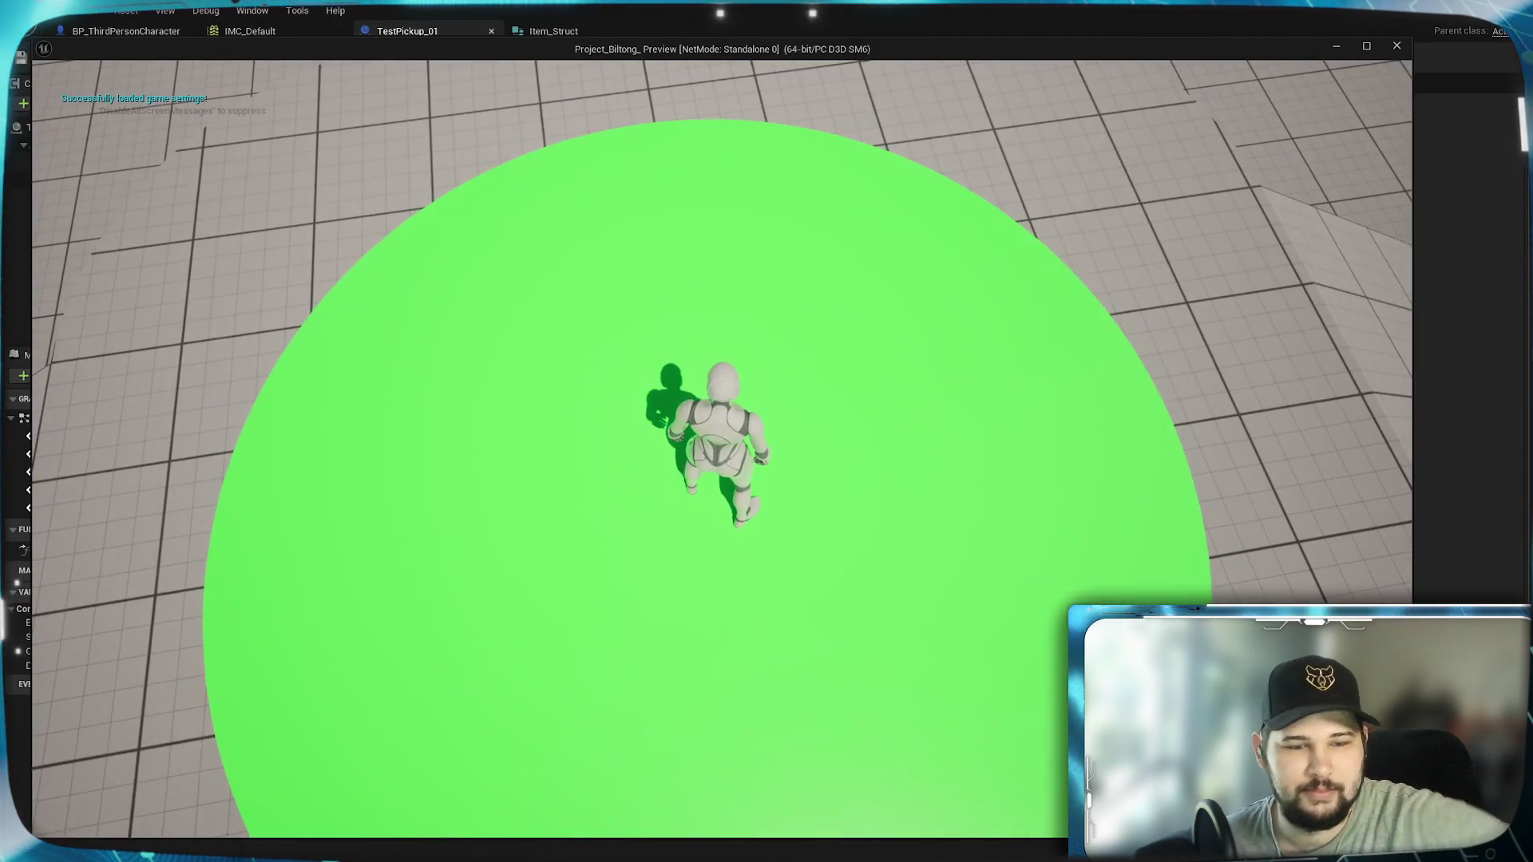
Step: Run and jump the character up the green ramp into the red pickup so TestPickup_01_C prints
key(w)
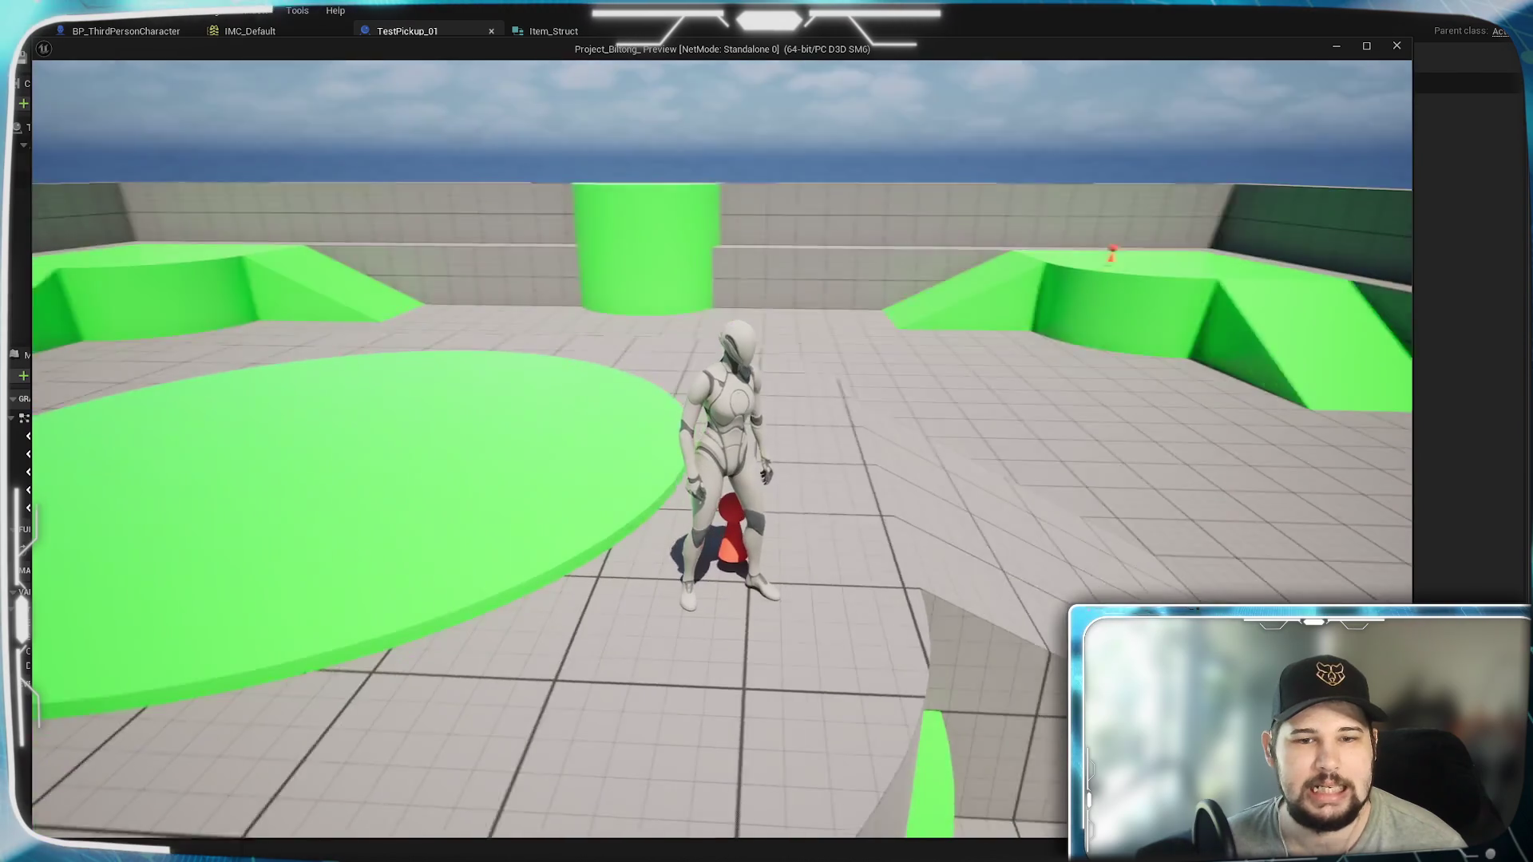
key(w)
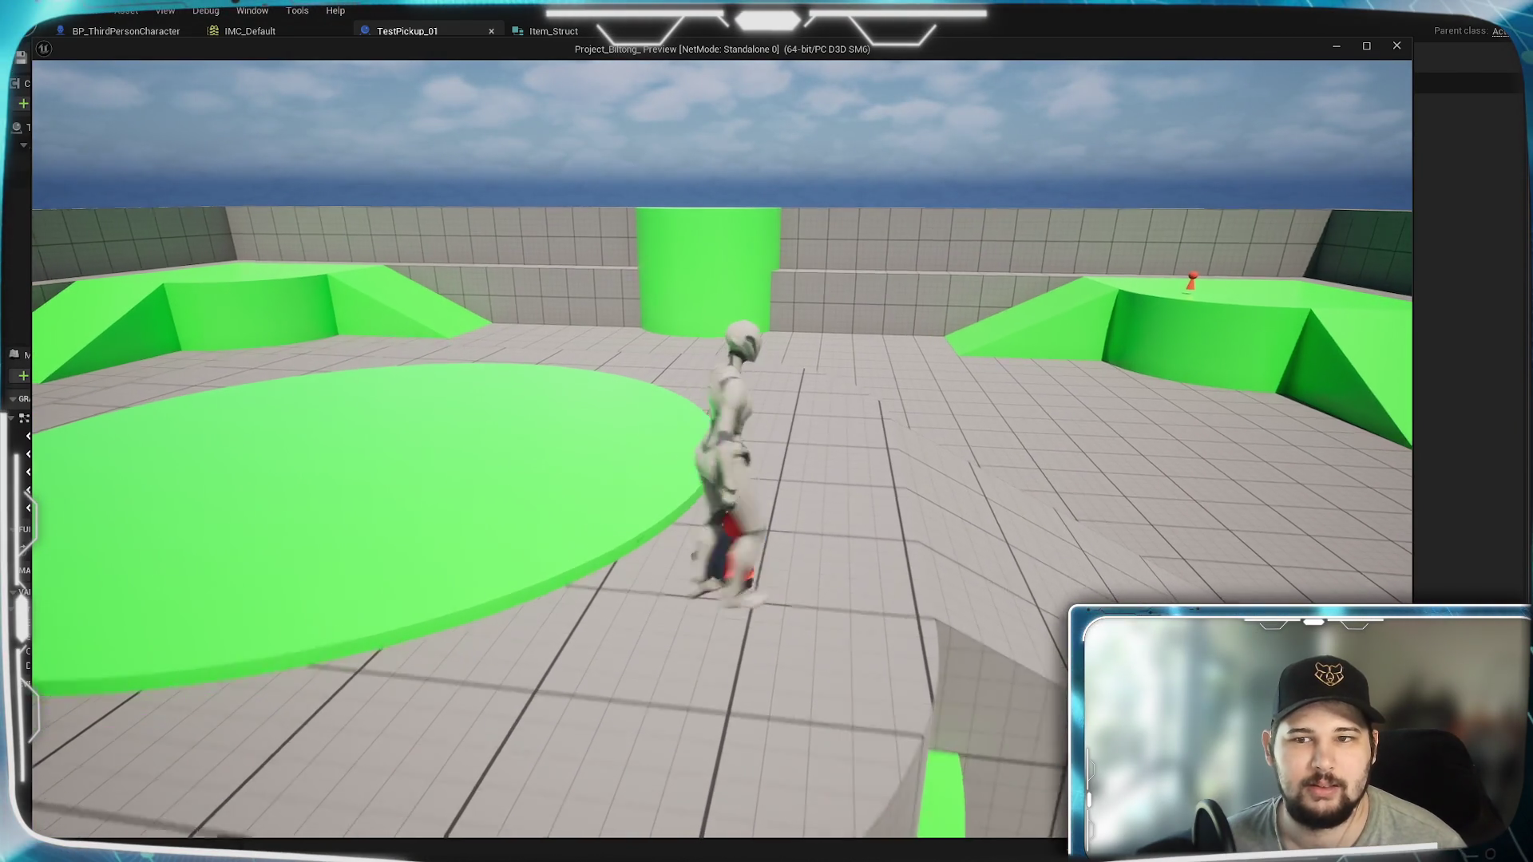
key(space)
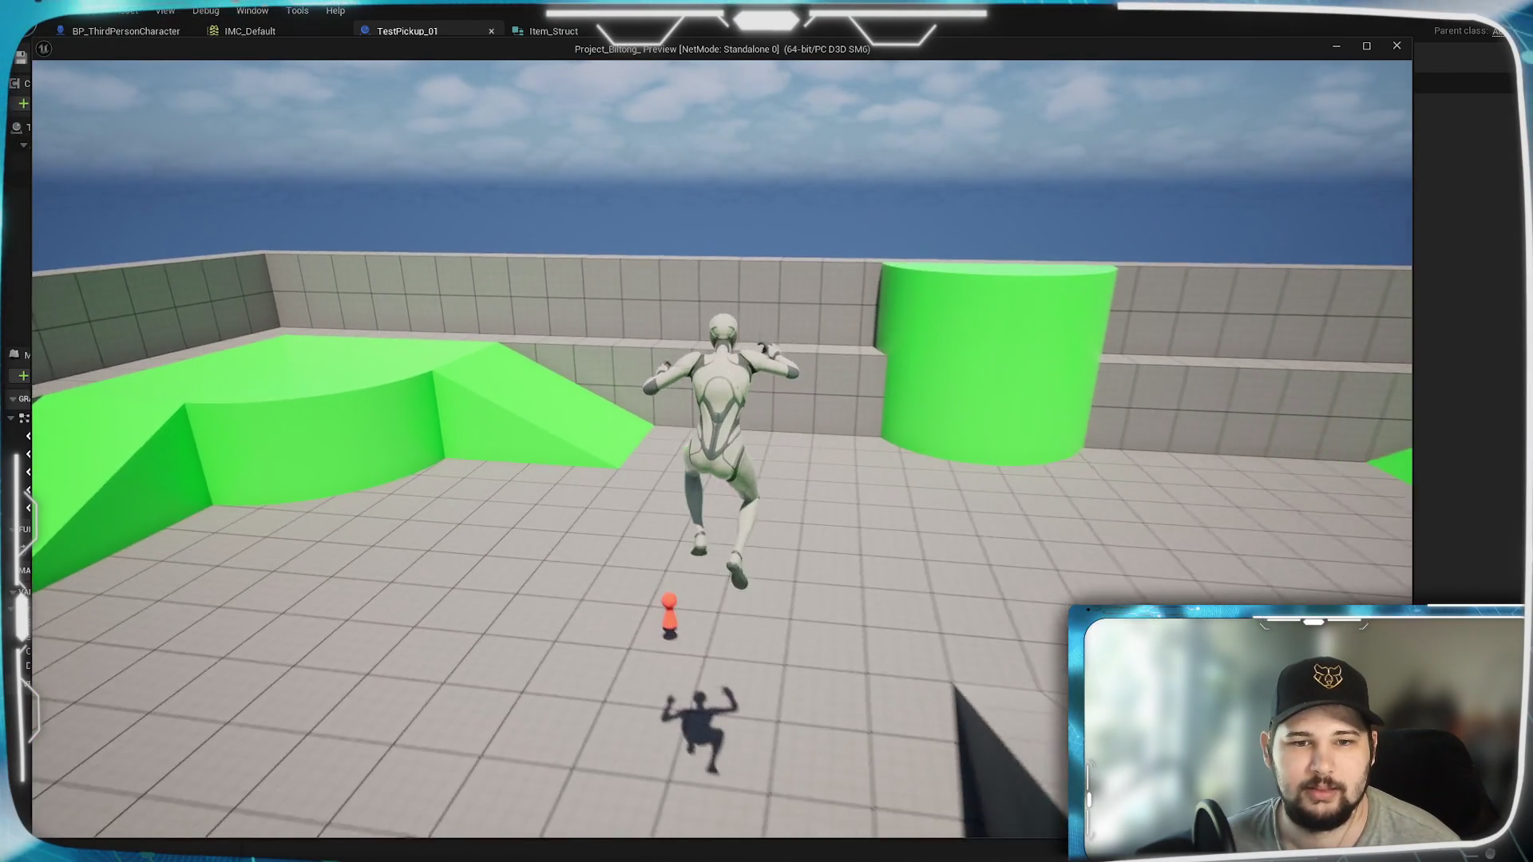
key(w)
key(w)
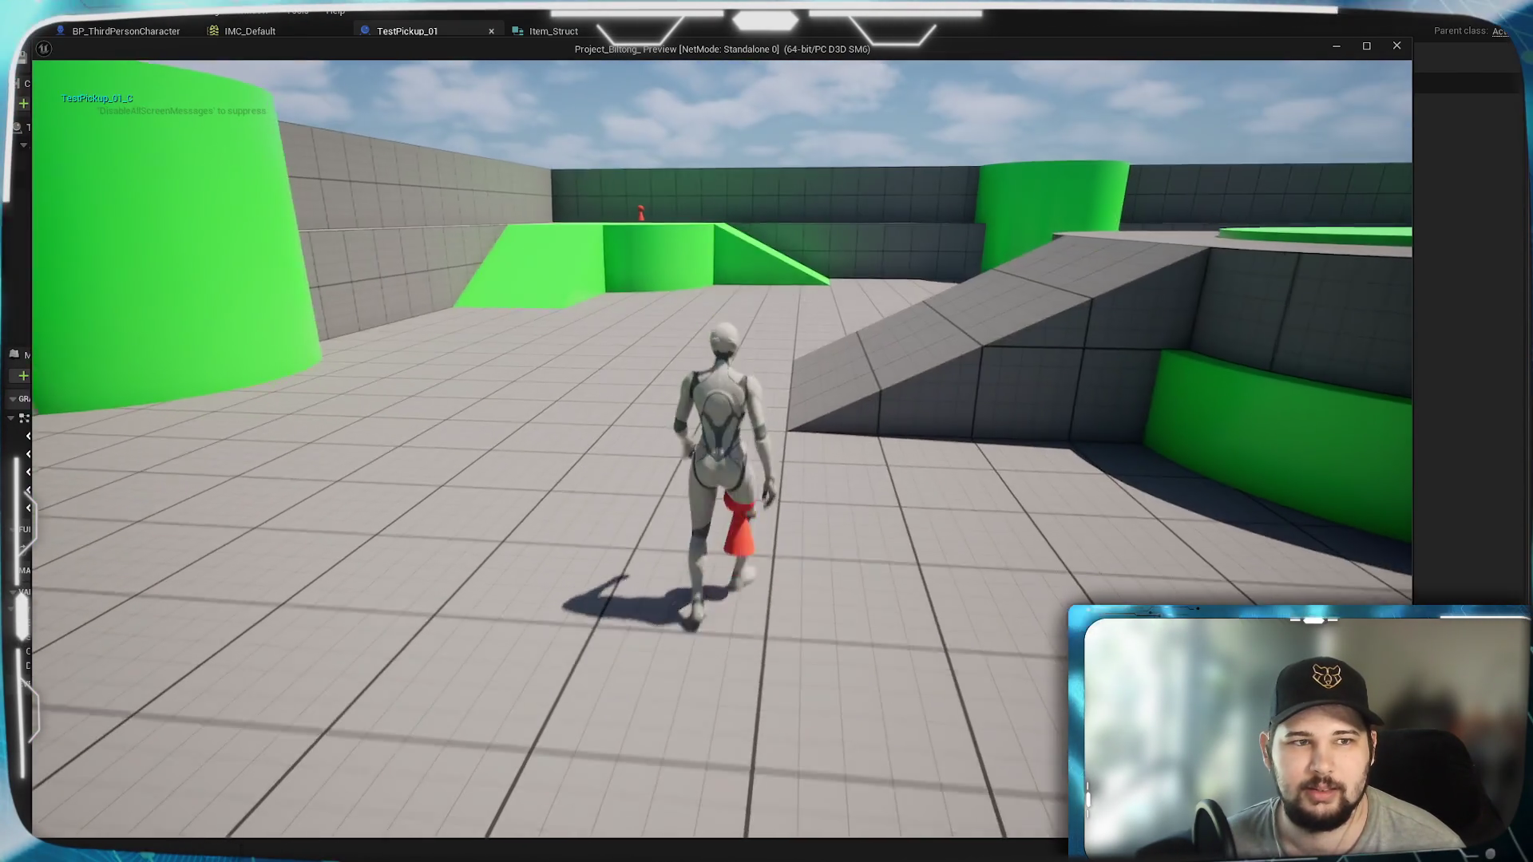
key(space)
key(w)
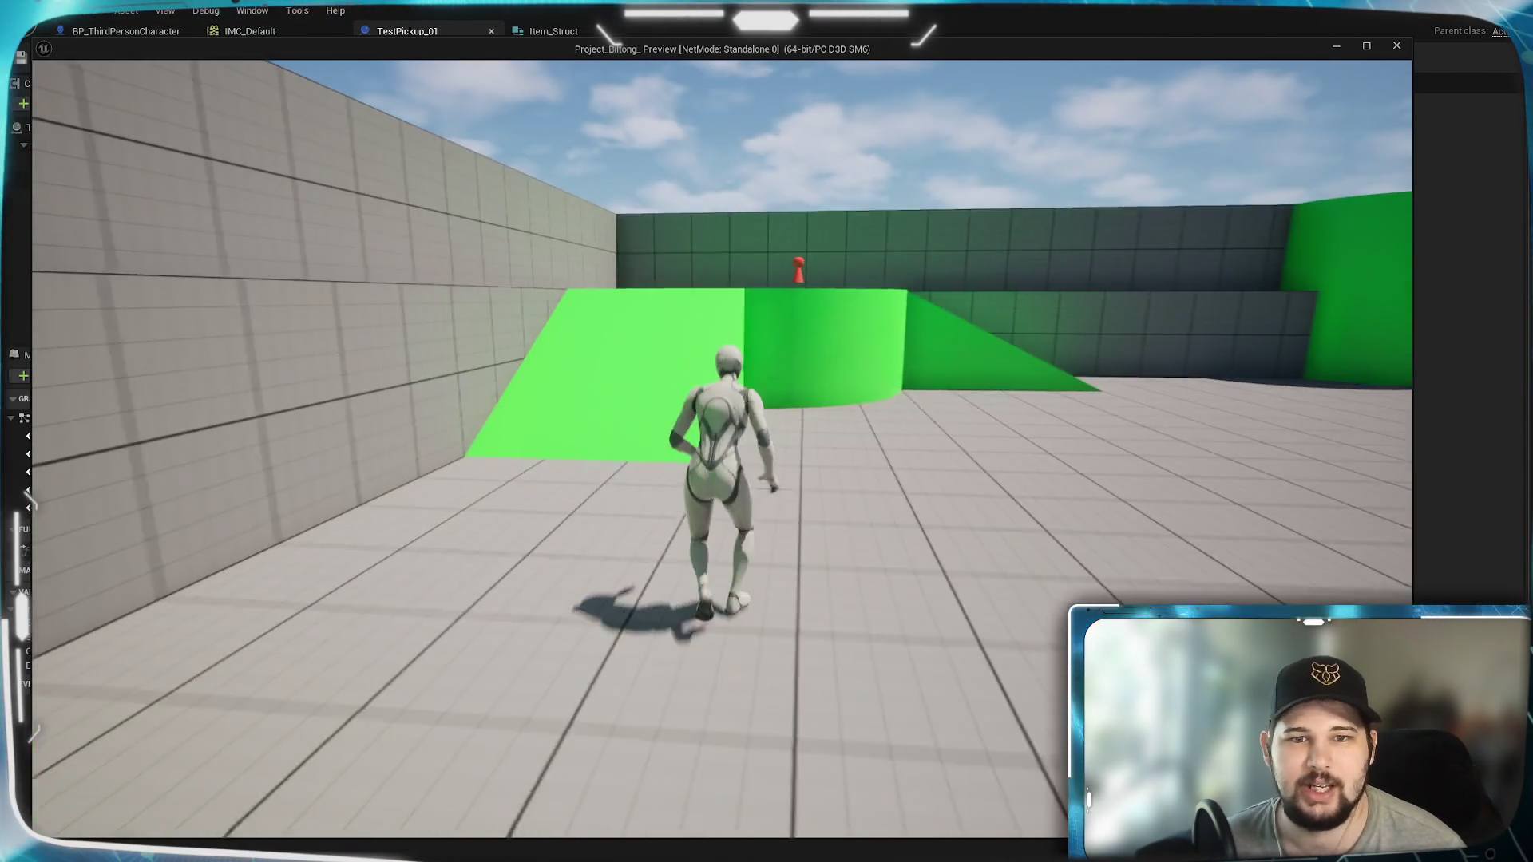
key(w)
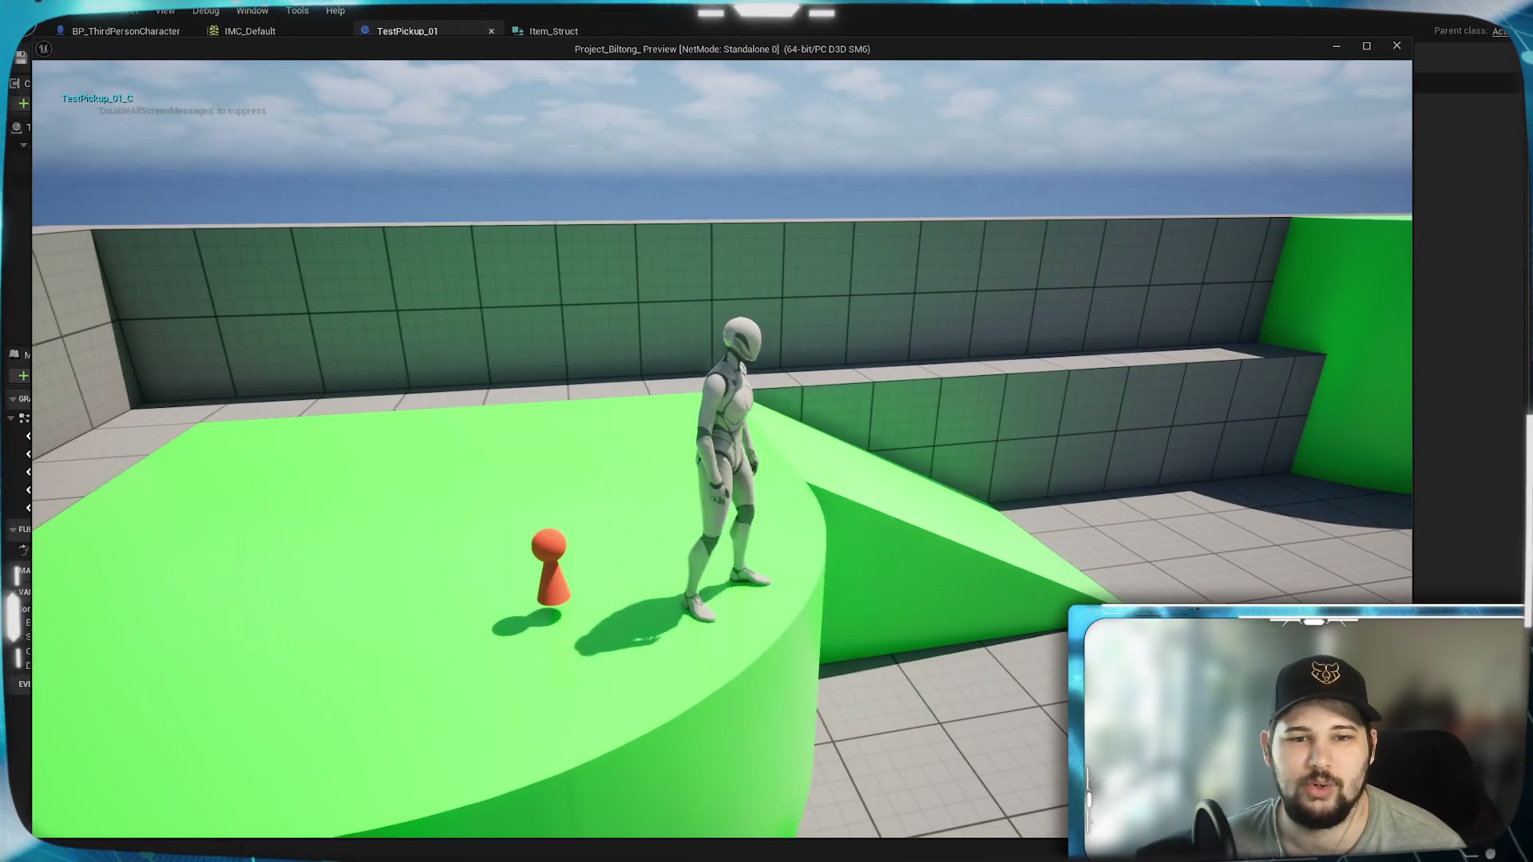
key(w)
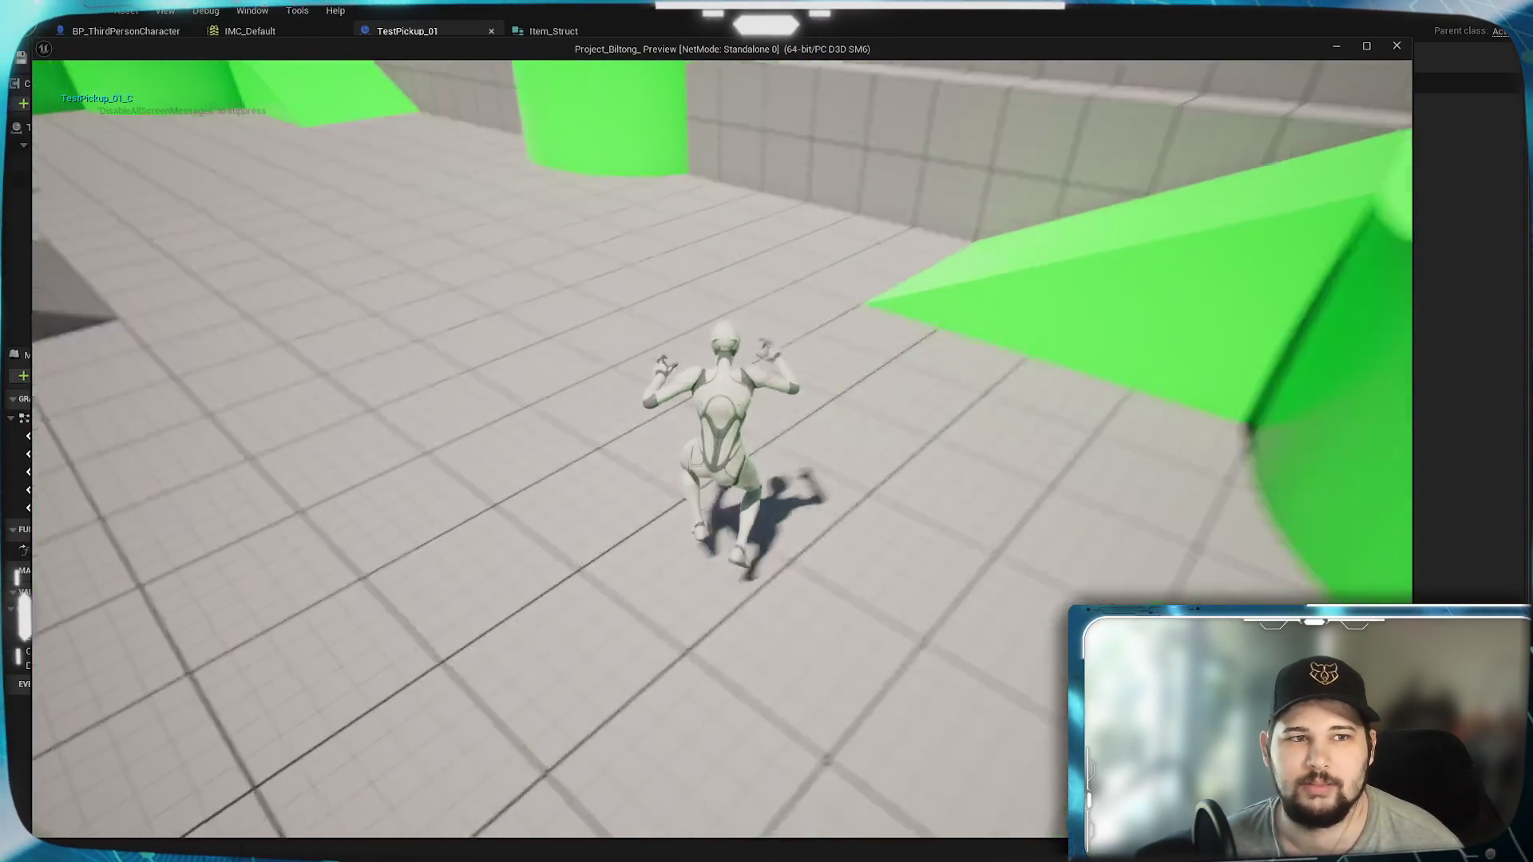
Step: Stop the play session and recentre the event graph over the pickup nodes
key(Escape)
click(893, 441)
mouse_move(803, 438)
mouse_down()
mouse_move(904, 345)
mouse_move(771, 329)
mouse_up()
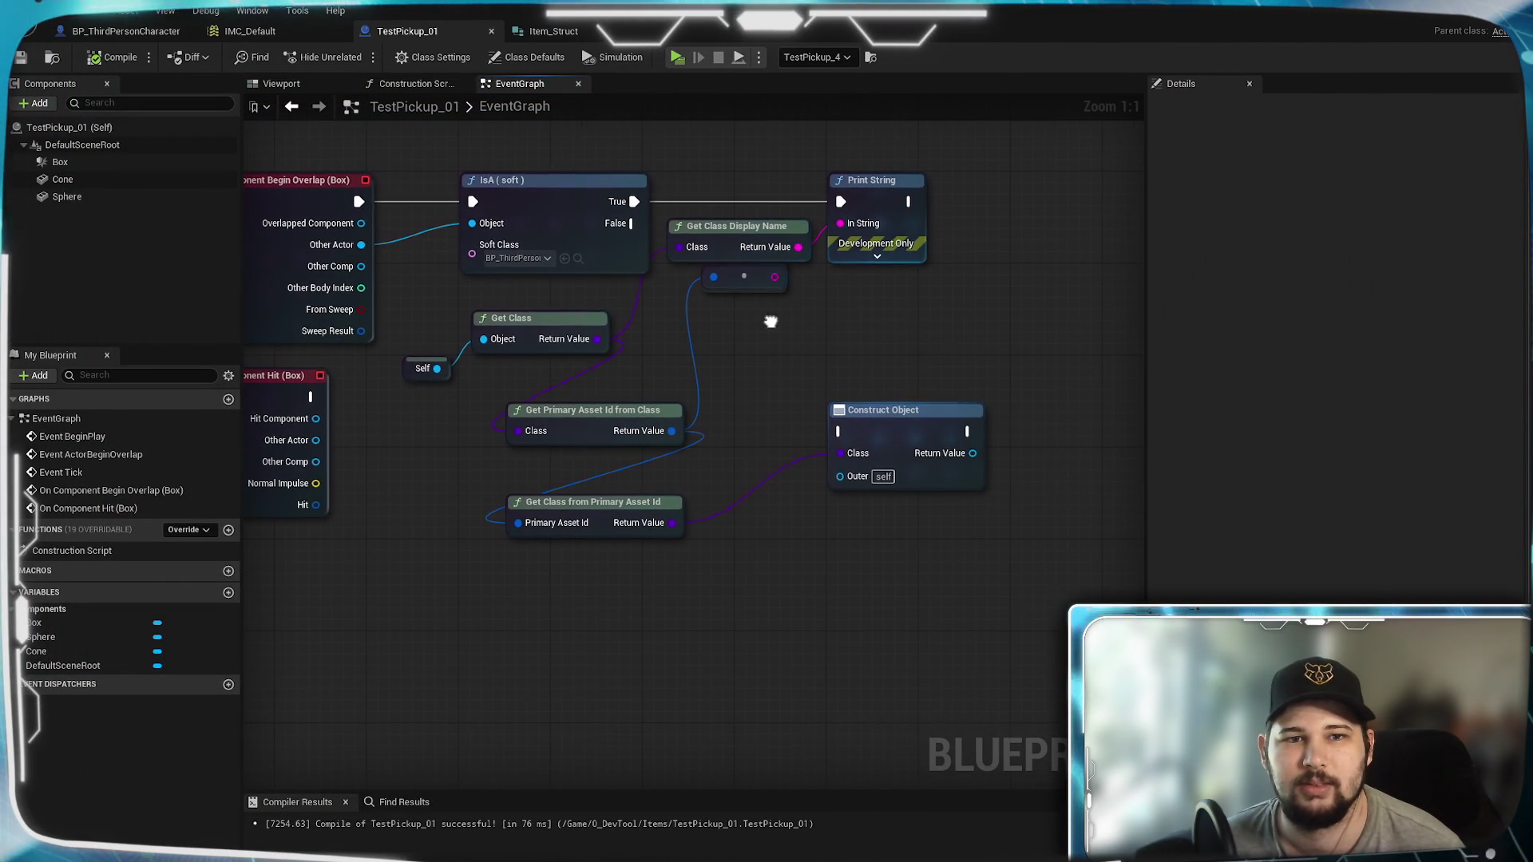
Step: Add a Get Soft Class Path node fed by Get Class's Return Value
drag(593, 339, 782, 348)
text(get soft)
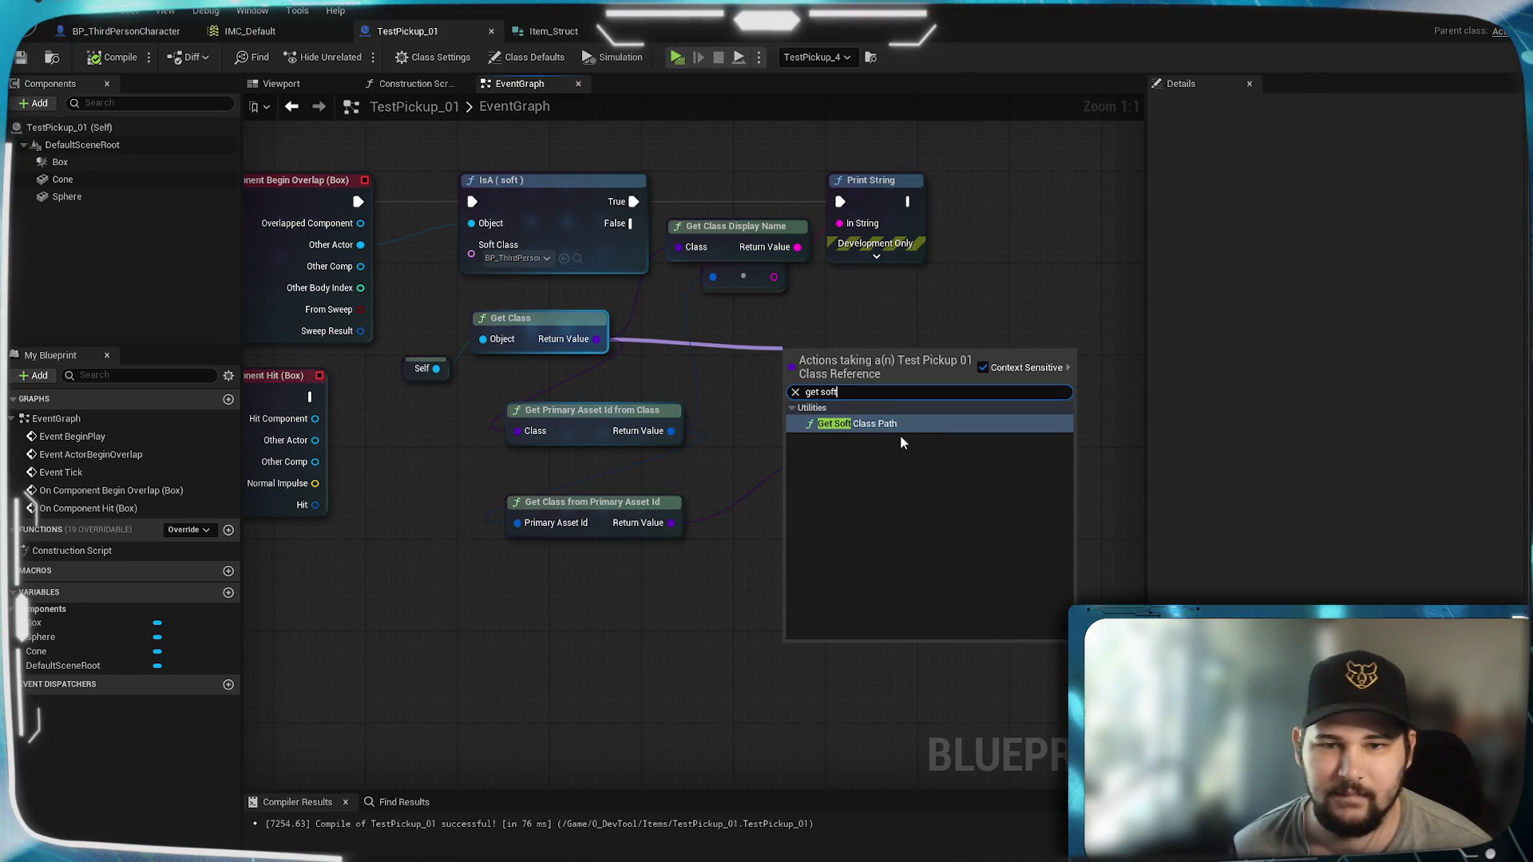
click(866, 423)
mouse_move(848, 344)
mouse_down()
mouse_move(706, 355)
mouse_move(737, 343)
mouse_up()
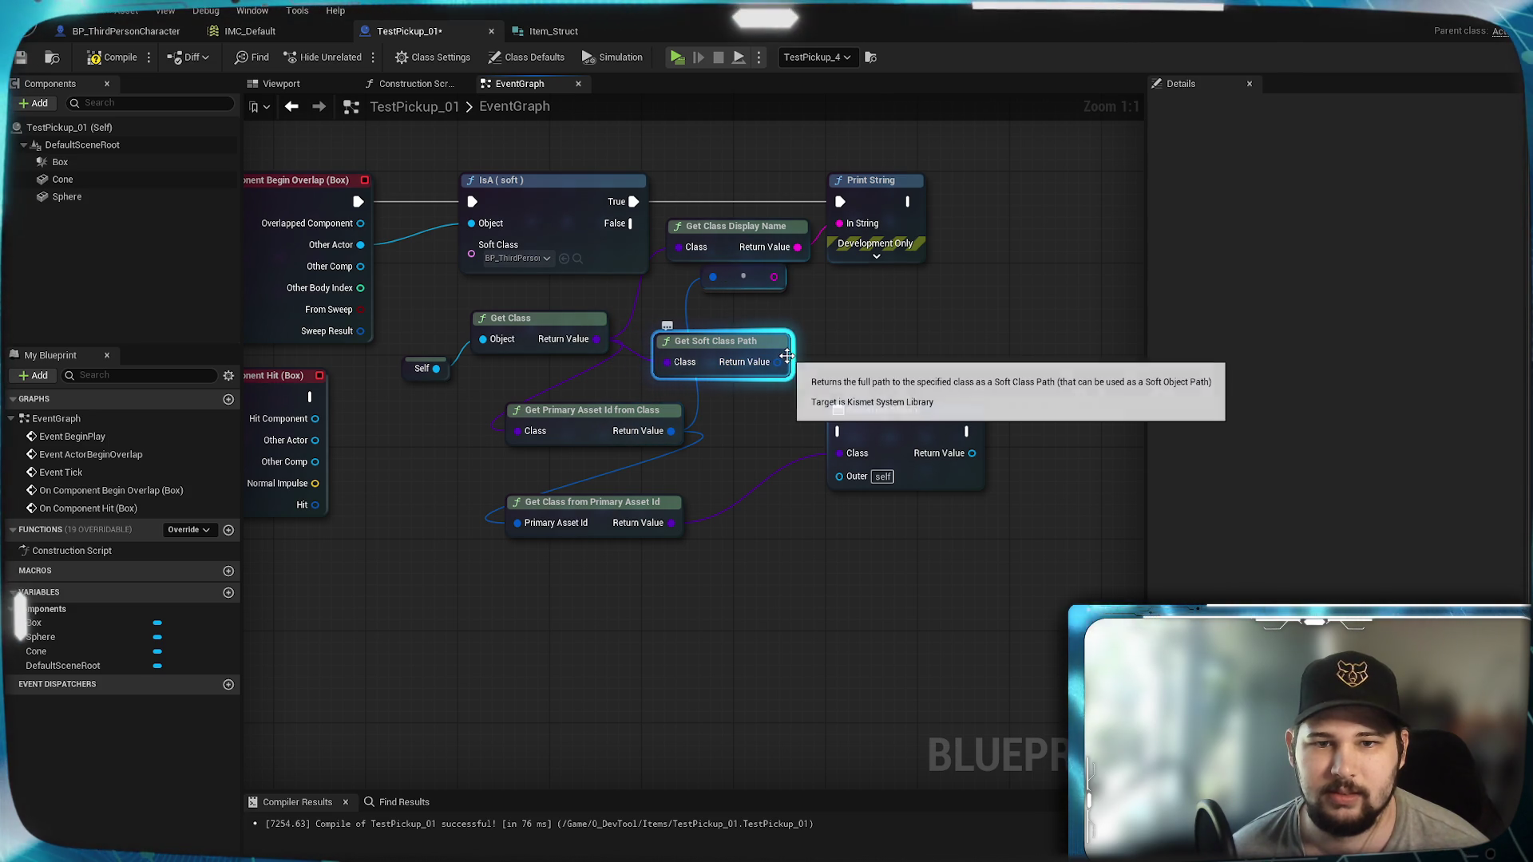
drag(838, 224, 839, 225)
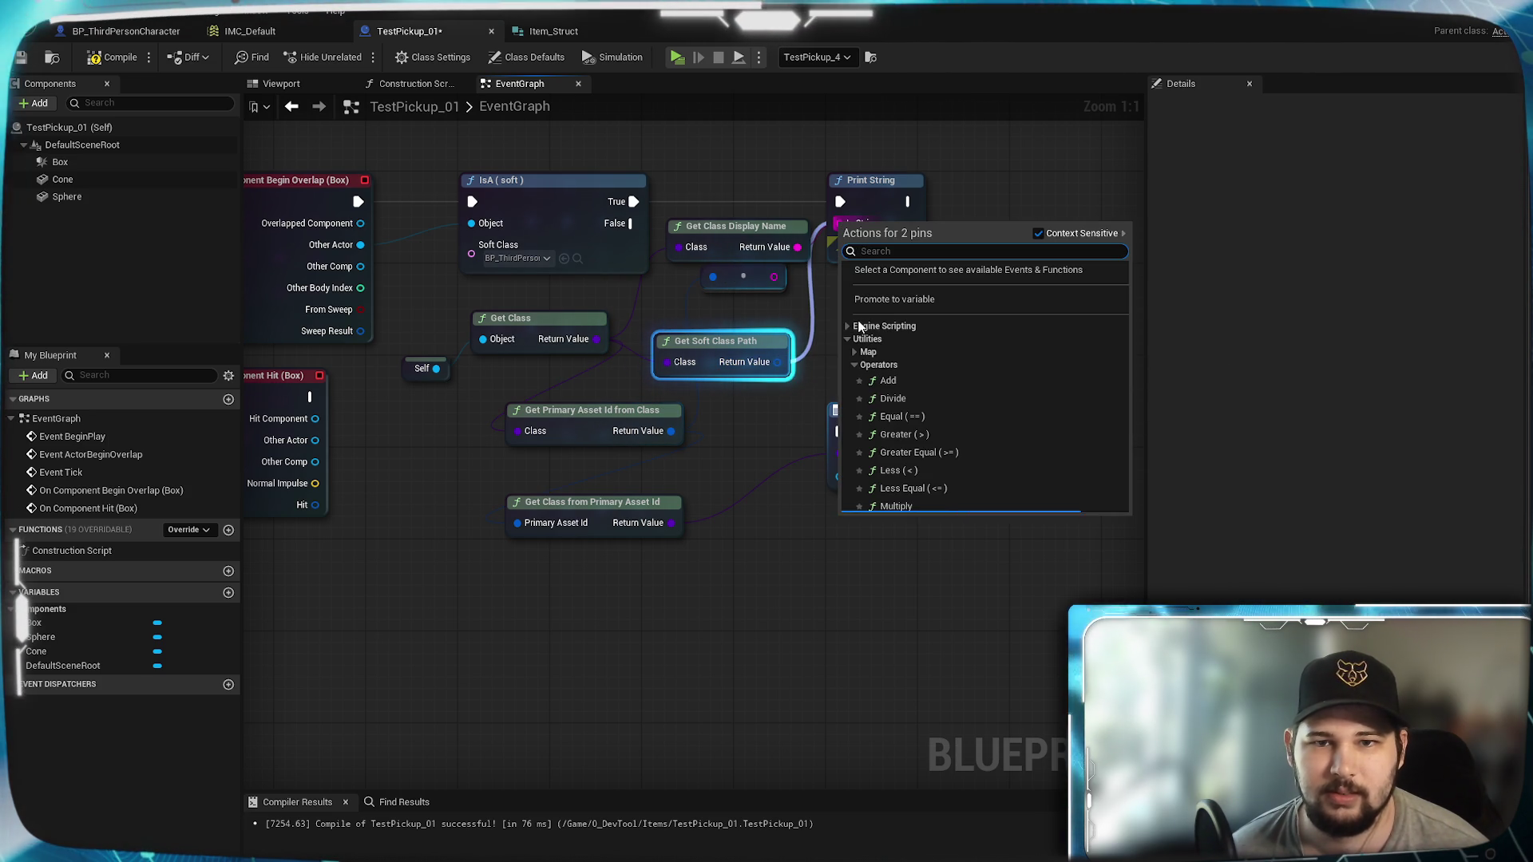
click(816, 329)
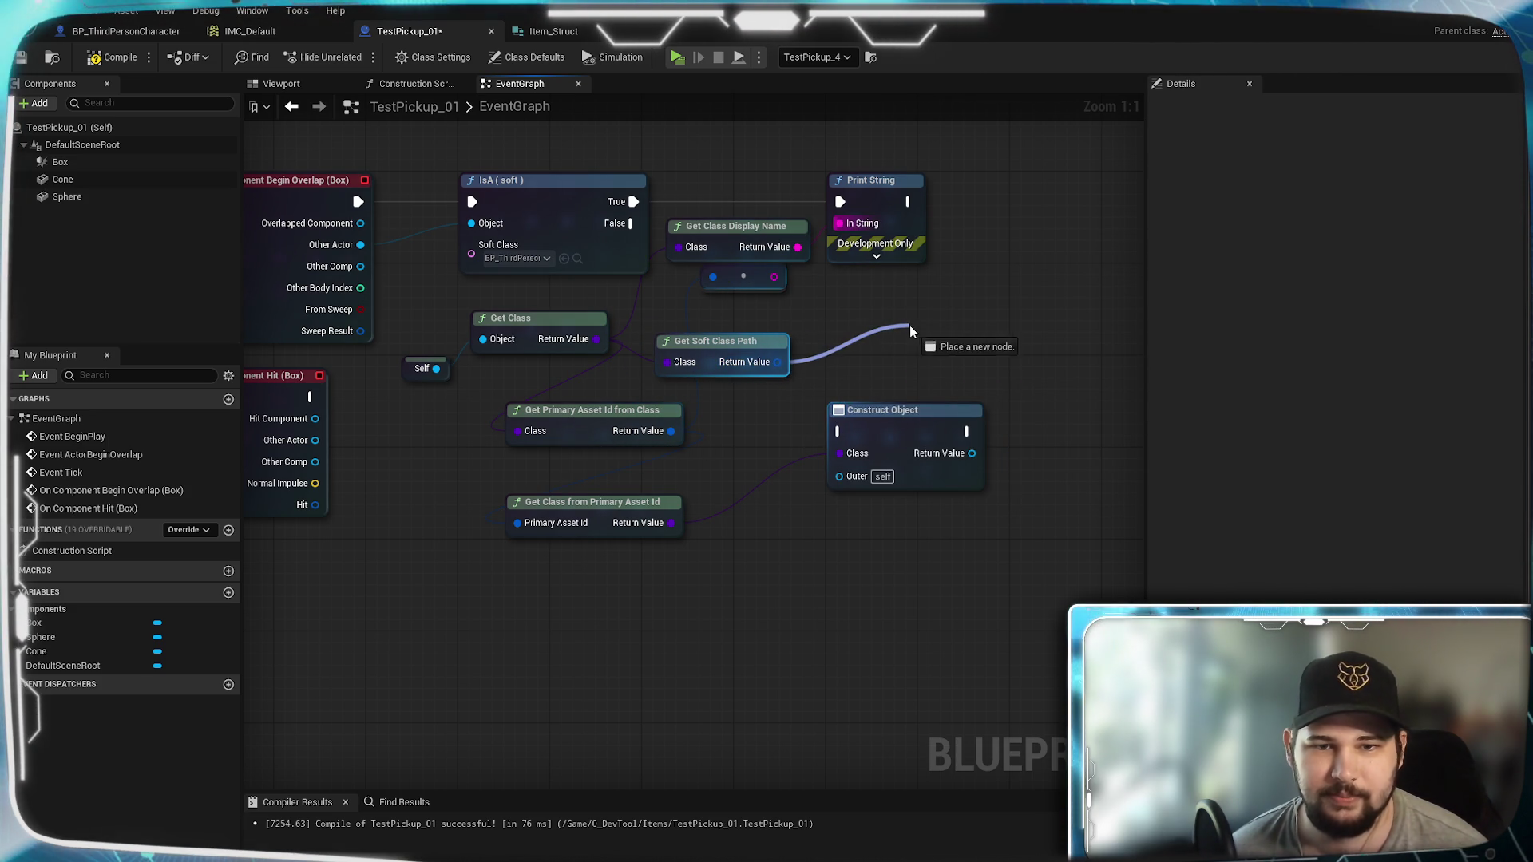
Step: With Context Sensitive off, add Get Primary Asset Id from Soft Class Reference and wire the soft class path into it
drag(910, 327, 911, 327)
text(get)
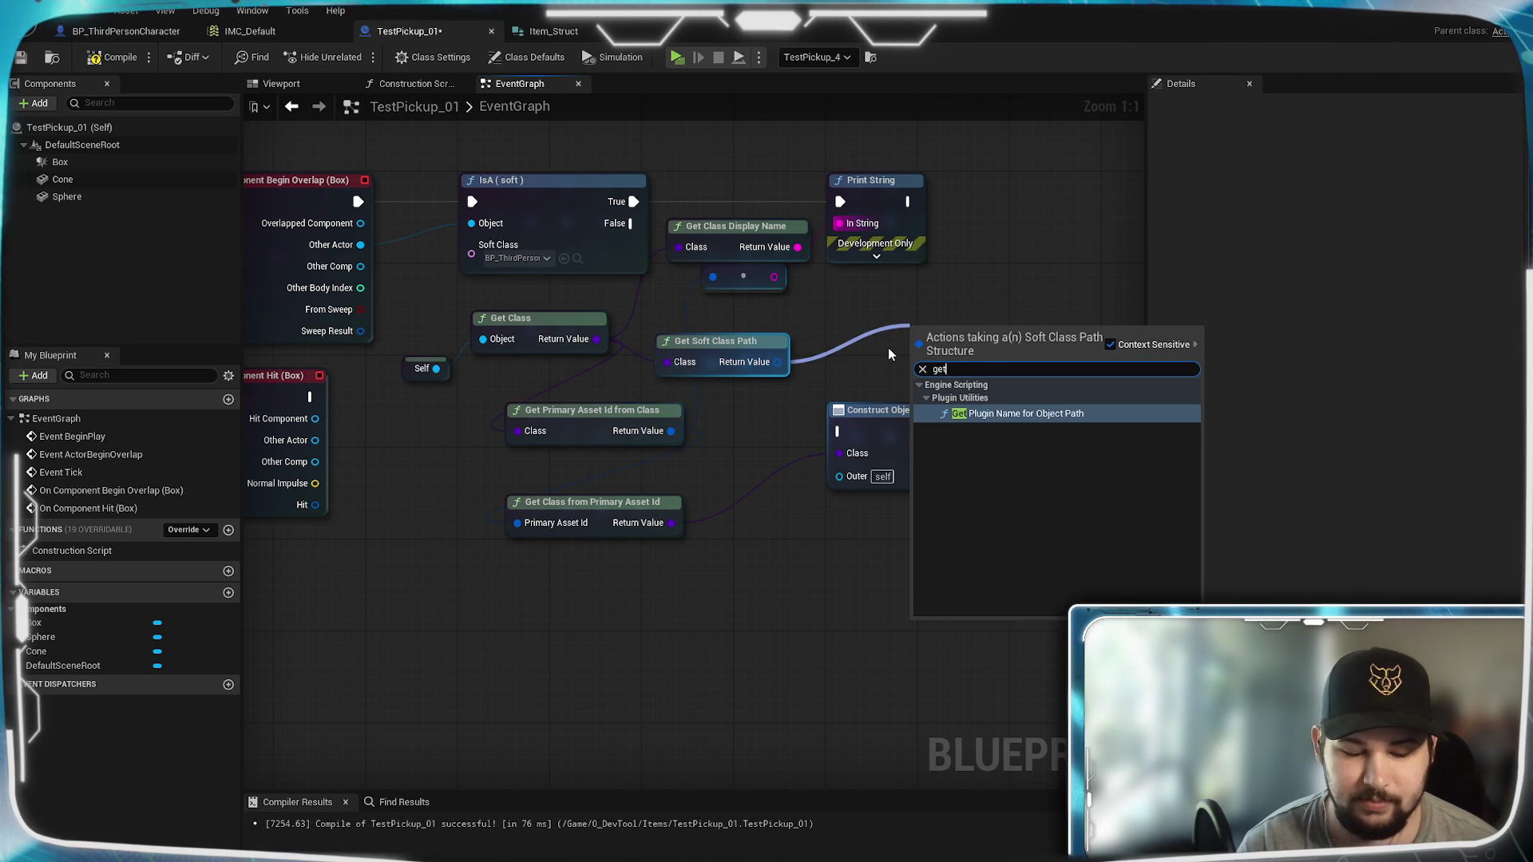
text( primary)
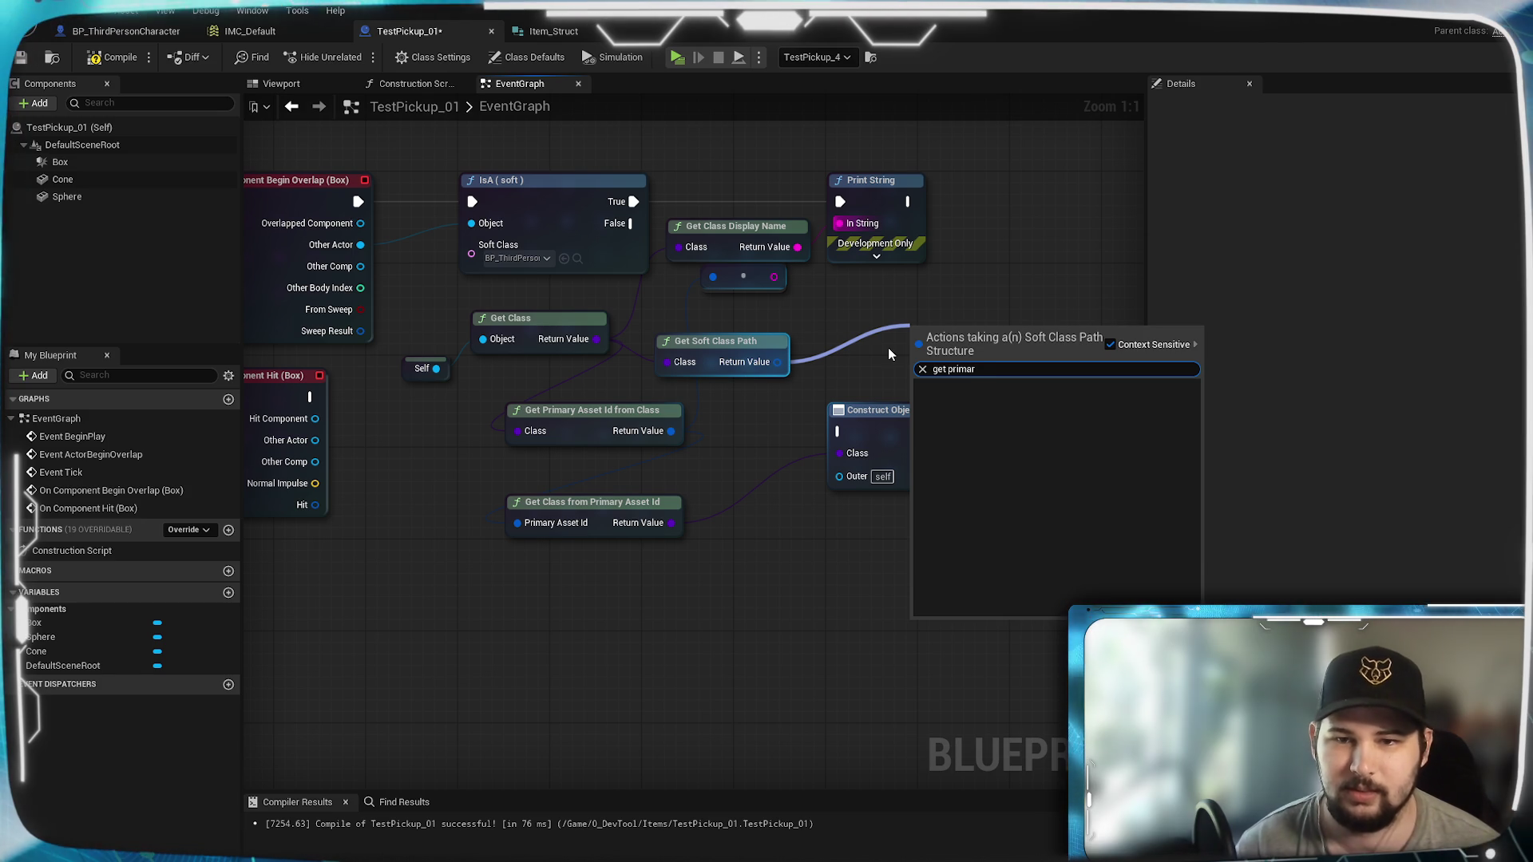
click(1110, 344)
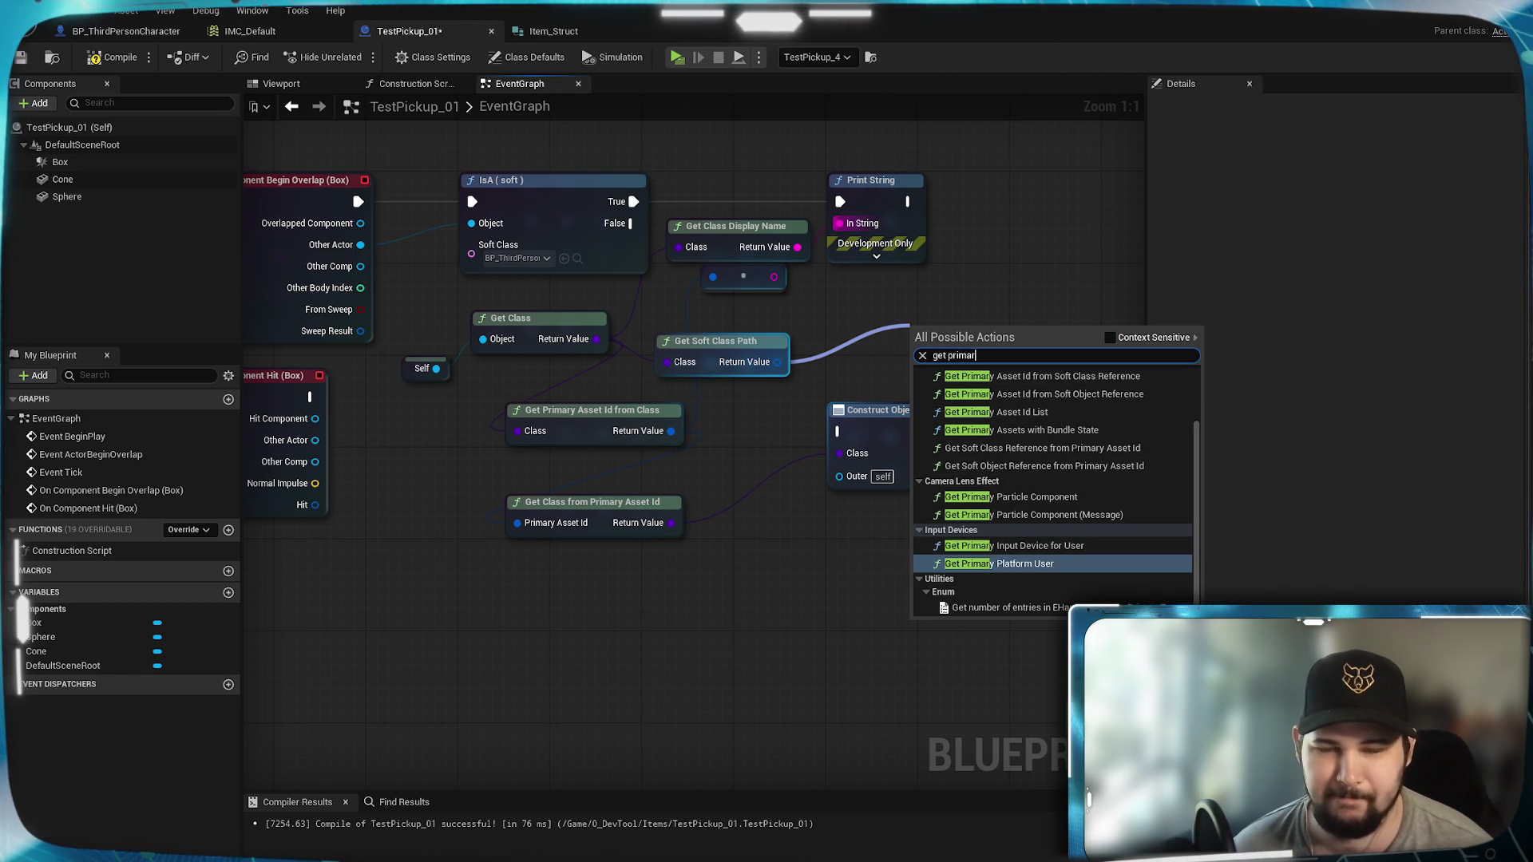
text(y ass)
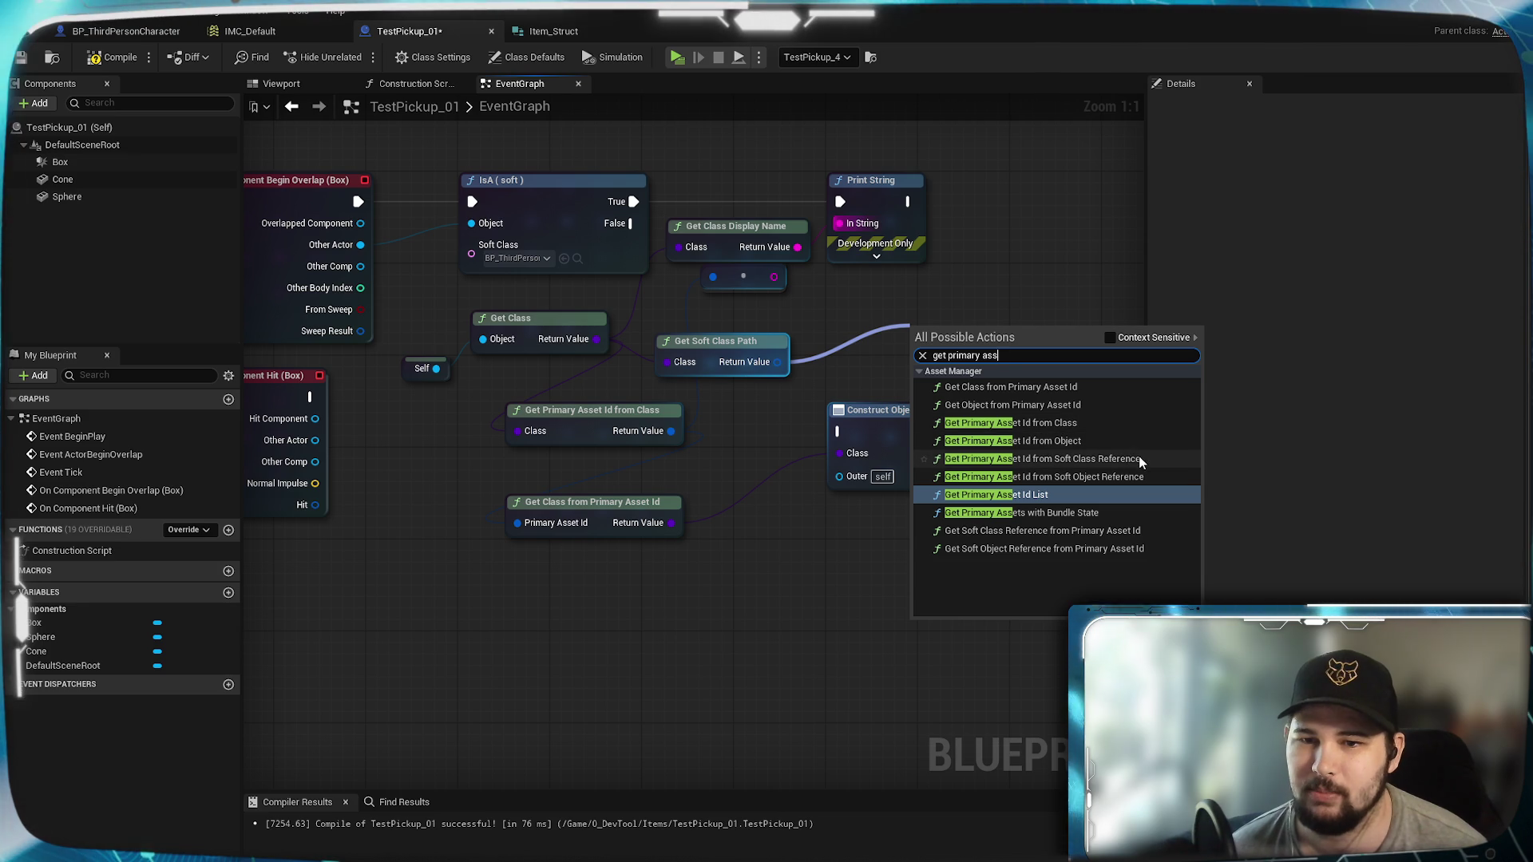
click(1042, 459)
drag(982, 339, 957, 326)
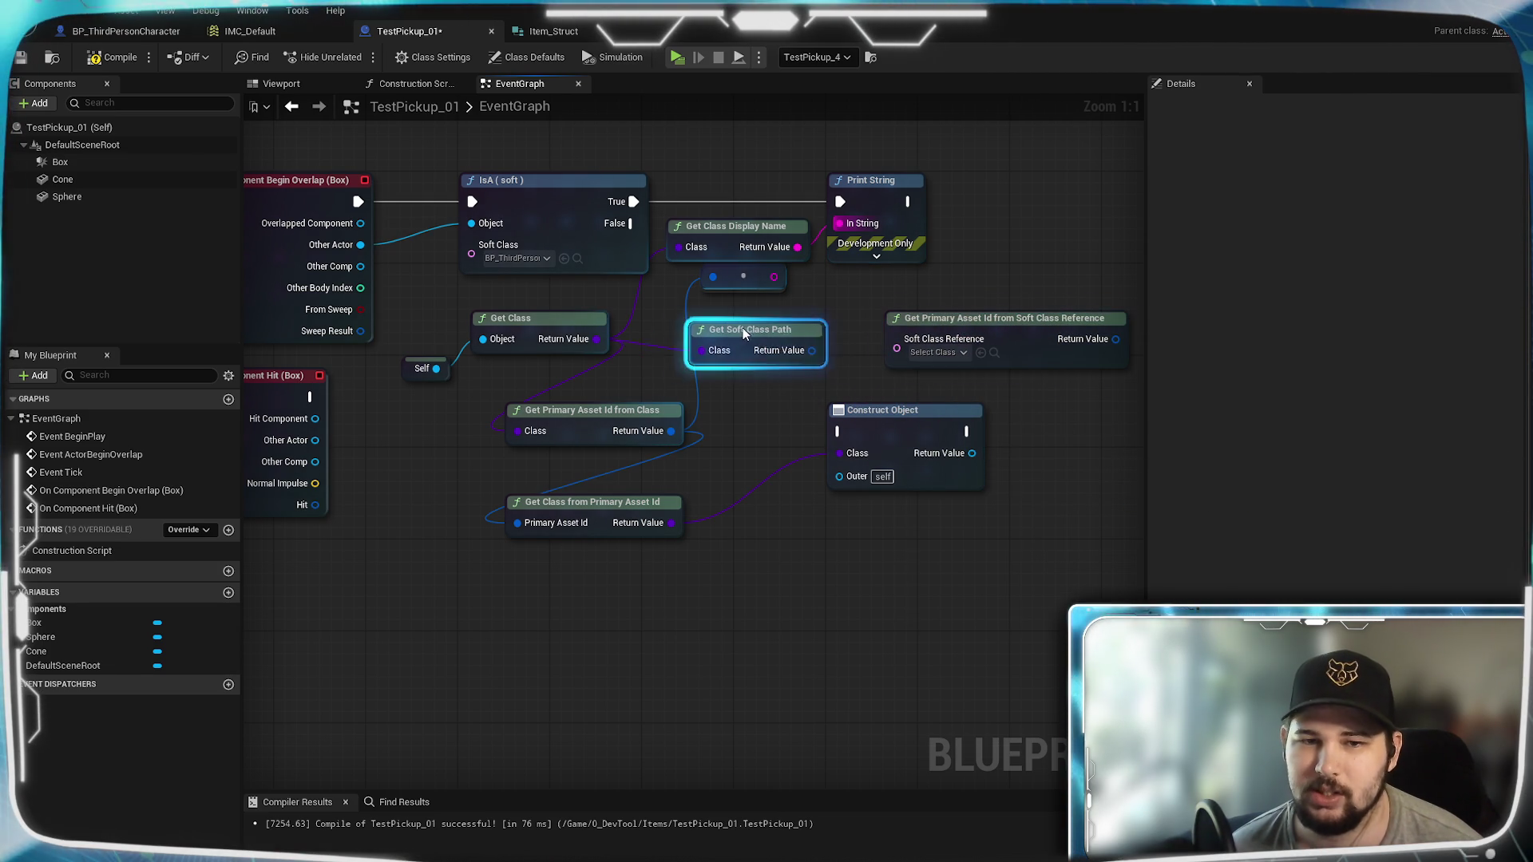
drag(778, 343, 905, 355)
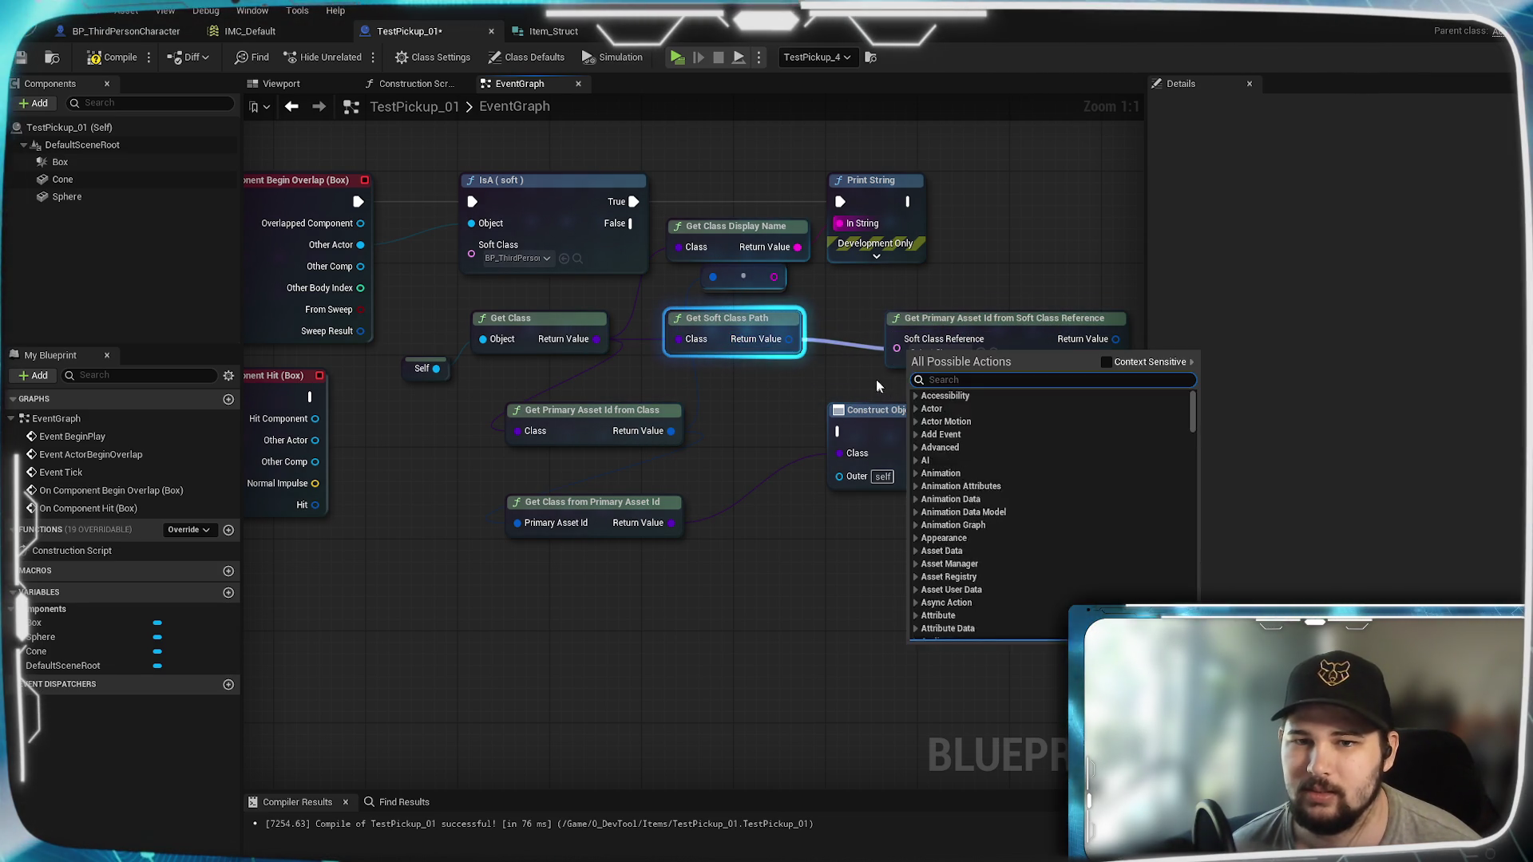
key(Escape)
mouse_move(726, 318)
mouse_down()
mouse_move(726, 376)
mouse_move(727, 325)
mouse_up()
text(get soft class)
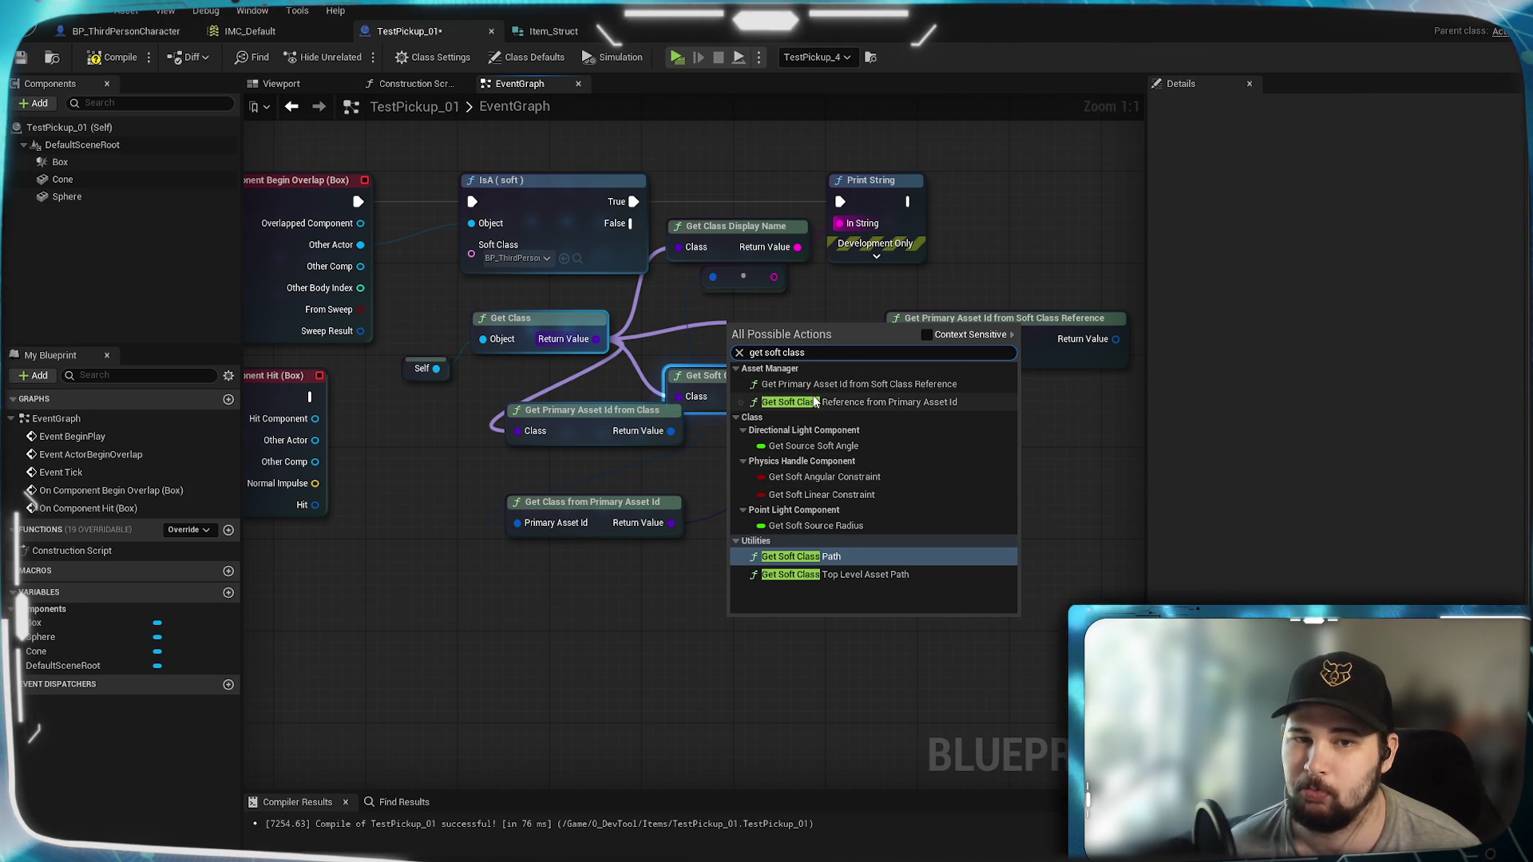
click(820, 302)
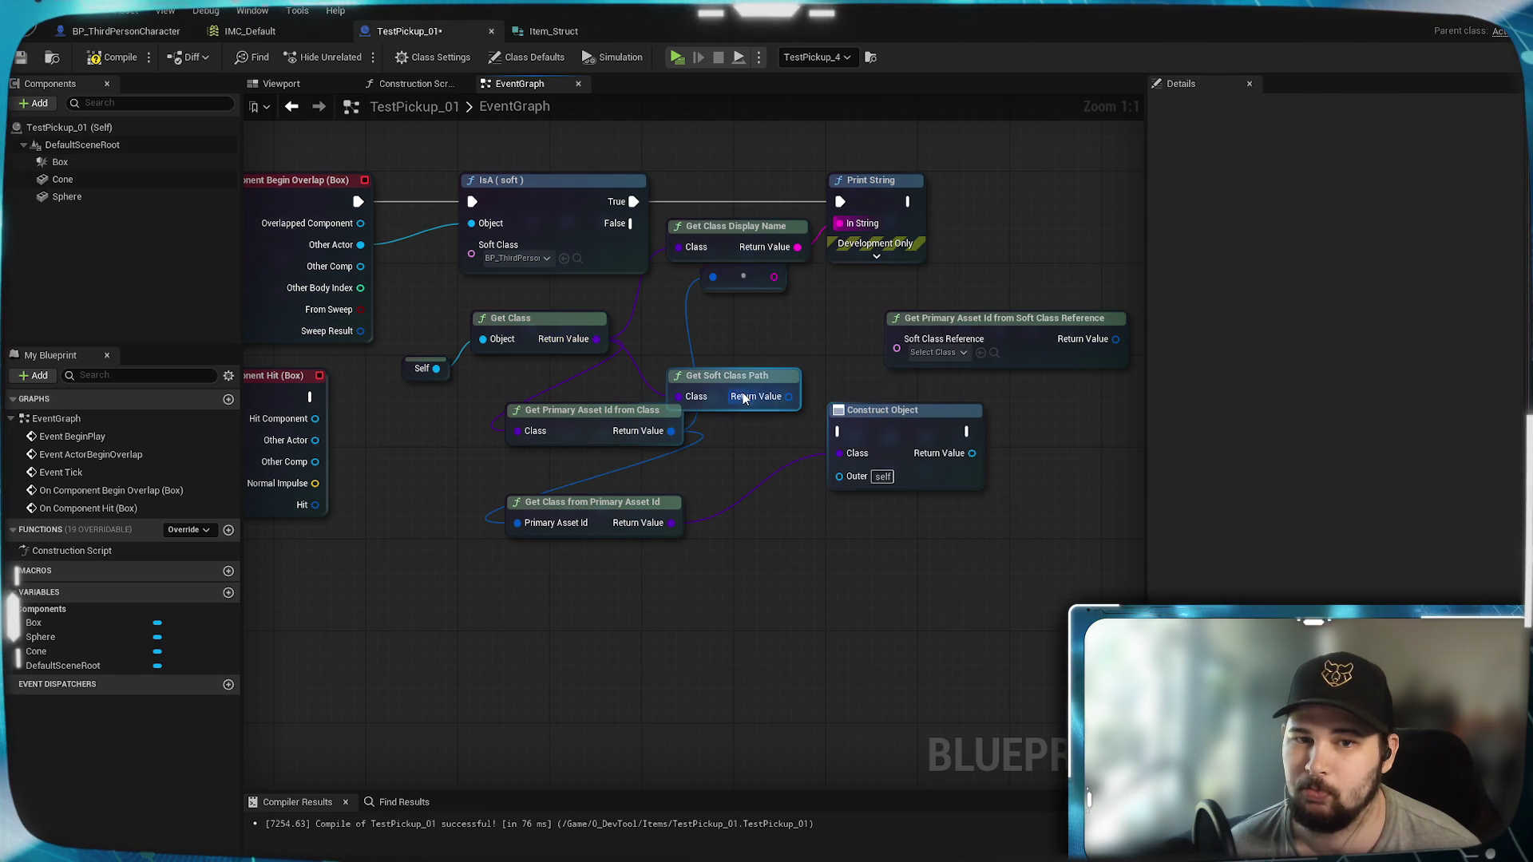
Step: Tidy the Get Soft Class Path, Primary Asset Id and soft class reference nodes in the graph
drag(742, 376, 788, 342)
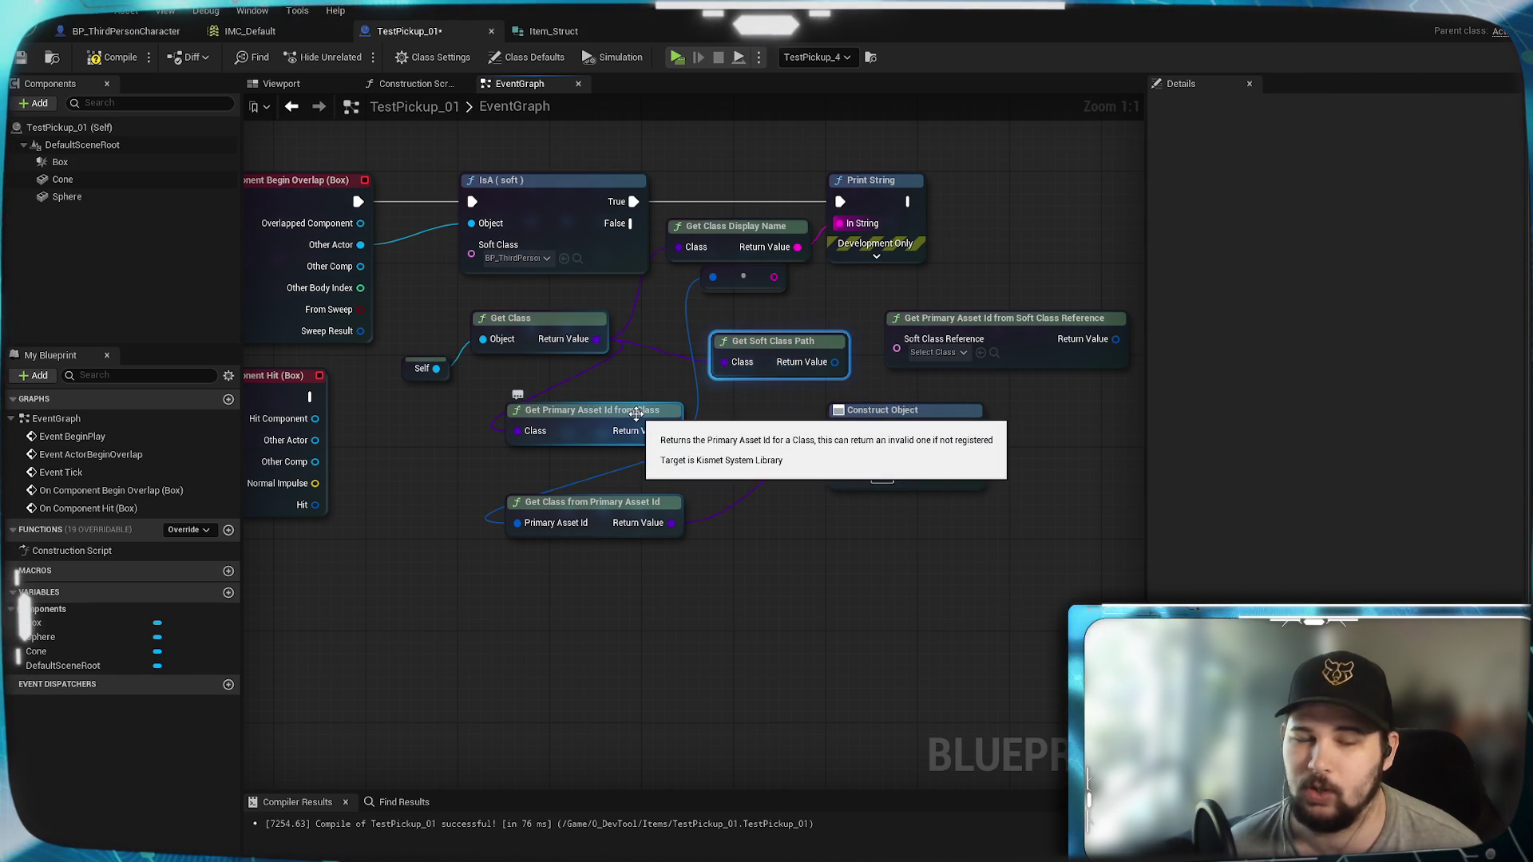
drag(625, 416, 591, 406)
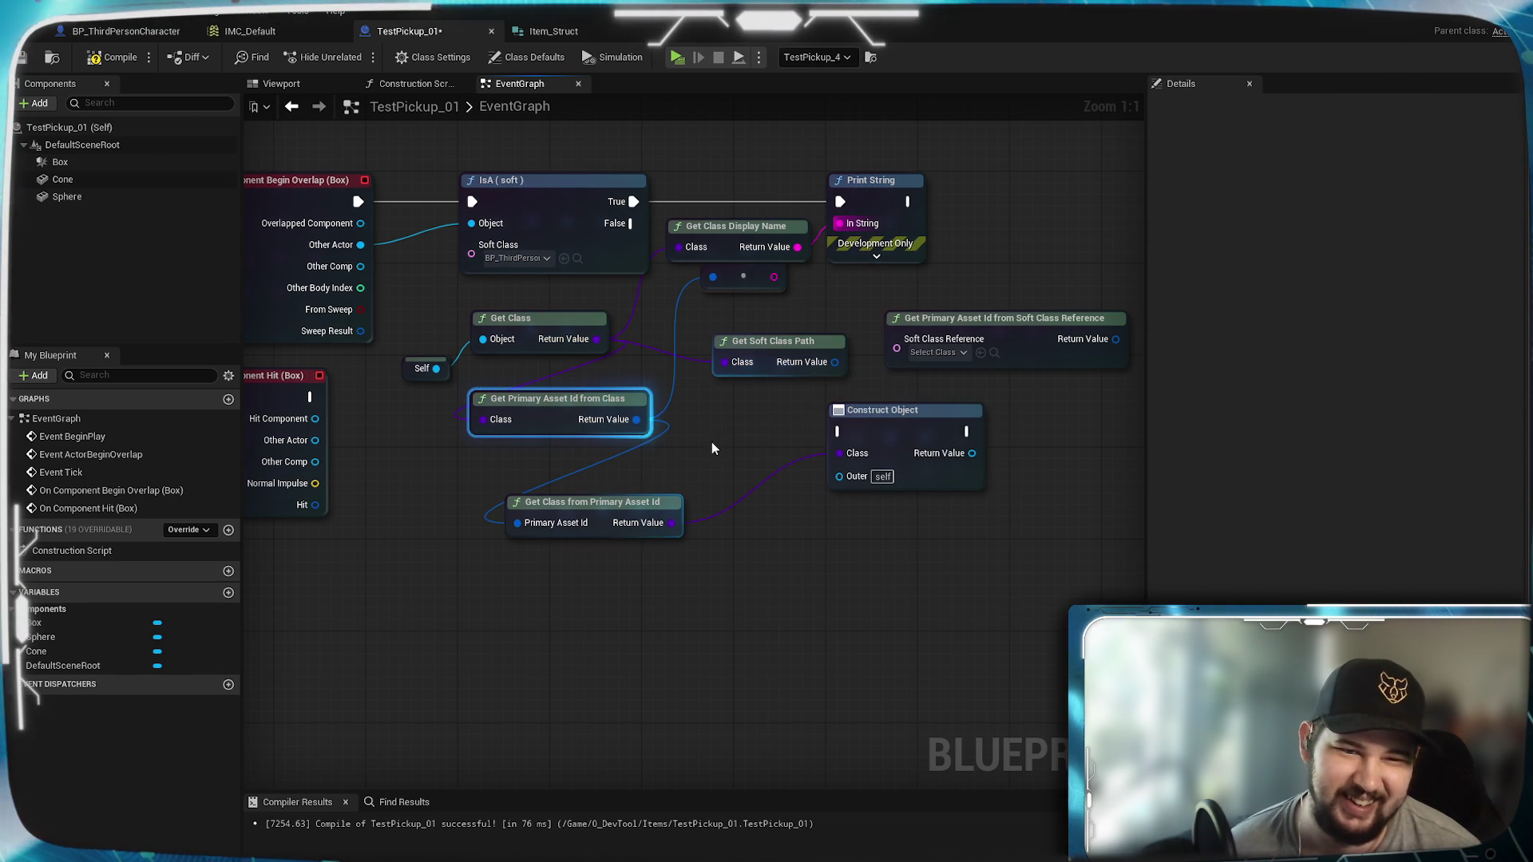
click(739, 361)
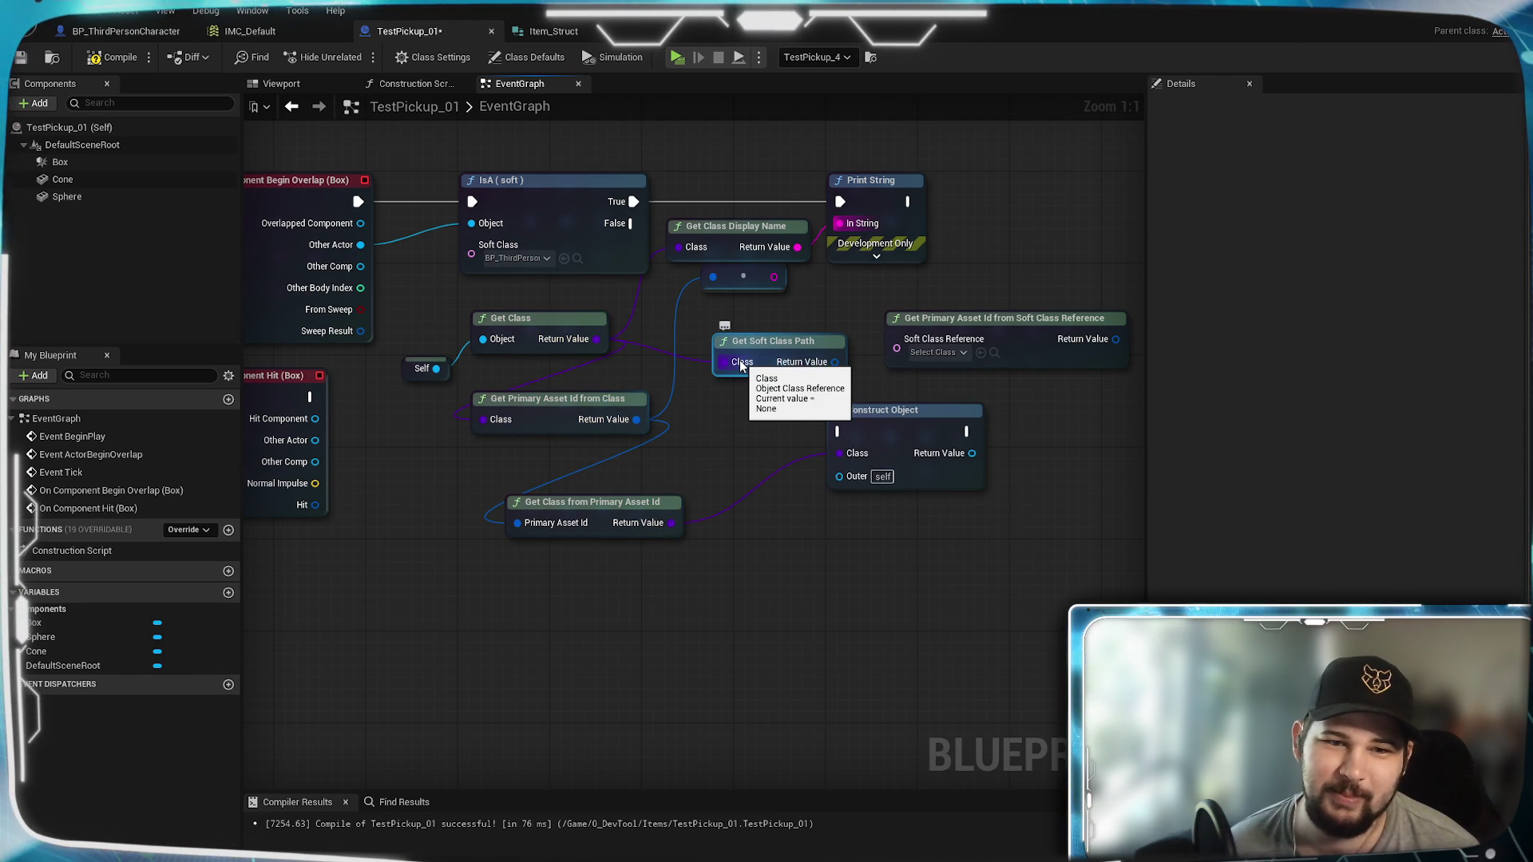
click(543, 431)
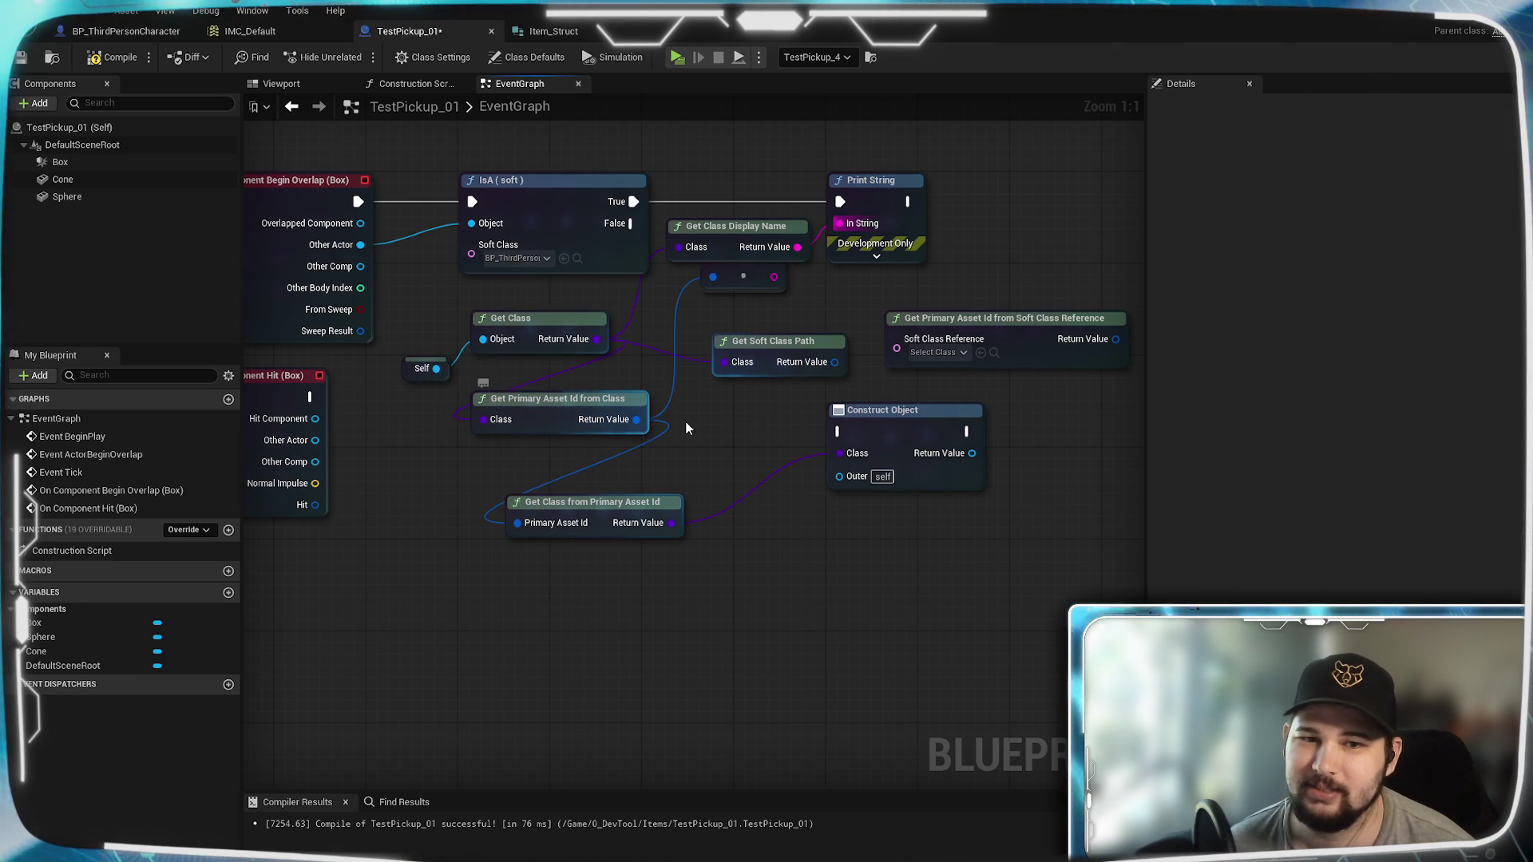
drag(752, 327, 752, 321)
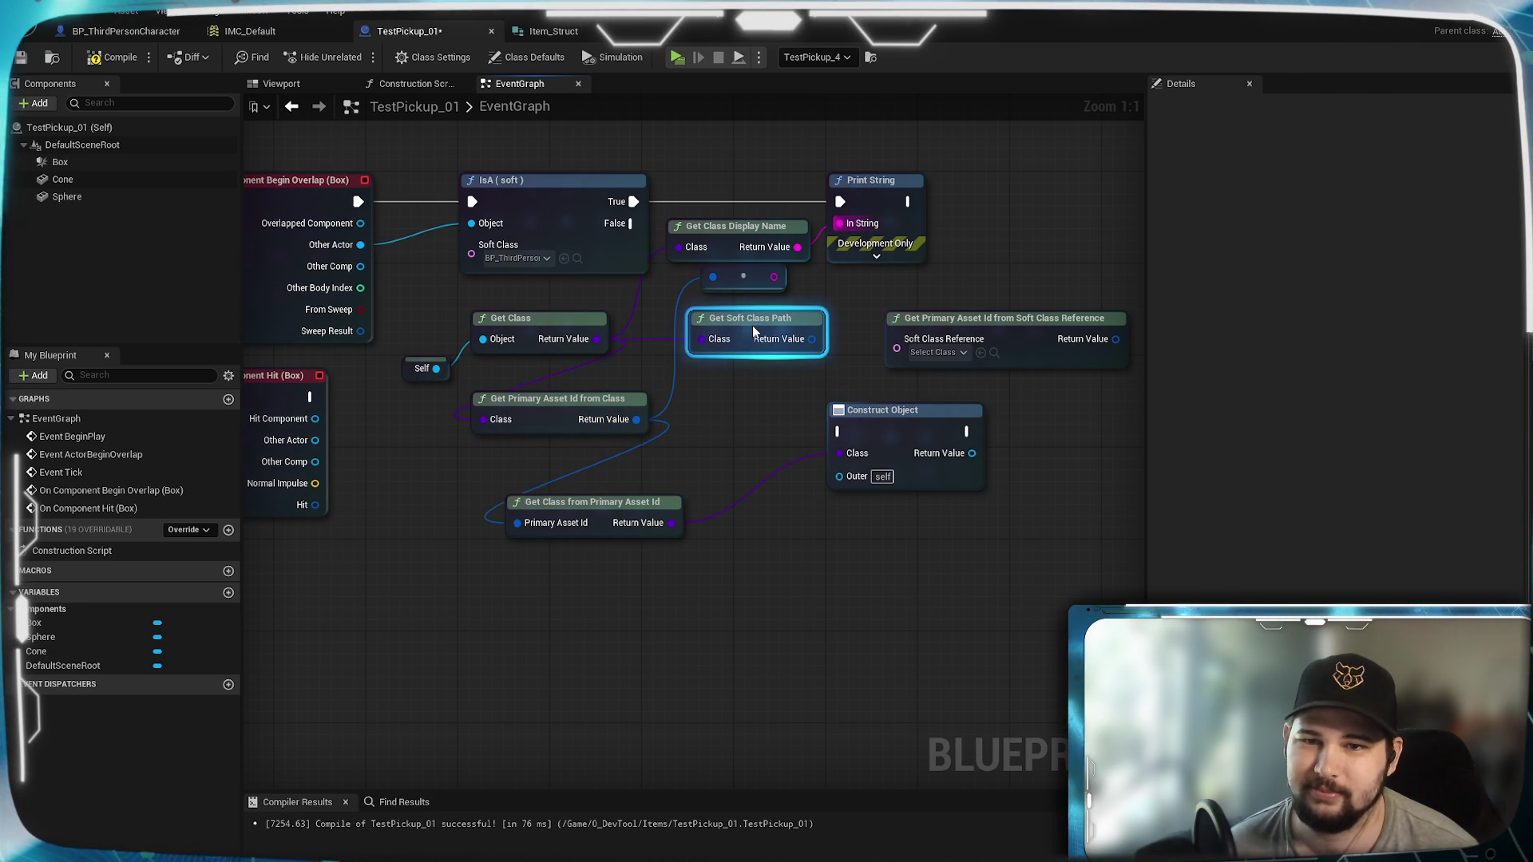
drag(998, 318, 998, 294)
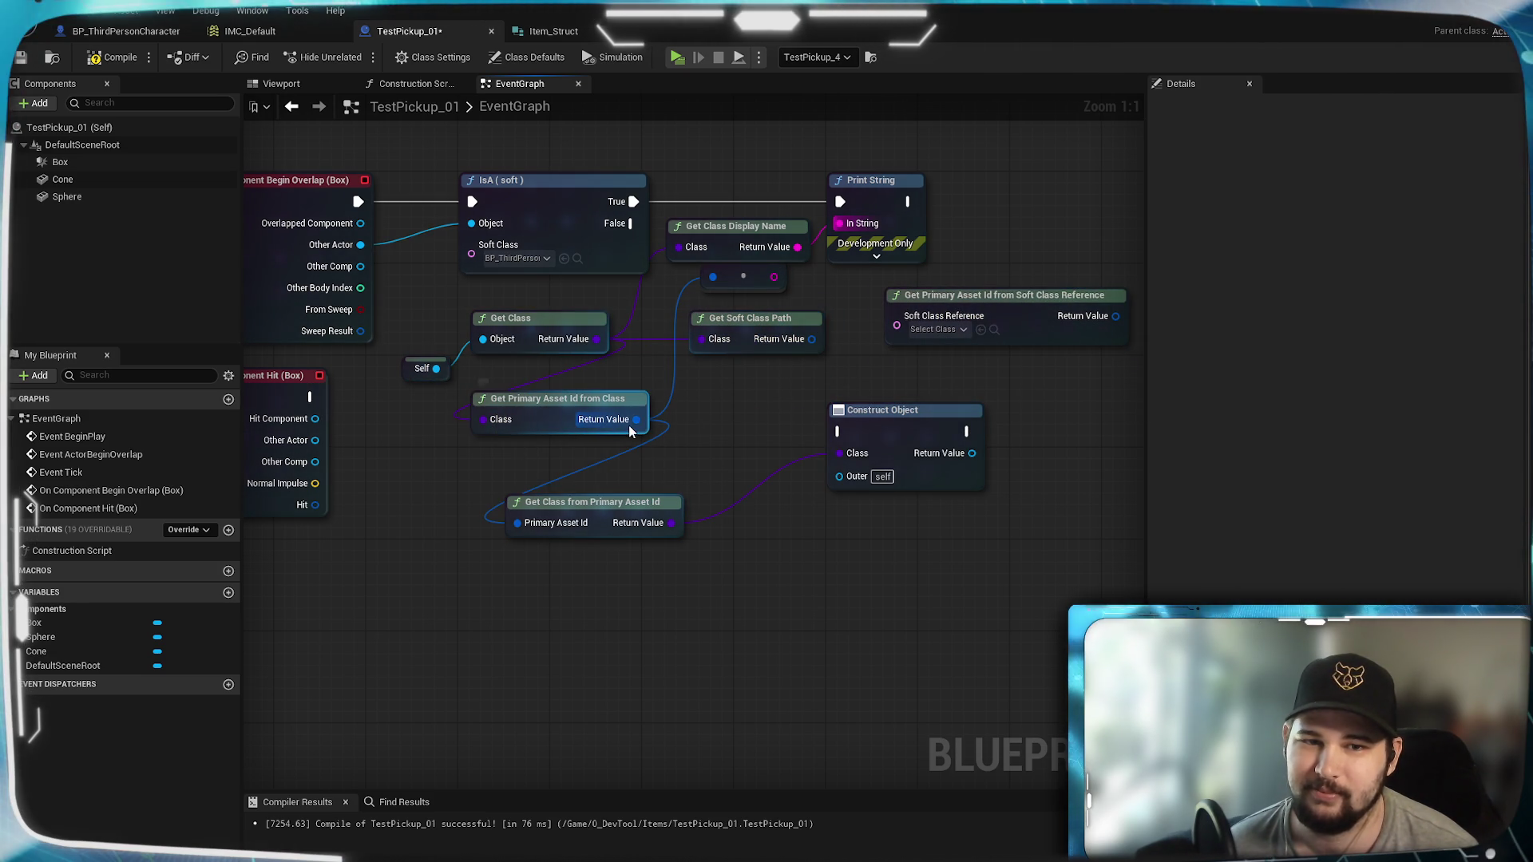
Step: Wire the resolved class into Print String via Get Class Display Name, then compile
mouse_move(636, 419)
mouse_down()
mouse_move(727, 408)
mouse_move(707, 395)
mouse_up()
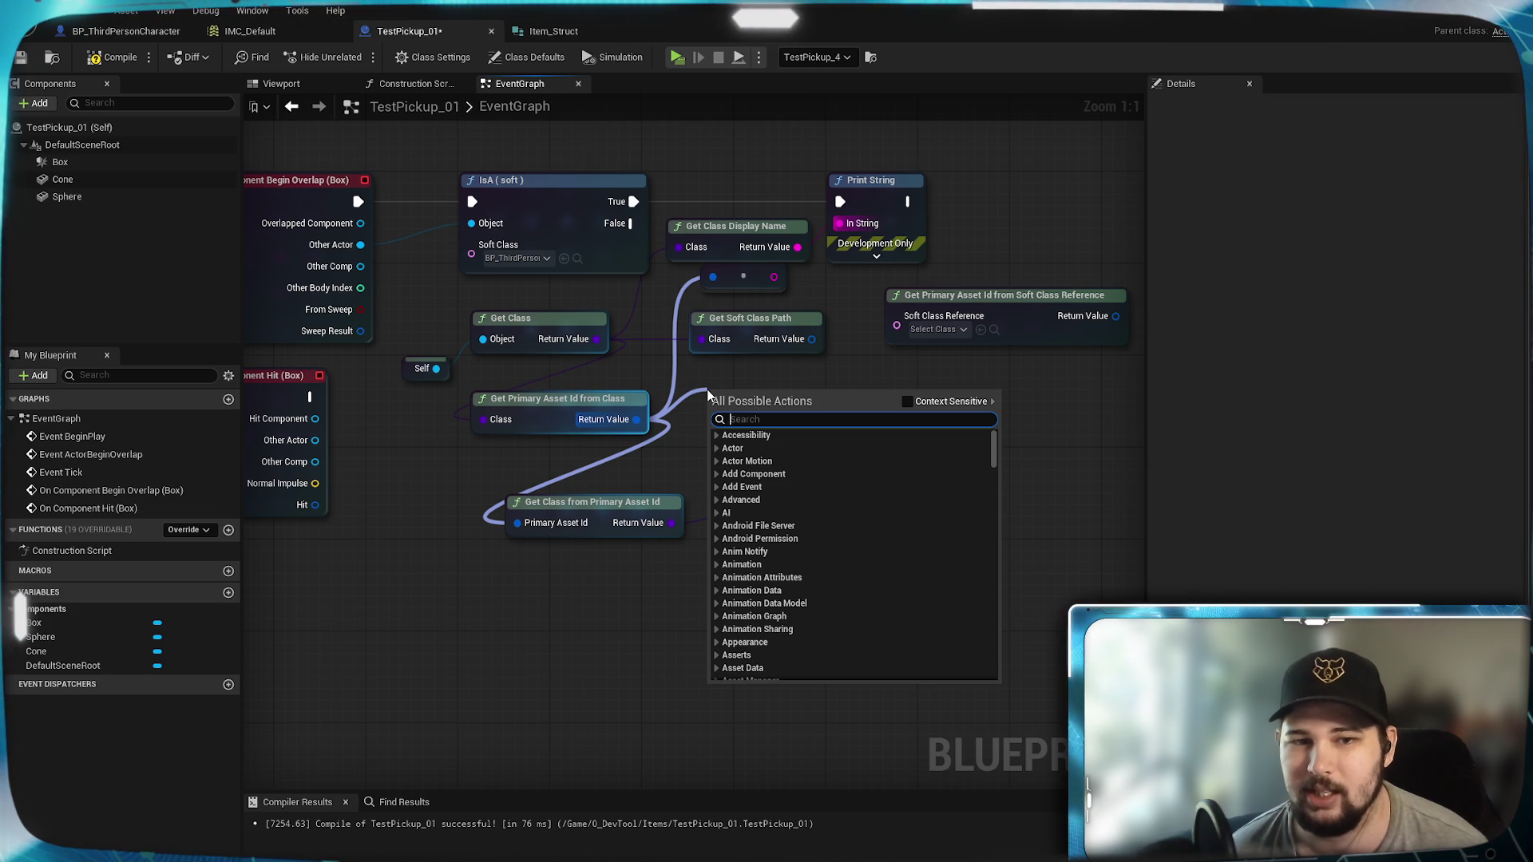
click(616, 626)
mouse_move(670, 527)
mouse_down()
mouse_move(686, 533)
mouse_move(841, 223)
mouse_up()
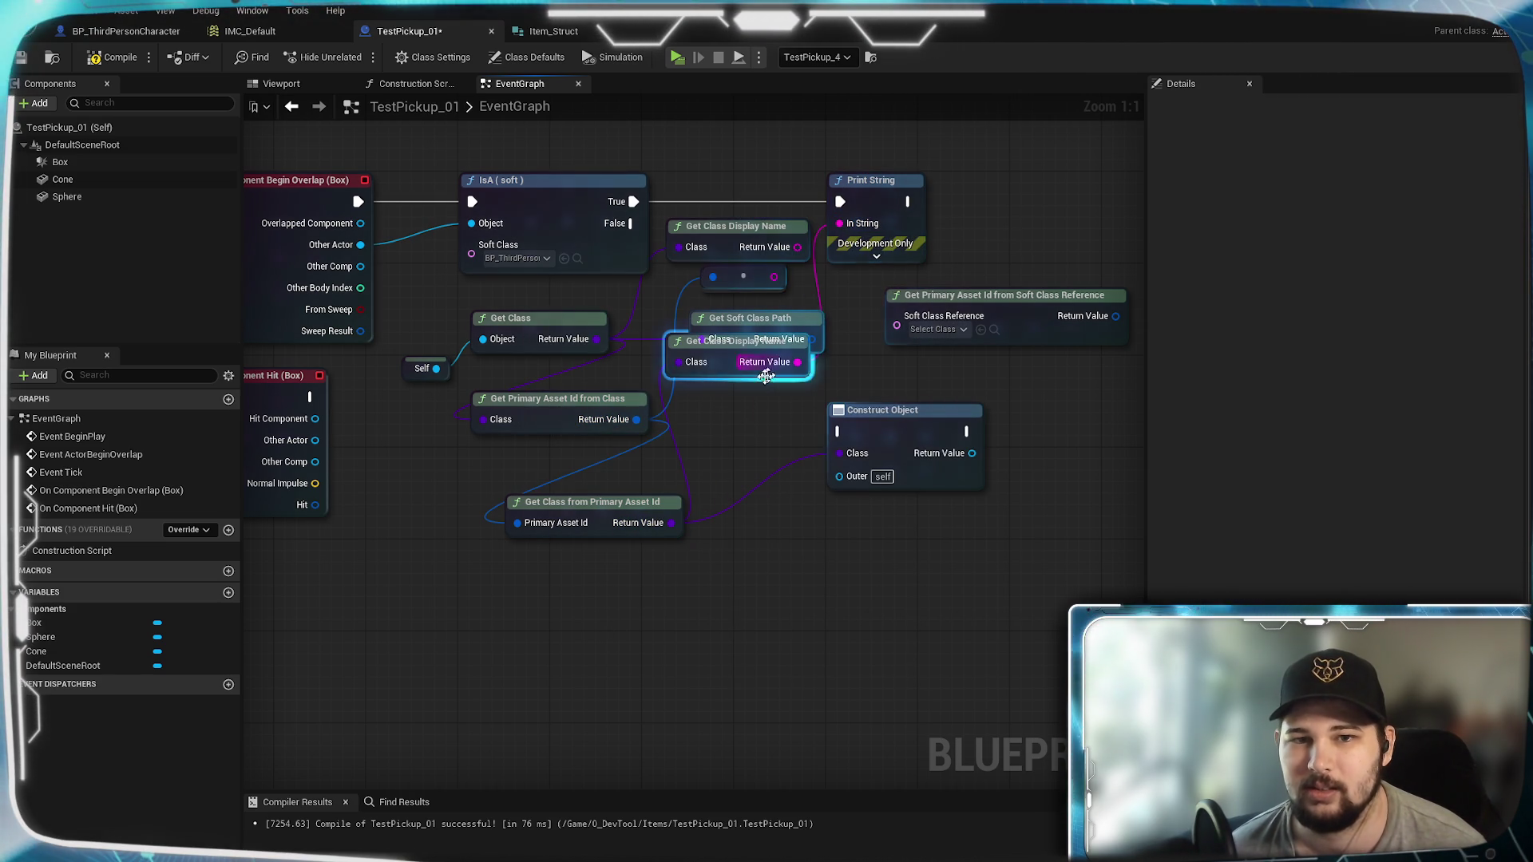
drag(710, 369, 720, 415)
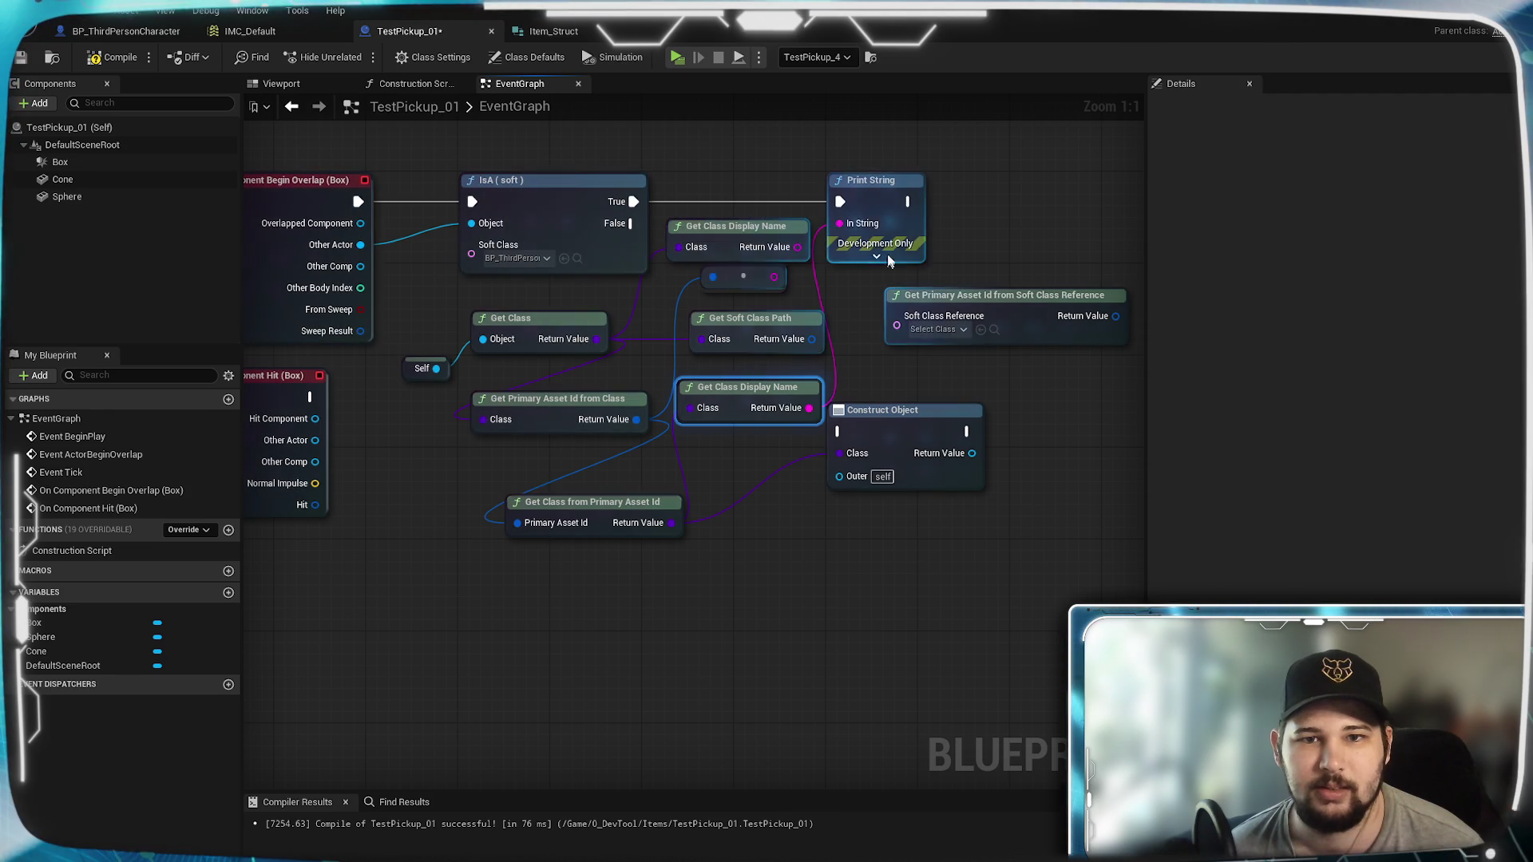
click(116, 56)
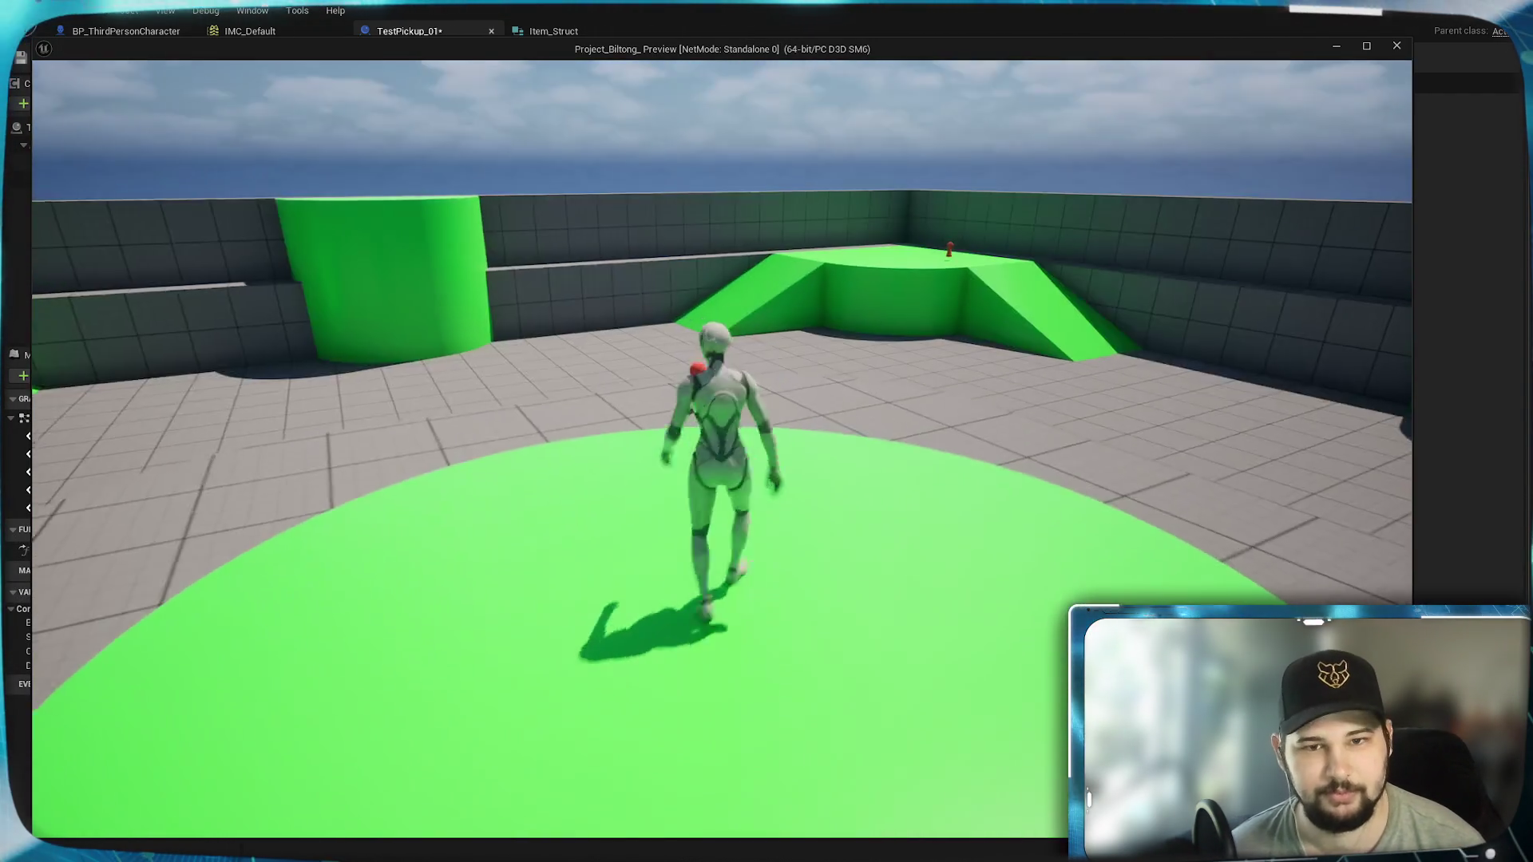
key(s)
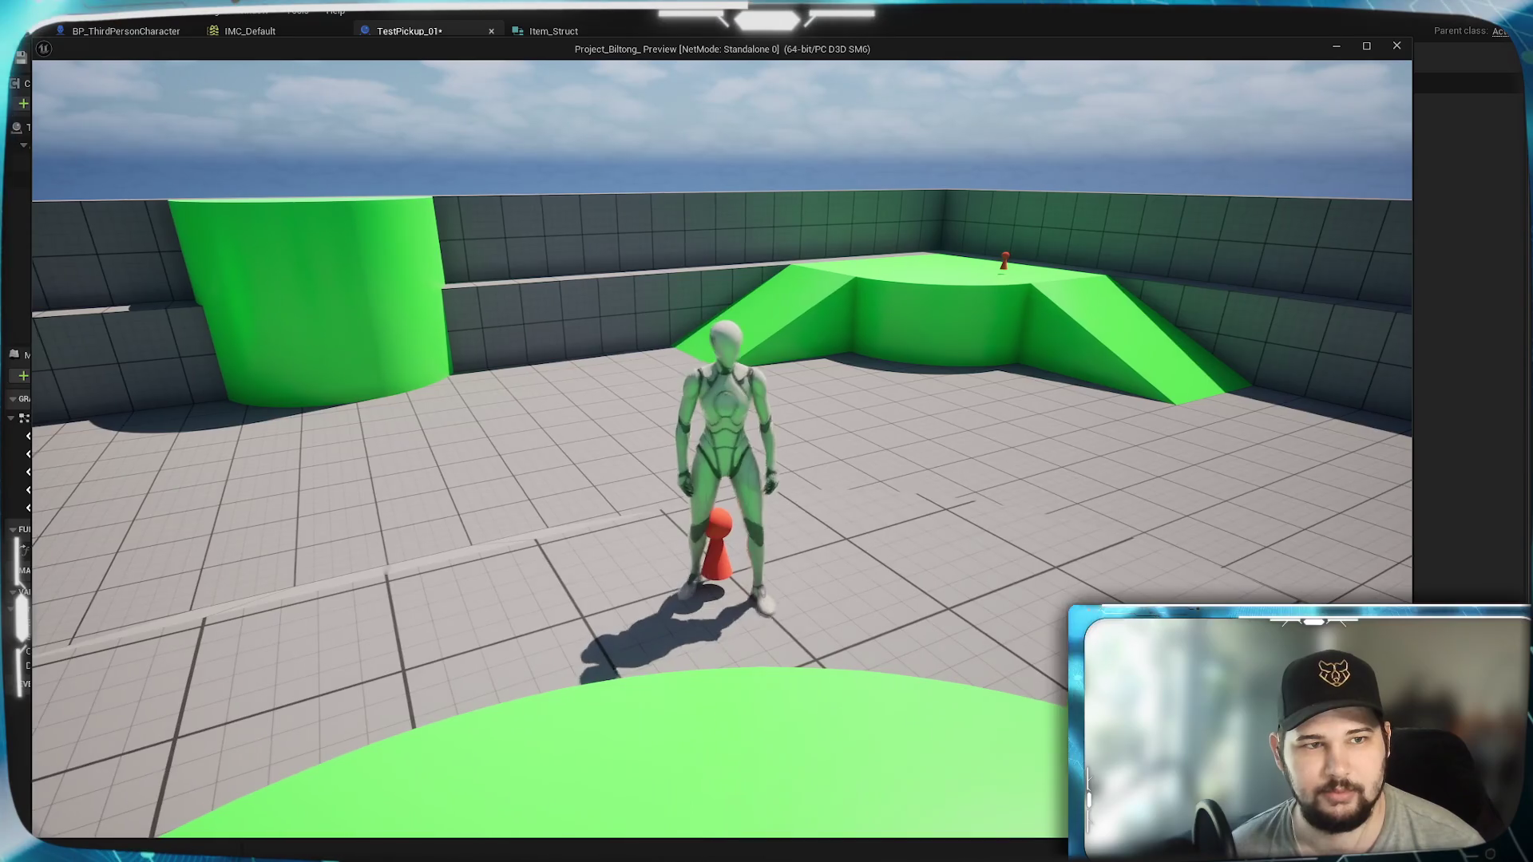
key(d)
key(s)
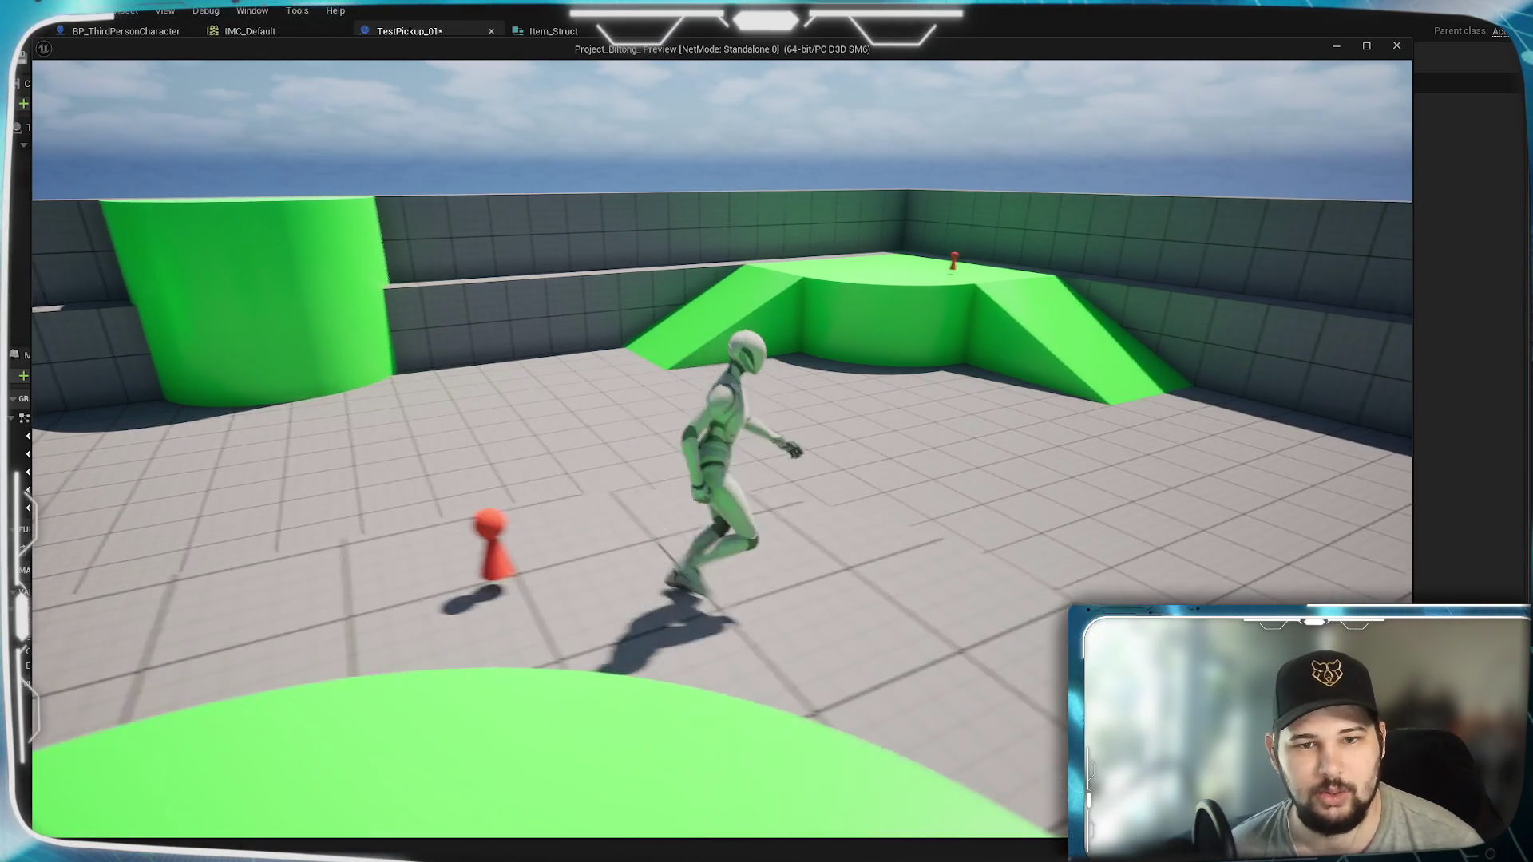
key(Escape)
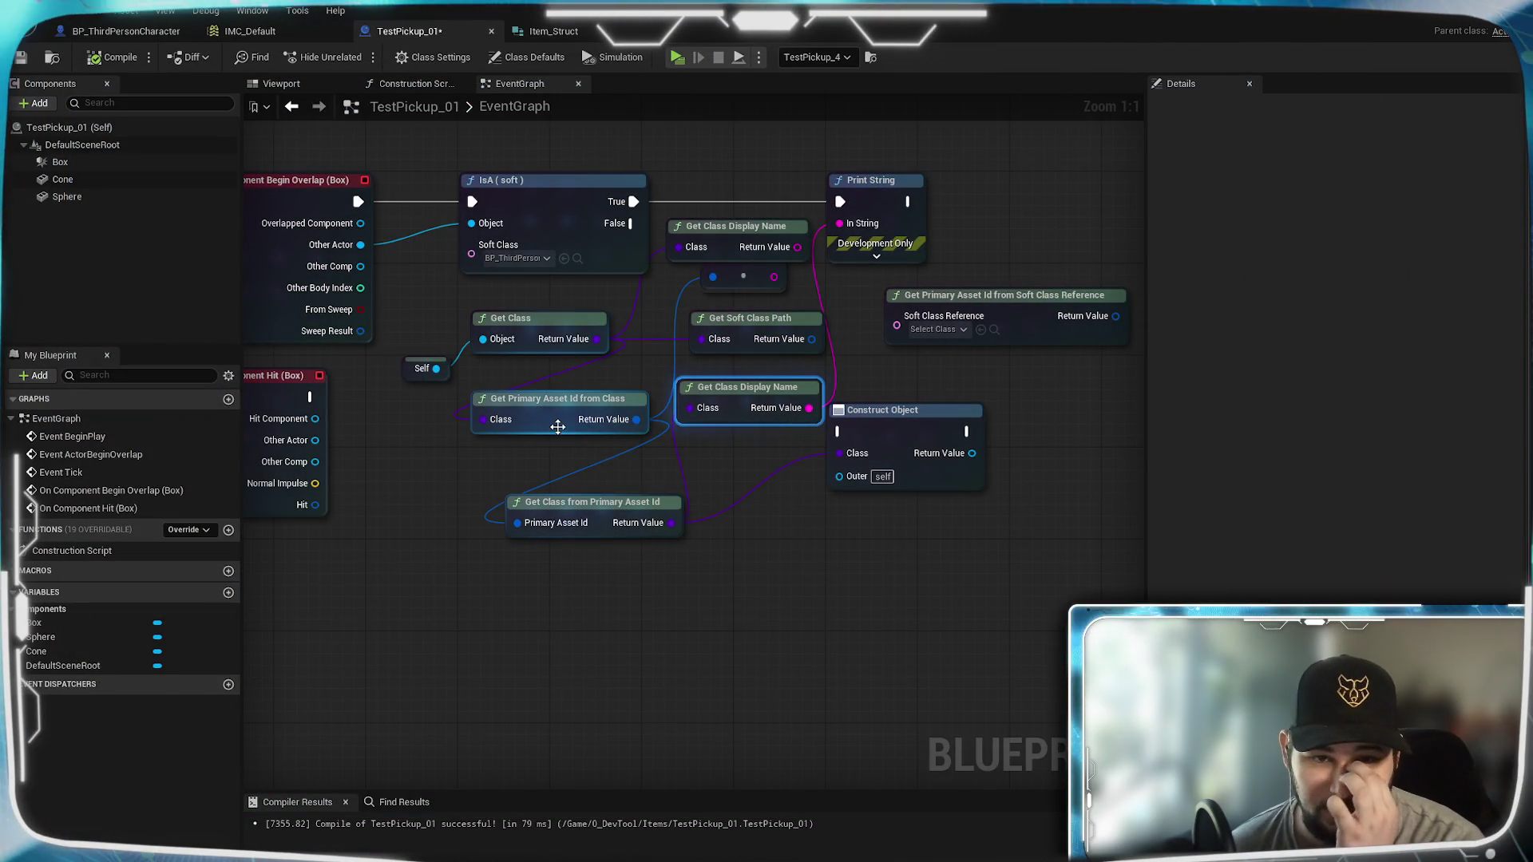
Step: Switch to the Item_Struct editor and show the type list for its Primary Asset ID member
mouse_move(543, 420)
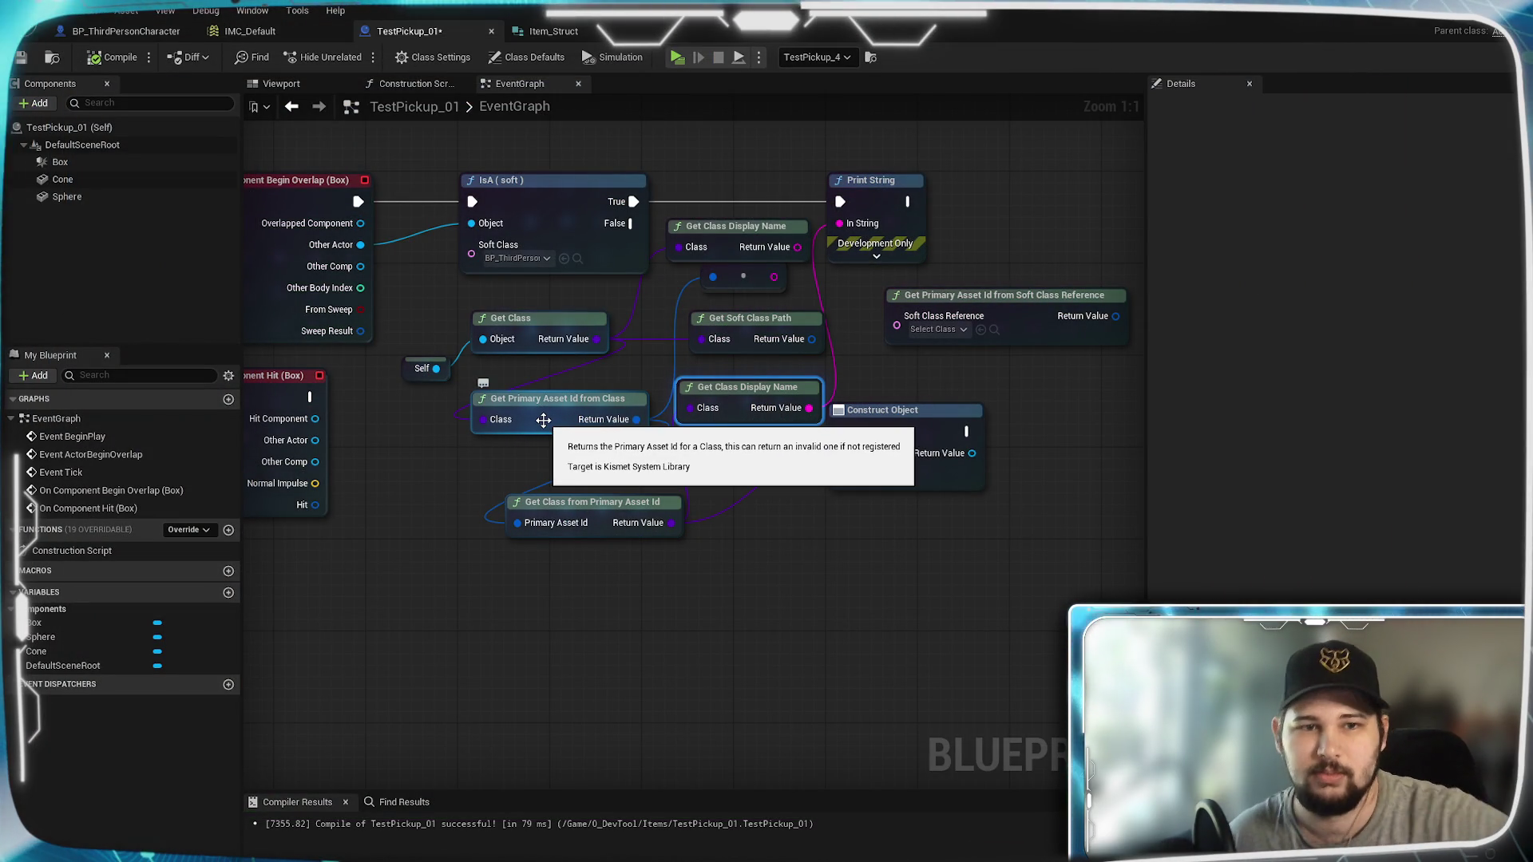
mouse_move(562, 343)
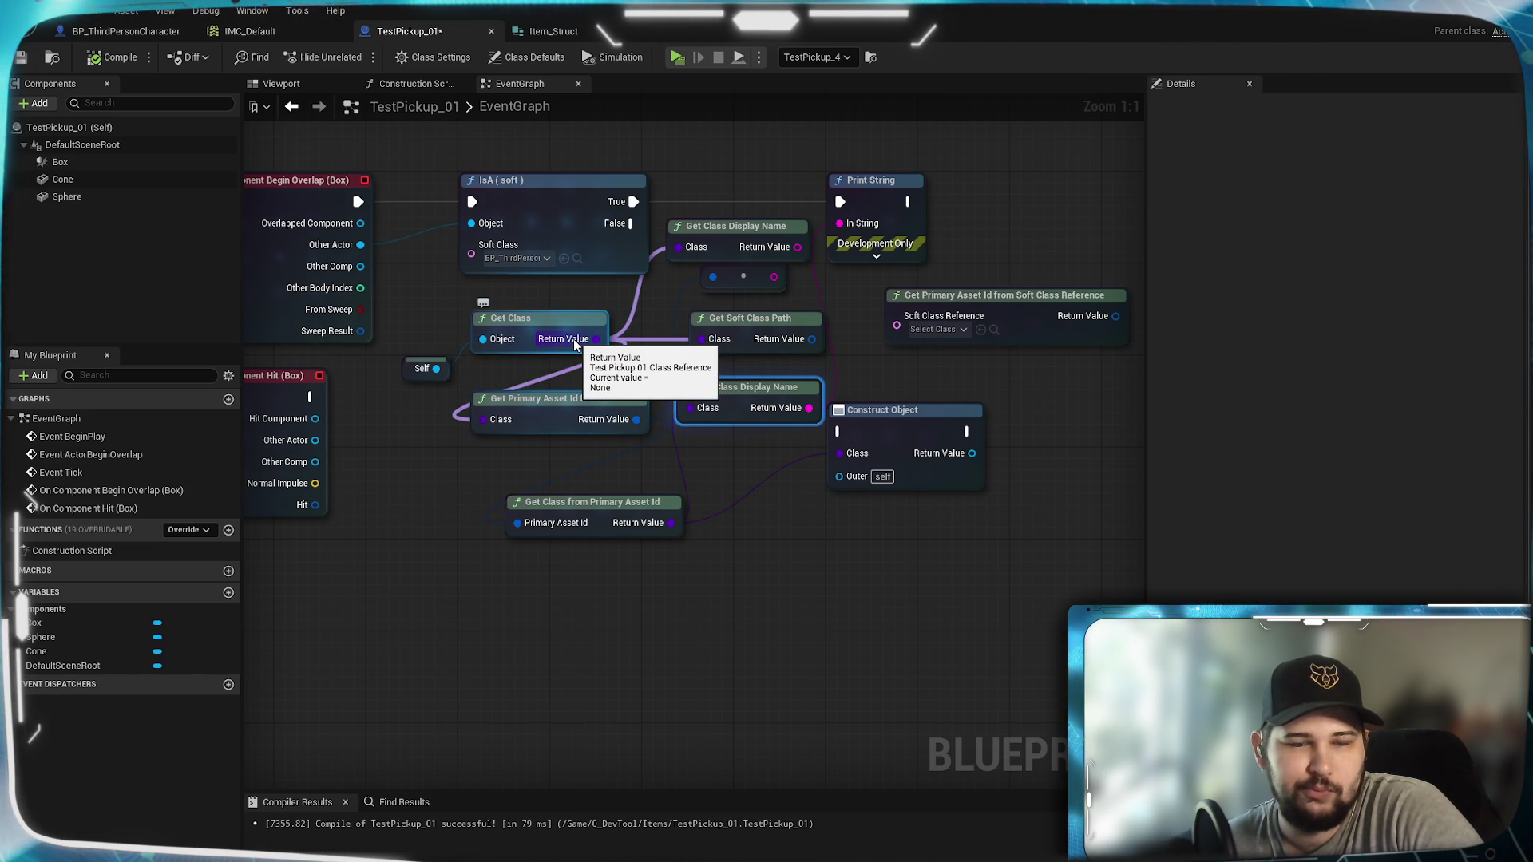
click(553, 32)
click(670, 141)
text(class r)
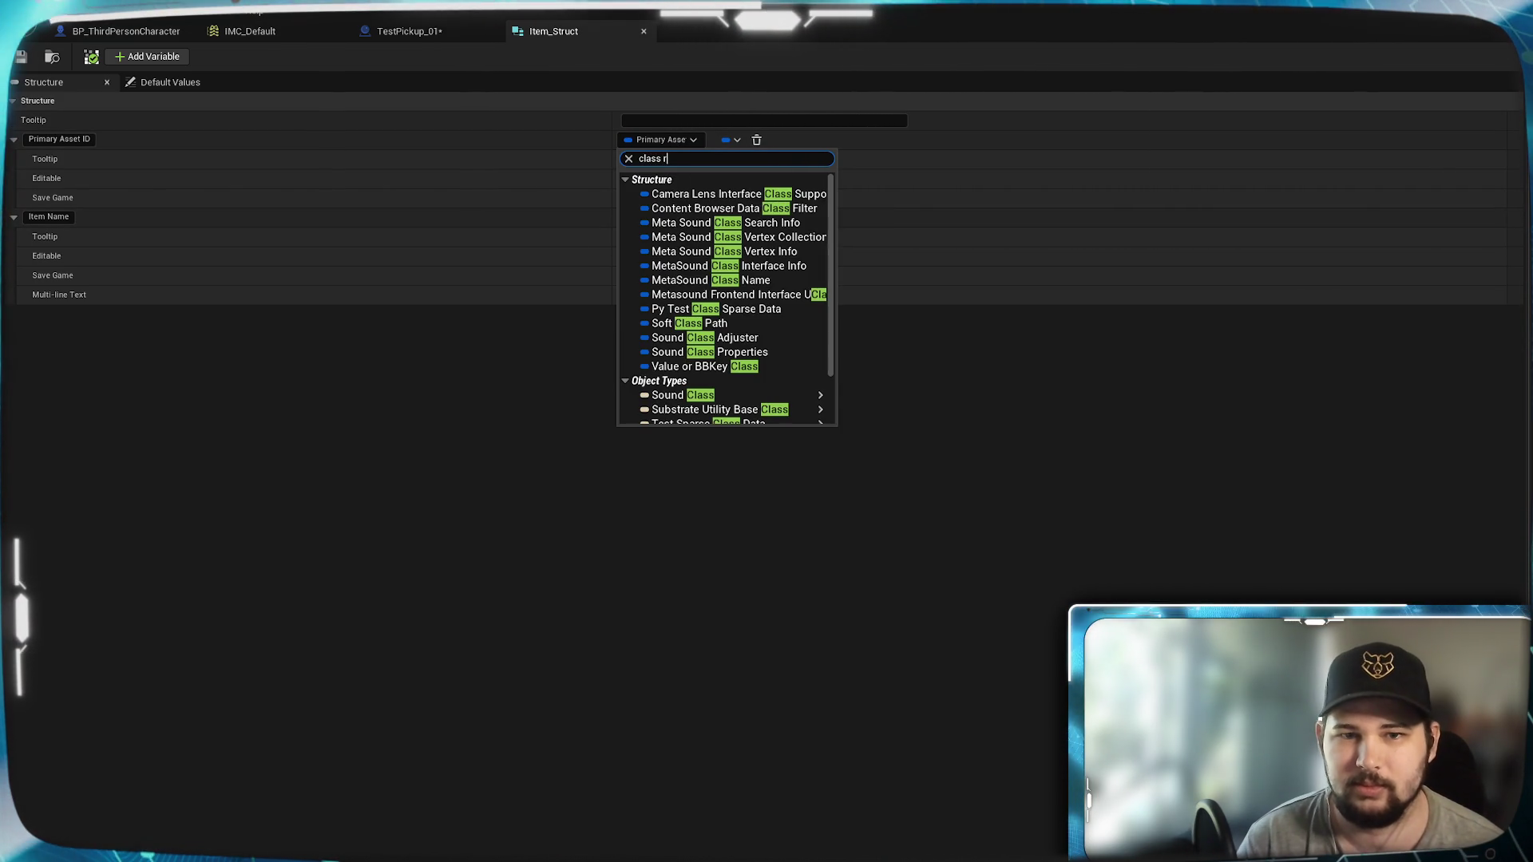
Step: Retype Primary Asset ID as Soft Class Path and go back to the TestPickup_01 graph
text(e)
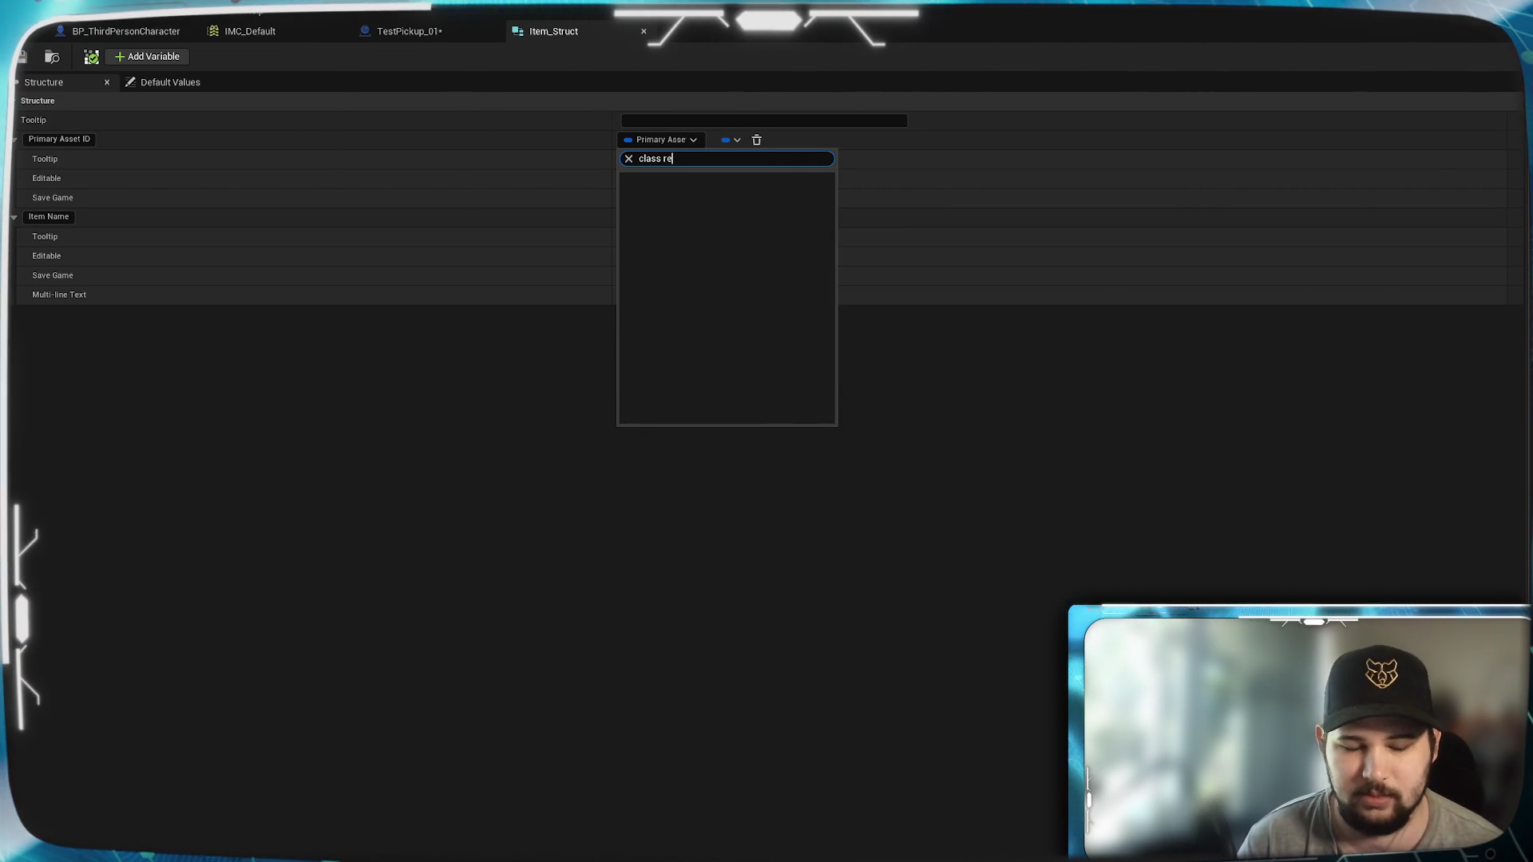
key(BackSpace)
key(BackSpace)
key(BackSpace)
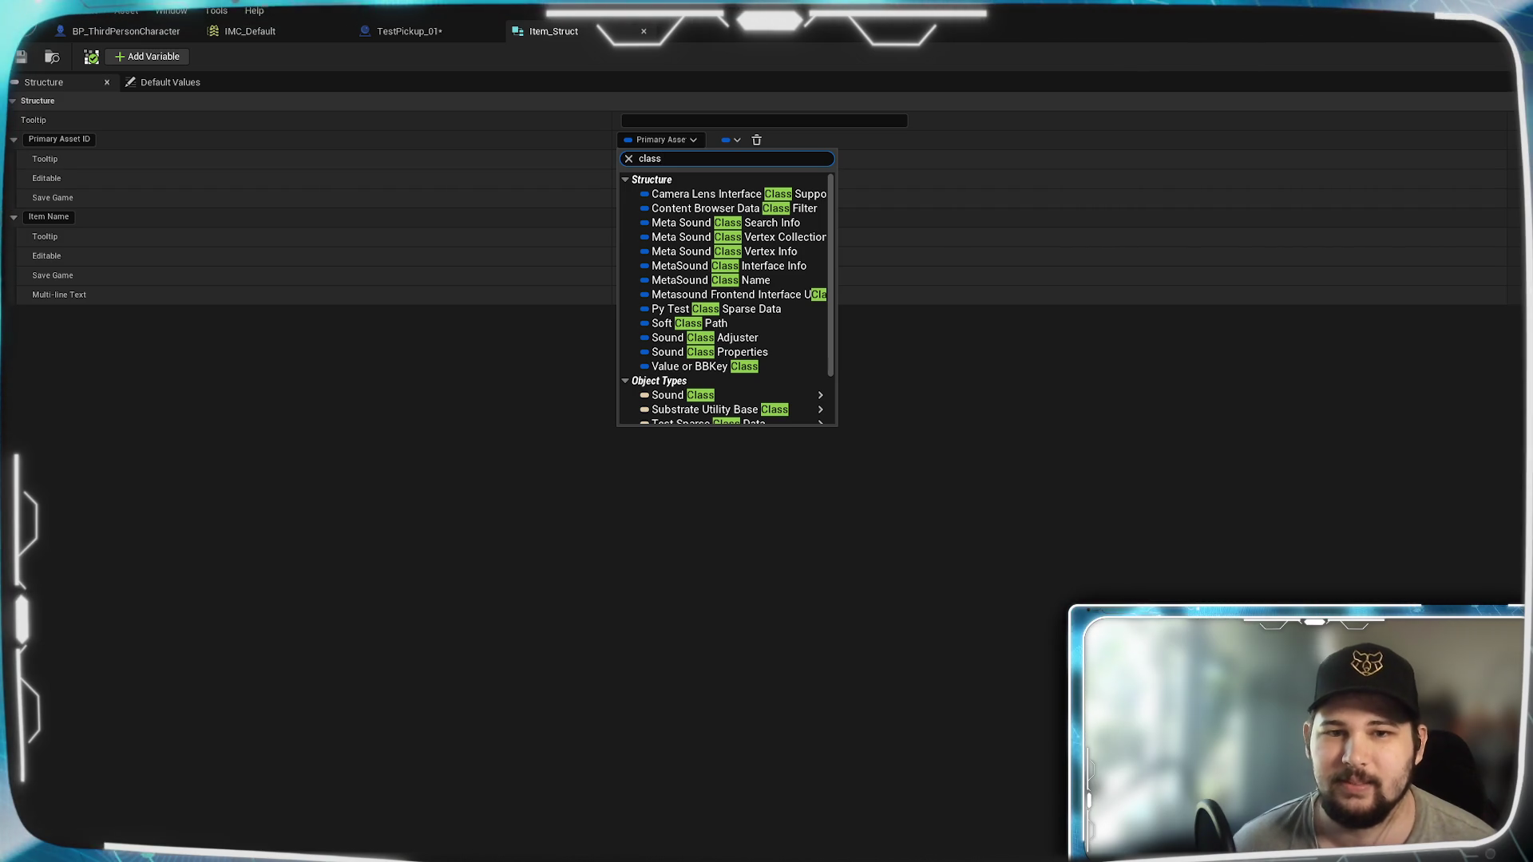
click(759, 324)
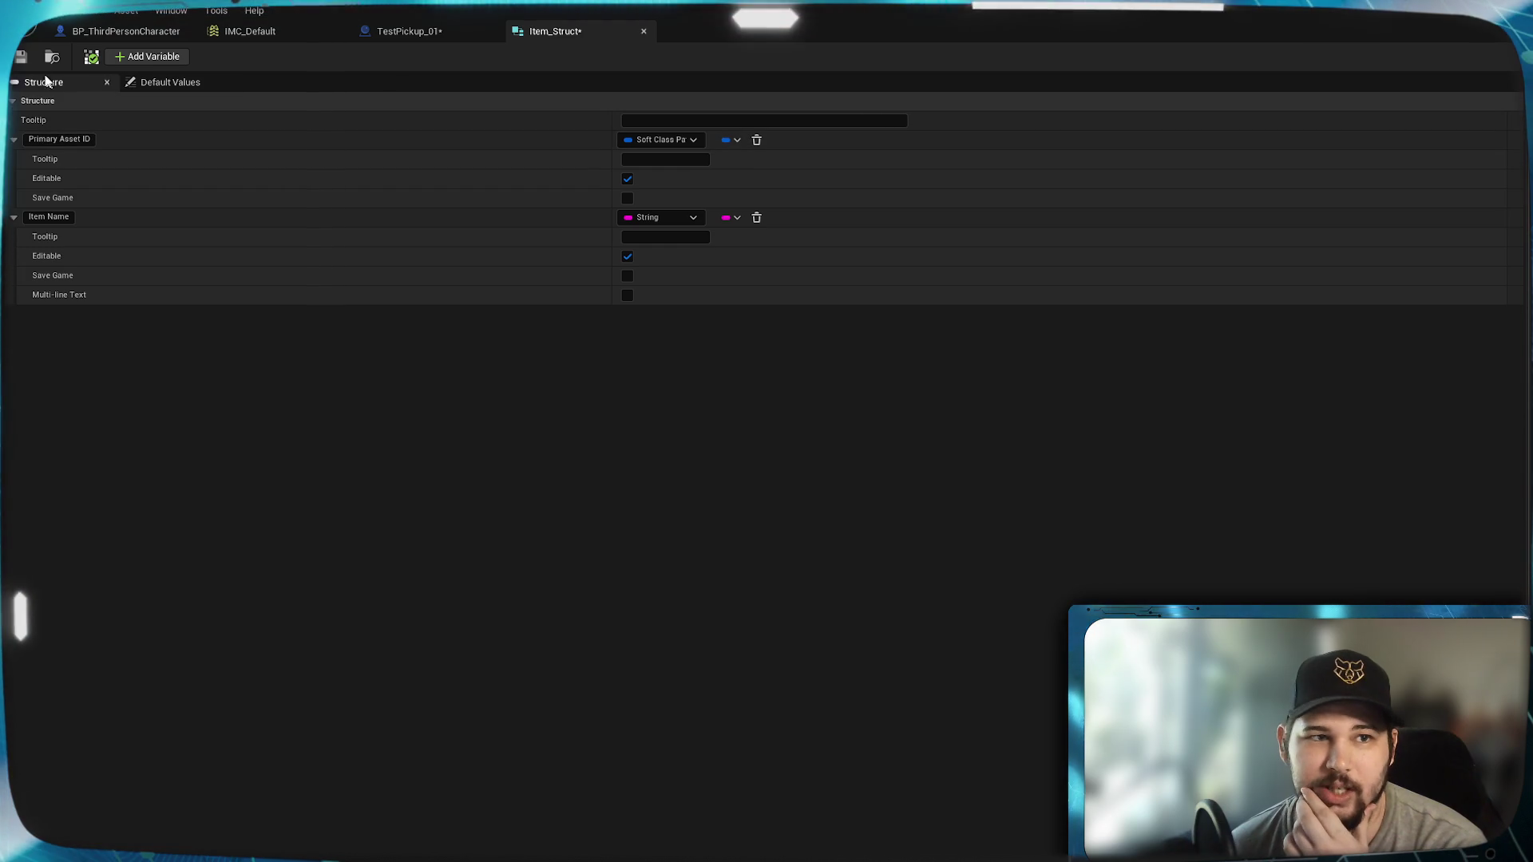
click(431, 33)
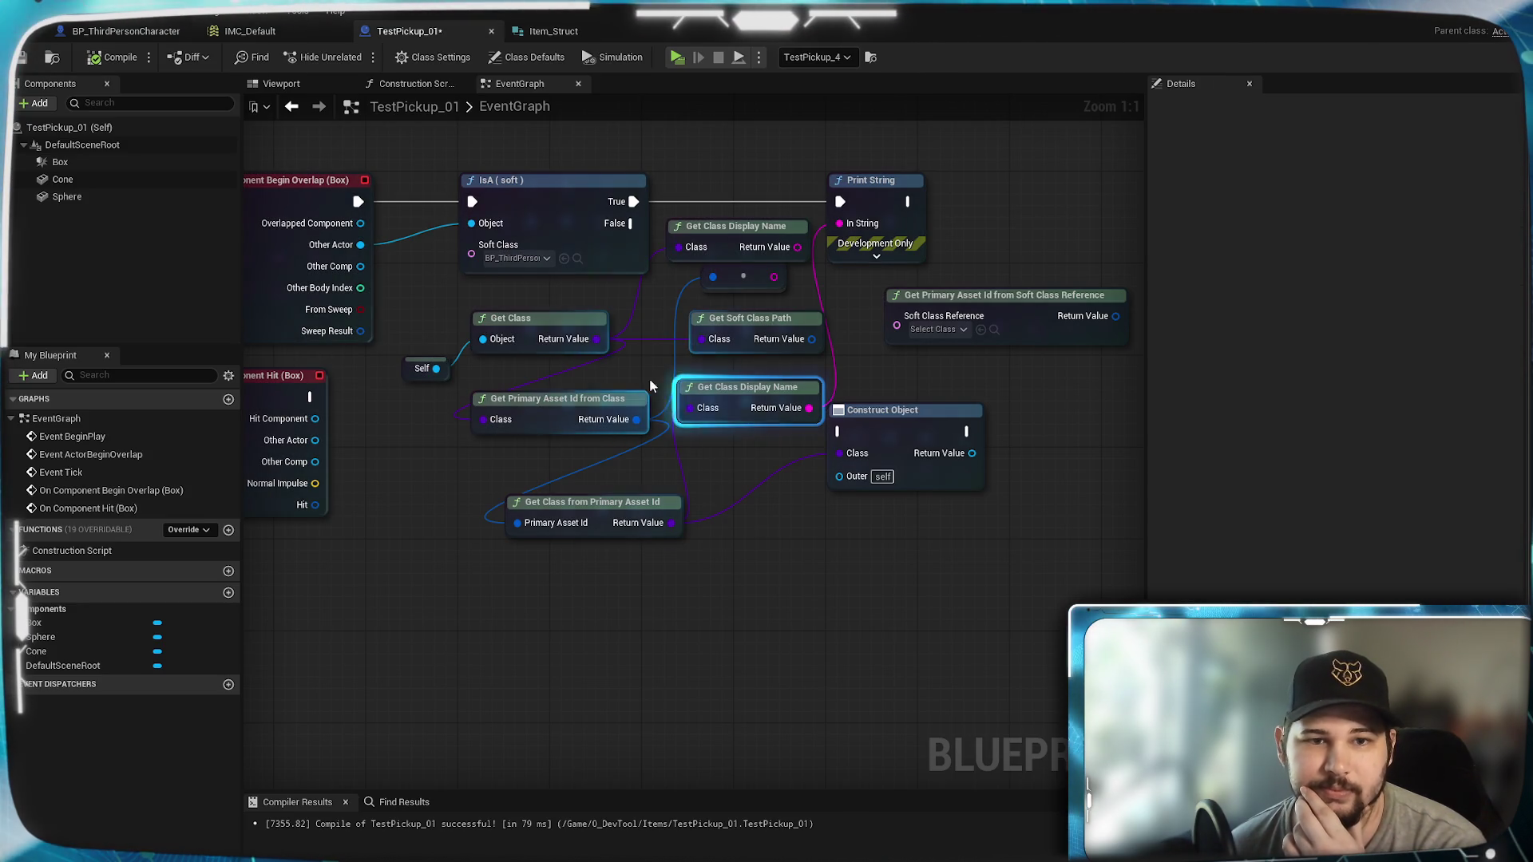
Step: Add a Get Soft Class Path node from Get Class and feed its split Path String into Print String
drag(596, 339, 742, 578)
text(get soft)
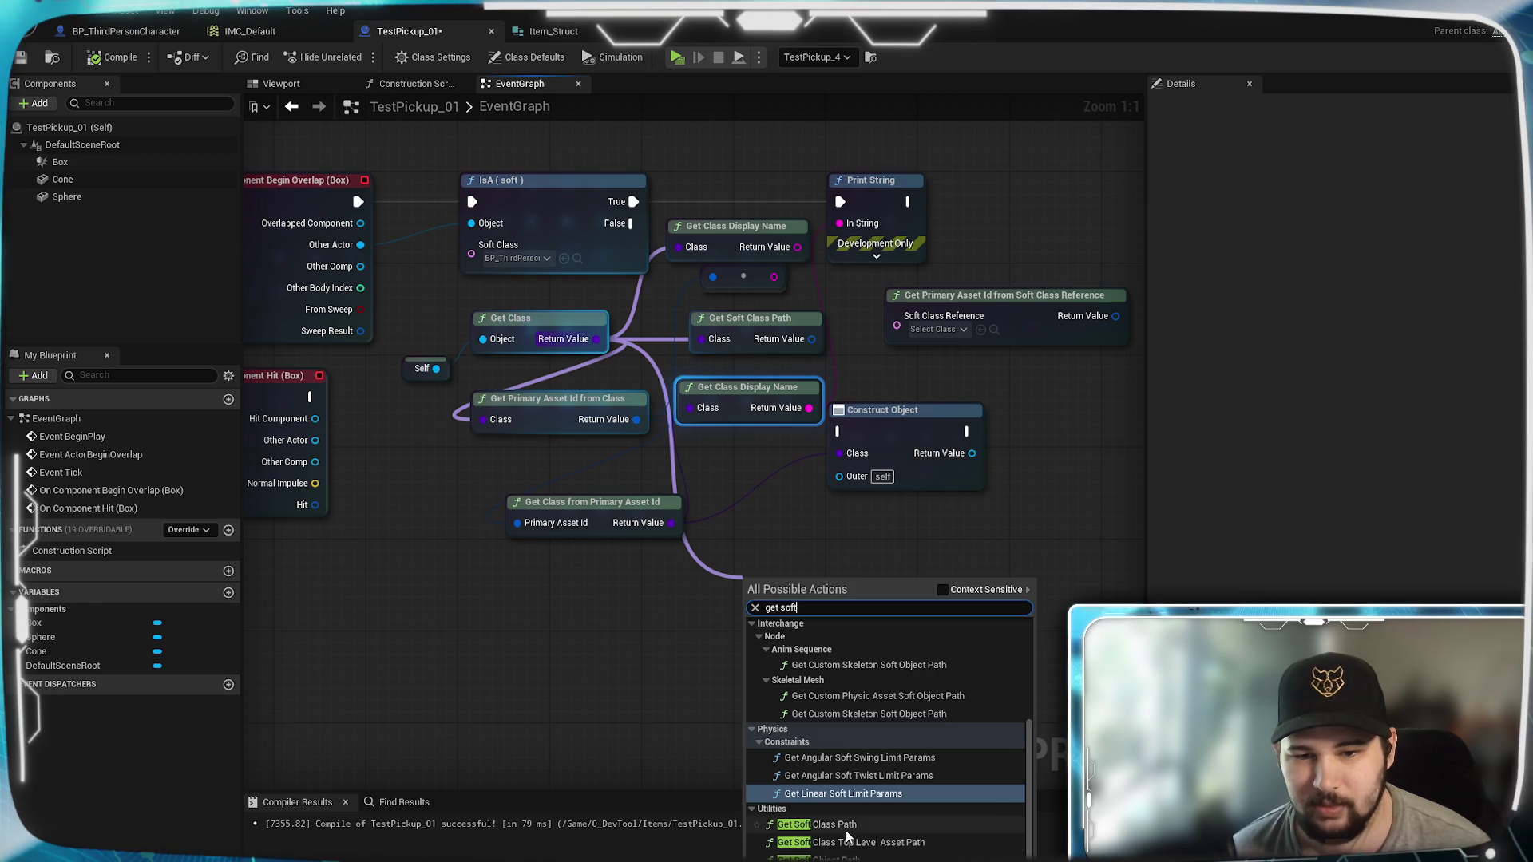
click(816, 824)
drag(859, 604, 846, 230)
click(782, 500)
drag(824, 614, 571, 648)
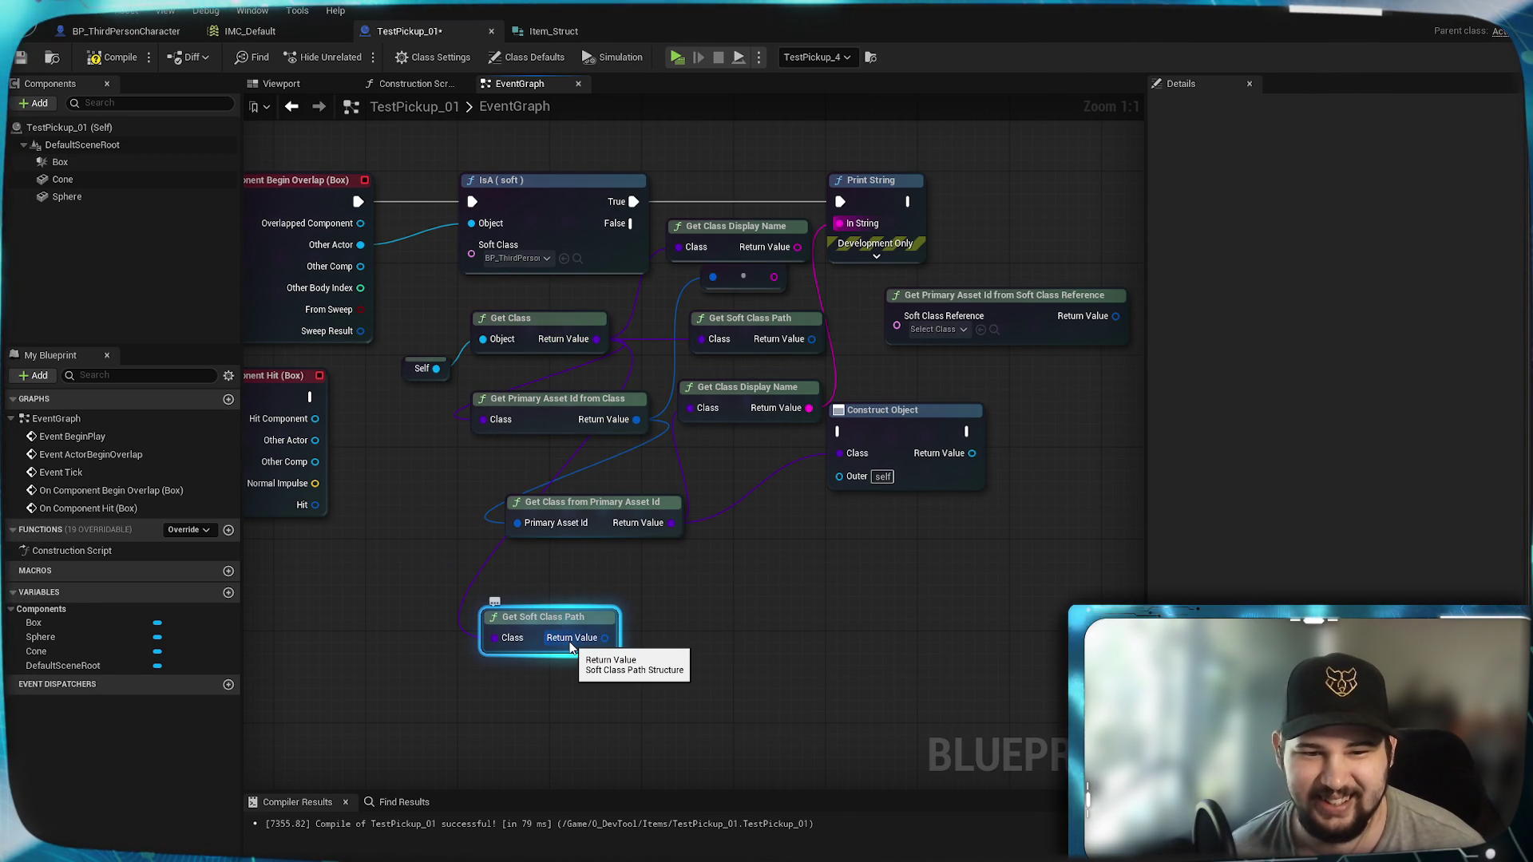
right_click(572, 644)
click(631, 708)
mouse_move(650, 638)
mouse_down()
mouse_move(838, 476)
mouse_move(846, 223)
mouse_up()
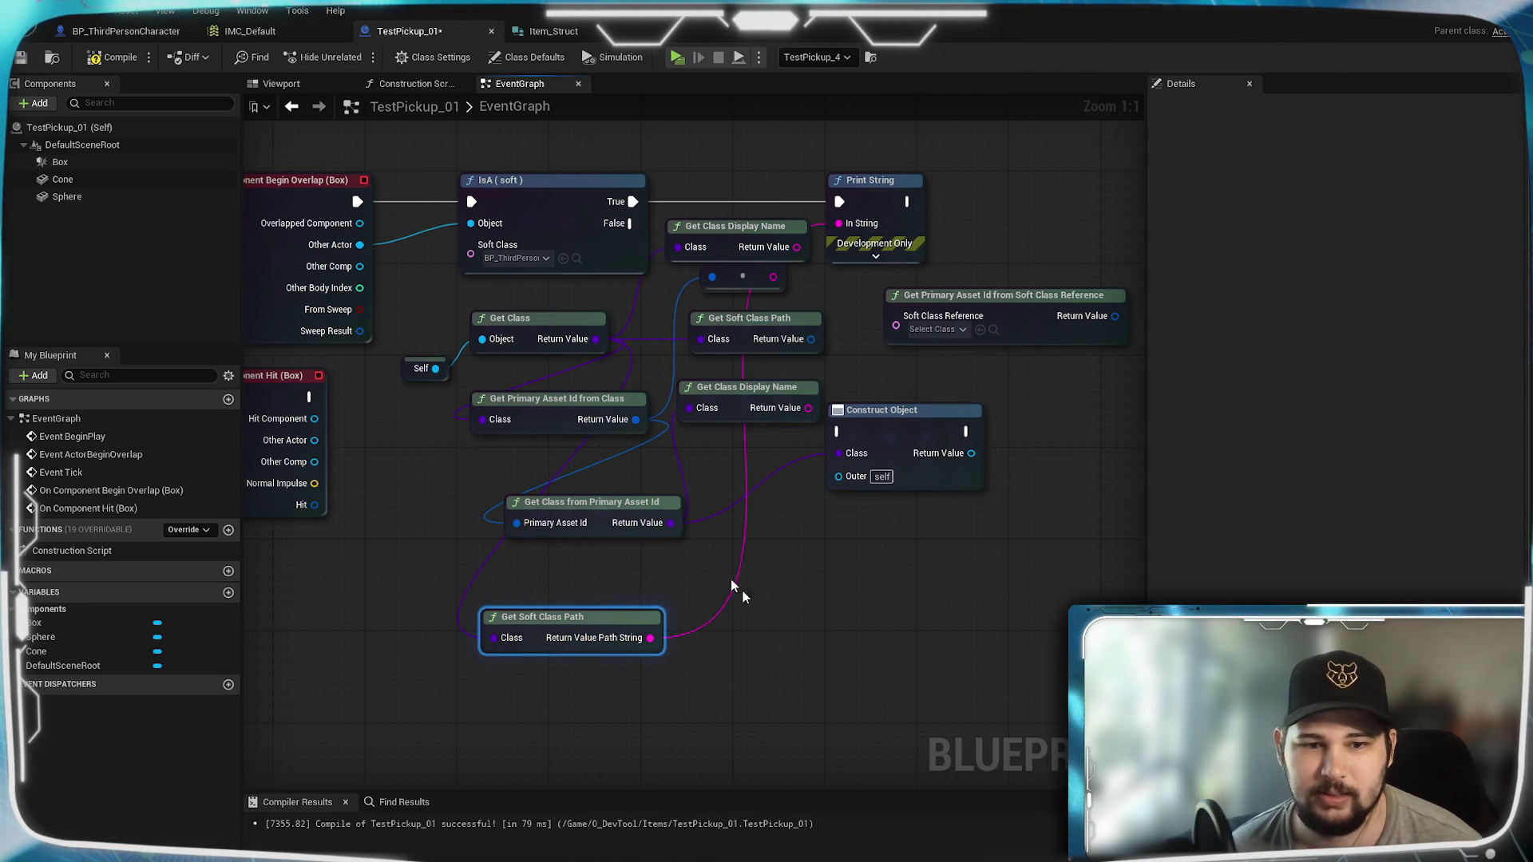
Step: Save the pickup blueprint and start a play session of the level
click(23, 59)
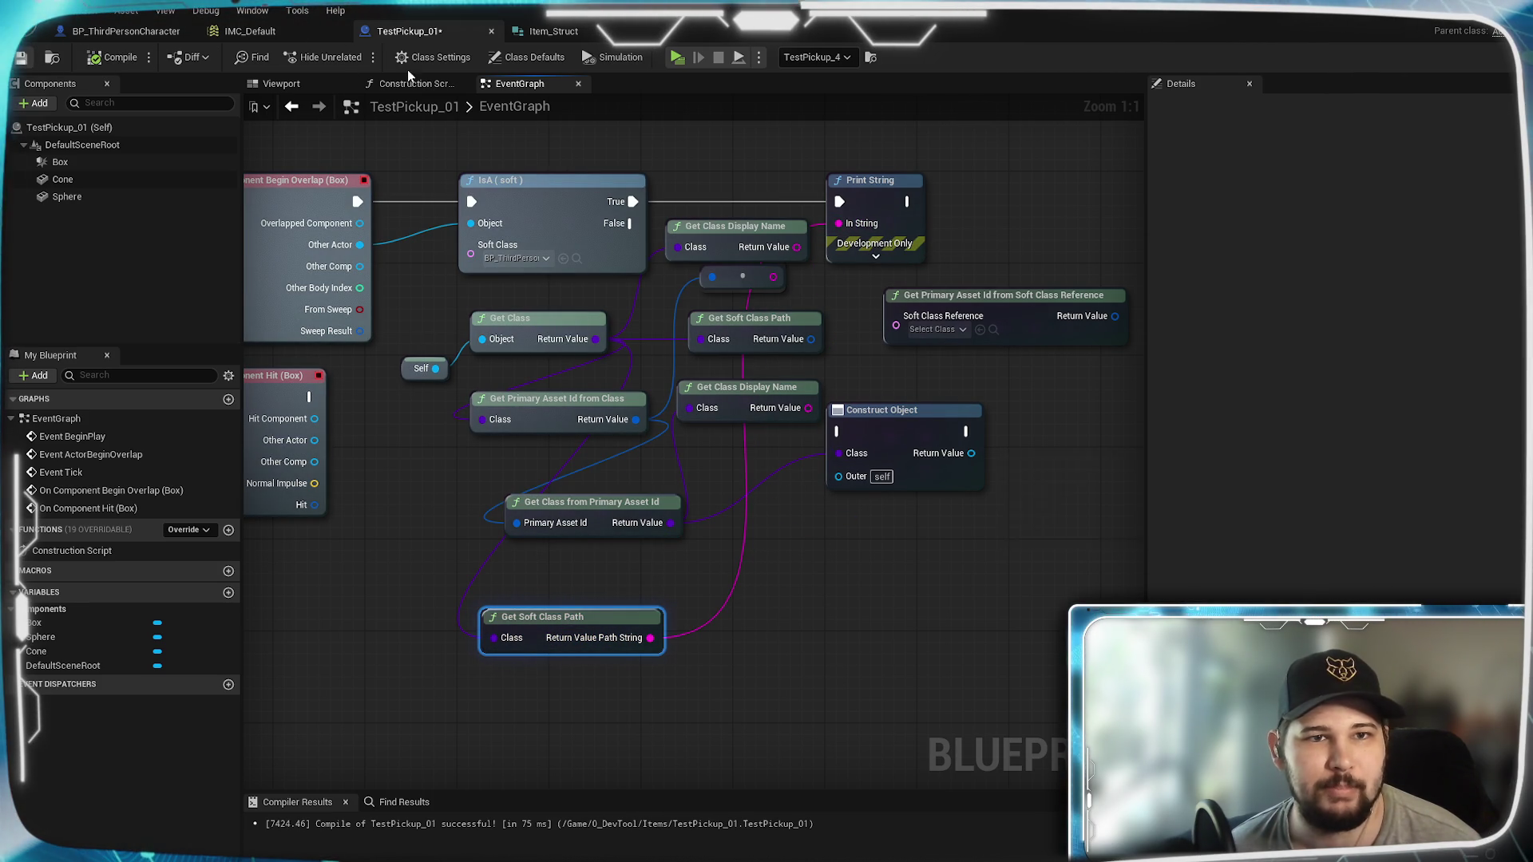
click(675, 58)
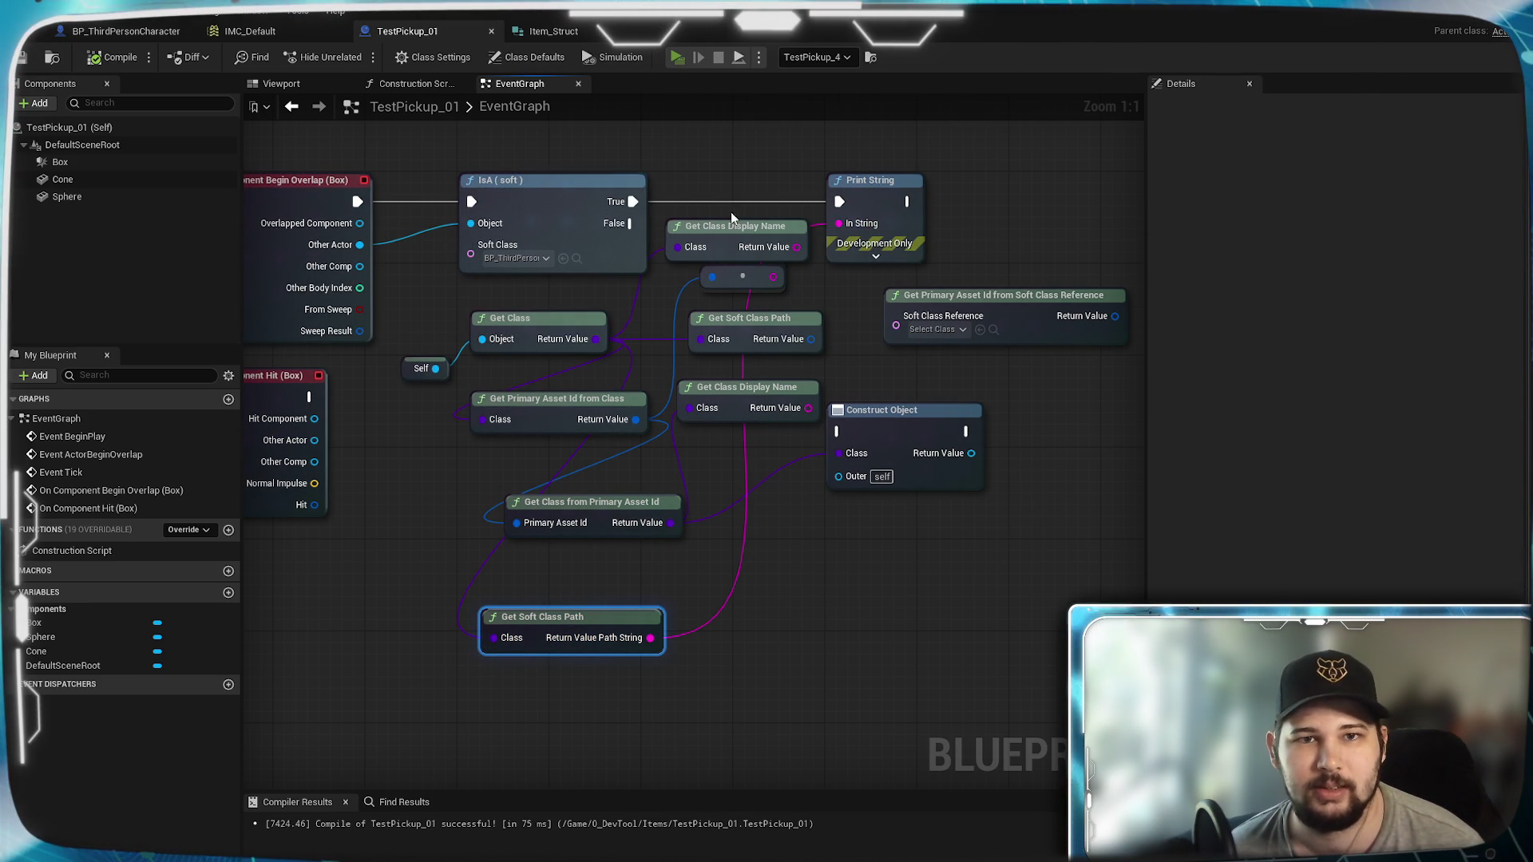
key(w)
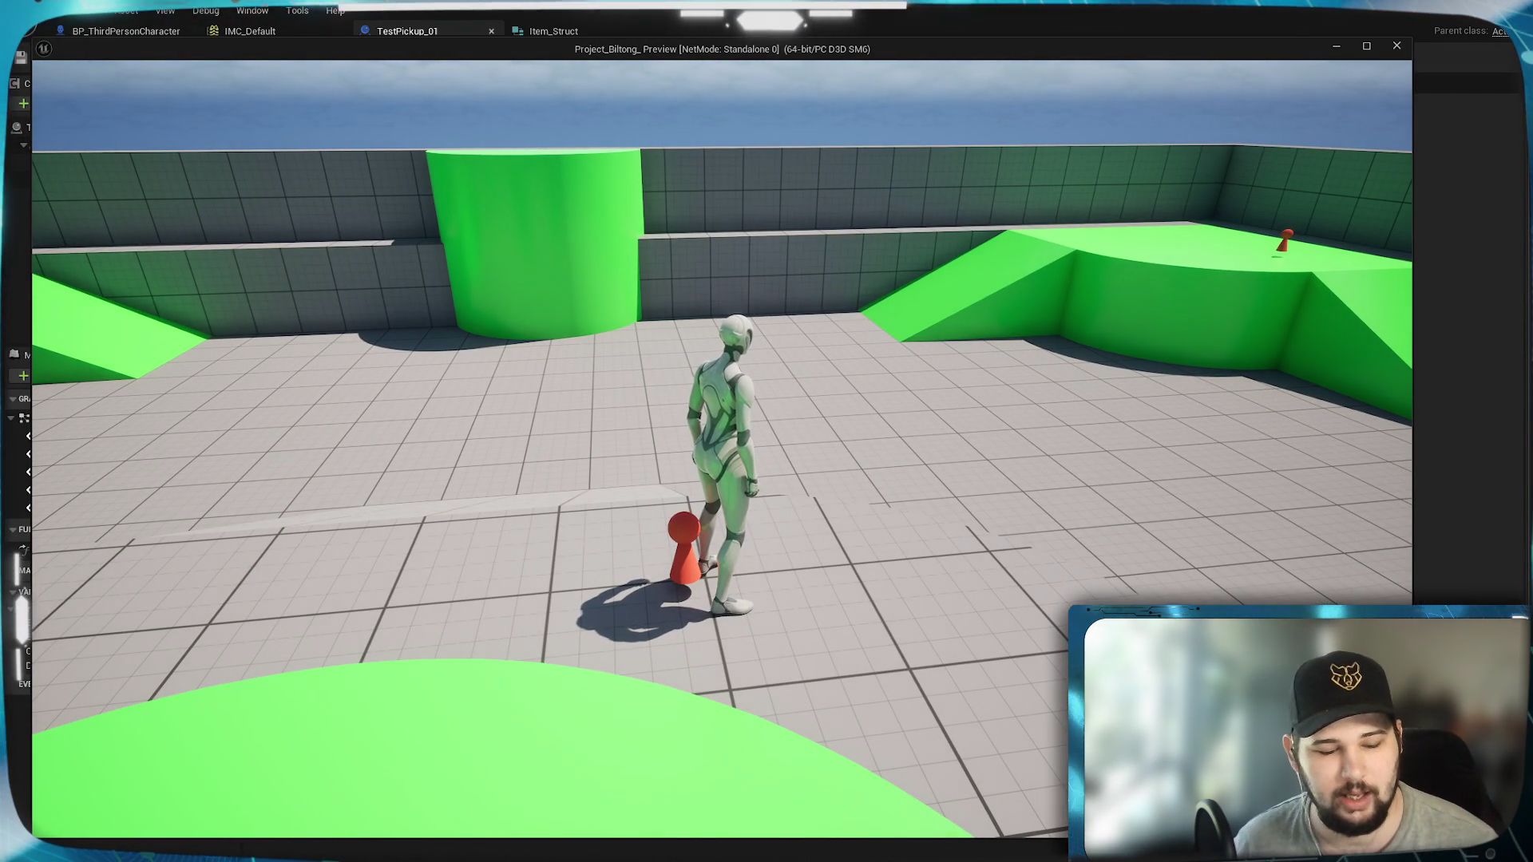
Step: Run the character onto the red pickup to print its TestPickup_01_C class path, then stop play
key(d)
key(a)
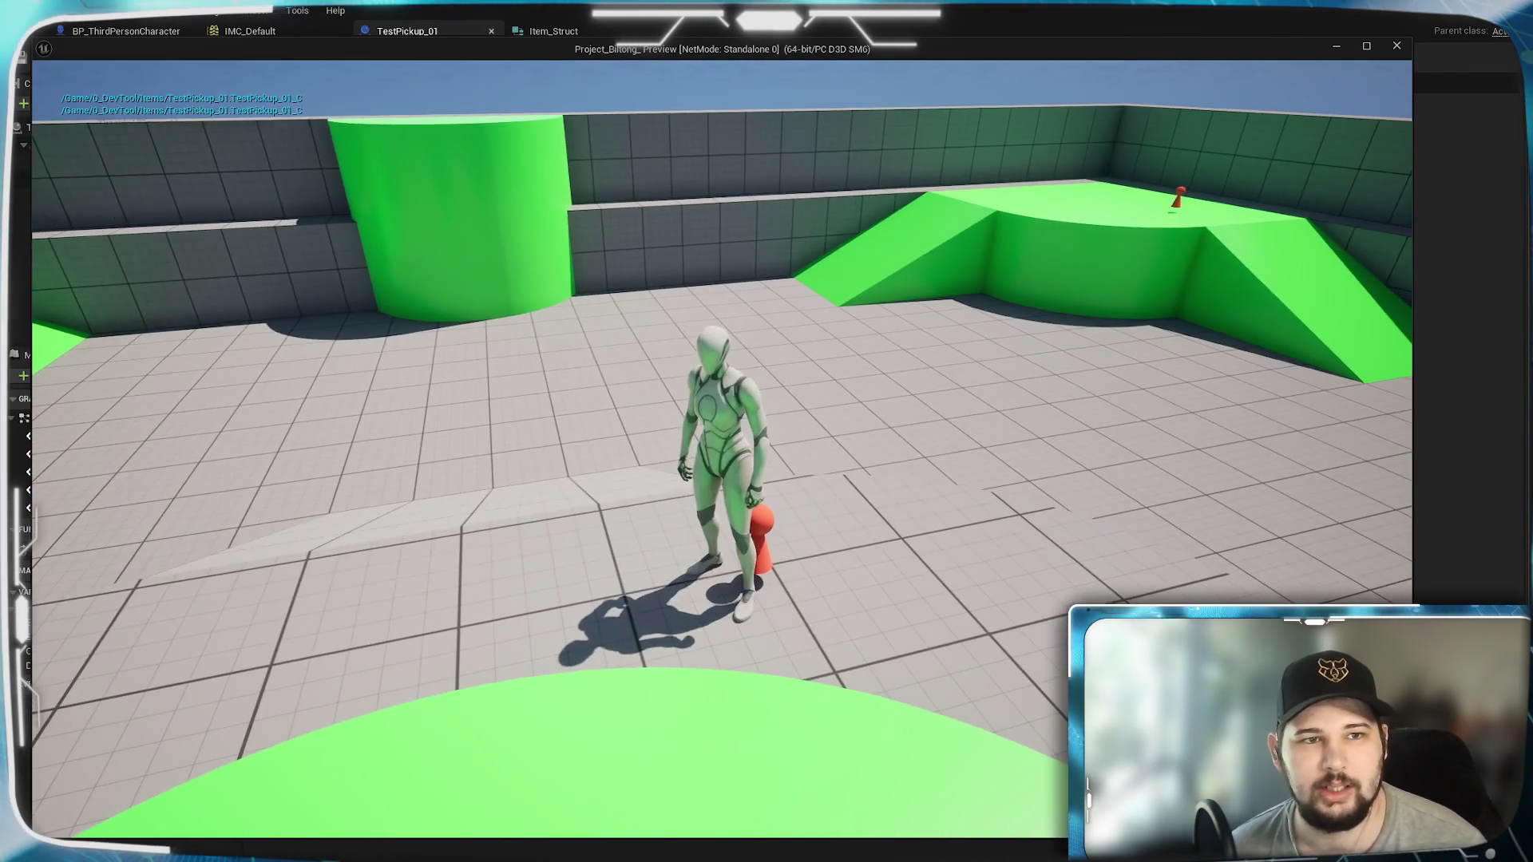
key(w)
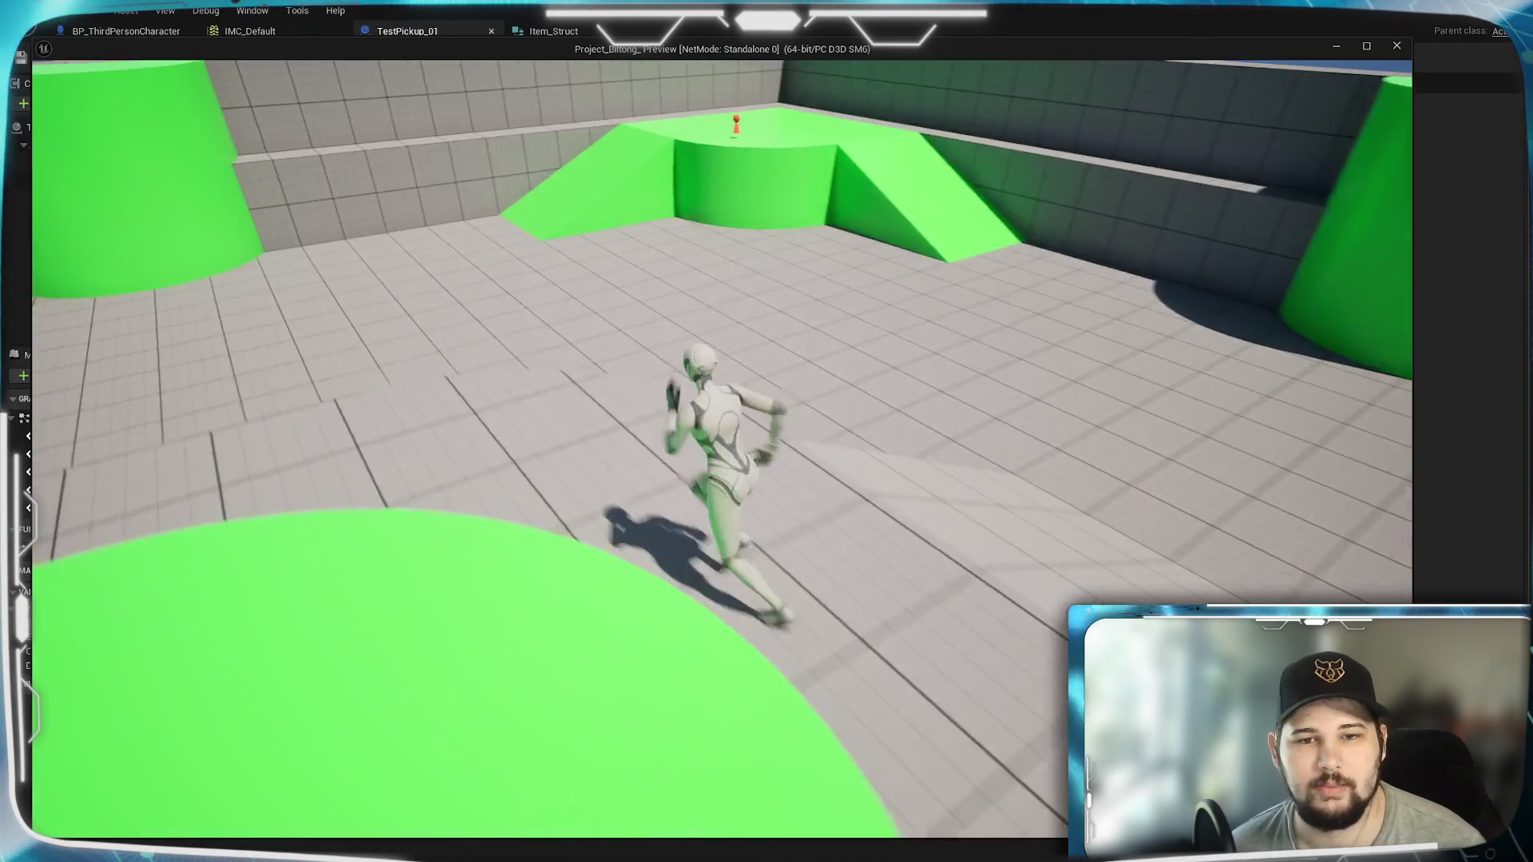
key(s)
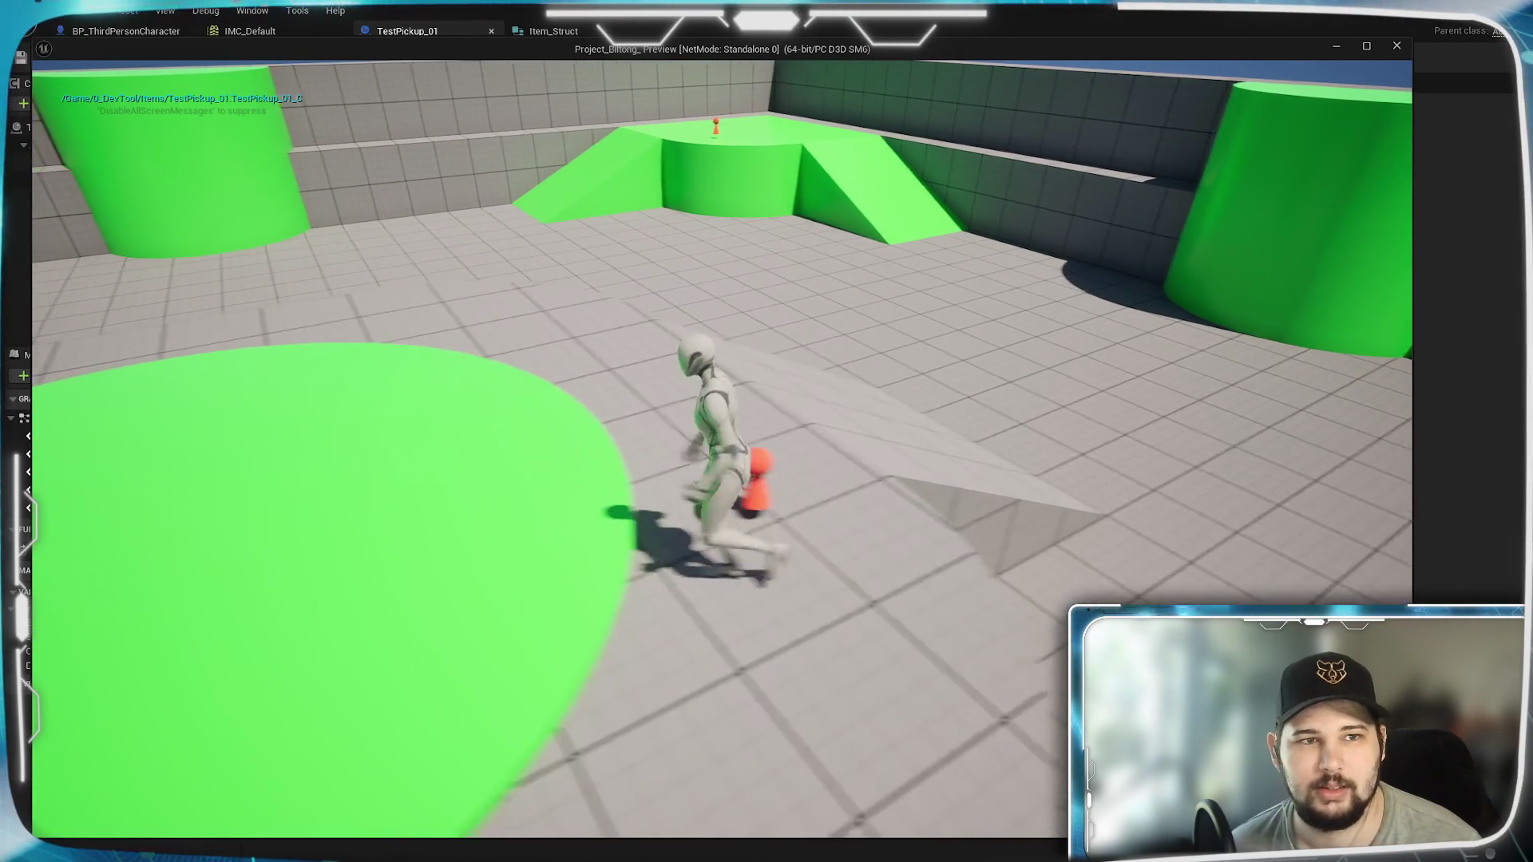
key(Escape)
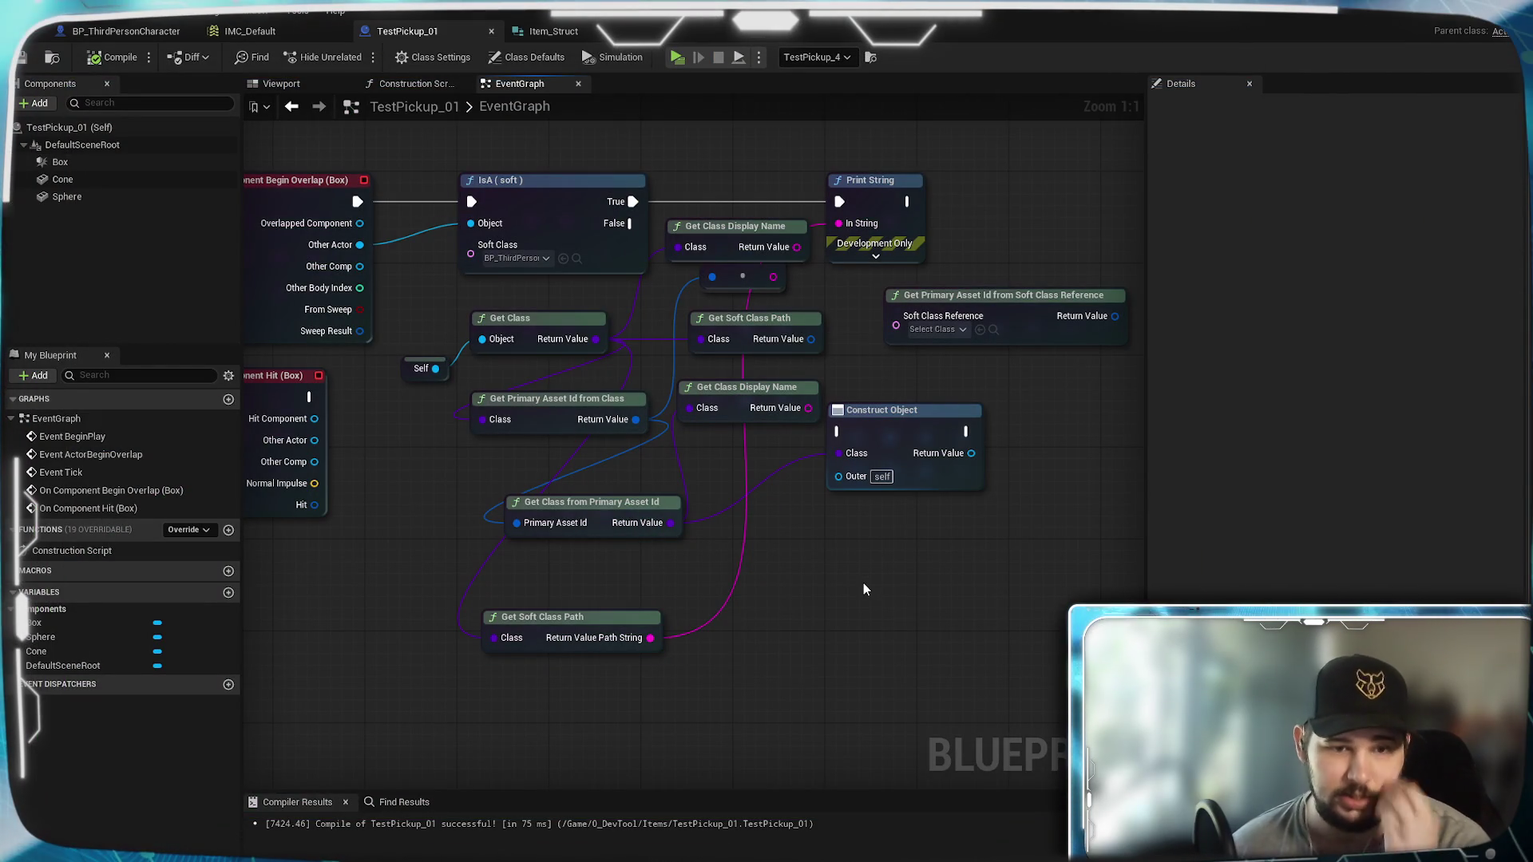
Step: Recombine Get Soft Class Path's split output back into a single Return Value pin
mouse_move(608, 634)
mouse_down()
mouse_move(596, 599)
mouse_move(612, 588)
mouse_move(687, 642)
mouse_up()
click(678, 651)
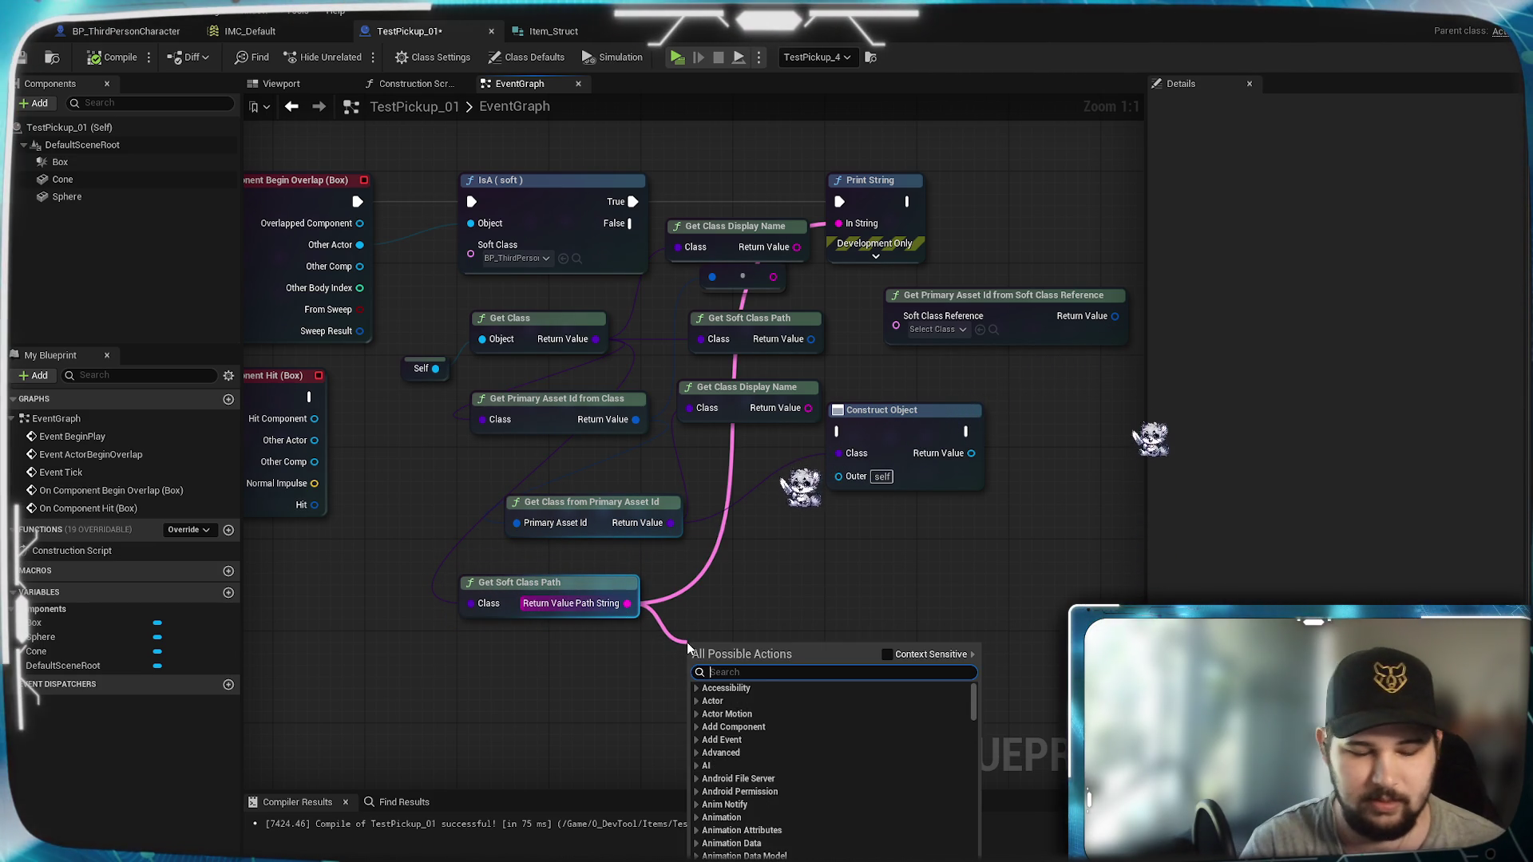
text(get class)
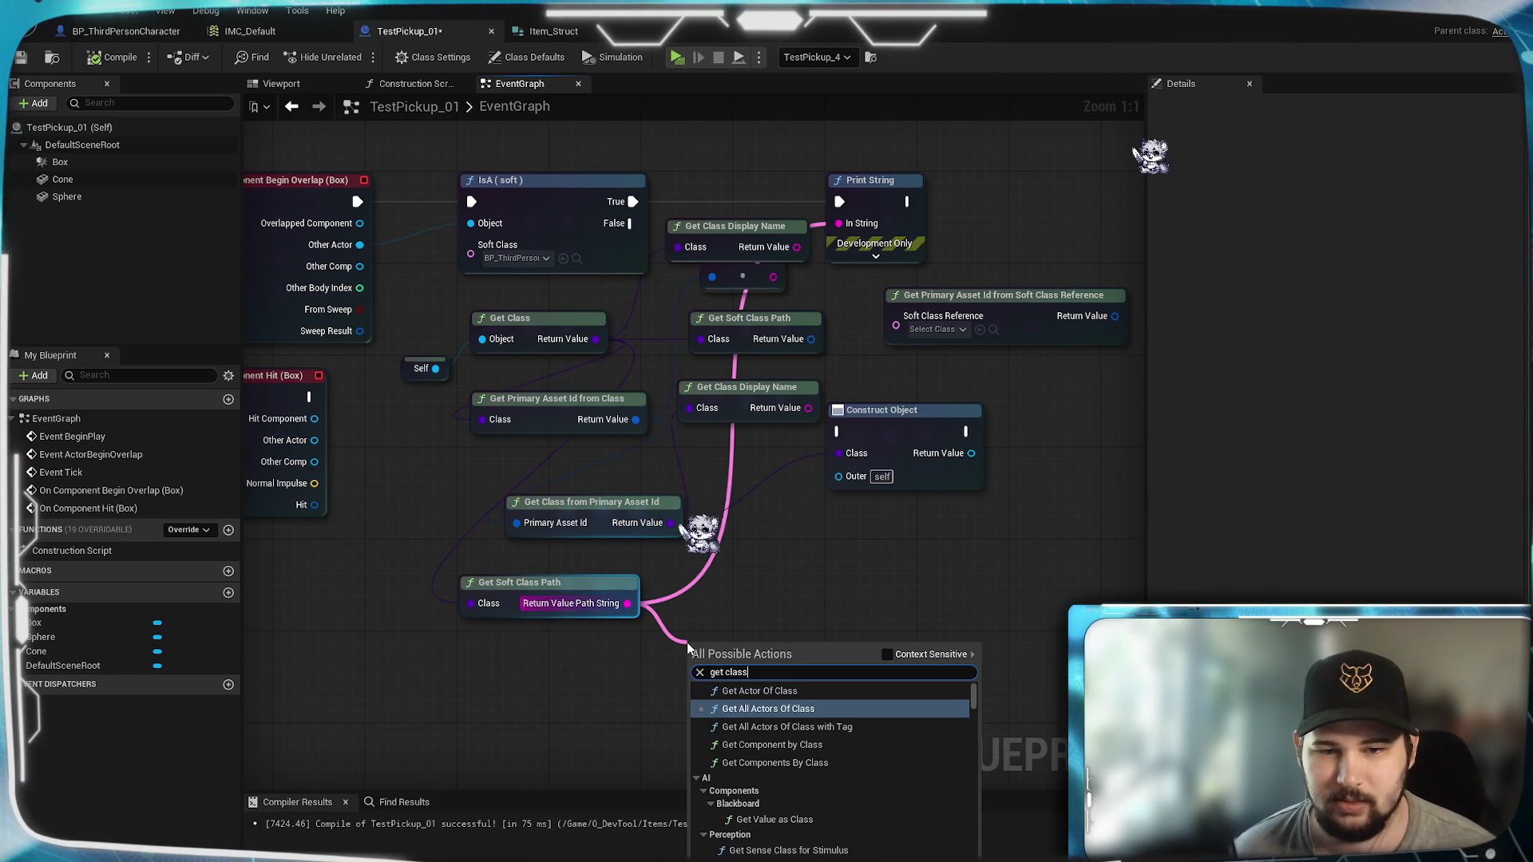
key(Escape)
right_click(626, 604)
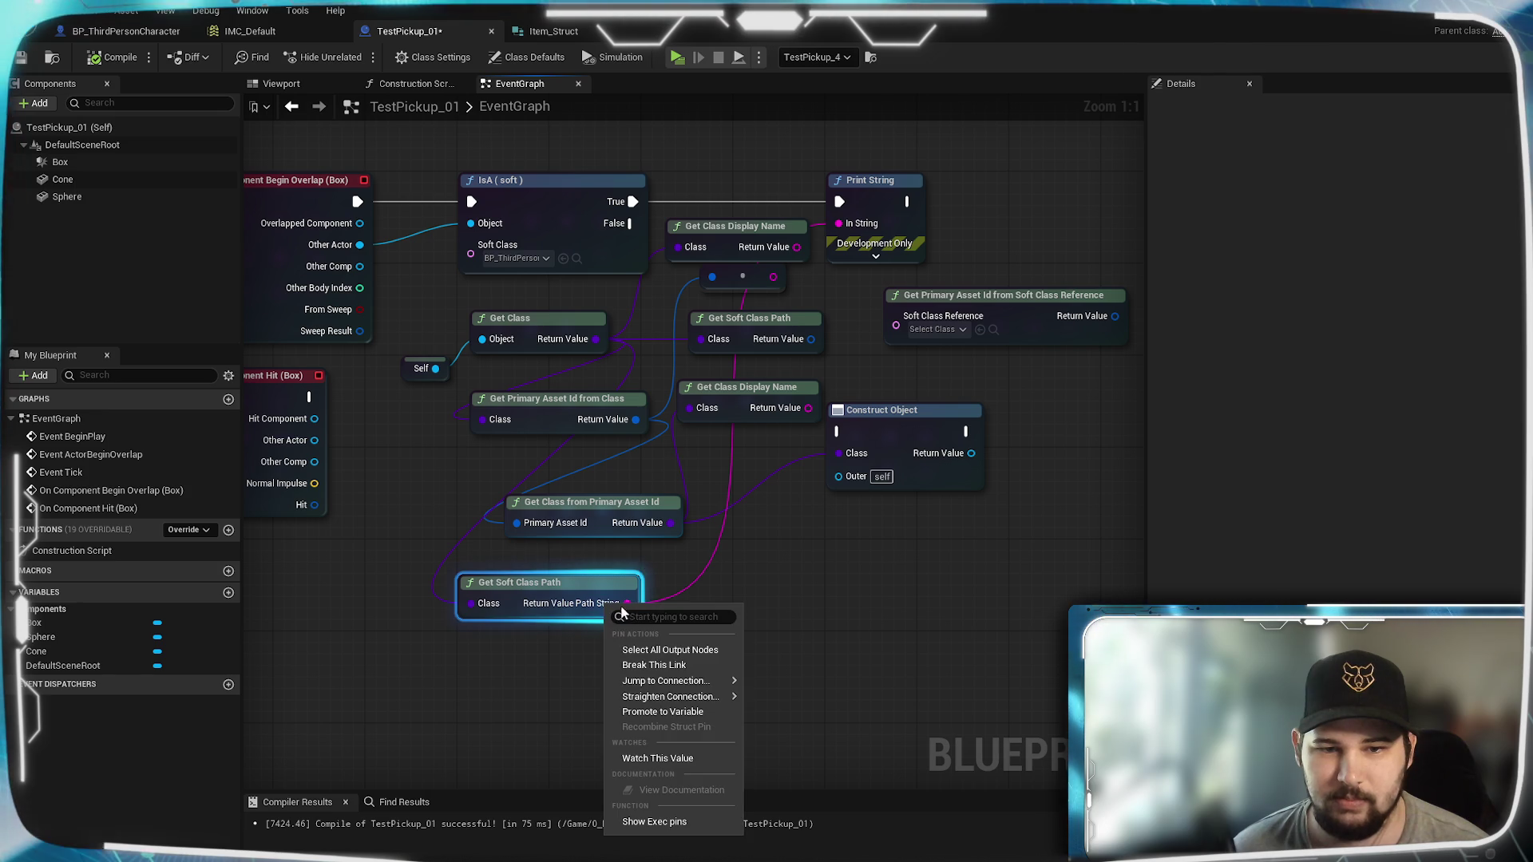
click(711, 635)
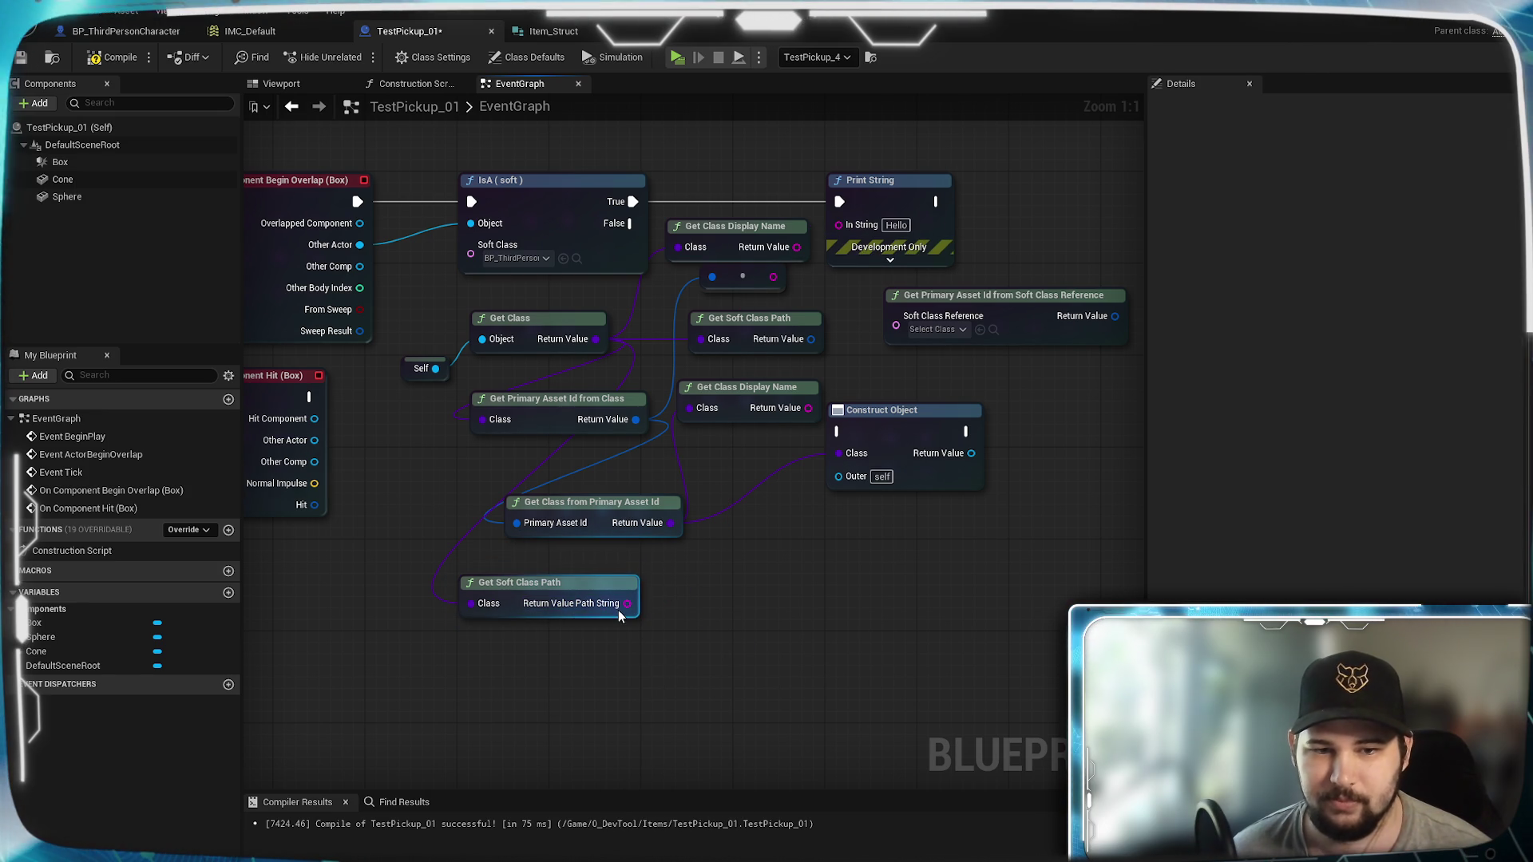
right_click(620, 615)
click(671, 666)
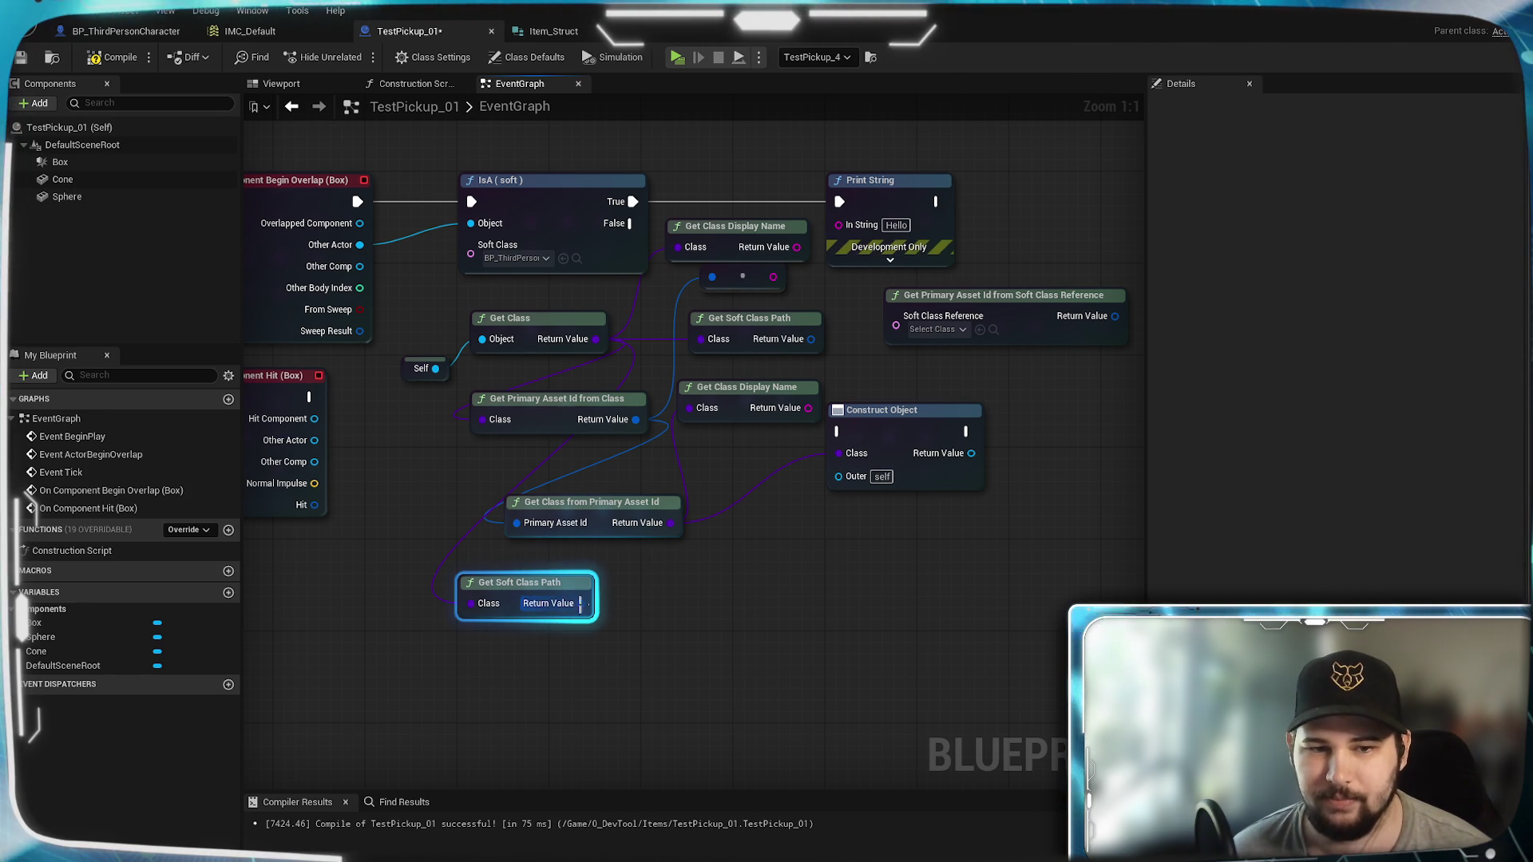
Step: Browse Context Sensitive actions for the Soft Class Path output under the Utilities category
drag(581, 604, 622, 613)
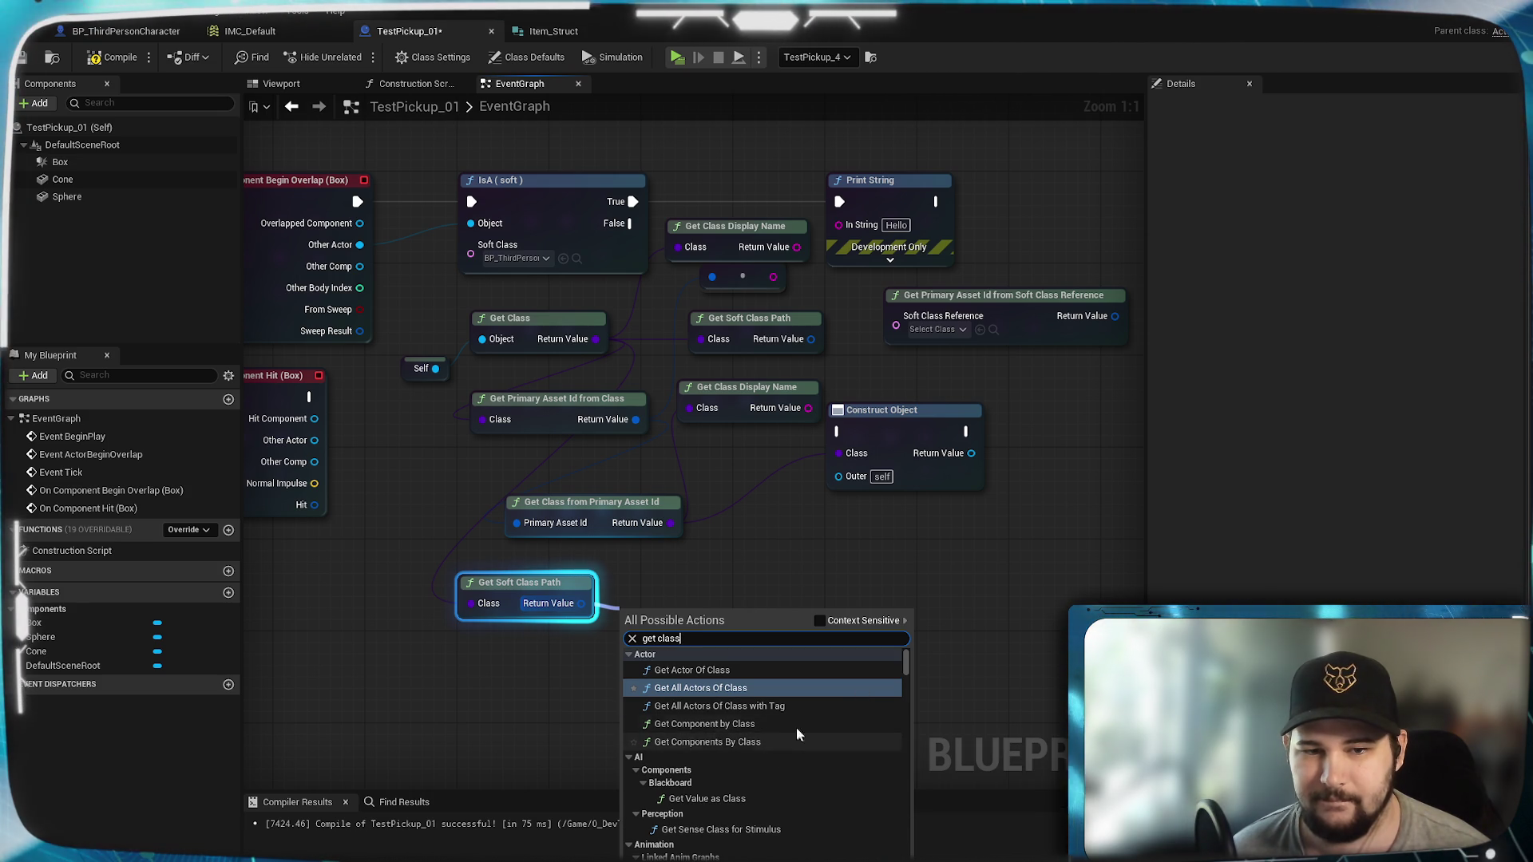
scroll(768, 725, up, 1)
scroll(768, 725, down, 5)
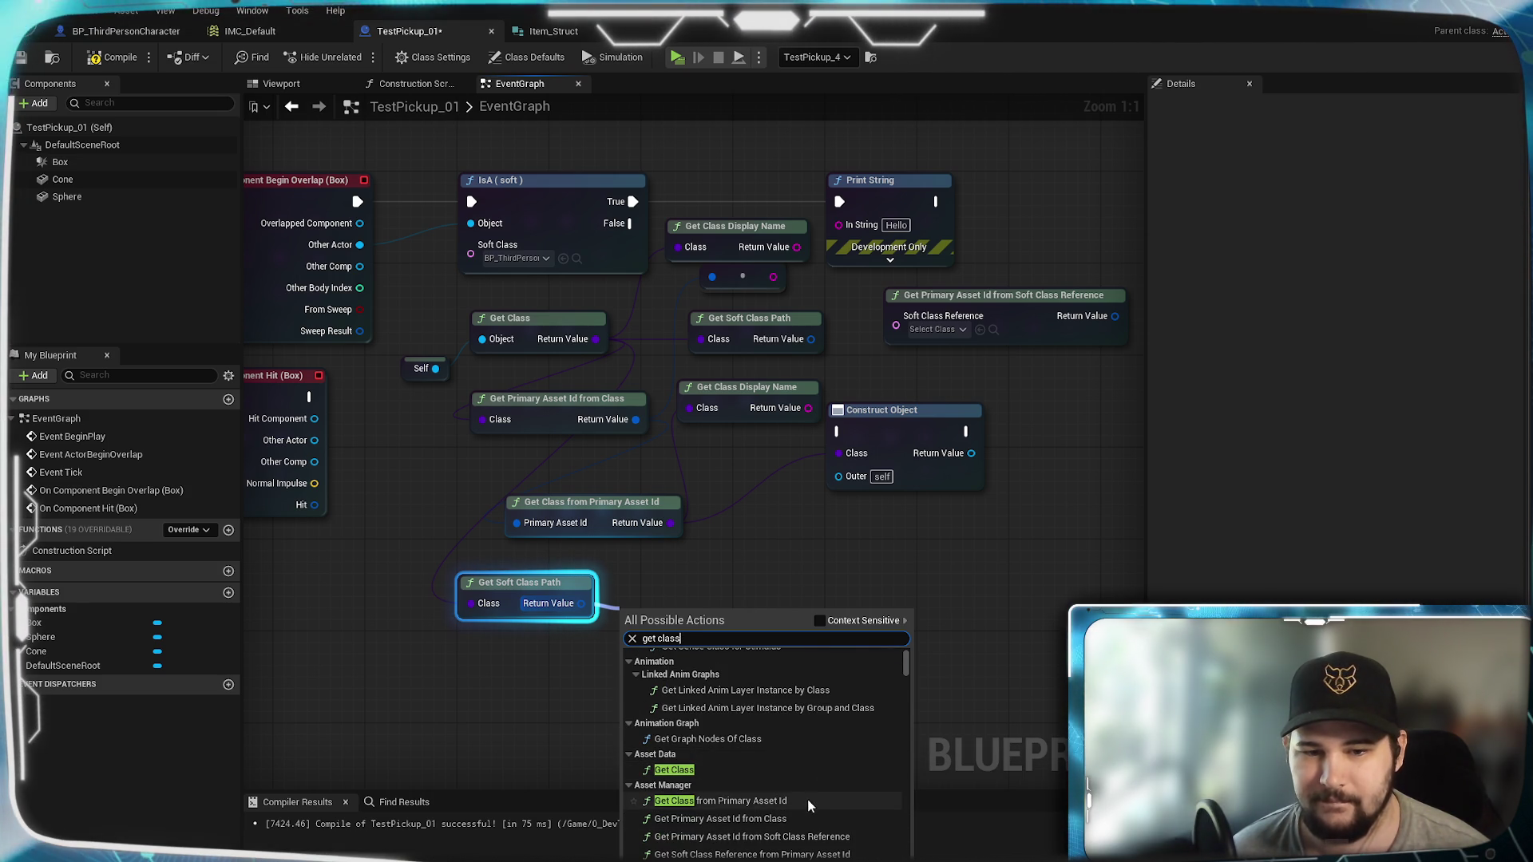
scroll(819, 789, down, 3)
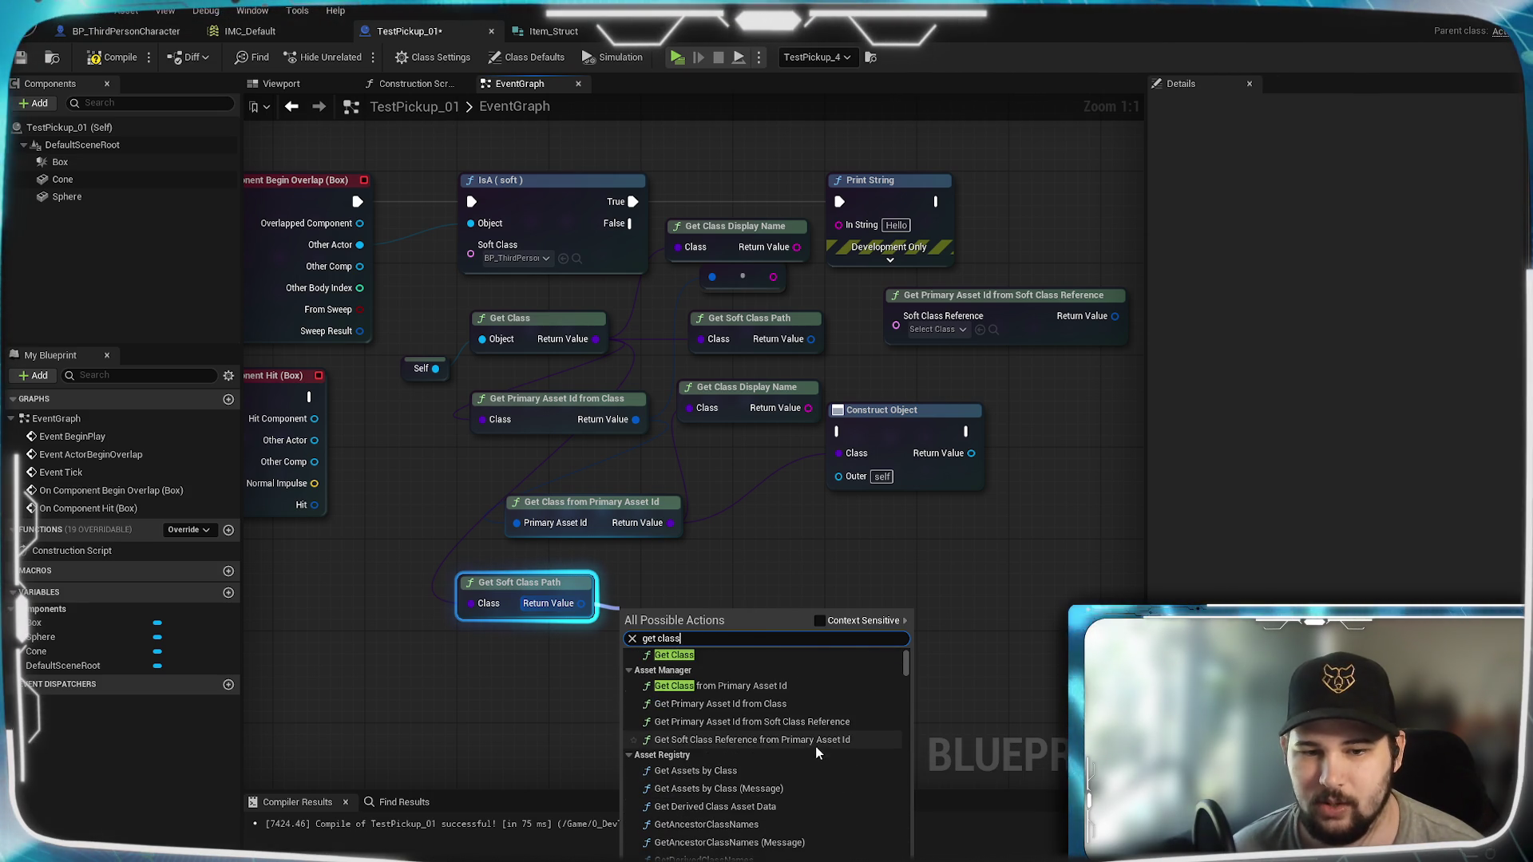
scroll(818, 789, down, 2)
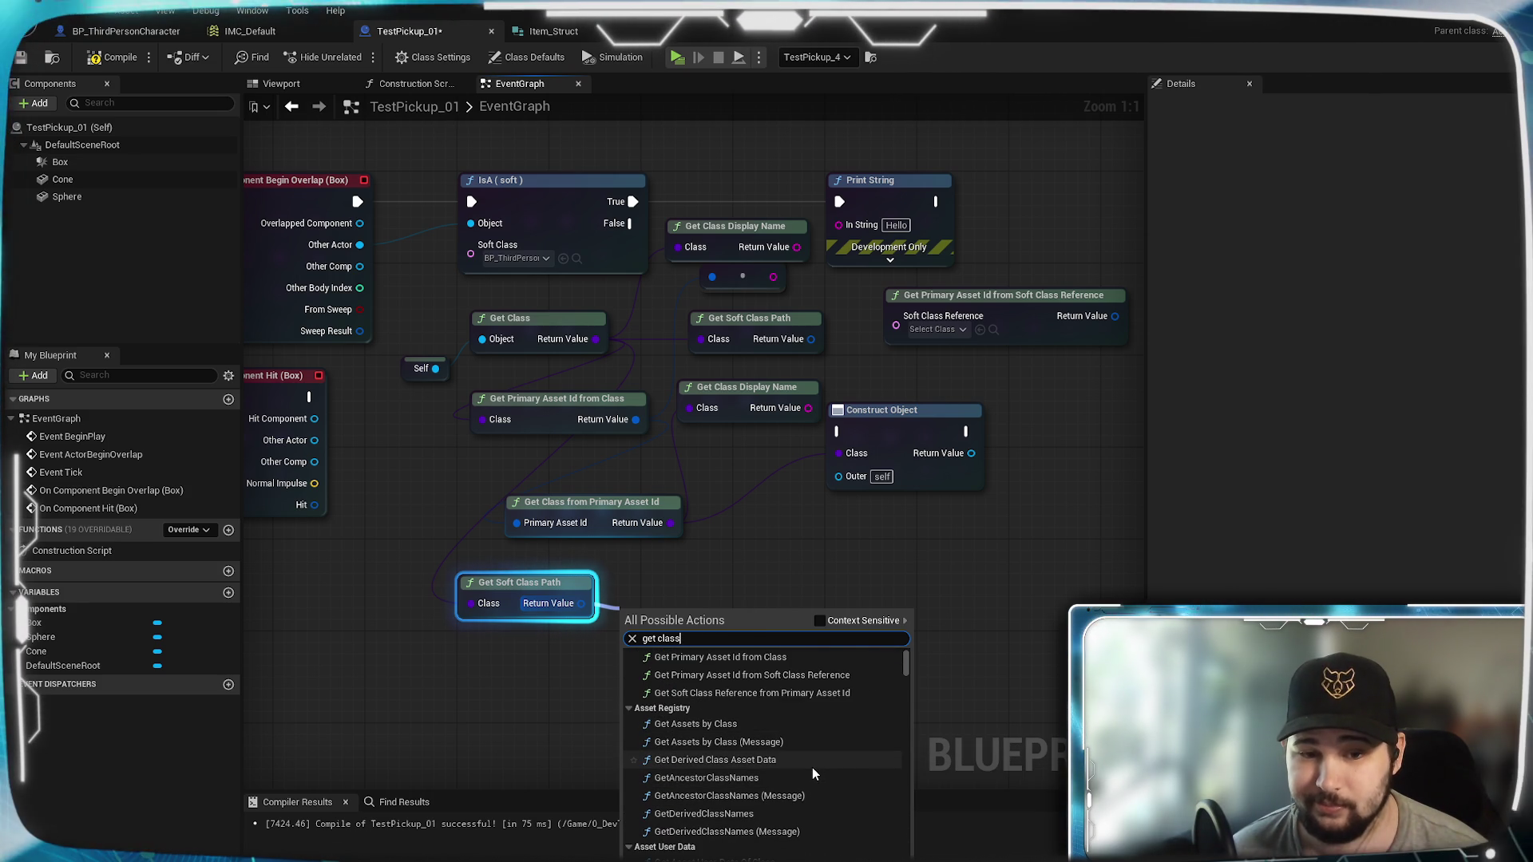
scroll(815, 773, down, 5)
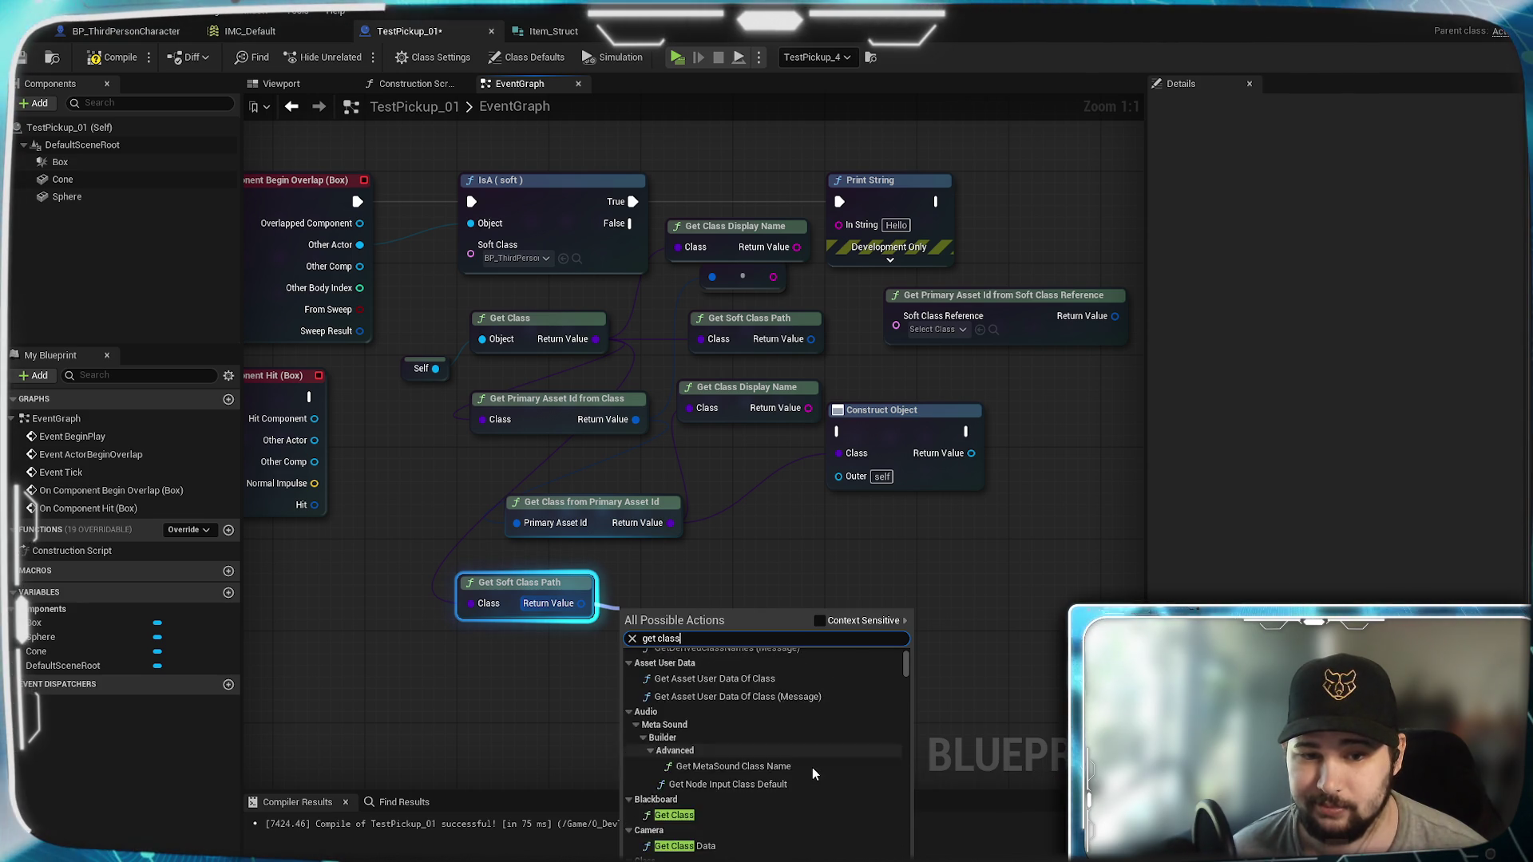
scroll(814, 773, down, 5)
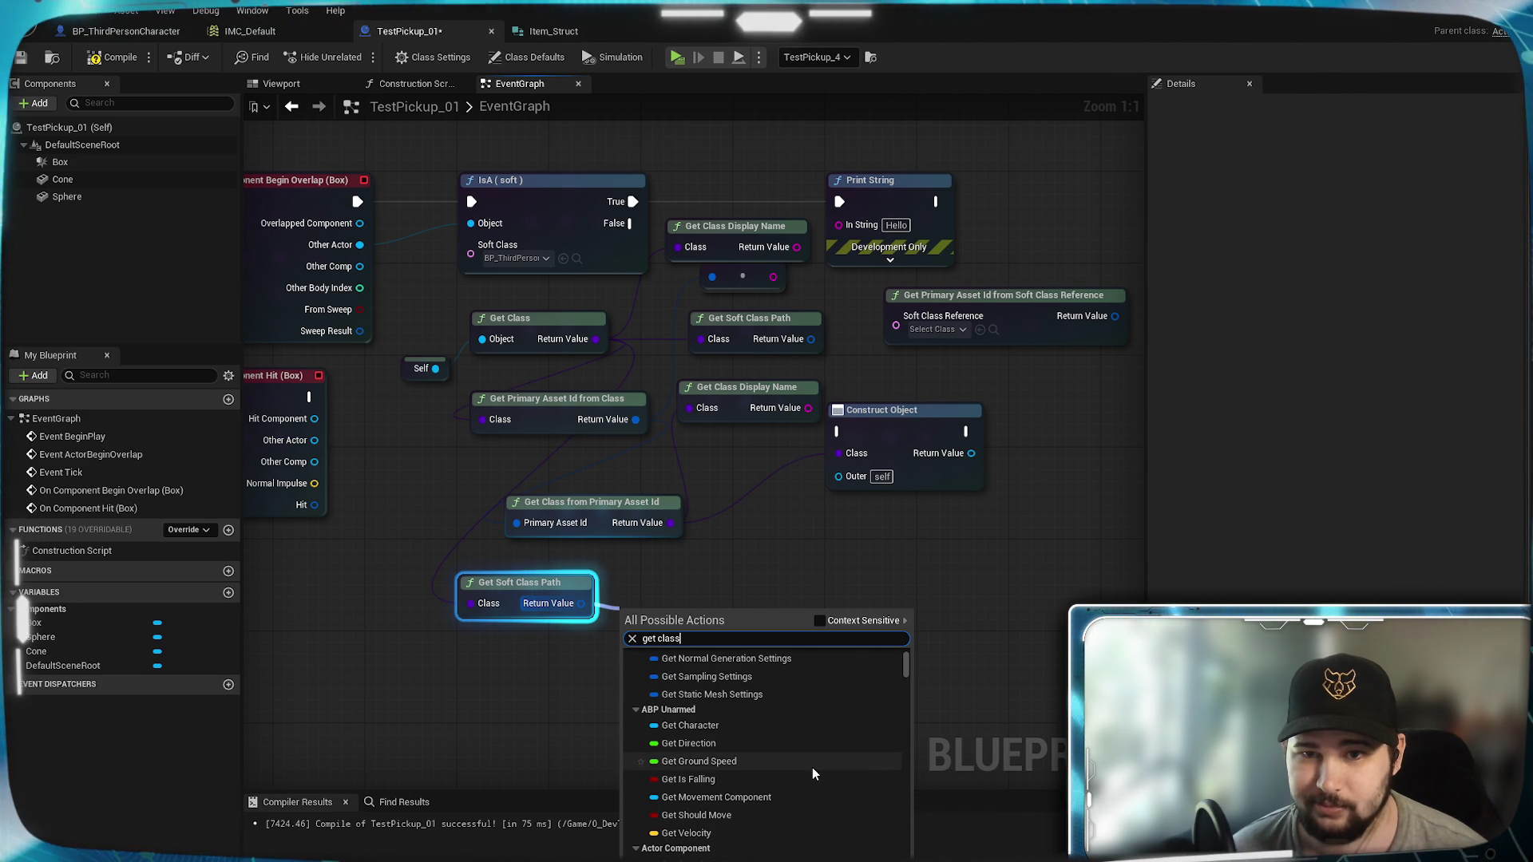
scroll(815, 774, down, 4)
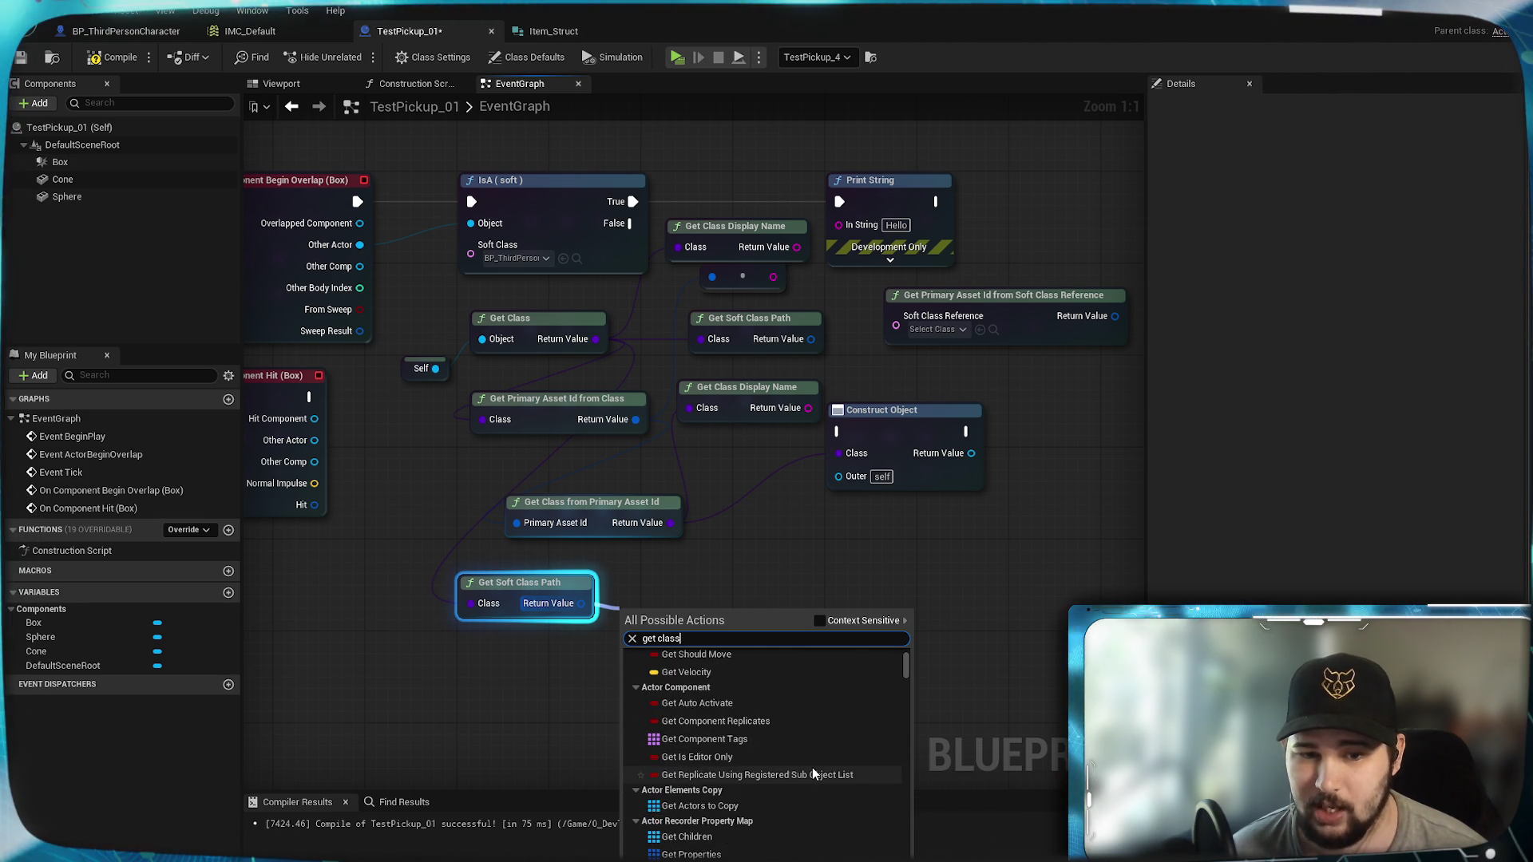
click(821, 621)
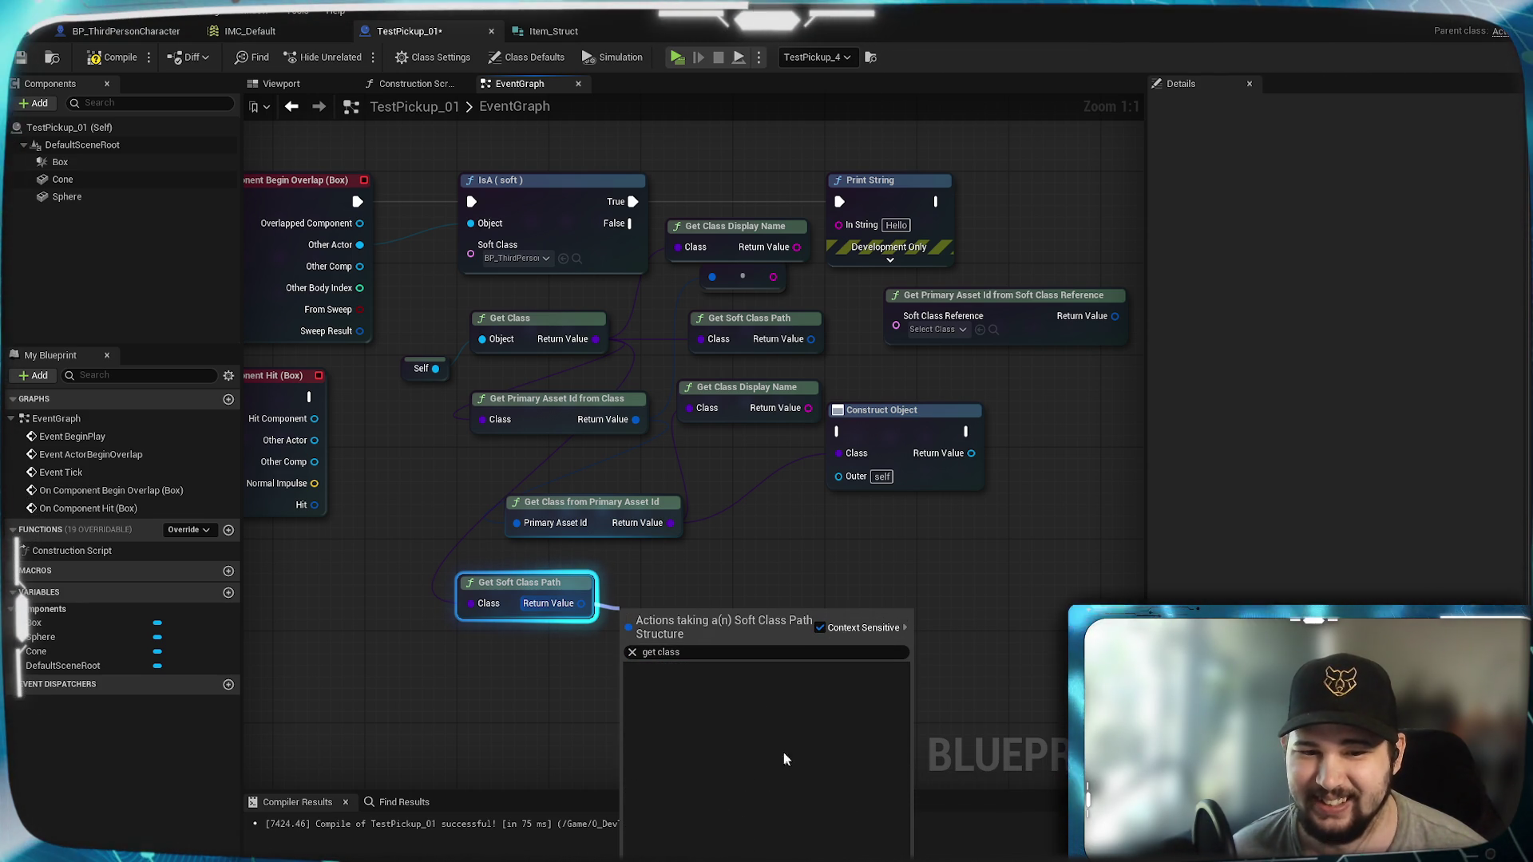
click(632, 653)
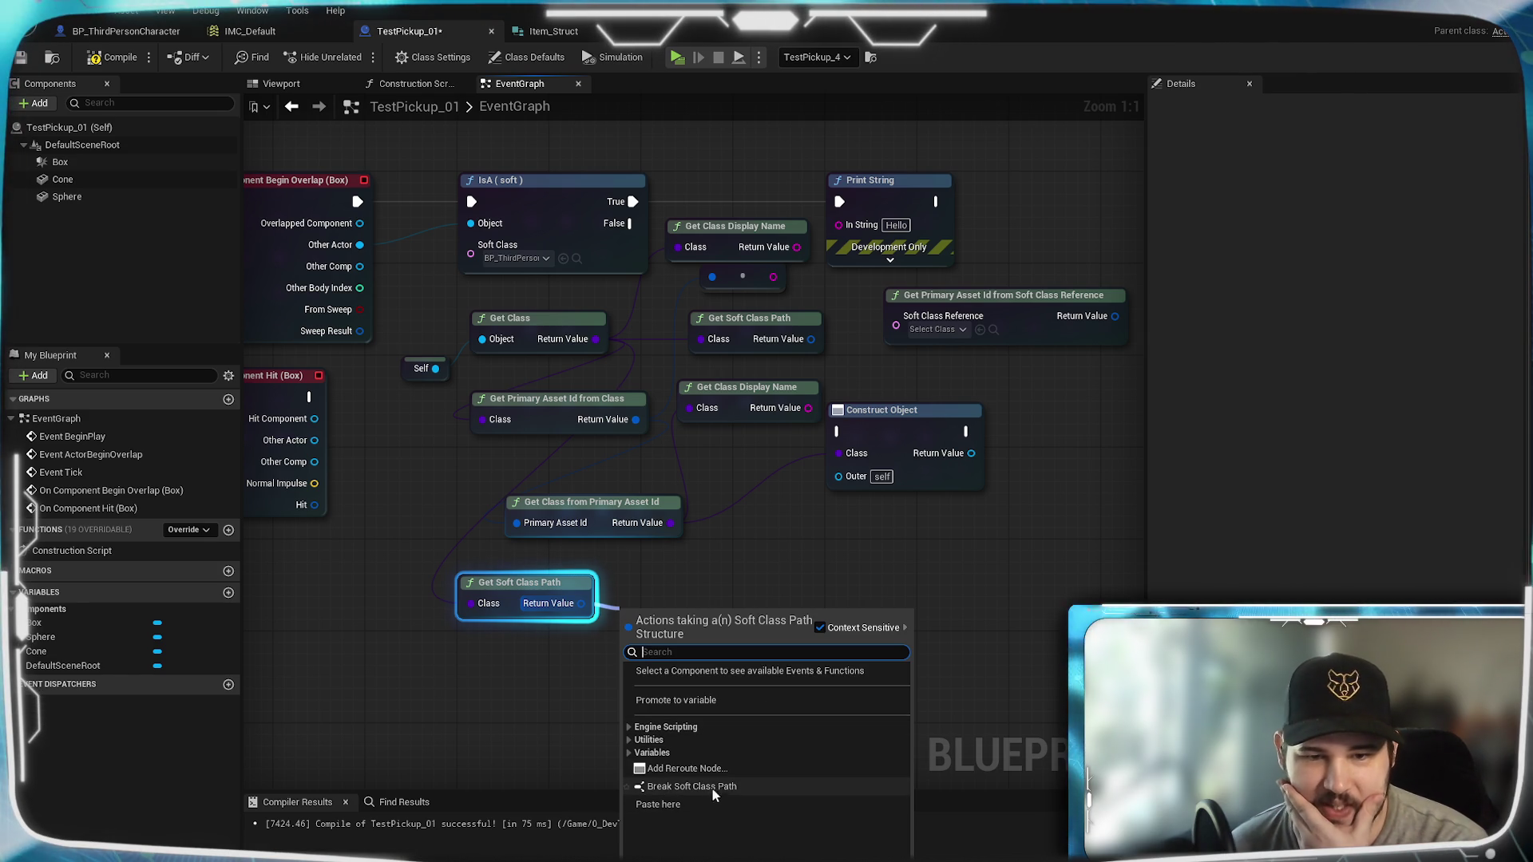
click(630, 753)
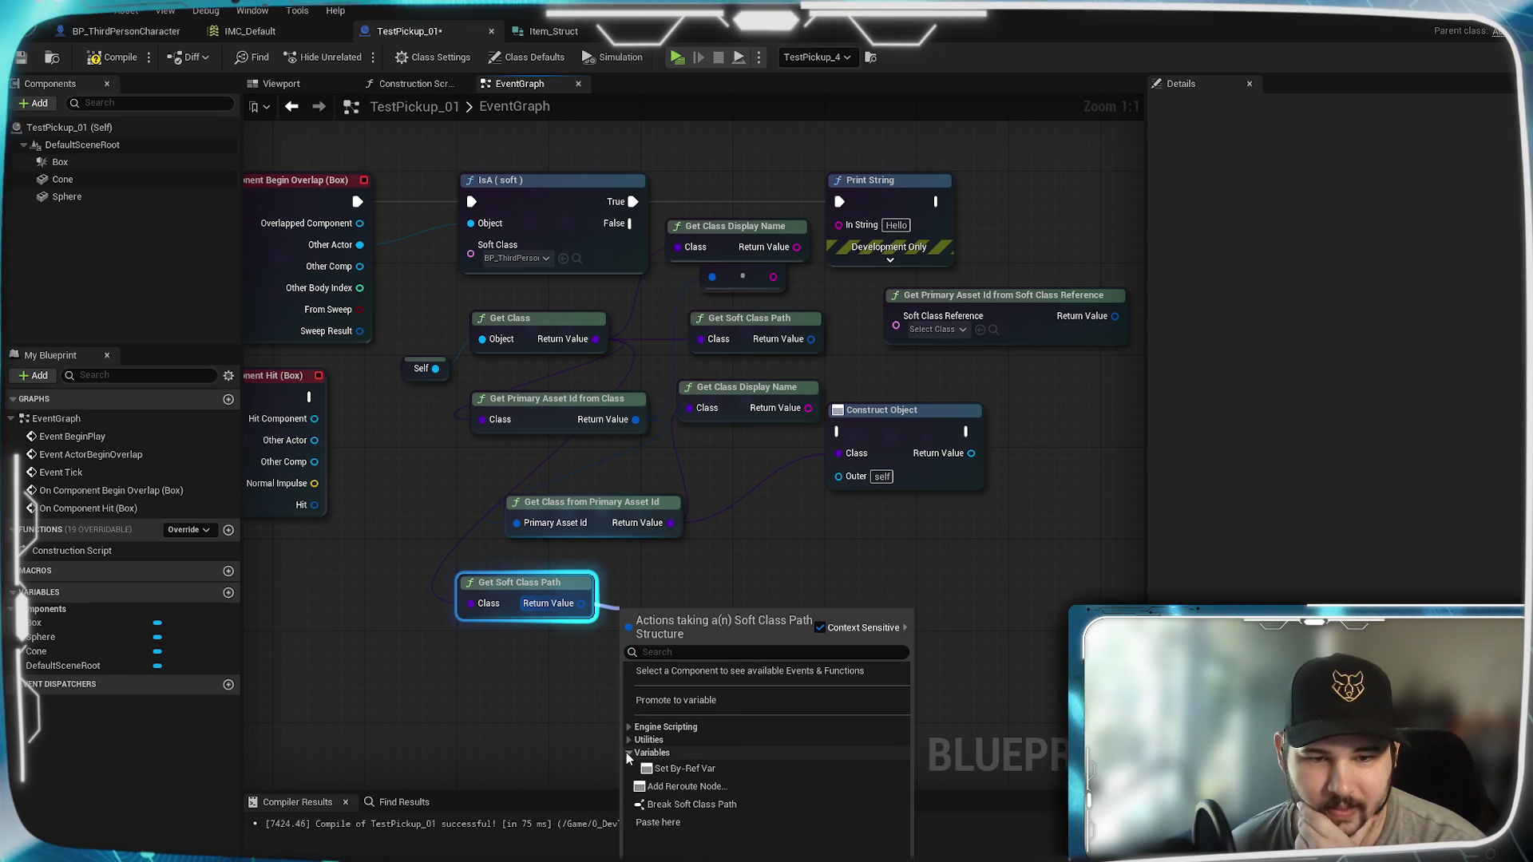
click(629, 754)
click(630, 741)
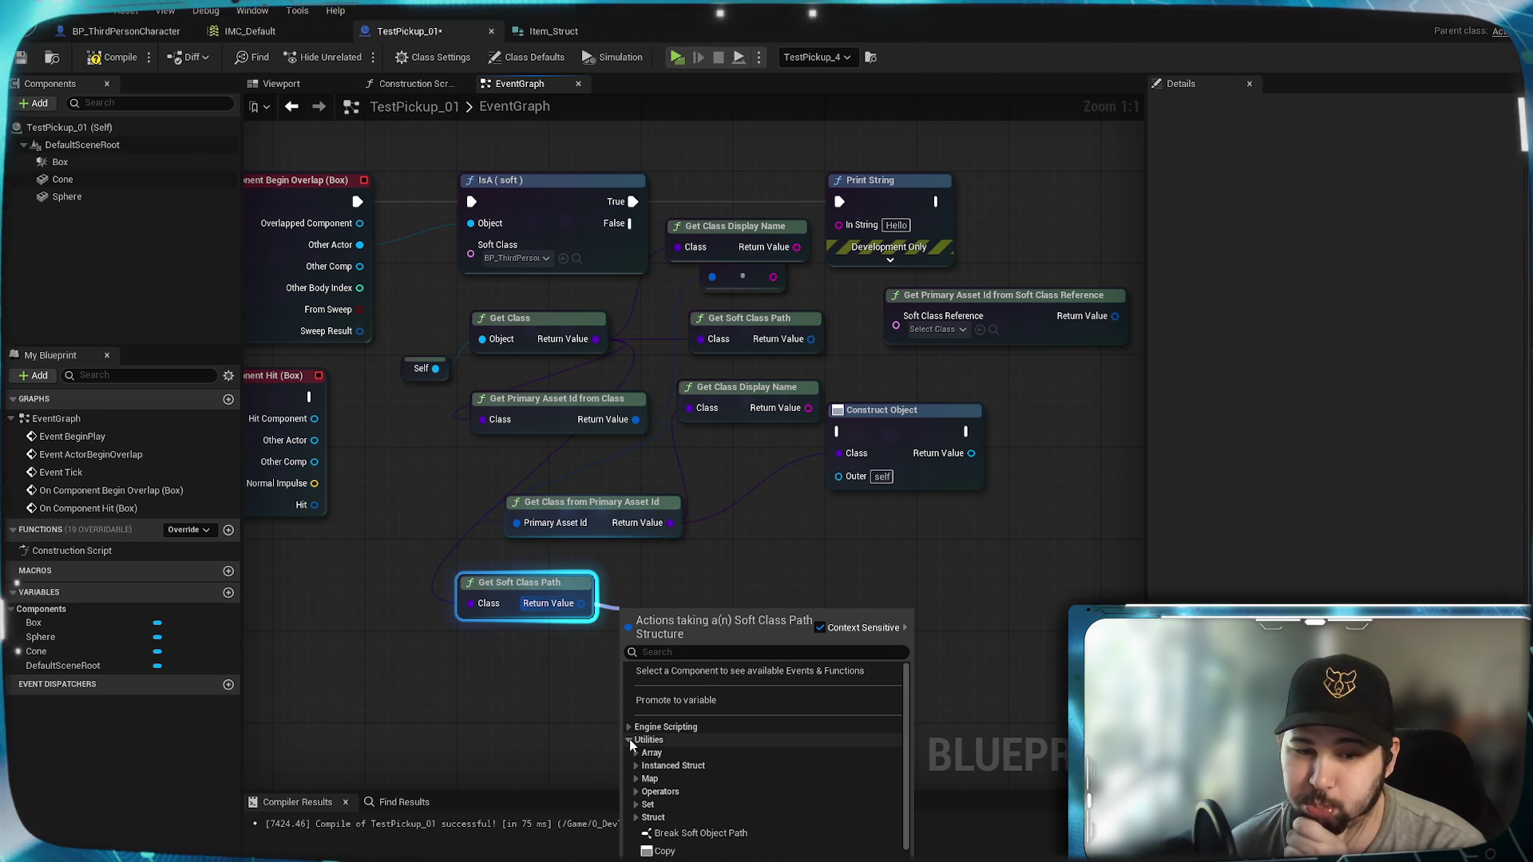
scroll(639, 758, down, 2)
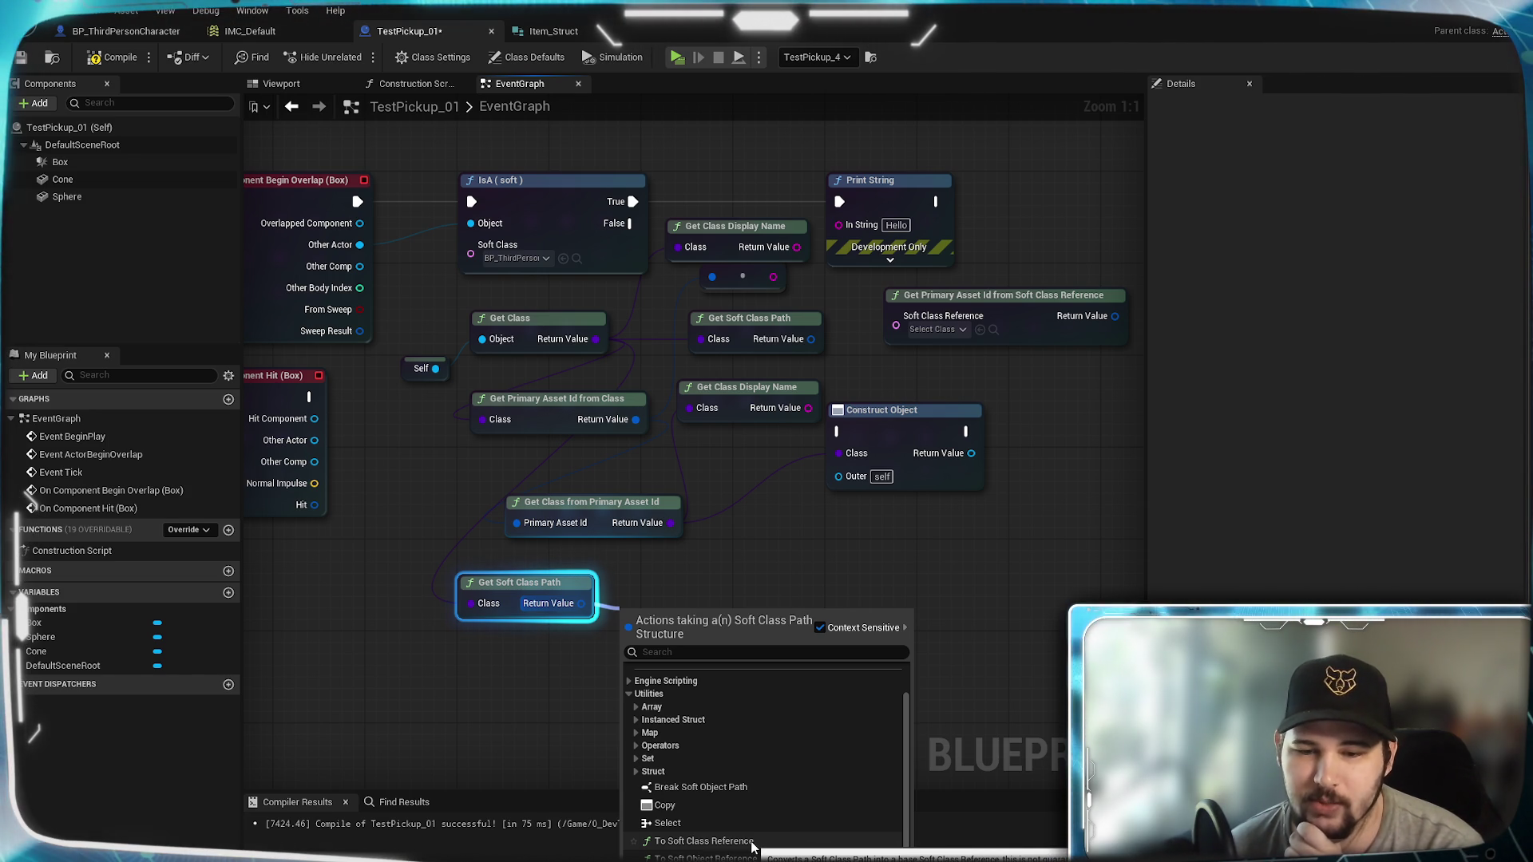
Step: Add To Soft Class Reference and wire it into Construct Object's Class input
click(751, 841)
drag(727, 616, 717, 586)
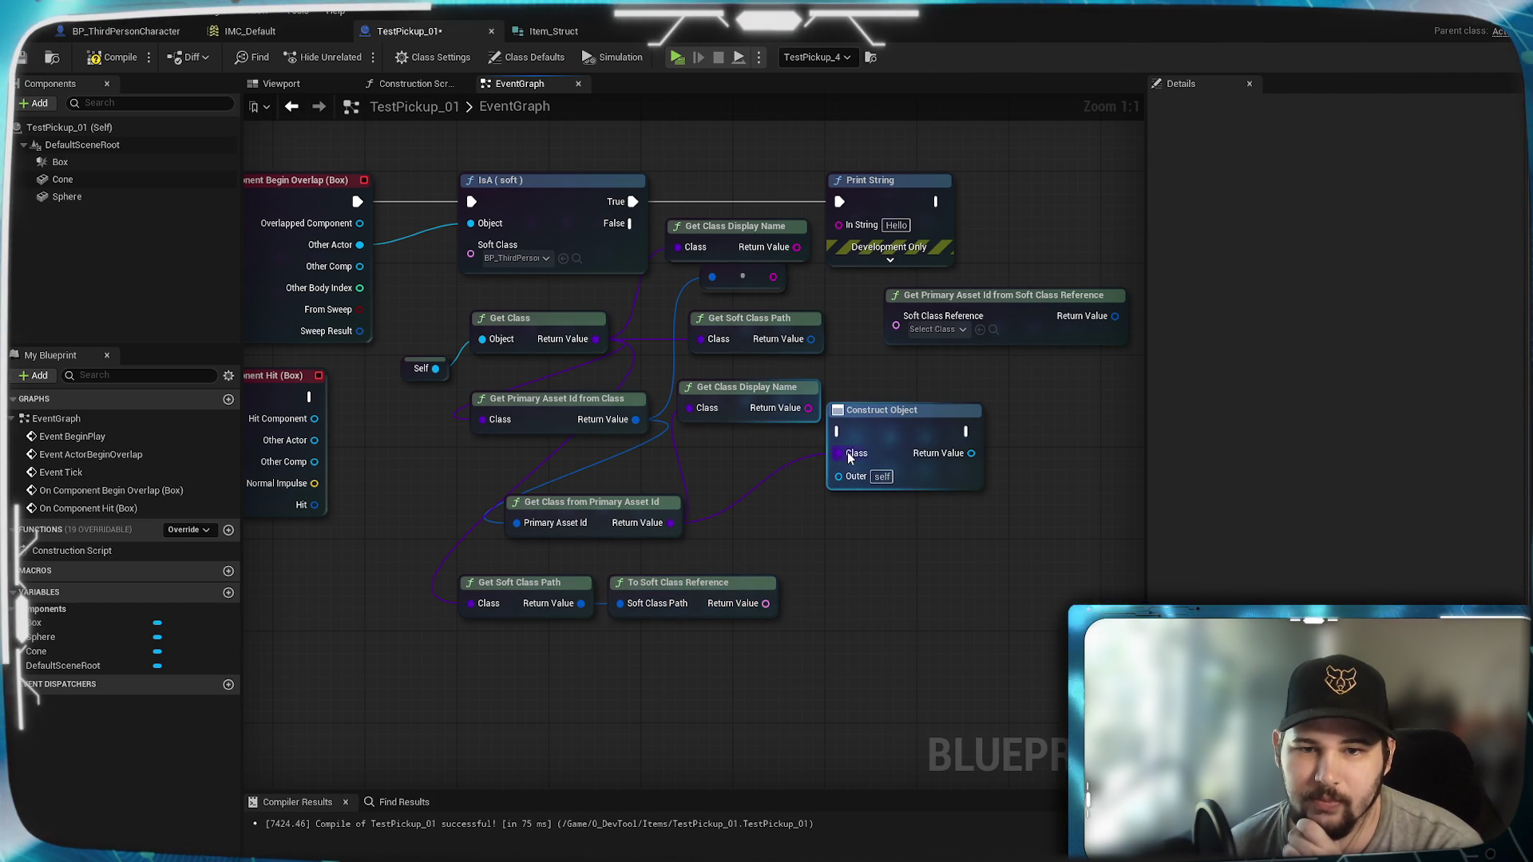
mouse_move(765, 603)
mouse_down()
mouse_move(834, 462)
mouse_move(847, 609)
mouse_move(858, 598)
mouse_up()
click(811, 559)
drag(878, 409, 955, 409)
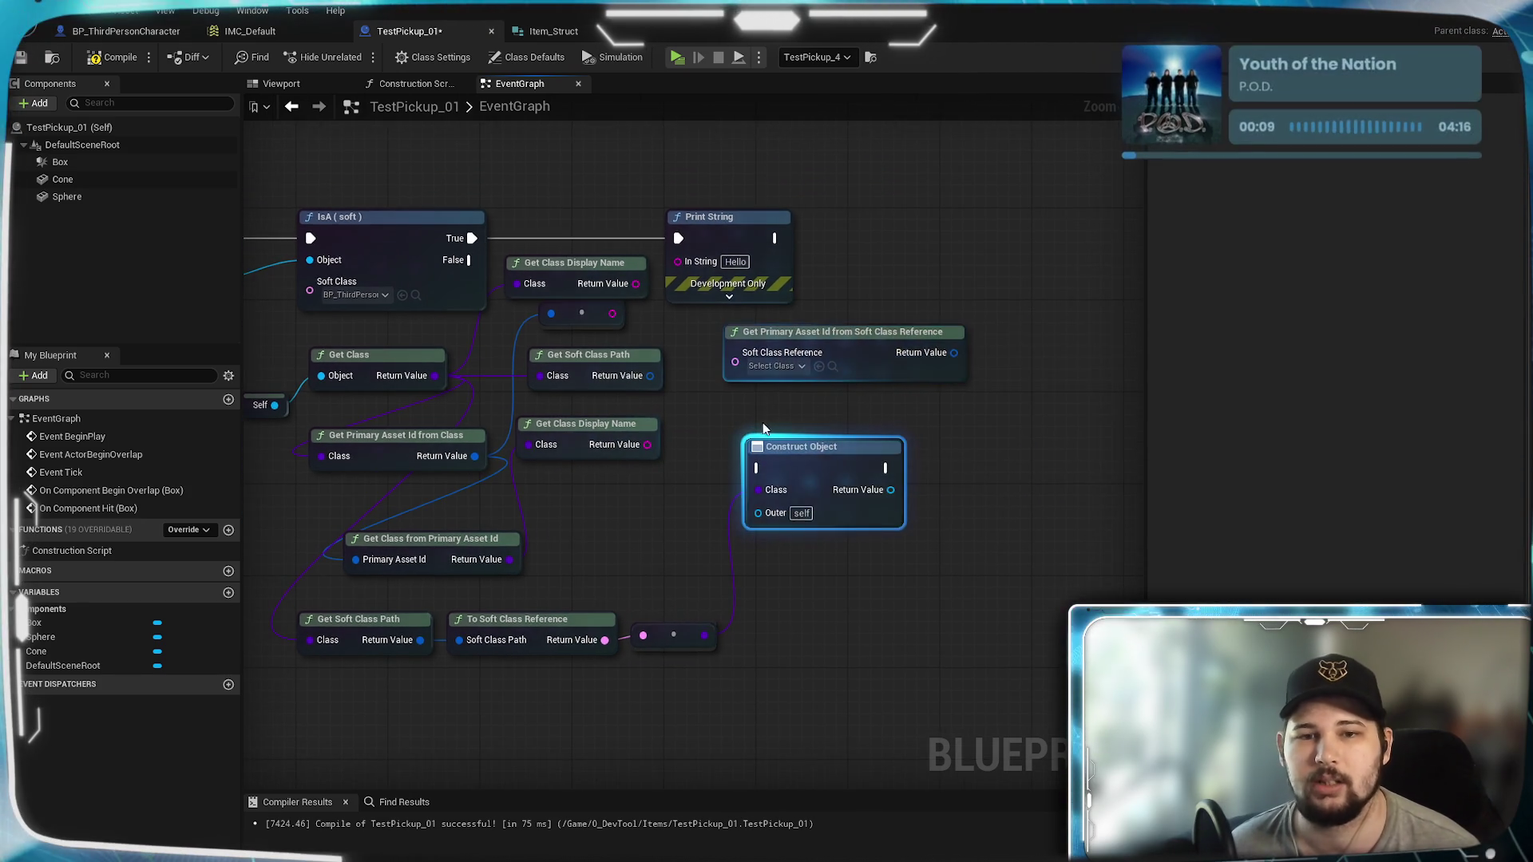
mouse_move(870, 466)
mouse_down()
mouse_move(918, 575)
mouse_move(881, 632)
mouse_up()
click(706, 666)
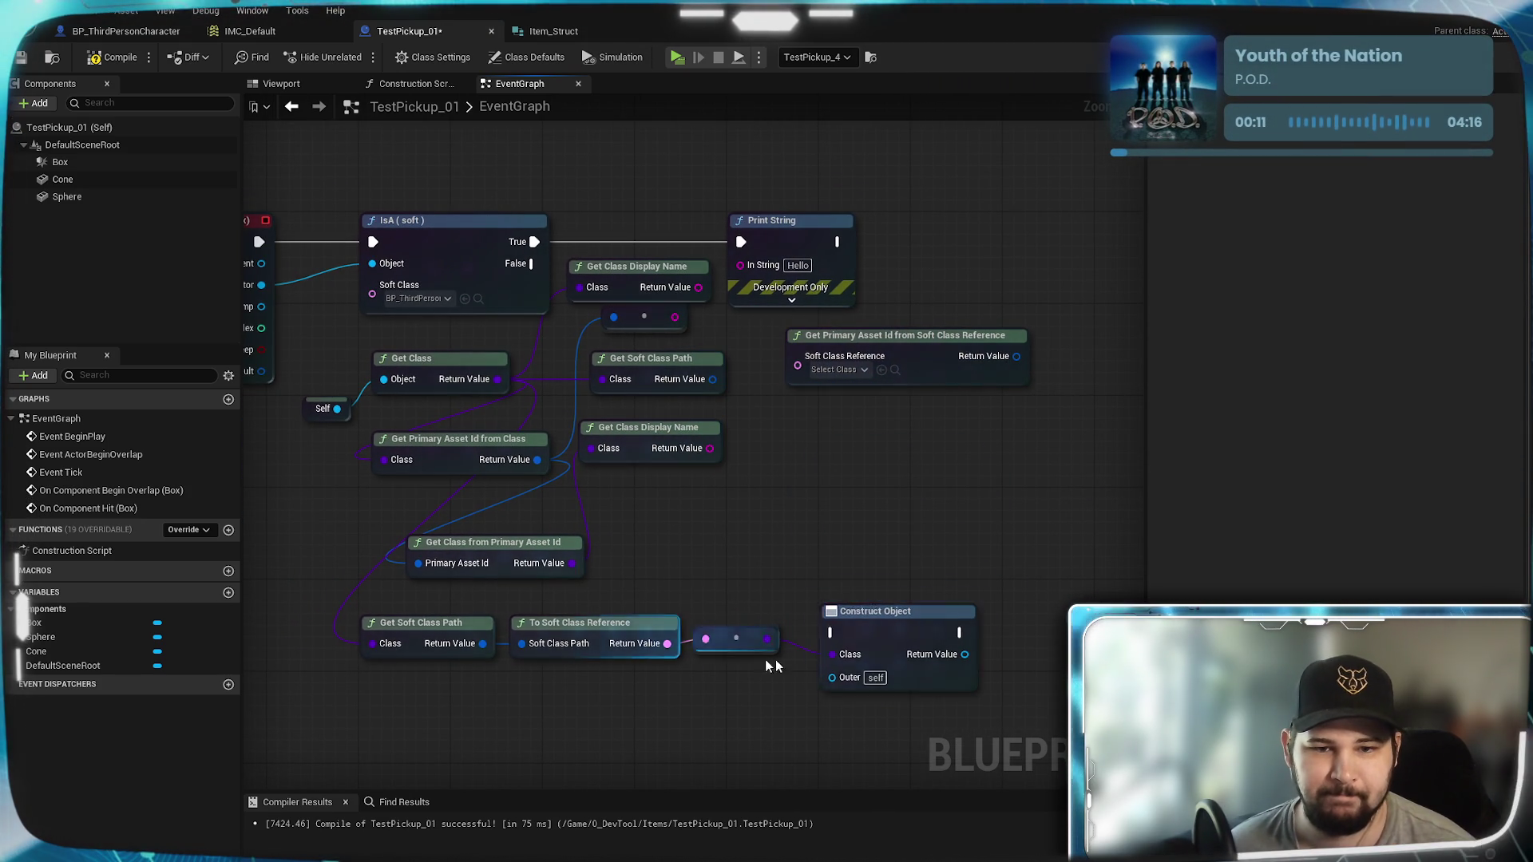
Step: Delete the unused helper, class and Get Primary Asset Id nodes, then compile the pickup blueprint
mouse_move(811, 524)
mouse_down()
mouse_move(811, 553)
mouse_move(812, 537)
mouse_up()
mouse_move(732, 570)
mouse_down()
mouse_move(623, 351)
mouse_move(520, 349)
mouse_move(527, 419)
mouse_up()
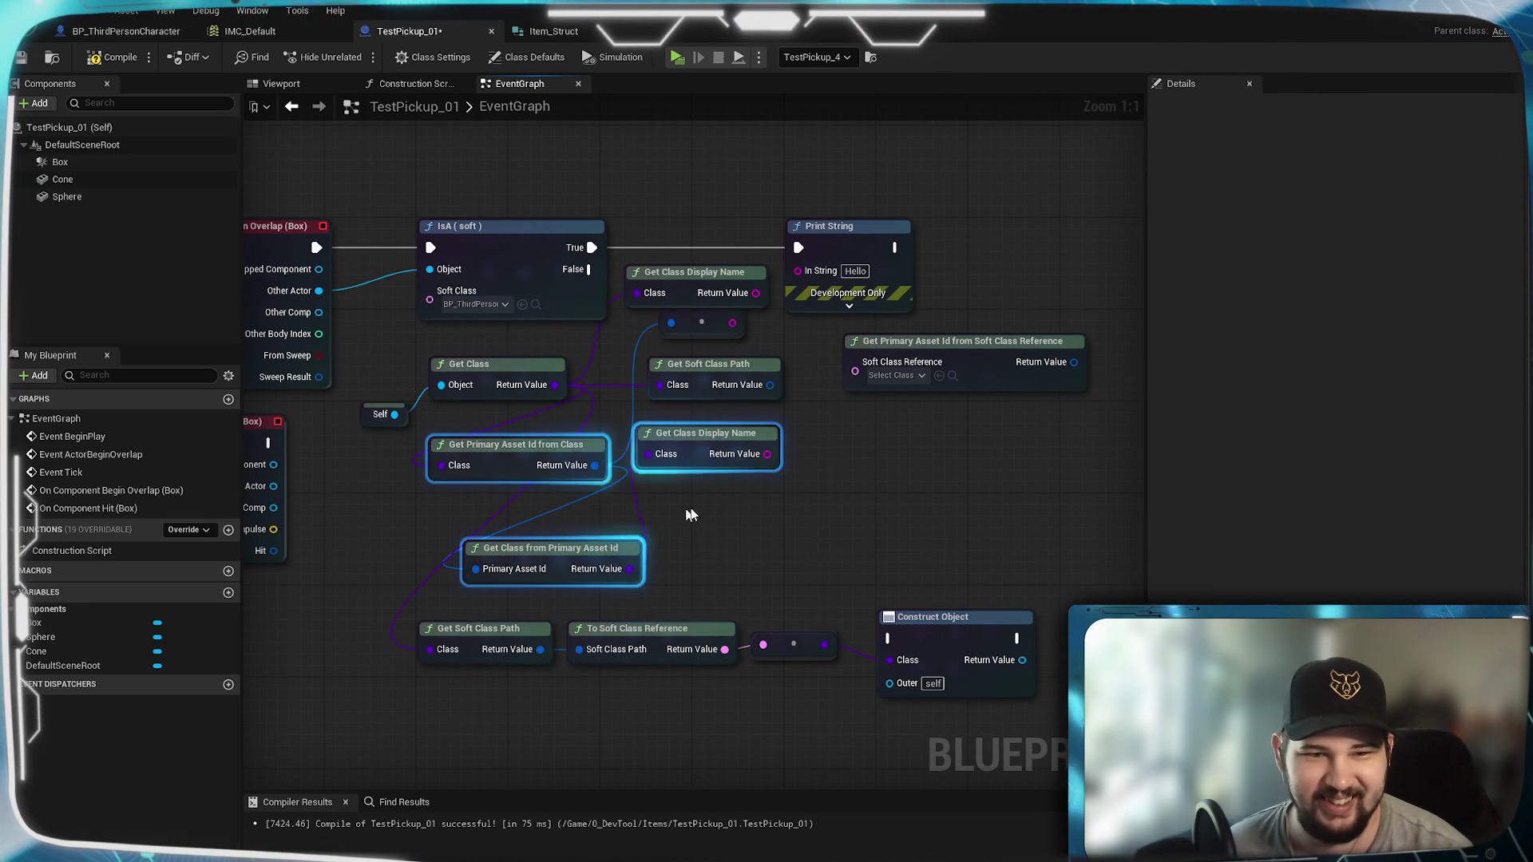
key(Delete)
drag(740, 443, 678, 292)
key(Delete)
click(984, 353)
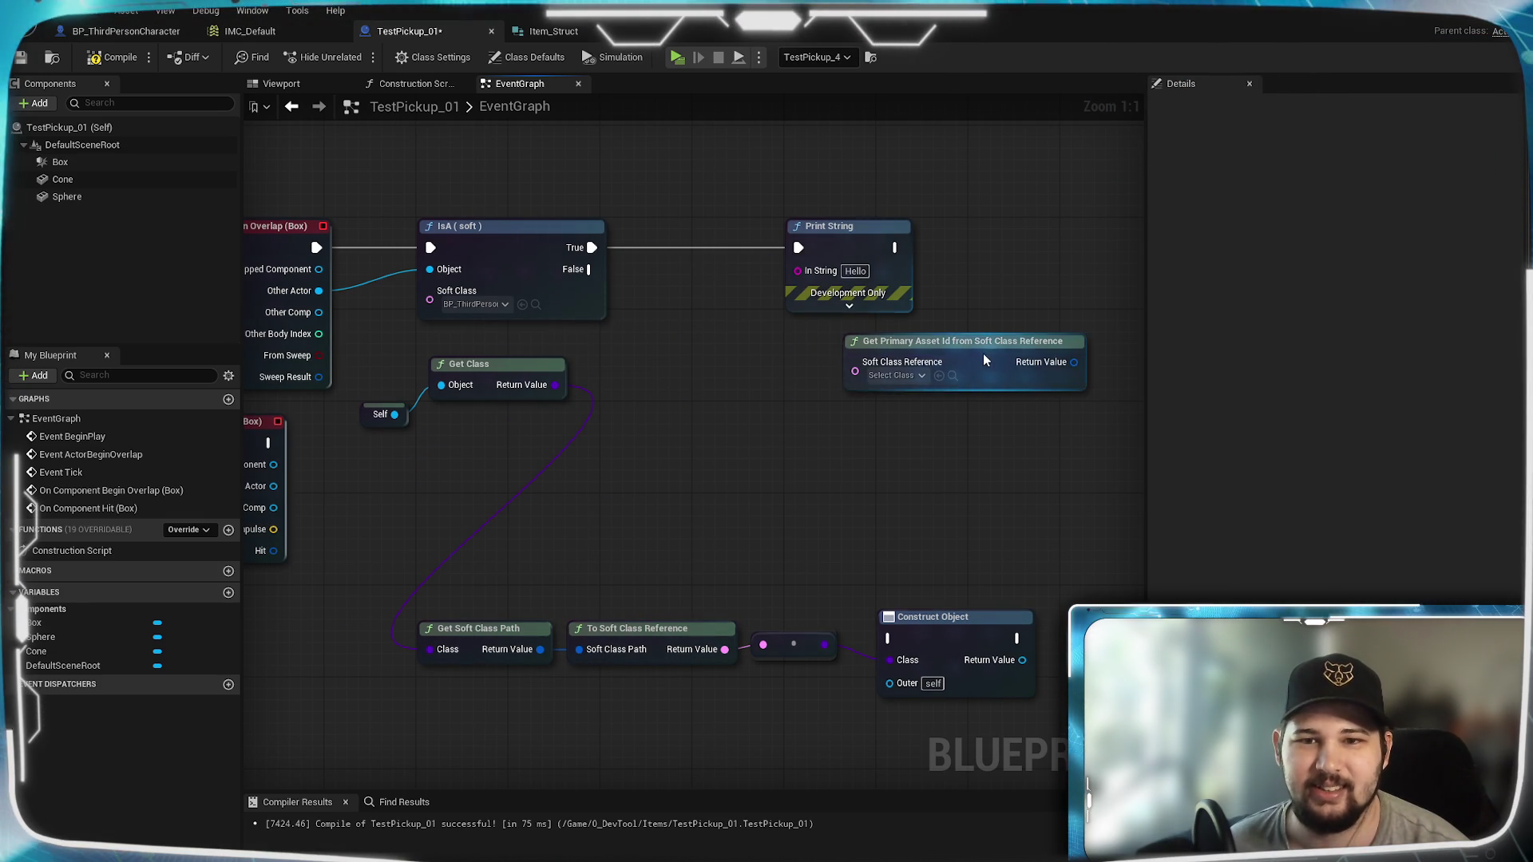
key(Delete)
drag(774, 445, 726, 449)
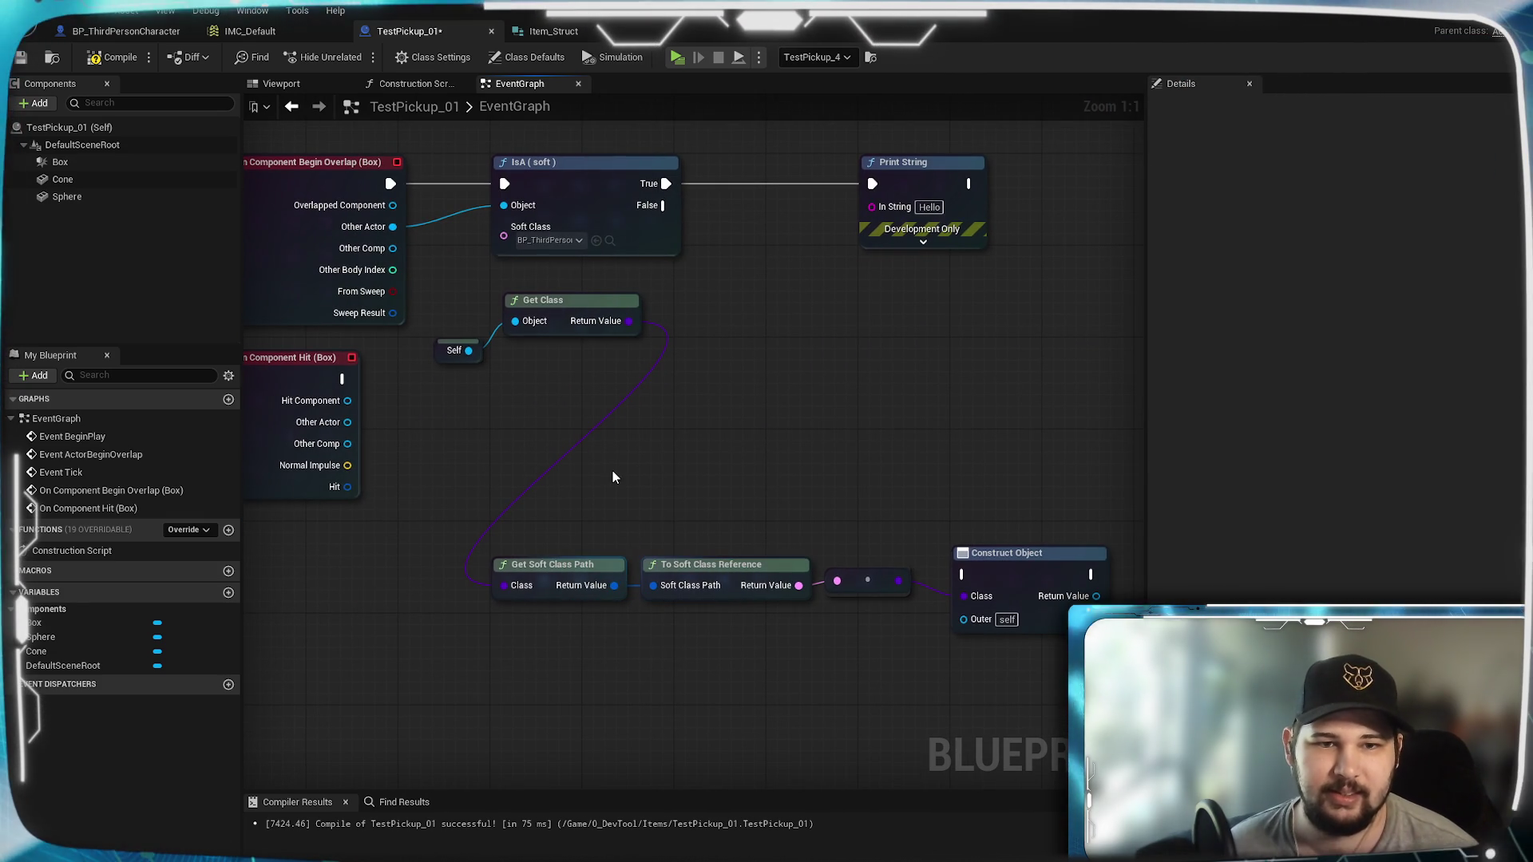
click(819, 341)
drag(819, 341, 725, 387)
click(132, 56)
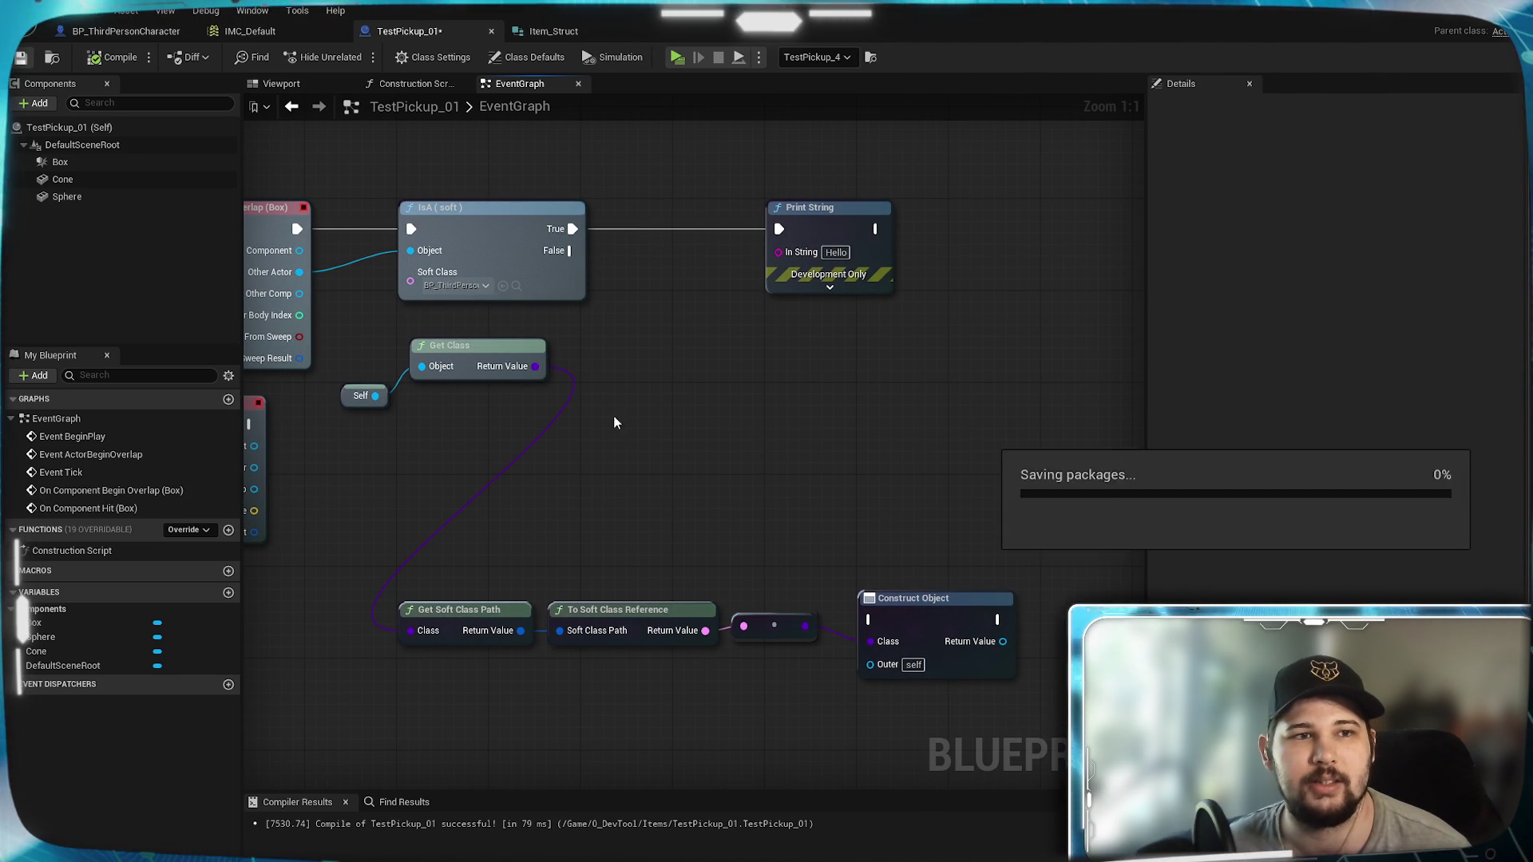
Step: Move Print String right and check the overlap event's Other Actor pin options
mouse_move(539, 402)
mouse_down()
mouse_move(592, 435)
mouse_move(627, 431)
mouse_move(769, 308)
mouse_move(758, 336)
mouse_move(796, 343)
mouse_move(652, 432)
mouse_up()
mouse_move(824, 342)
mouse_down()
mouse_move(1027, 342)
mouse_move(1003, 342)
mouse_up()
click(780, 452)
mouse_move(780, 452)
mouse_down()
mouse_move(771, 353)
mouse_move(766, 418)
mouse_up()
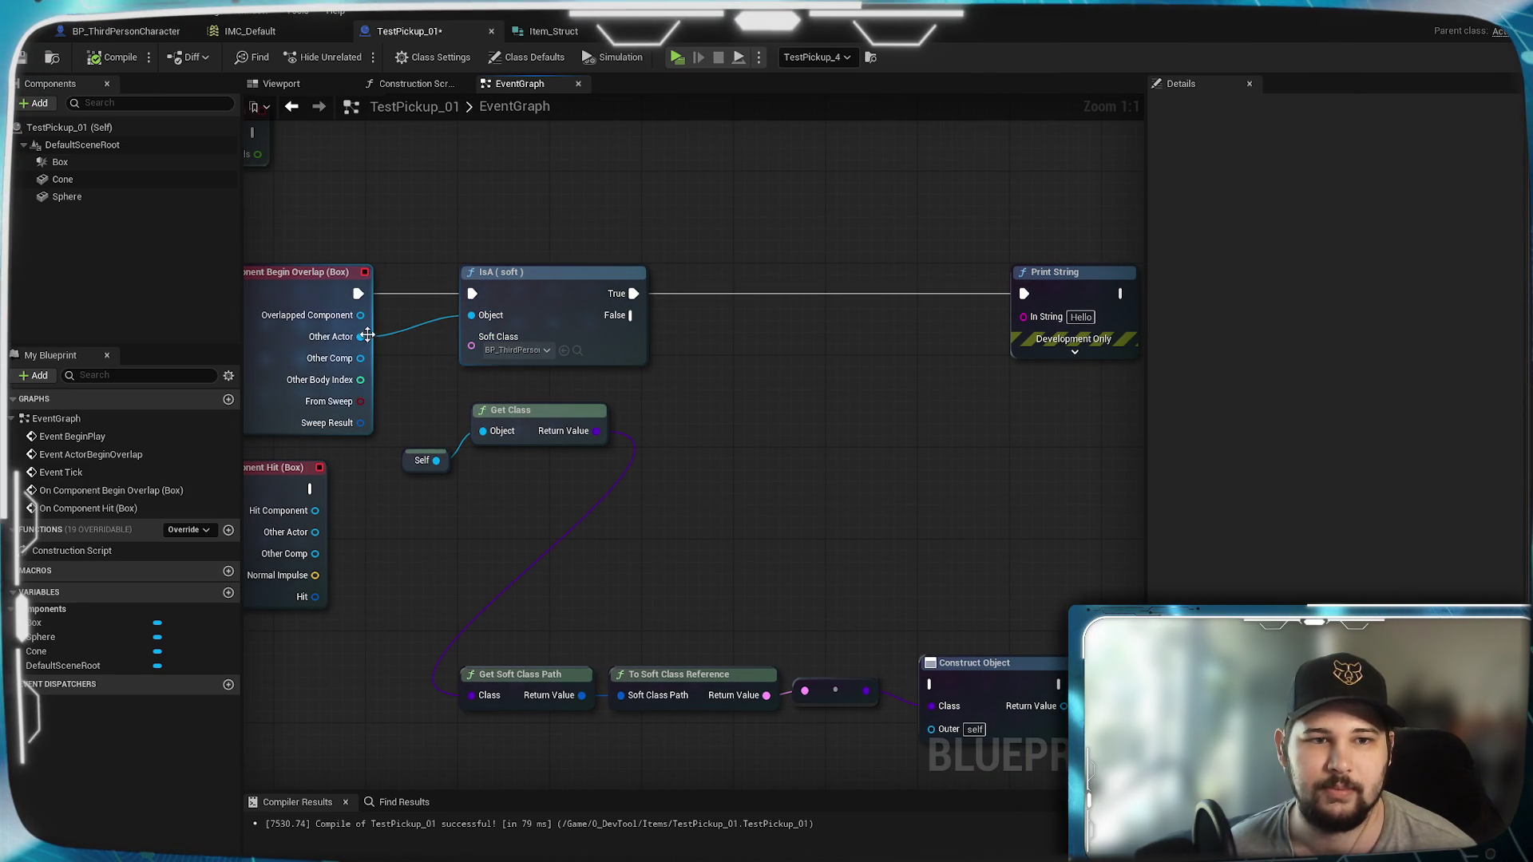
drag(360, 337, 711, 353)
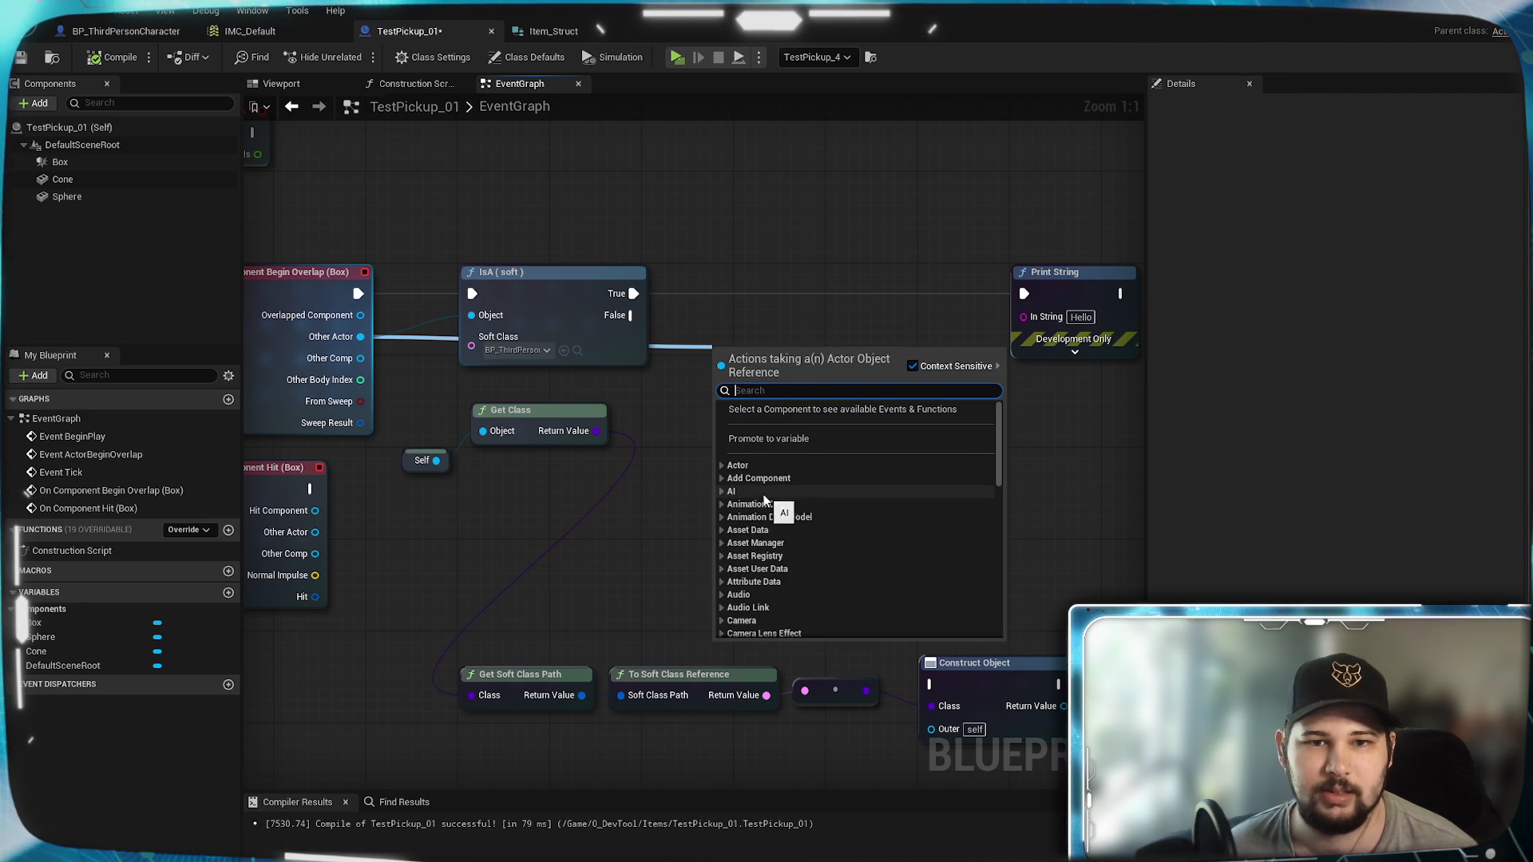
click(662, 414)
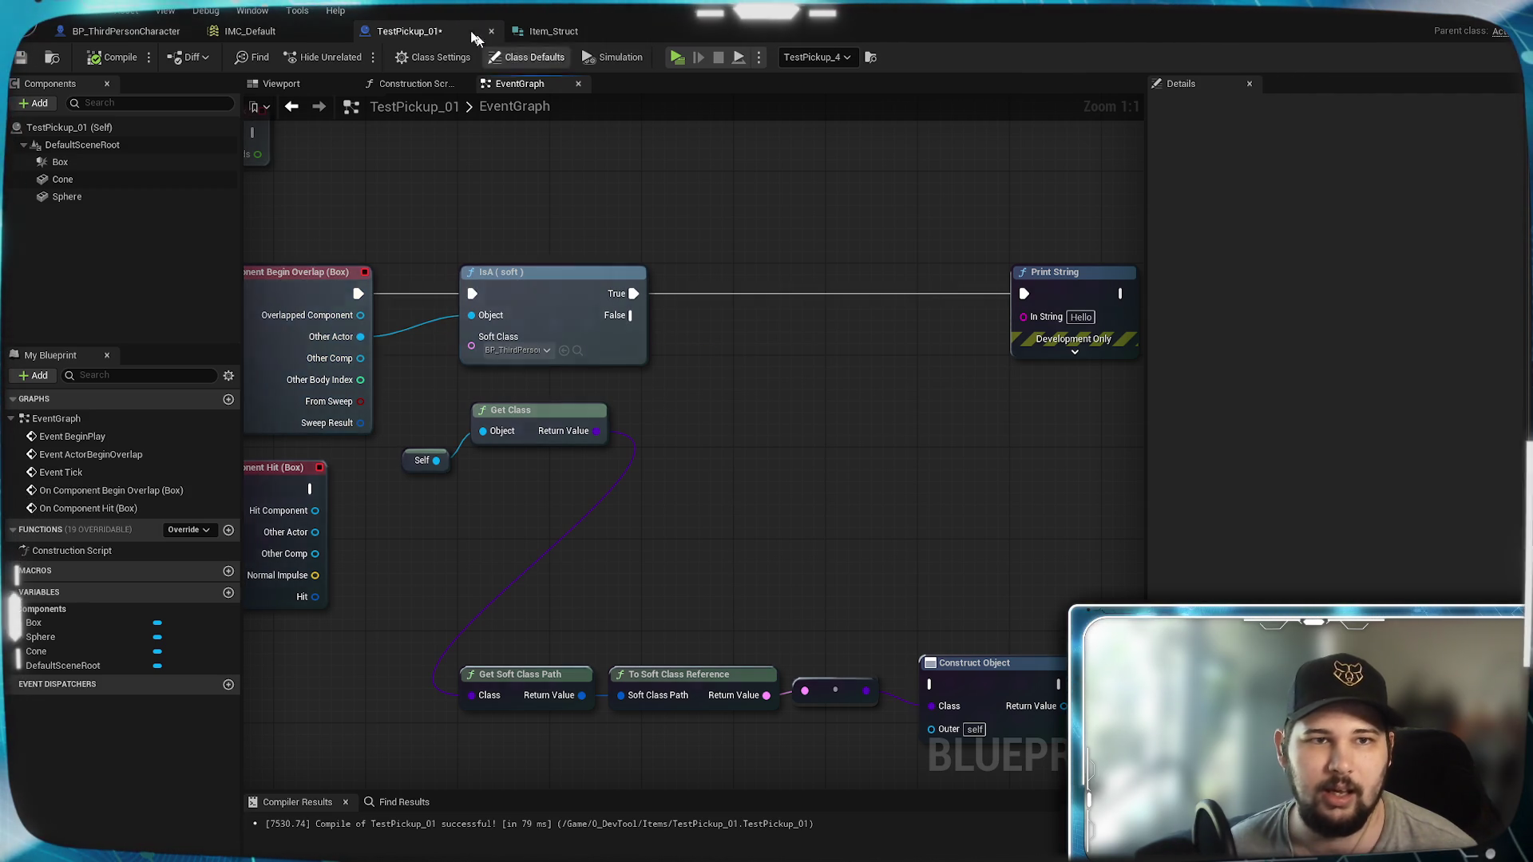
click(153, 33)
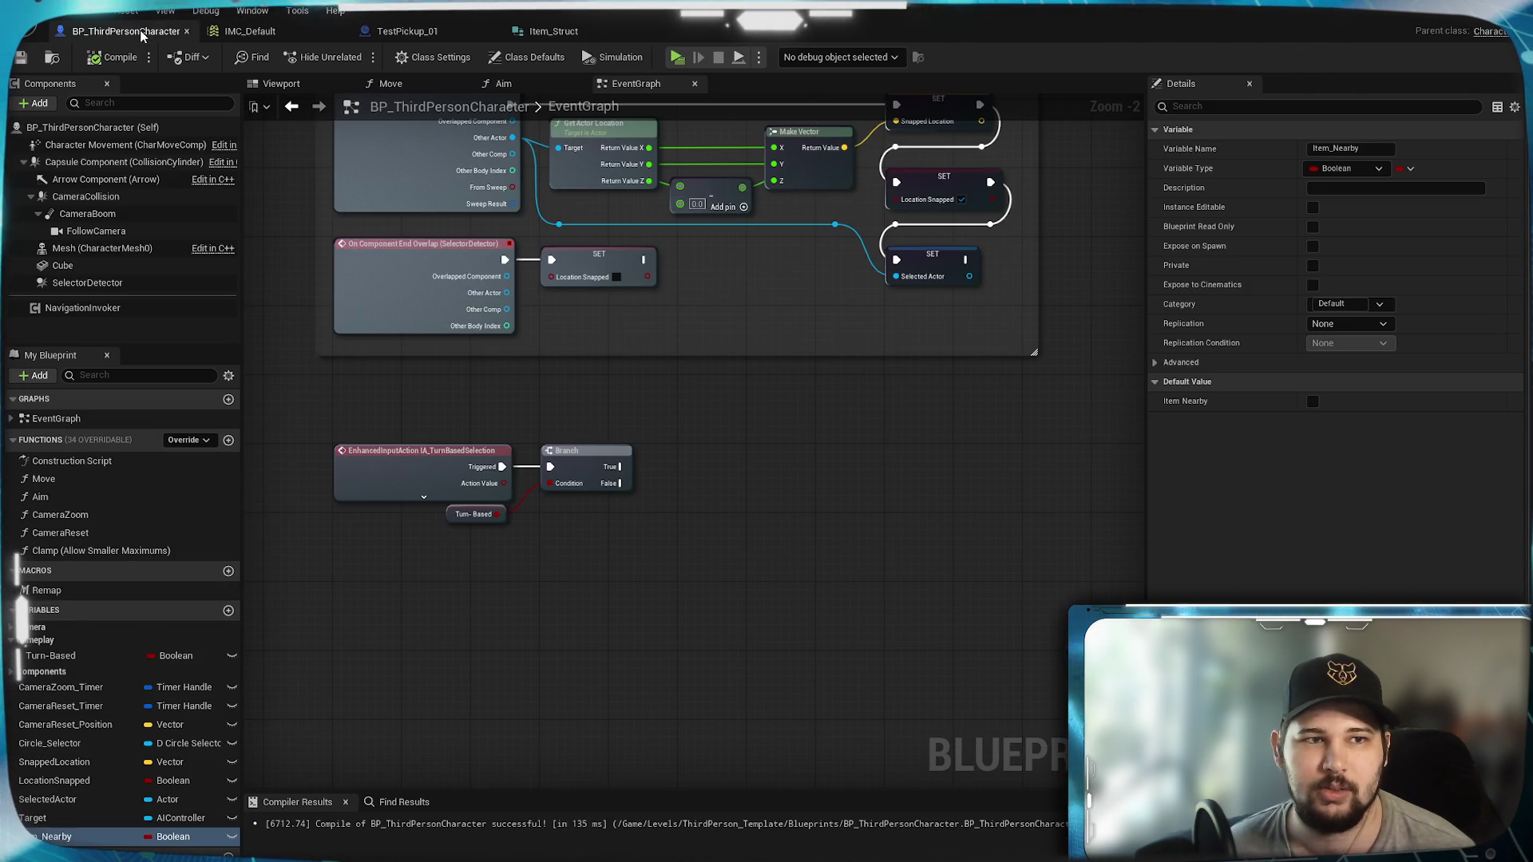
Step: Change Item_Nearby's type to Item Struct and compile BP_ThirdPersonCharacter
click(195, 838)
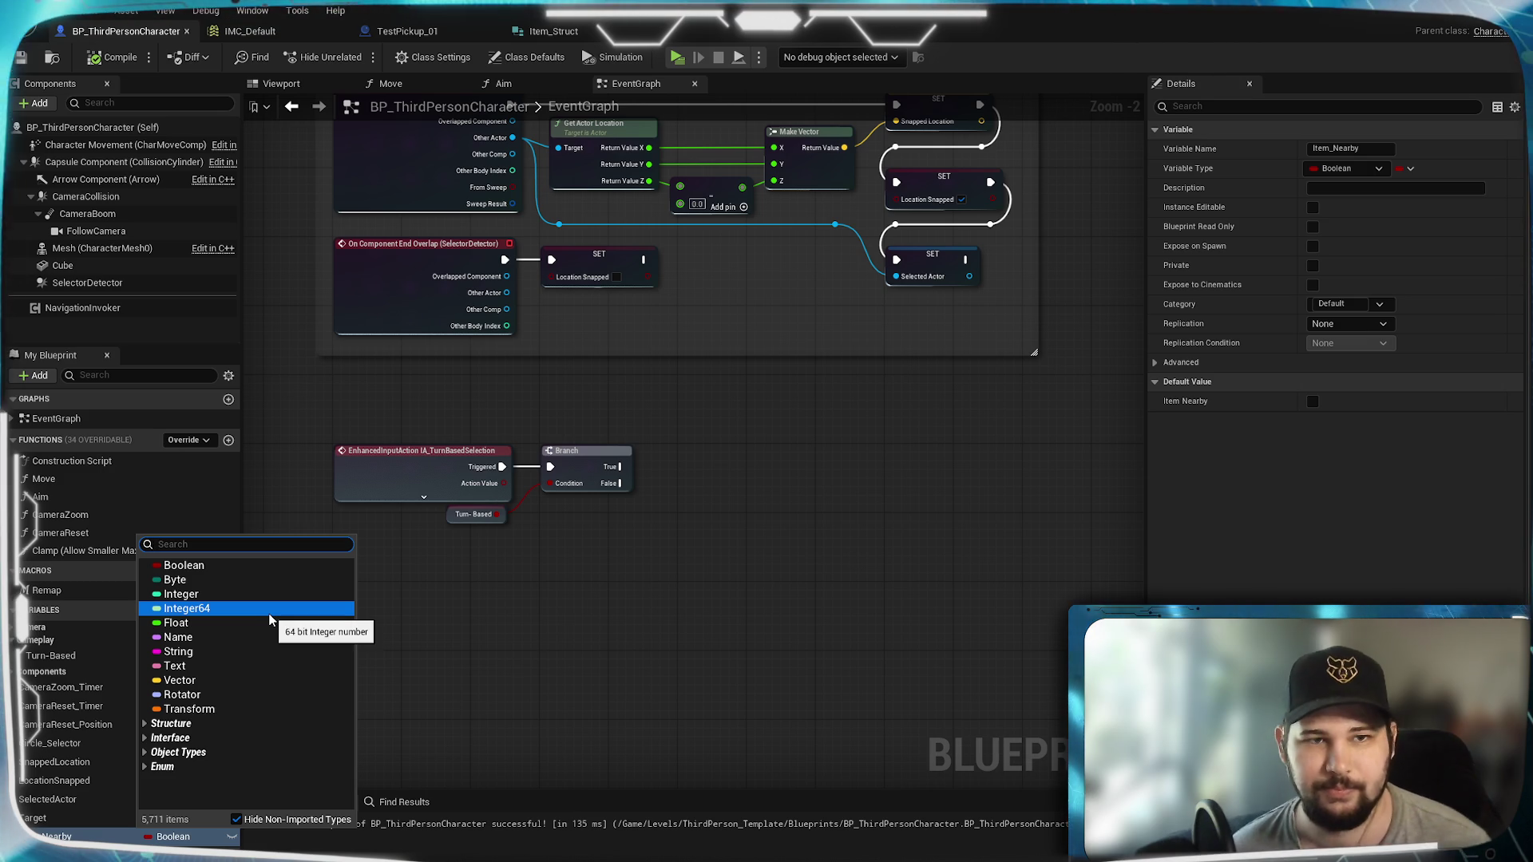
text(Item)
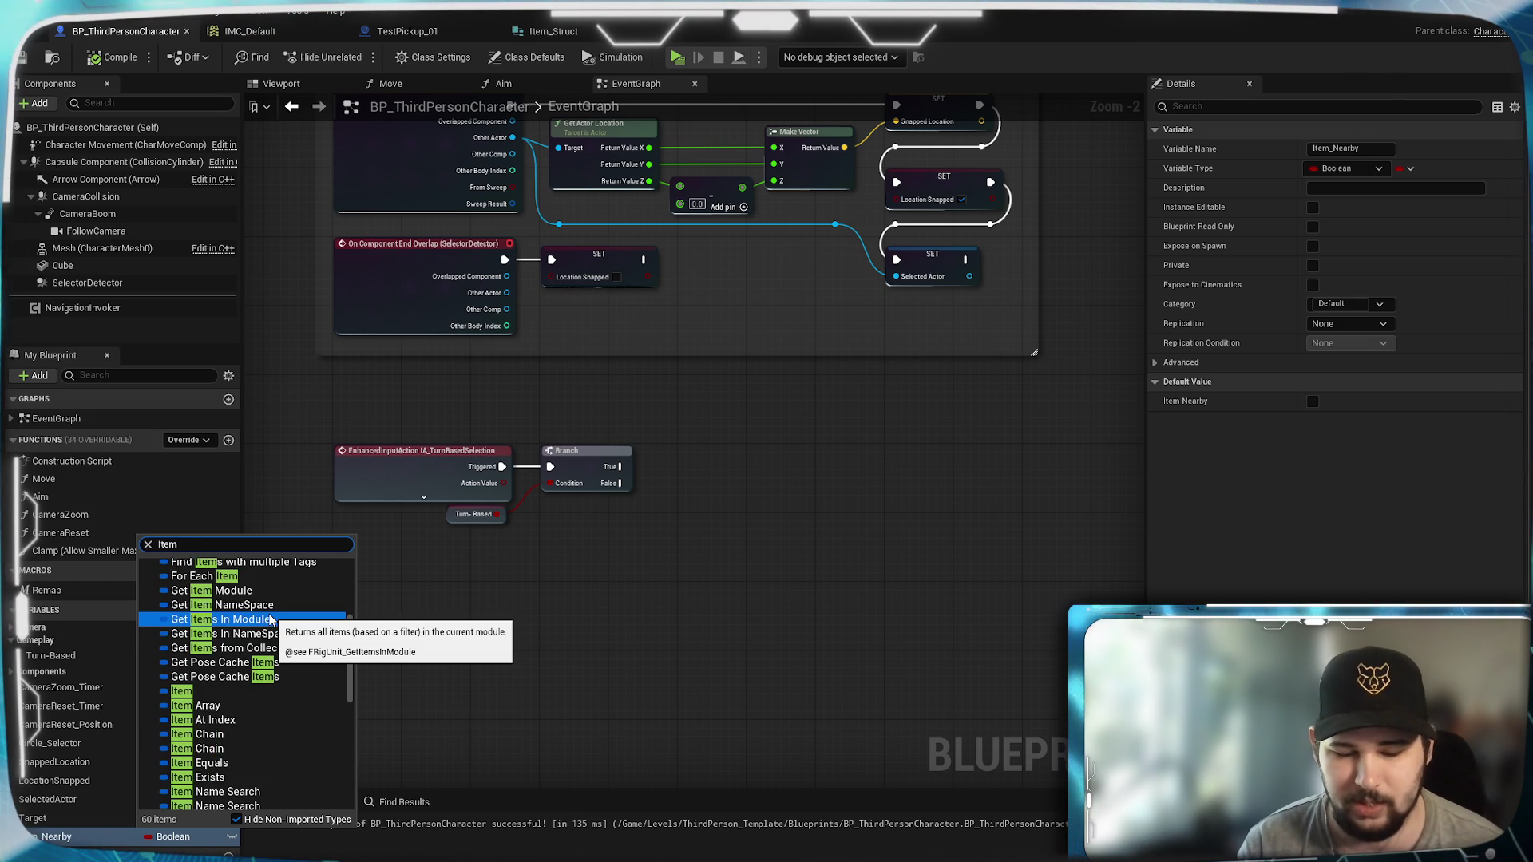
text(_Struc)
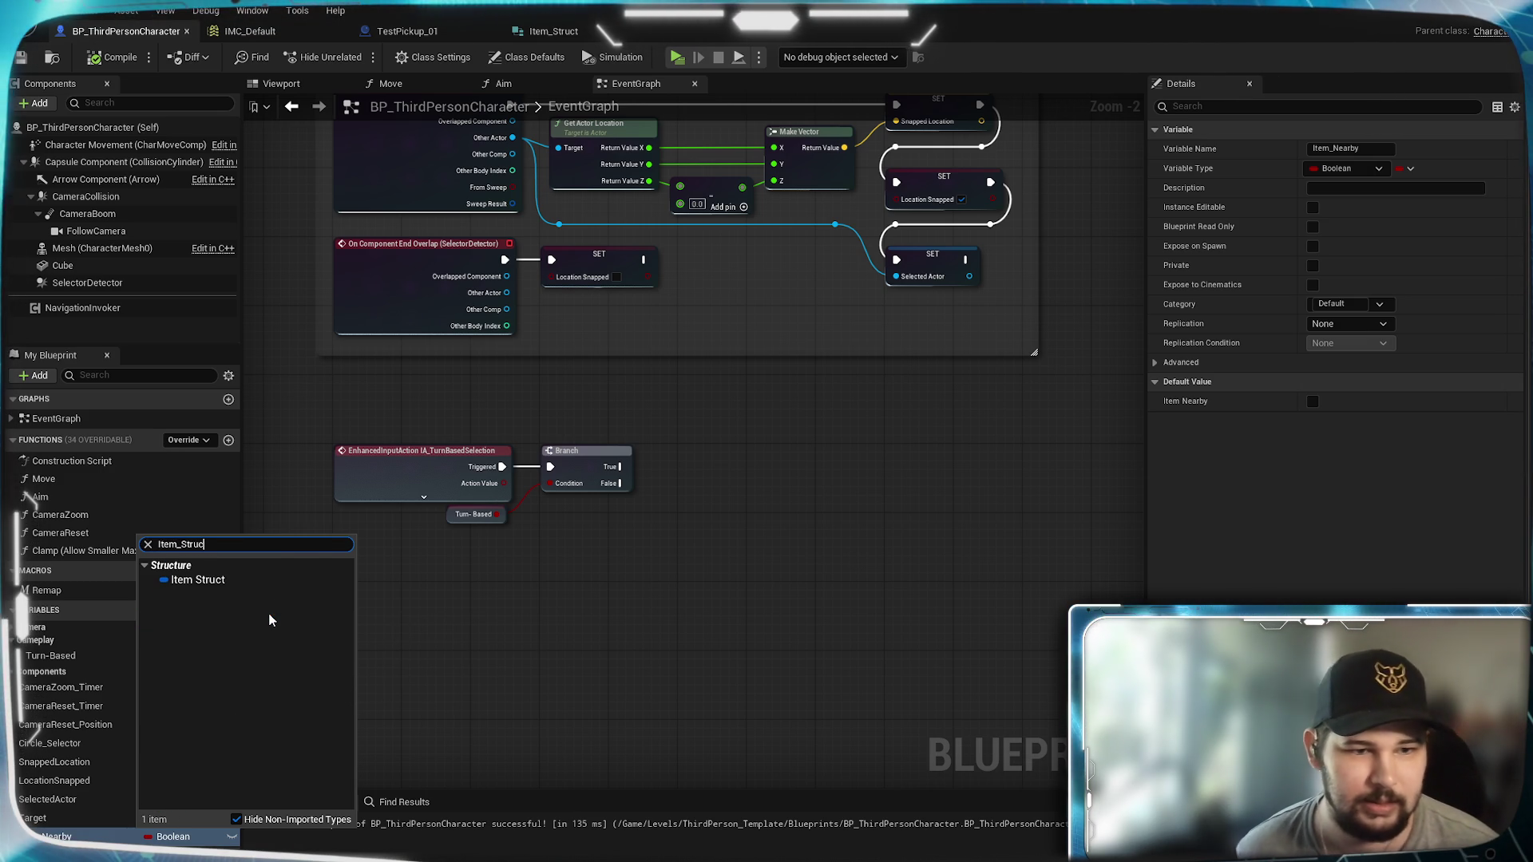
click(197, 580)
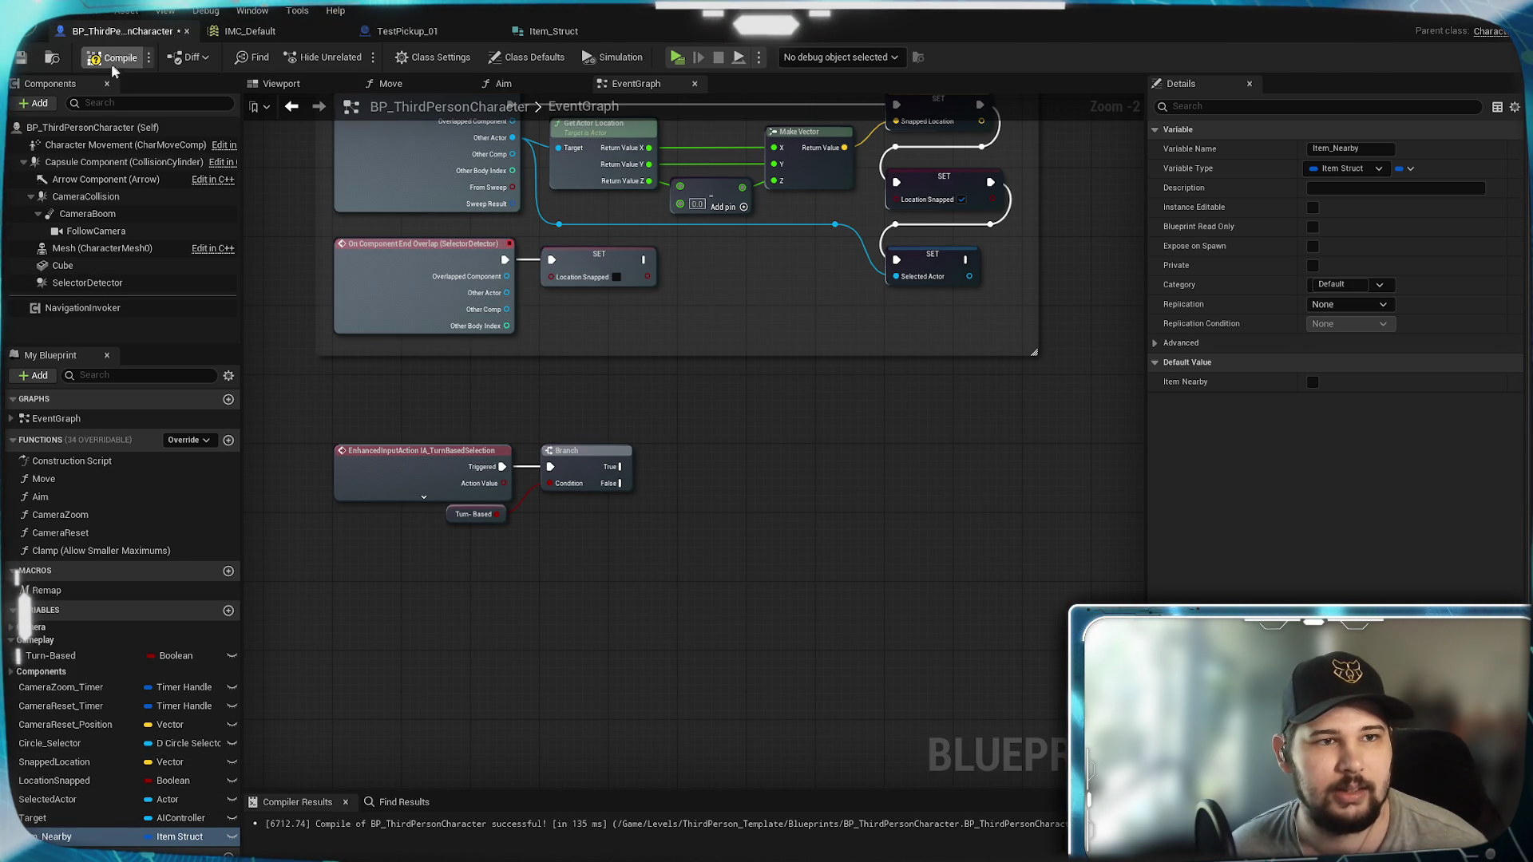
click(20, 62)
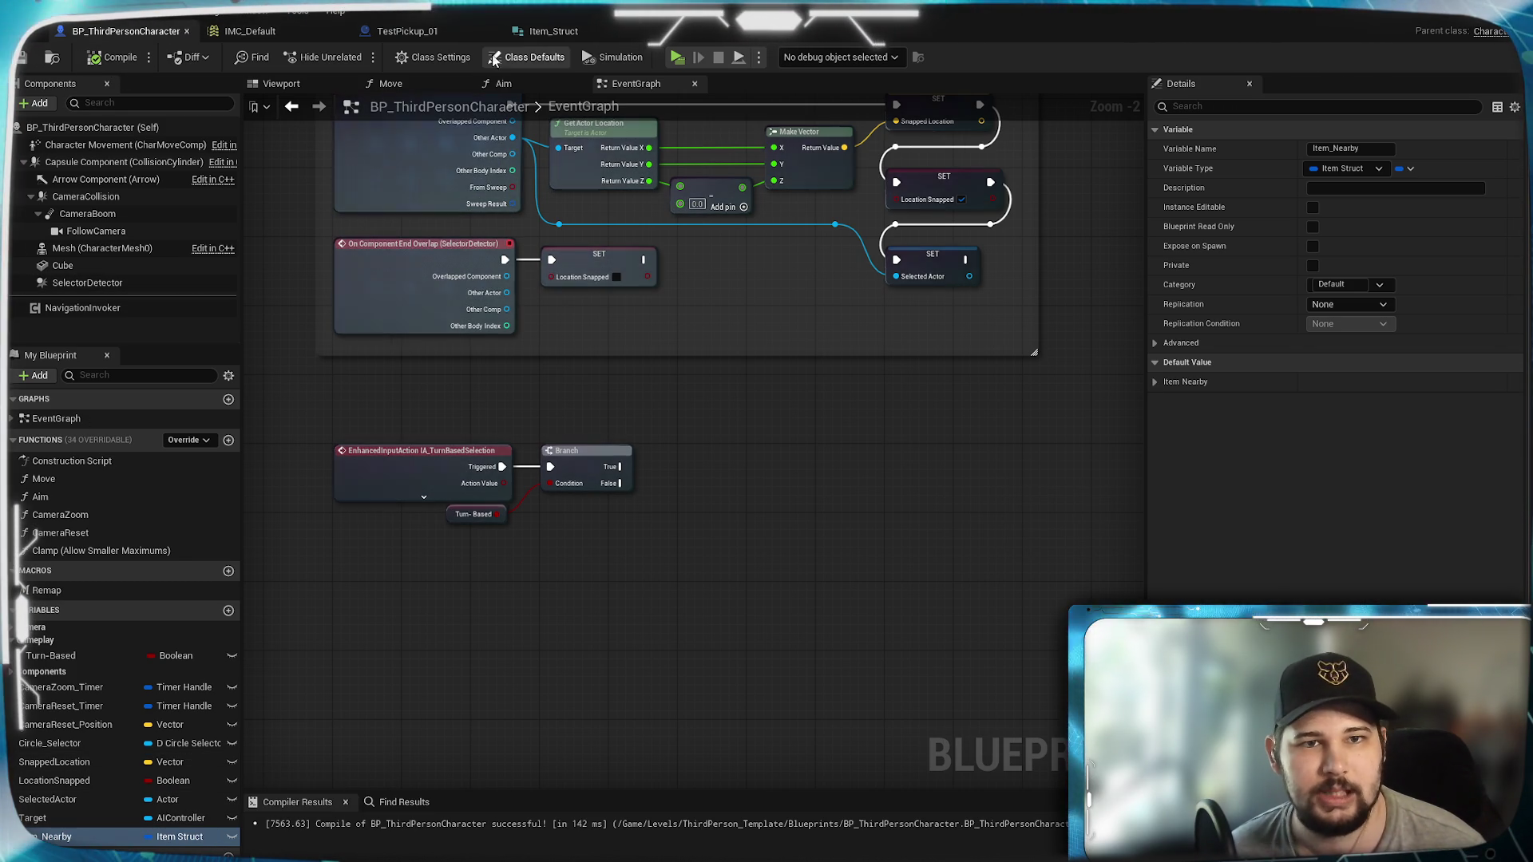
click(555, 32)
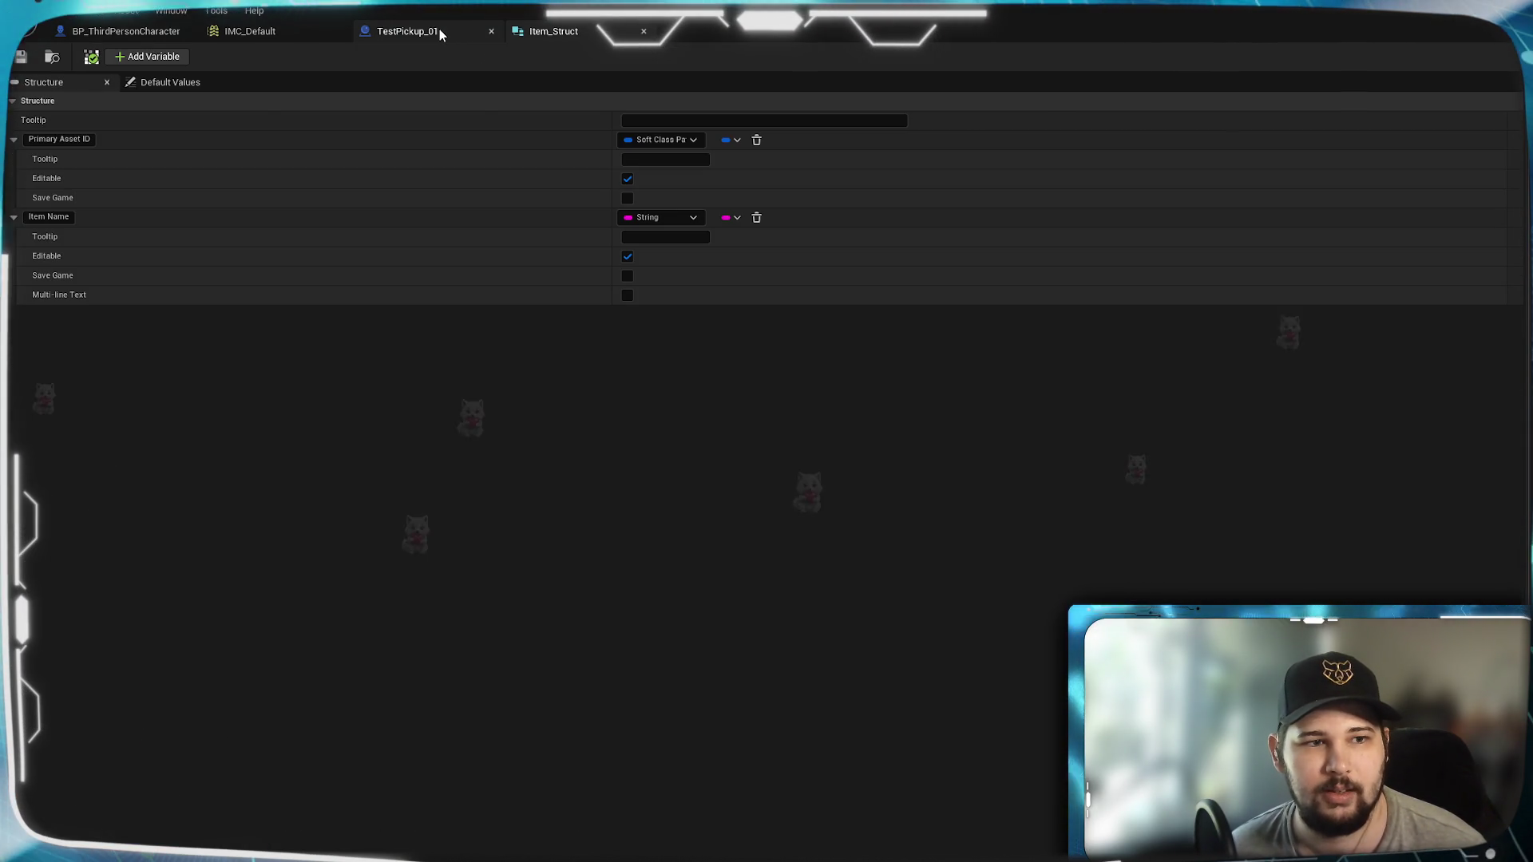
Step: In the TestPickup_01 graph, inspect the SET Item Nearby and On Component Begin Overlap nodes
click(440, 31)
drag(790, 543, 731, 571)
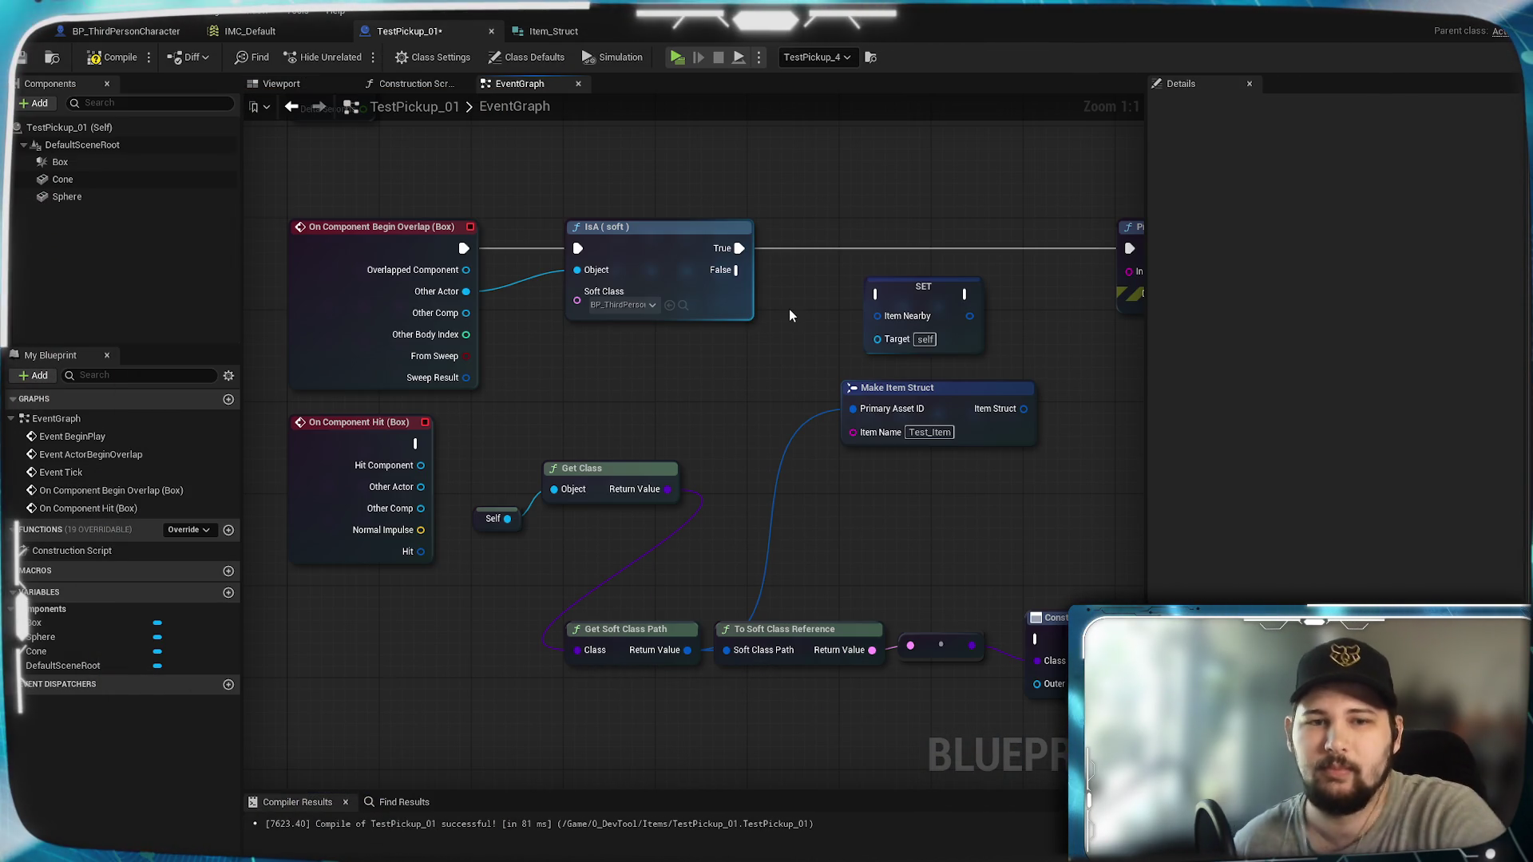
click(888, 342)
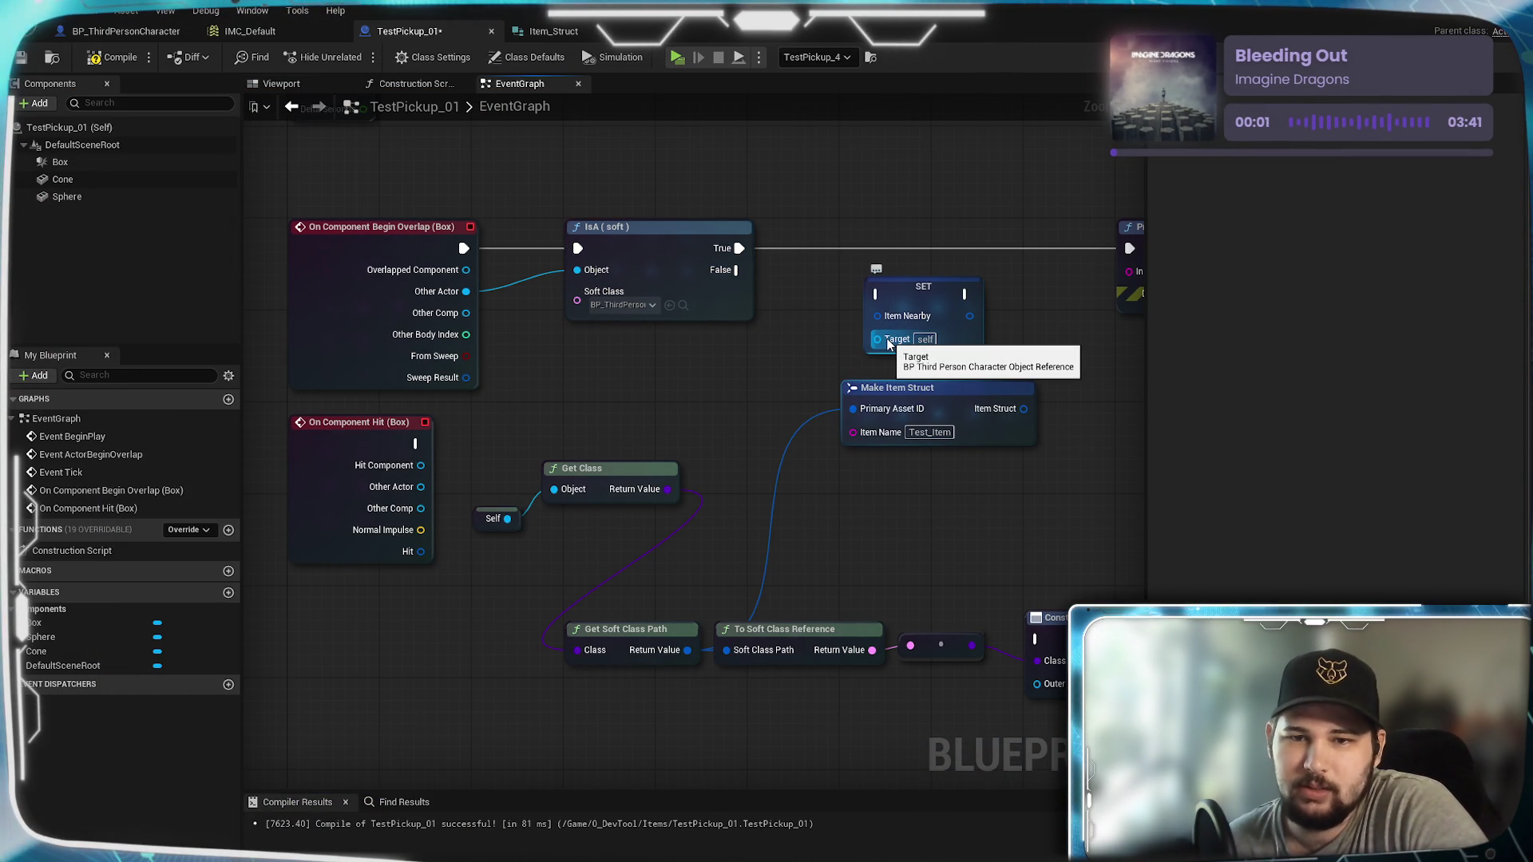
click(447, 292)
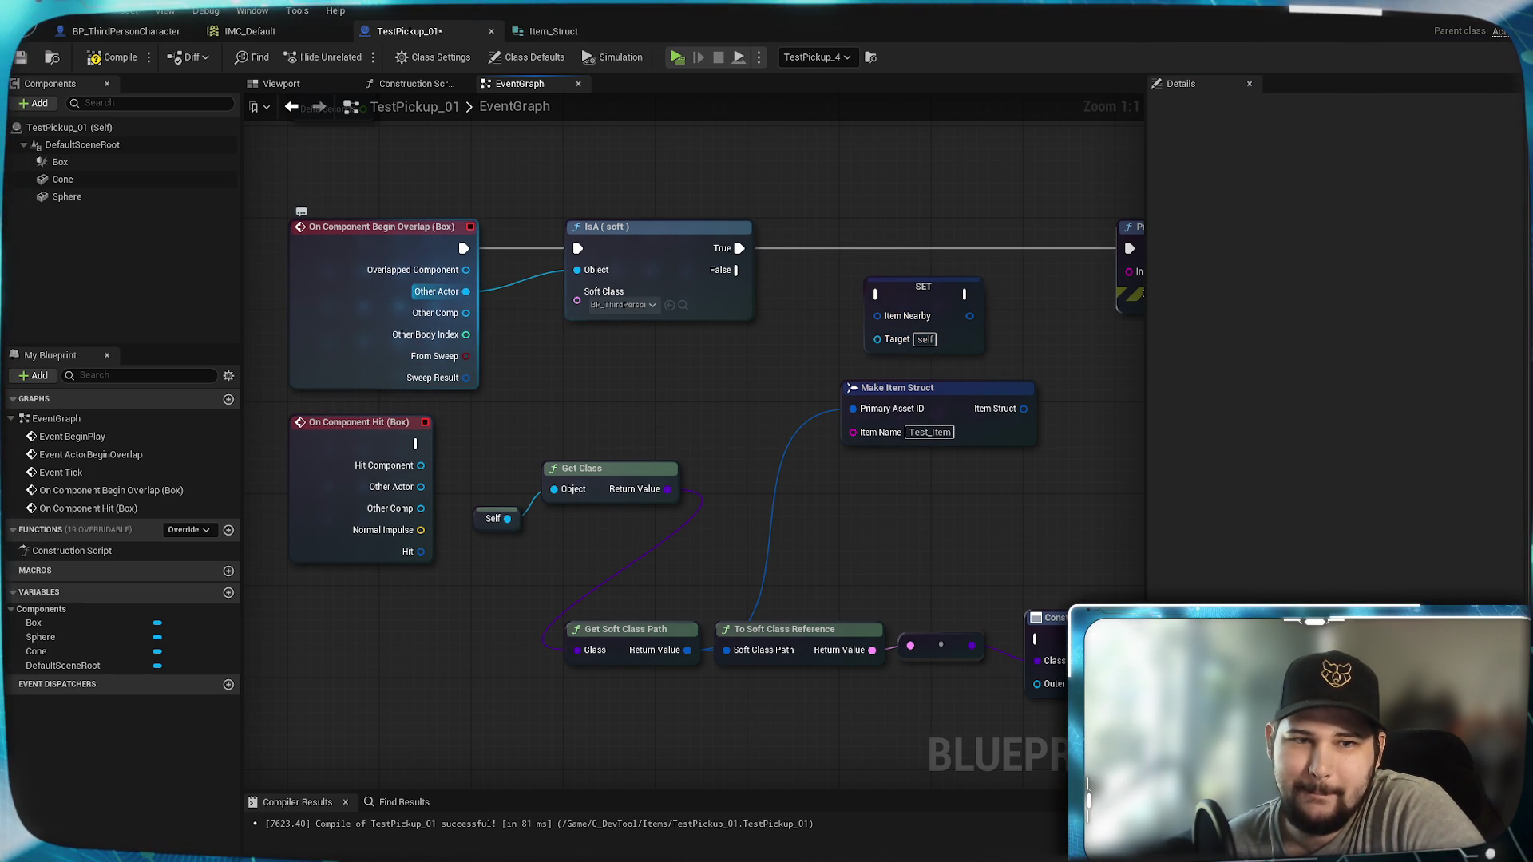
drag(466, 293, 467, 297)
Step: From Other Actor, search actions for 'is', browse the results, then search 'cast to perso'
drag(870, 461, 632, 361)
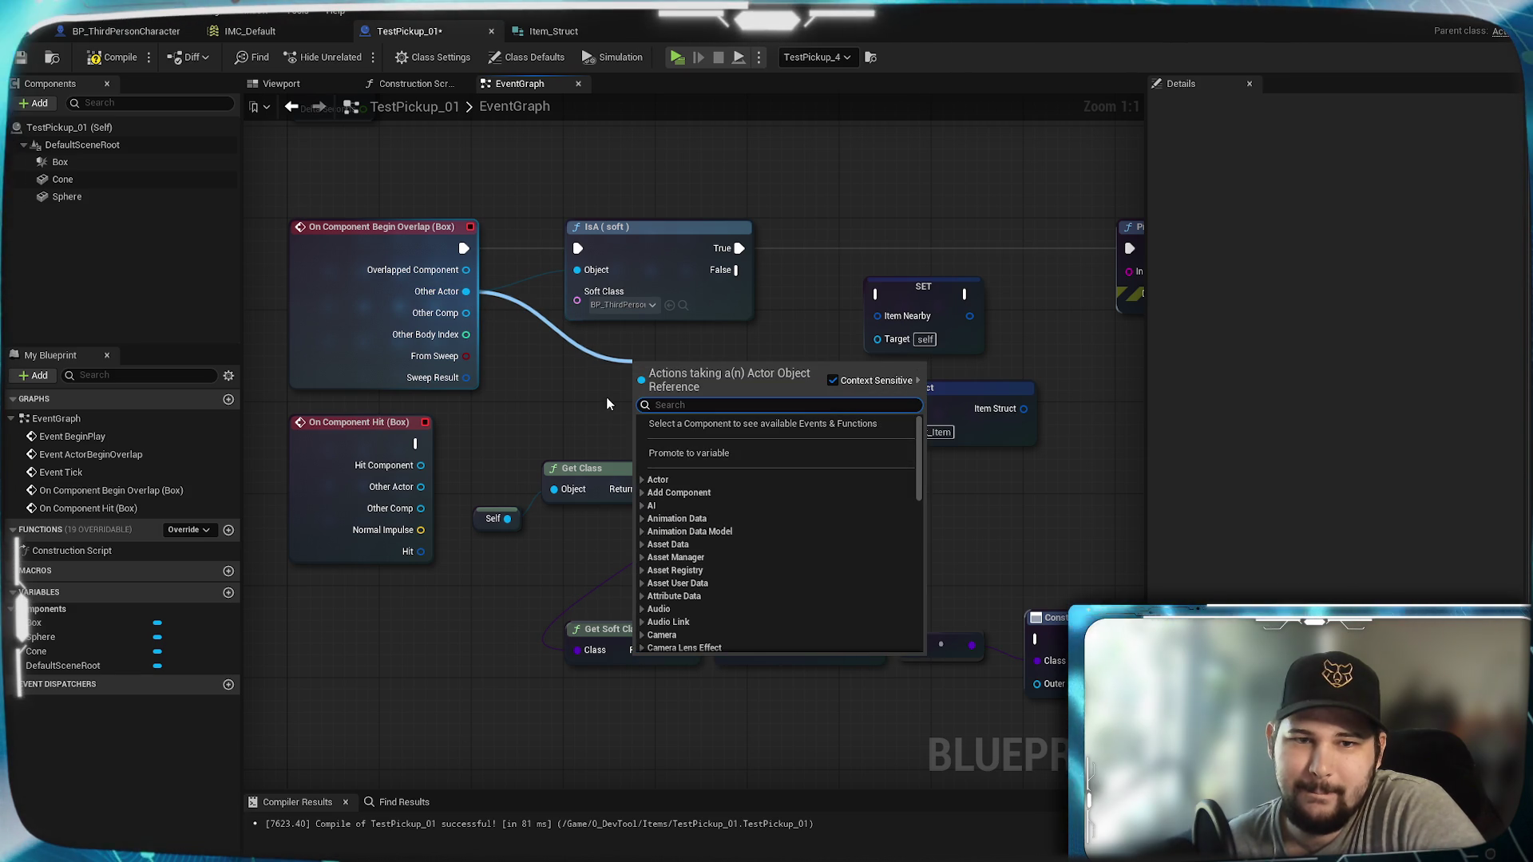
text(i)
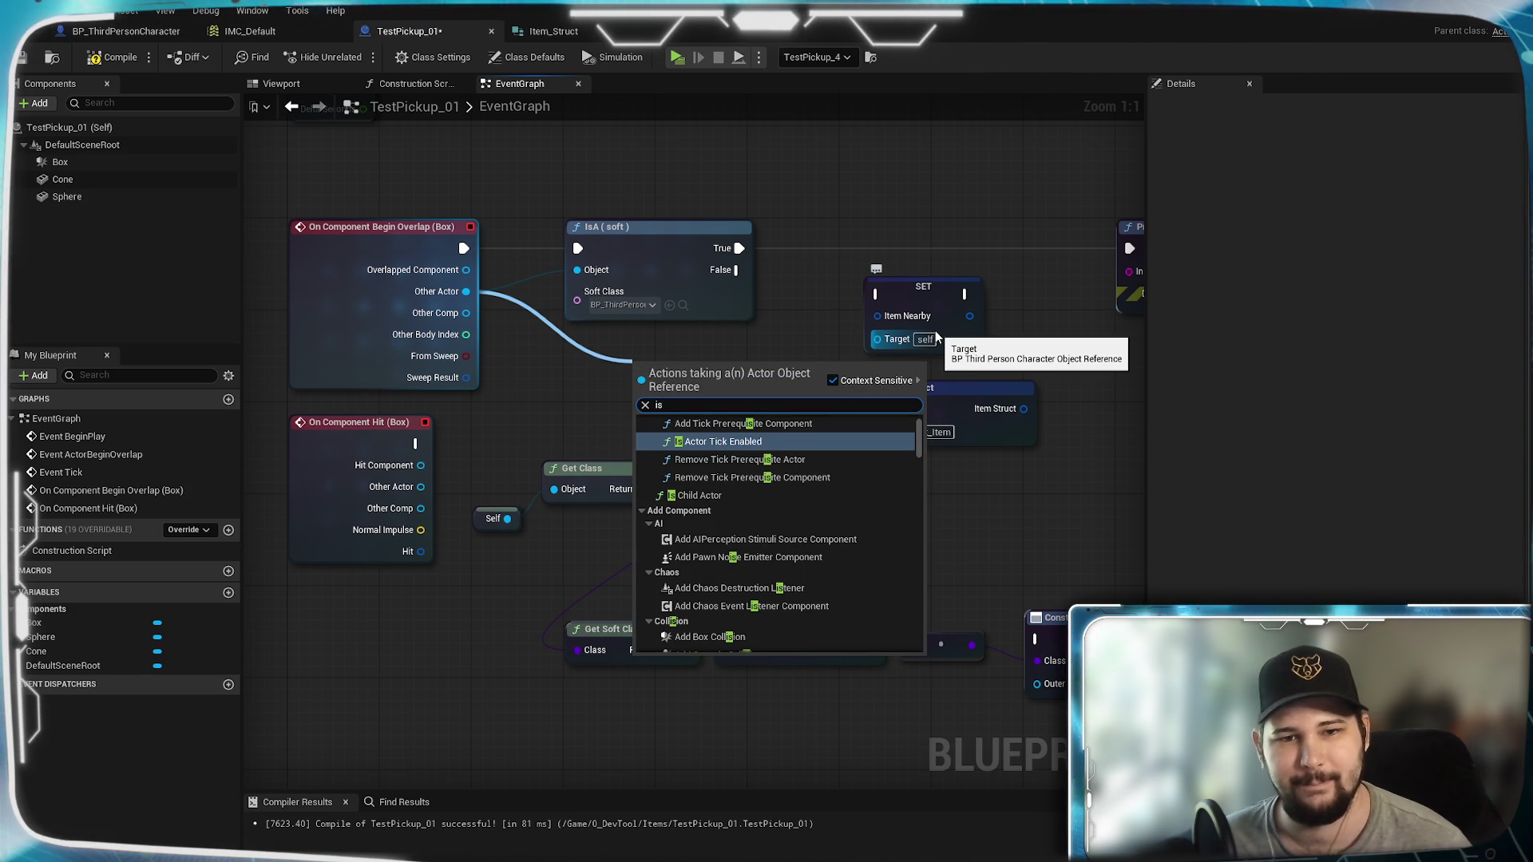
text(s)
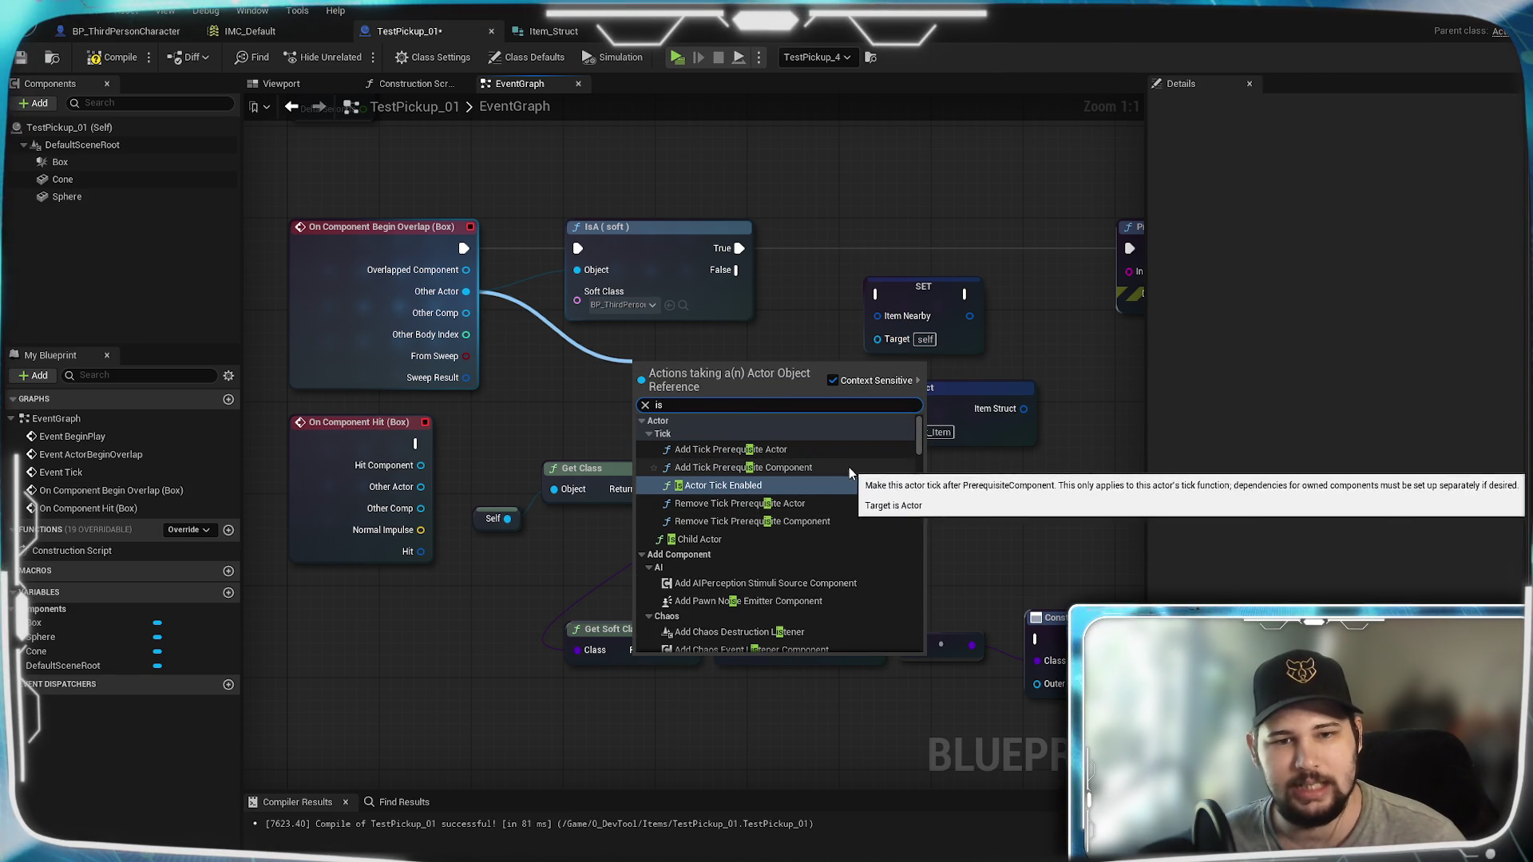
scroll(849, 470, down, 3)
scroll(864, 519, down, 1)
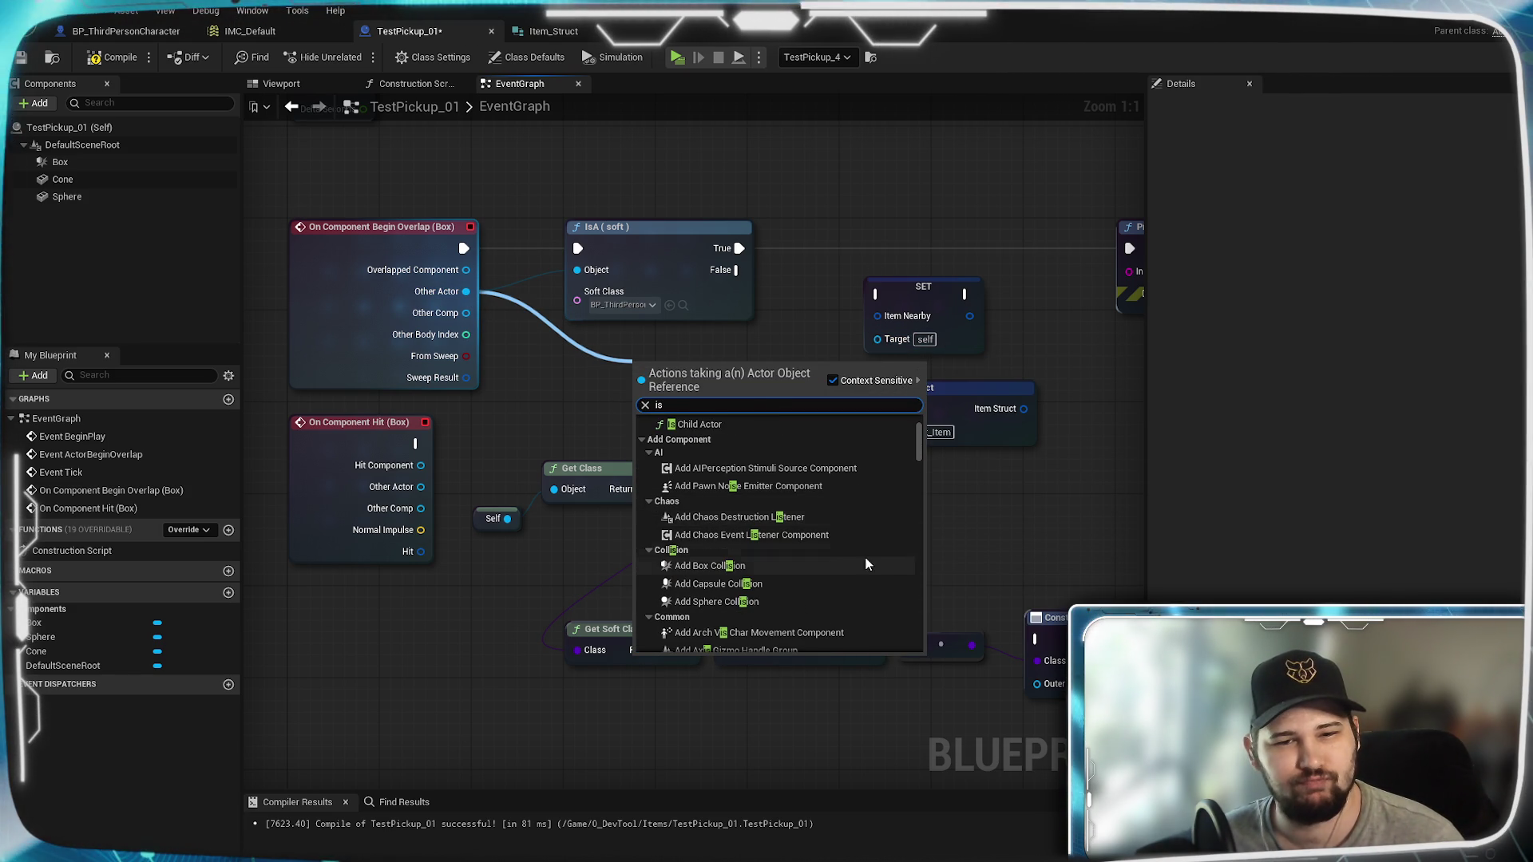
scroll(871, 574, down, 4)
scroll(878, 597, down, 4)
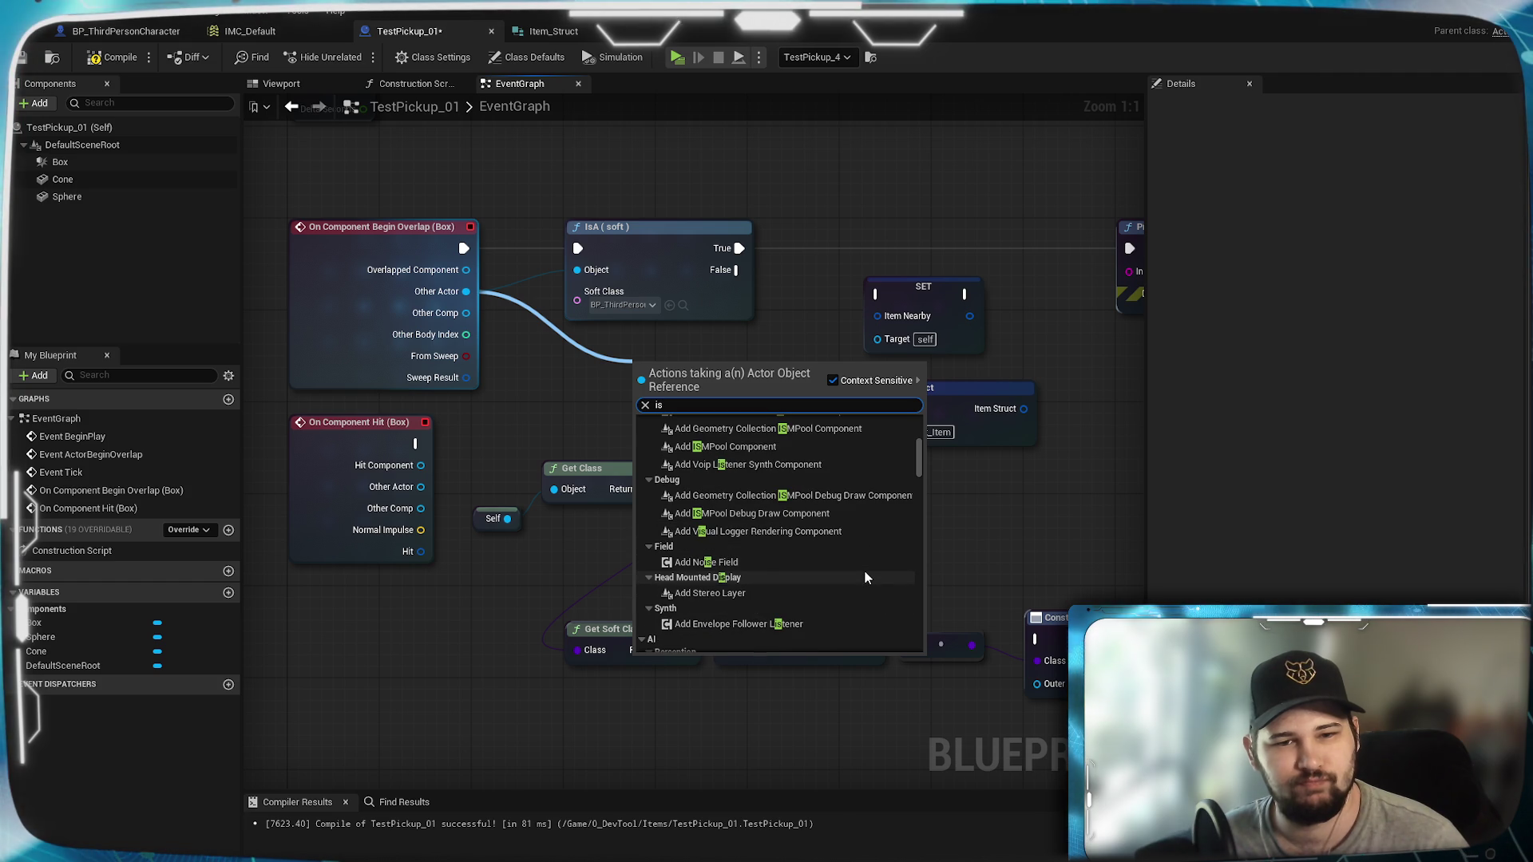
scroll(864, 577, down, 5)
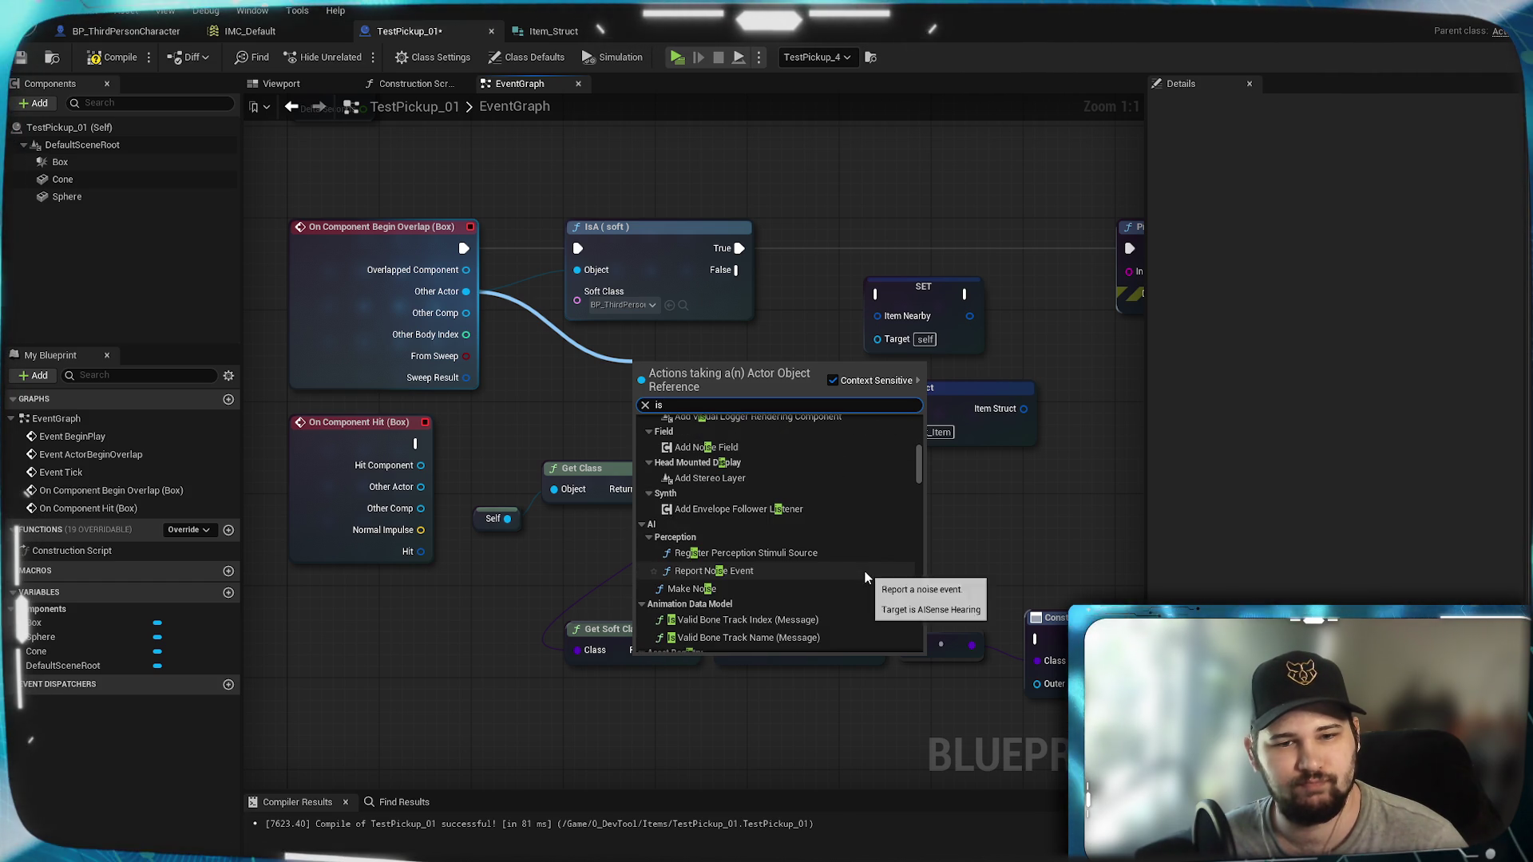
scroll(865, 577, down, 6)
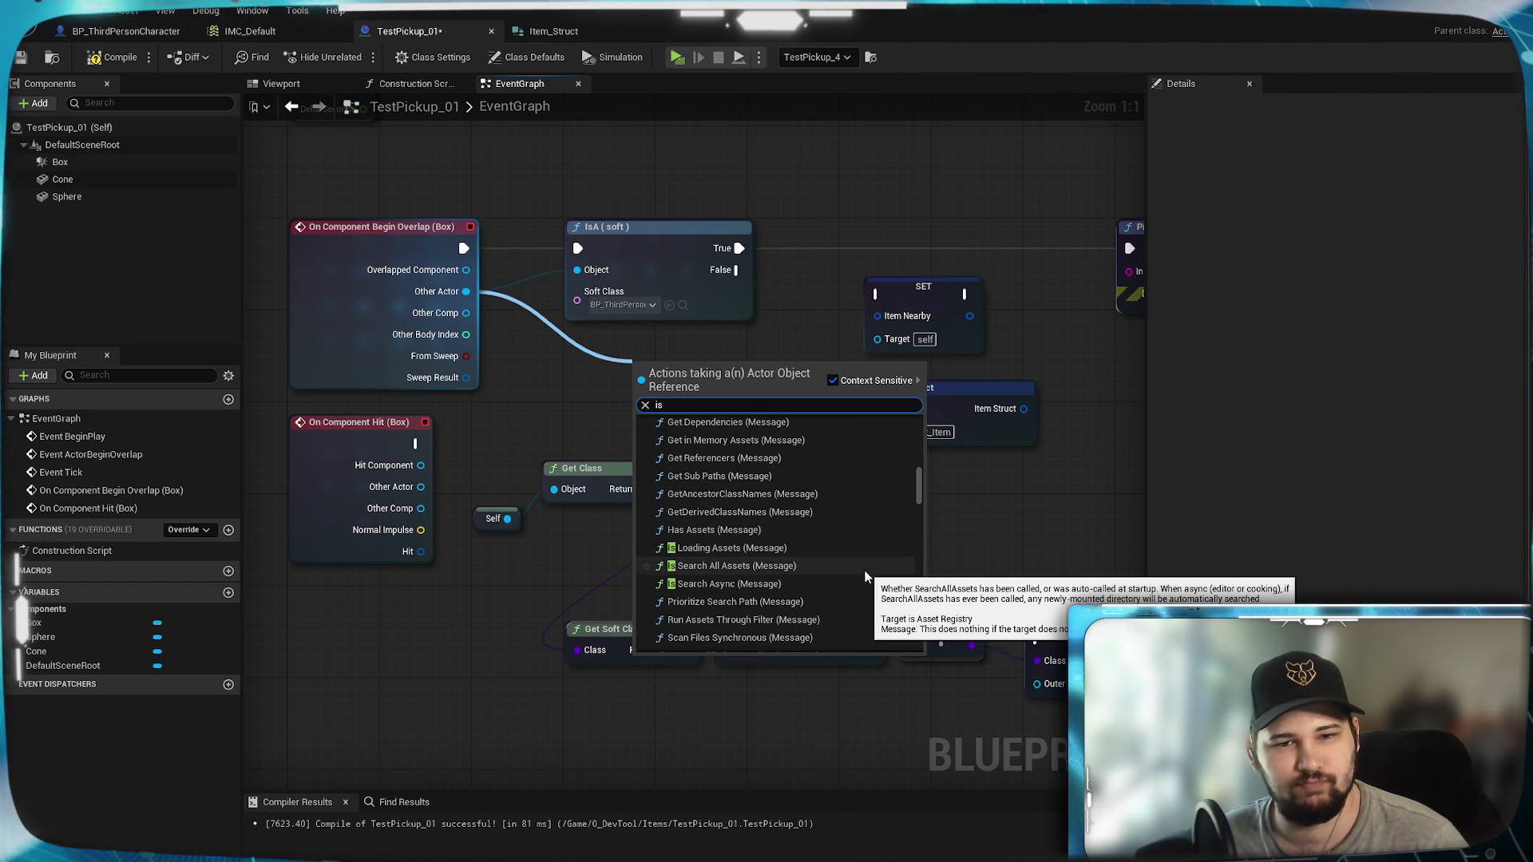
scroll(865, 576, up, 4)
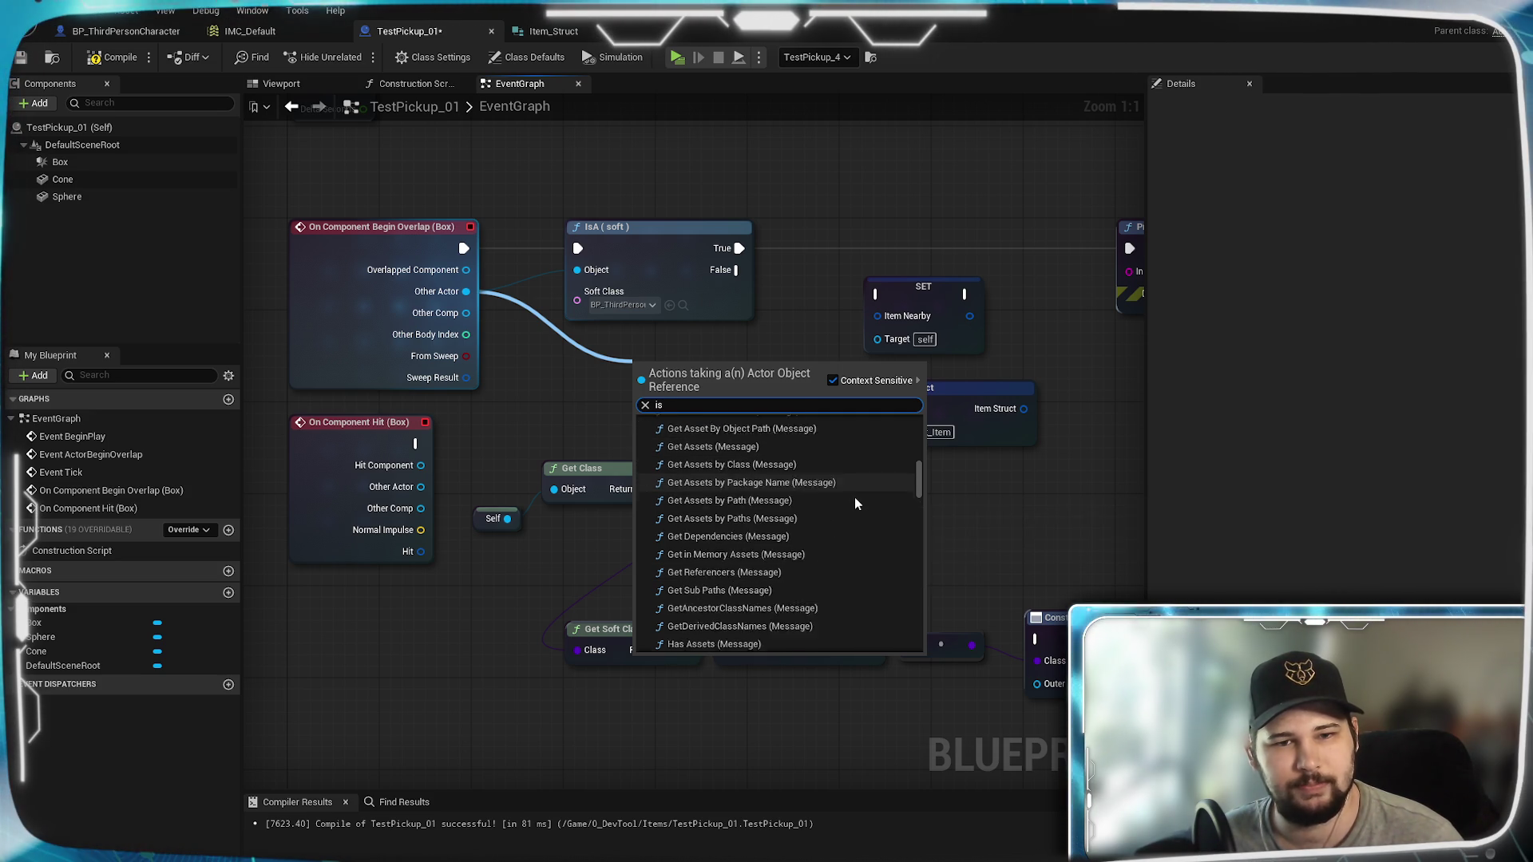
scroll(855, 497, down, 5)
scroll(875, 546, down, 5)
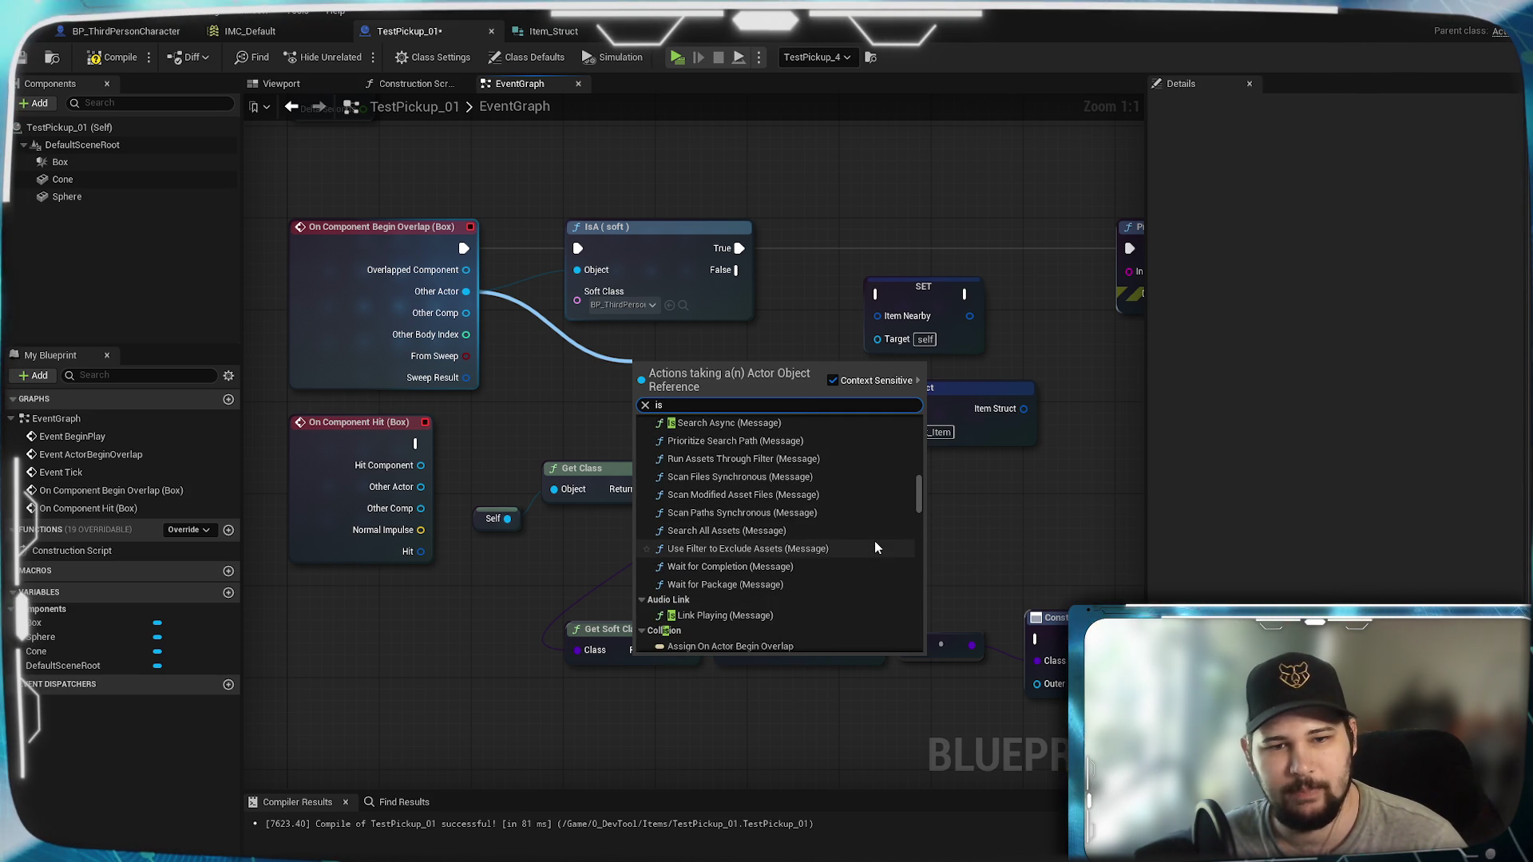
scroll(870, 521, down, 5)
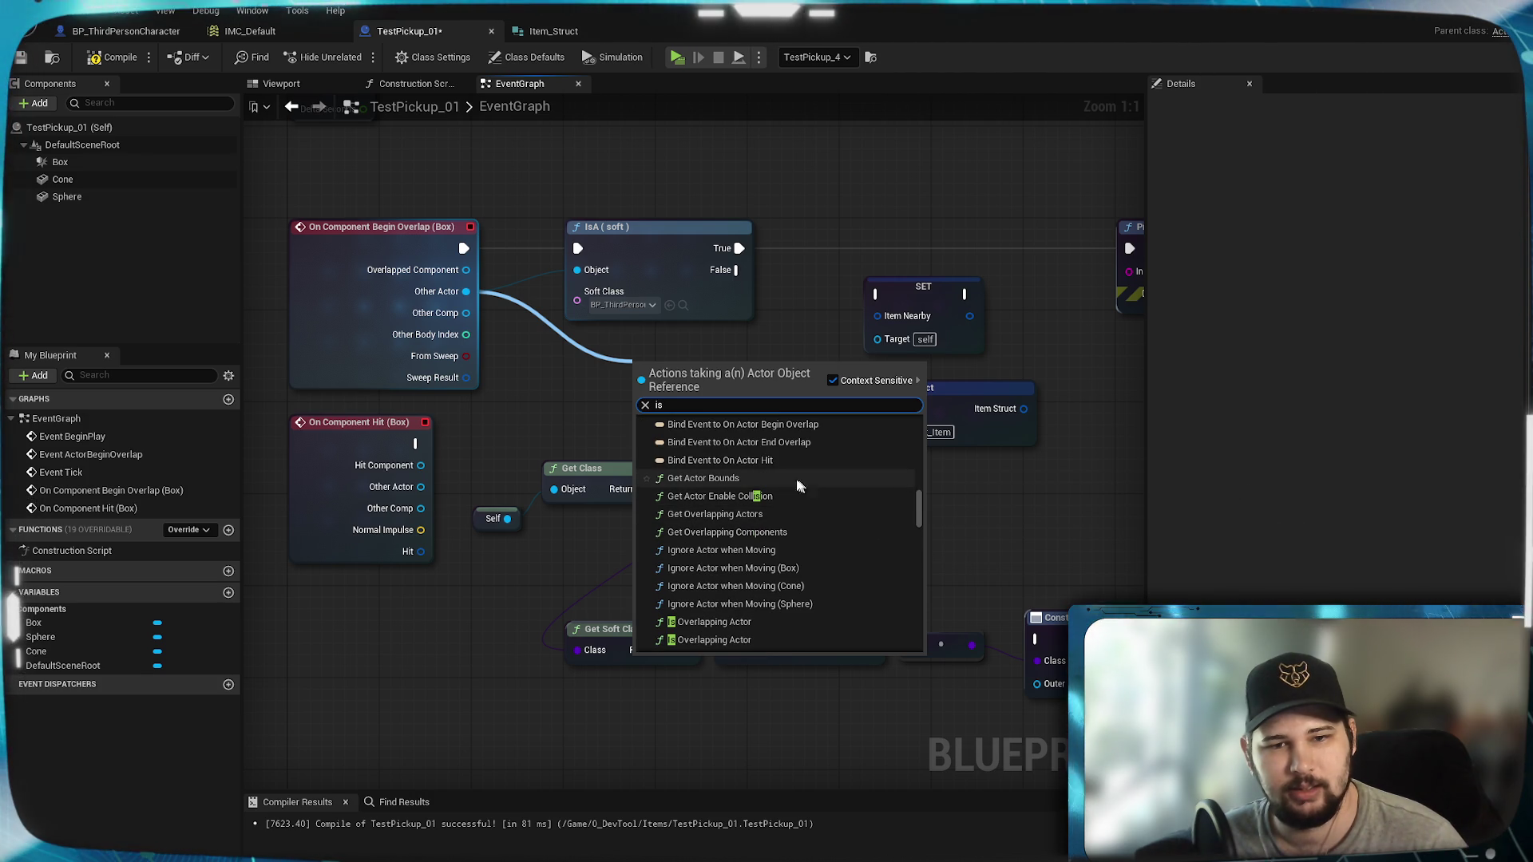
scroll(861, 544, down, 1)
scroll(861, 551, down, 2)
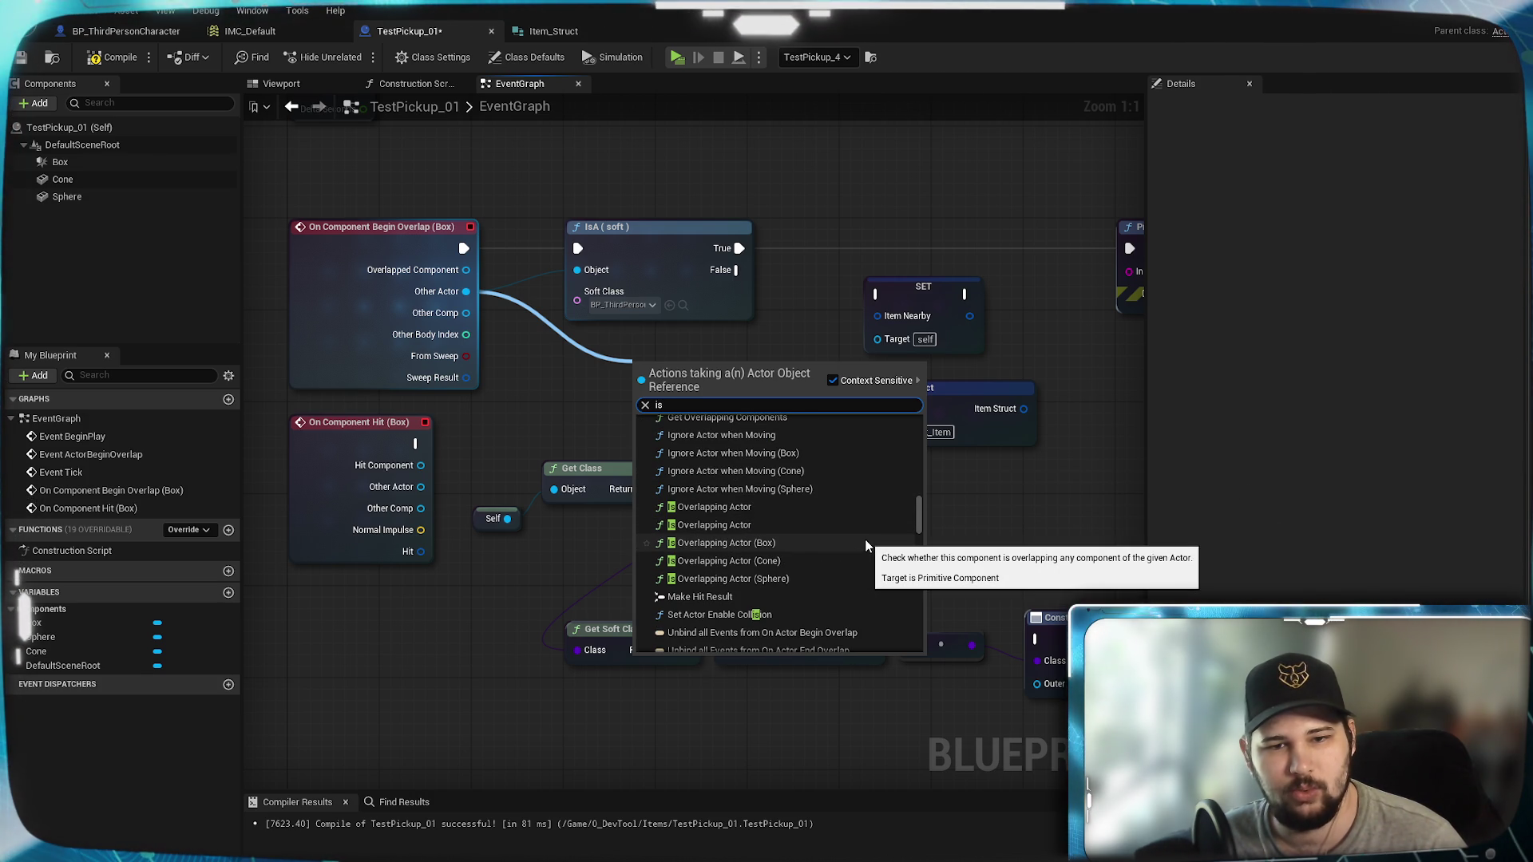
scroll(866, 545, down, 2)
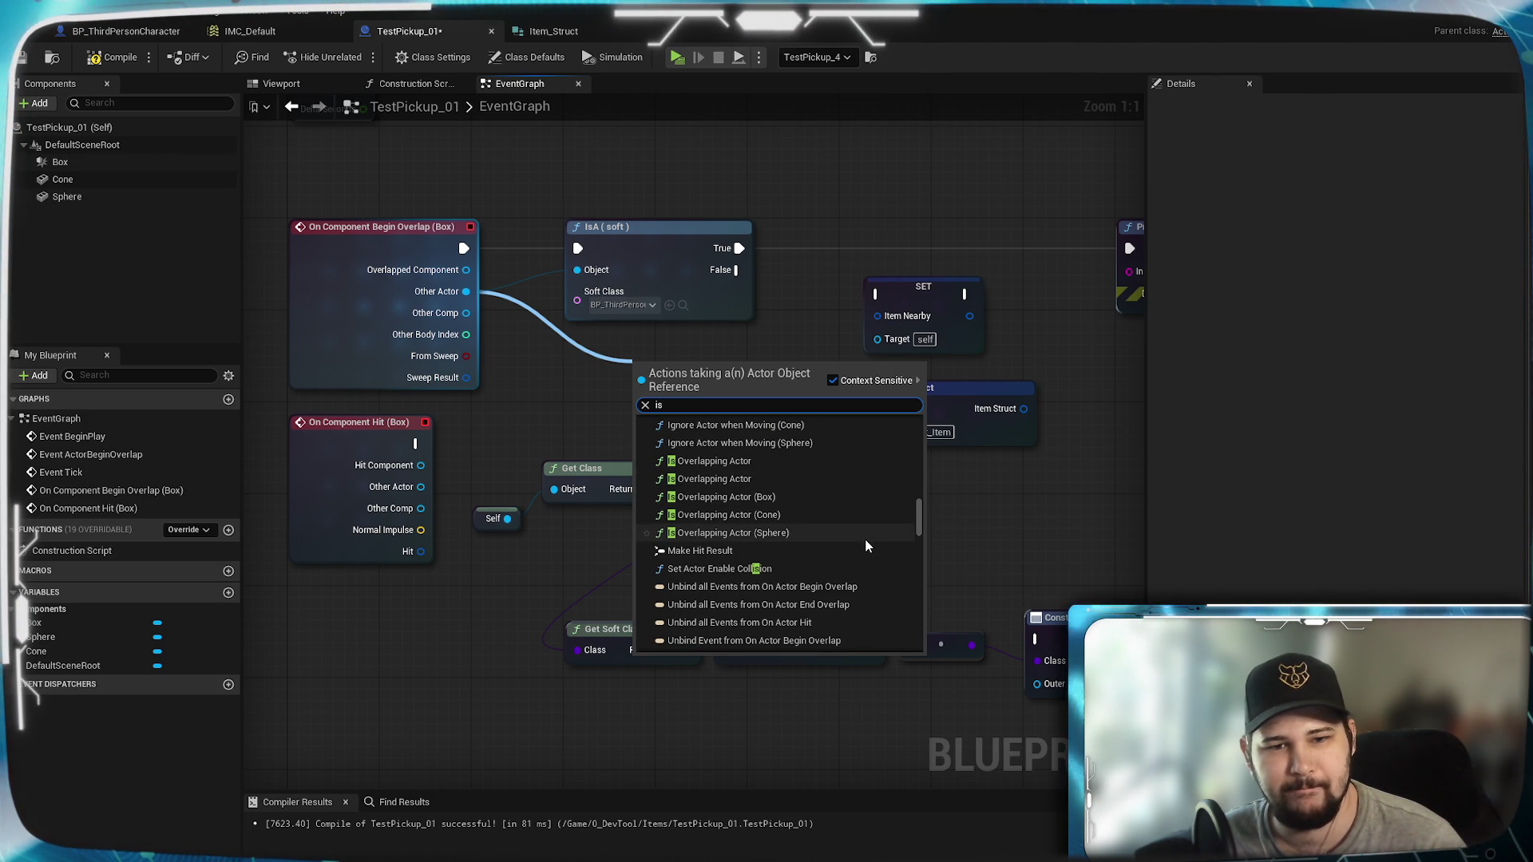
scroll(866, 545, down, 2)
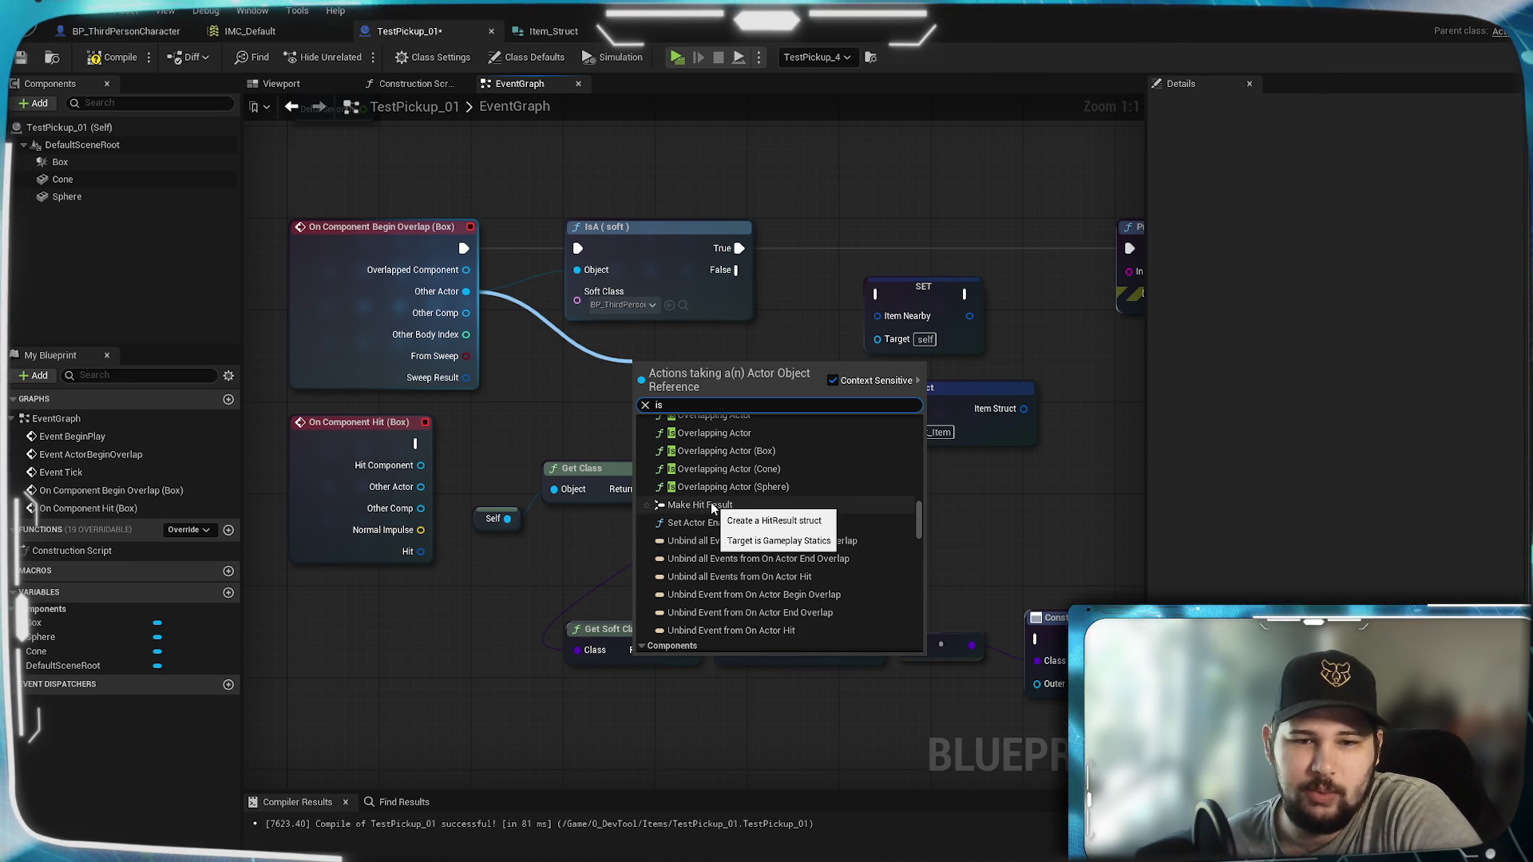
scroll(862, 530, down, 1)
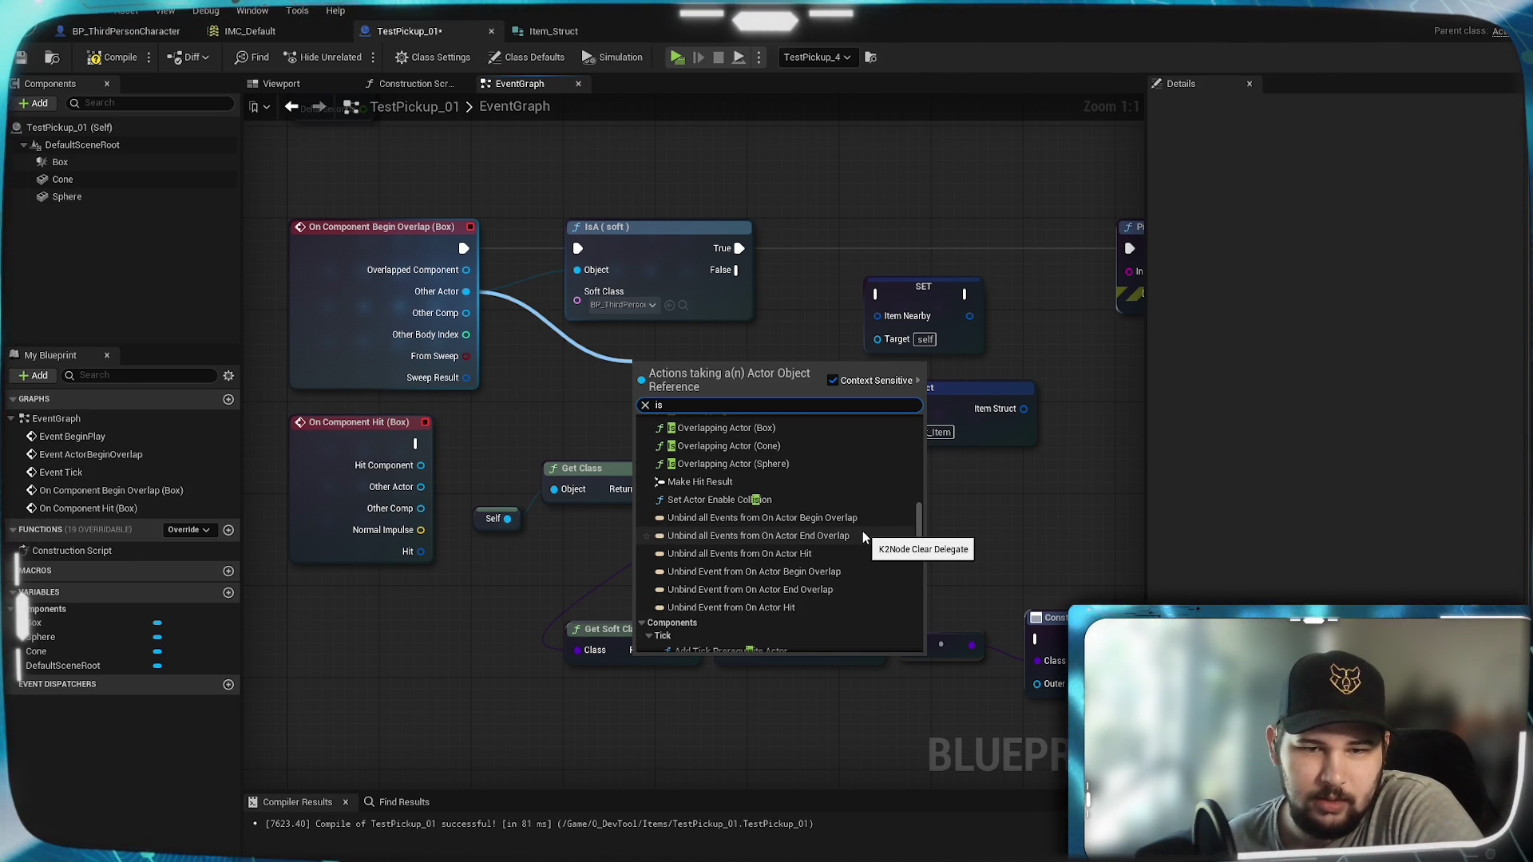
scroll(863, 531, down, 8)
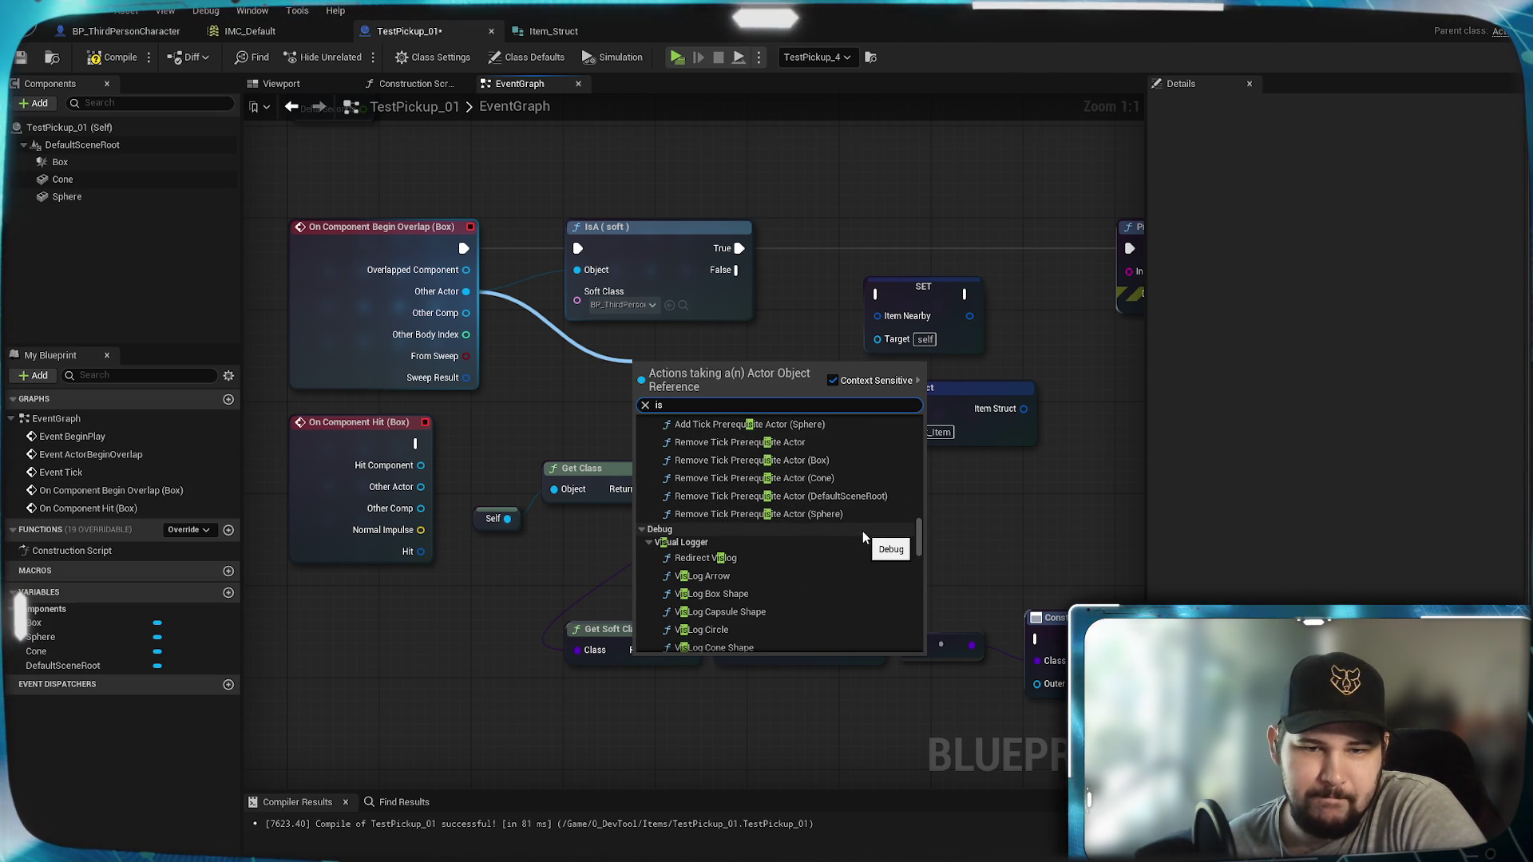
scroll(863, 530, down, 5)
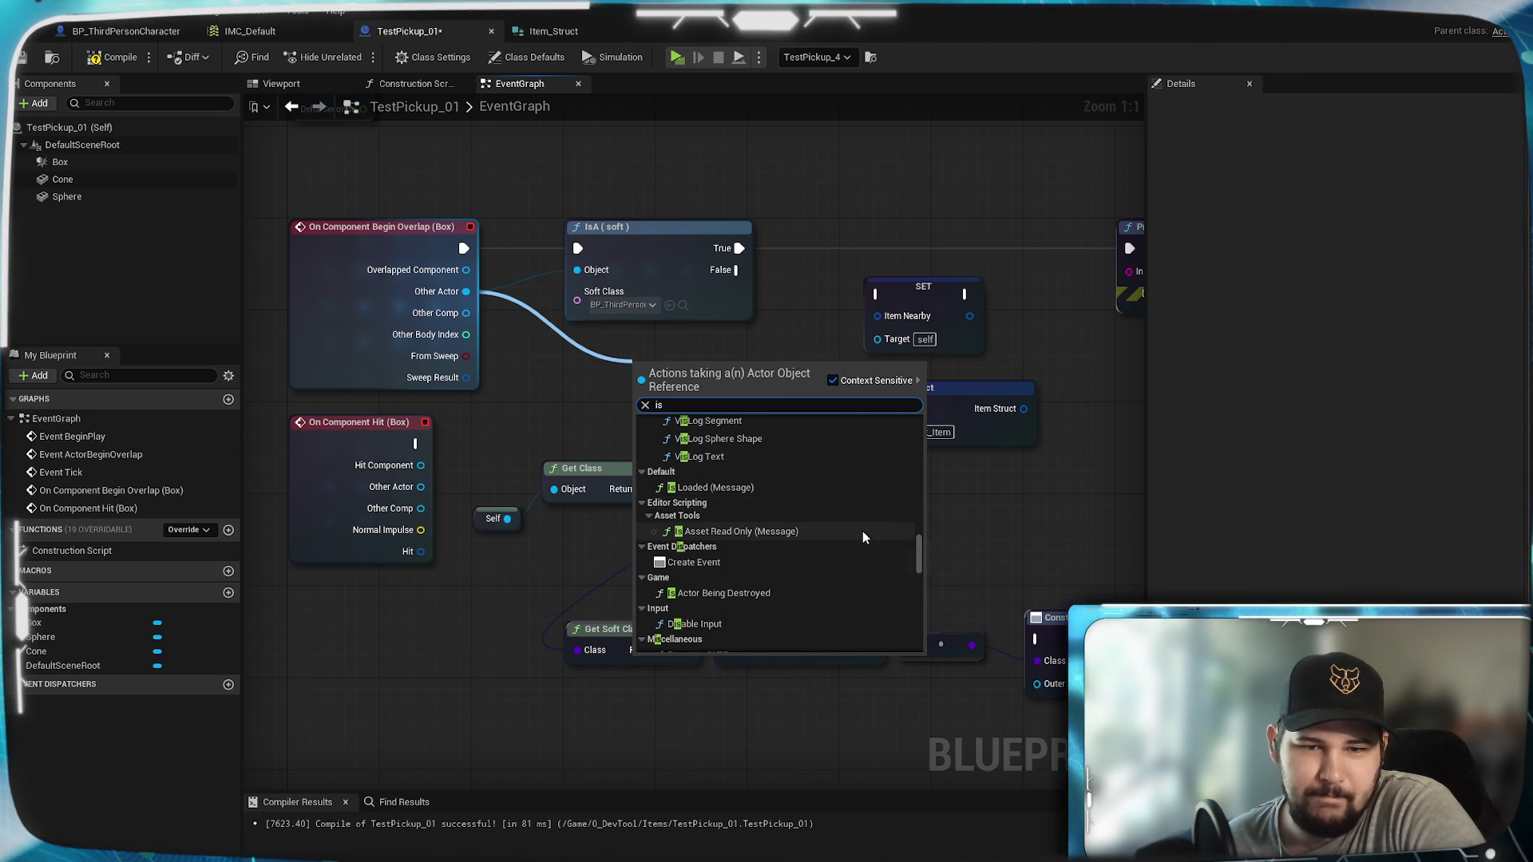
scroll(863, 537, down, 1)
scroll(862, 537, down, 5)
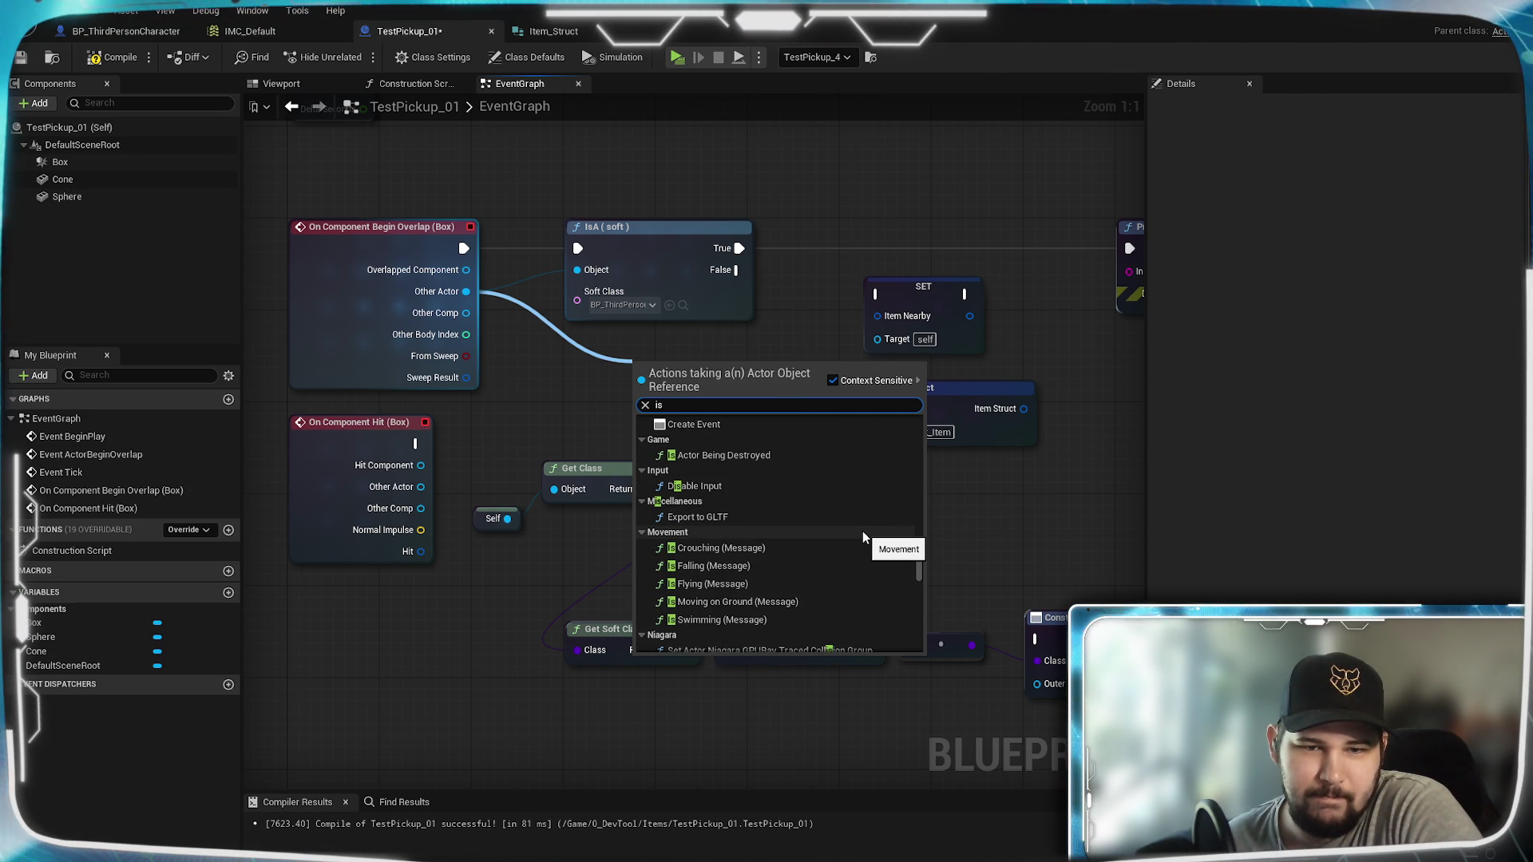
scroll(863, 530, down, 3)
scroll(862, 531, down, 2)
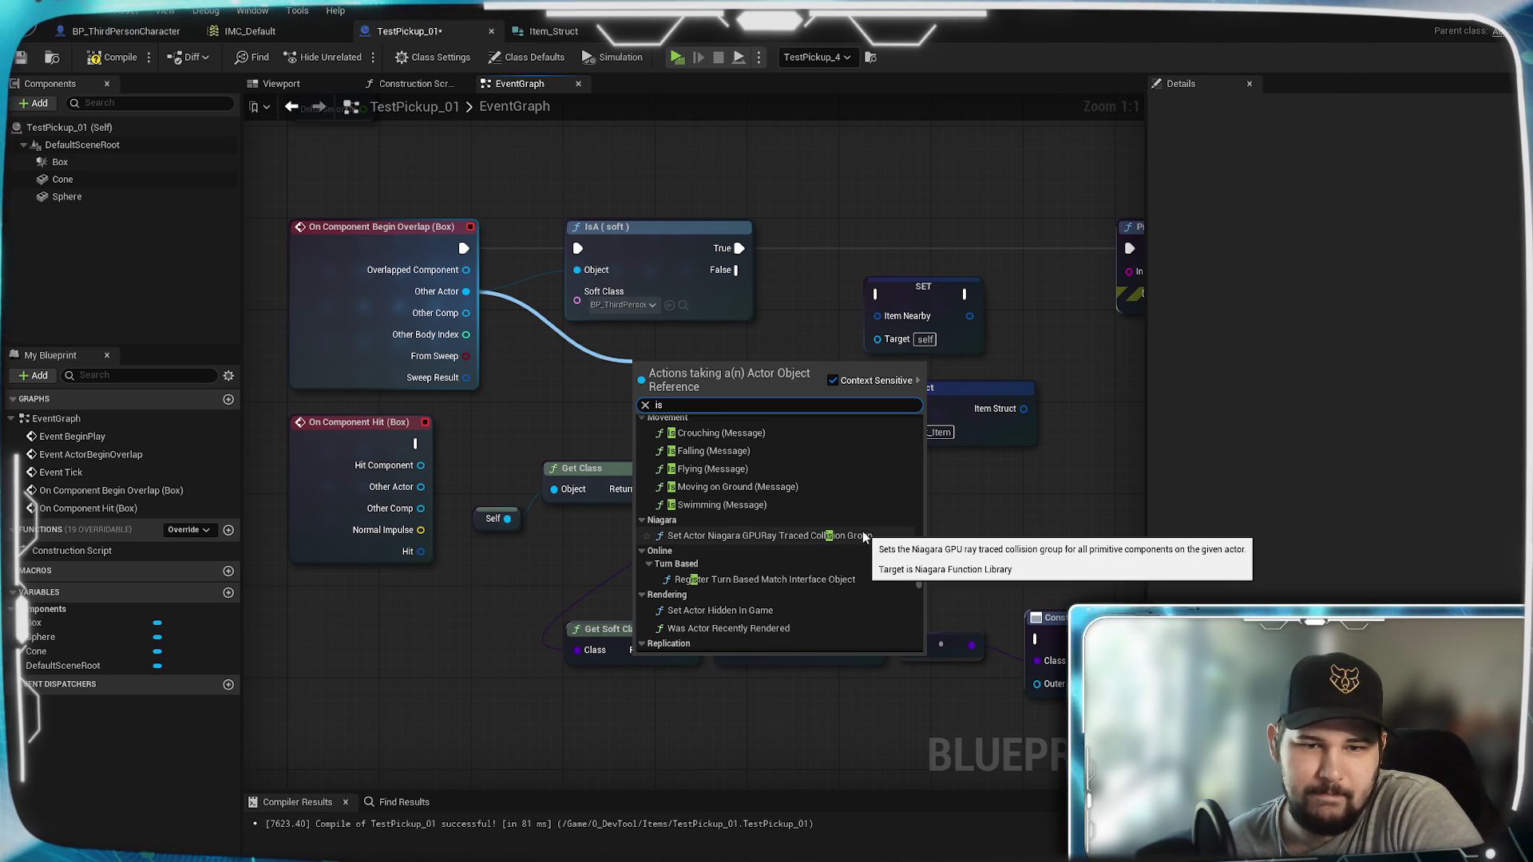
scroll(788, 621, down, 7)
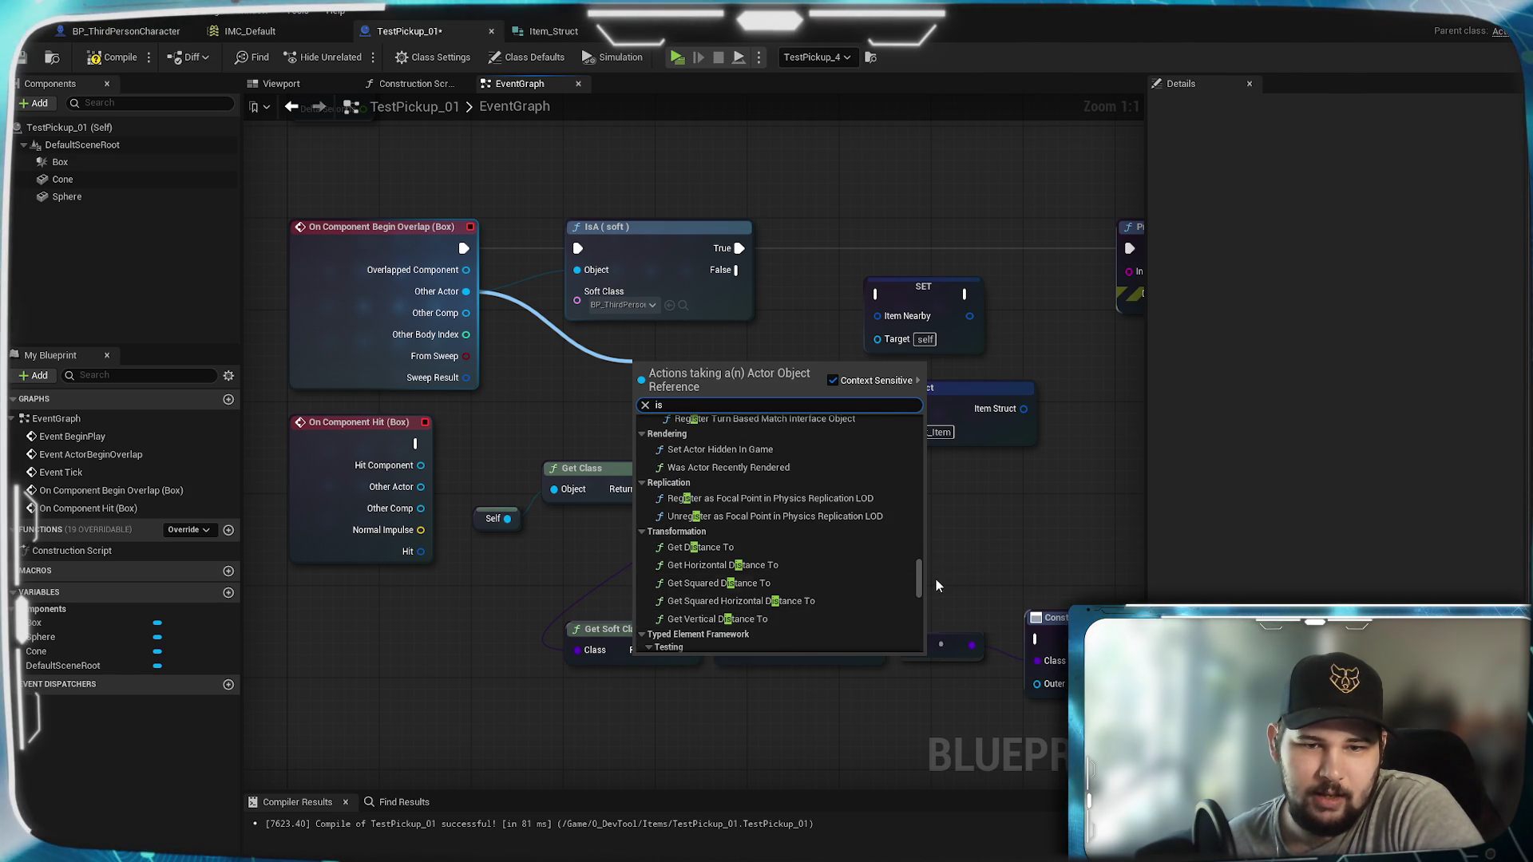
scroll(834, 568, down, 3)
scroll(837, 563, down, 3)
scroll(838, 564, down, 4)
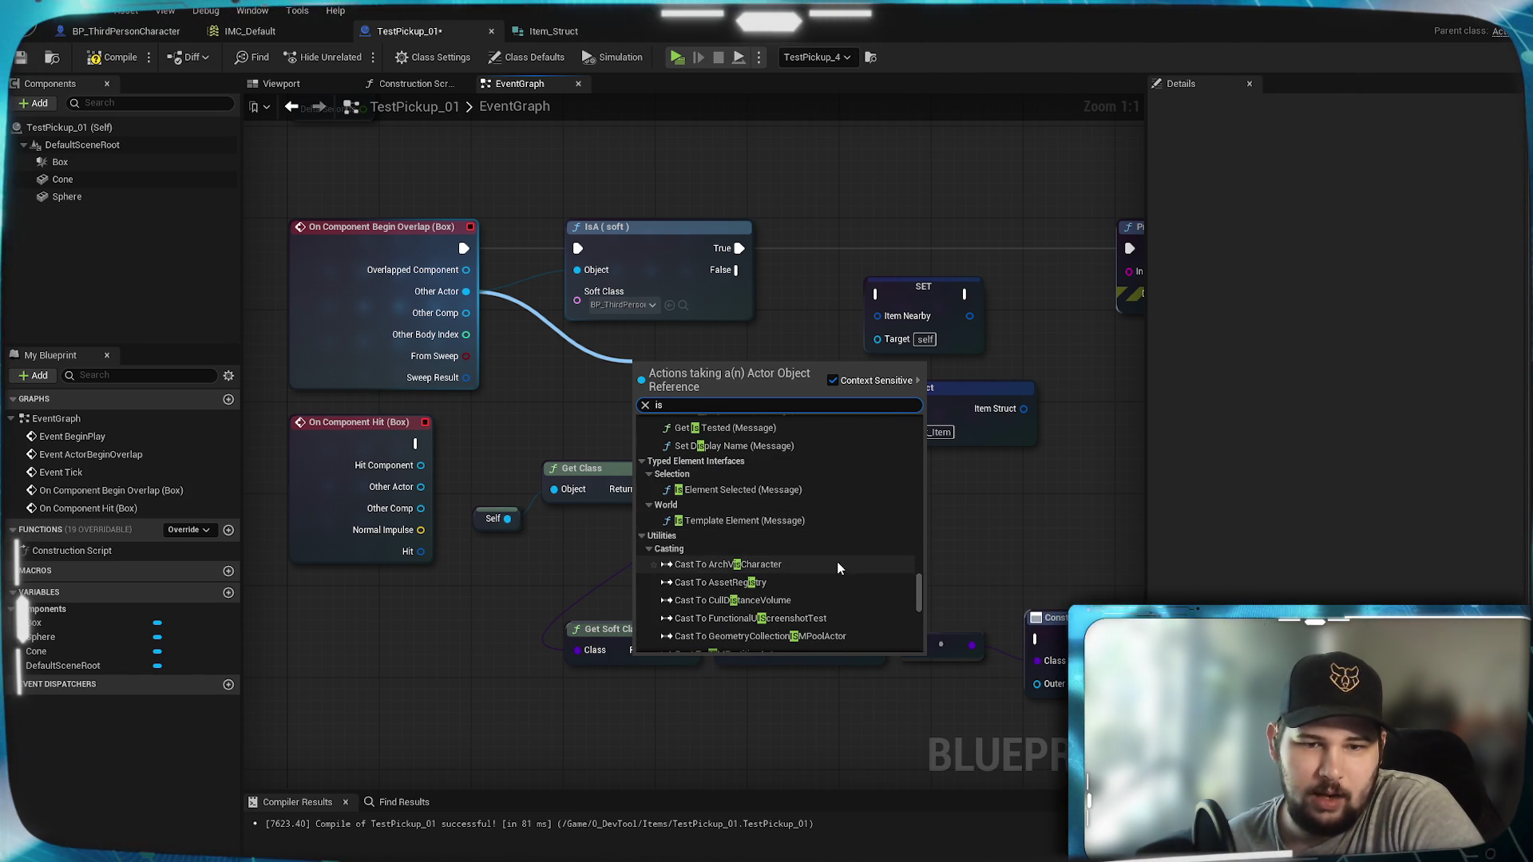
scroll(837, 562, down, 10)
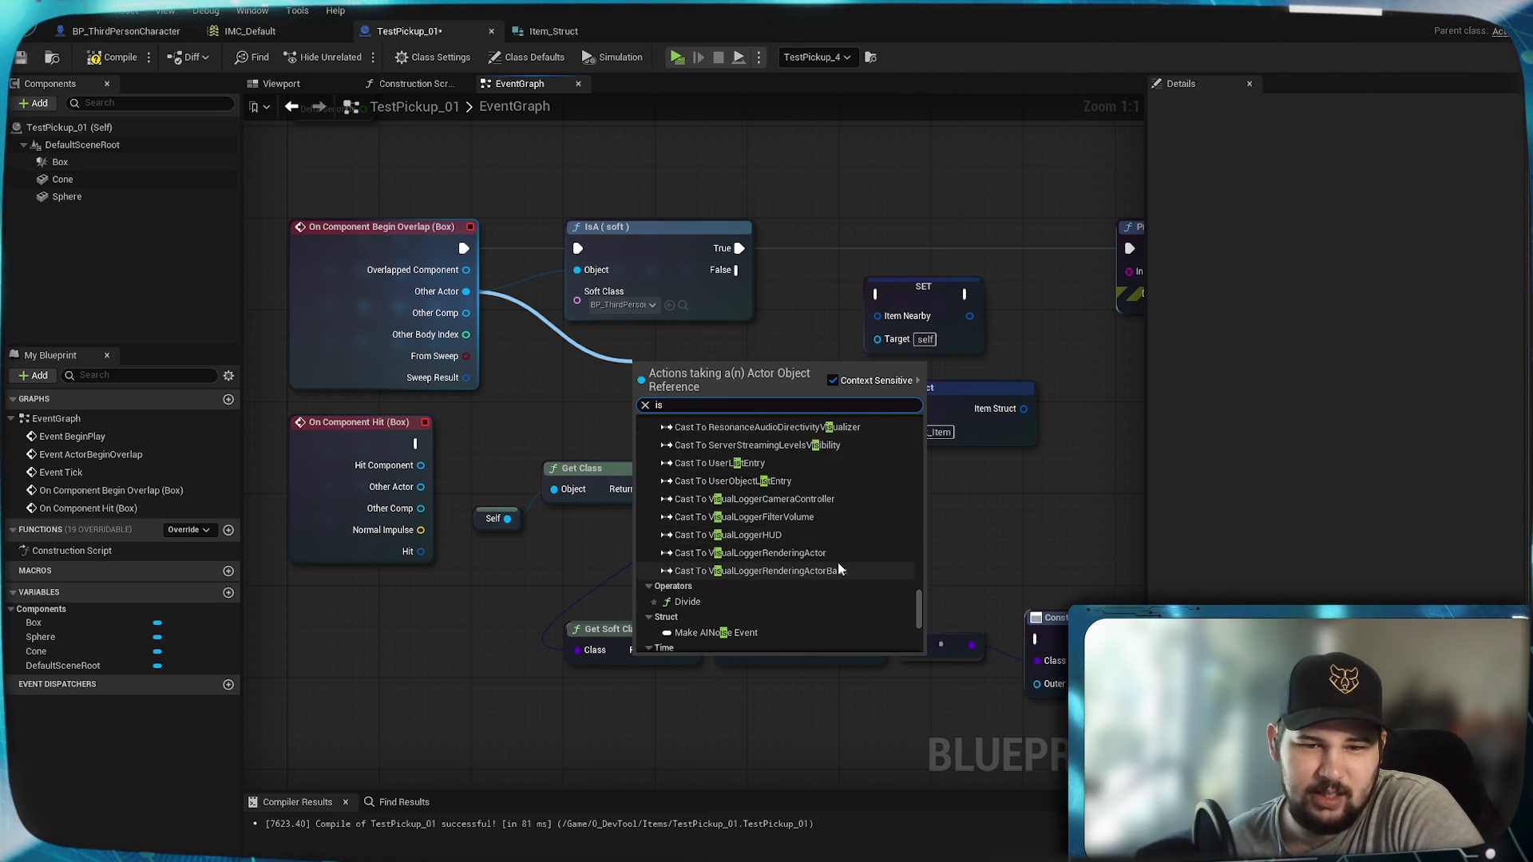
scroll(849, 511, down, 2)
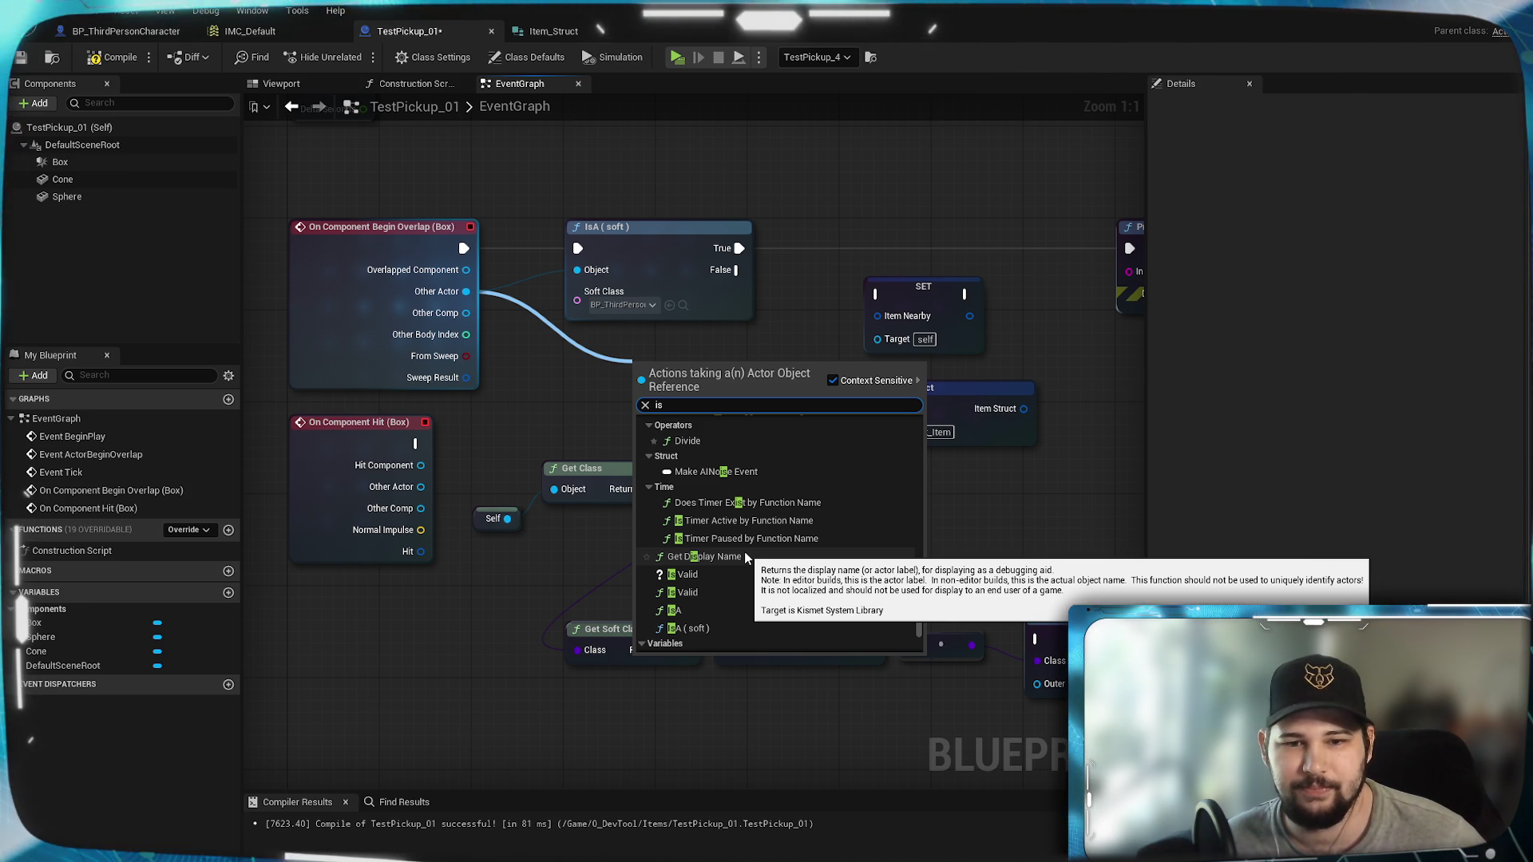
scroll(750, 559, down, 10)
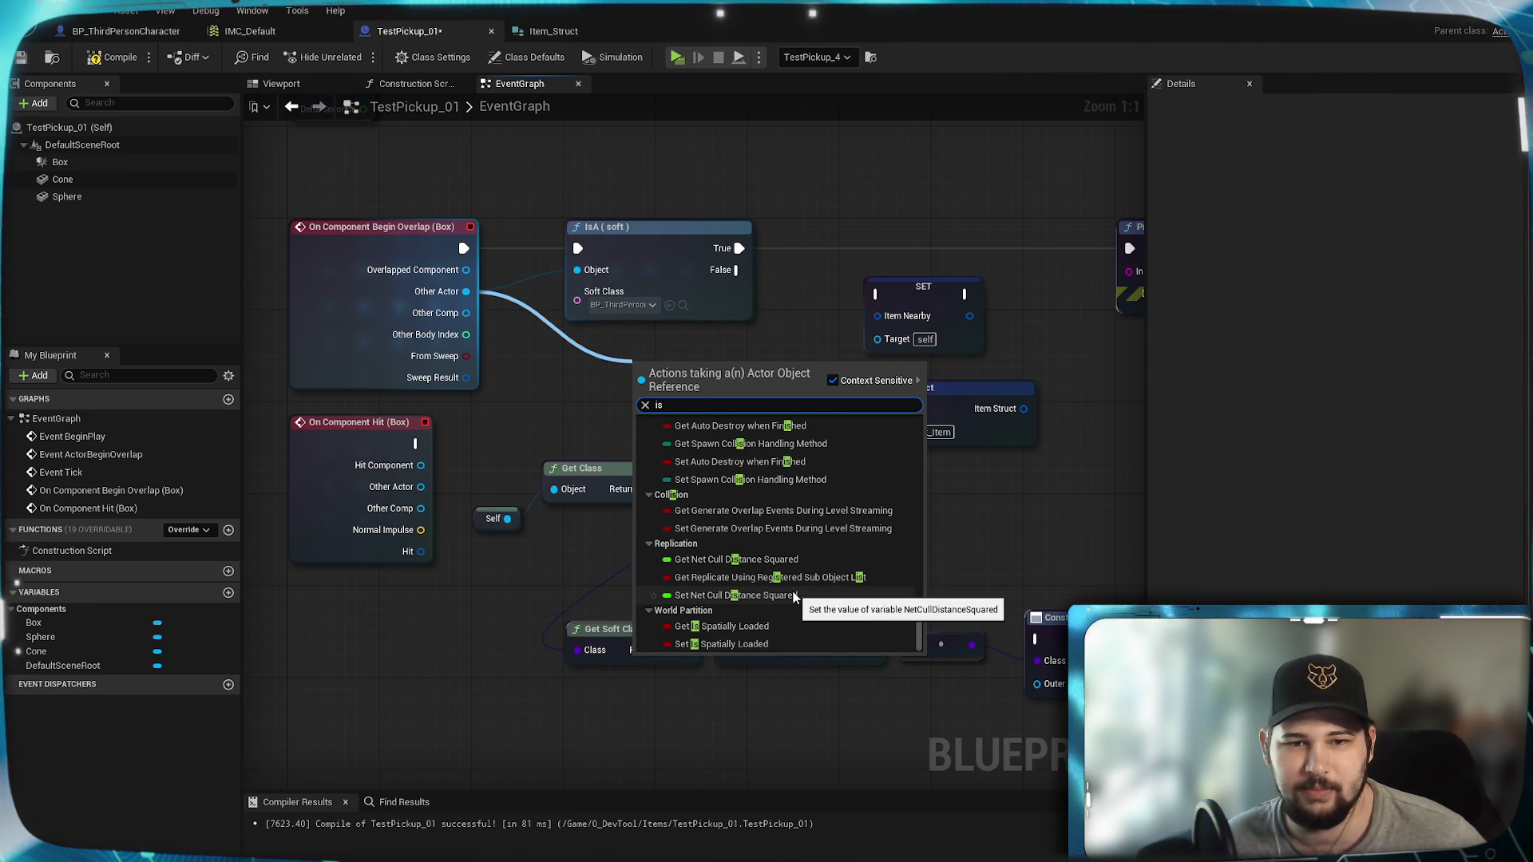
scroll(790, 591, up, 2)
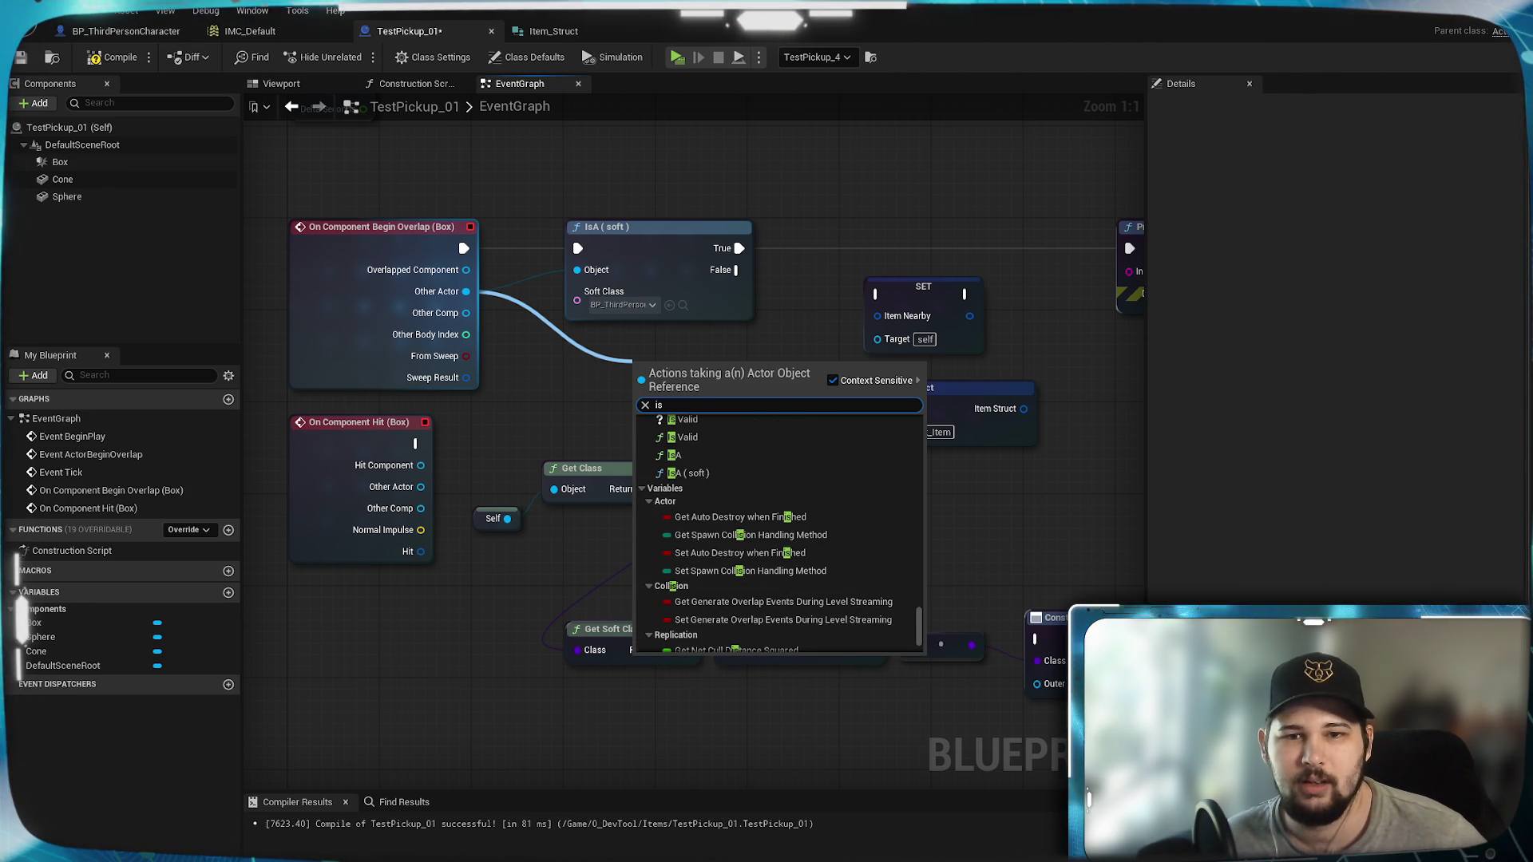
text(cast t)
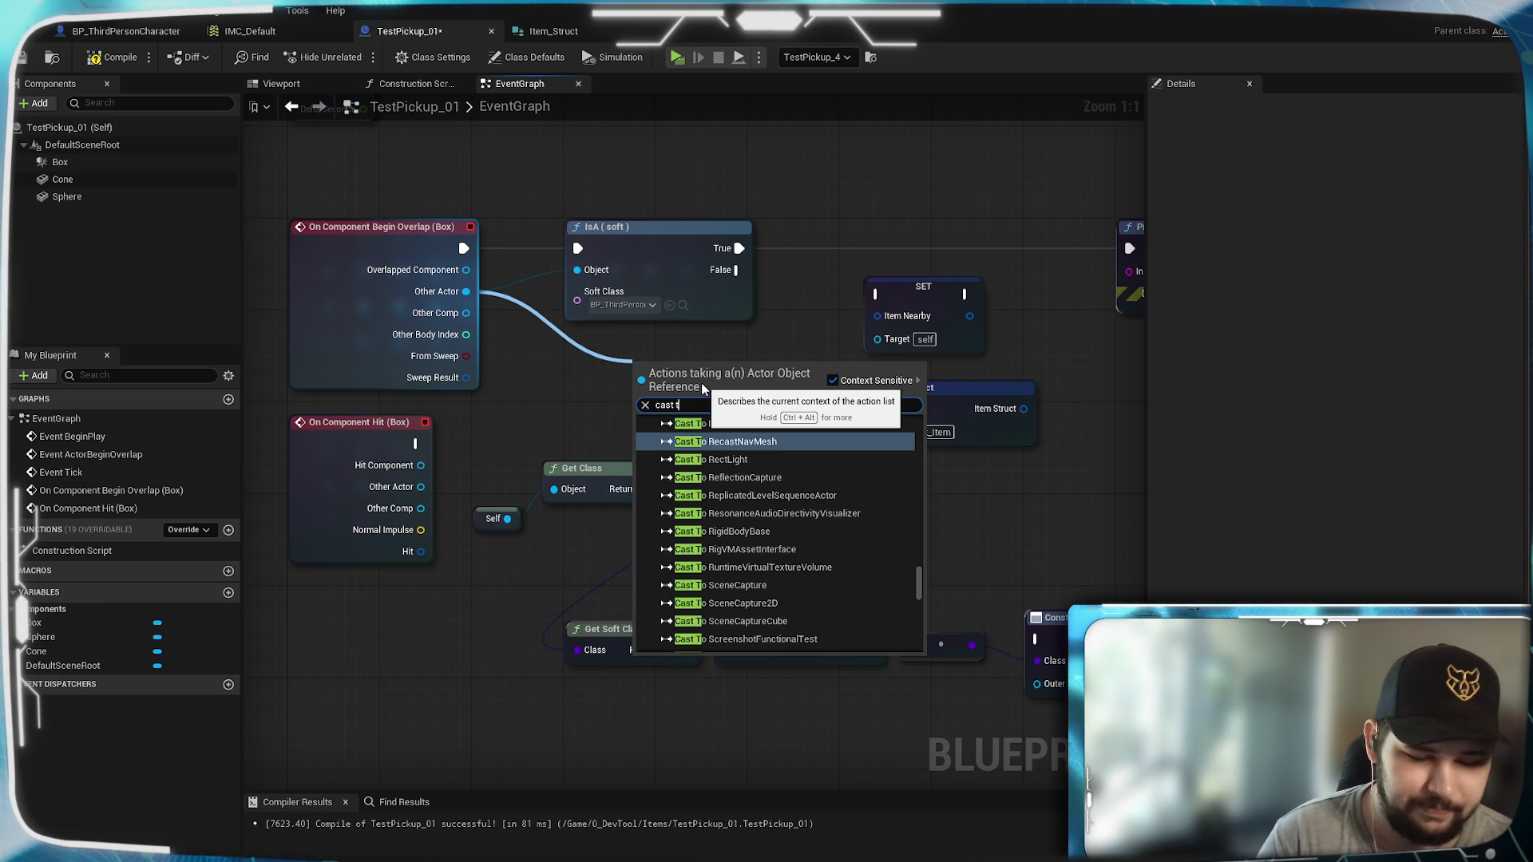
text(o p)
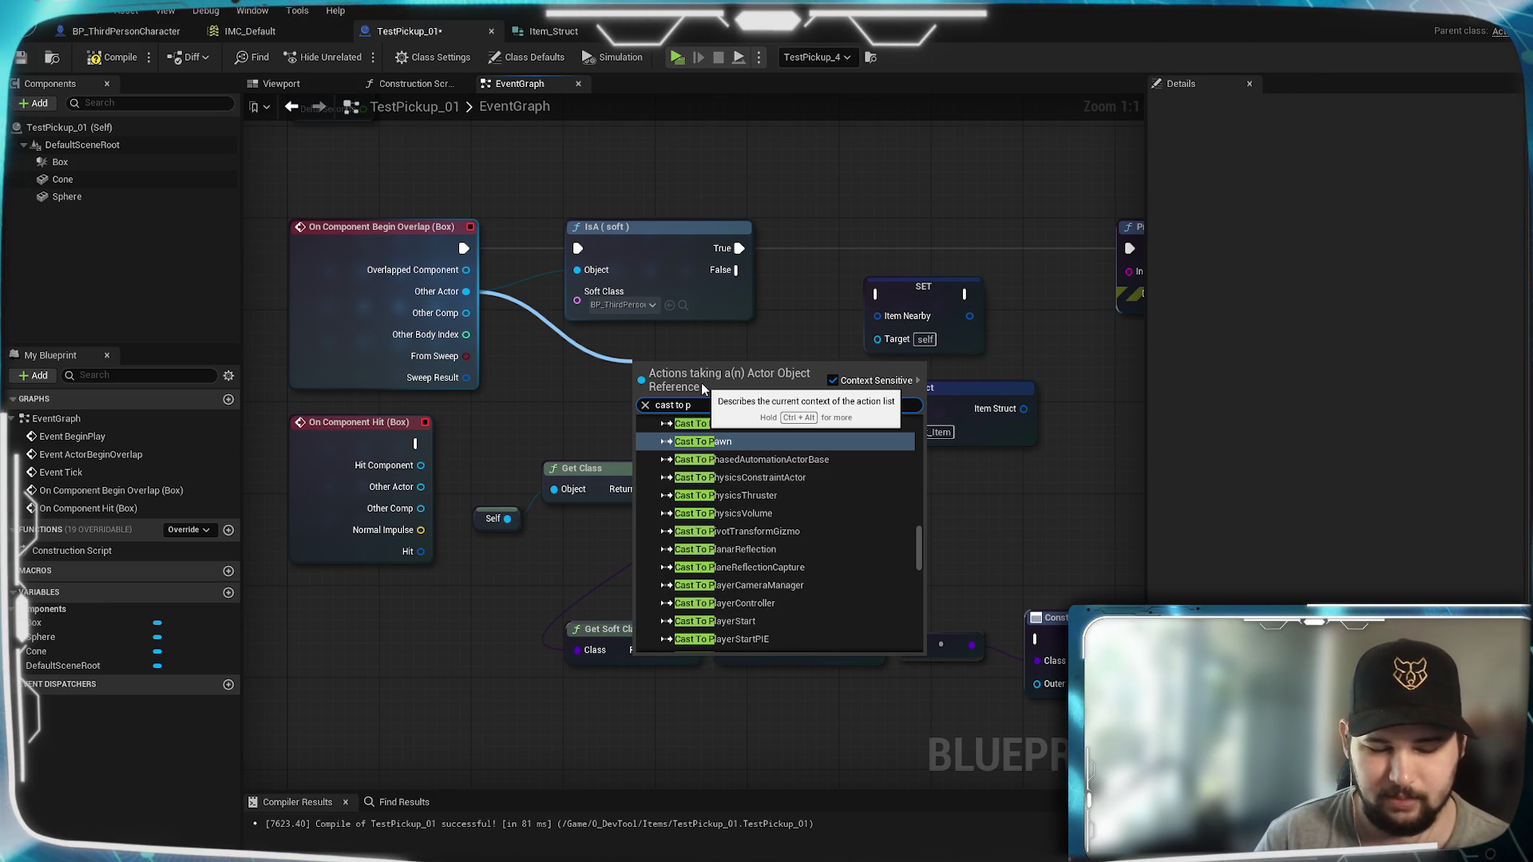
text(erson)
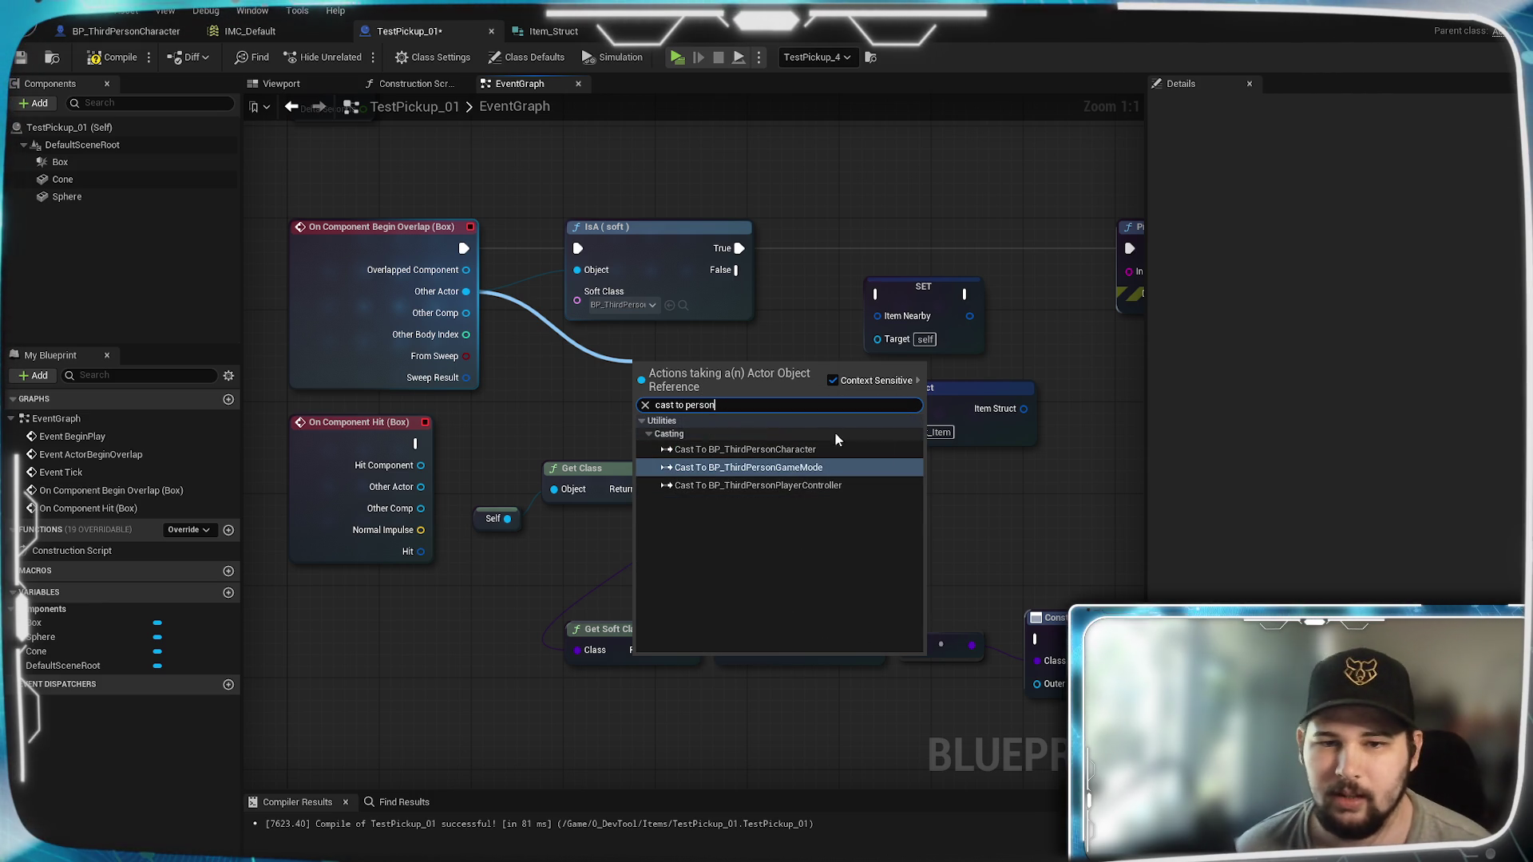
Step: Add a Cast To BP_ThirdPersonCharacter node driven by the IsA true result
click(790, 449)
mouse_move(713, 379)
mouse_down()
mouse_move(869, 251)
mouse_move(804, 248)
mouse_up()
drag(511, 329, 694, 295)
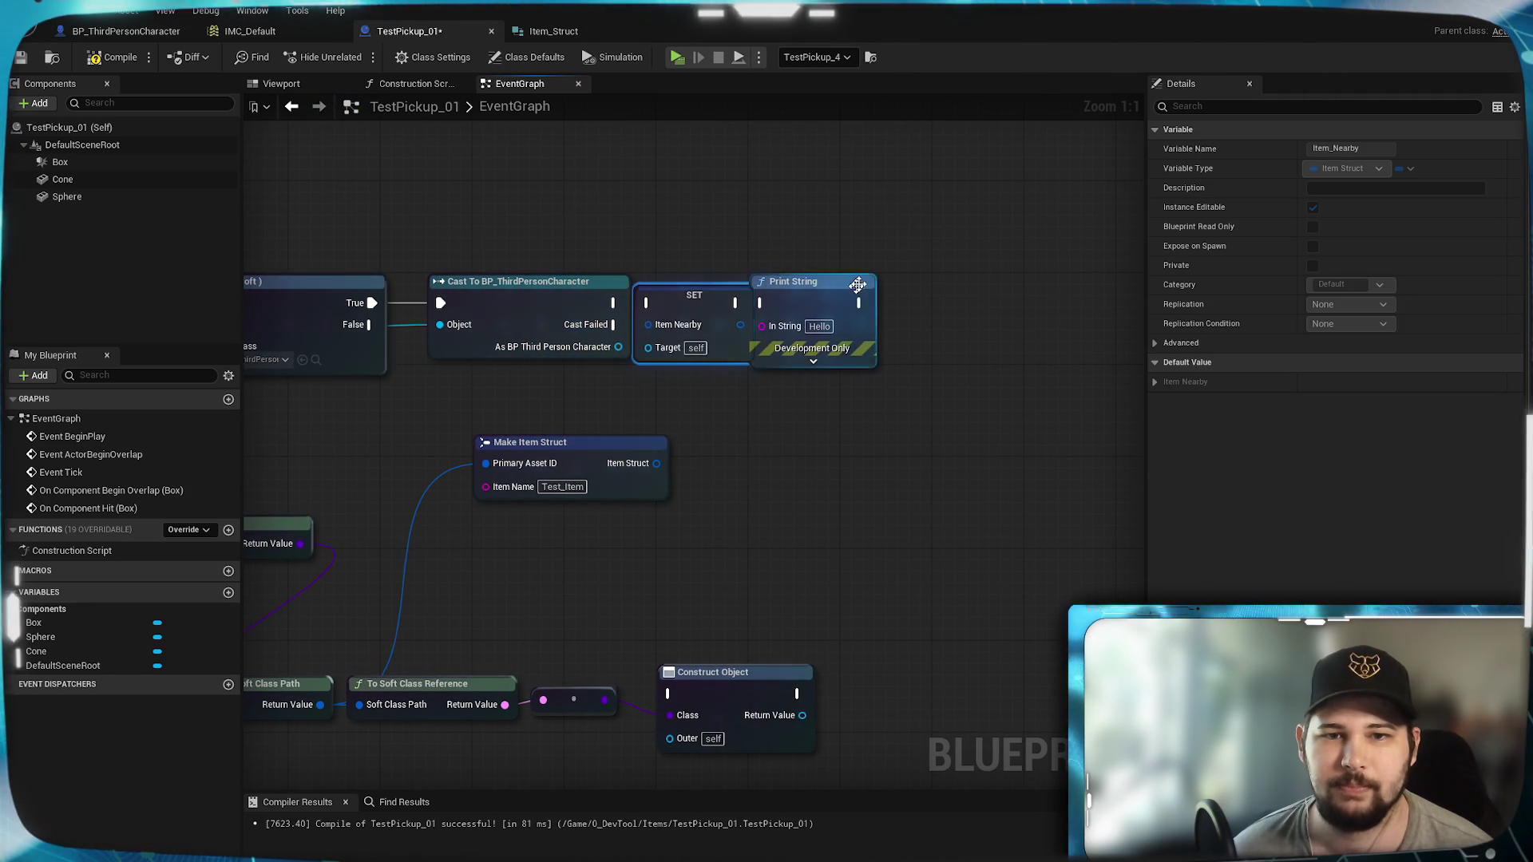
drag(634, 337, 809, 324)
drag(651, 308, 860, 308)
drag(551, 335, 631, 324)
Step: Wire the cast into SET Item Nearby, then Print String, with the character as Target and Item Struct as Item Nearby
drag(484, 313, 489, 315)
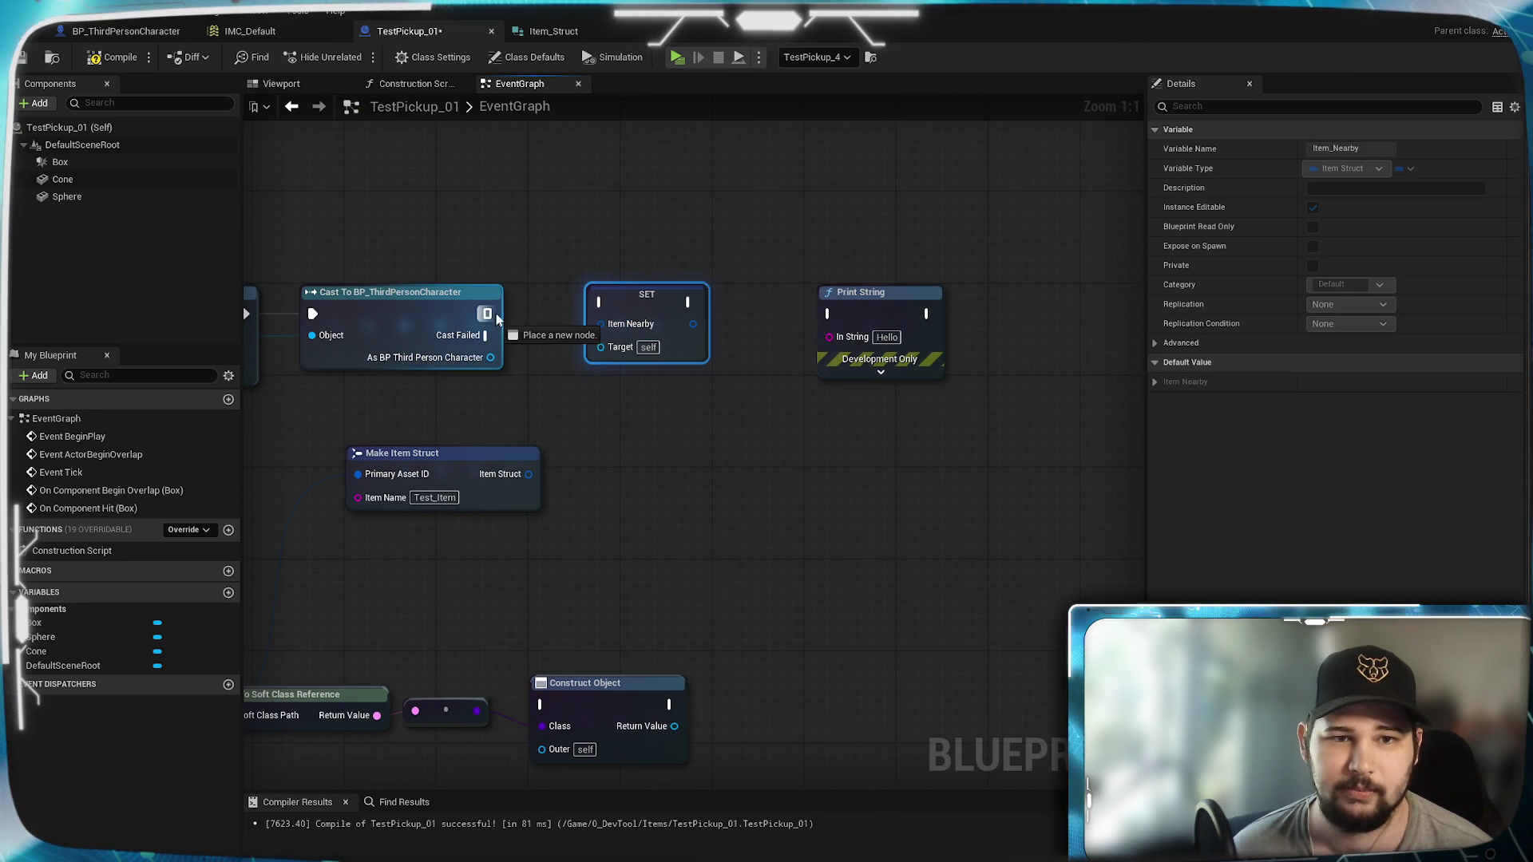
drag(604, 305, 603, 305)
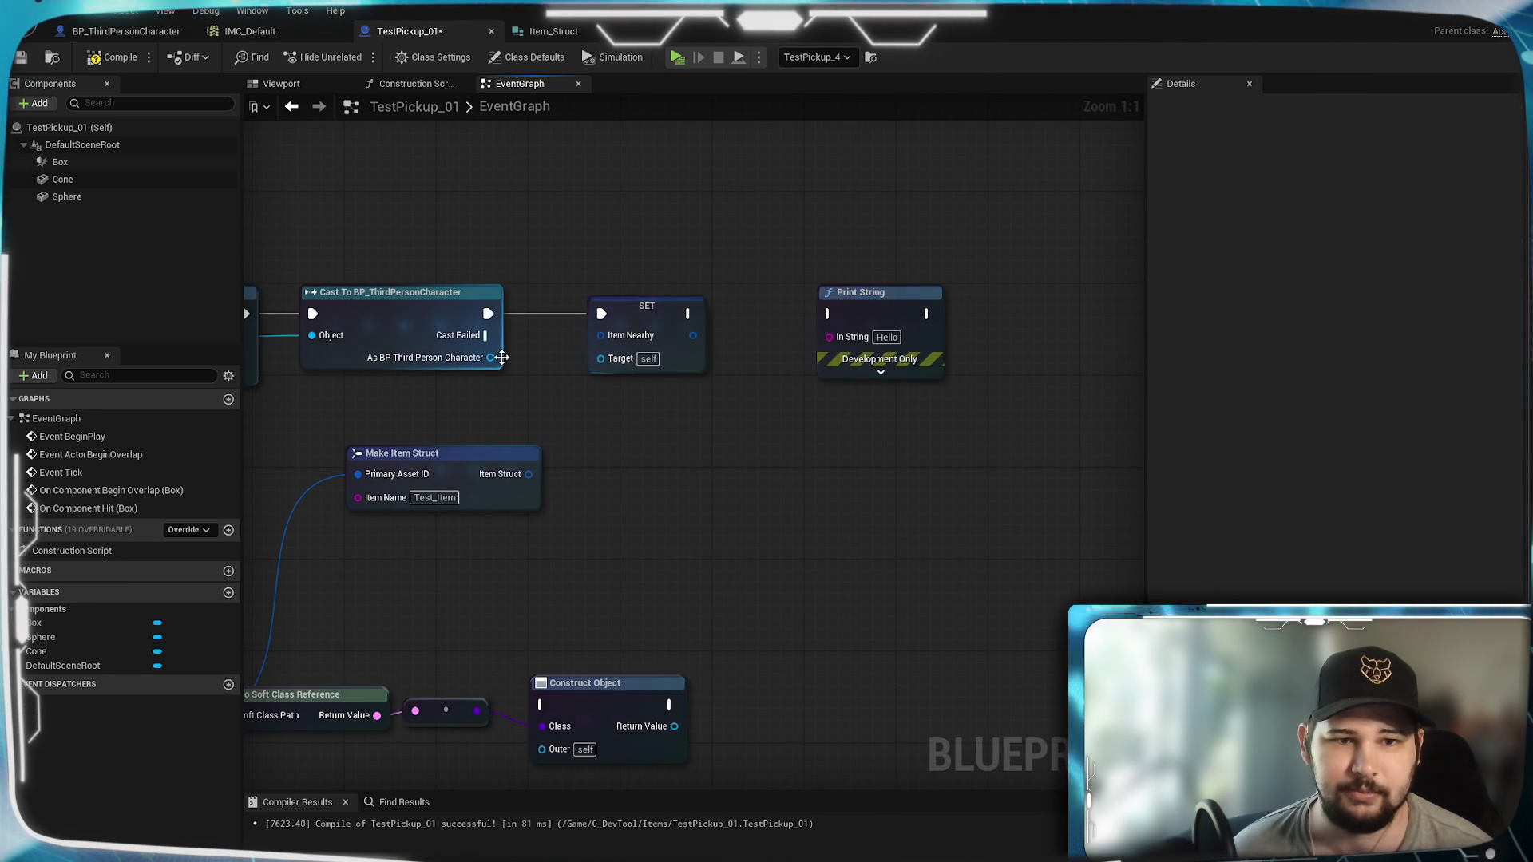
drag(490, 357, 607, 358)
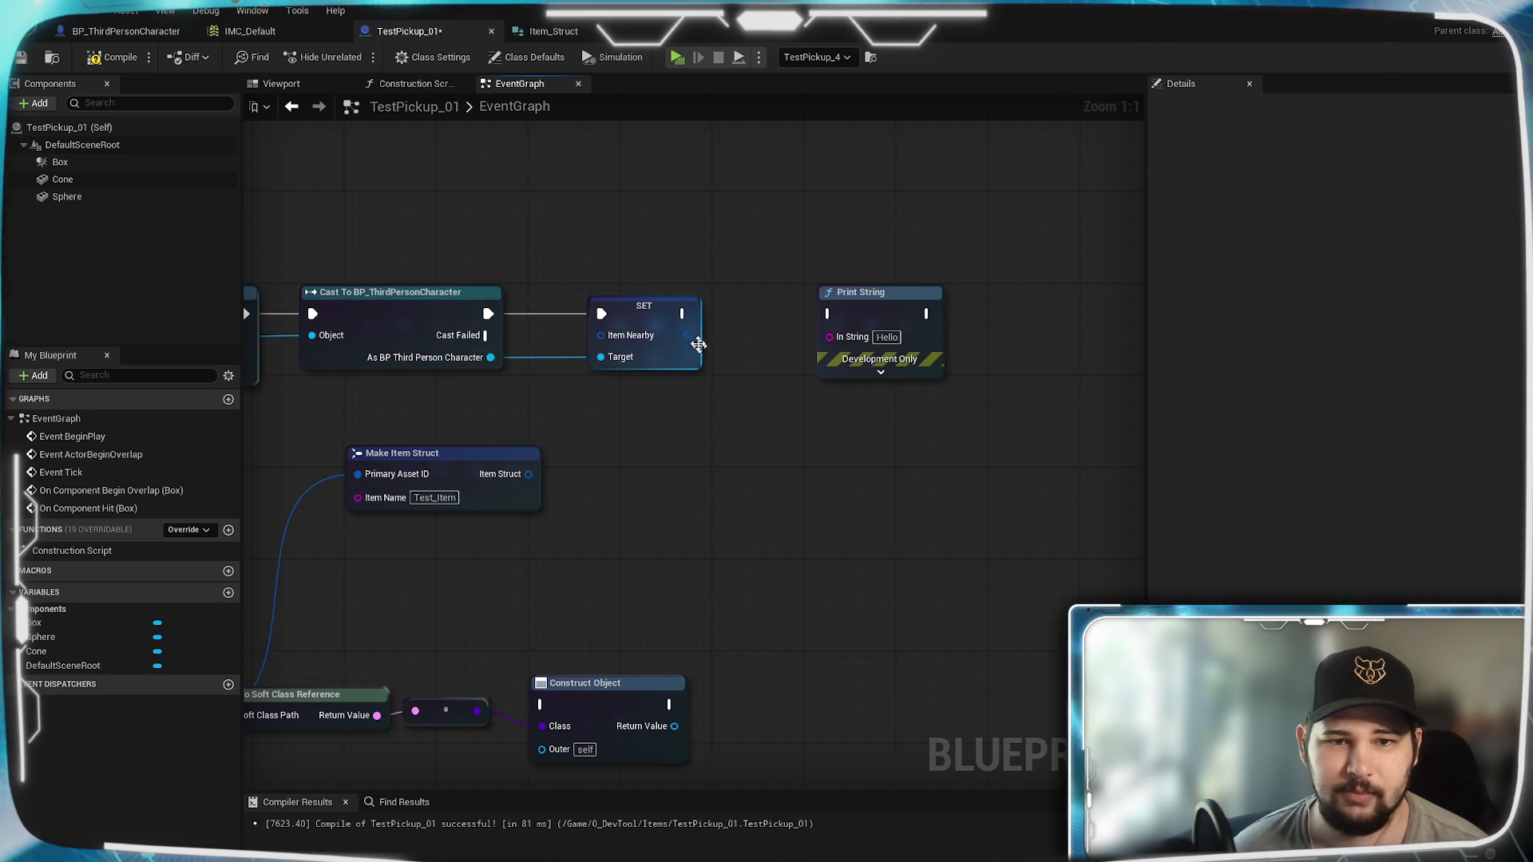
drag(843, 317, 831, 314)
drag(694, 417, 985, 372)
click(746, 513)
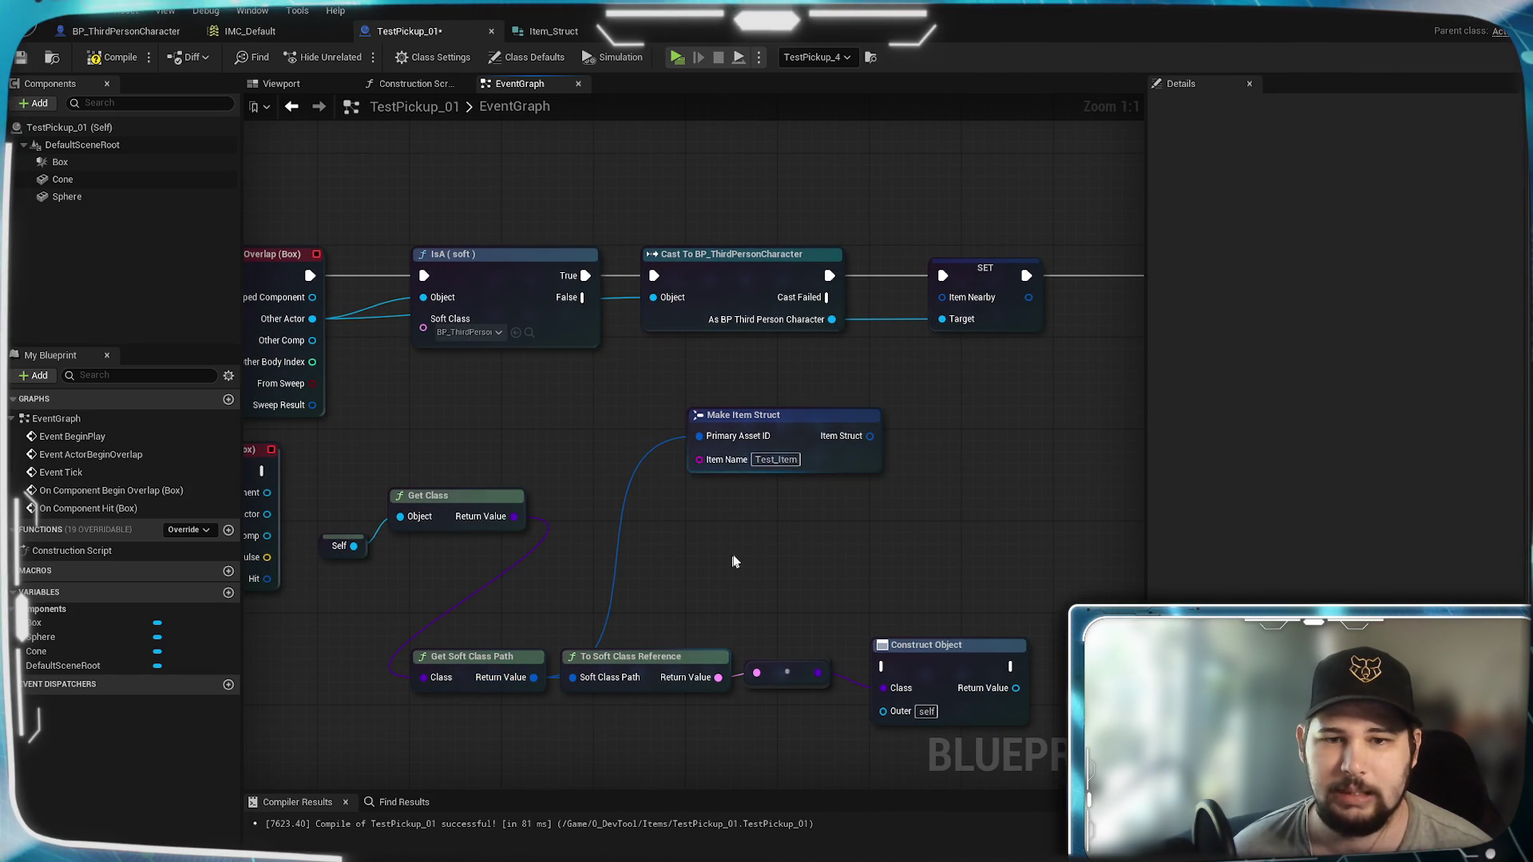
drag(940, 299, 940, 299)
Step: Tidy Make Item Struct, SET and Print String into a compact group
drag(766, 414, 721, 357)
mouse_move(927, 477)
mouse_down()
mouse_move(851, 513)
mouse_move(734, 534)
mouse_up()
mouse_move(827, 318)
mouse_down()
mouse_move(778, 318)
mouse_move(765, 345)
mouse_up()
drag(1017, 336, 913, 336)
click(742, 569)
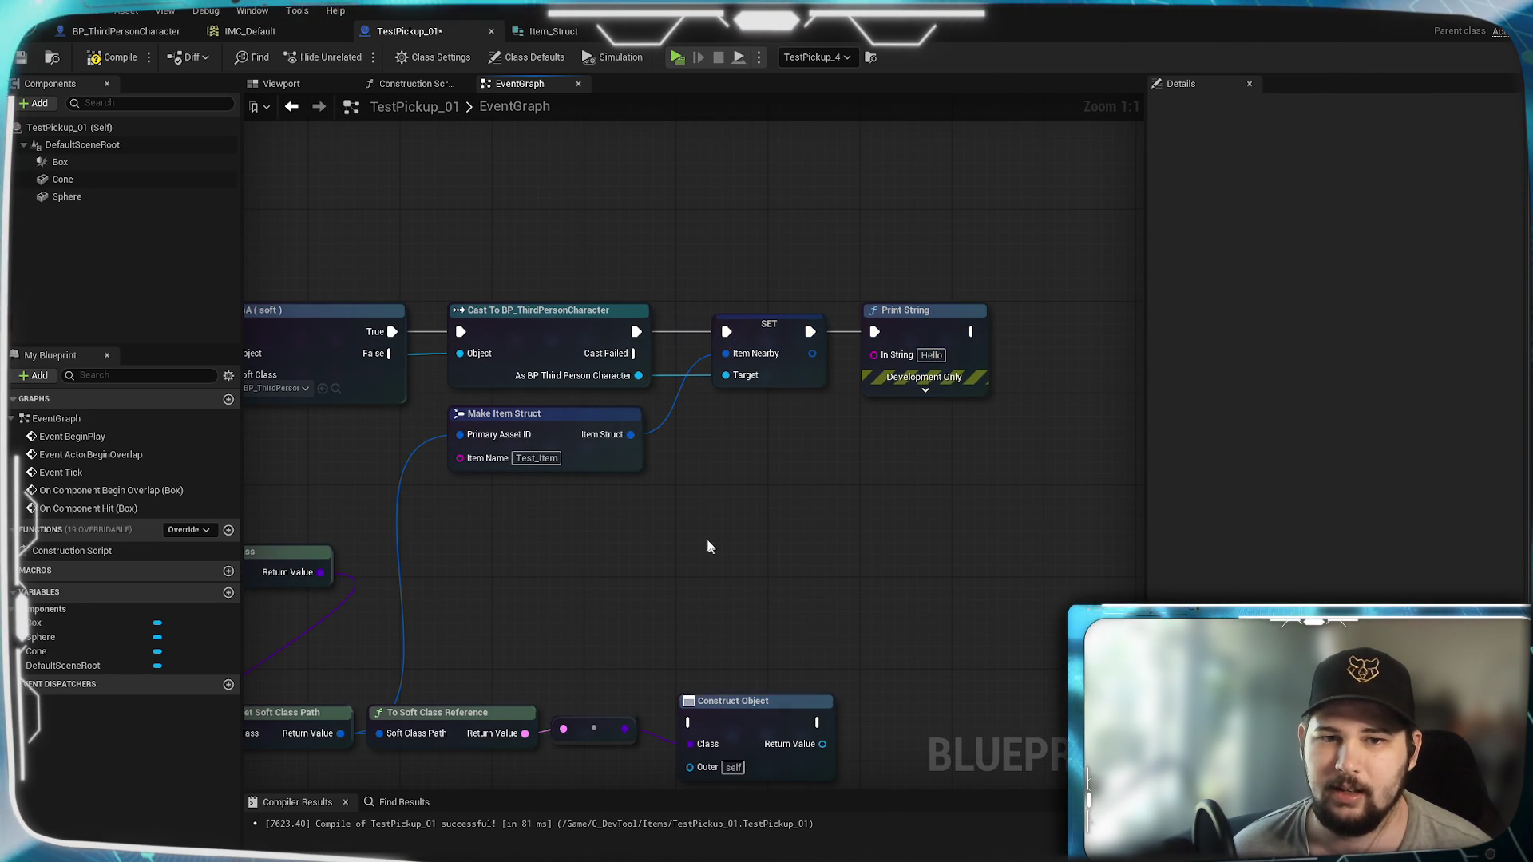
Step: Save the TestPickup_01 blueprint and run a quick play test
click(20, 57)
mouse_move(417, 223)
mouse_down()
mouse_move(657, 285)
mouse_move(725, 238)
mouse_move(627, 228)
mouse_move(593, 206)
mouse_up()
mouse_move(875, 459)
mouse_down()
mouse_move(928, 514)
mouse_move(709, 560)
mouse_up()
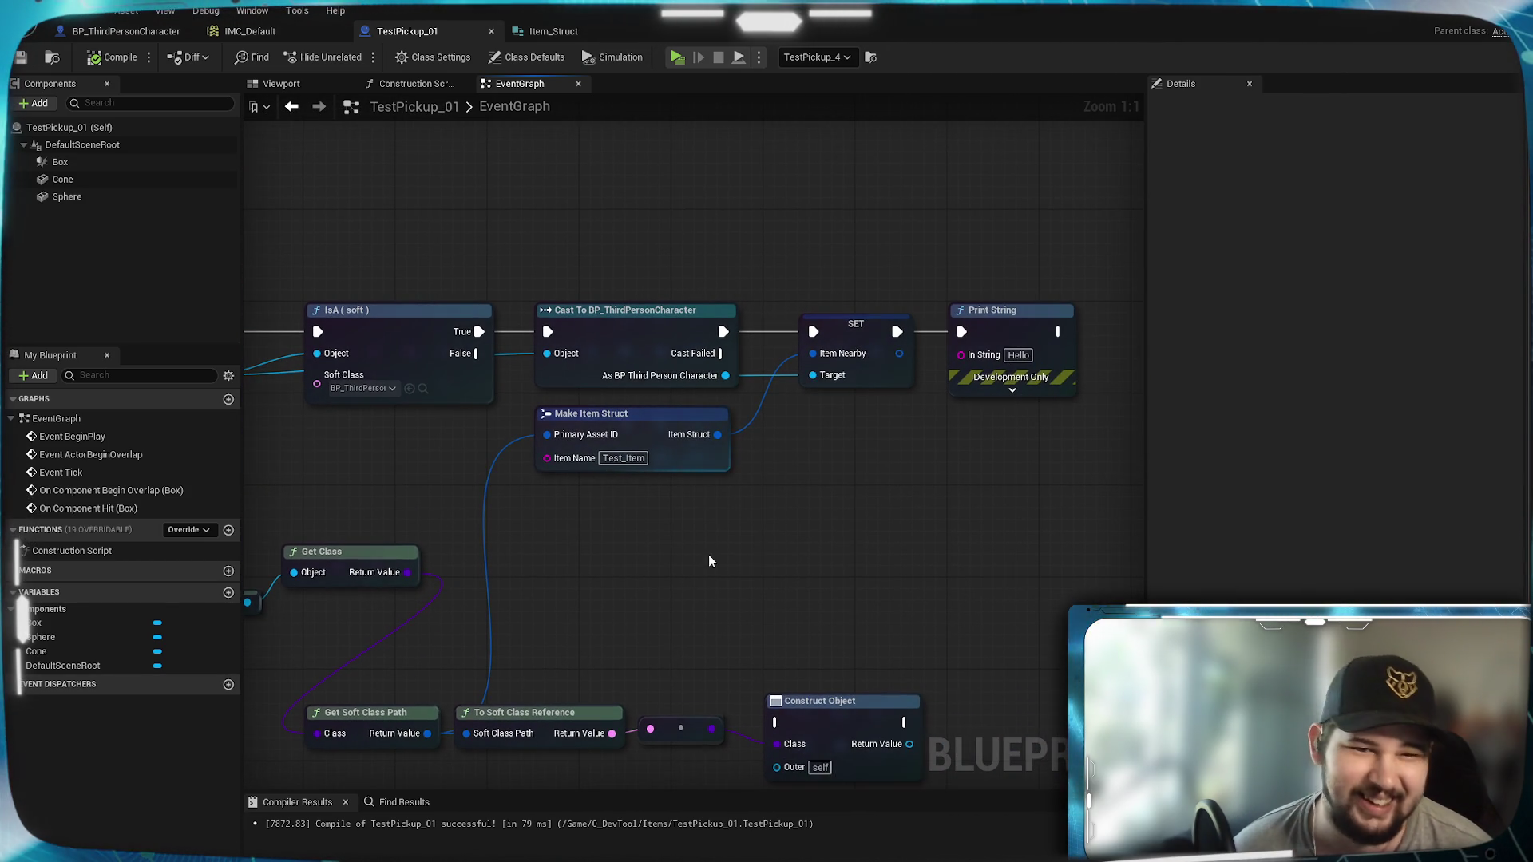
drag(861, 543, 815, 545)
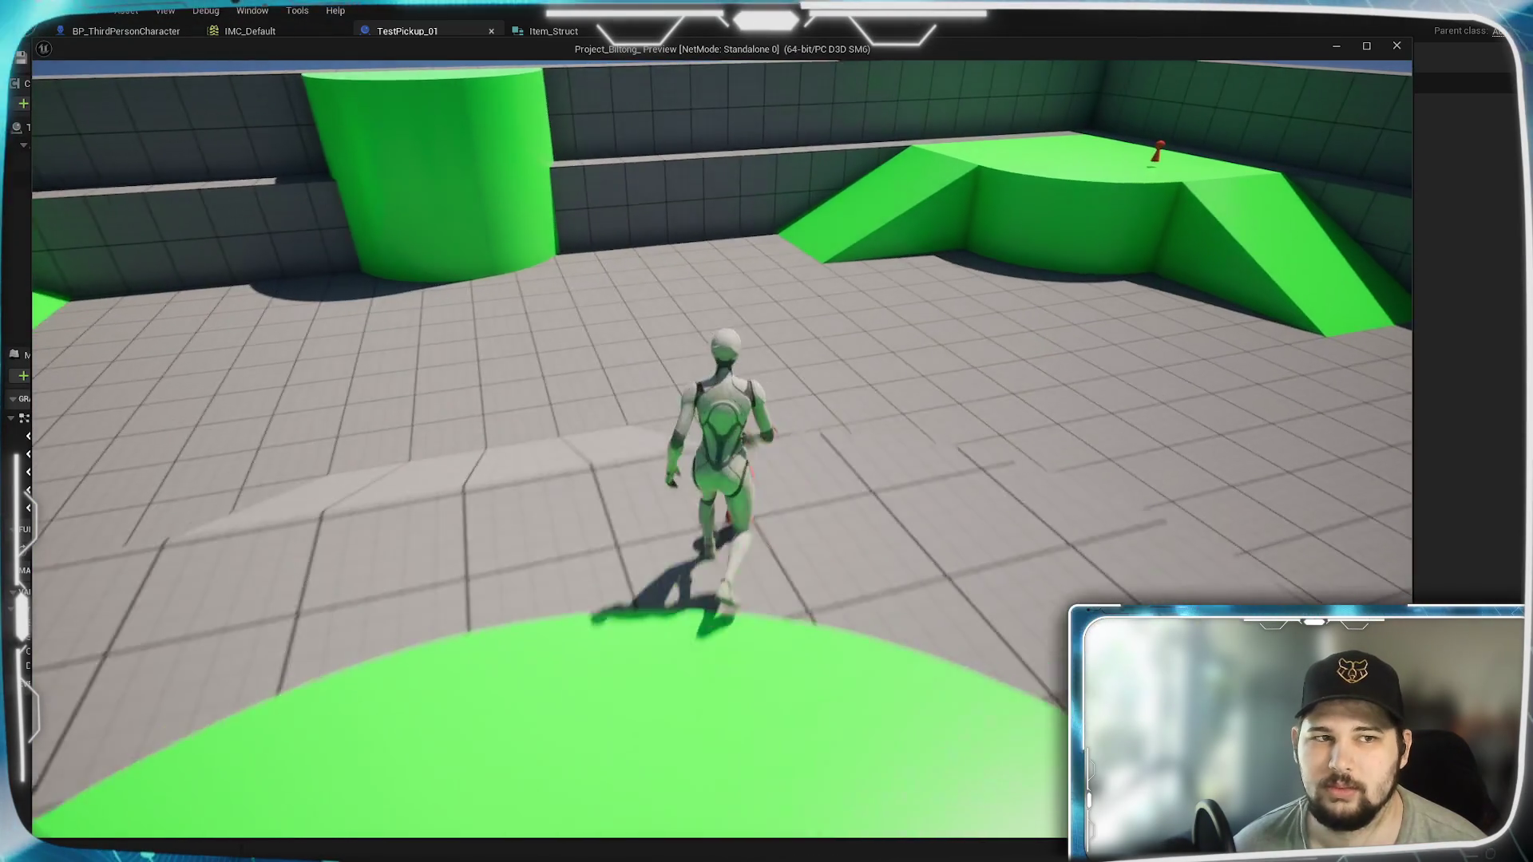
Step: Stop the play test and go to the BP_ThirdPersonCharacter event graph
key(Escape)
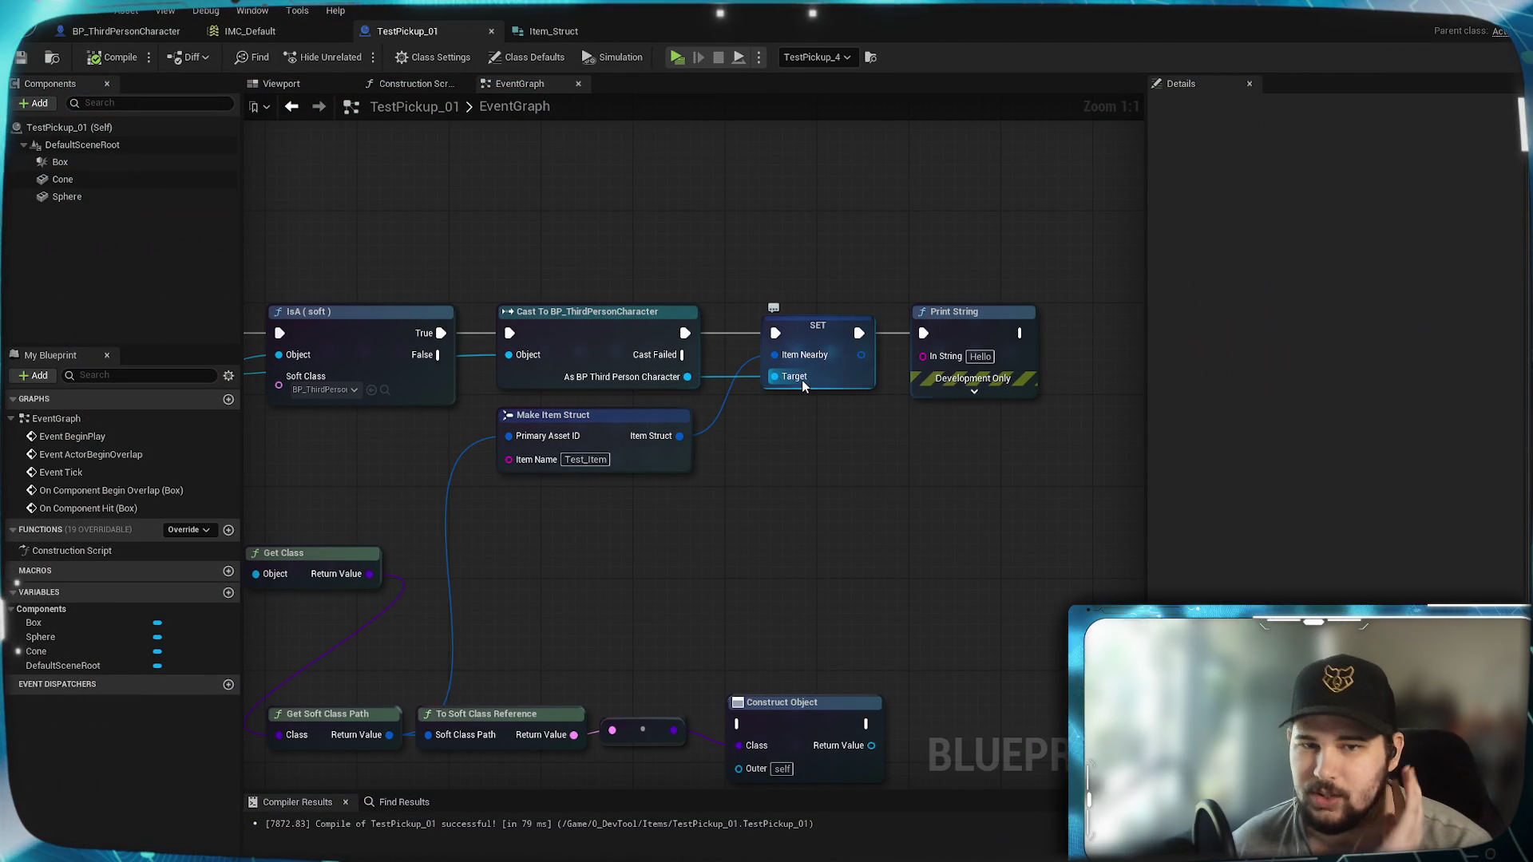
mouse_move(715, 520)
mouse_down()
mouse_move(1081, 503)
mouse_move(574, 479)
mouse_up()
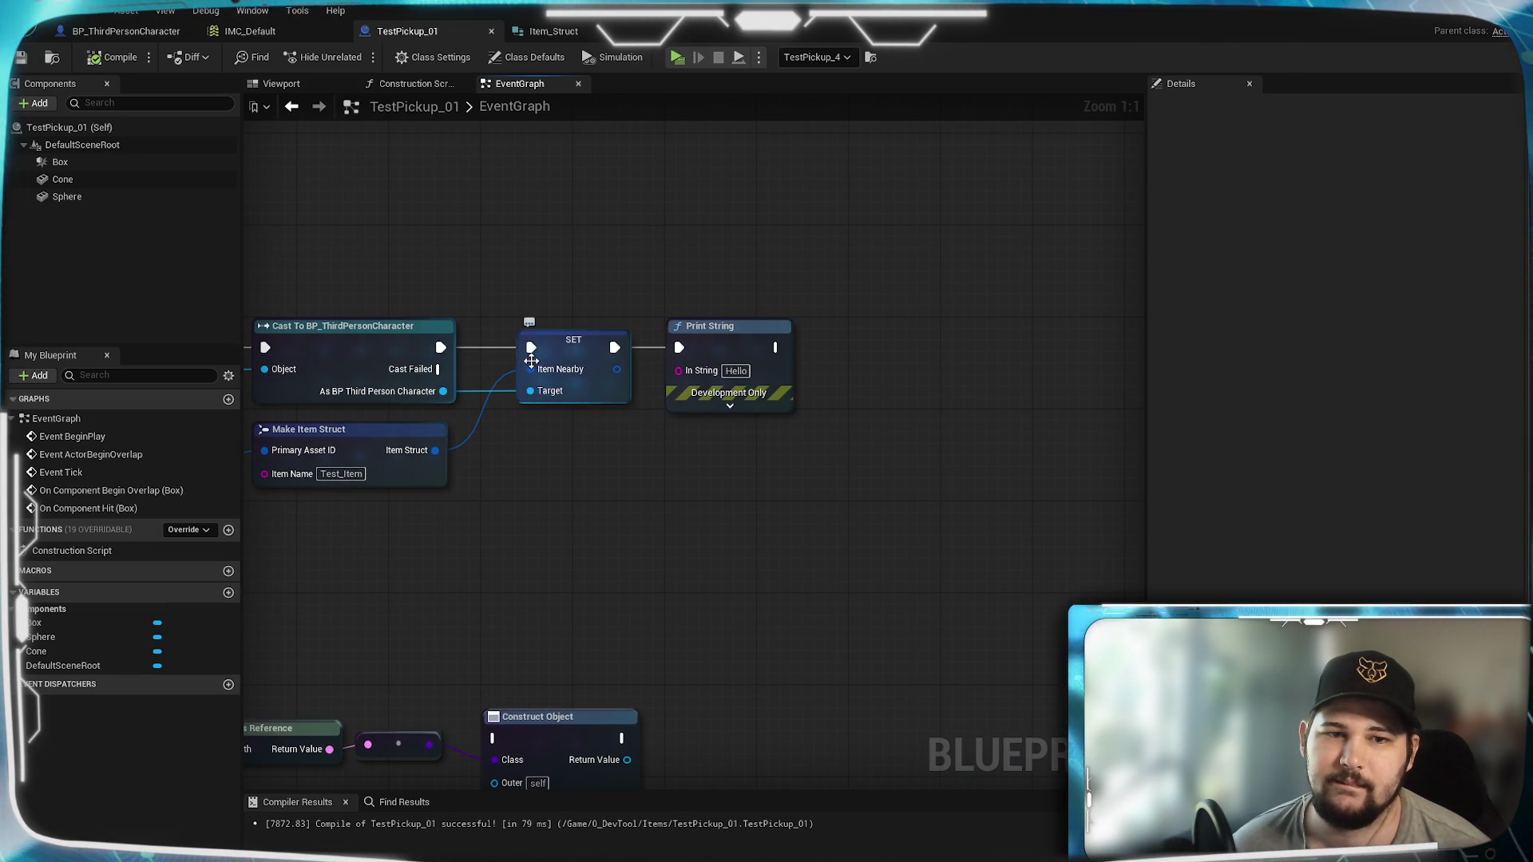
click(136, 31)
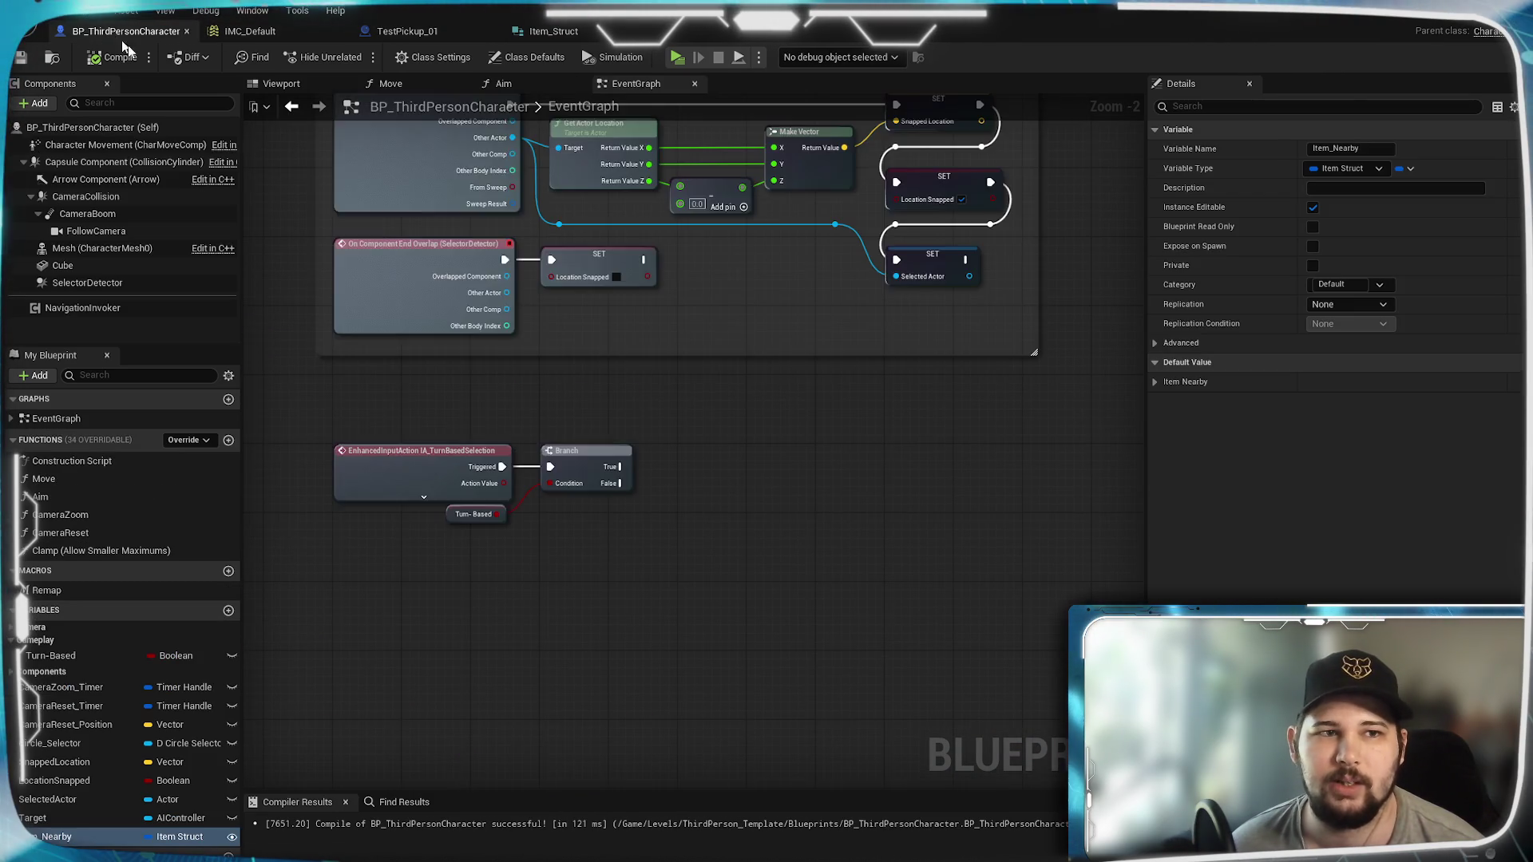
Step: Browse the character graph's context-sensitive node list for event actions
scroll(692, 567, up, 3)
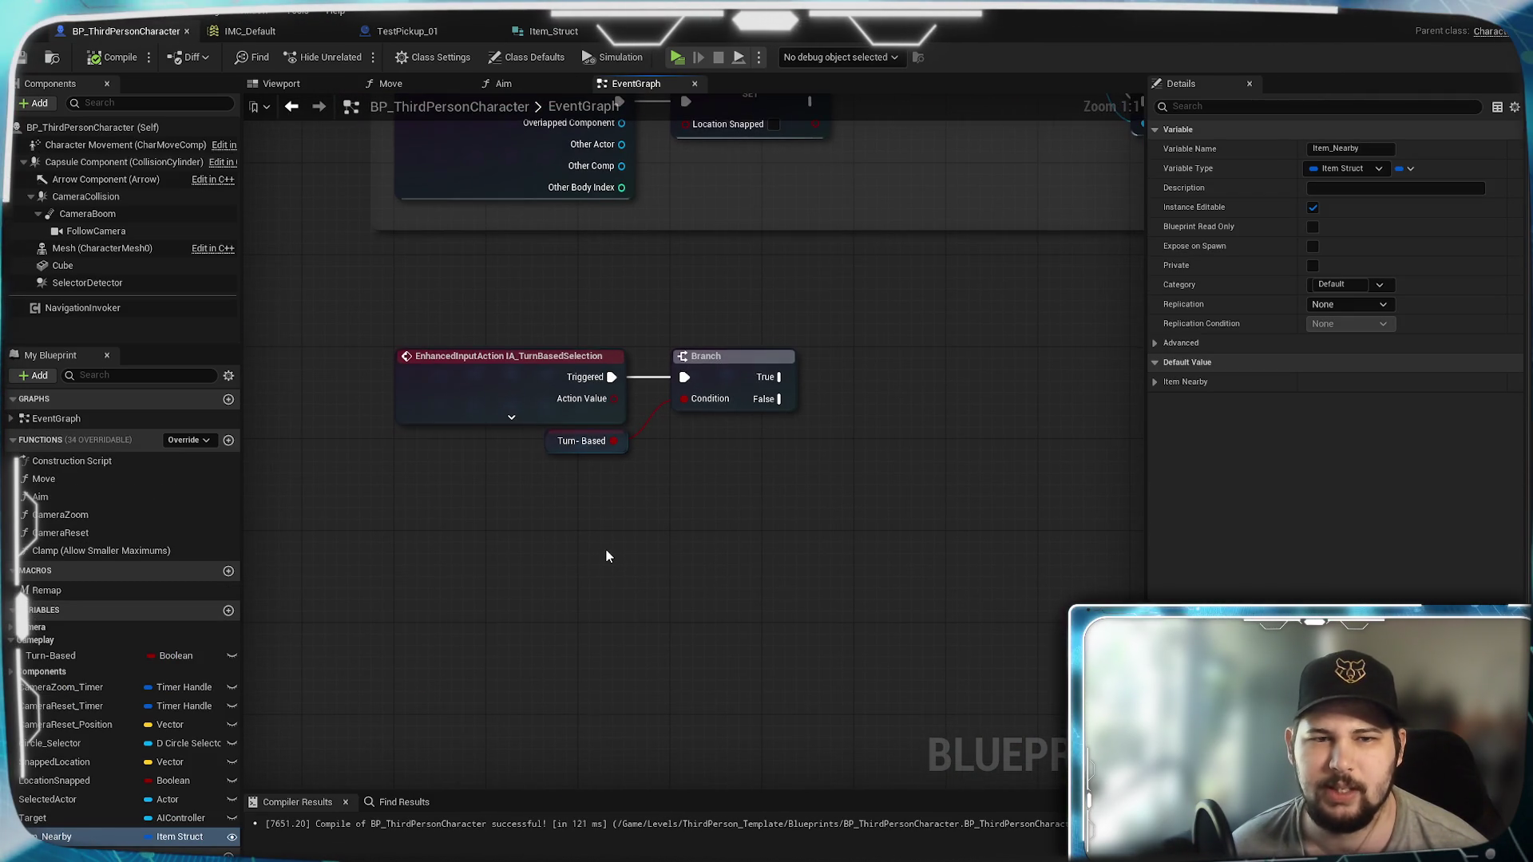
right_click(581, 490)
text(event)
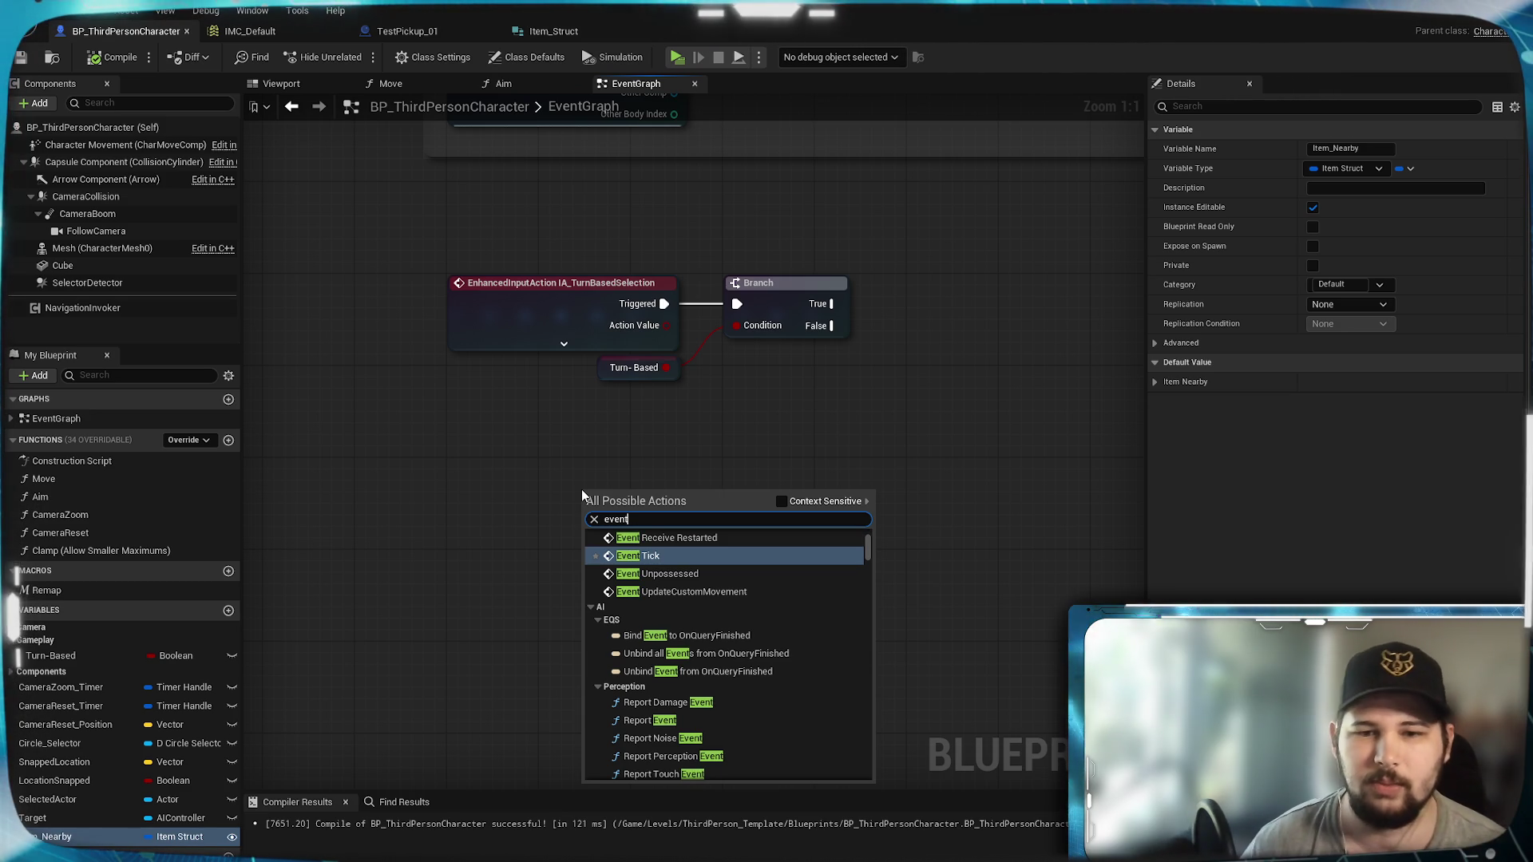
click(780, 502)
scroll(712, 563, up, 10)
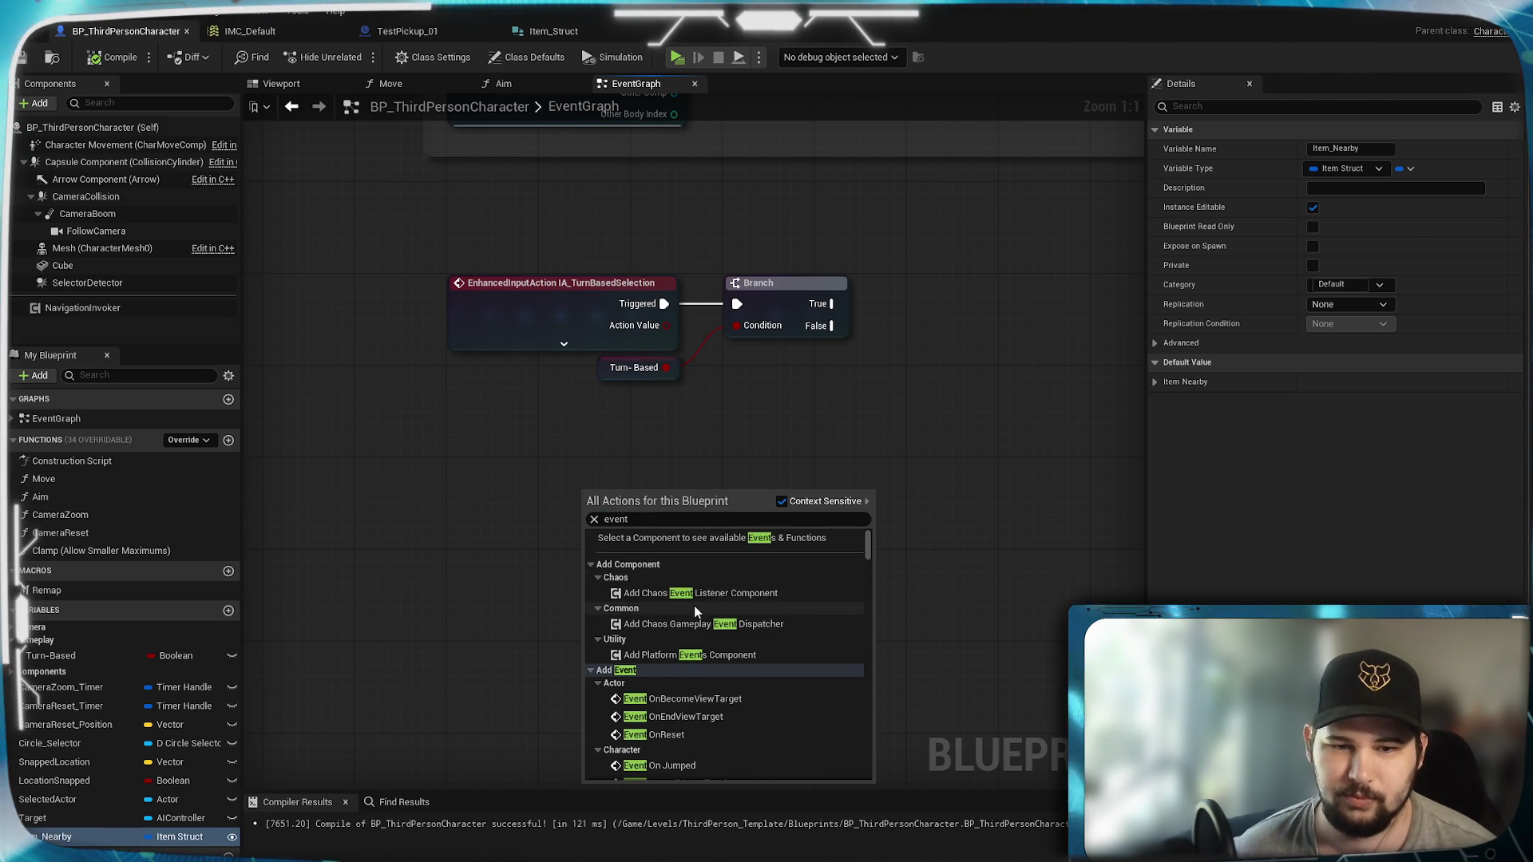
scroll(693, 613, down, 3)
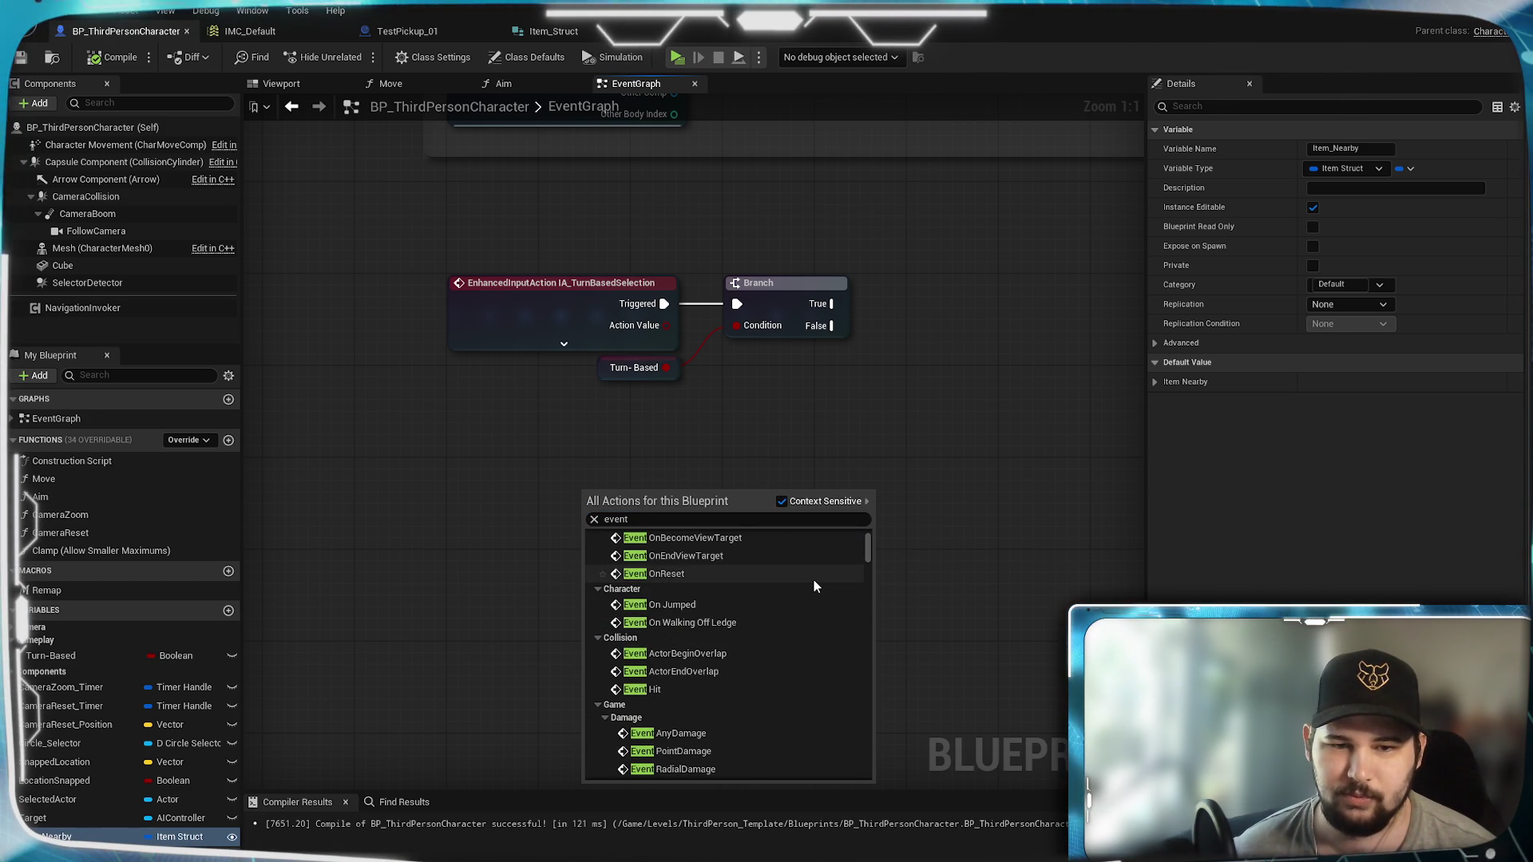
scroll(813, 580, down, 2)
scroll(813, 578, up, 2)
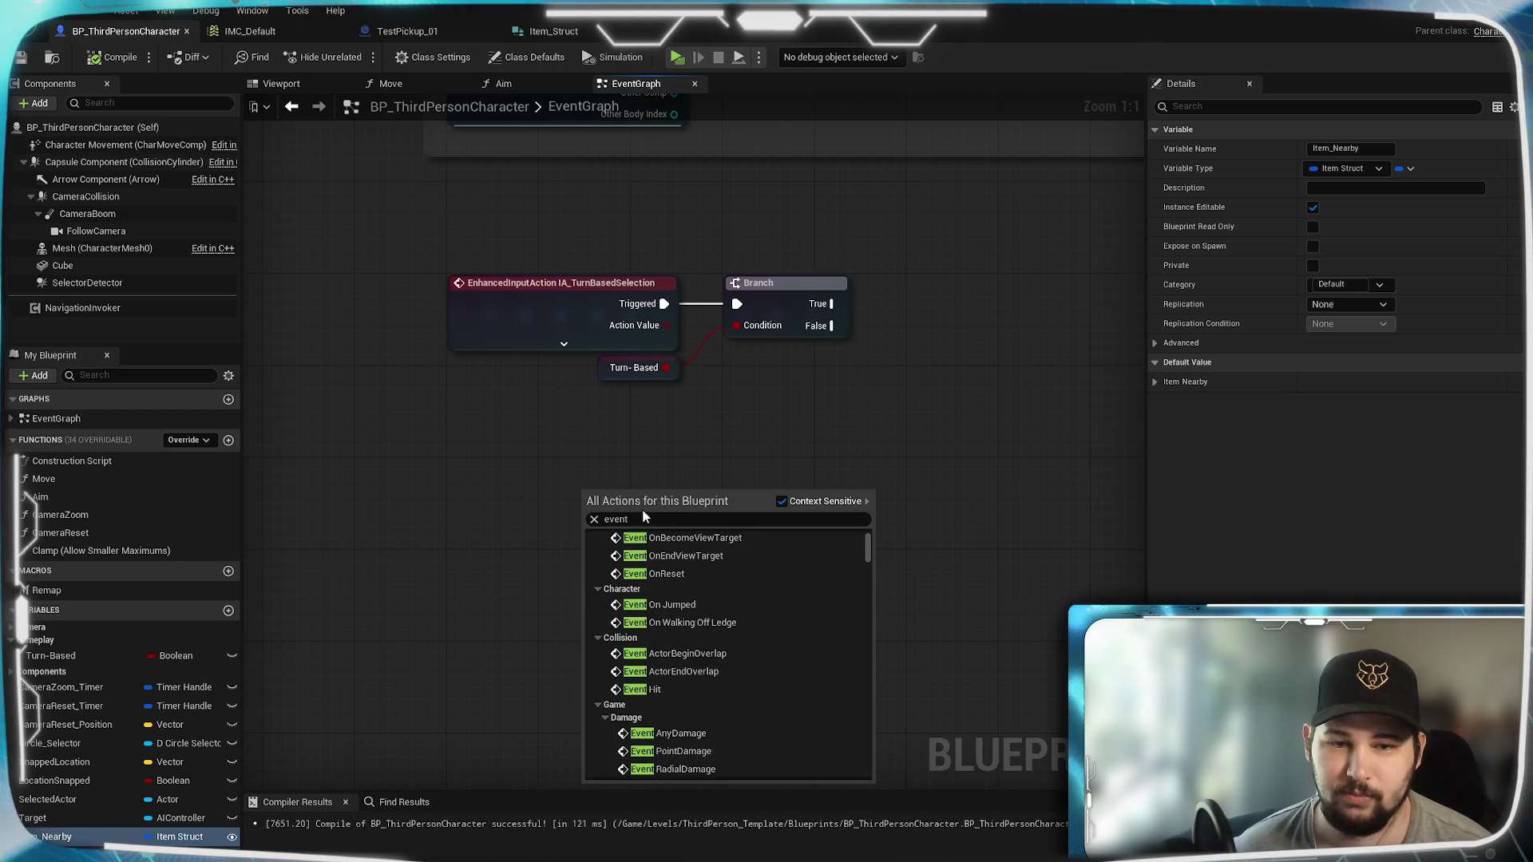
Step: Add a custom event named TestPickup and move it into place
text(cust)
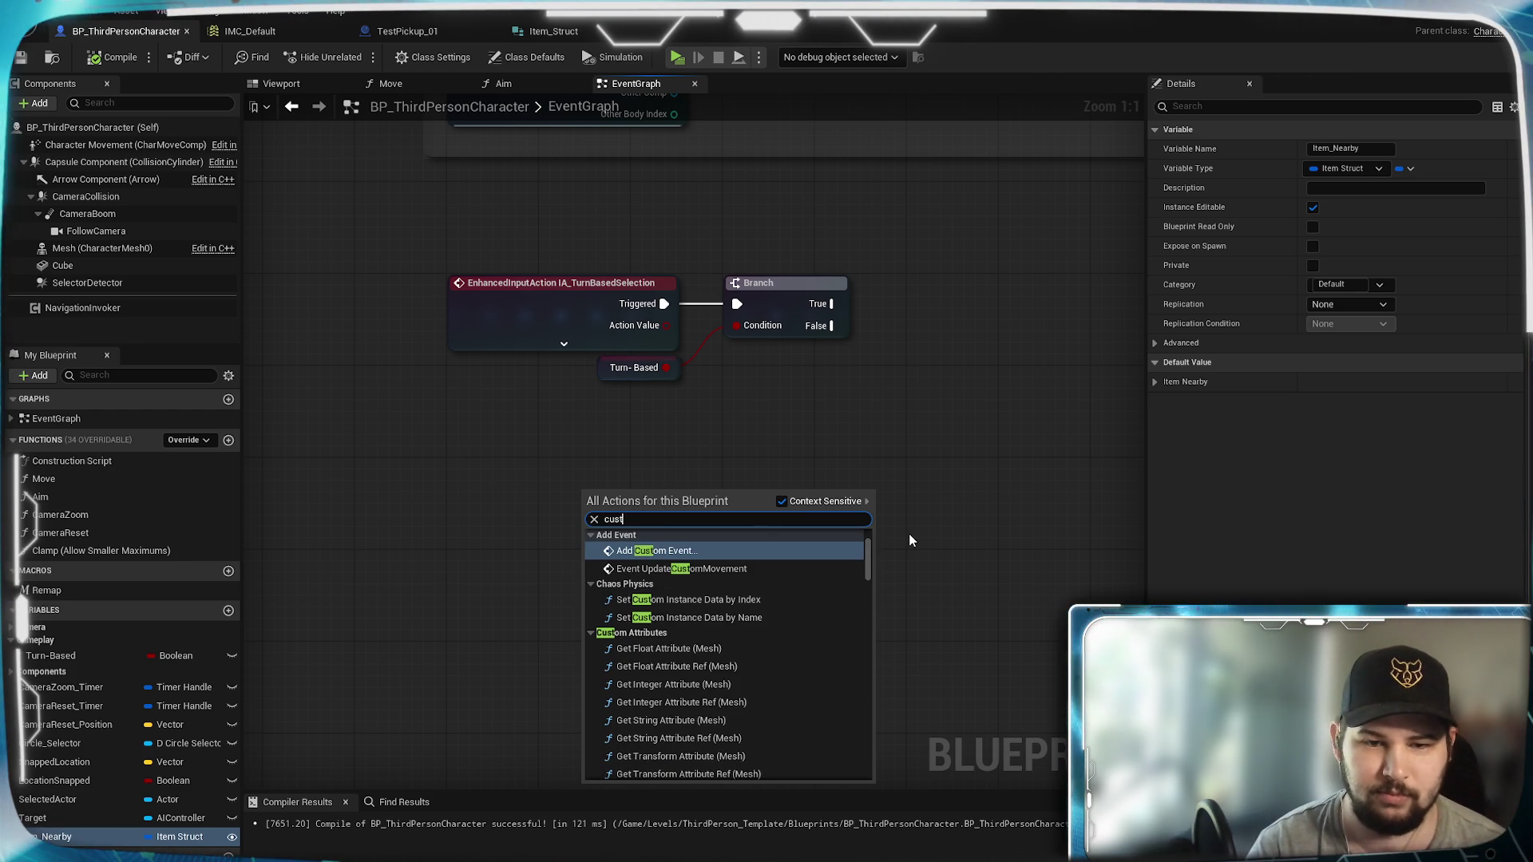
click(773, 551)
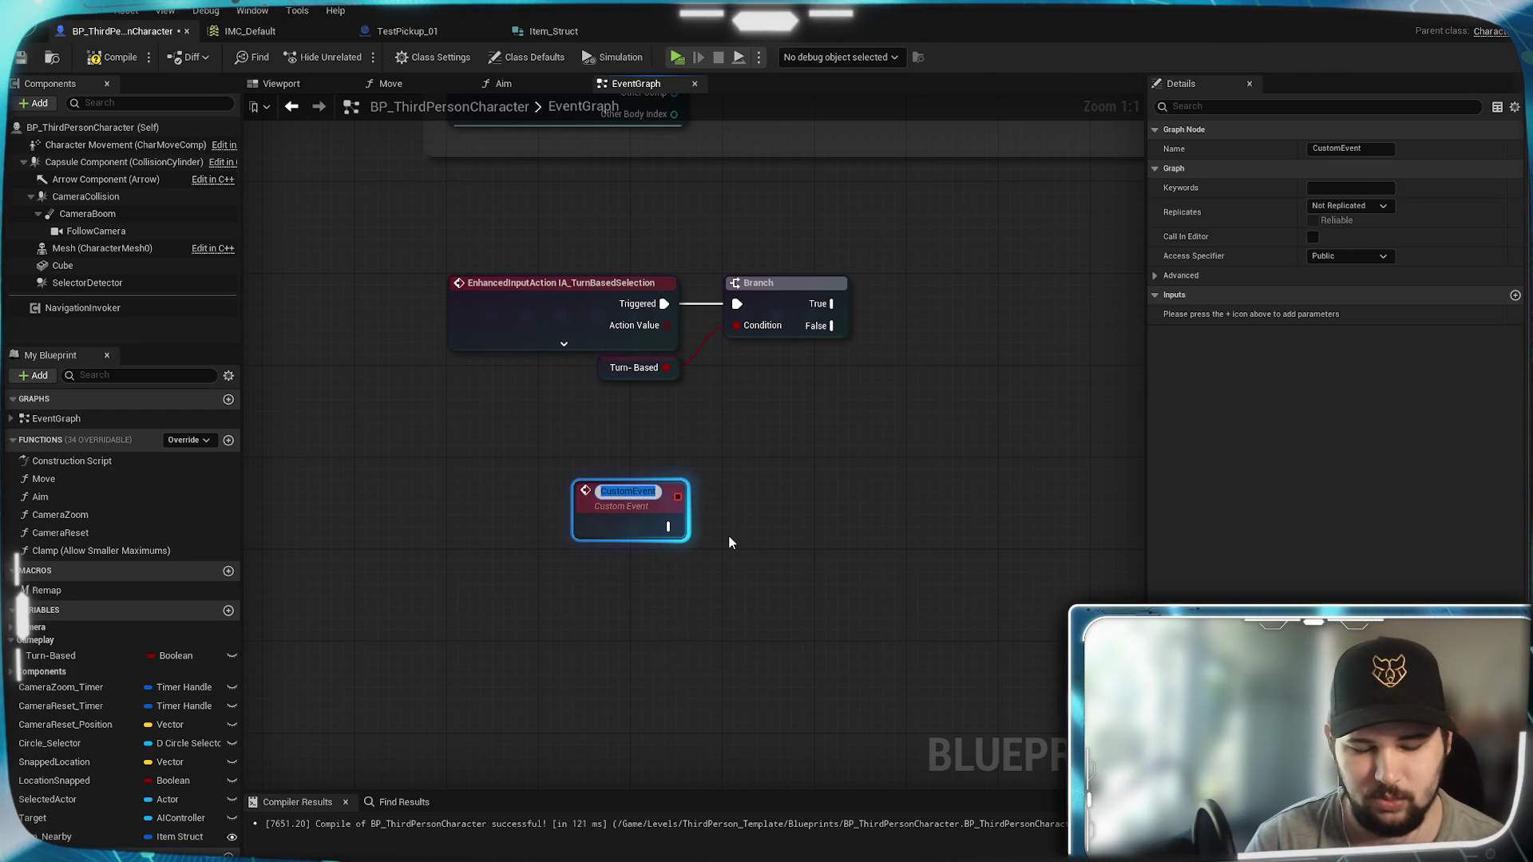
text(TestPickup)
key(Return)
mouse_move(615, 524)
mouse_down()
mouse_move(583, 532)
mouse_move(489, 501)
mouse_up()
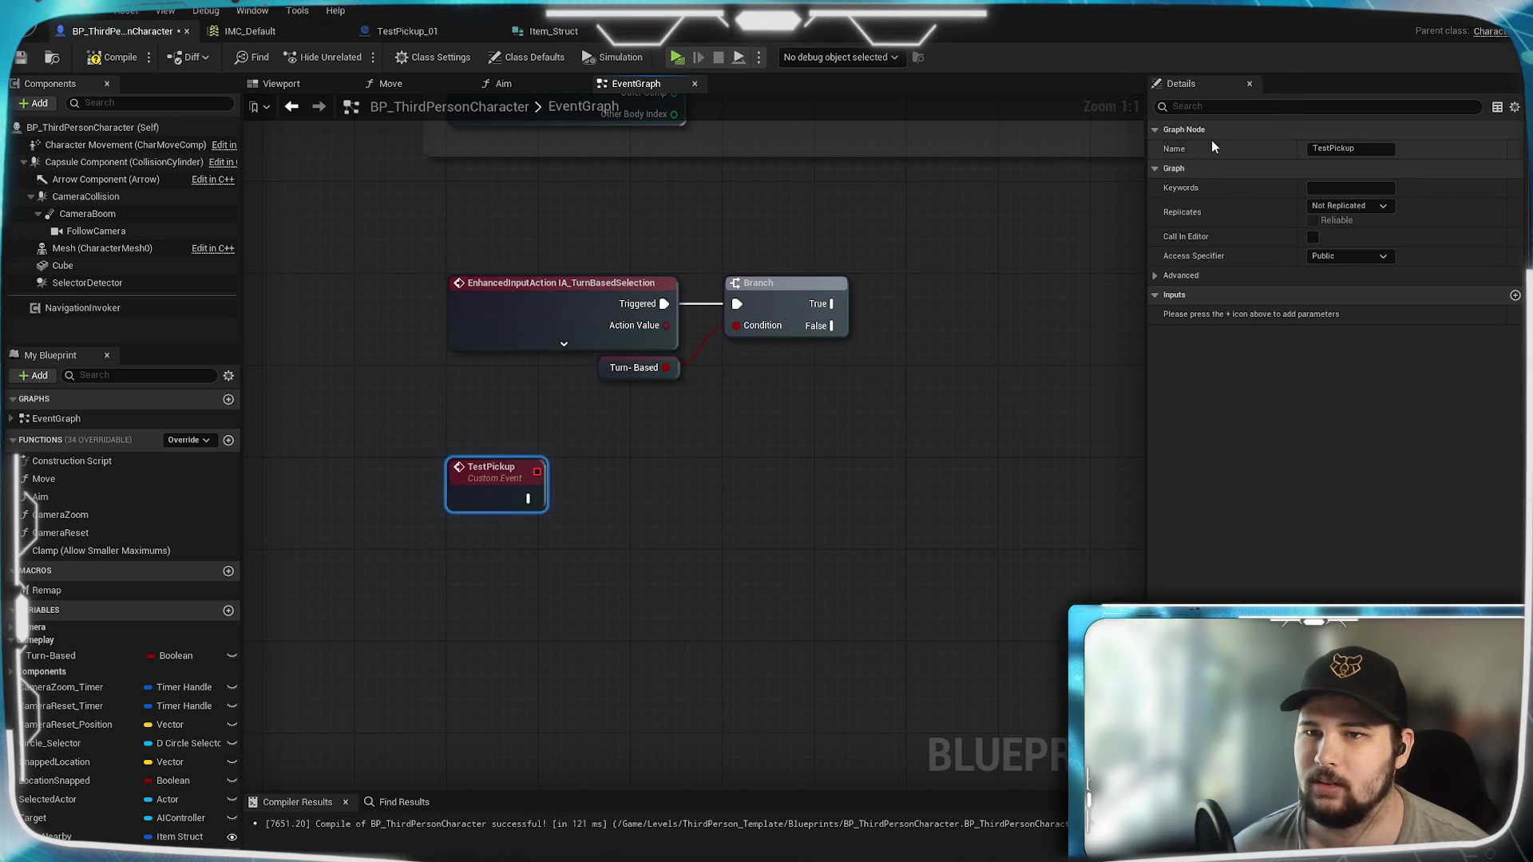
click(755, 562)
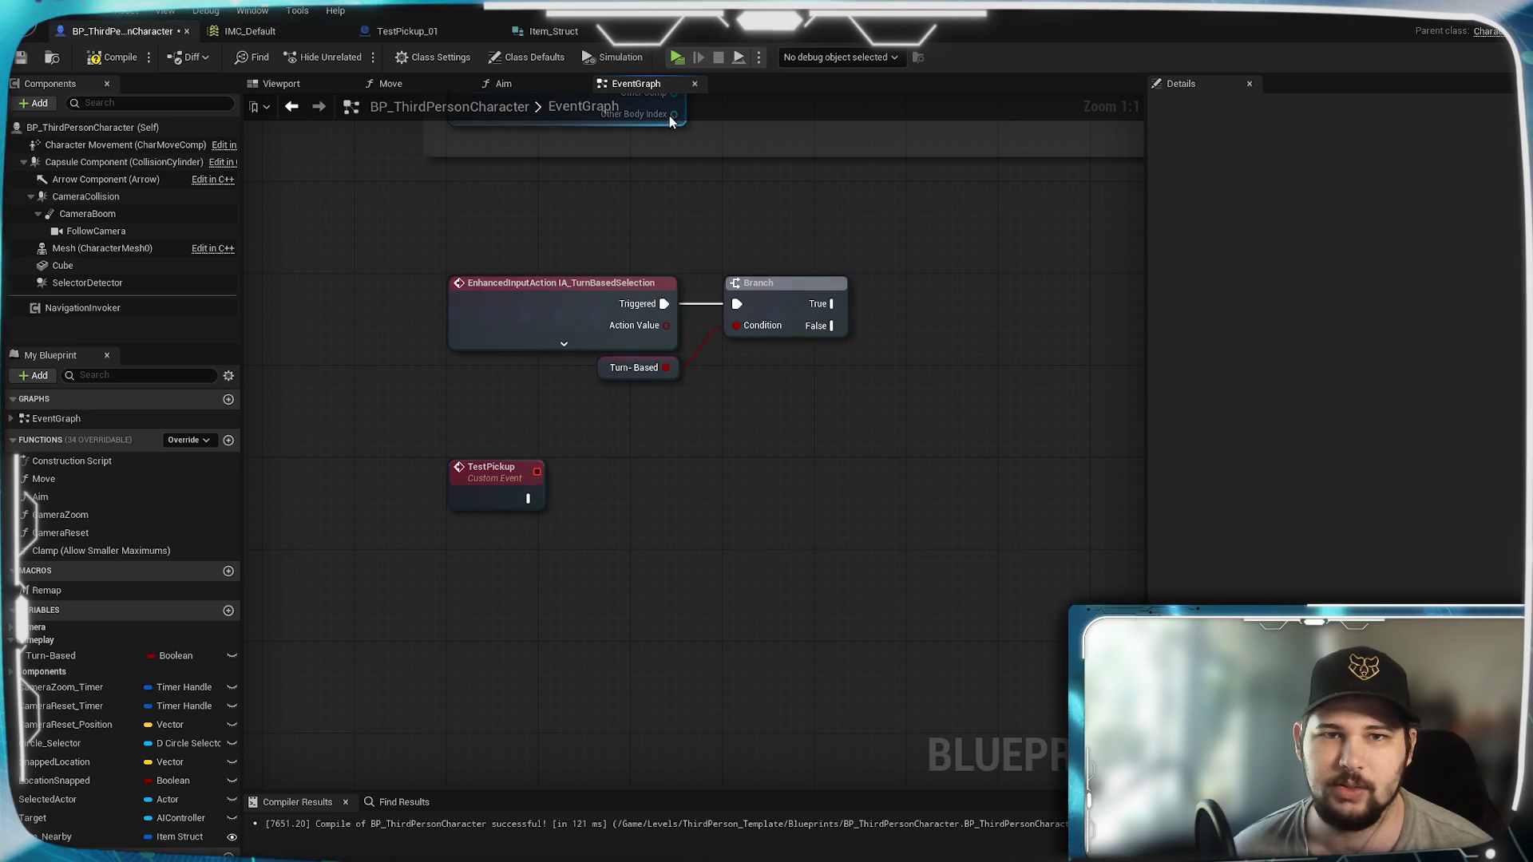
Step: Check the Test Pickup call node in the TestPickup_01 graph
click(408, 31)
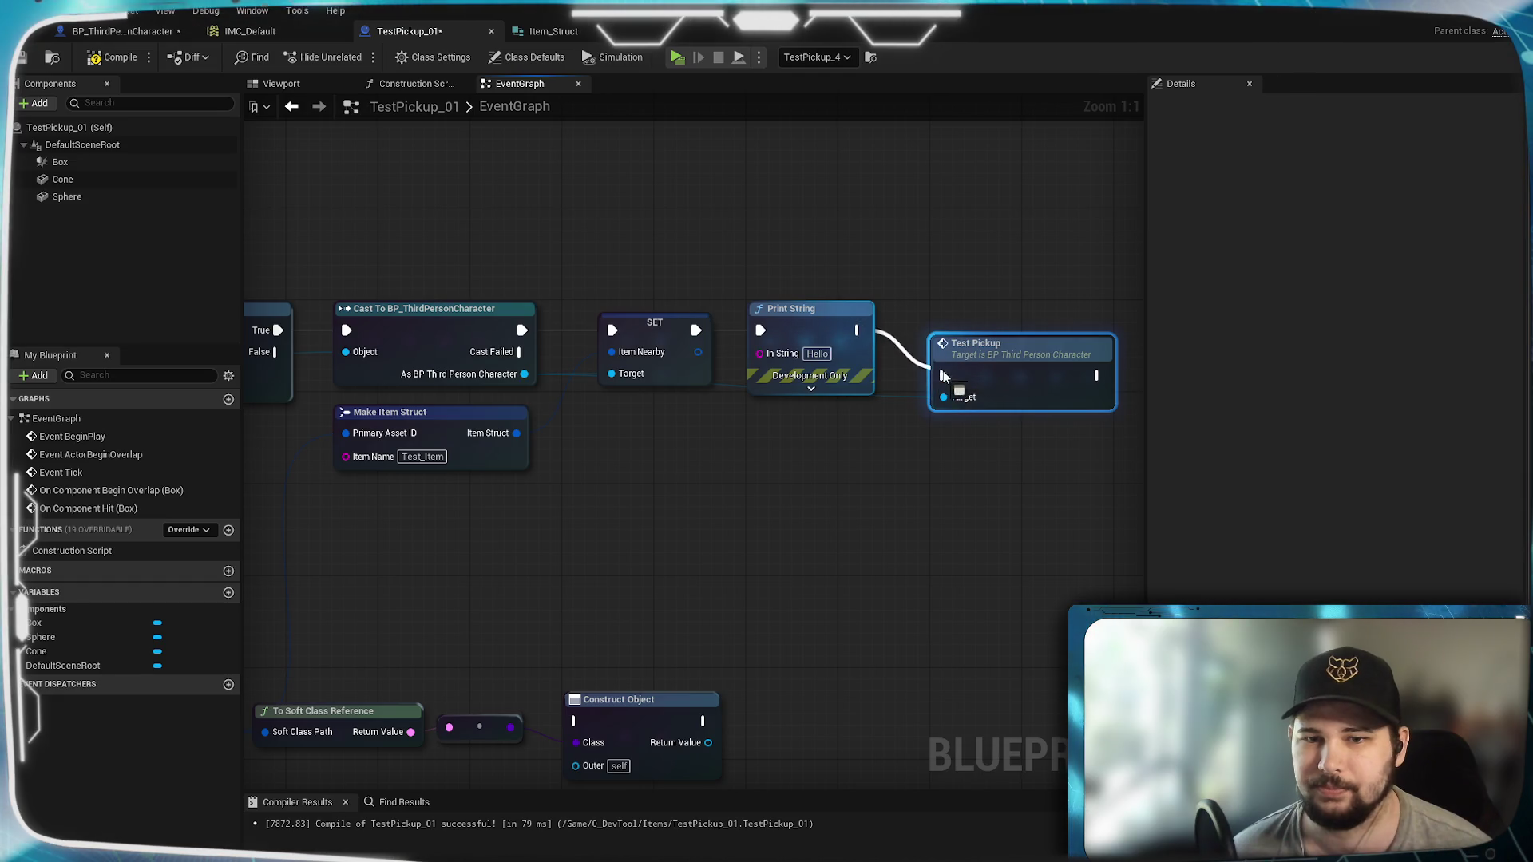
click(1017, 332)
click(799, 264)
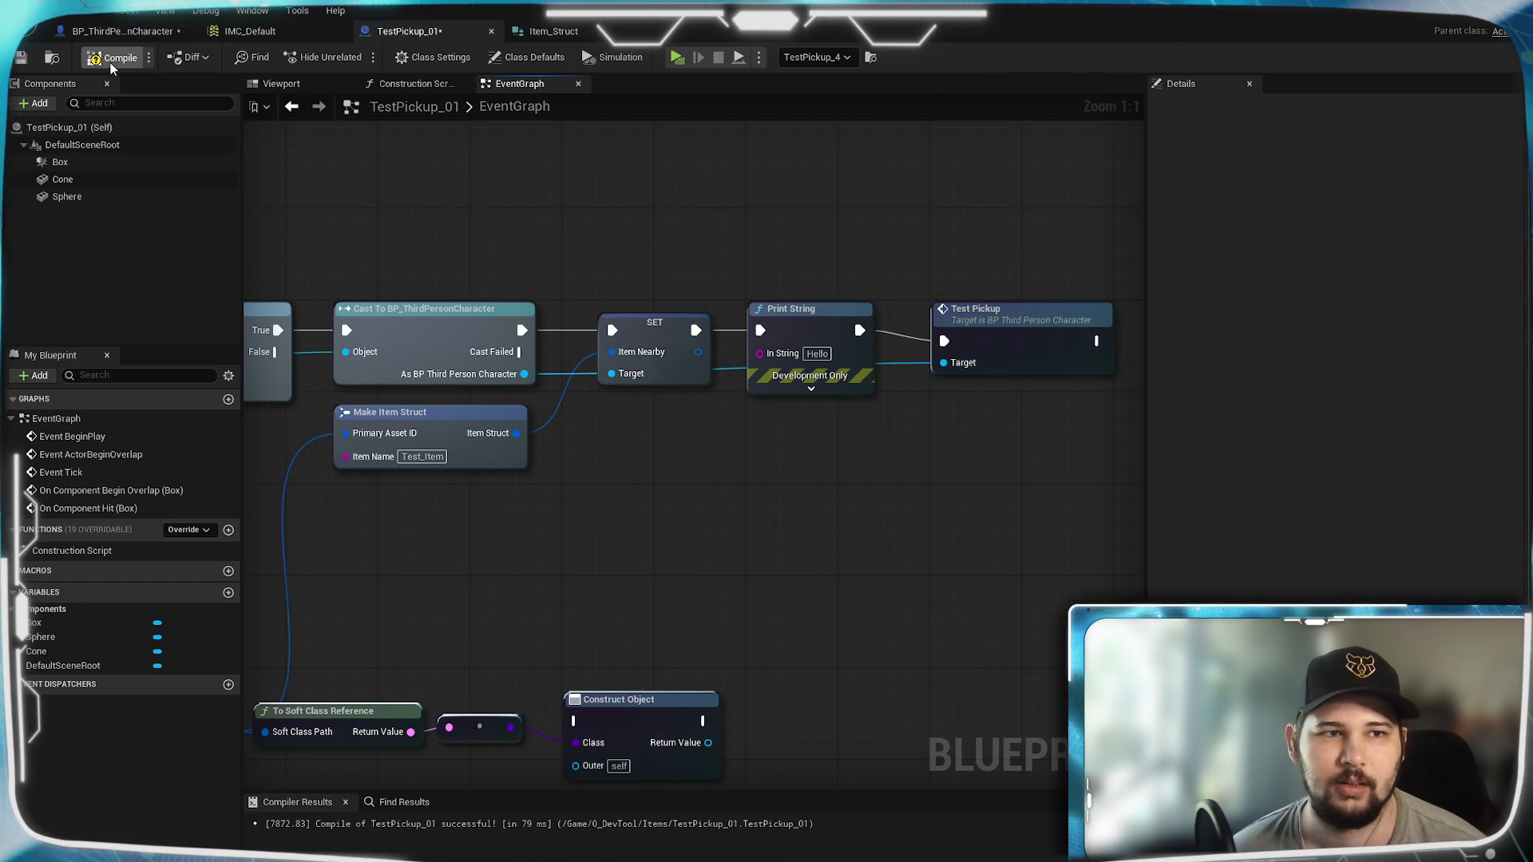
Step: Back in BP_ThirdPersonCharacter, drag the Item_Nearby variable into the graph
click(122, 31)
drag(583, 463, 576, 449)
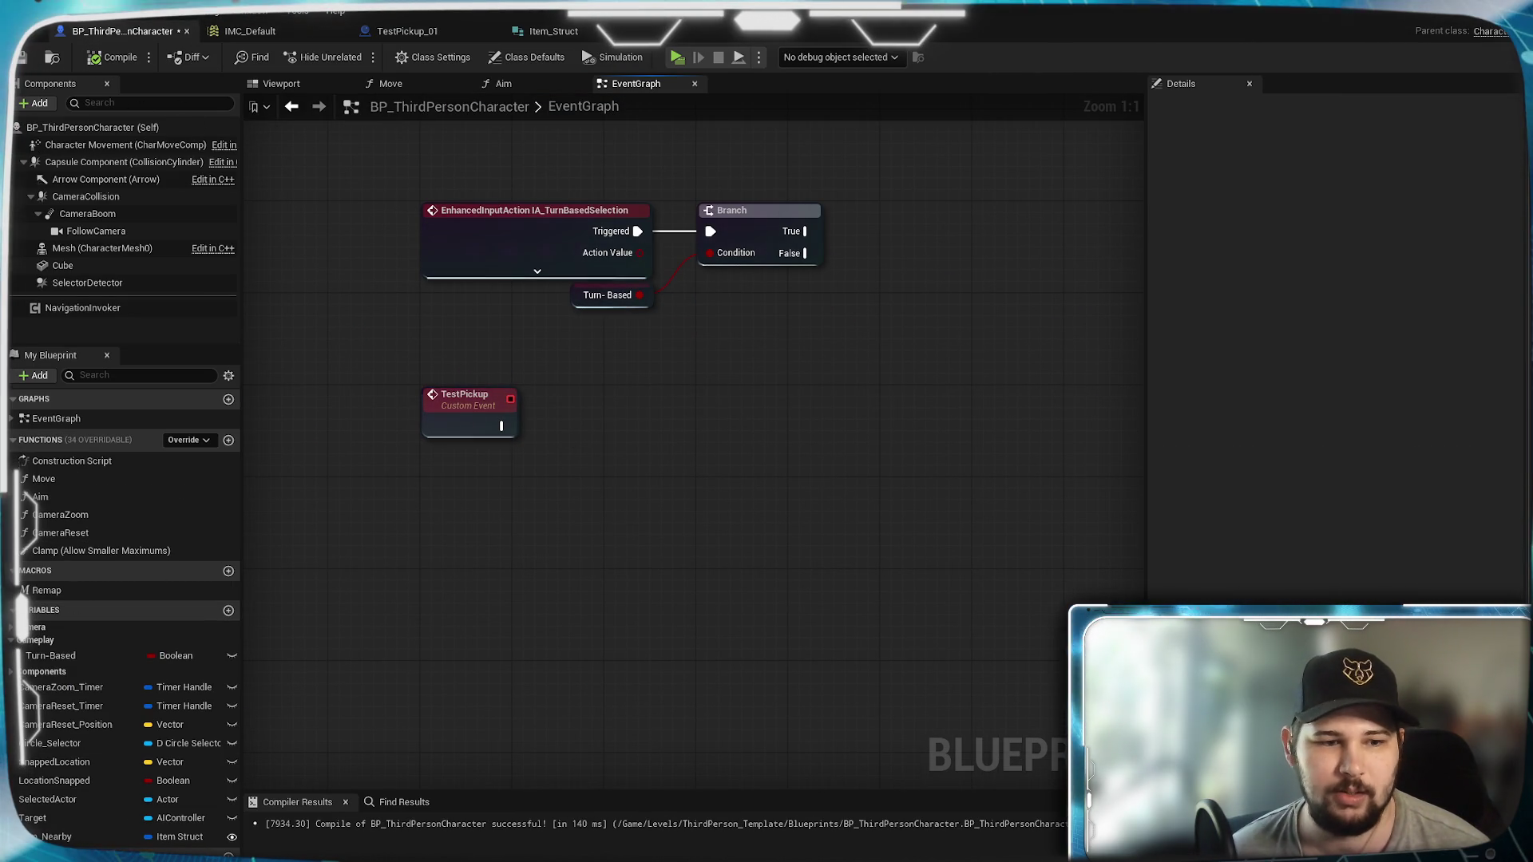
drag(52, 837, 449, 501)
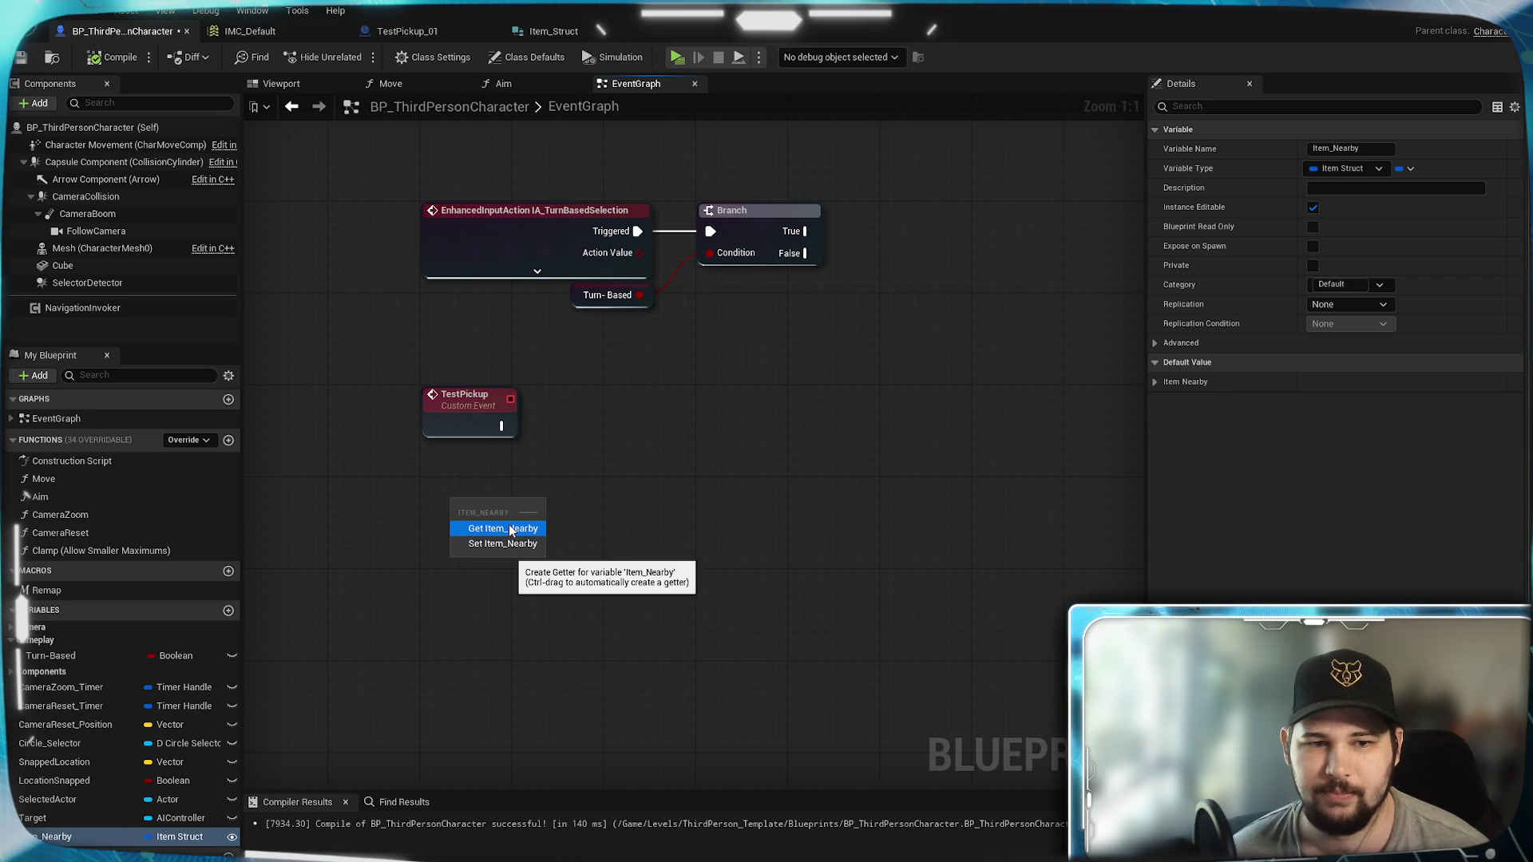
Step: Add an Item_Nearby getter and split its struct pin into separate fields
click(511, 528)
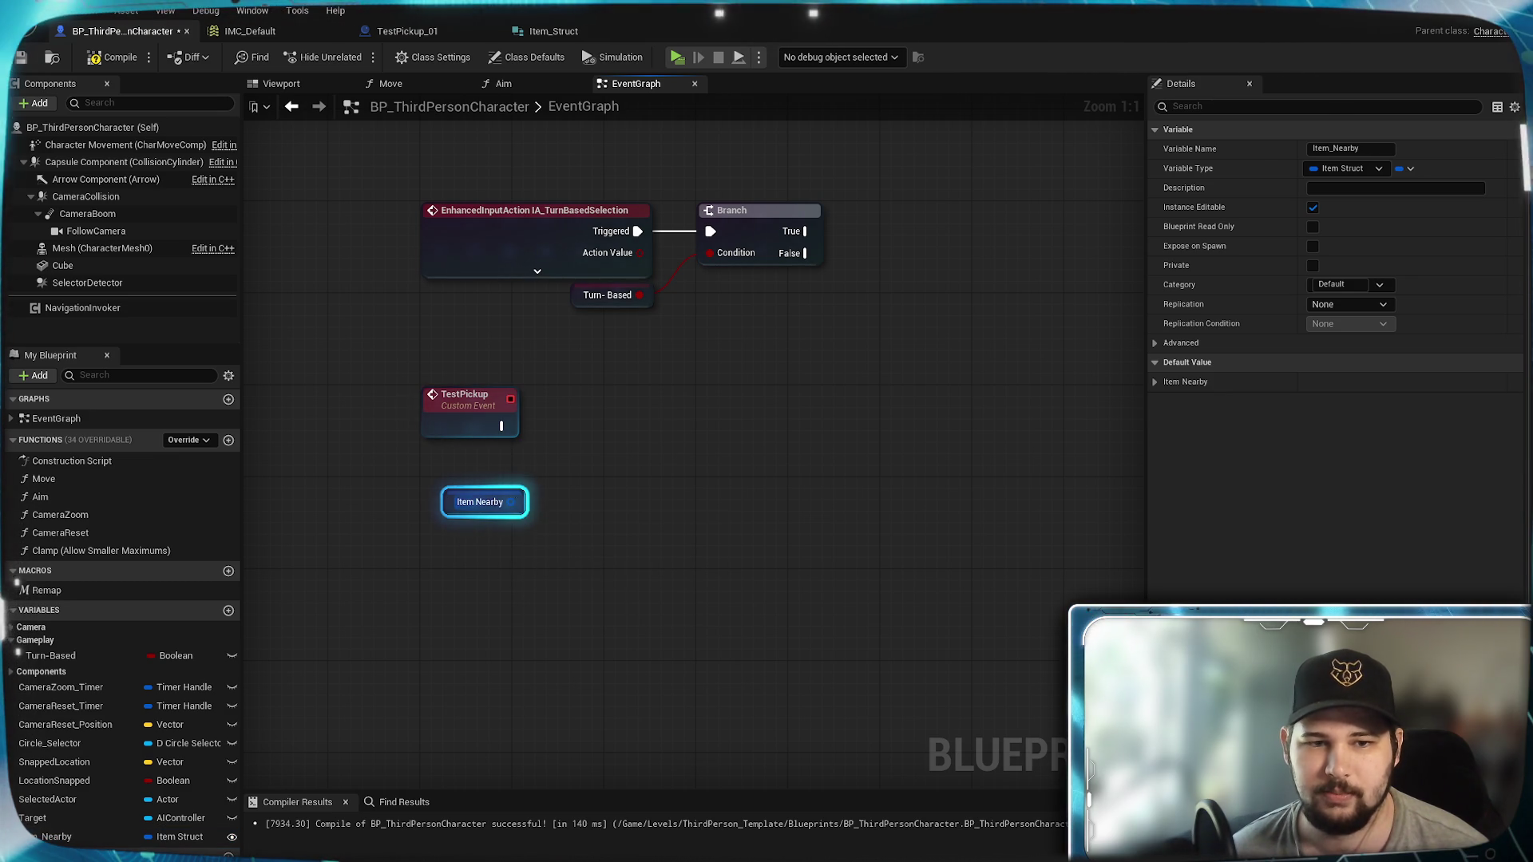
right_click(510, 502)
click(559, 537)
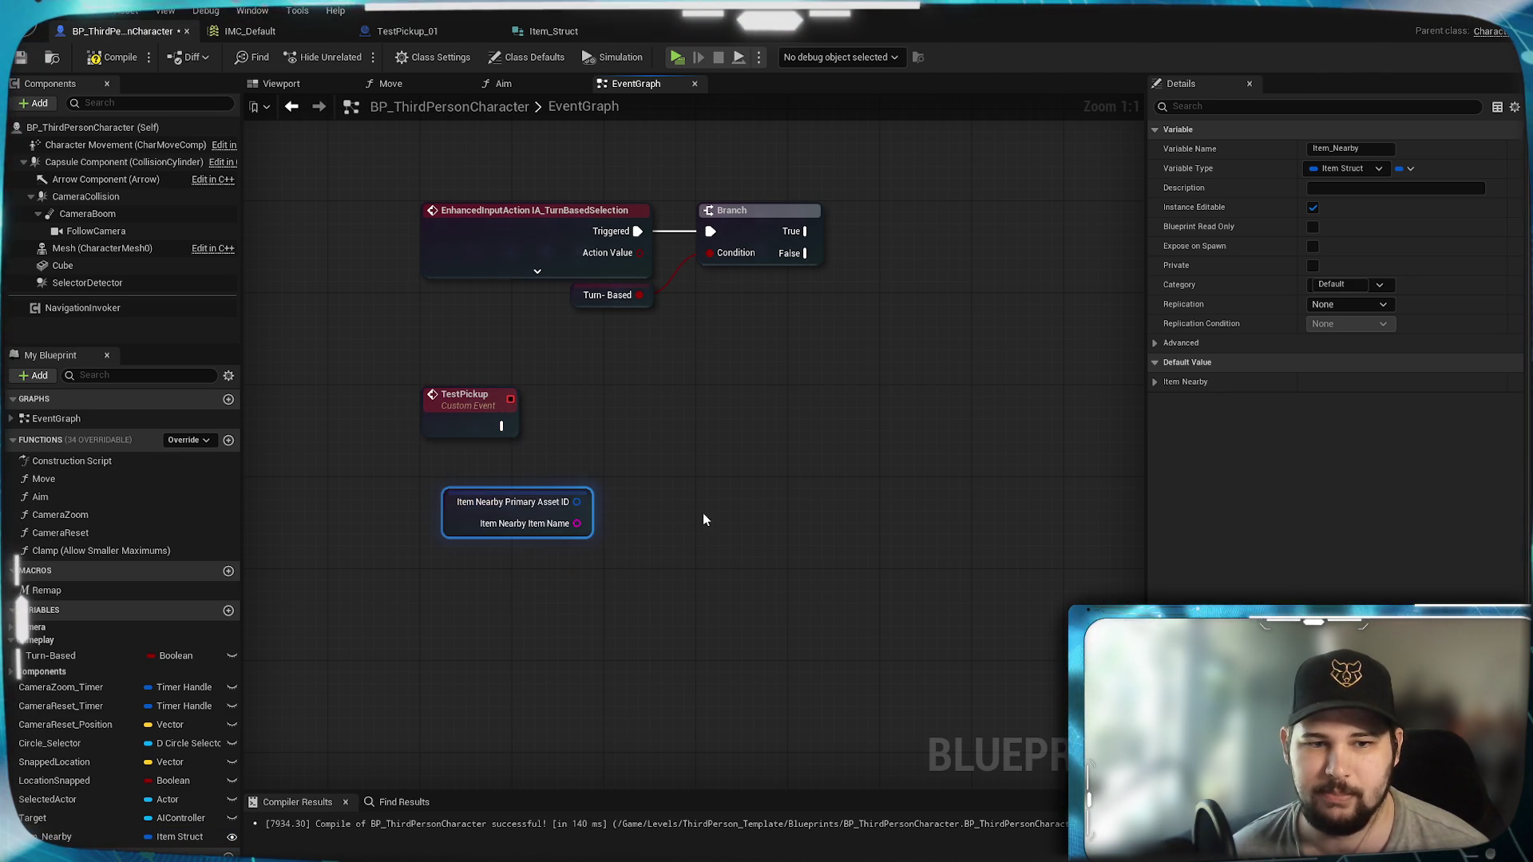
click(704, 520)
drag(703, 518, 639, 549)
Step: Have TestPickup print Item Nearby's Item Name, then compile and launch a test play
drag(438, 457, 587, 450)
text(pt)
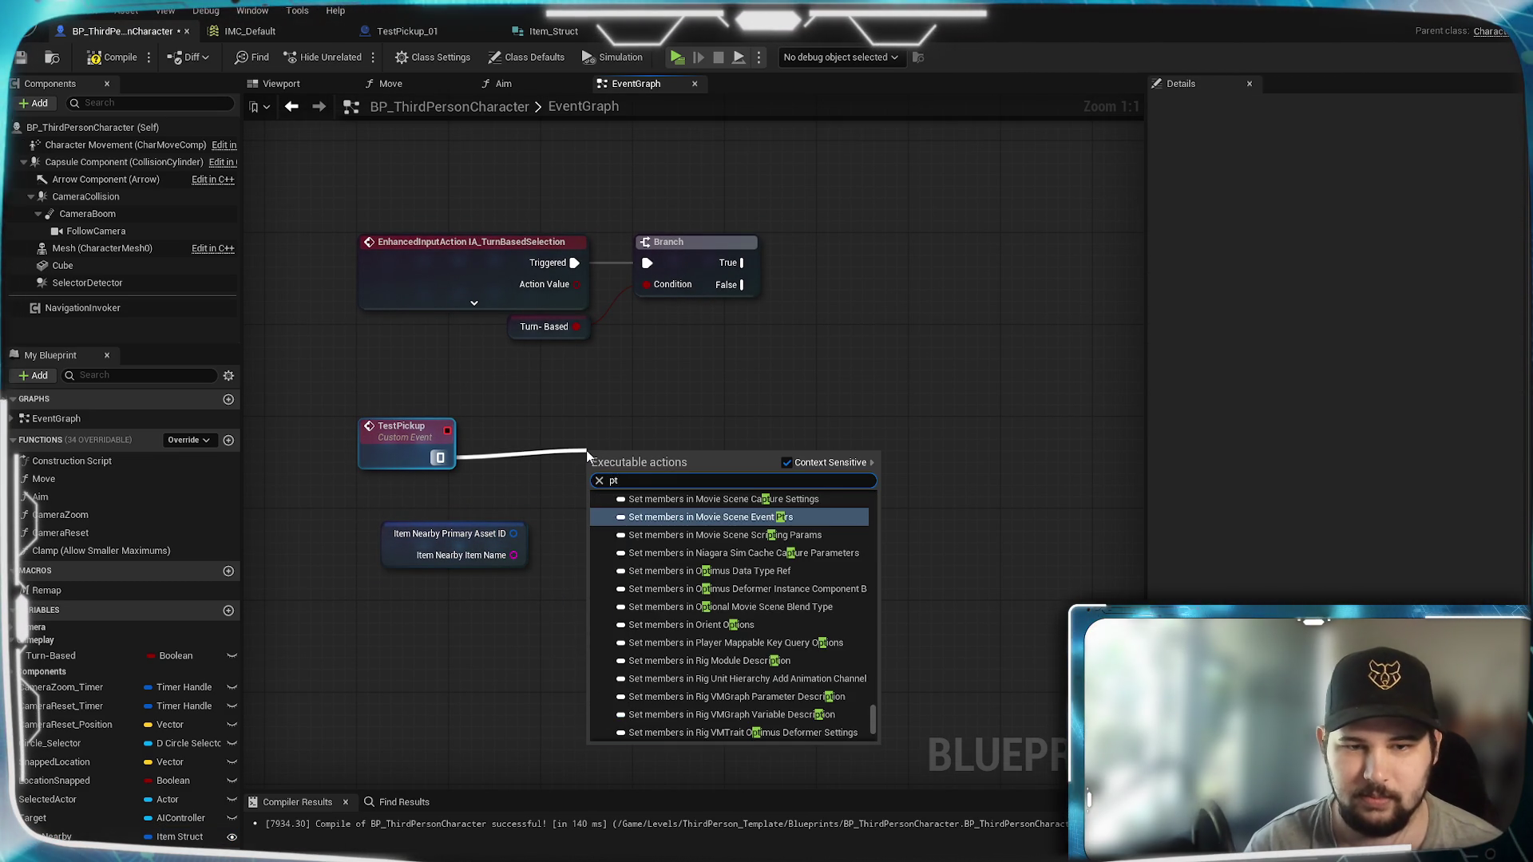
key(BackSpace)
text(rein)
key(BackSpace)
key(BackSpace)
key(BackSpace)
text(int)
key(Return)
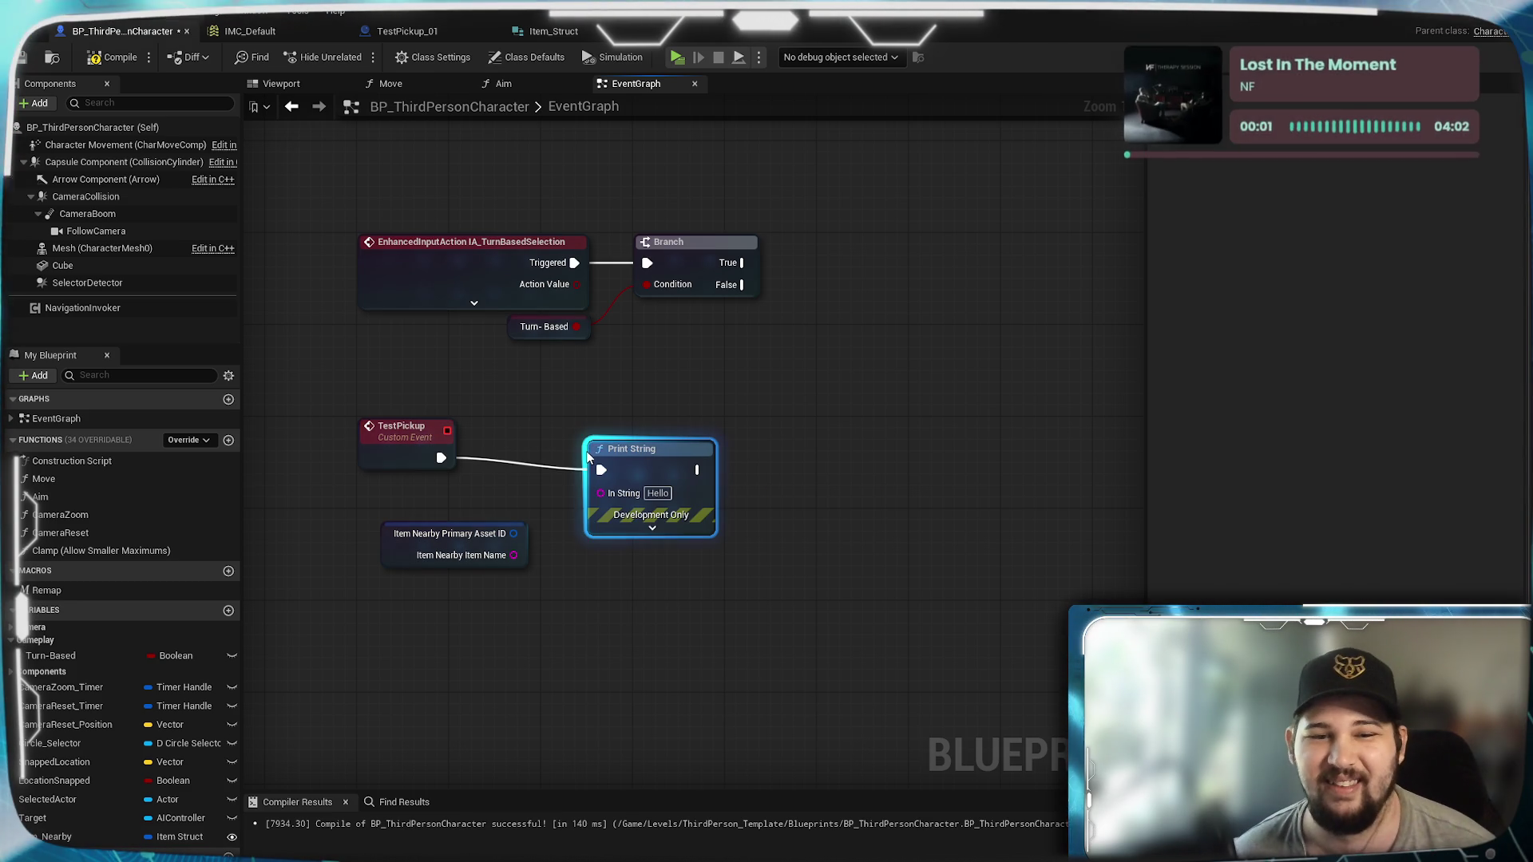
mouse_move(520, 557)
mouse_down()
mouse_move(470, 557)
mouse_move(603, 494)
mouse_up()
click(547, 587)
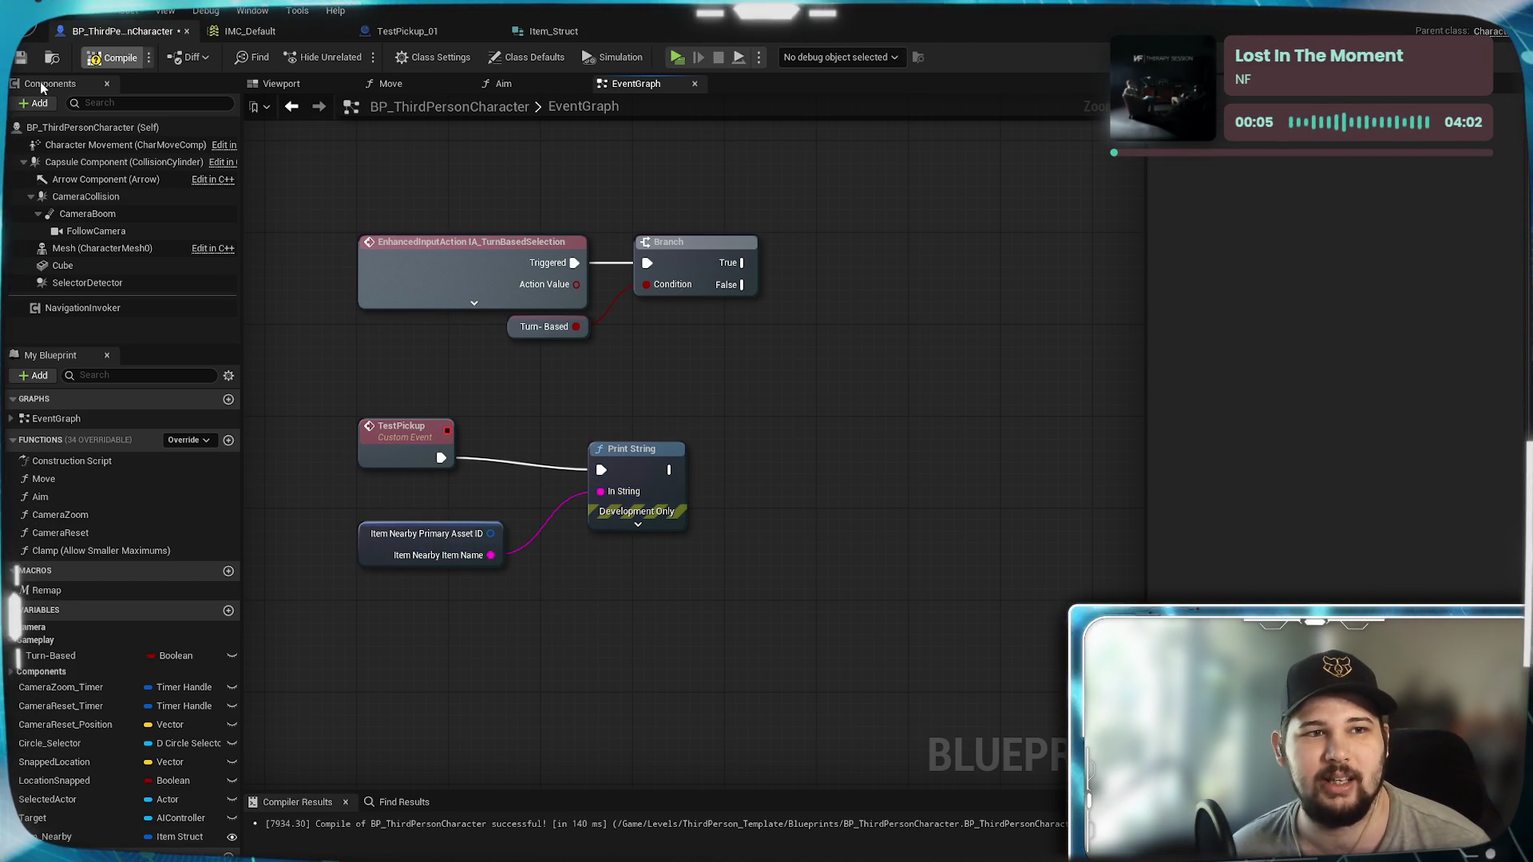
click(112, 58)
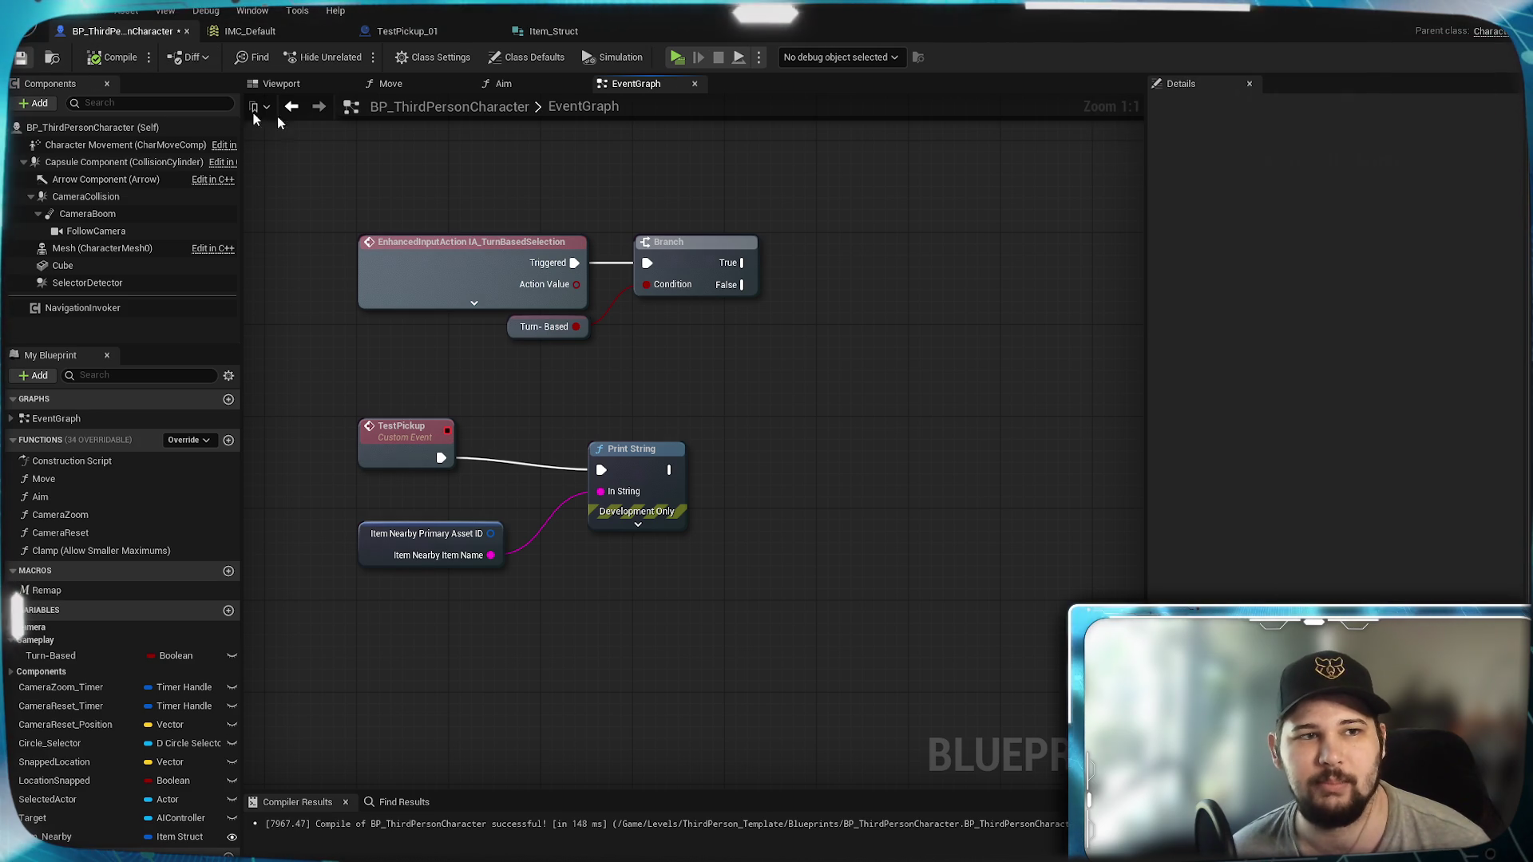
click(676, 59)
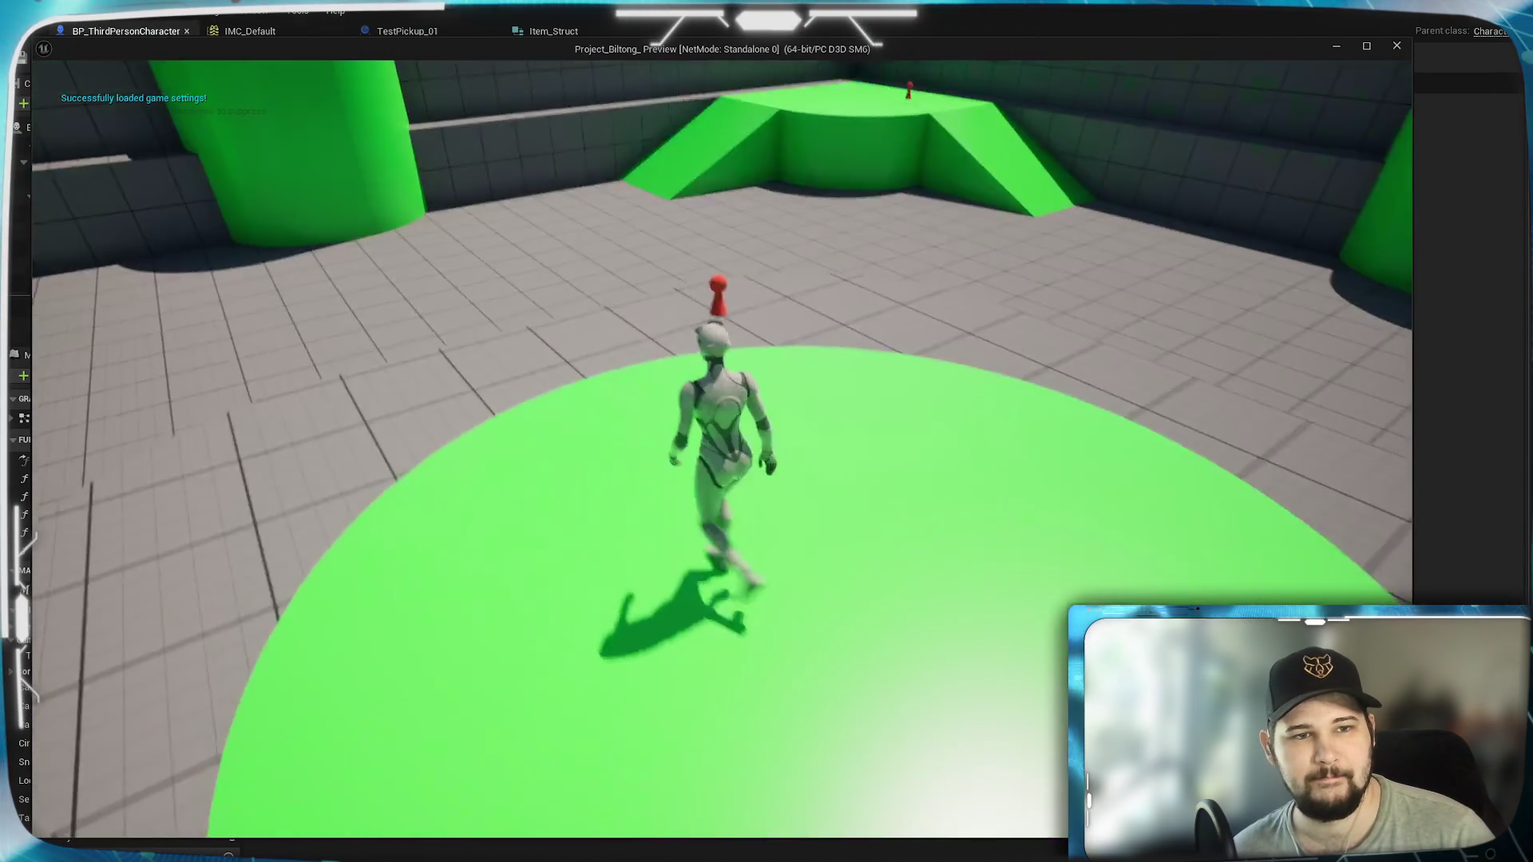
key(s)
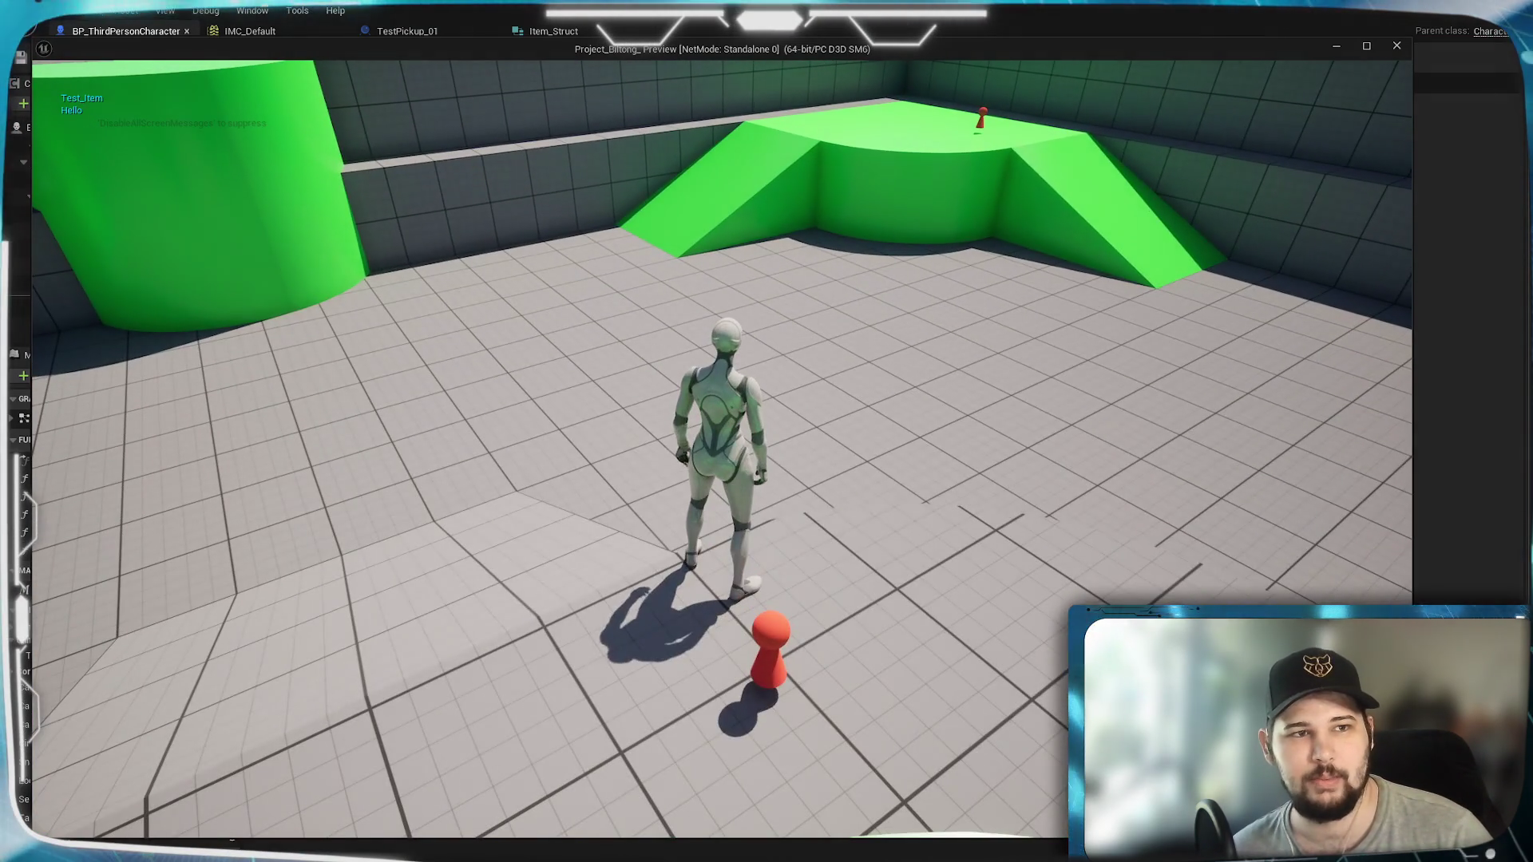
key(w)
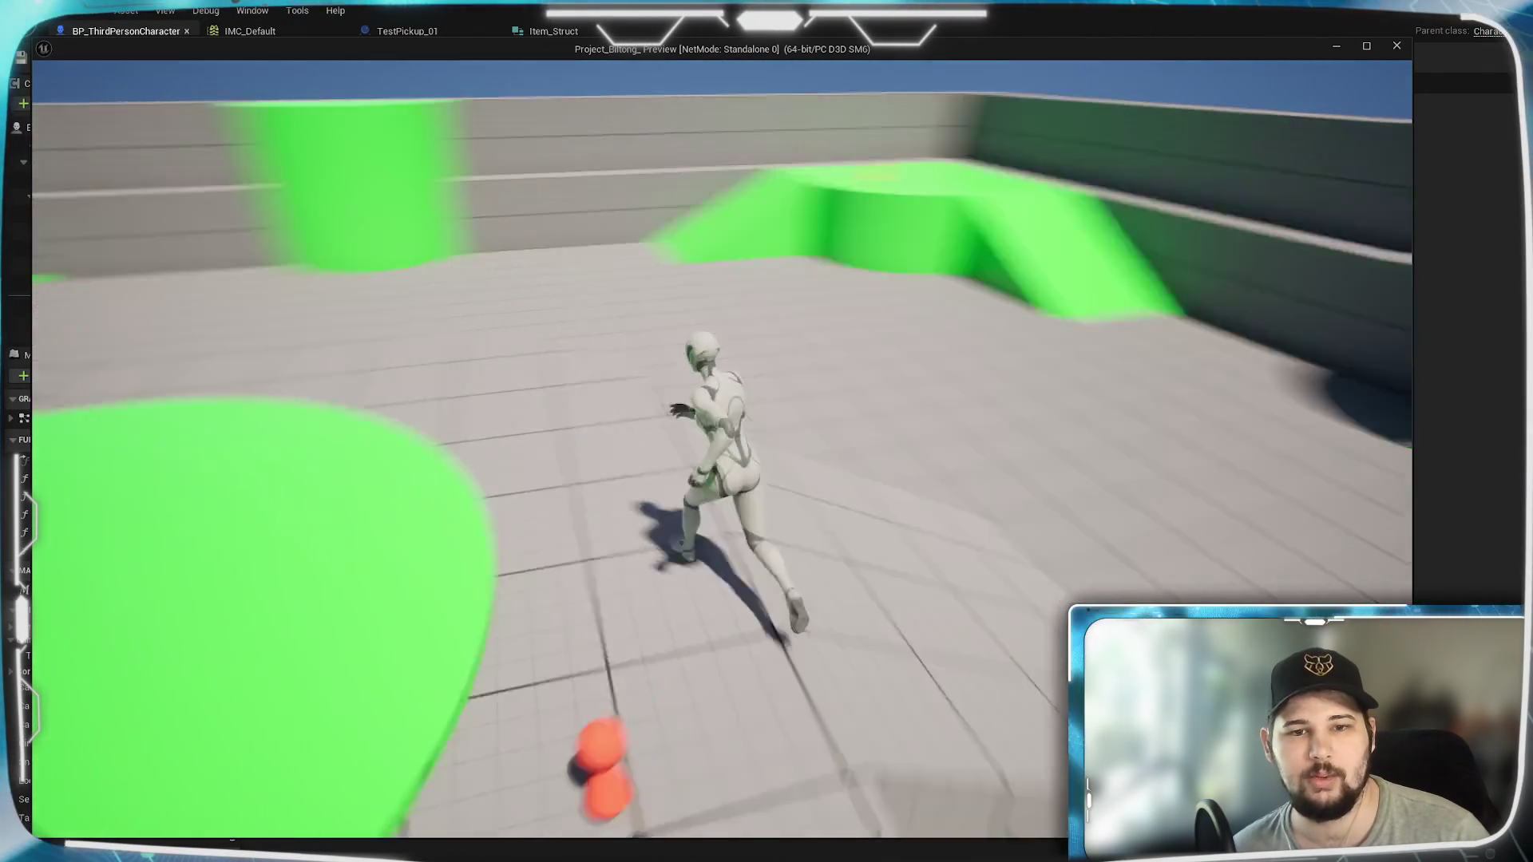
key(space)
key(space)
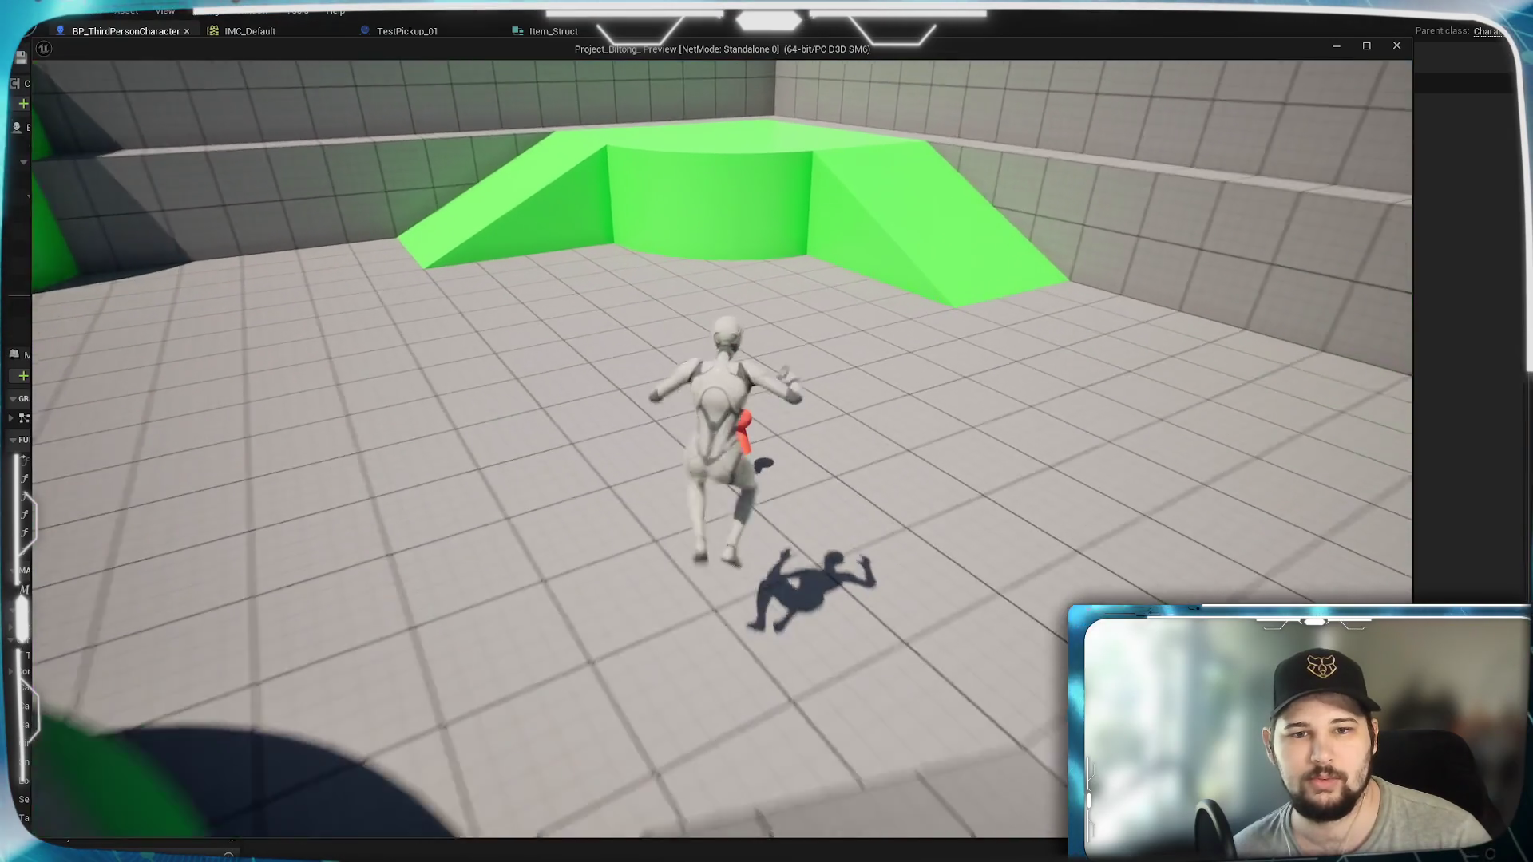
key(w)
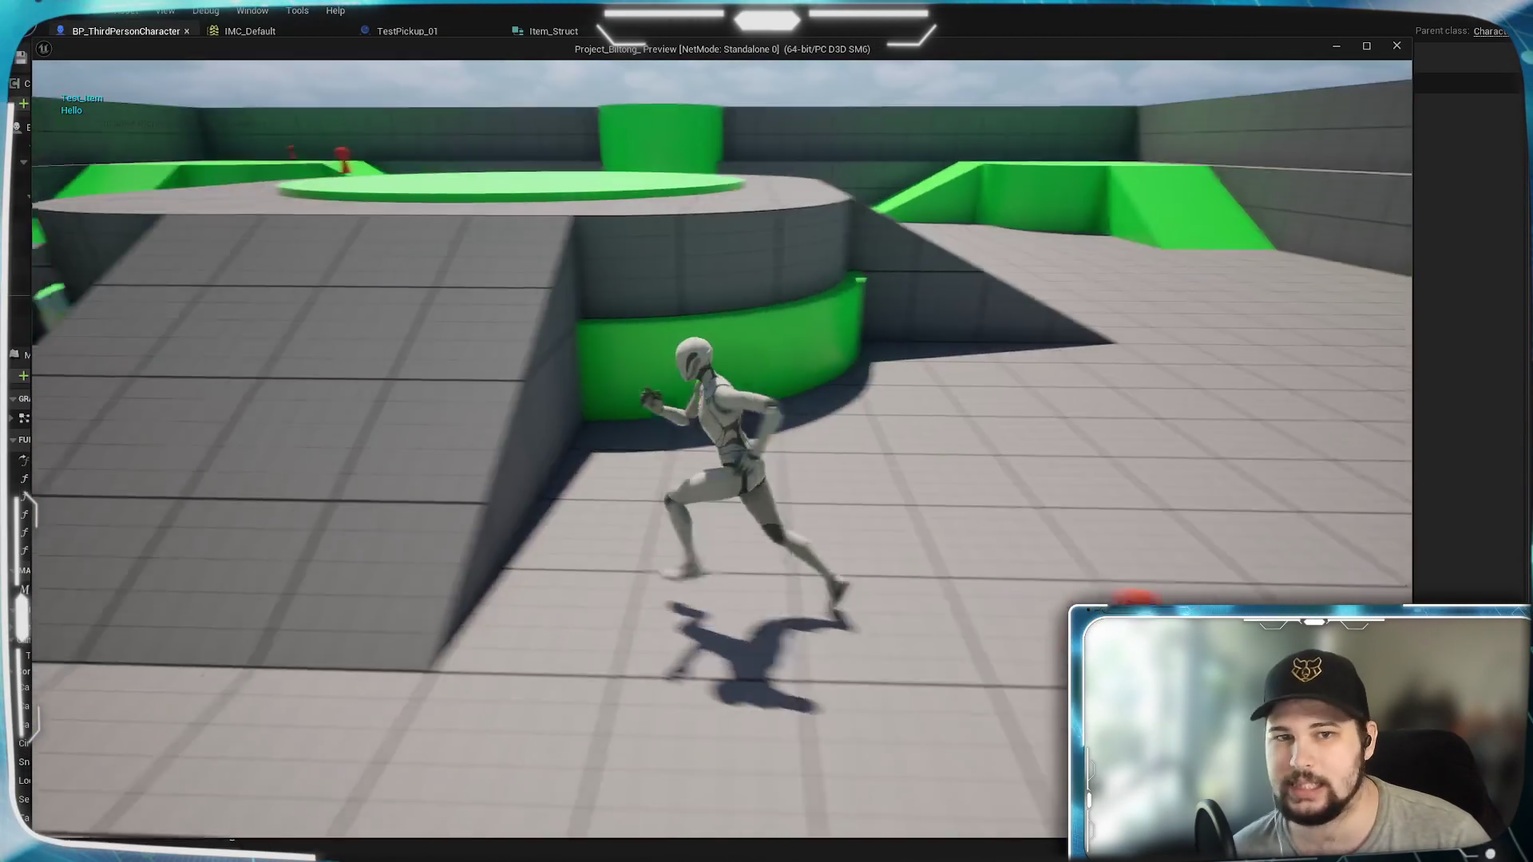
key(space)
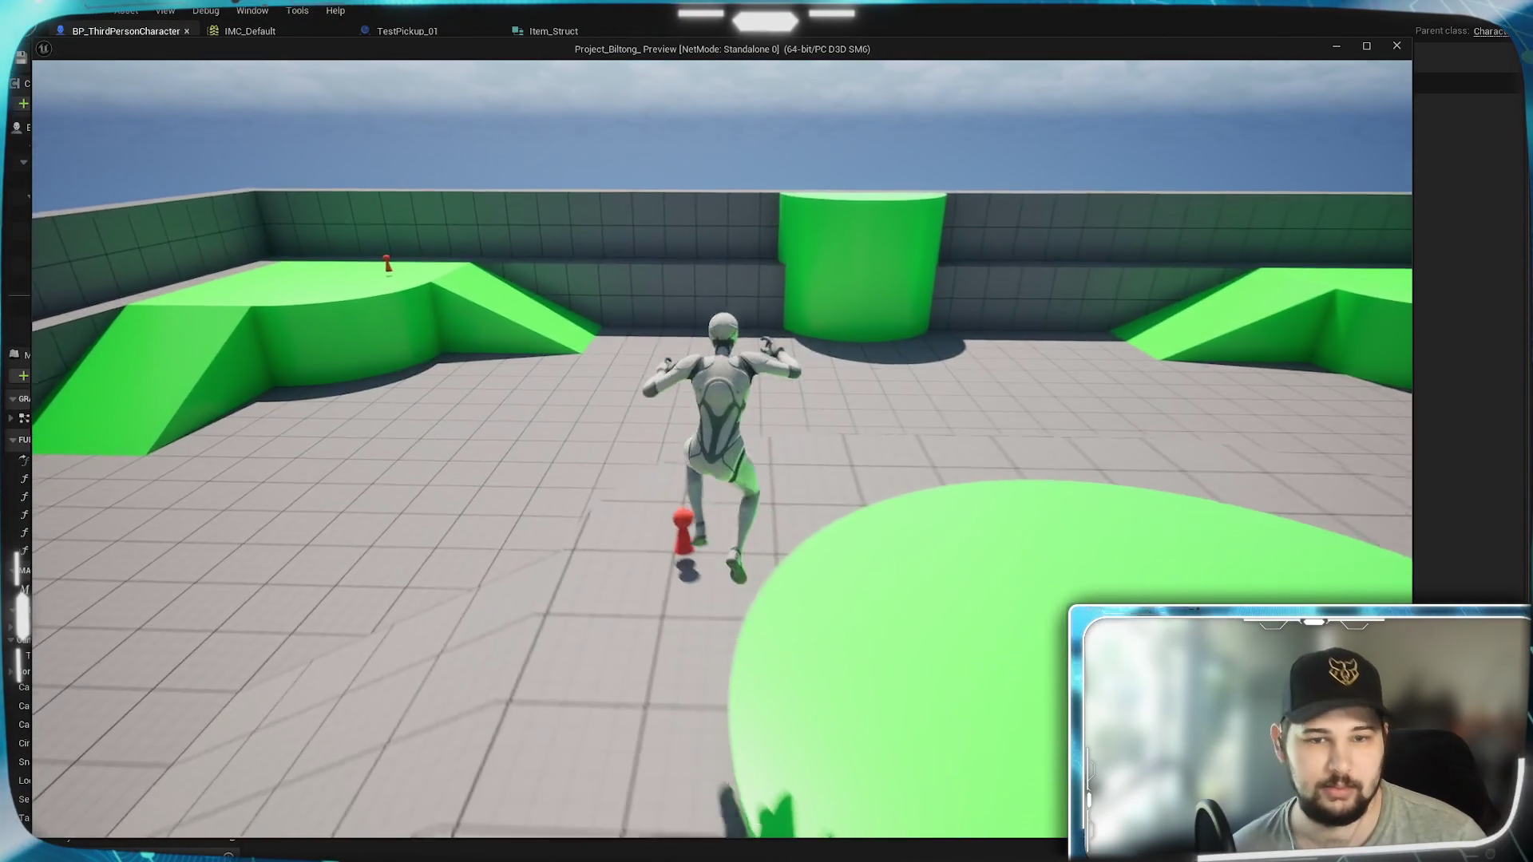
key(w)
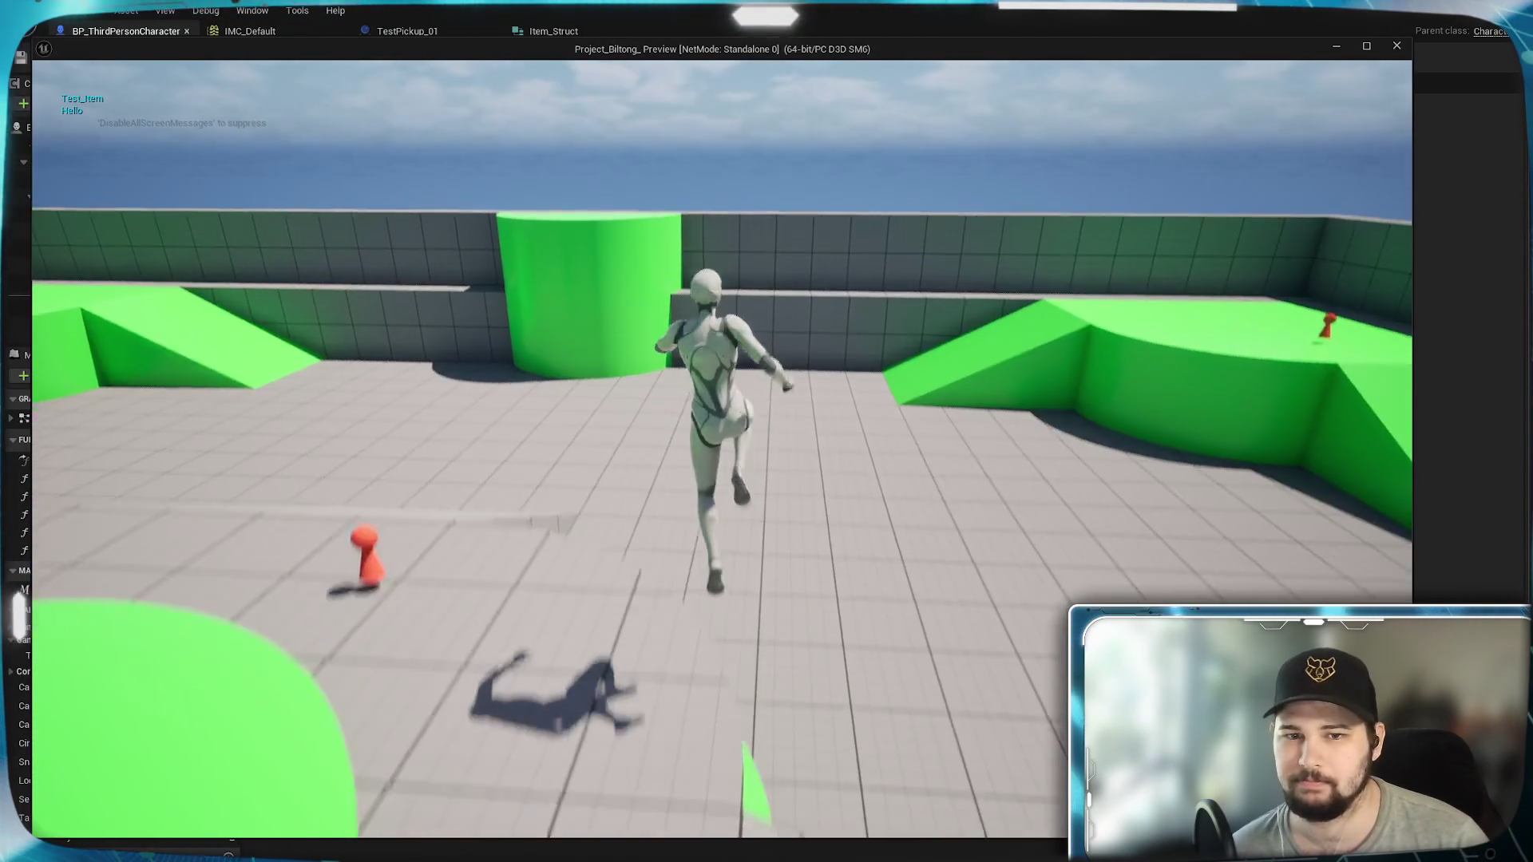
key(Escape)
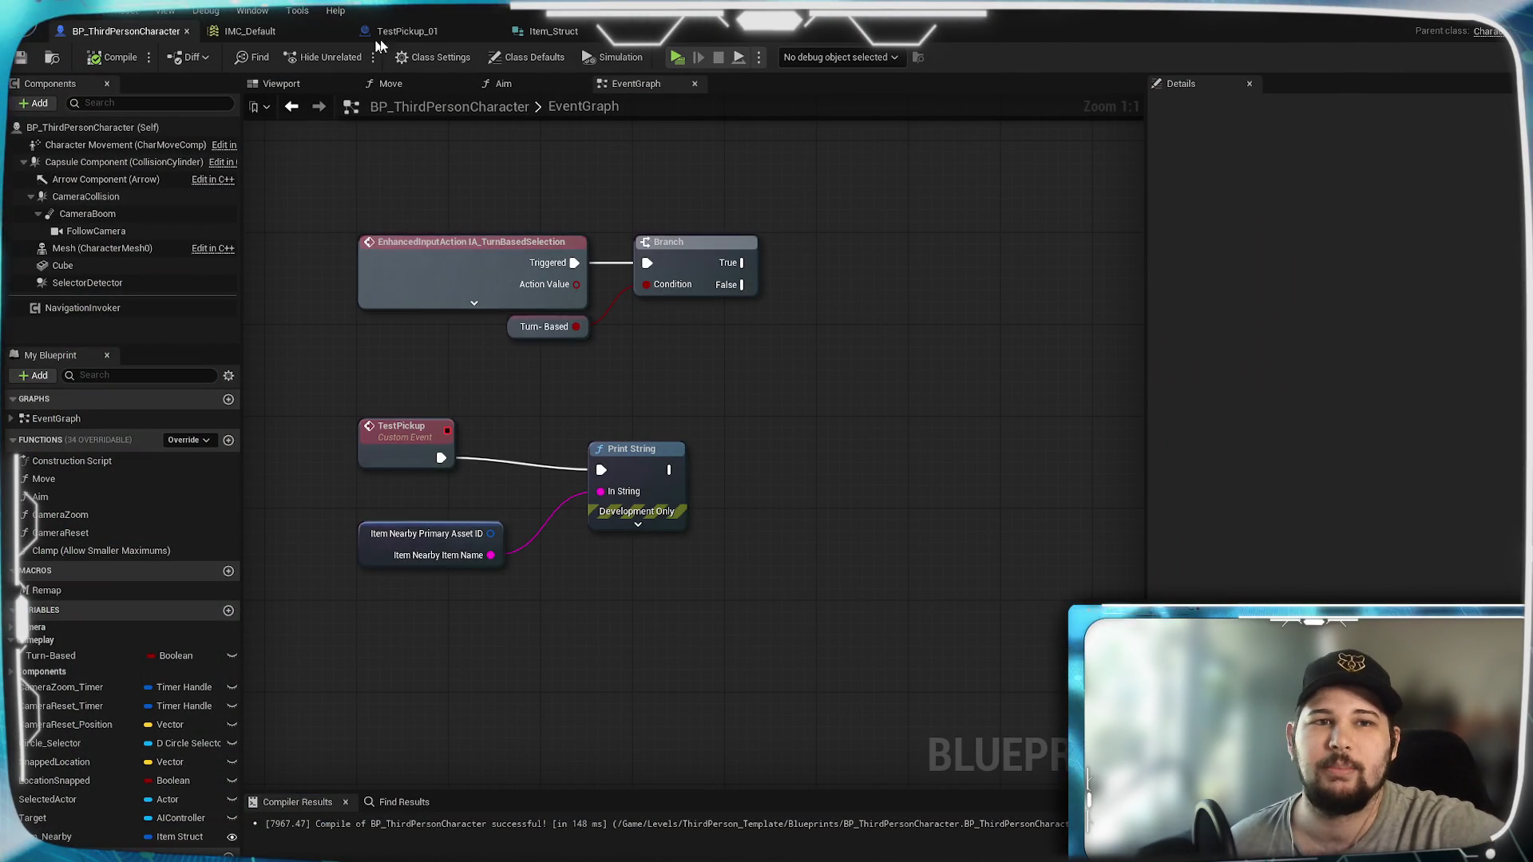
Step: Go via the Item_Struct tab to TestPickup_01, viewing Print String and Test Pickup
click(551, 31)
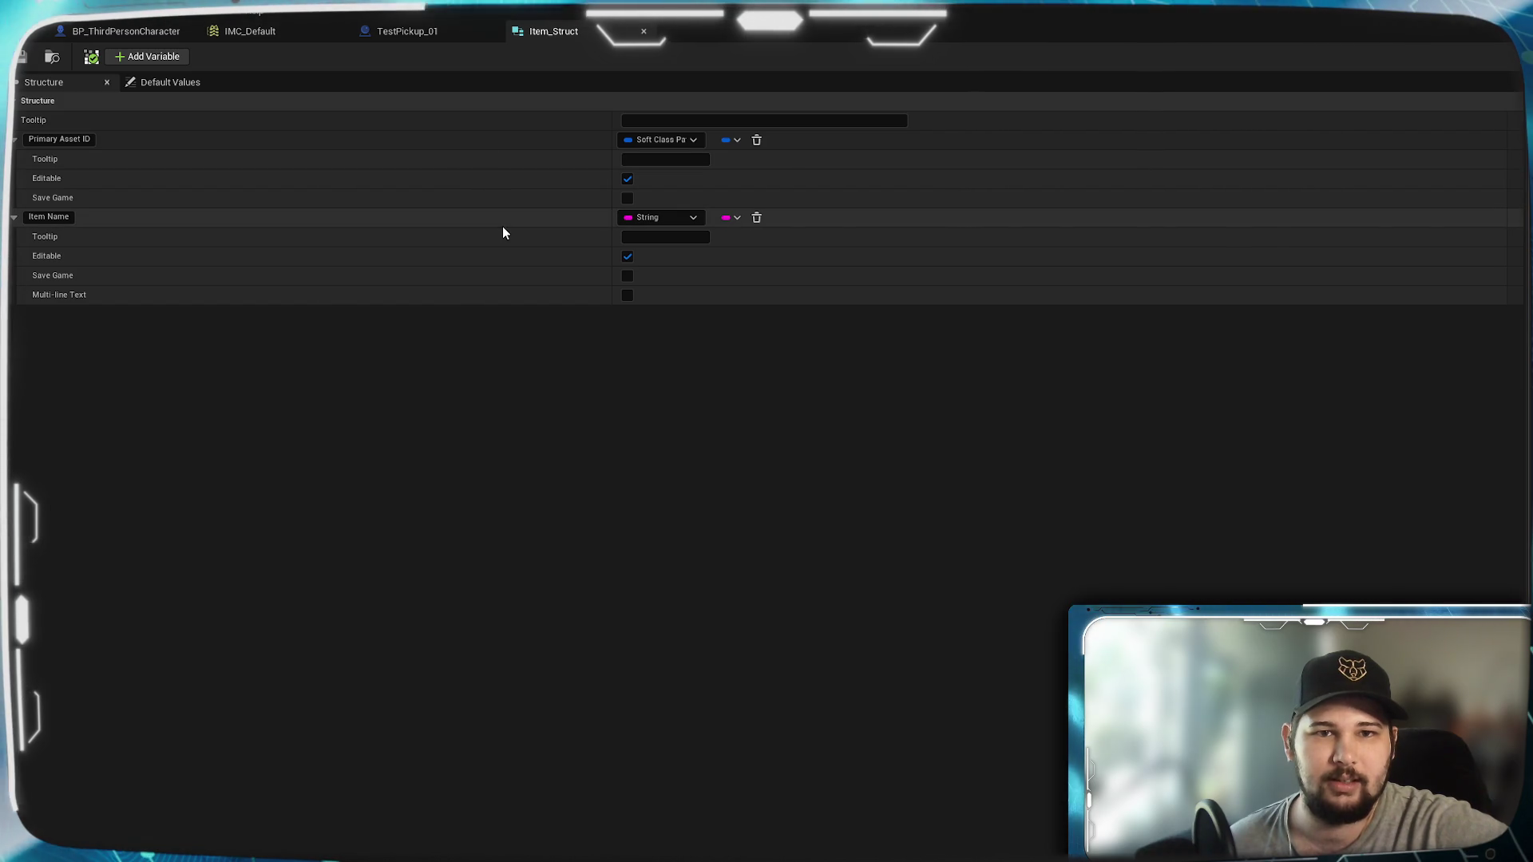
click(411, 32)
scroll(719, 360, down, 3)
scroll(981, 422, up, 3)
mouse_move(915, 513)
mouse_down()
mouse_move(513, 370)
mouse_move(687, 558)
mouse_move(783, 551)
mouse_move(580, 522)
mouse_move(688, 513)
mouse_up()
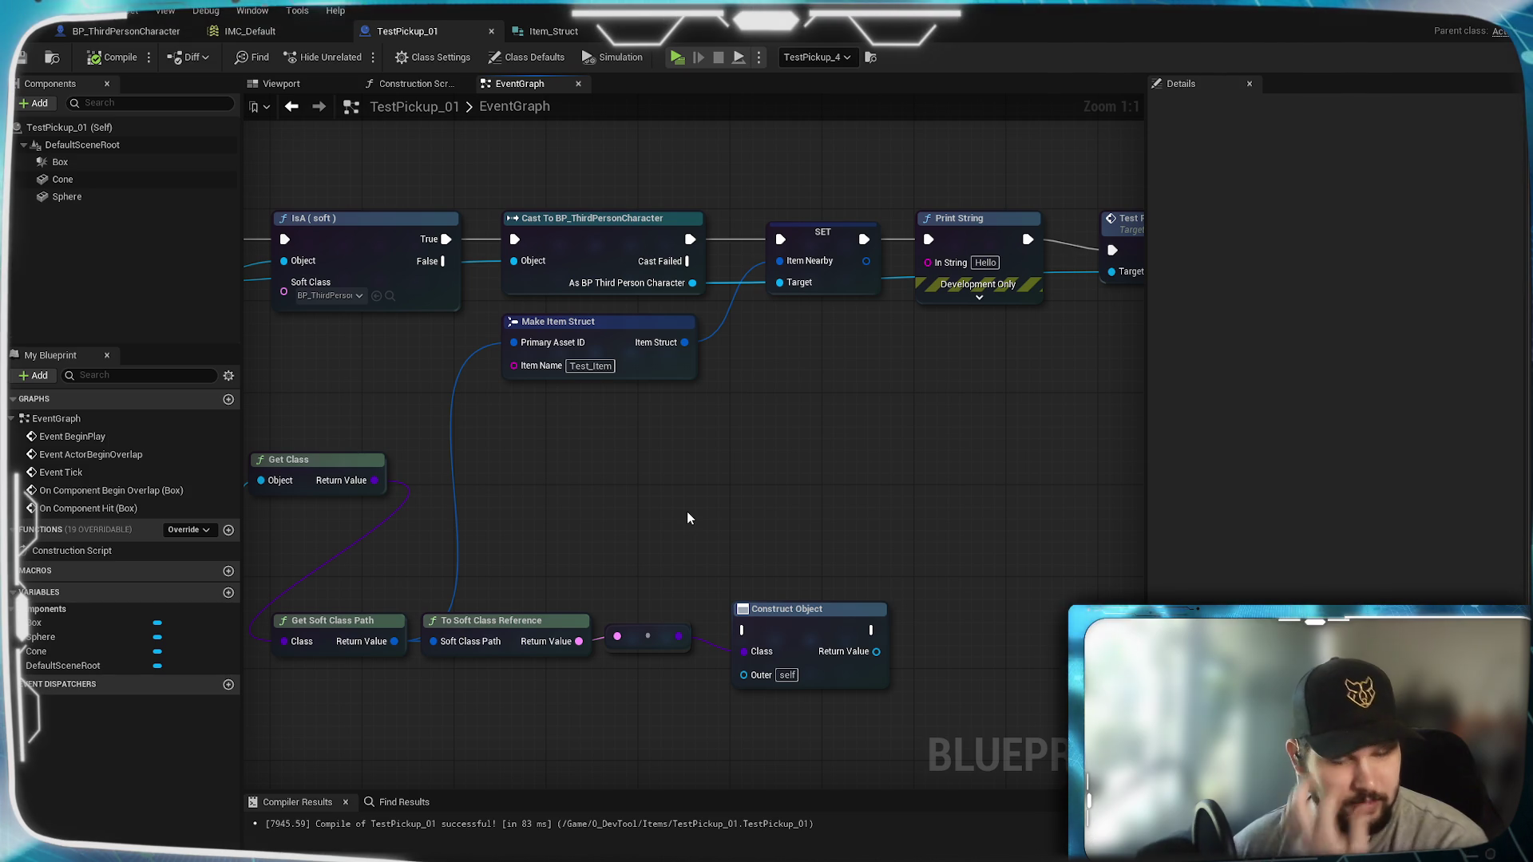
Step: Place Get Soft Class Path beside Get Class and select the class-path nodes
mouse_move(688, 517)
mouse_down()
mouse_move(711, 492)
mouse_move(1016, 411)
mouse_move(934, 429)
mouse_move(868, 502)
mouse_up()
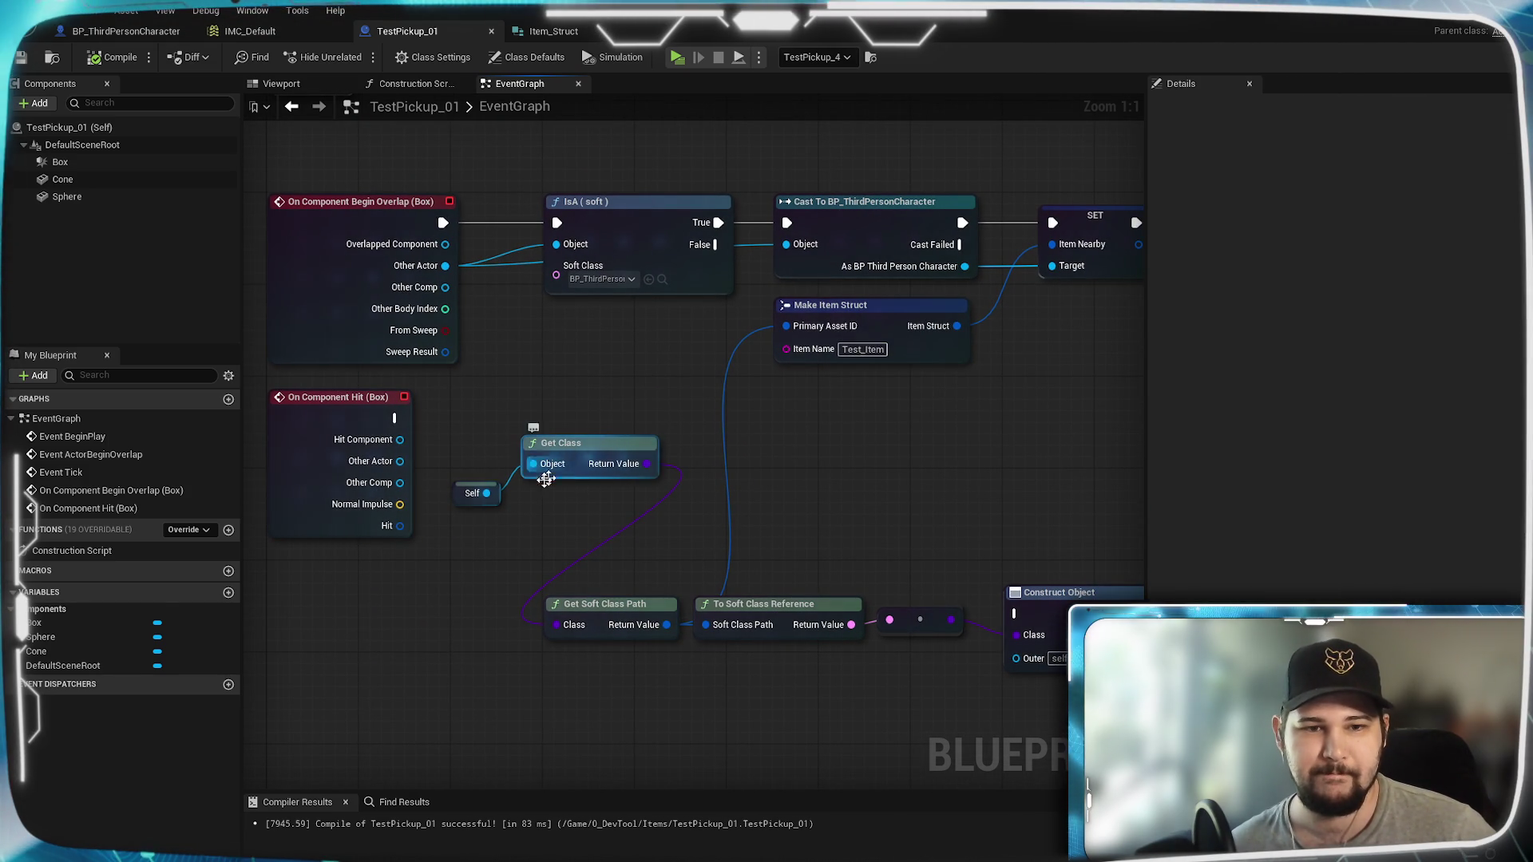
drag(607, 607, 745, 446)
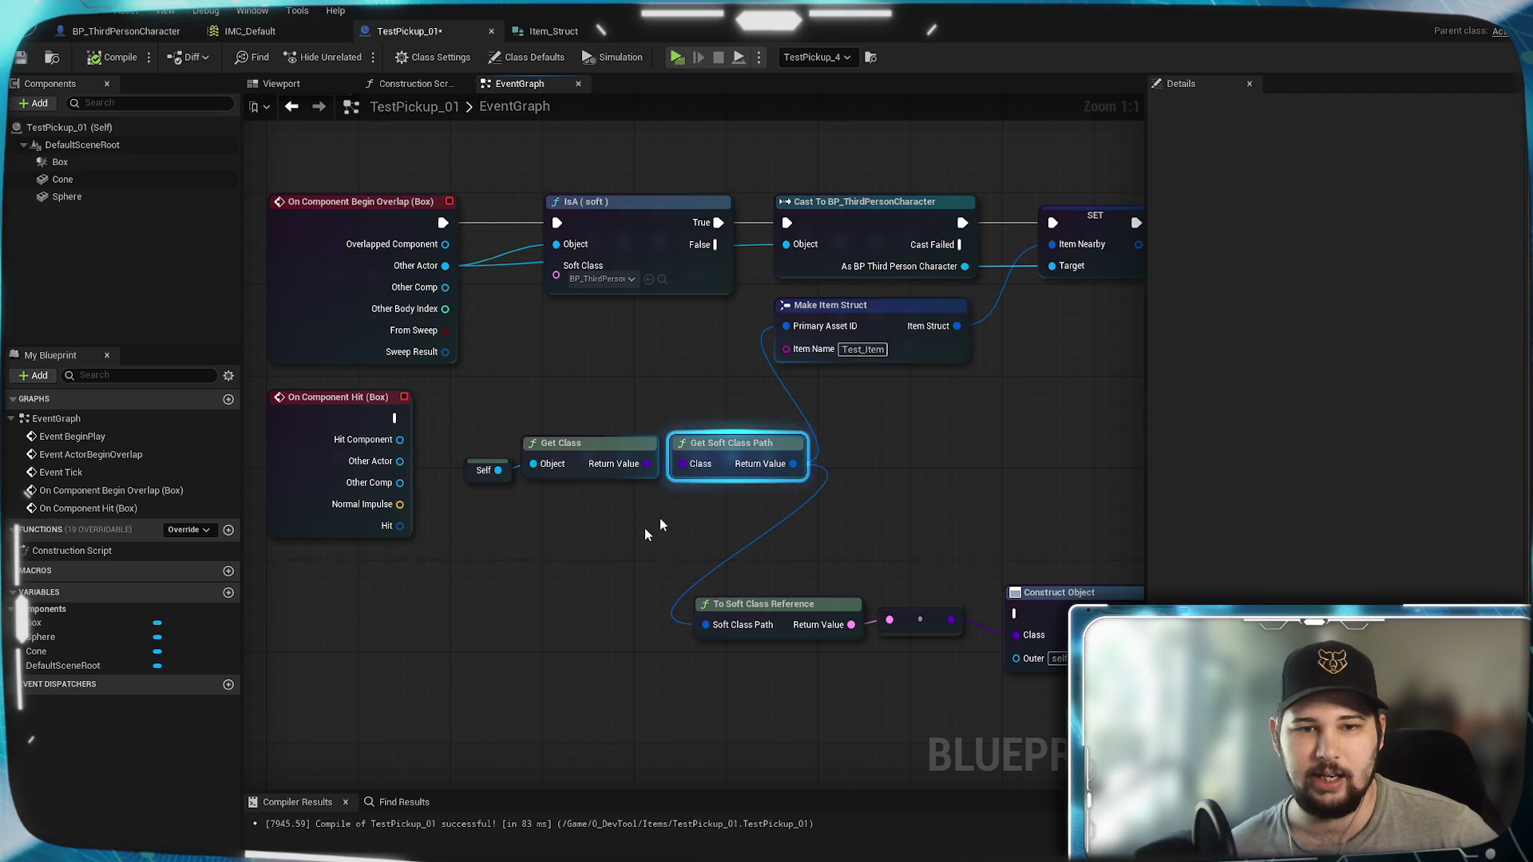
drag(720, 505, 432, 445)
drag(508, 508, 505, 477)
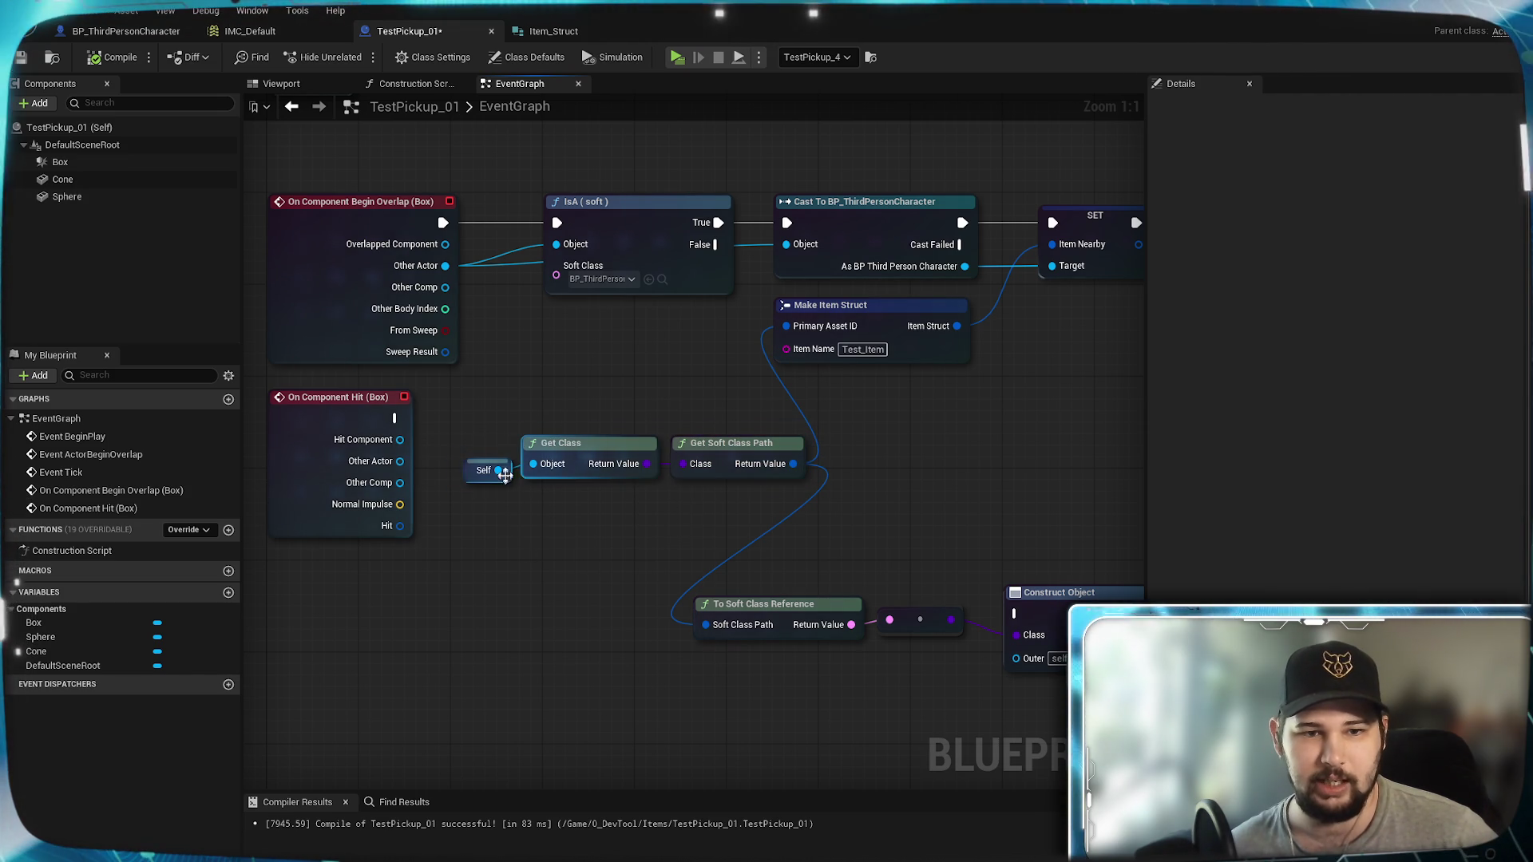
drag(690, 495, 505, 435)
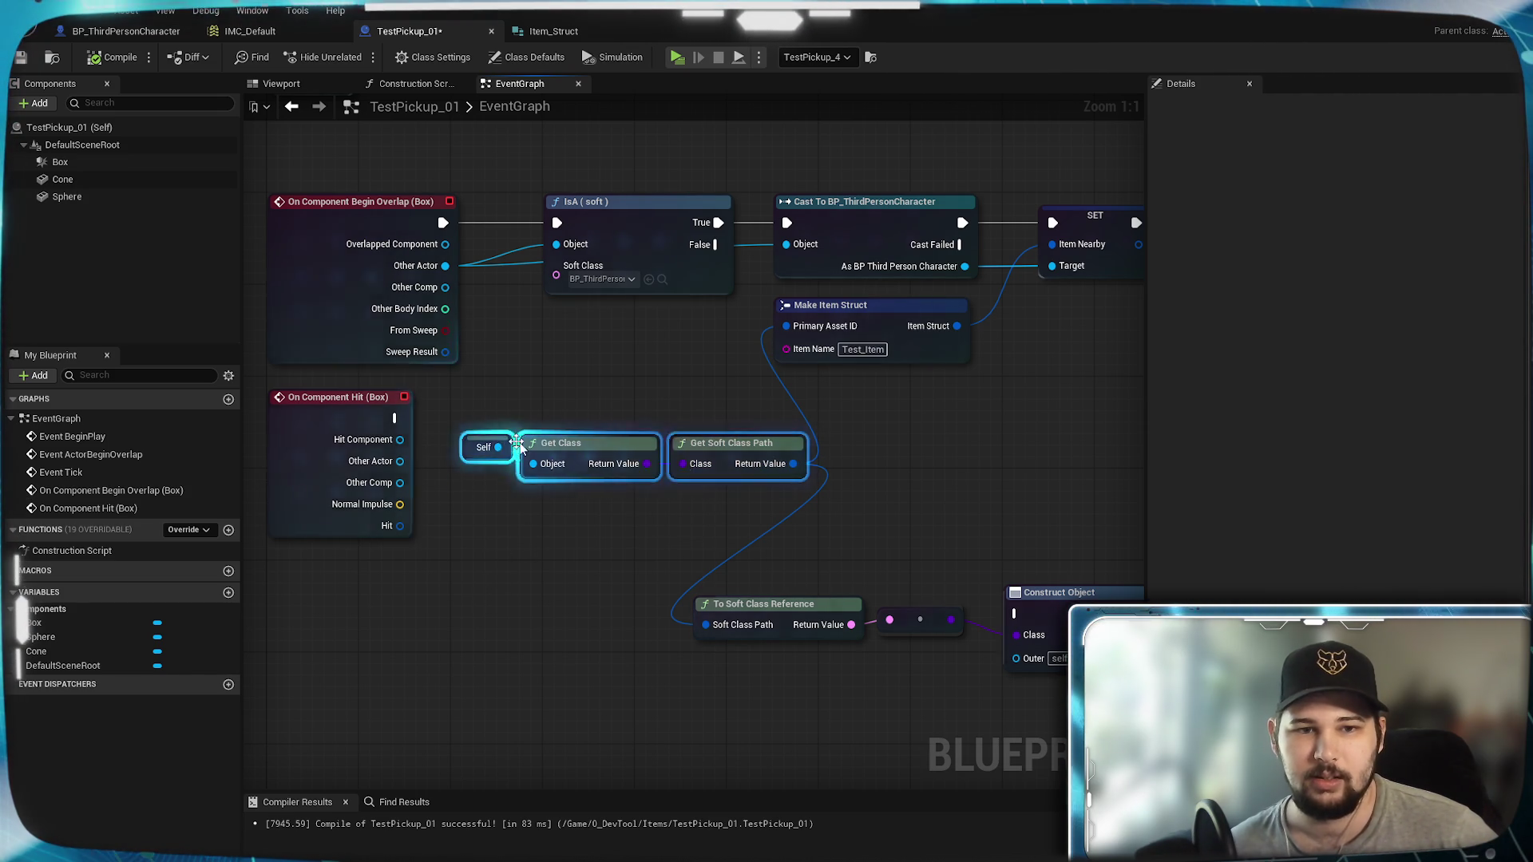
Step: Delete the On Component Hit (Box) event and move the class-path nodes into its space
click(312, 399)
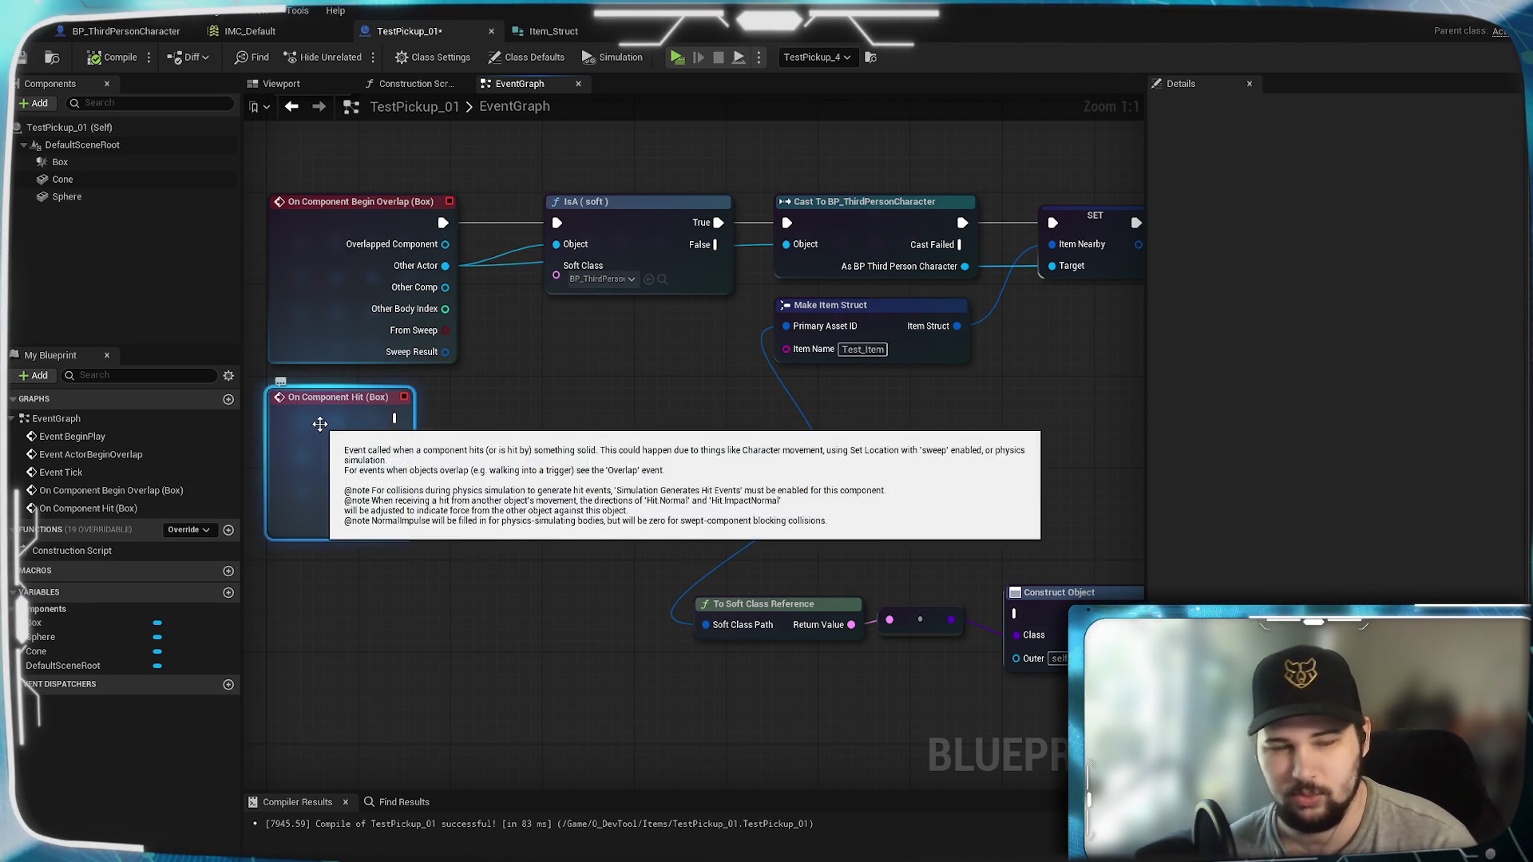
key(Delete)
mouse_move(668, 456)
mouse_down()
mouse_move(567, 408)
mouse_move(472, 399)
mouse_up()
click(589, 339)
Step: Align Construct Object and the To Soft Class Reference nodes into a compact row
mouse_move(589, 339)
mouse_down()
mouse_move(745, 520)
mouse_move(684, 439)
mouse_move(713, 445)
mouse_up()
drag(852, 560, 829, 547)
mouse_move(950, 669)
mouse_down()
mouse_move(540, 554)
mouse_move(985, 430)
mouse_move(559, 395)
mouse_up()
click(793, 299)
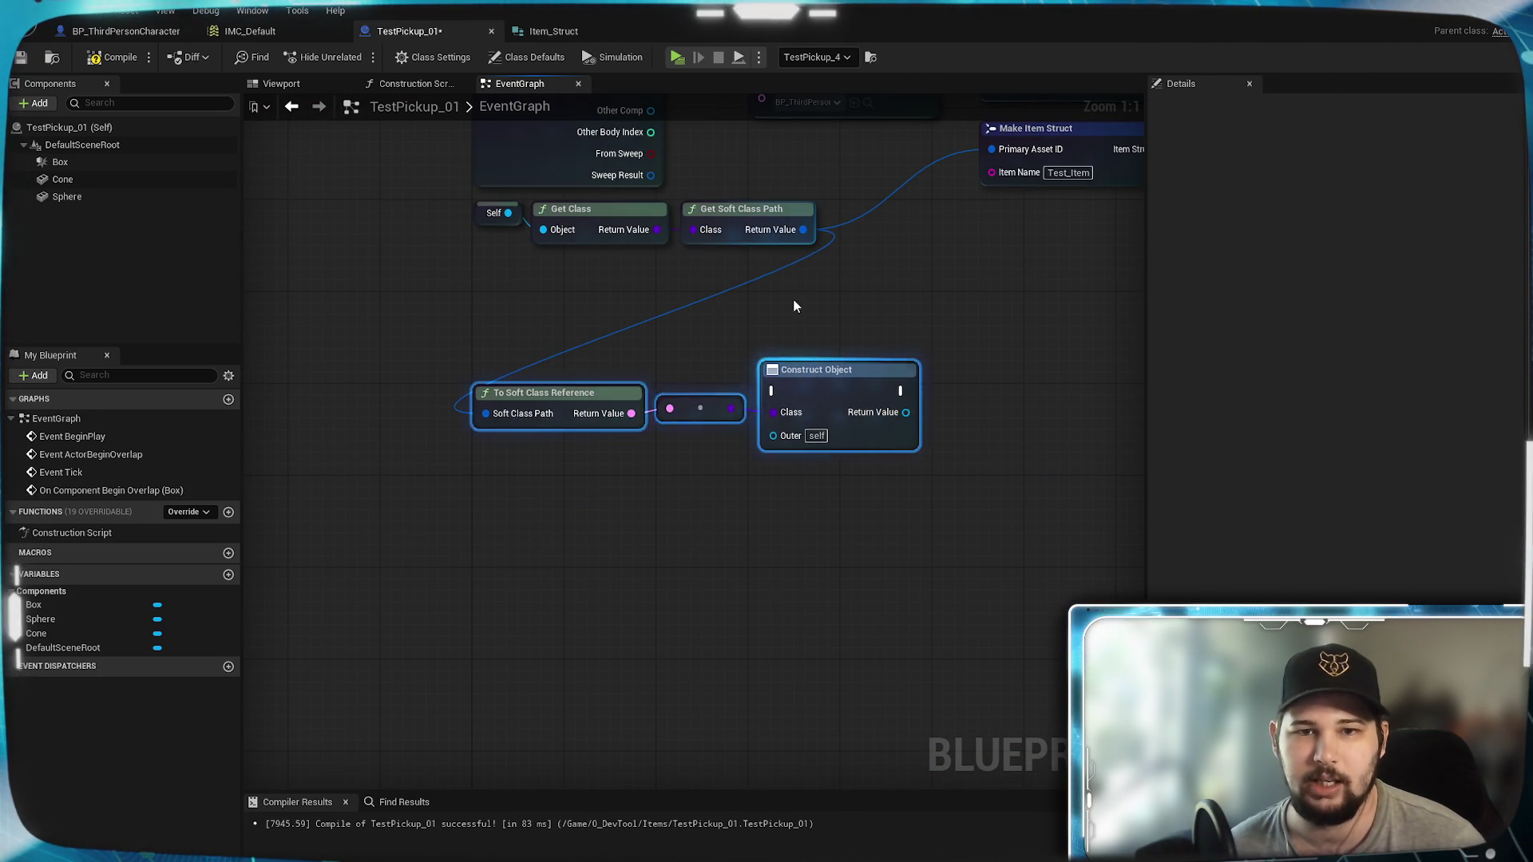
drag(793, 299, 409, 502)
drag(832, 383, 979, 446)
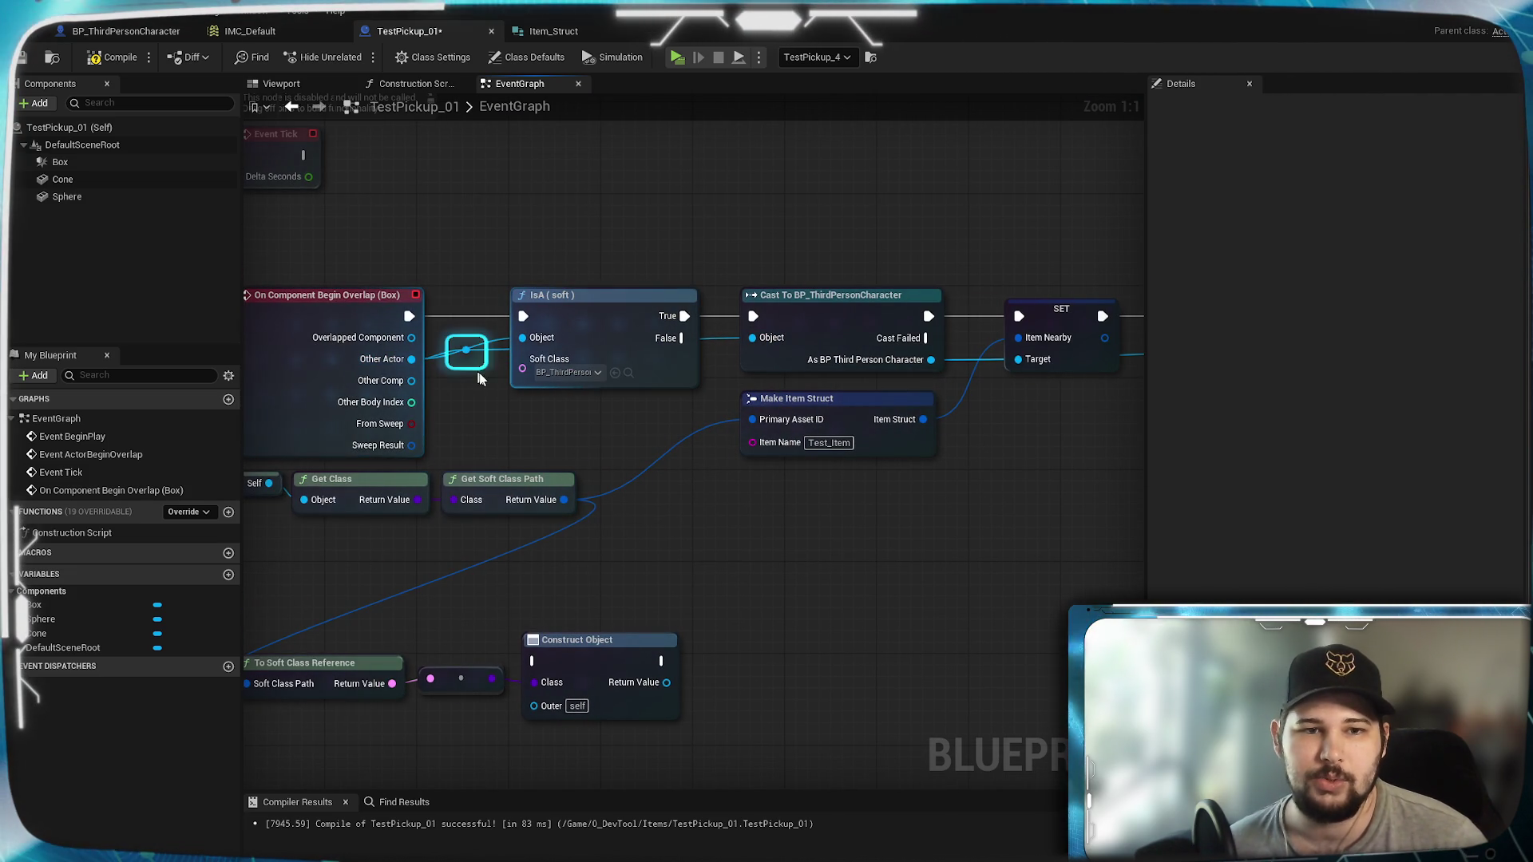
Step: Add reroute points on the actor and cast Target wires, reconnecting SET's Target
drag(531, 416, 530, 427)
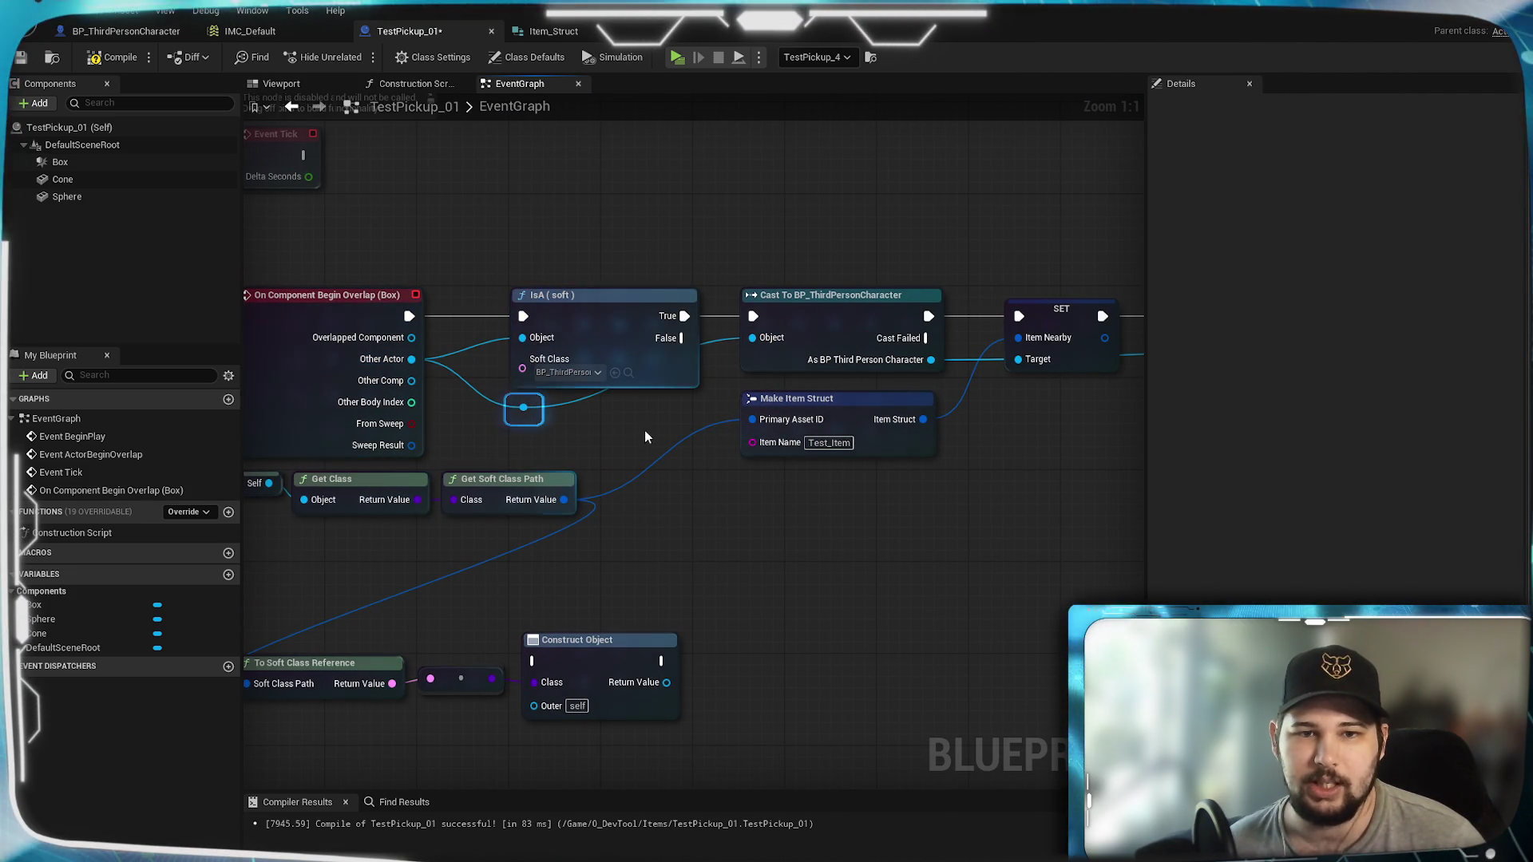
double_click(709, 340)
drag(709, 340, 707, 375)
click(708, 352)
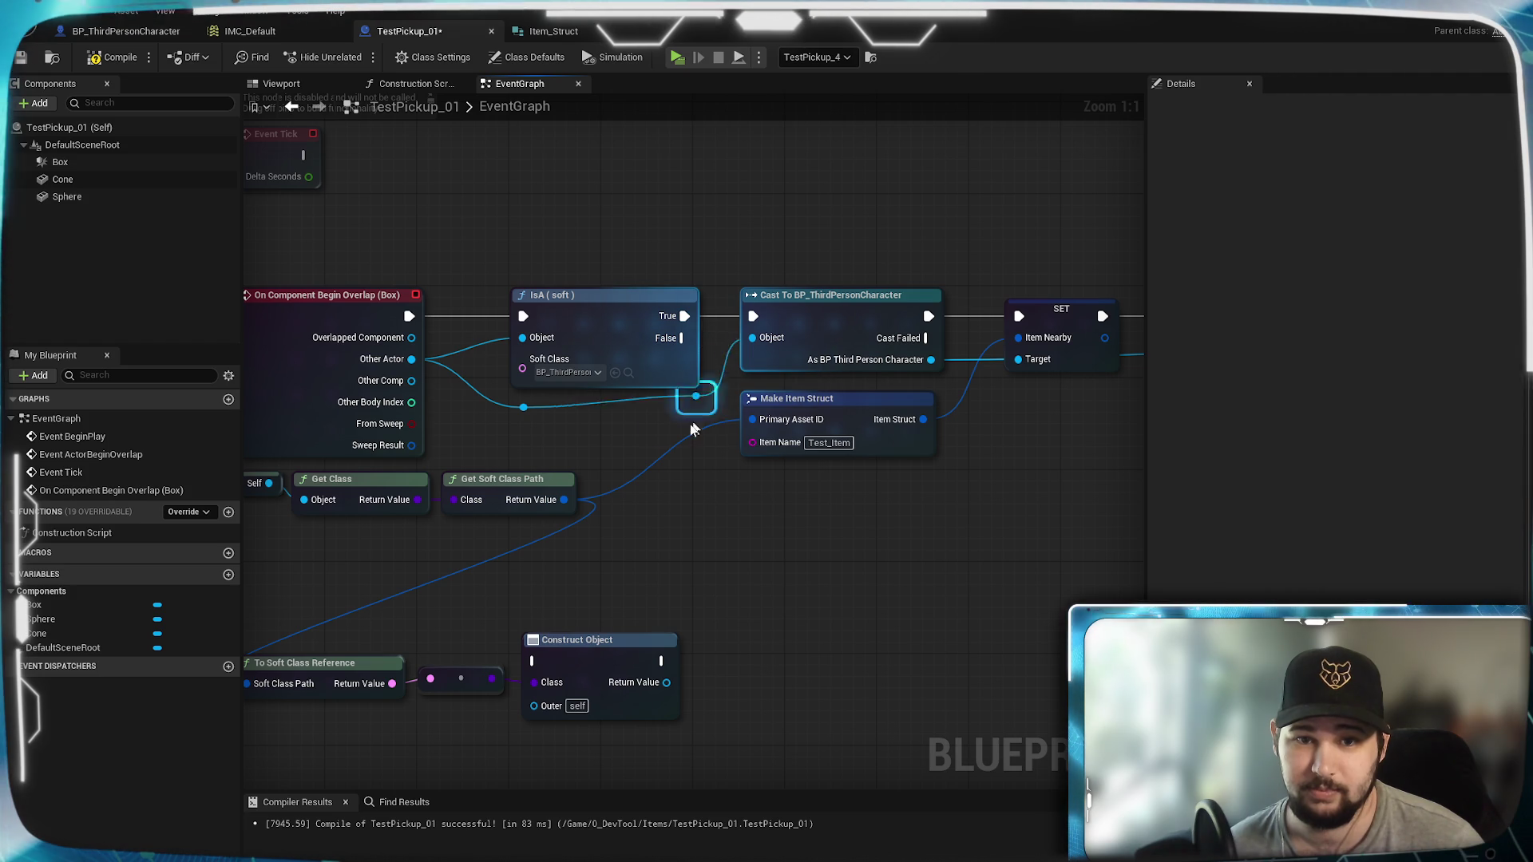
mouse_move(725, 530)
mouse_down()
mouse_move(620, 524)
mouse_move(668, 383)
mouse_up()
double_click(673, 373)
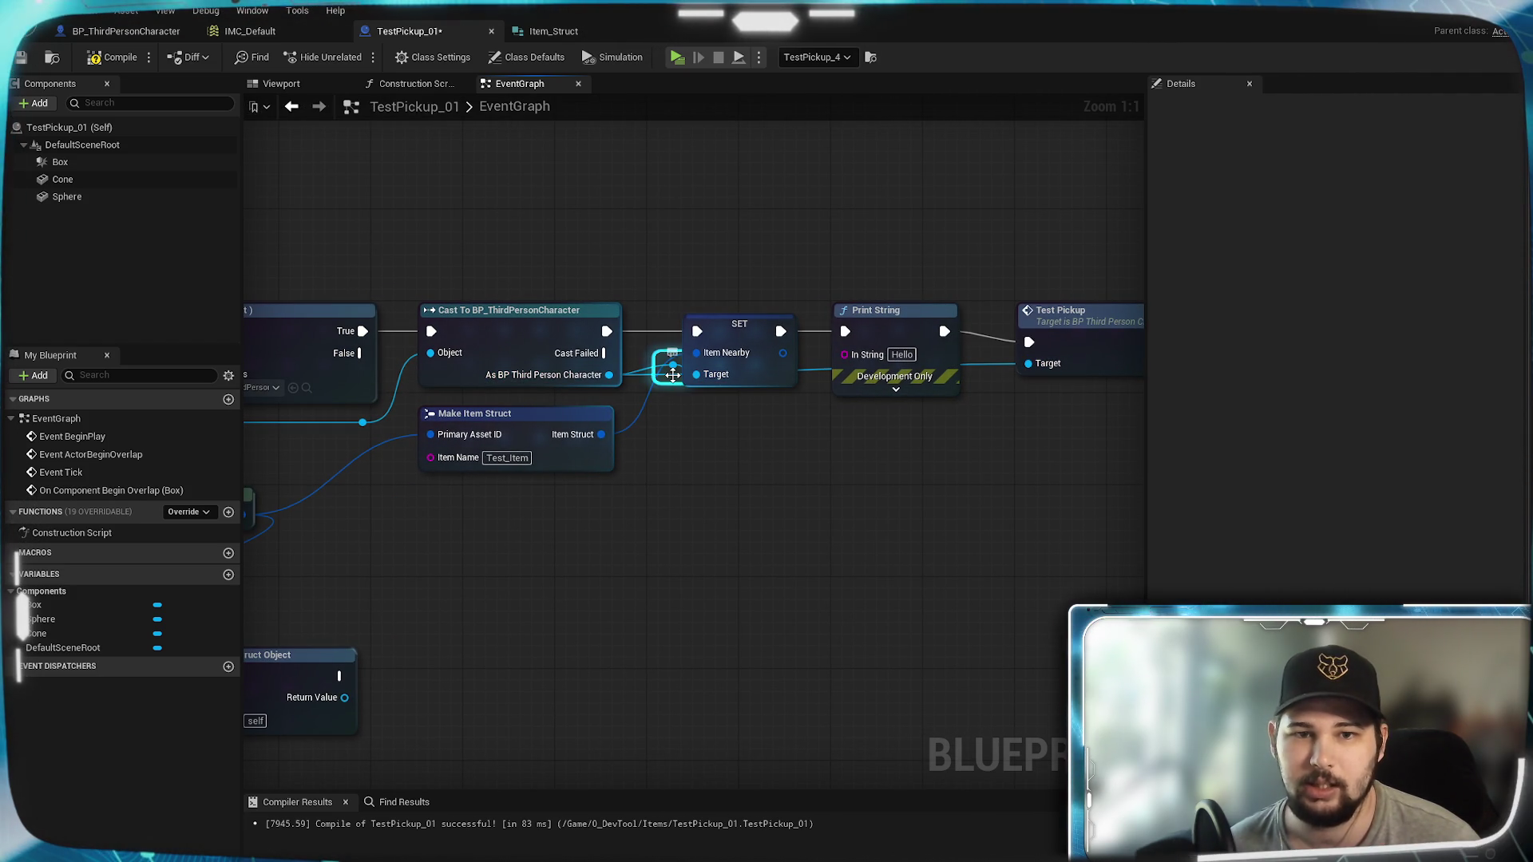
click(817, 395)
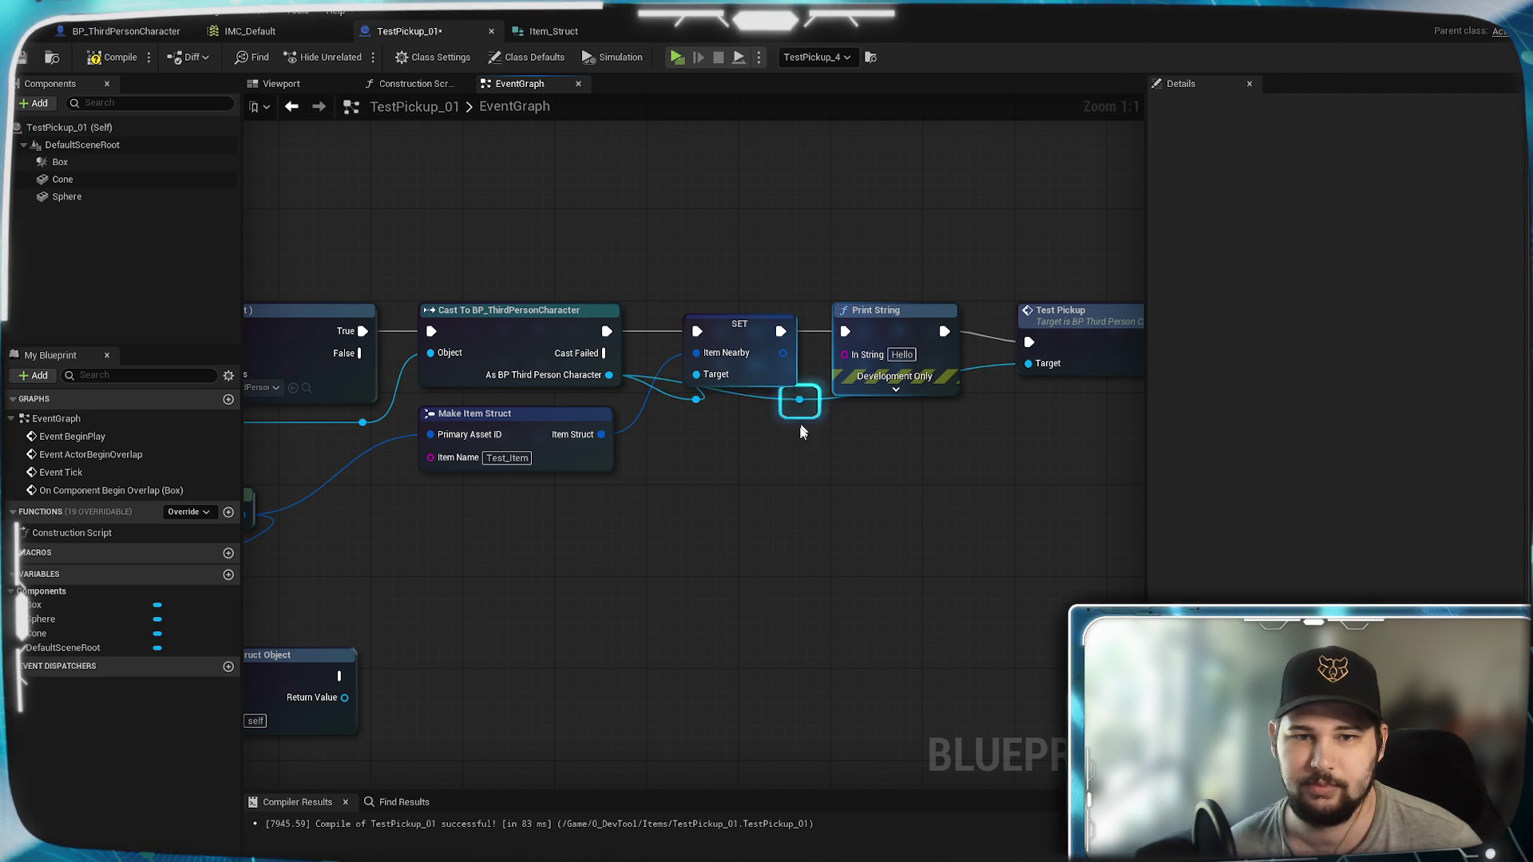
mouse_move(697, 408)
mouse_down()
mouse_move(638, 388)
mouse_move(696, 376)
mouse_up()
mouse_move(719, 457)
mouse_down()
mouse_move(718, 415)
mouse_move(695, 400)
mouse_up()
Step: Delete the Hello Print String, wire SET into Test Pickup, and reroute its Target wire
drag(856, 469, 724, 502)
click(759, 344)
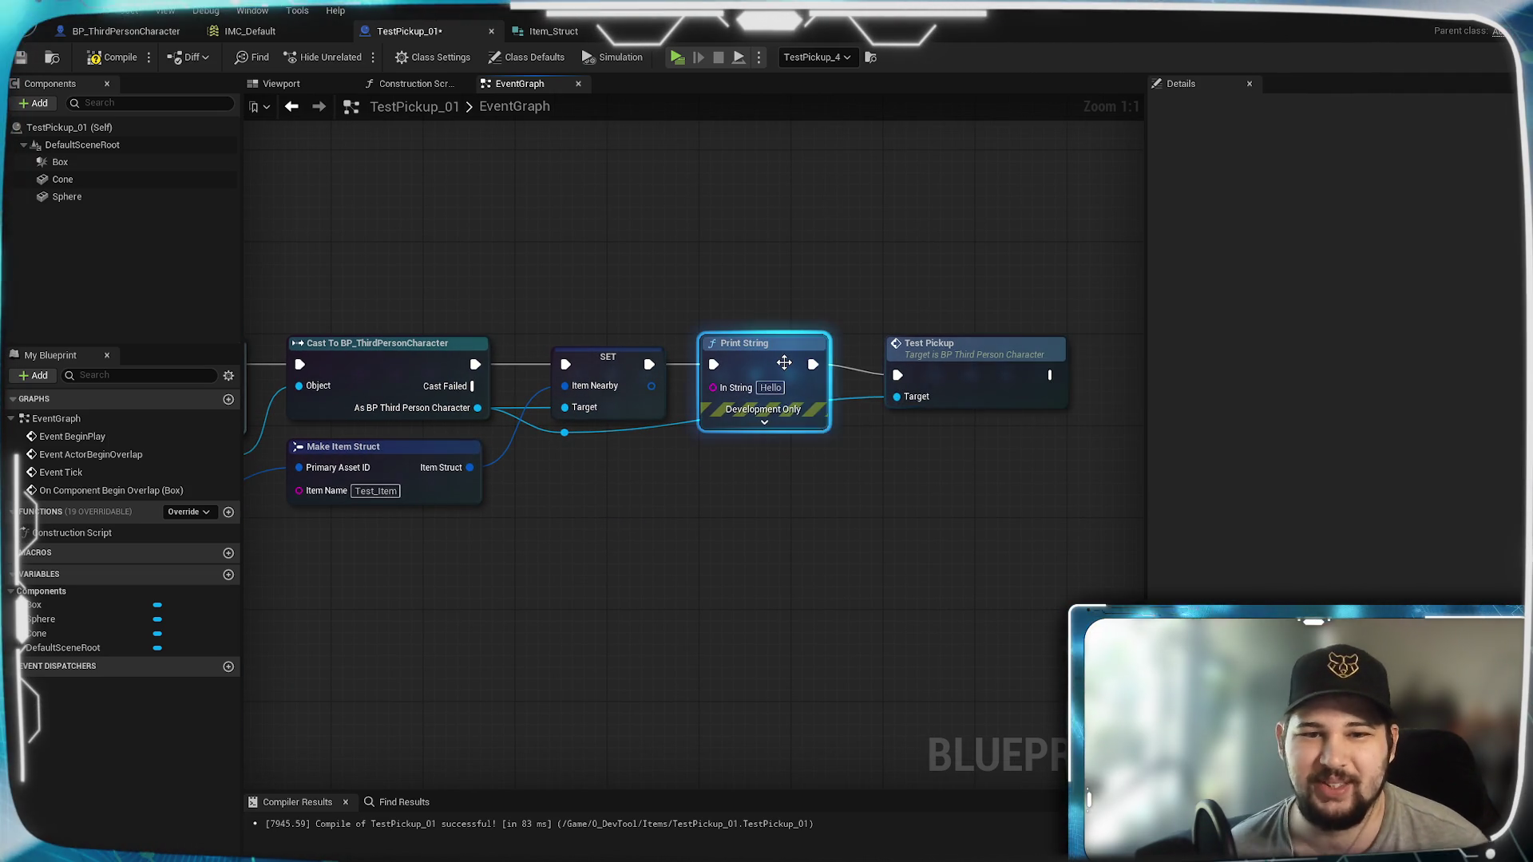
key(Delete)
mouse_move(646, 364)
mouse_down()
mouse_move(900, 380)
mouse_move(759, 367)
mouse_up()
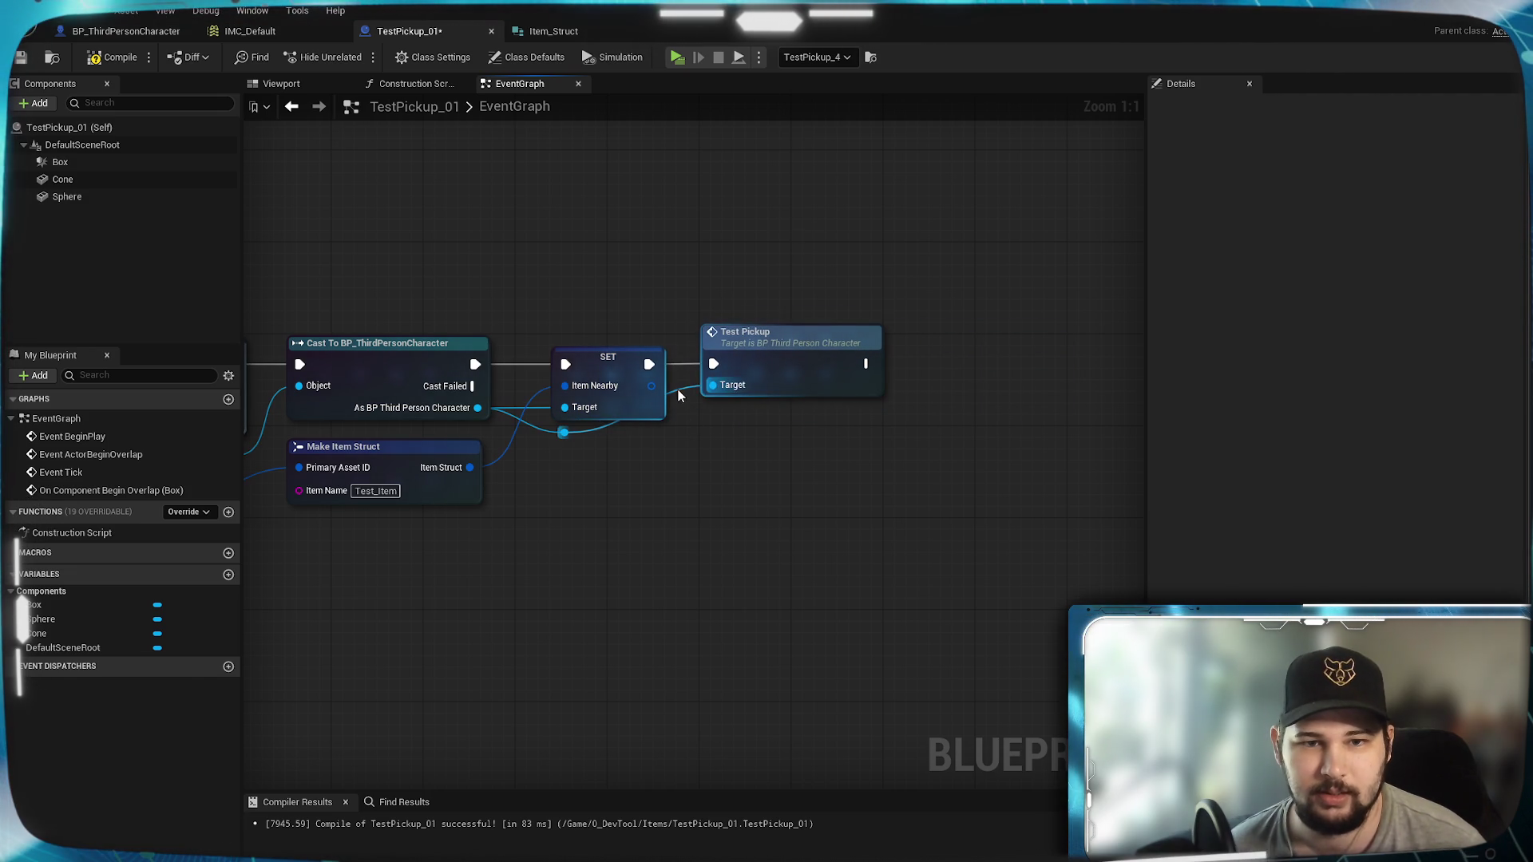
double_click(657, 432)
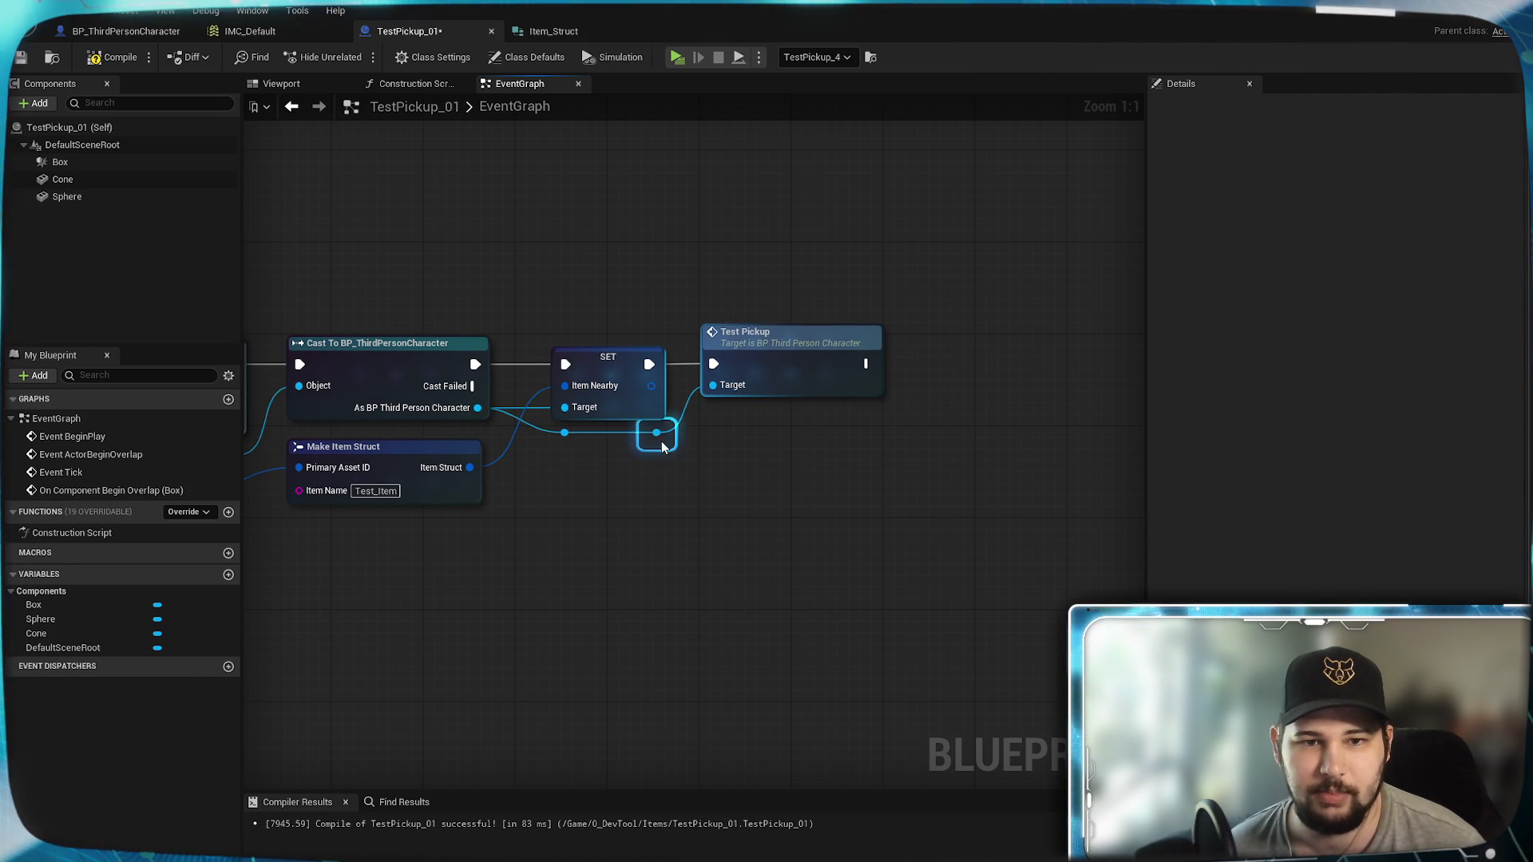
mouse_move(583, 549)
mouse_down()
mouse_move(809, 522)
mouse_move(1036, 434)
mouse_up()
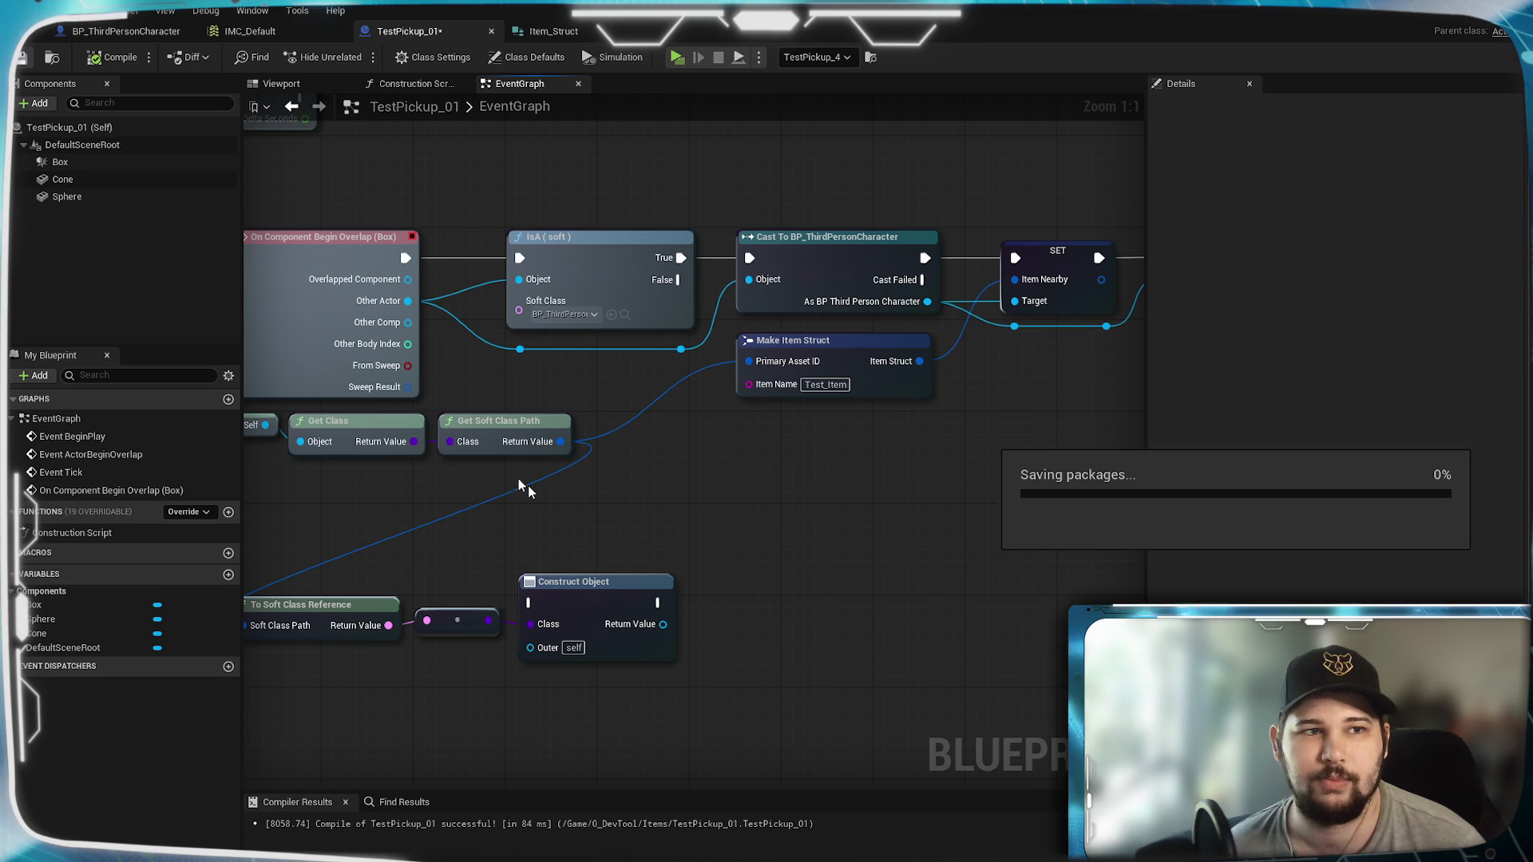
mouse_move(747, 557)
mouse_down()
mouse_move(890, 490)
mouse_move(540, 571)
mouse_move(1065, 530)
mouse_move(651, 550)
mouse_move(855, 529)
mouse_up()
scroll(540, 572, down, 2)
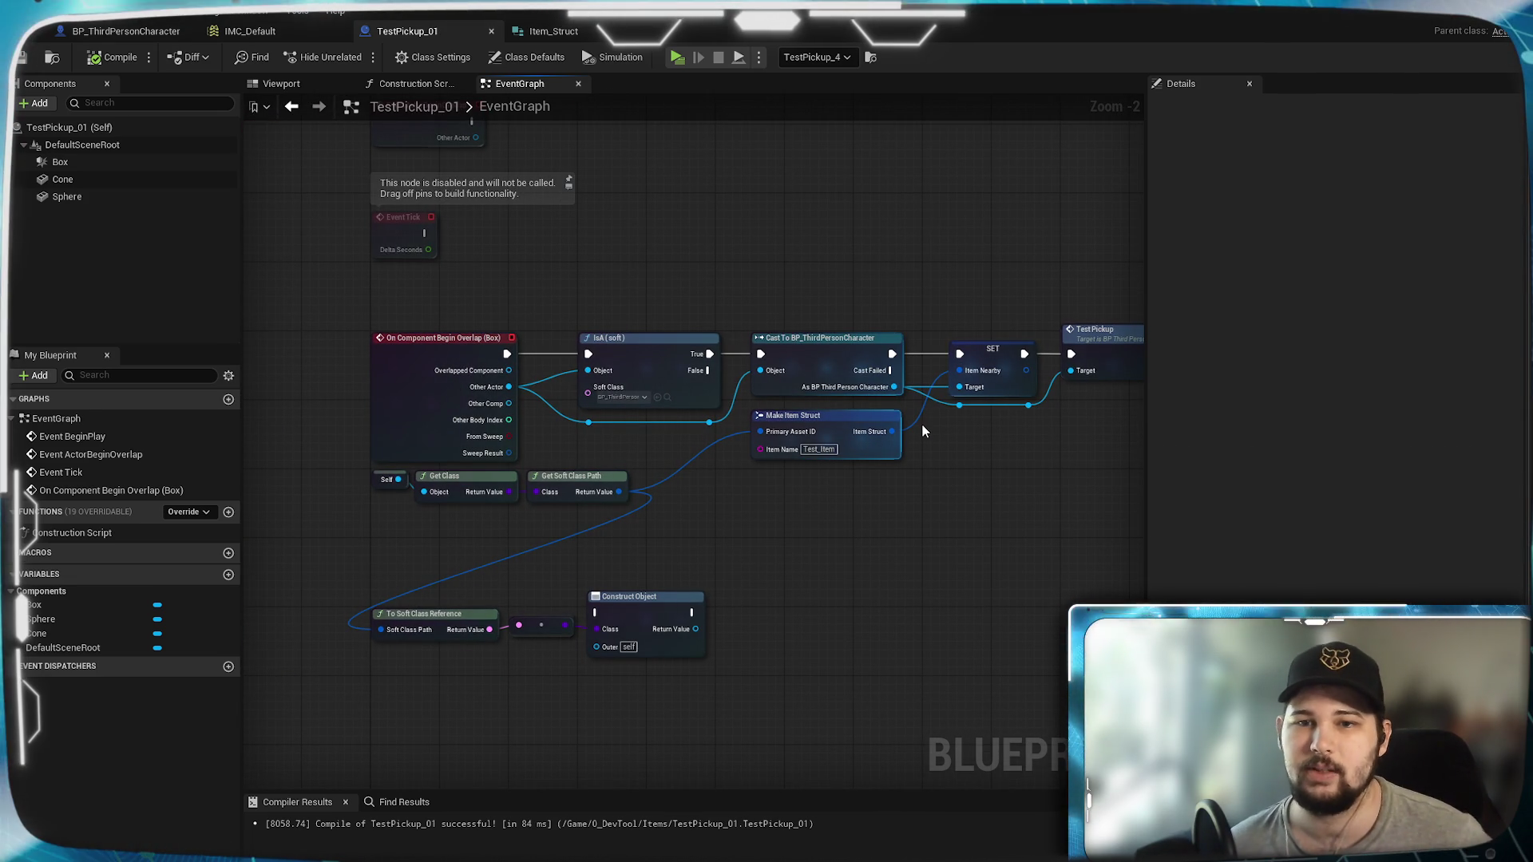
scroll(889, 493, up, 2)
scroll(855, 506, down, 2)
drag(881, 514, 858, 475)
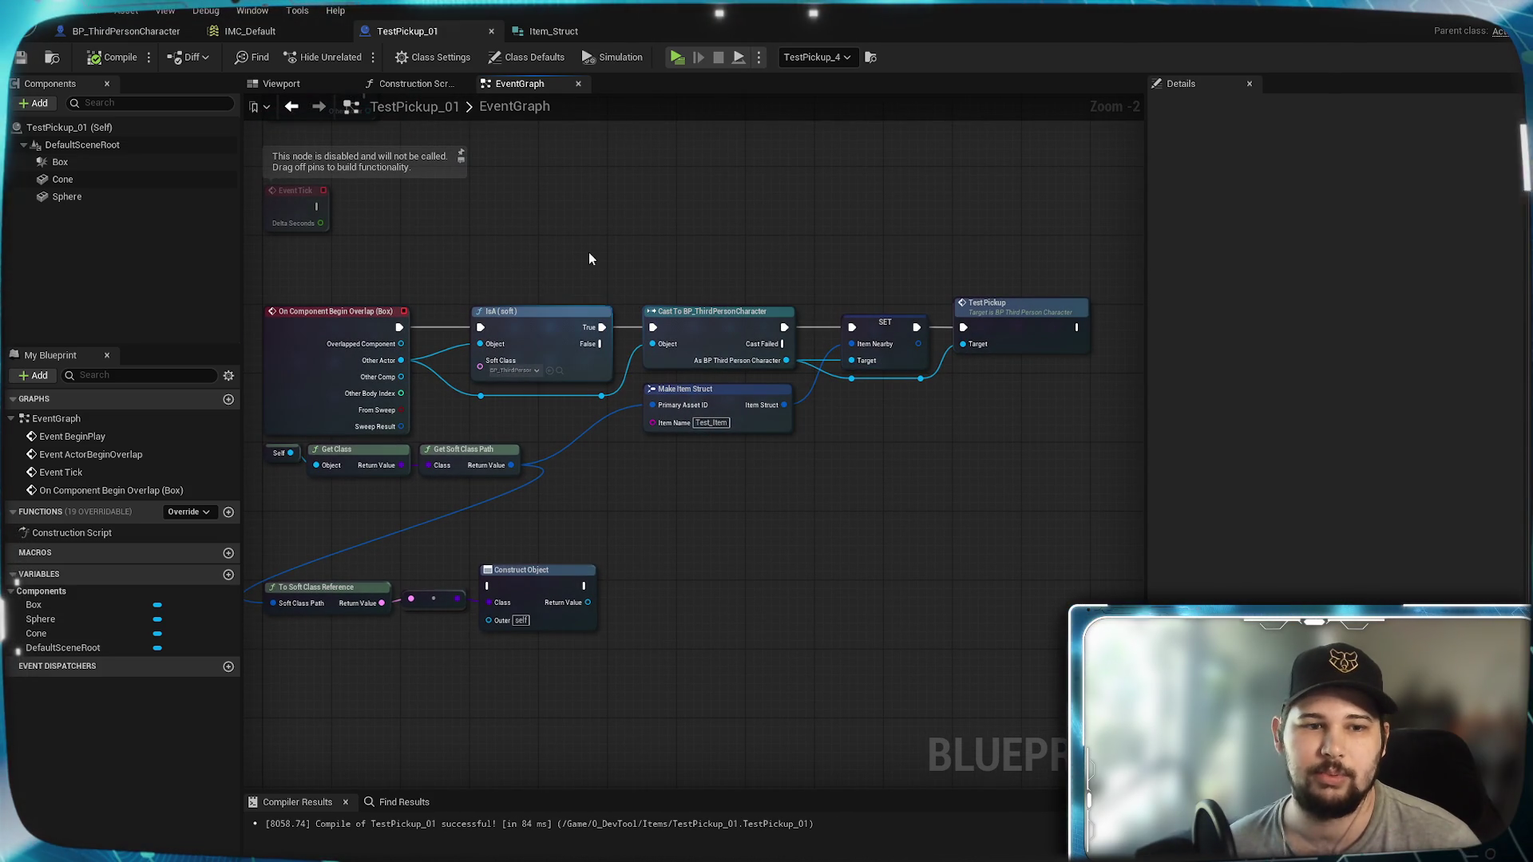
drag(569, 234, 593, 241)
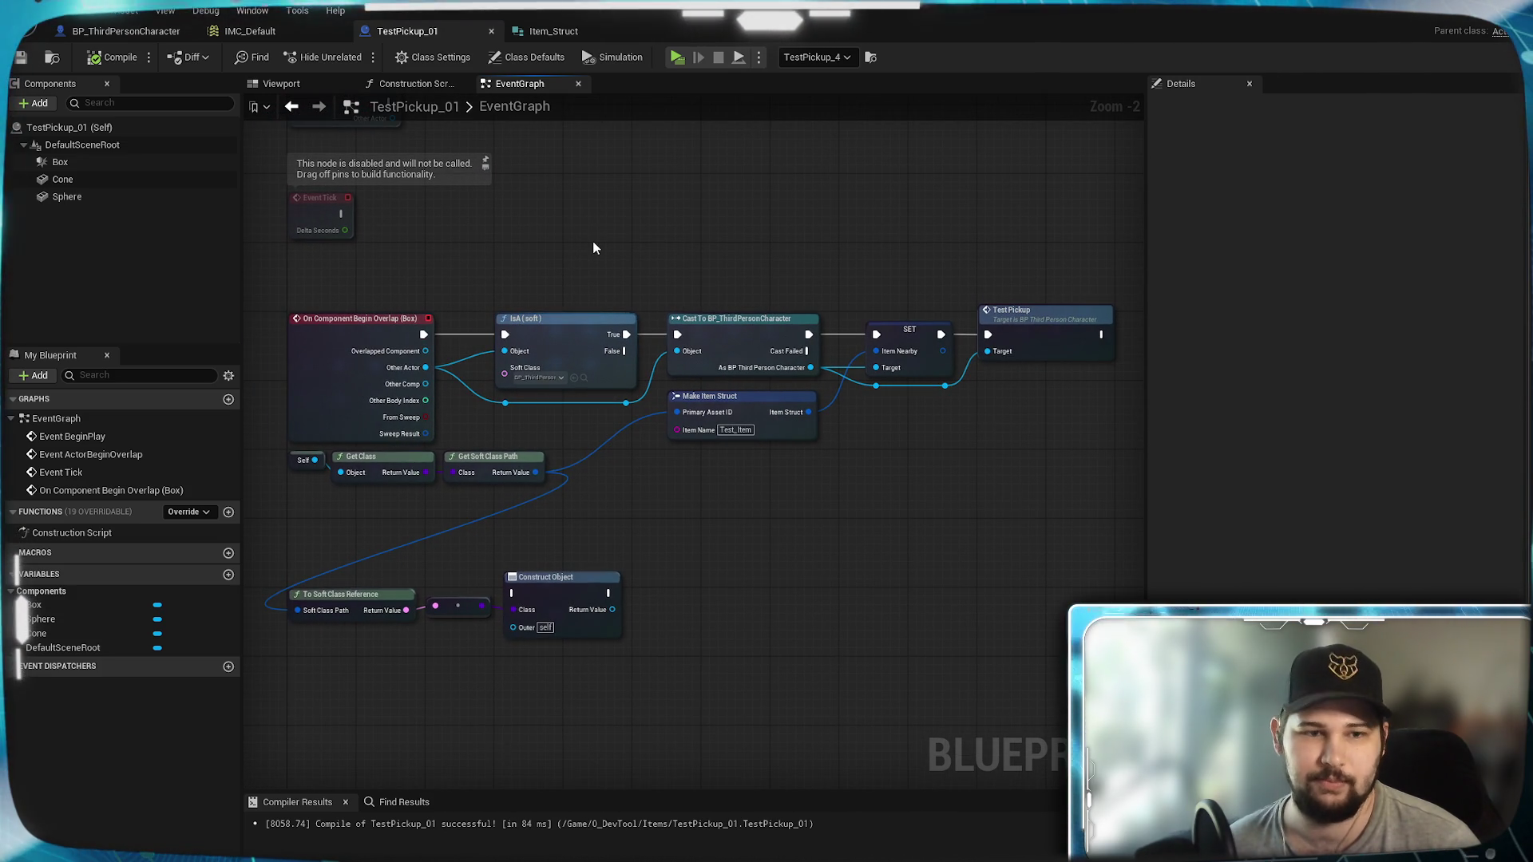
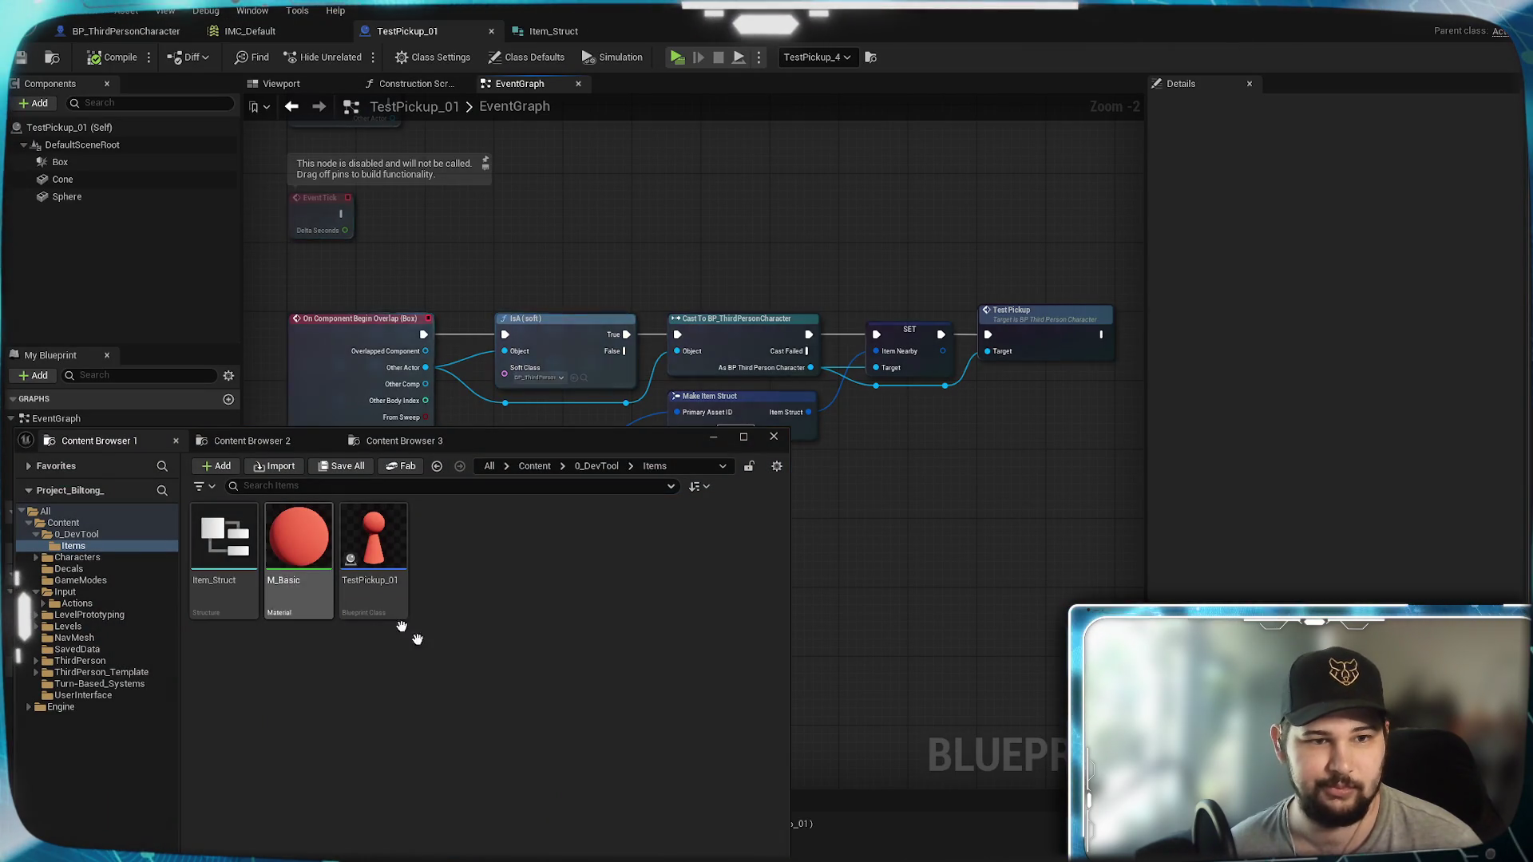
Step: Create a User Widget blueprint named Item_Pickup in the UserInterface folder and close the floating browser
click(395, 439)
click(271, 443)
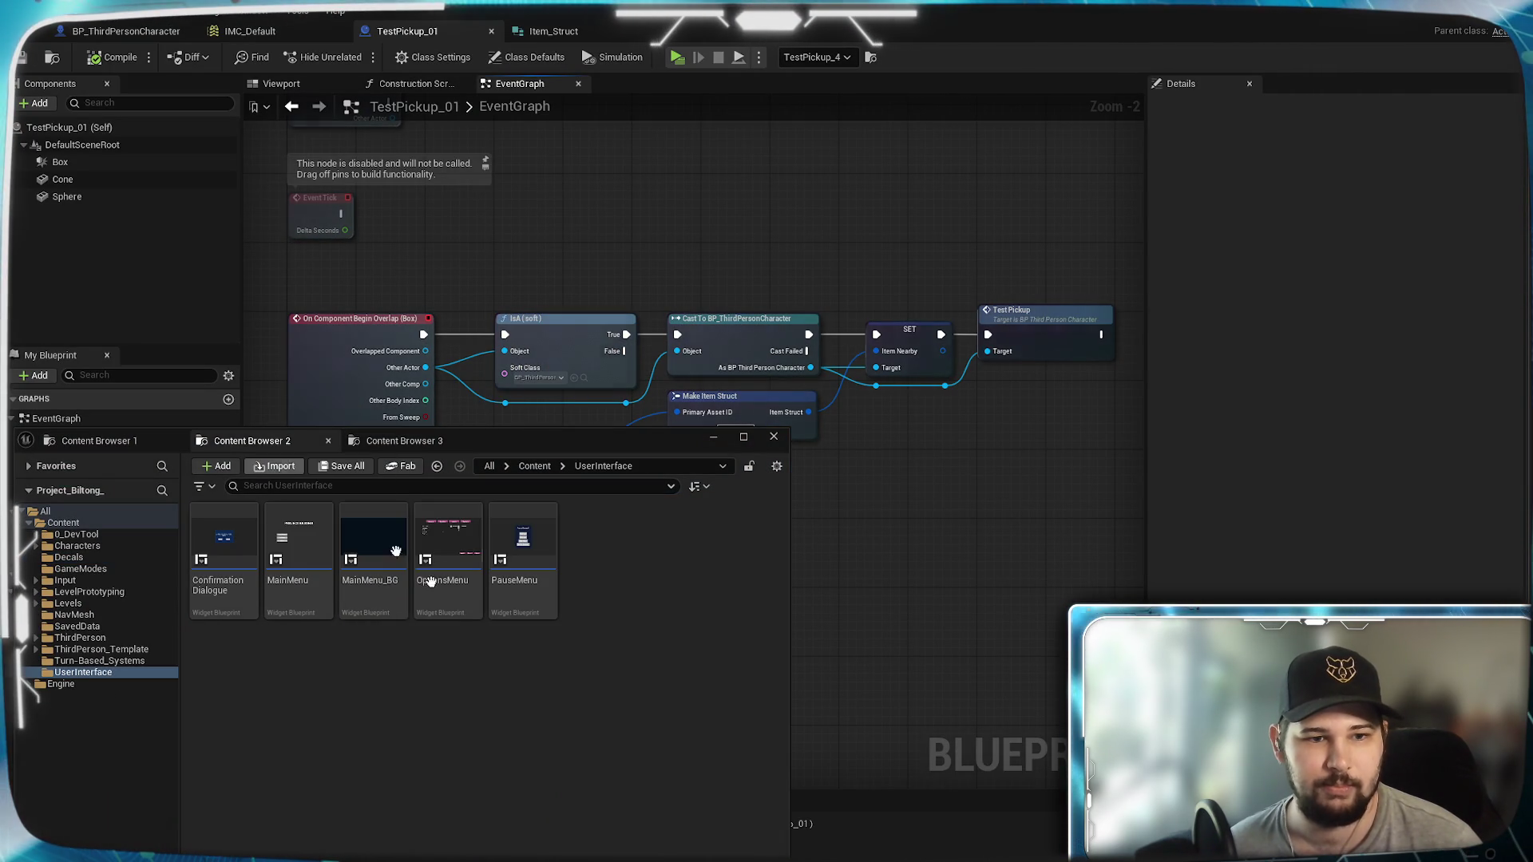
right_click(465, 702)
mouse_move(556, 671)
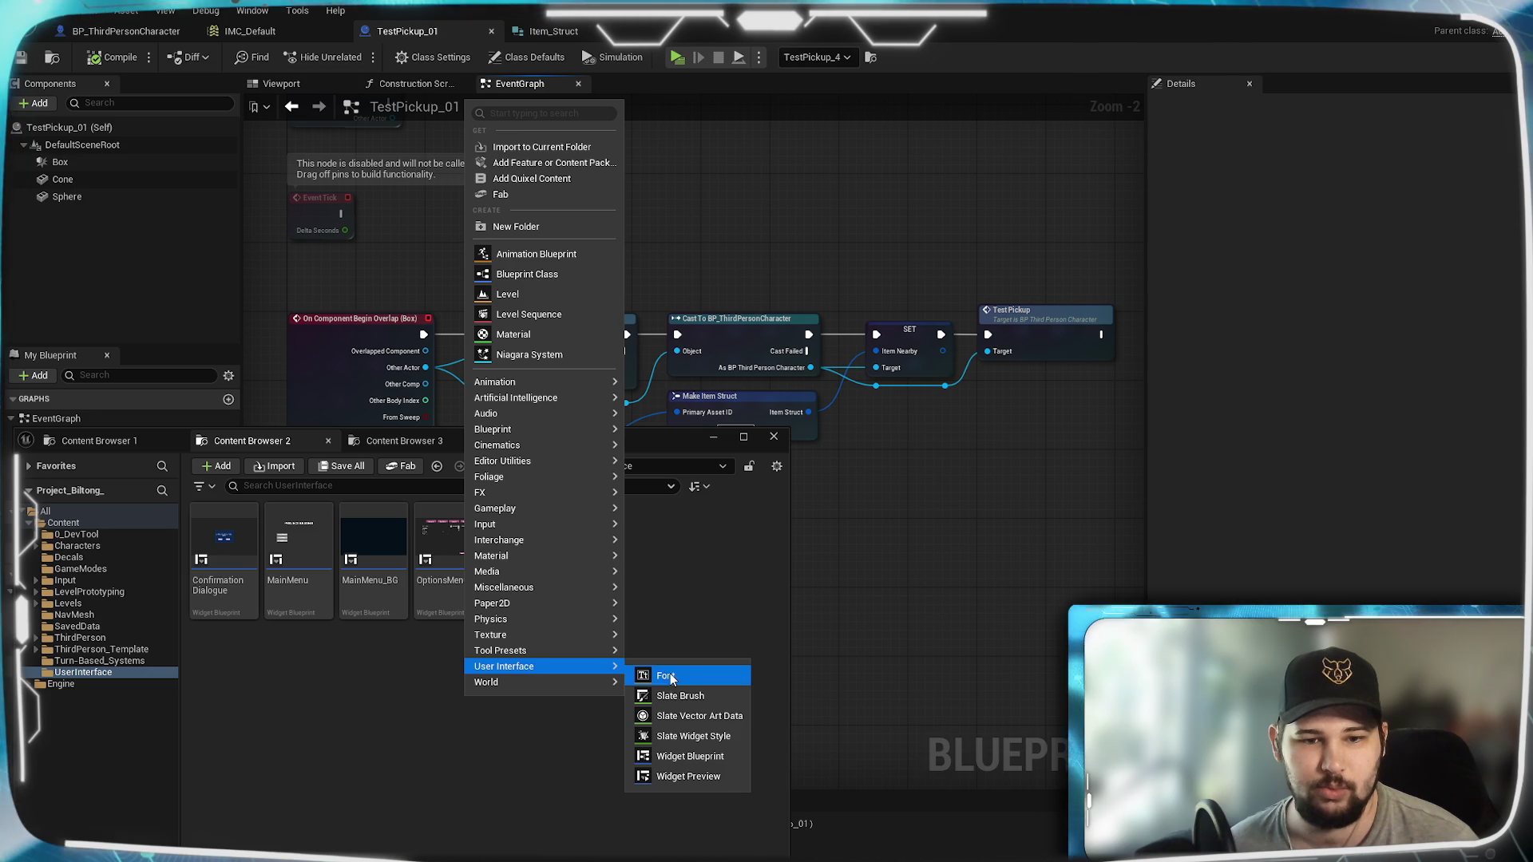
click(709, 758)
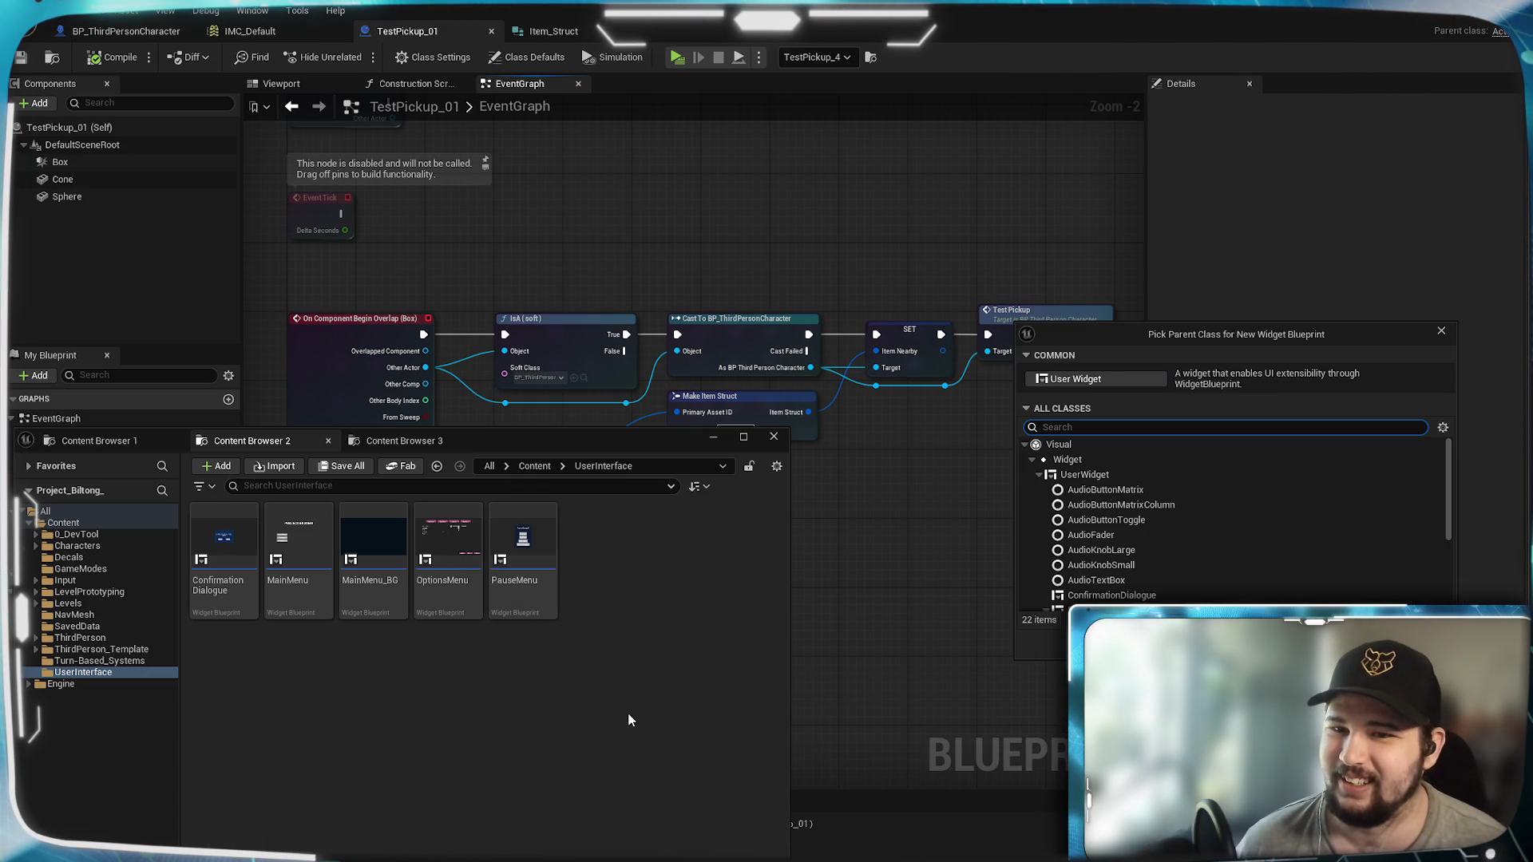
click(1076, 378)
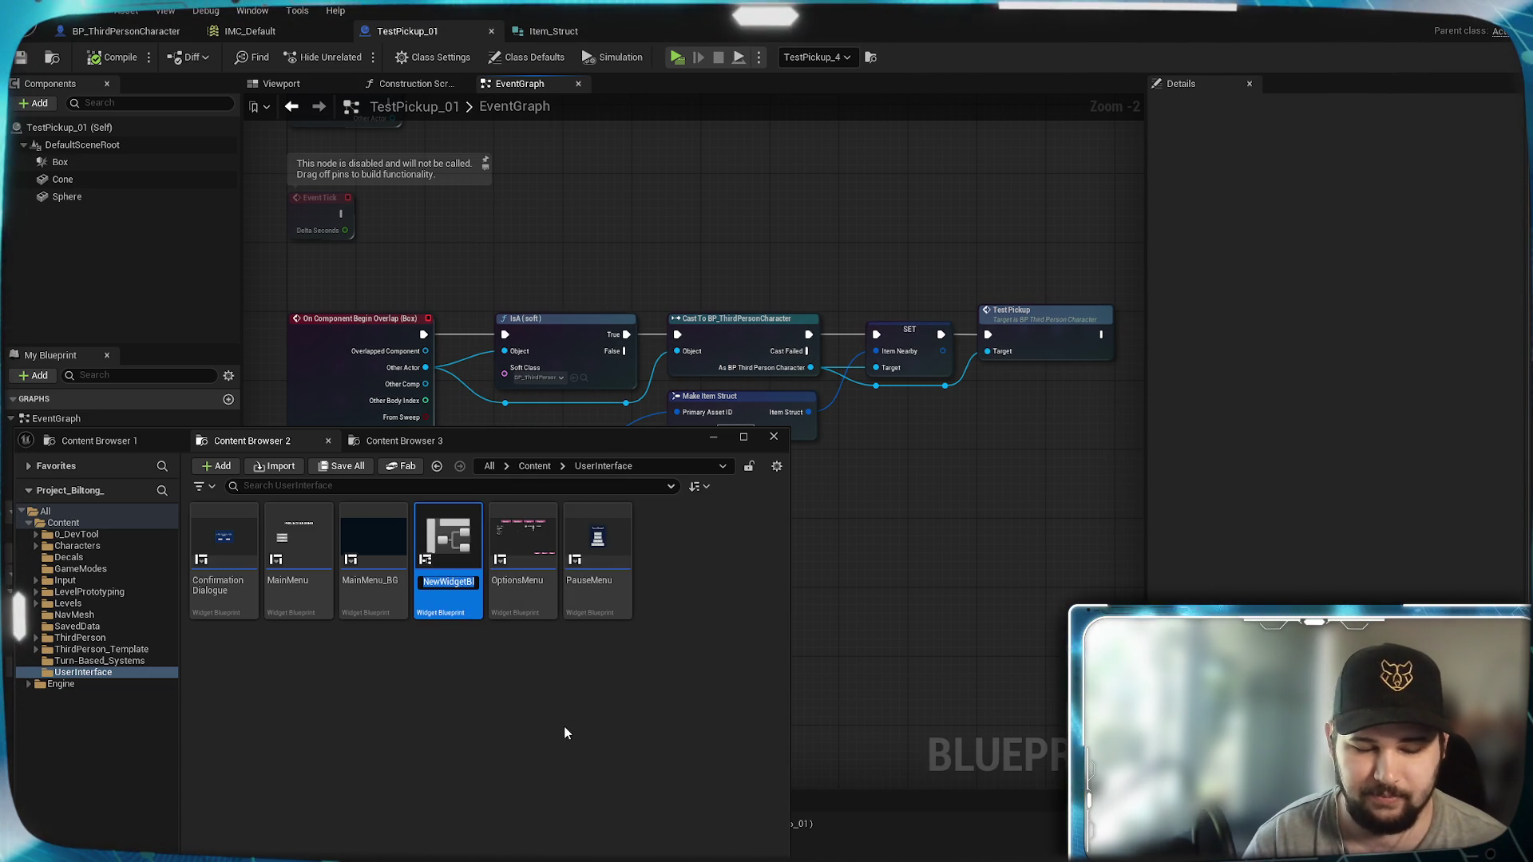
text(Item_Po)
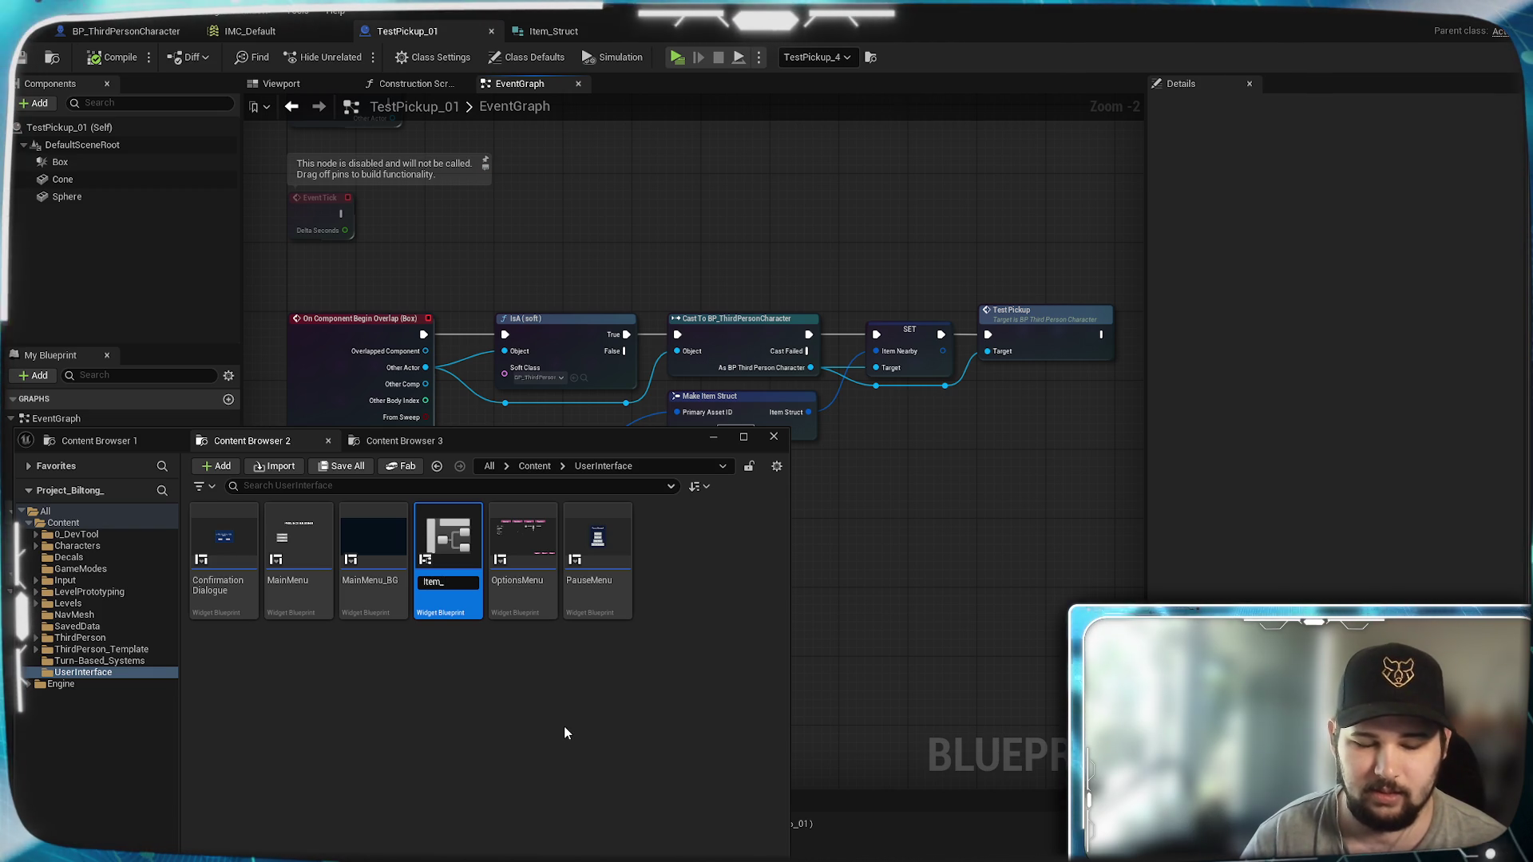
text(ckup)
key(Return)
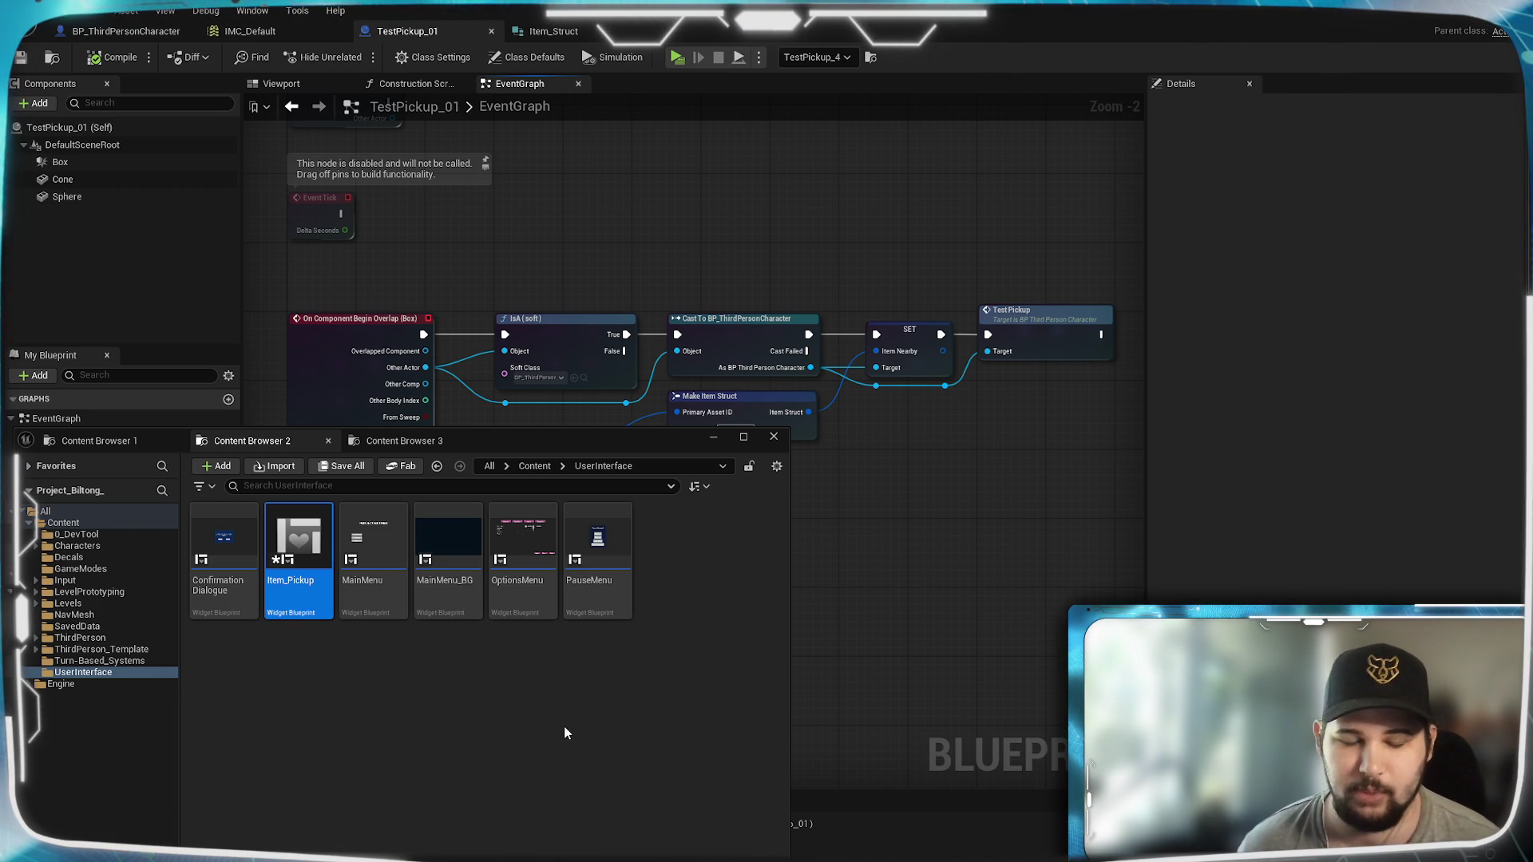
key(ctrl+space)
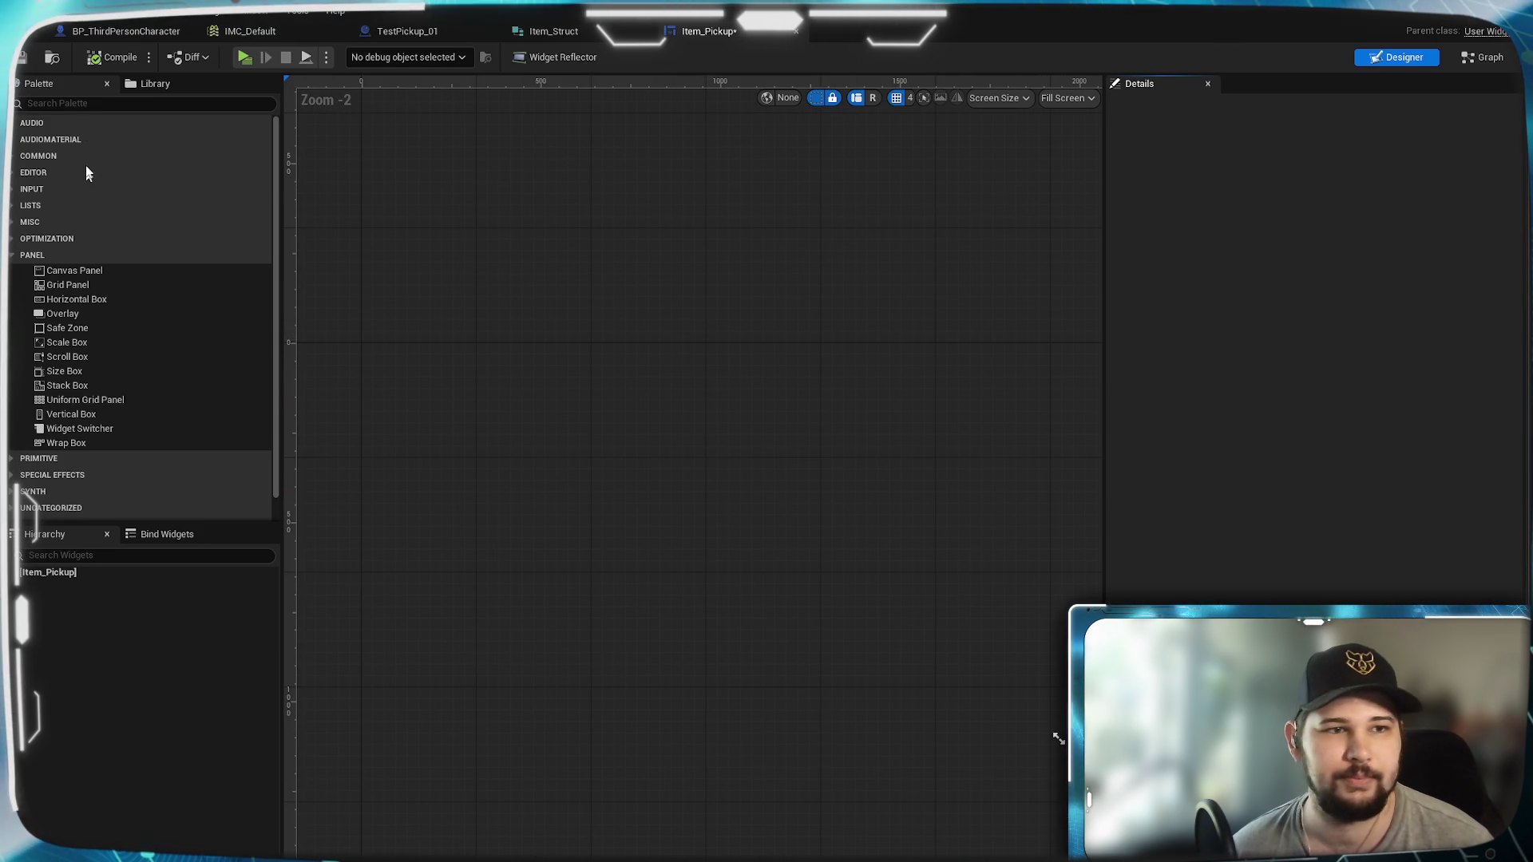
Step: Add a Canvas Panel as the root of the Item_Pickup widget
text(Canvas)
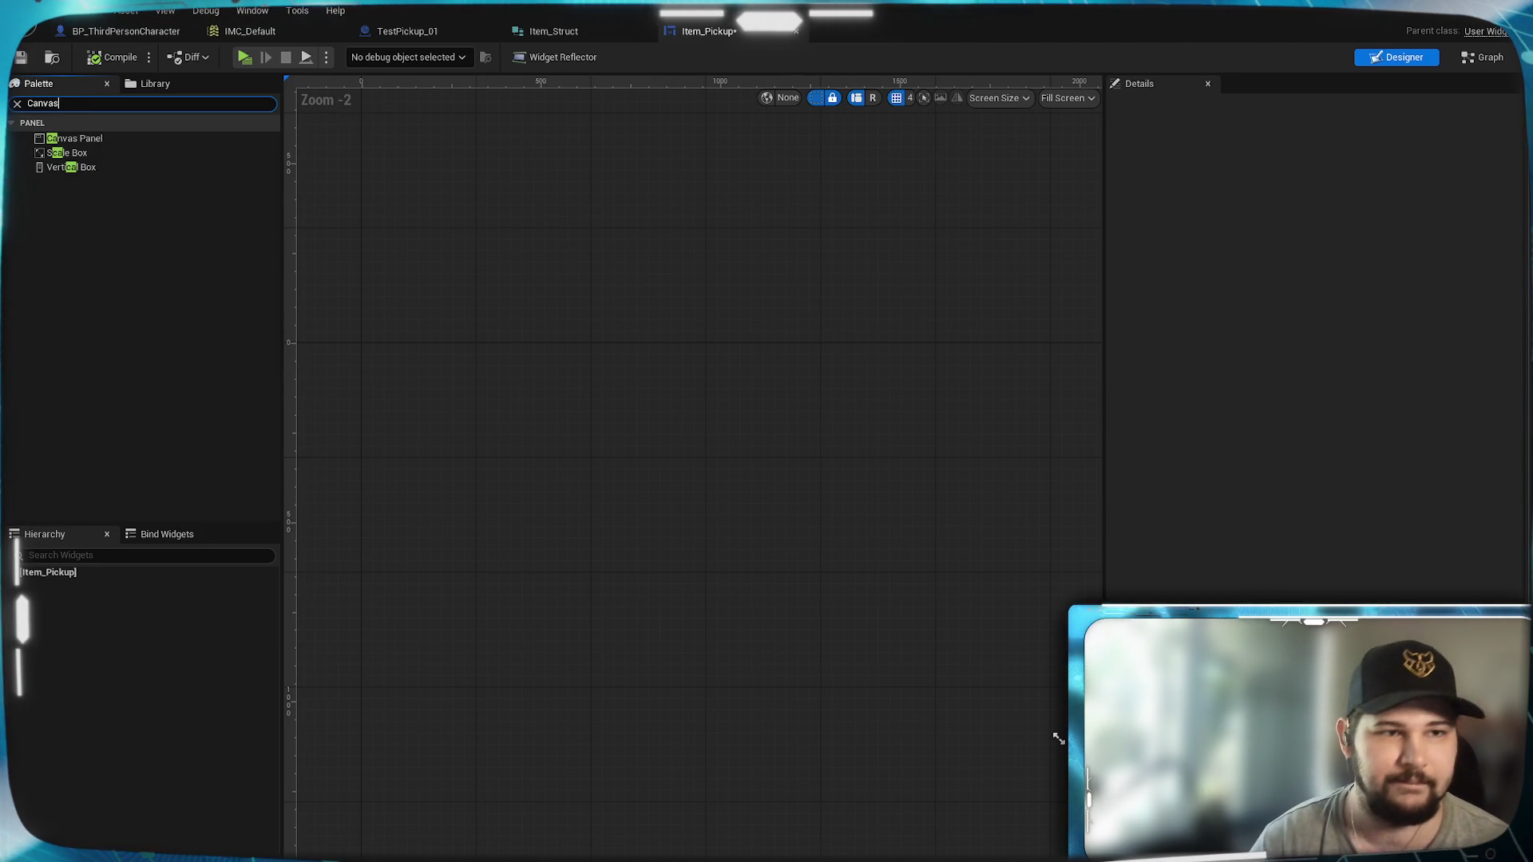
mouse_move(128, 143)
mouse_down()
mouse_move(62, 588)
mouse_move(48, 573)
mouse_up()
click(228, 592)
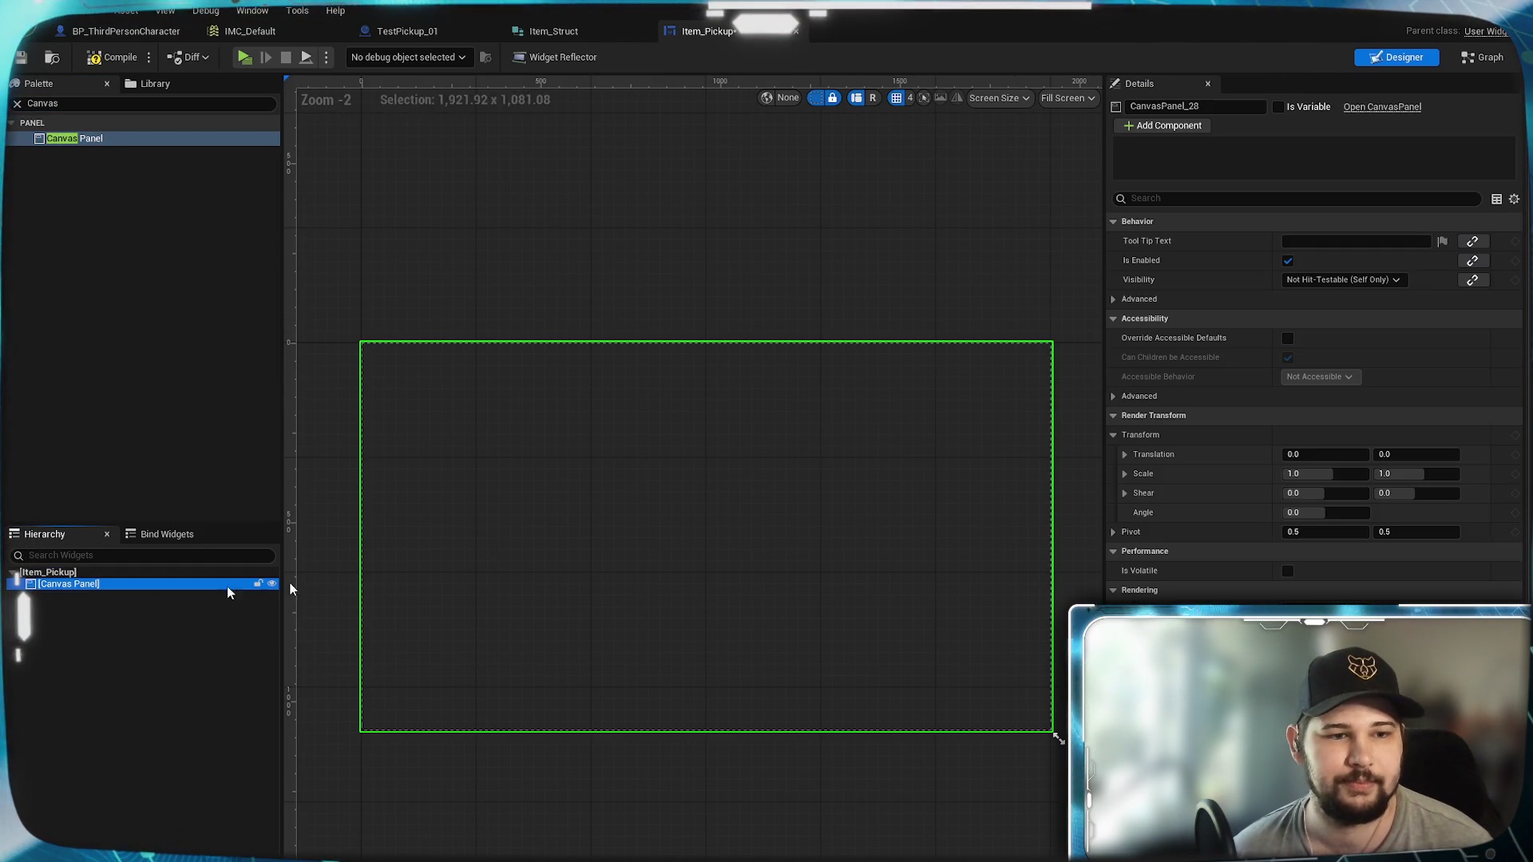
Step: Rename the canvas panel to CP_ItemPickup and compile the widget
click(1178, 107)
text(CP_Item)
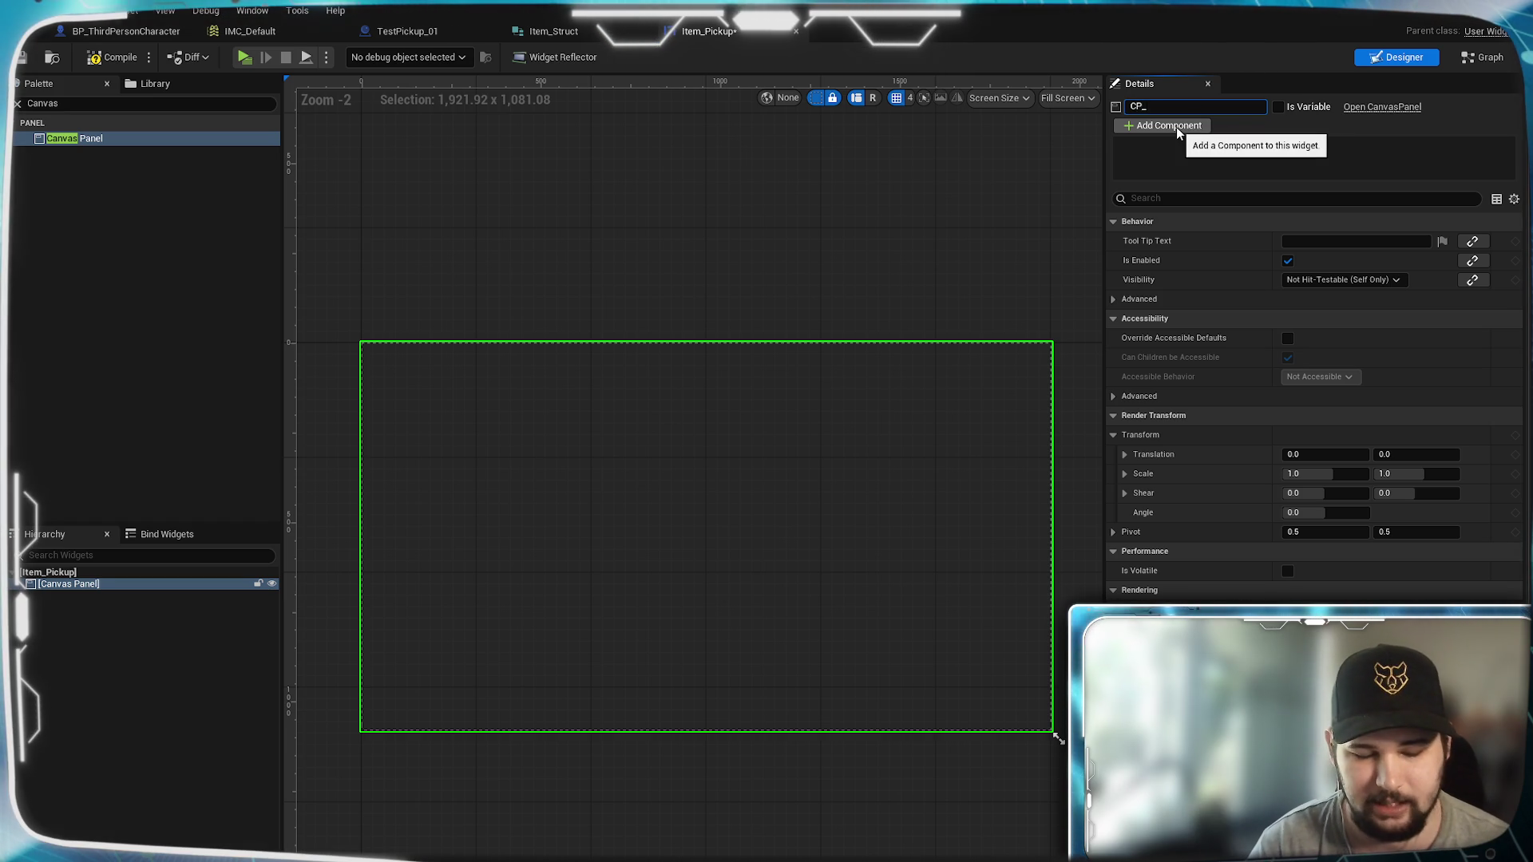
text(Pickyu)
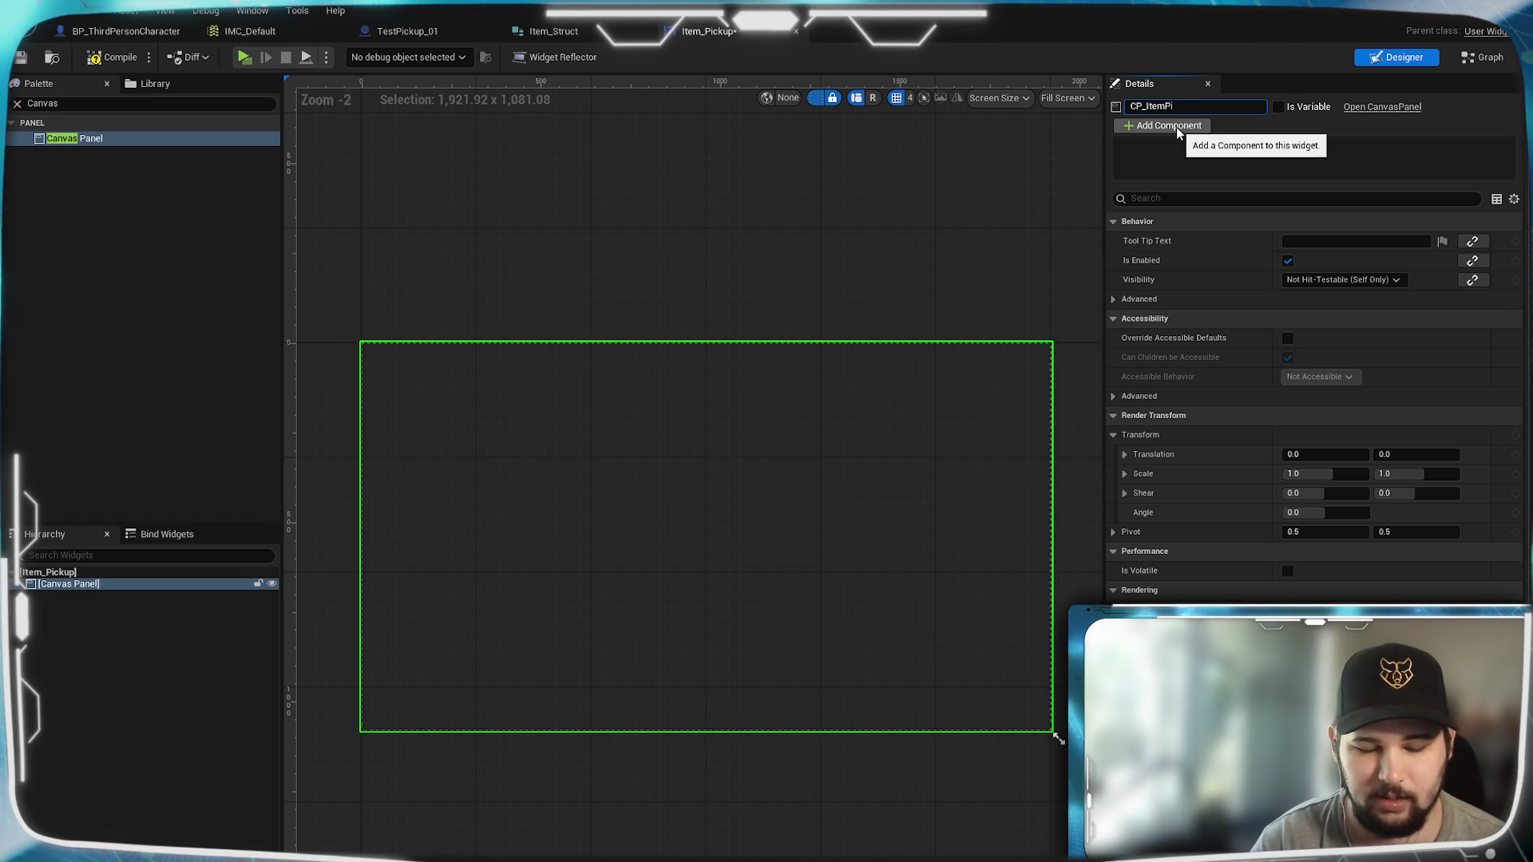
key(BackSpace)
key(BackSpace)
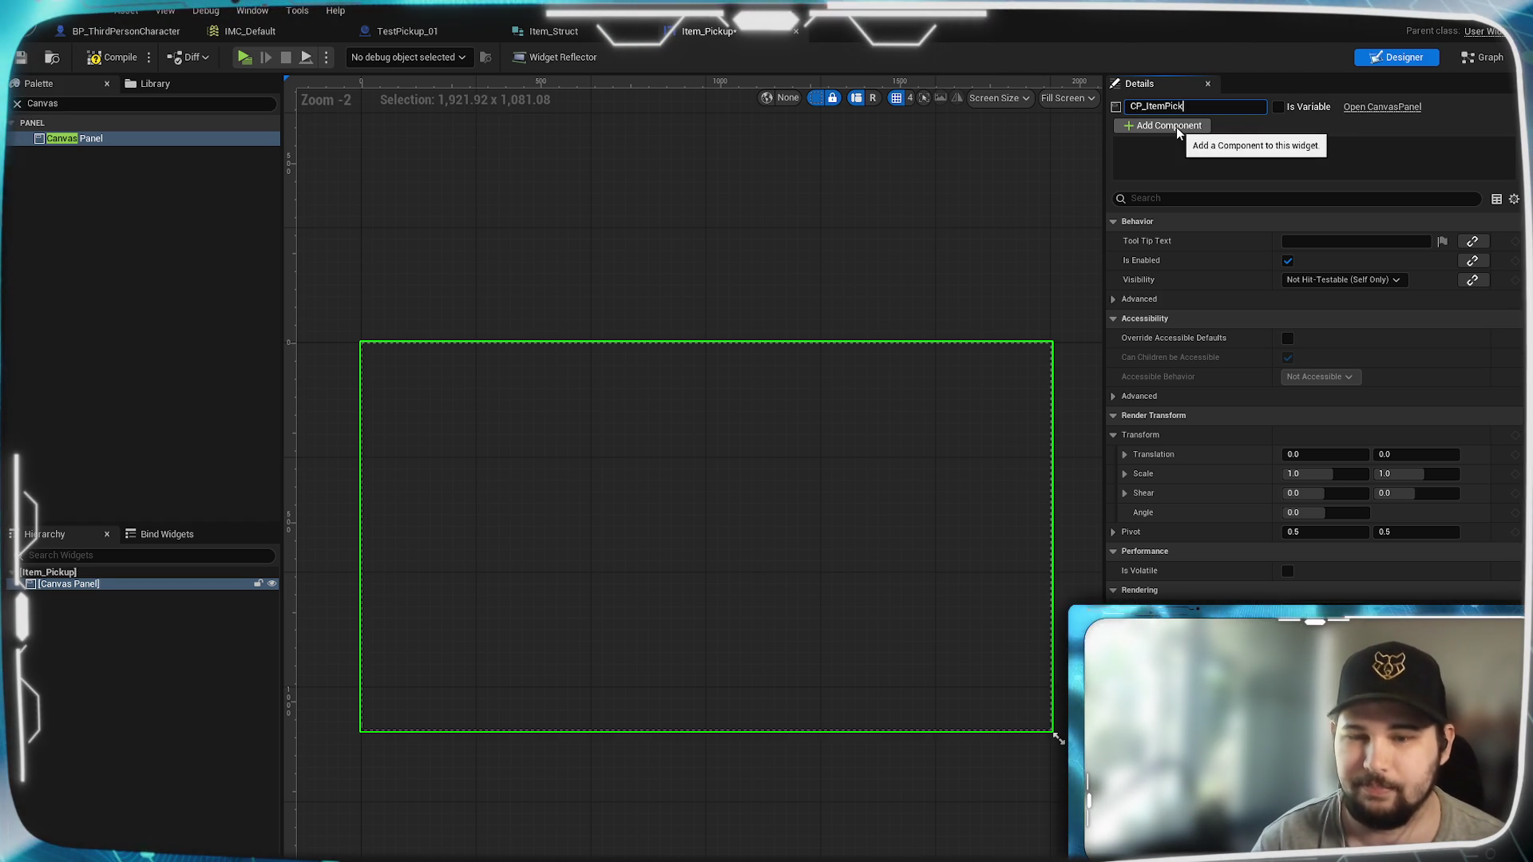
text(up)
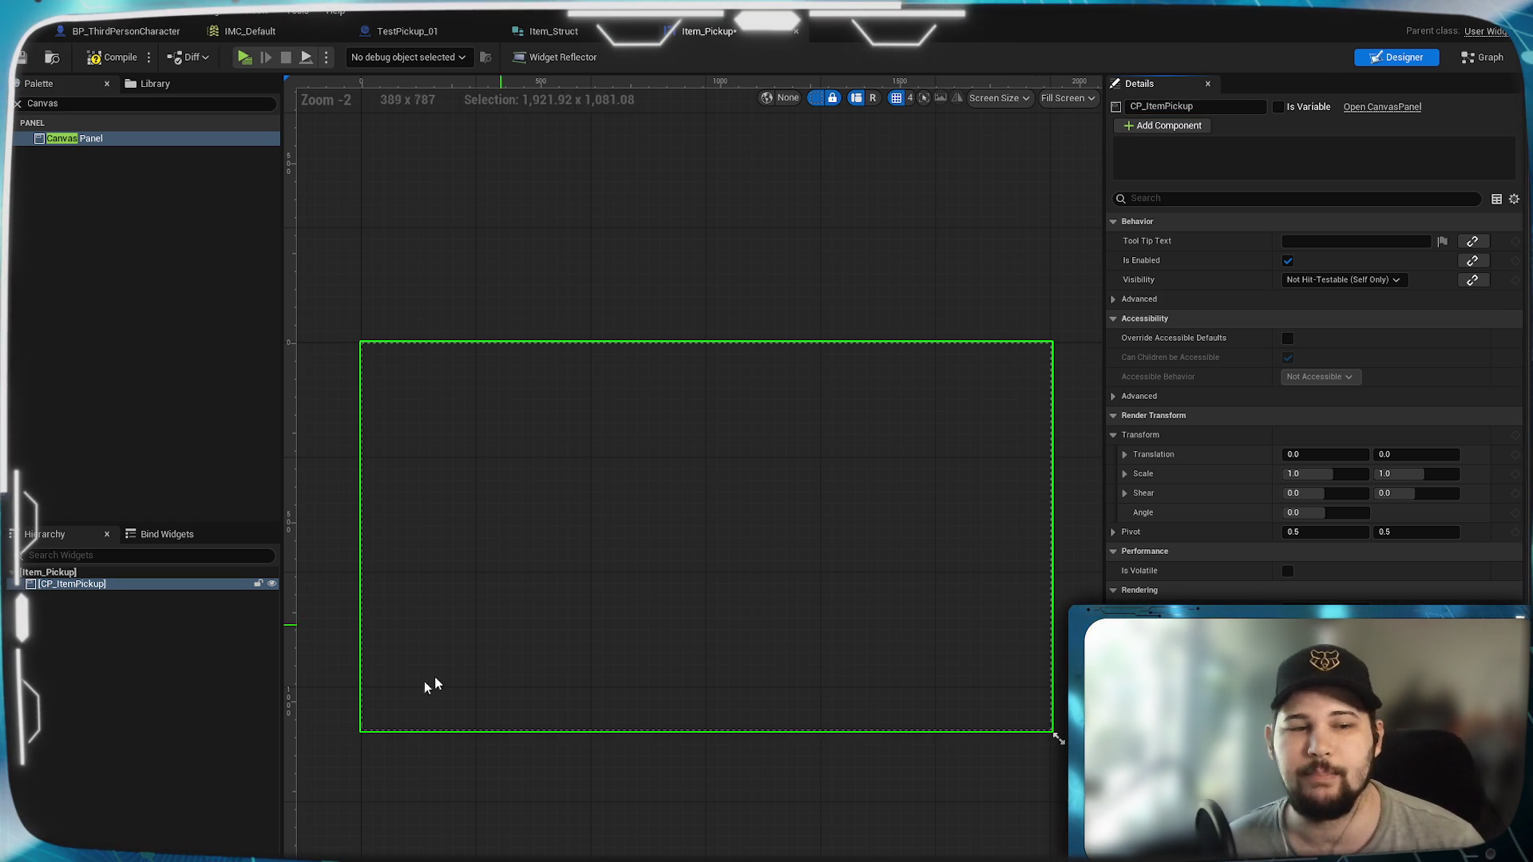
click(138, 681)
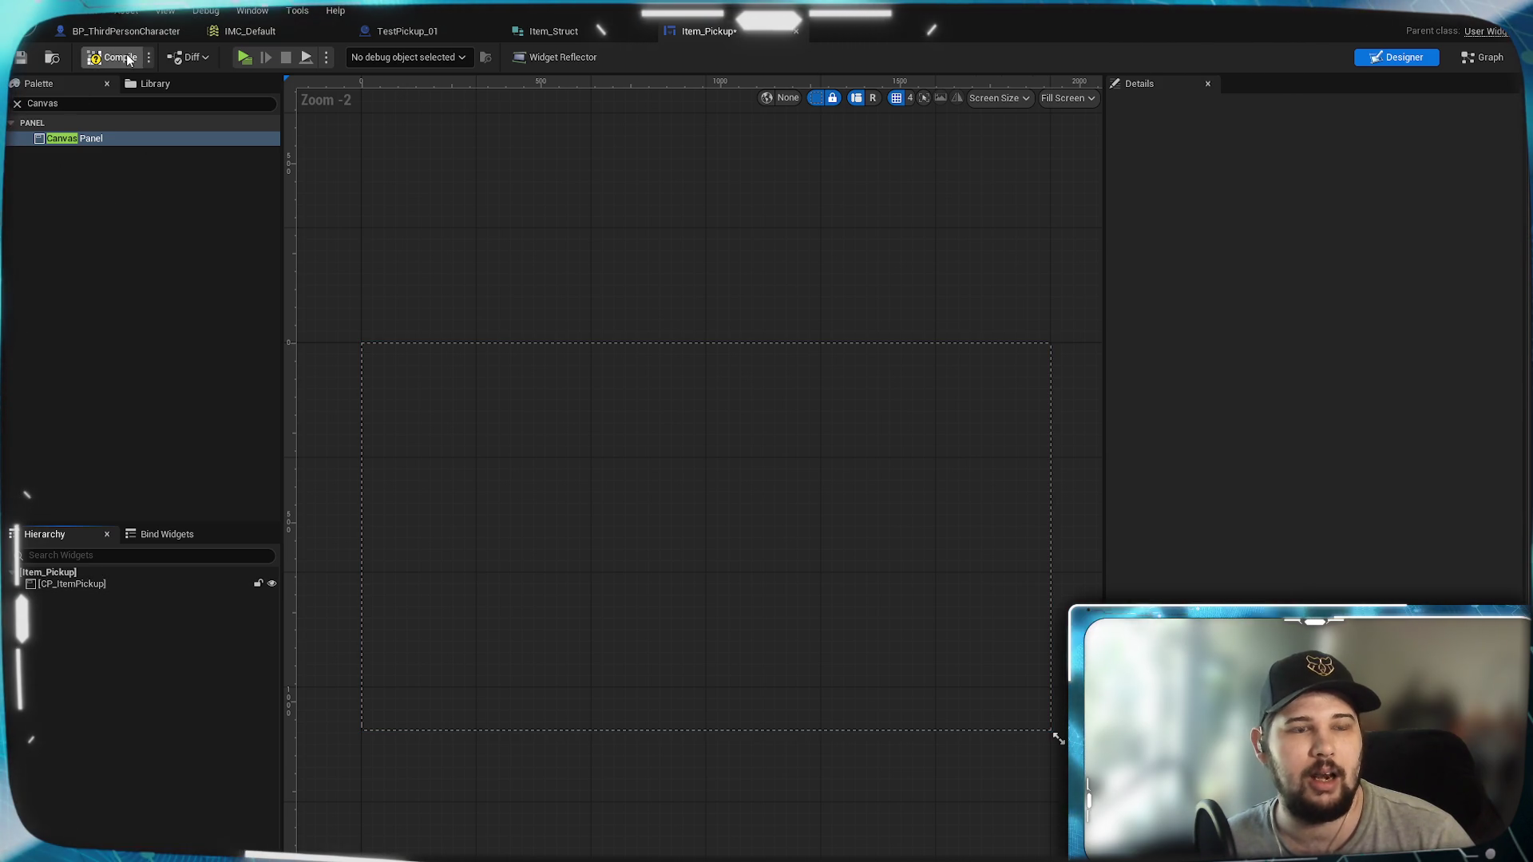
click(75, 177)
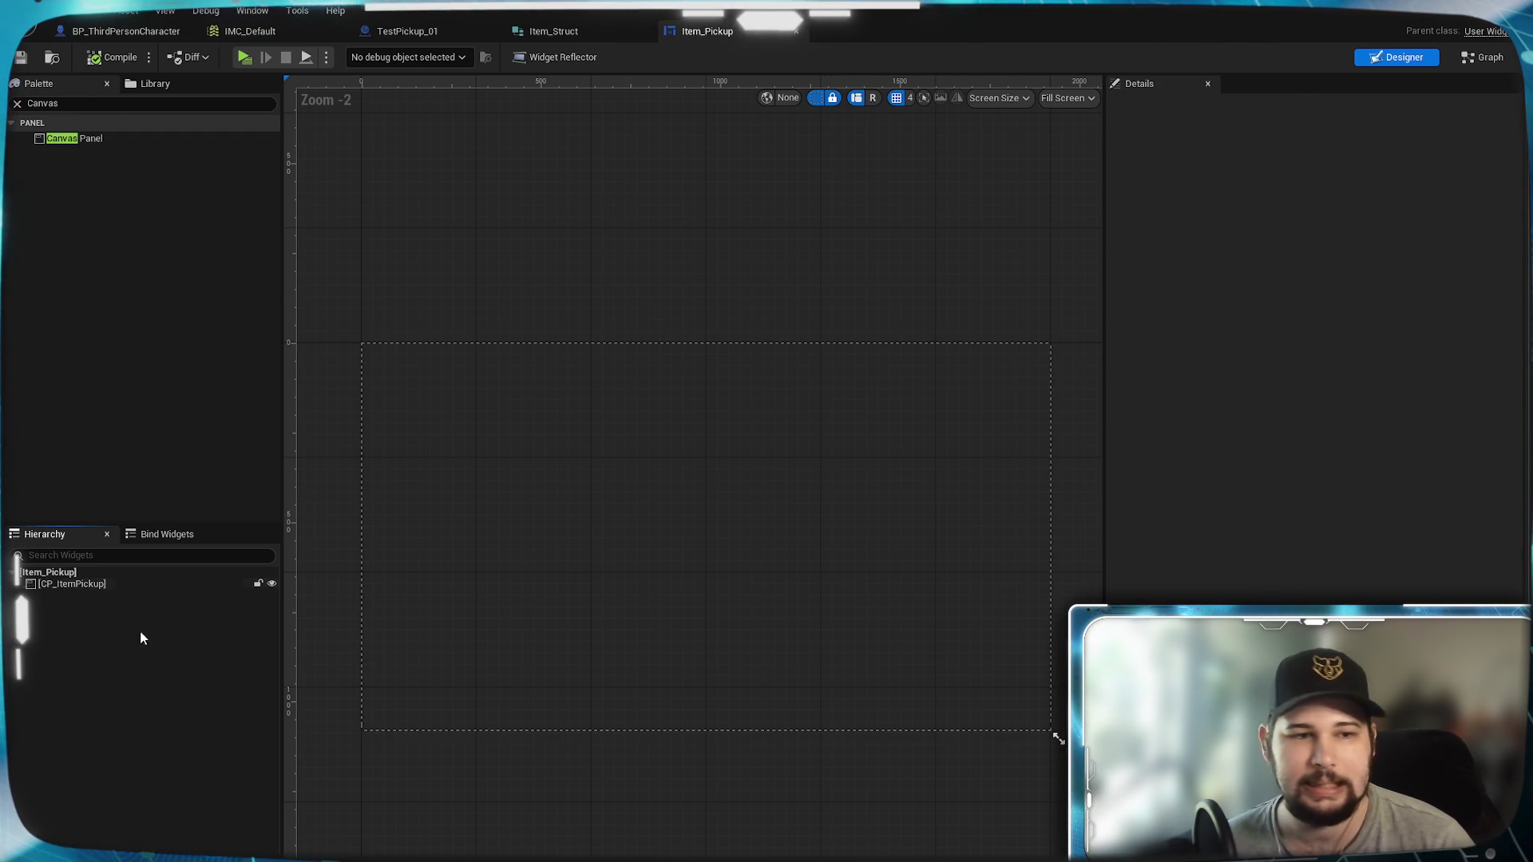
click(152, 103)
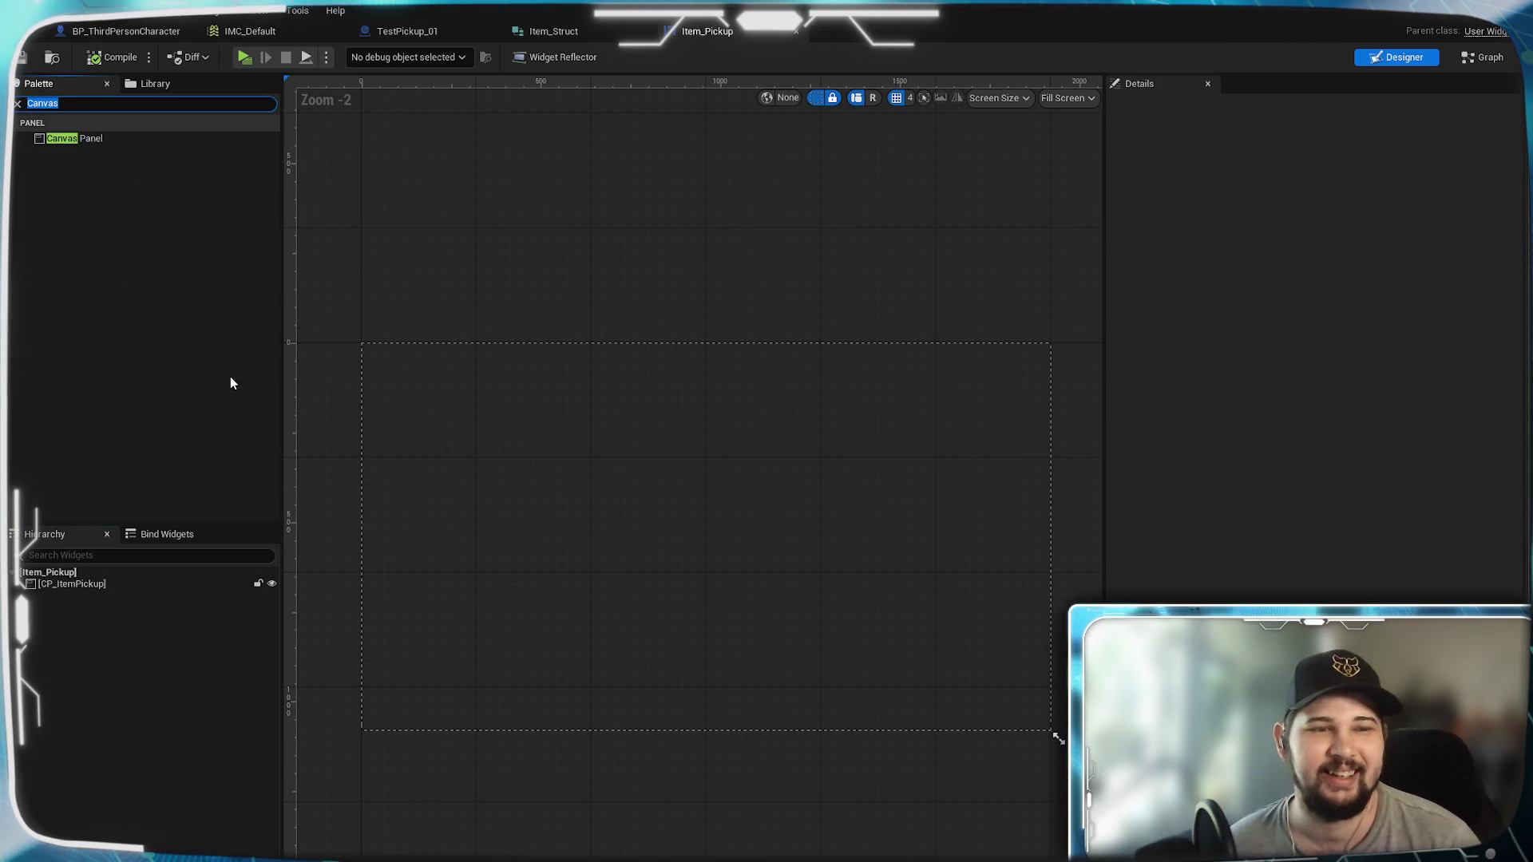
Step: Drop a Size Box into CP_ItemPickup and name it SB_ItemPickup
text(Size)
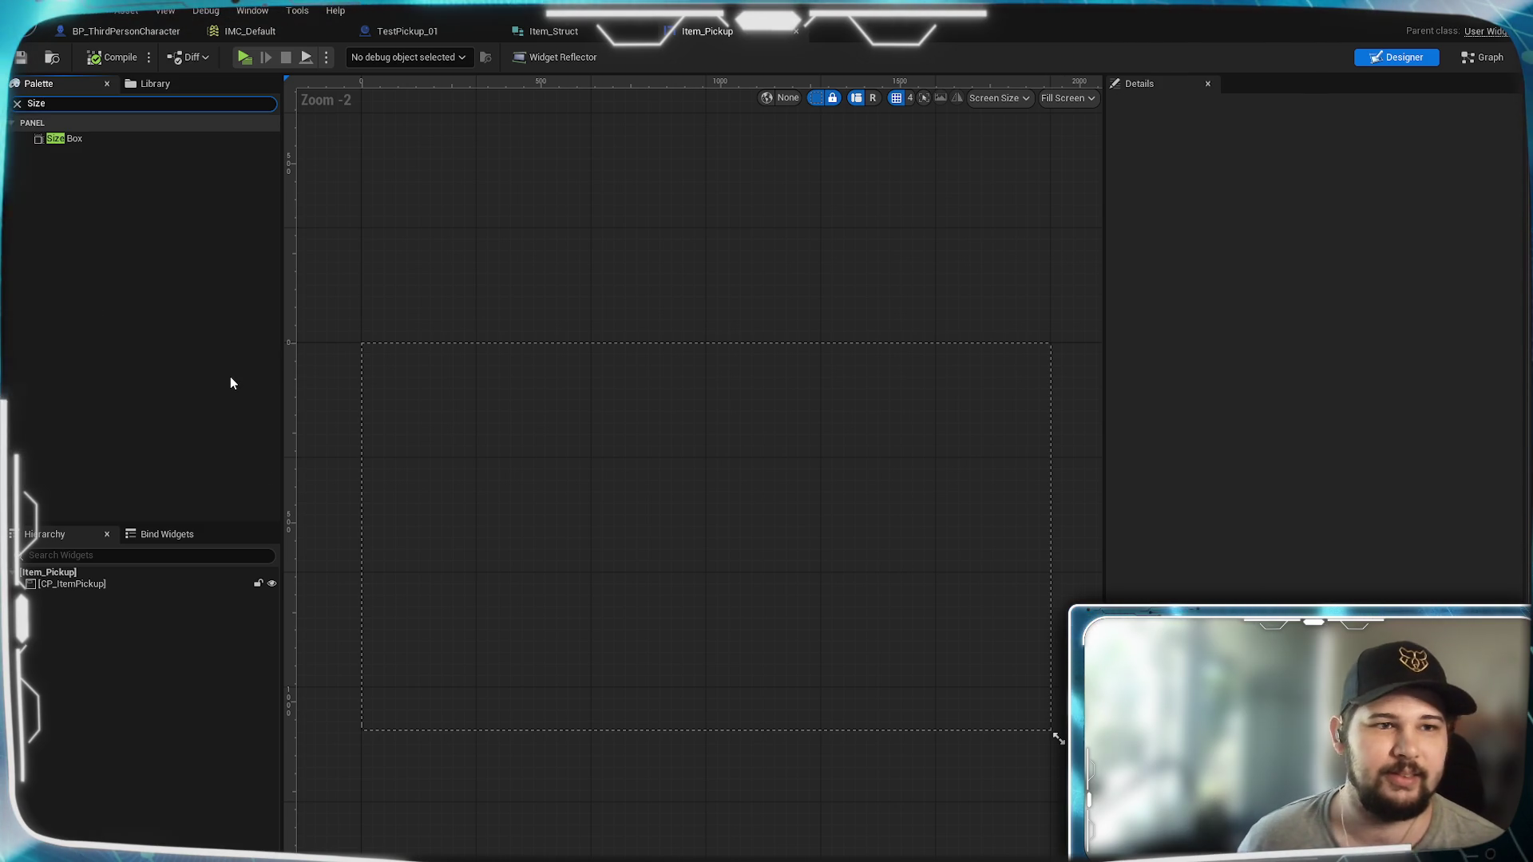
mouse_move(85, 144)
mouse_down()
mouse_move(102, 345)
mouse_move(88, 583)
mouse_up()
scroll(756, 623, up, 8)
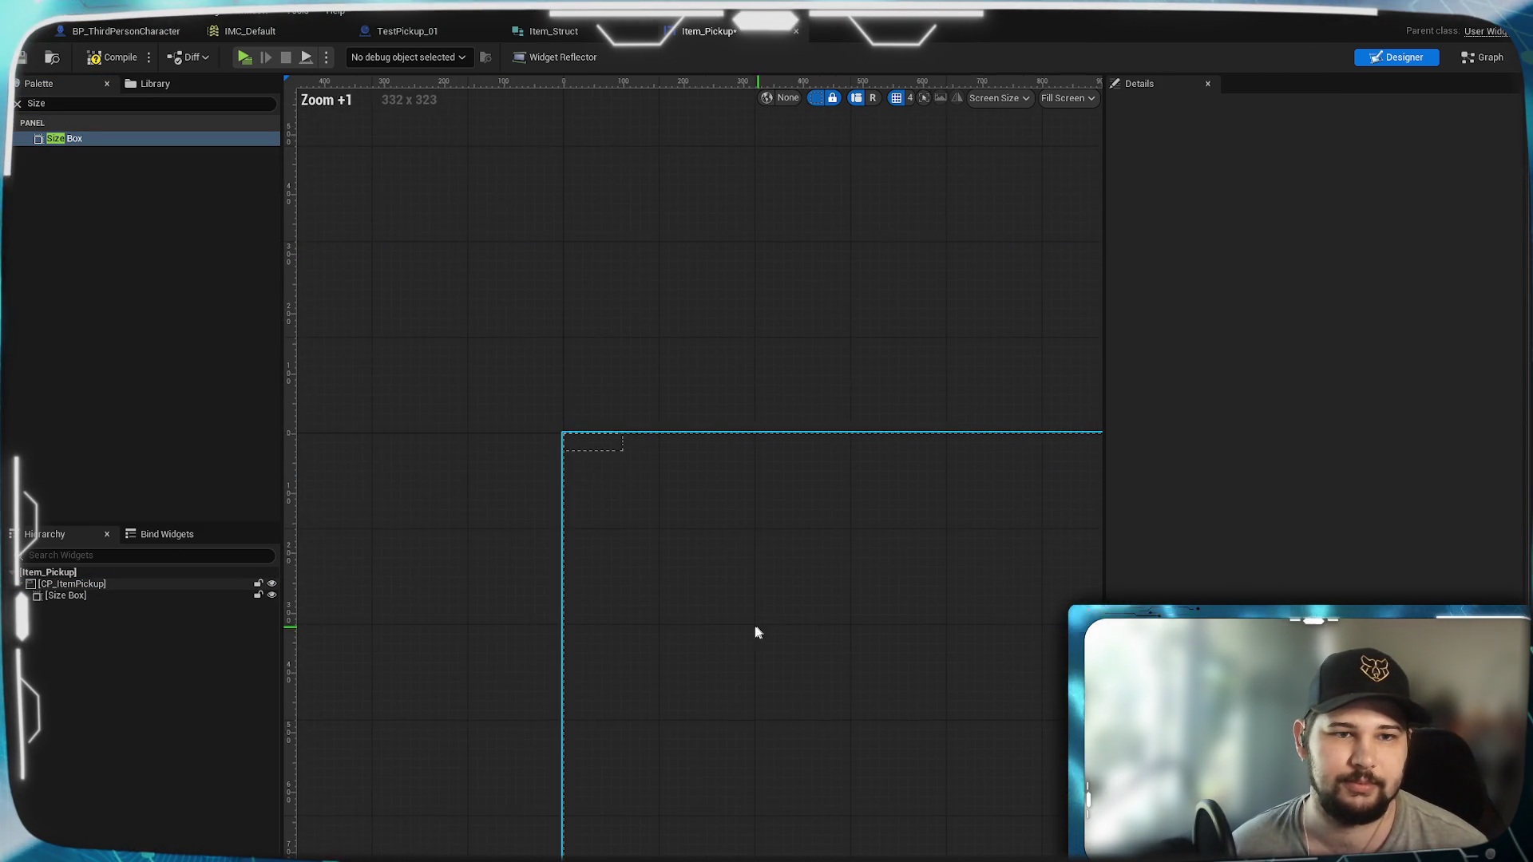
scroll(585, 602, up, 9)
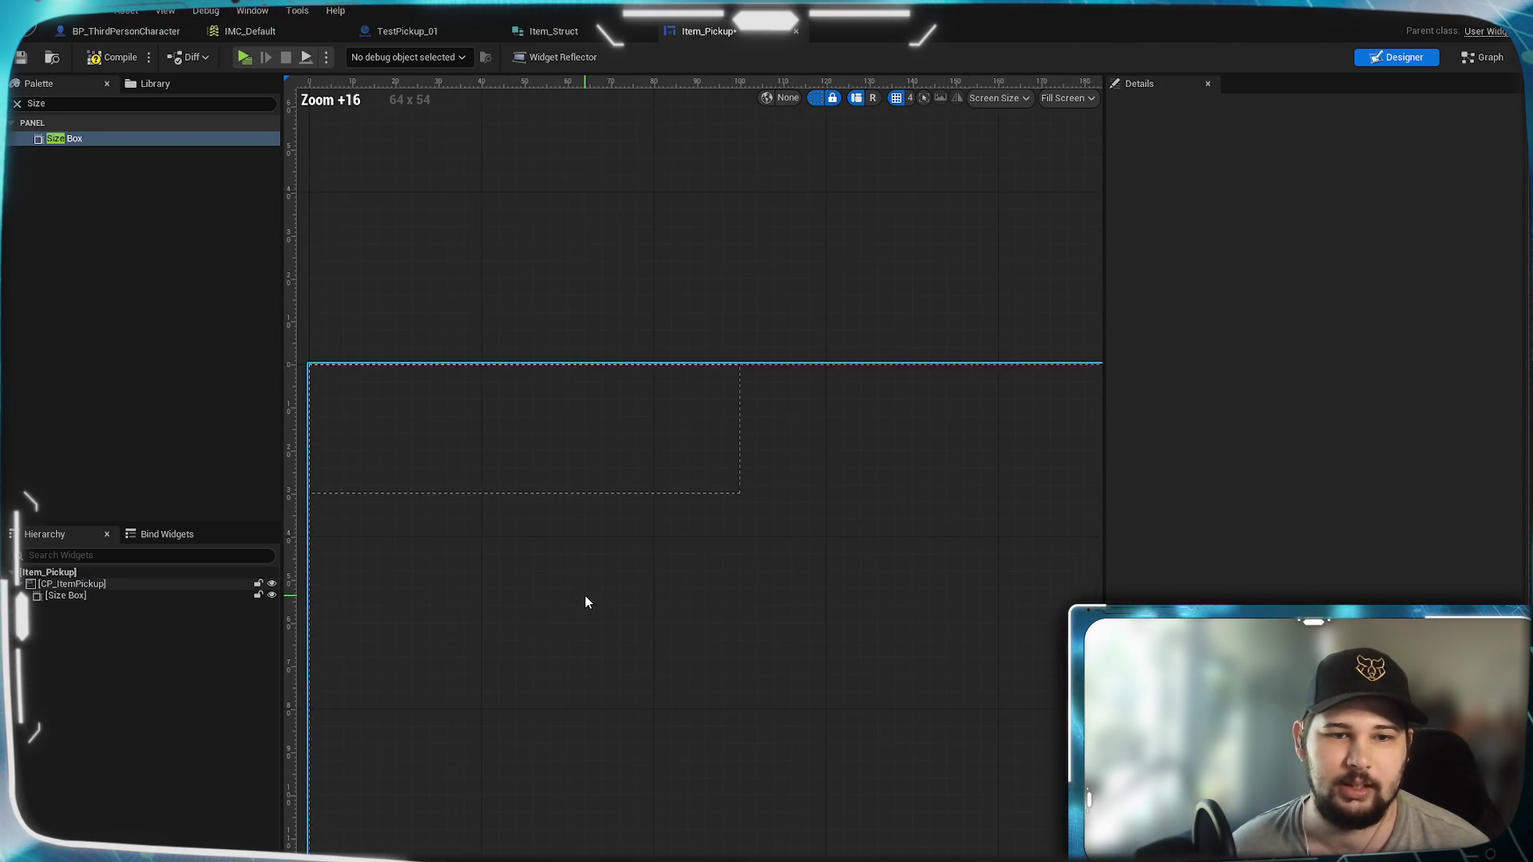
click(272, 598)
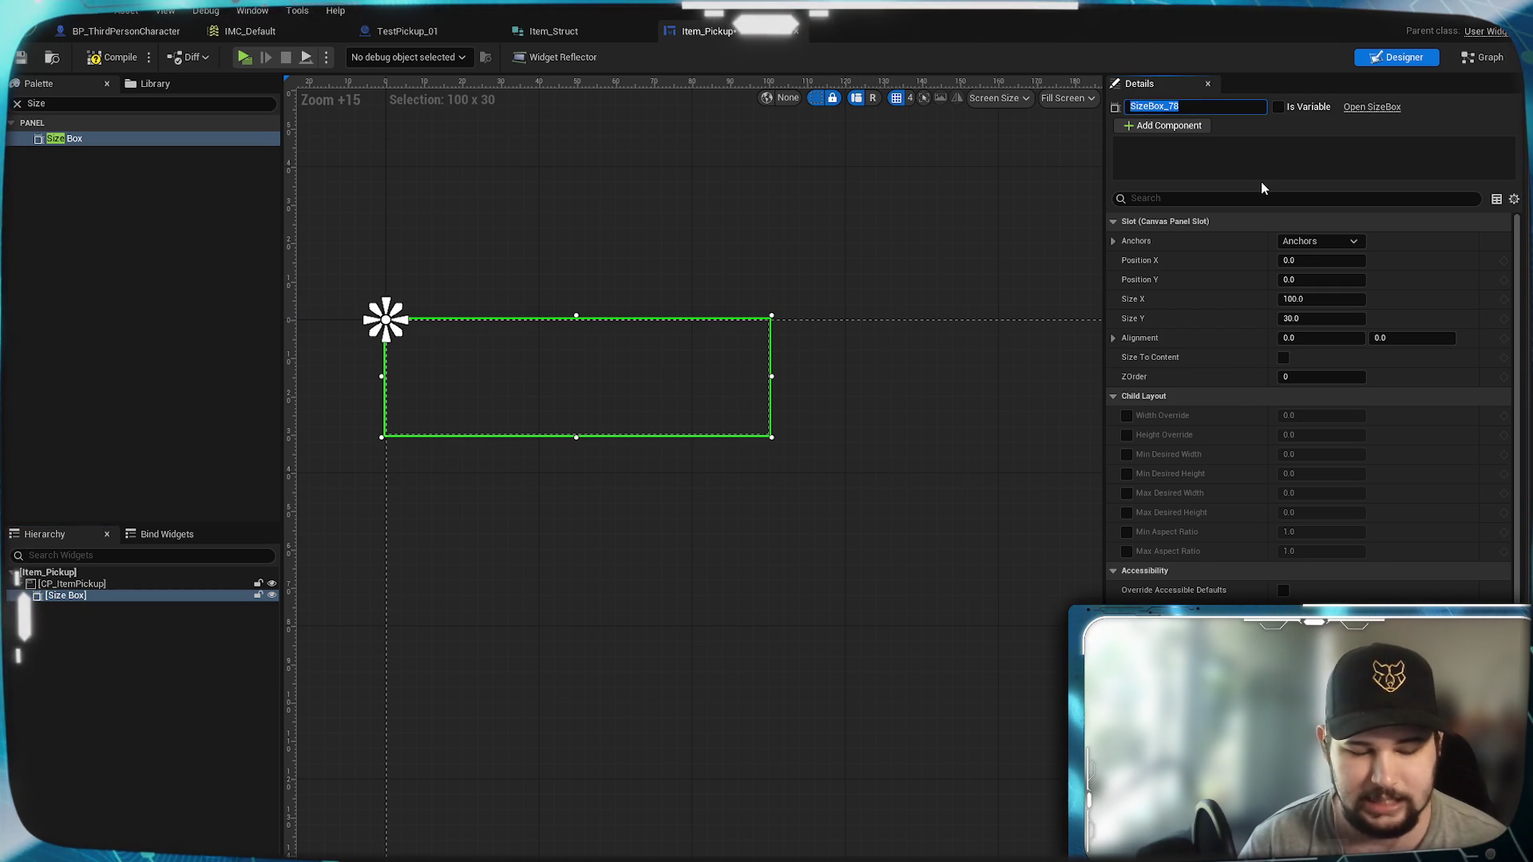
text(SB)
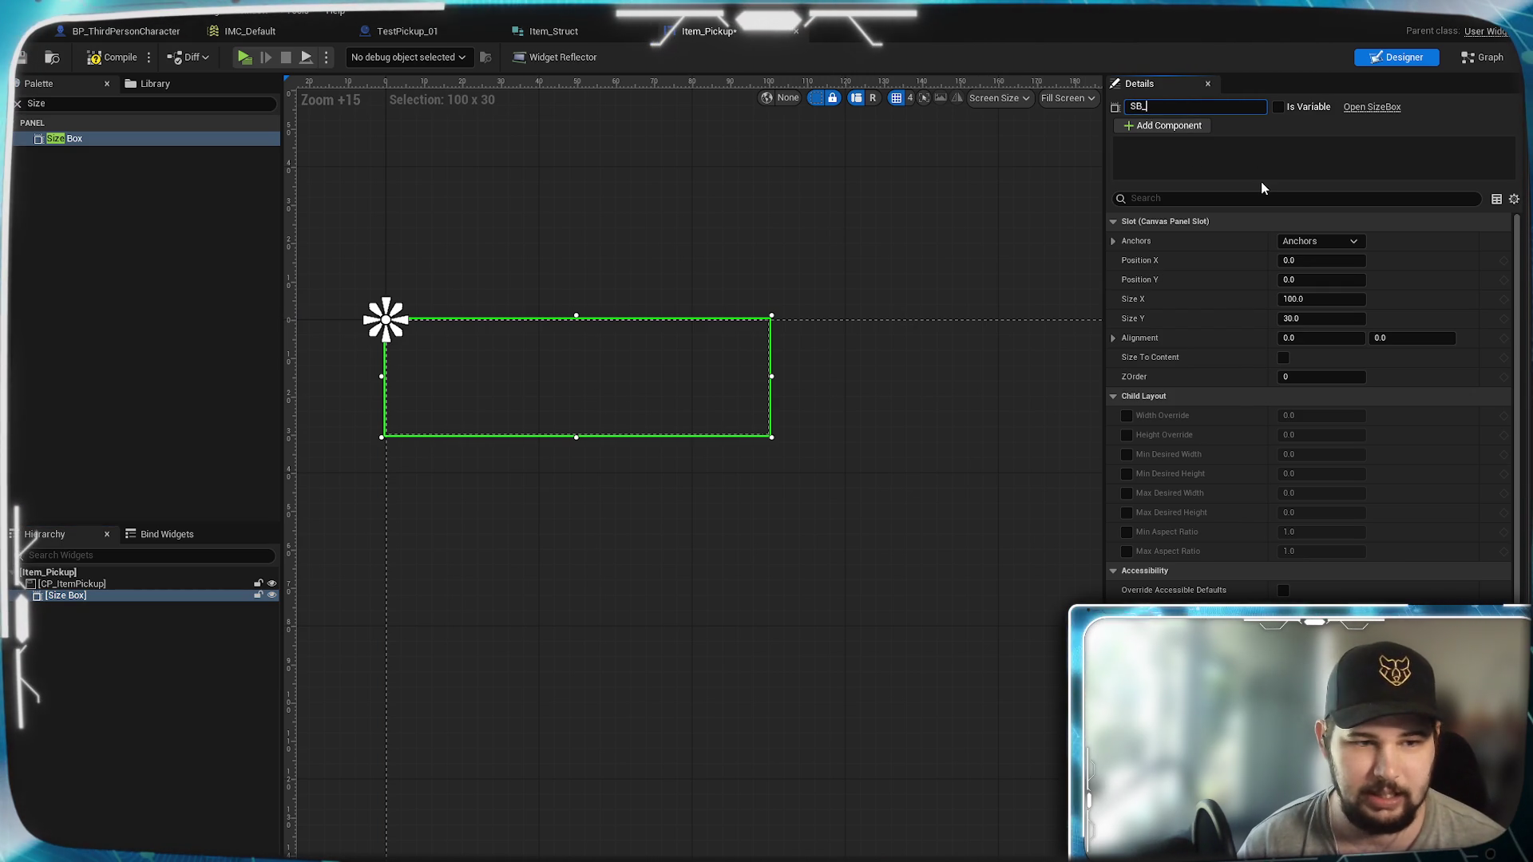
text(_Ite)
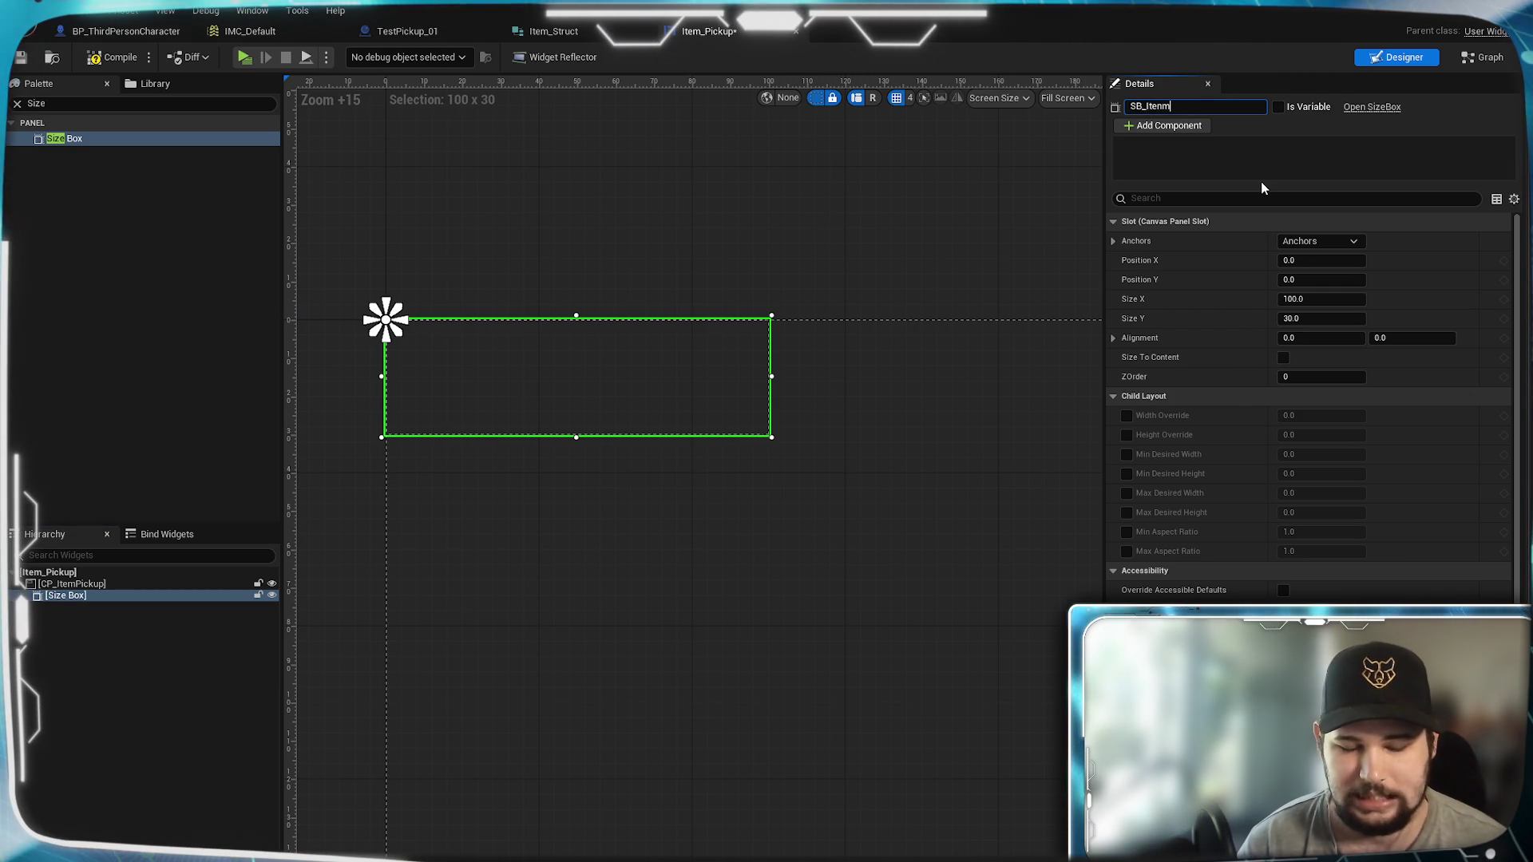
text(mPickup)
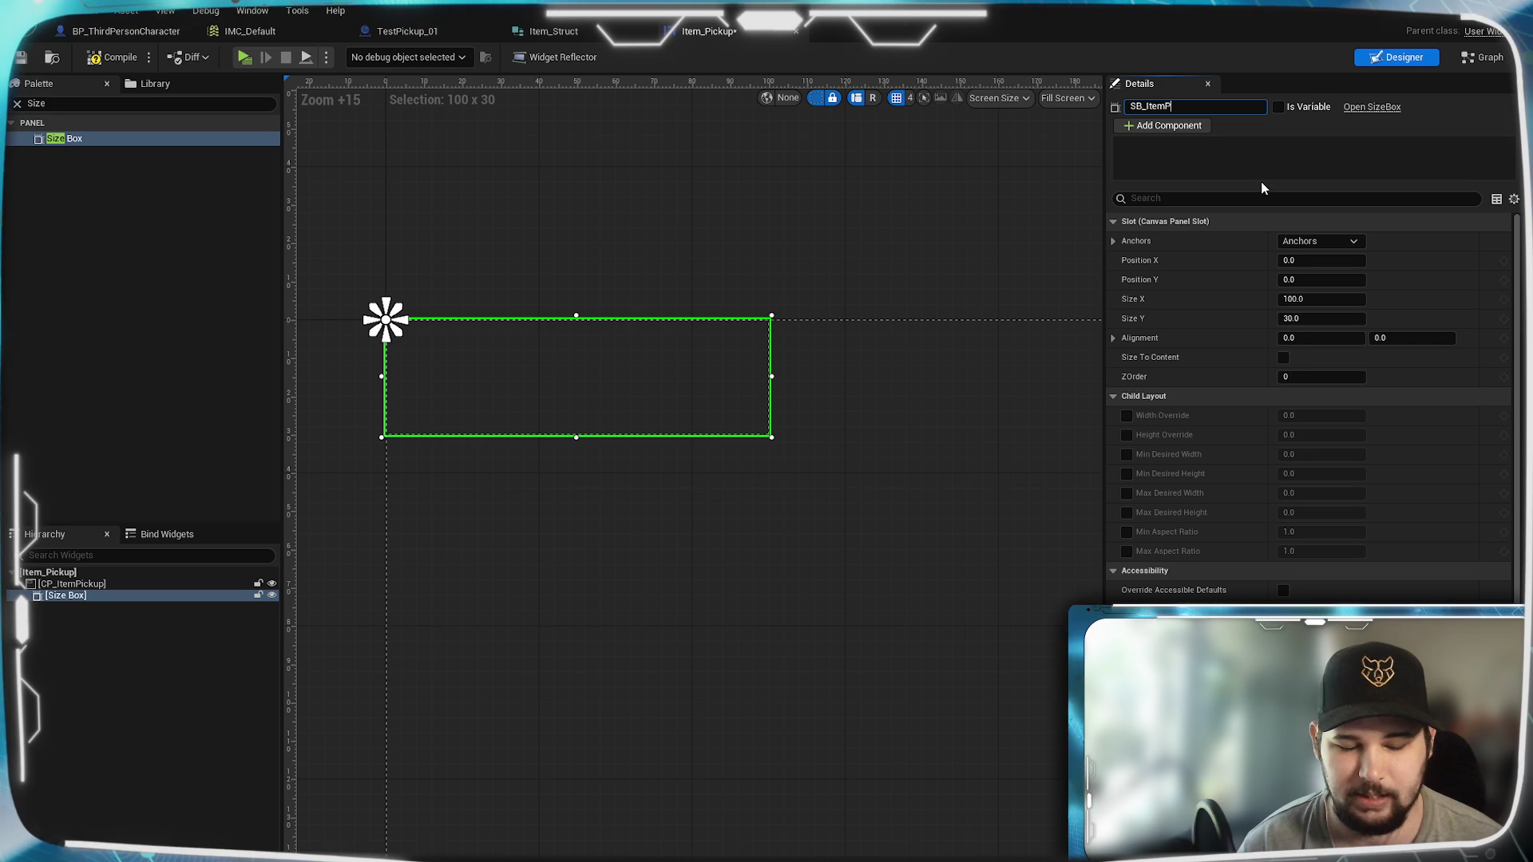
key(Return)
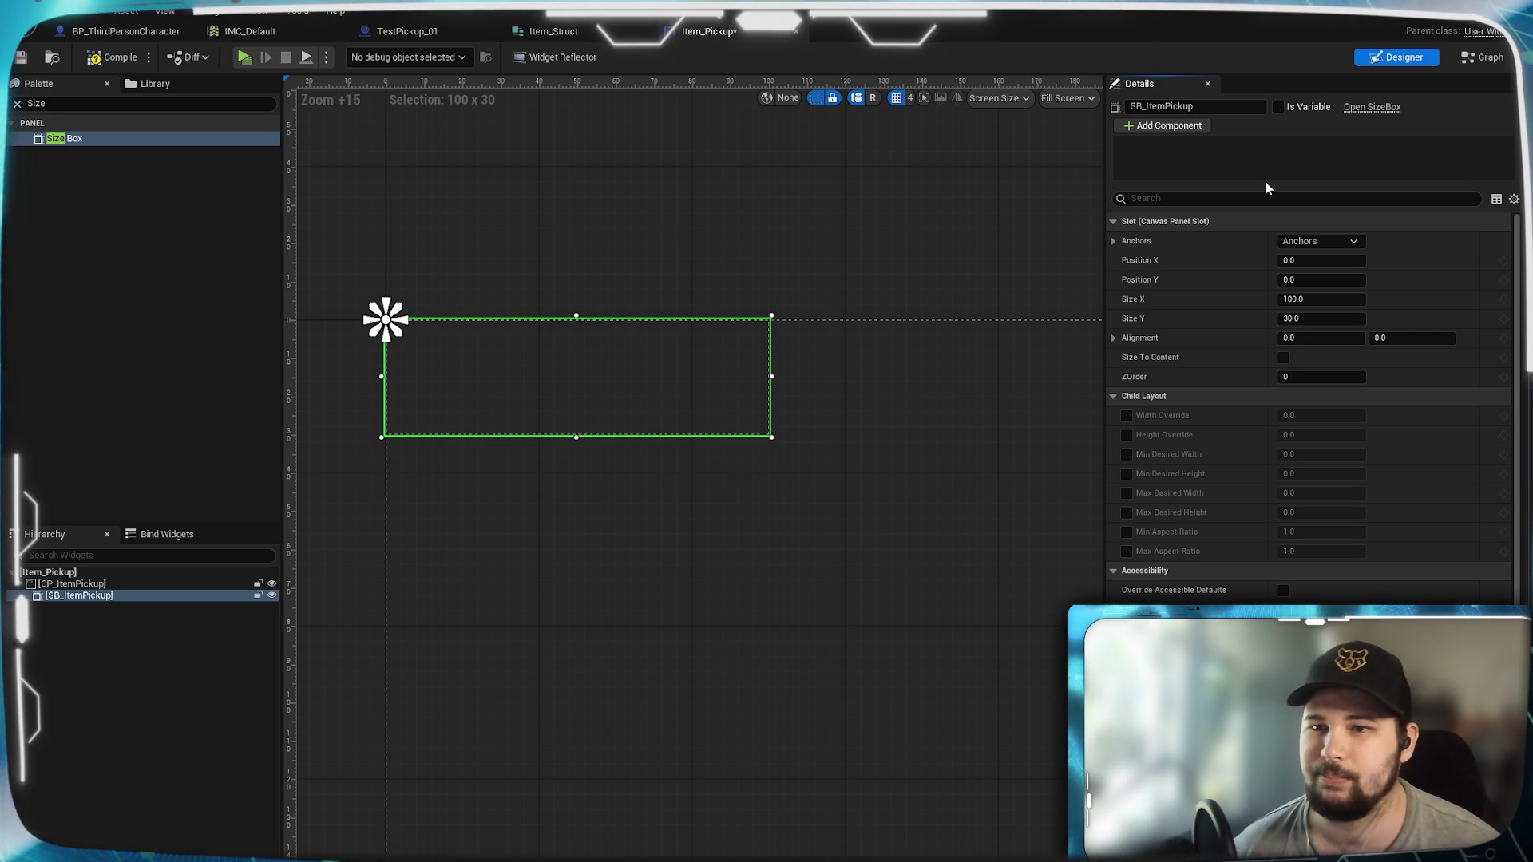
click(1283, 358)
Step: Enable Height Override and Min Desired Width on SB_ItemPickup, with height override 50
click(1283, 358)
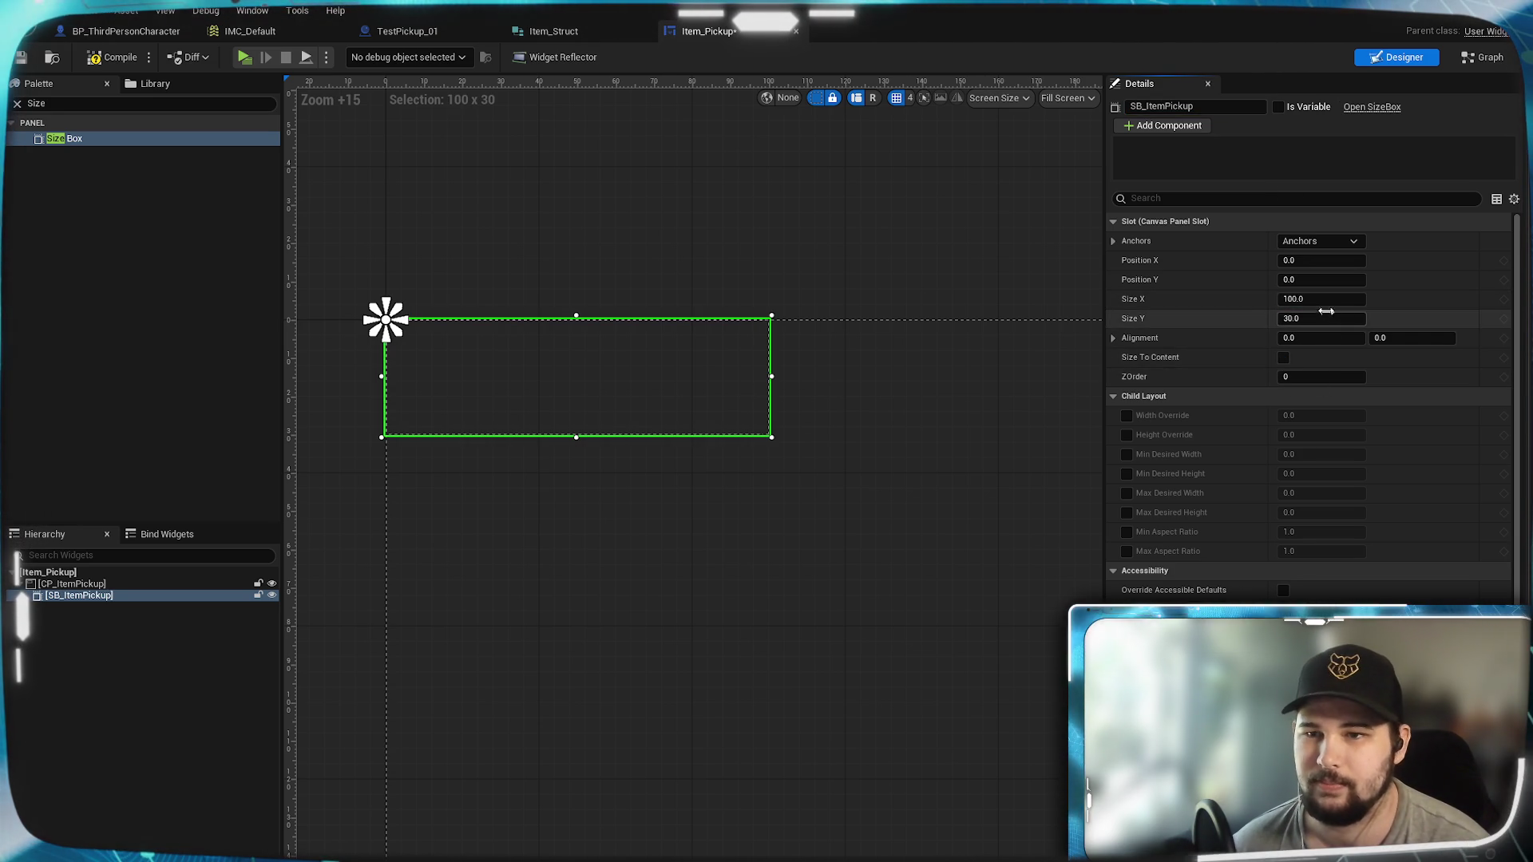
click(1127, 415)
click(1127, 435)
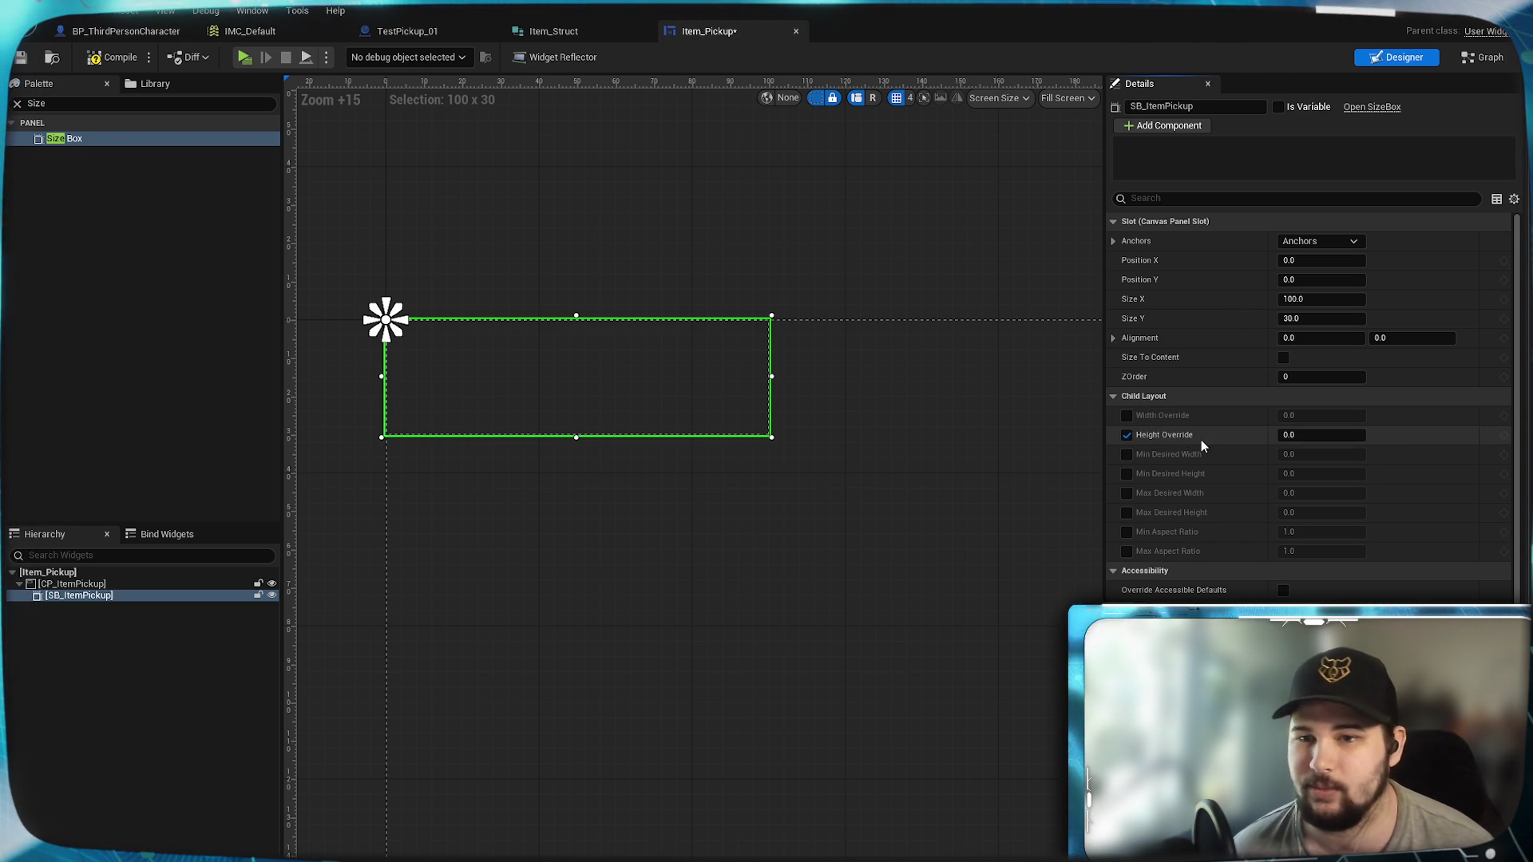
click(1126, 455)
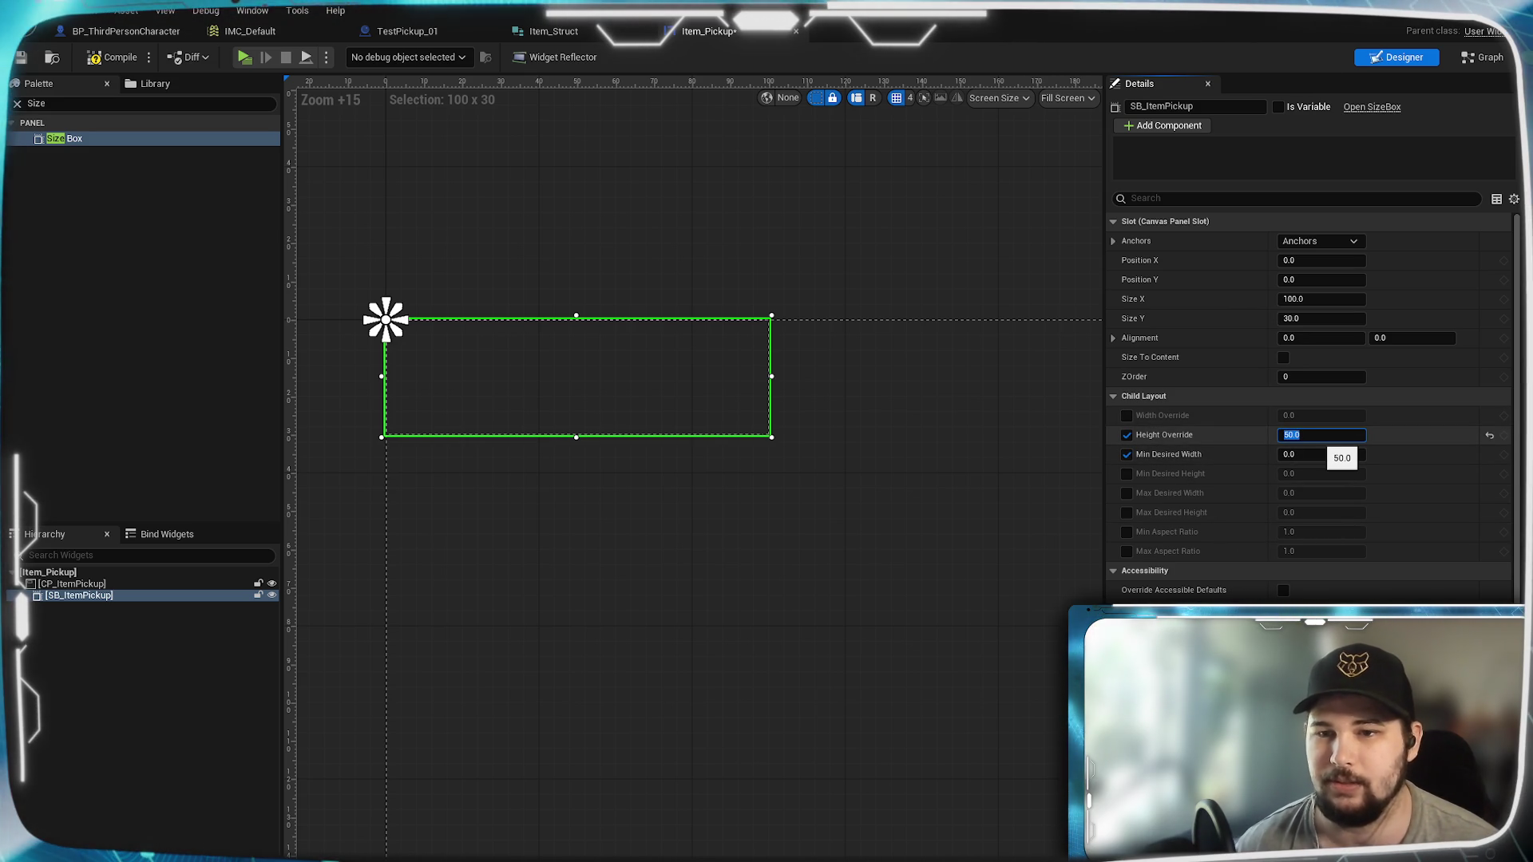
click(1310, 459)
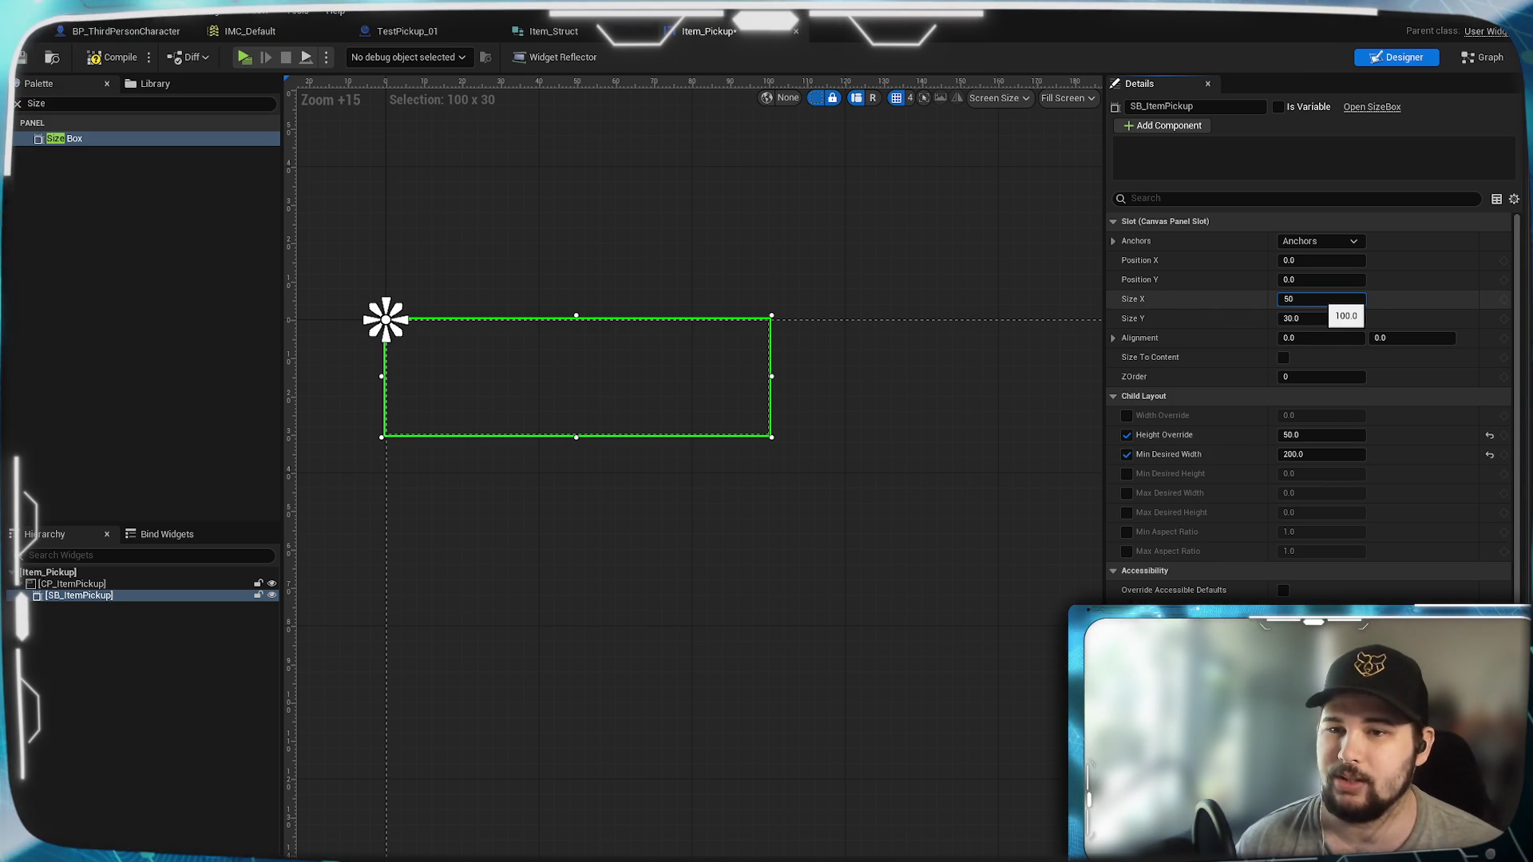
Step: Set Min Desired Width to 200 and the box size to 200 × 50, then compile
text(200)
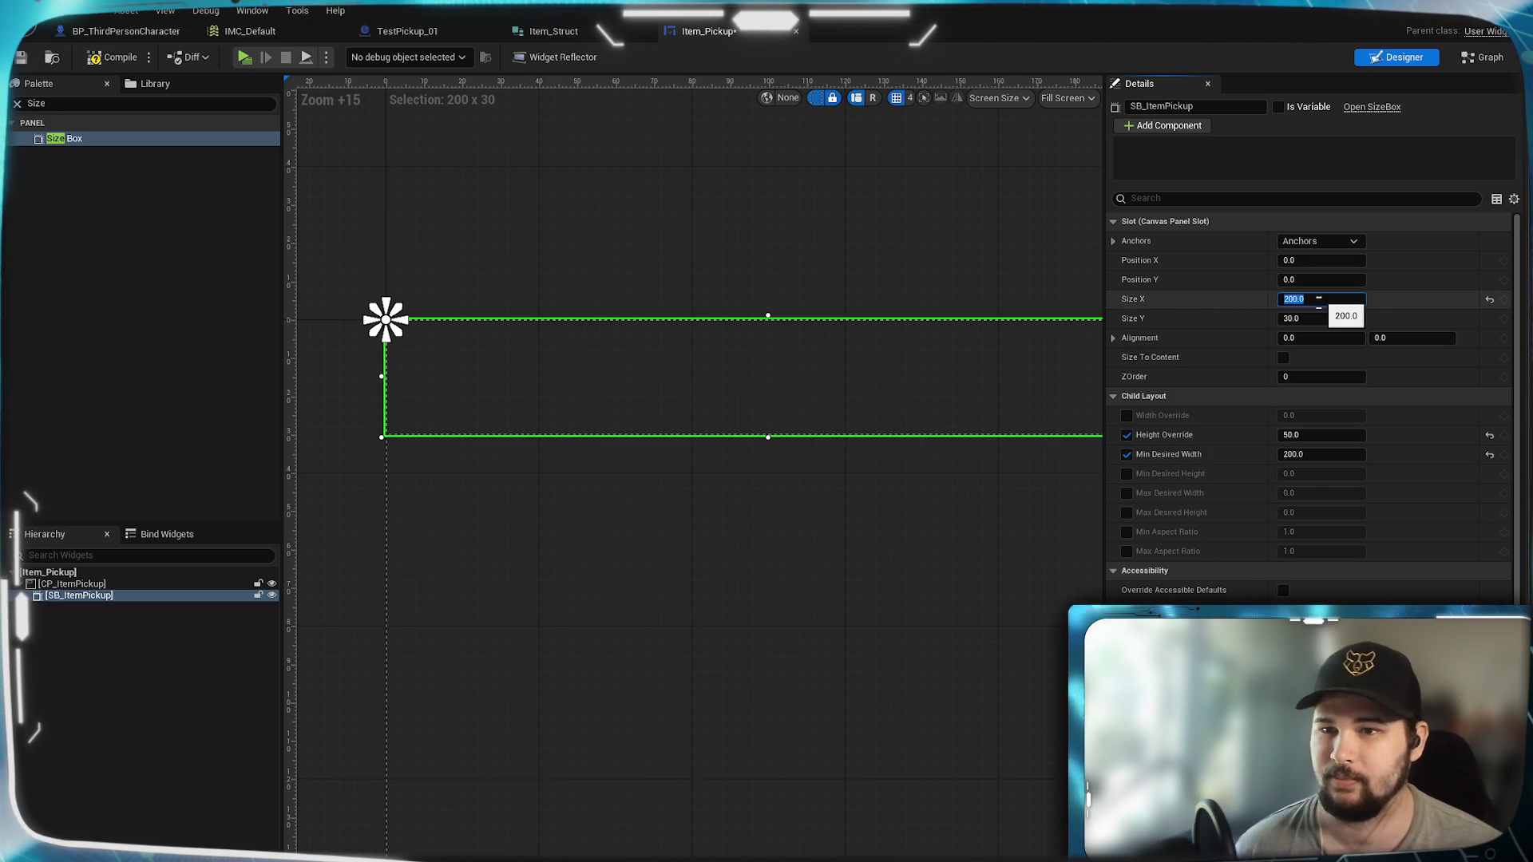
click(1321, 318)
text(0)
key(Return)
scroll(705, 509, down, 2)
scroll(822, 604, up, 1)
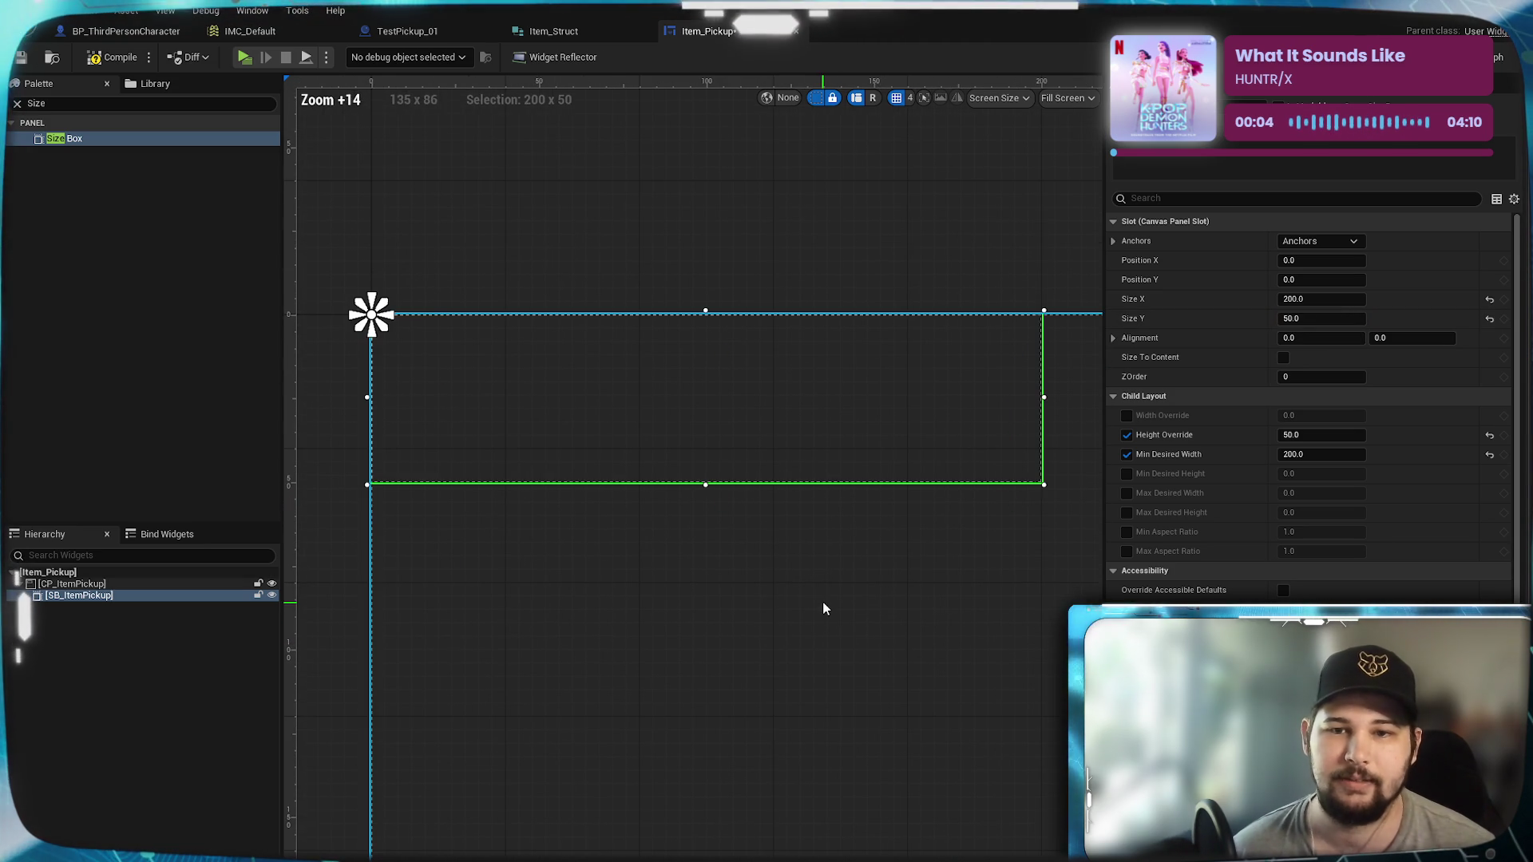
scroll(862, 593, down, 1)
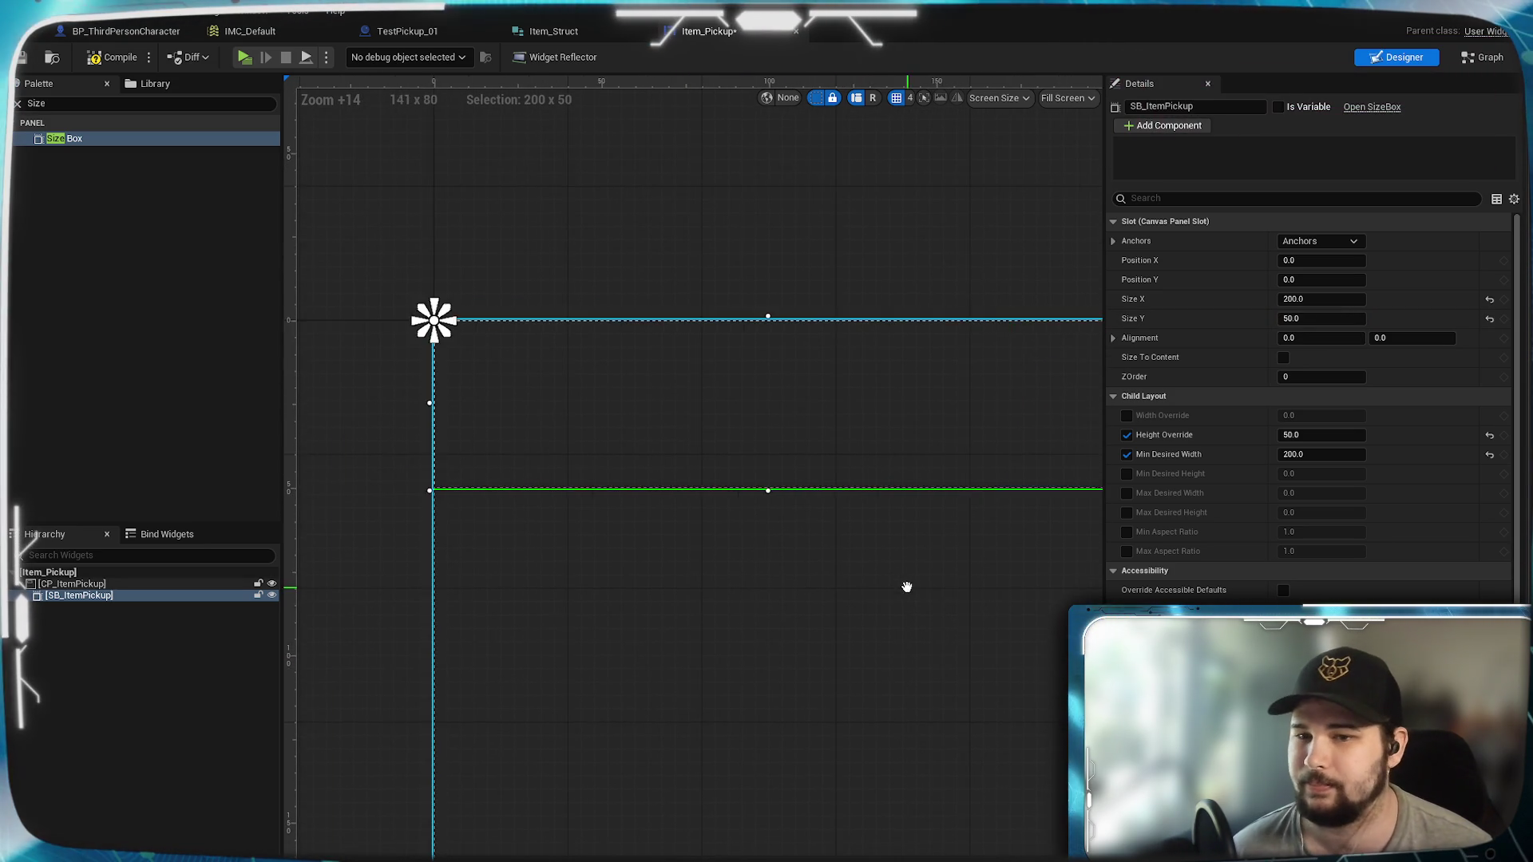
scroll(950, 563, up, 1)
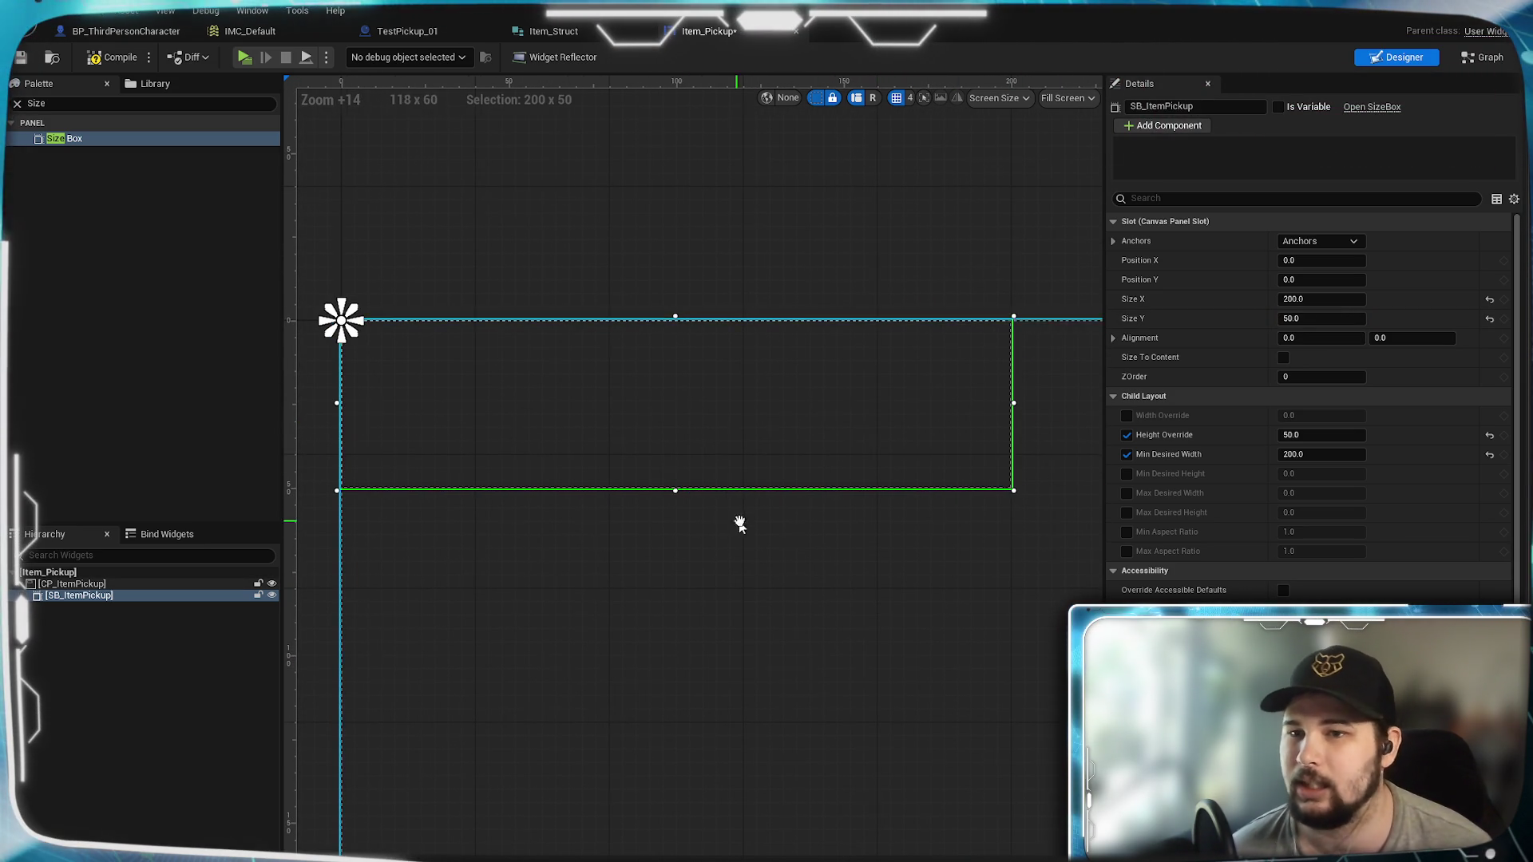
drag(736, 520, 827, 505)
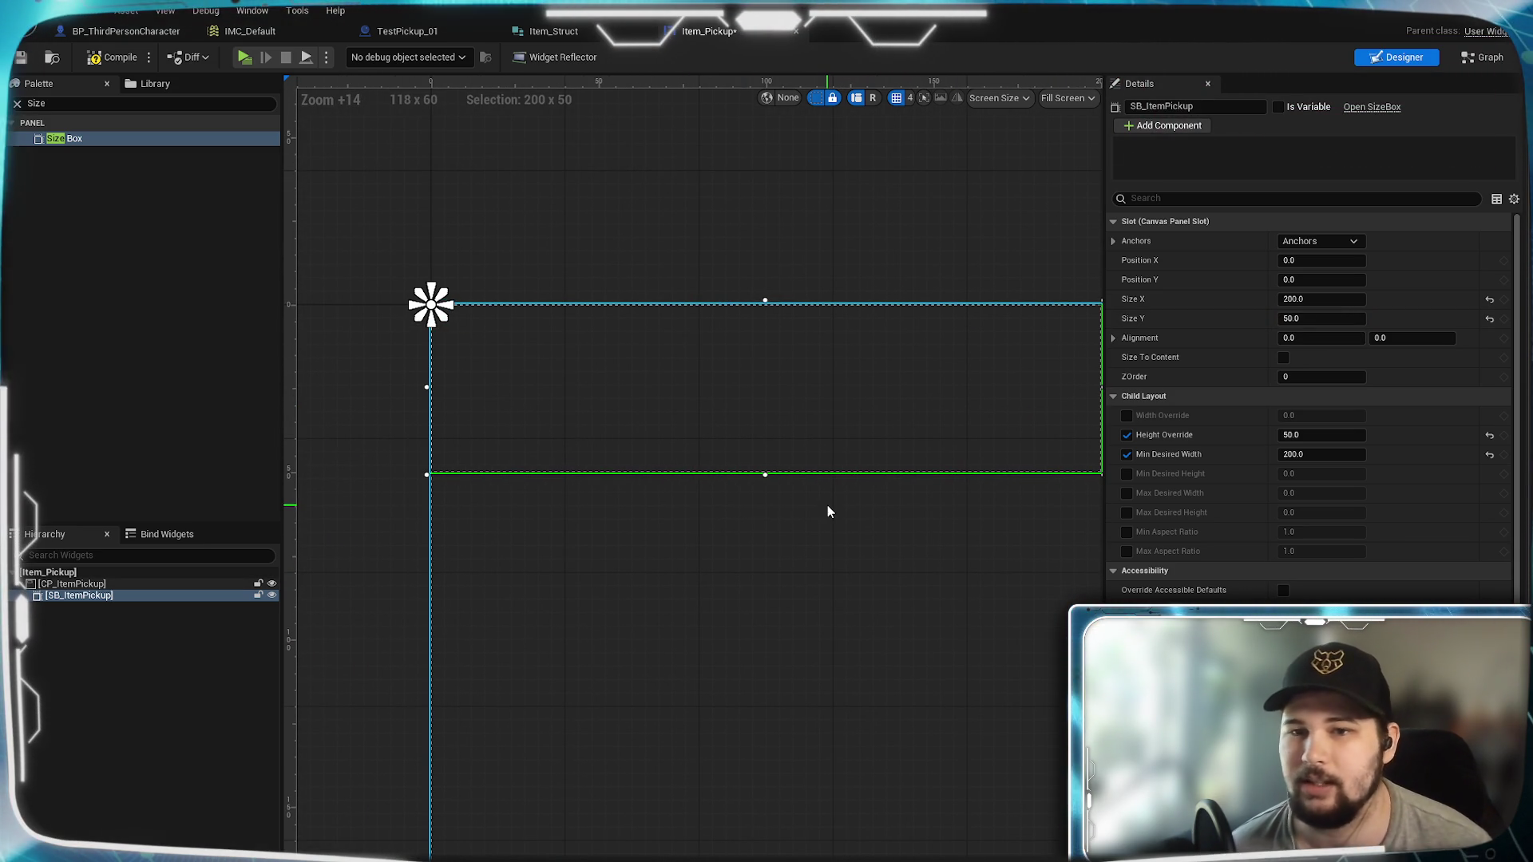
click(111, 56)
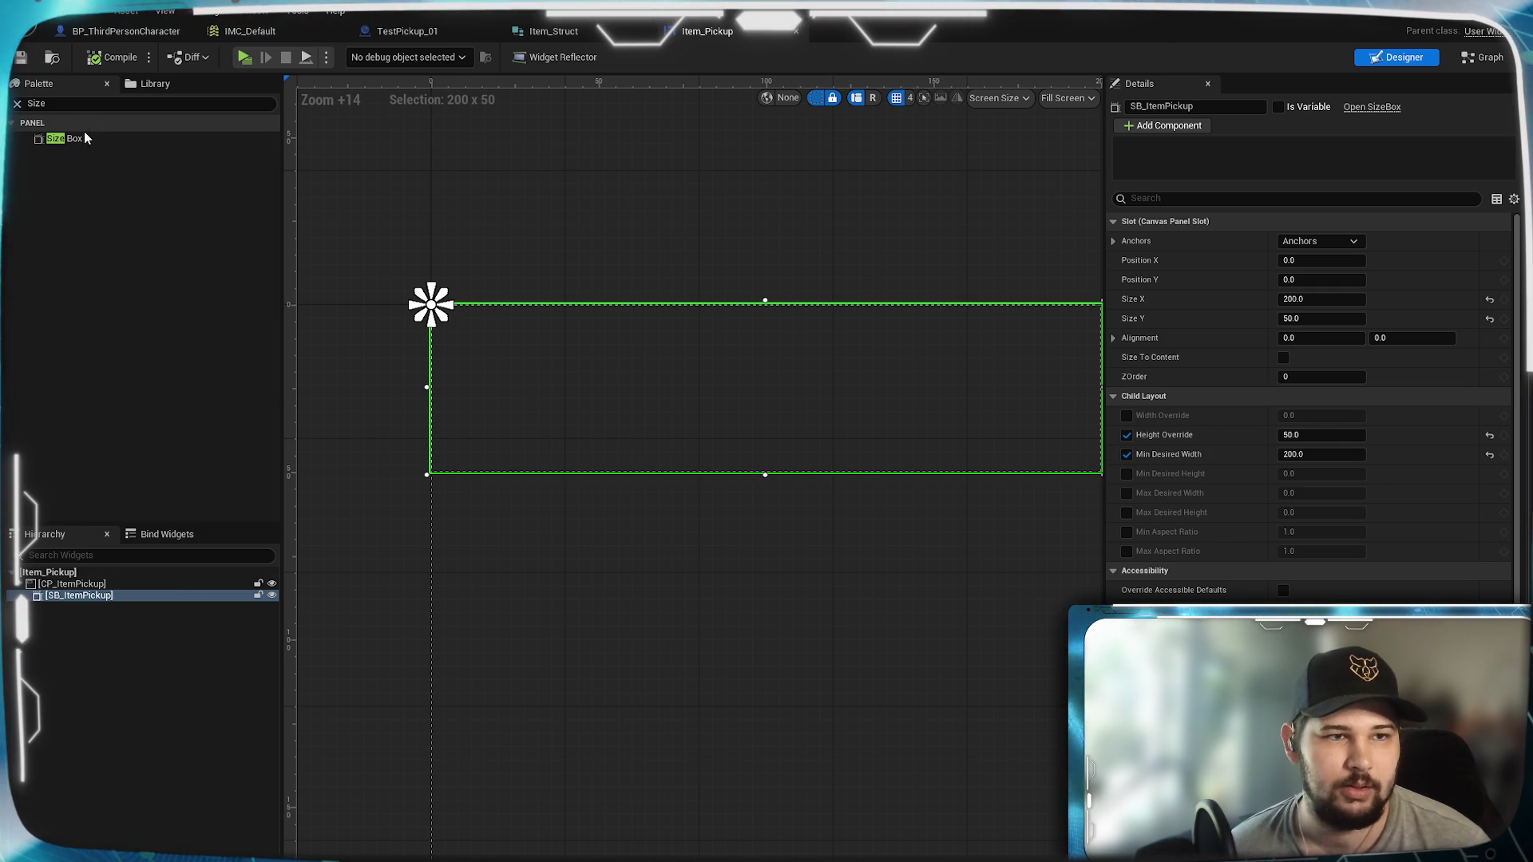
Step: Save the widget, then add and delete a stray Image inside SB_ItemPickup
click(92, 103)
key(ctrl+s)
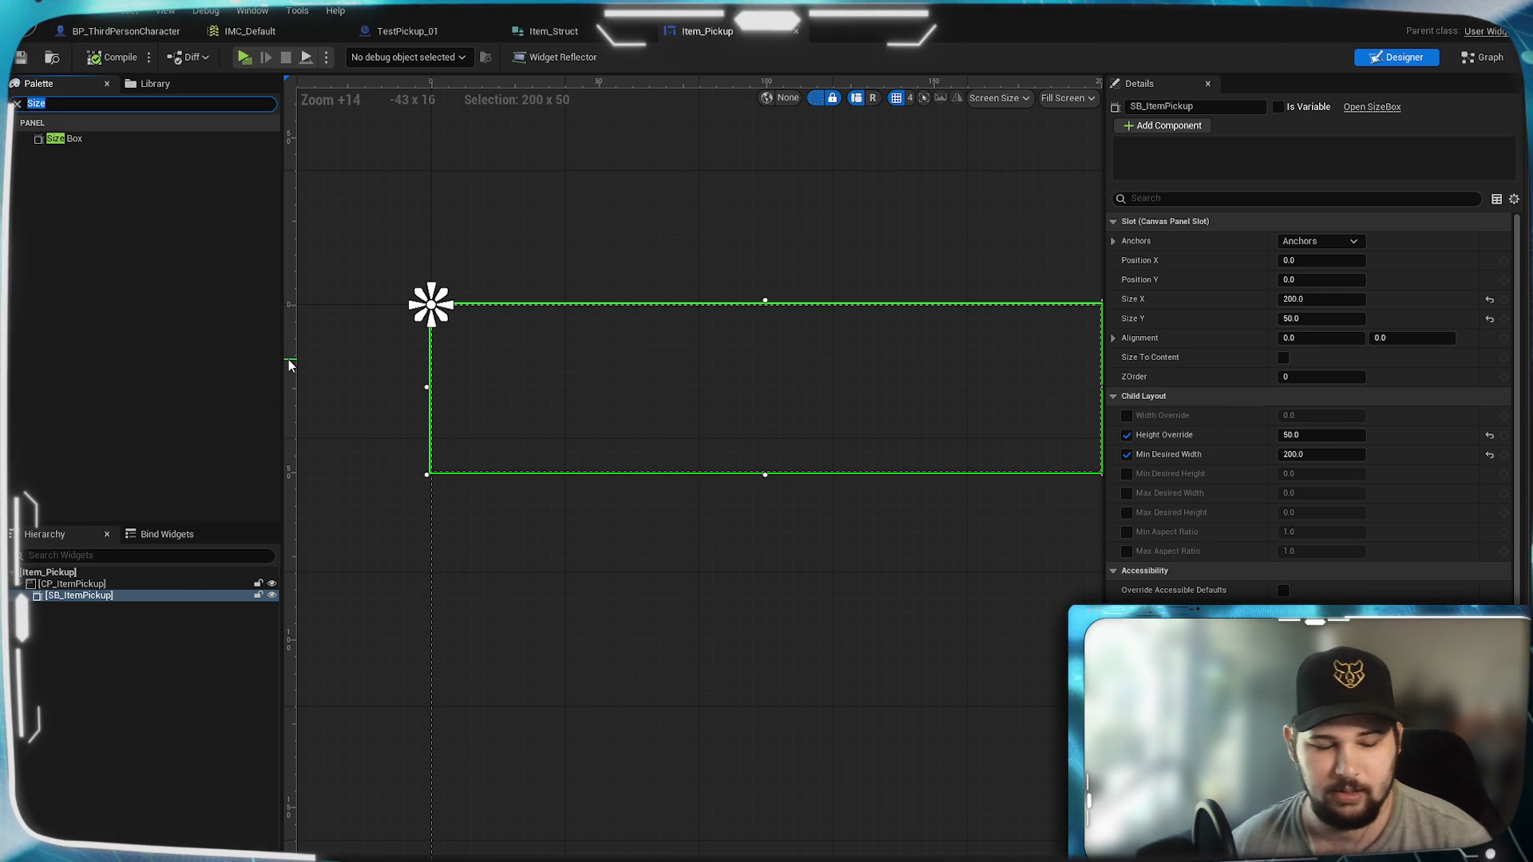
text(Image)
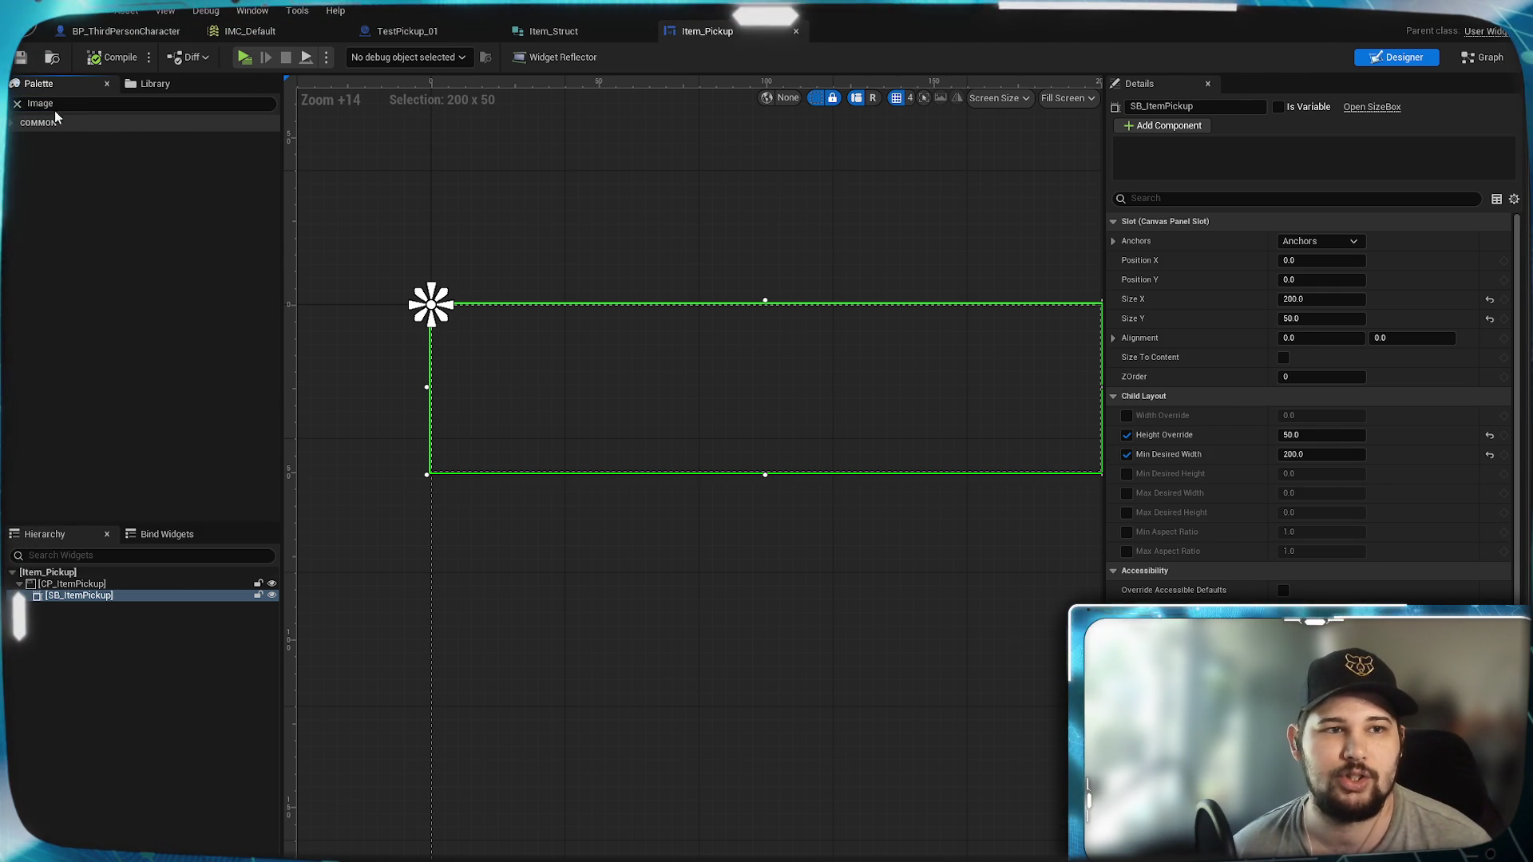
click(16, 104)
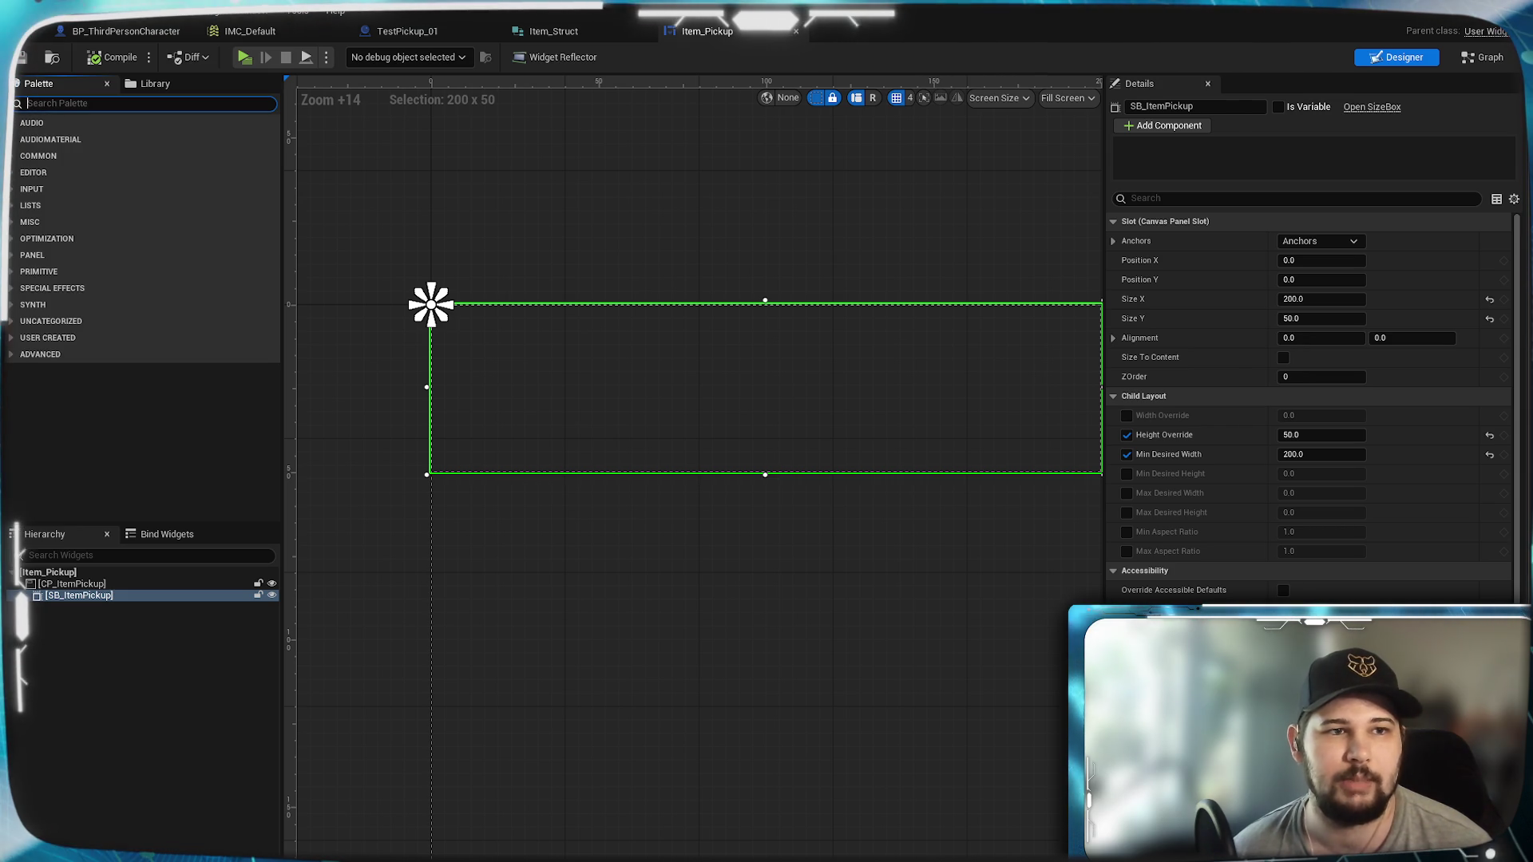
text(Im)
mouse_move(60, 139)
mouse_down()
mouse_move(145, 625)
mouse_move(101, 596)
mouse_up()
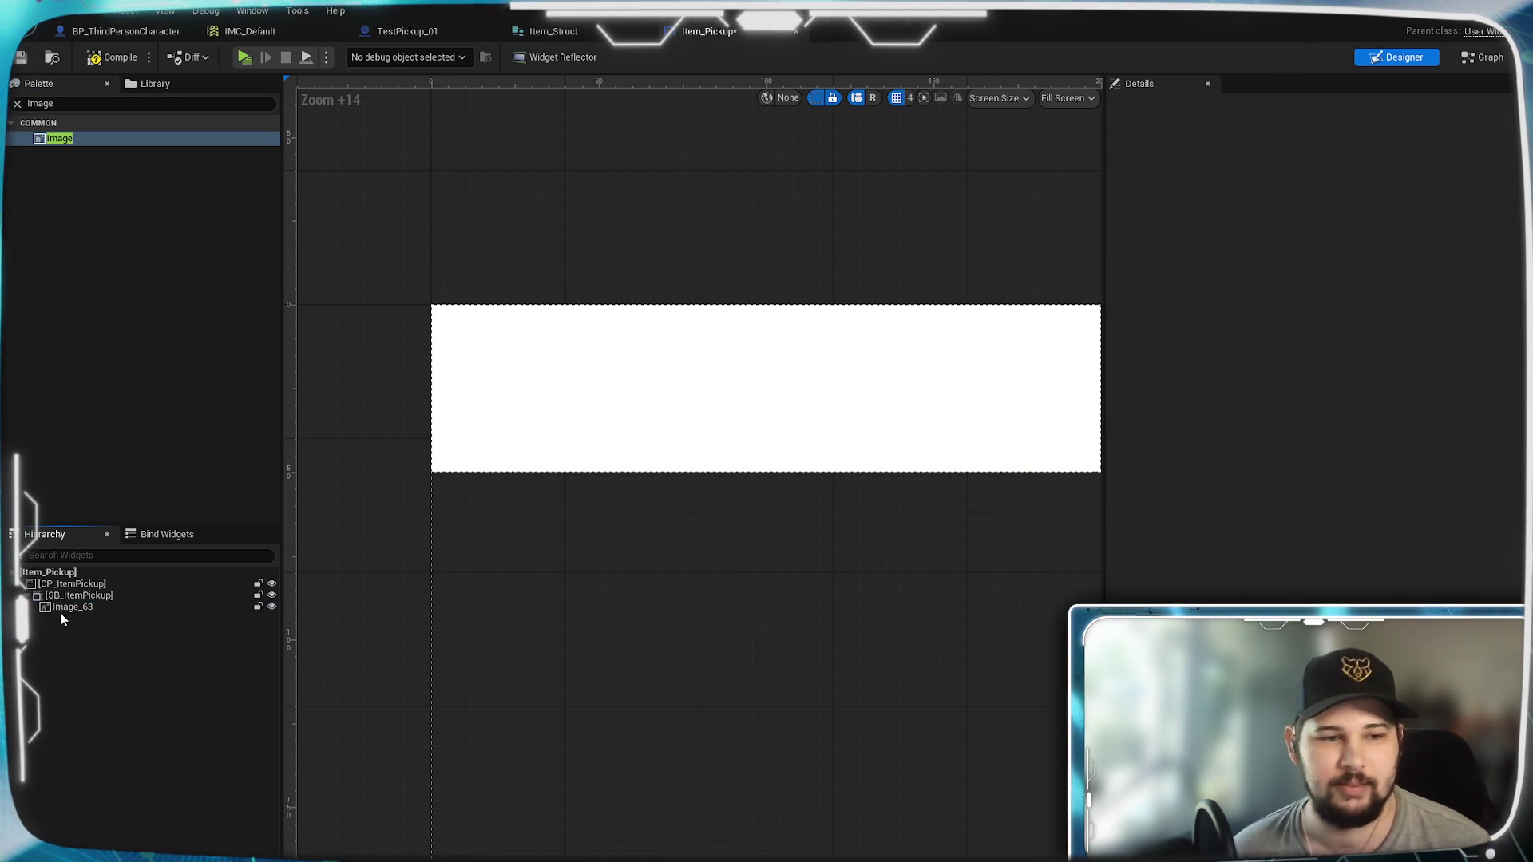
click(67, 609)
key(Delete)
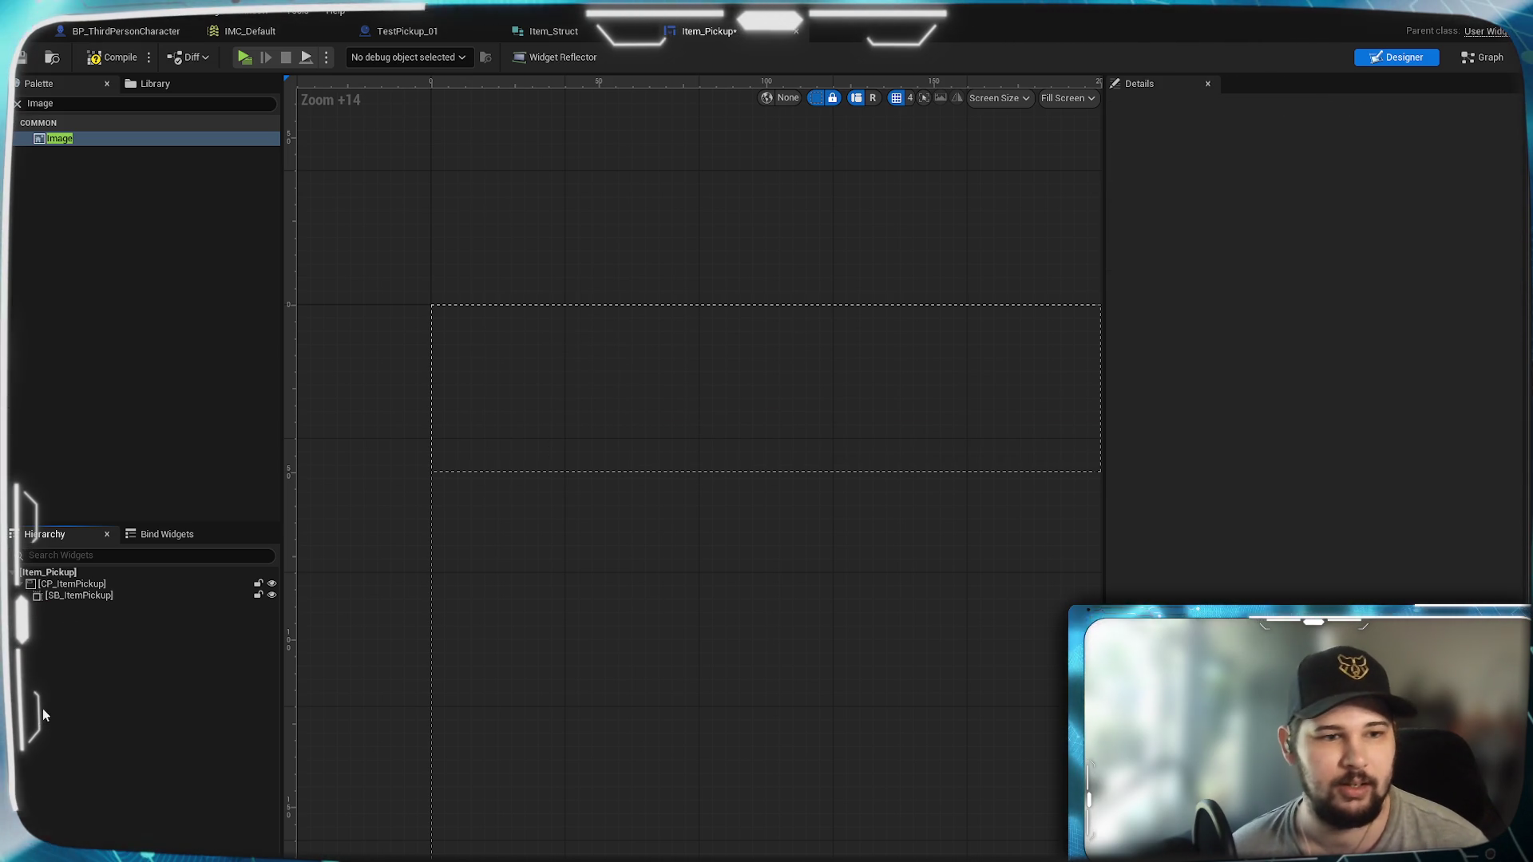
Step: Place a Horizontal Box inside SB_ItemPickup and name it HB_ItemPickup
click(69, 104)
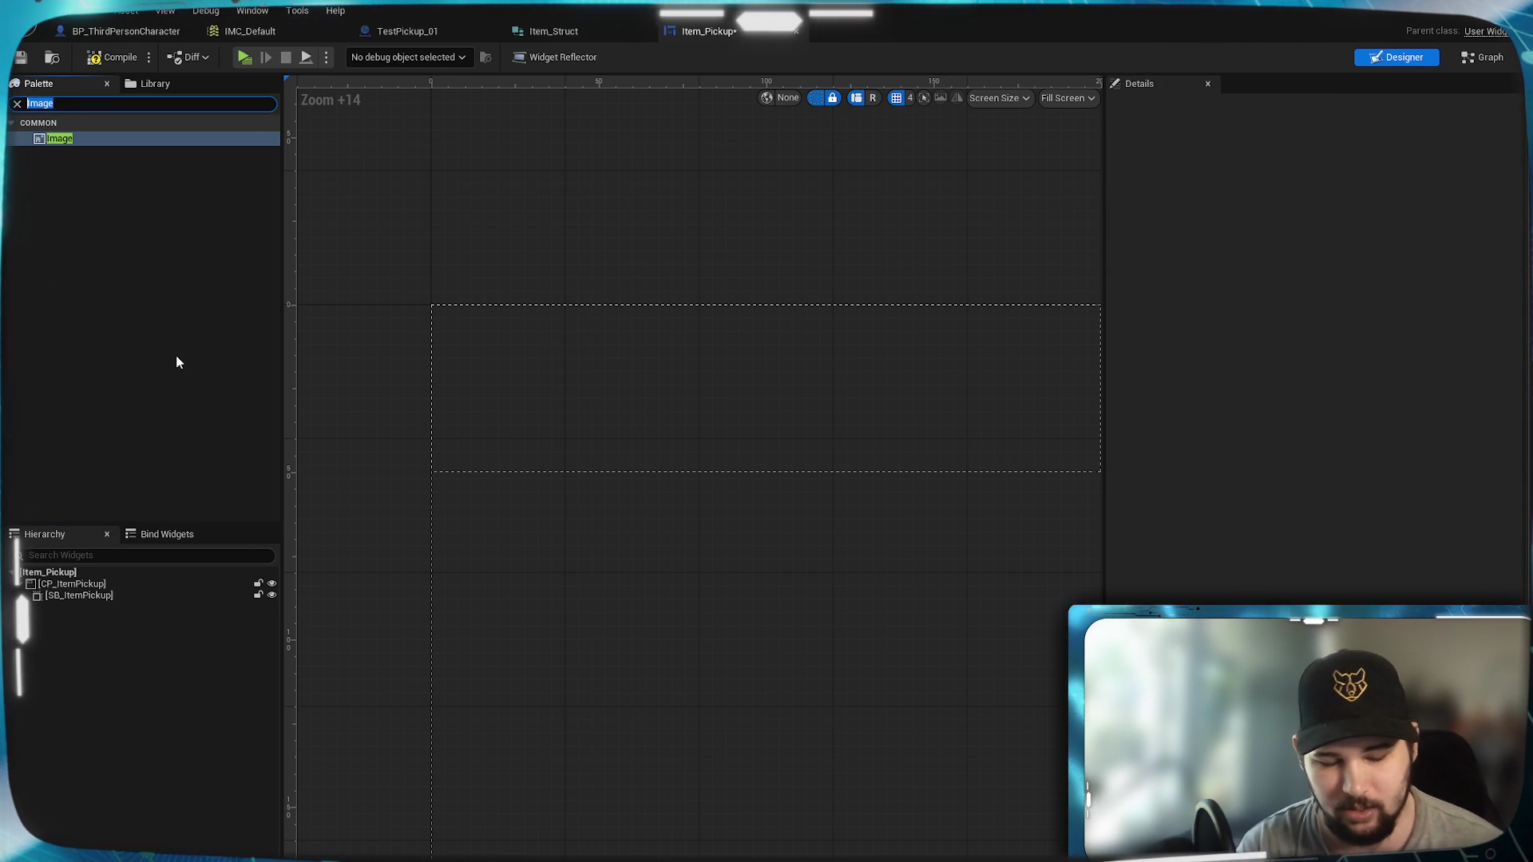
text(Horiozon)
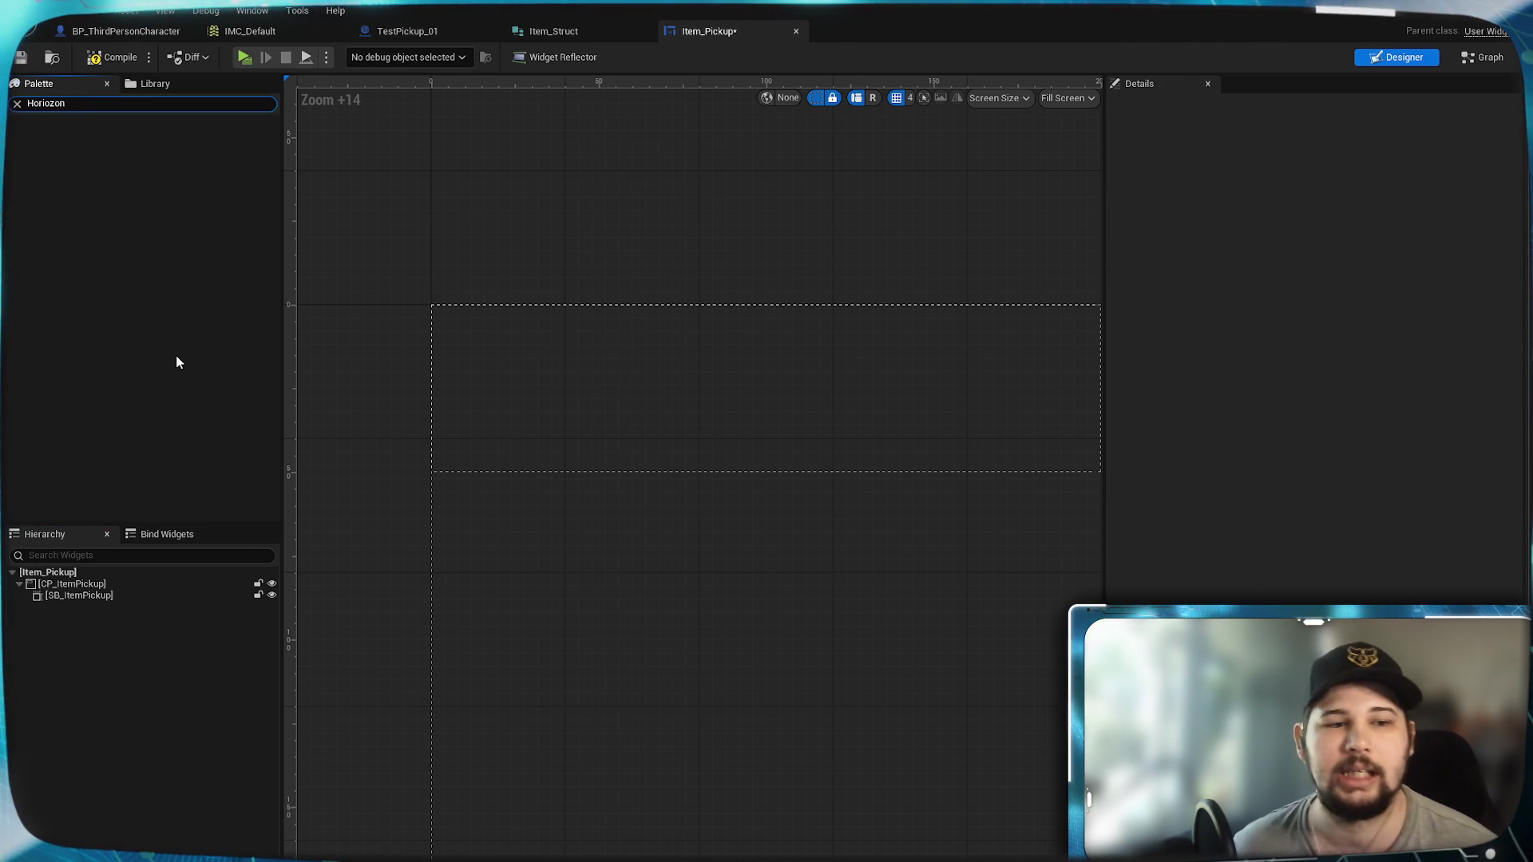
key(Left)
key(Left)
key(Left)
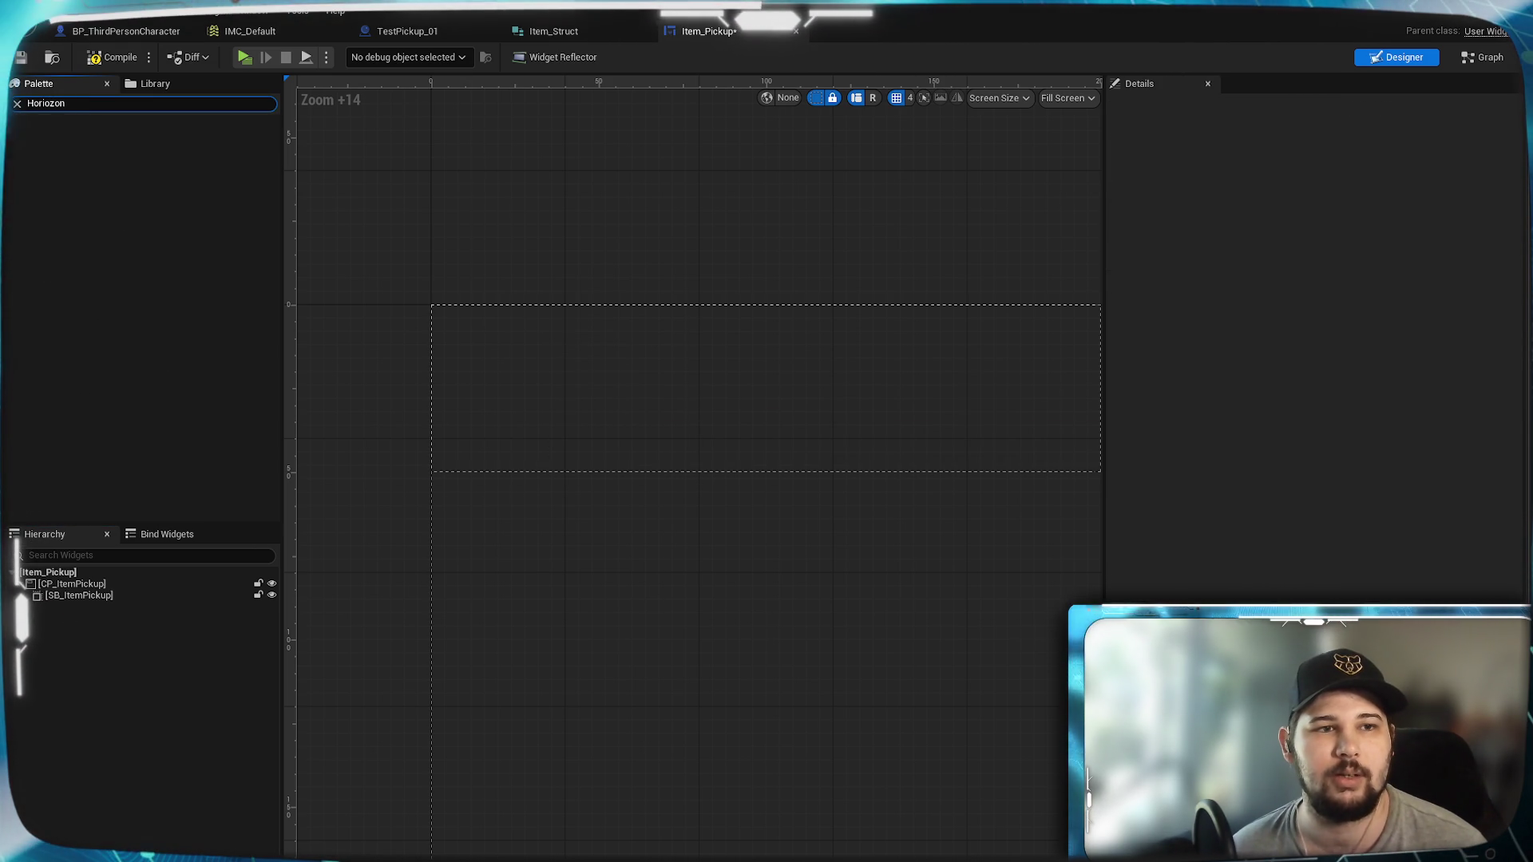
key(BackSpace)
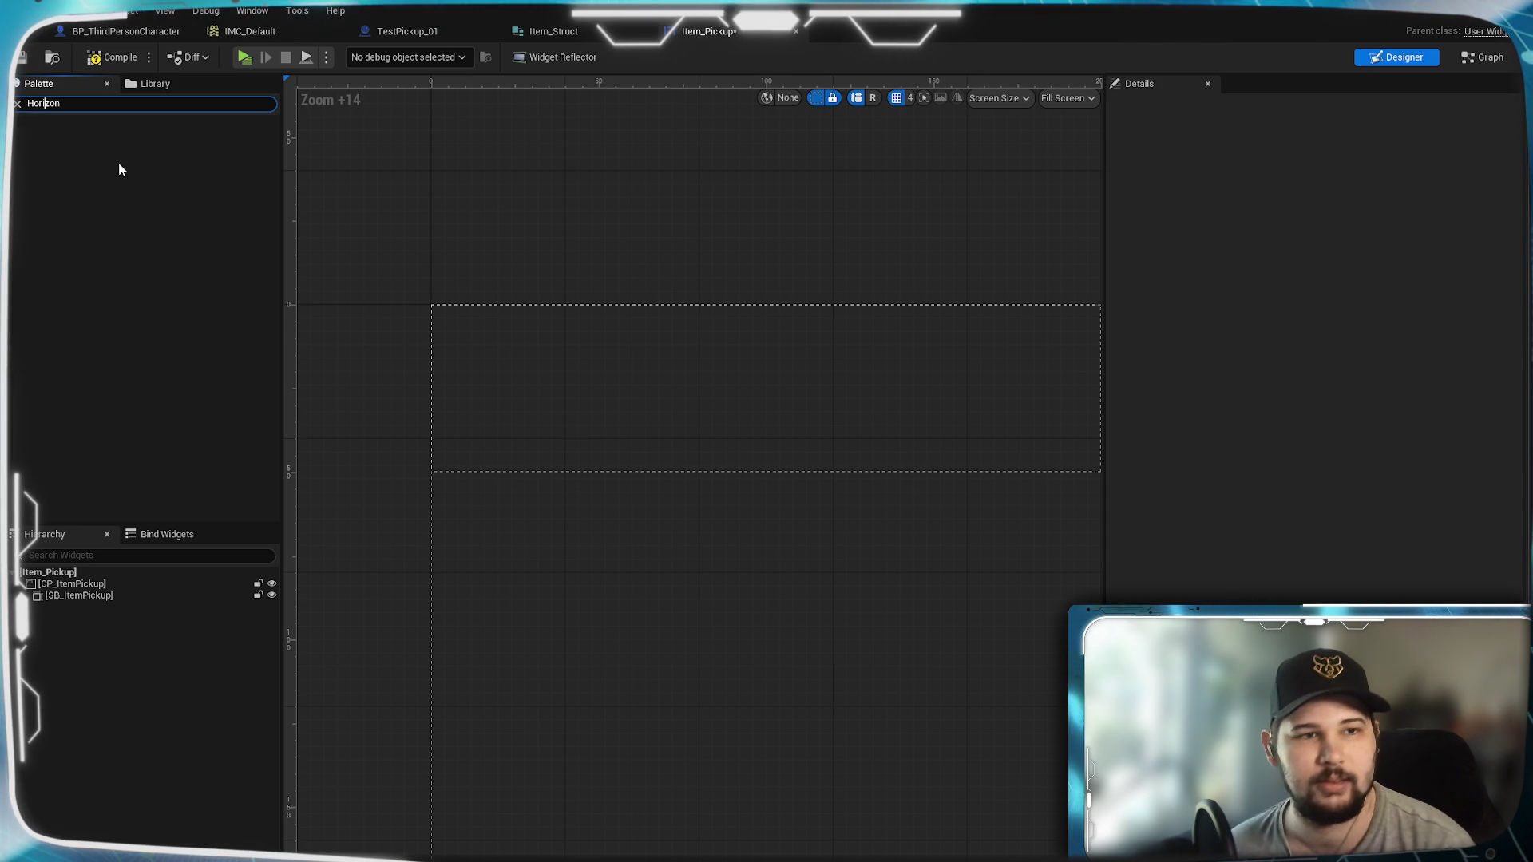
mouse_move(89, 141)
mouse_down()
mouse_move(136, 543)
mouse_move(89, 613)
mouse_up()
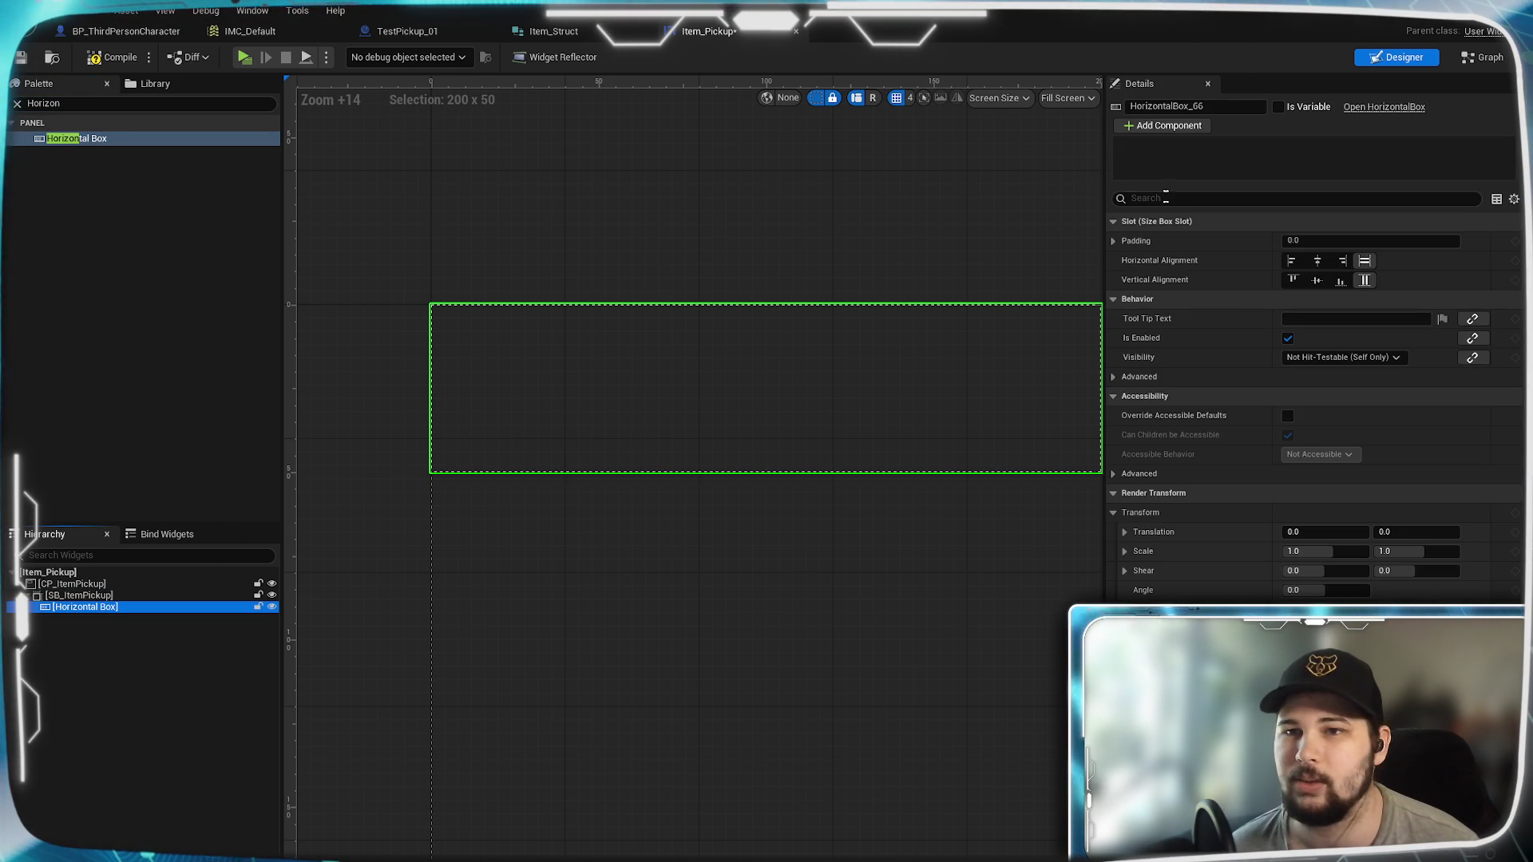
click(1198, 106)
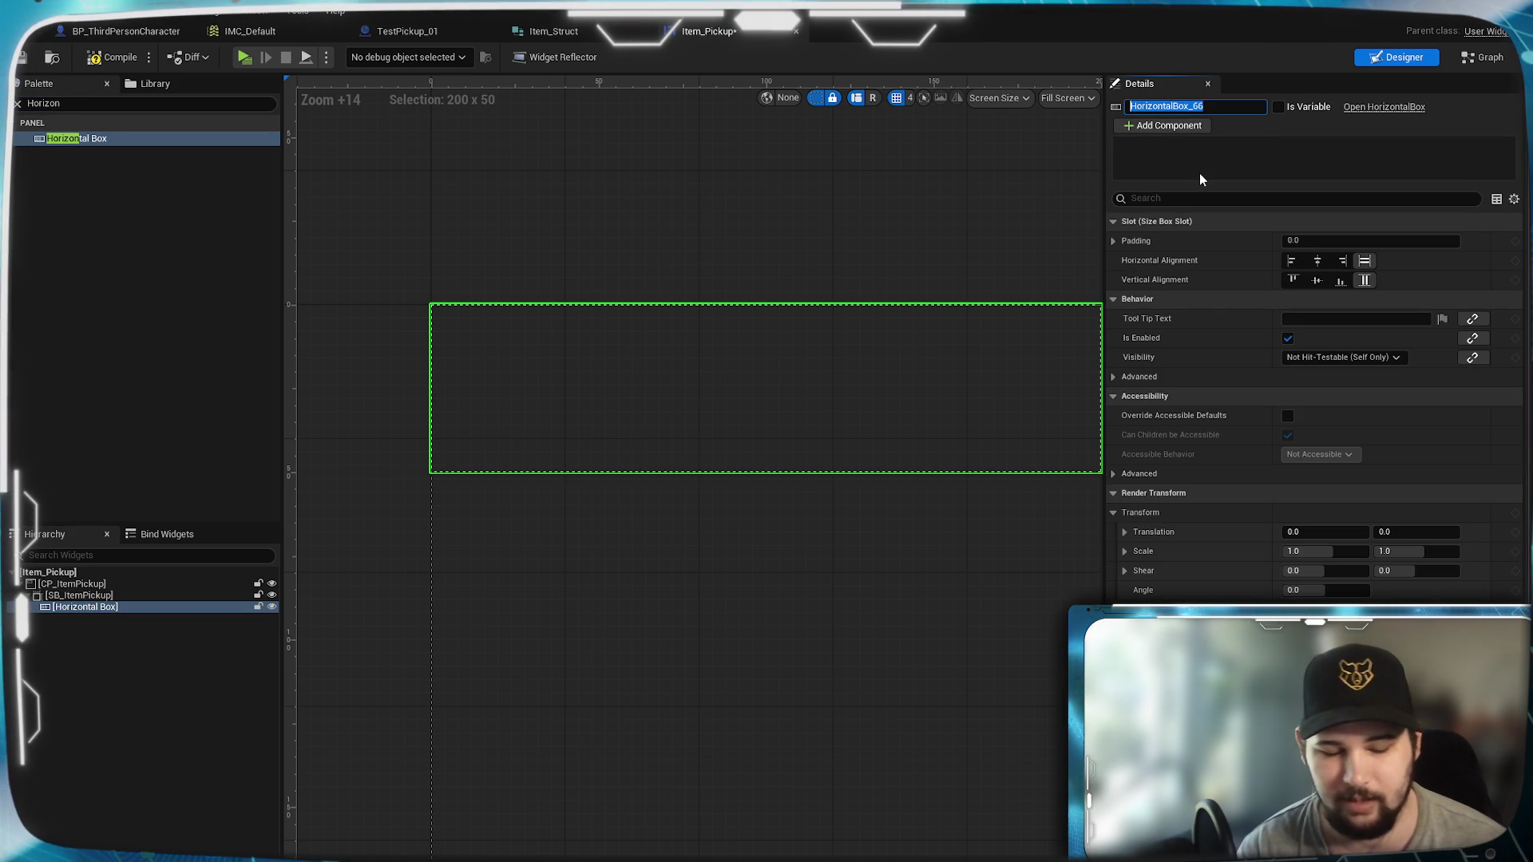
text(HB_)
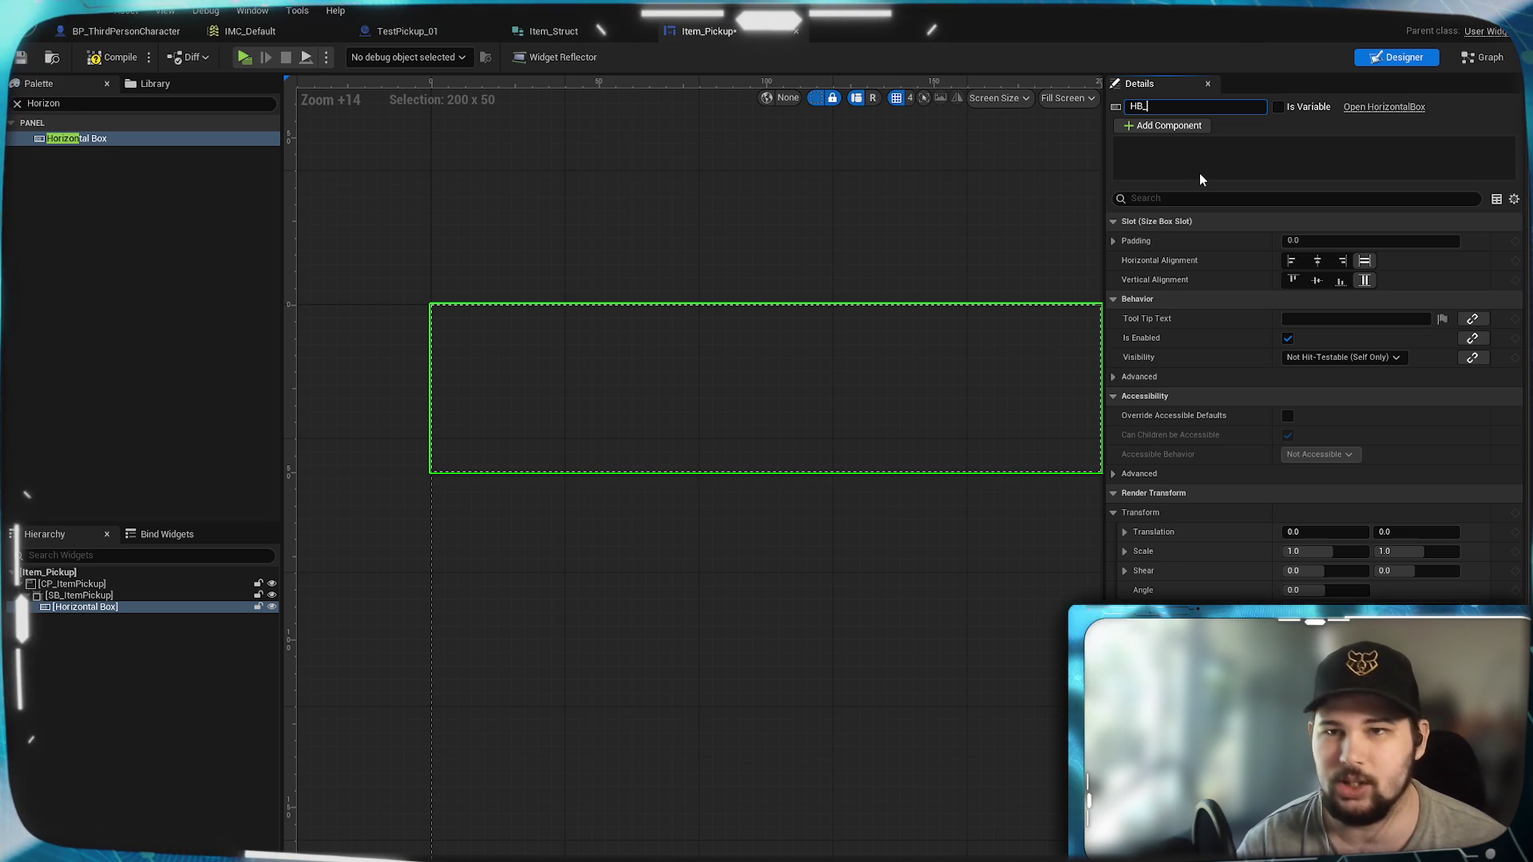
text(ItemPickup)
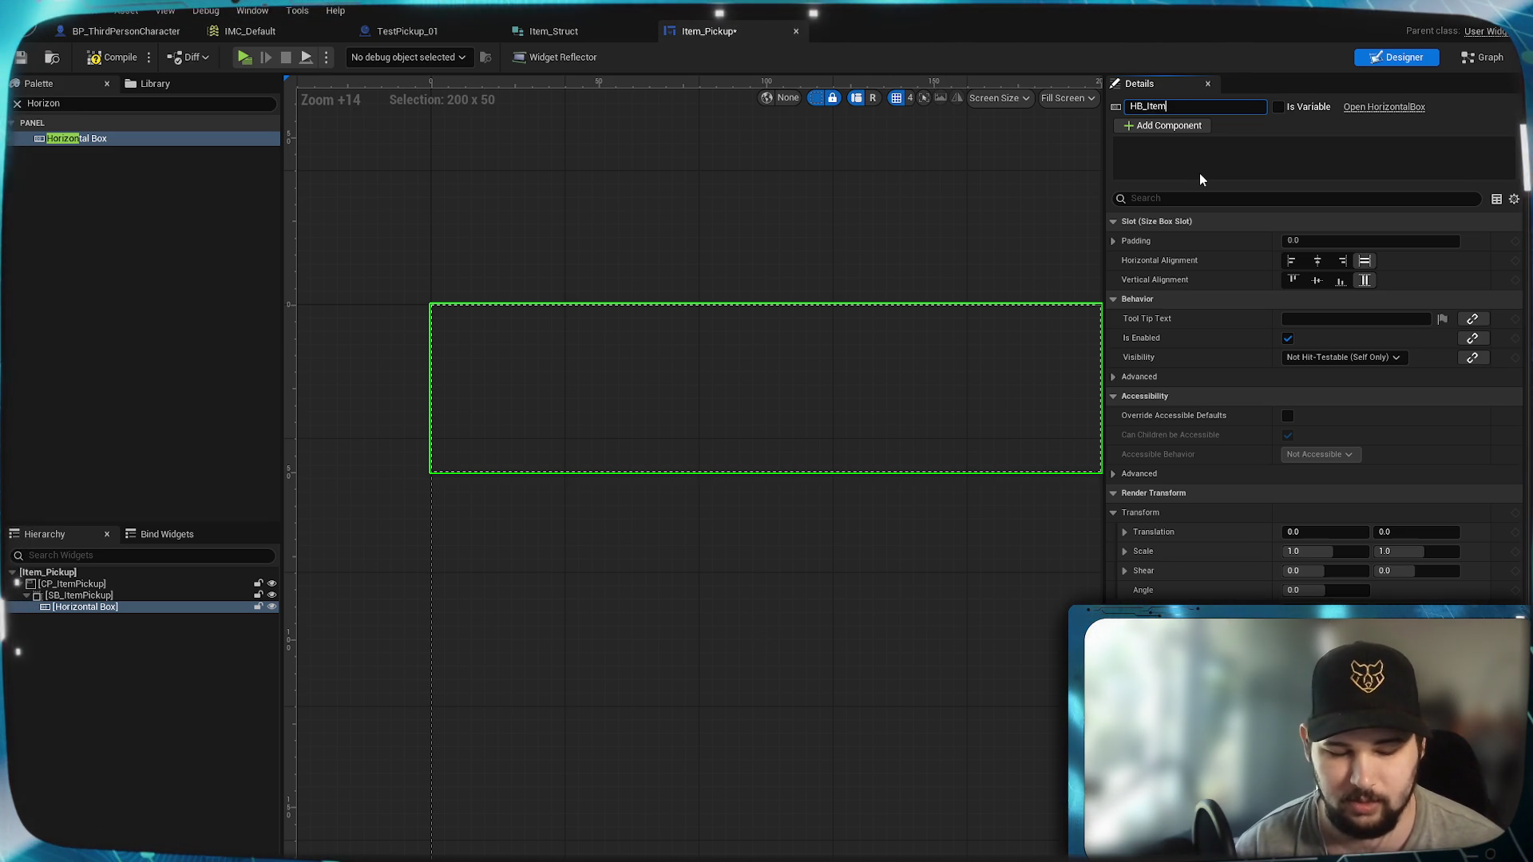
key(Return)
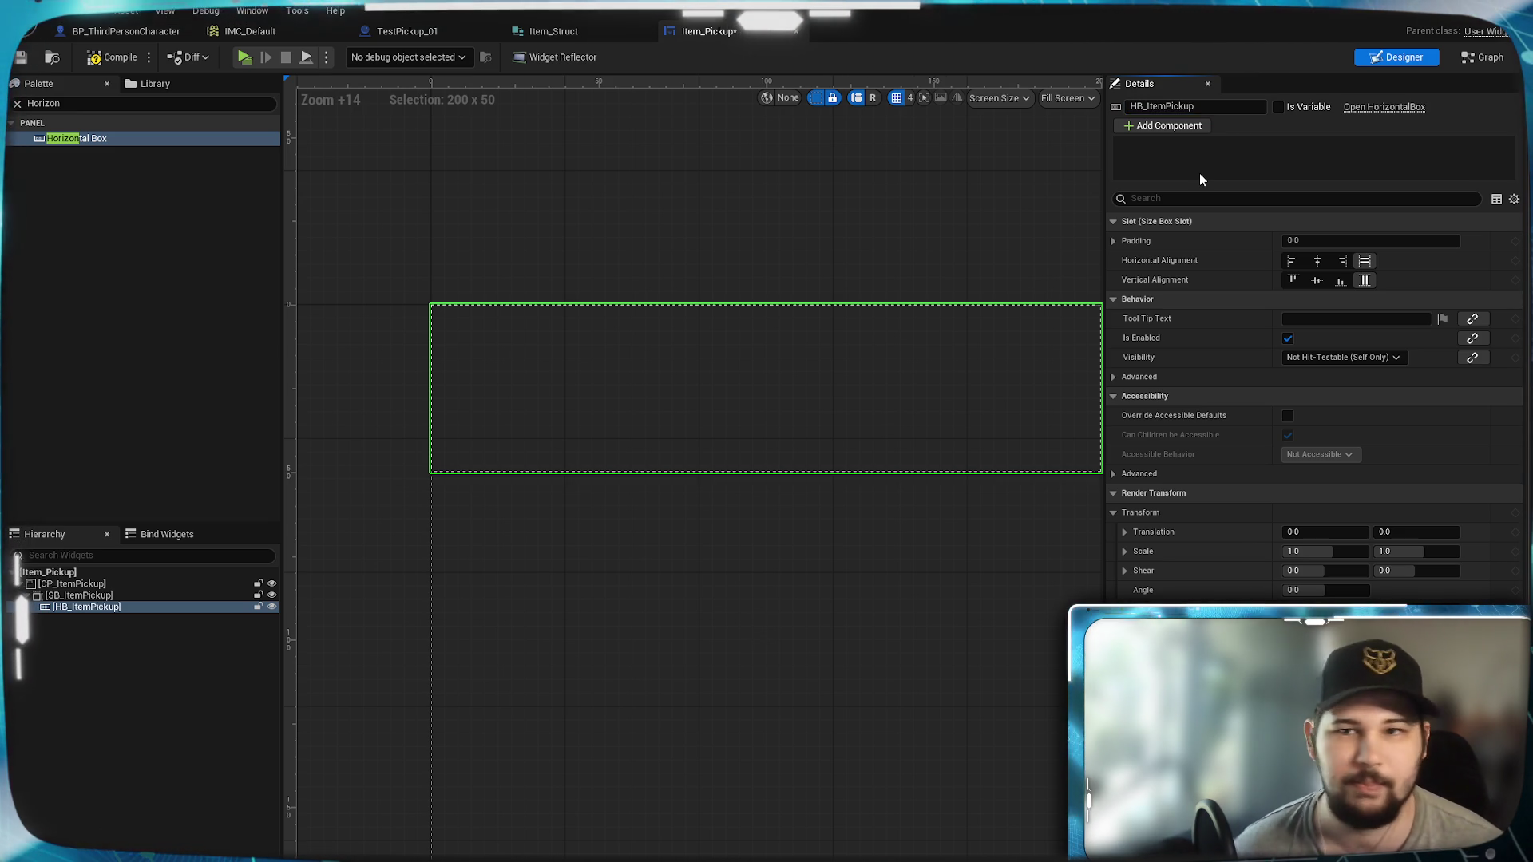
click(83, 680)
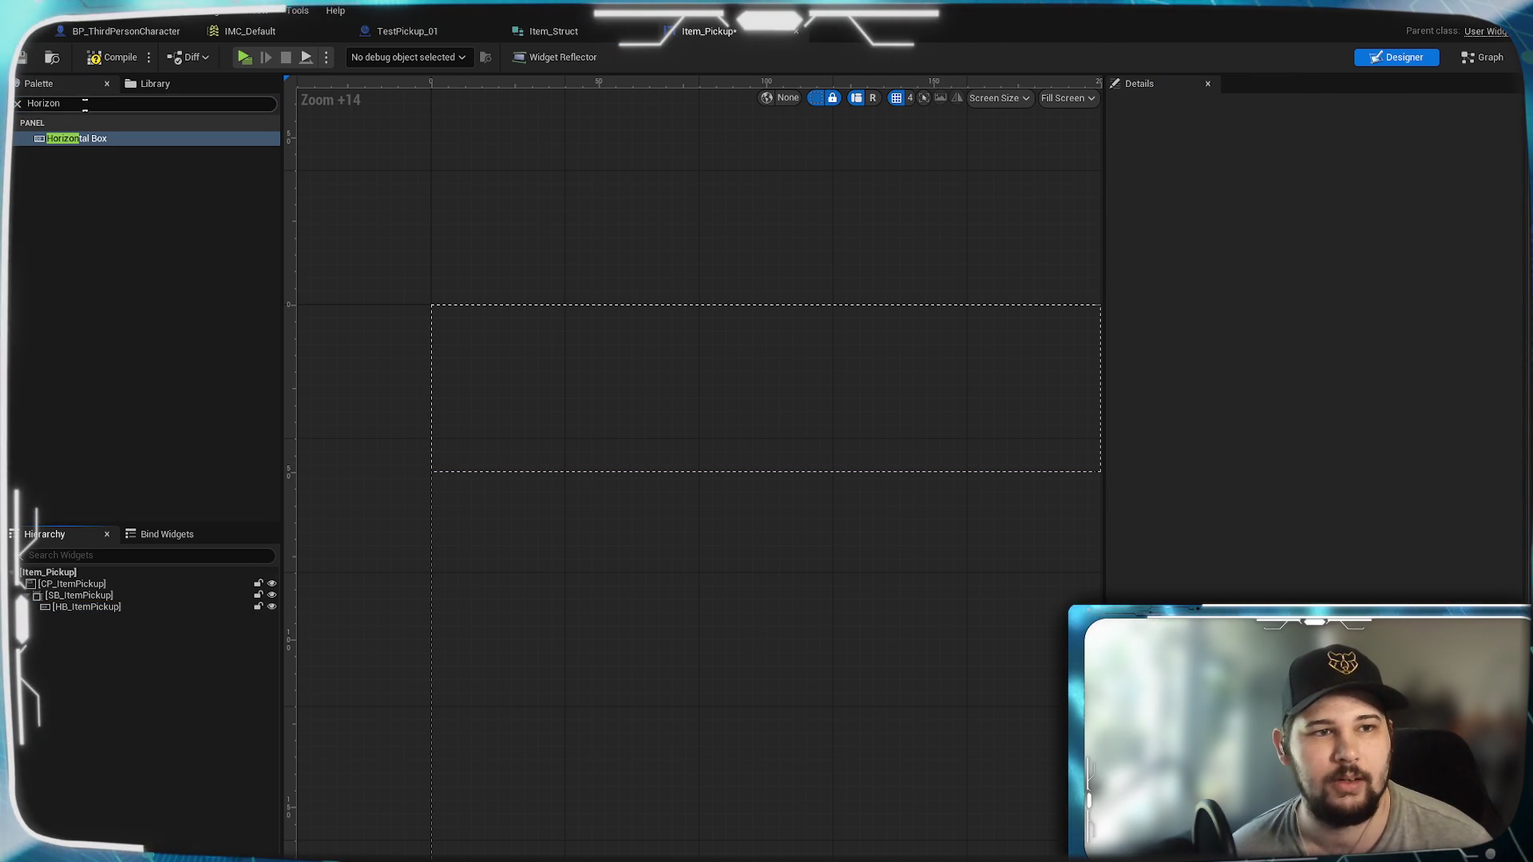
Step: Add Image_123 inside HB_ItemPickup and size it 50 × 50
text(Image)
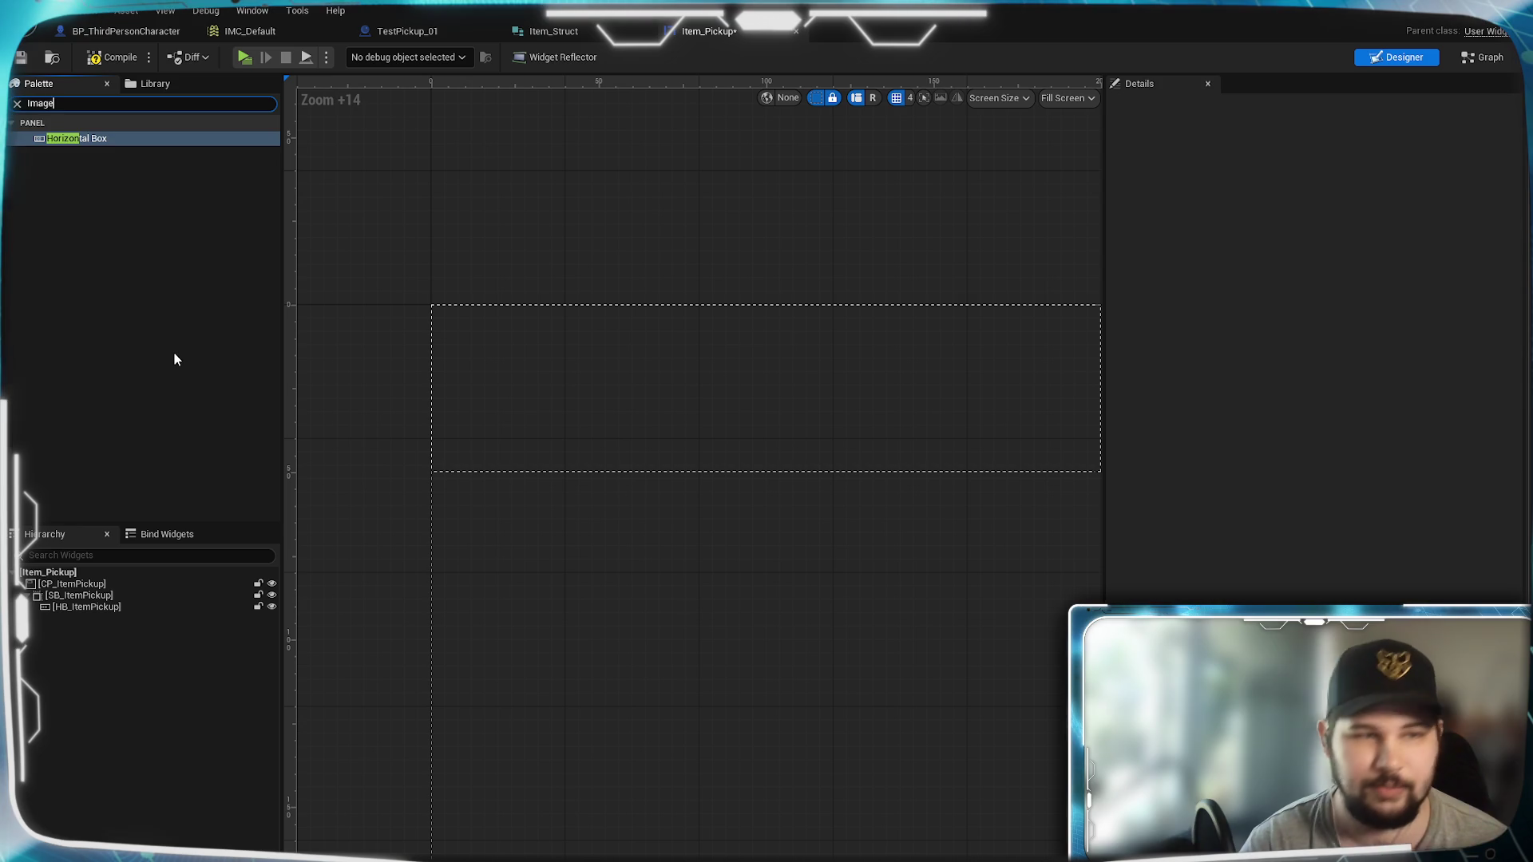
mouse_move(88, 139)
mouse_down()
mouse_move(140, 563)
mouse_move(116, 617)
mouse_move(97, 615)
mouse_up()
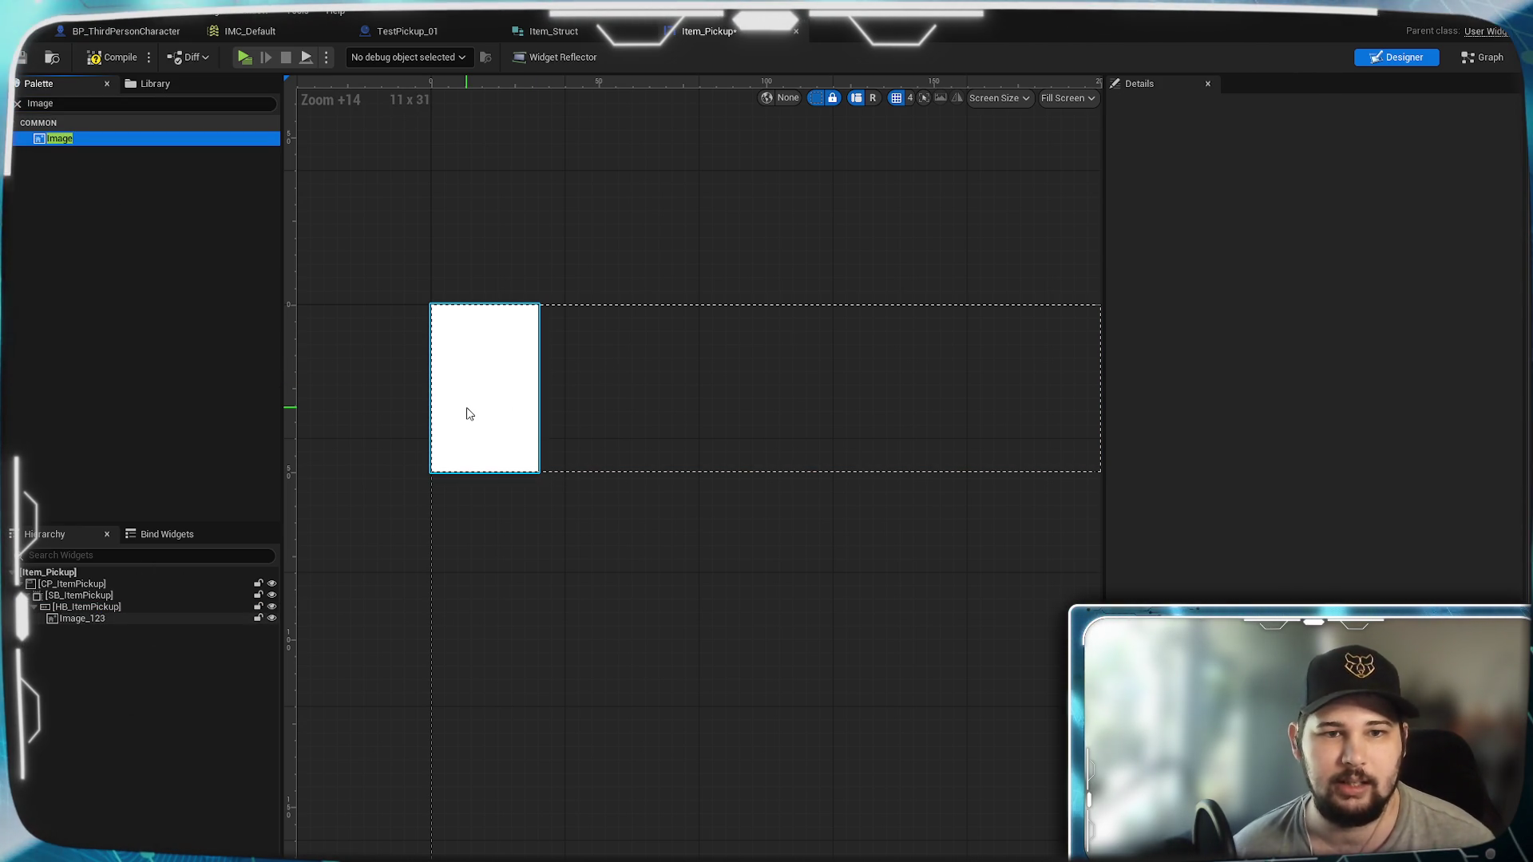
click(146, 619)
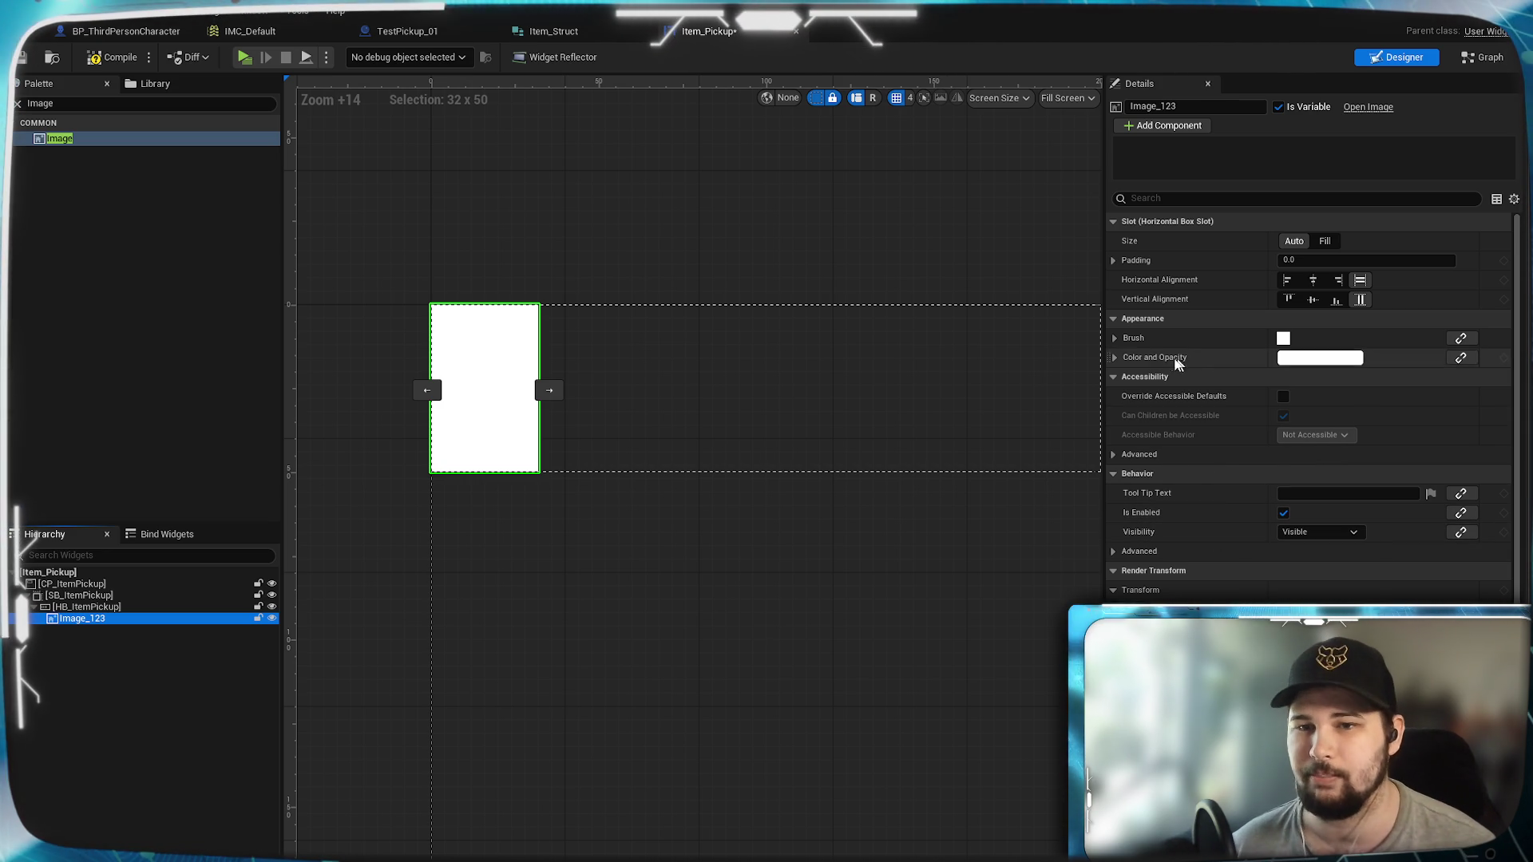
click(1115, 337)
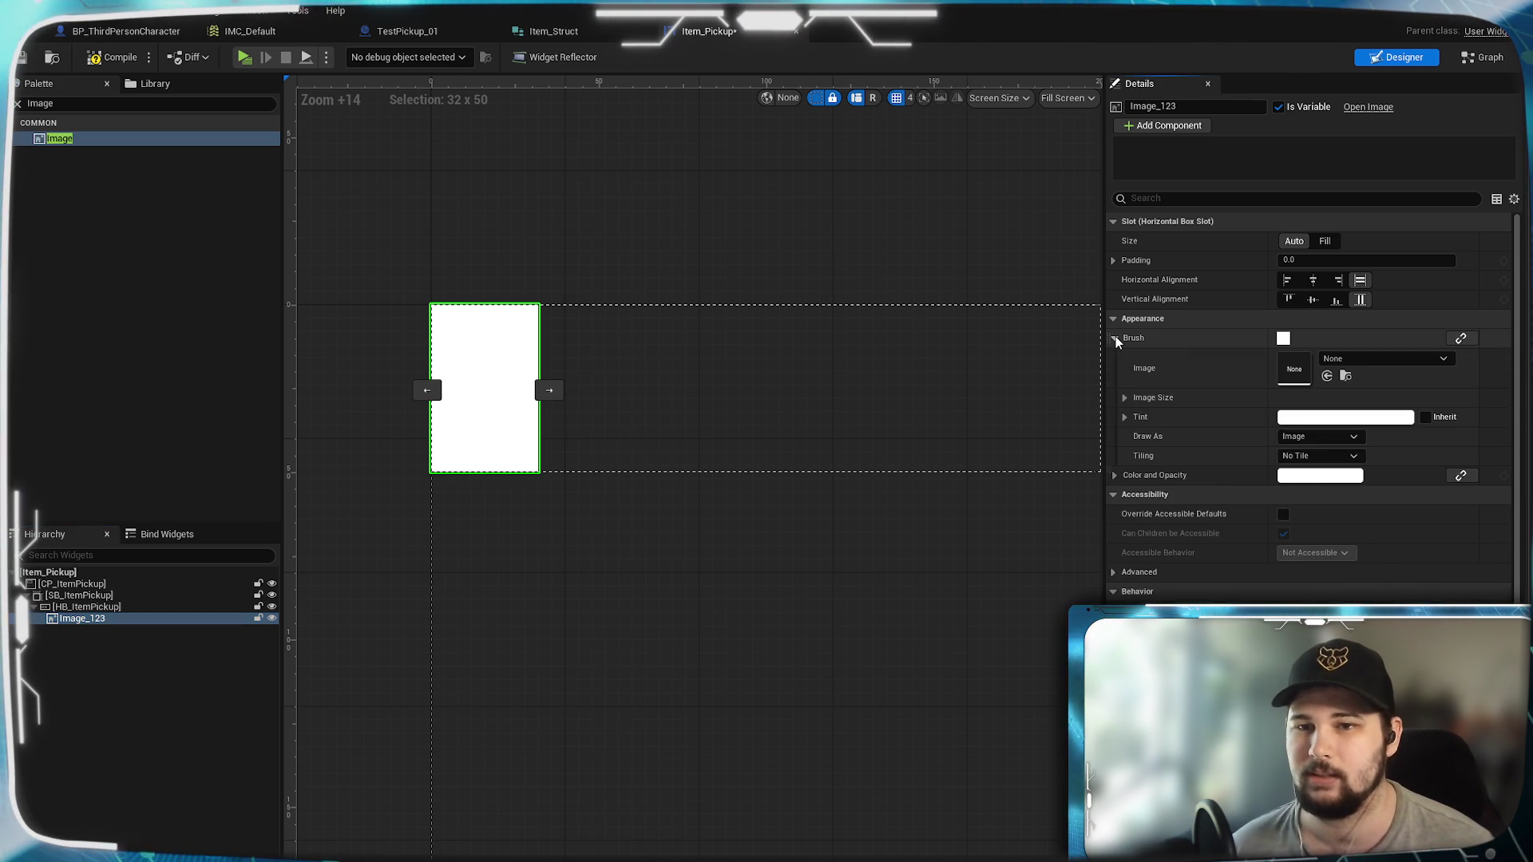
click(1126, 398)
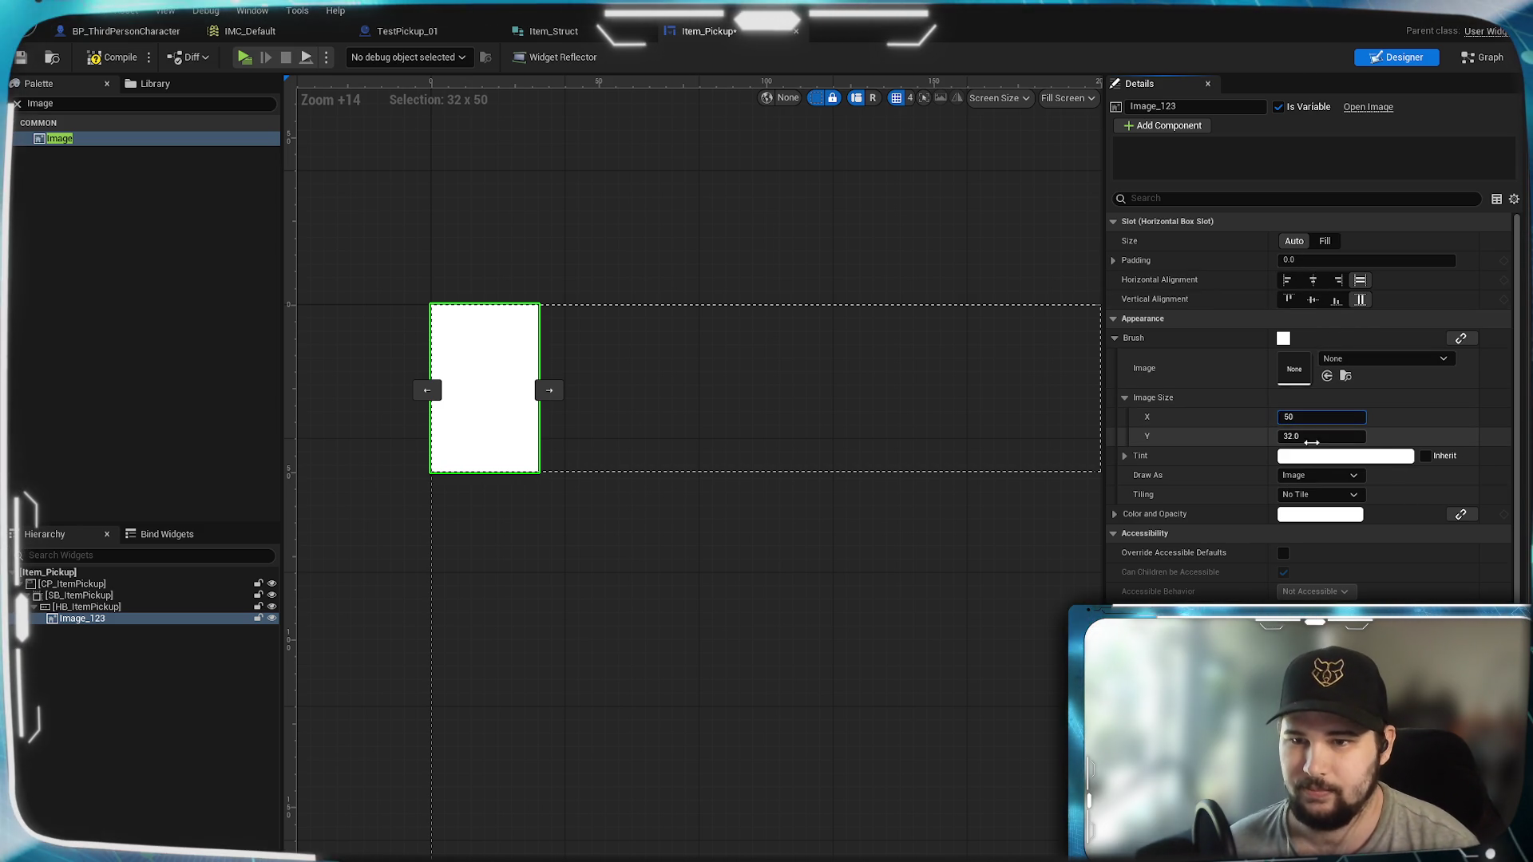
key(Tab)
text(5)
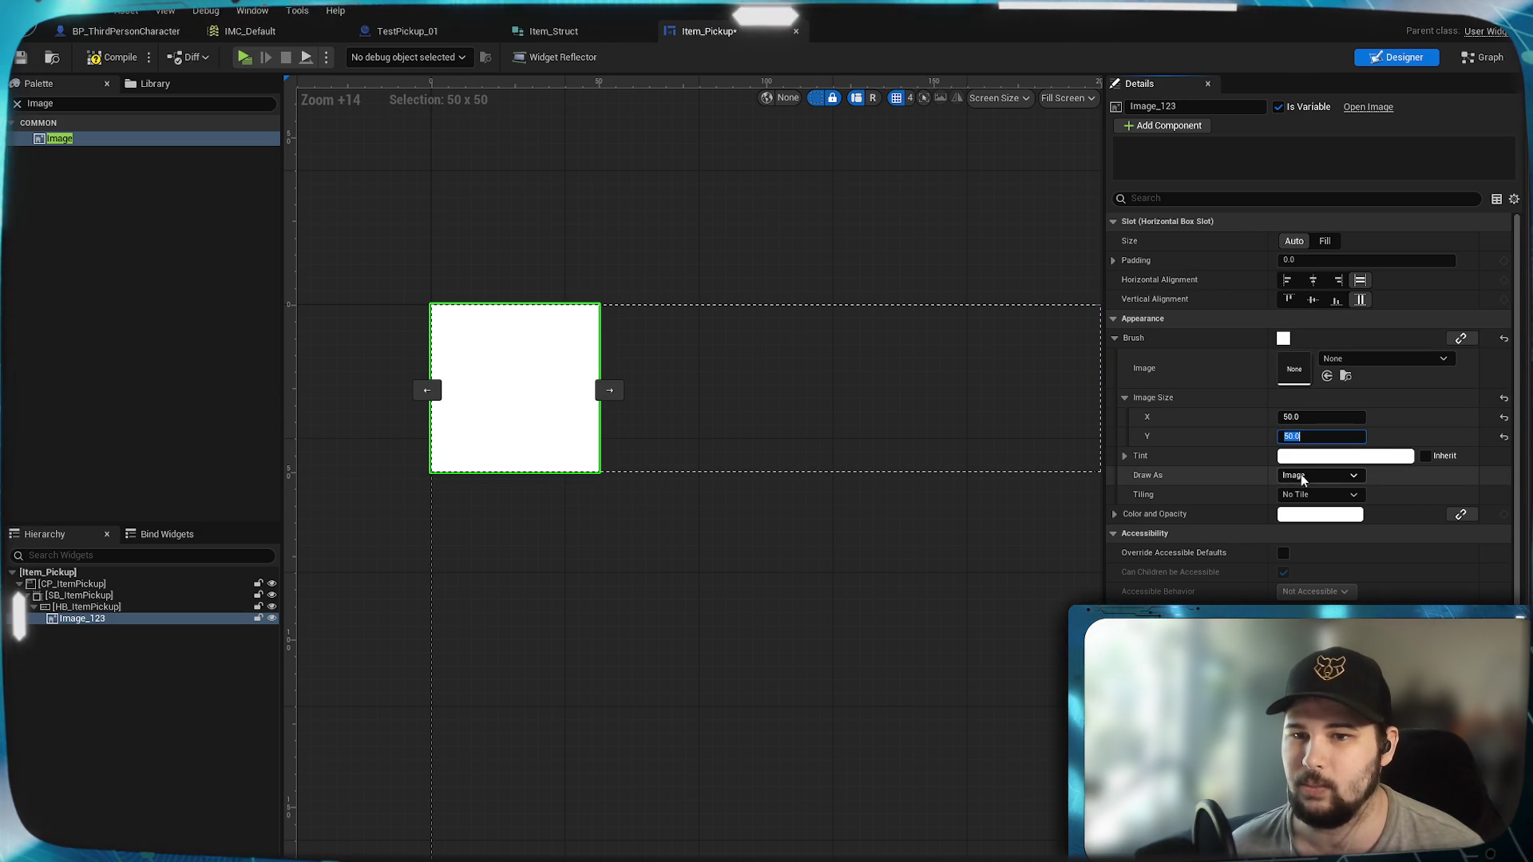
Step: Tint the image dark grey and draw it as a rounded box with a 5-wide outline
click(1341, 514)
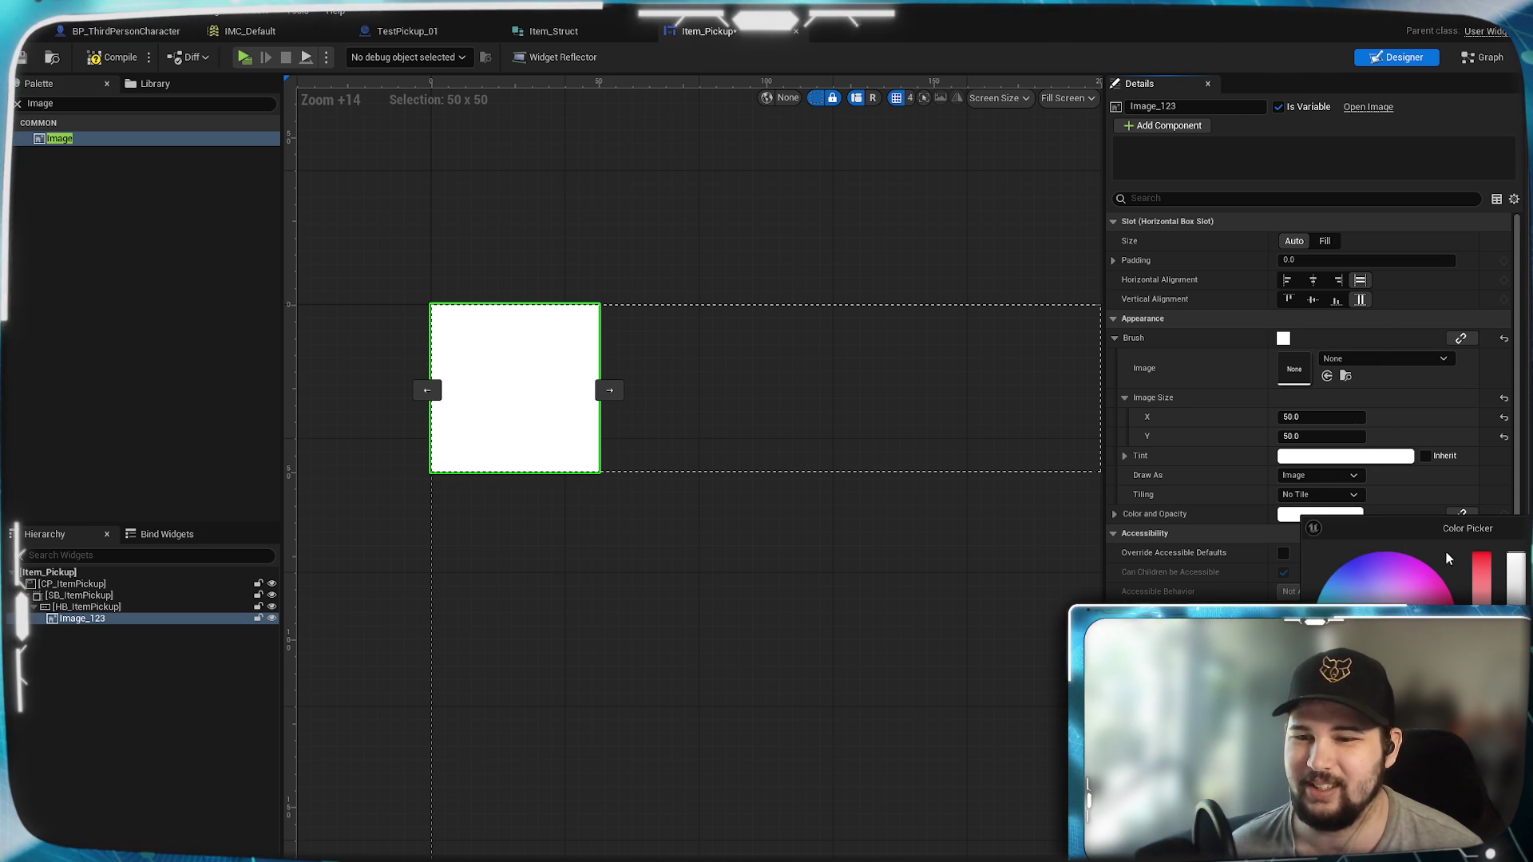
drag(1517, 559, 1518, 591)
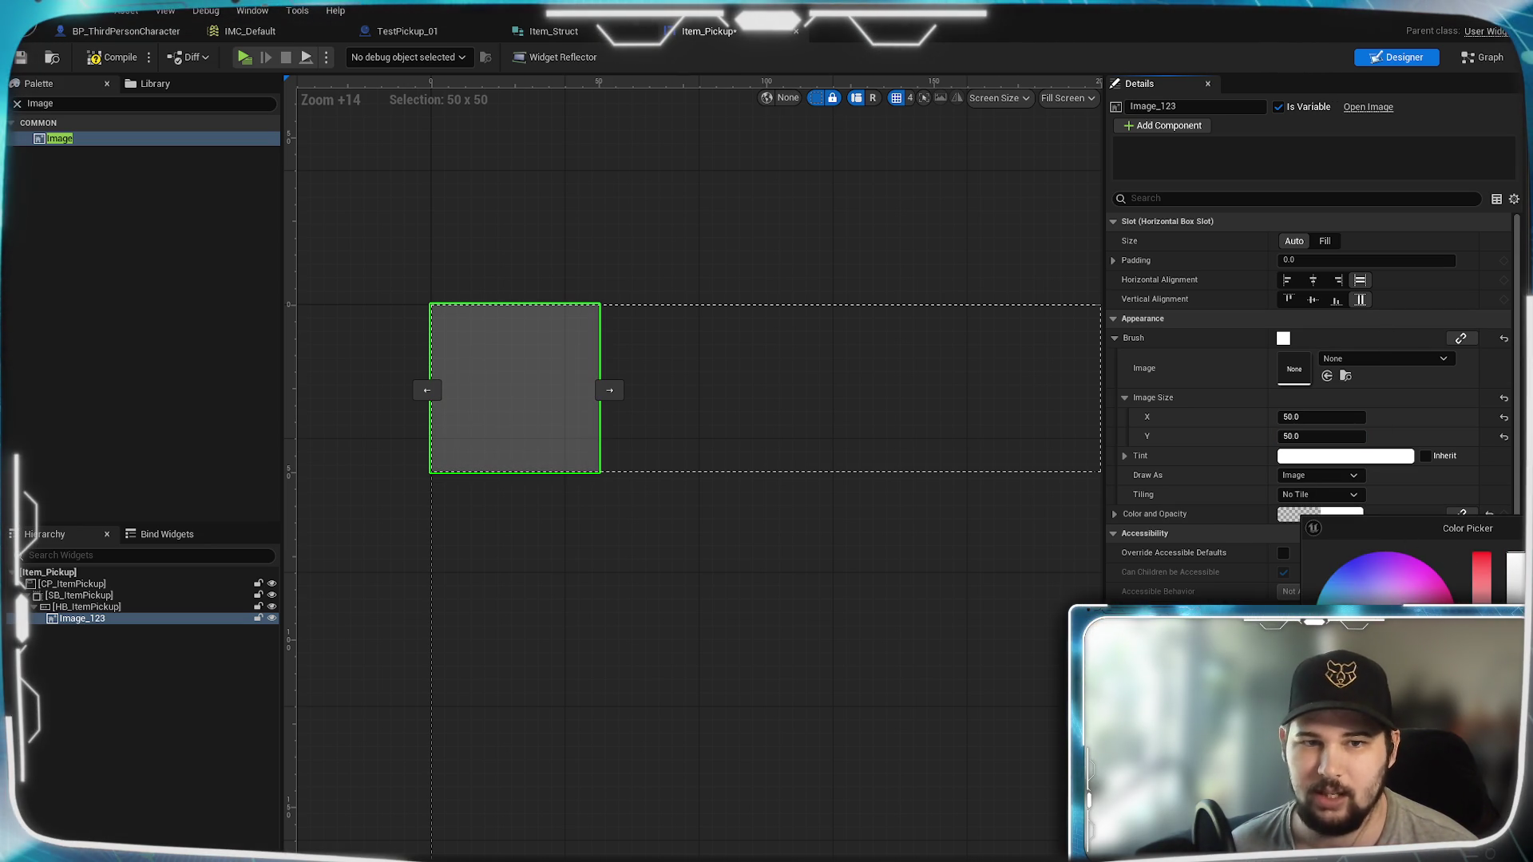
click(1320, 477)
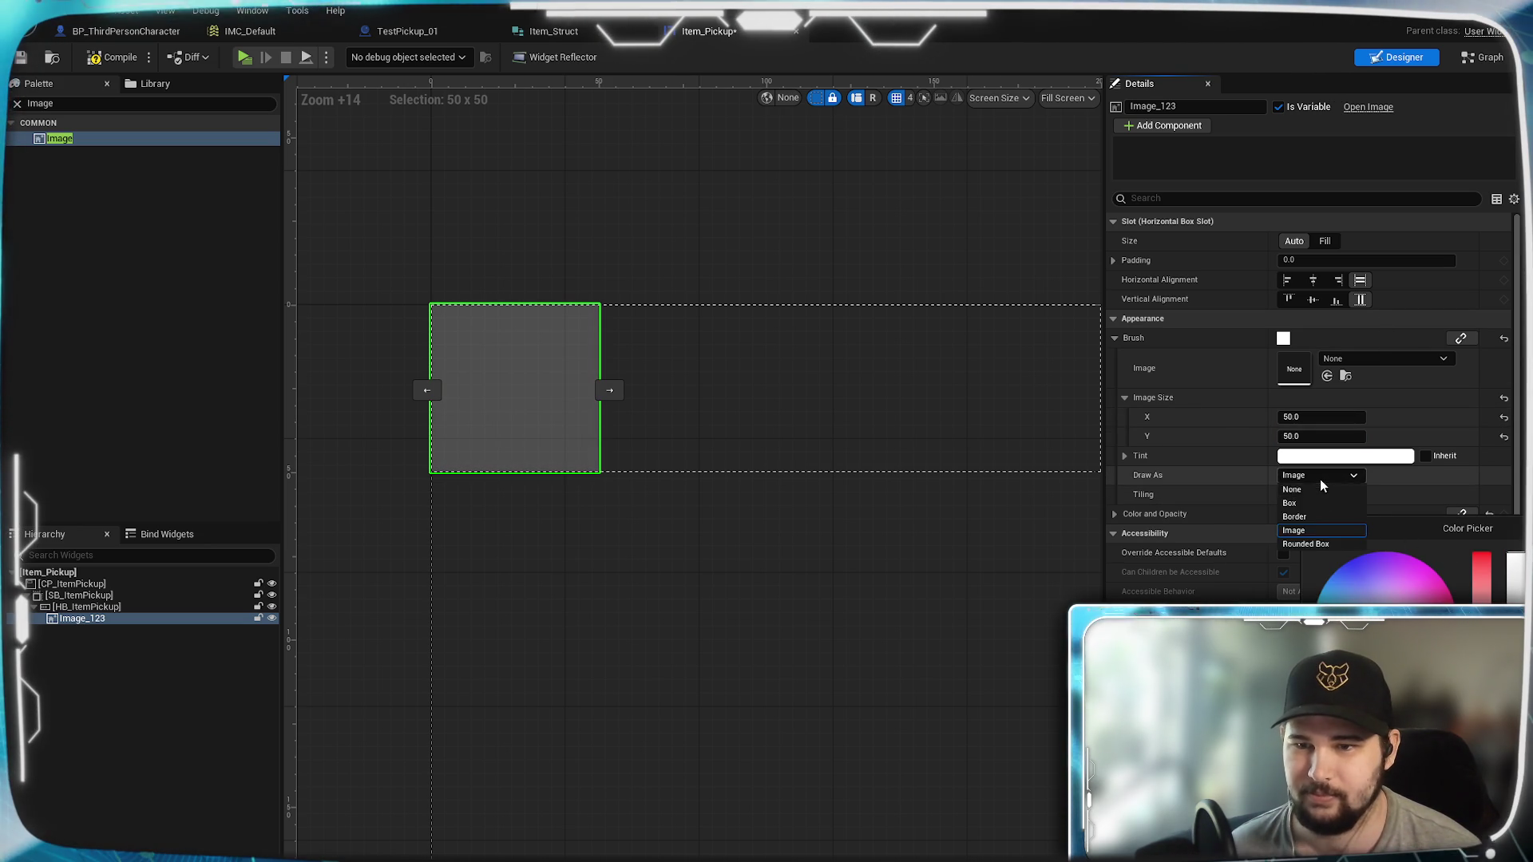
click(1314, 530)
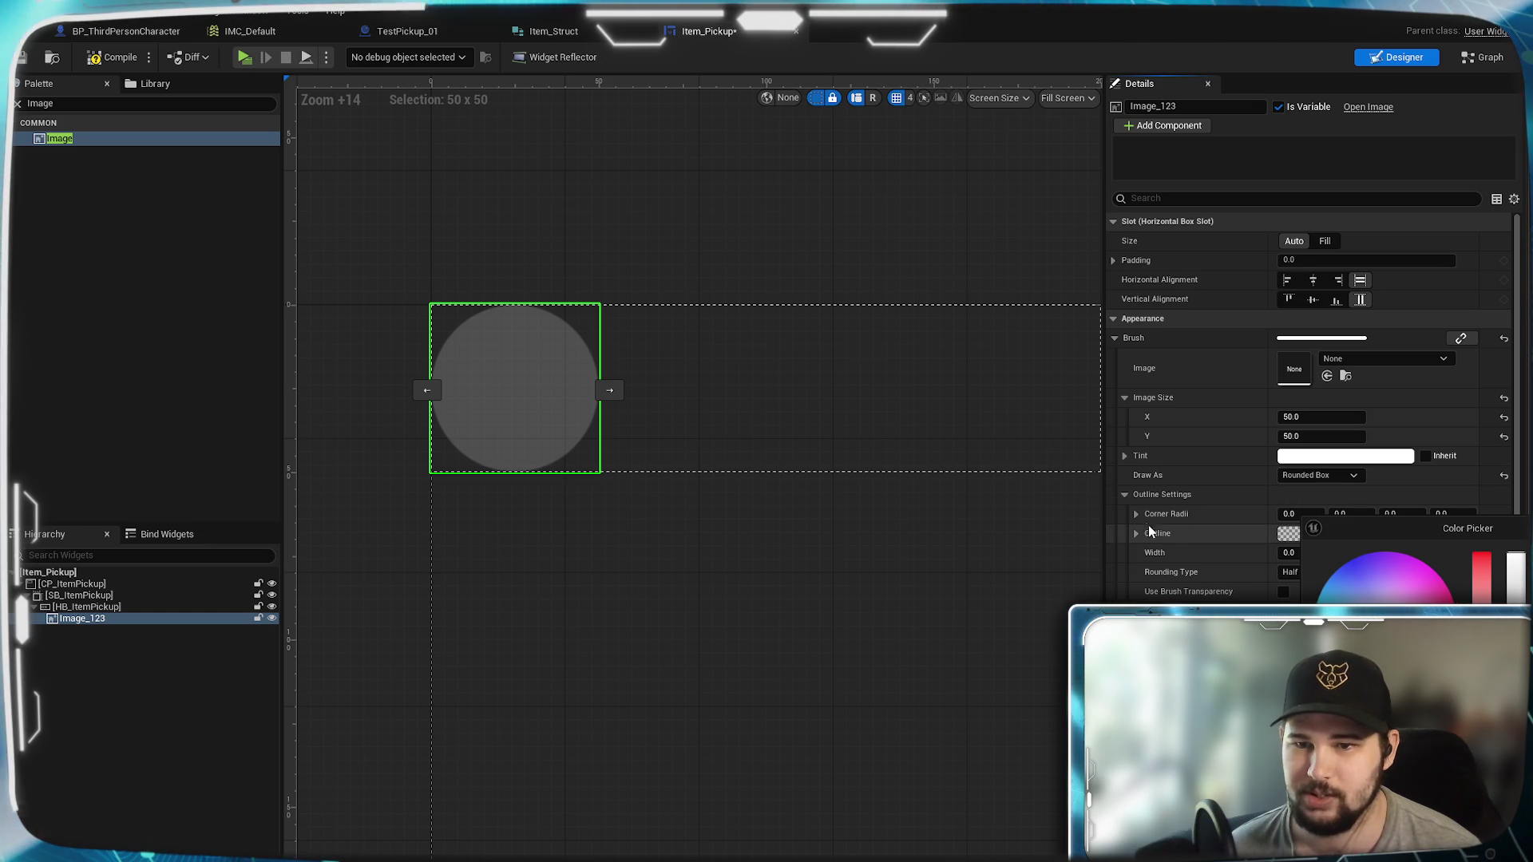
click(1289, 552)
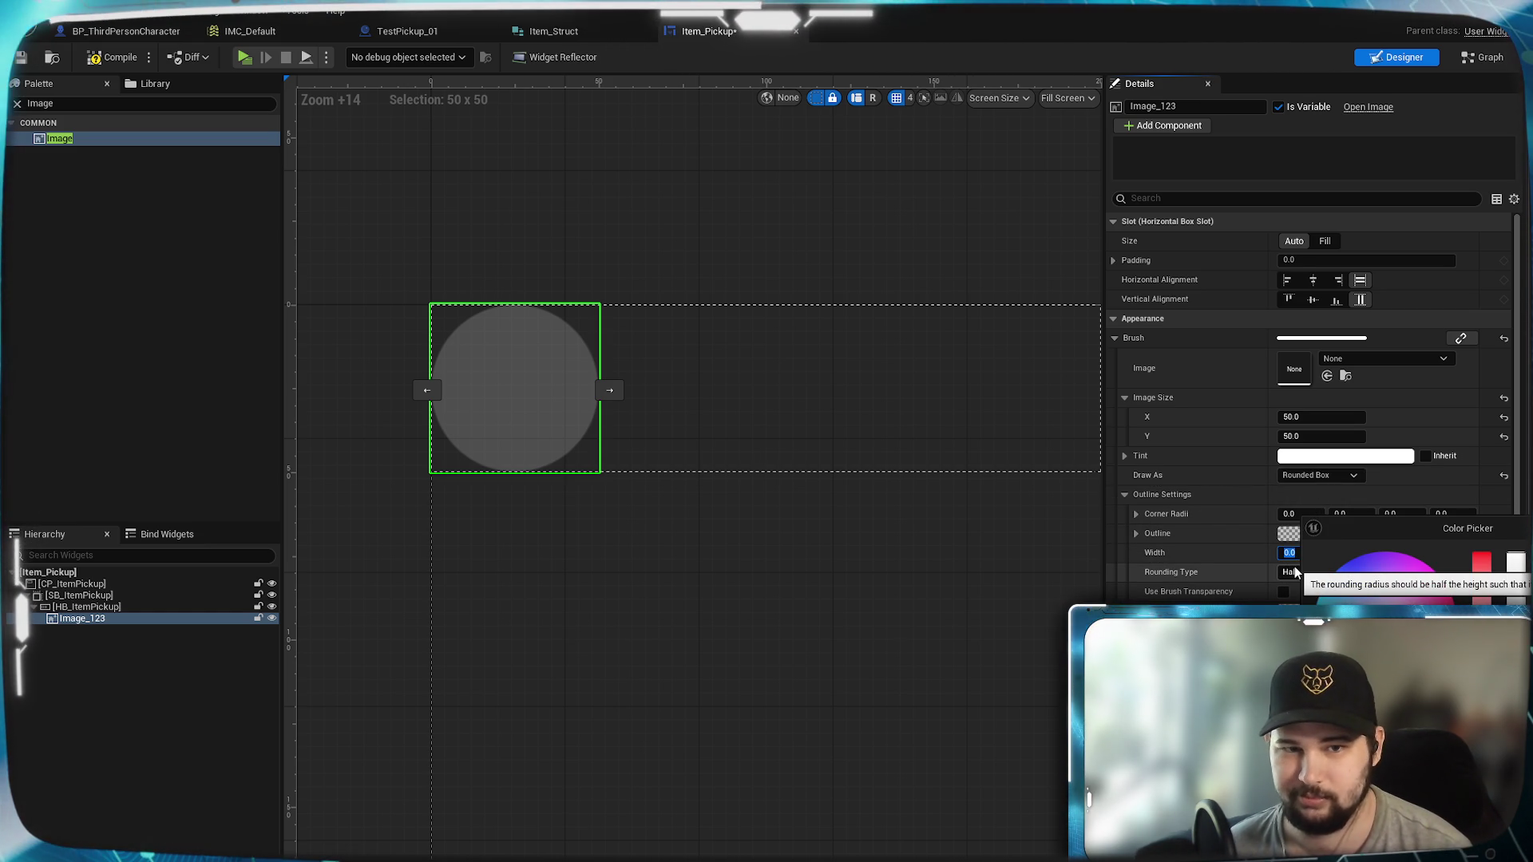
text(5)
key(Return)
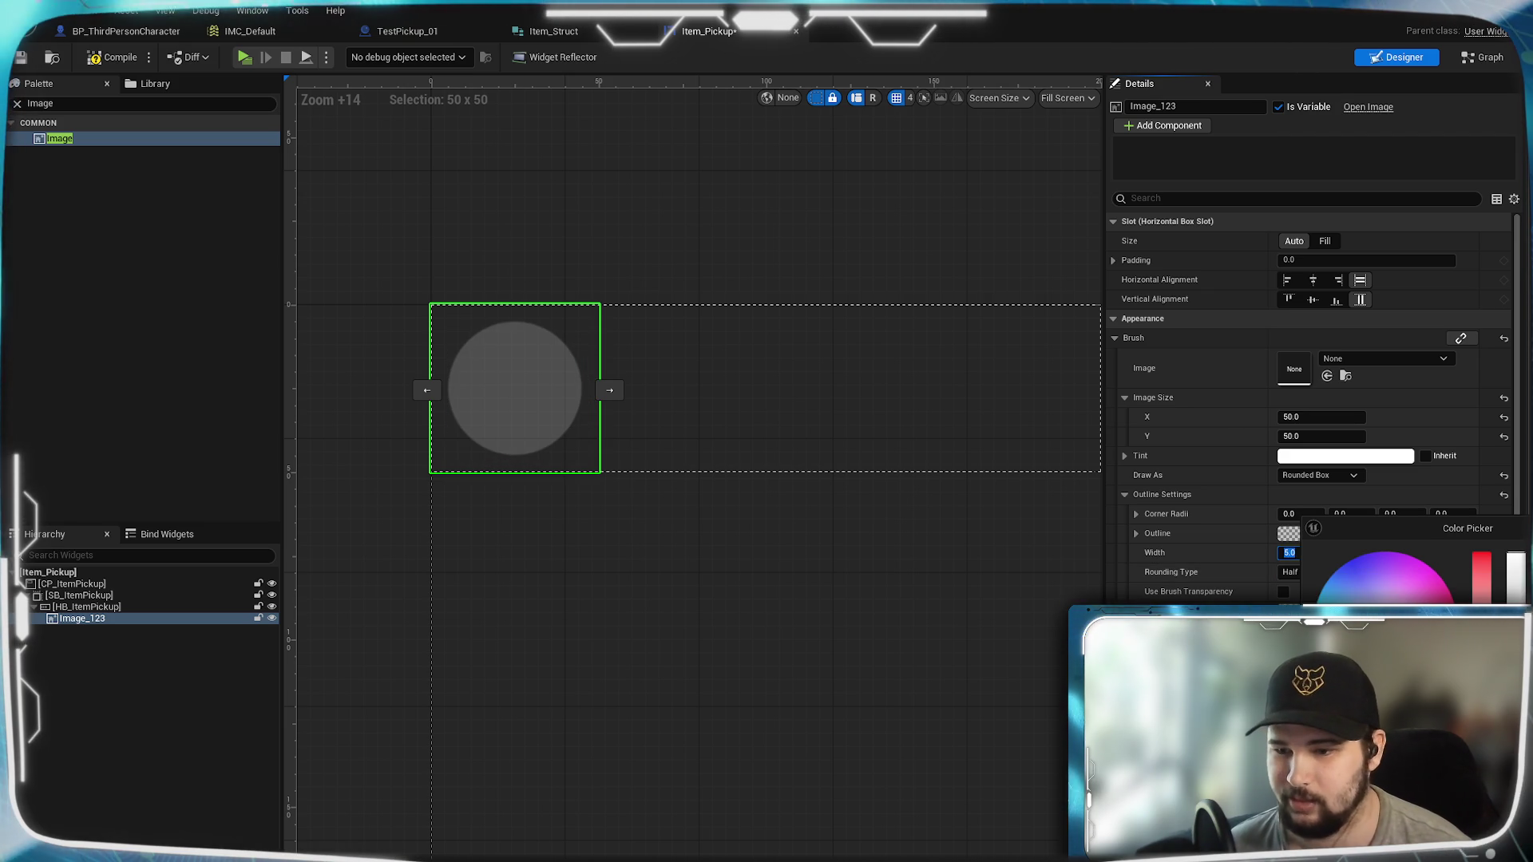
click(1287, 567)
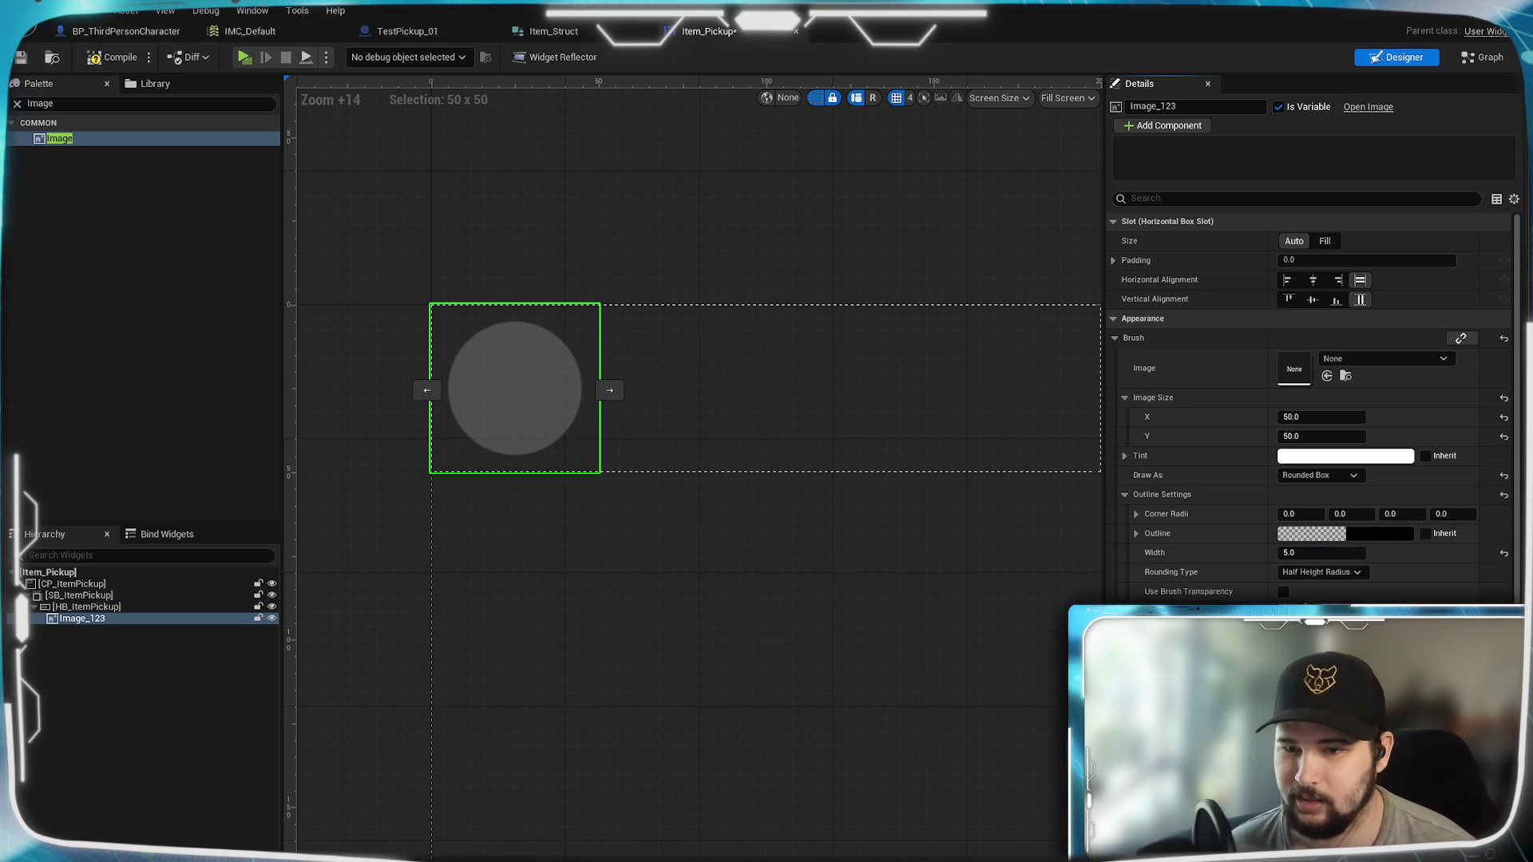
click(1313, 534)
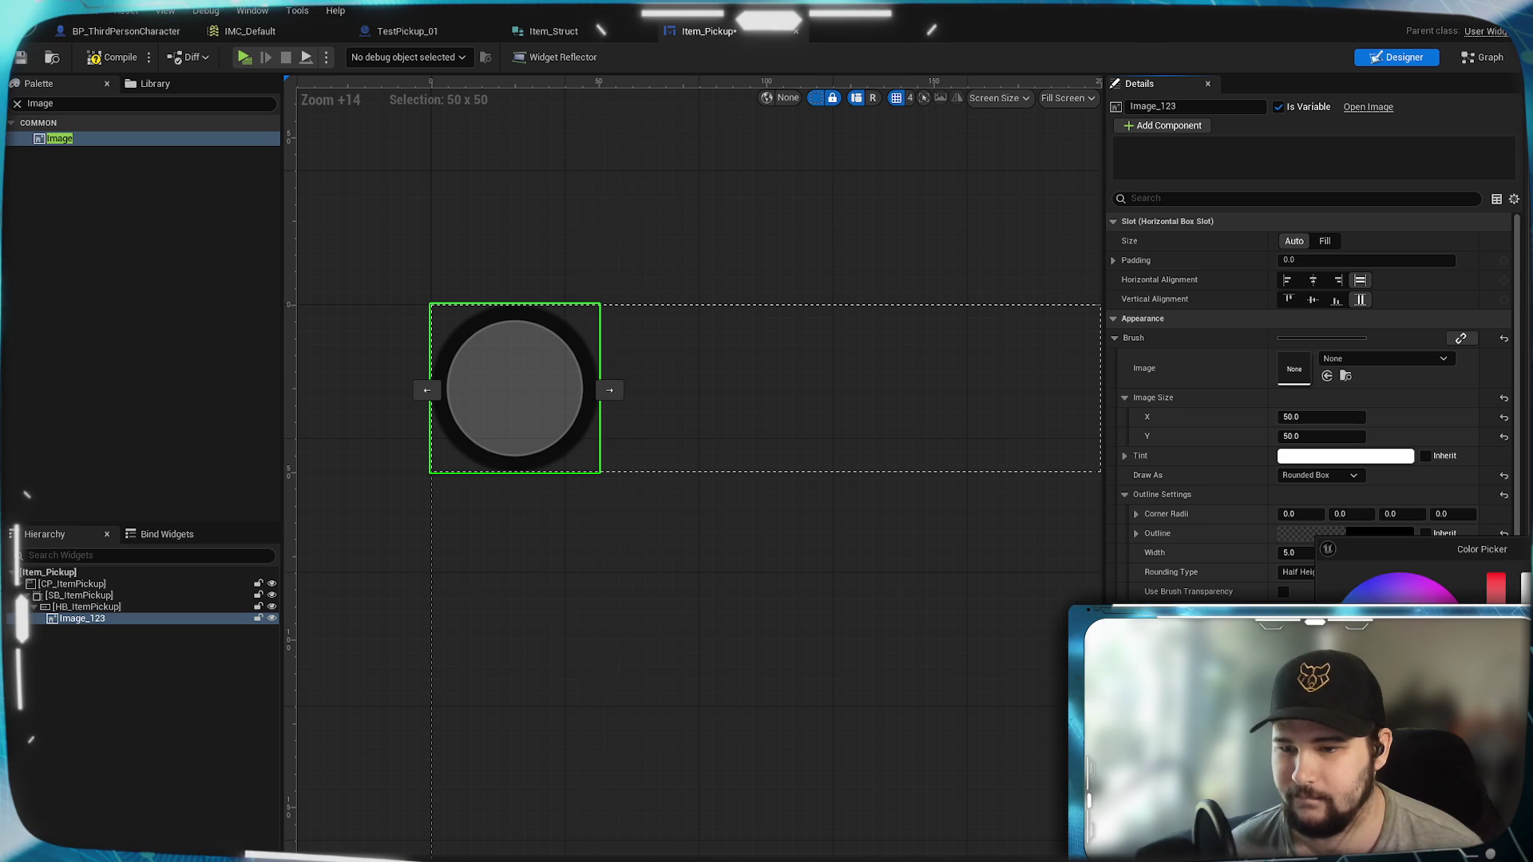
click(558, 404)
Step: Select CP_ItemPickup and search the palette for a text widget
click(602, 551)
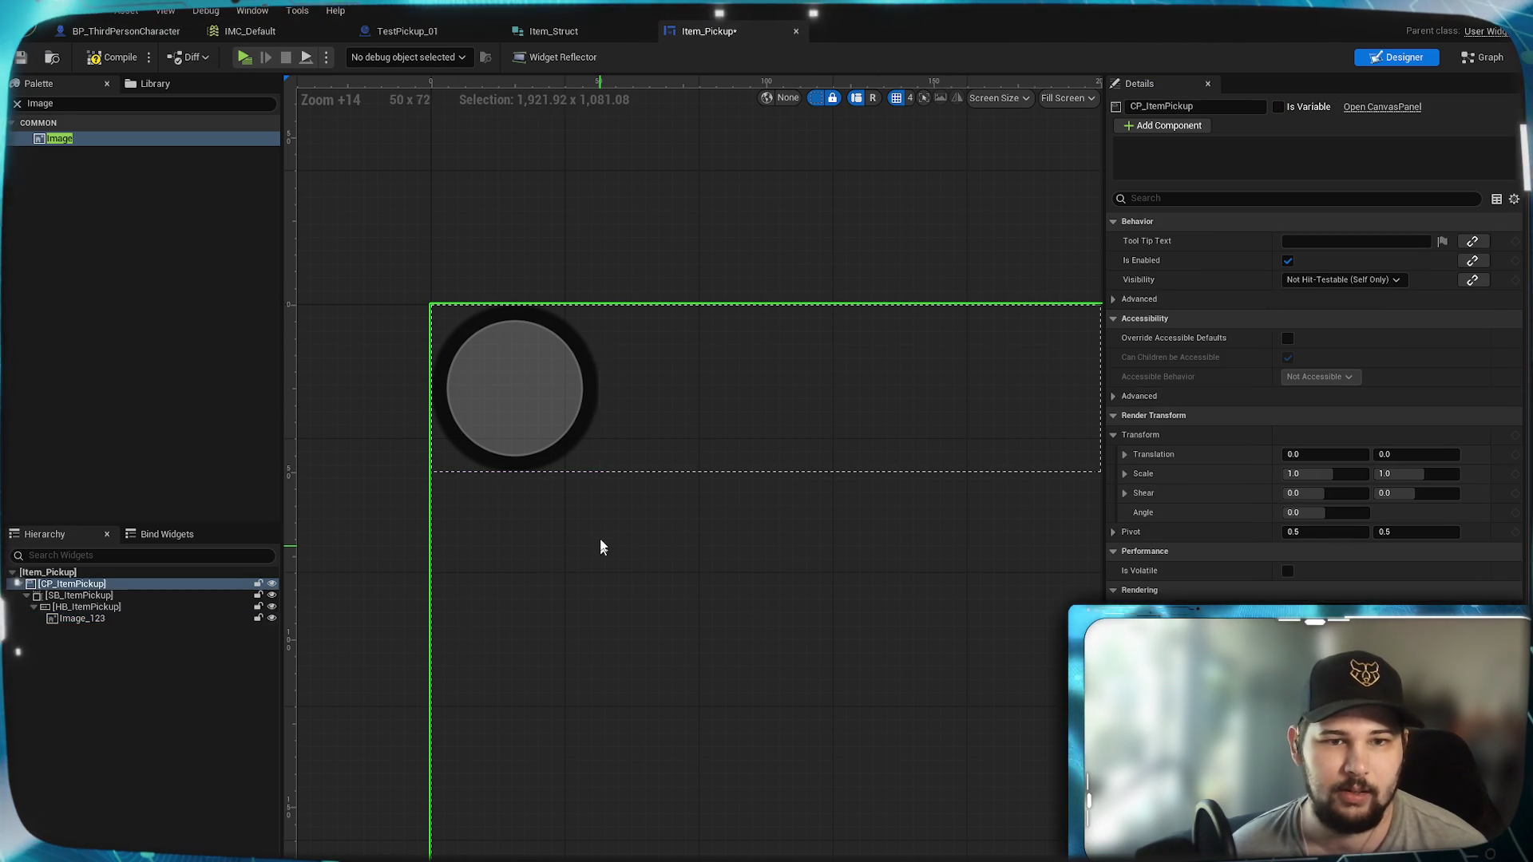
click(152, 104)
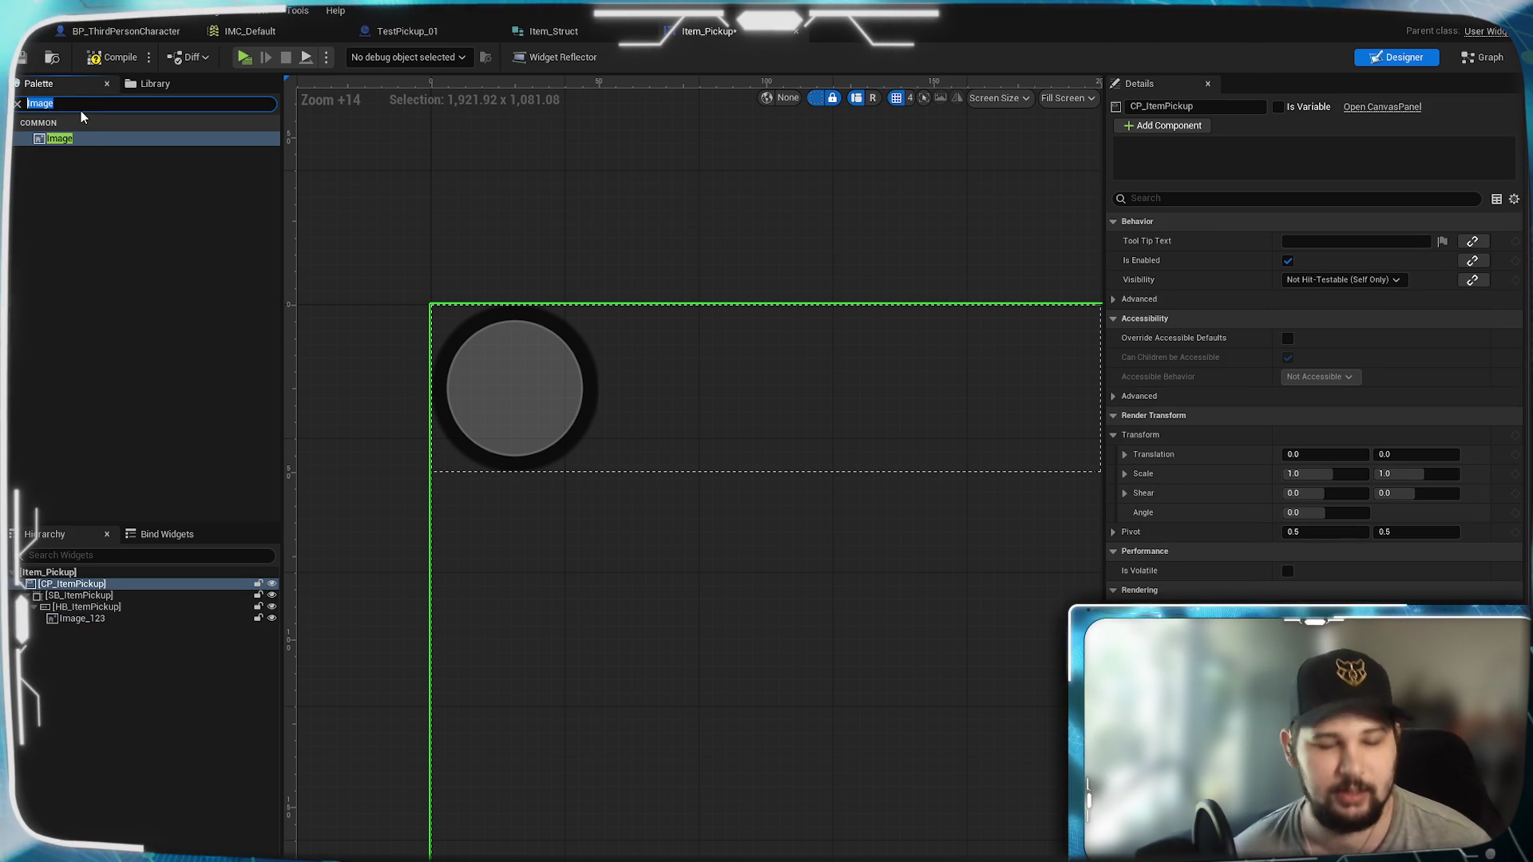
text(Tex)
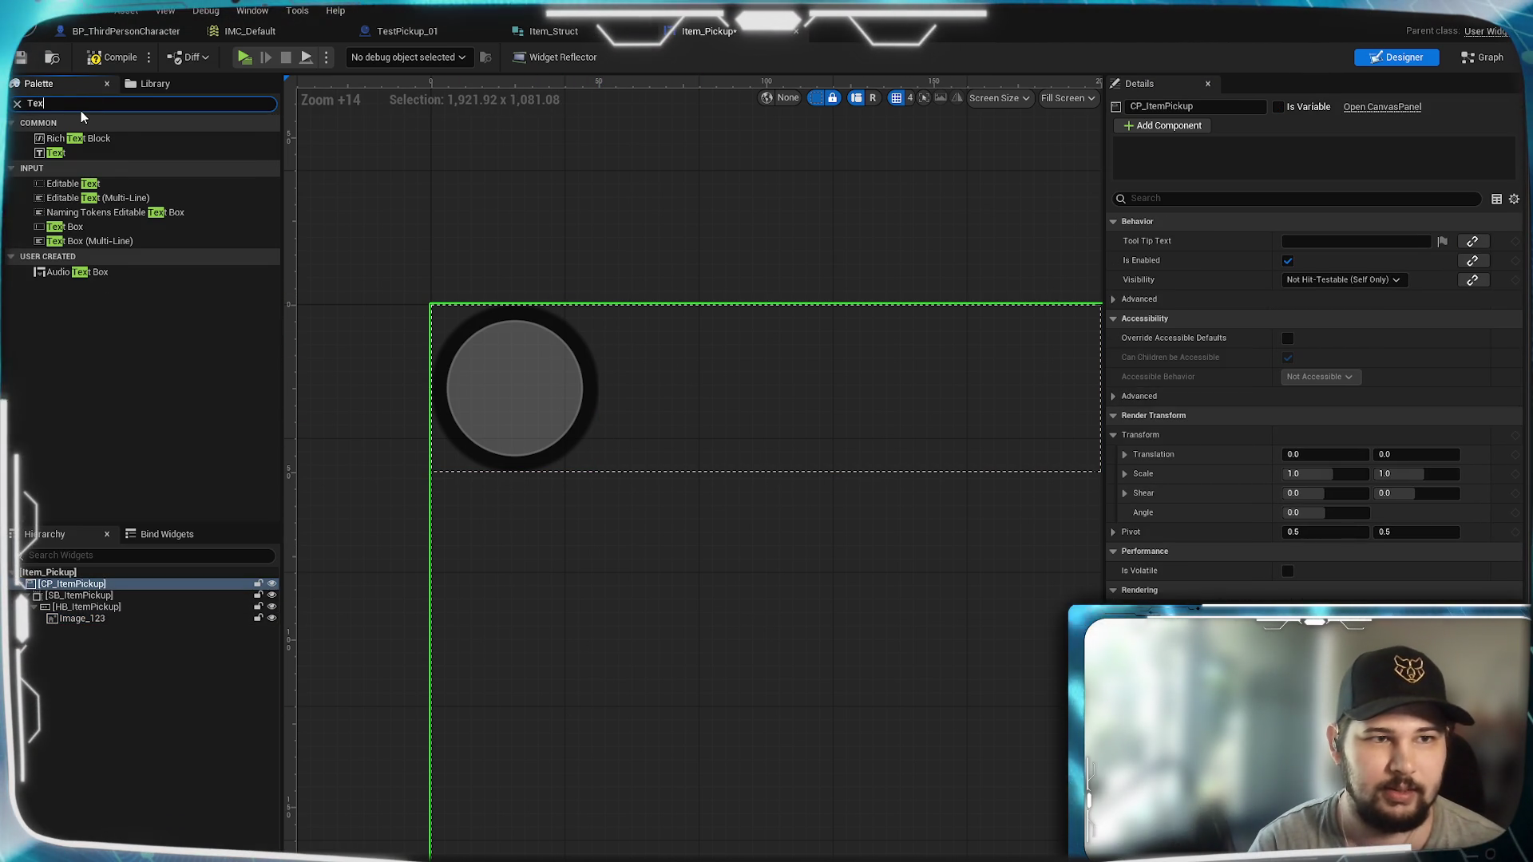
Step: Add a Spacer after the icon in HB_ItemPickup with Size X set to 12
key(BackSpace)
key(BackSpace)
key(BackSpace)
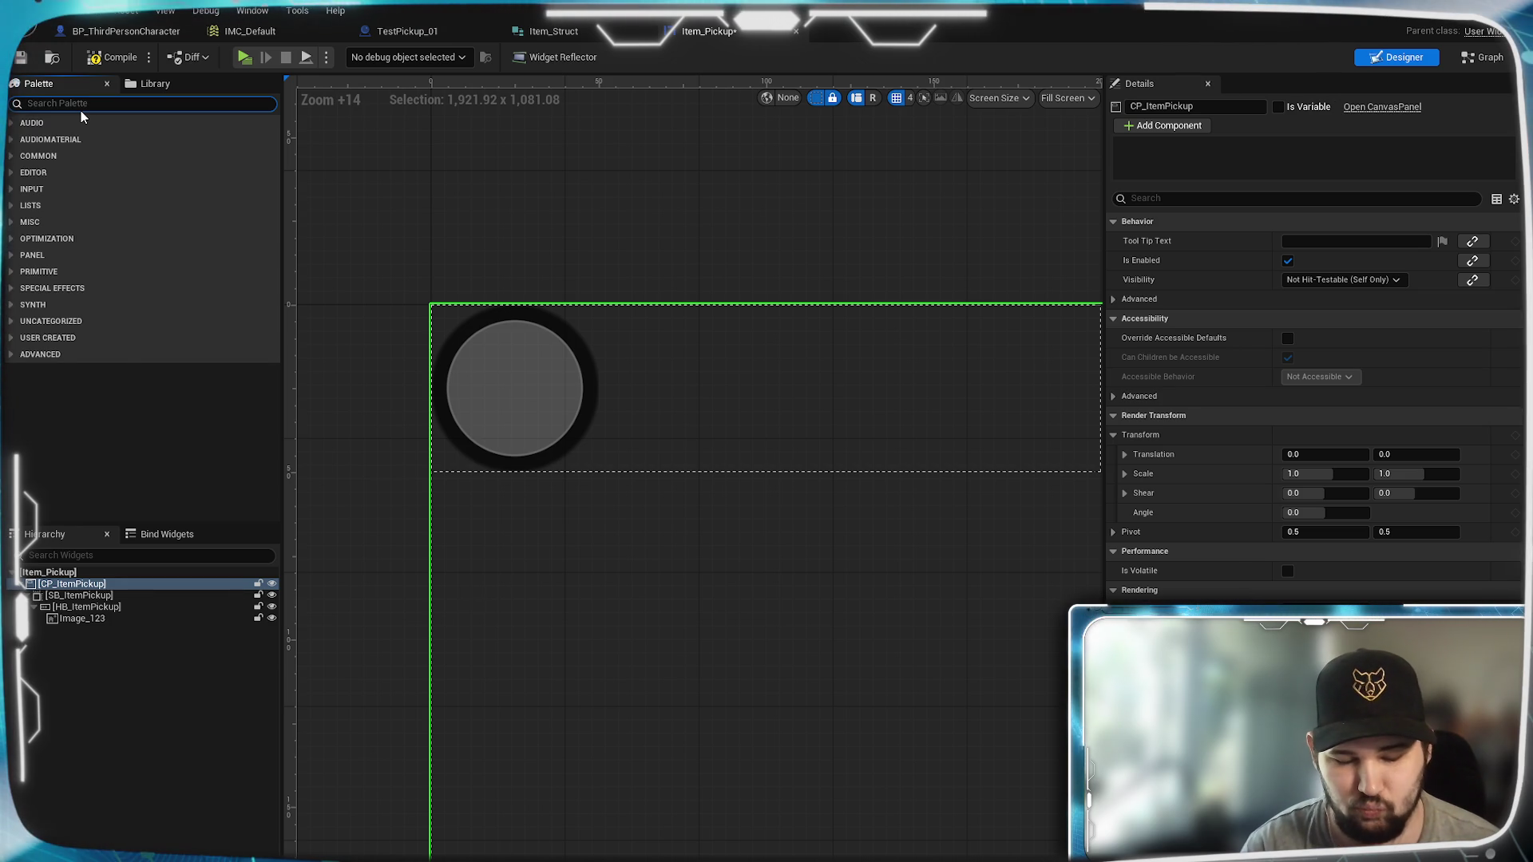
text(Spacer)
mouse_move(78, 133)
mouse_down()
mouse_move(72, 639)
mouse_move(88, 609)
mouse_up()
click(88, 632)
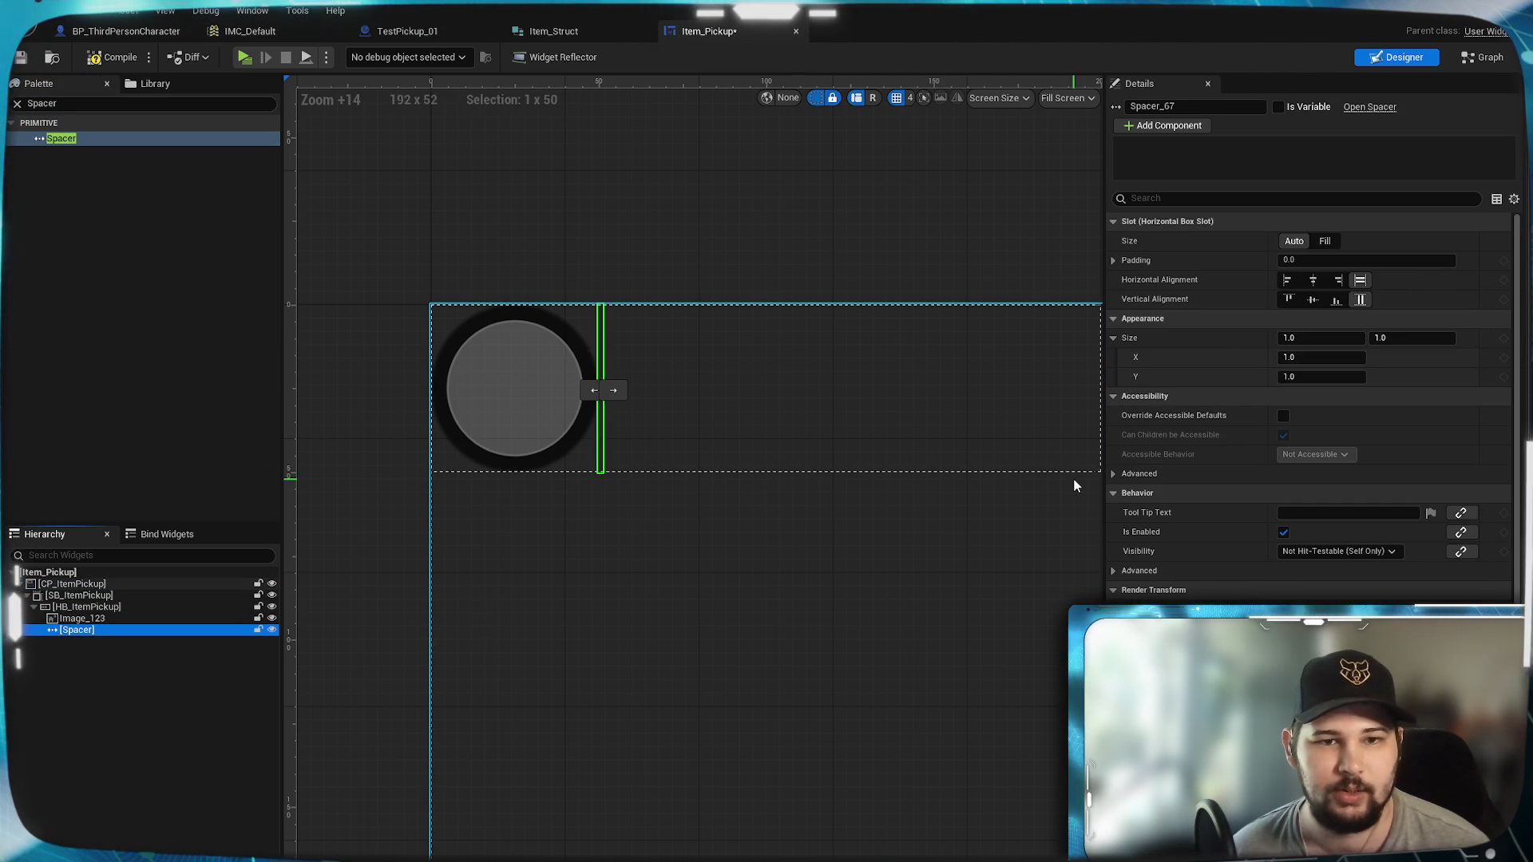
click(1312, 357)
text(20)
key(Return)
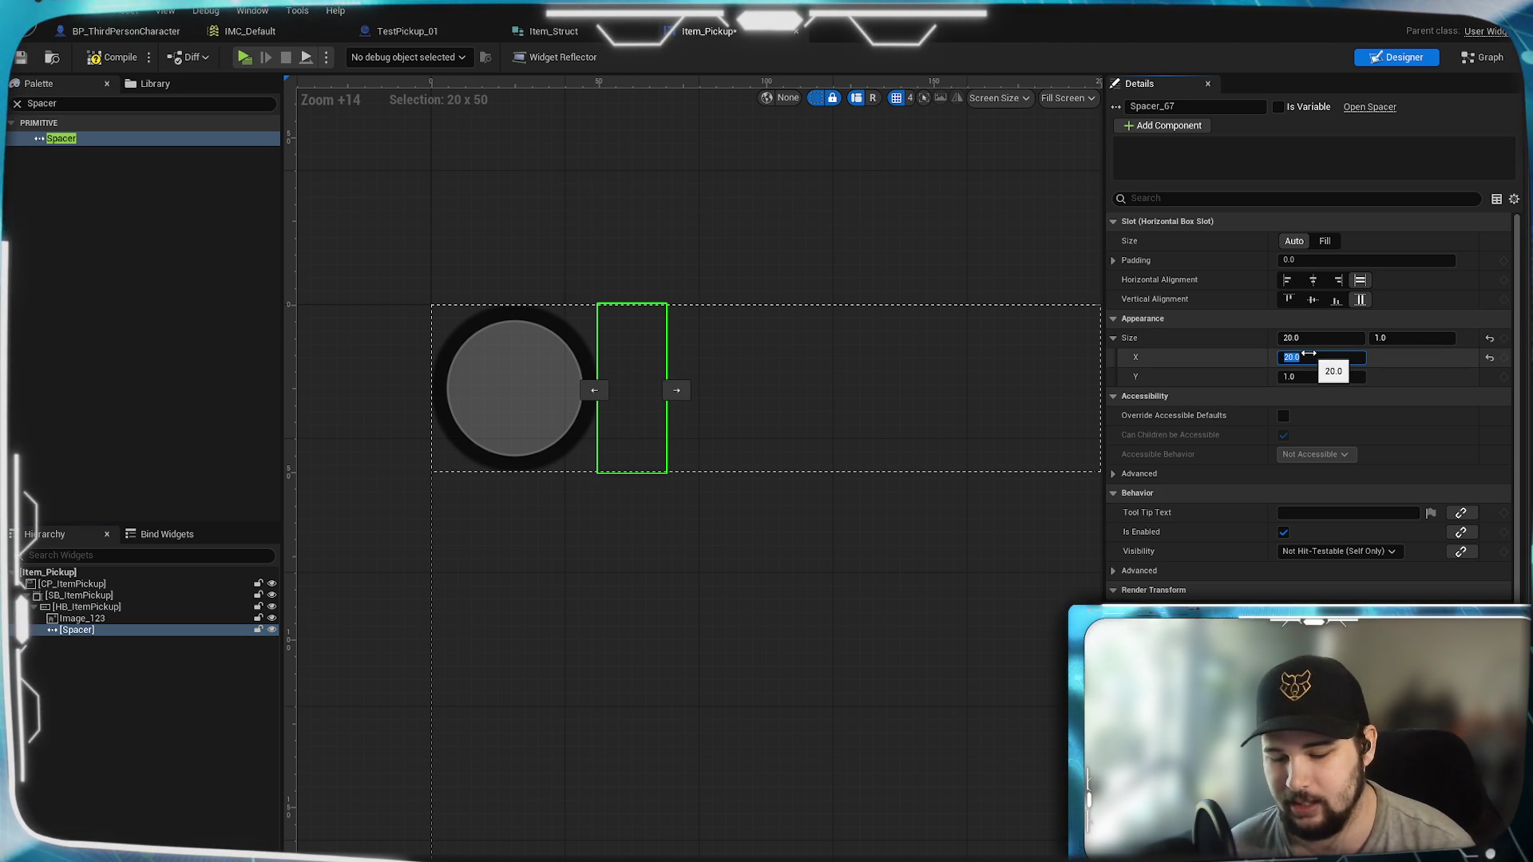
text(12)
key(Return)
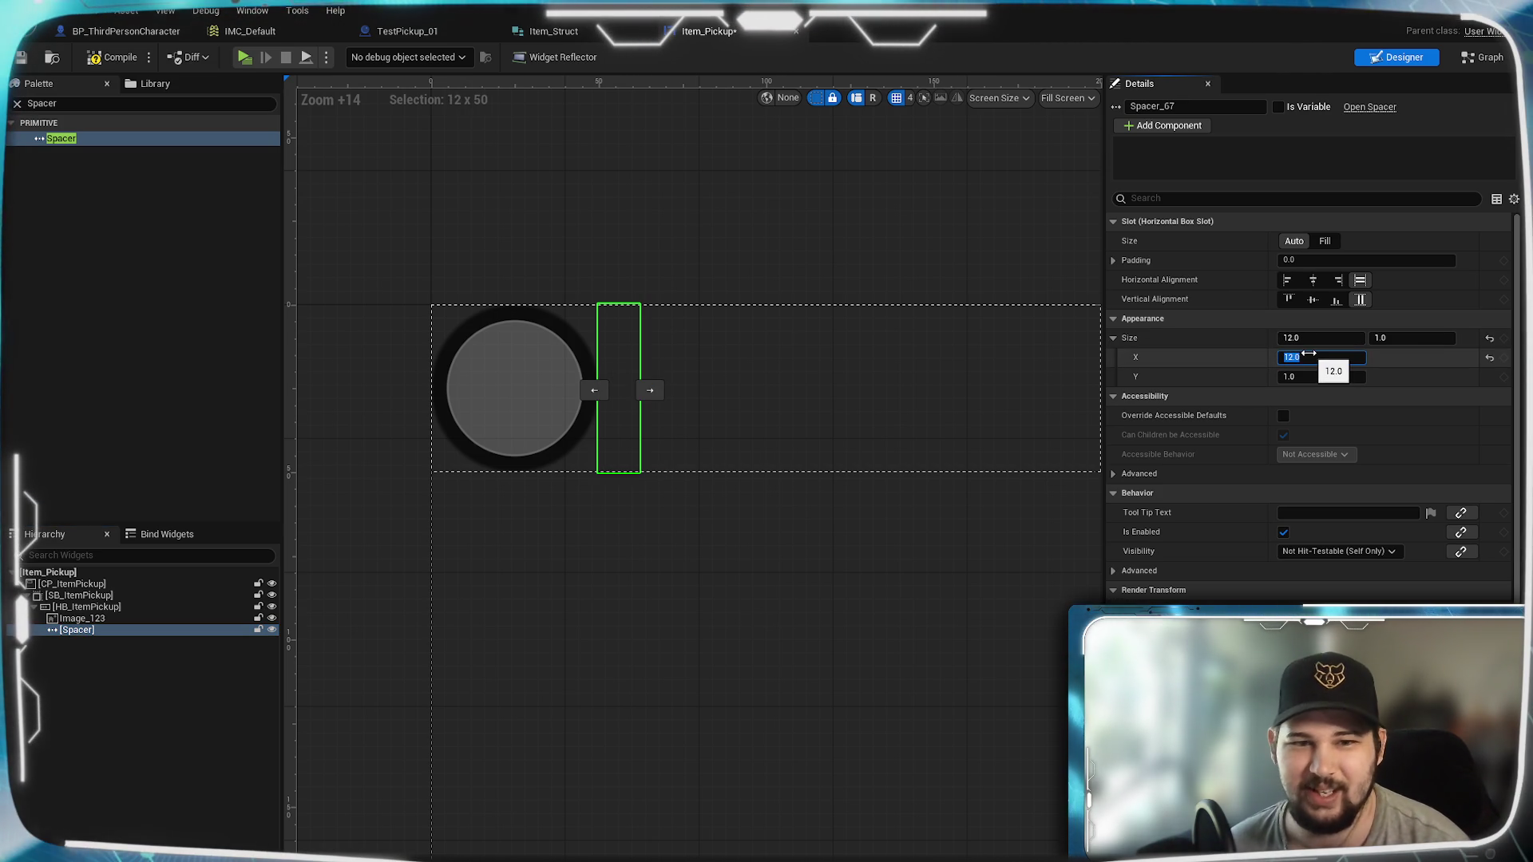
click(46, 105)
key(ctrl+a)
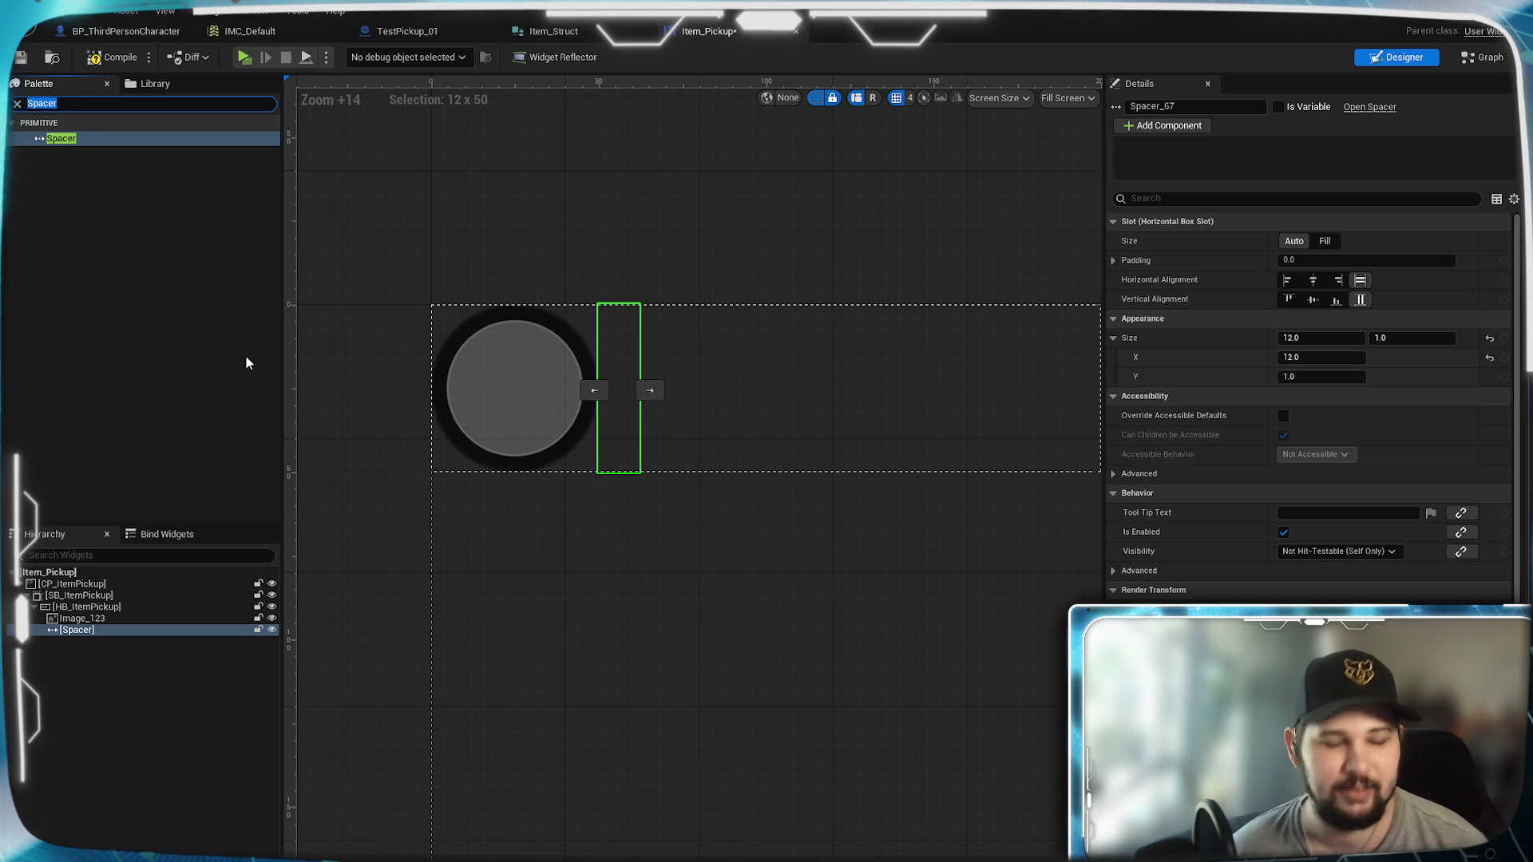
Step: Add a Text block after the spacer, vertically centred and filling its slot horizontally
text(Text)
mouse_move(81, 154)
mouse_down()
mouse_move(182, 338)
mouse_move(113, 636)
mouse_move(88, 615)
mouse_move(109, 631)
mouse_up()
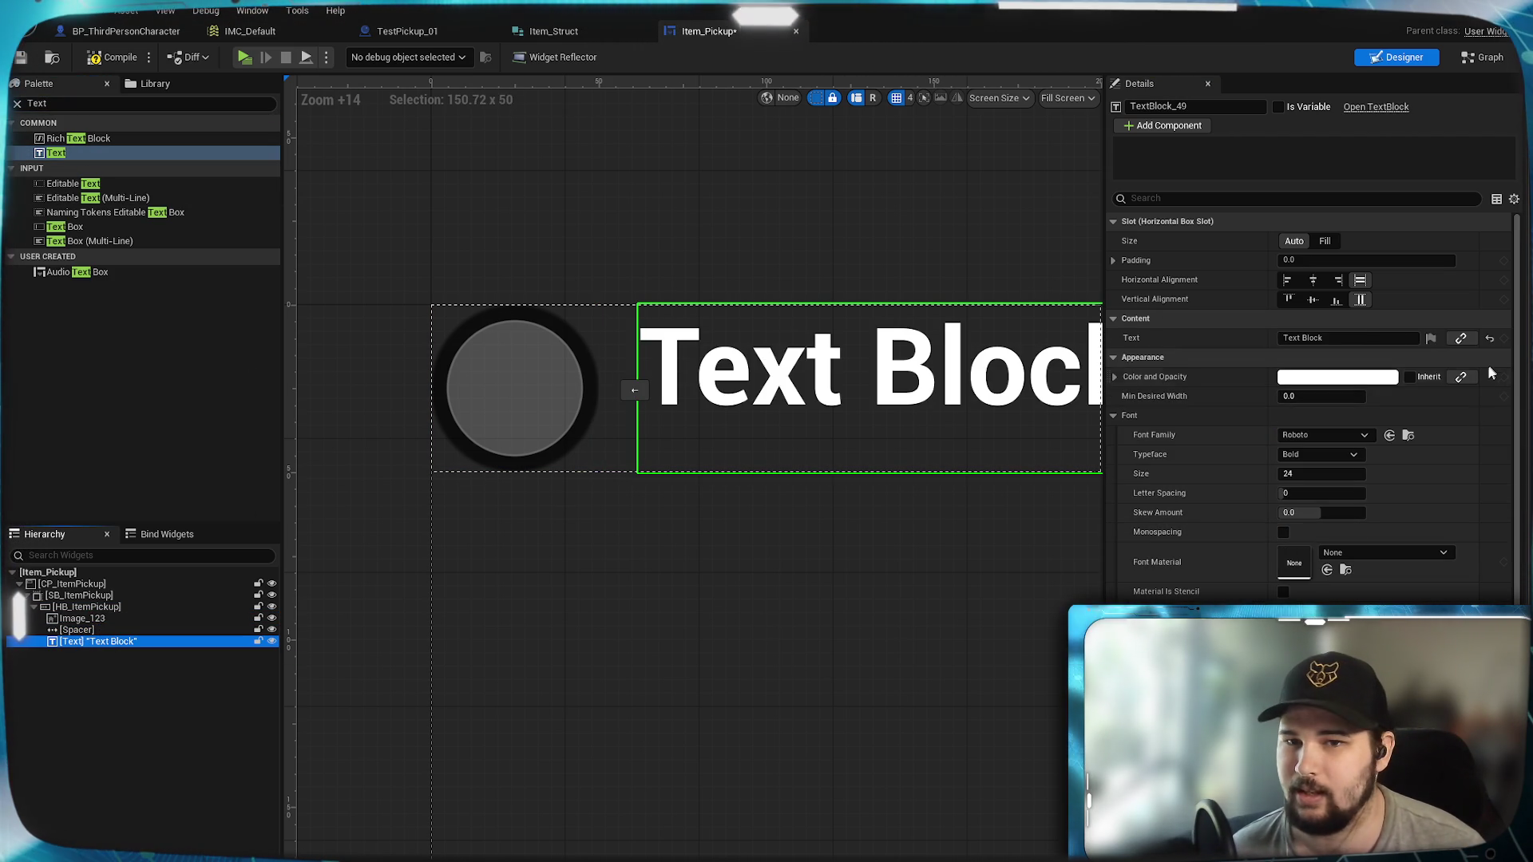
click(1313, 282)
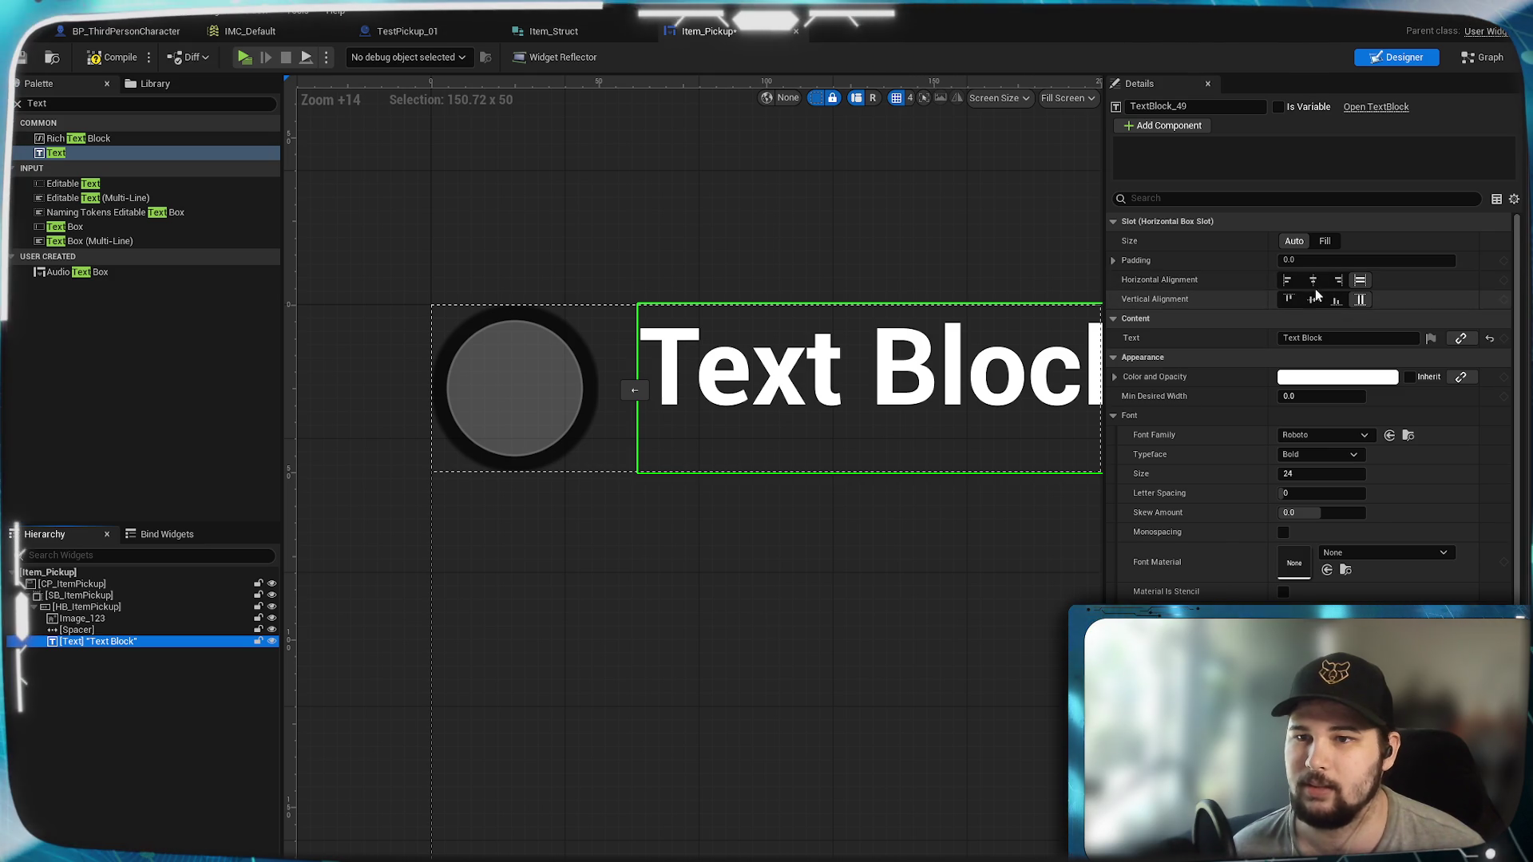
click(1312, 300)
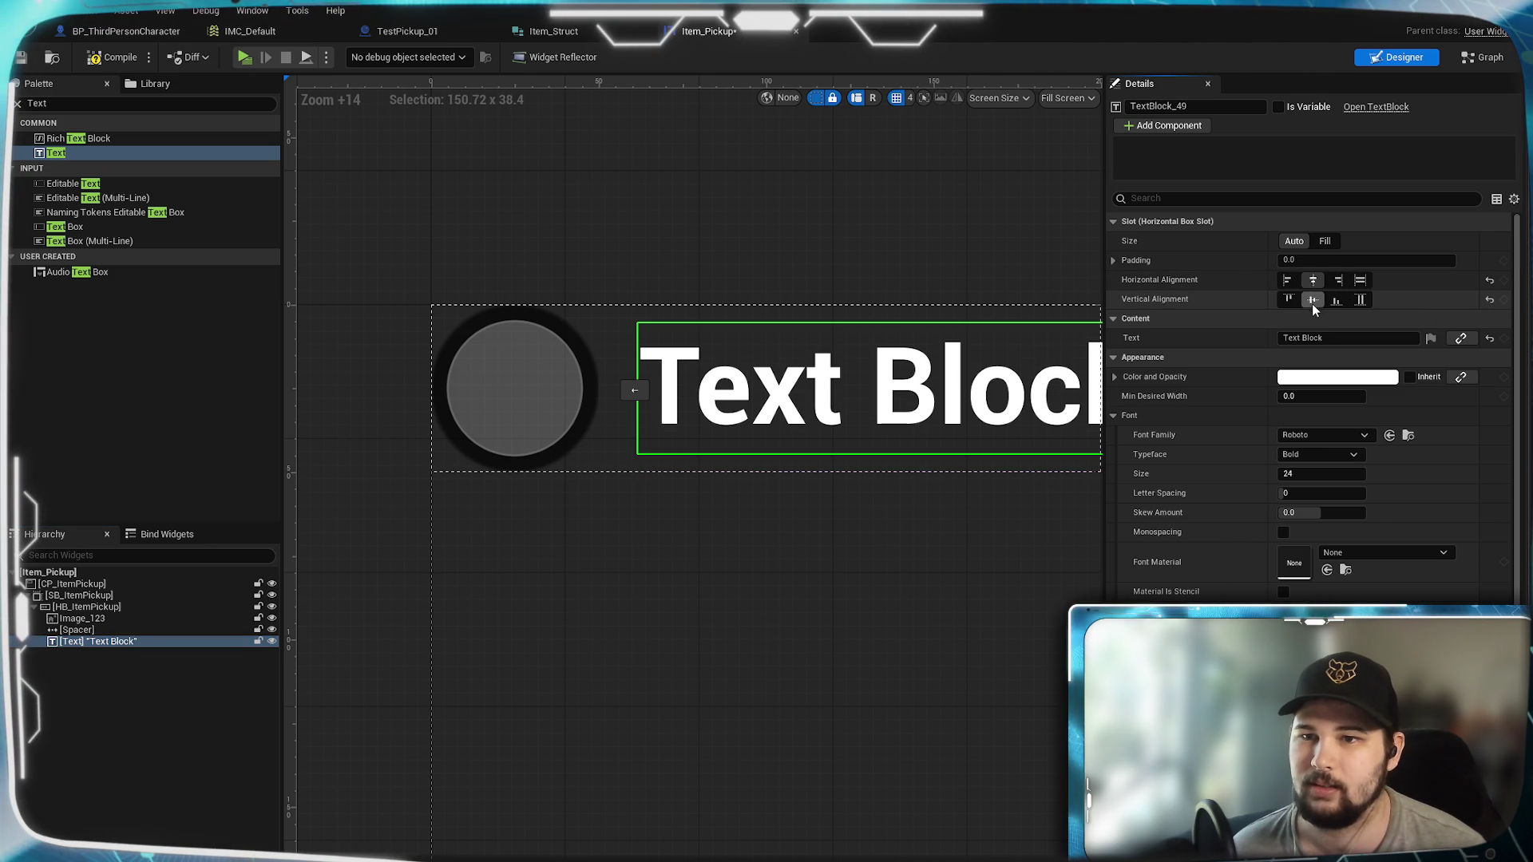
click(1359, 279)
mouse_move(931, 630)
mouse_down()
mouse_move(797, 588)
mouse_move(870, 588)
mouse_move(749, 615)
mouse_up()
mouse_move(807, 513)
mouse_down()
mouse_move(972, 520)
mouse_move(951, 541)
mouse_up()
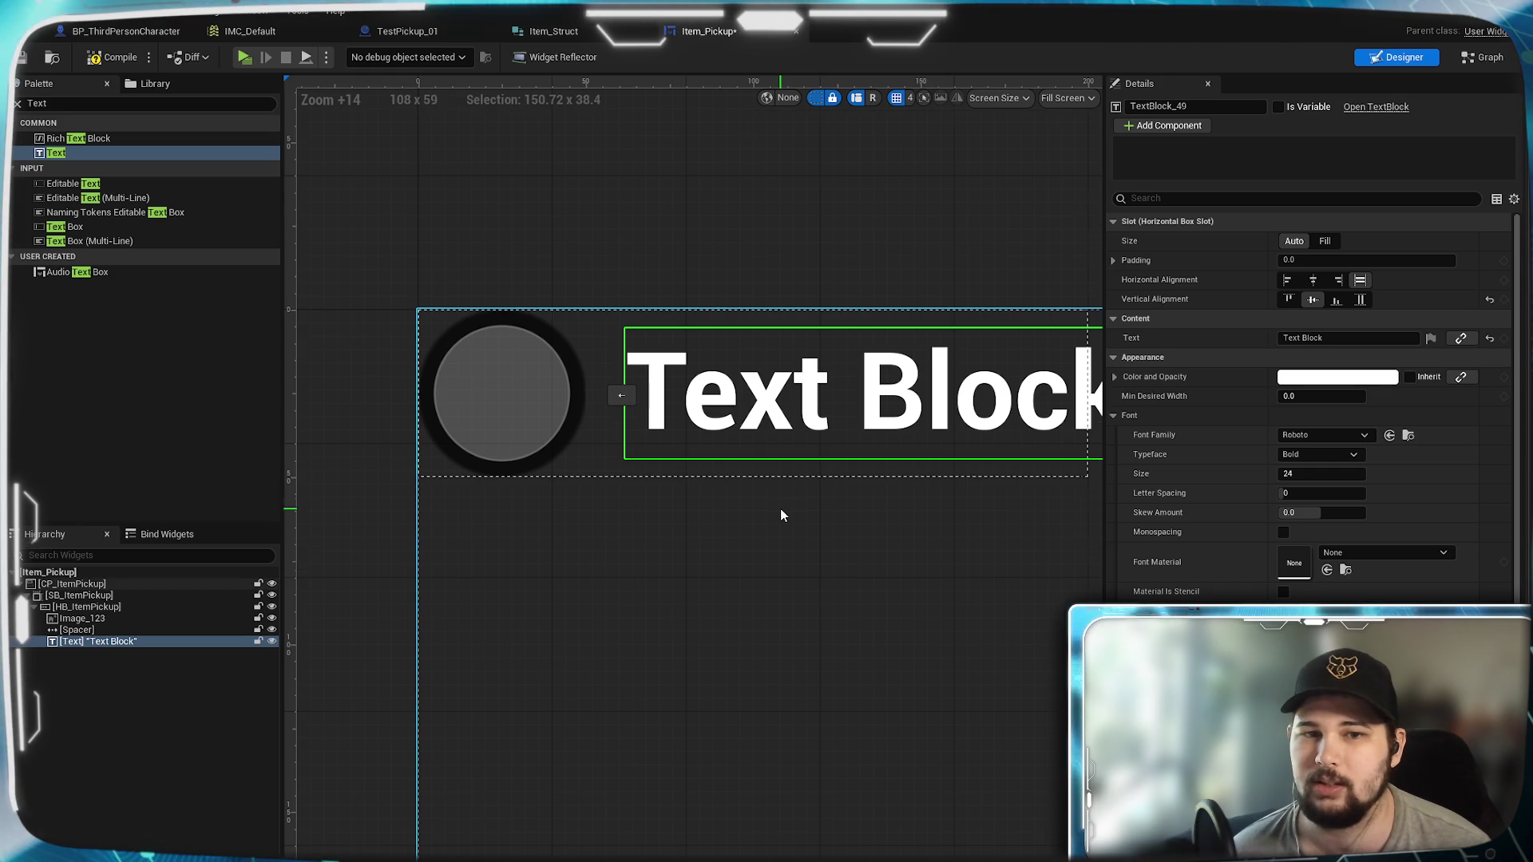
scroll(780, 509, down, 1)
Step: Set the label text to 'Pickup Item' with font size 20 and outline size 2
click(1310, 339)
key(ctrl+a)
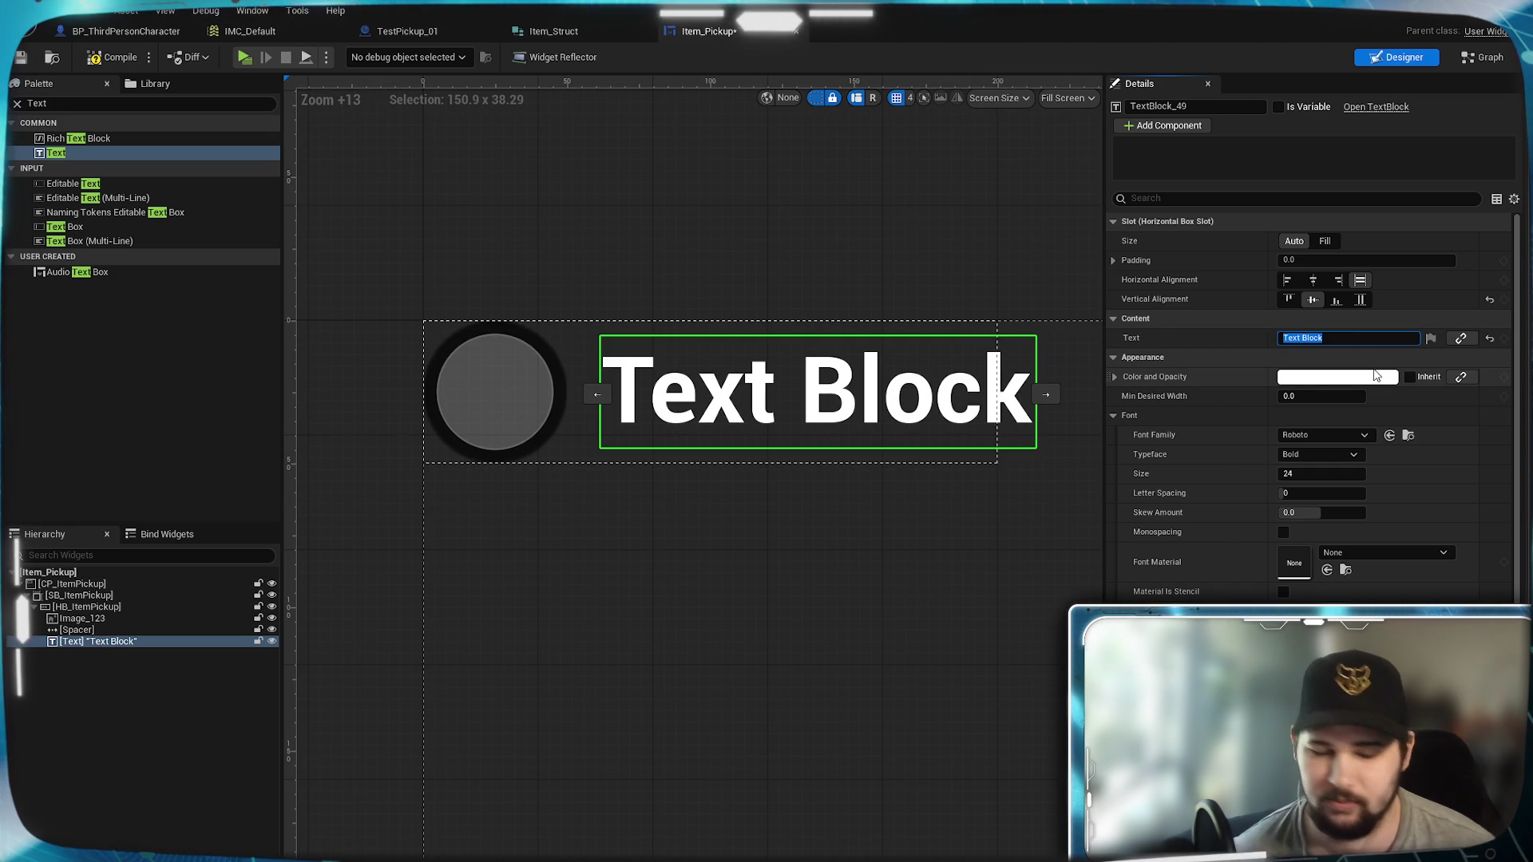
text(Picku)
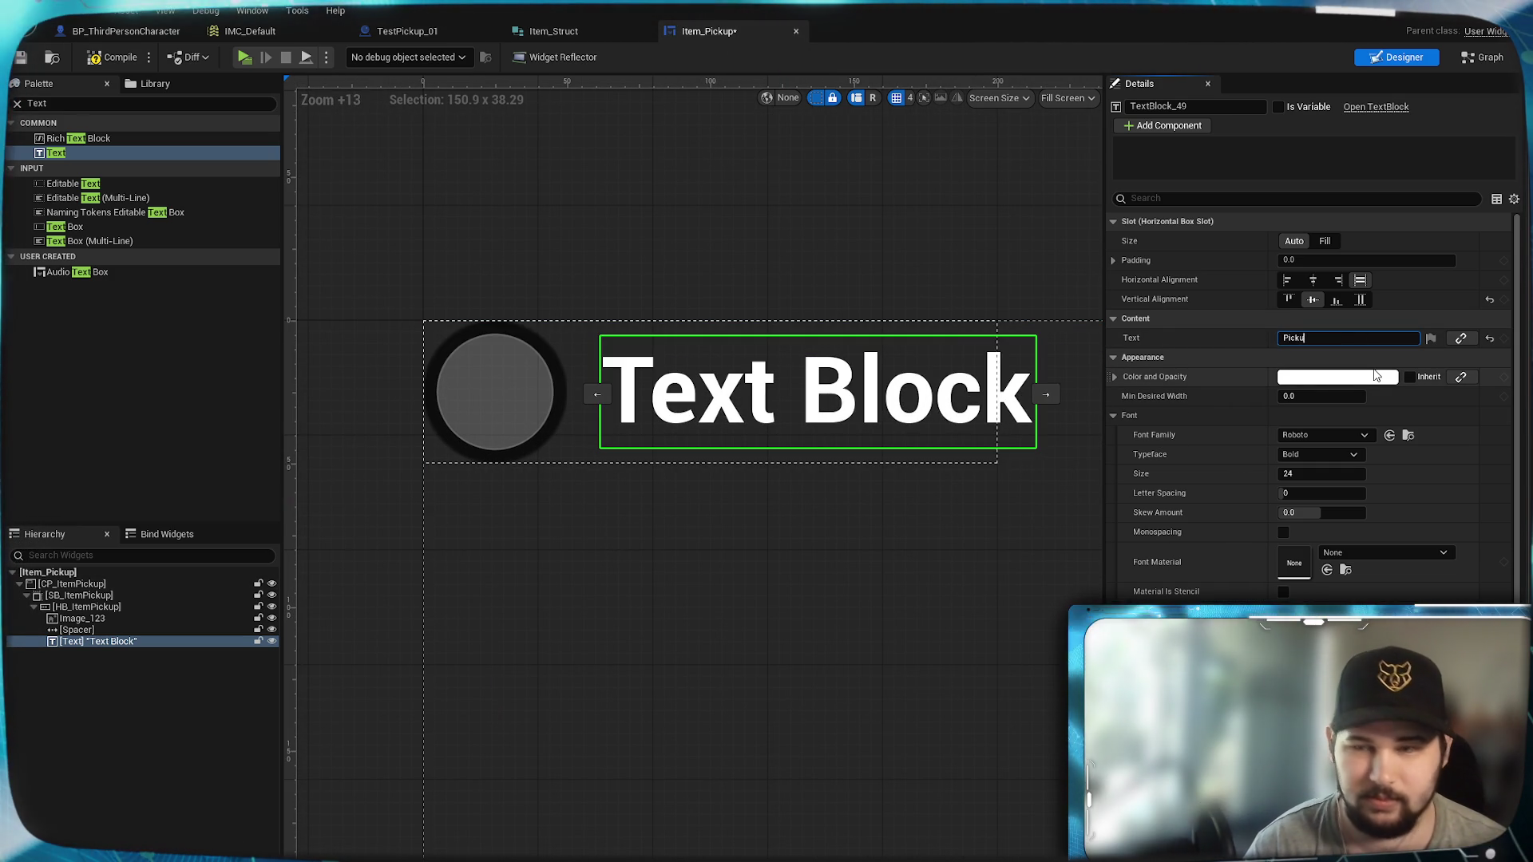
text(p Item)
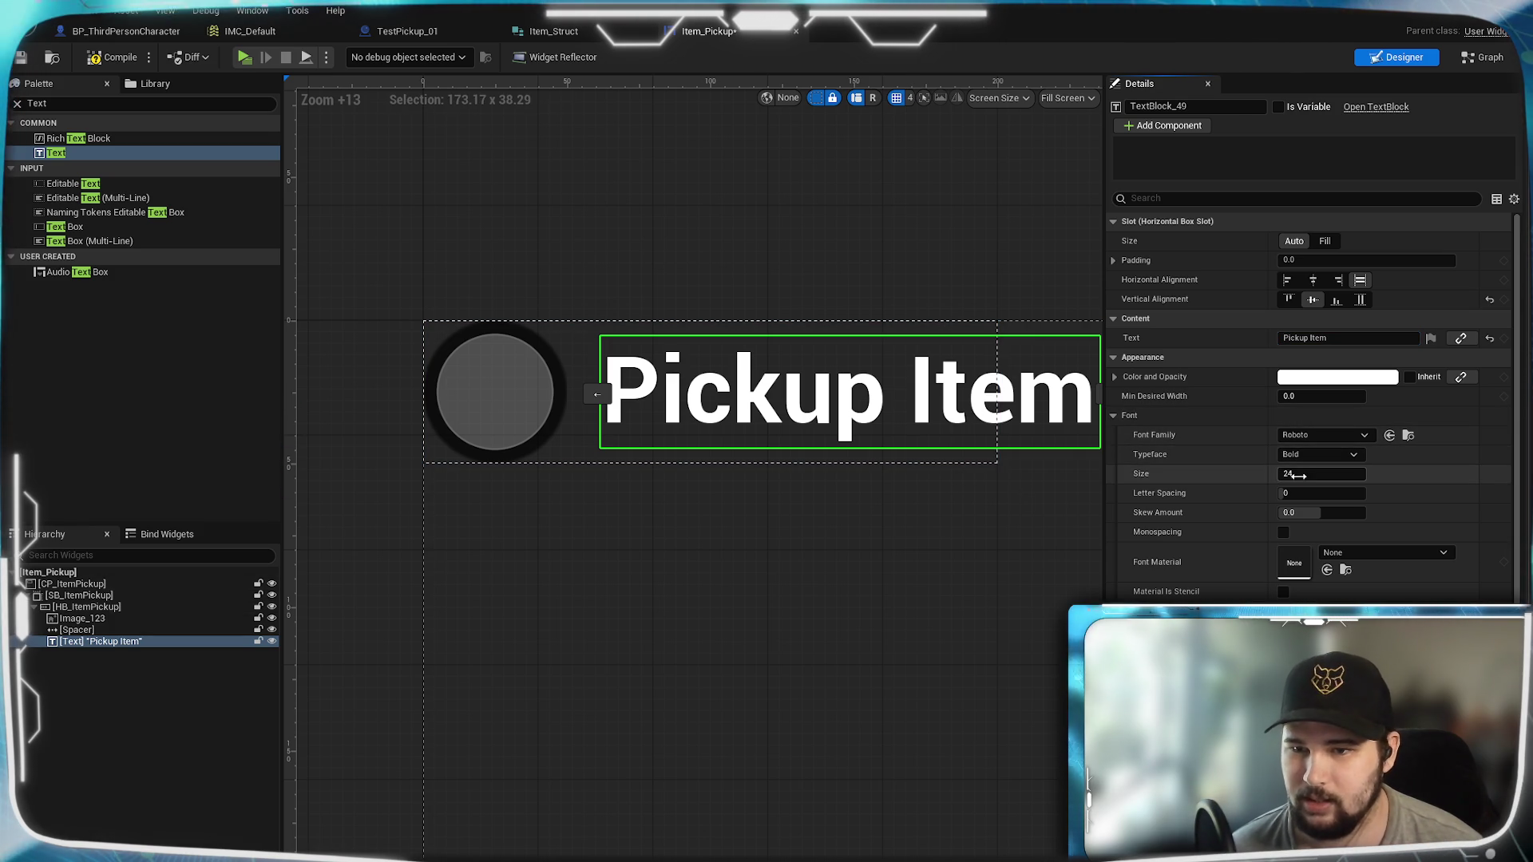
click(1349, 474)
key(Return)
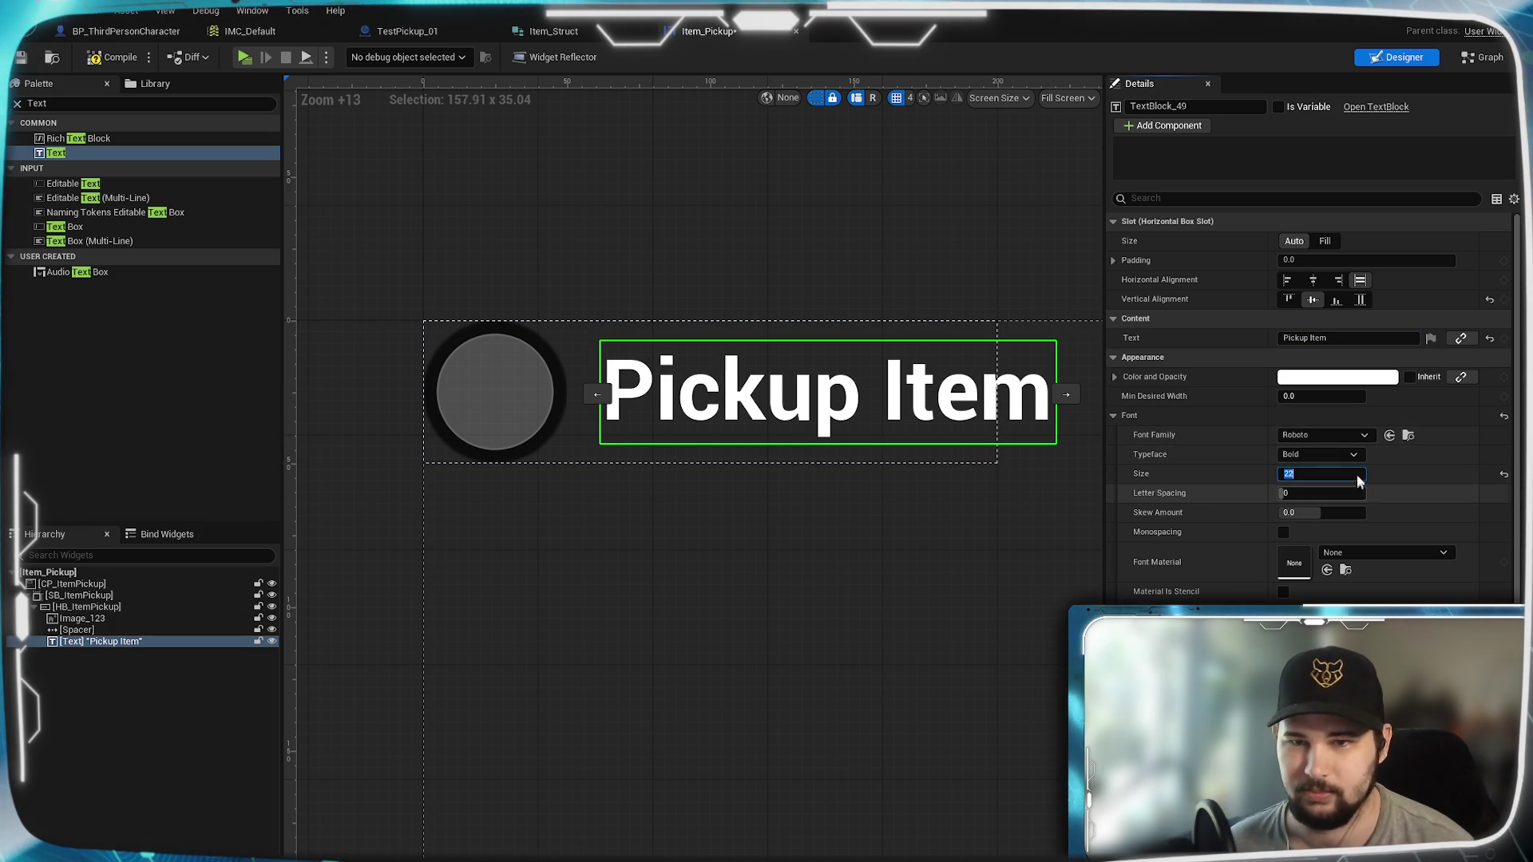
text(0)
key(Return)
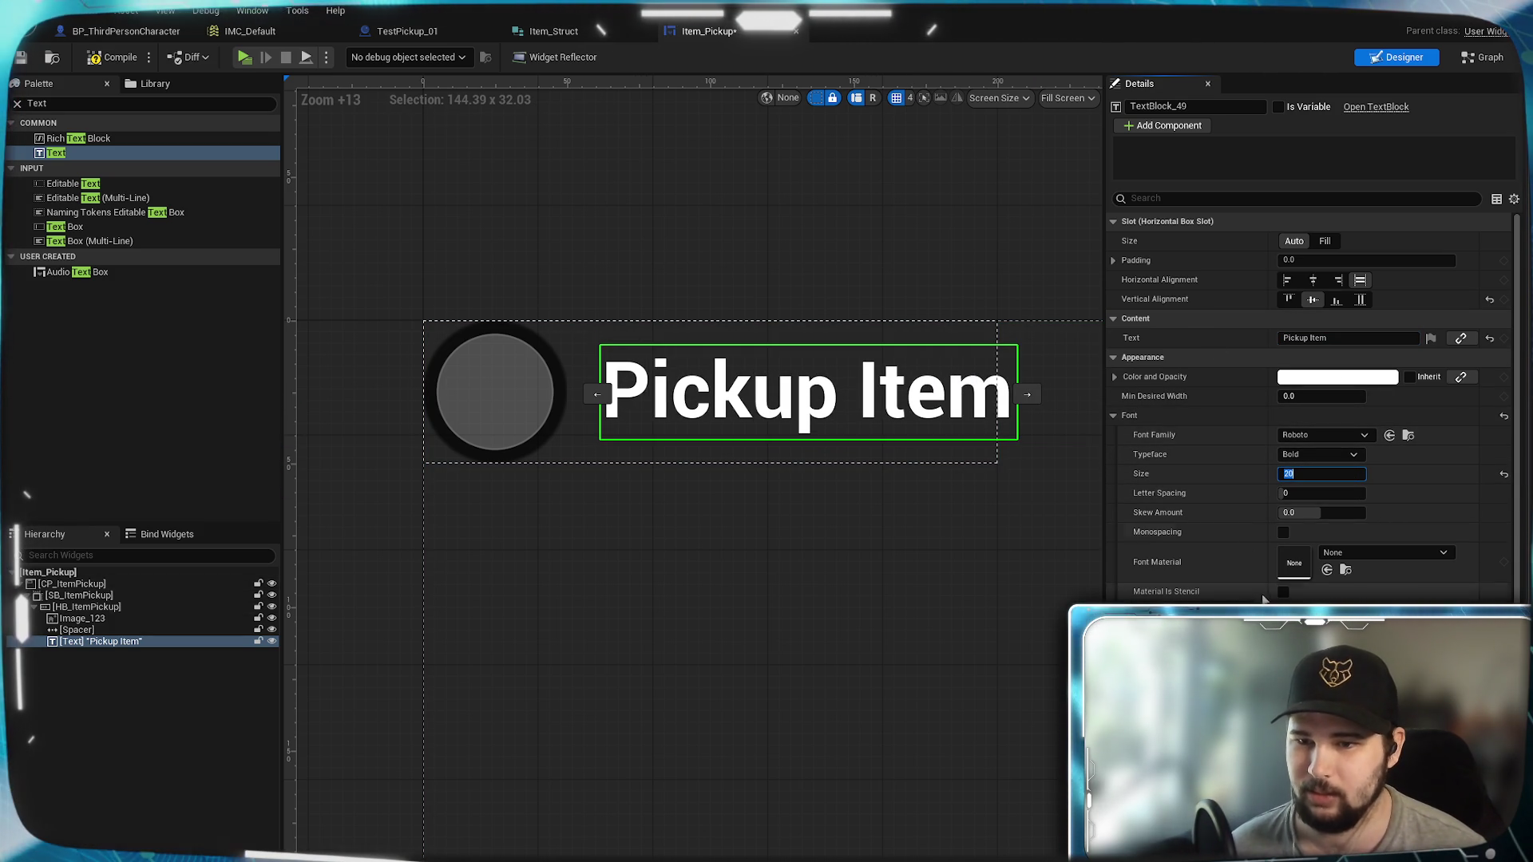
scroll(1309, 399, down, 2)
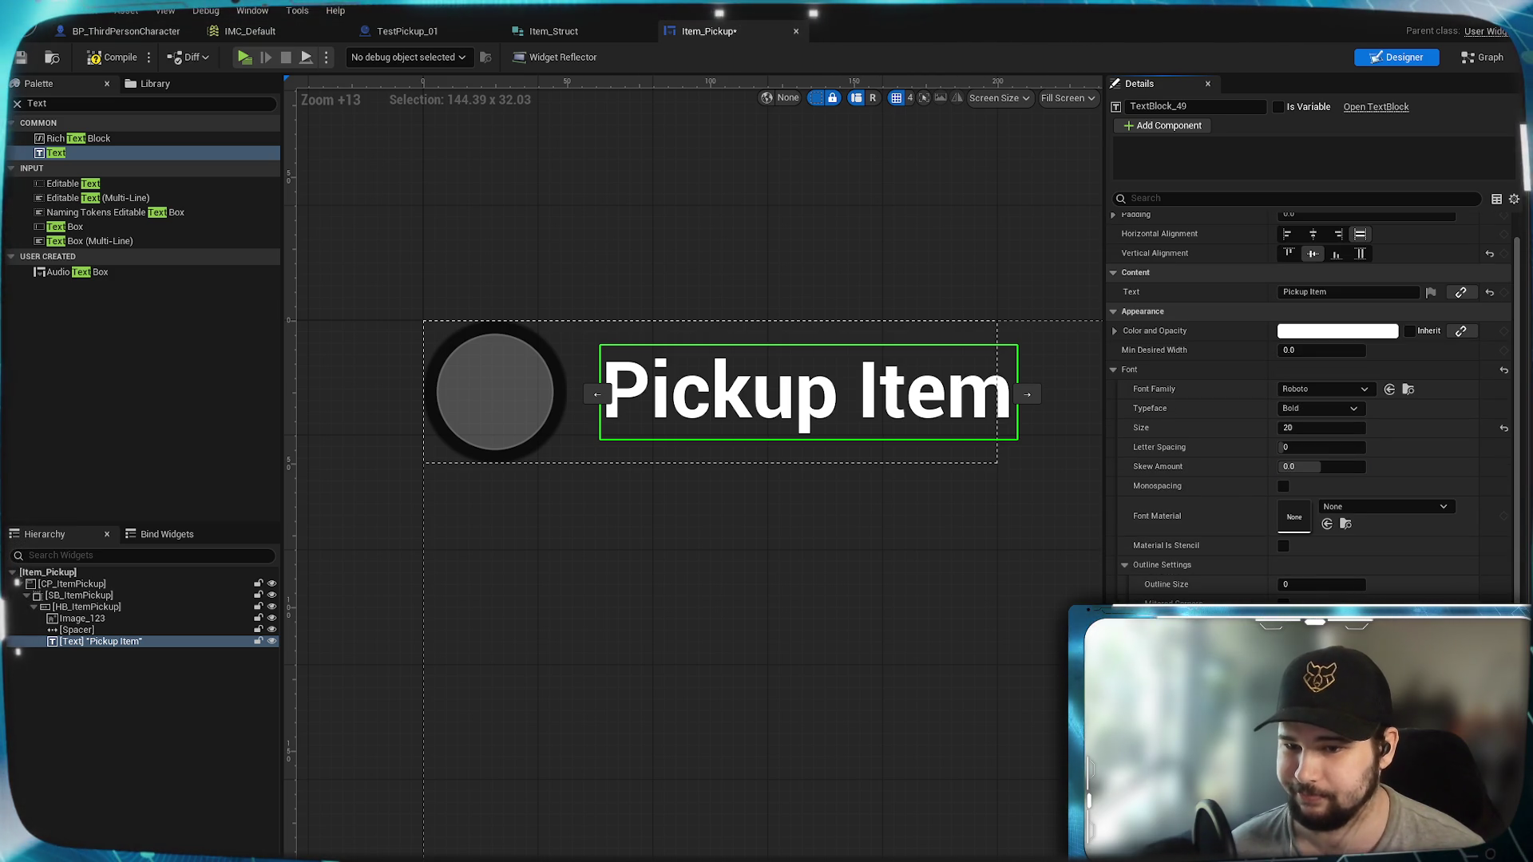
scroll(1309, 399, down, 3)
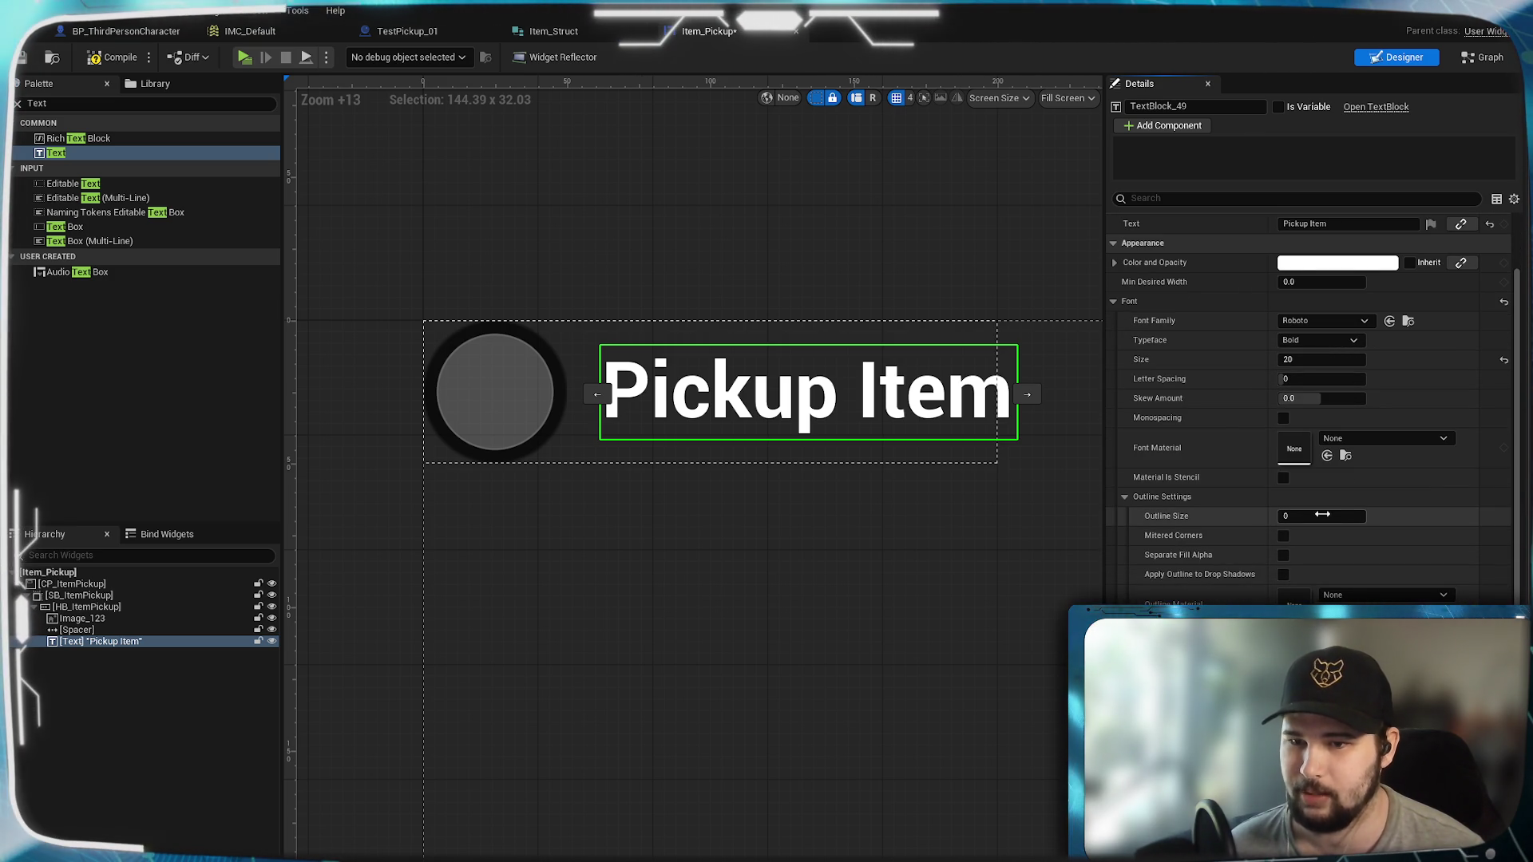
text(2)
key(Return)
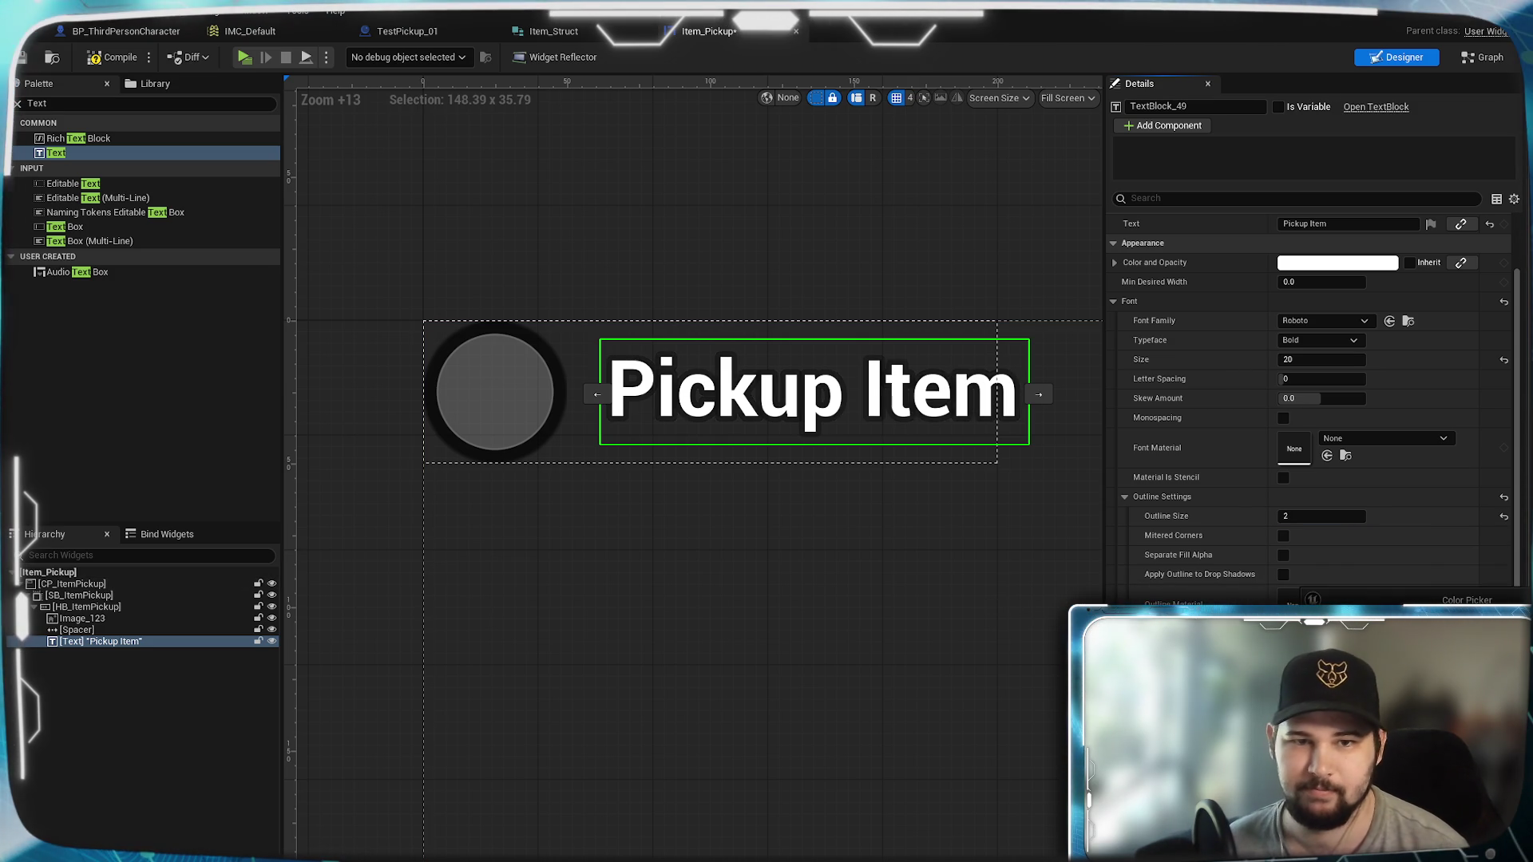
Step: Reframe the widget view and reselect the Pickup Item text block
click(835, 534)
scroll(742, 409, up, 6)
scroll(743, 410, down, 5)
mouse_move(746, 476)
mouse_down()
mouse_move(903, 558)
mouse_move(701, 578)
mouse_up()
scroll(899, 554, down, 1)
click(913, 461)
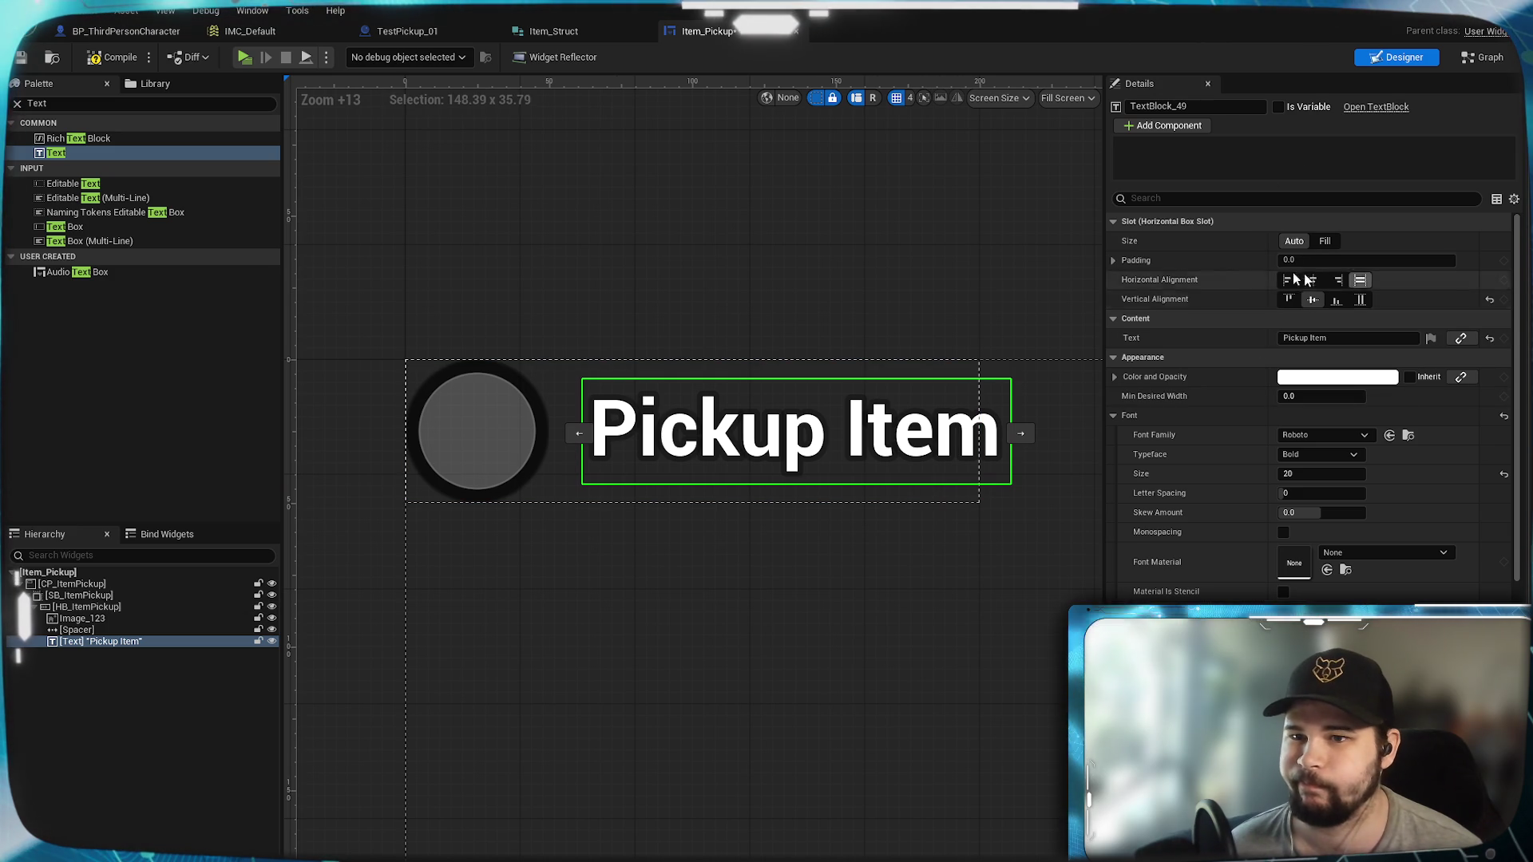
click(1114, 260)
click(1321, 299)
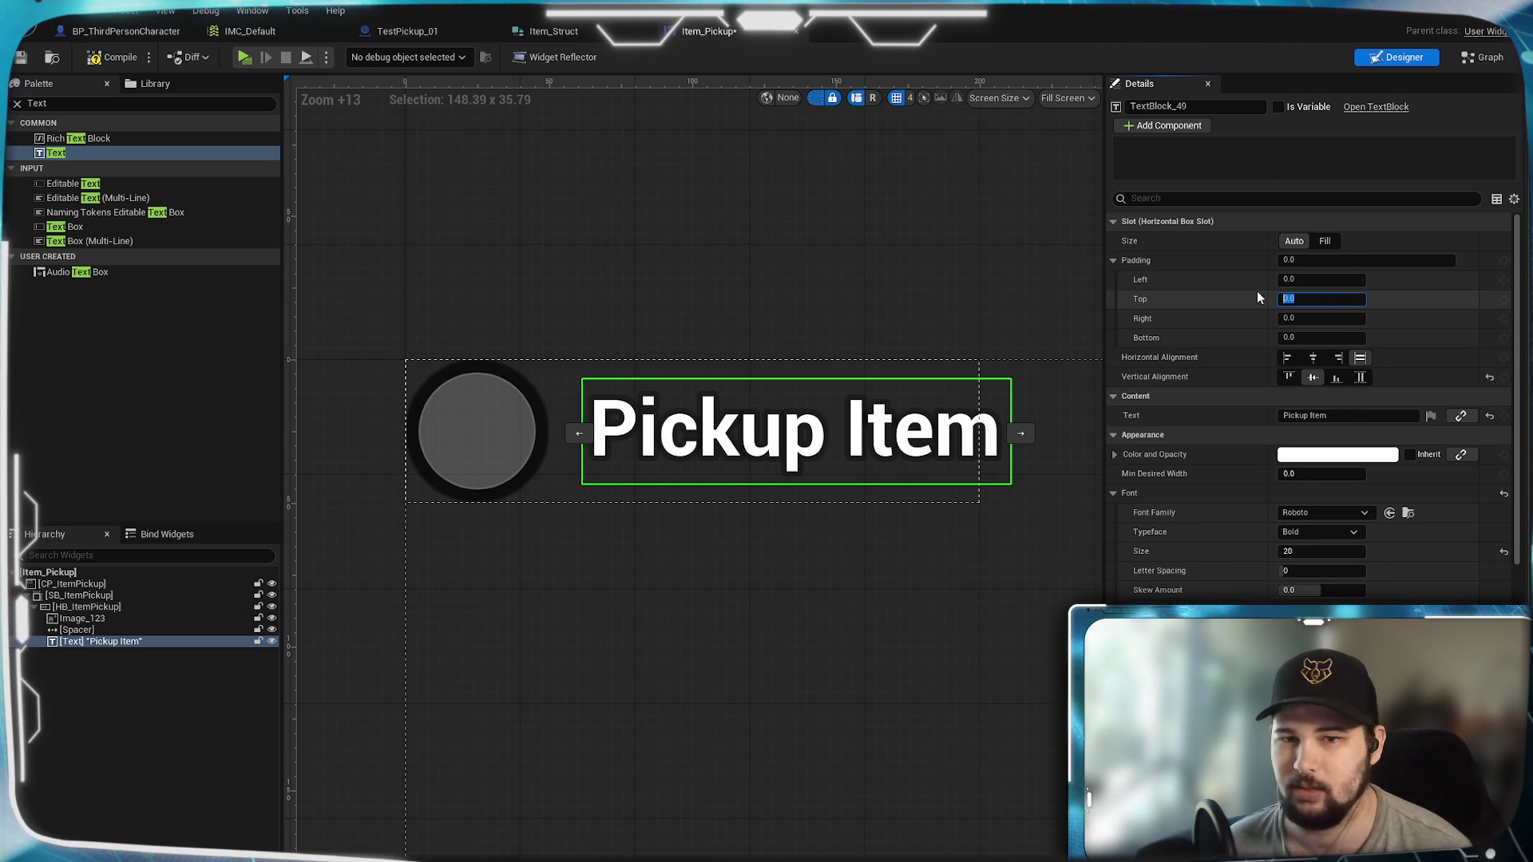
click(719, 558)
drag(718, 558, 798, 521)
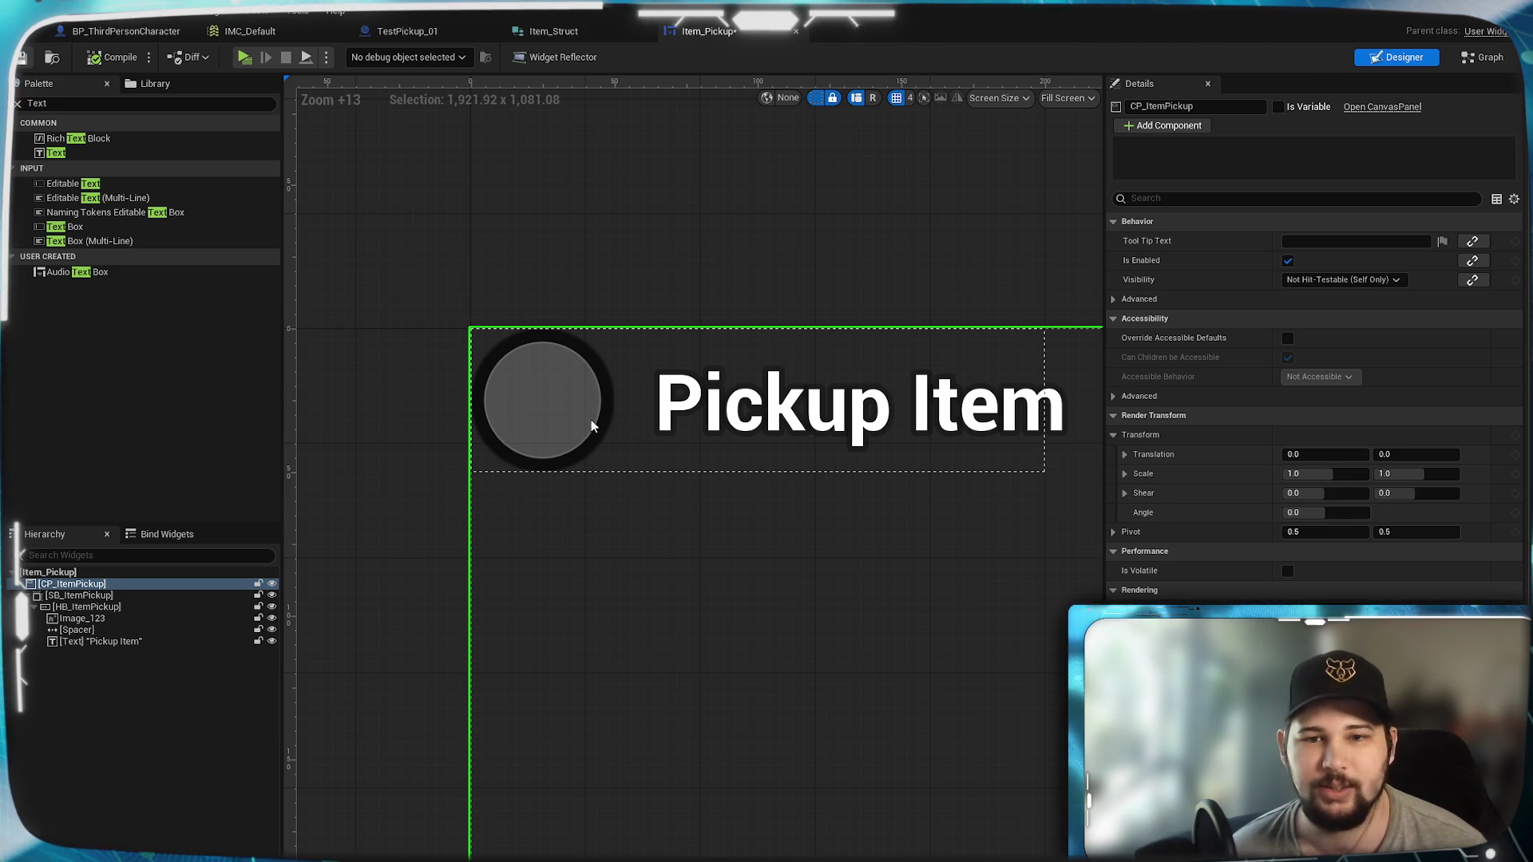
scroll(786, 367, up, 7)
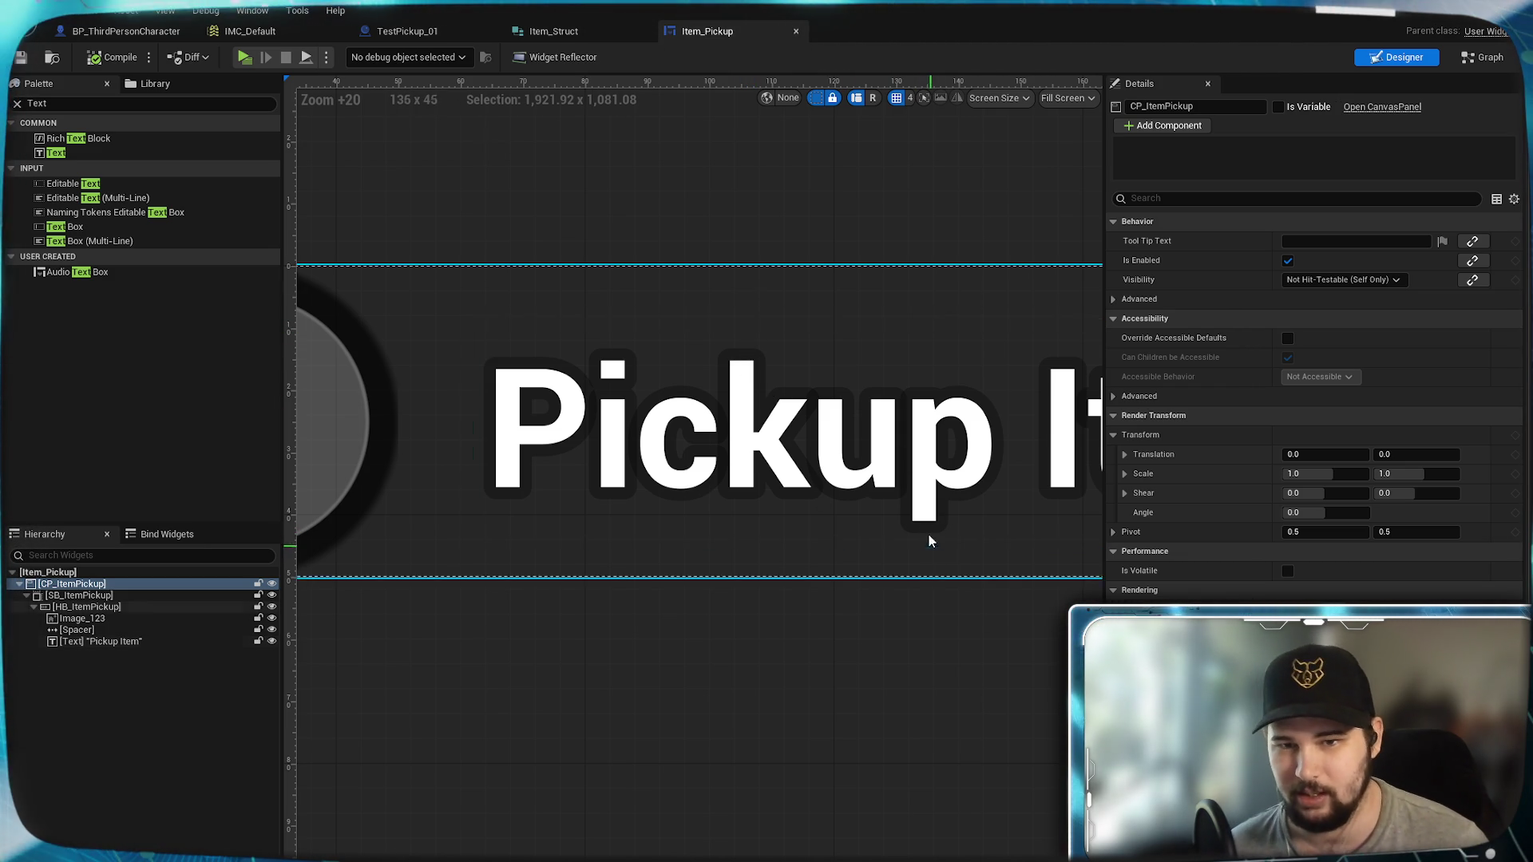
mouse_move(1021, 537)
mouse_down()
mouse_move(720, 503)
mouse_move(875, 521)
mouse_up()
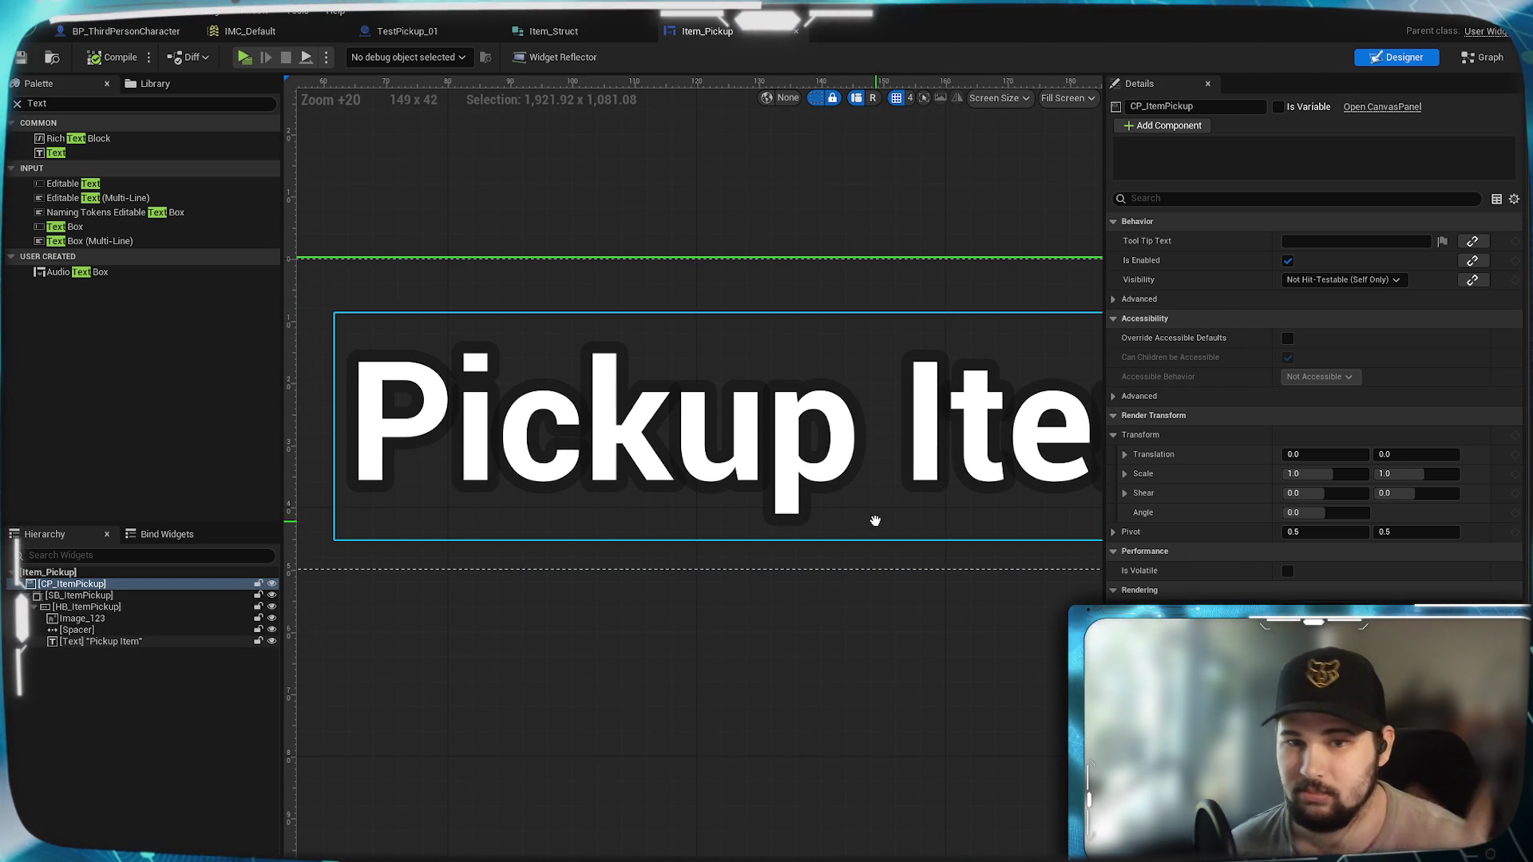
scroll(697, 520, down, 4)
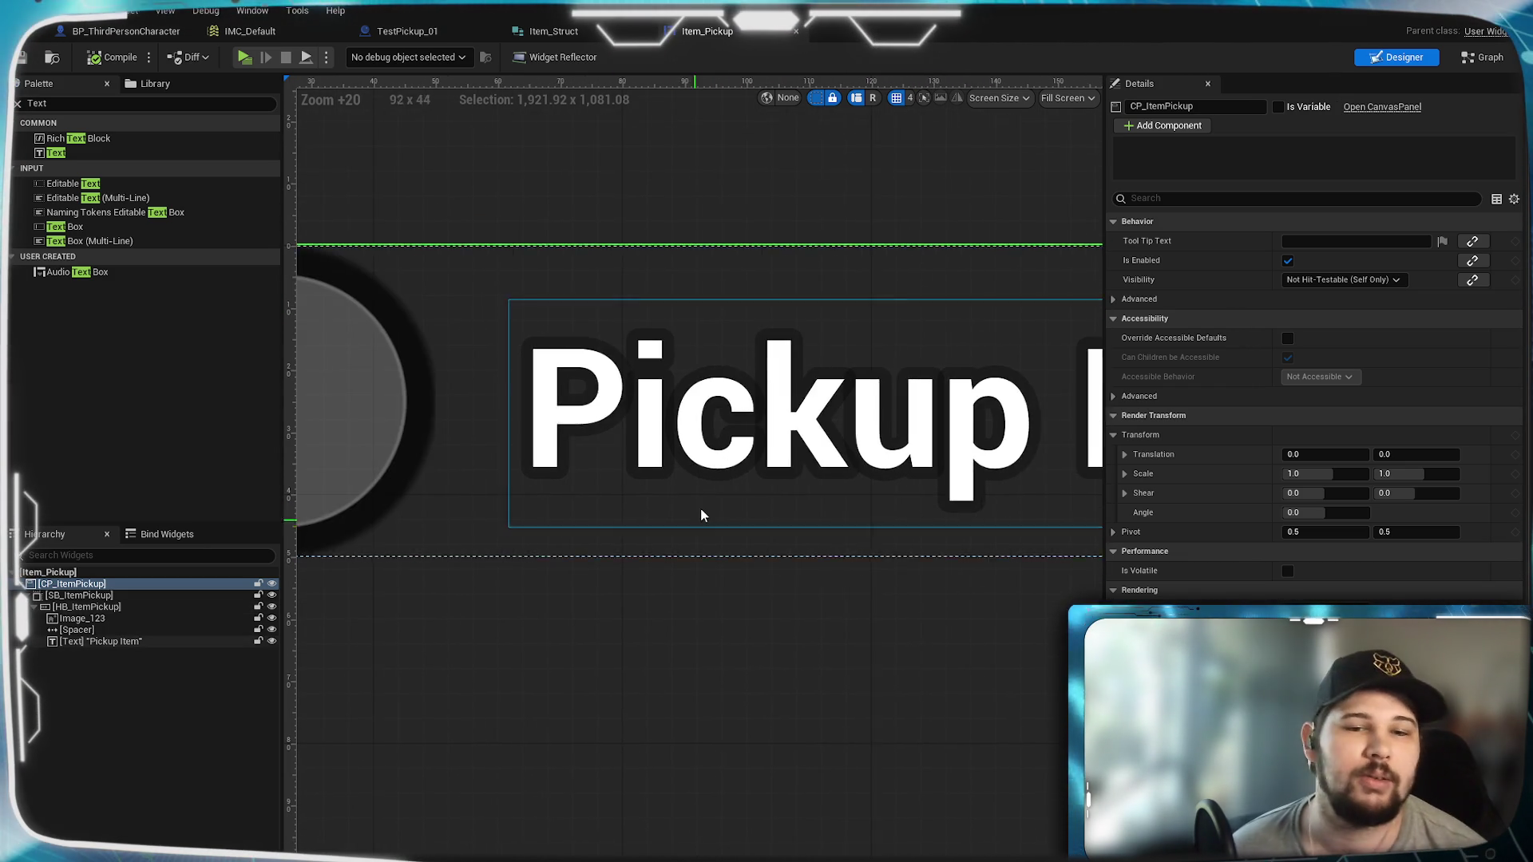
scroll(746, 551, down, 1)
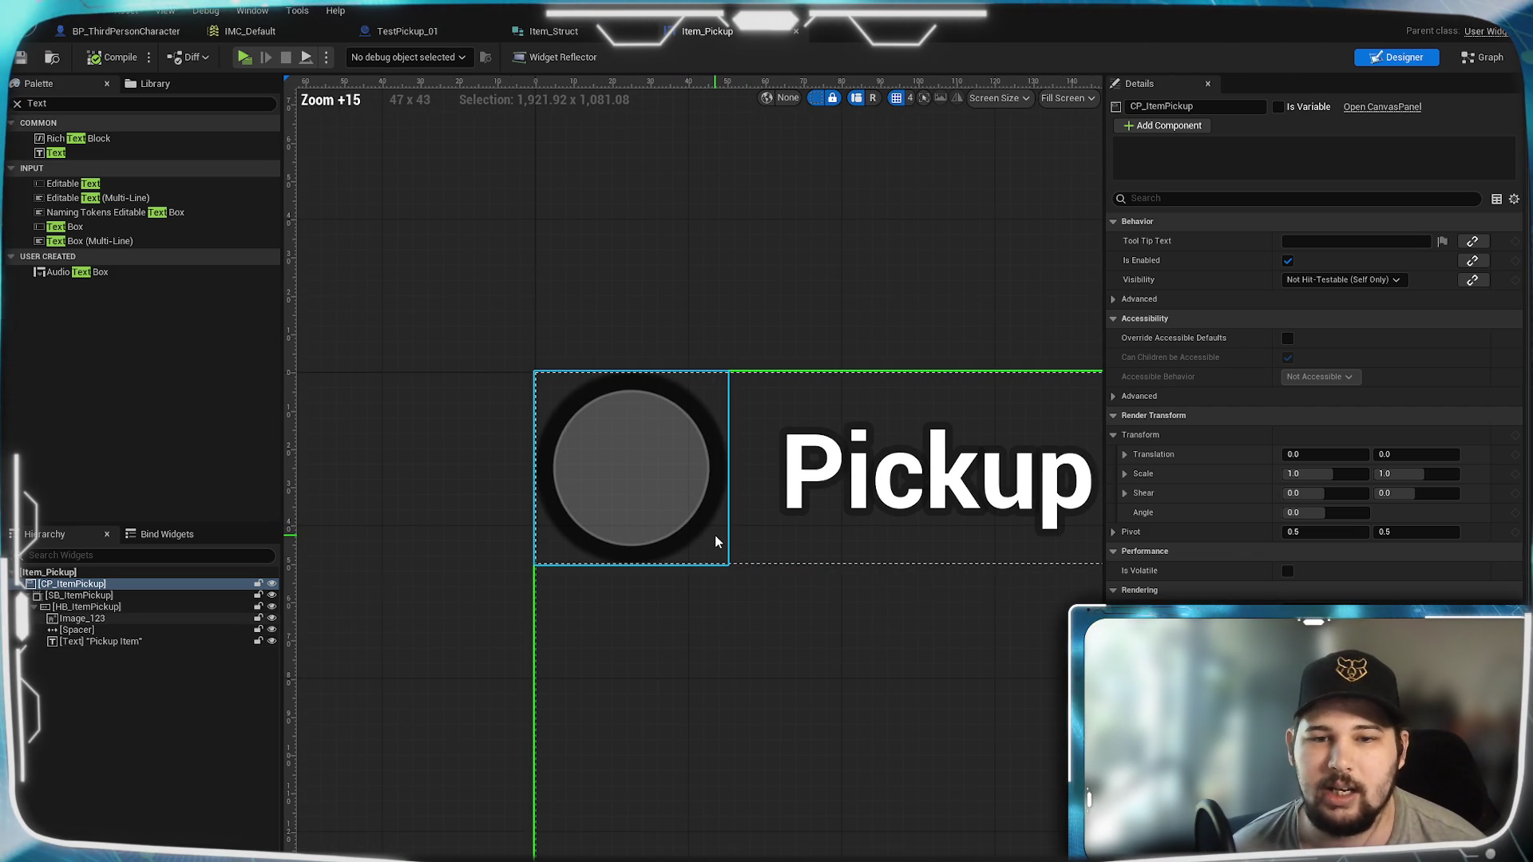
scroll(705, 627, down, 4)
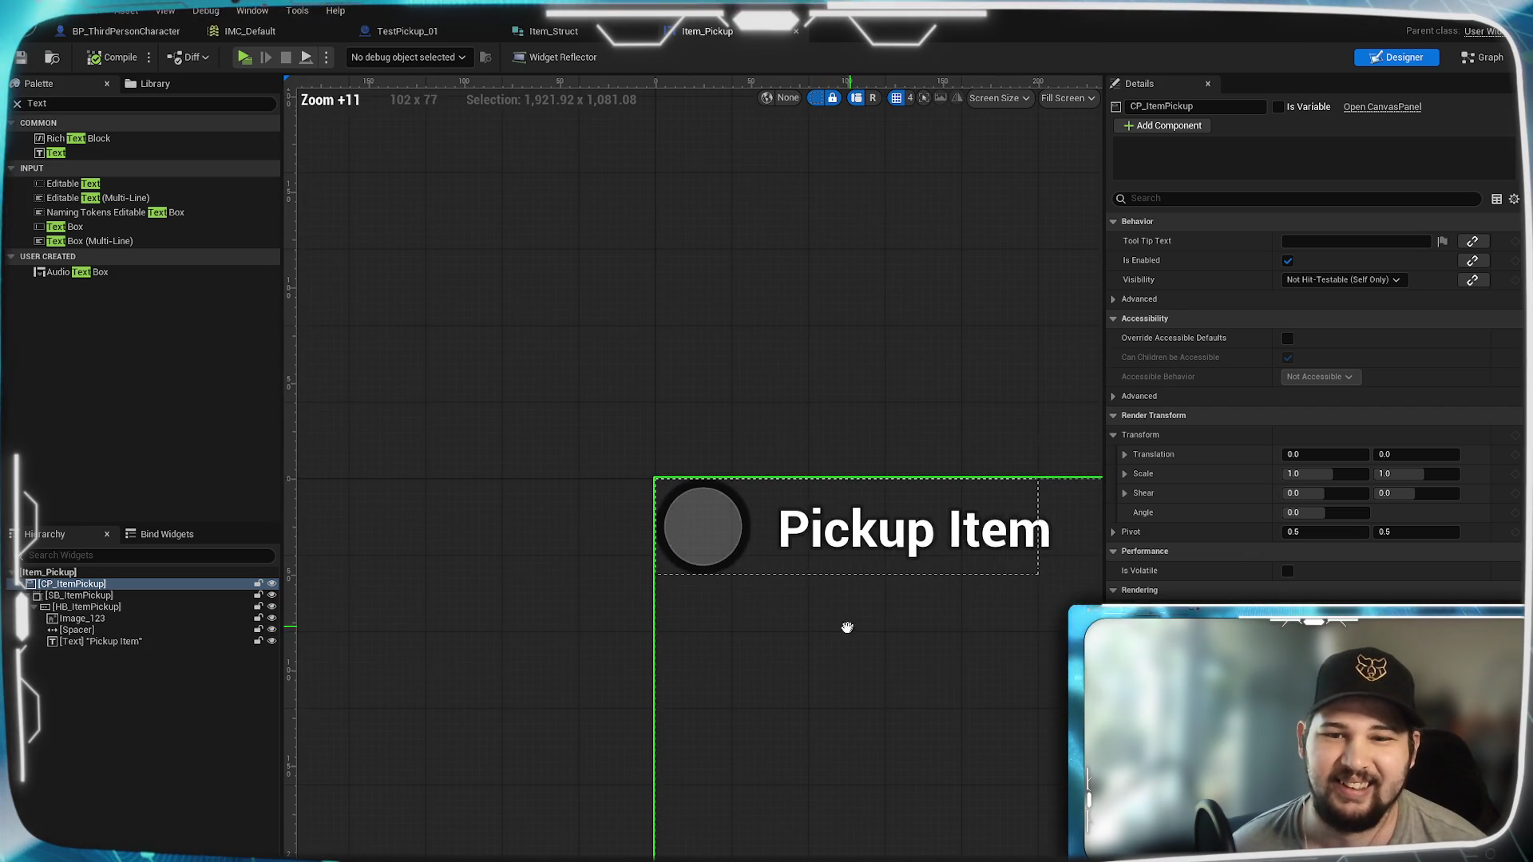
drag(852, 630, 749, 603)
scroll(749, 603, up, 3)
click(639, 479)
mouse_move(613, 616)
mouse_down()
mouse_move(750, 572)
mouse_move(730, 569)
mouse_up()
click(730, 570)
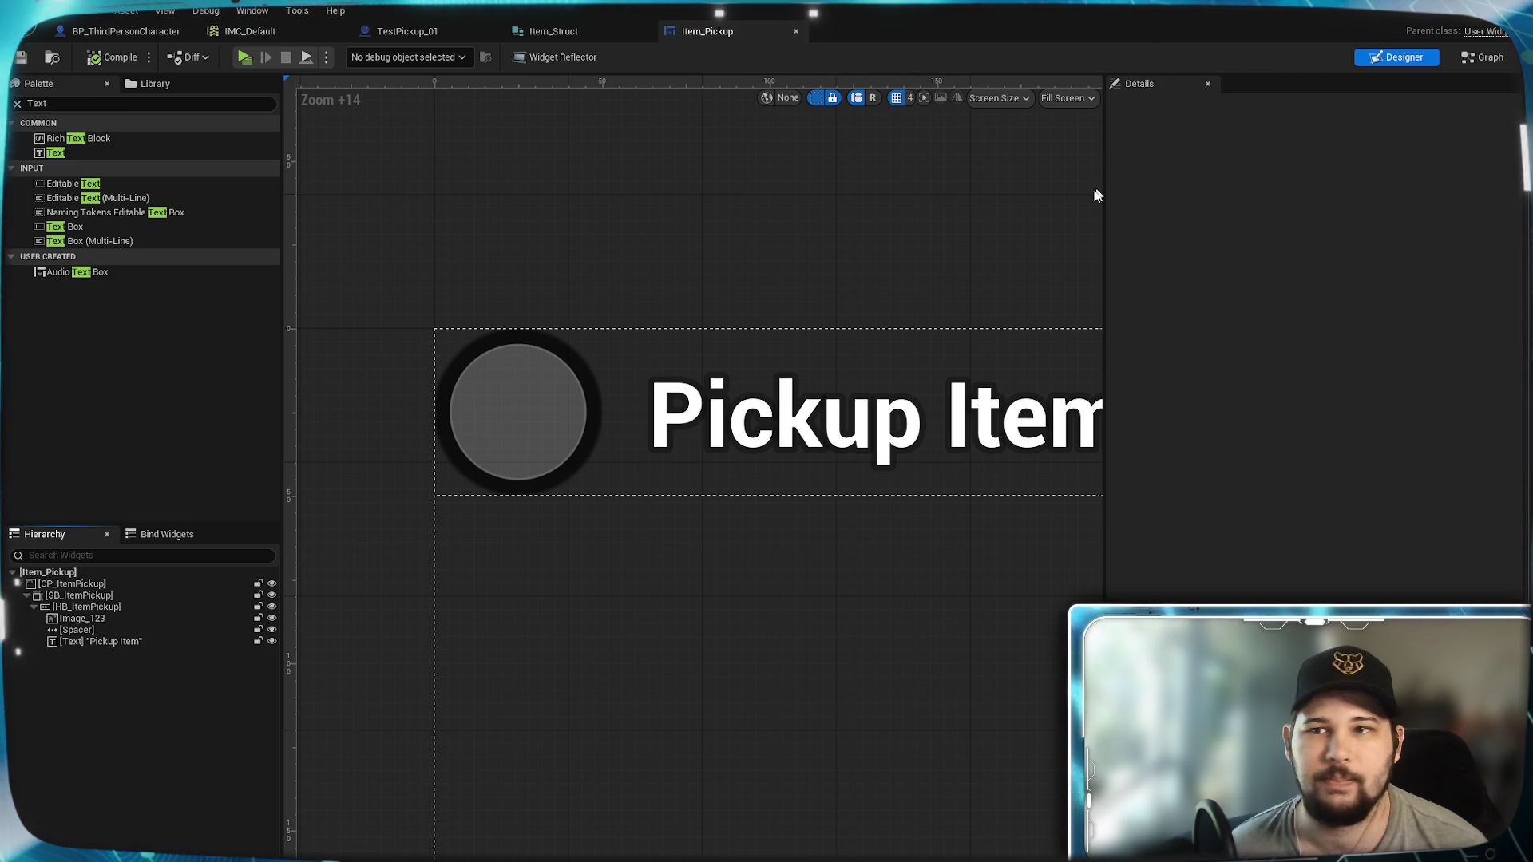
drag(954, 271, 850, 255)
Step: Create a text binding for the label and rename its function 'Get Text - Pickup Item'
click(782, 399)
click(1463, 417)
click(1495, 454)
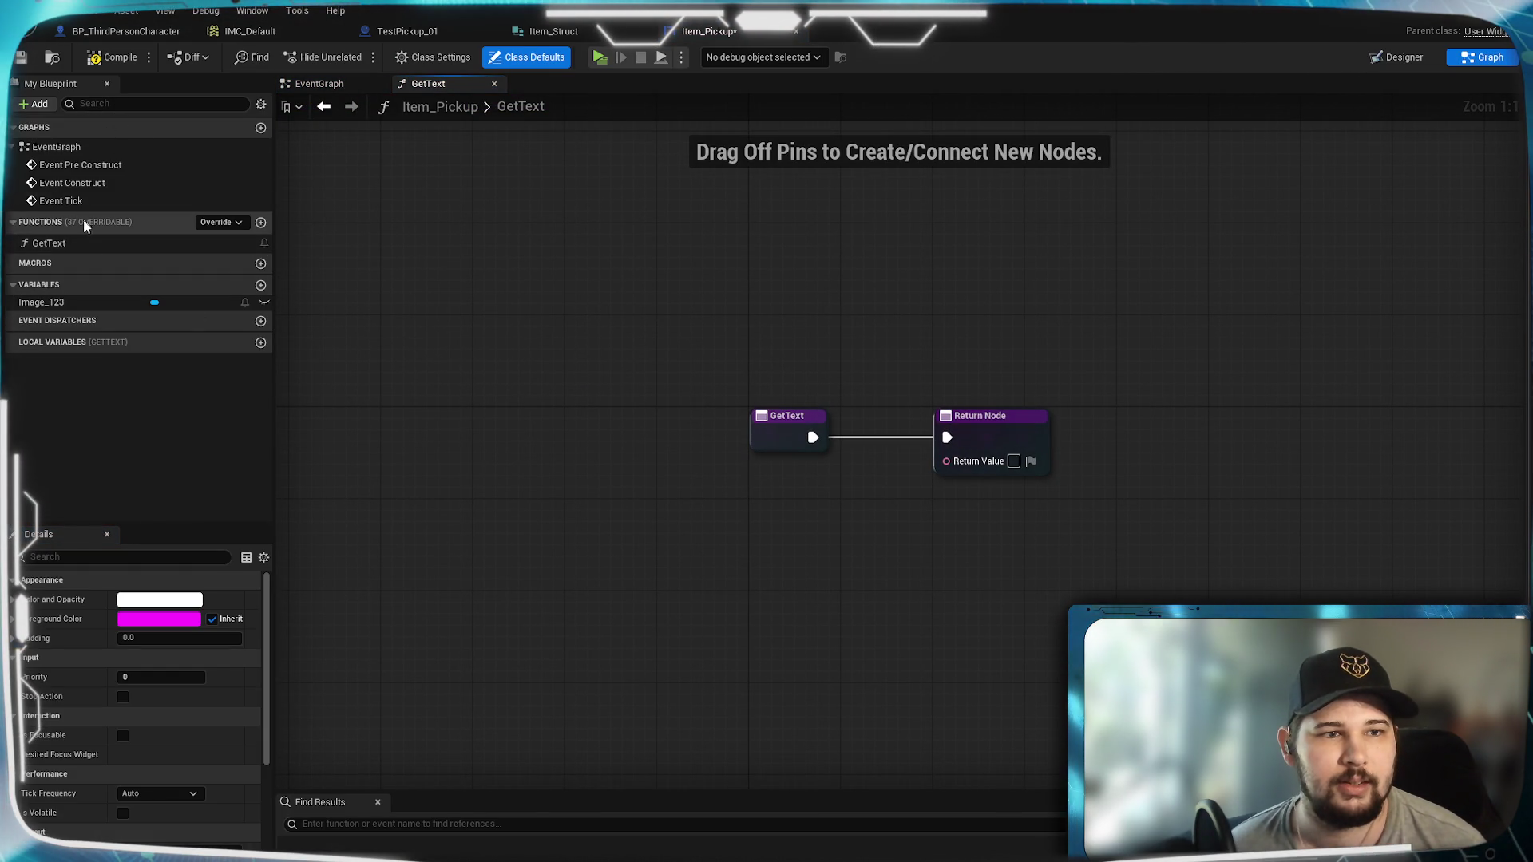
click(56, 246)
key(F2)
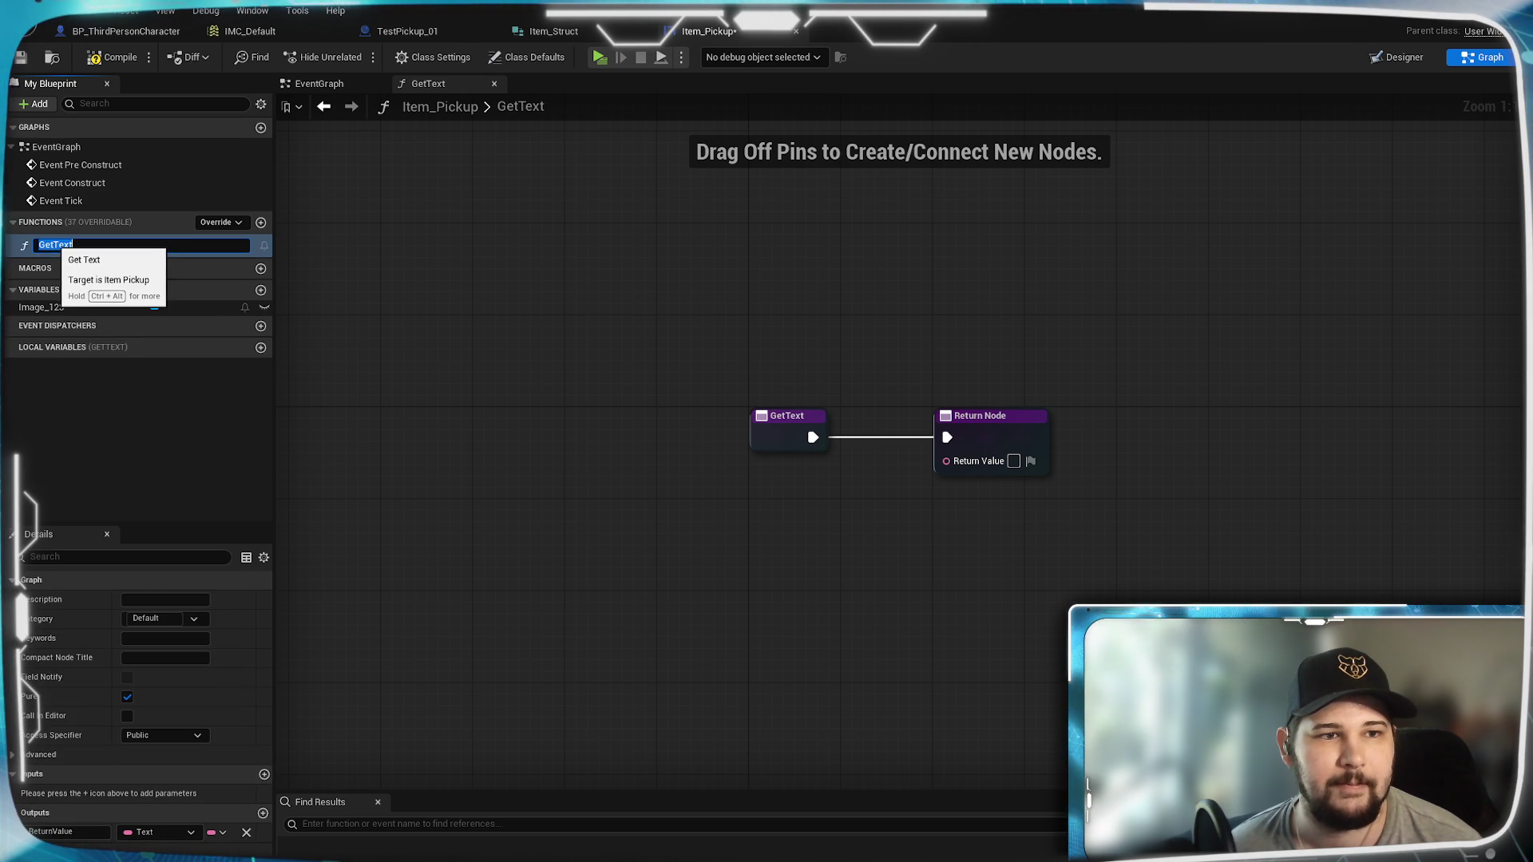
text(Get Text - Picku)
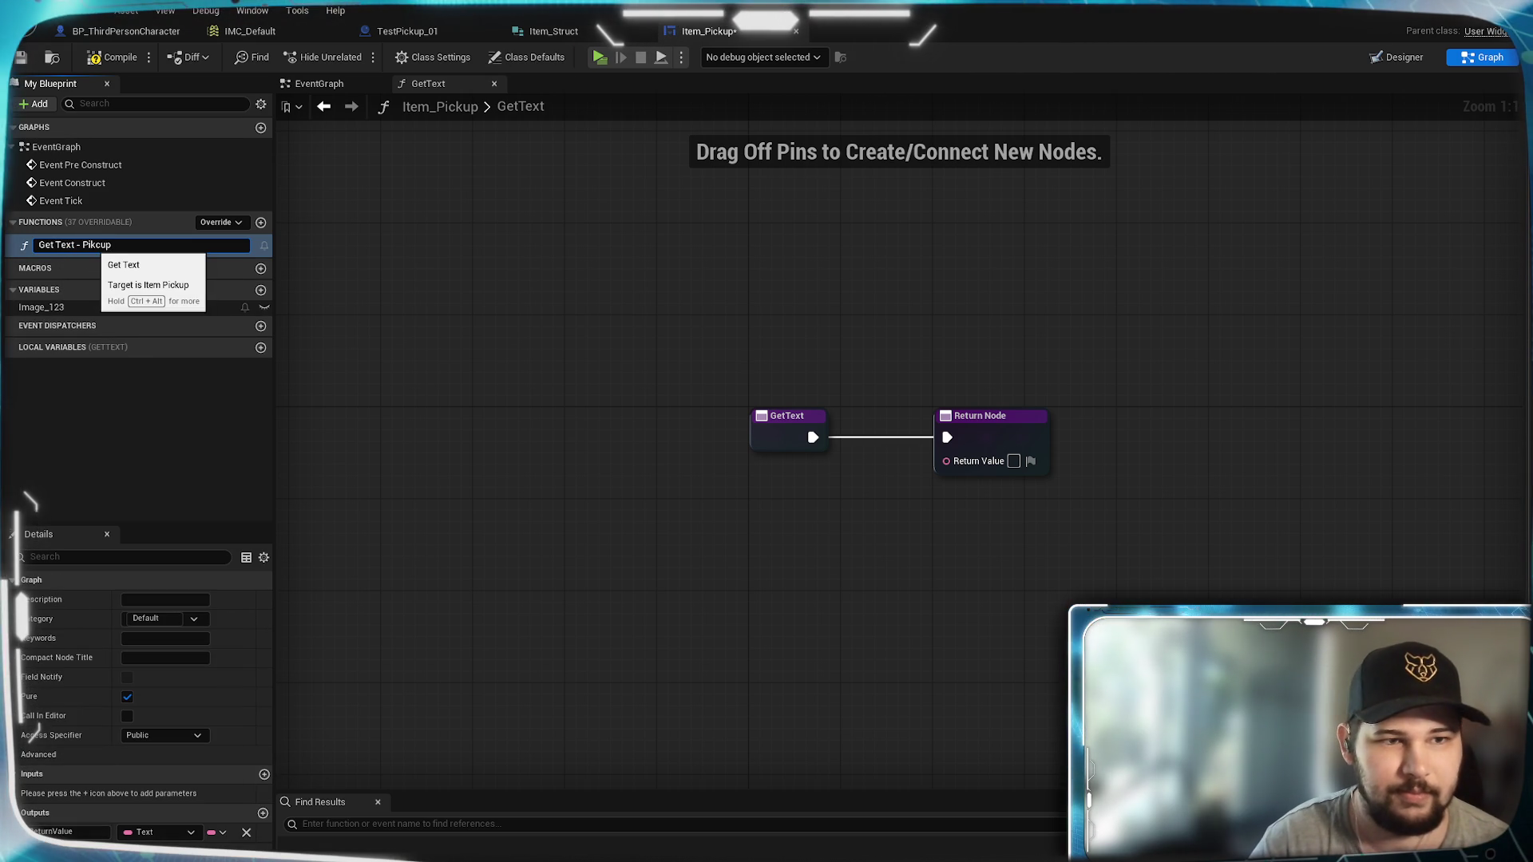
text(p Item)
key(Return)
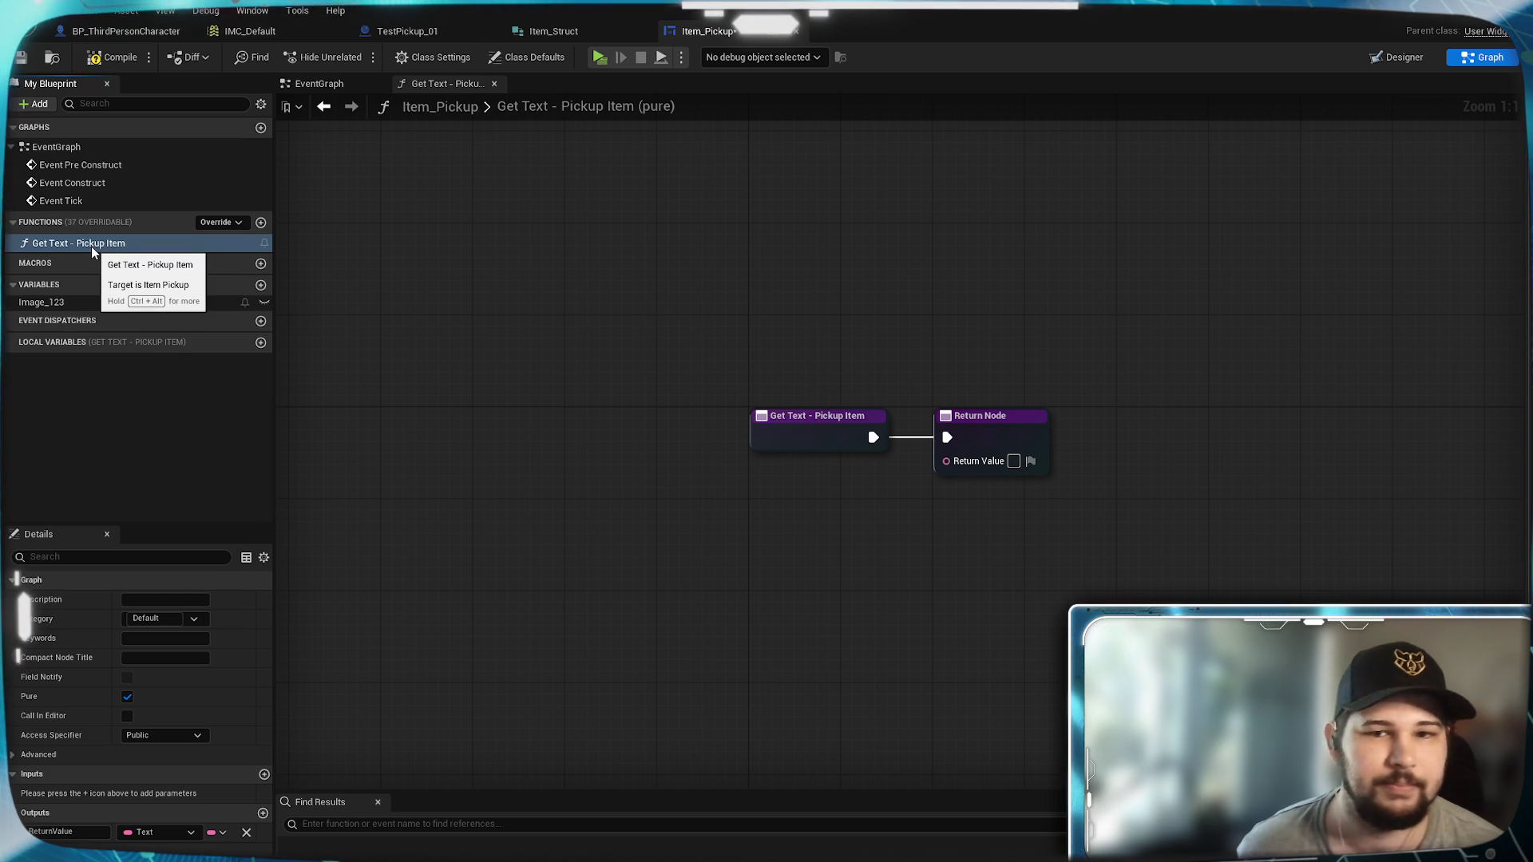
Step: Move the Return Node further right and search for an append node from Return Value
drag(974, 432, 1248, 432)
click(1221, 361)
drag(1036, 481, 936, 444)
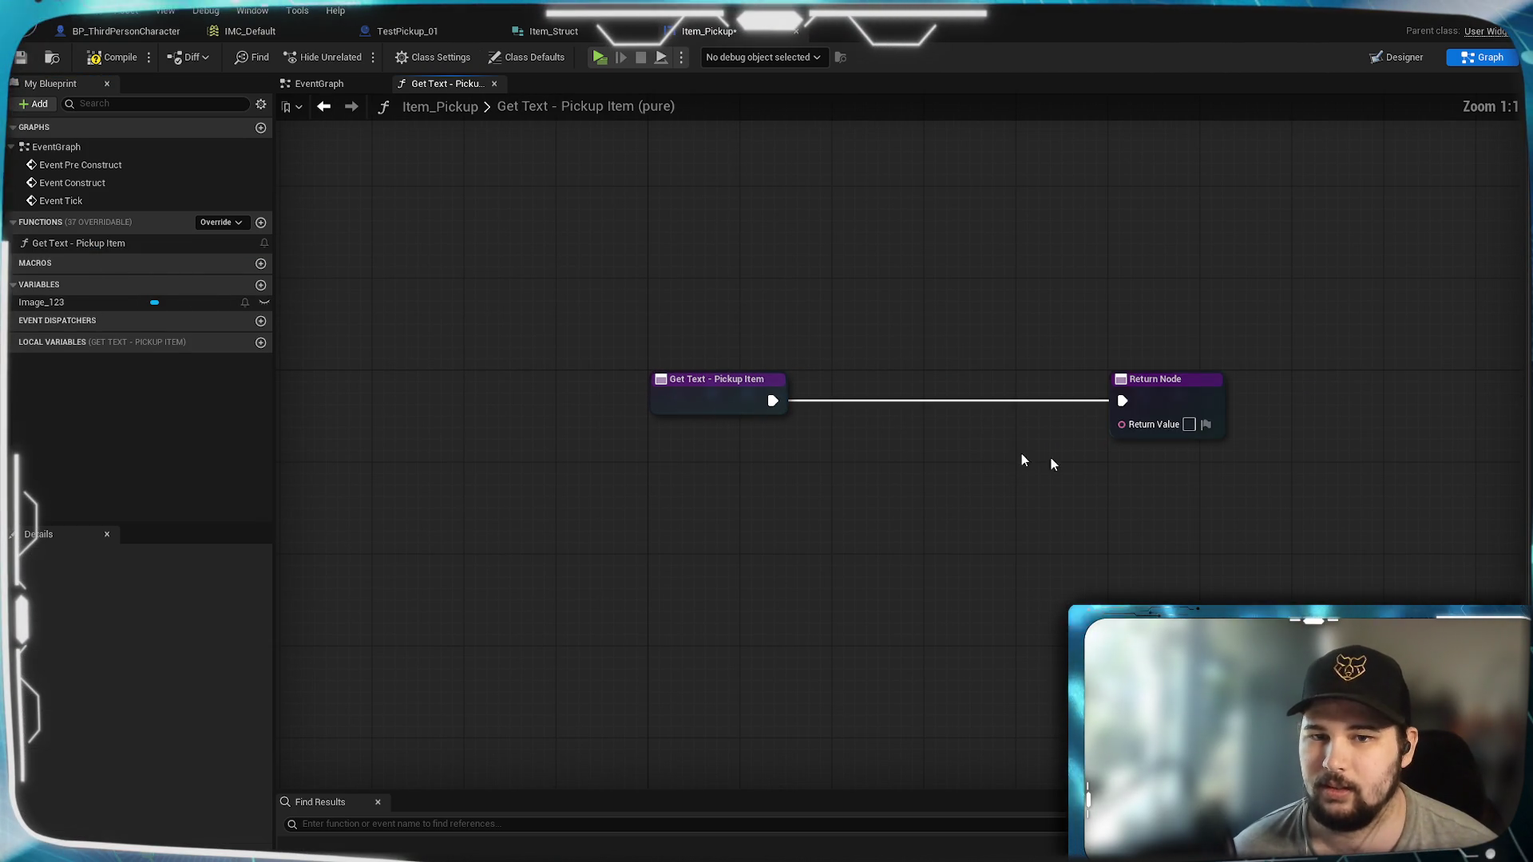
drag(1122, 424, 993, 484)
text(append)
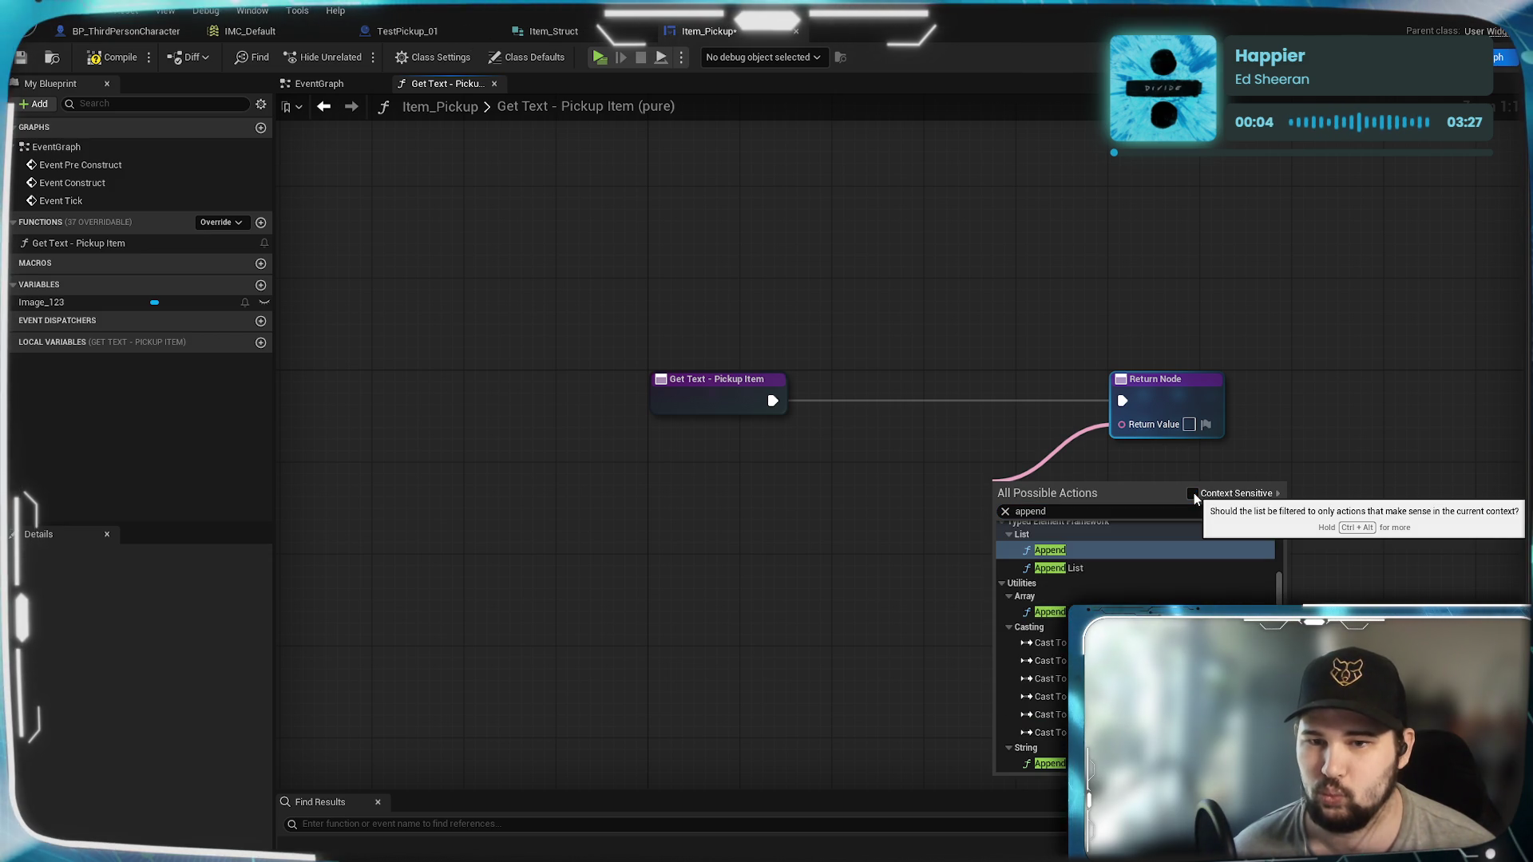
Step: Add an Append node with A set to 'Pickup' feeding the return value, then compile and save
scroll(1154, 600, down, 1)
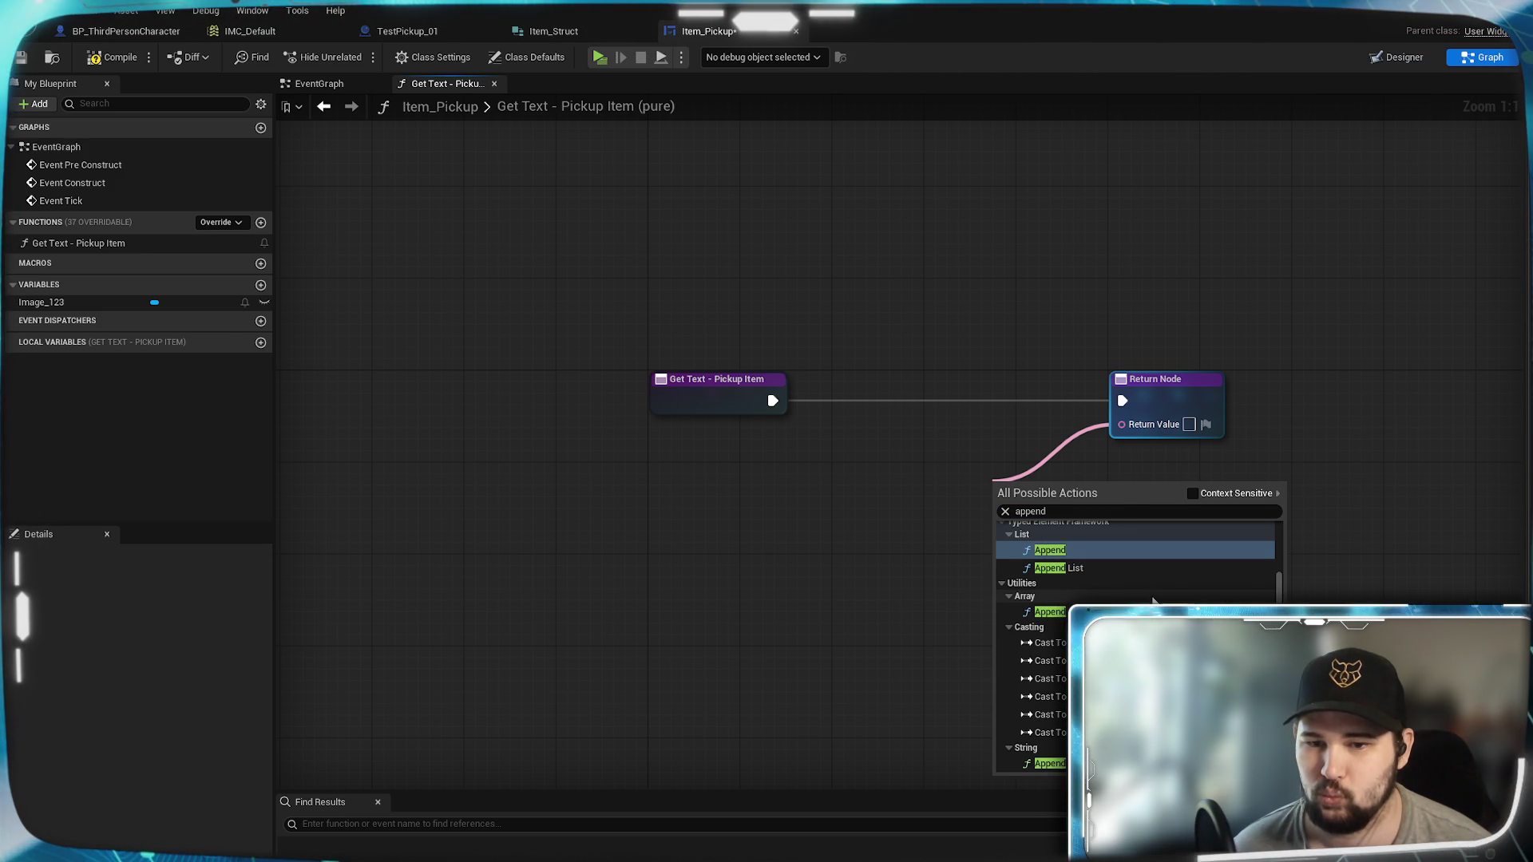
key(Return)
mouse_move(966, 493)
mouse_down()
mouse_move(865, 489)
mouse_move(856, 451)
mouse_move(827, 453)
mouse_up()
click(811, 470)
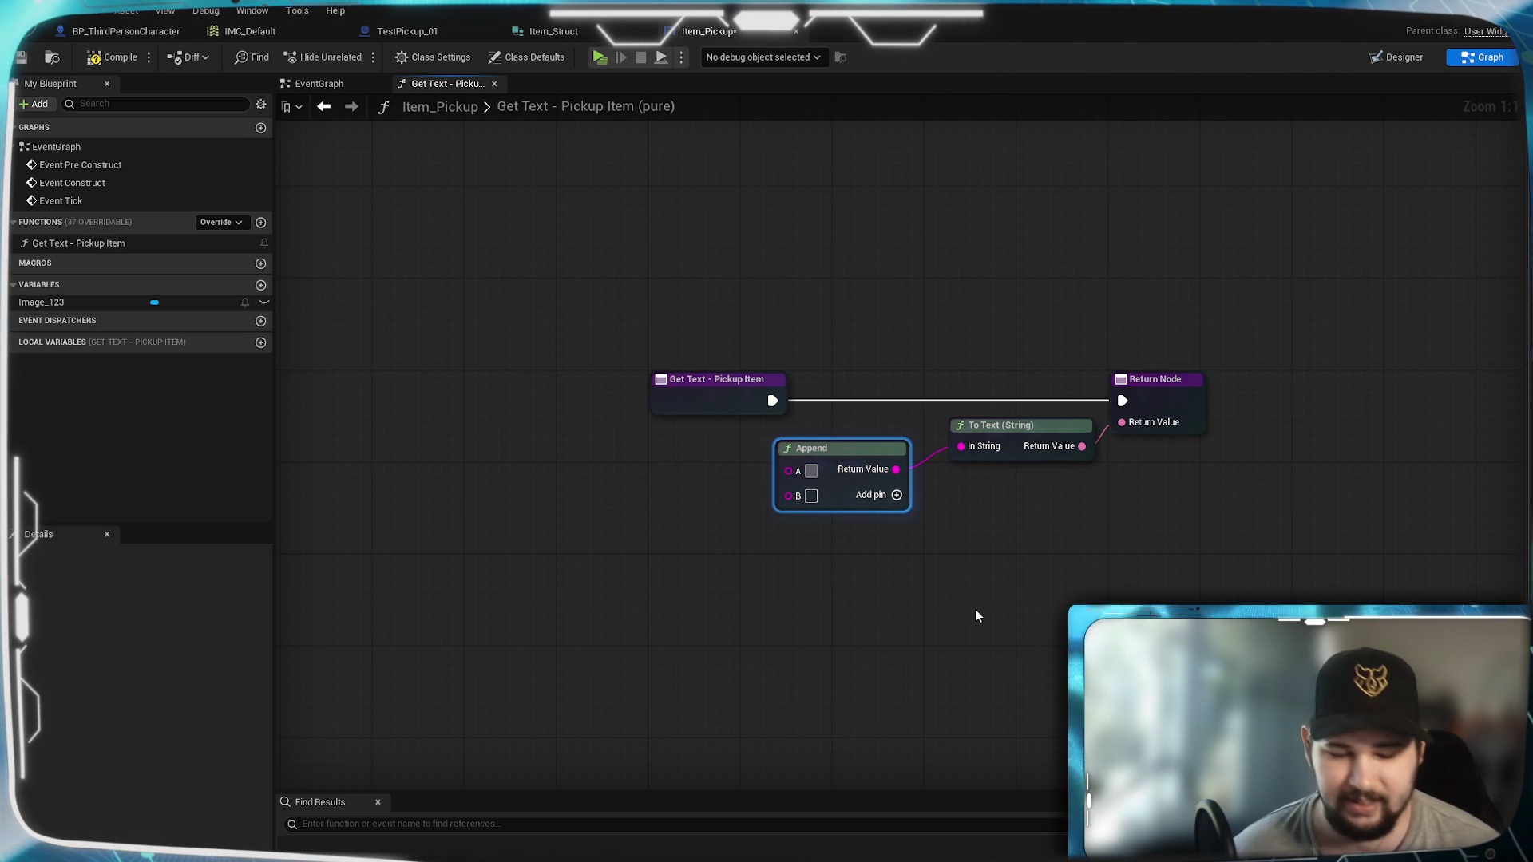
text(Pickup)
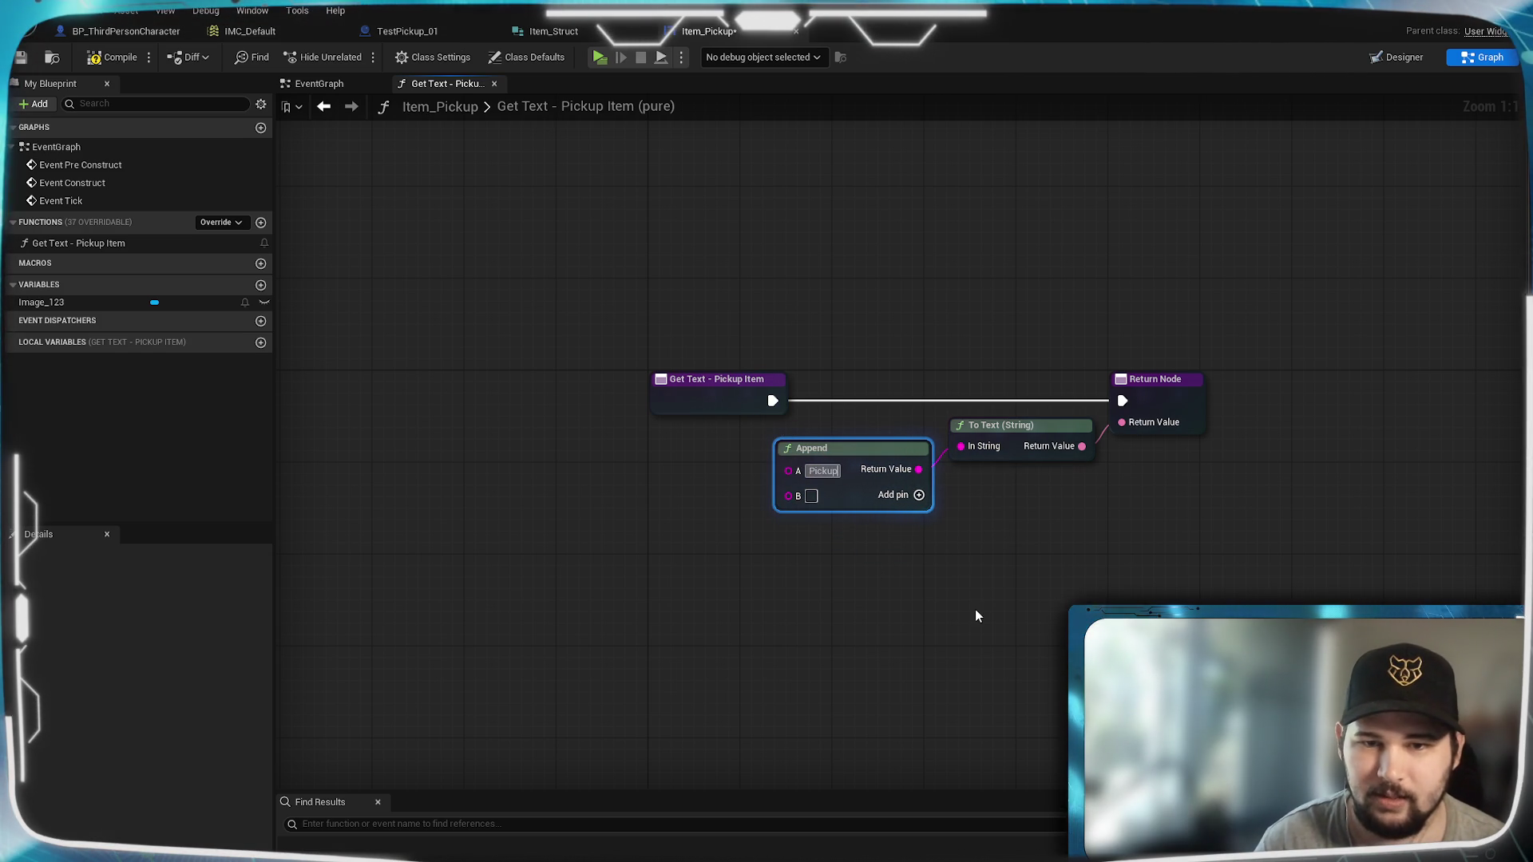
click(944, 582)
drag(590, 504, 727, 537)
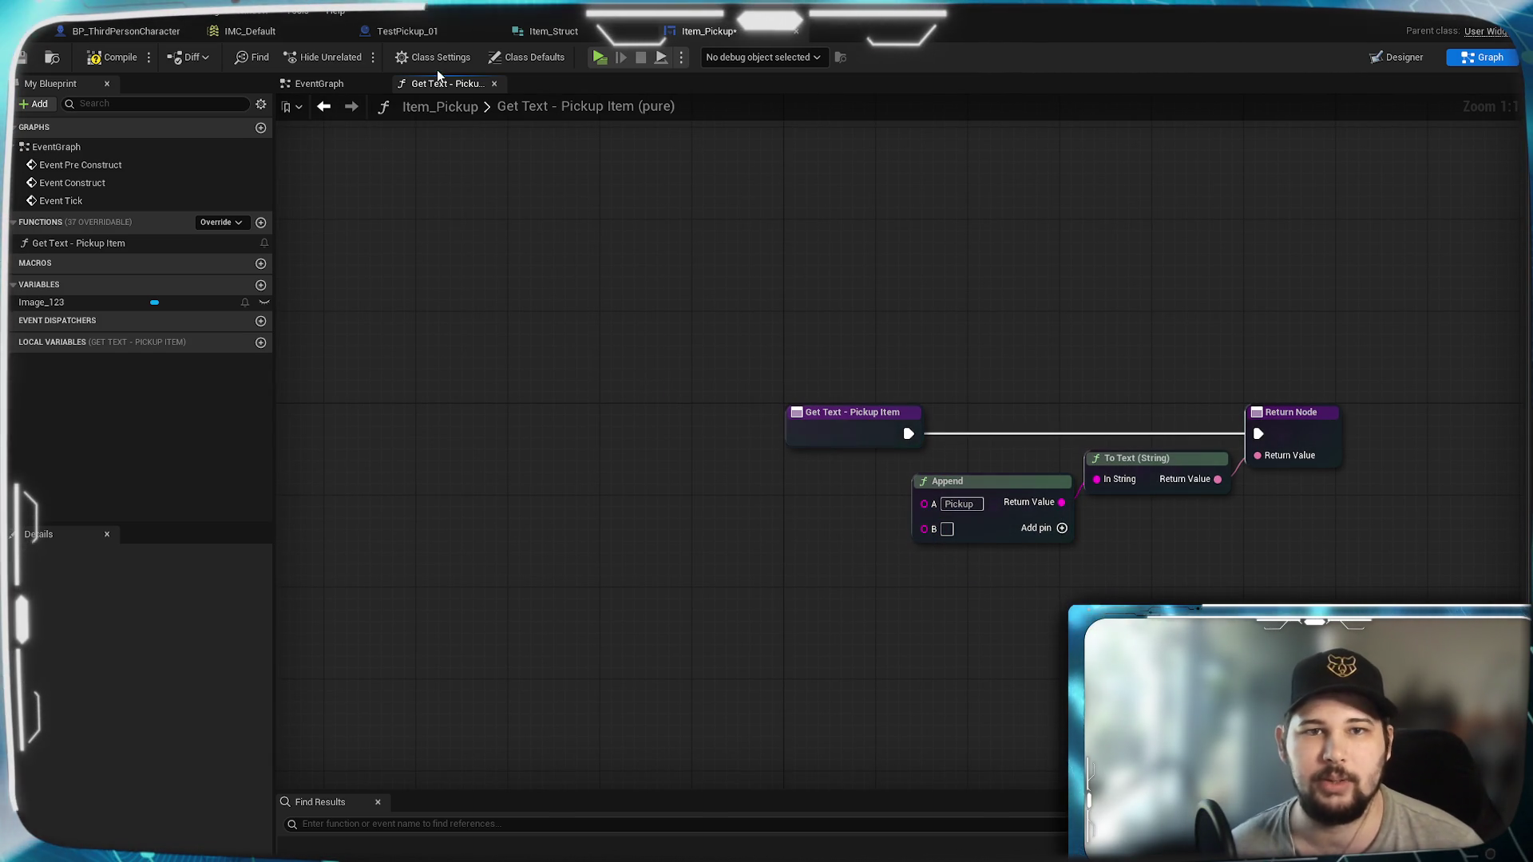
click(24, 59)
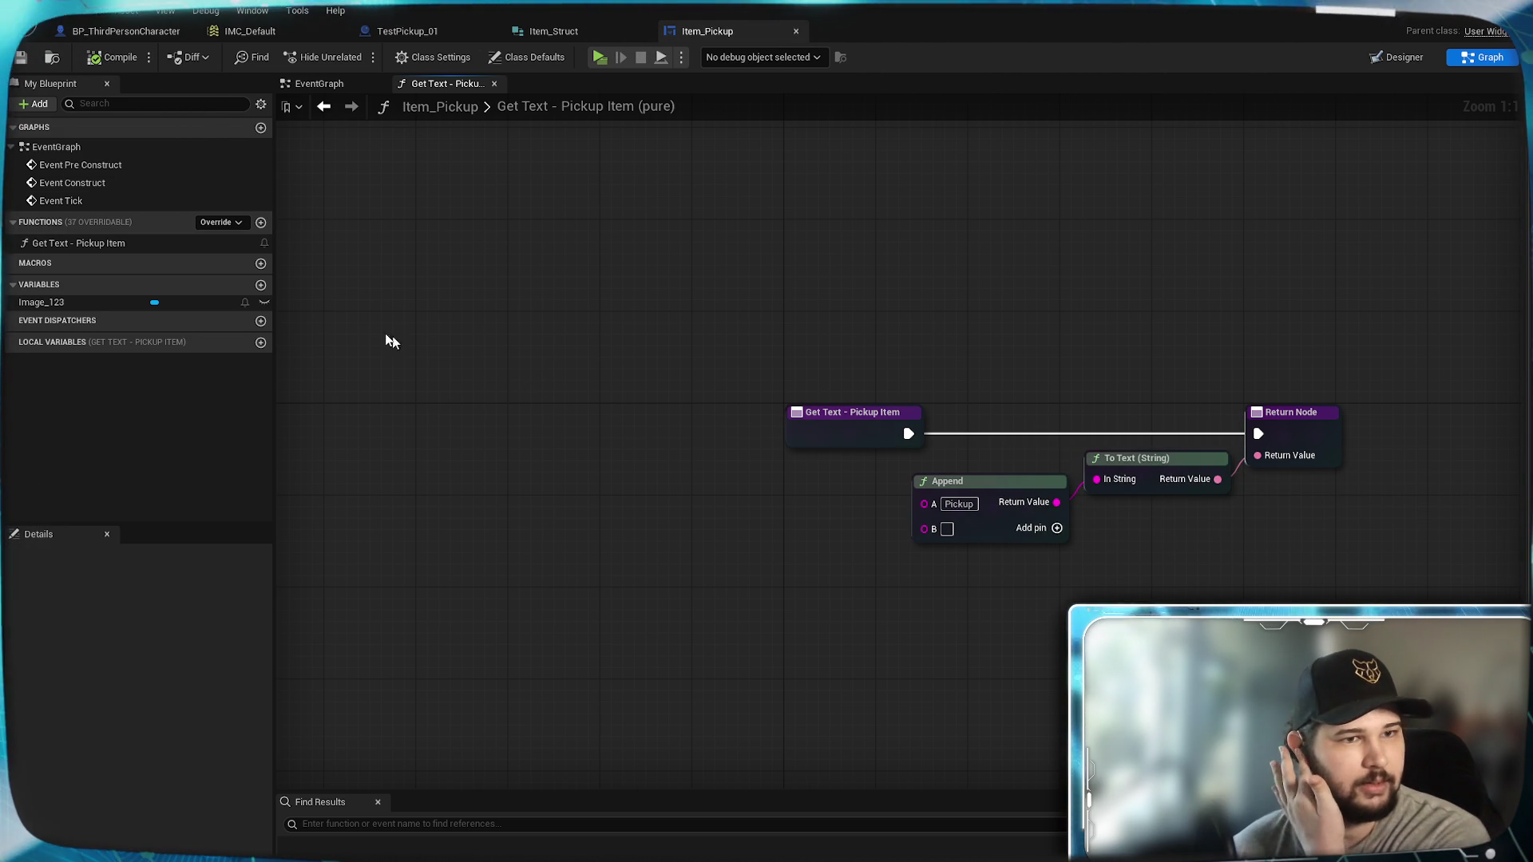
click(260, 286)
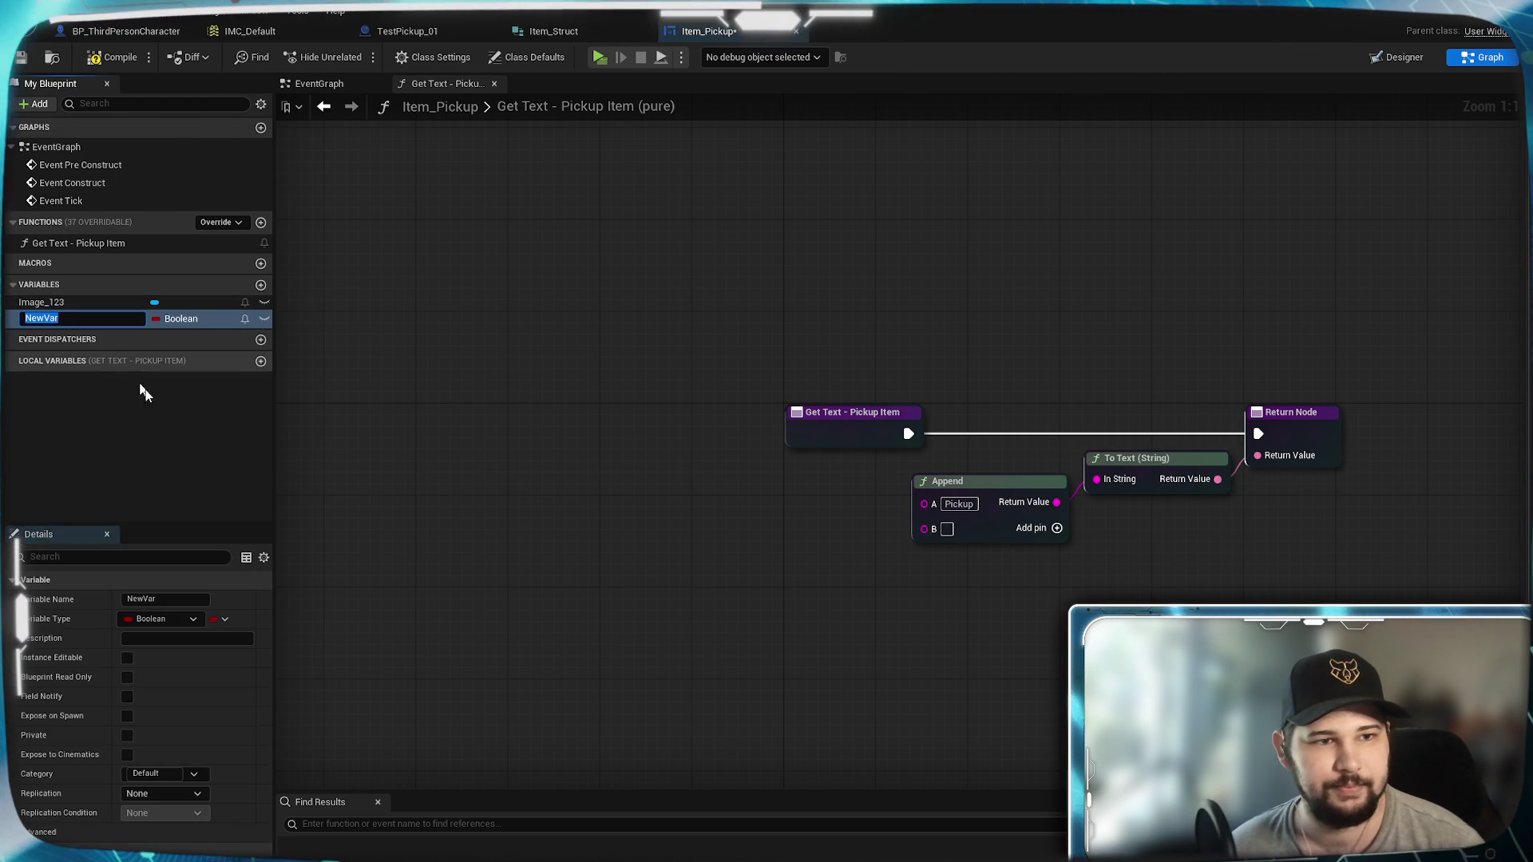
Step: Create an Item Name String variable, Instance Editable and Expose on Spawn, and compile
text(Item)
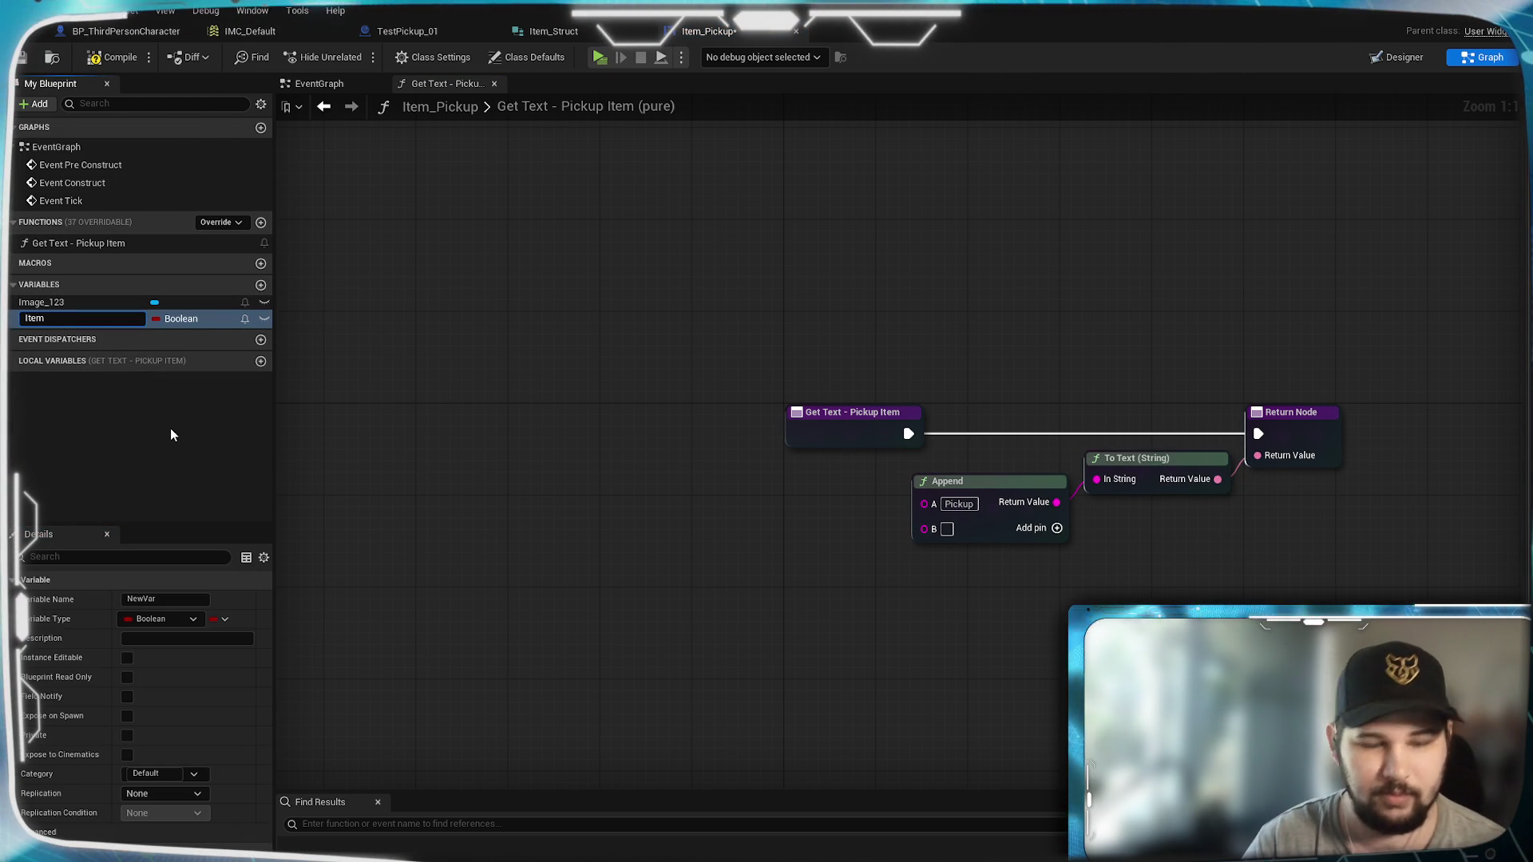
text( Name)
key(Return)
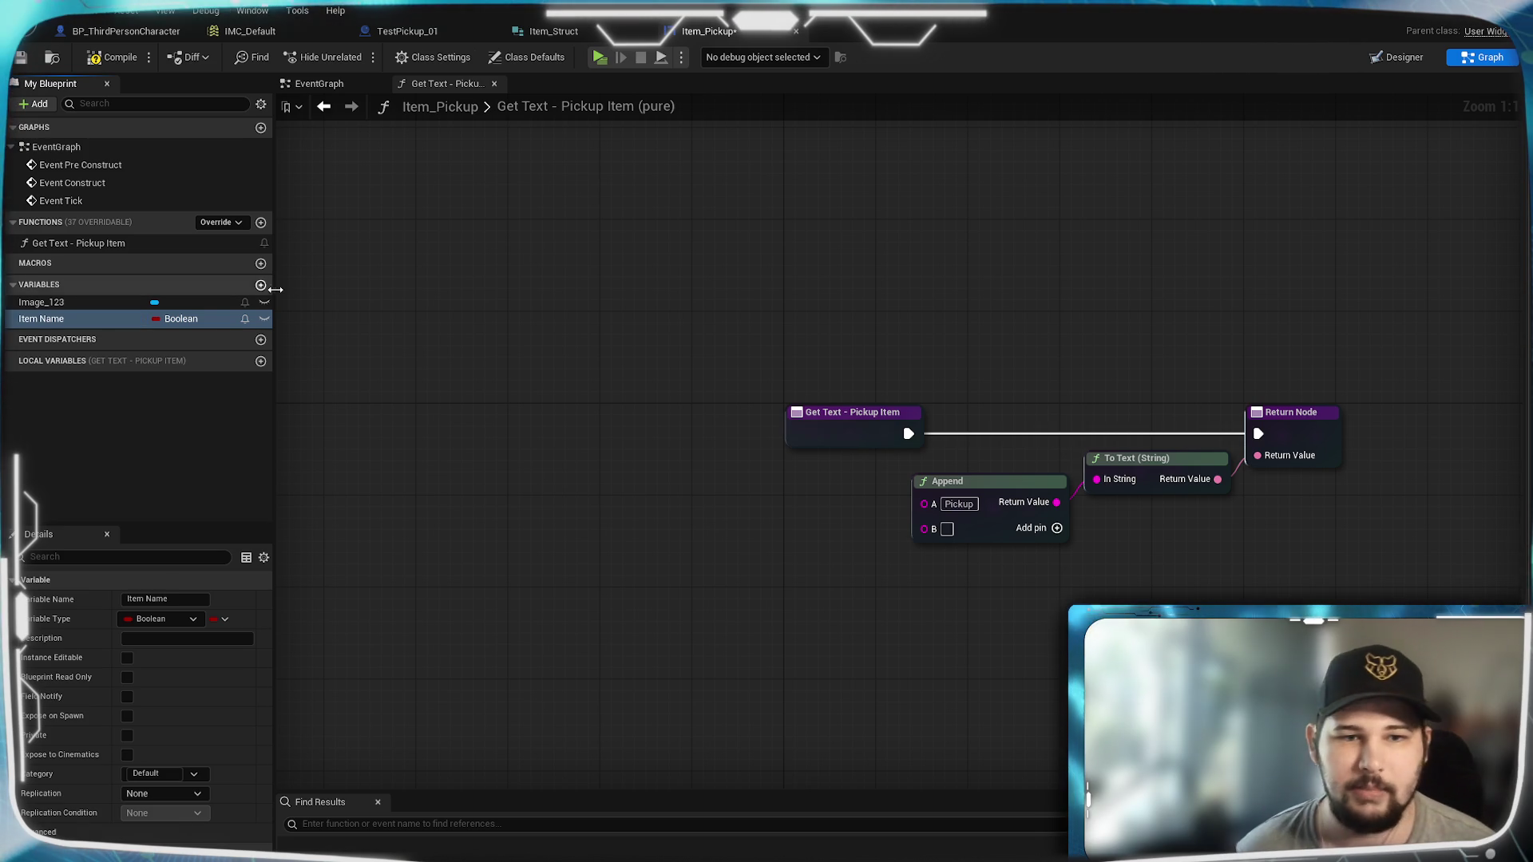
click(171, 323)
click(186, 444)
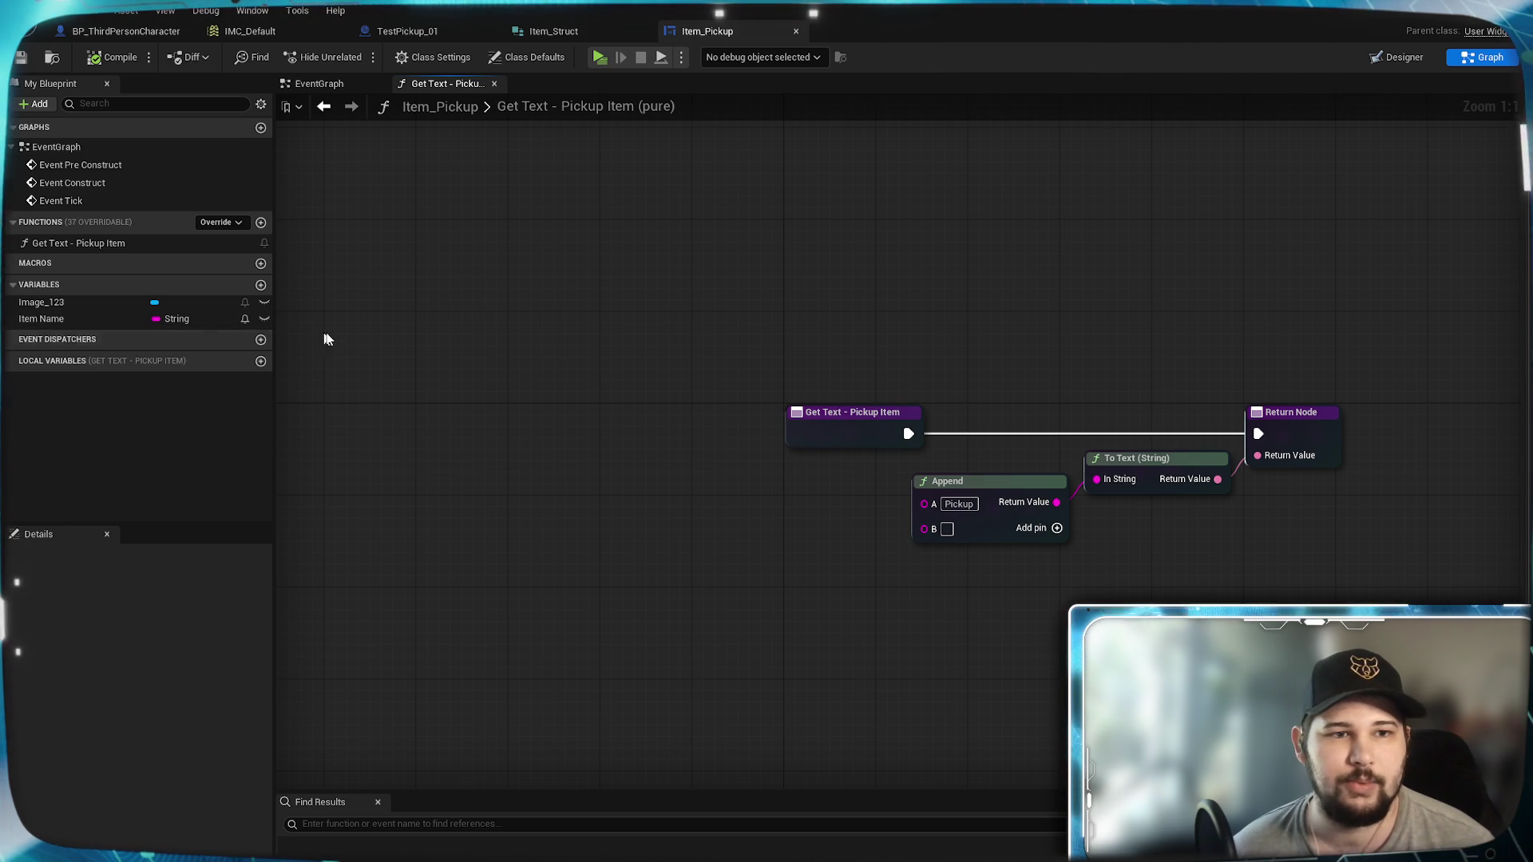
click(264, 318)
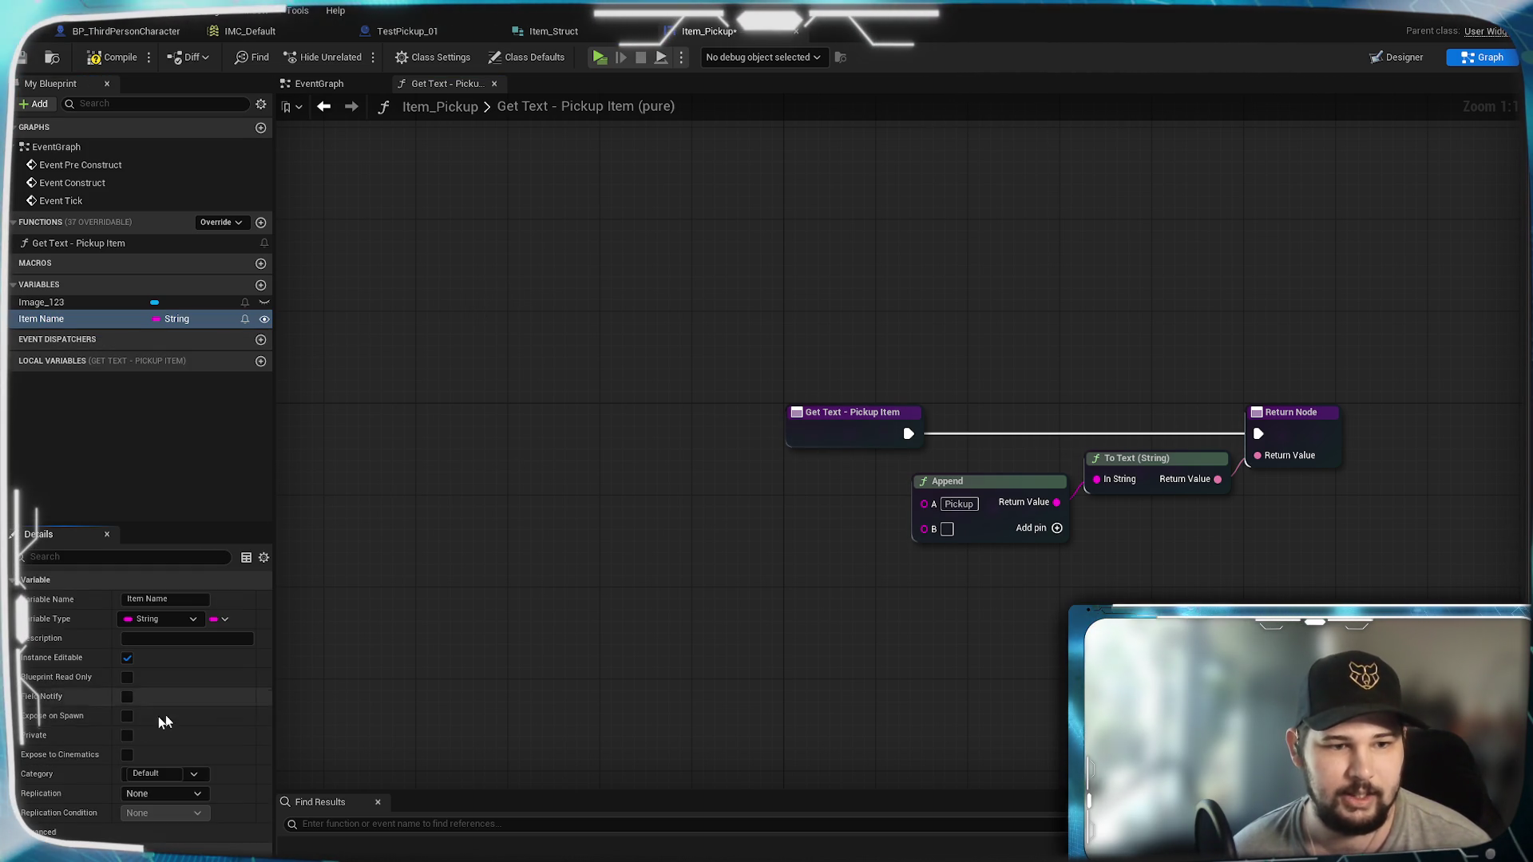
click(127, 719)
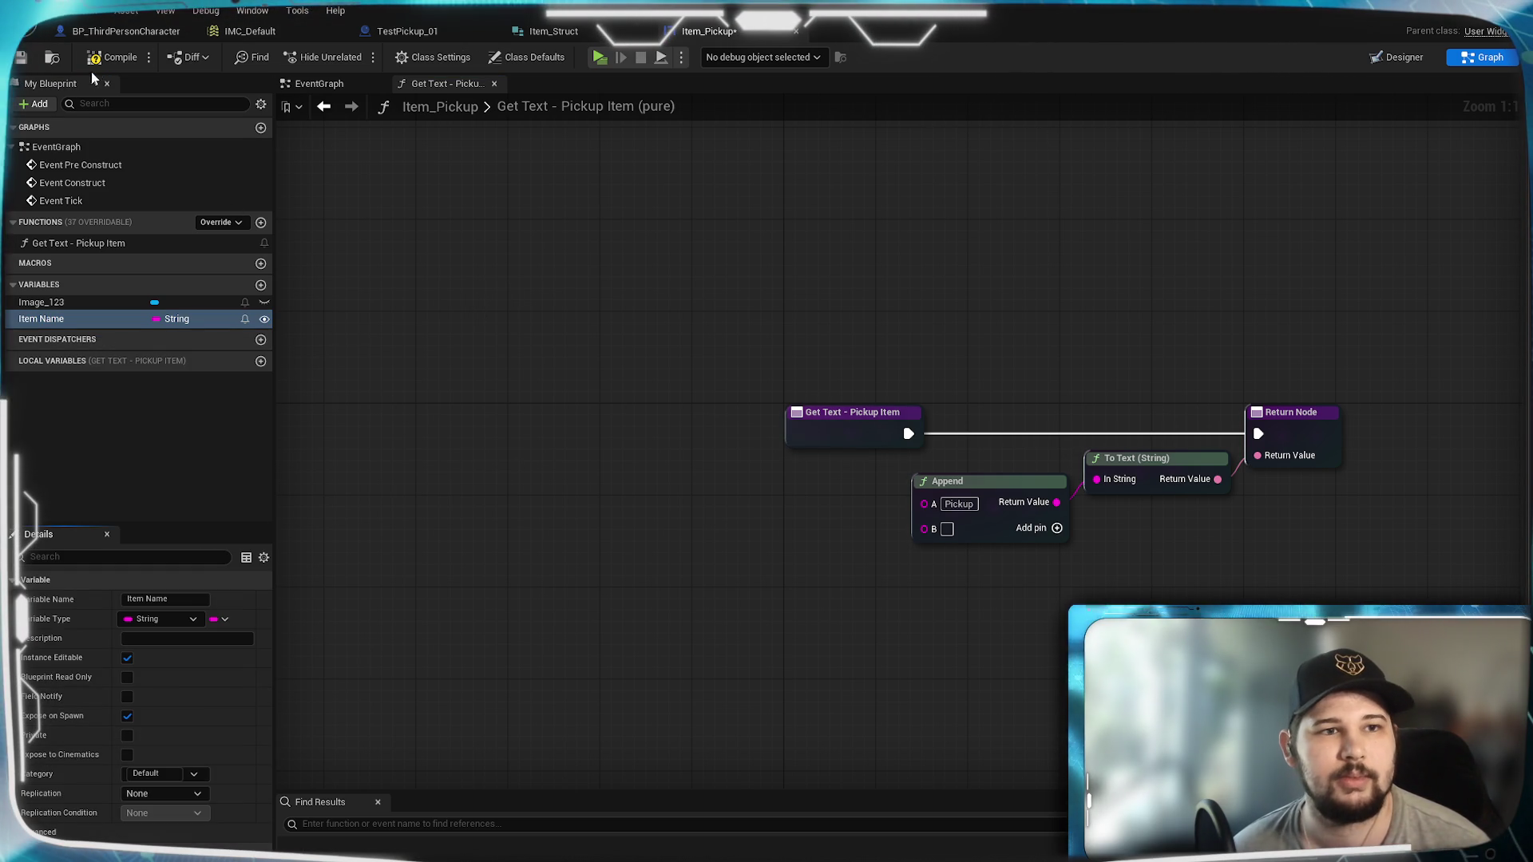
key(ctrl+s)
Step: Wire an Item Name getter into the Append node's B input
drag(538, 356, 452, 376)
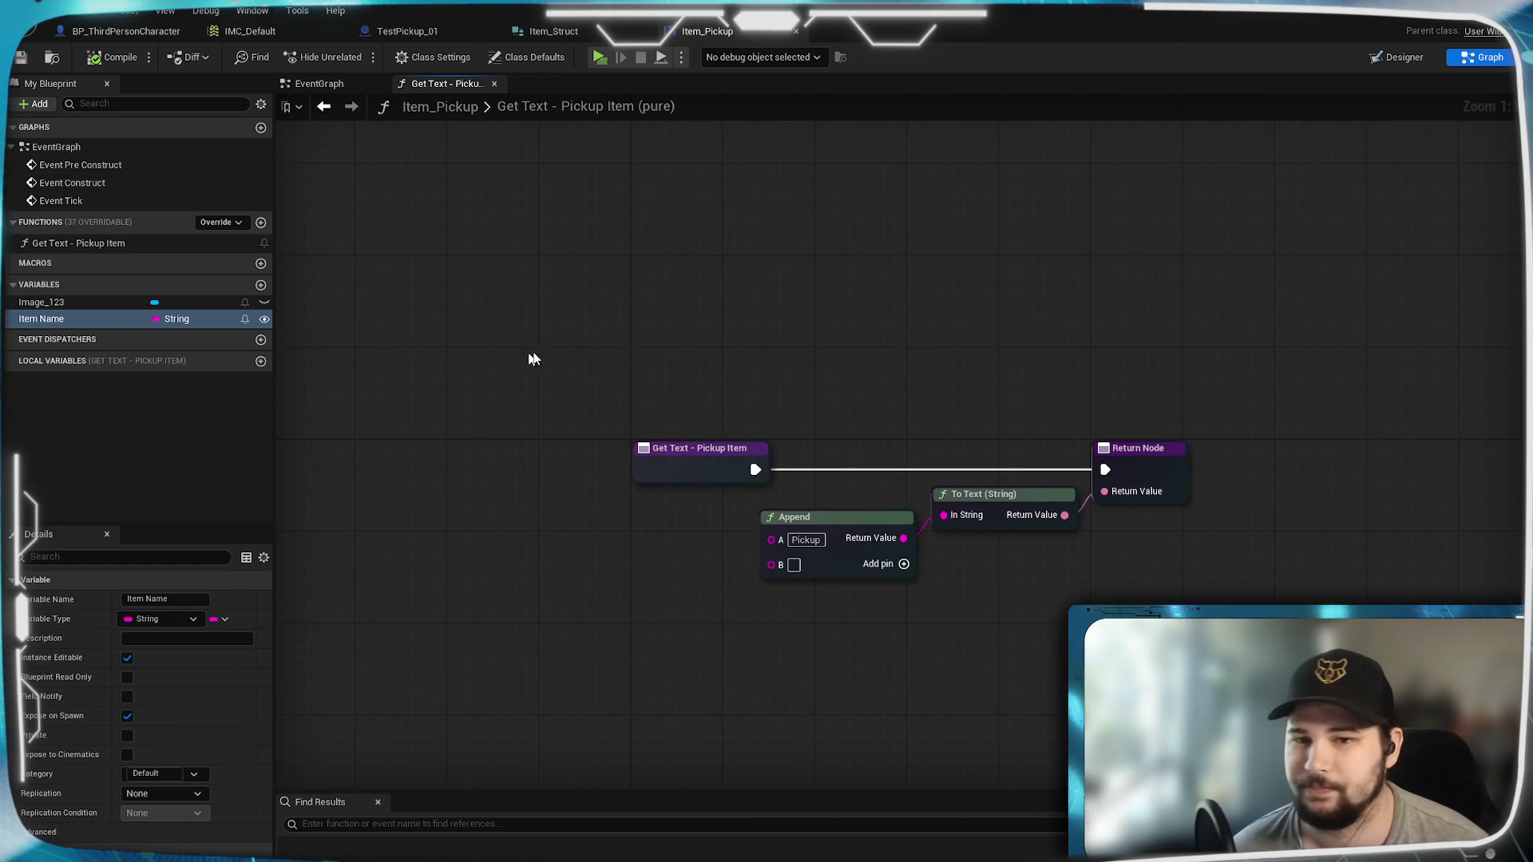
drag(817, 362, 799, 326)
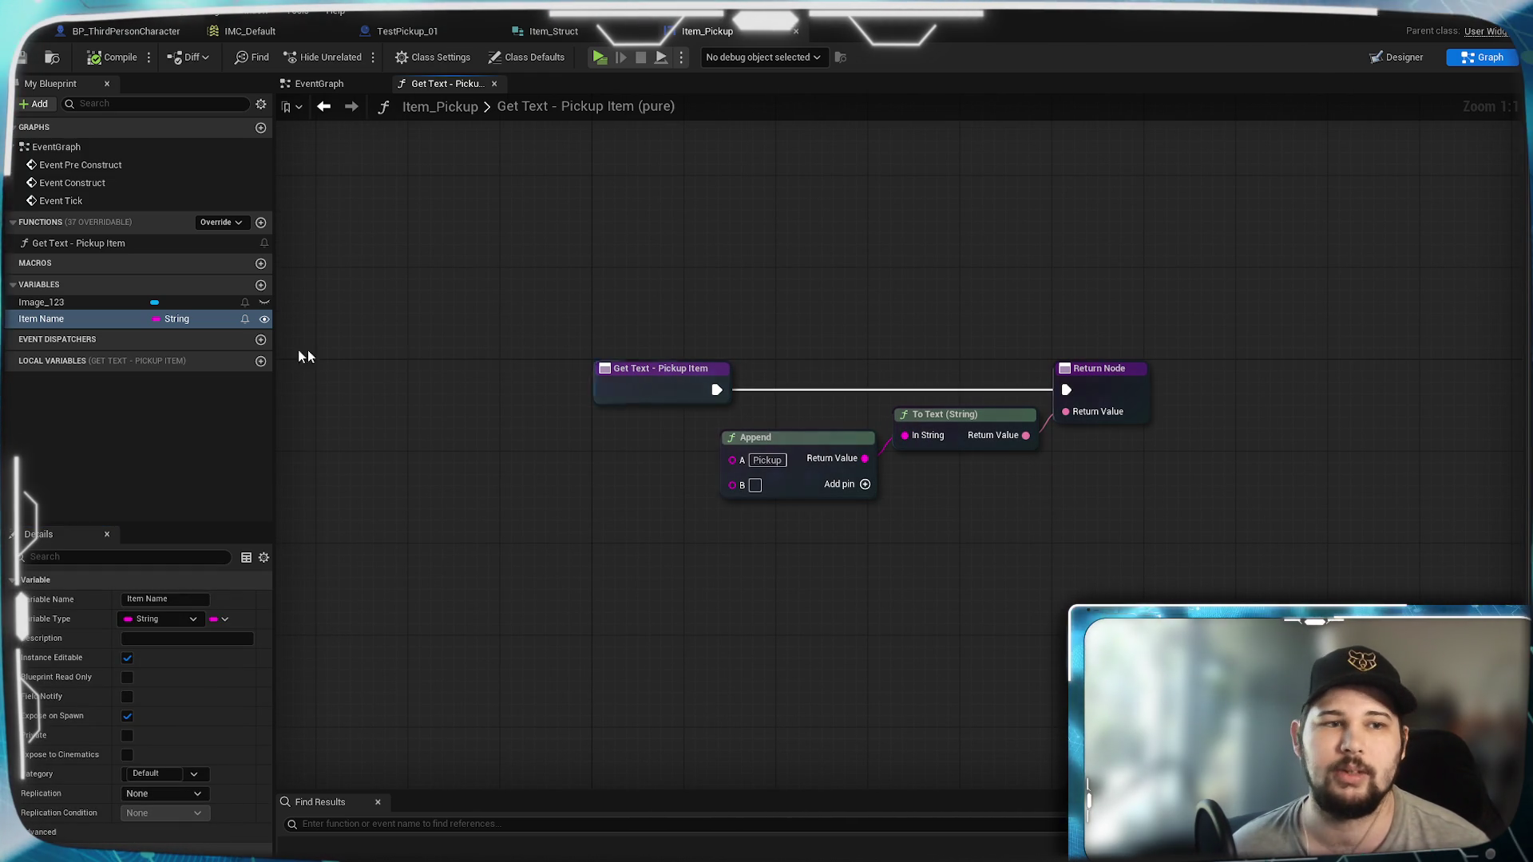
drag(48, 318, 732, 484)
click(656, 478)
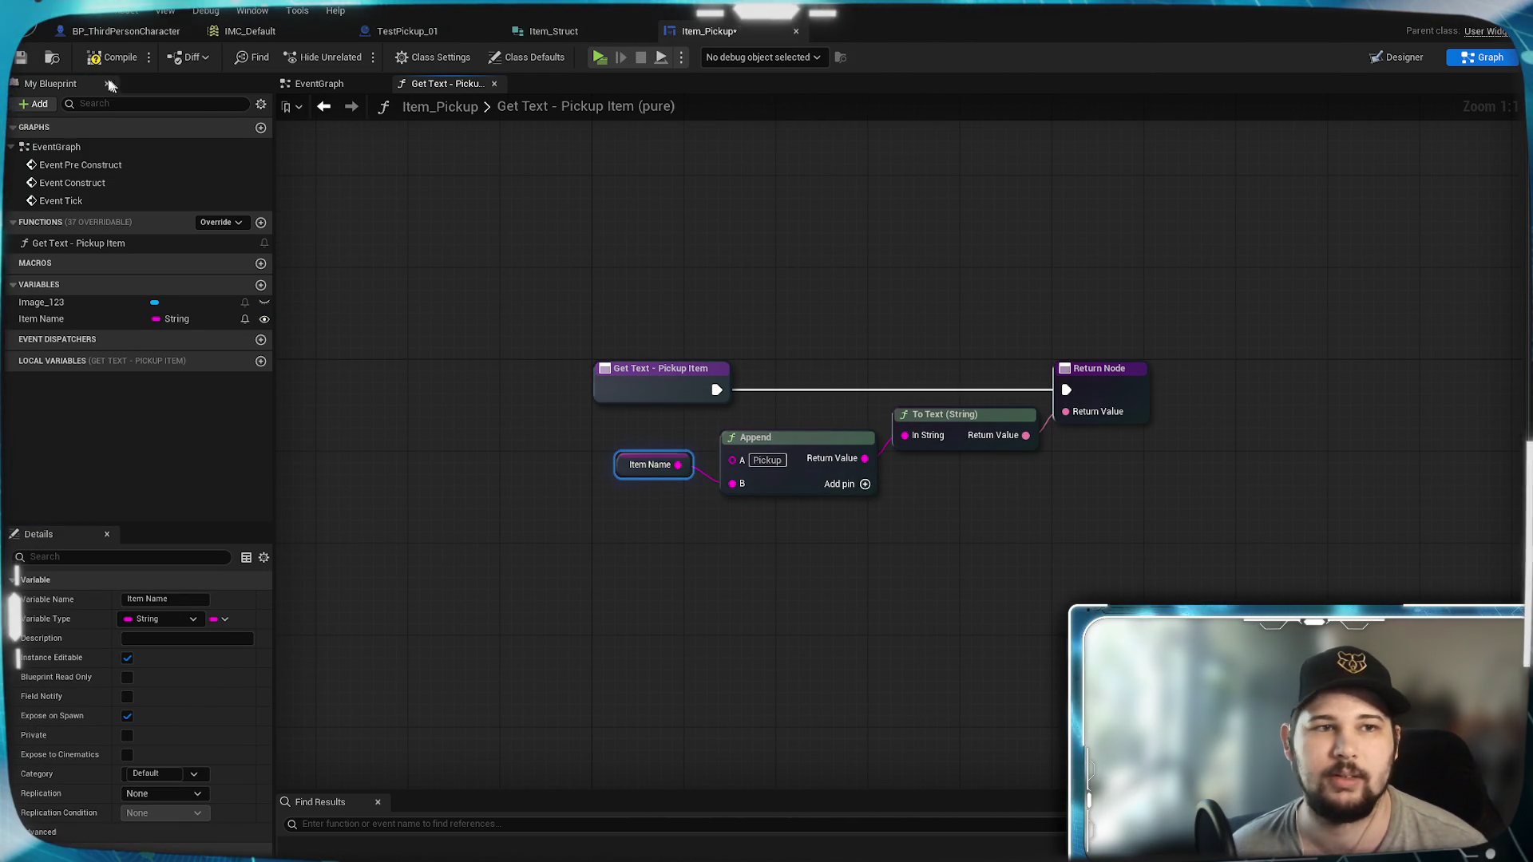
click(320, 83)
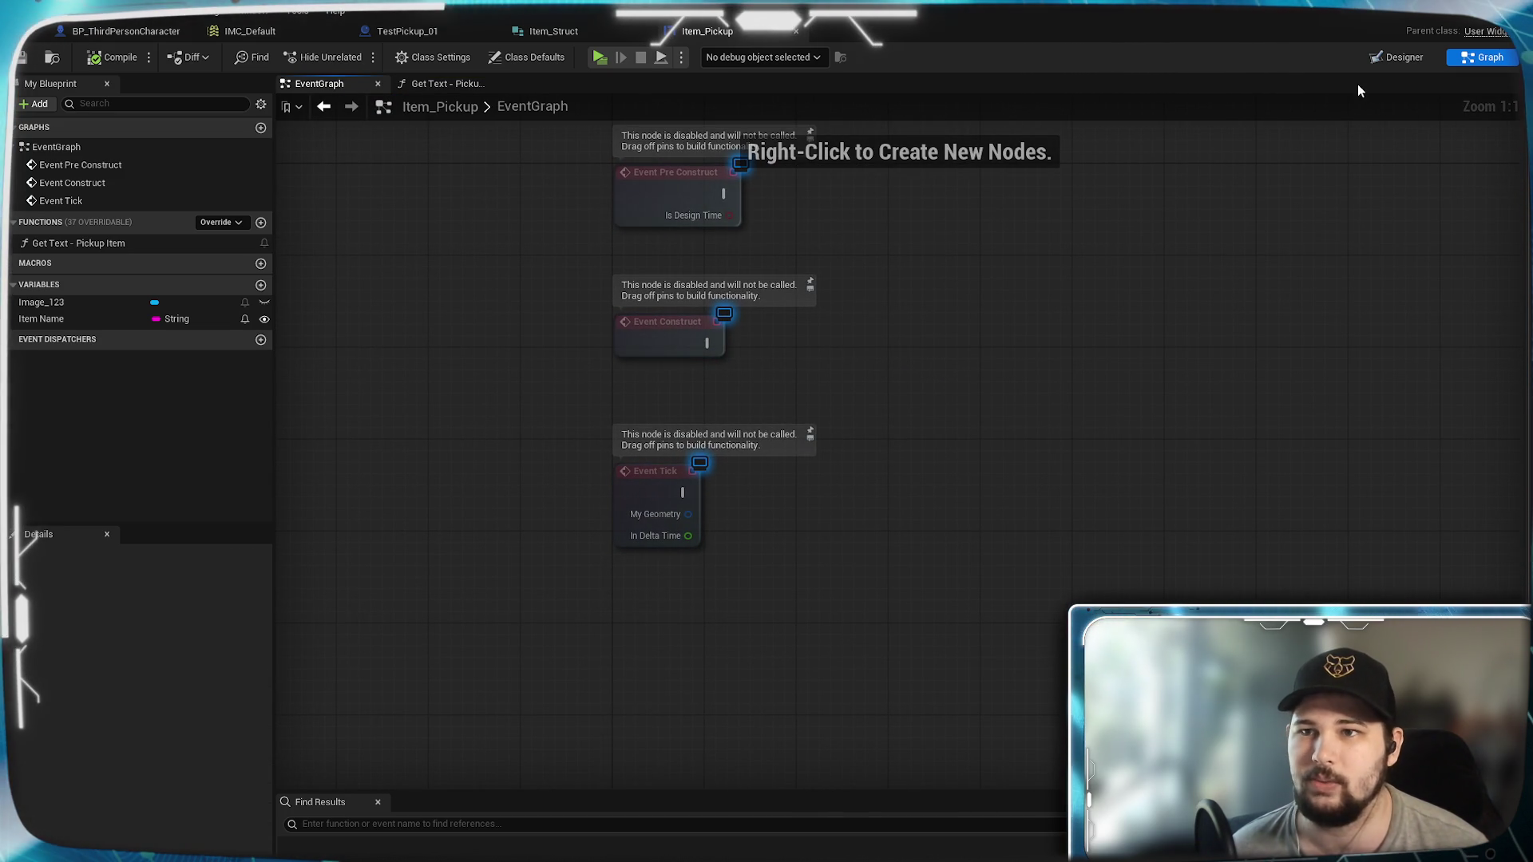
Step: Frame the Pickup Item prompt in Item_Pickup's Designer, then reposition BP_ThirdPersonCharacter's Print String node
click(1406, 60)
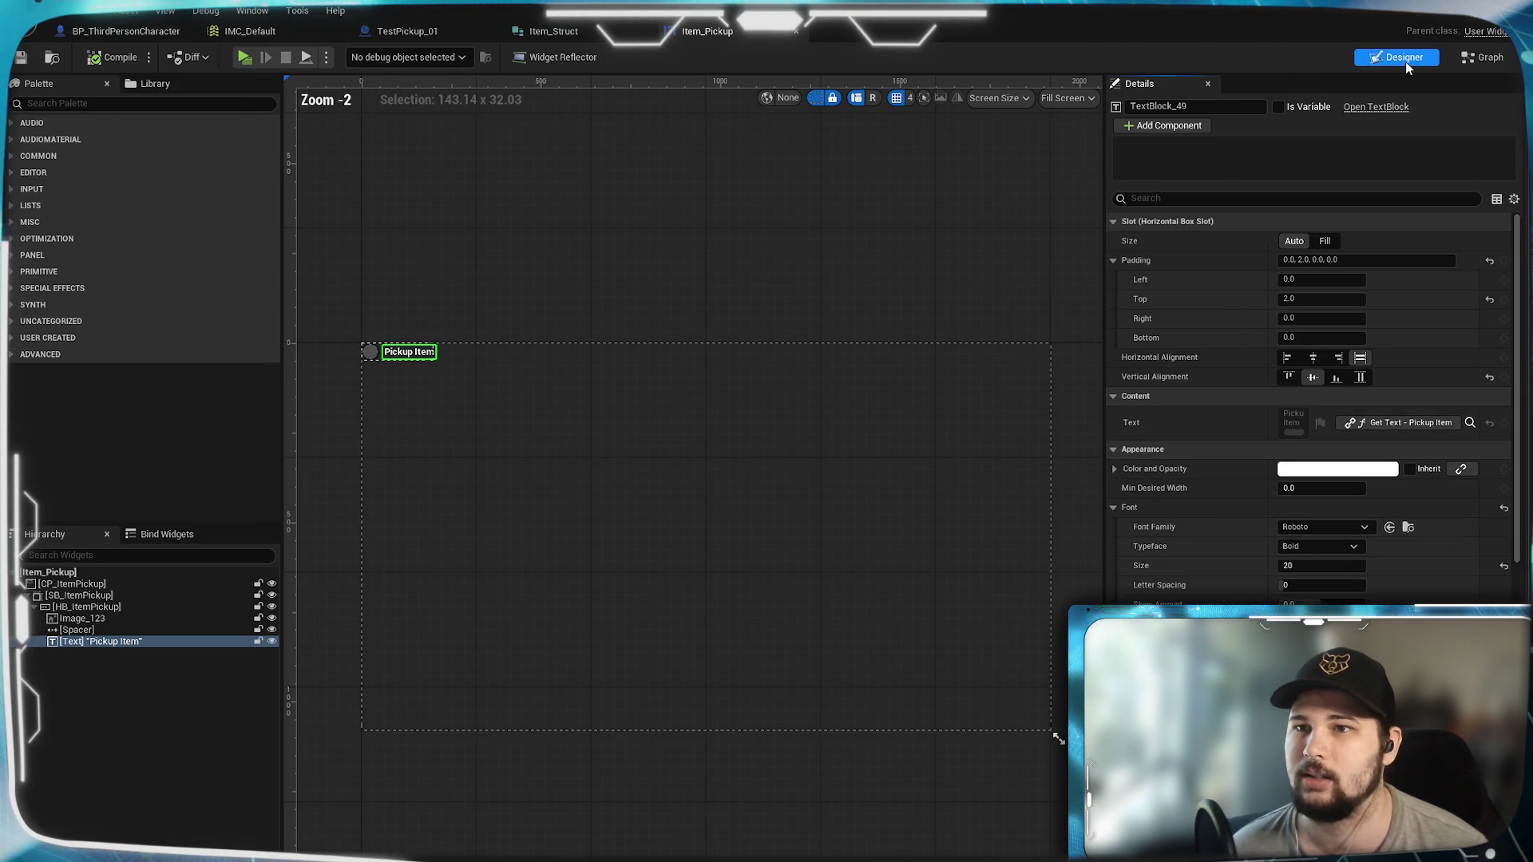
scroll(460, 400, up, 6)
scroll(551, 384, up, 6)
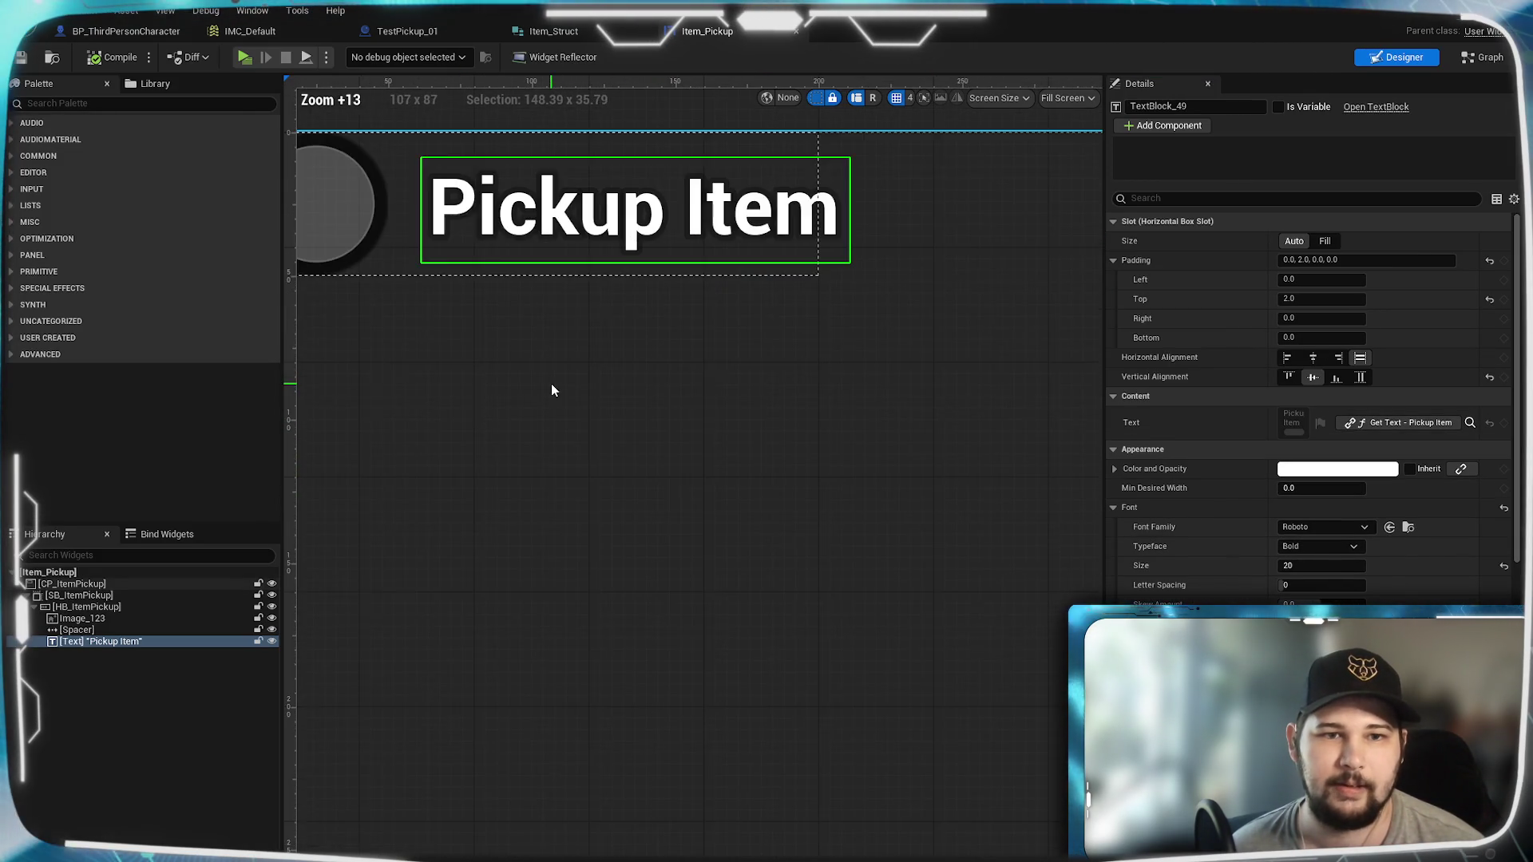
mouse_move(986, 510)
mouse_down()
mouse_move(755, 490)
mouse_move(828, 482)
mouse_up()
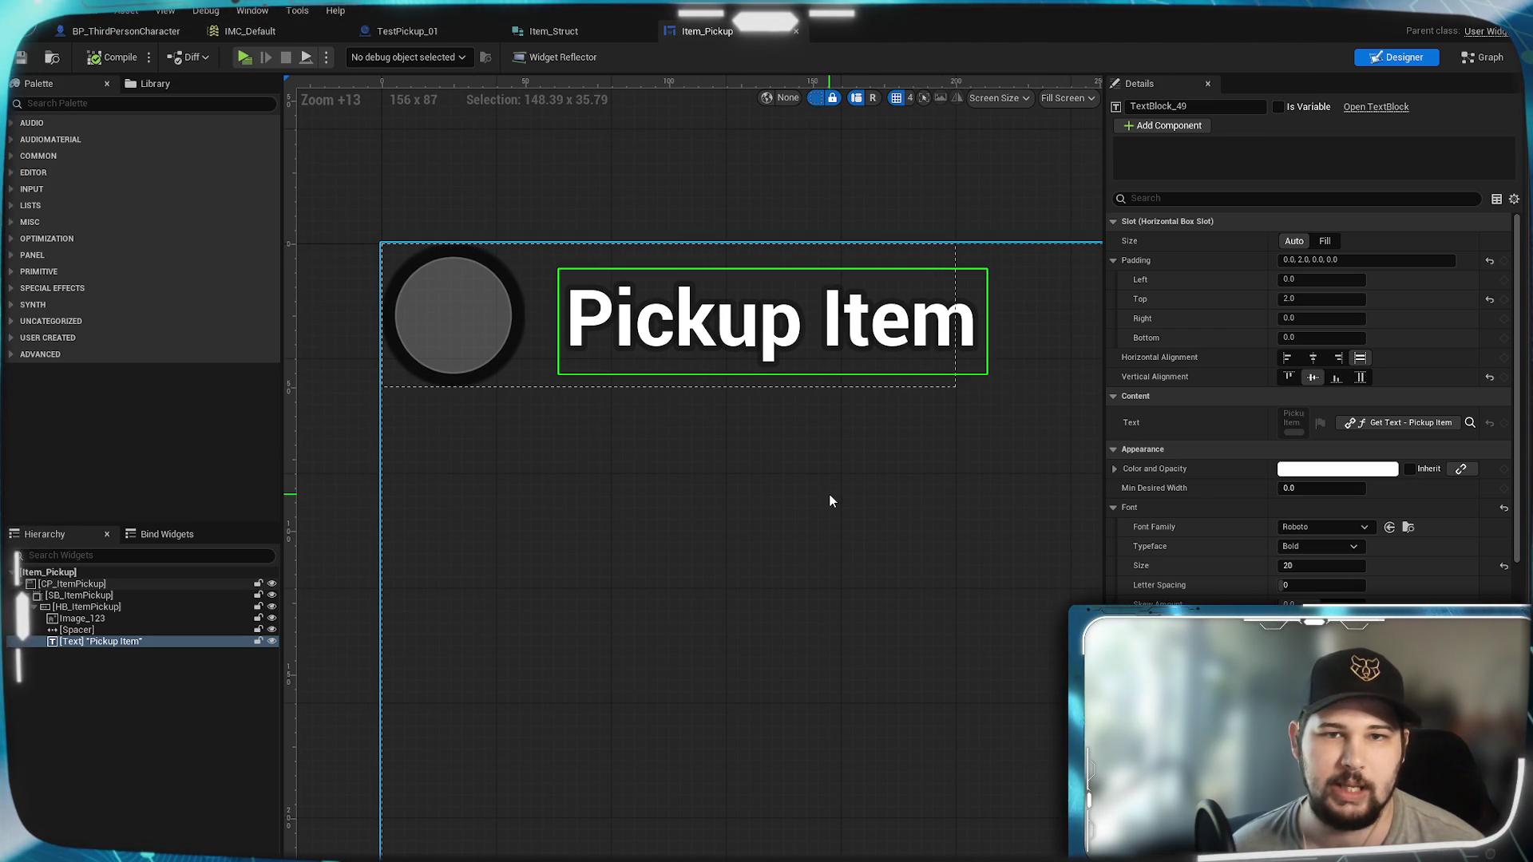
click(151, 30)
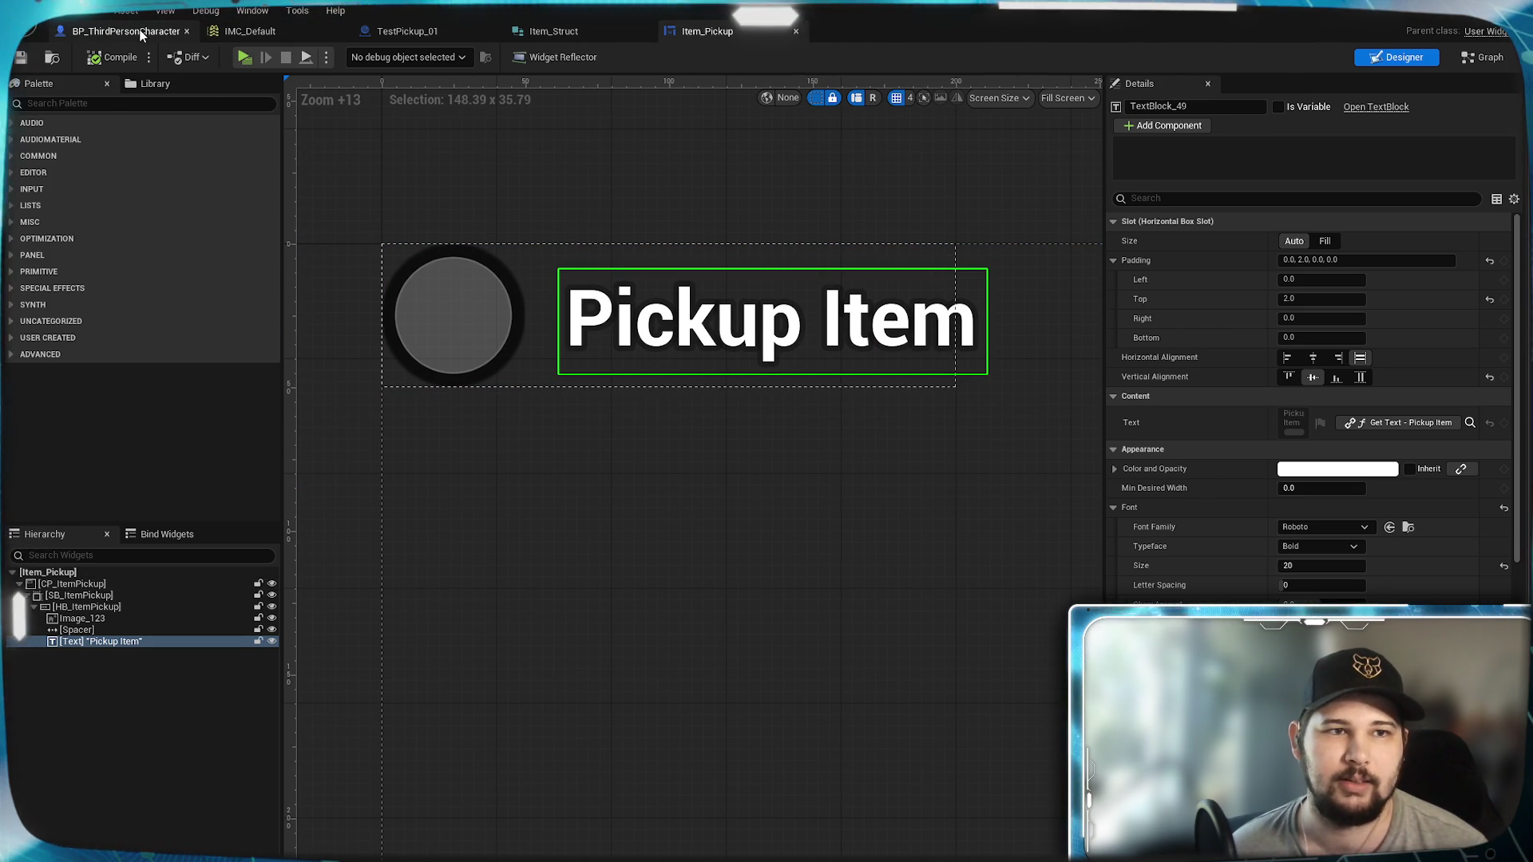
drag(639, 453, 593, 441)
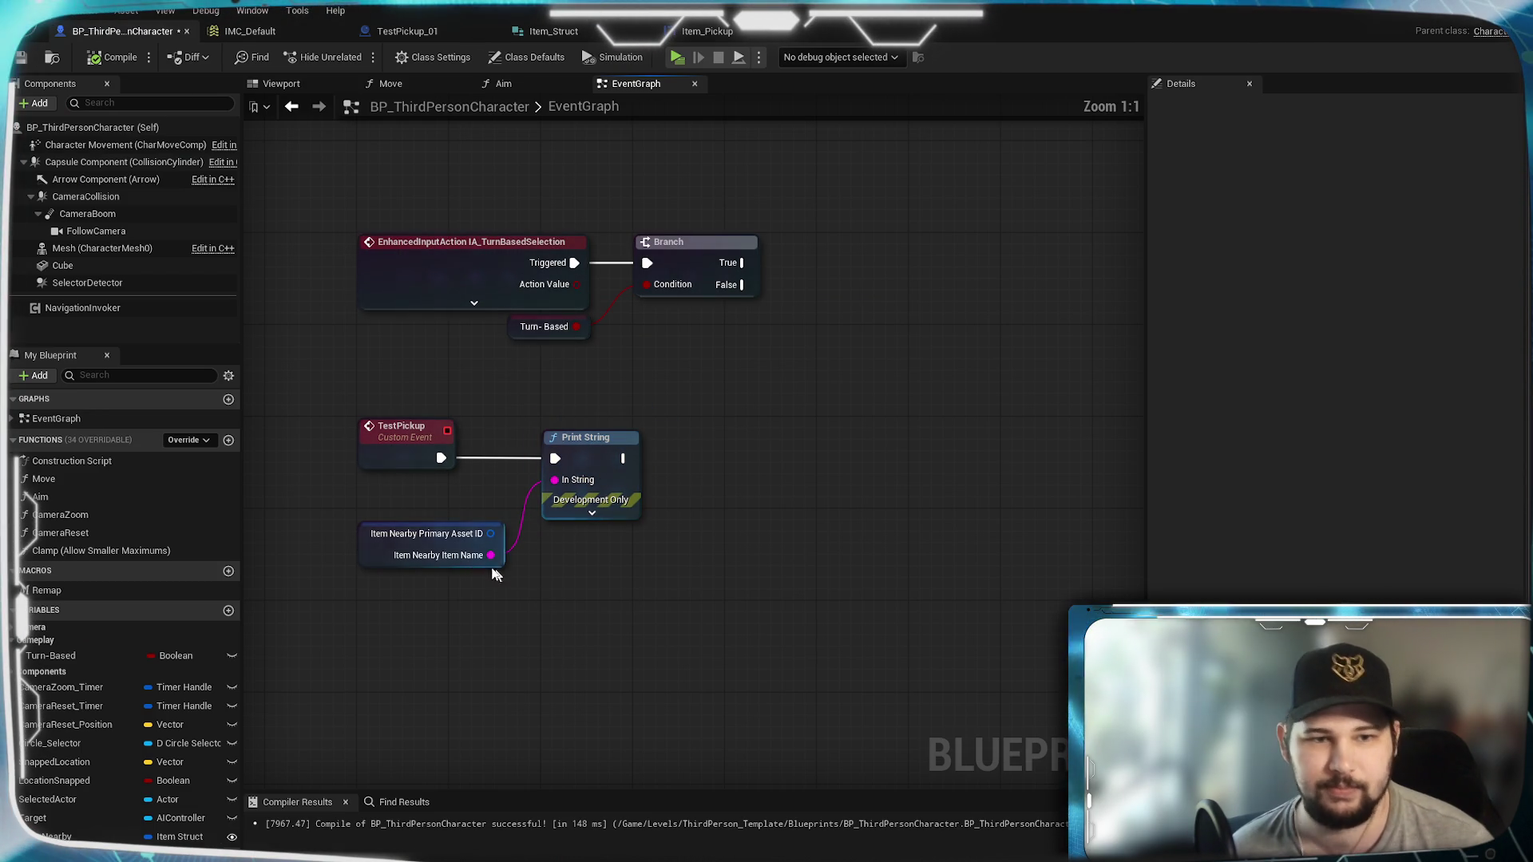
Step: Add a Create Widget node for Item_Pickup after Print String
drag(434, 536, 437, 515)
click(471, 655)
mouse_move(628, 575)
mouse_down()
mouse_move(722, 588)
mouse_move(883, 511)
mouse_up()
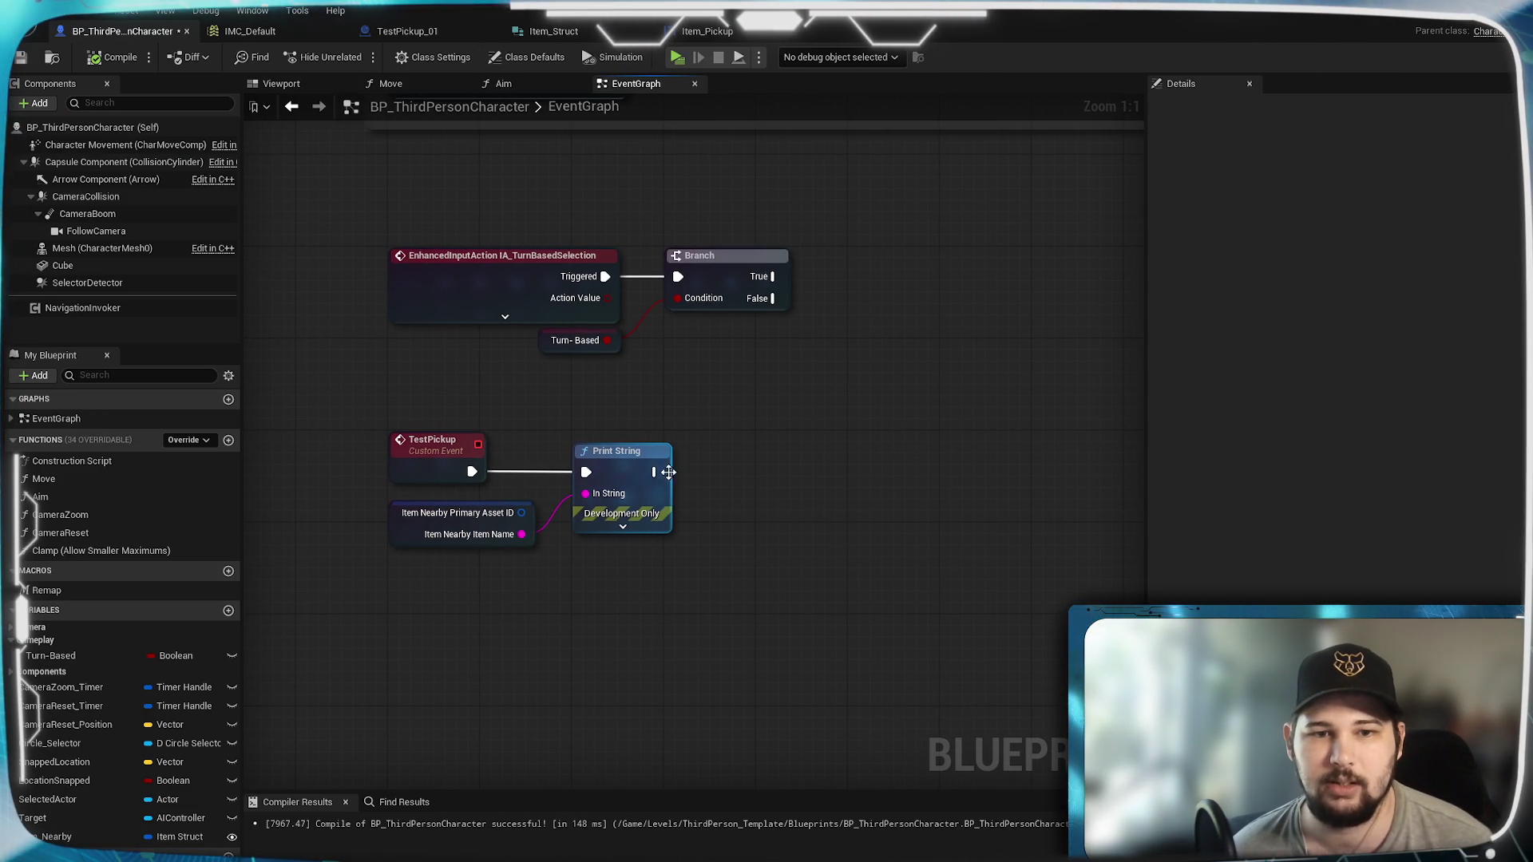
drag(654, 472, 732, 471)
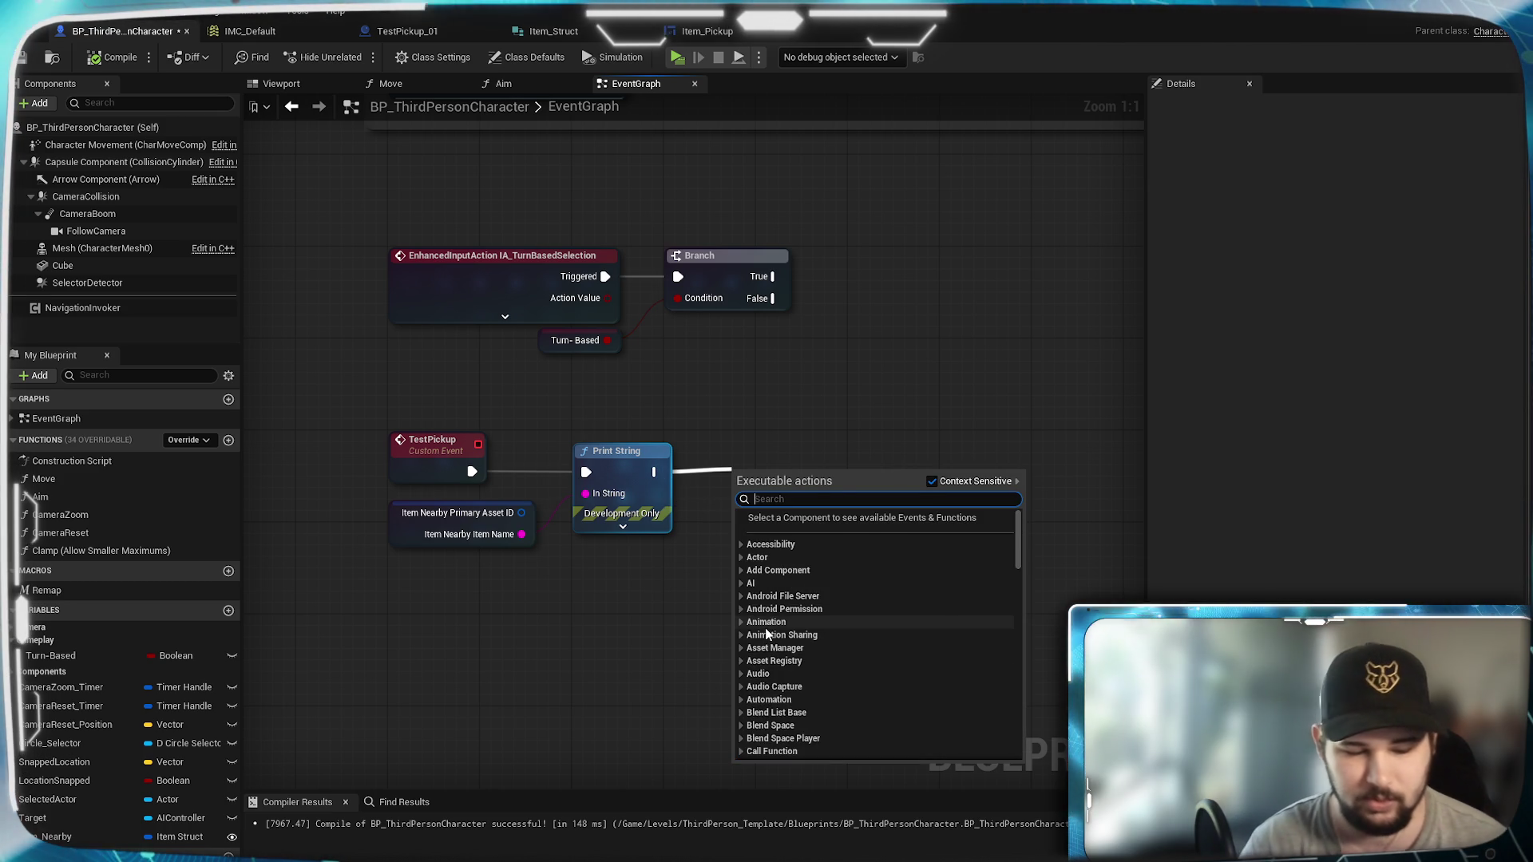
text(create widget)
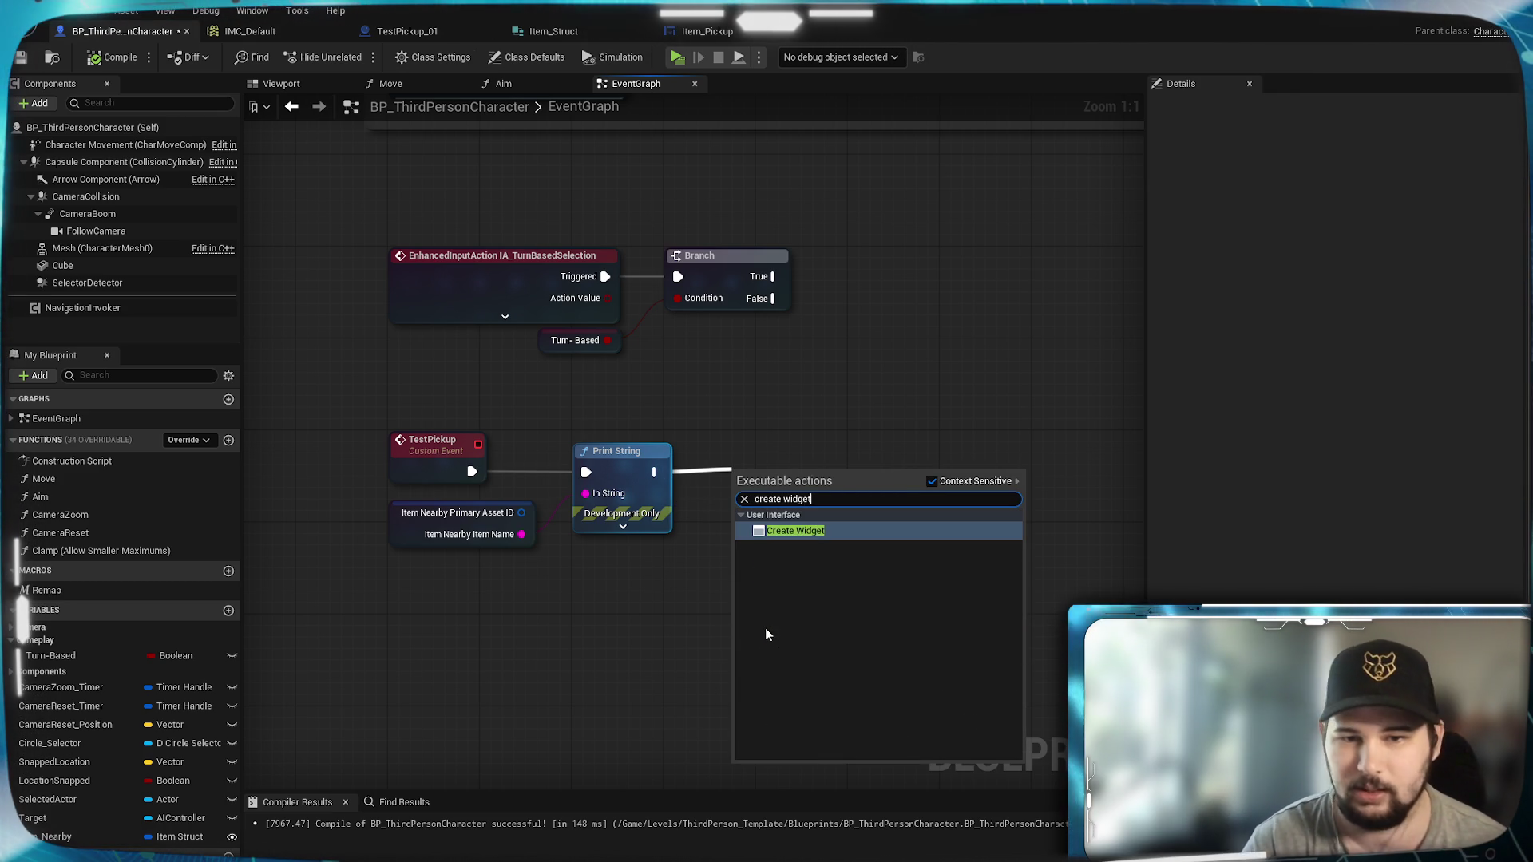
click(798, 530)
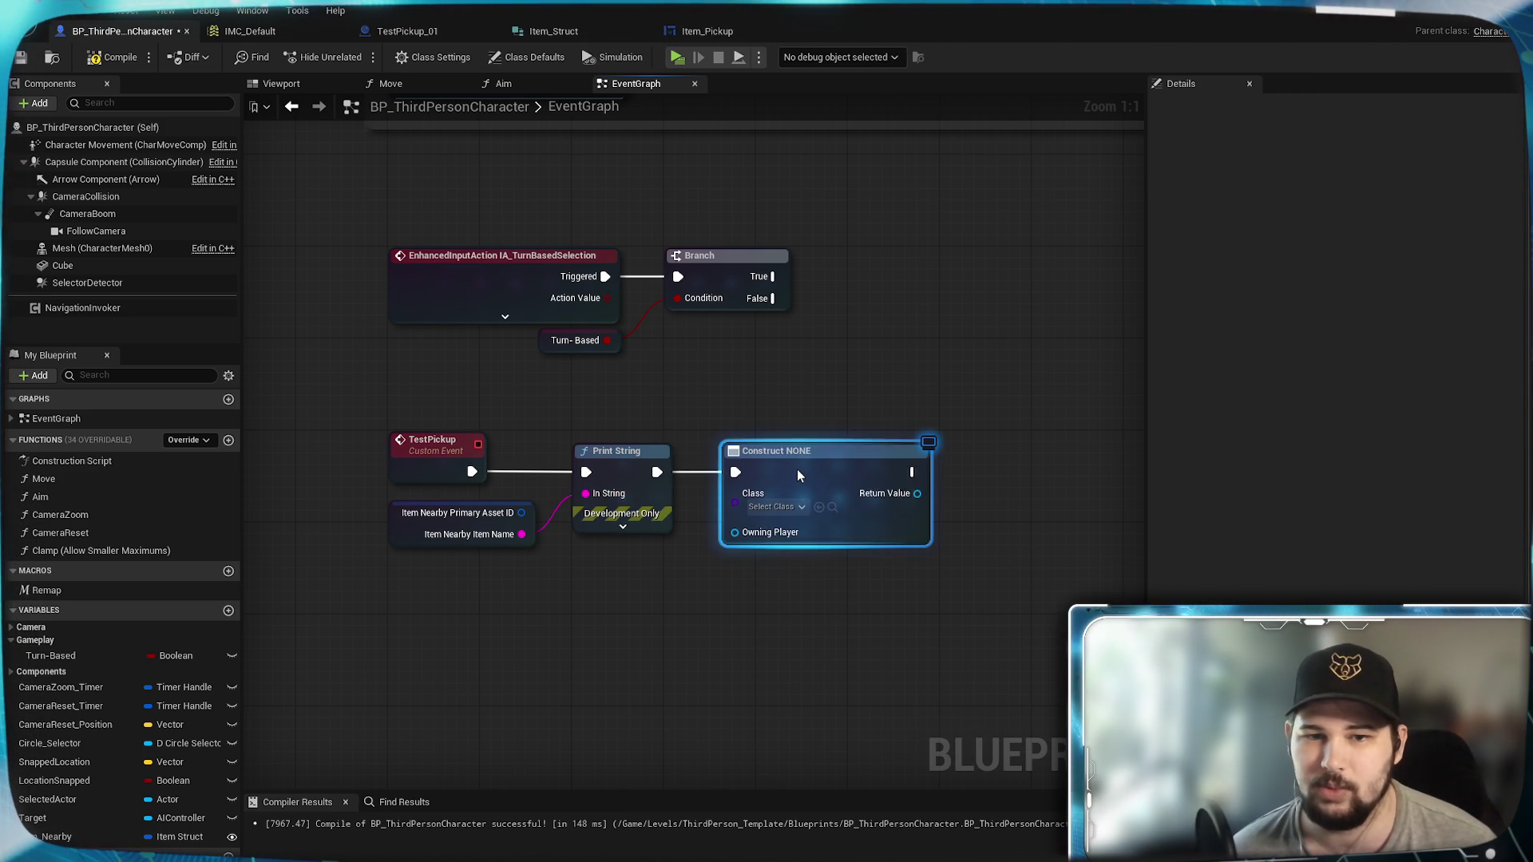
click(781, 507)
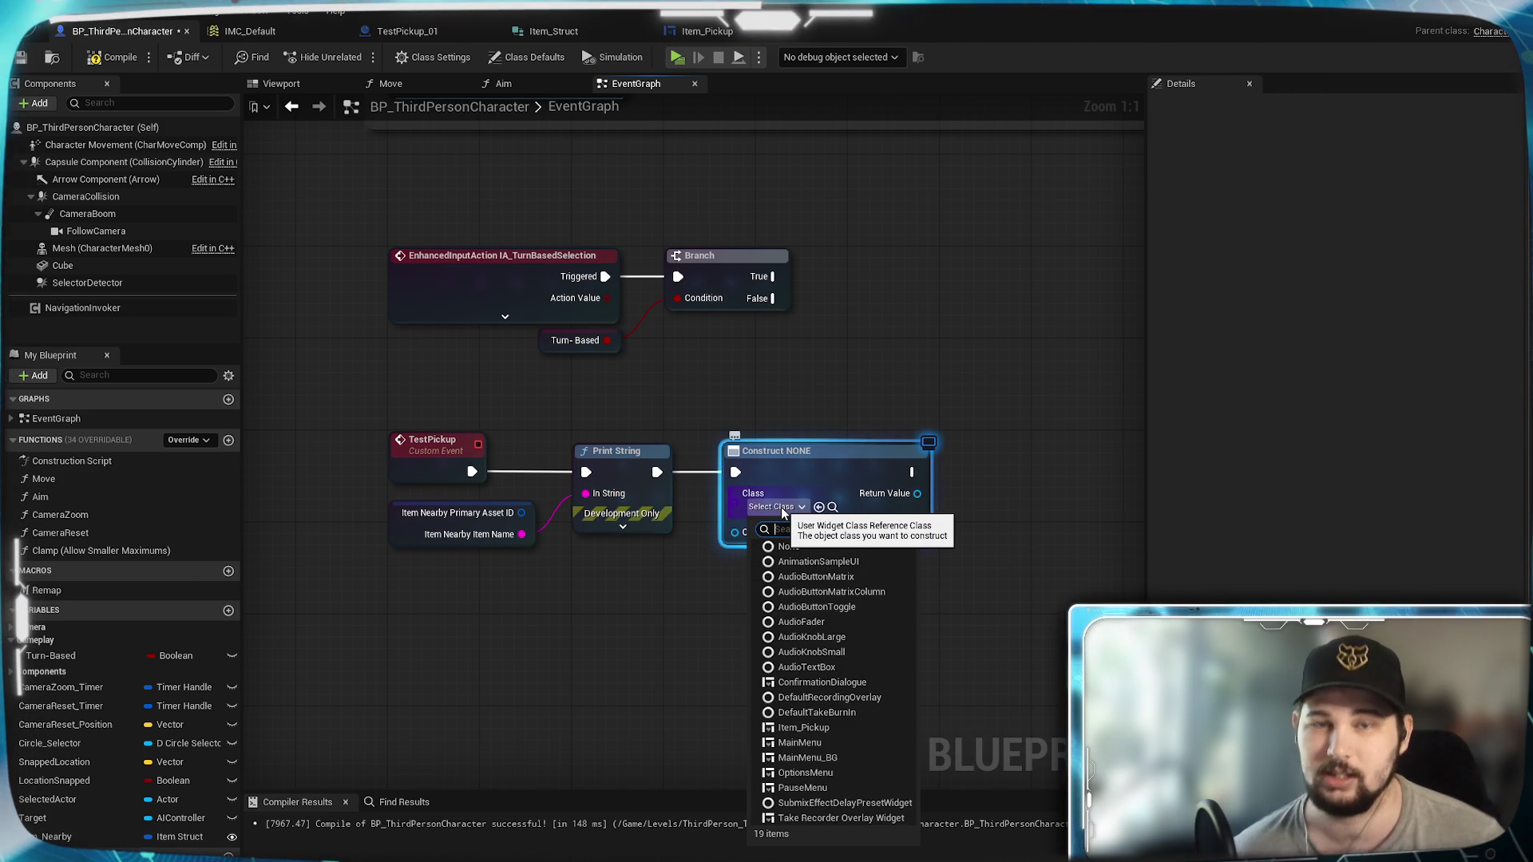
text(Item)
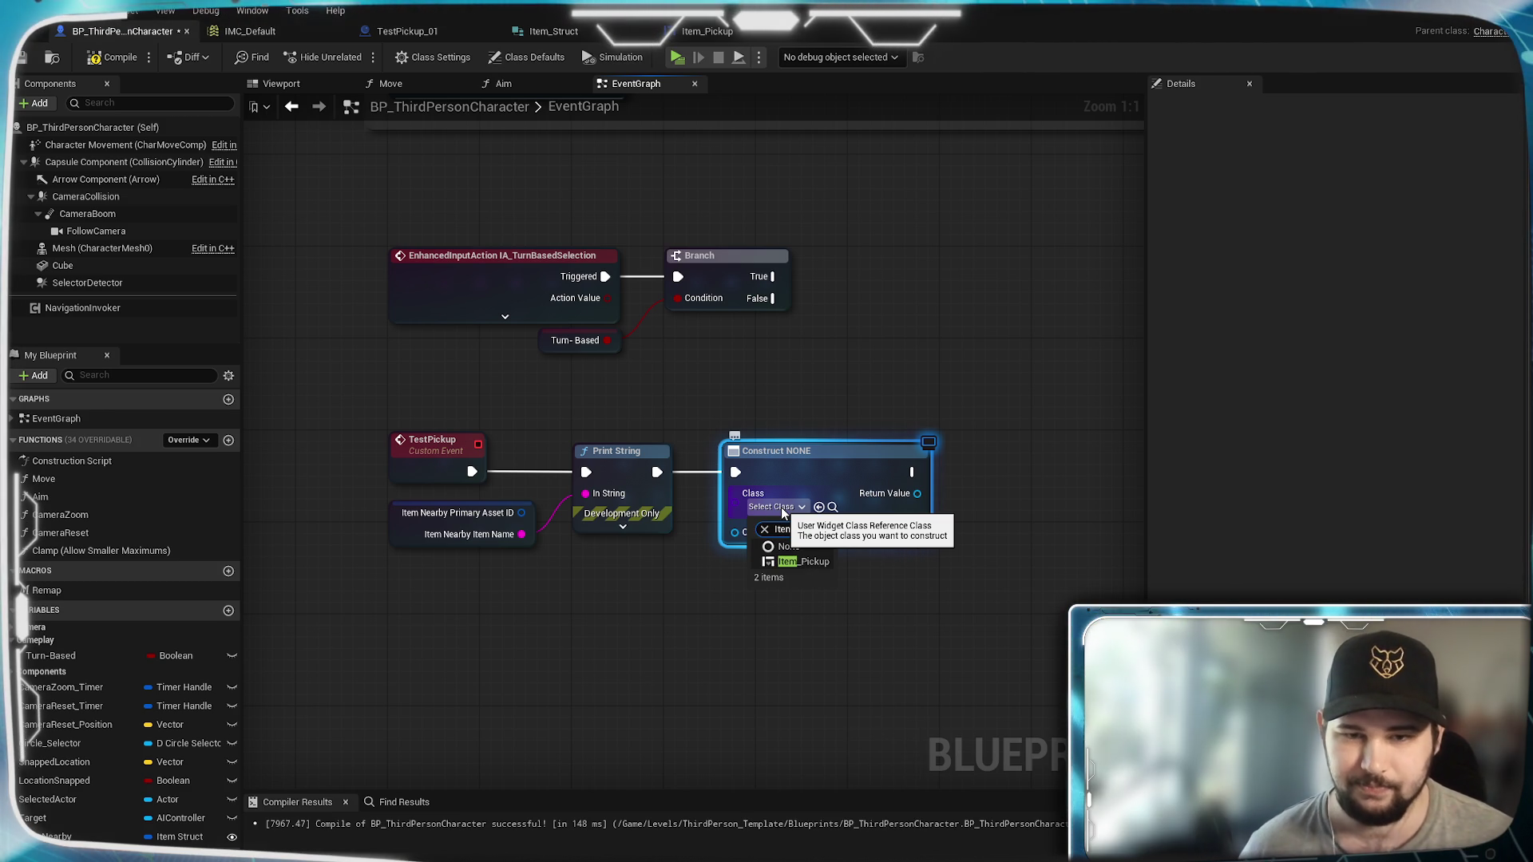
click(800, 565)
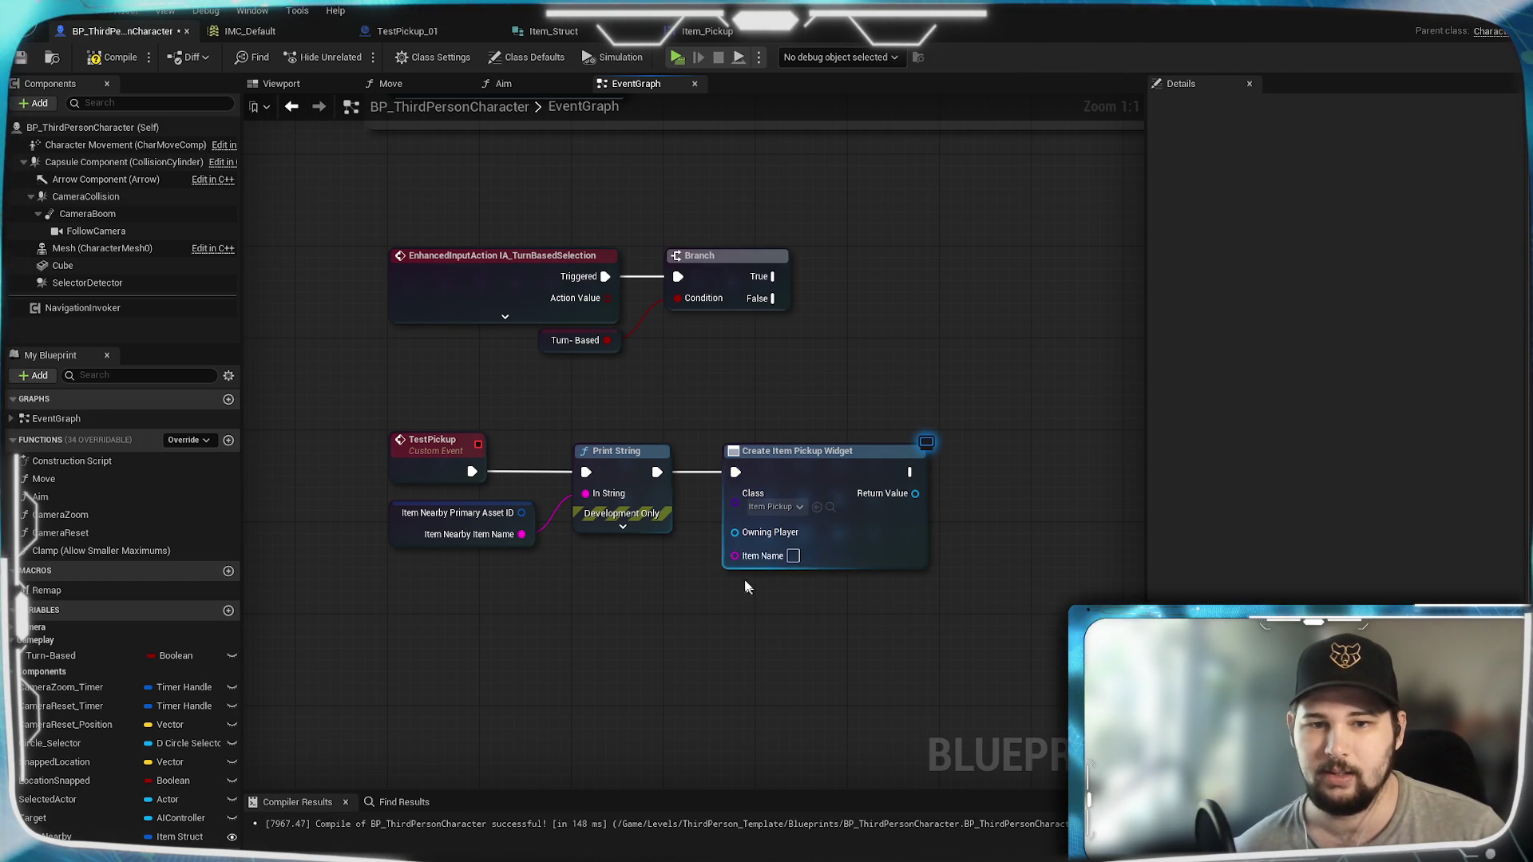
Step: Feed a Get Player Controller node into the widget's Owning Player pin
drag(624, 585, 624, 585)
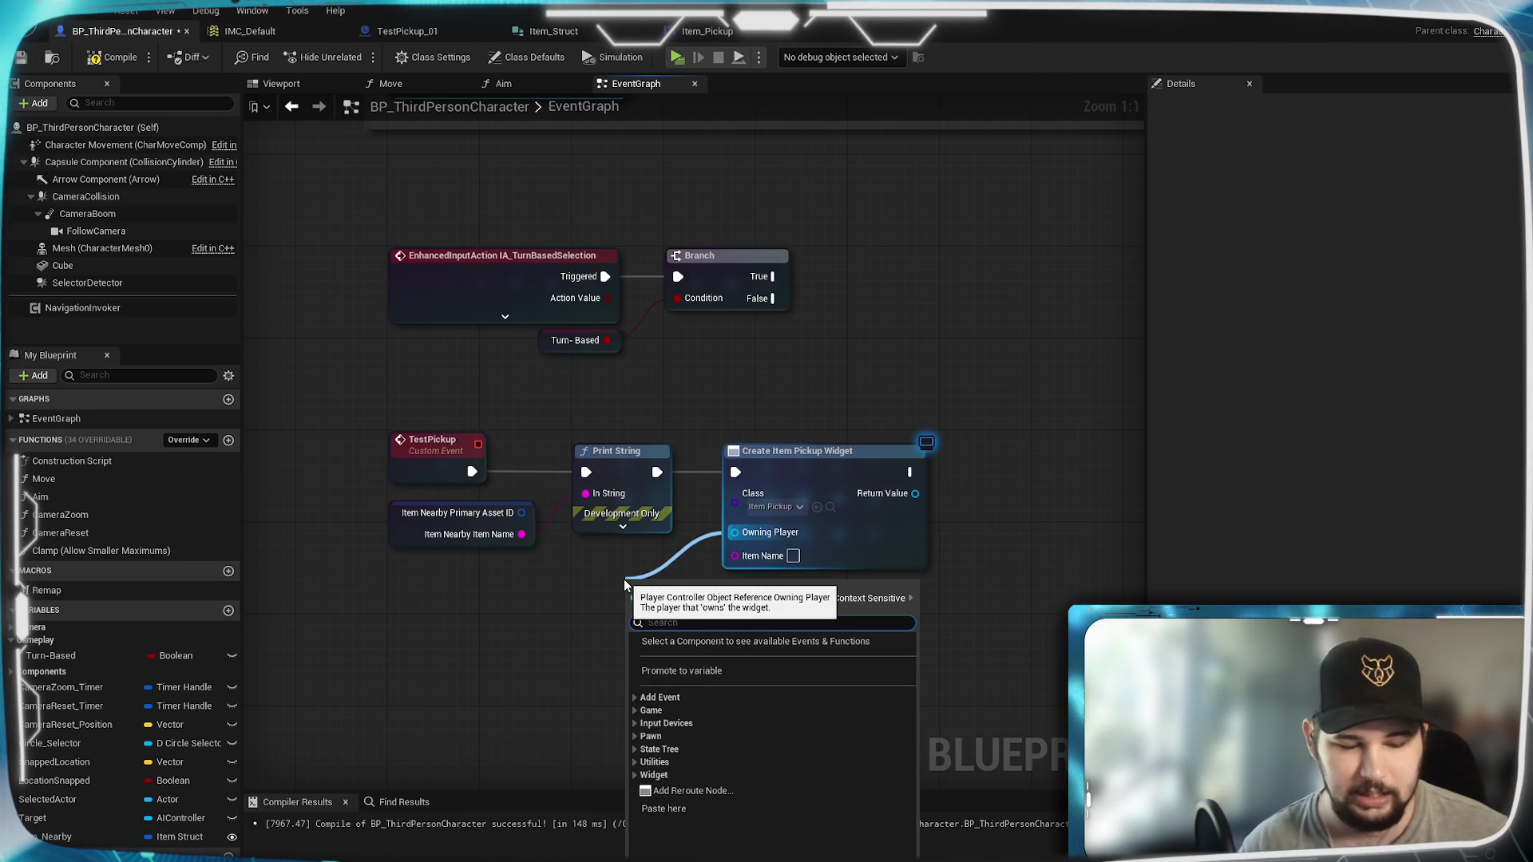
text(get play)
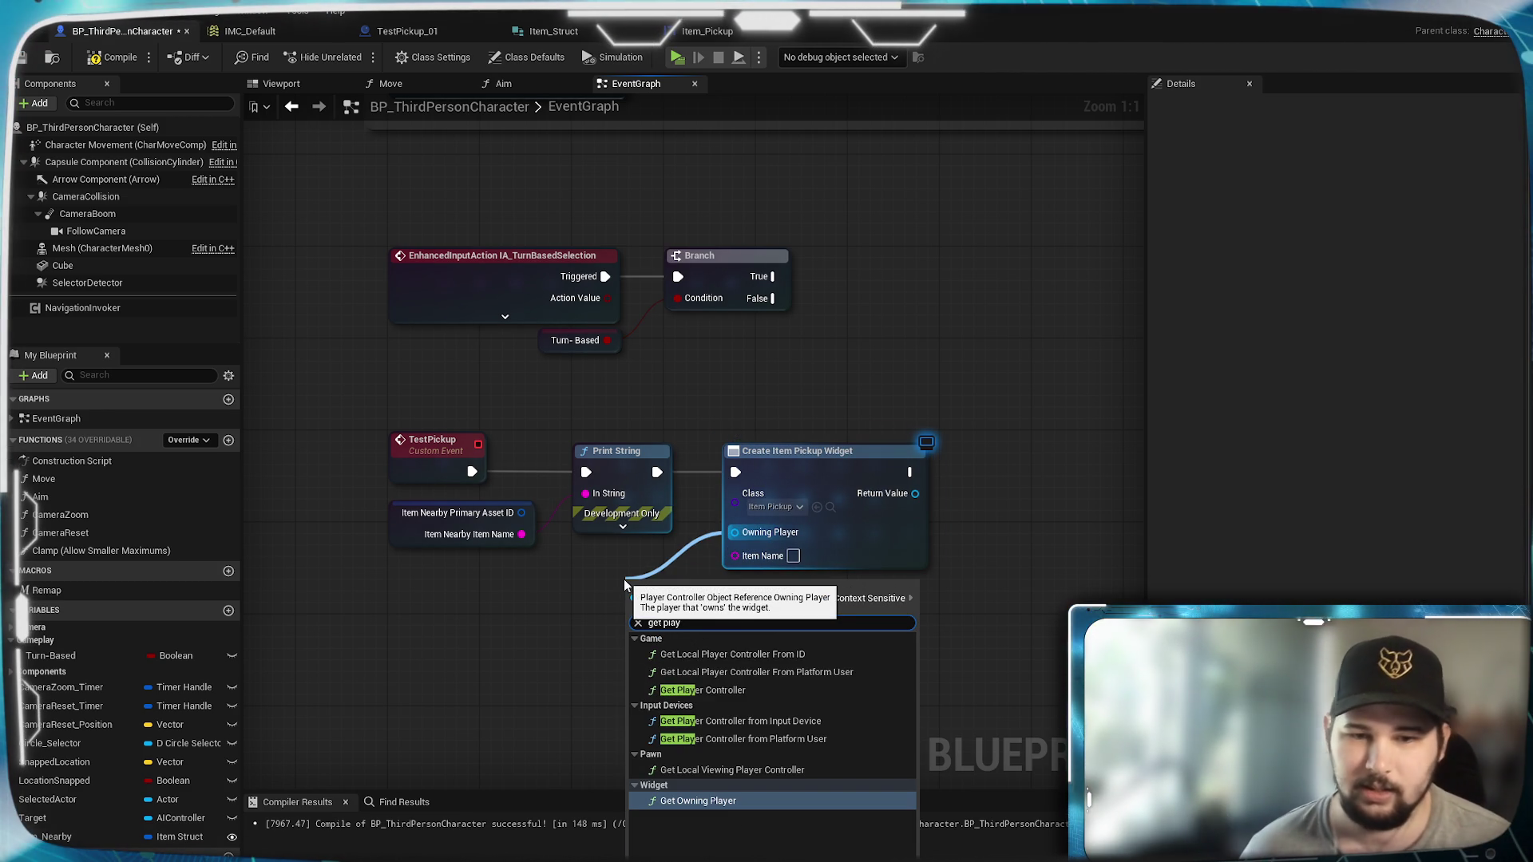
click(694, 691)
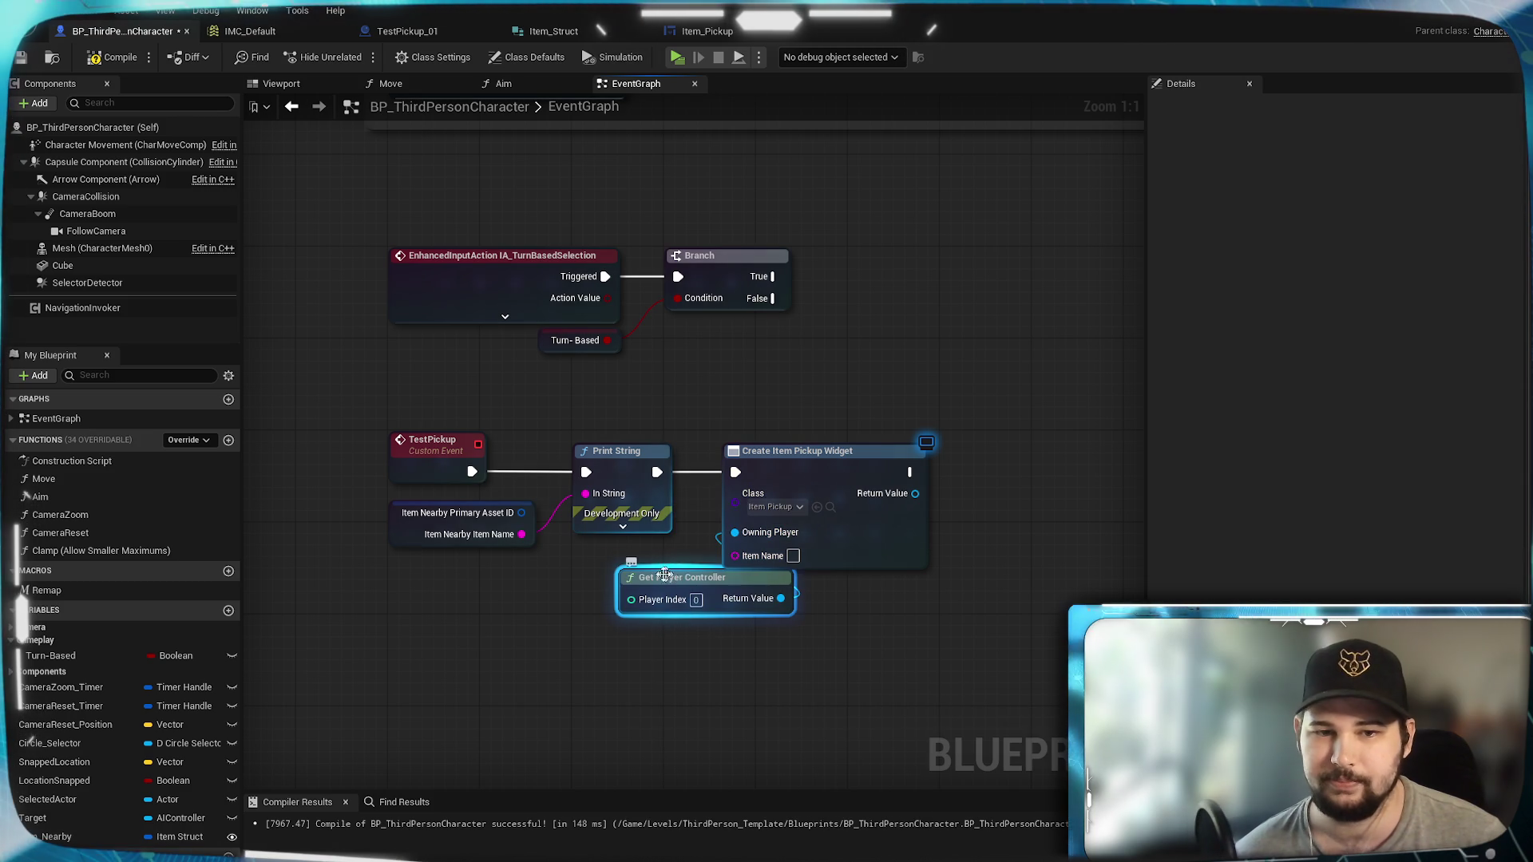
mouse_move(658, 574)
mouse_down()
mouse_move(519, 591)
mouse_move(434, 568)
mouse_up()
click(680, 687)
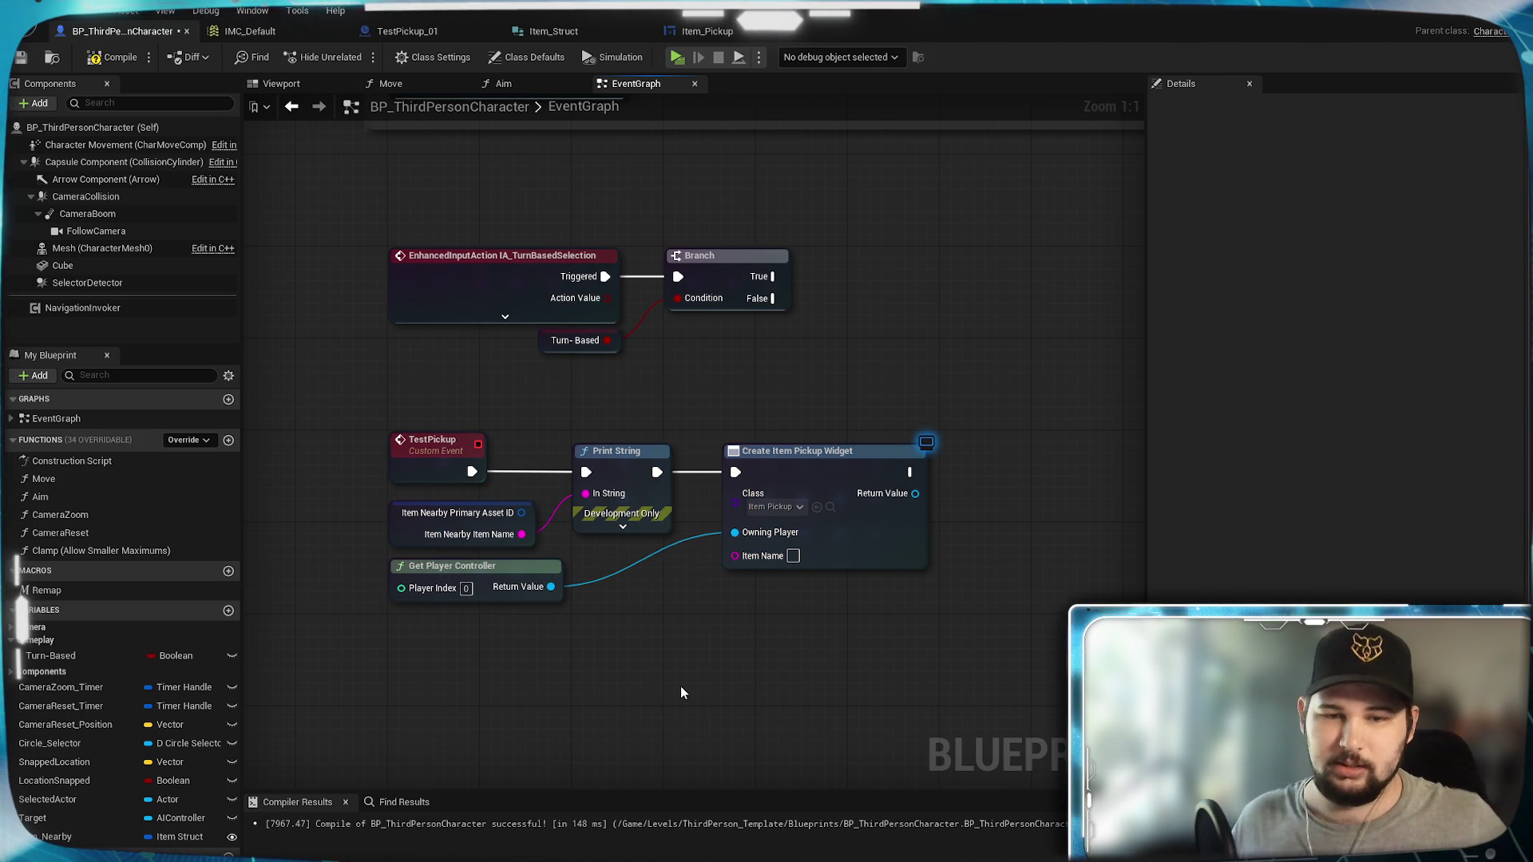
Step: Wire Item Nearby's Item Name into the widget's Item Name pin
mouse_move(528, 535)
mouse_down()
mouse_move(786, 559)
mouse_move(534, 535)
mouse_up()
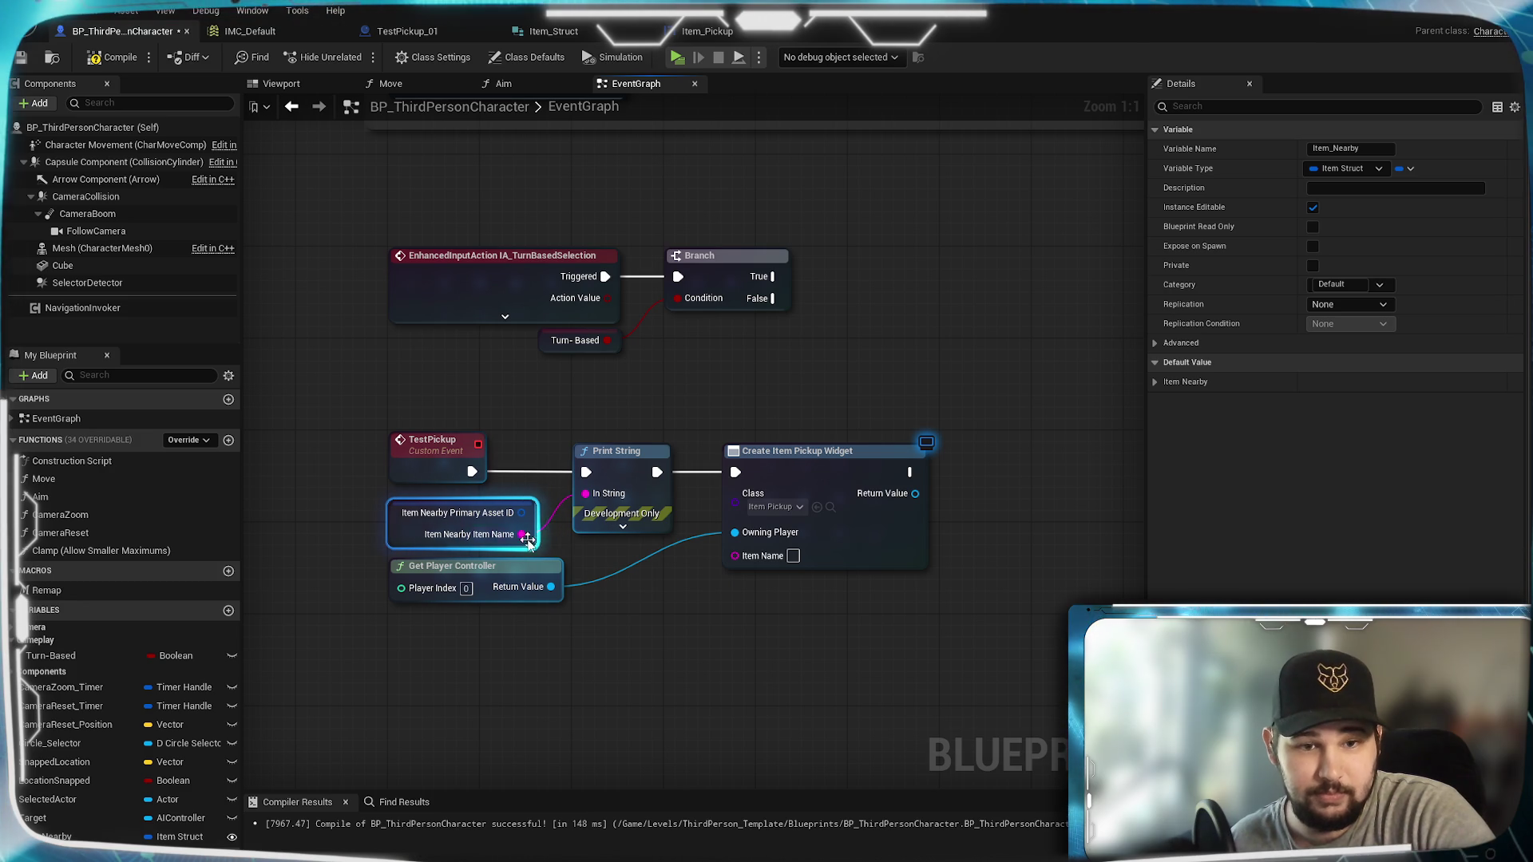
drag(739, 561, 736, 557)
click(678, 601)
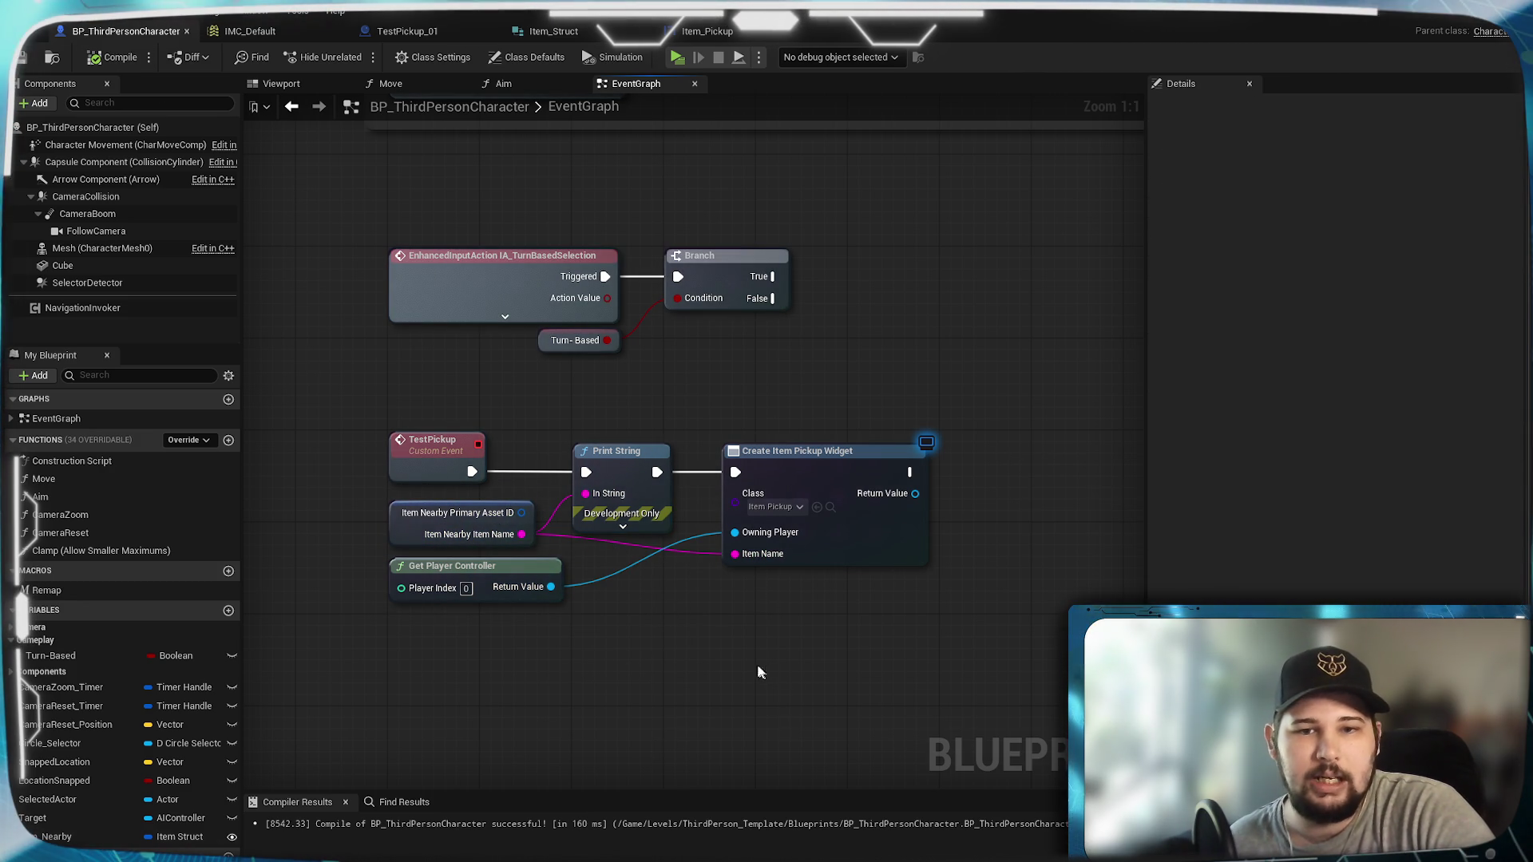
Step: Frame the graph around Create Item Pickup Widget and start a play test
drag(701, 640, 609, 623)
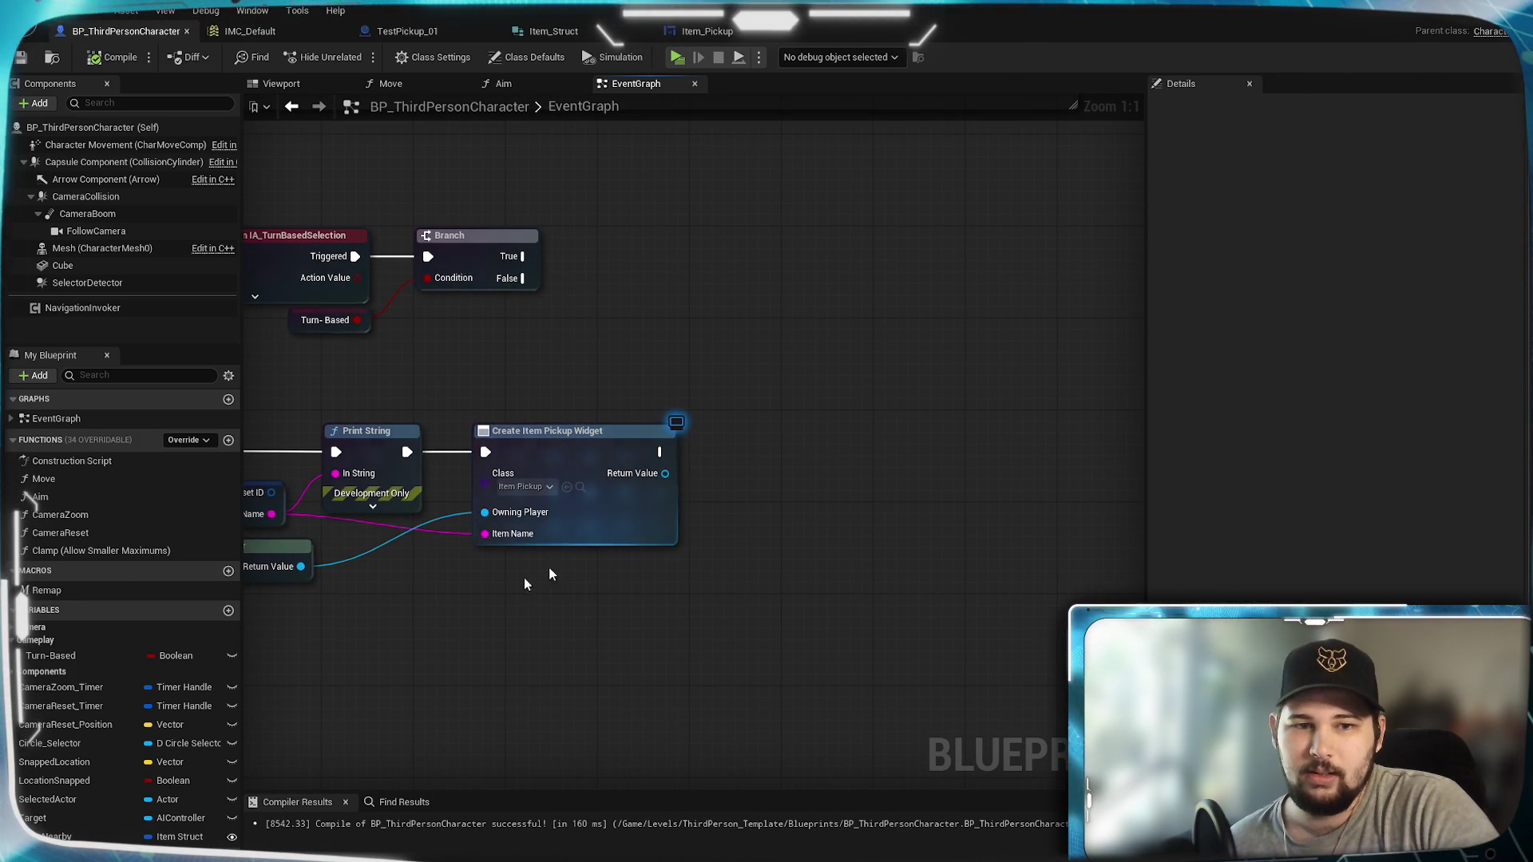
key(Home)
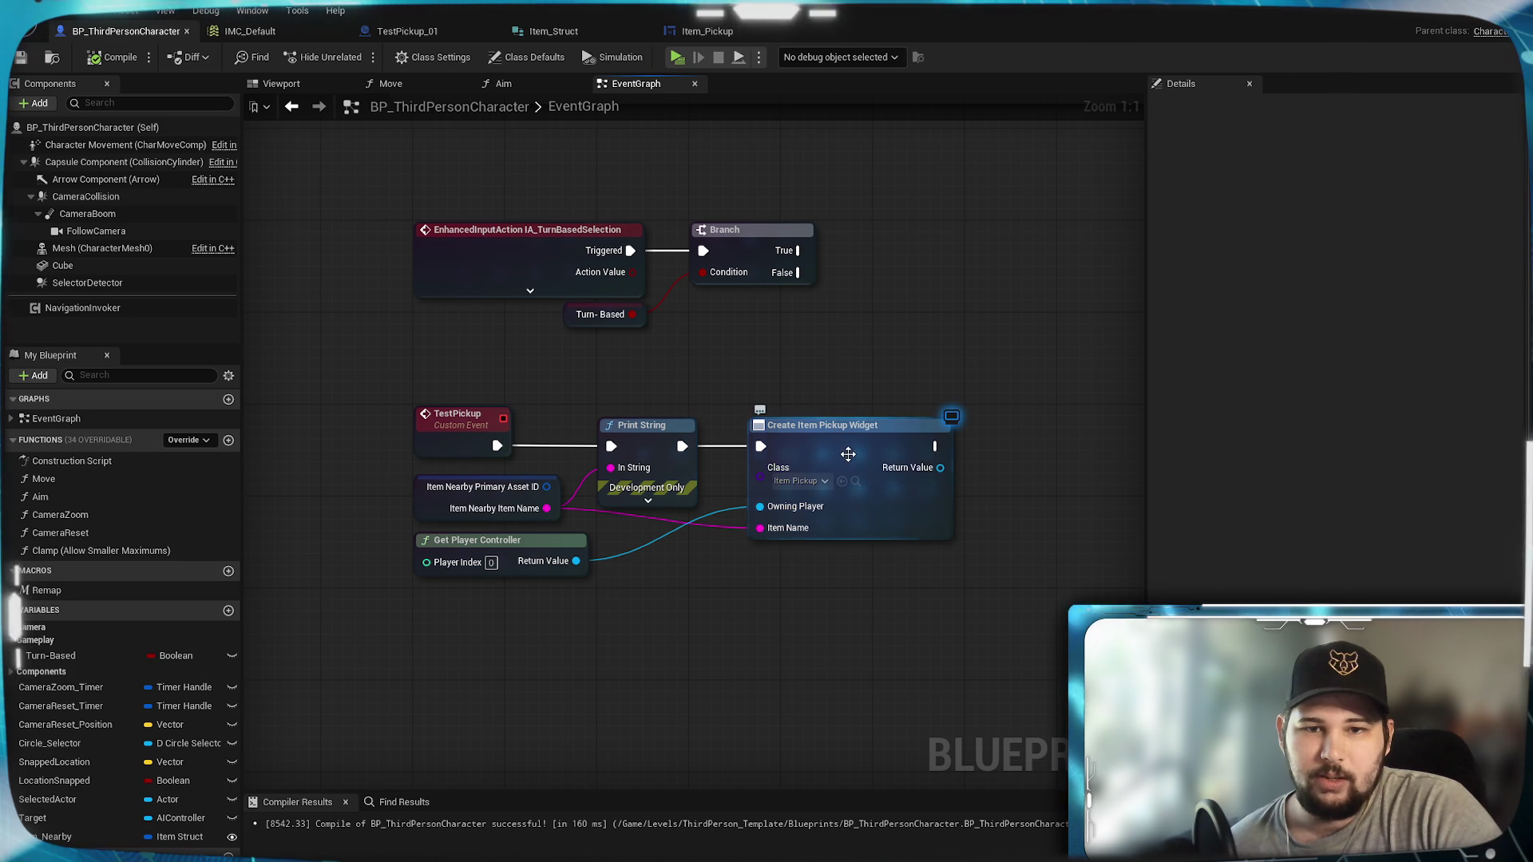
click(846, 452)
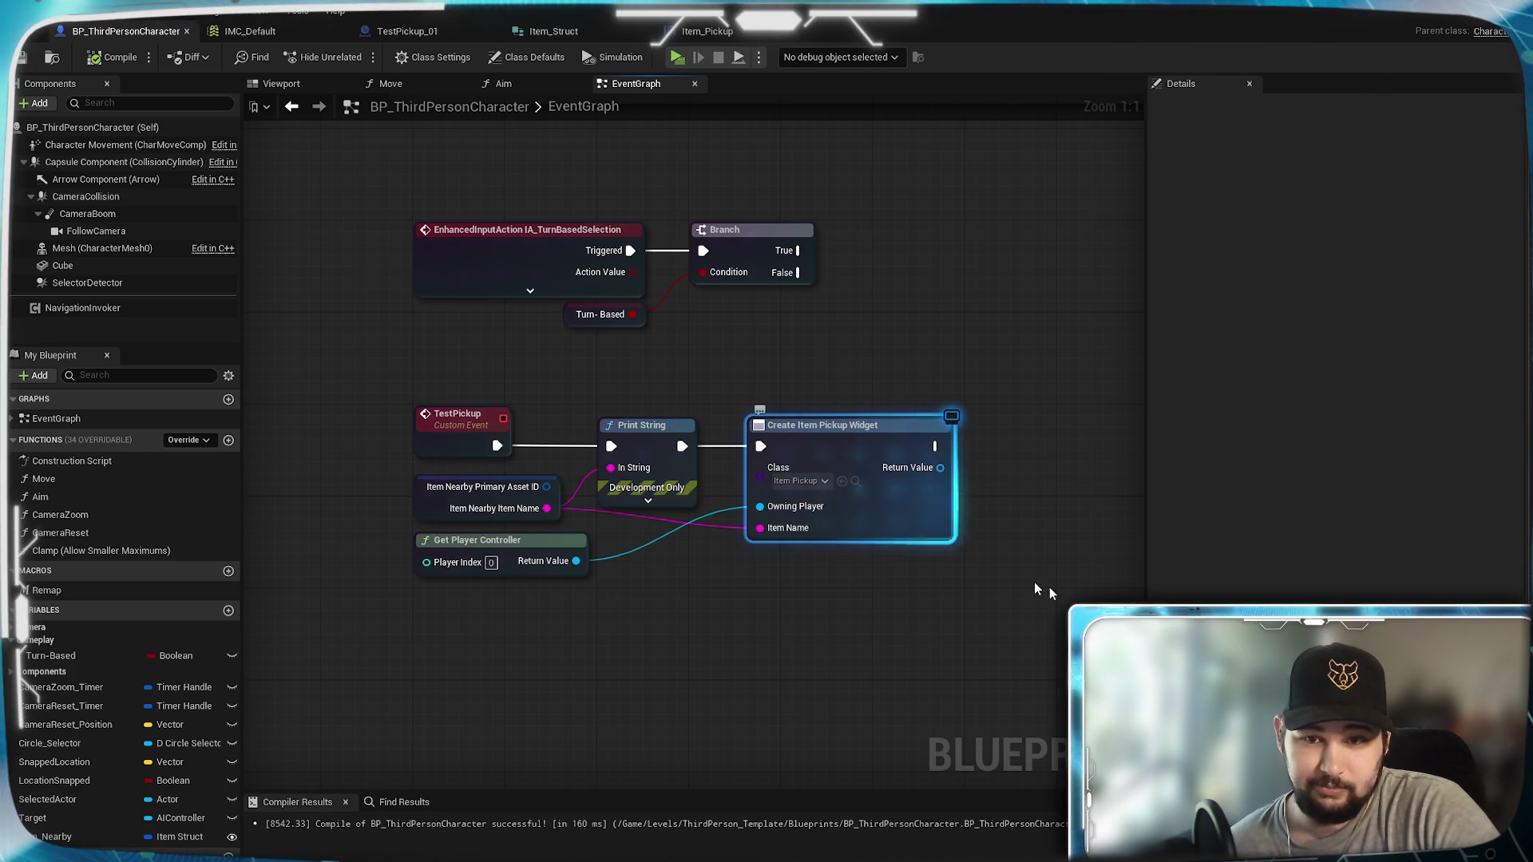
drag(965, 530, 692, 548)
drag(721, 289, 821, 252)
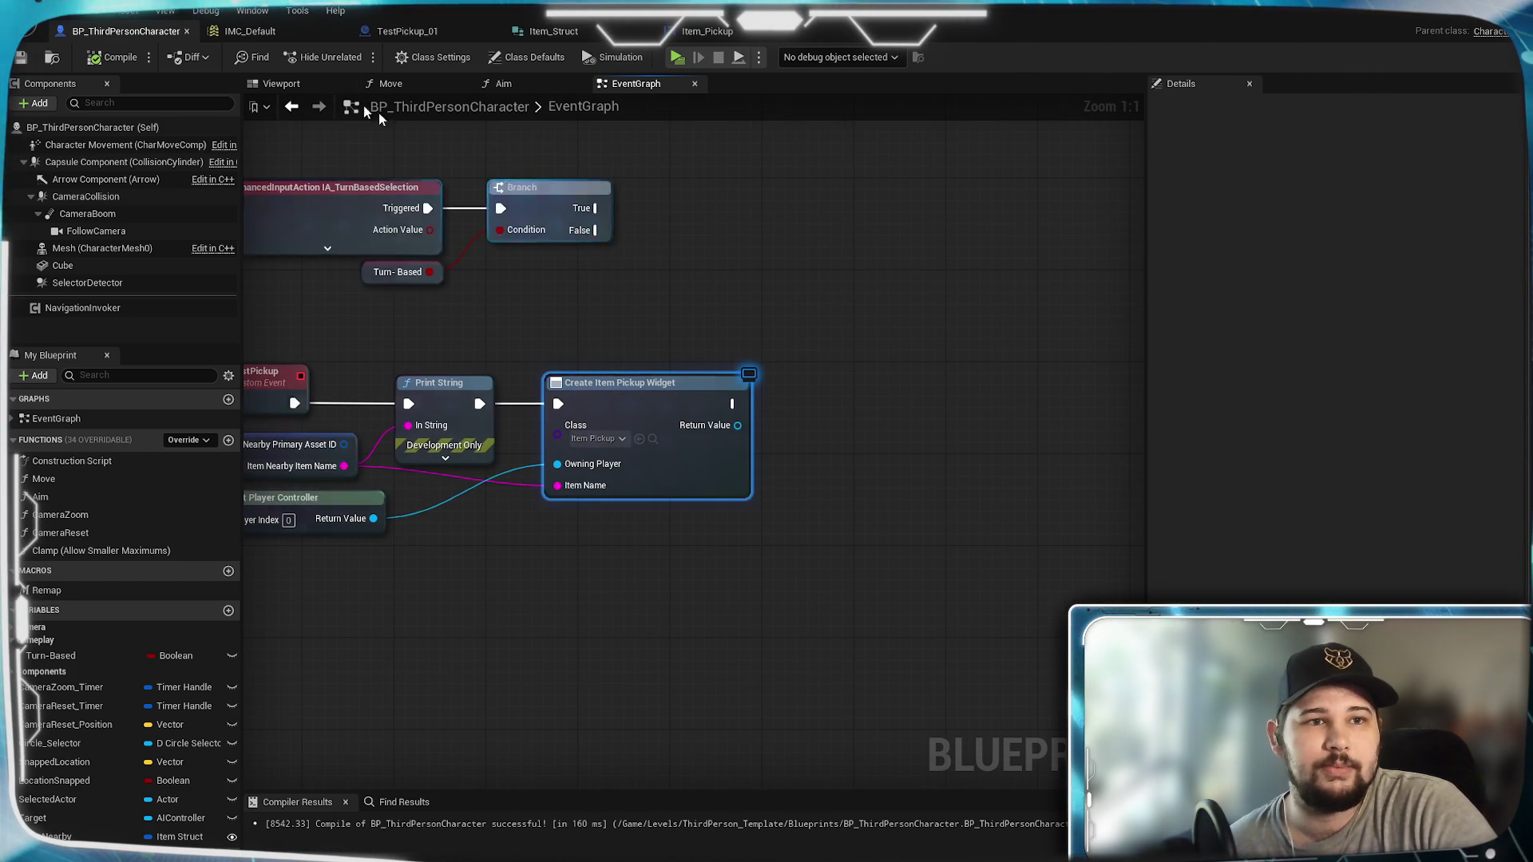
click(676, 56)
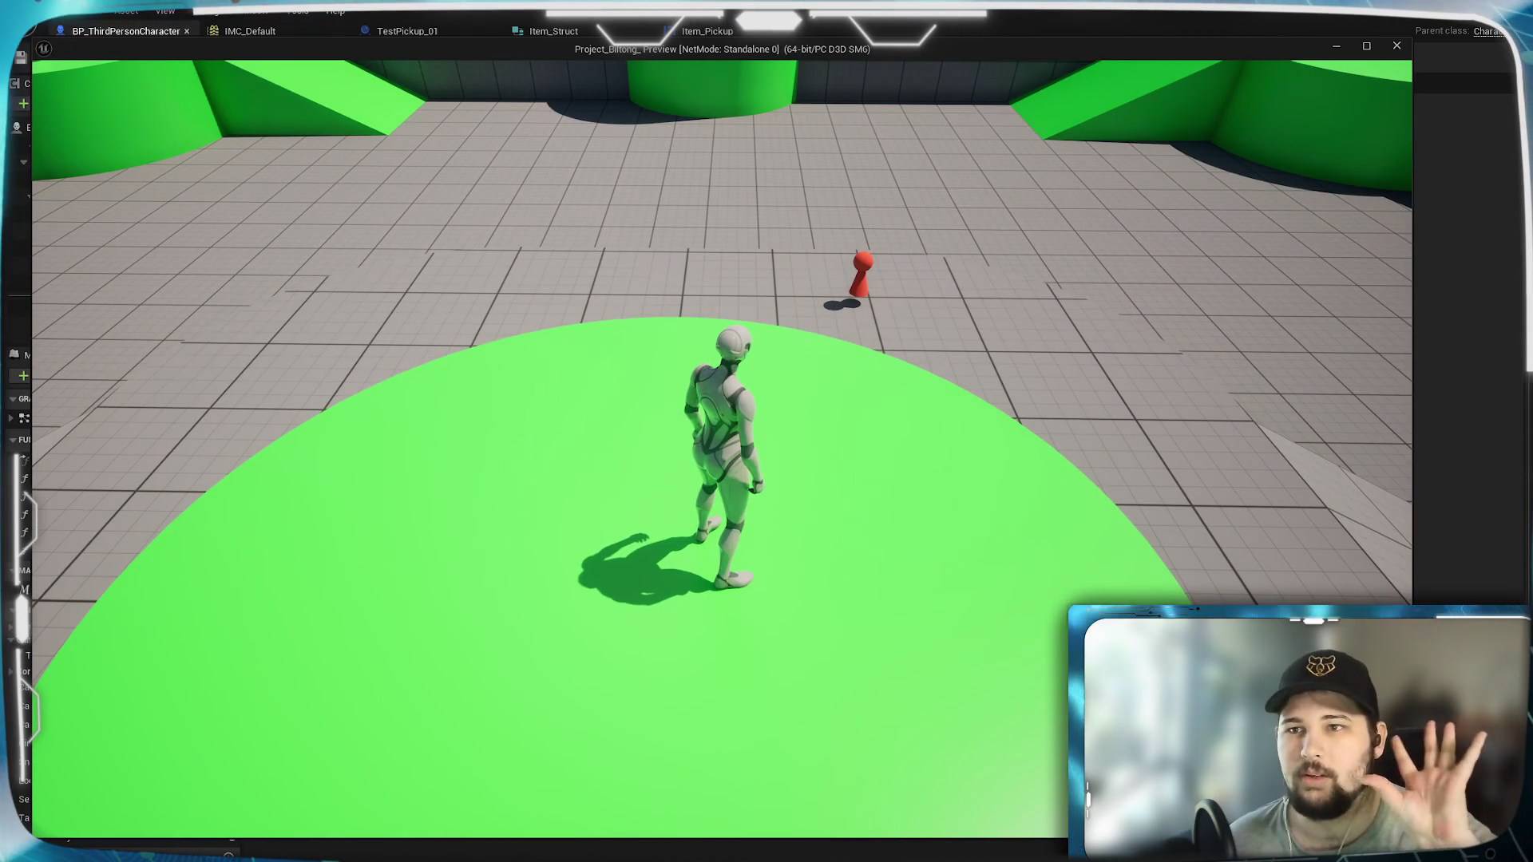
key(w)
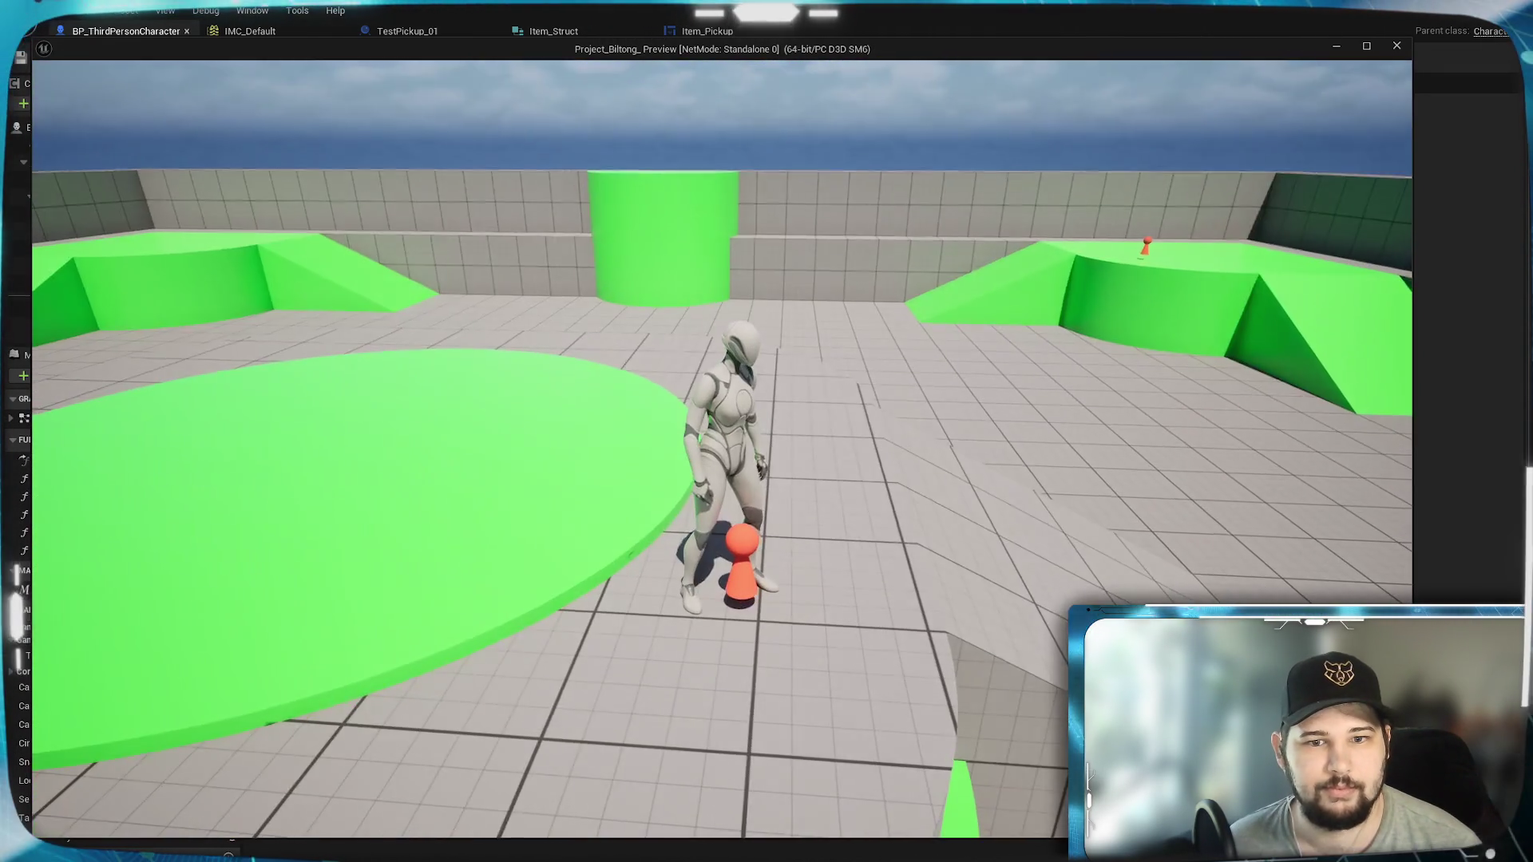
key(Escape)
drag(571, 396, 640, 400)
text(add to vie)
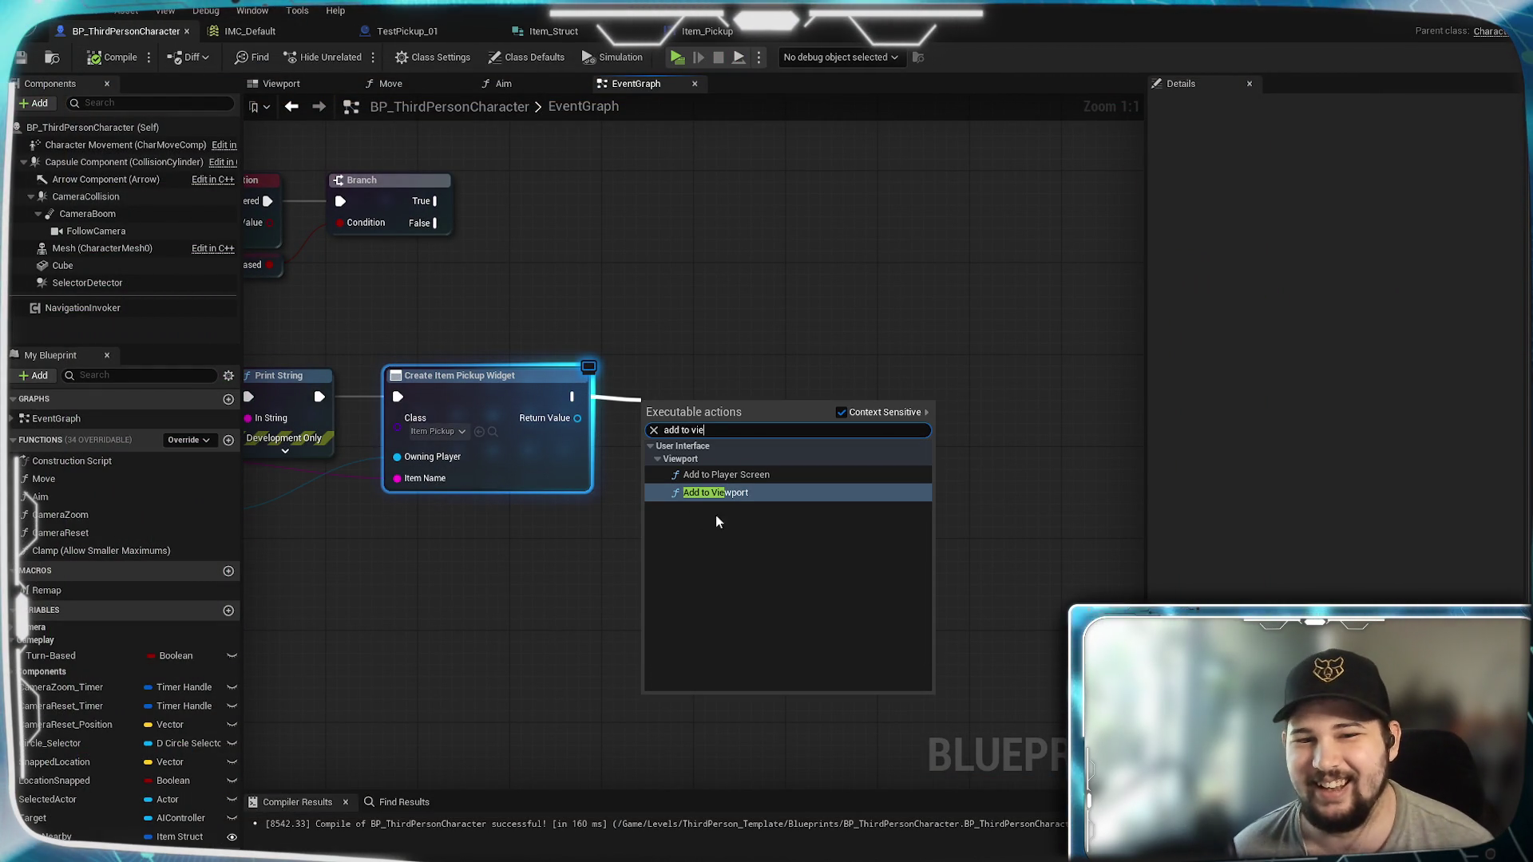
Step: Add an Add to Viewport node targeting the created widget and save the blueprint
click(739, 495)
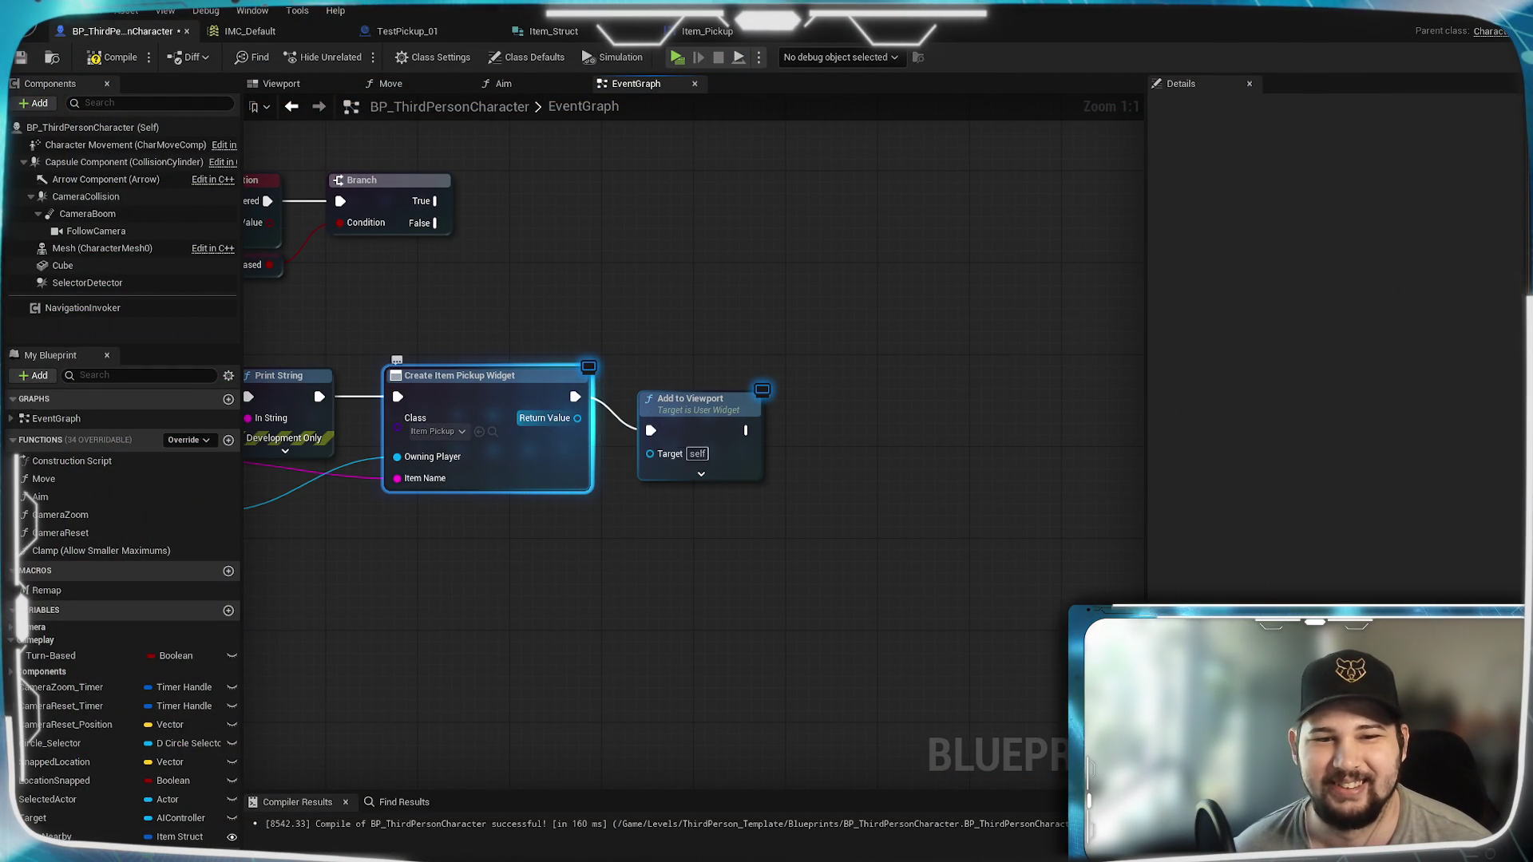
drag(651, 455, 651, 454)
drag(691, 398, 691, 375)
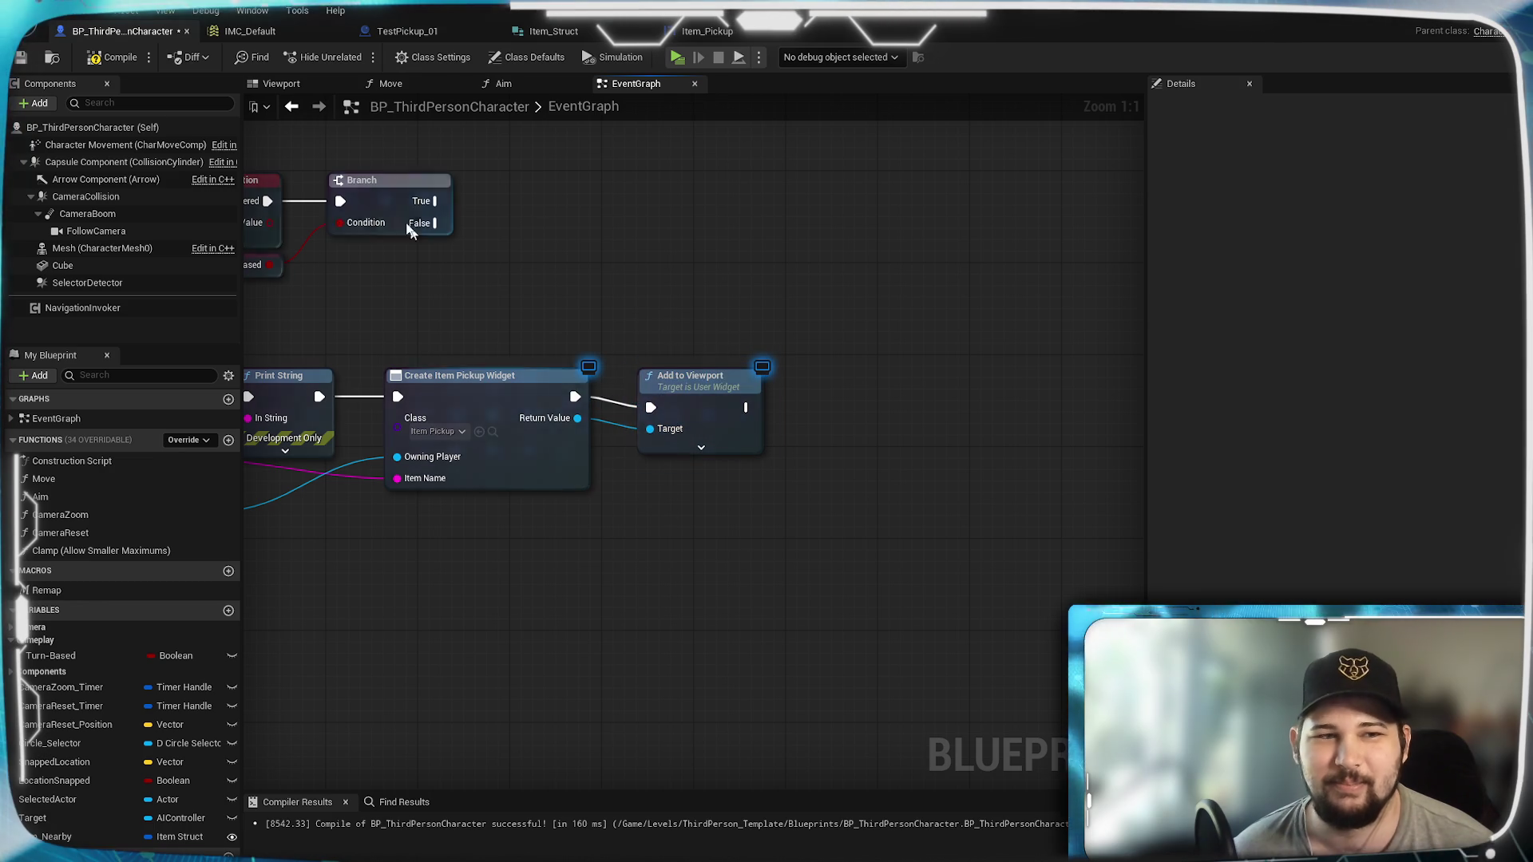
click(46, 60)
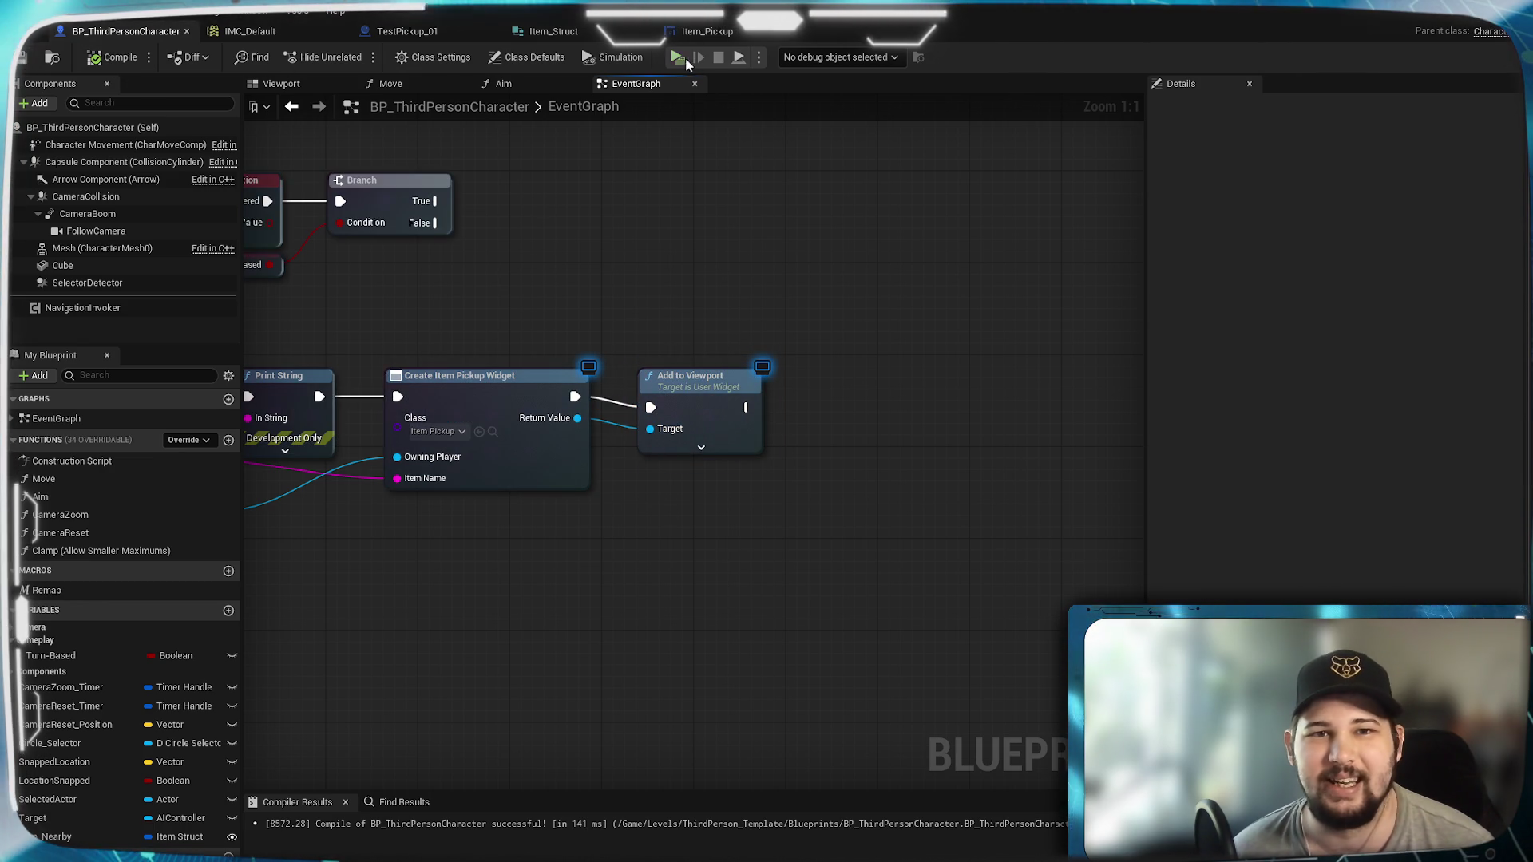
Step: Play-test by running onto the red pickup to see the Pickup Test_Item prompt, then stop
click(676, 58)
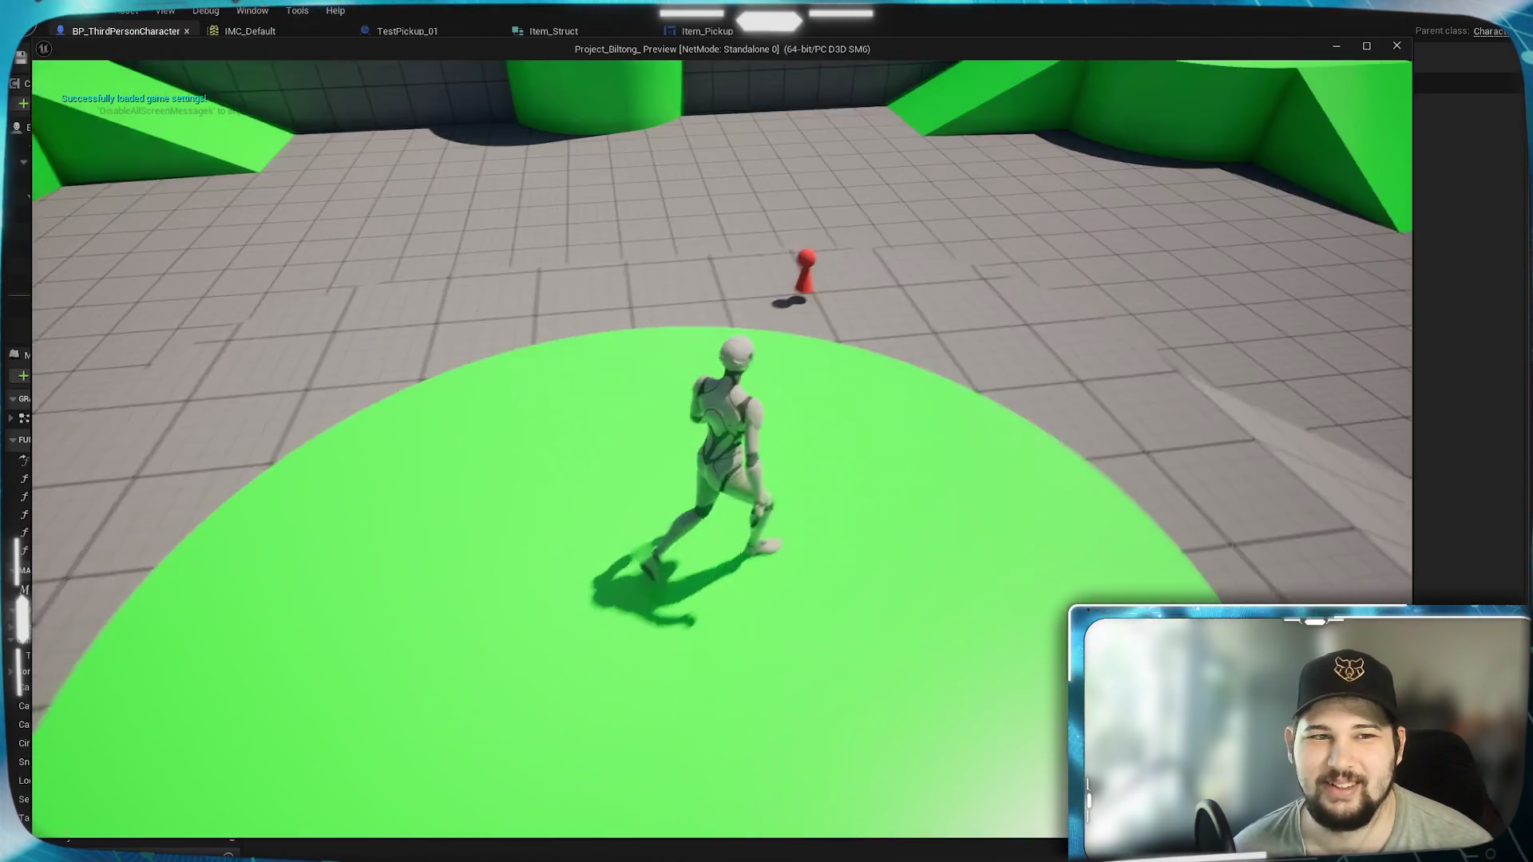
key(w)
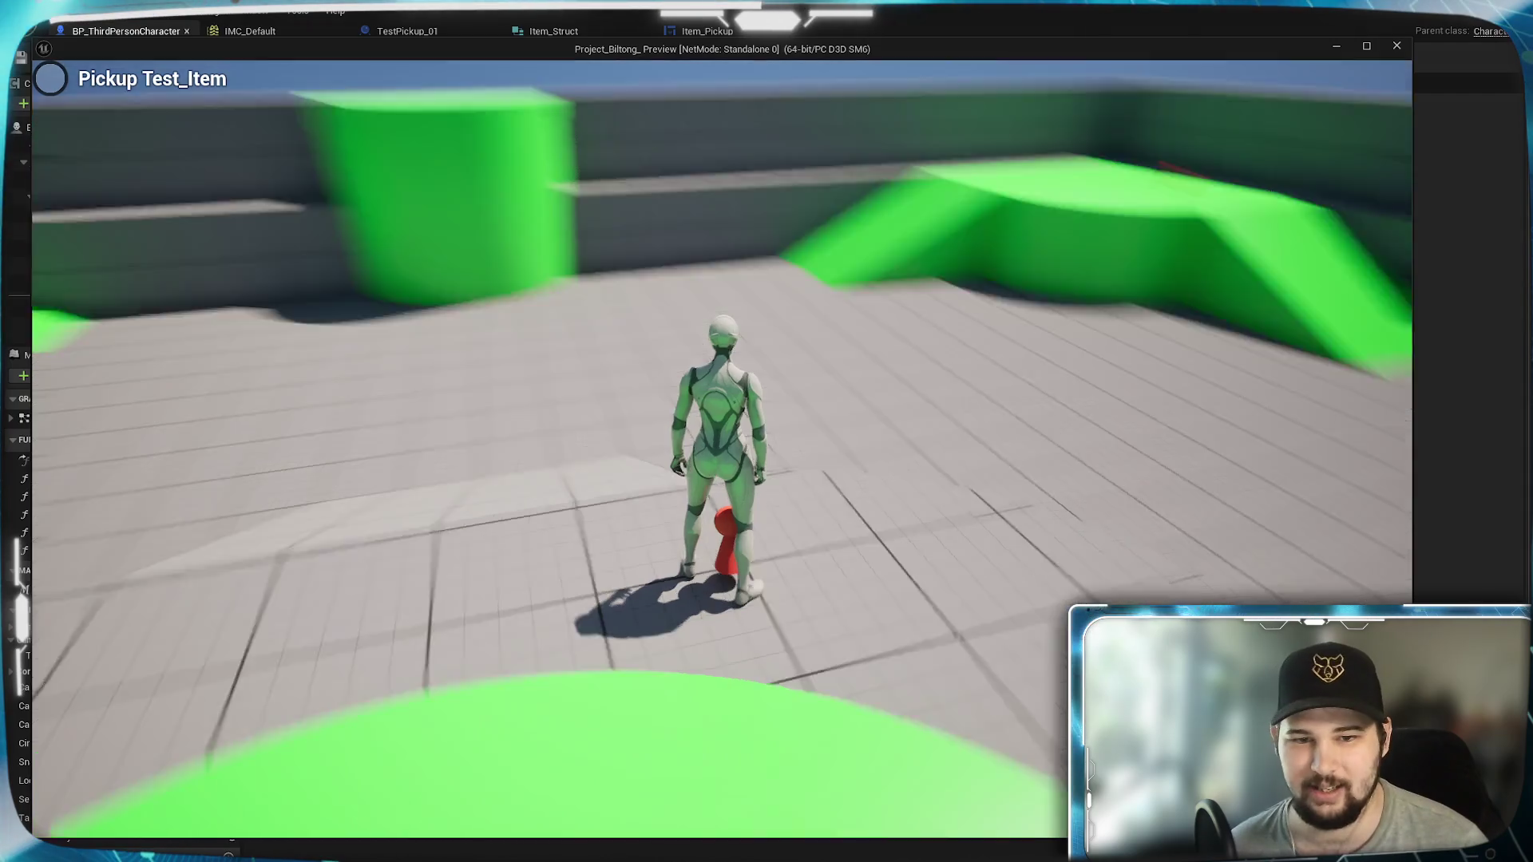
key(s)
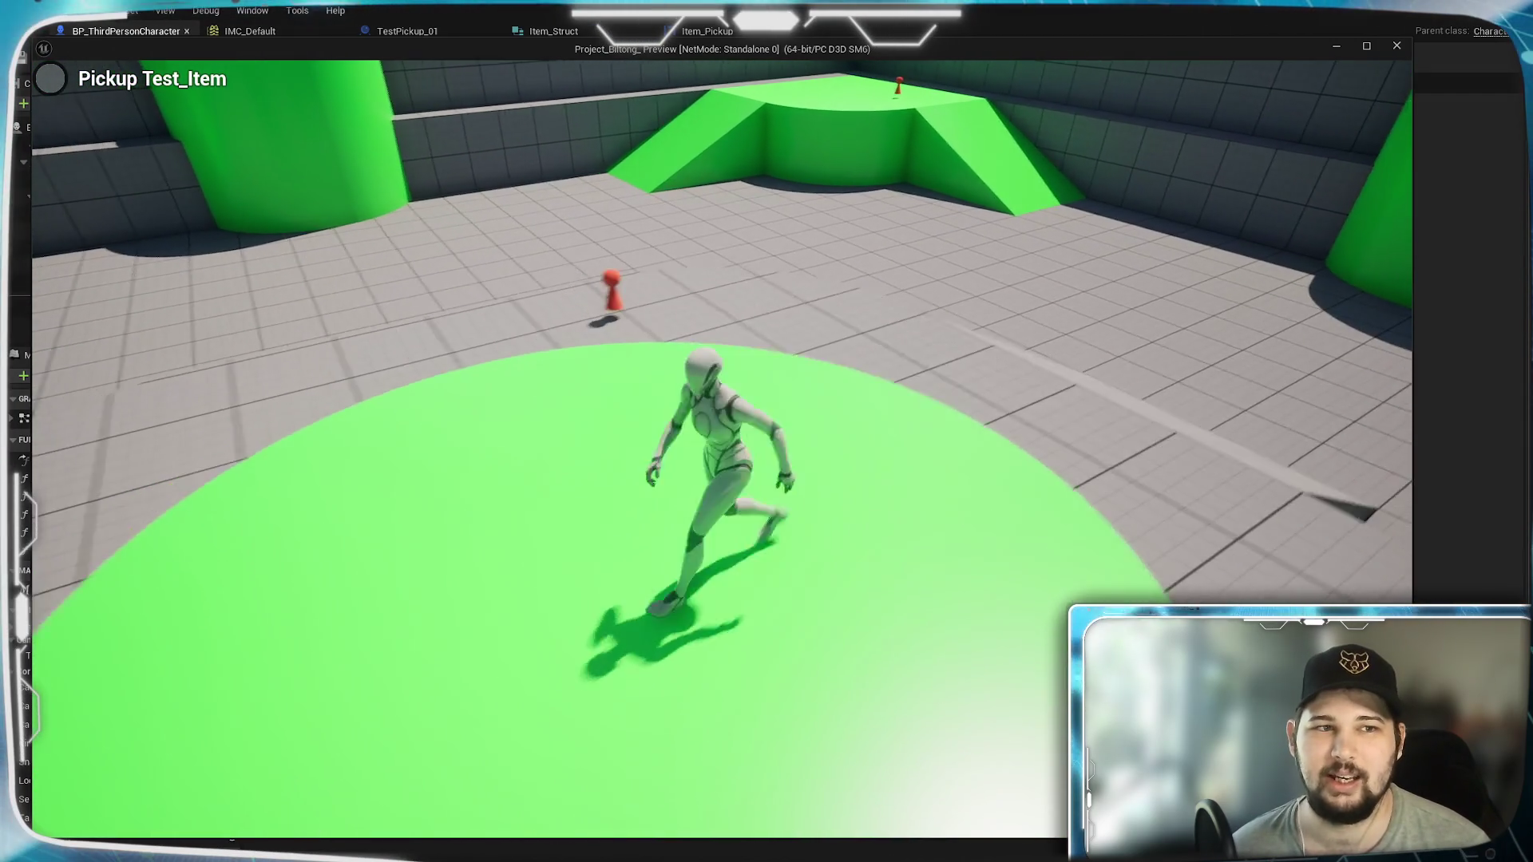
key(w)
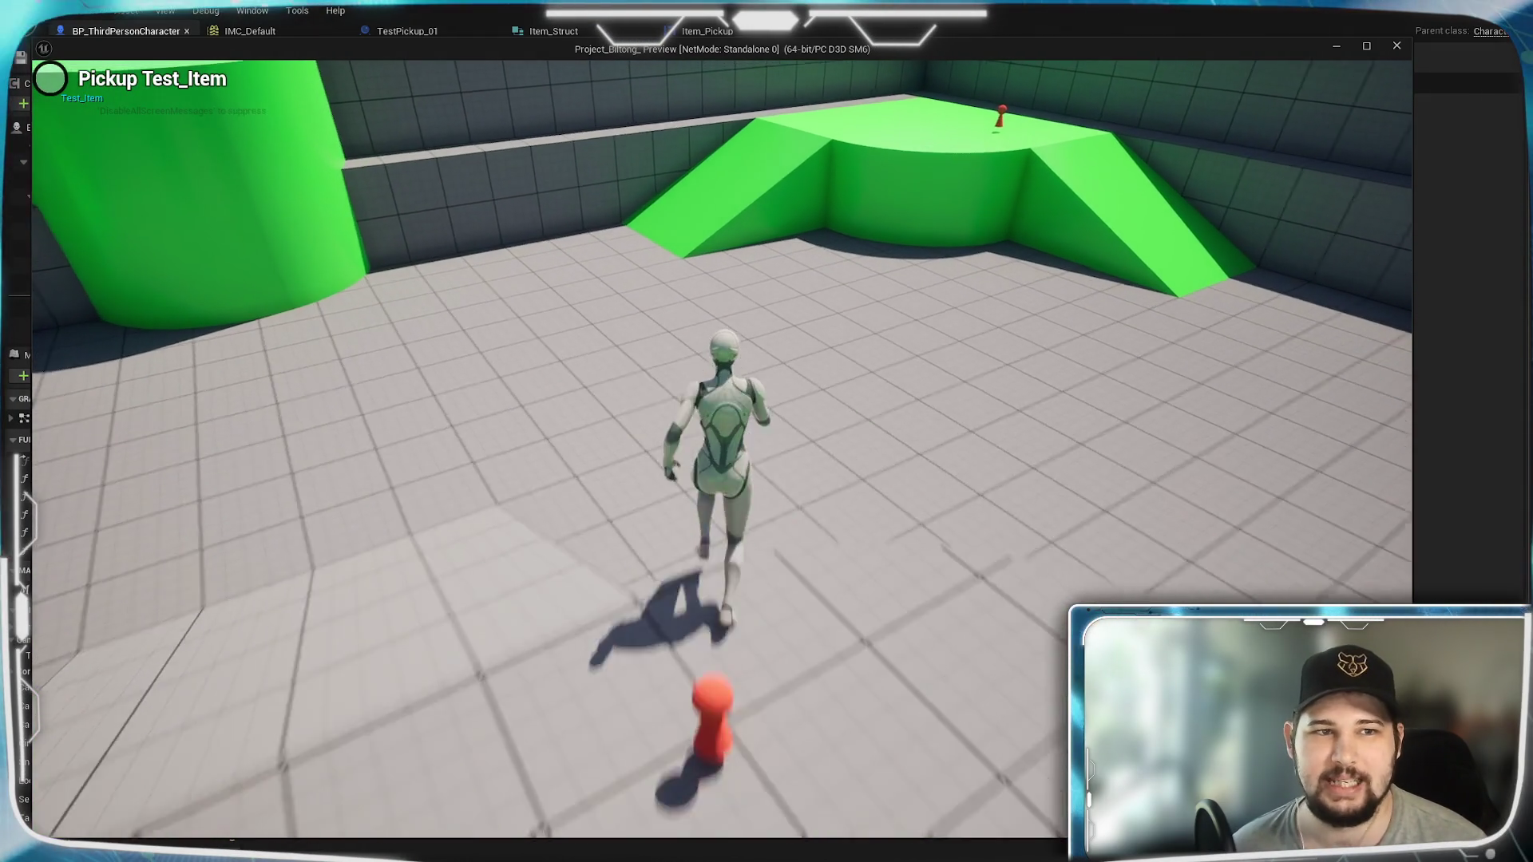
key(space)
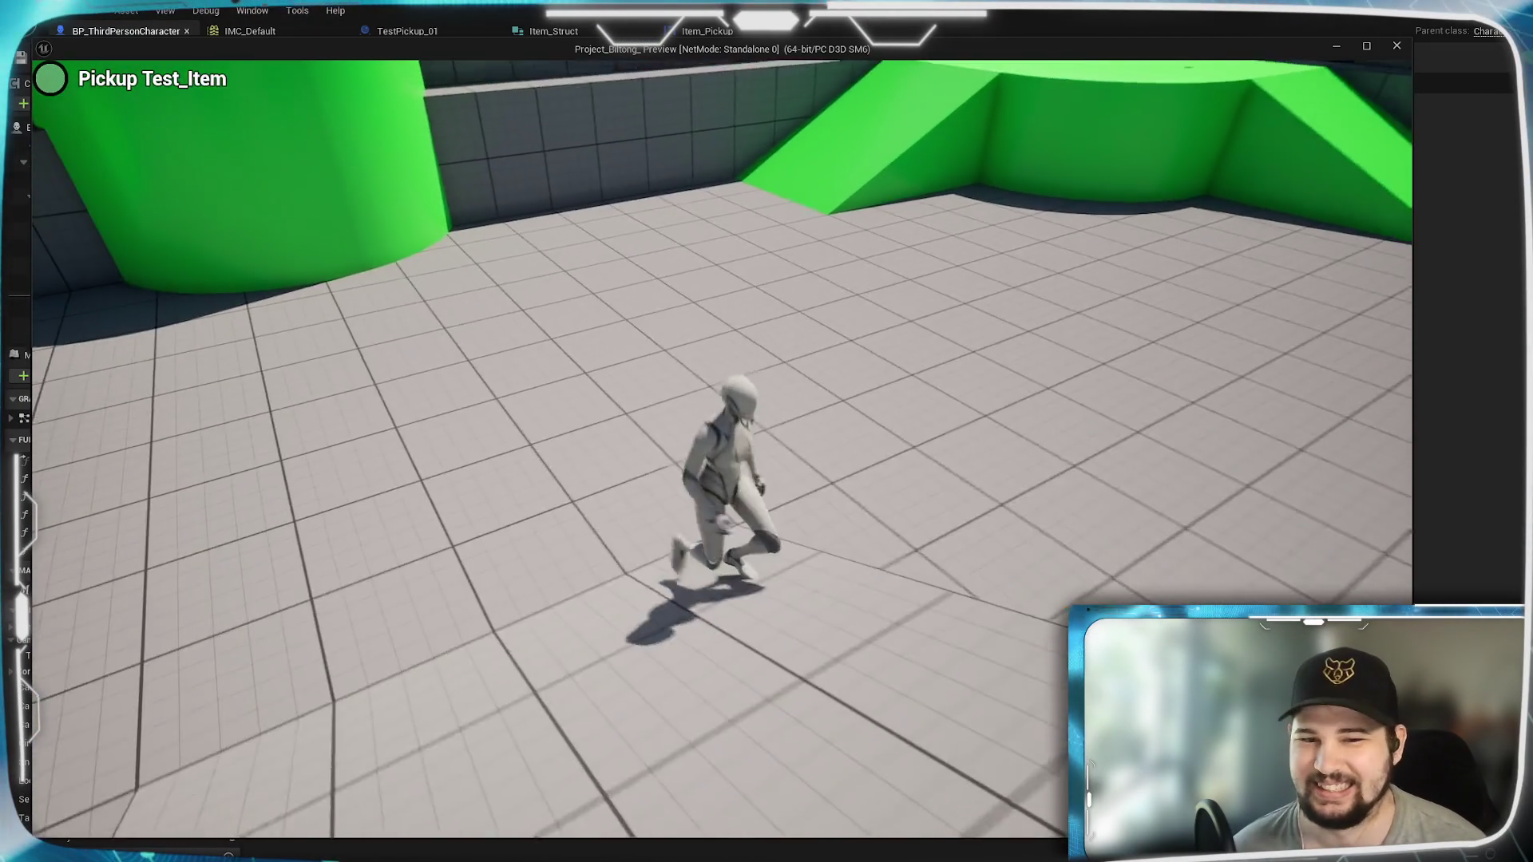
key(Escape)
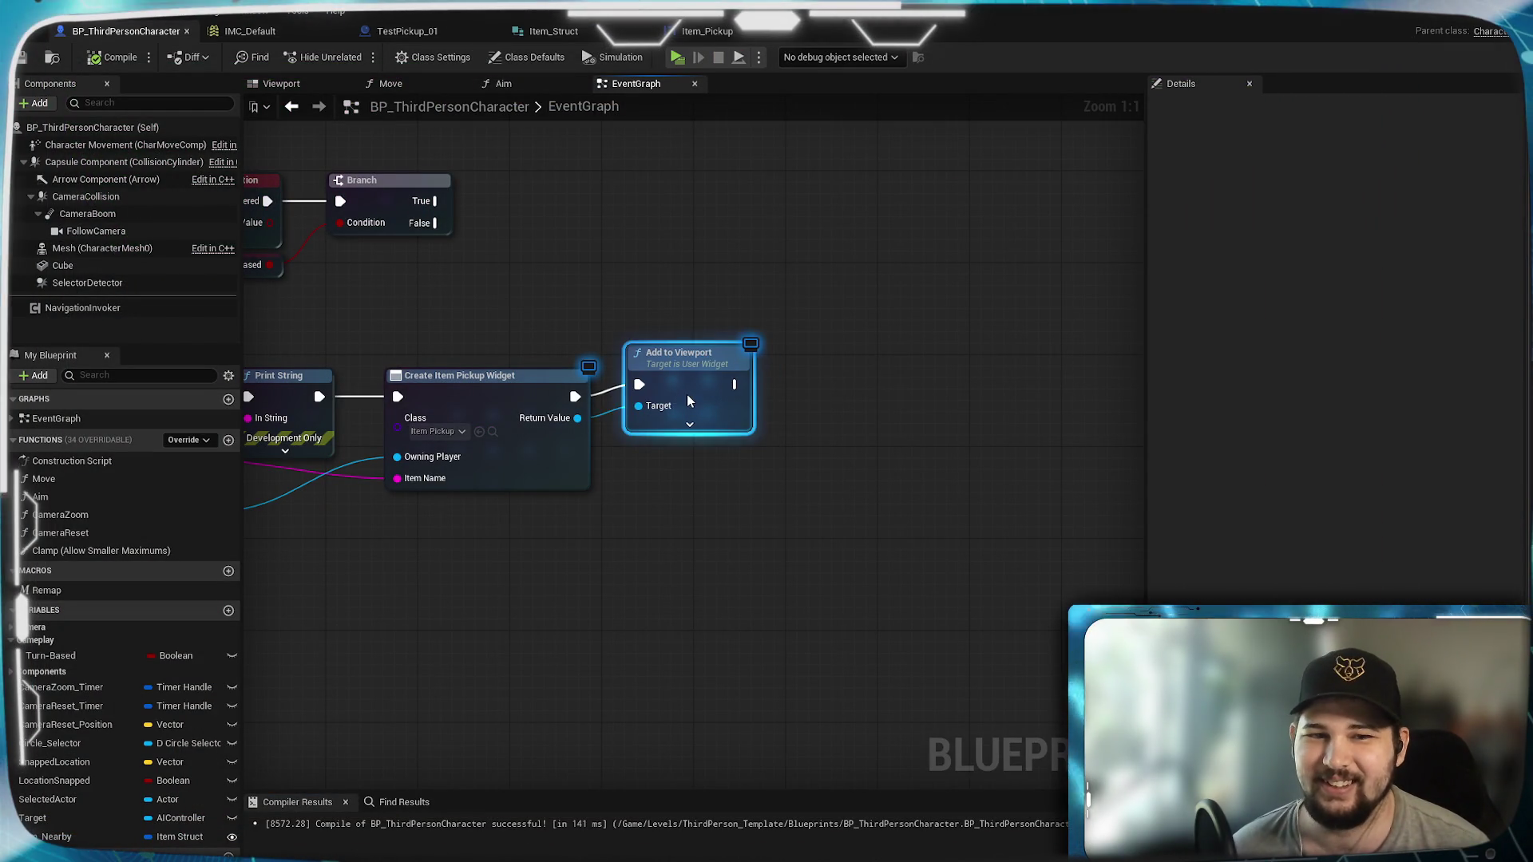
drag(674, 391, 678, 403)
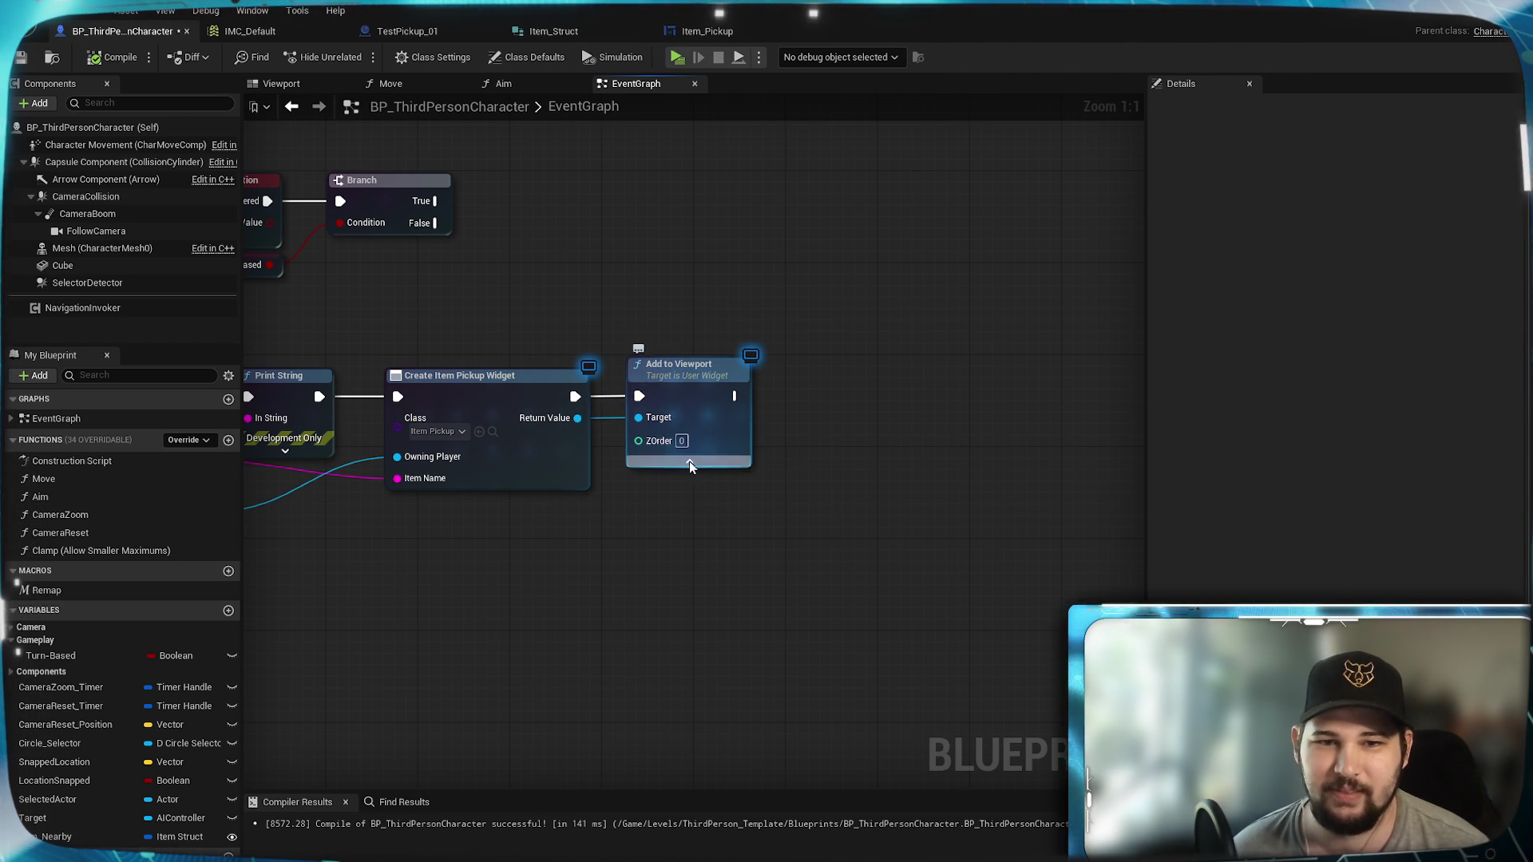
mouse_move(670, 386)
mouse_down()
mouse_move(955, 380)
mouse_move(822, 390)
mouse_move(838, 395)
mouse_up()
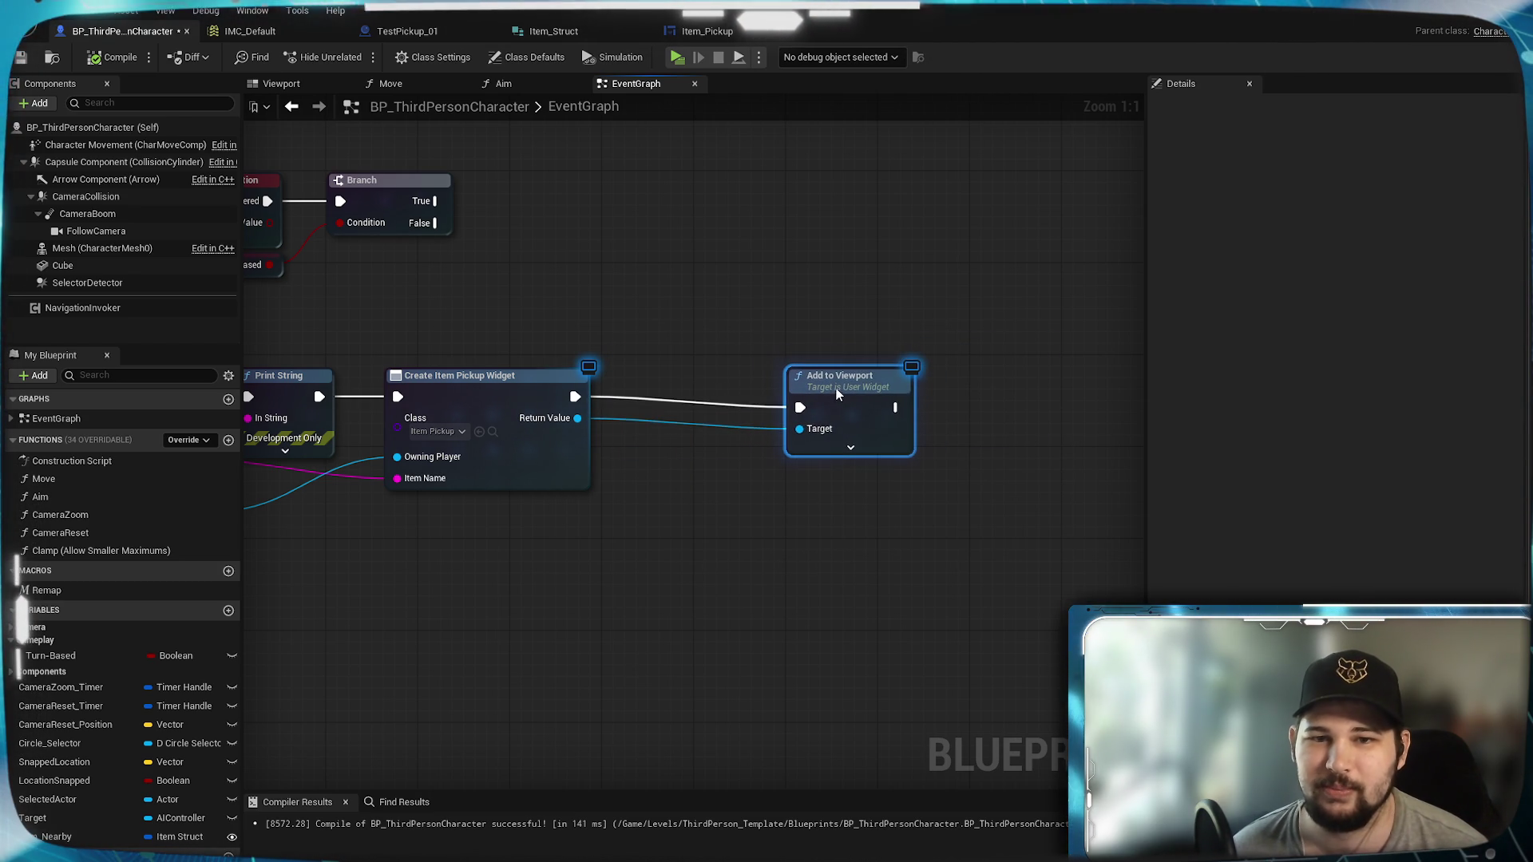
click(716, 336)
mouse_move(687, 463)
mouse_down()
mouse_move(947, 447)
mouse_move(671, 434)
mouse_move(920, 435)
mouse_up()
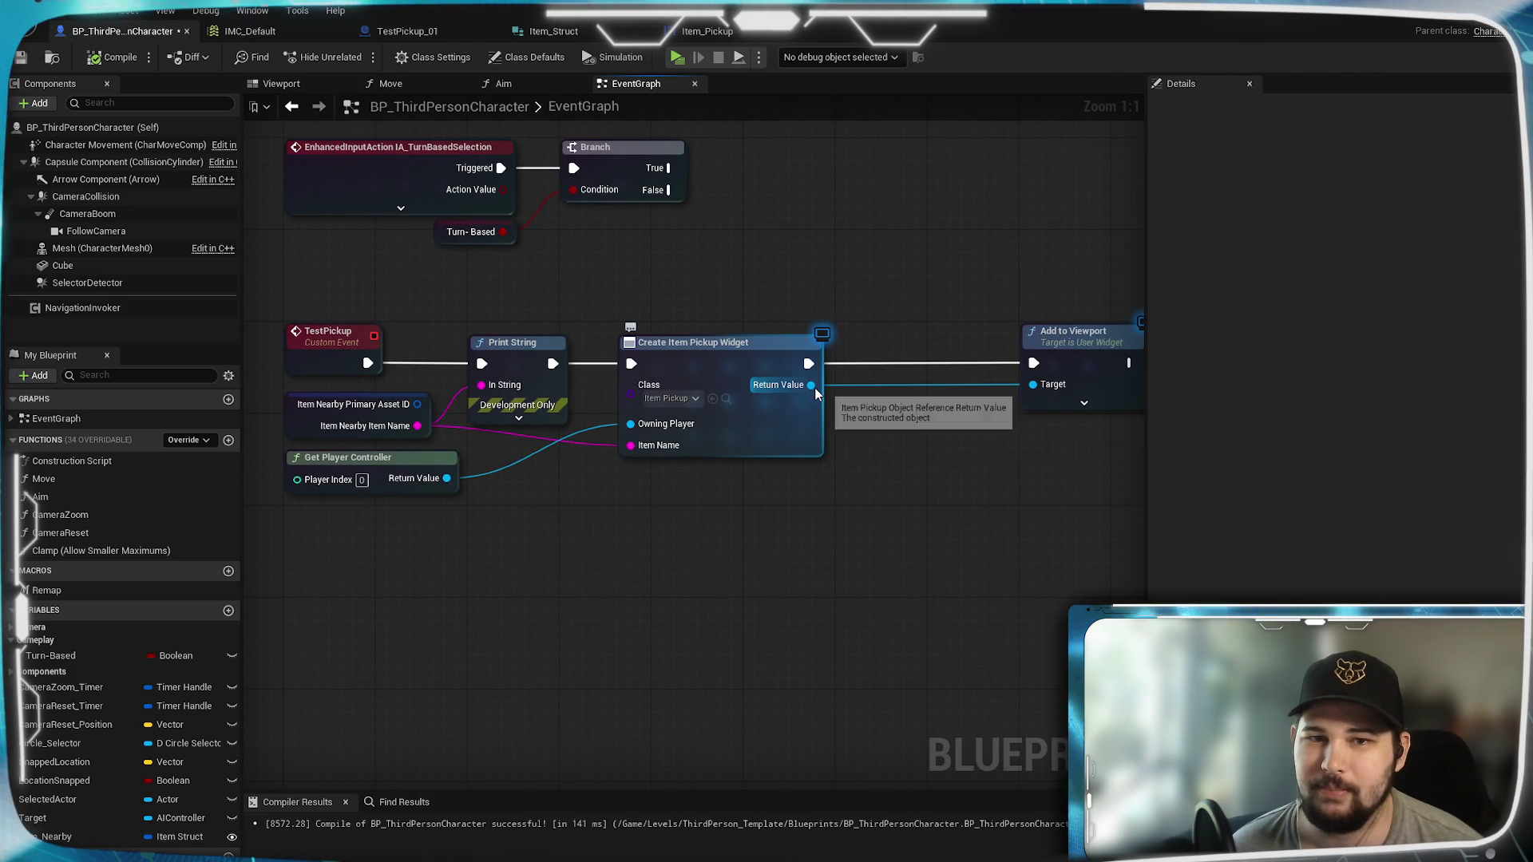
drag(820, 389, 639, 396)
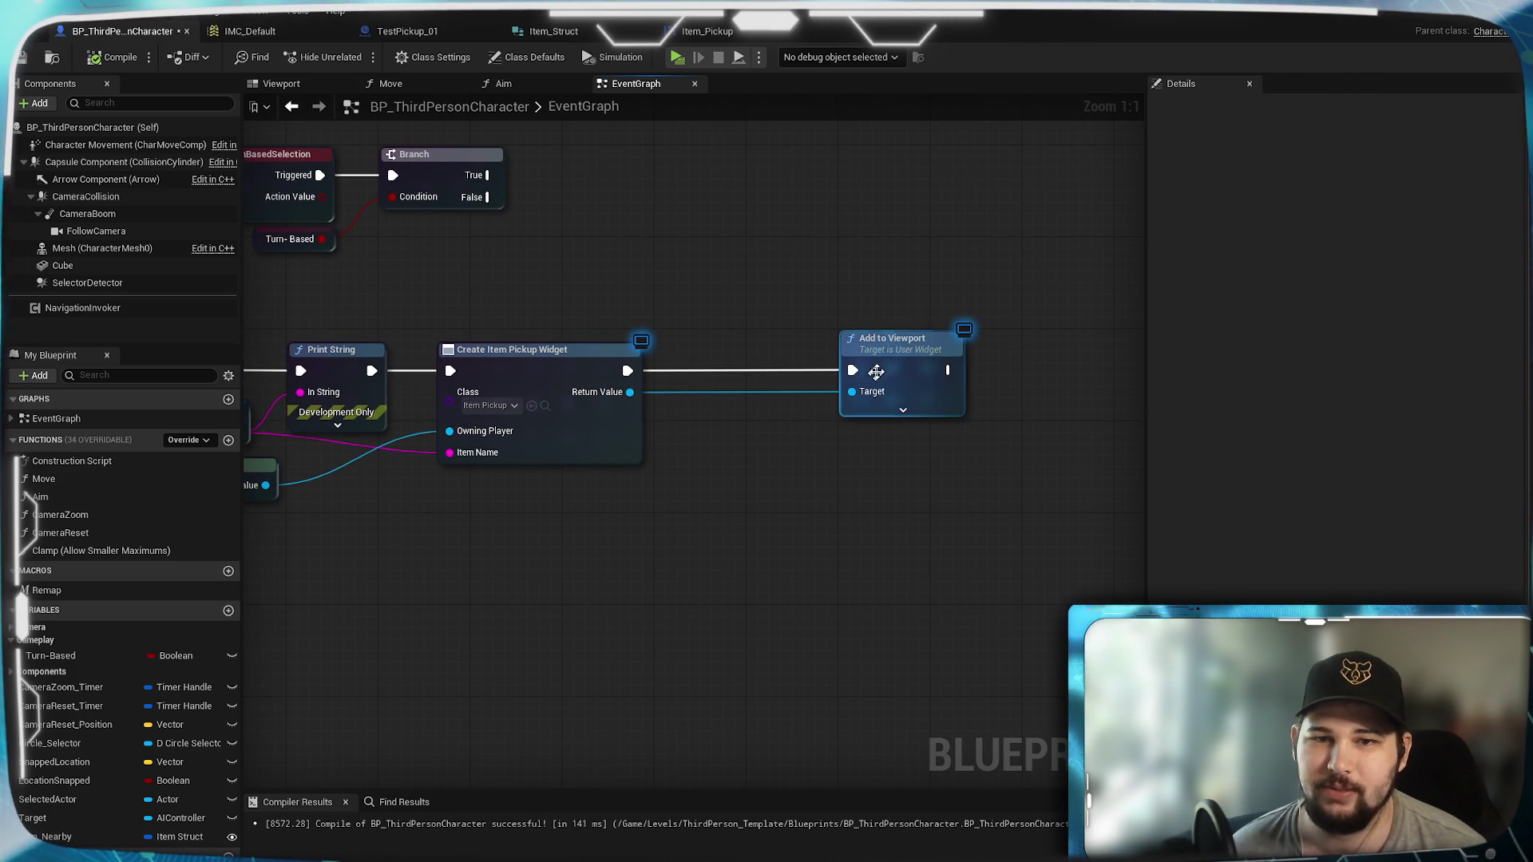
drag(736, 367, 795, 367)
click(638, 418)
mouse_move(638, 419)
mouse_down()
mouse_move(534, 407)
mouse_move(663, 453)
mouse_up()
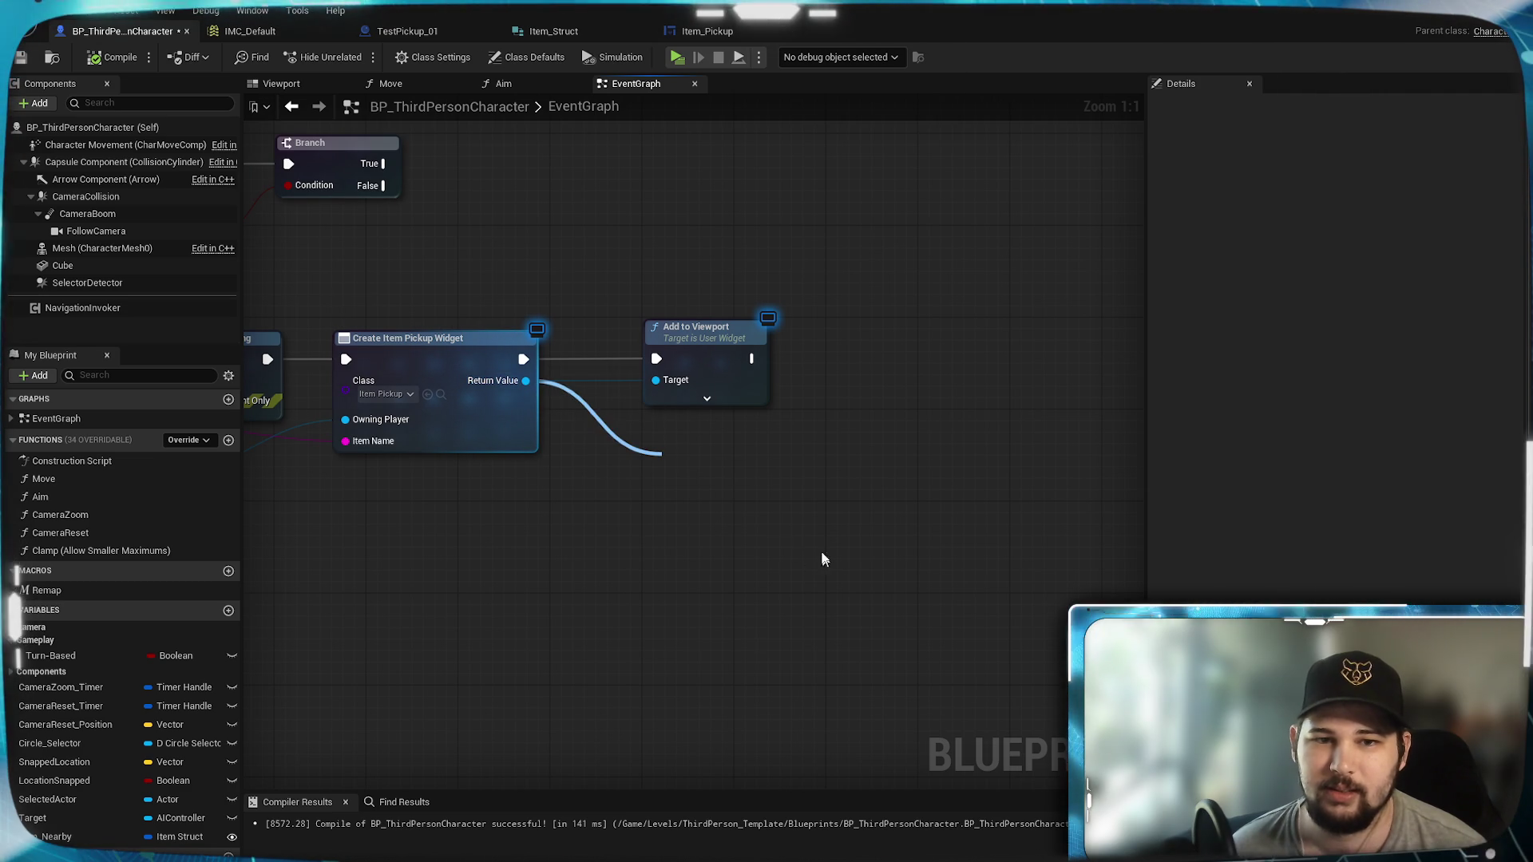
text(tra)
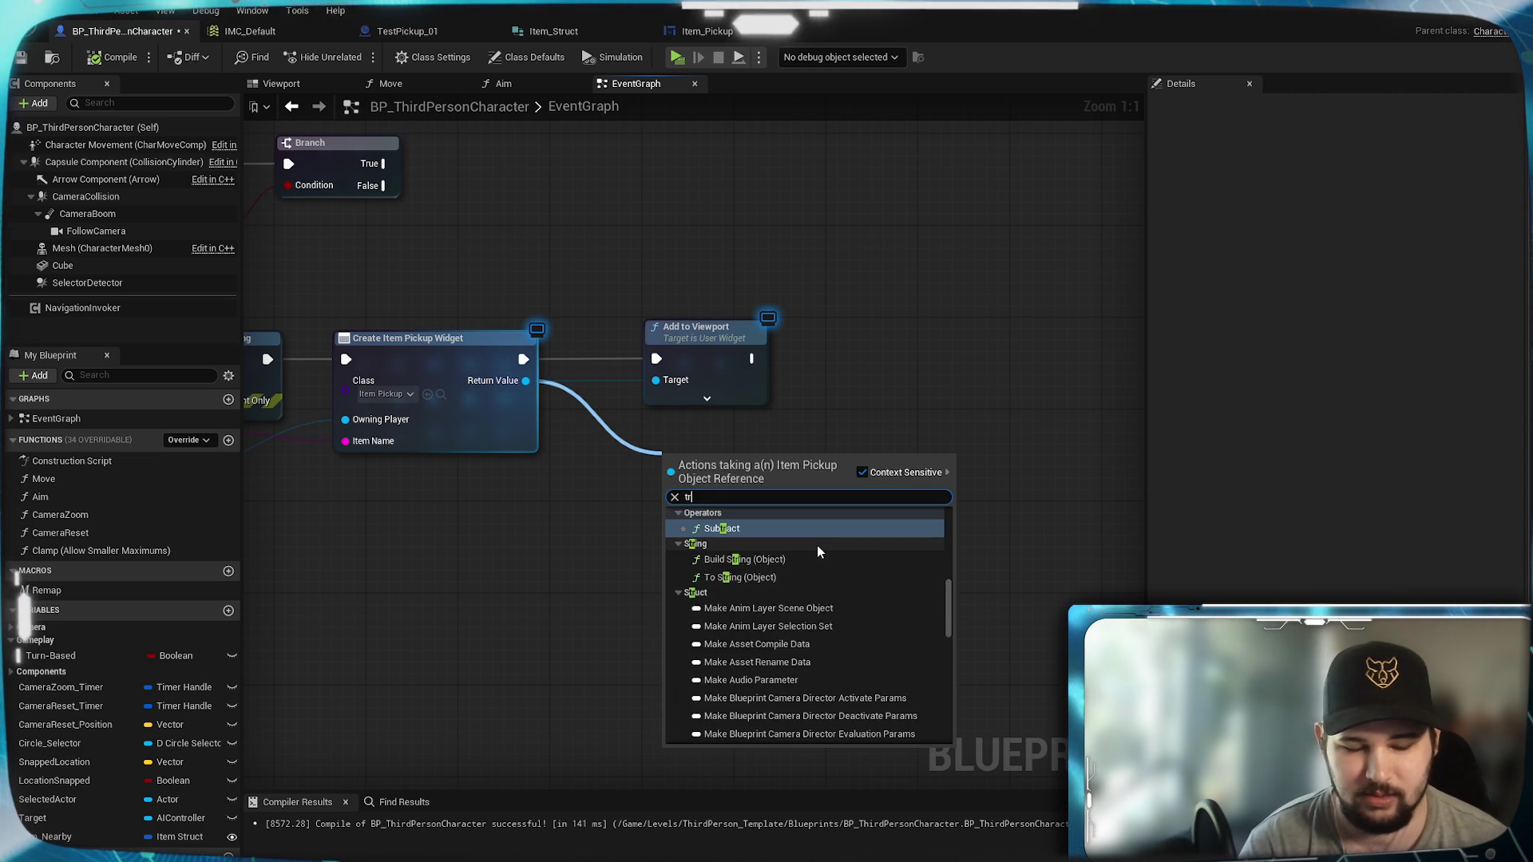
key(BackSpace)
key(BackSpace)
key(BackSpace)
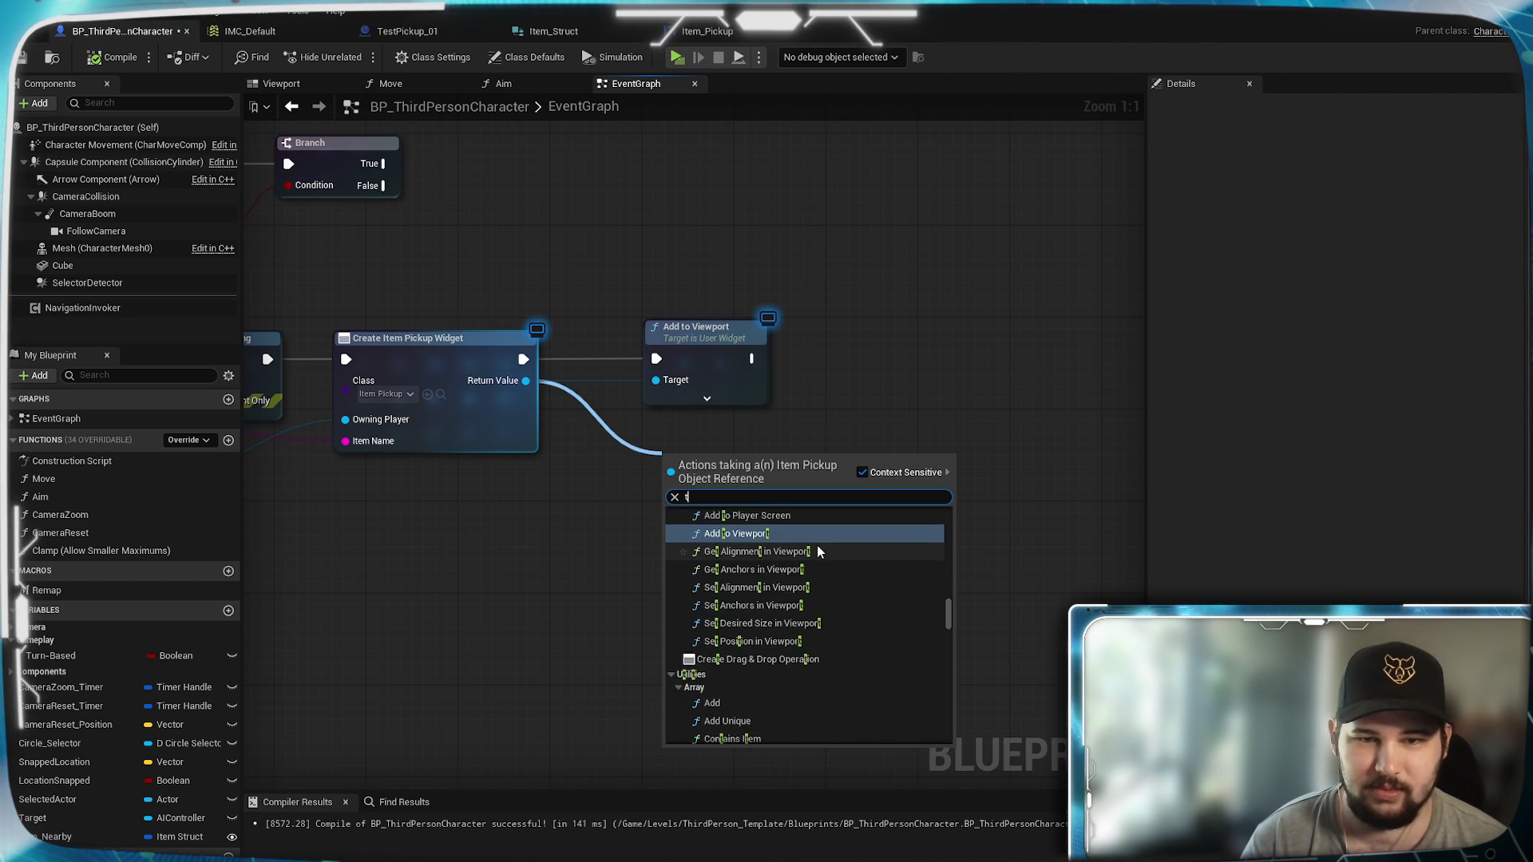
text(set tr)
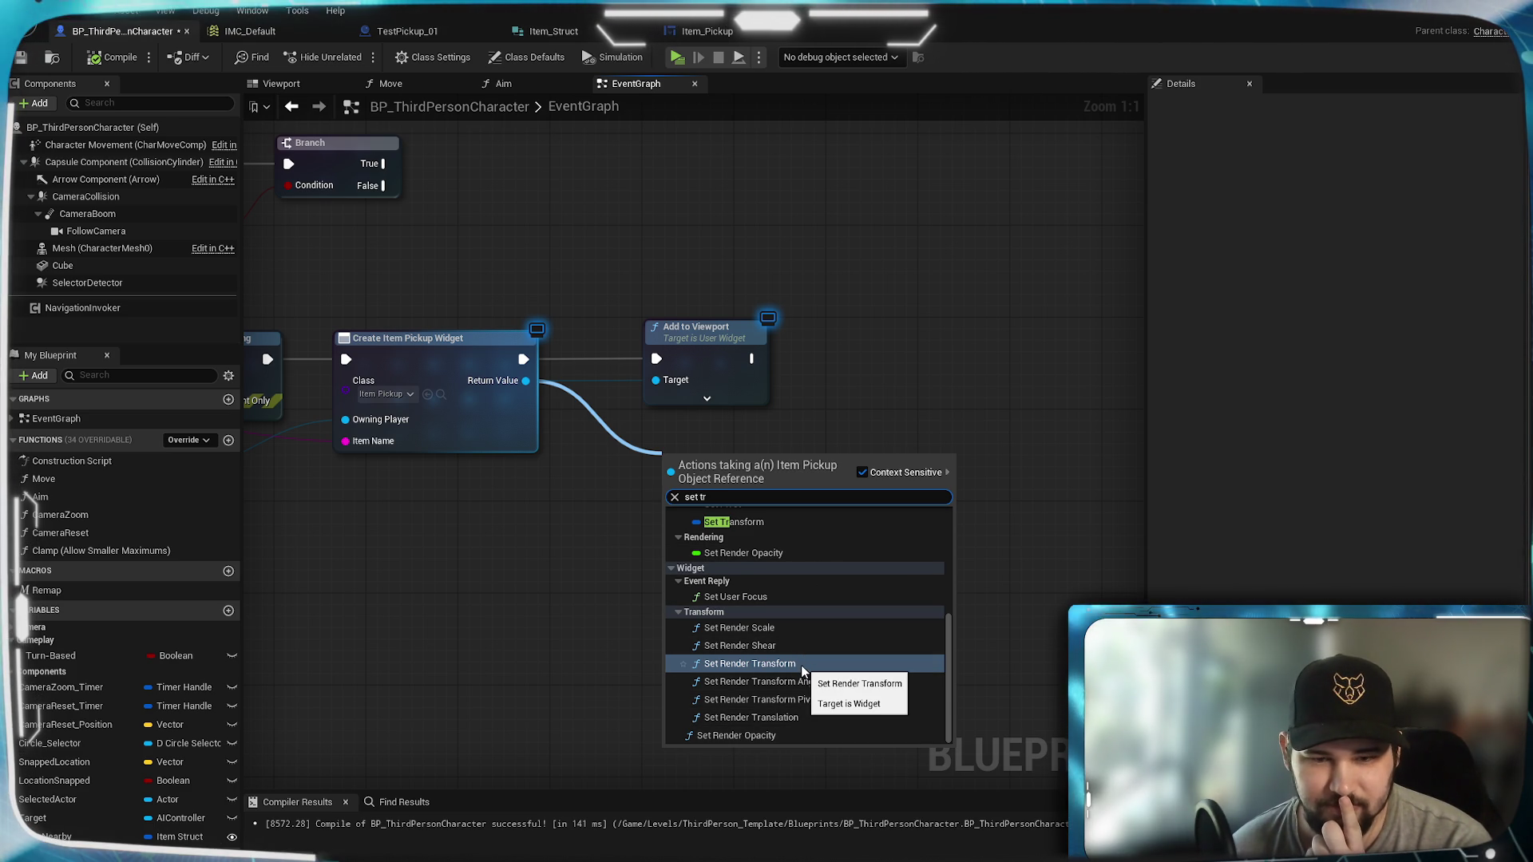
scroll(802, 650, up, 8)
scroll(801, 650, down, 8)
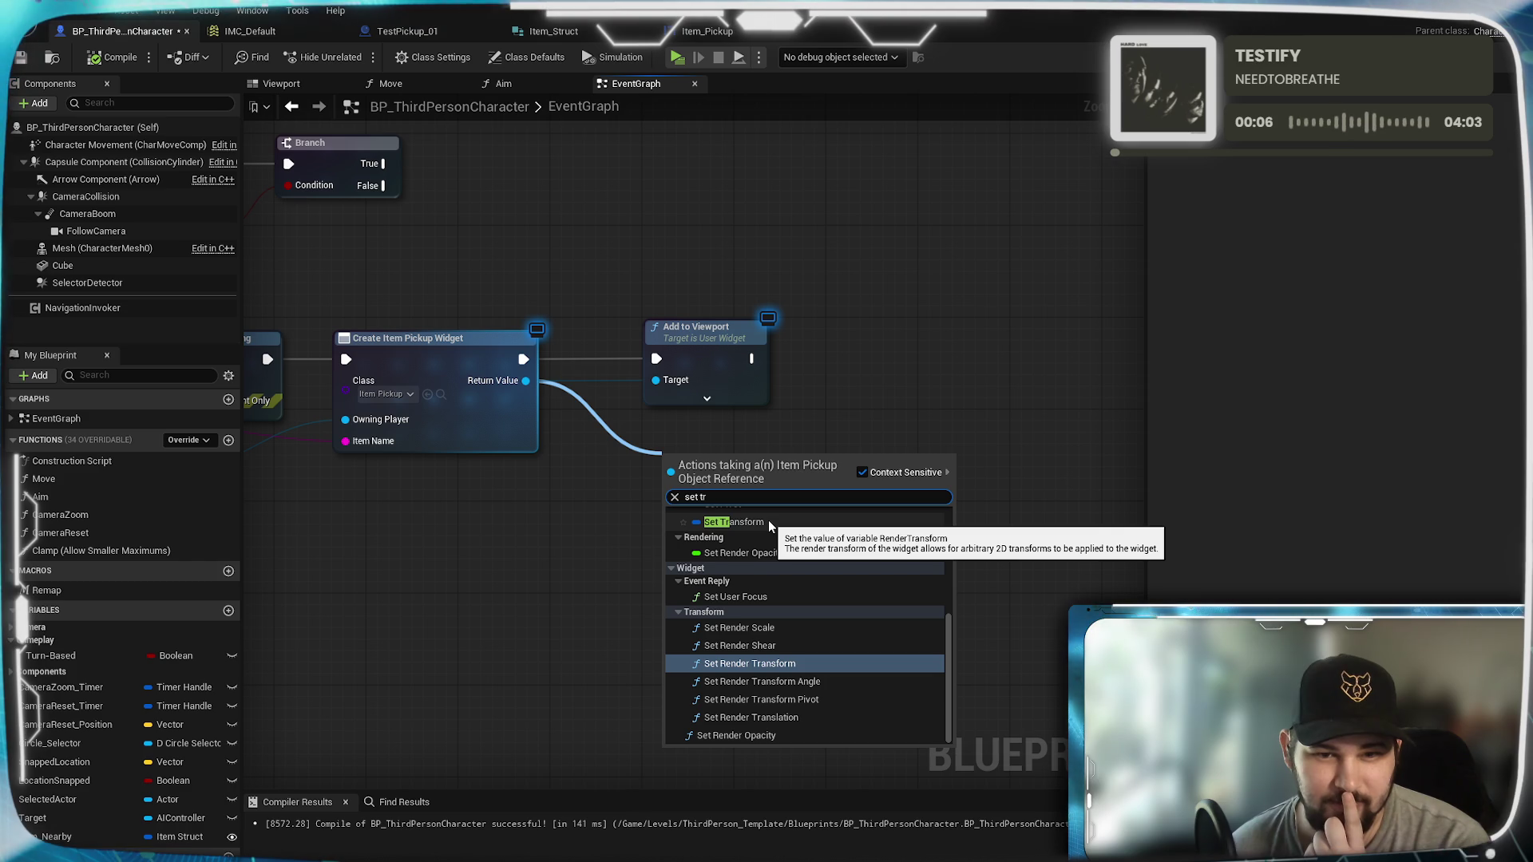
click(869, 308)
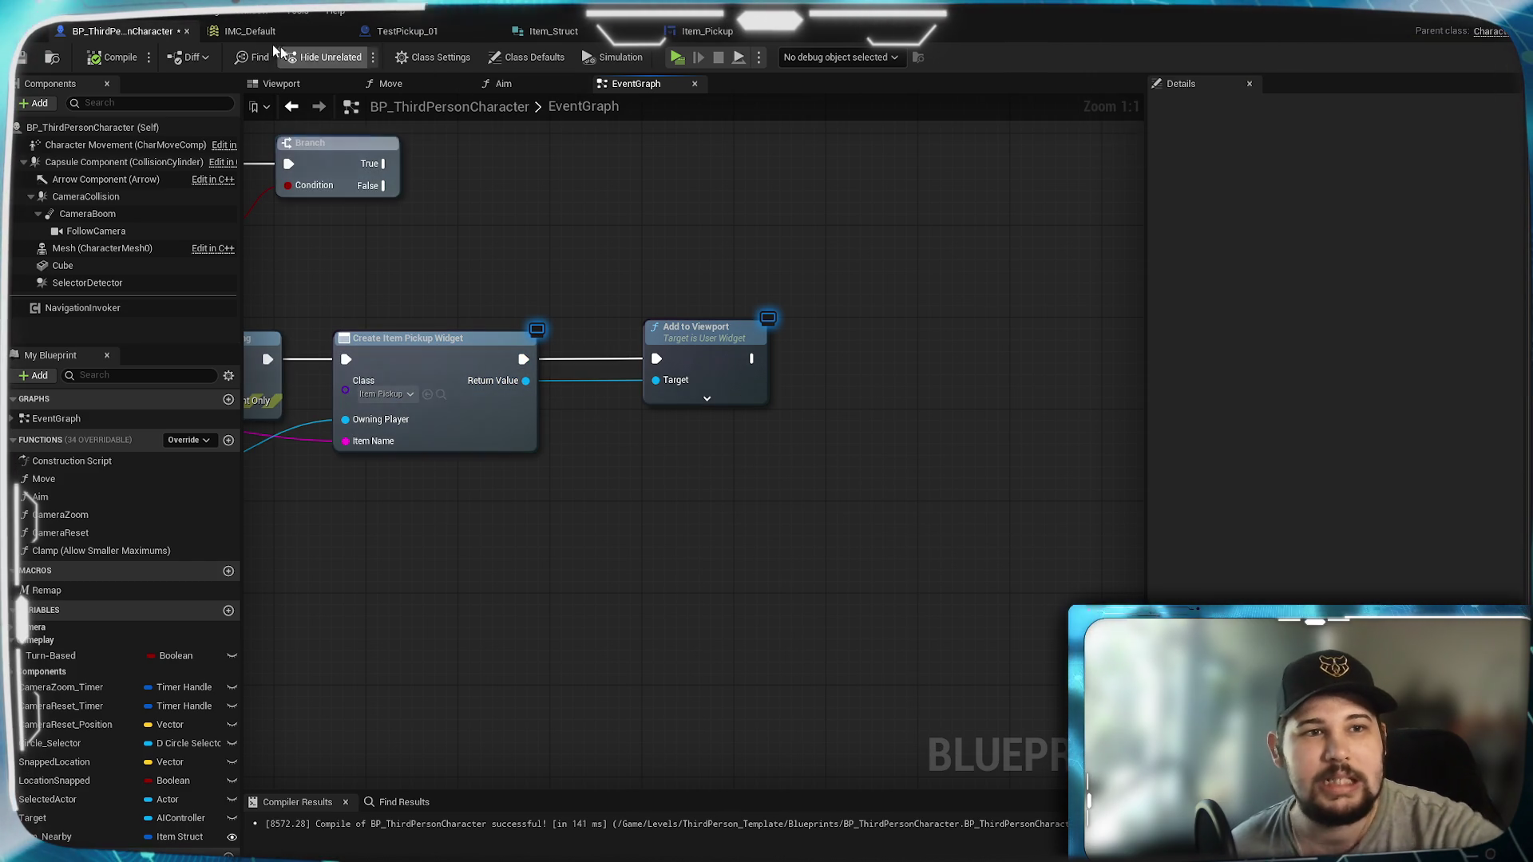
Step: Set the SB_ItemPickup size box's alignment to 0.5 by 0.5
click(712, 29)
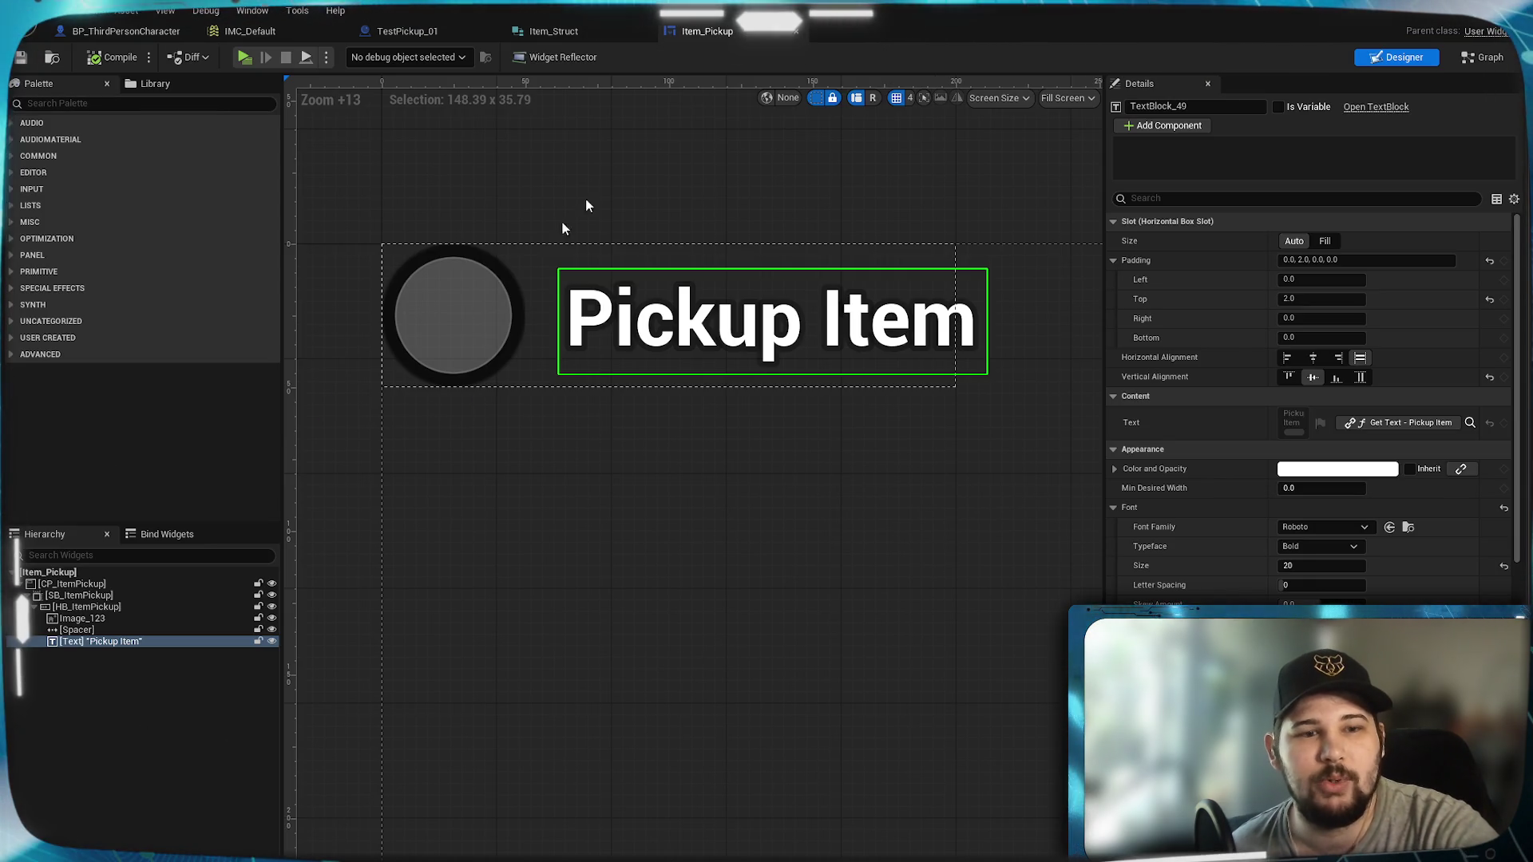
click(80, 596)
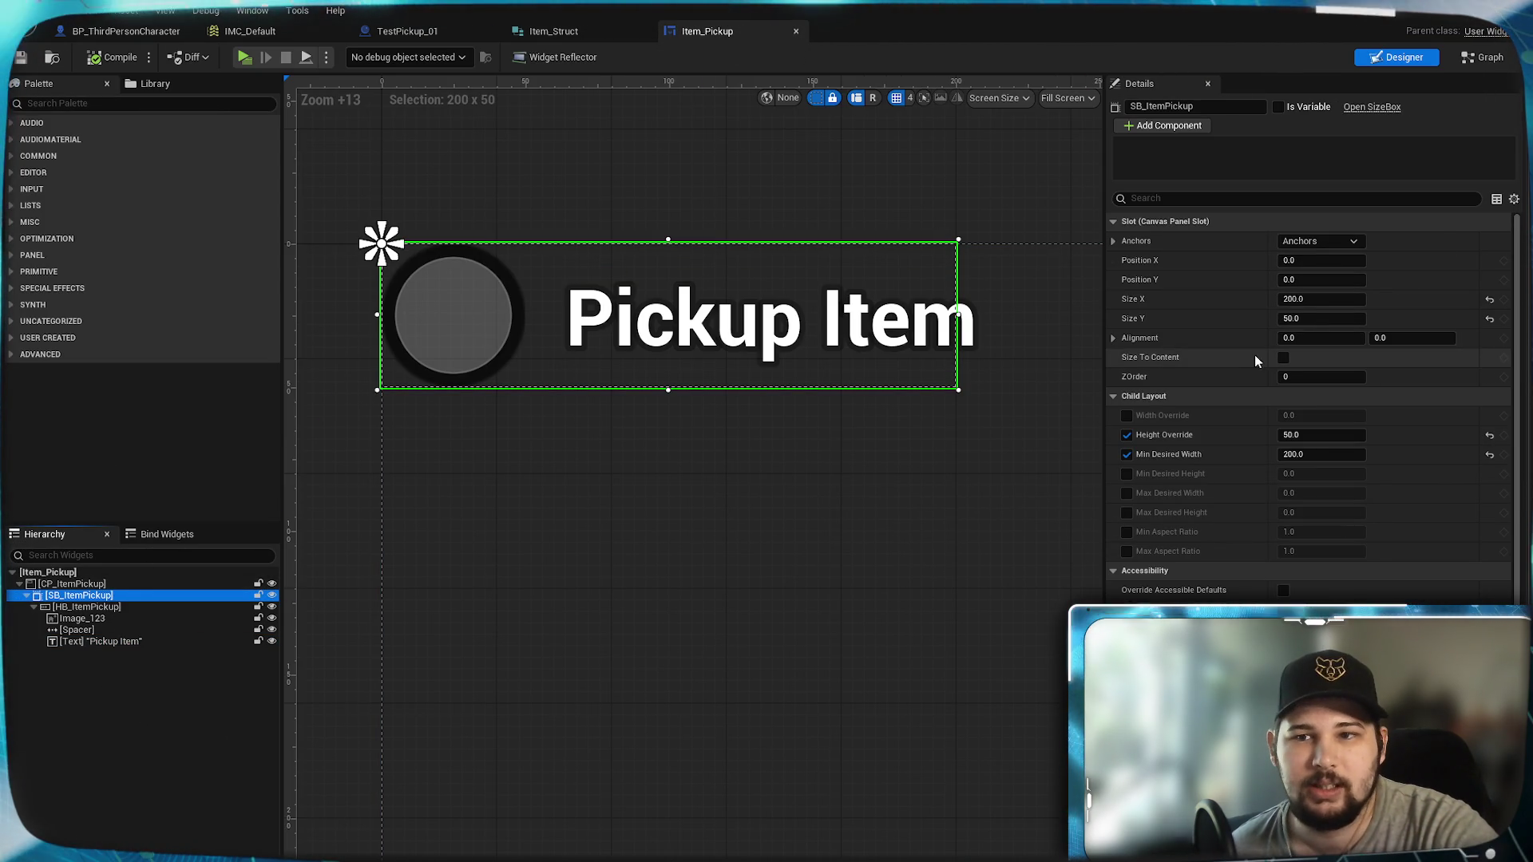
click(1321, 338)
key(Return)
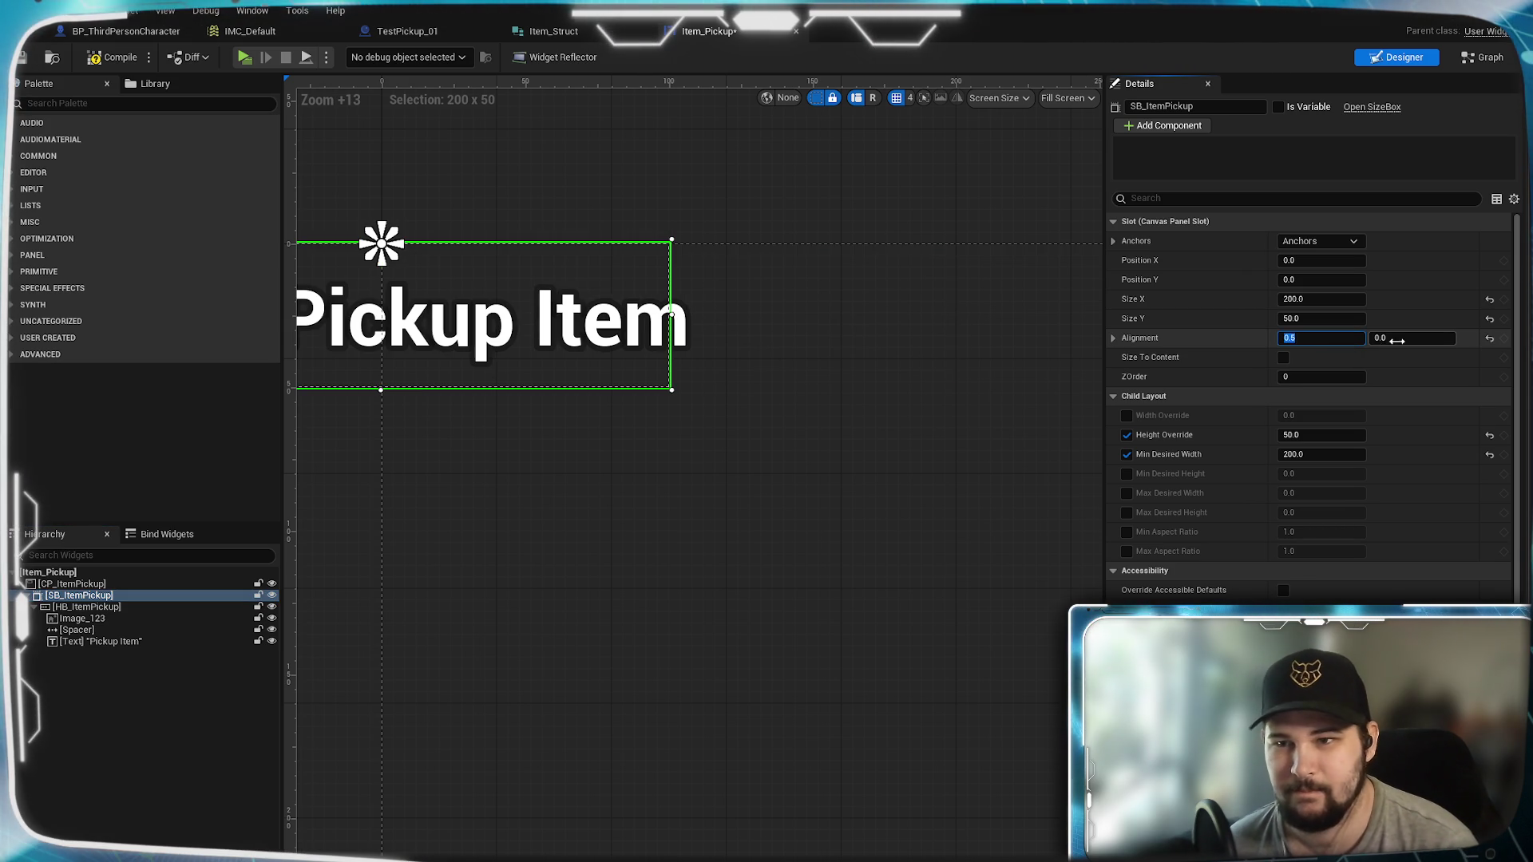
text(.5)
key(Return)
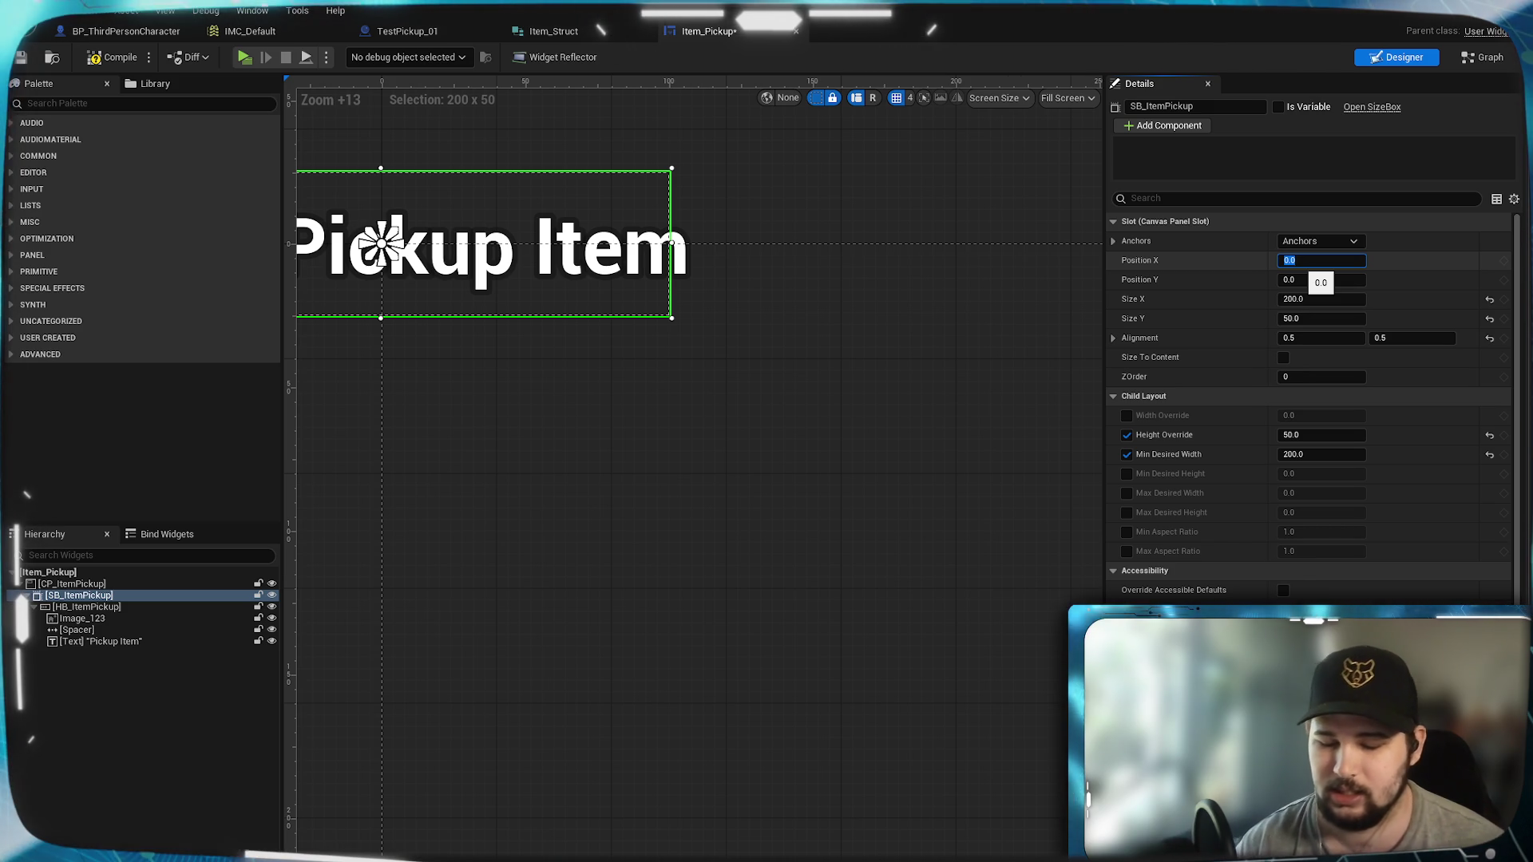
text(1920)
Step: Anchor the prompt to the screen centre and reset Position X and Y to 0
key(Return)
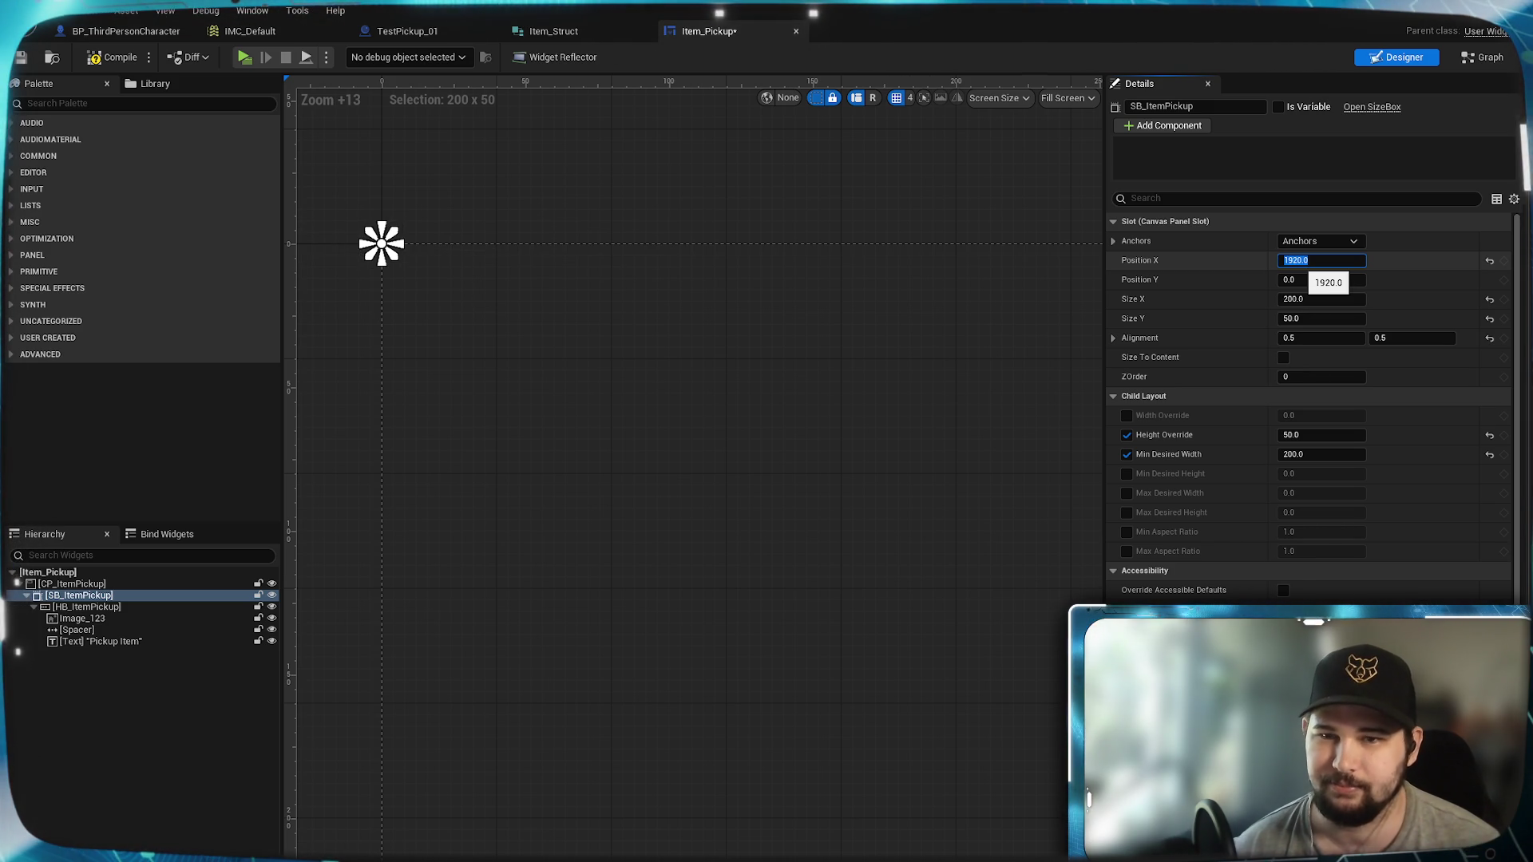
text(0)
key(Return)
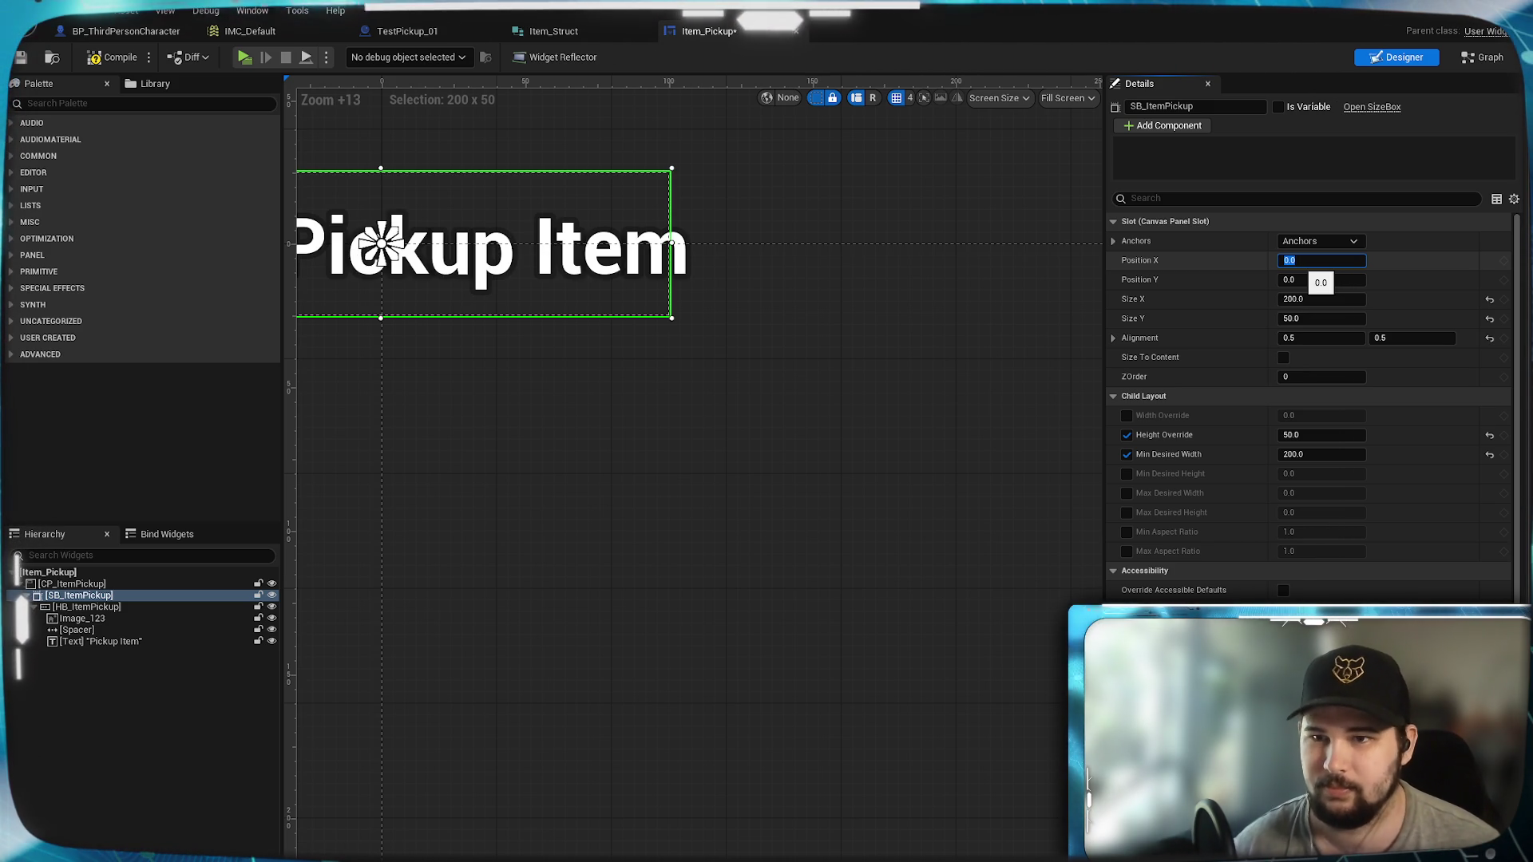
click(1320, 241)
click(1351, 329)
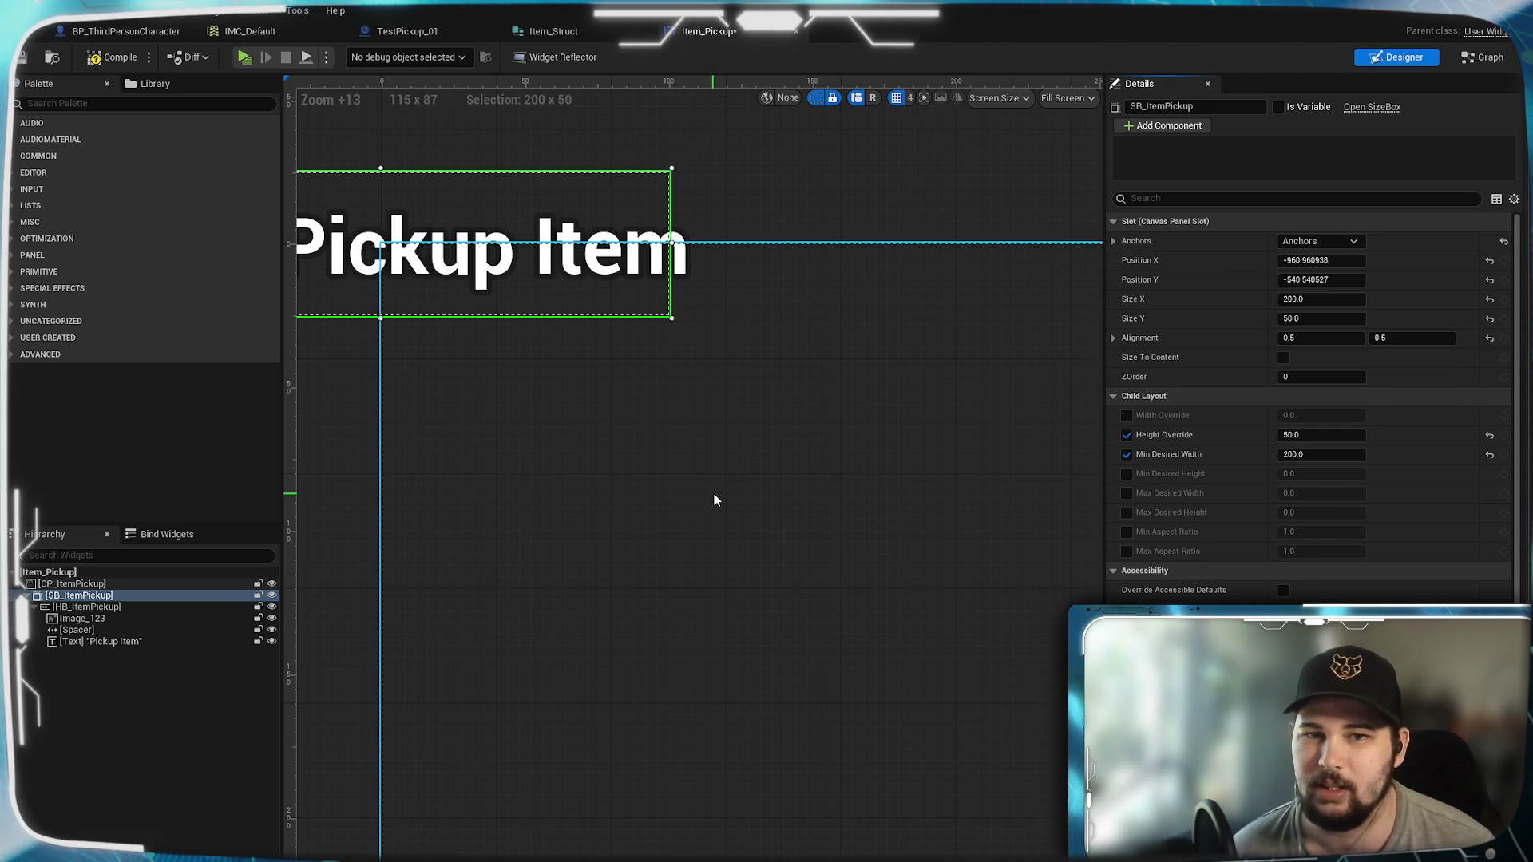
scroll(818, 569, down, 6)
click(1489, 261)
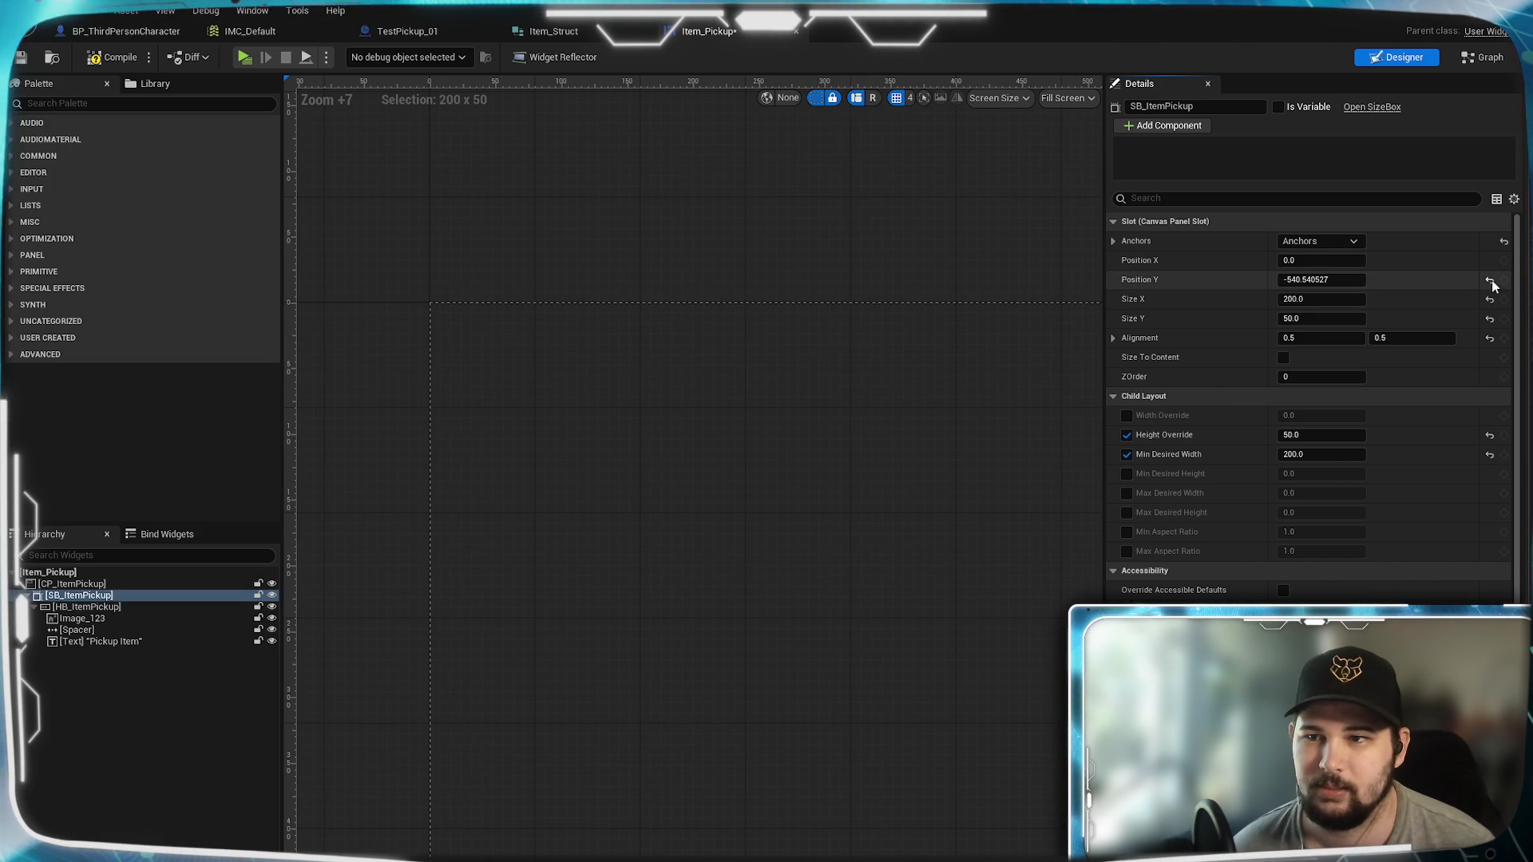
click(1489, 280)
key(Home)
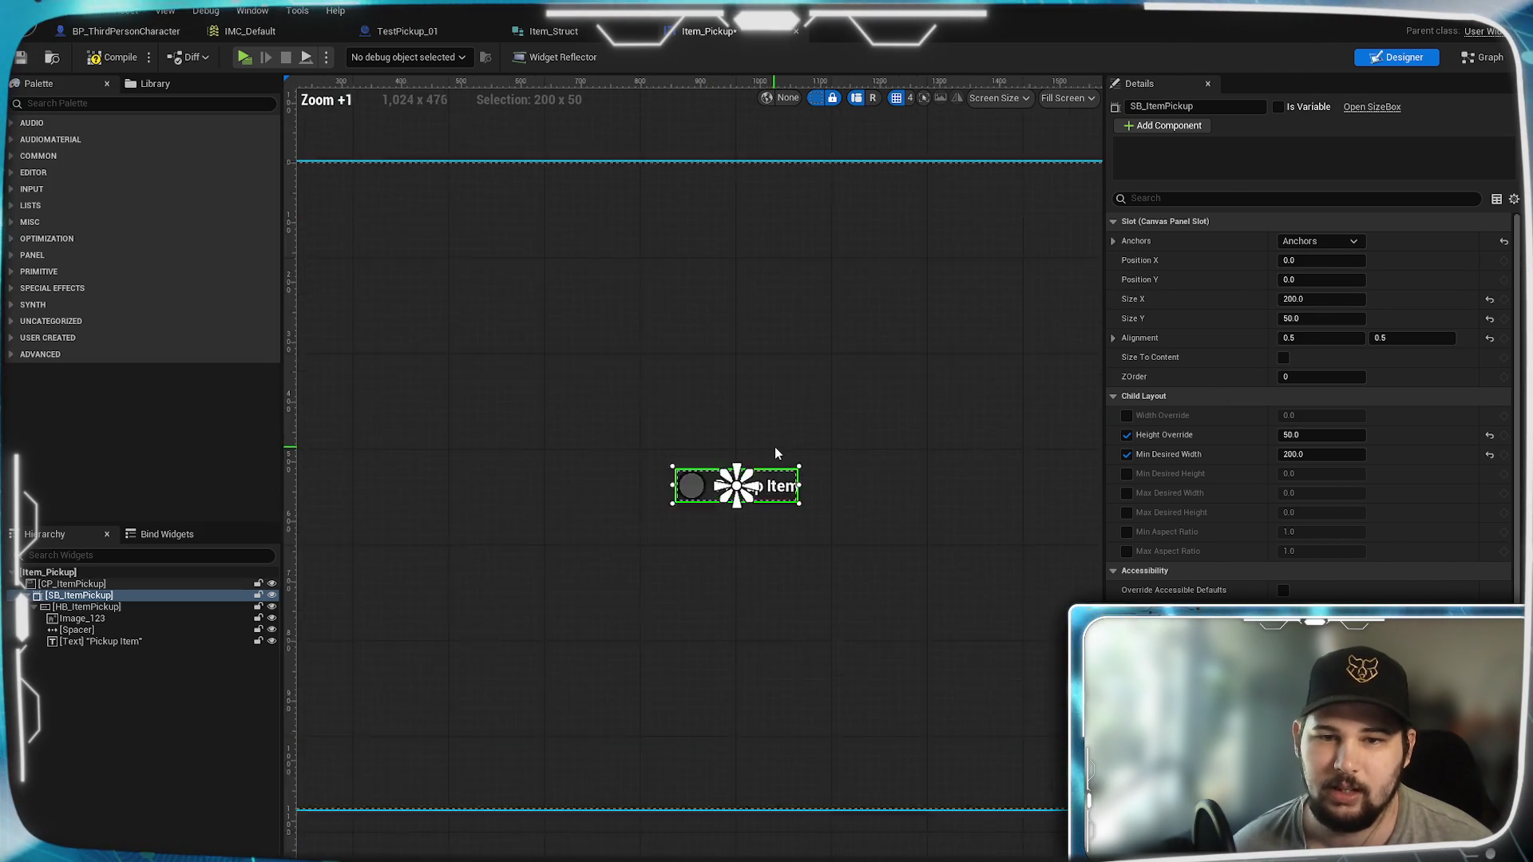
scroll(831, 551, down, 4)
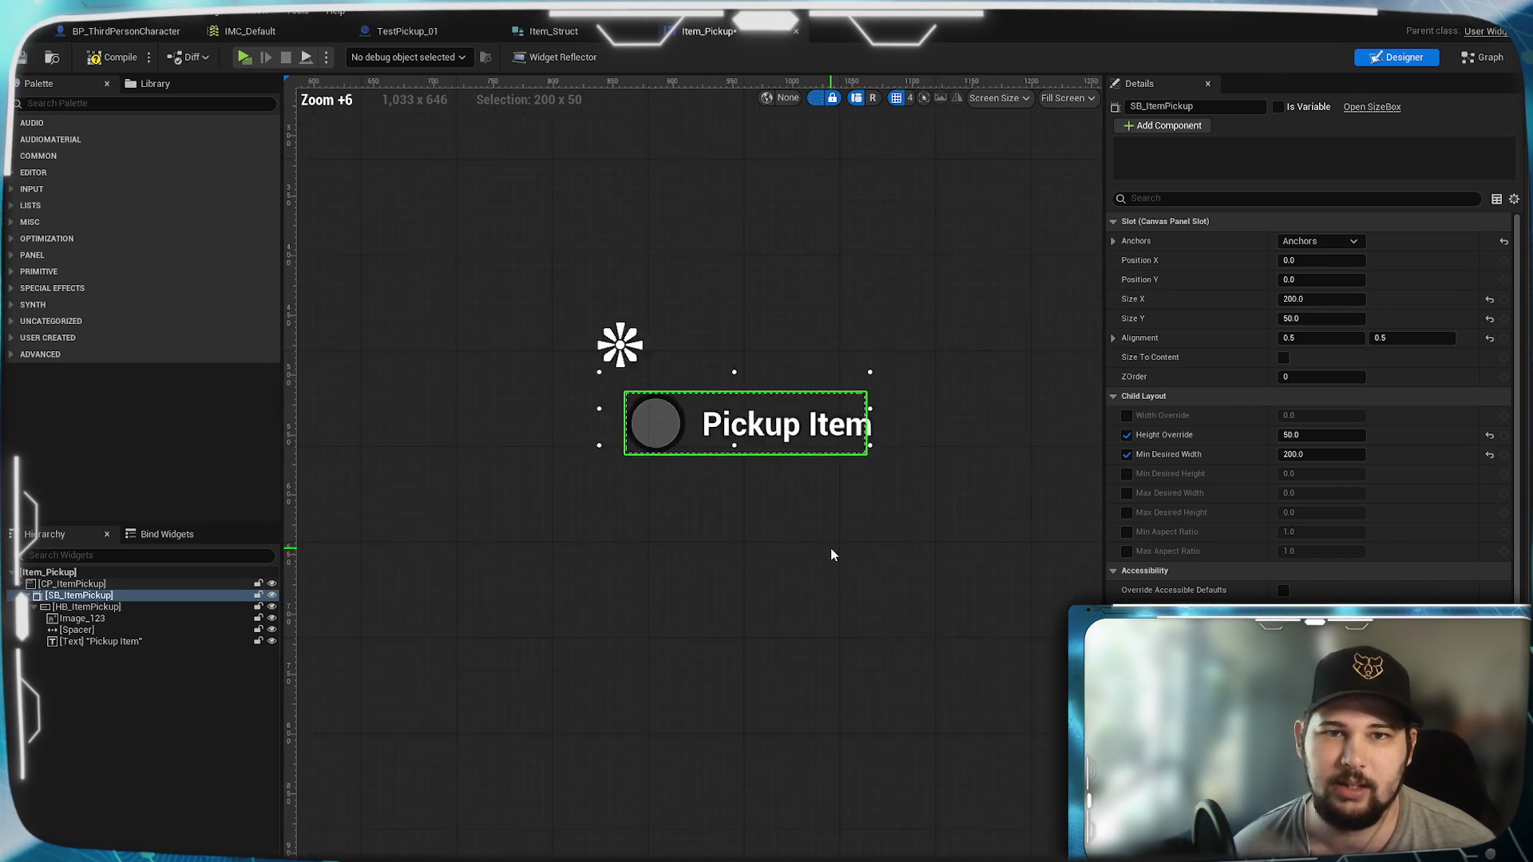
key(Home)
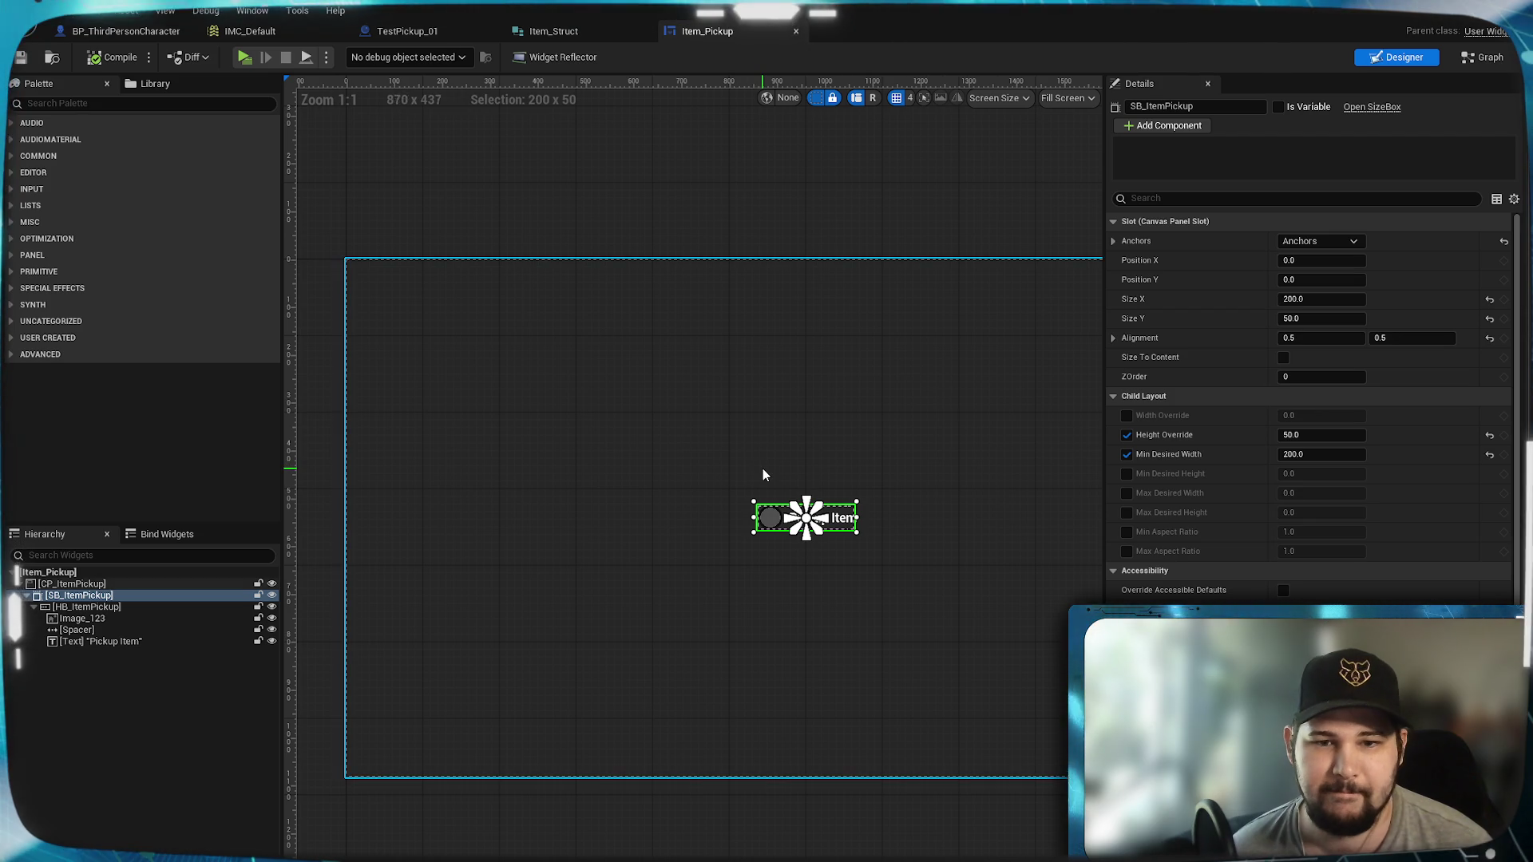
mouse_move(764, 470)
mouse_down()
mouse_move(709, 401)
mouse_move(739, 485)
mouse_up()
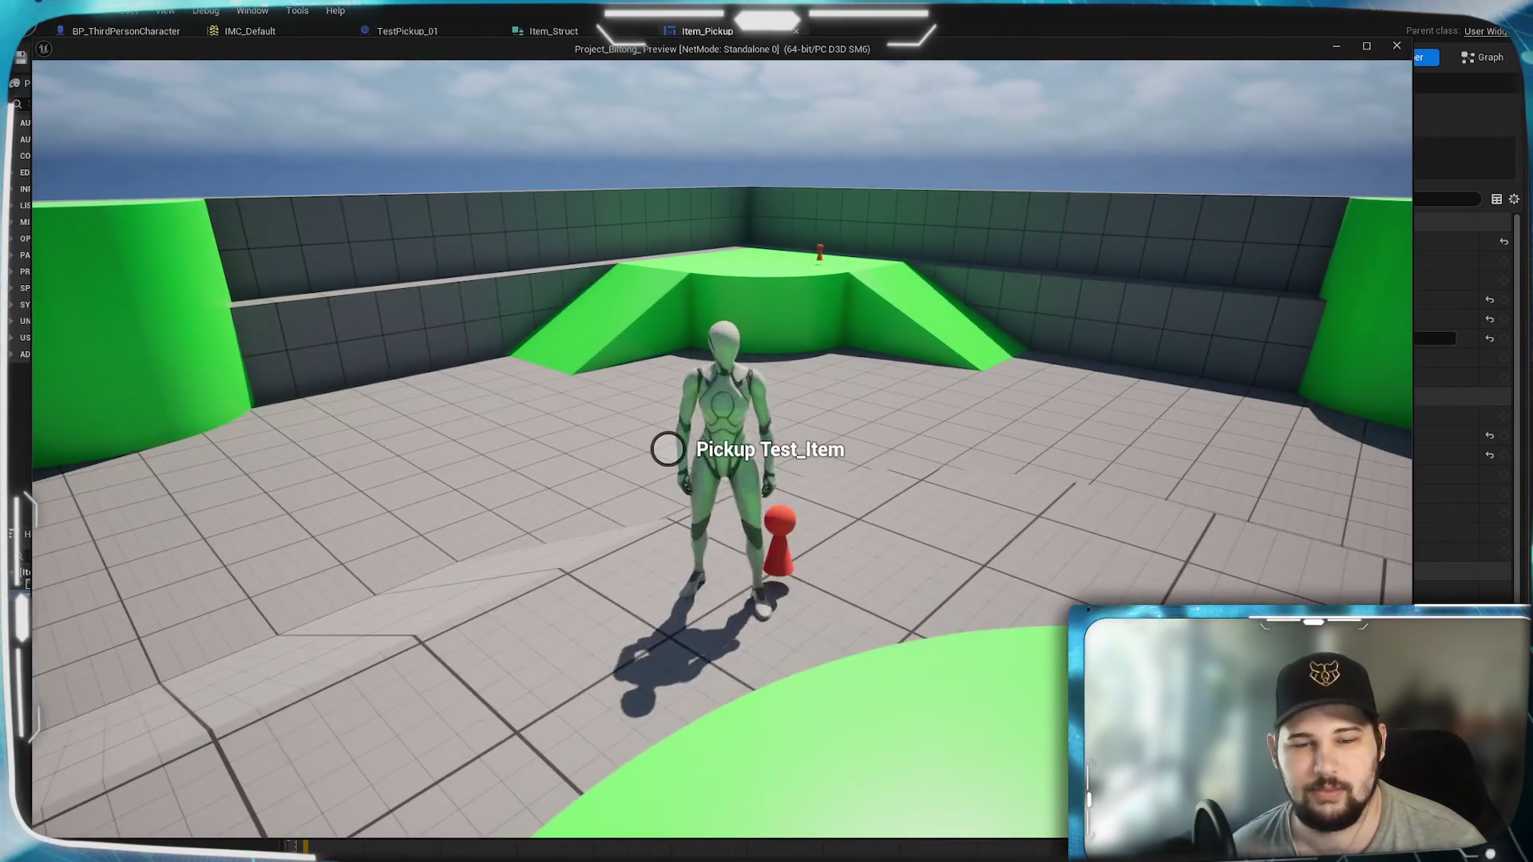
Step: Run the character around the red pickup to check the centred prompt, then stop playing
key(e)
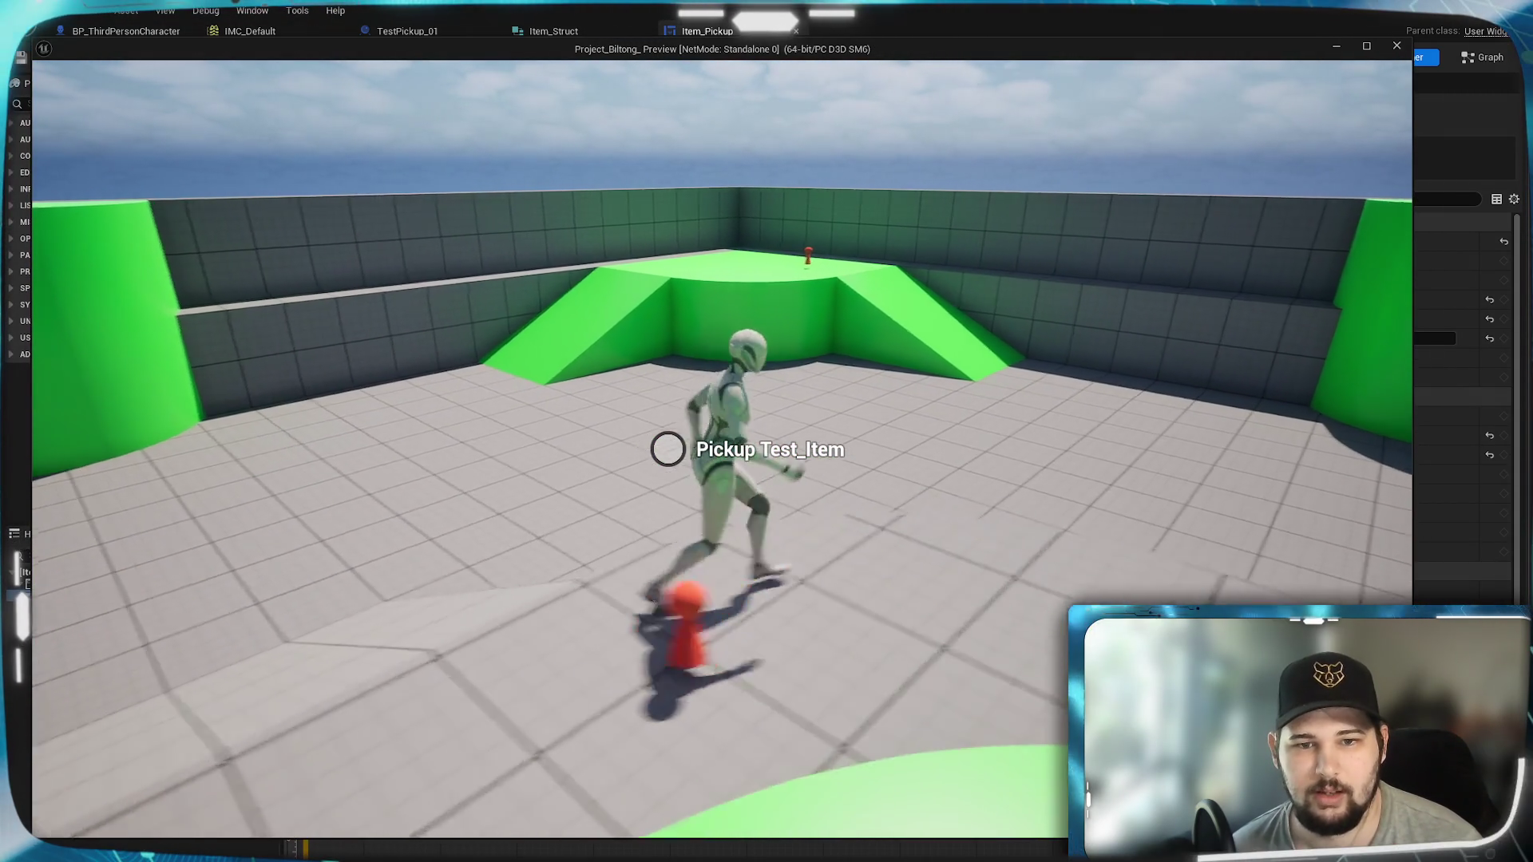
key(e)
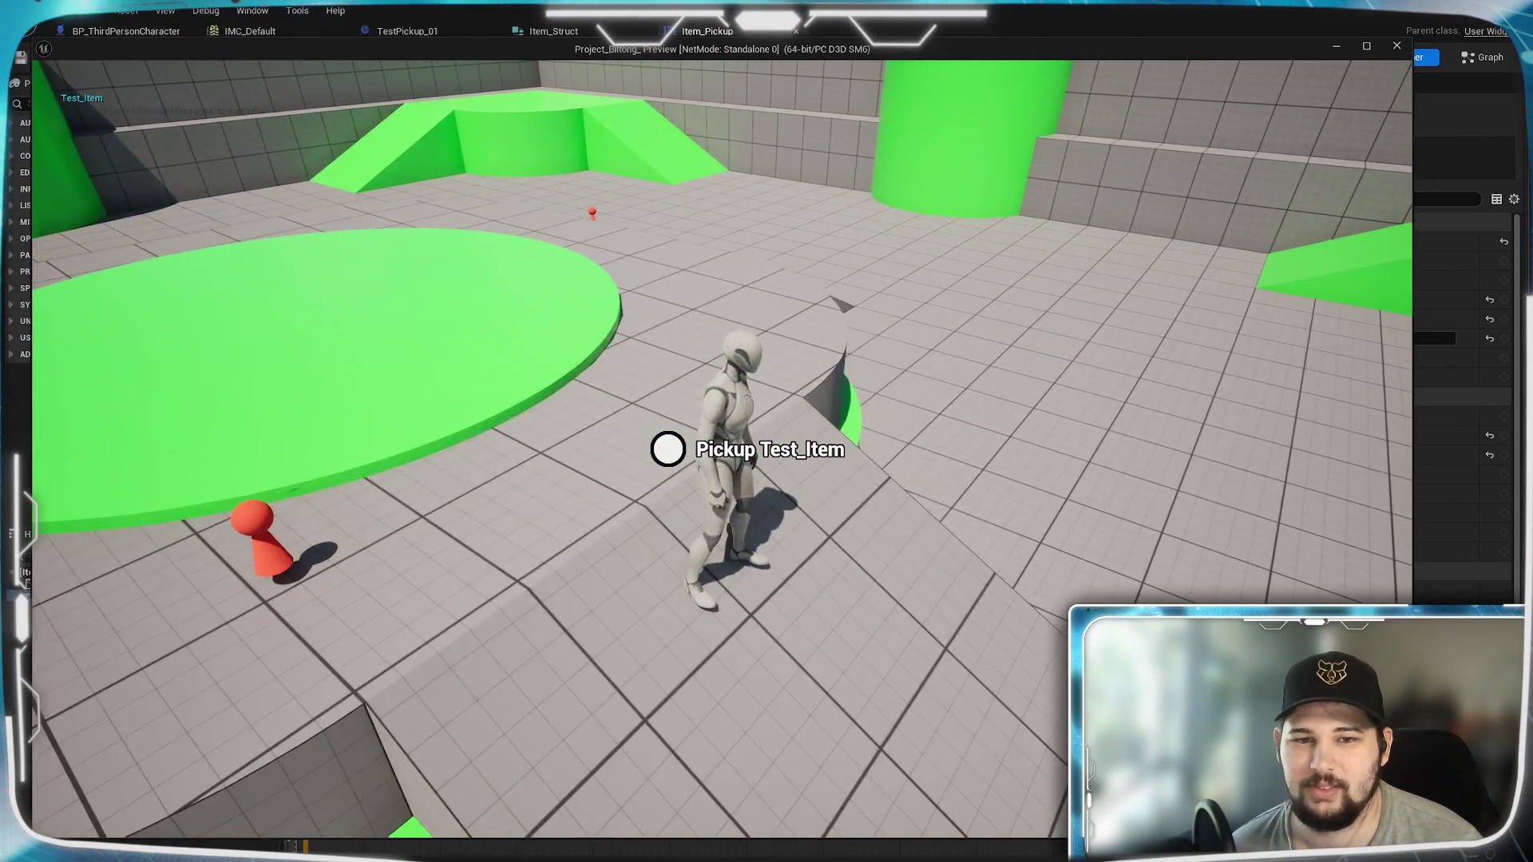
key(e)
key(e)
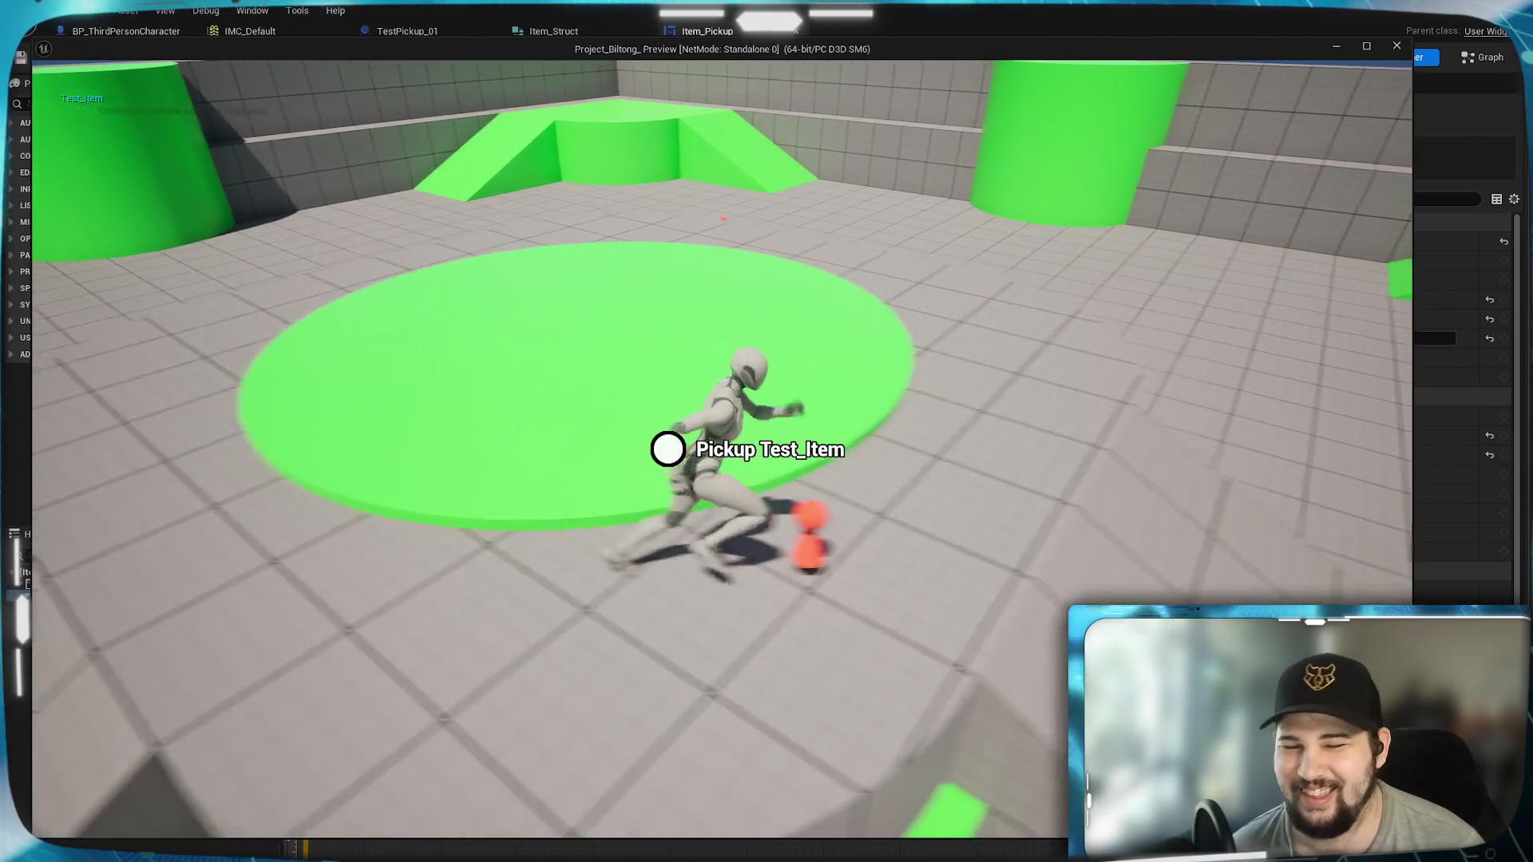
key(Escape)
scroll(850, 438, up, 6)
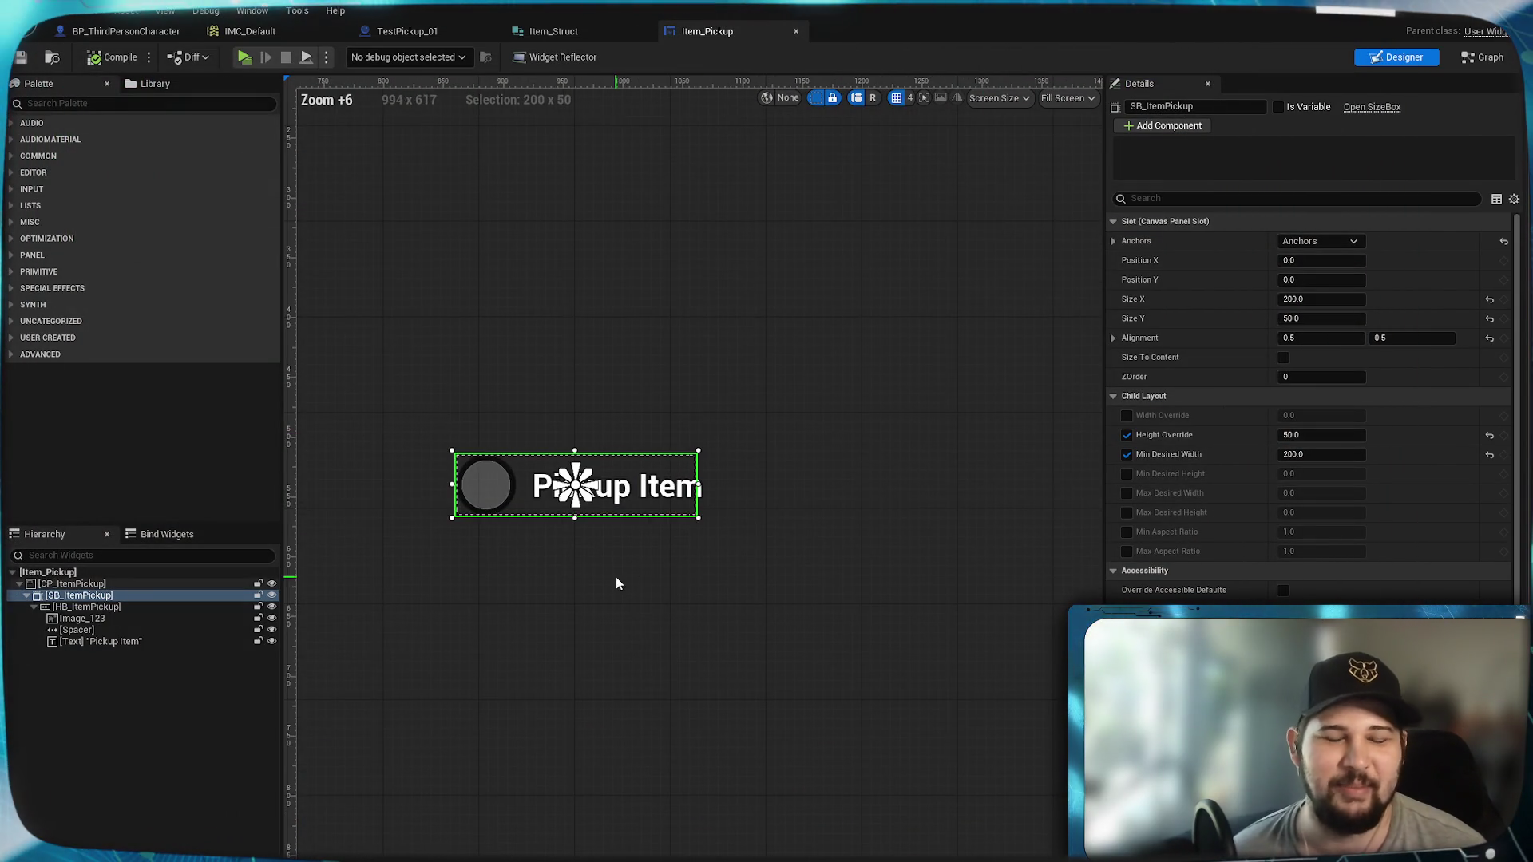
Step: Add an On Component End Overlap event for TestPickup_01's Box component
scroll(754, 551, up, 2)
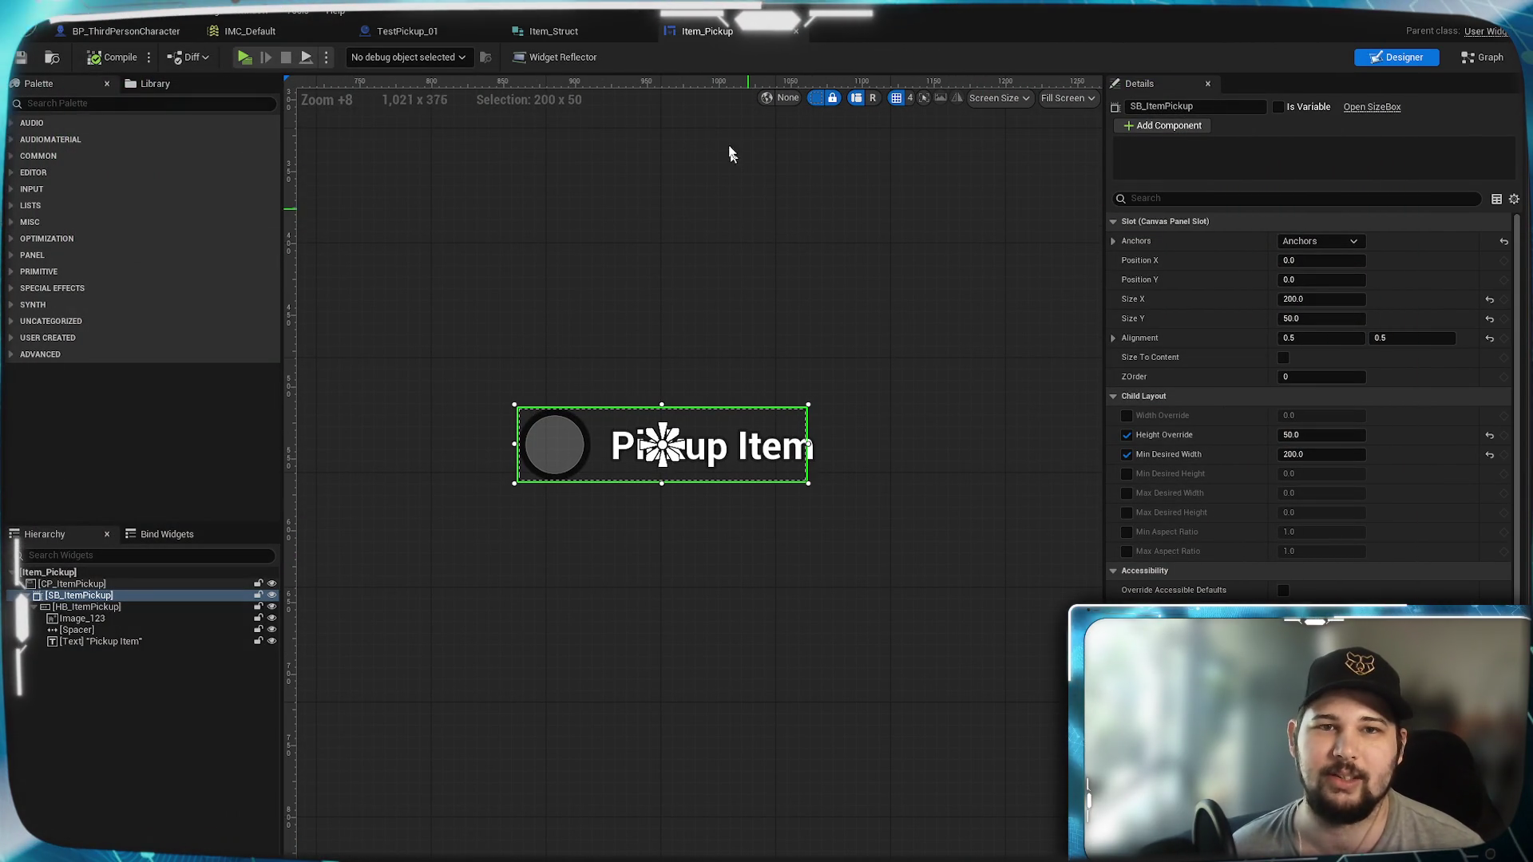
click(399, 32)
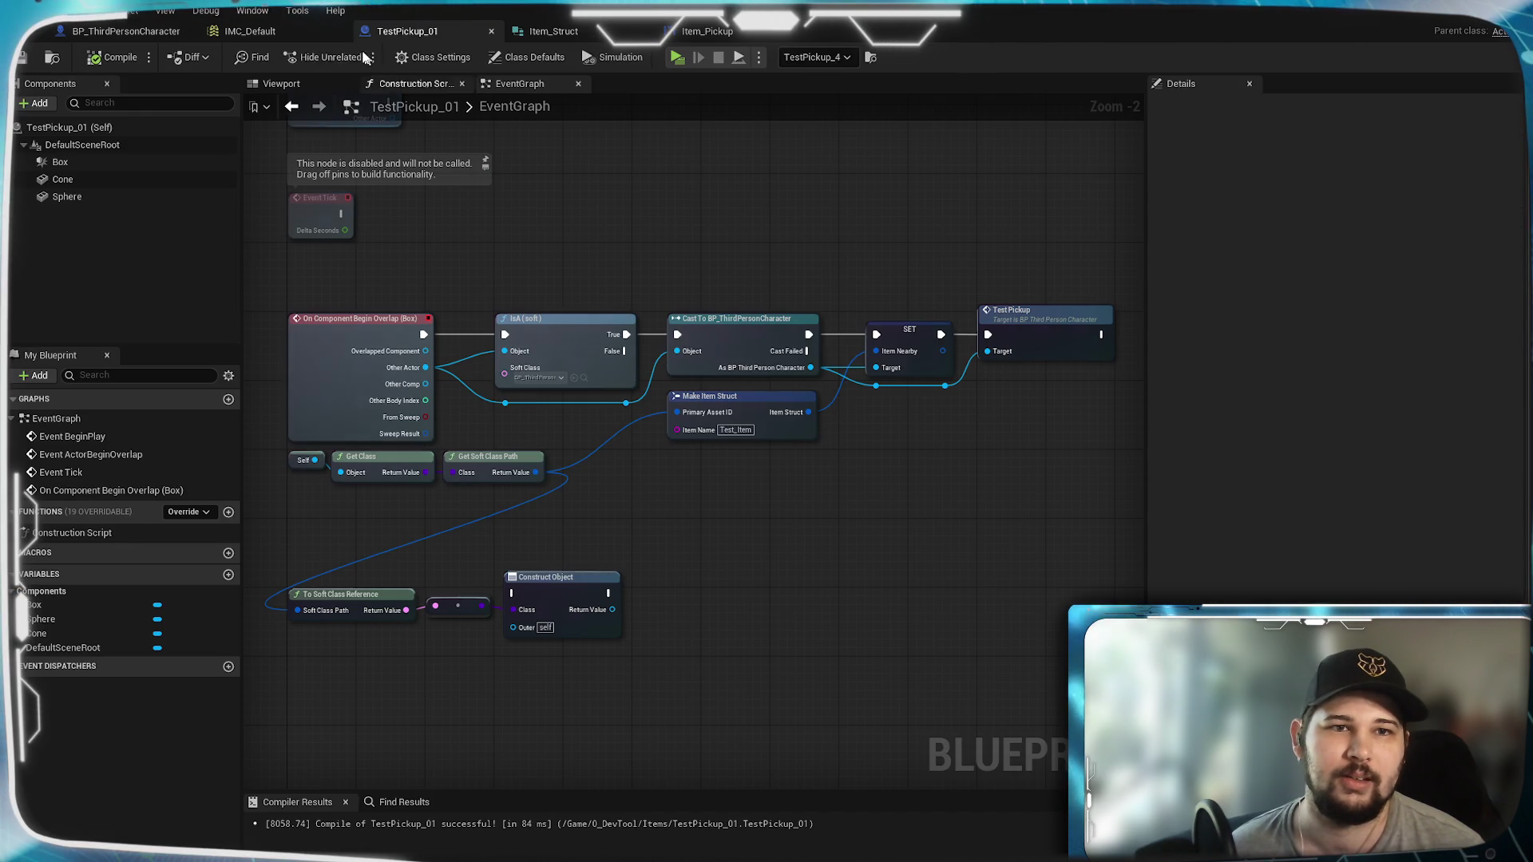
drag(729, 483, 750, 418)
mouse_move(652, 412)
mouse_down()
mouse_move(742, 418)
mouse_move(818, 461)
mouse_up()
drag(838, 660, 563, 467)
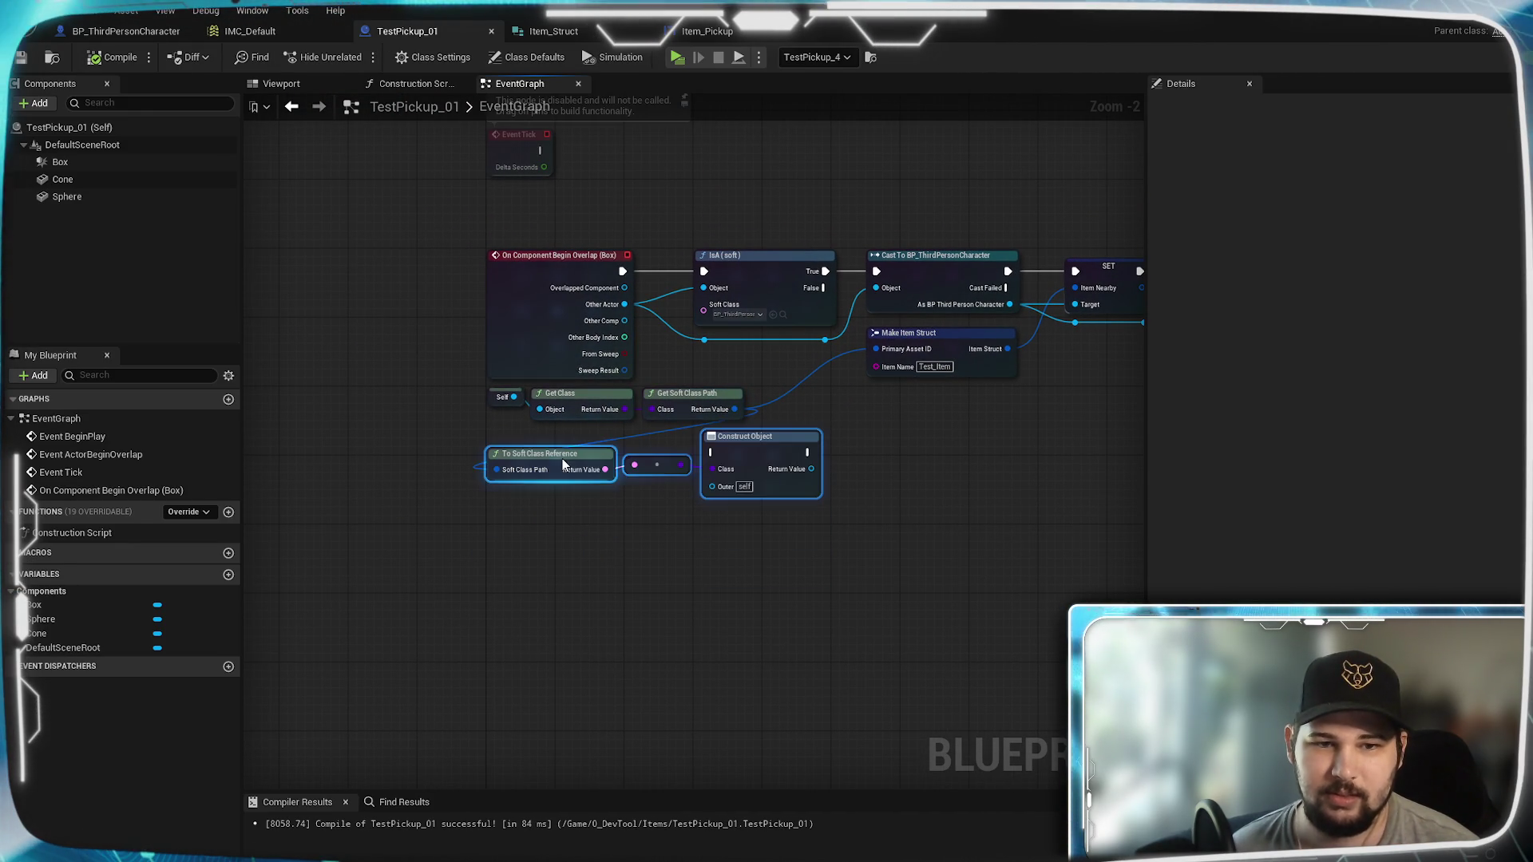
click(959, 548)
scroll(770, 644, down, 2)
scroll(906, 515, up, 2)
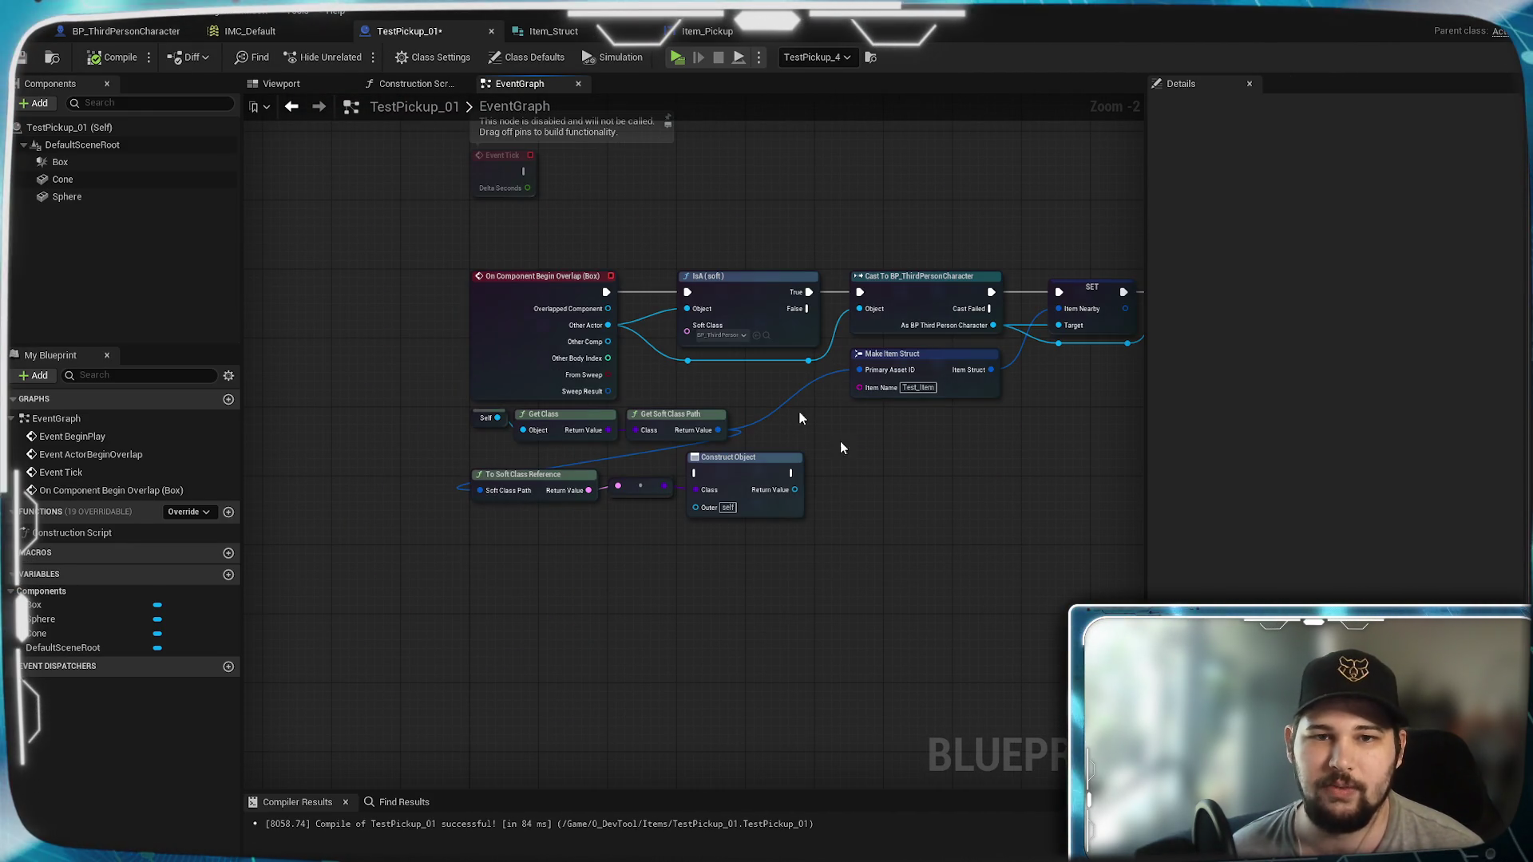
click(76, 162)
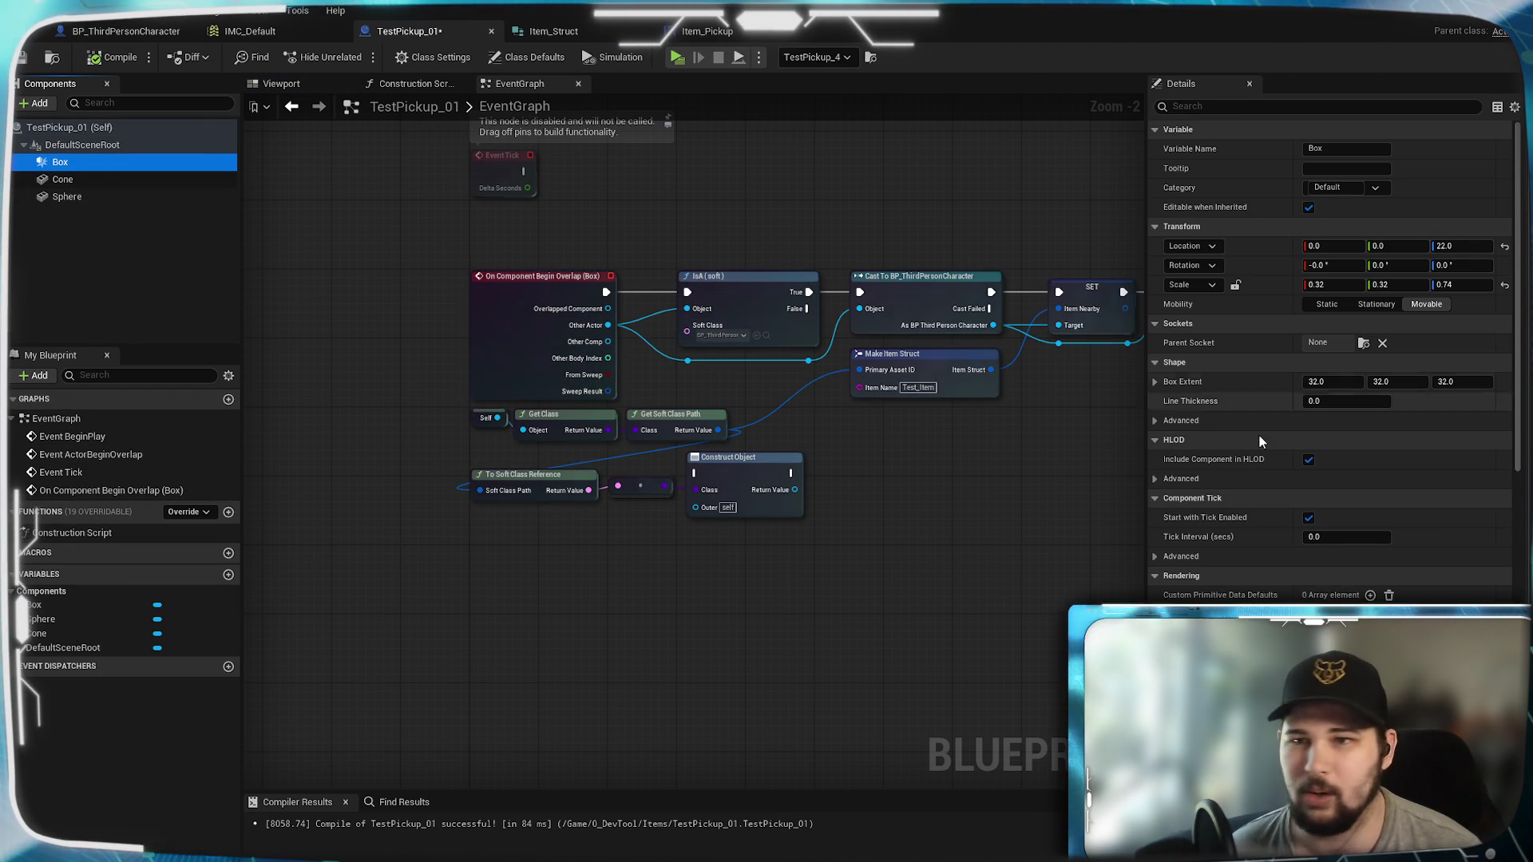
scroll(1243, 413, down, 15)
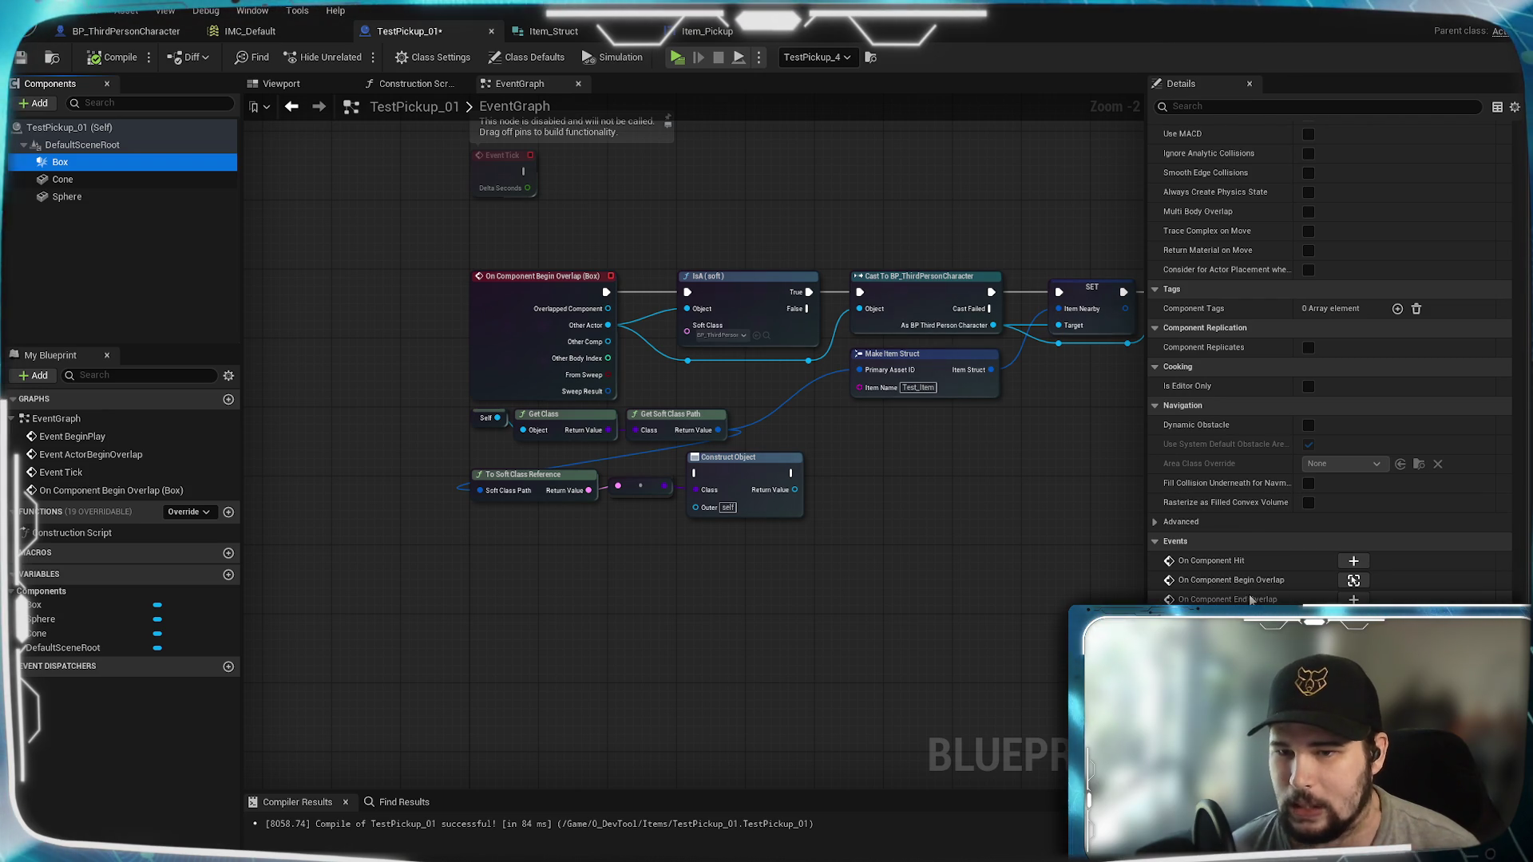
click(1353, 600)
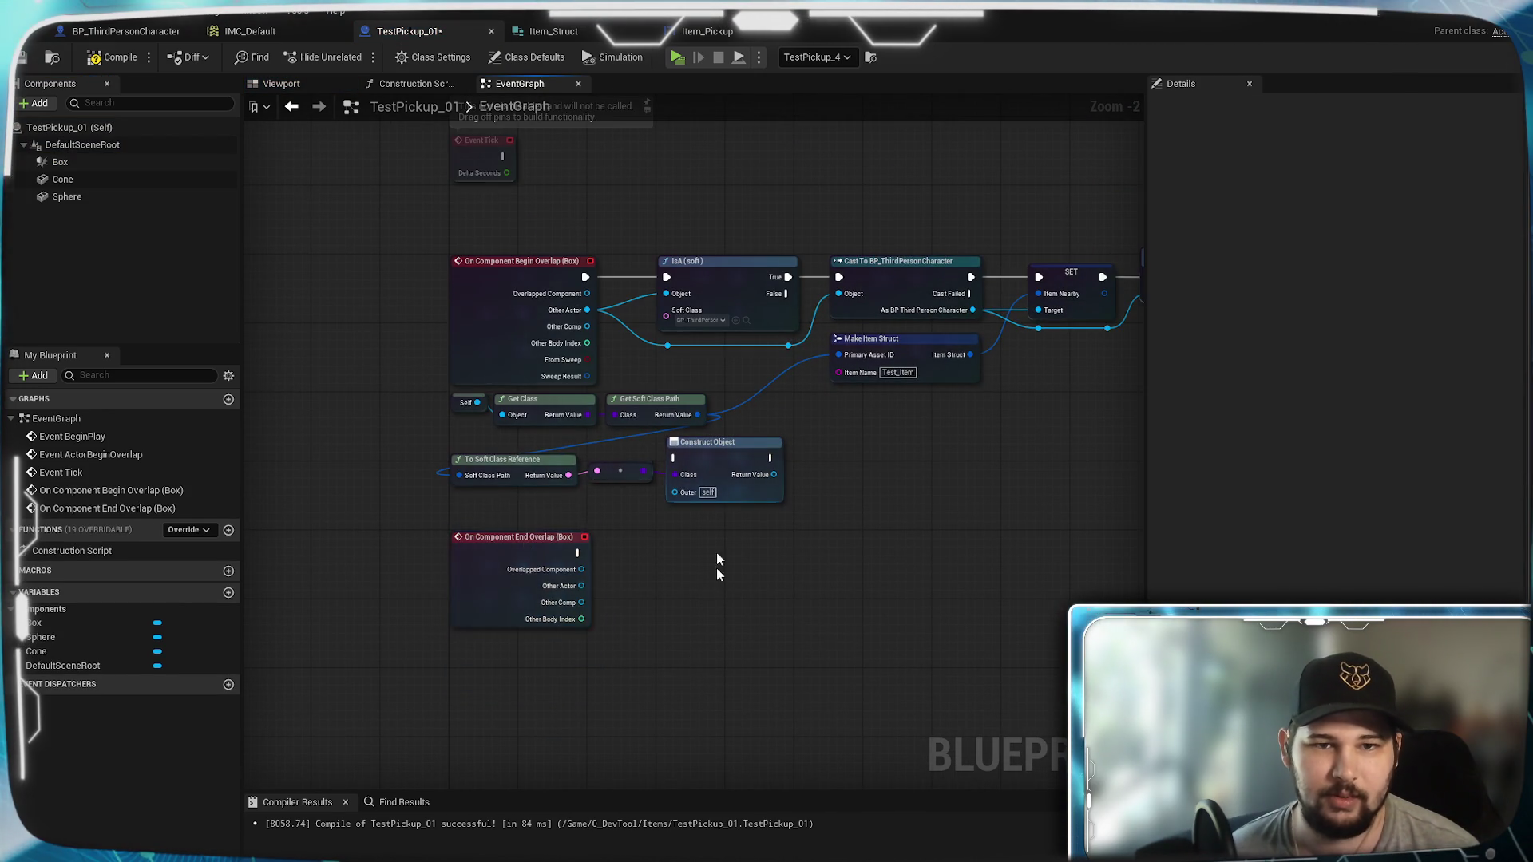
drag(852, 223, 673, 368)
Step: Copy the IsA and Cast to BP_ThirdPersonCharacter nodes beside it, deleting the extra Make Item Struct
drag(720, 431, 751, 437)
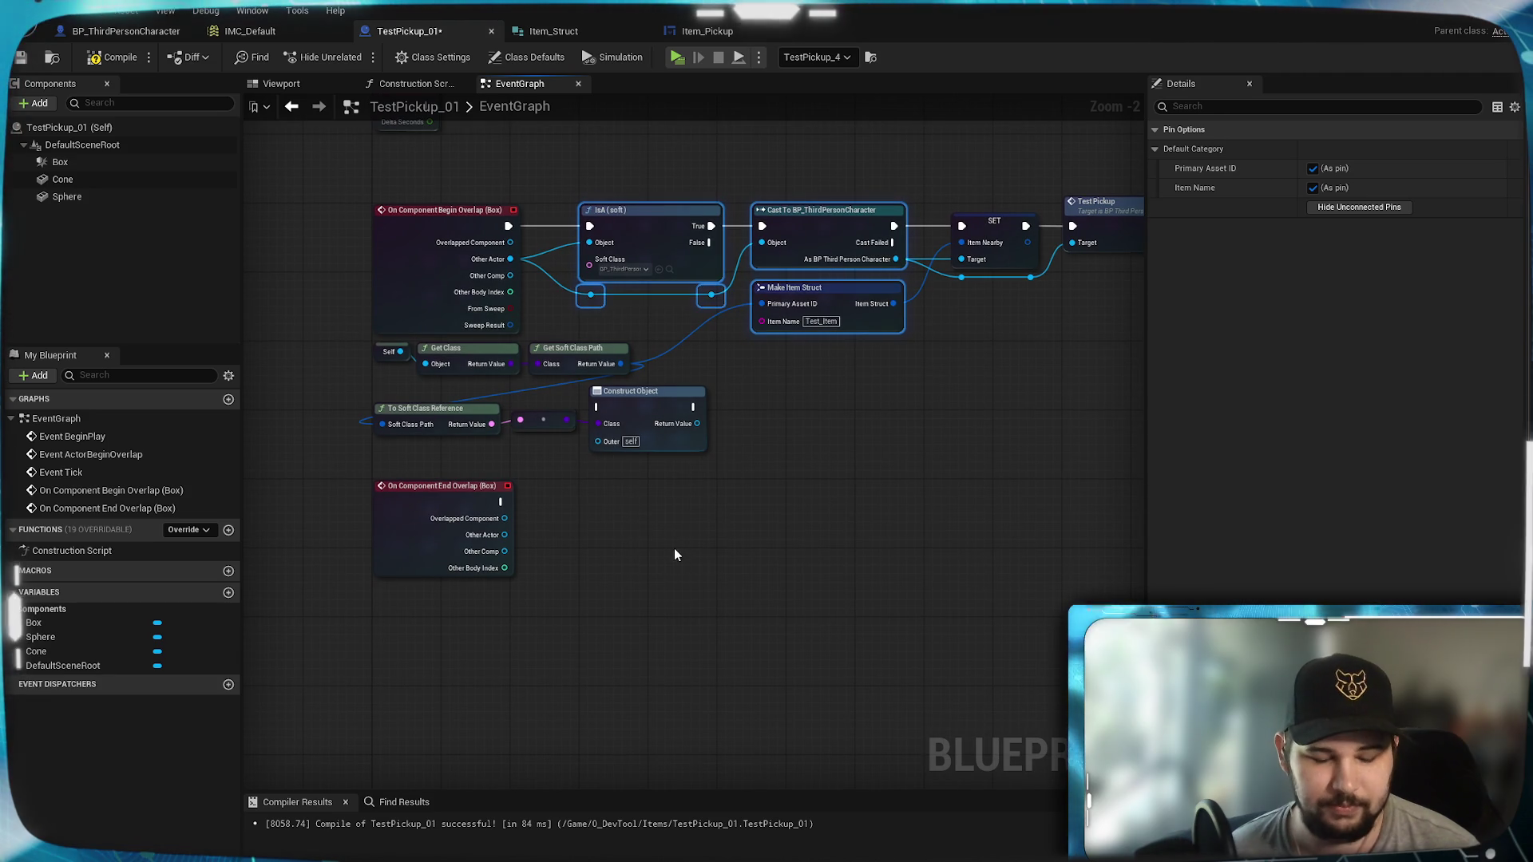
key(ctrl+c)
key(ctrl+v)
click(814, 467)
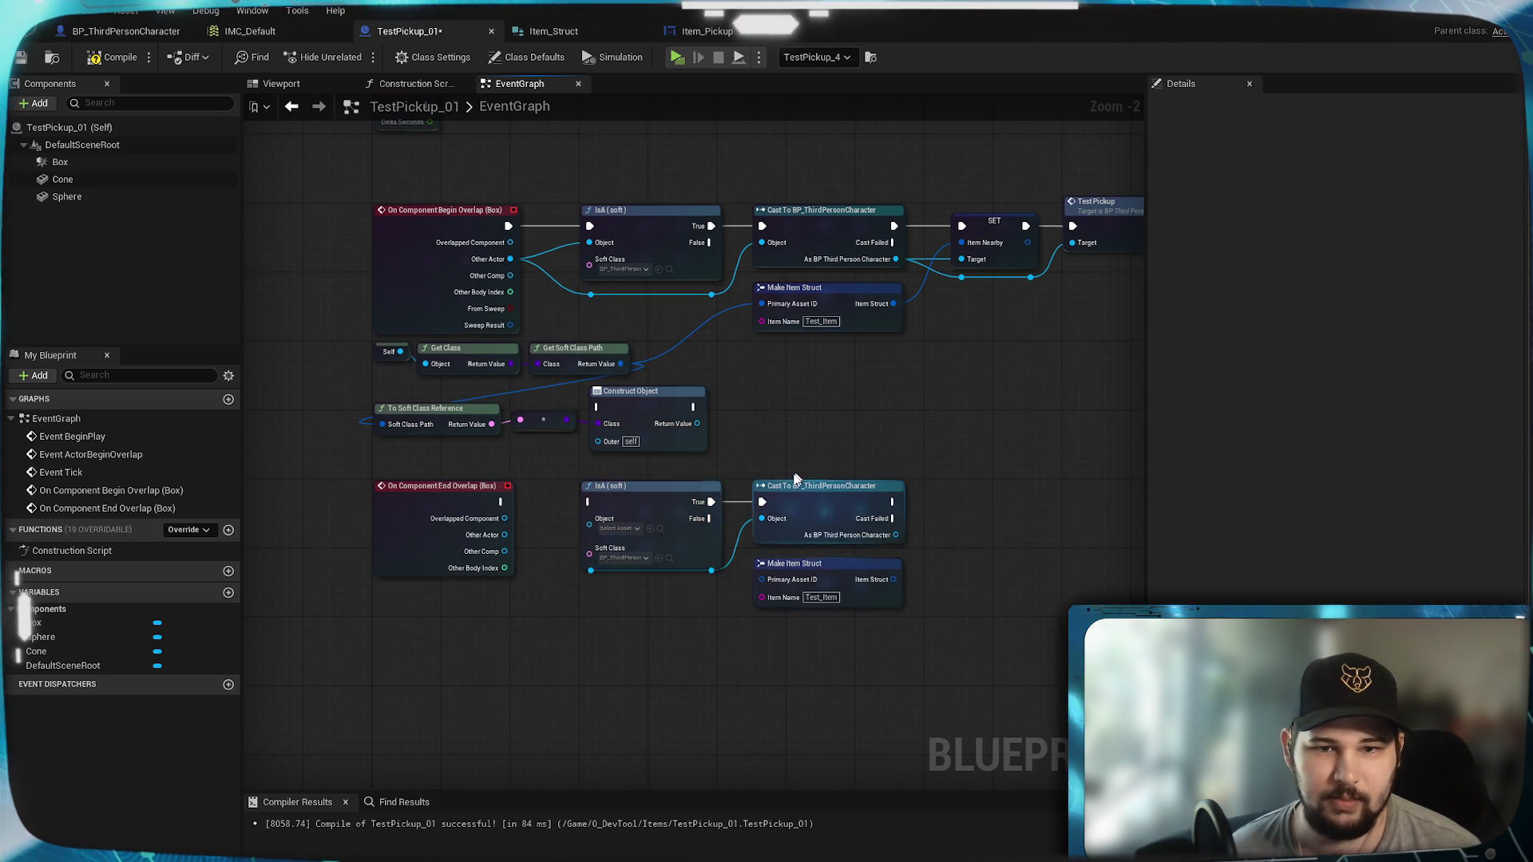
scroll(814, 467, up, 2)
click(803, 615)
key(Delete)
drag(804, 640, 731, 661)
Step: Wire End Overlap's Other Actor and execution into the copied IsA check, then compile and save
drag(558, 573, 678, 625)
drag(558, 573, 677, 552)
drag(556, 530, 678, 530)
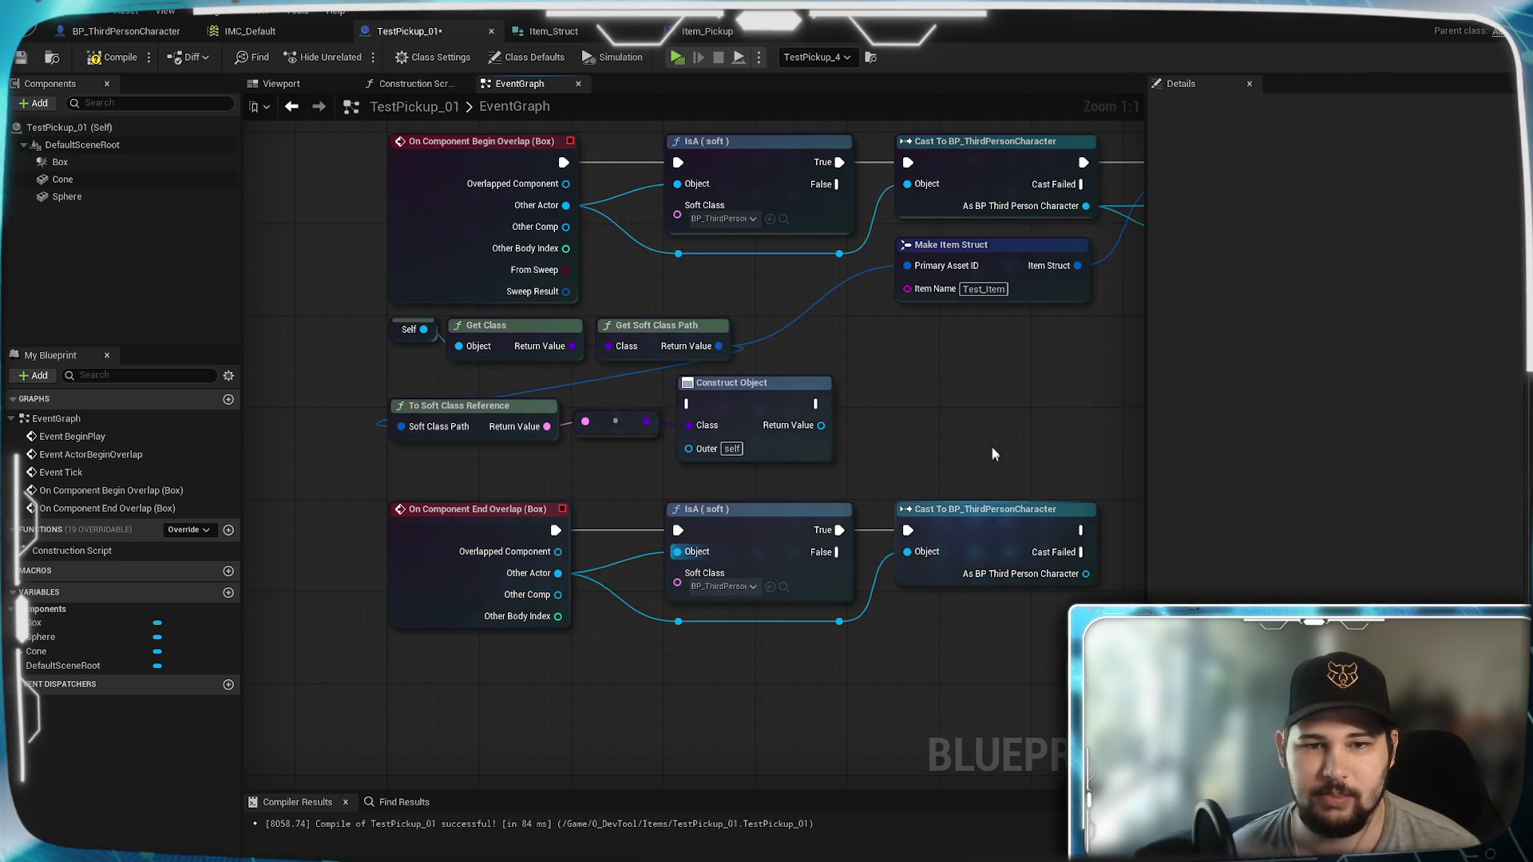
drag(1024, 438, 640, 410)
scroll(640, 410, down, 1)
drag(606, 507, 739, 408)
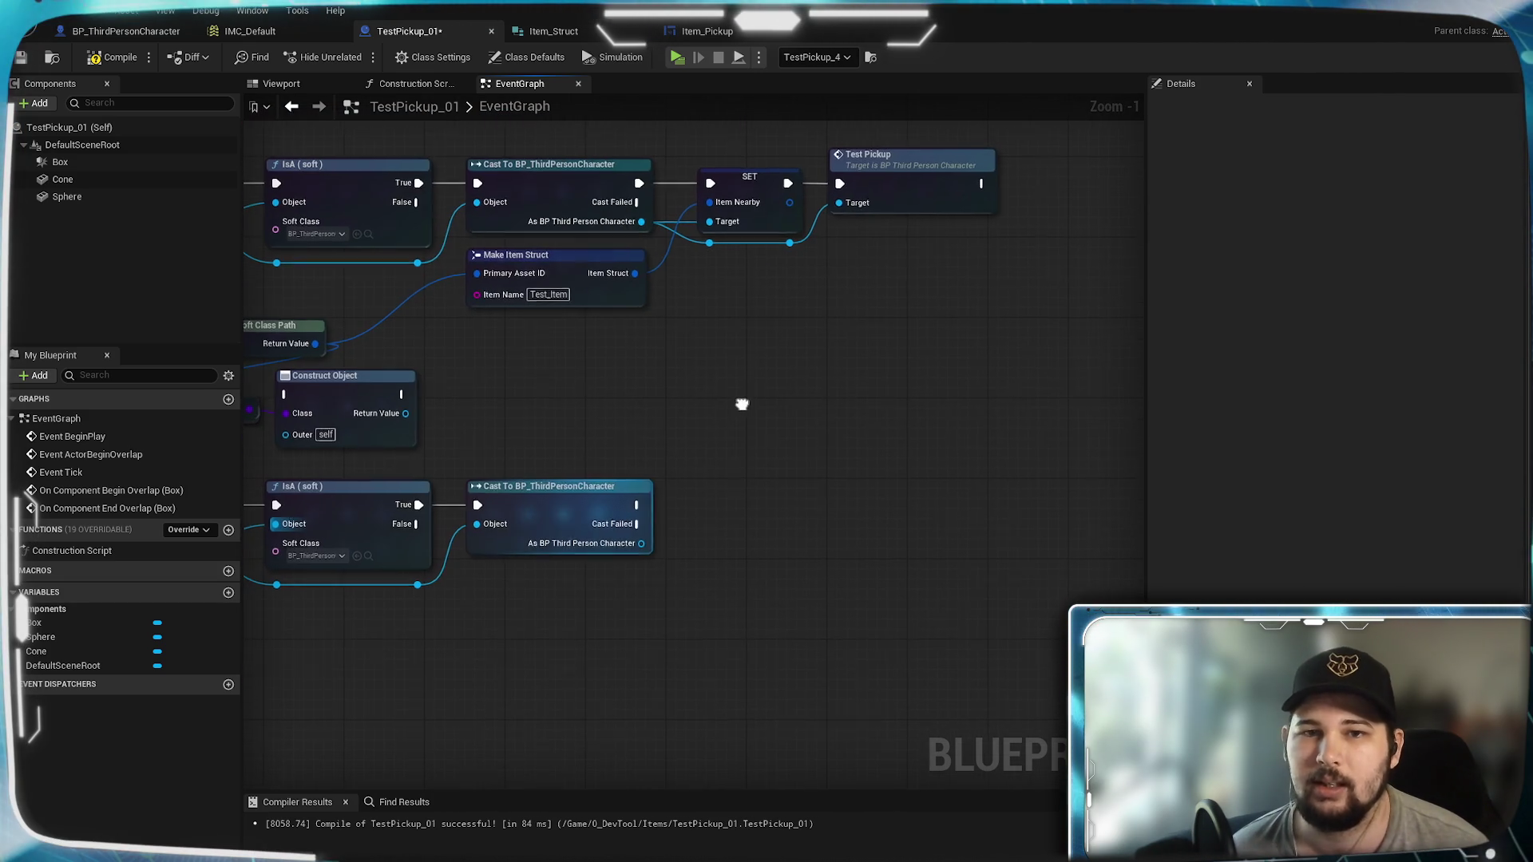
click(21, 56)
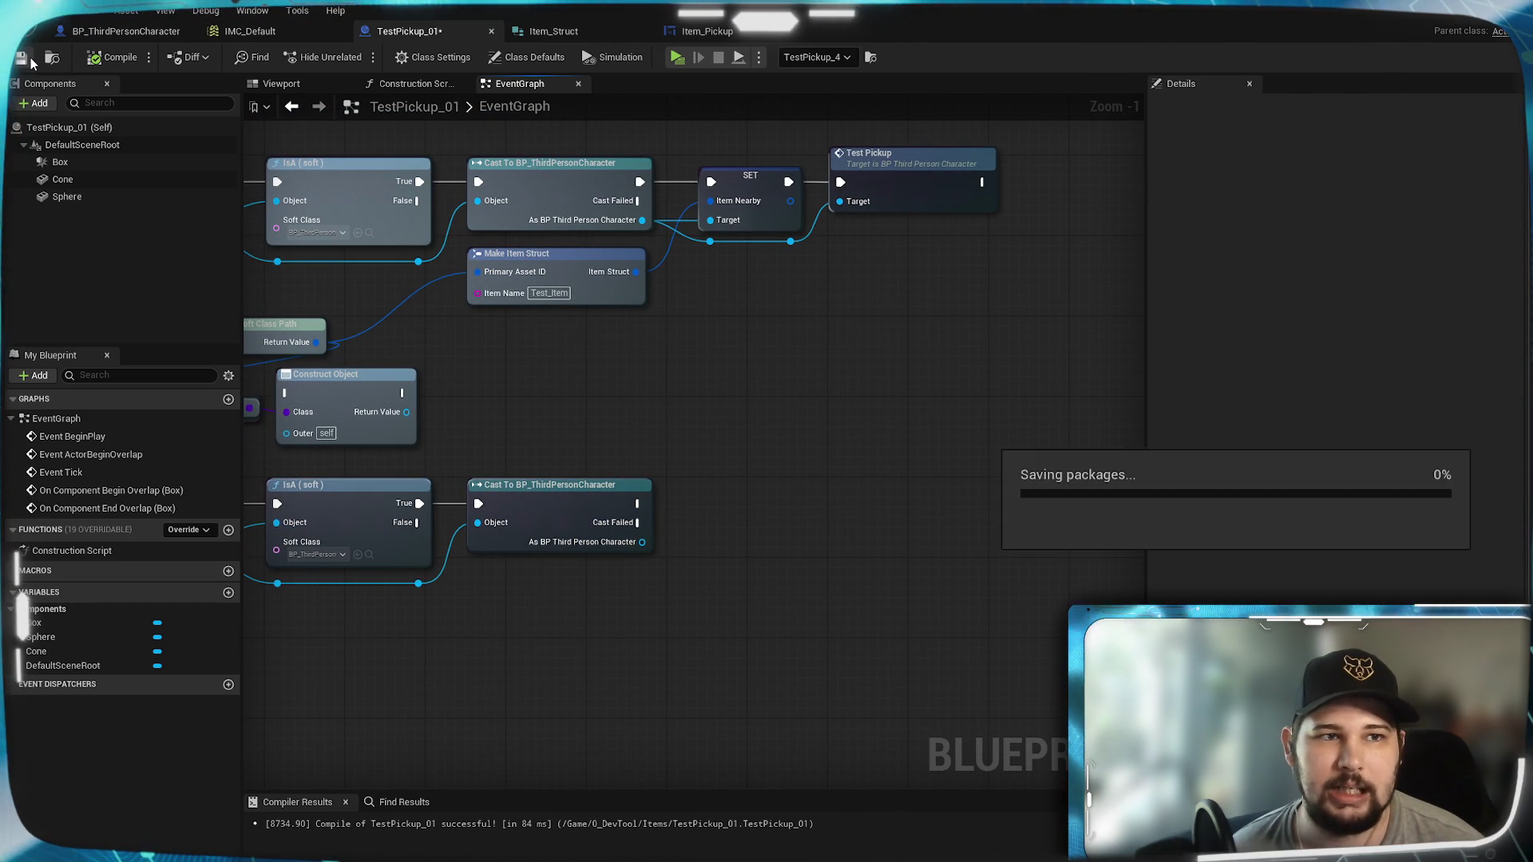
click(105, 31)
Step: Add a custom event named EndPickup below TestPickup
scroll(445, 513, up, 2)
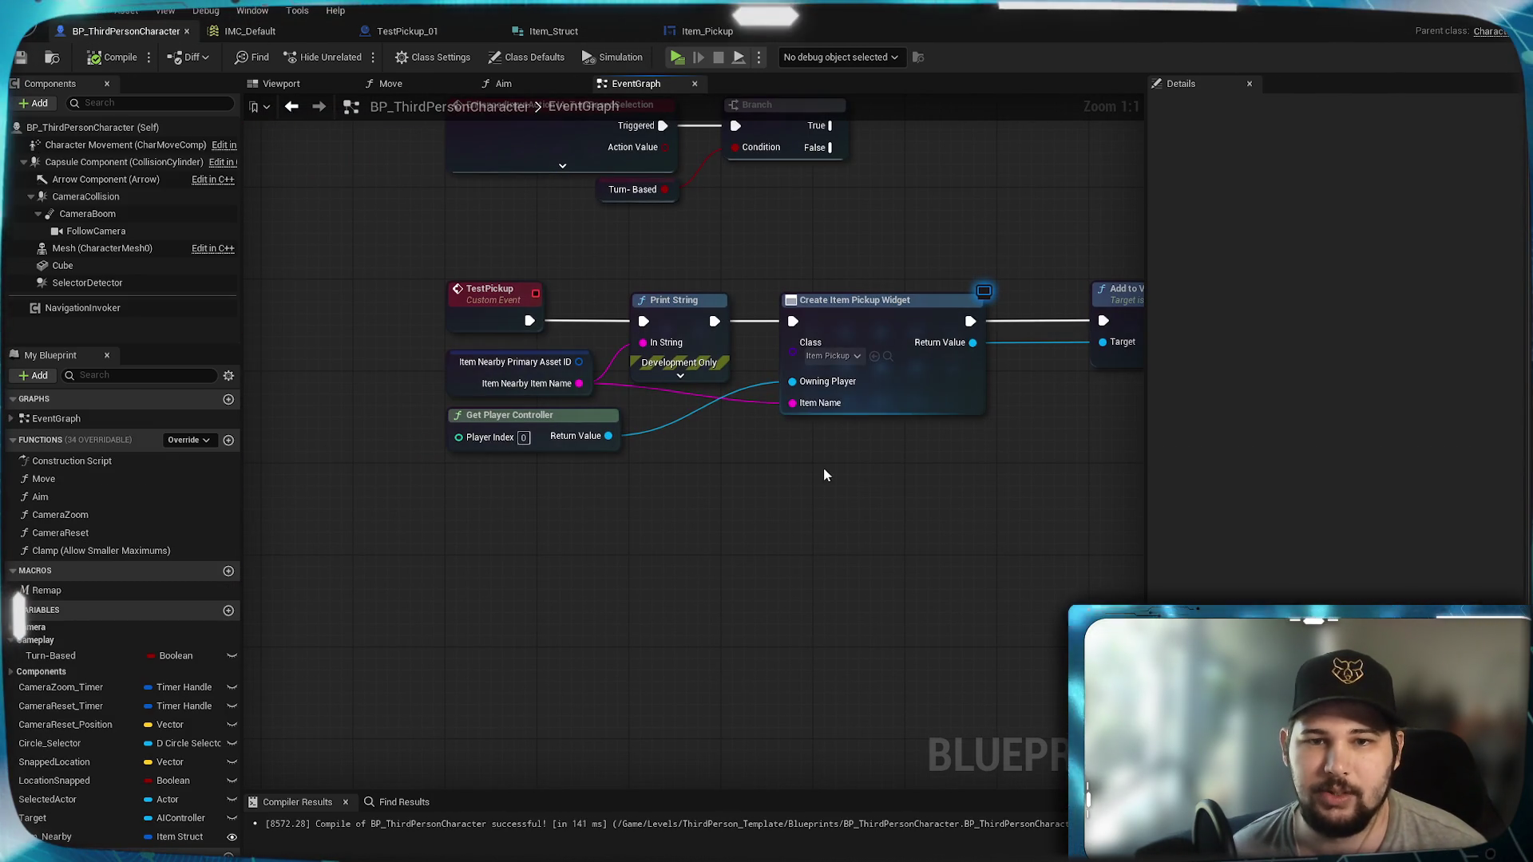
right_click(509, 505)
text(cust)
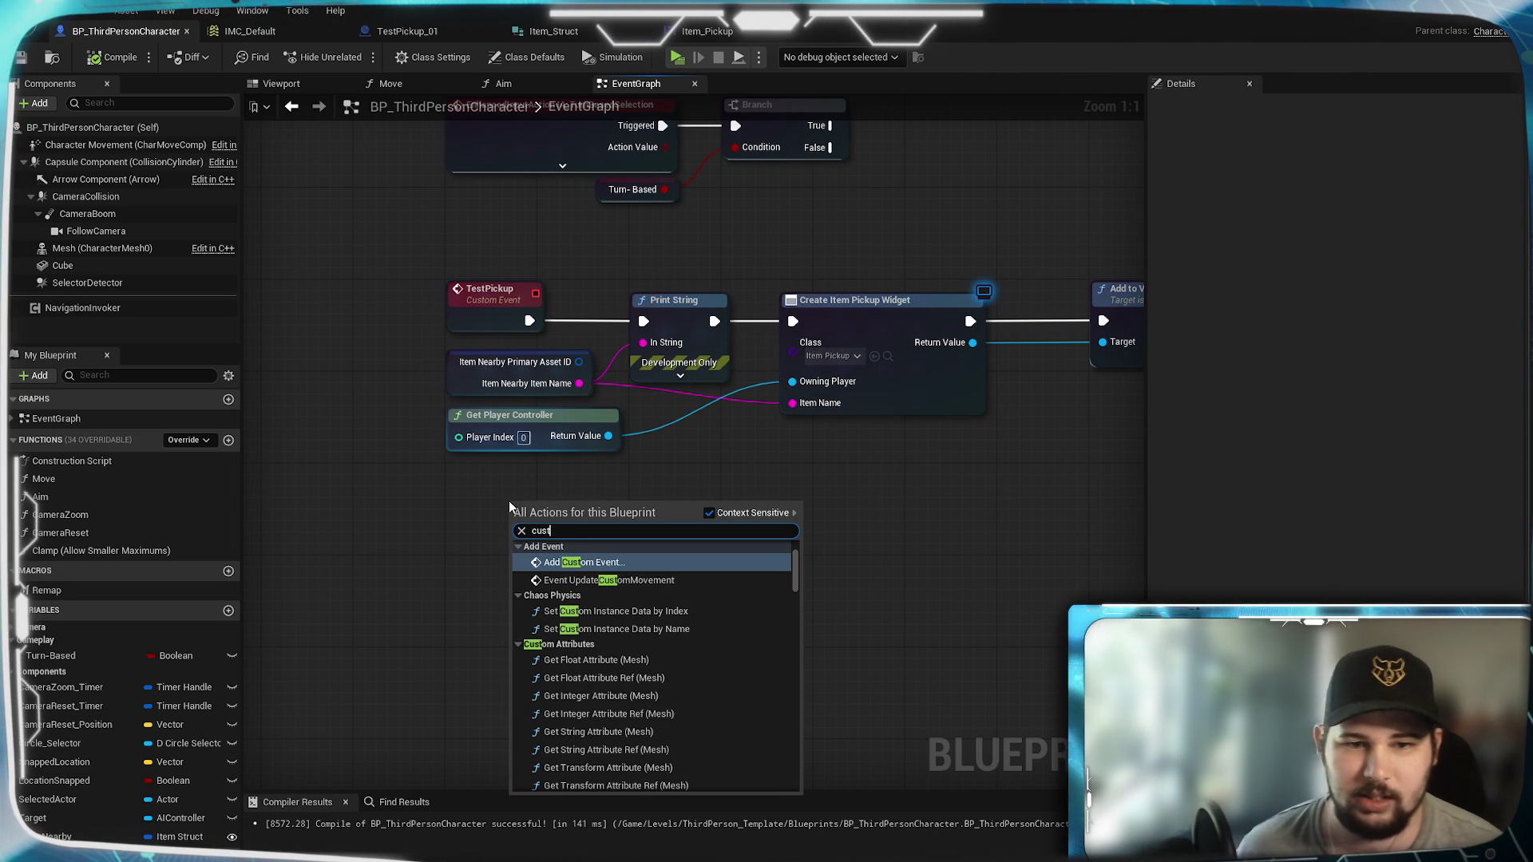
click(608, 564)
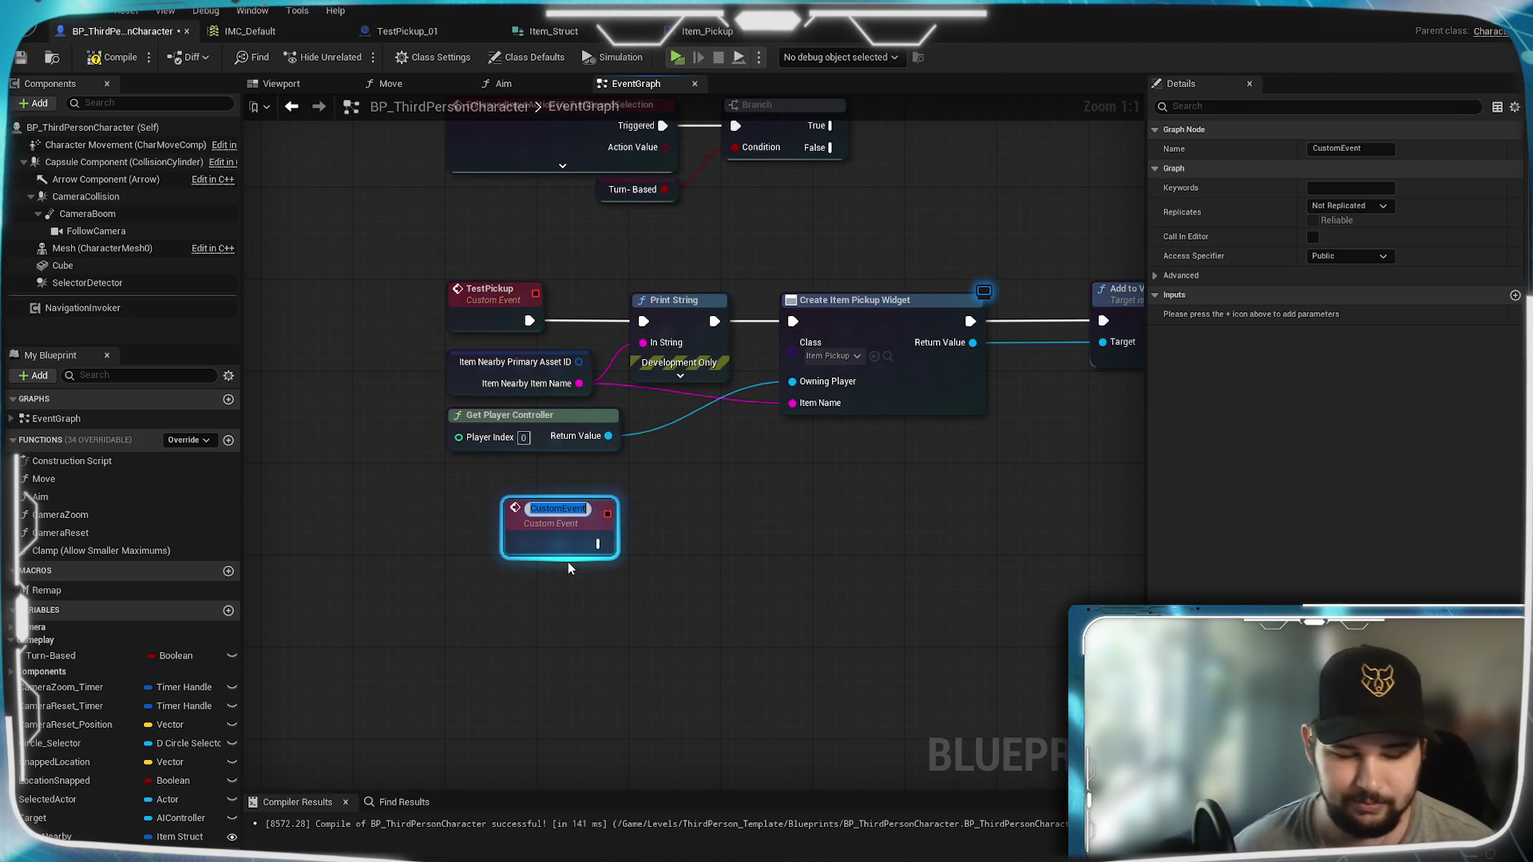
text(EndPickup)
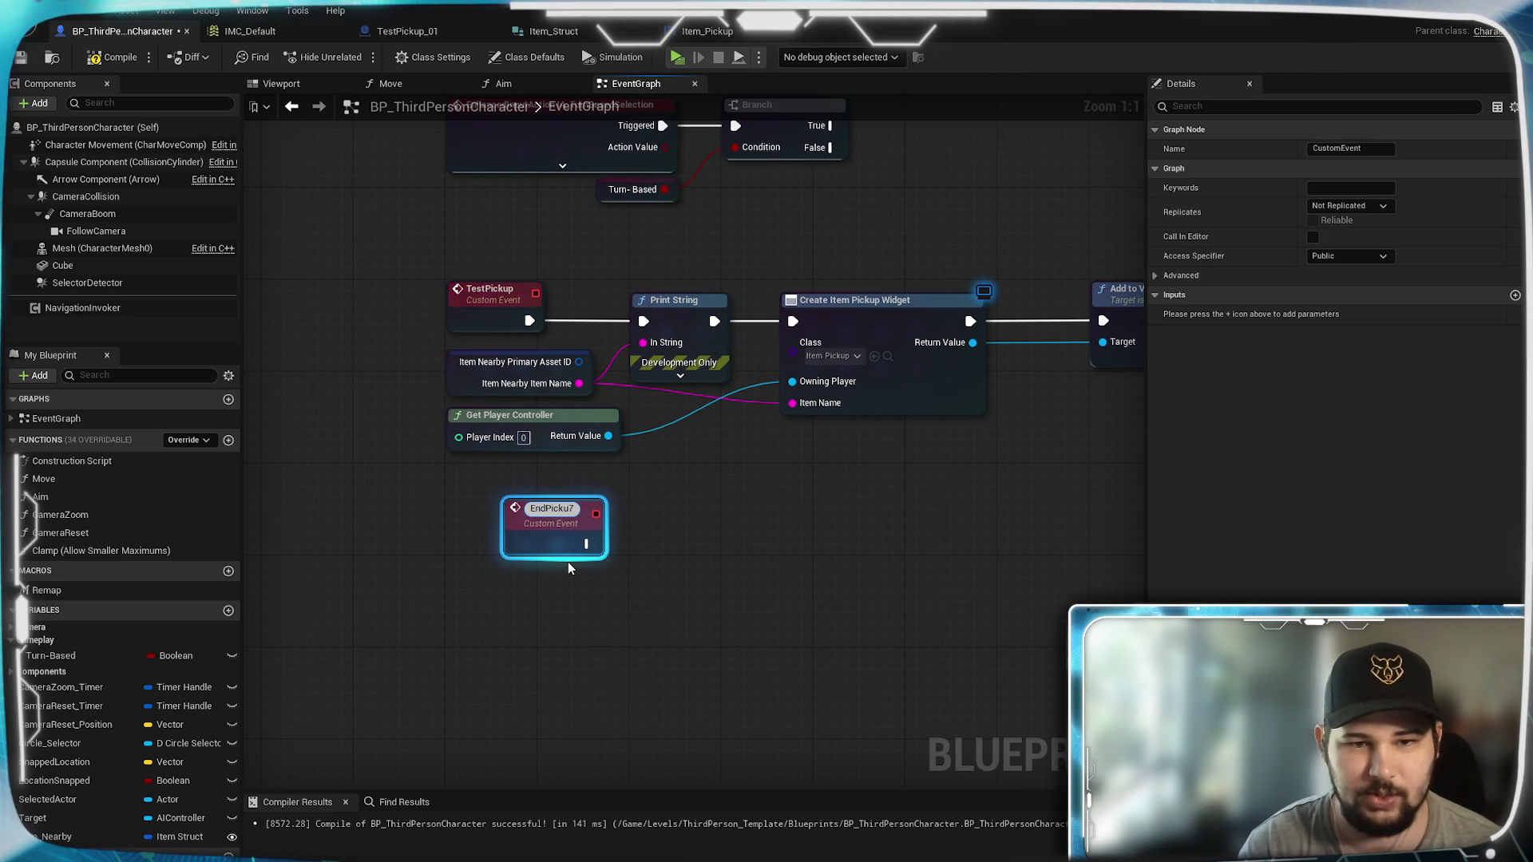
key(Return)
mouse_move(559, 551)
mouse_down()
mouse_move(495, 579)
mouse_move(500, 600)
mouse_up()
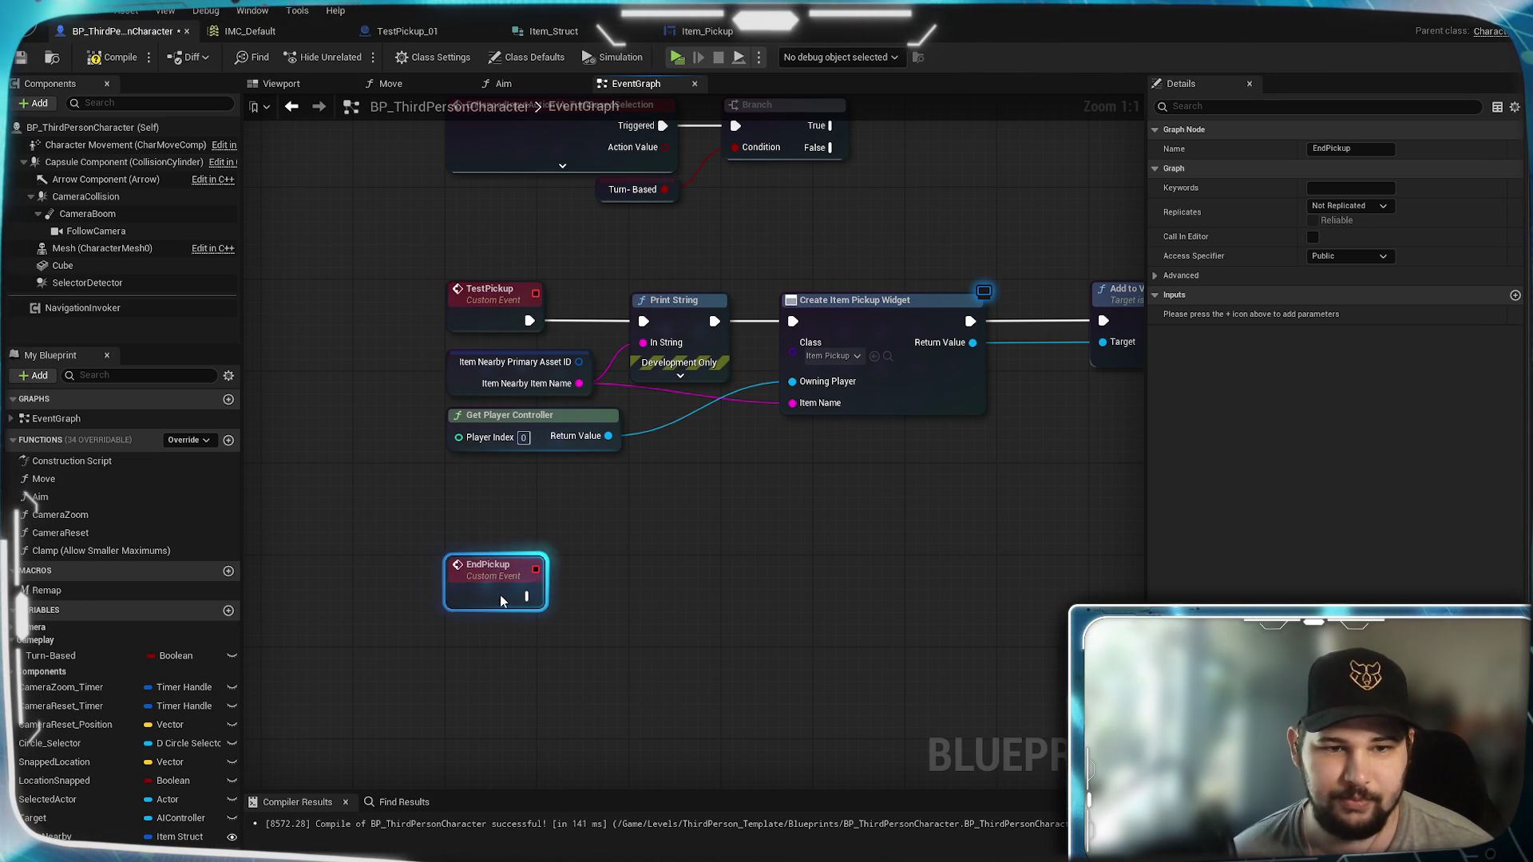
click(641, 522)
mouse_move(919, 312)
mouse_down()
mouse_move(951, 407)
mouse_move(927, 404)
mouse_move(907, 369)
mouse_up()
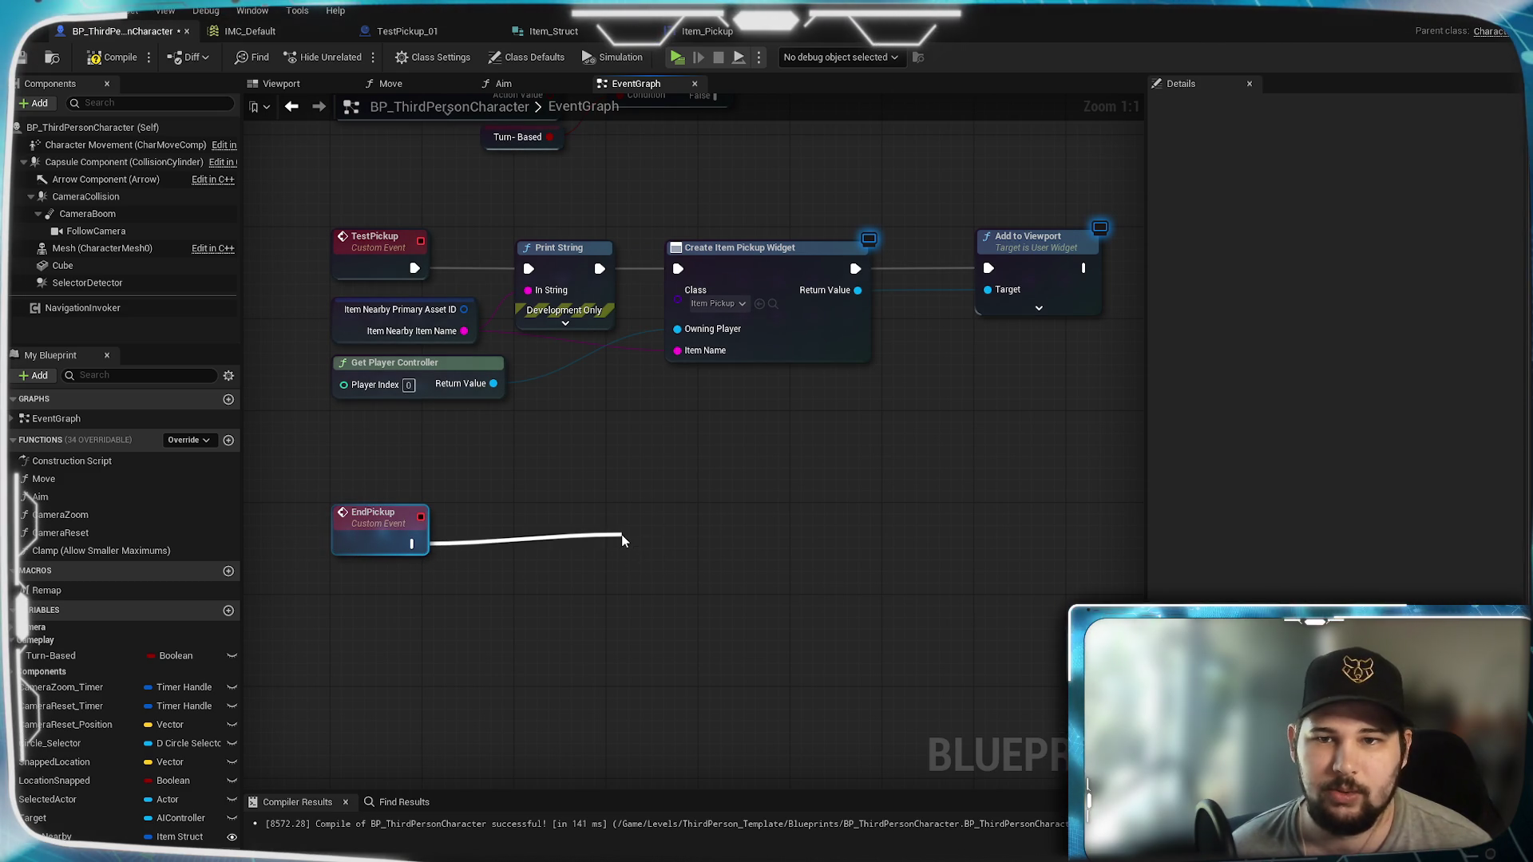
Step: Add Remove from Parent on the widget's Return Value, run it from EndPickup, and compile
drag(623, 541, 623, 541)
text(re)
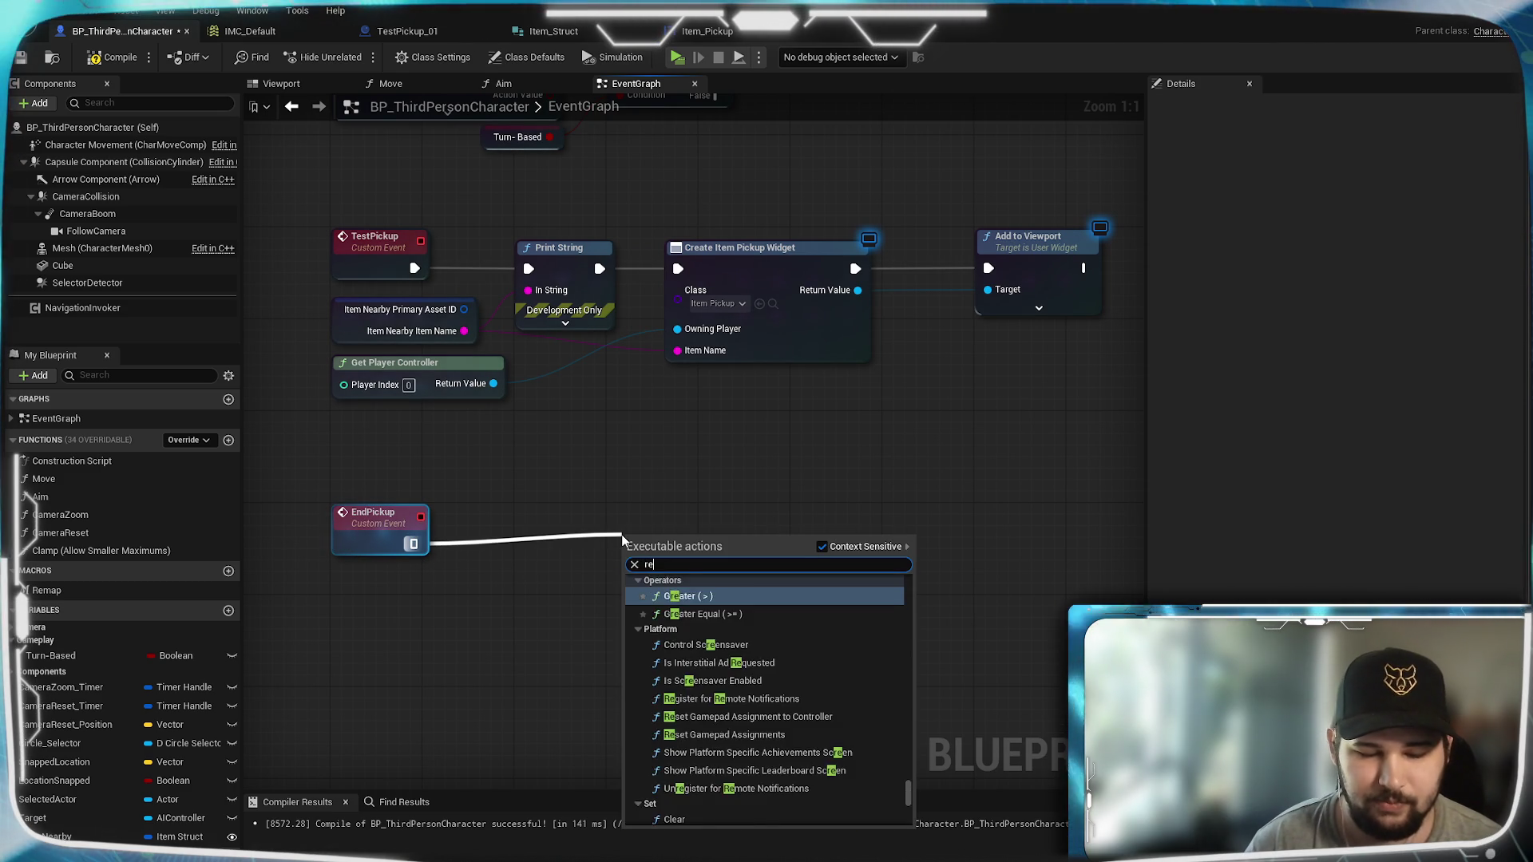
text(move from)
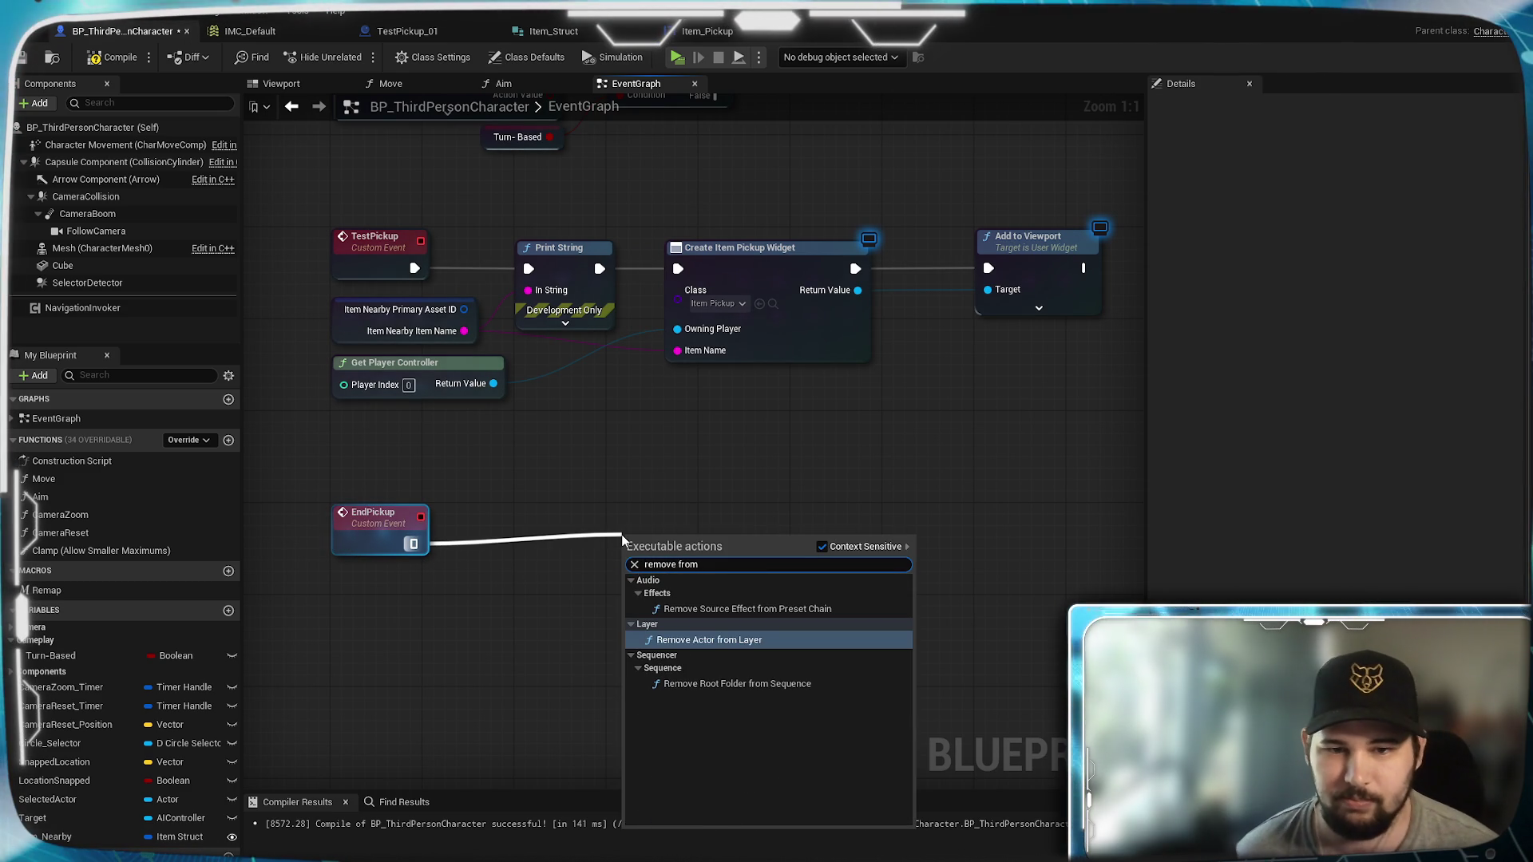
key(BackSpace)
key(BackSpace)
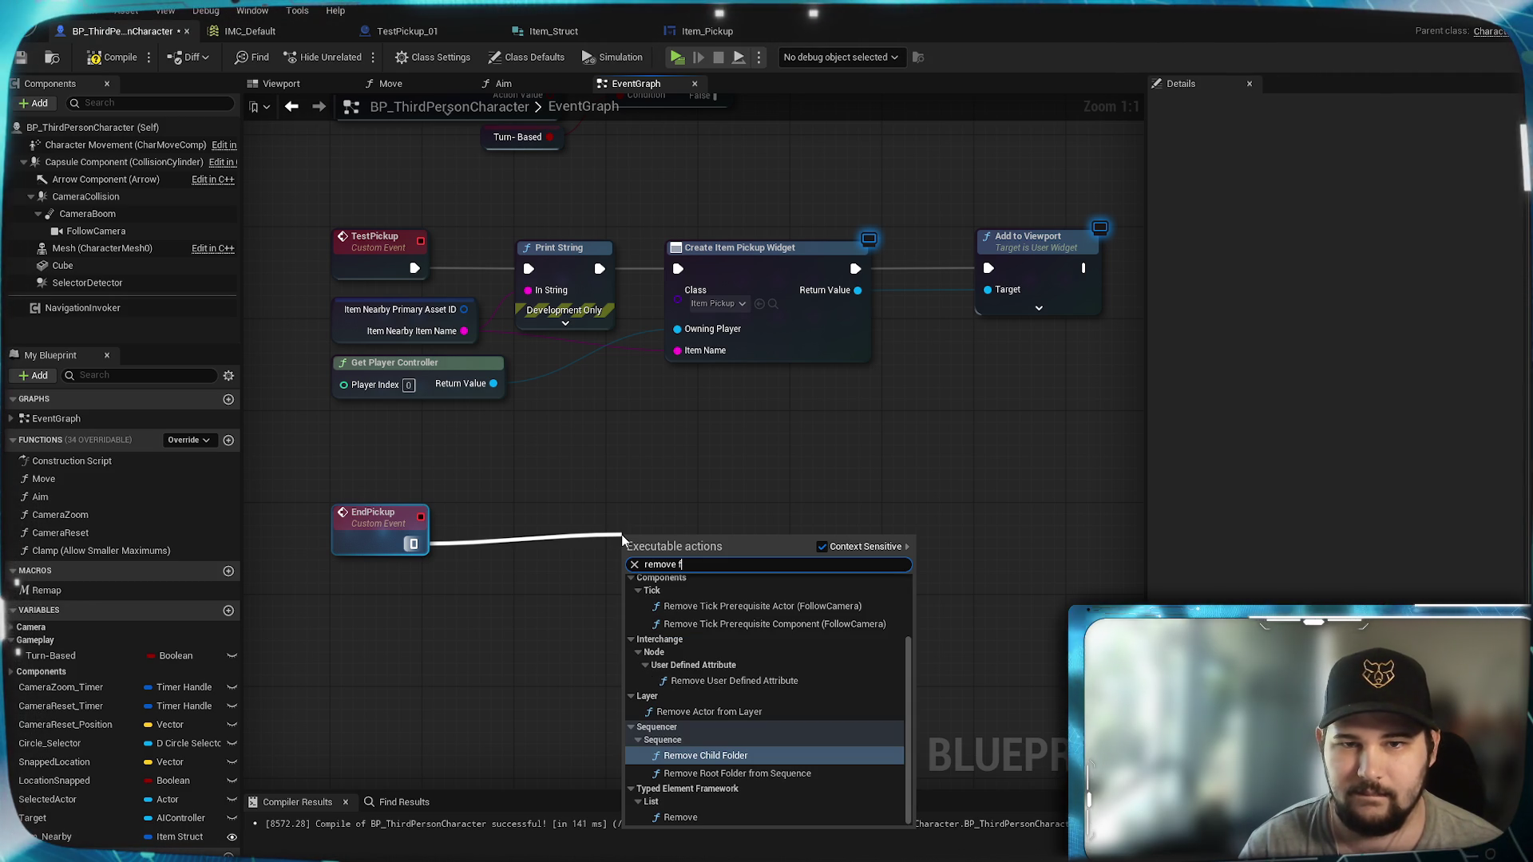
key(Escape)
mouse_move(857, 289)
mouse_down()
mouse_move(882, 315)
mouse_move(667, 524)
mouse_move(546, 568)
mouse_up()
text(rem)
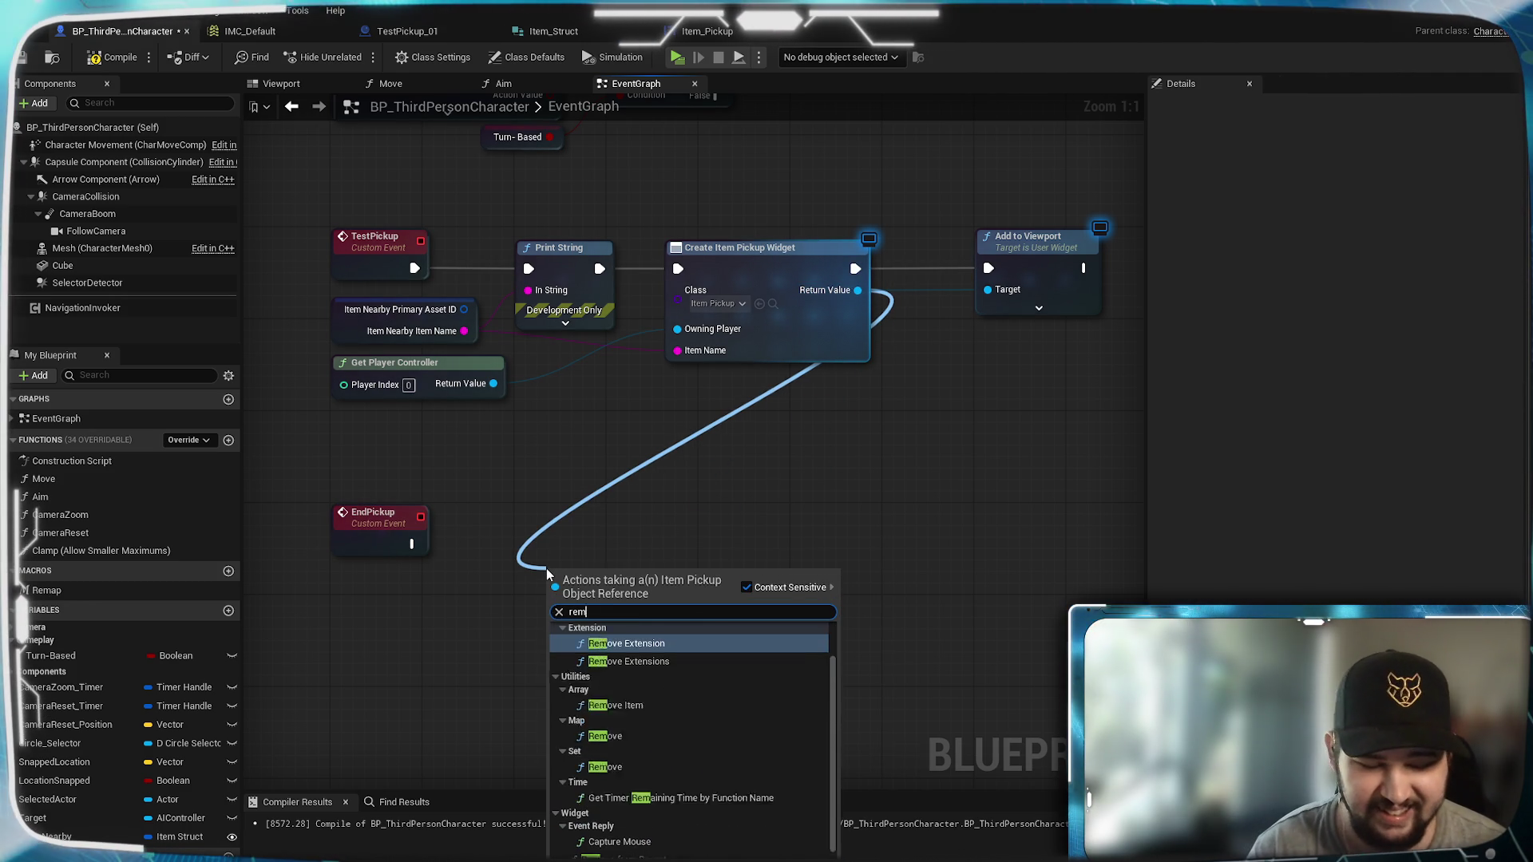
text(ovev)
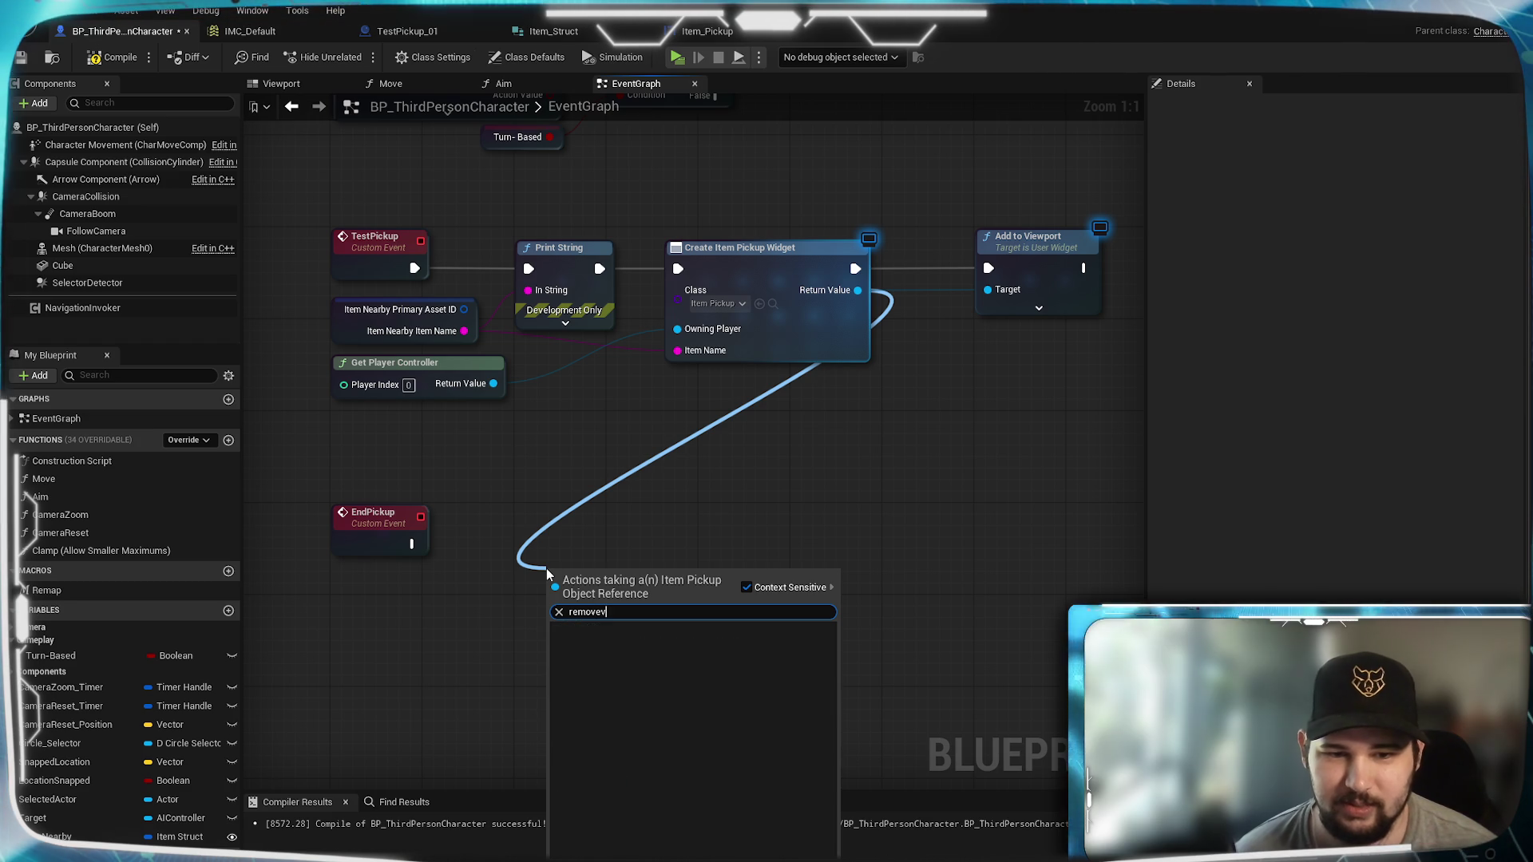
key(BackSpace)
text(fr)
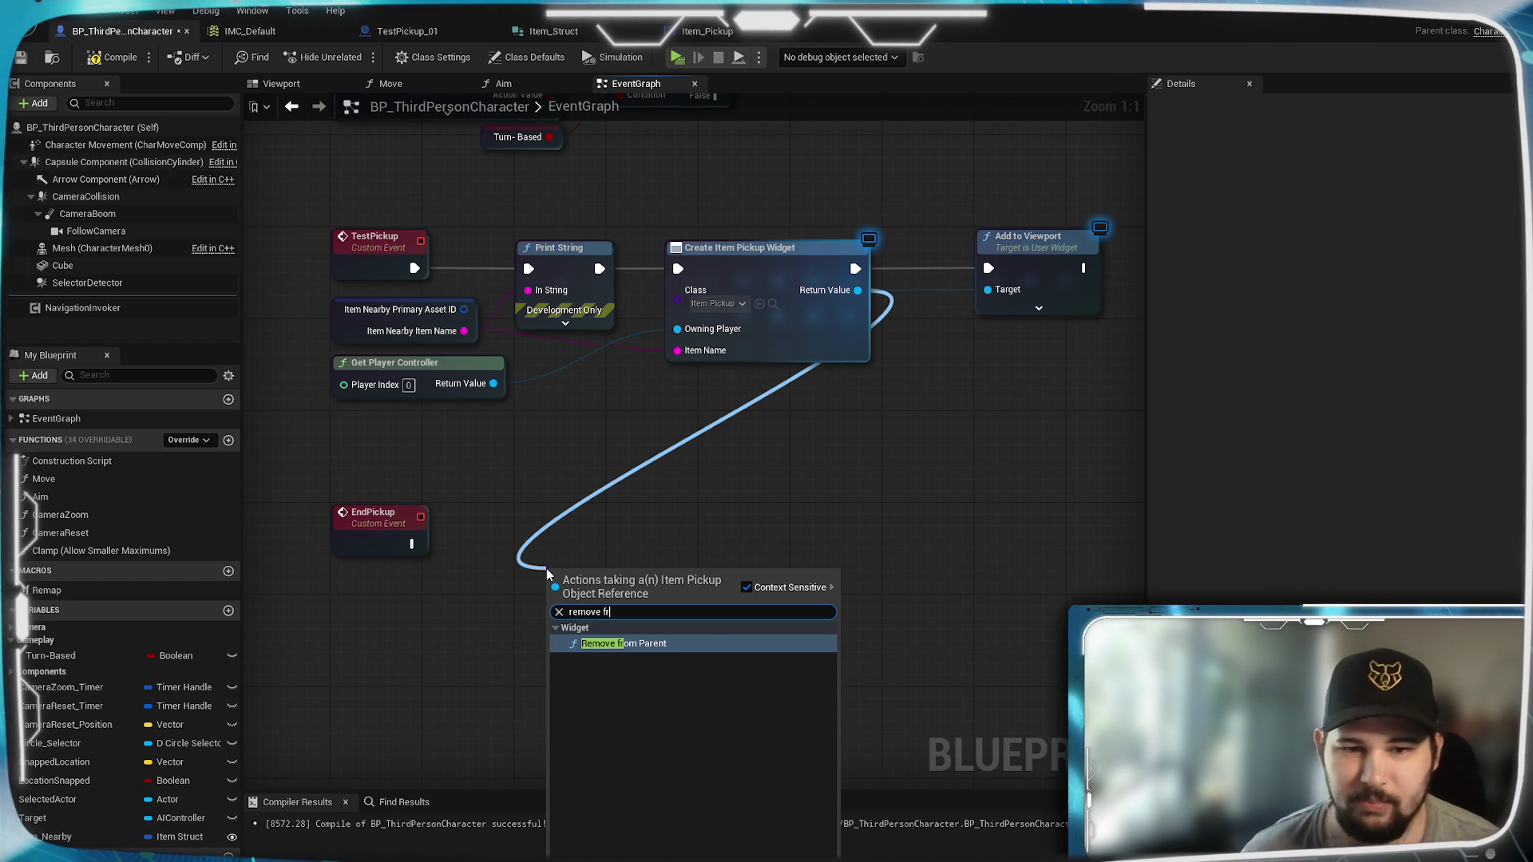
click(680, 643)
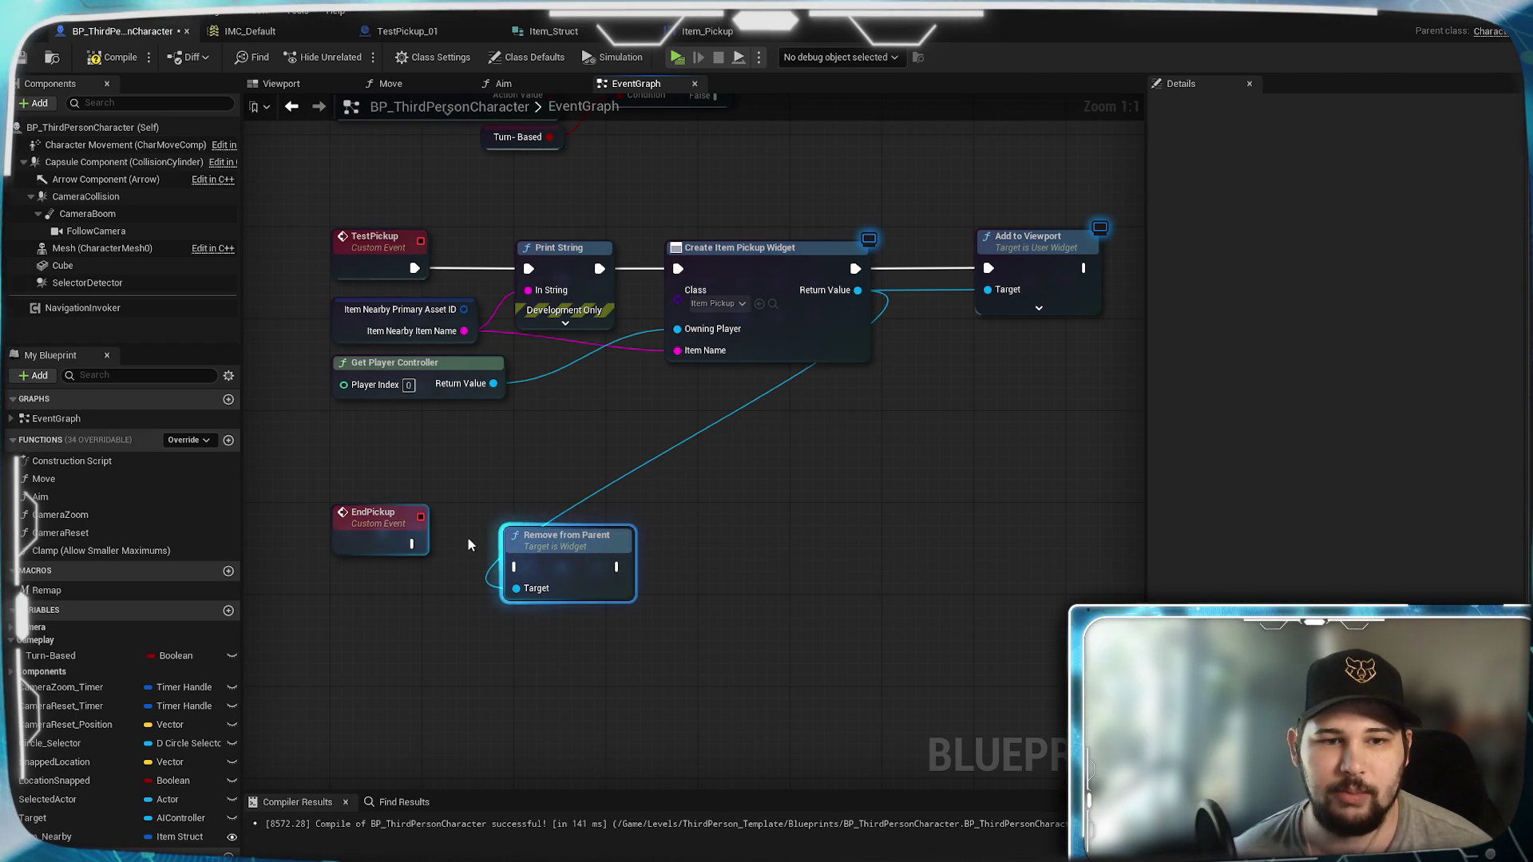
mouse_move(415, 544)
mouse_down()
mouse_move(552, 554)
mouse_move(552, 521)
mouse_up()
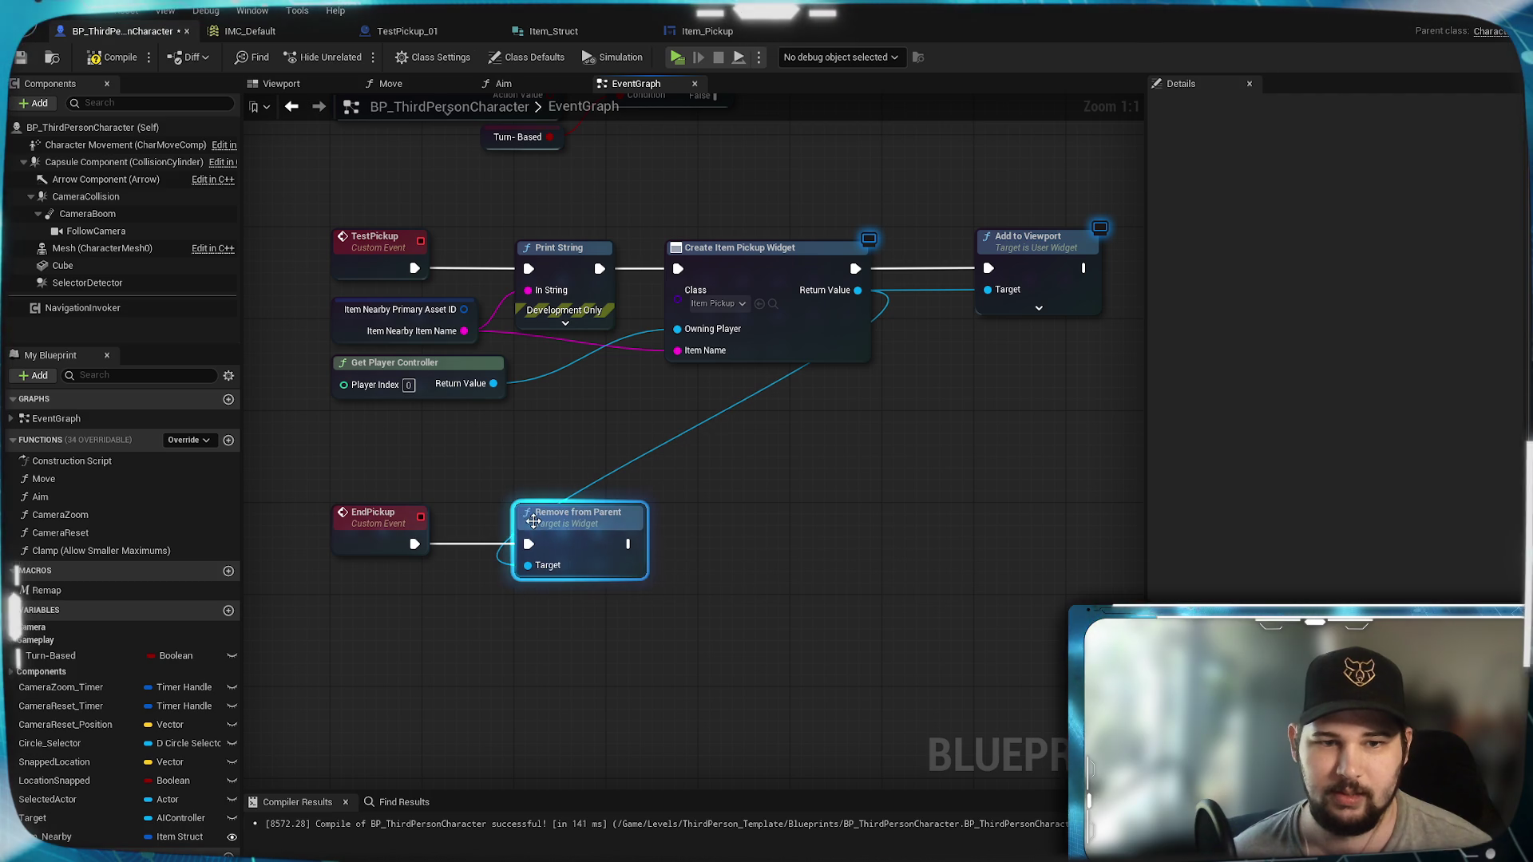
click(587, 375)
click(94, 58)
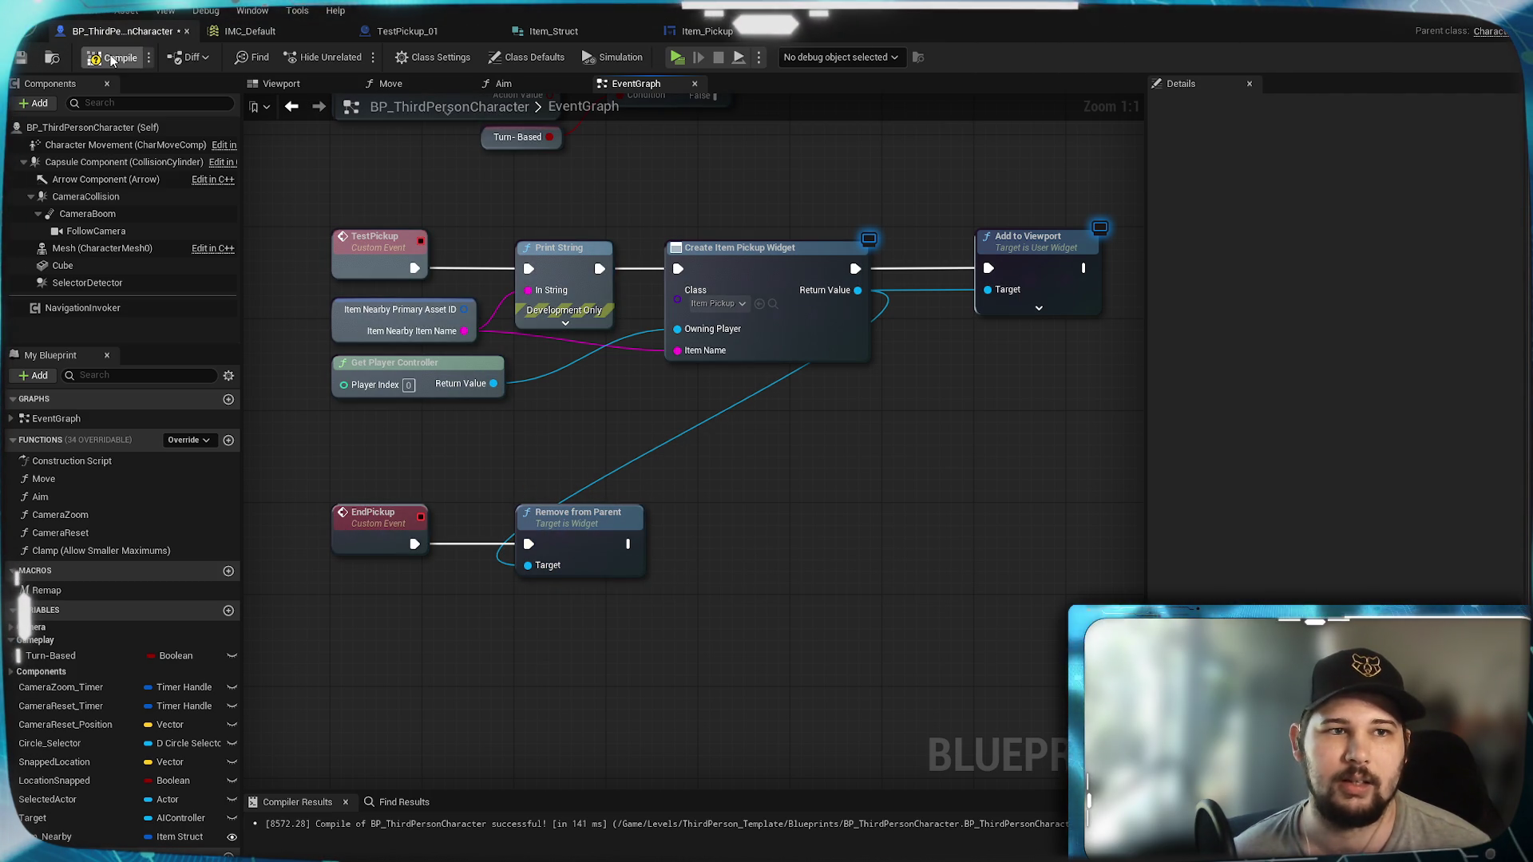
click(407, 31)
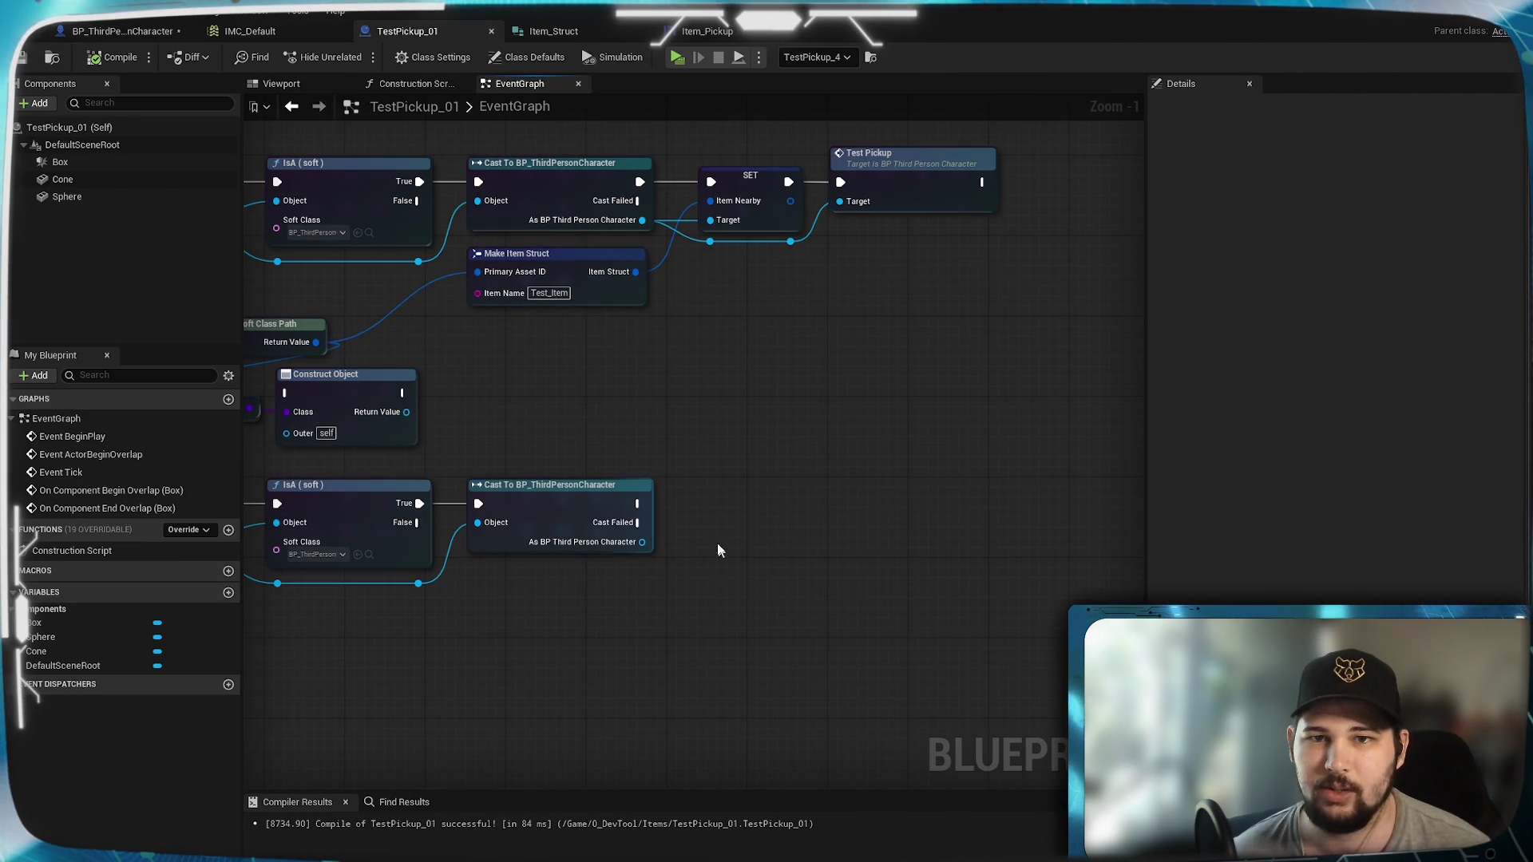
Step: Call End Pickup on the end-overlap cast's character result, then compile and save TestPickup_01
mouse_move(648, 521)
mouse_down()
mouse_move(719, 515)
mouse_move(718, 503)
mouse_up()
drag(642, 542, 783, 494)
text(is valid)
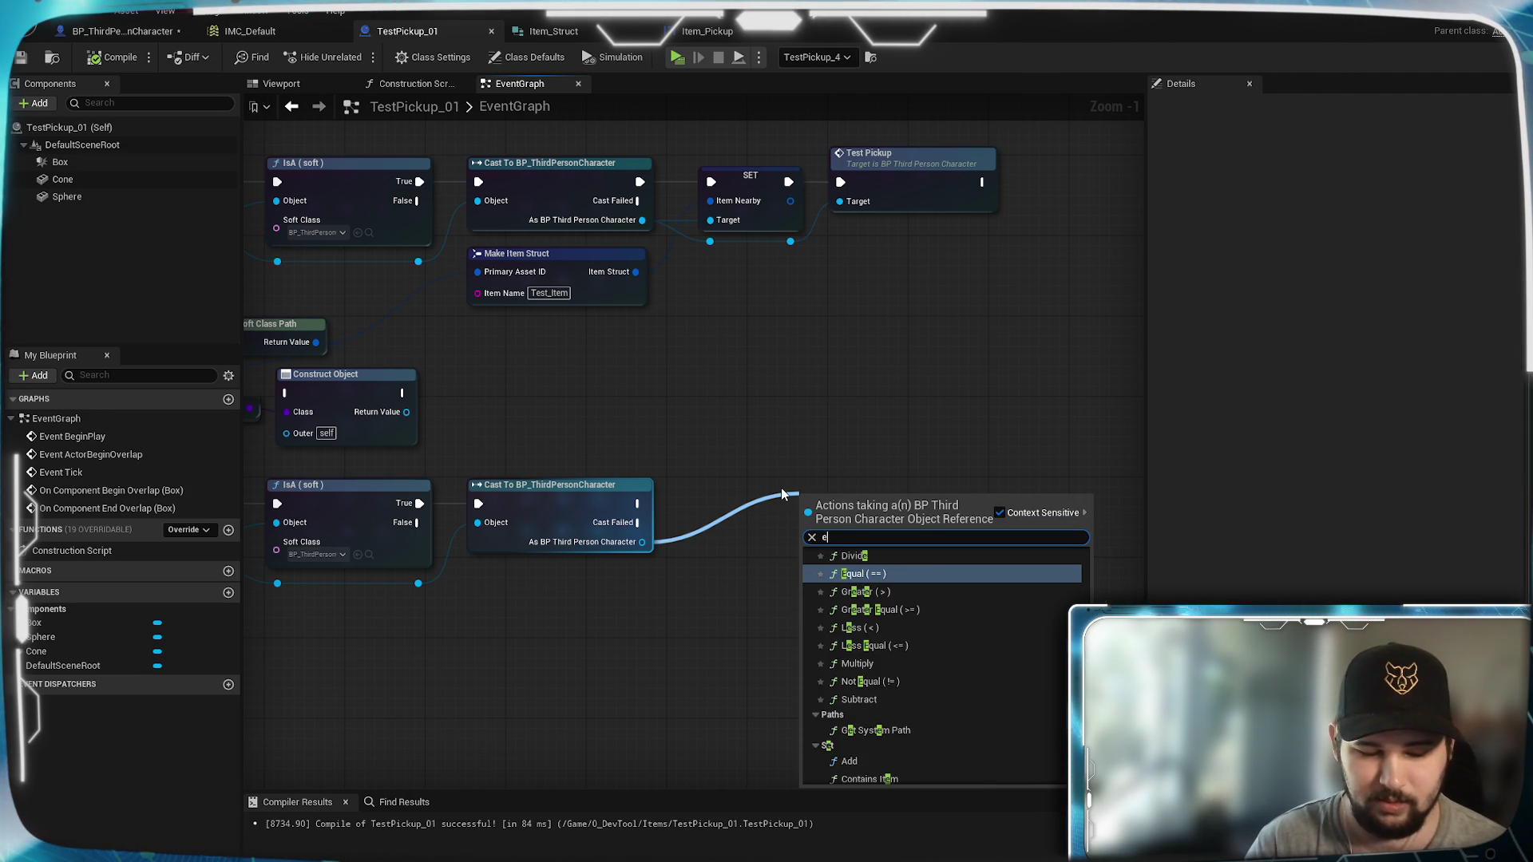
key(Return)
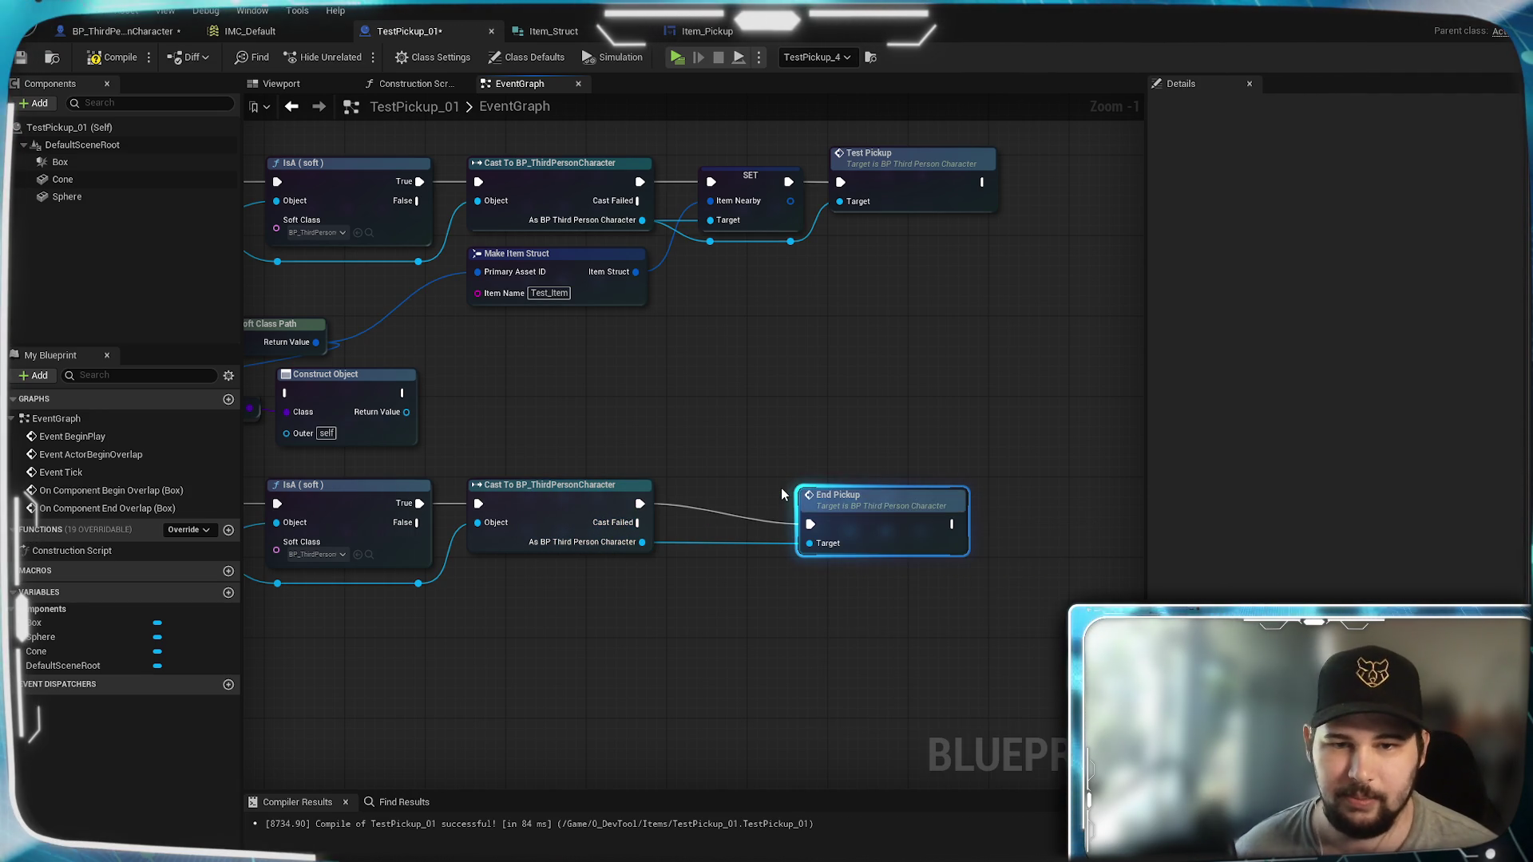
drag(894, 487, 846, 476)
click(578, 345)
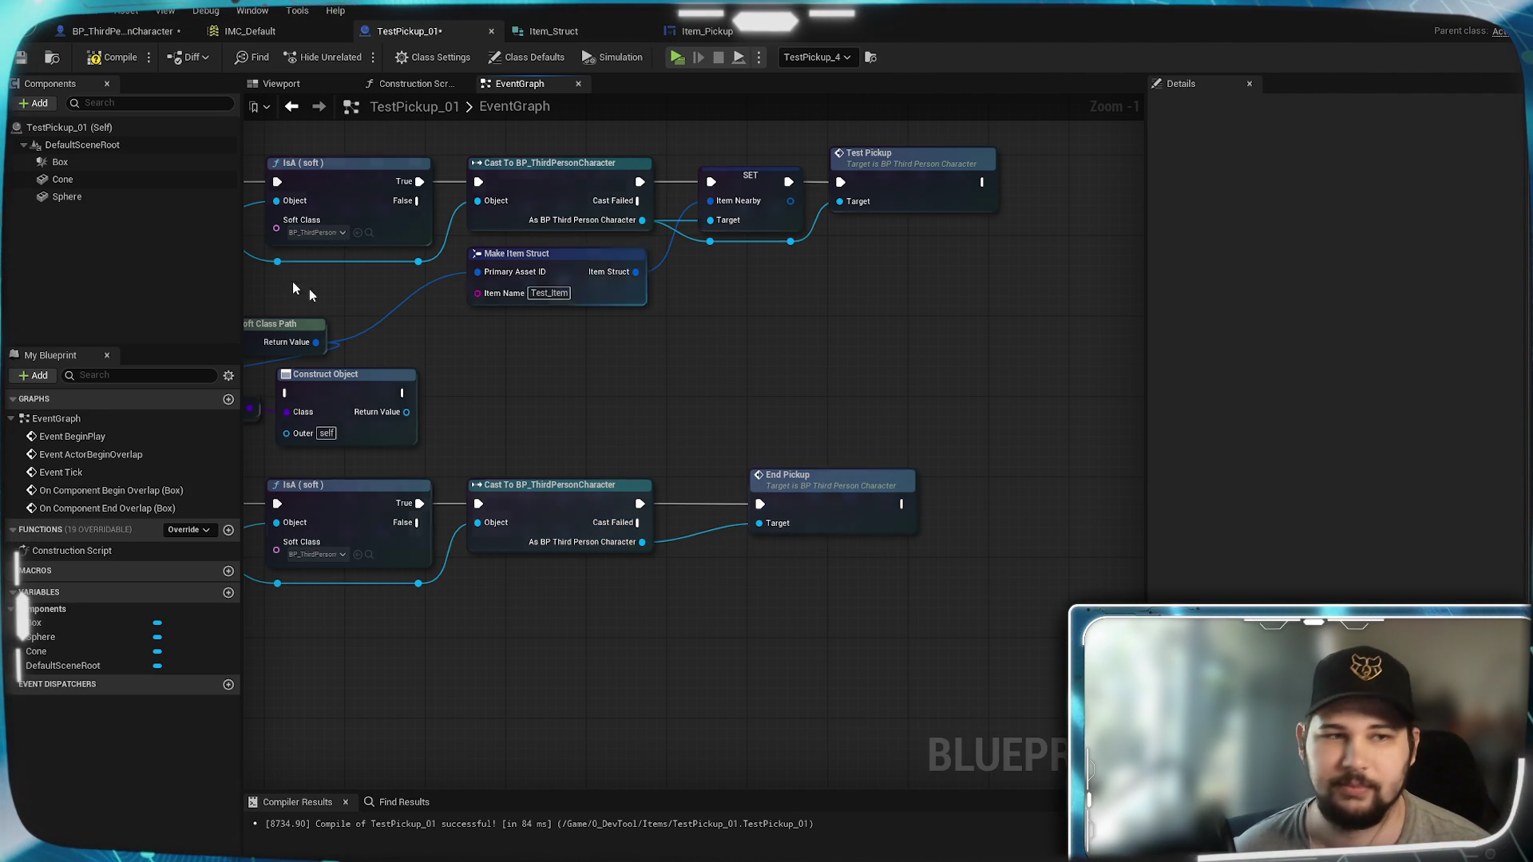
key(F7)
key(ctrl+s)
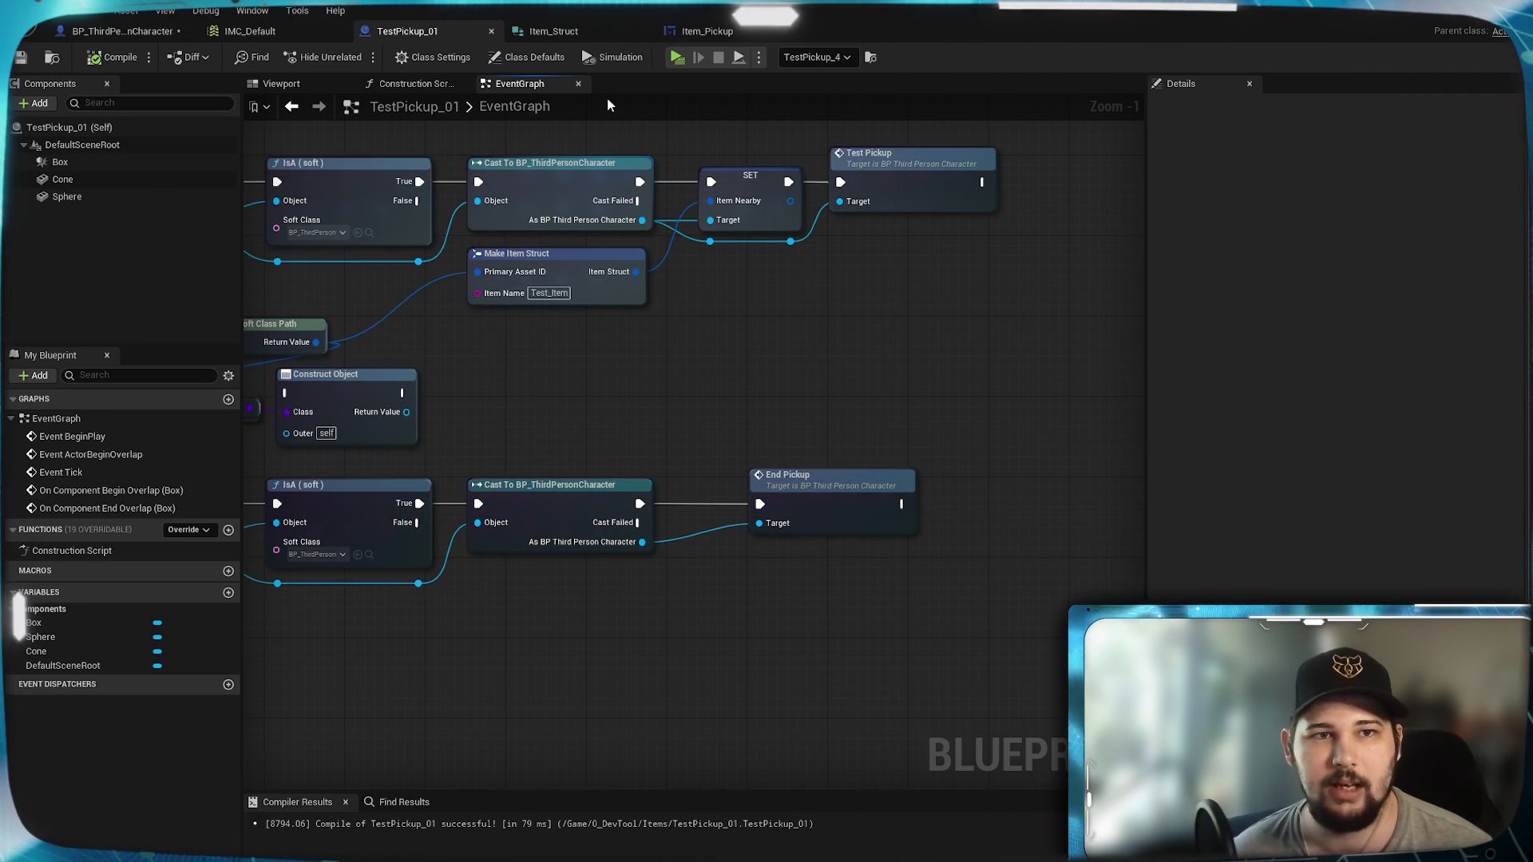
key(alt+p)
key(w)
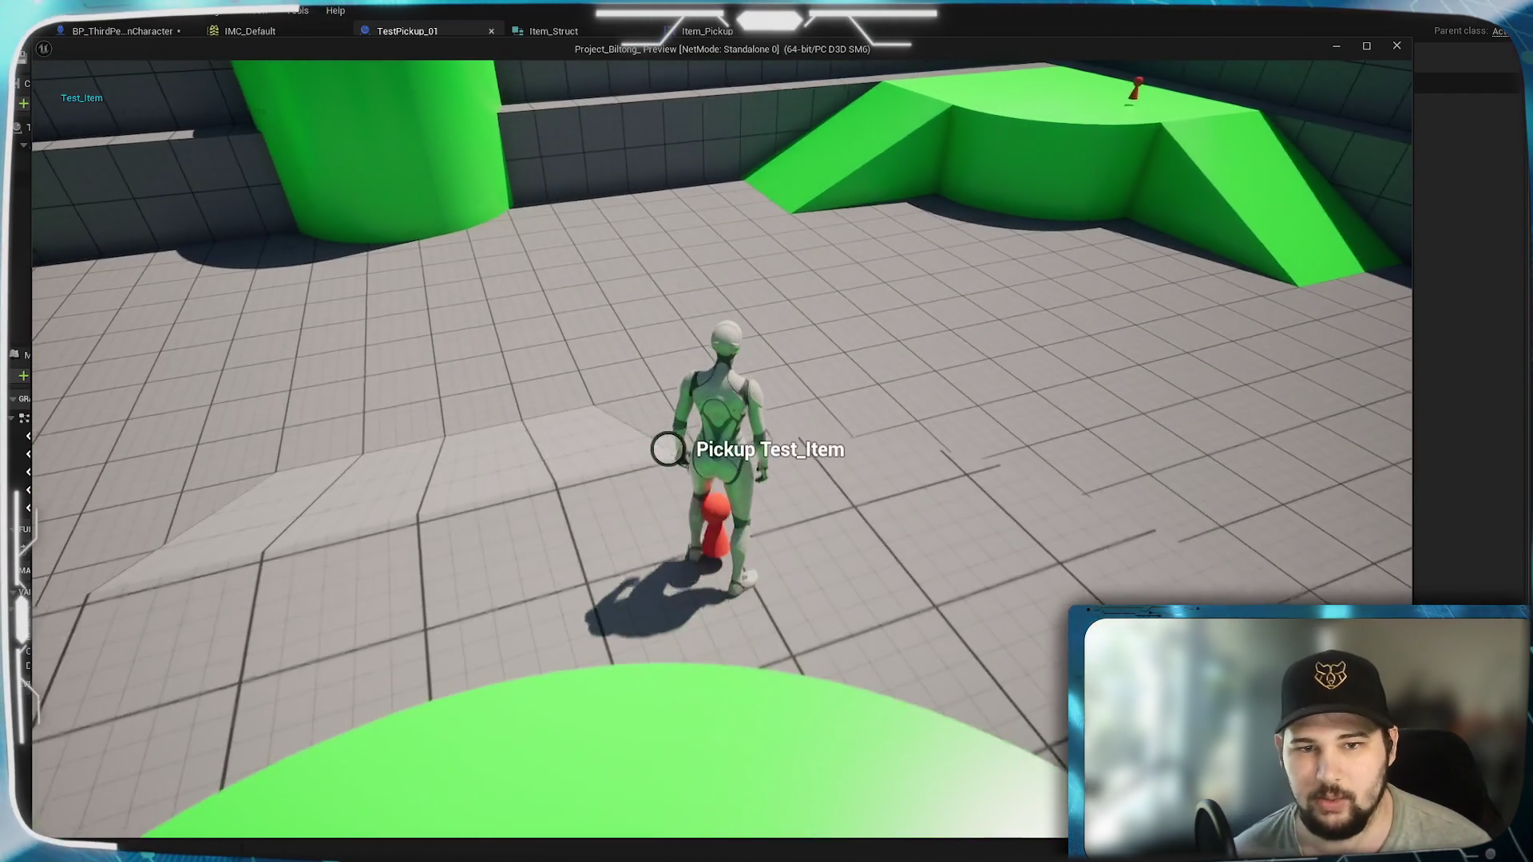
mouse_move(767, 431)
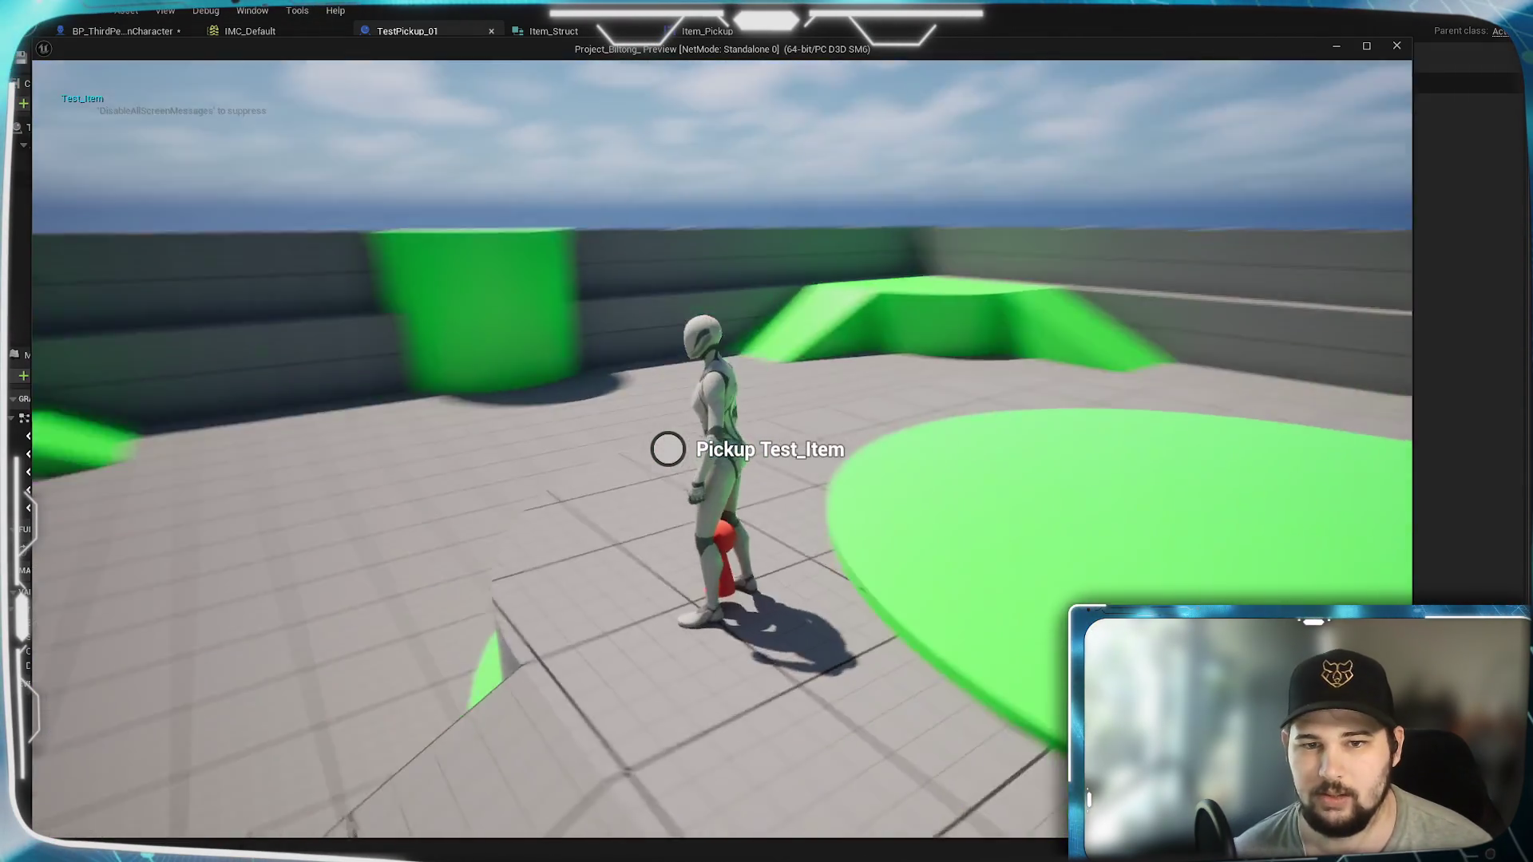
key(w)
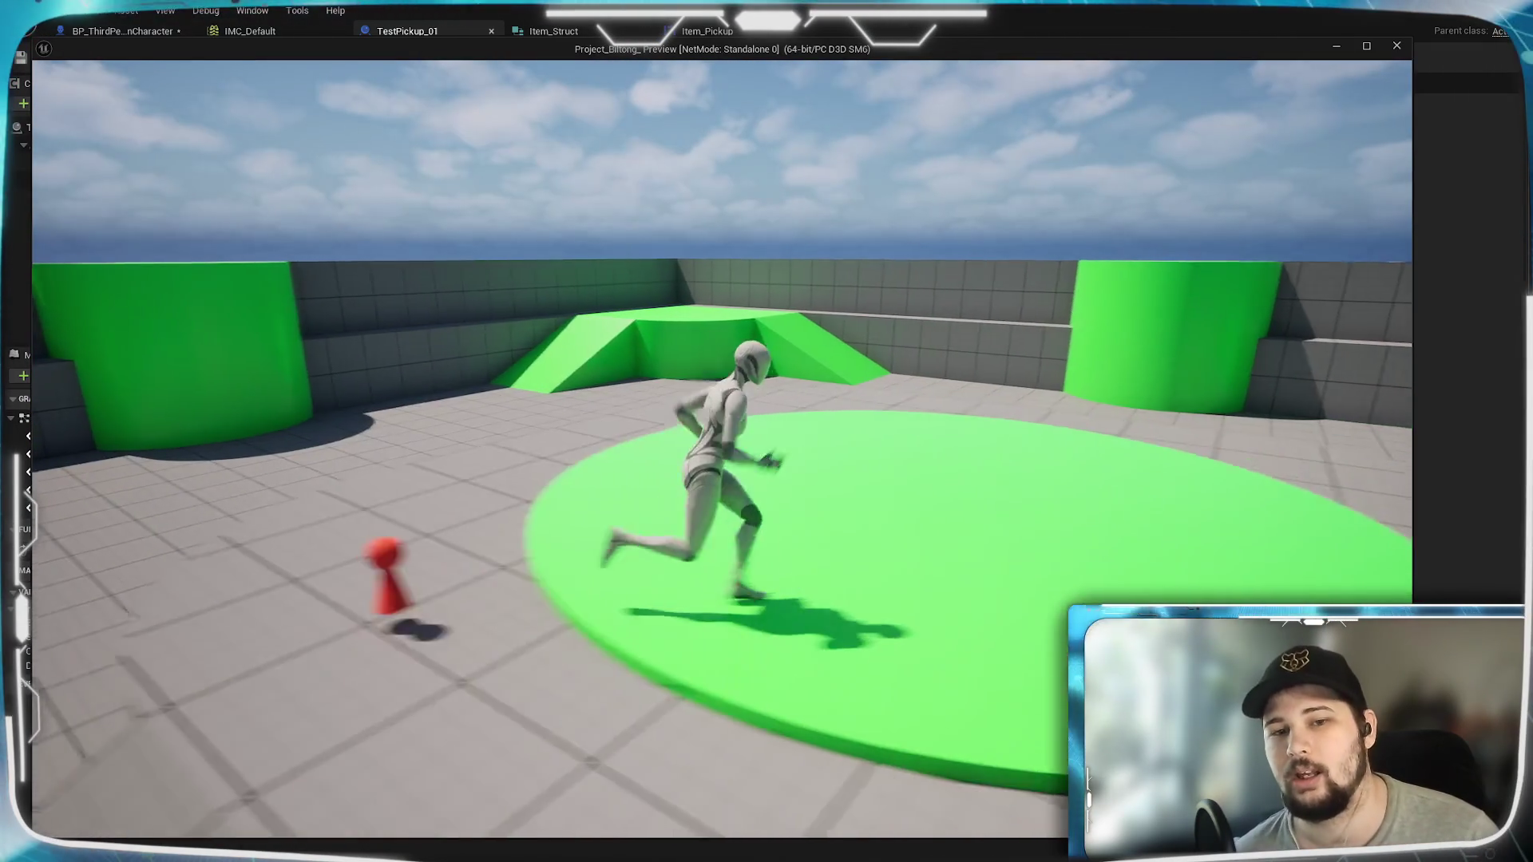
key(w)
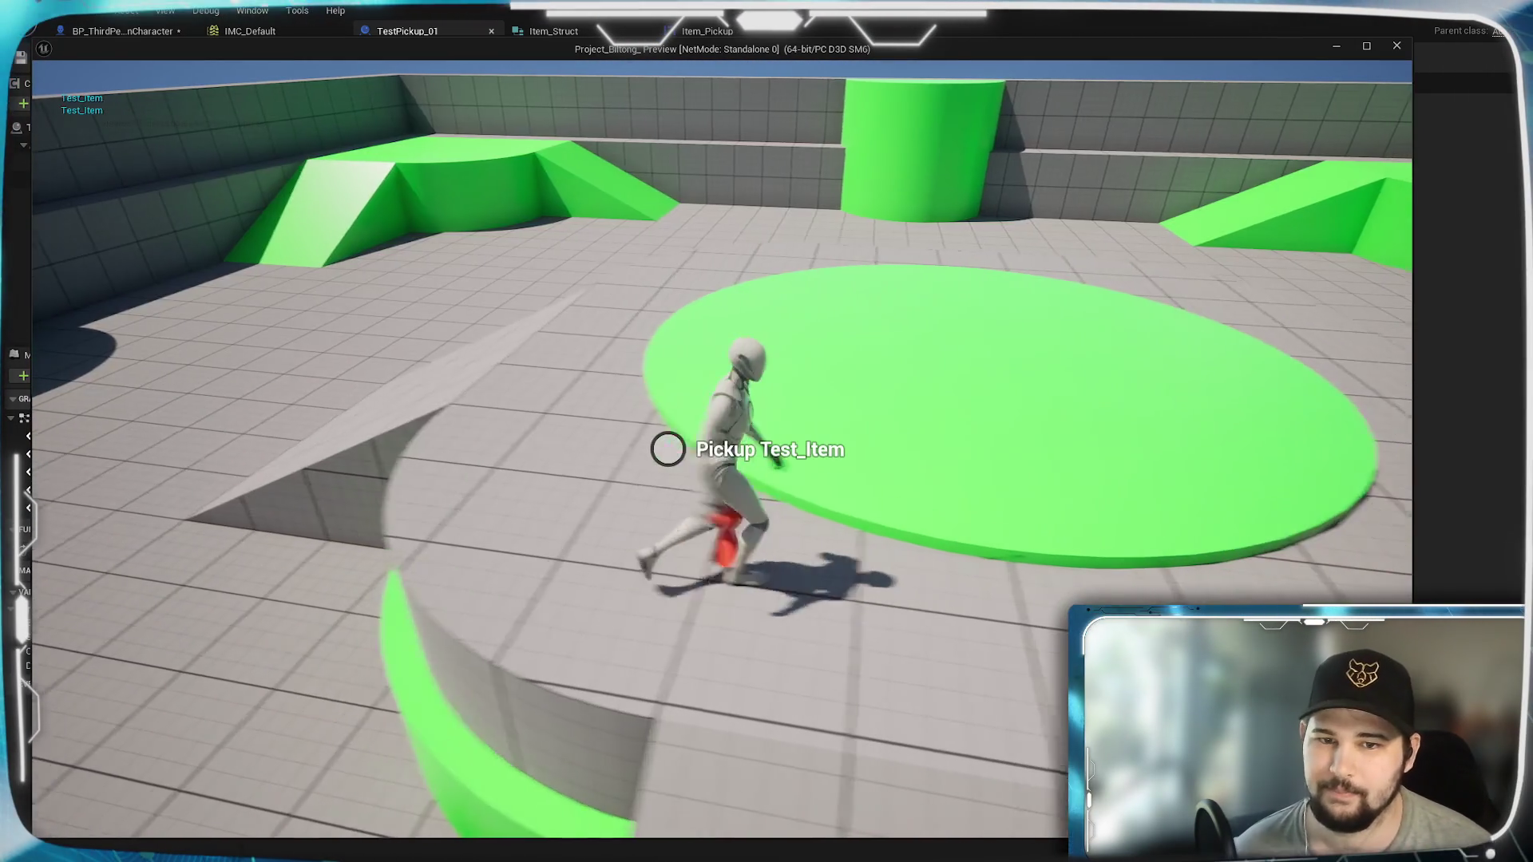
key(w)
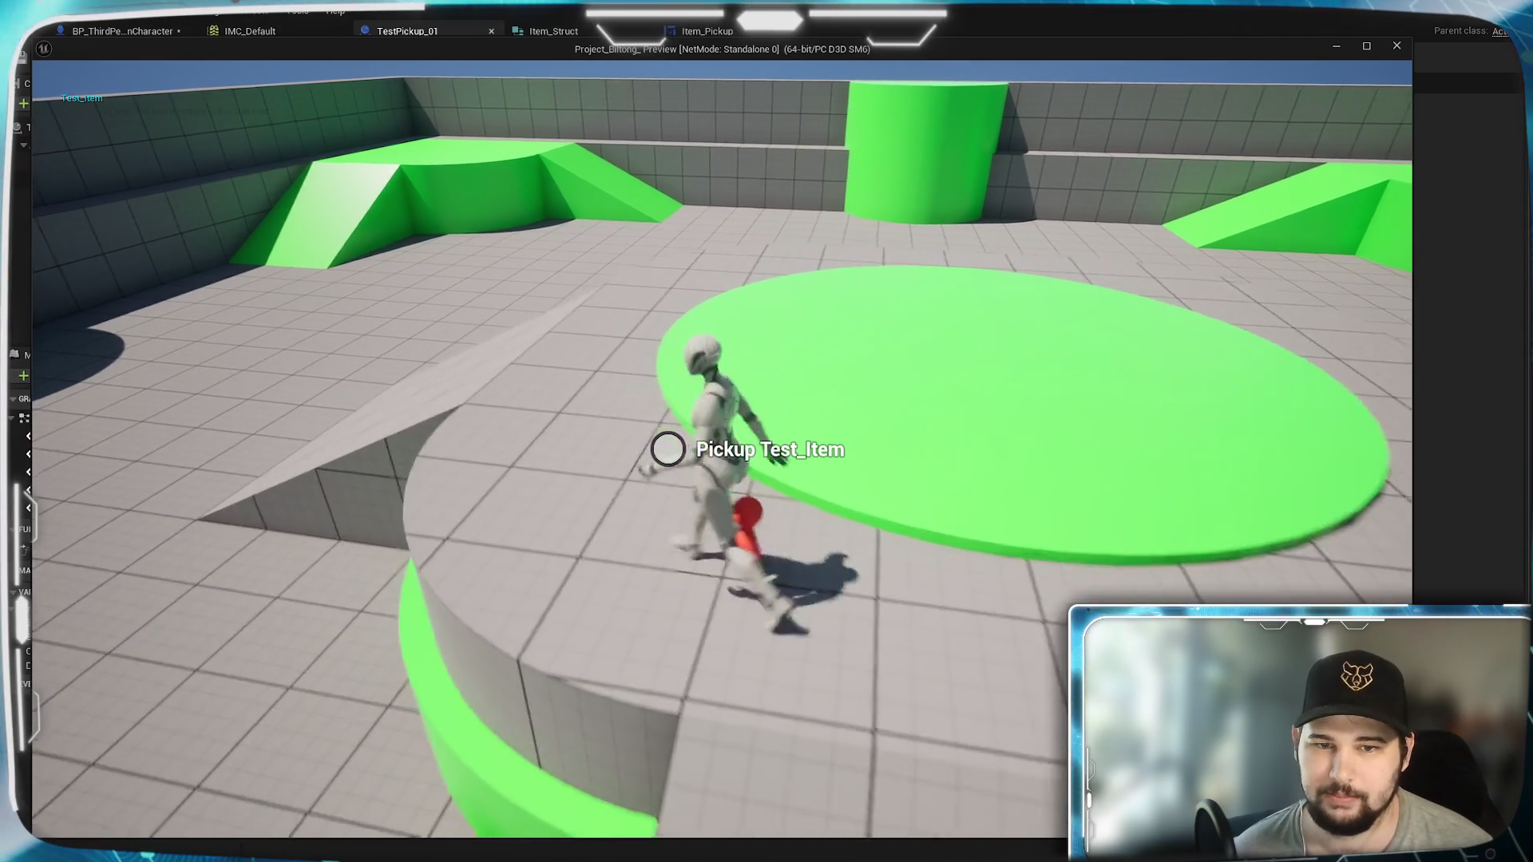
key(Escape)
scroll(667, 420, up, 3)
scroll(793, 352, up, 2)
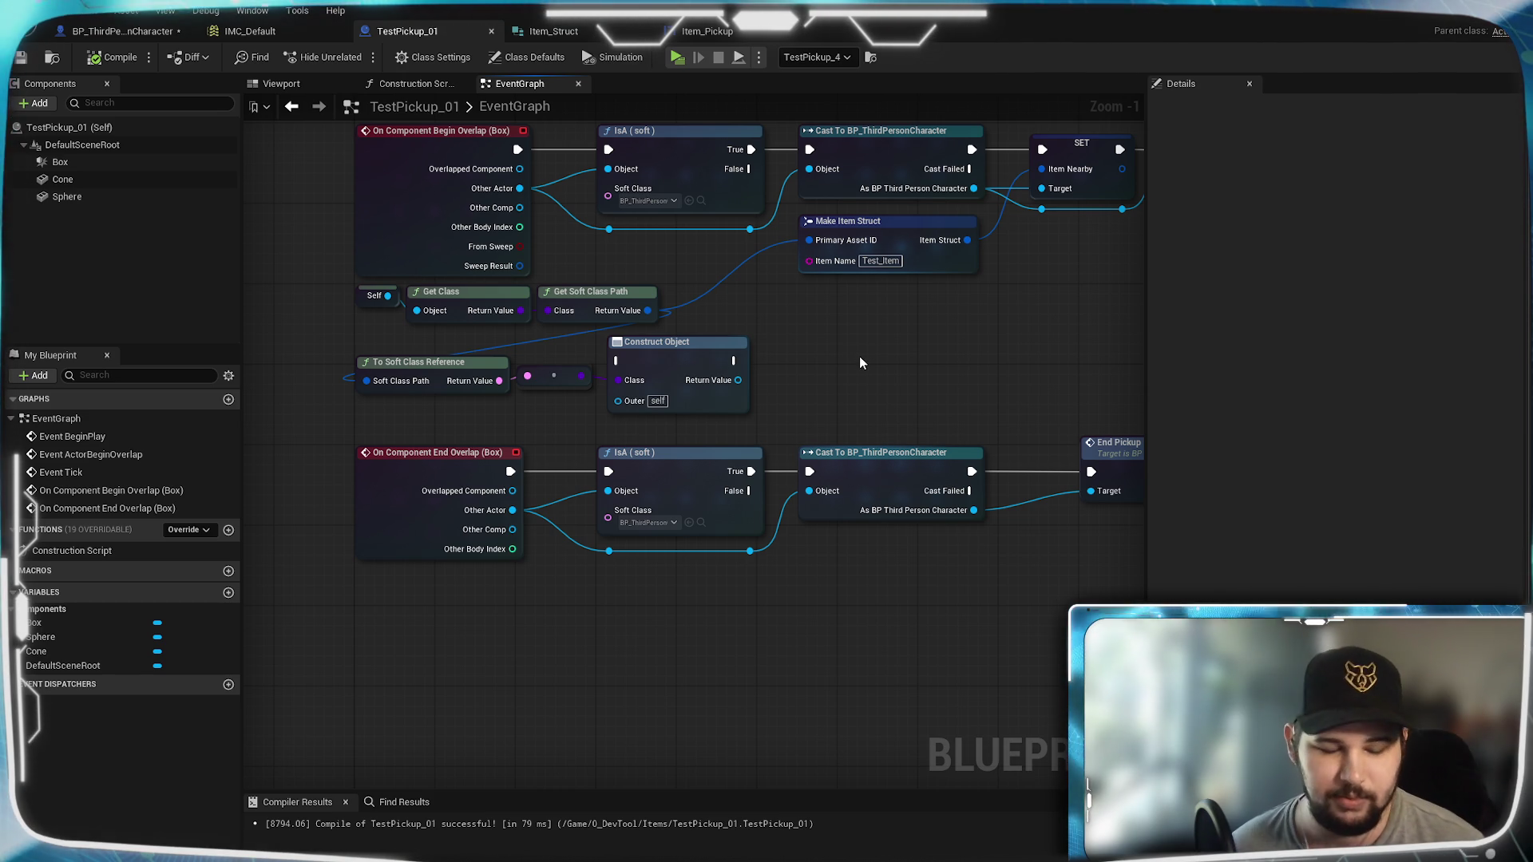
Step: Save TestPickup_01 and BP_ThirdPersonCharacter, then pan the character graph to the Branch node
mouse_move(850, 357)
mouse_down()
mouse_move(759, 369)
mouse_move(666, 424)
mouse_move(826, 376)
mouse_up()
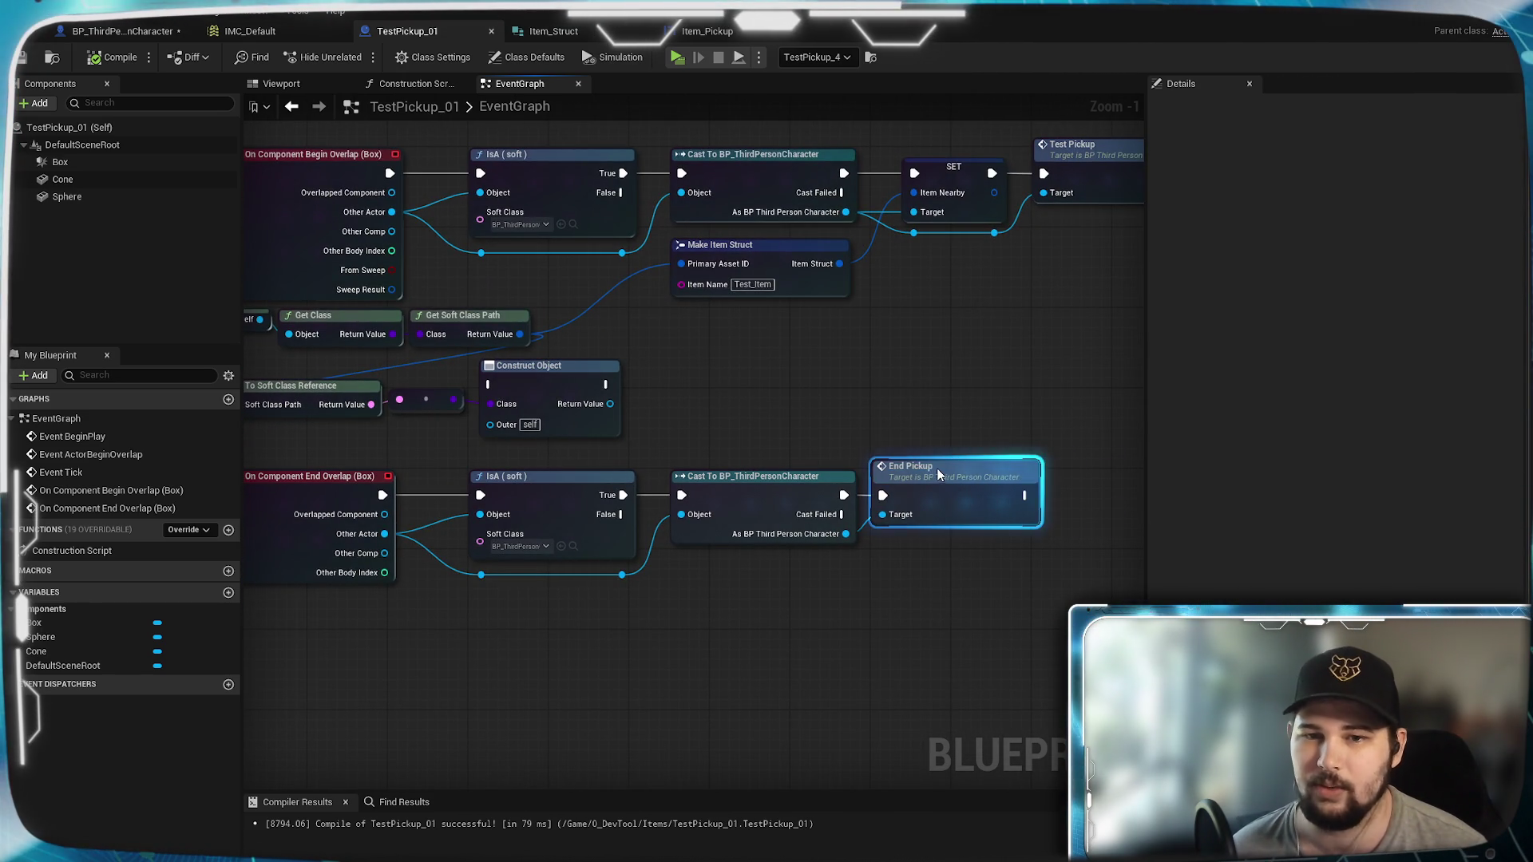
scroll(658, 431, up, 1)
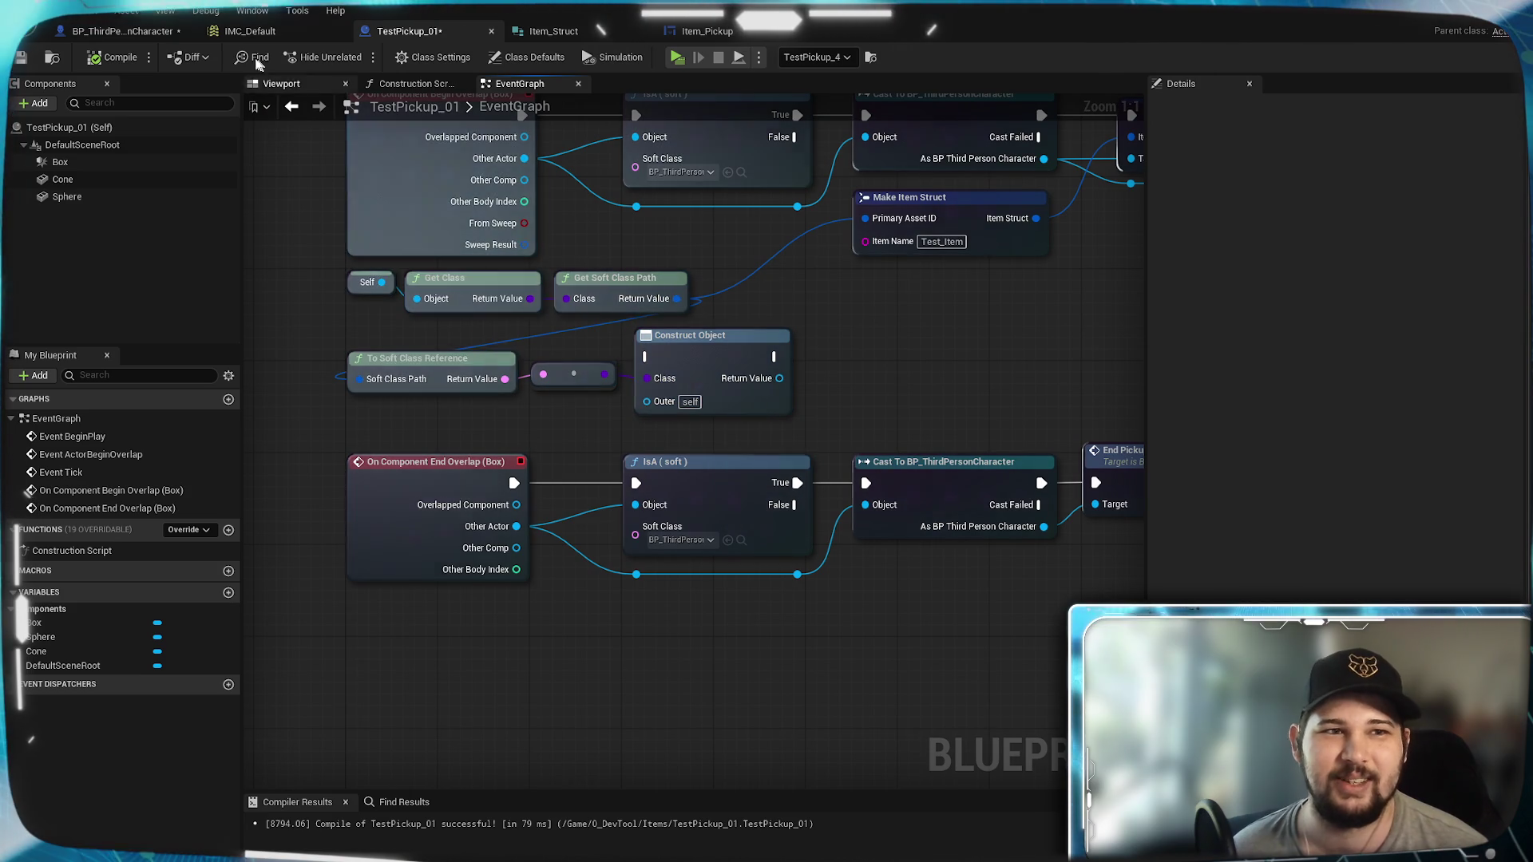
click(21, 57)
click(128, 34)
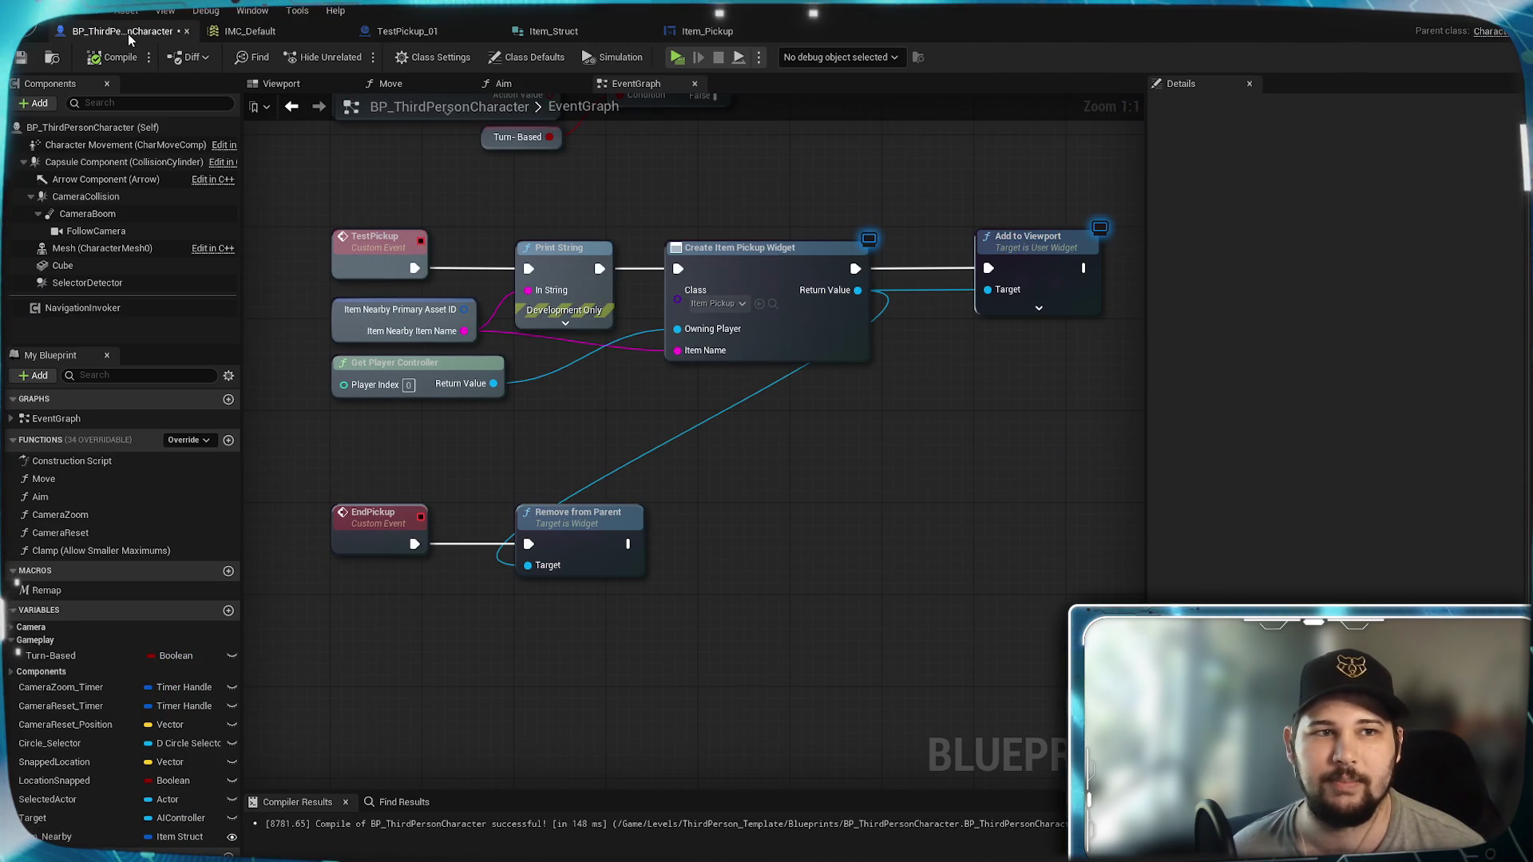
click(20, 57)
mouse_move(480, 483)
mouse_down()
mouse_move(507, 538)
mouse_move(549, 575)
mouse_move(682, 489)
mouse_up()
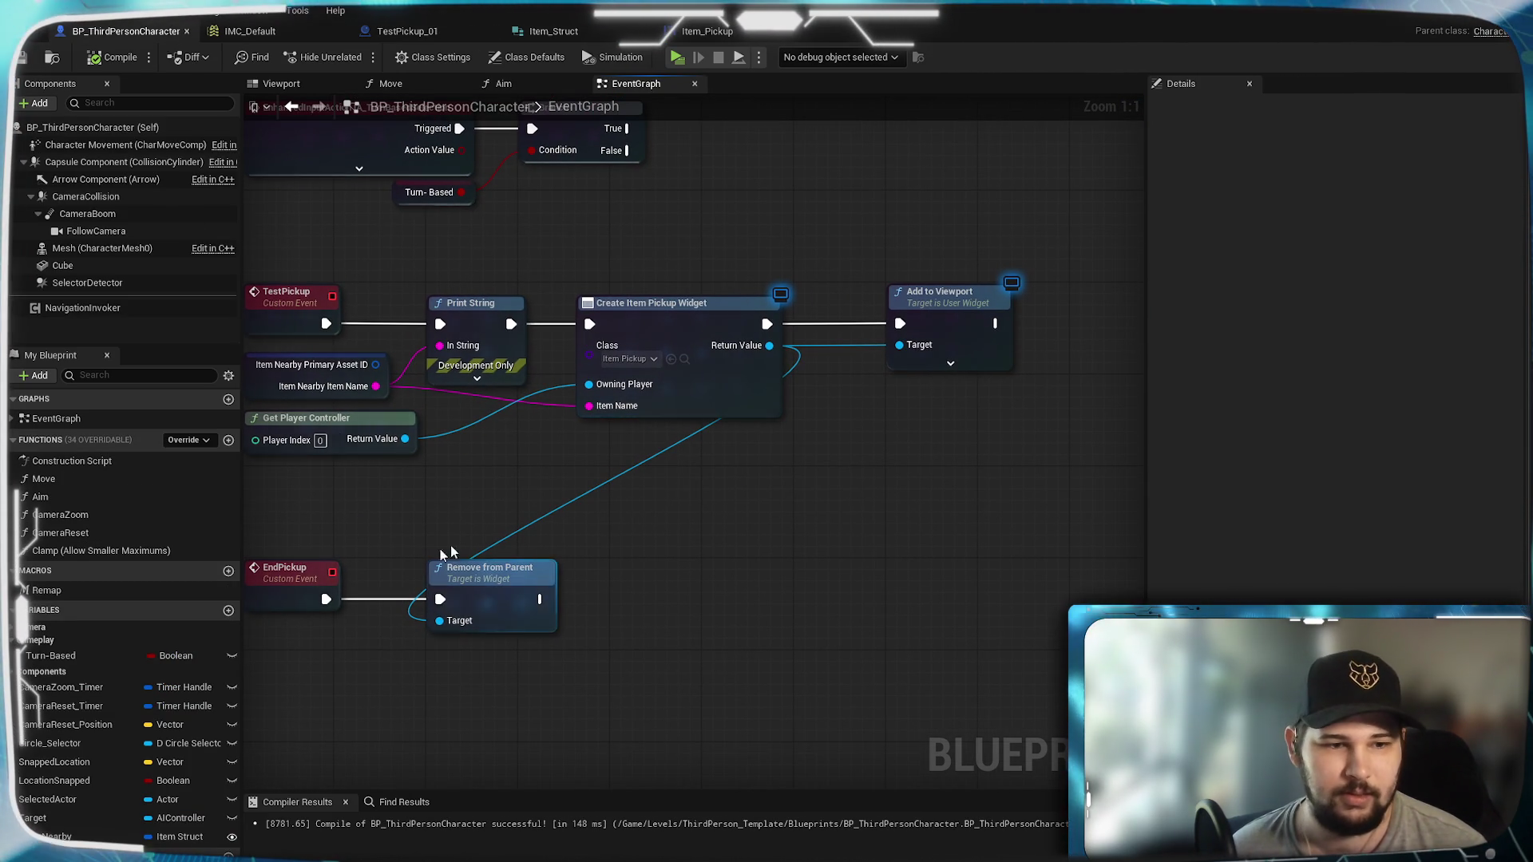
Step: Create a new Boolean variable named Item_Nearby on the character blueprint
click(228, 610)
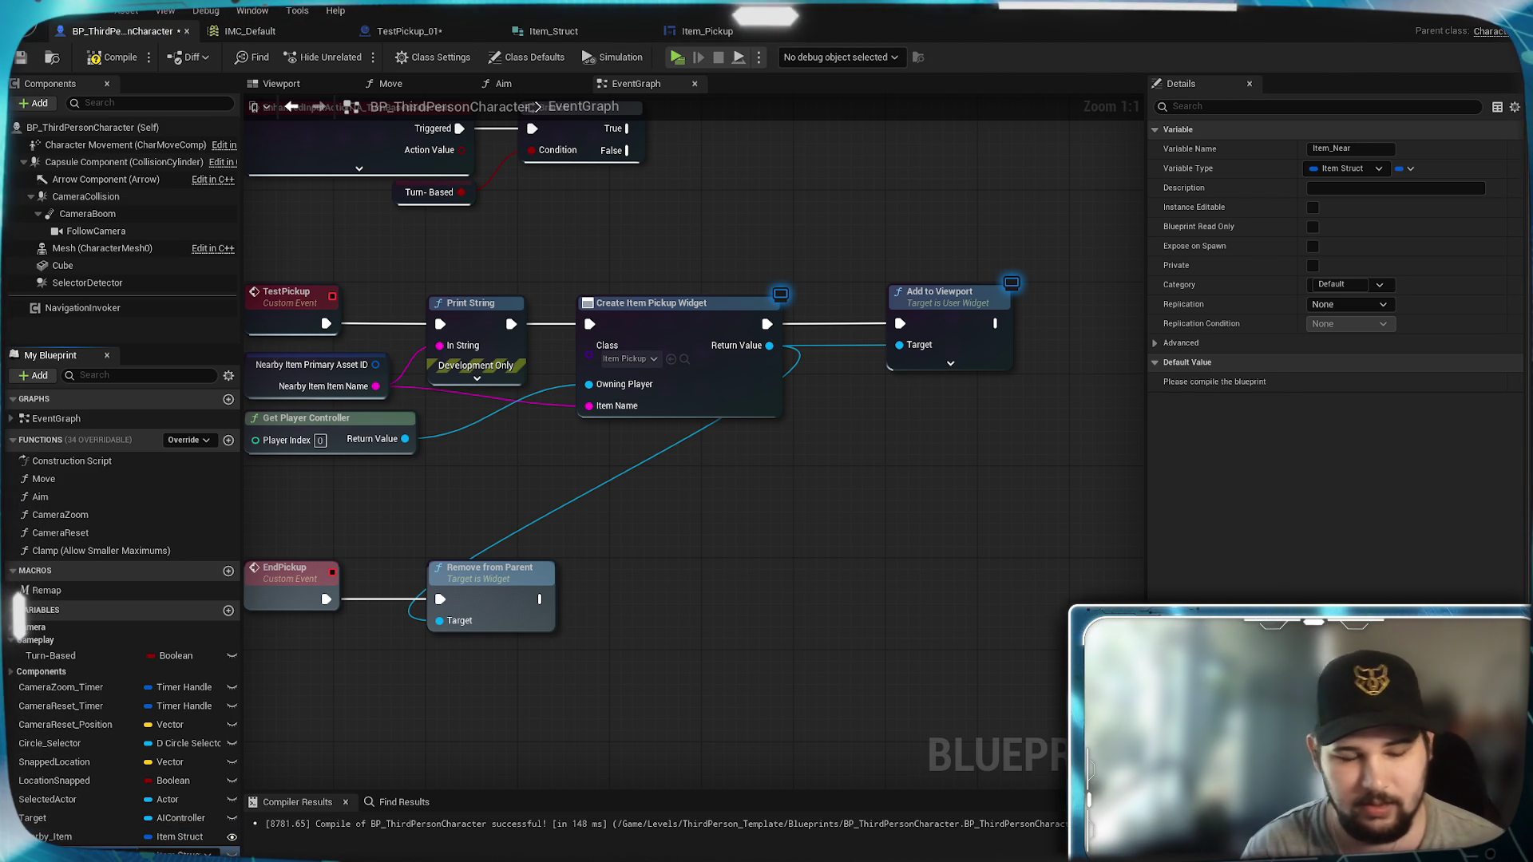
text(by)
key(Return)
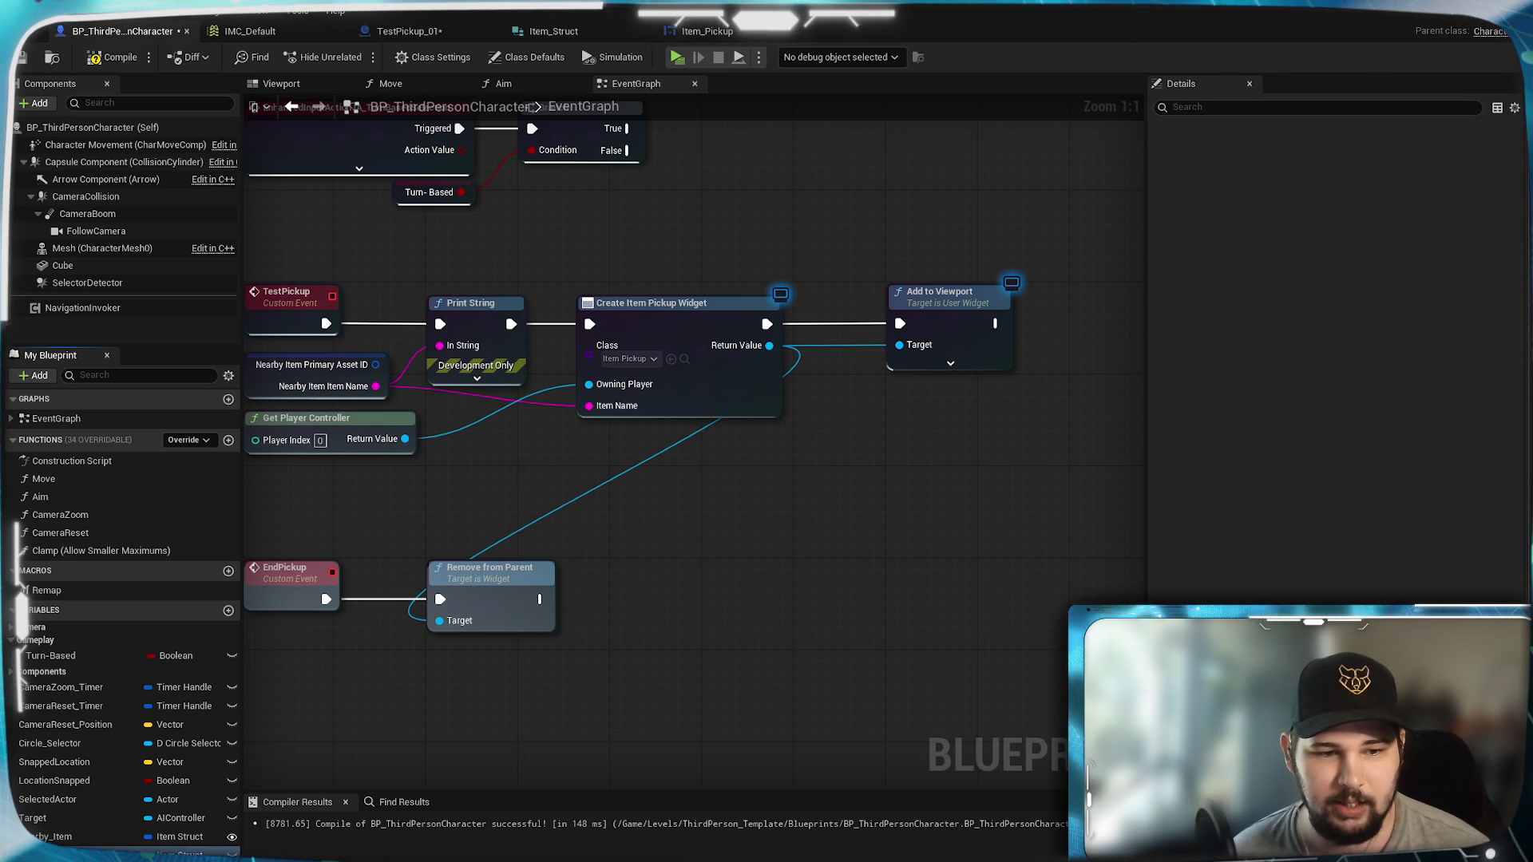
click(179, 853)
key(Escape)
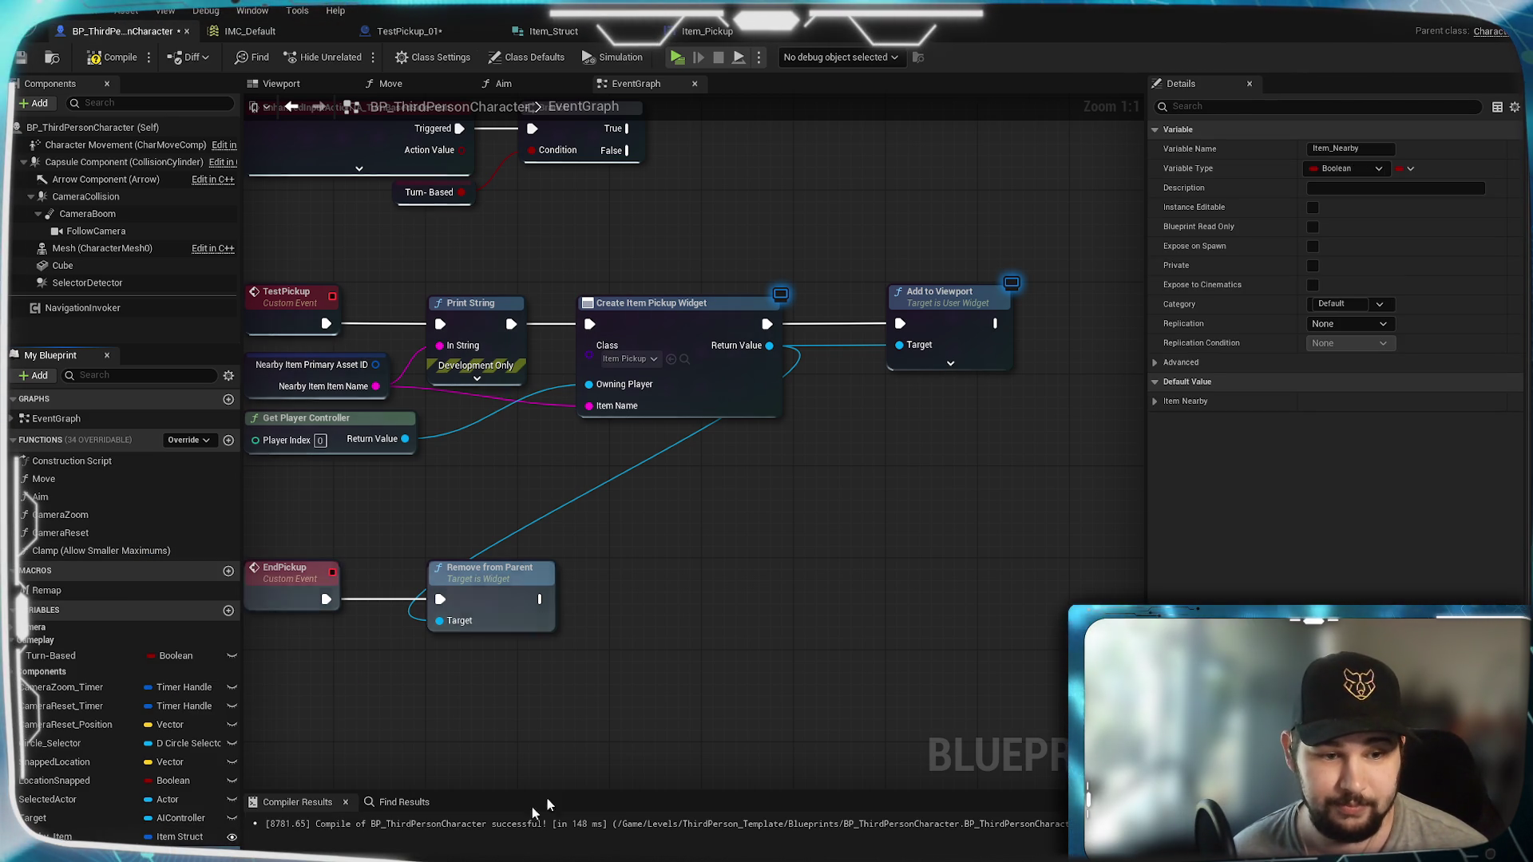
Step: Add a SET Item Nearby node after Add to Viewport that sets it to true
mouse_move(749, 662)
mouse_down()
mouse_move(630, 701)
mouse_move(916, 622)
mouse_move(584, 782)
mouse_up()
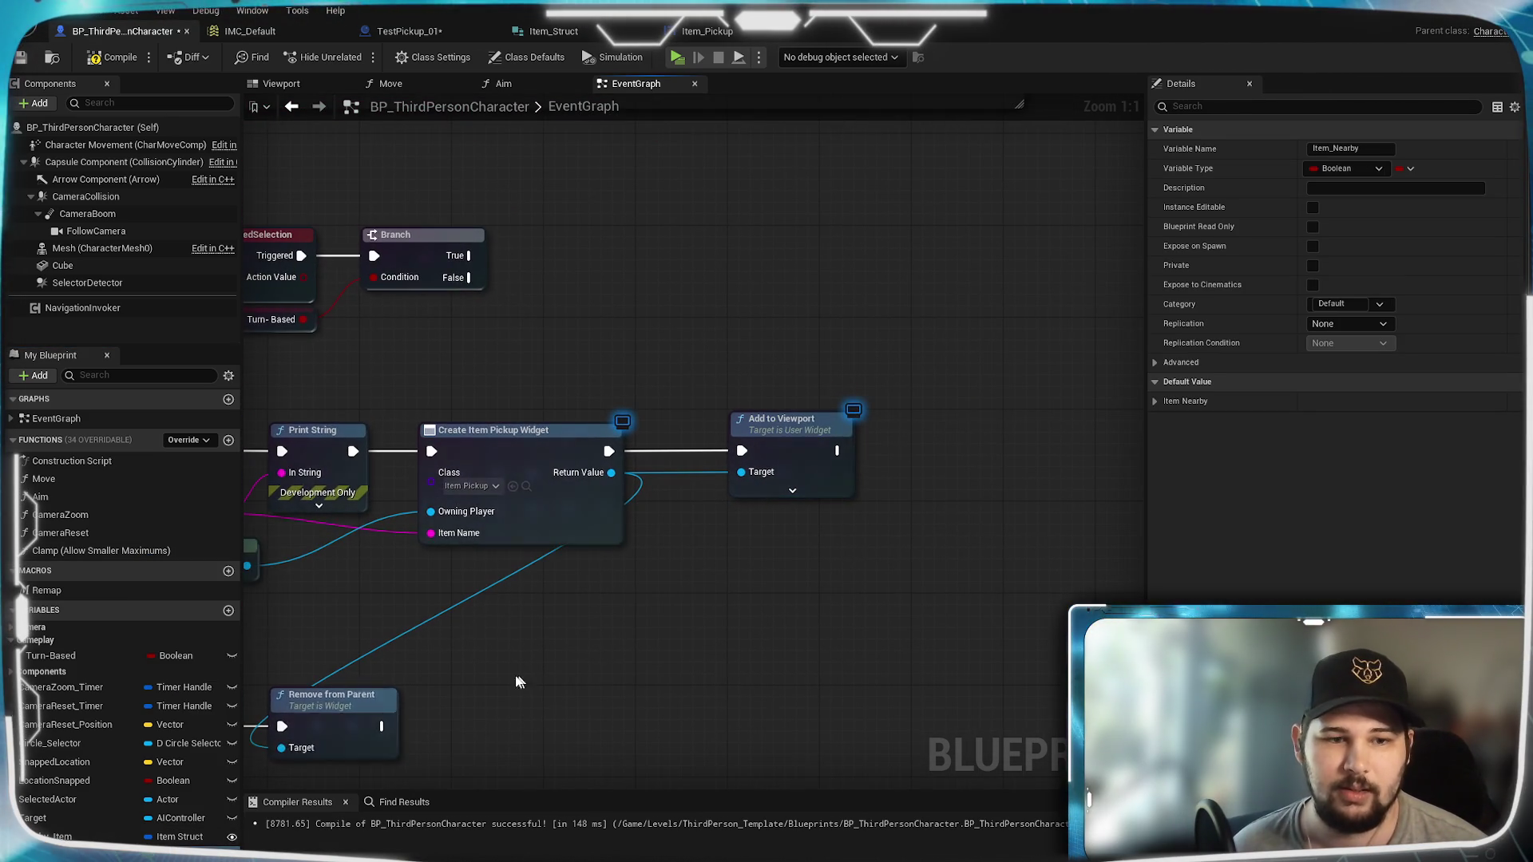
drag(48, 853, 858, 467)
drag(917, 516, 926, 453)
click(954, 496)
click(990, 475)
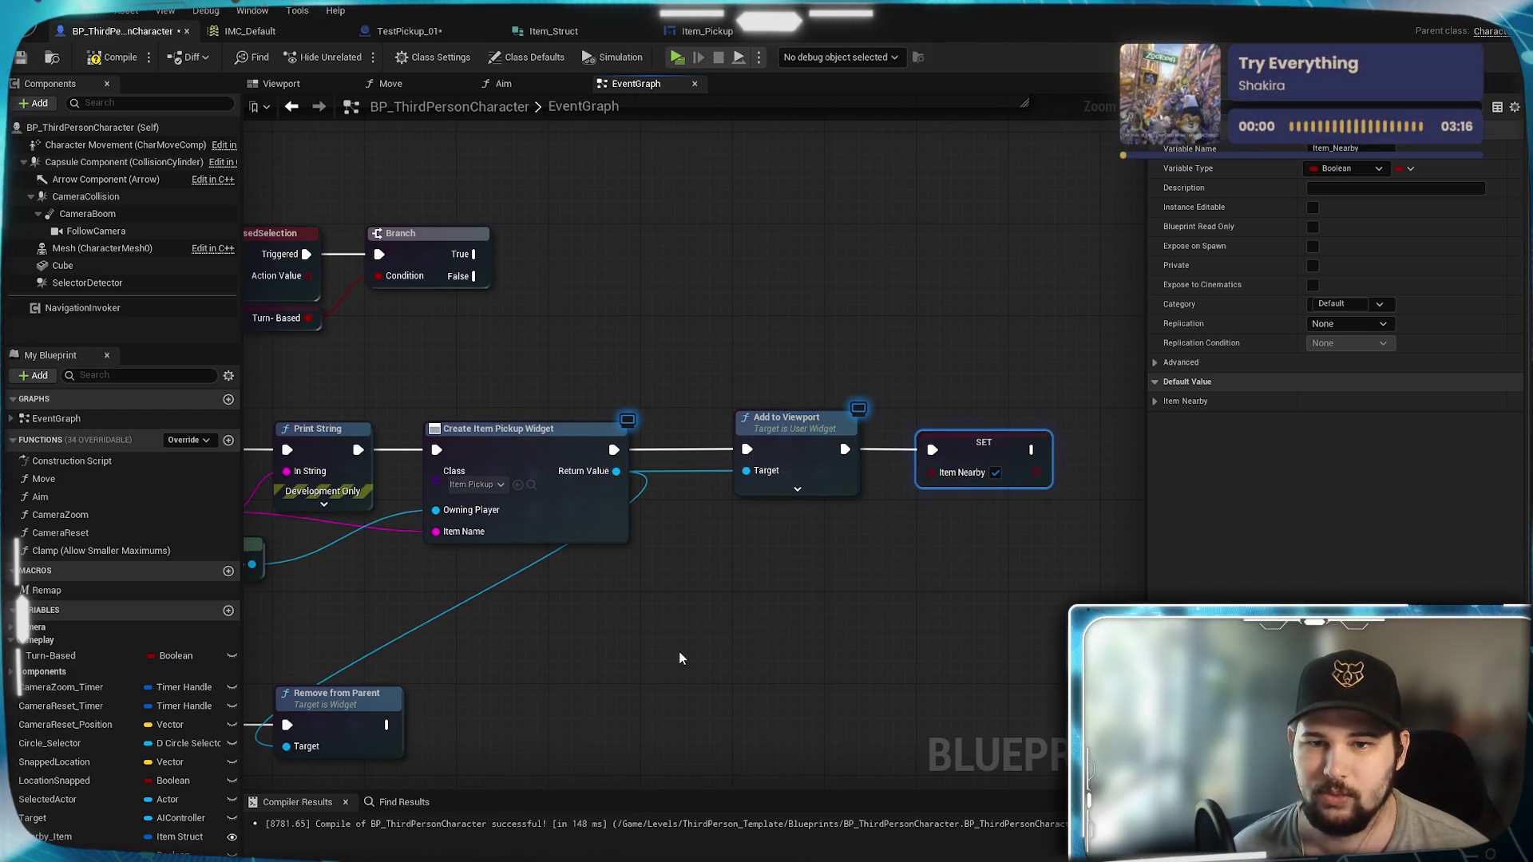
Step: Add an unchecked SET Item Nearby node after Remove from Parent, and save the blueprint
click(582, 633)
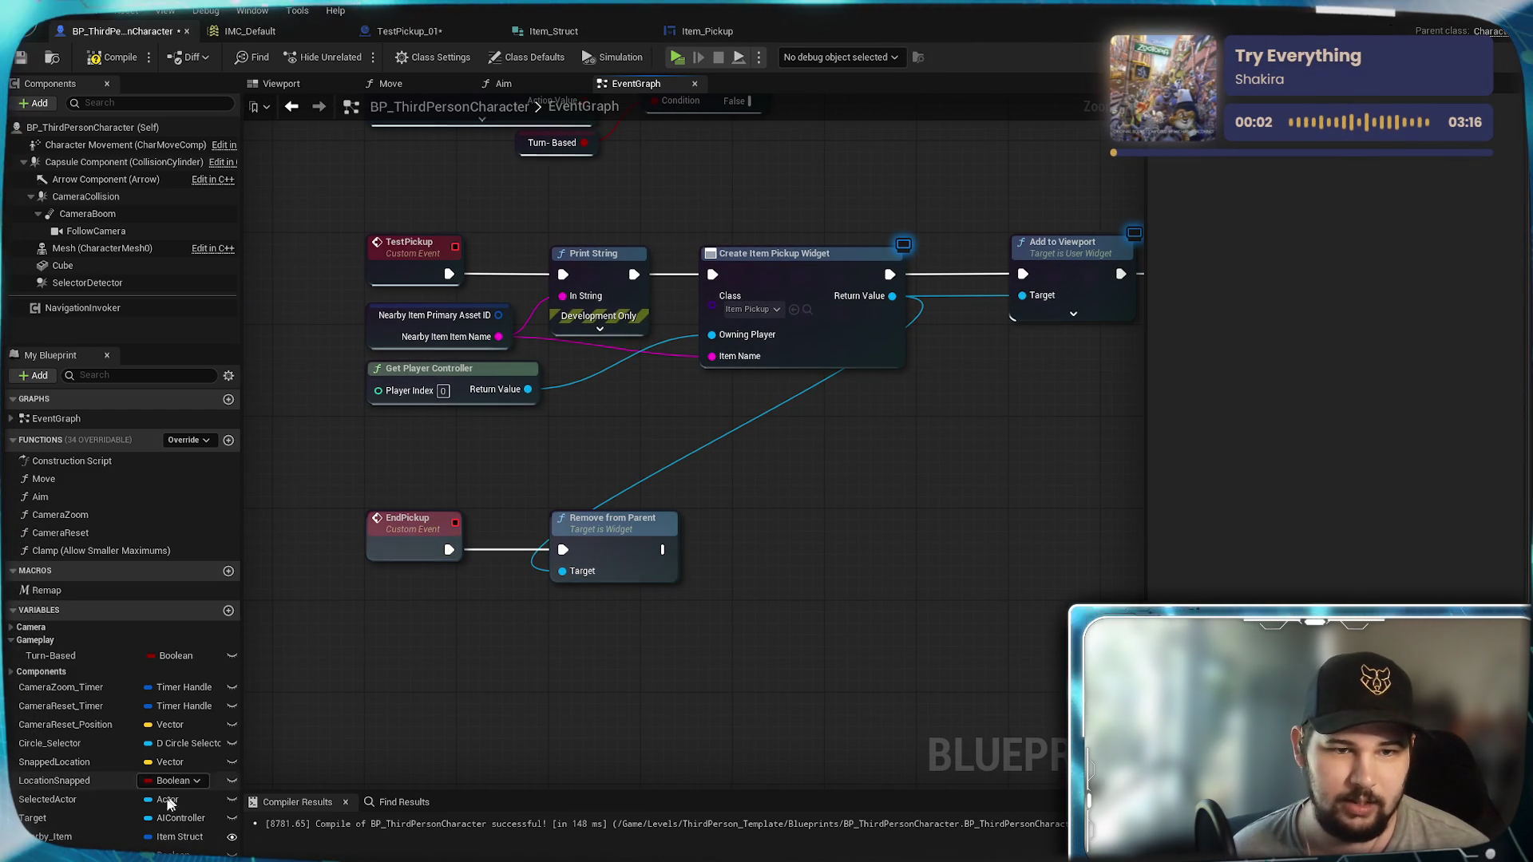
mouse_move(48, 852)
mouse_down()
mouse_move(734, 527)
mouse_move(817, 538)
mouse_up()
scroll(811, 548, down, 1)
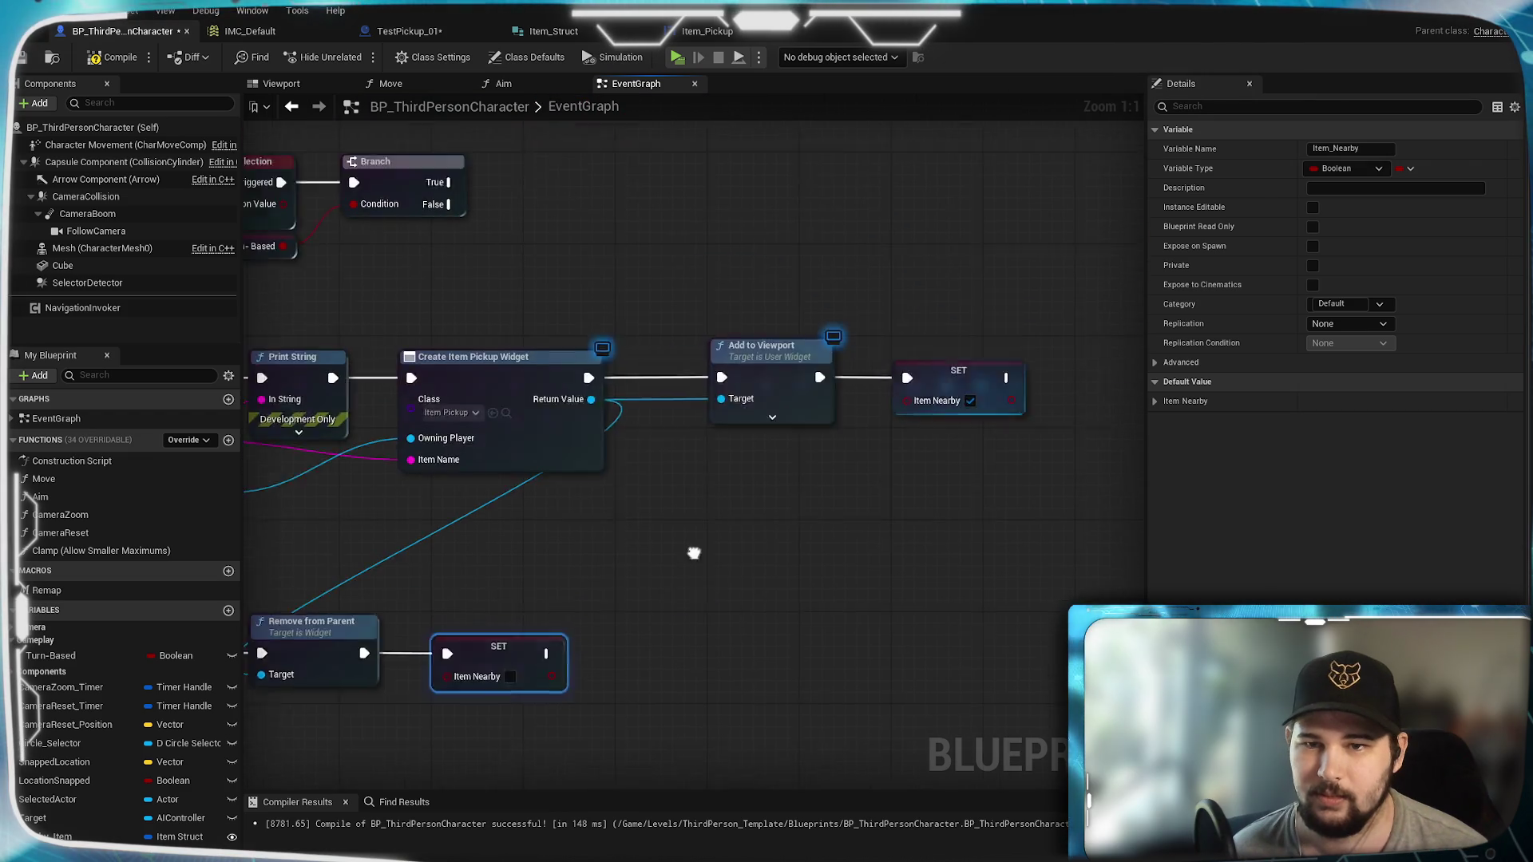
click(21, 59)
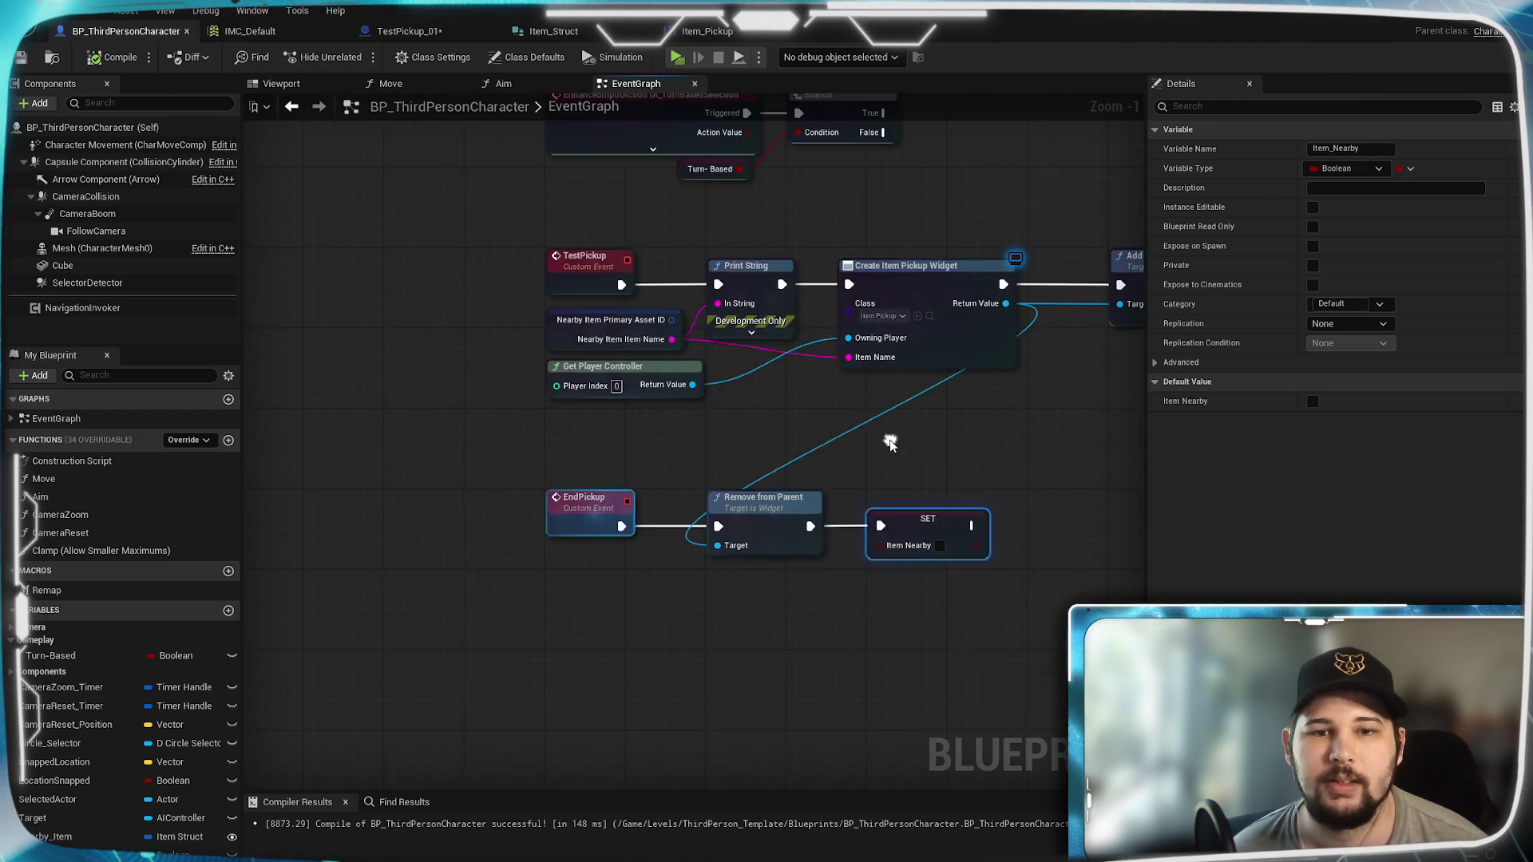
scroll(931, 467, down, 2)
drag(930, 467, 745, 400)
scroll(602, 529, up, 1)
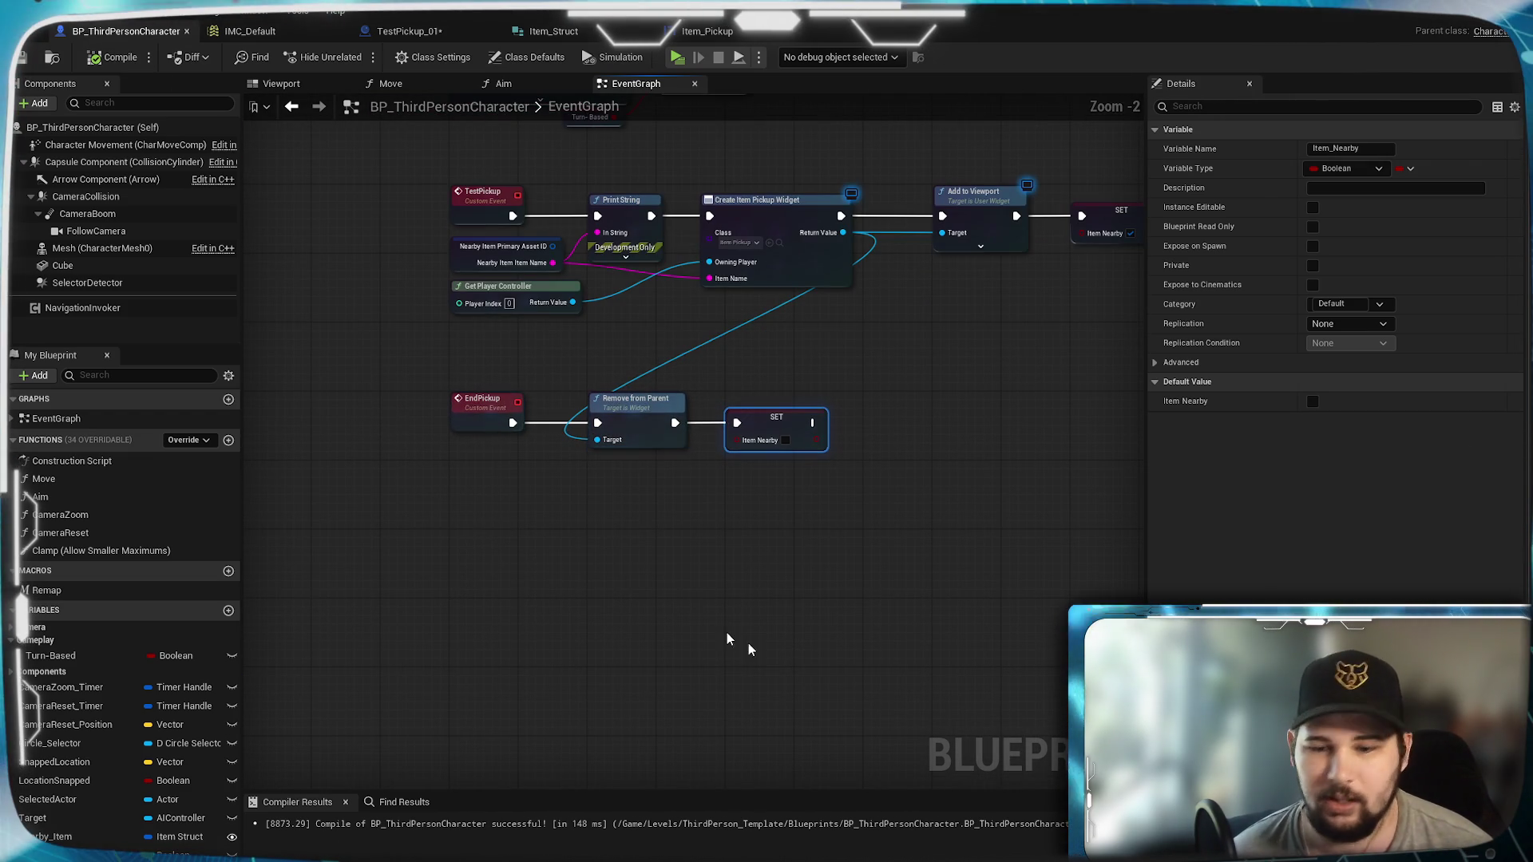
key(alt+Tab)
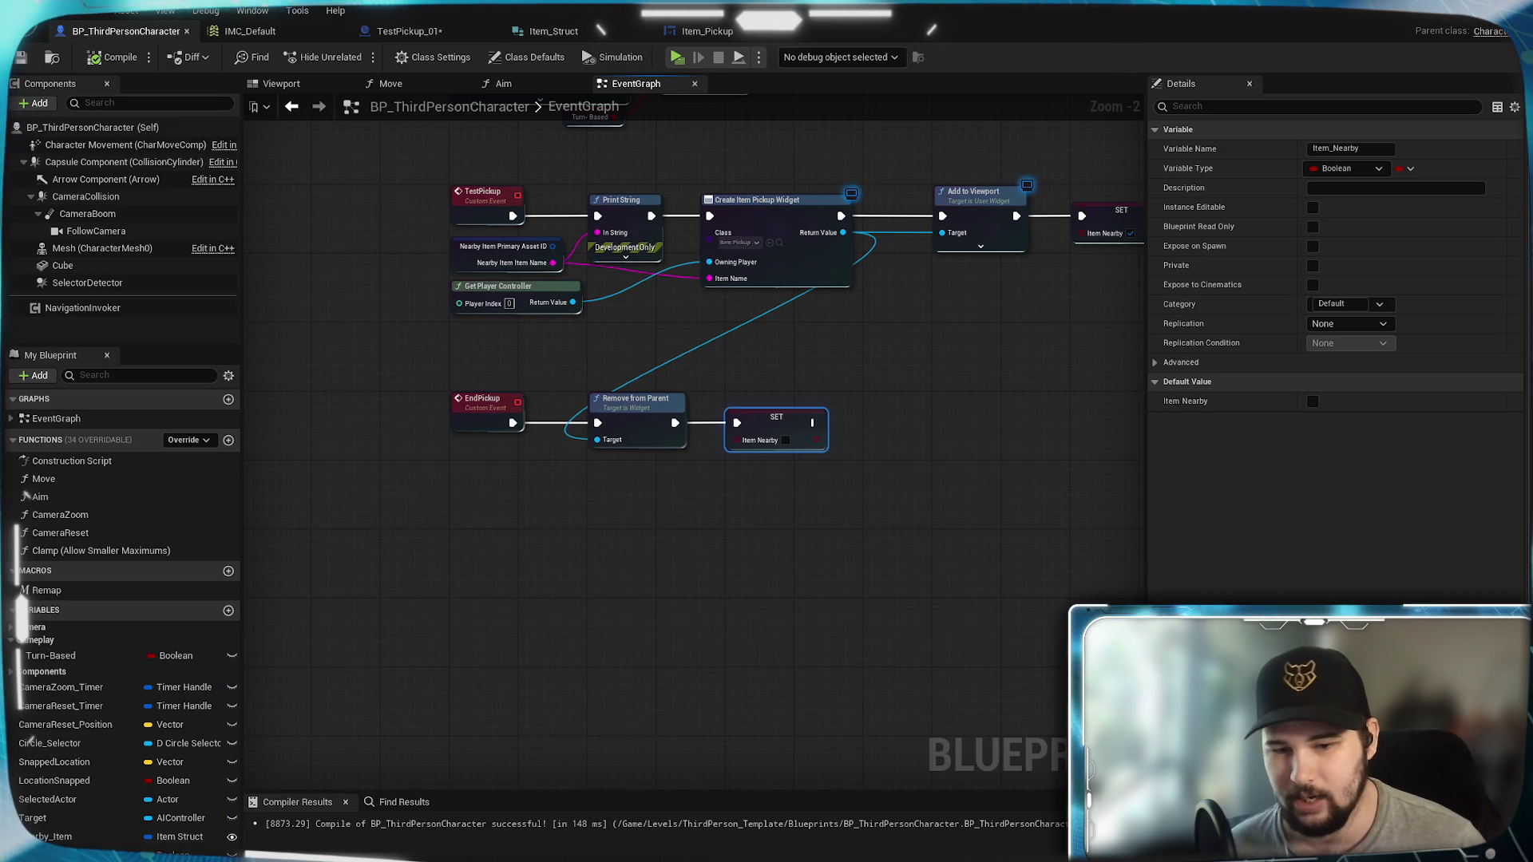
Step: In the Content Browser, navigate to the Content/Input/Actions folder
click(399, 441)
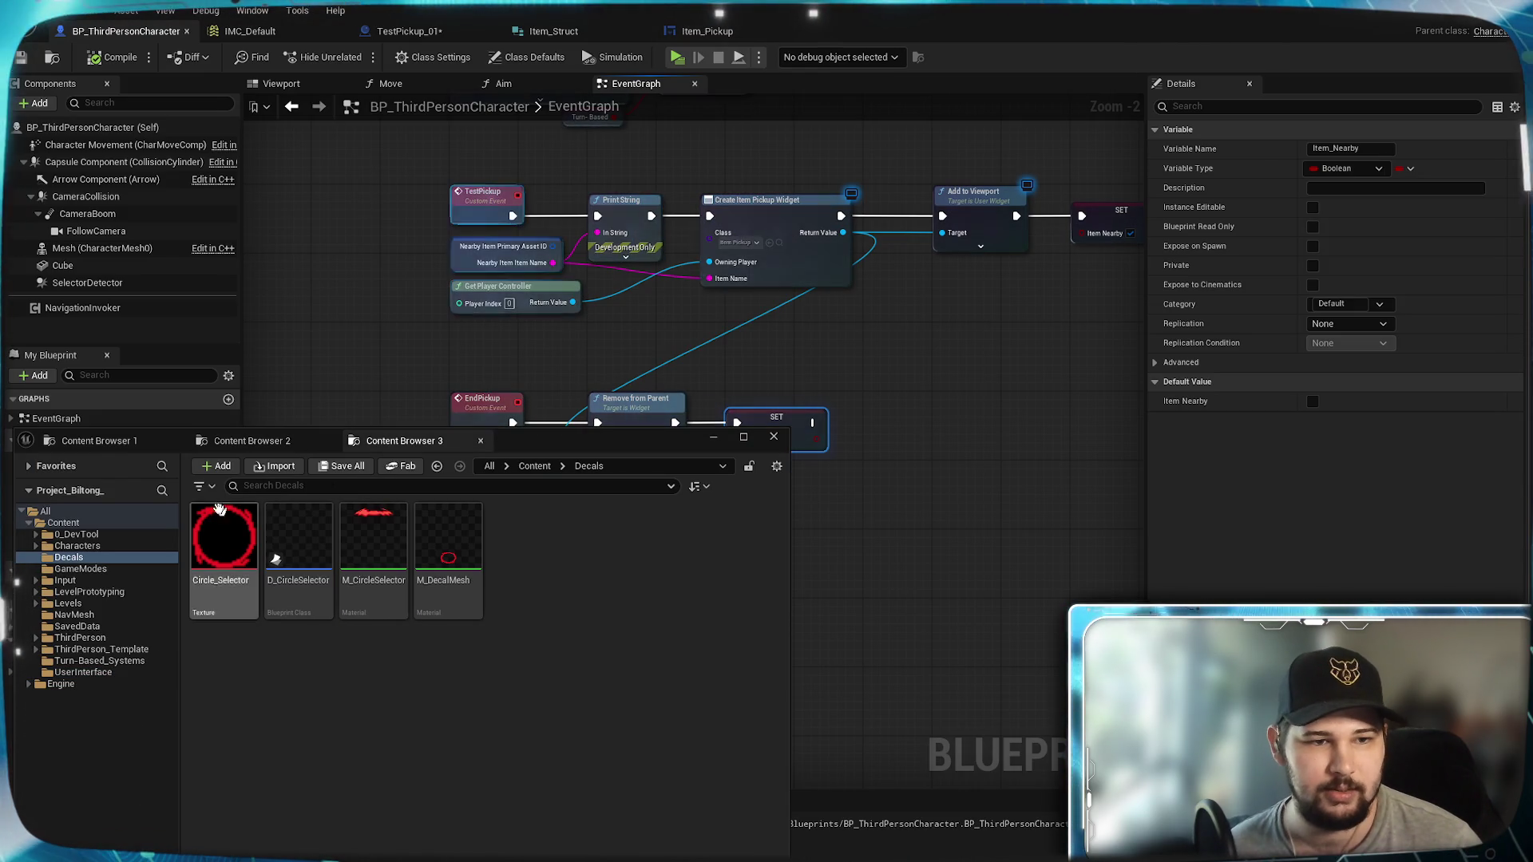
click(98, 440)
click(252, 441)
click(404, 441)
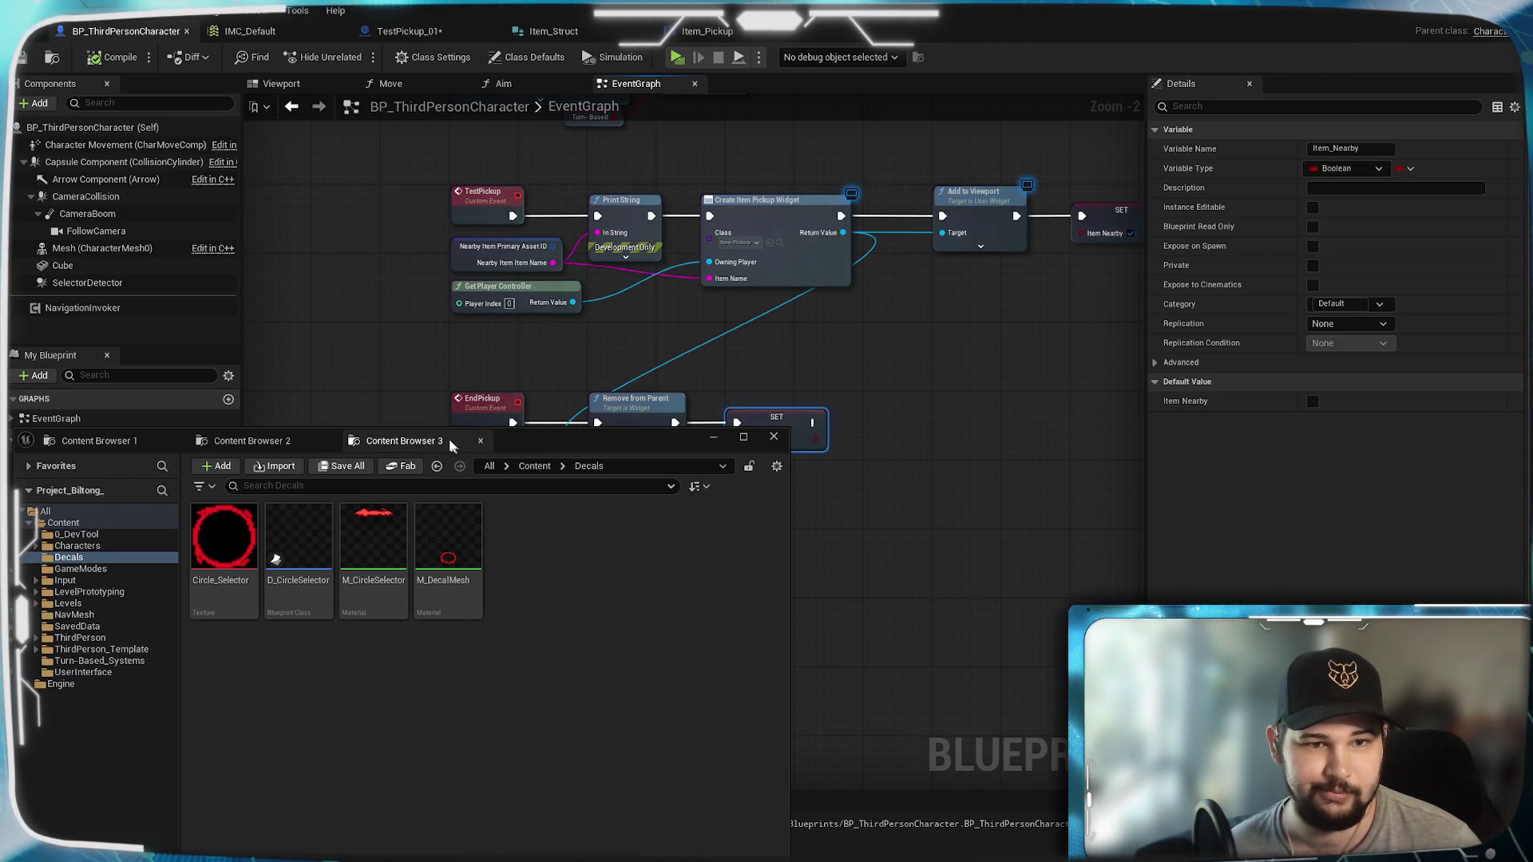
click(534, 465)
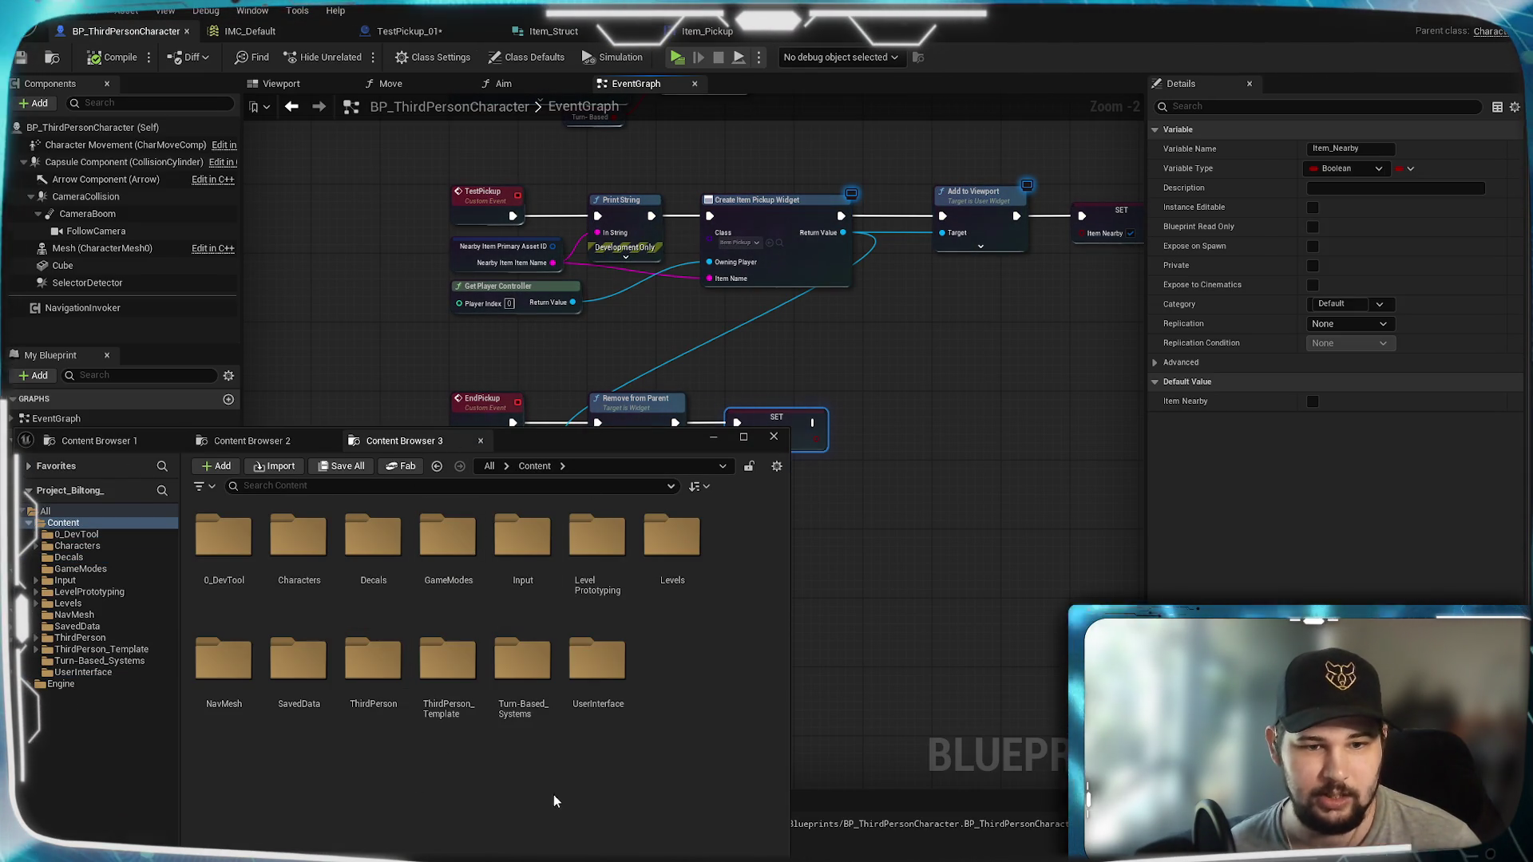
double_click(523, 537)
double_click(224, 537)
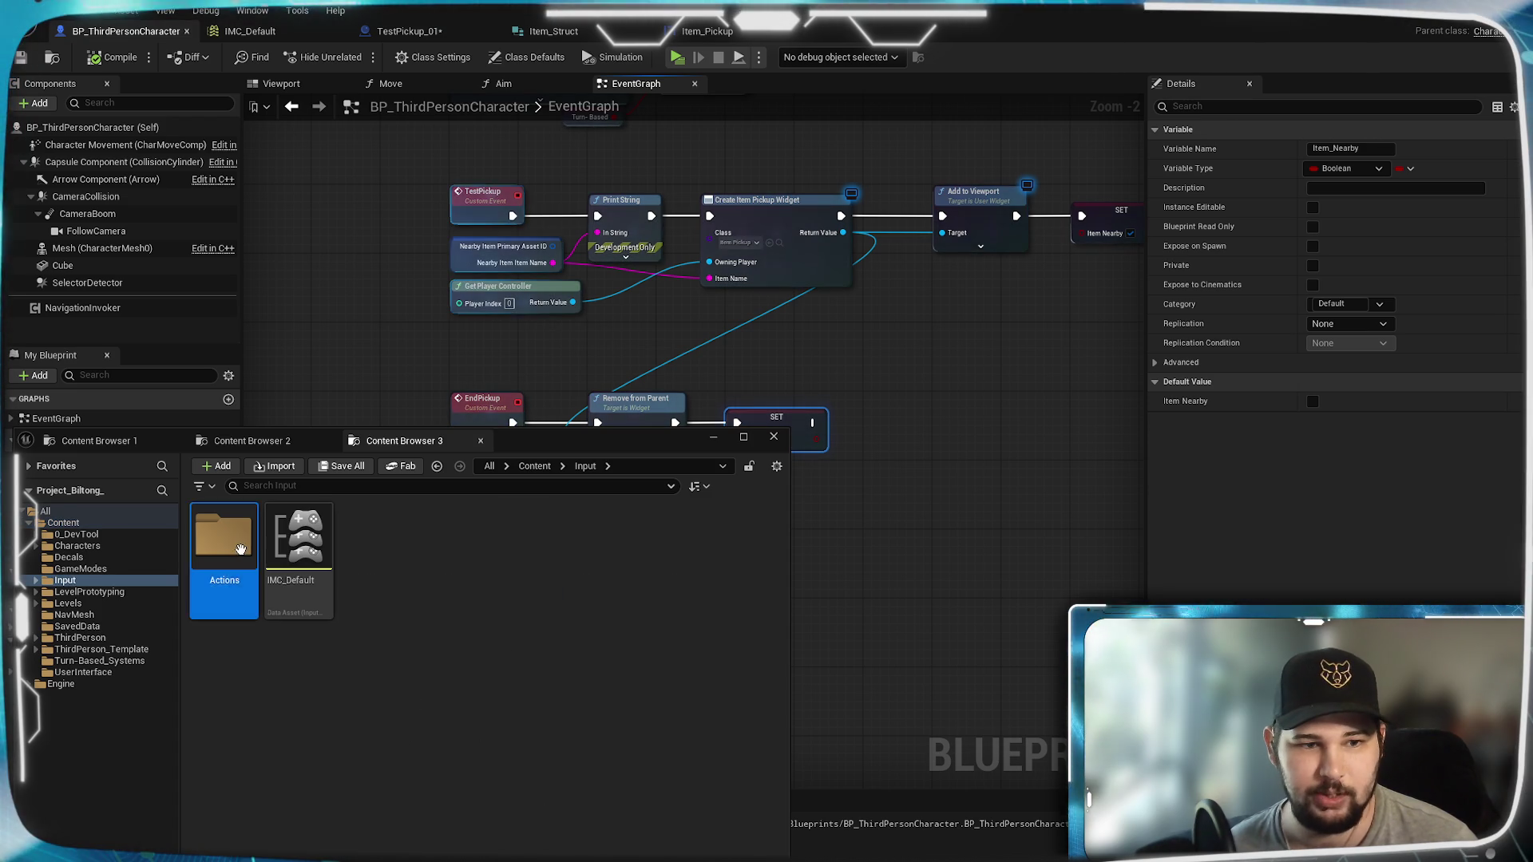
Step: Create a new Input Action asset named IA_Pickup
right_click(450, 818)
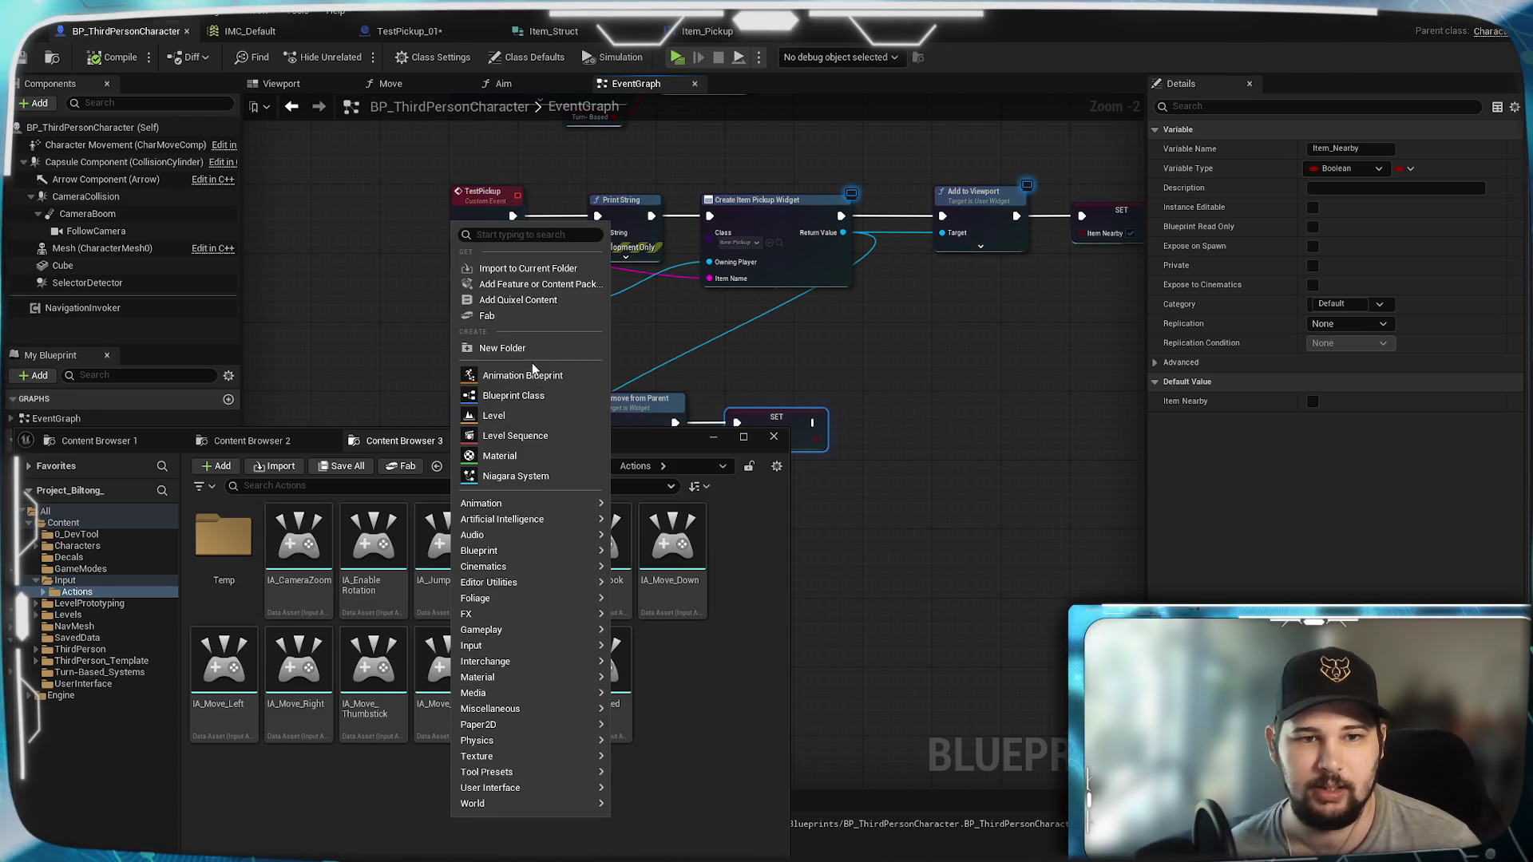
mouse_move(514, 646)
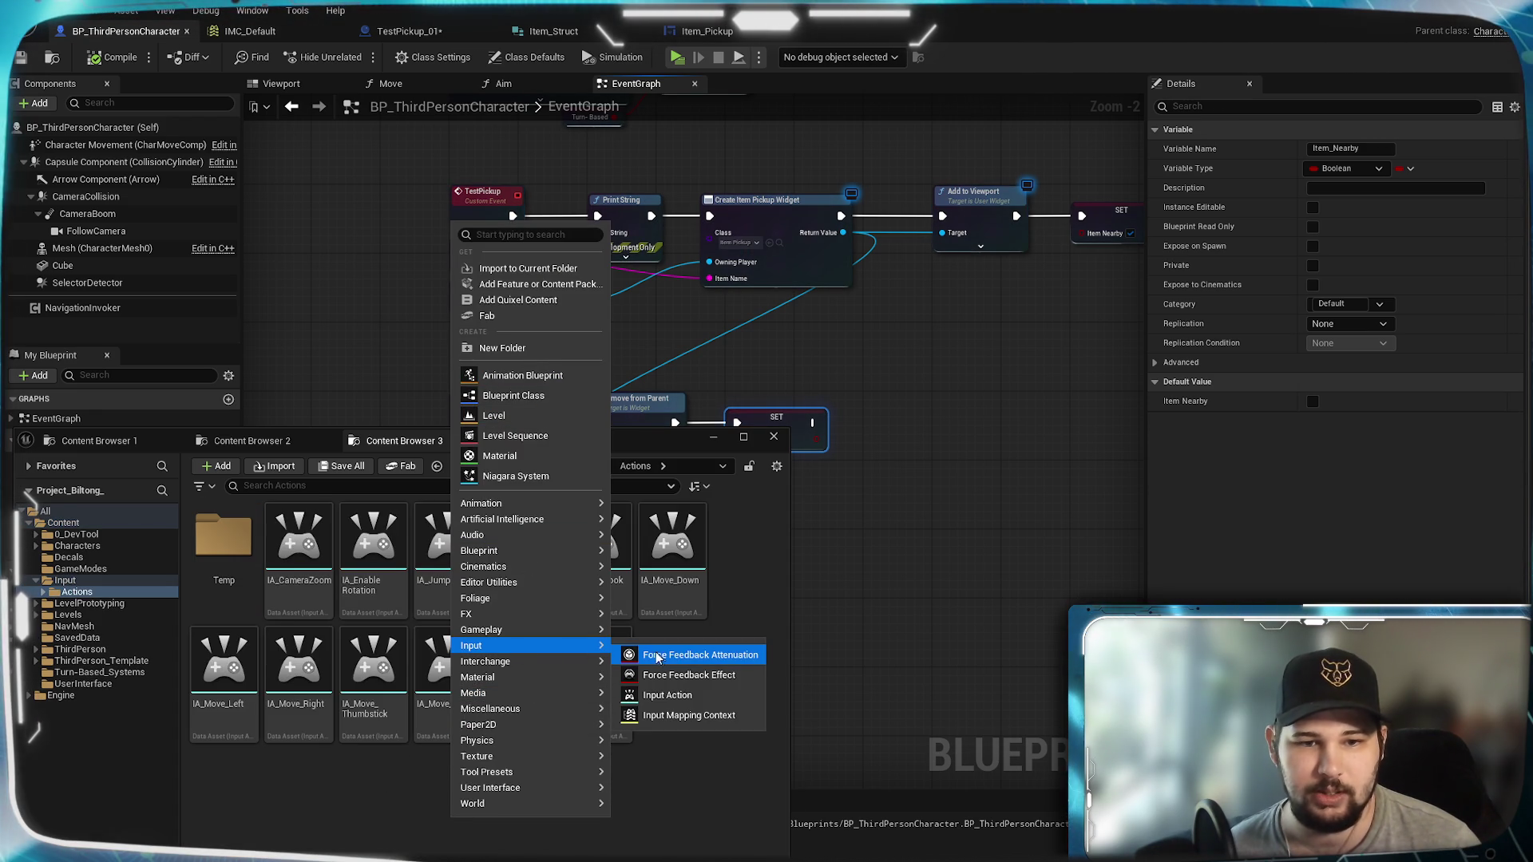
click(667, 694)
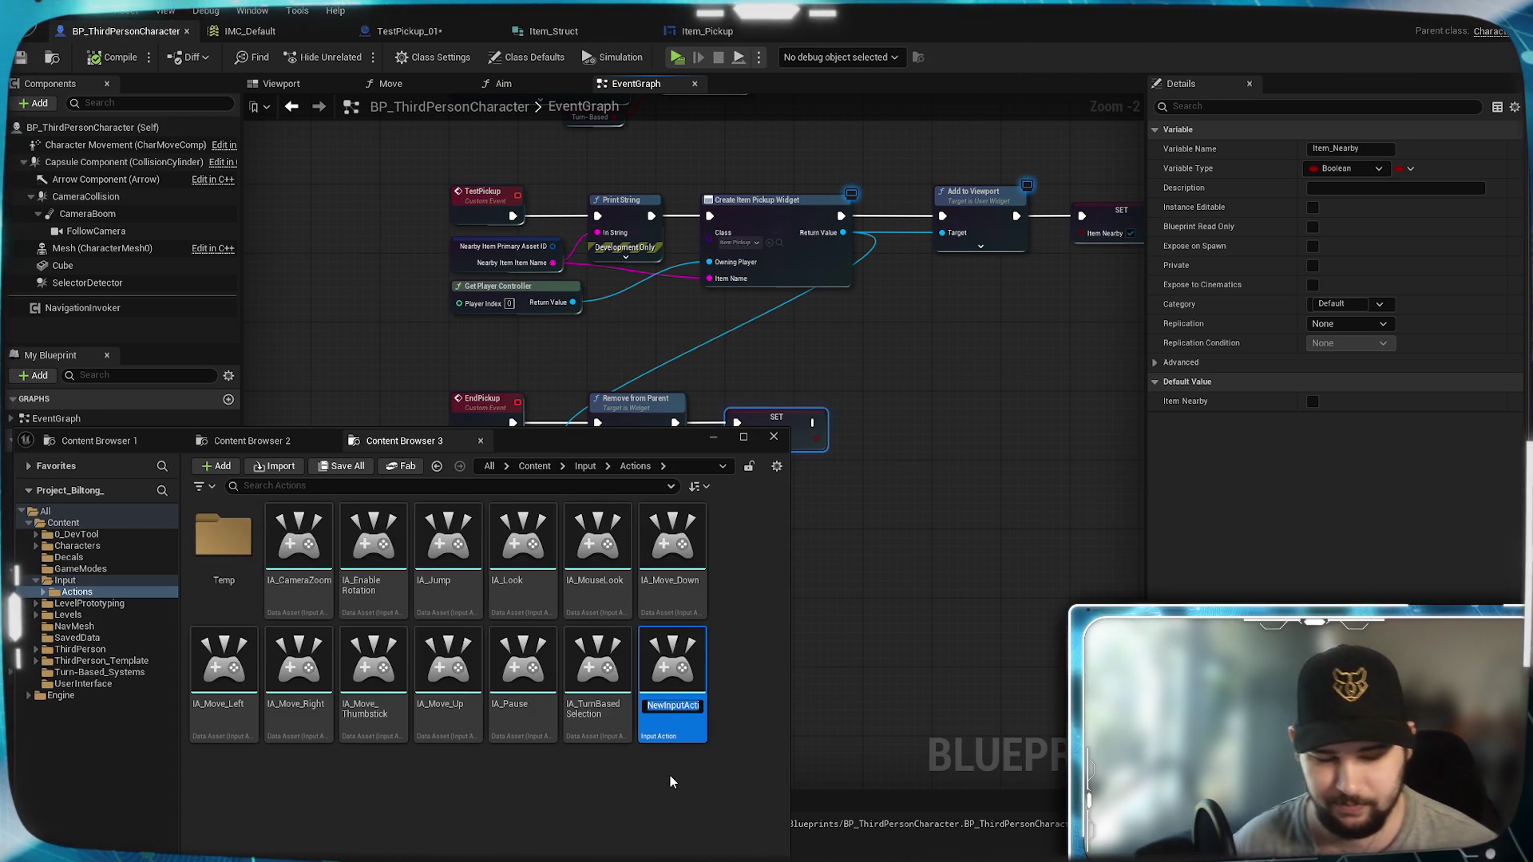
text(IA_Pi)
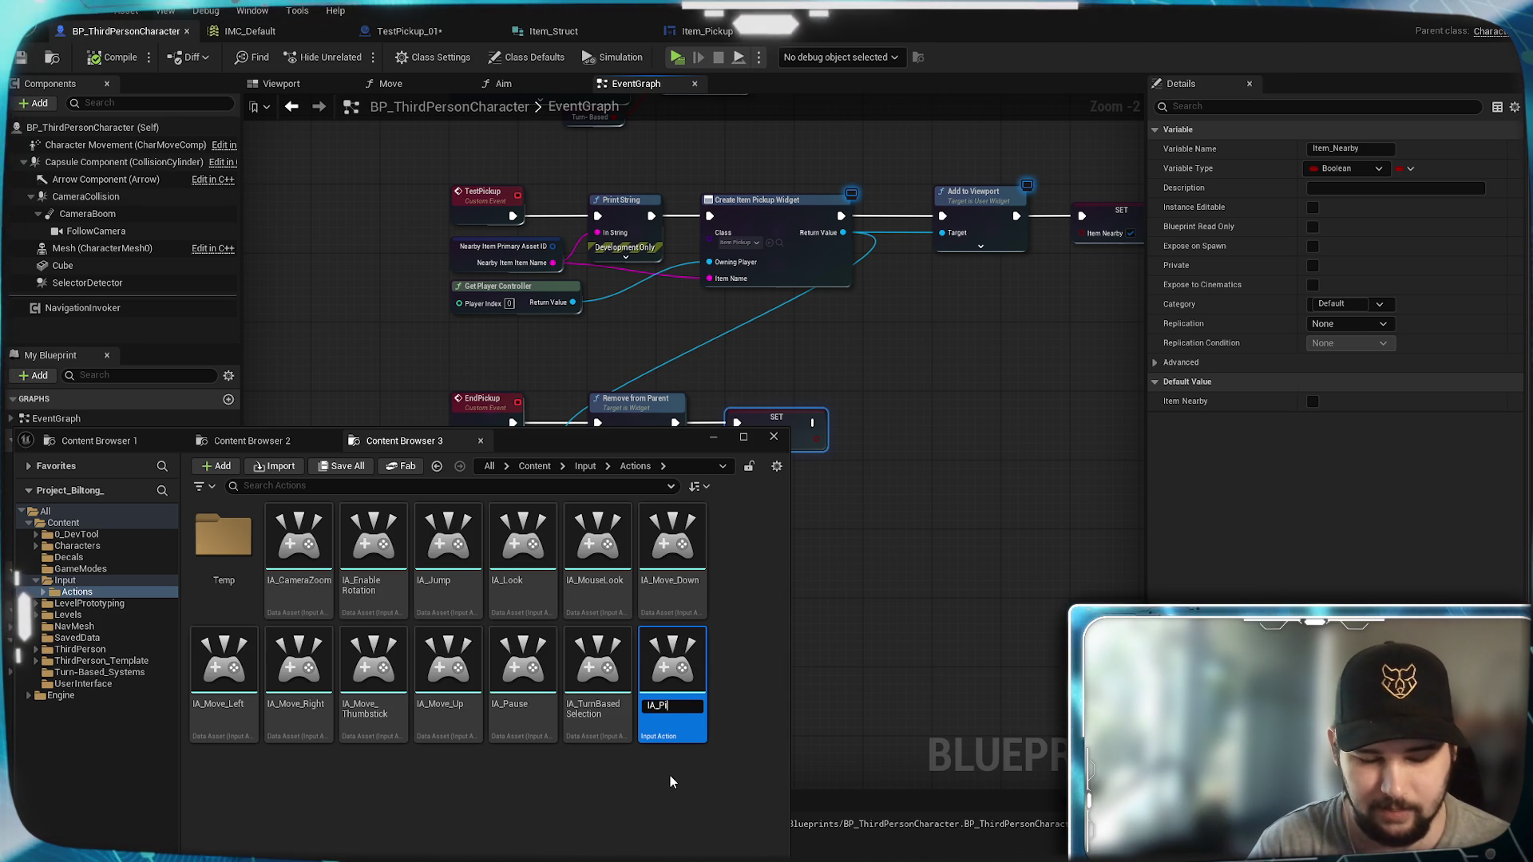
text(ckup)
key(Return)
key(Return)
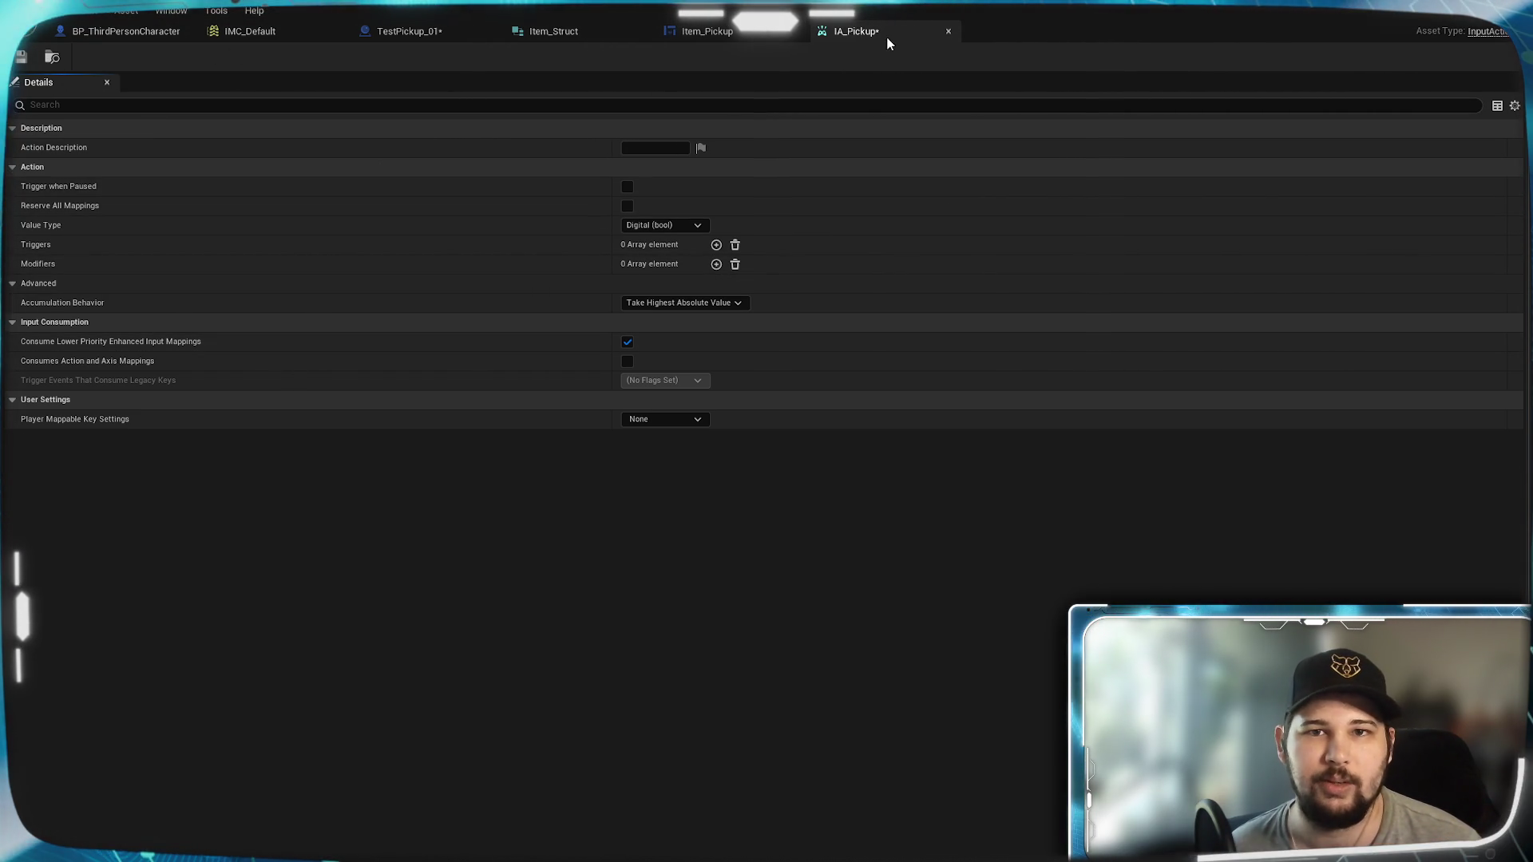
Step: Close the action editor and rename IA_Pickup to IA_Interact
click(949, 31)
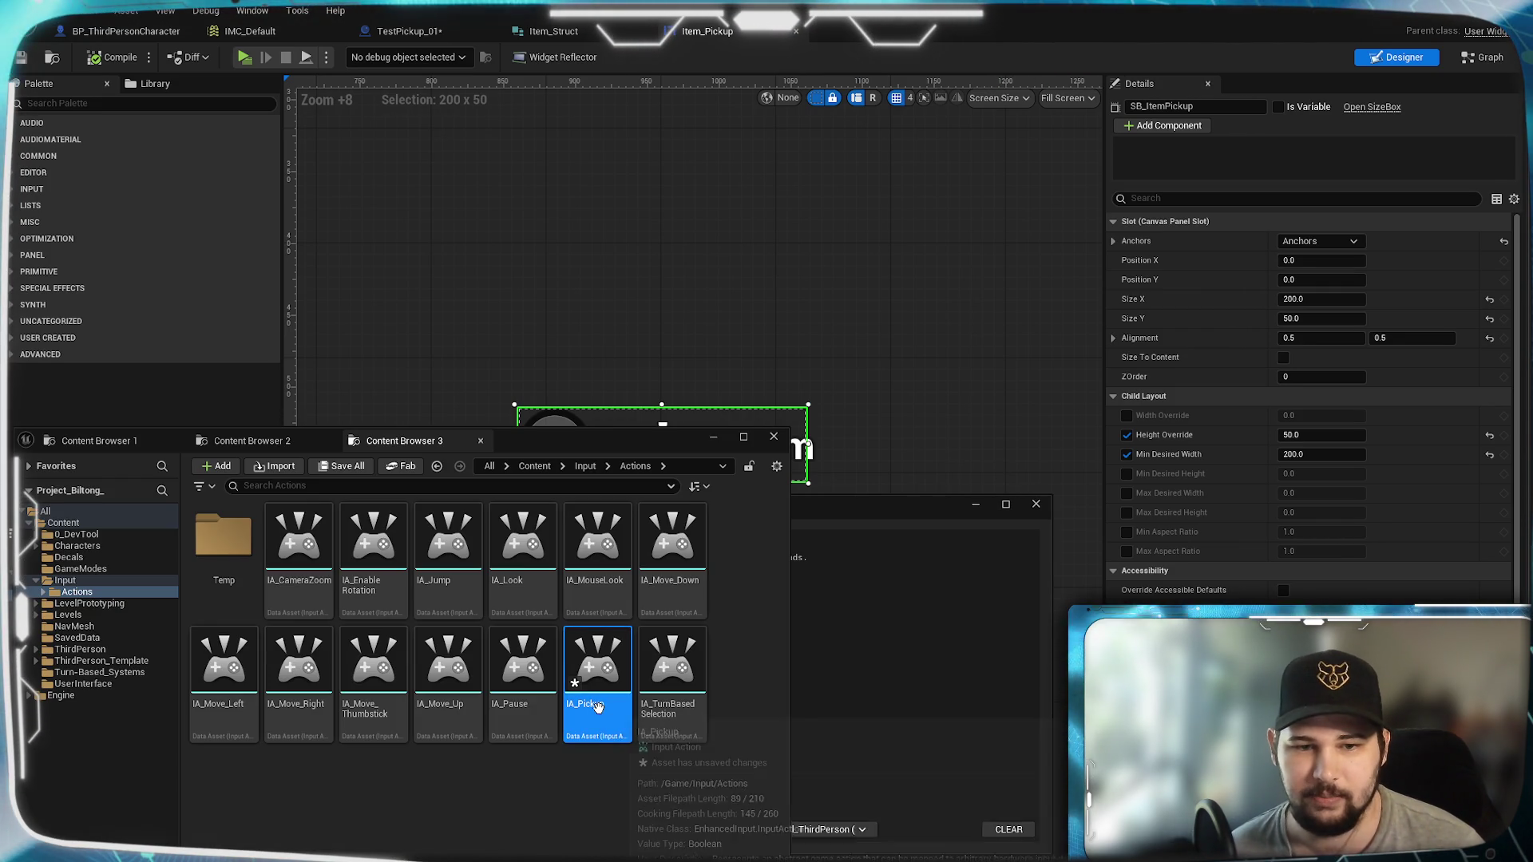
click(597, 706)
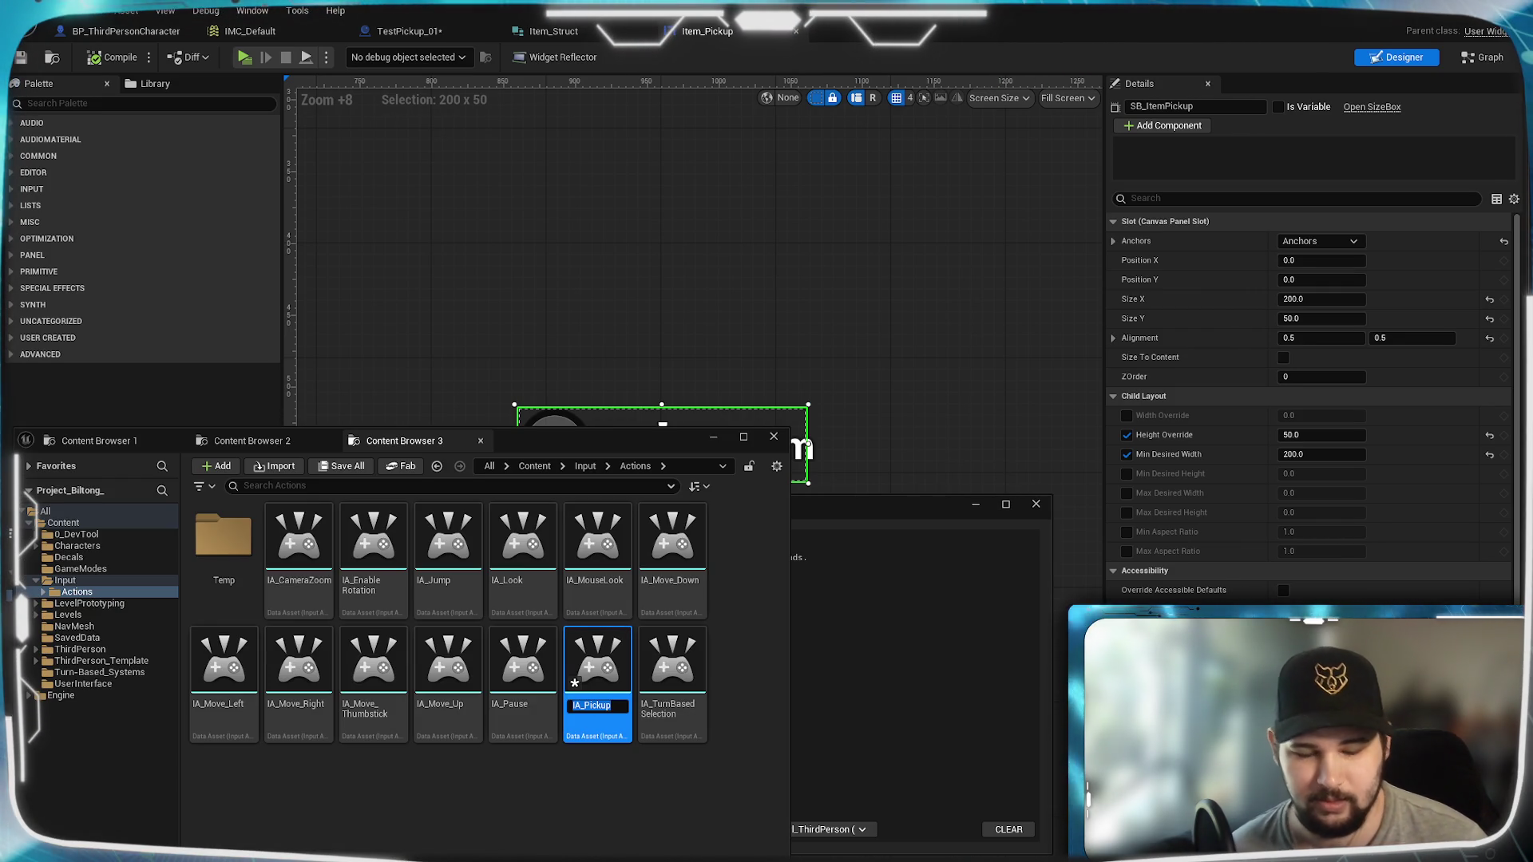
text(IA_)
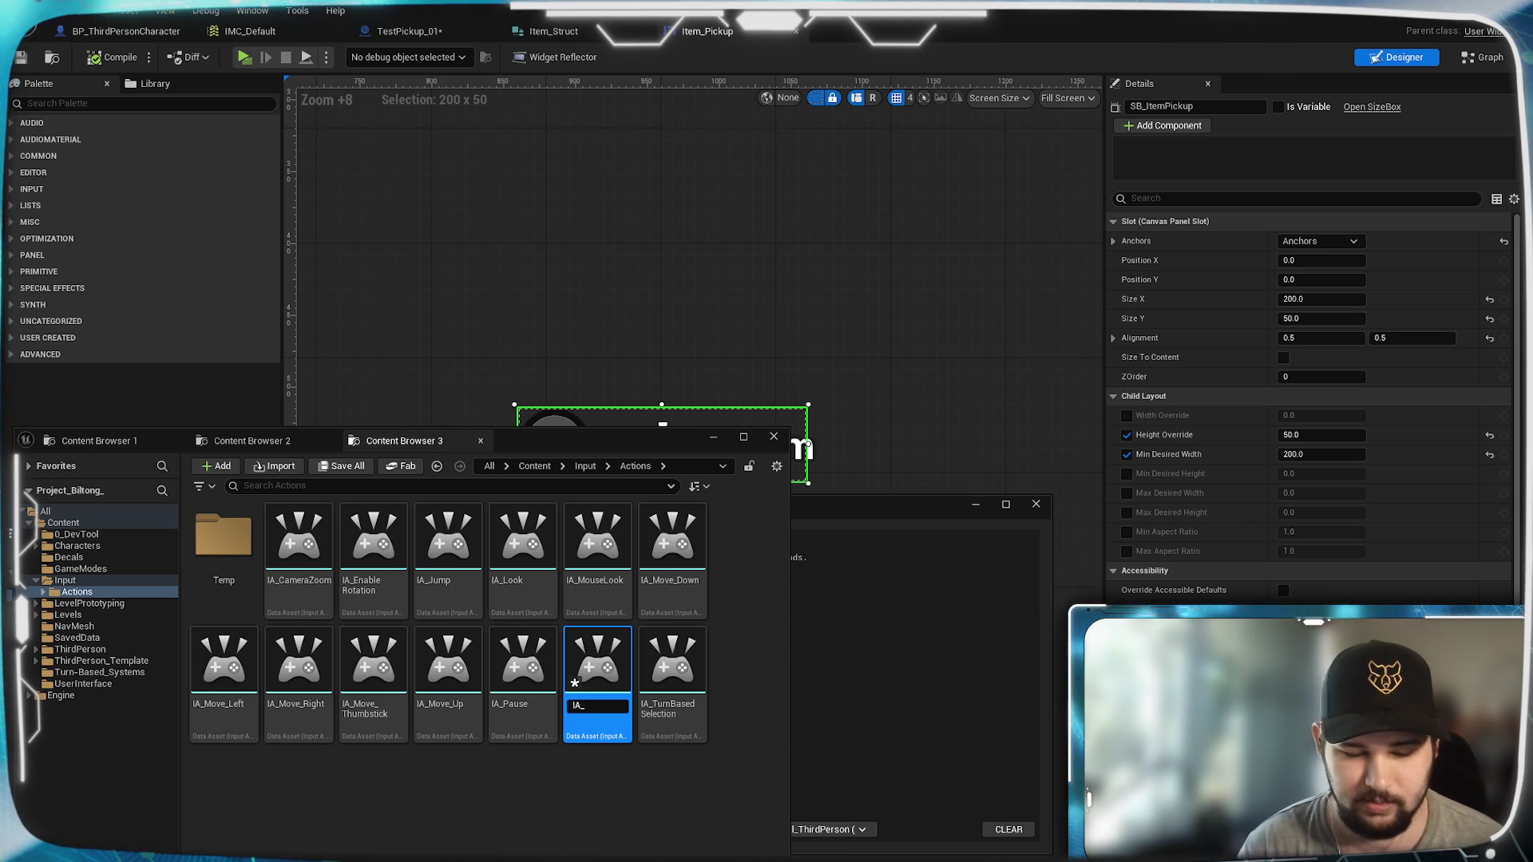
text(Interact)
key(Return)
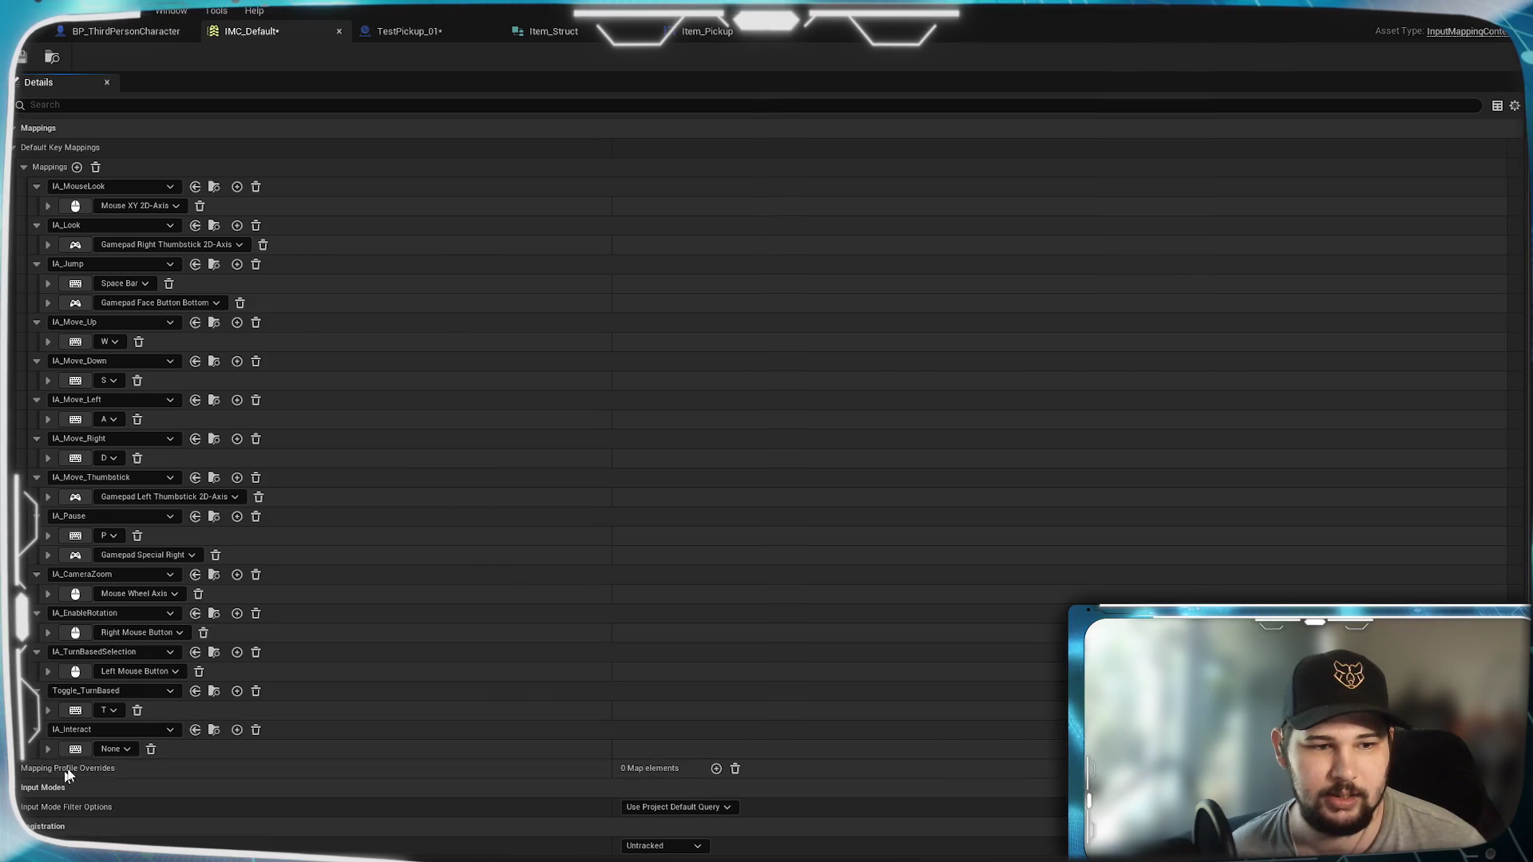
Step: Bind IA_Interact to the E key, move it above Toggle_TurnBased, and save IMC_Default
click(75, 749)
key(e)
drag(50, 737, 56, 689)
click(21, 57)
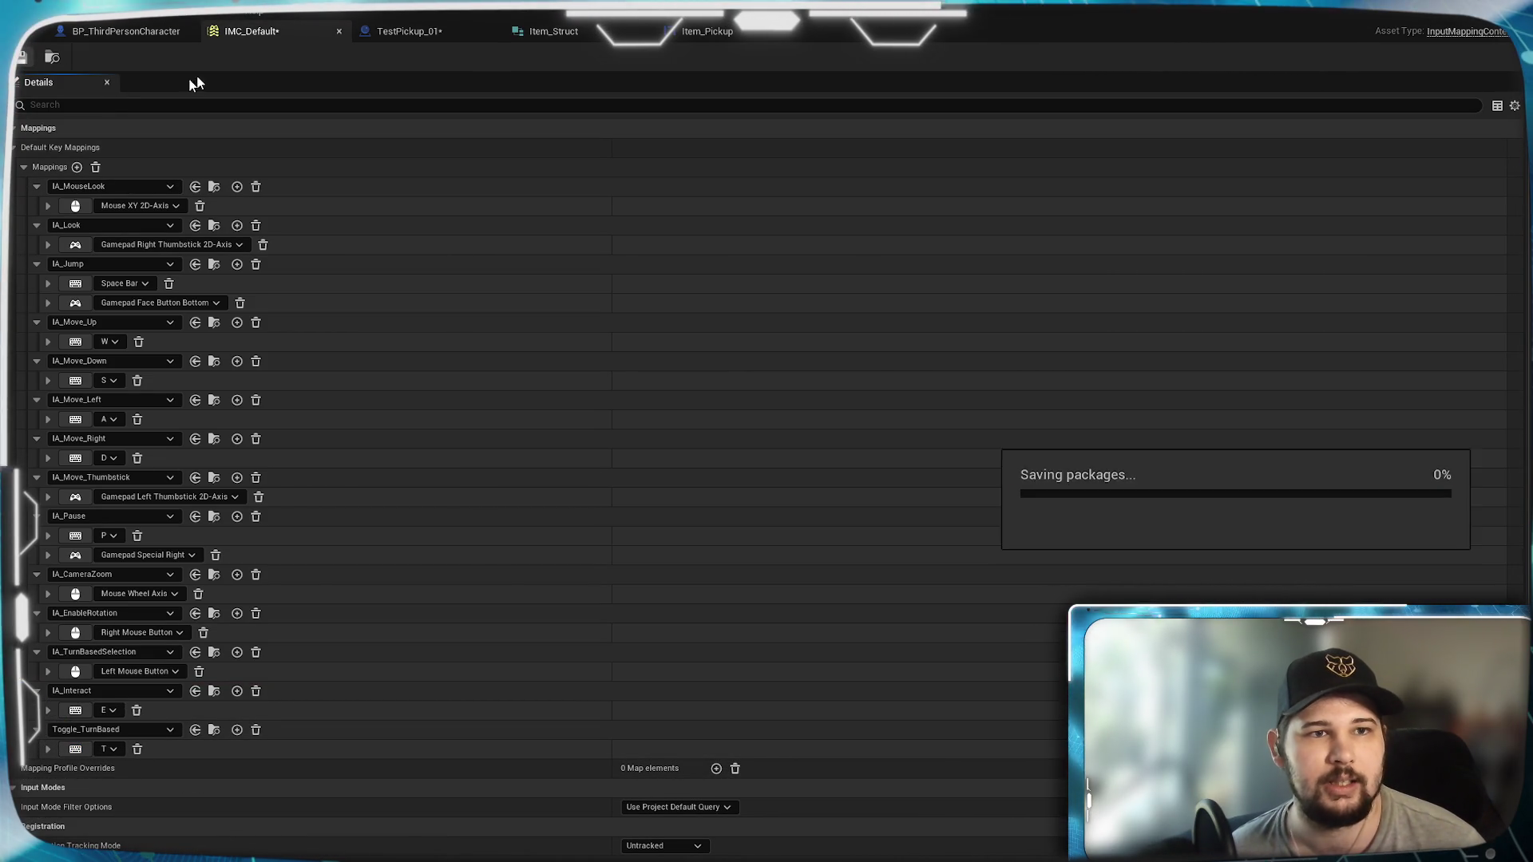
click(123, 31)
scroll(682, 508, up, 3)
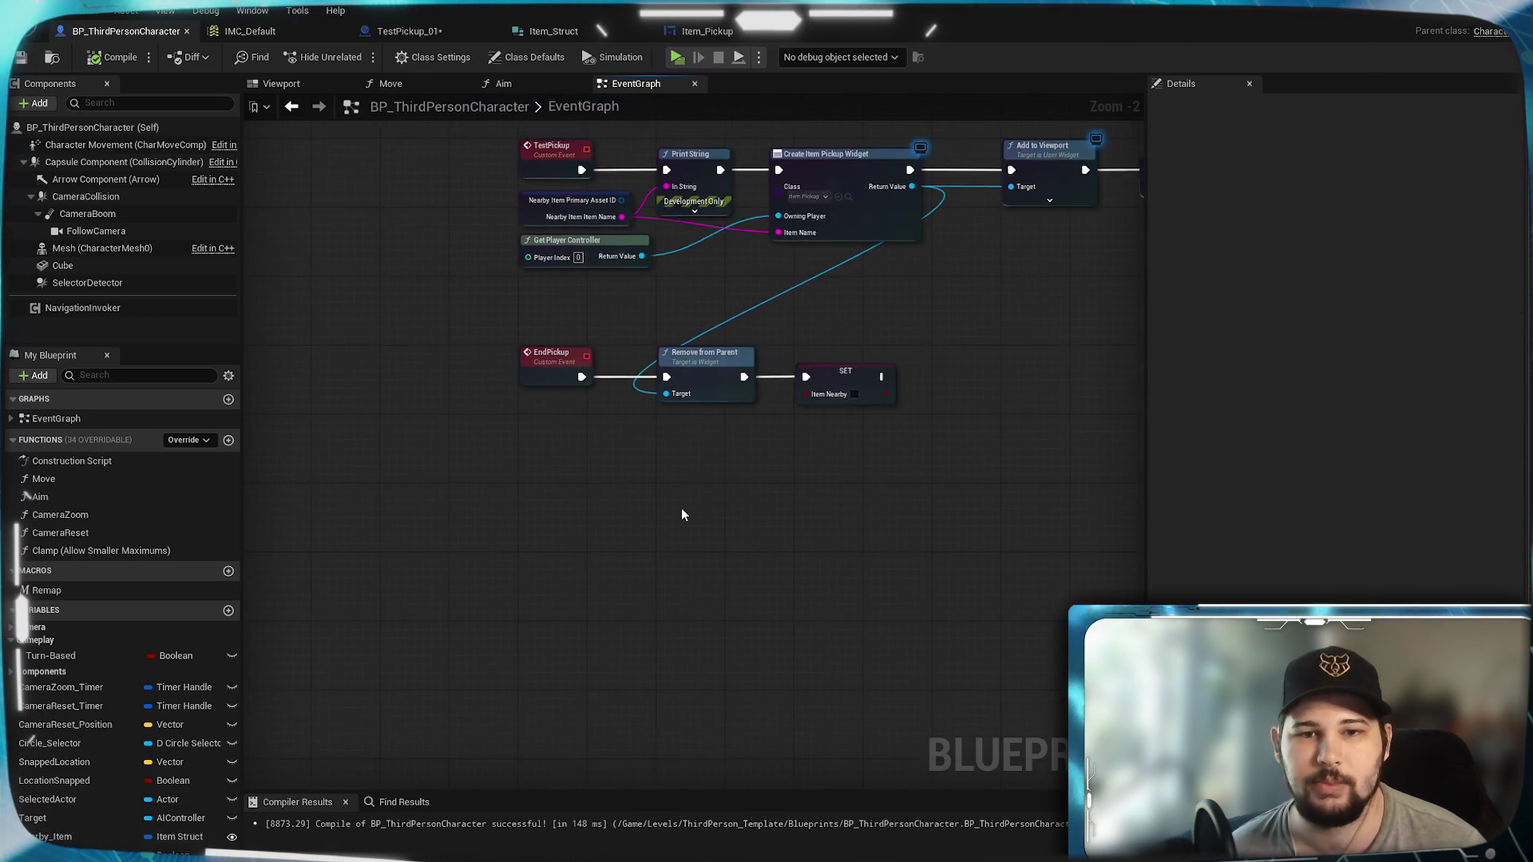
Step: Add an IA_Interact input event whose Triggered output feeds a Branch conditioned on Item Nearby
right_click(490, 457)
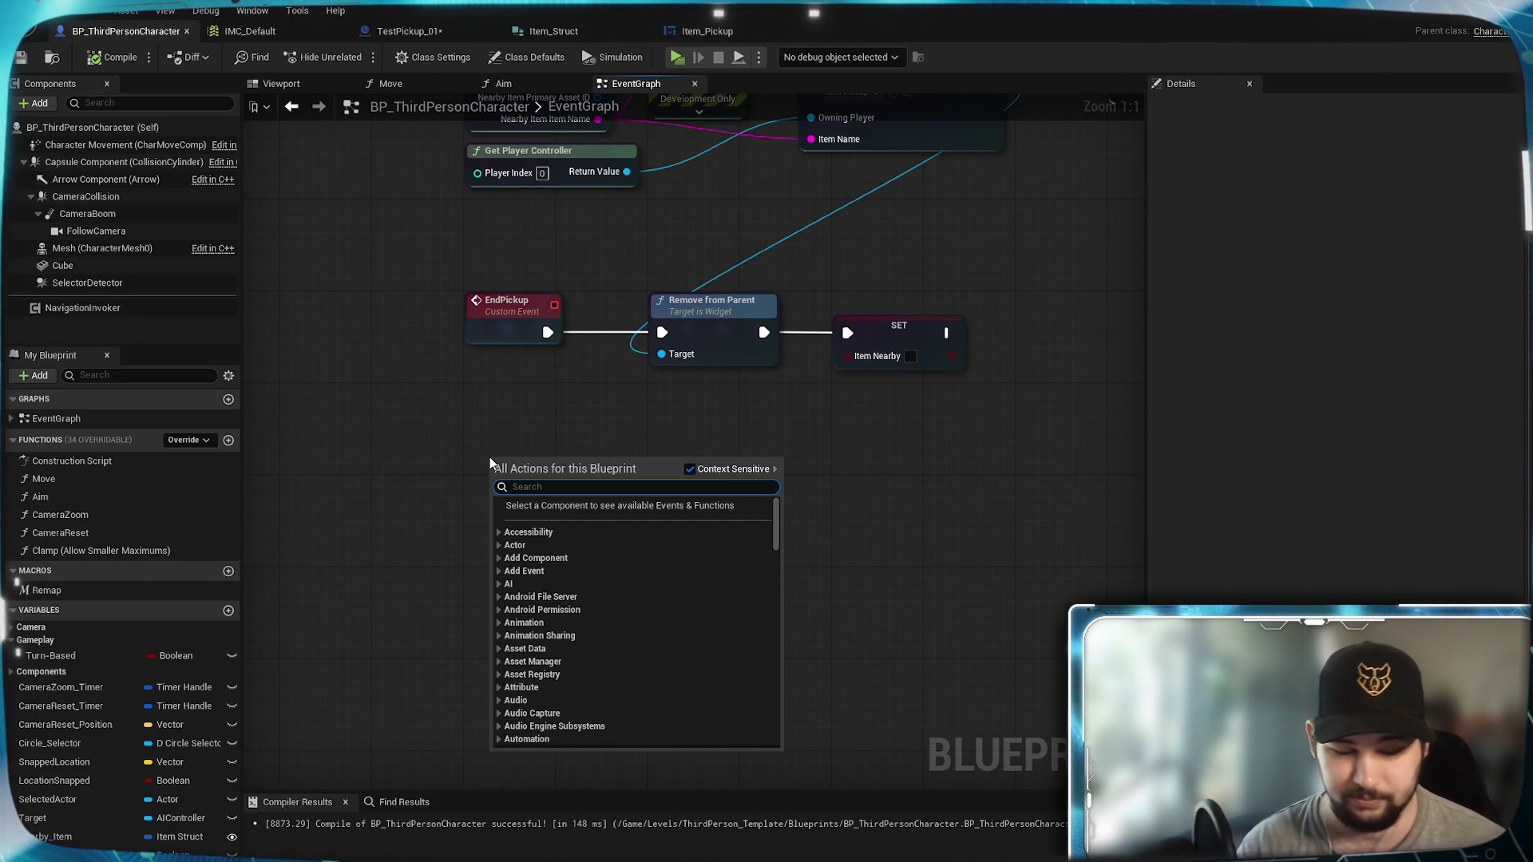
text(ia_interact)
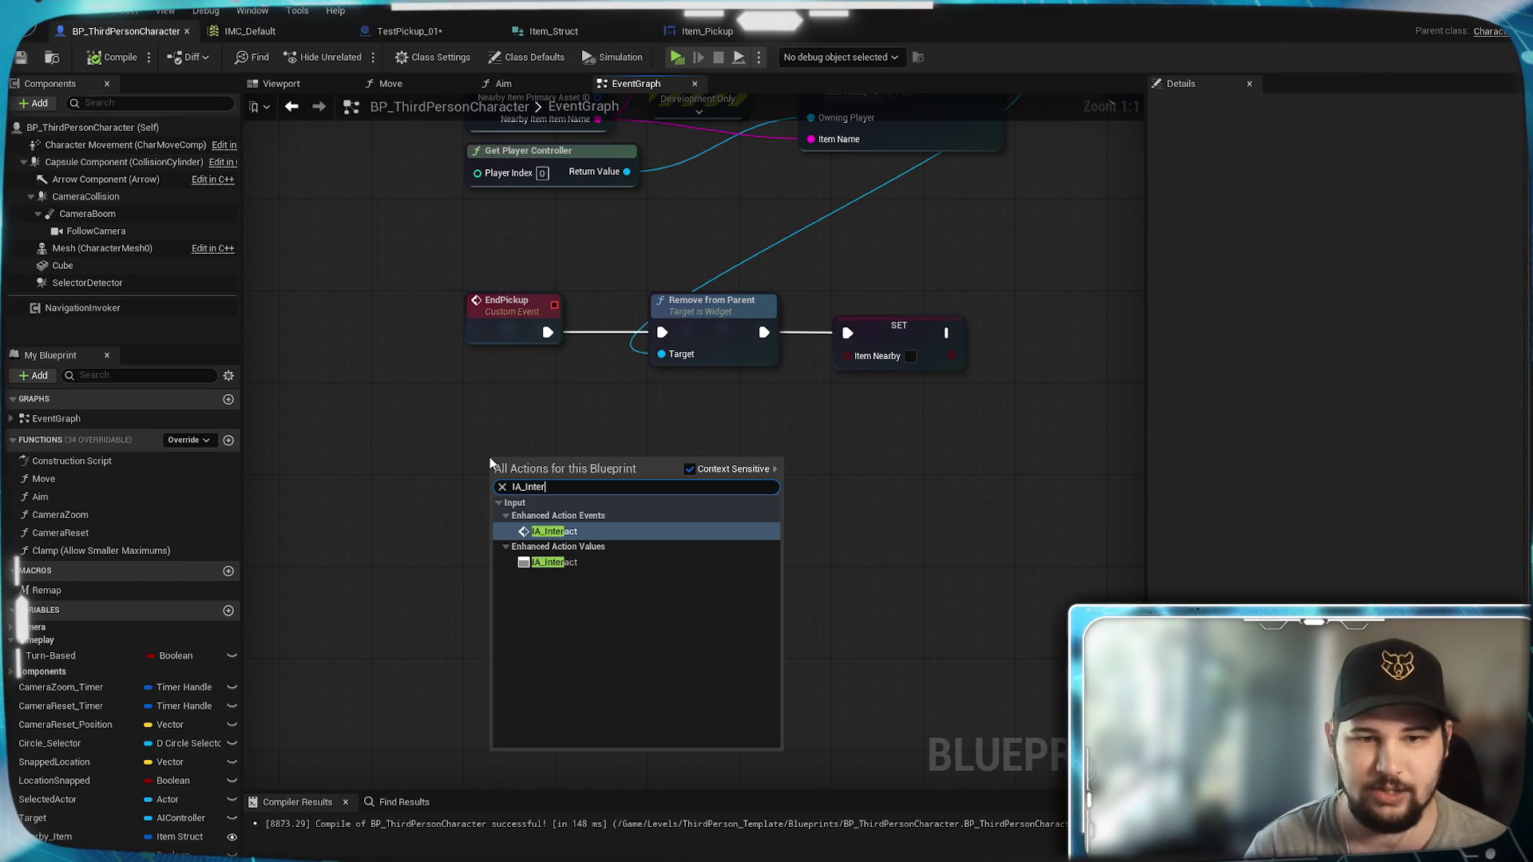
key(Return)
drag(490, 462, 468, 485)
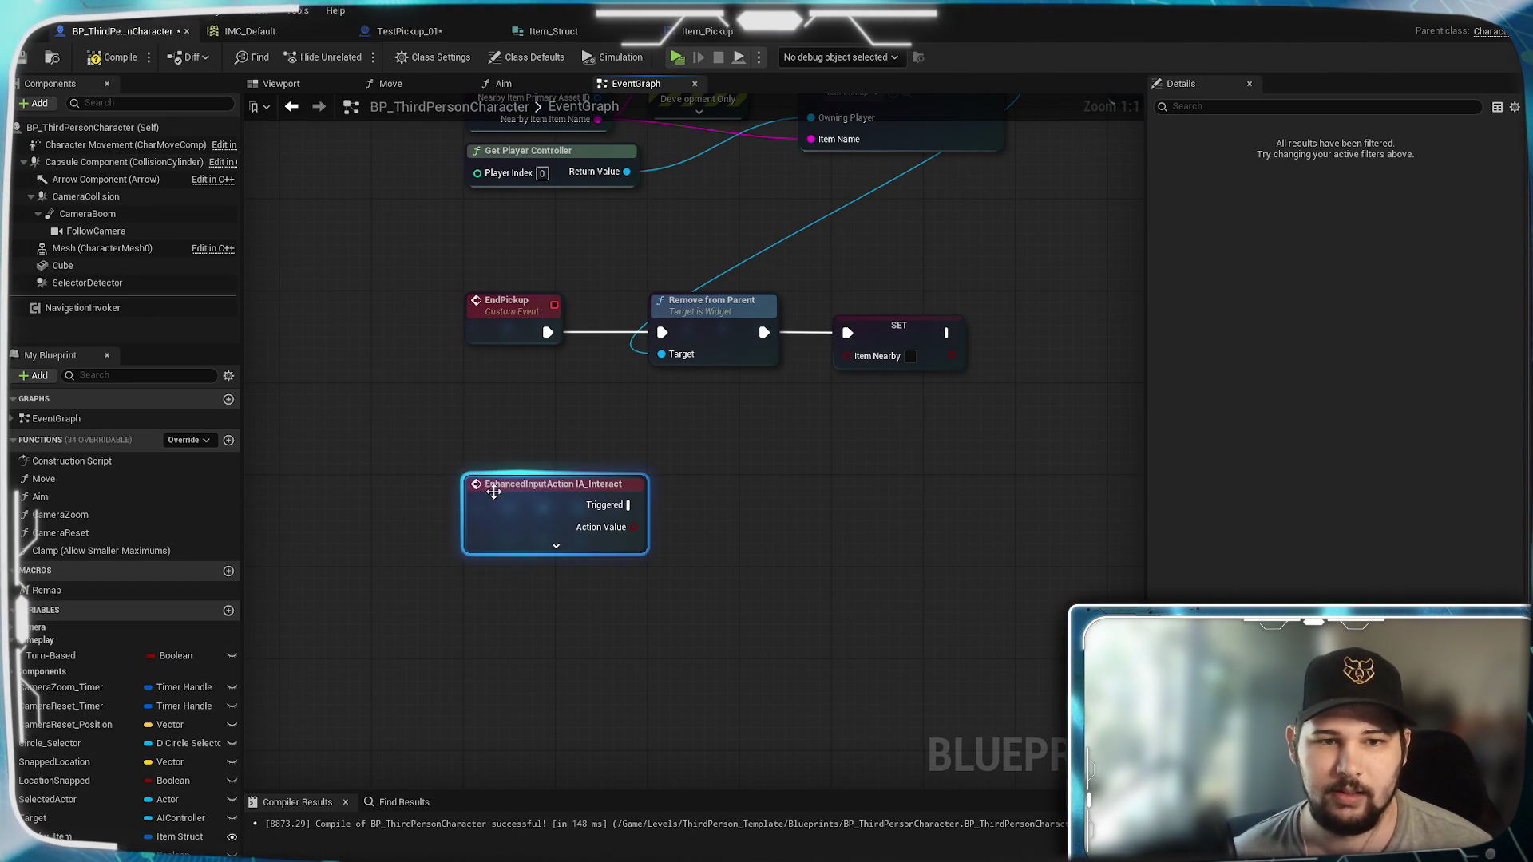
click(673, 474)
mouse_move(48, 851)
mouse_down()
mouse_move(521, 636)
mouse_move(560, 588)
mouse_move(668, 610)
mouse_move(749, 506)
mouse_up()
drag(628, 505, 749, 483)
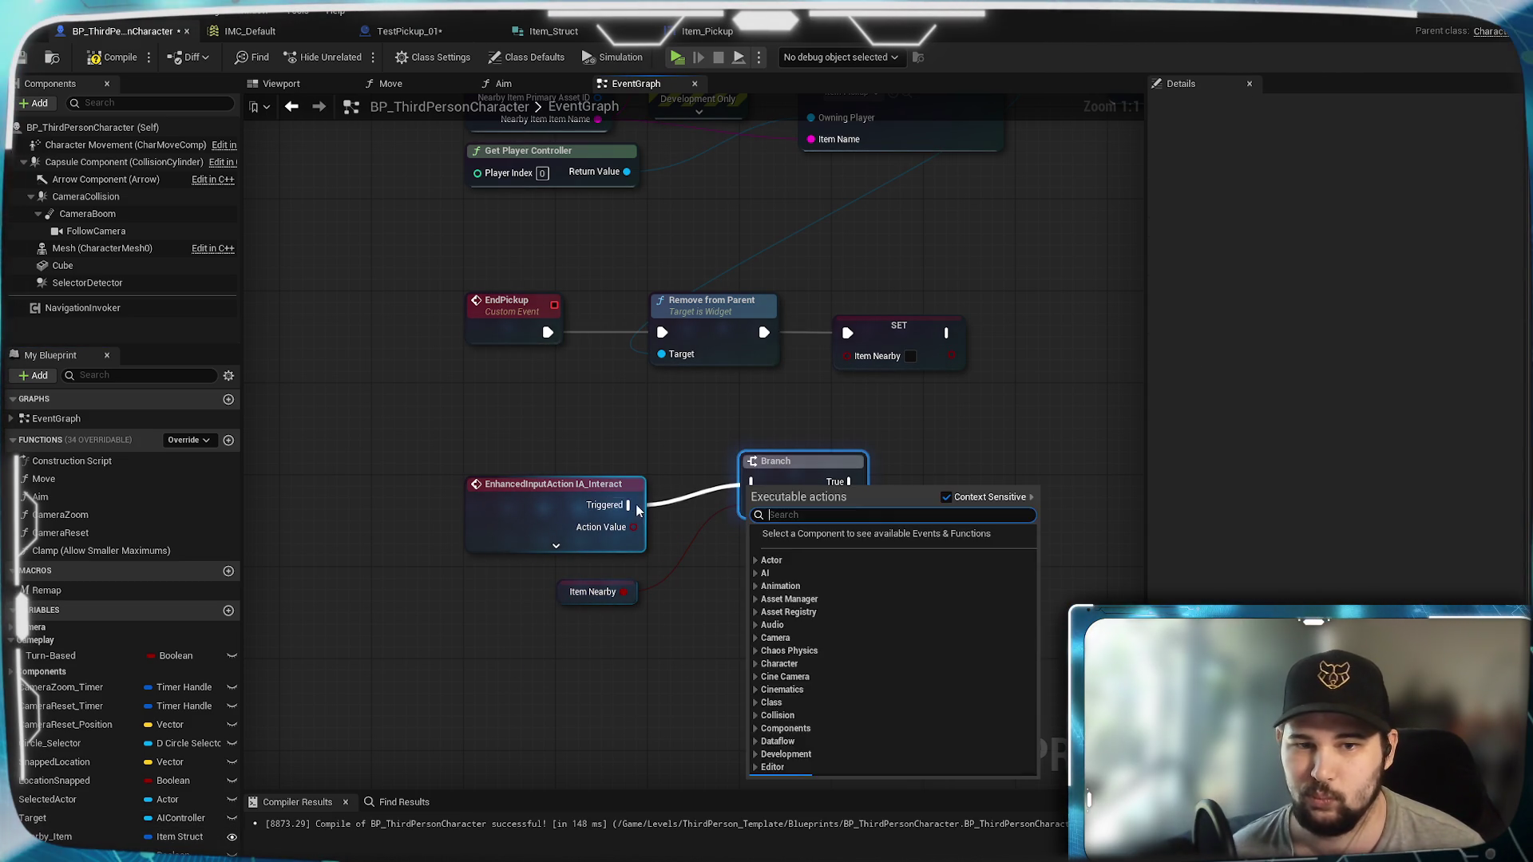
mouse_move(826, 433)
mouse_down()
mouse_move(562, 518)
mouse_move(592, 650)
mouse_move(675, 572)
mouse_move(643, 658)
mouse_move(801, 575)
mouse_up()
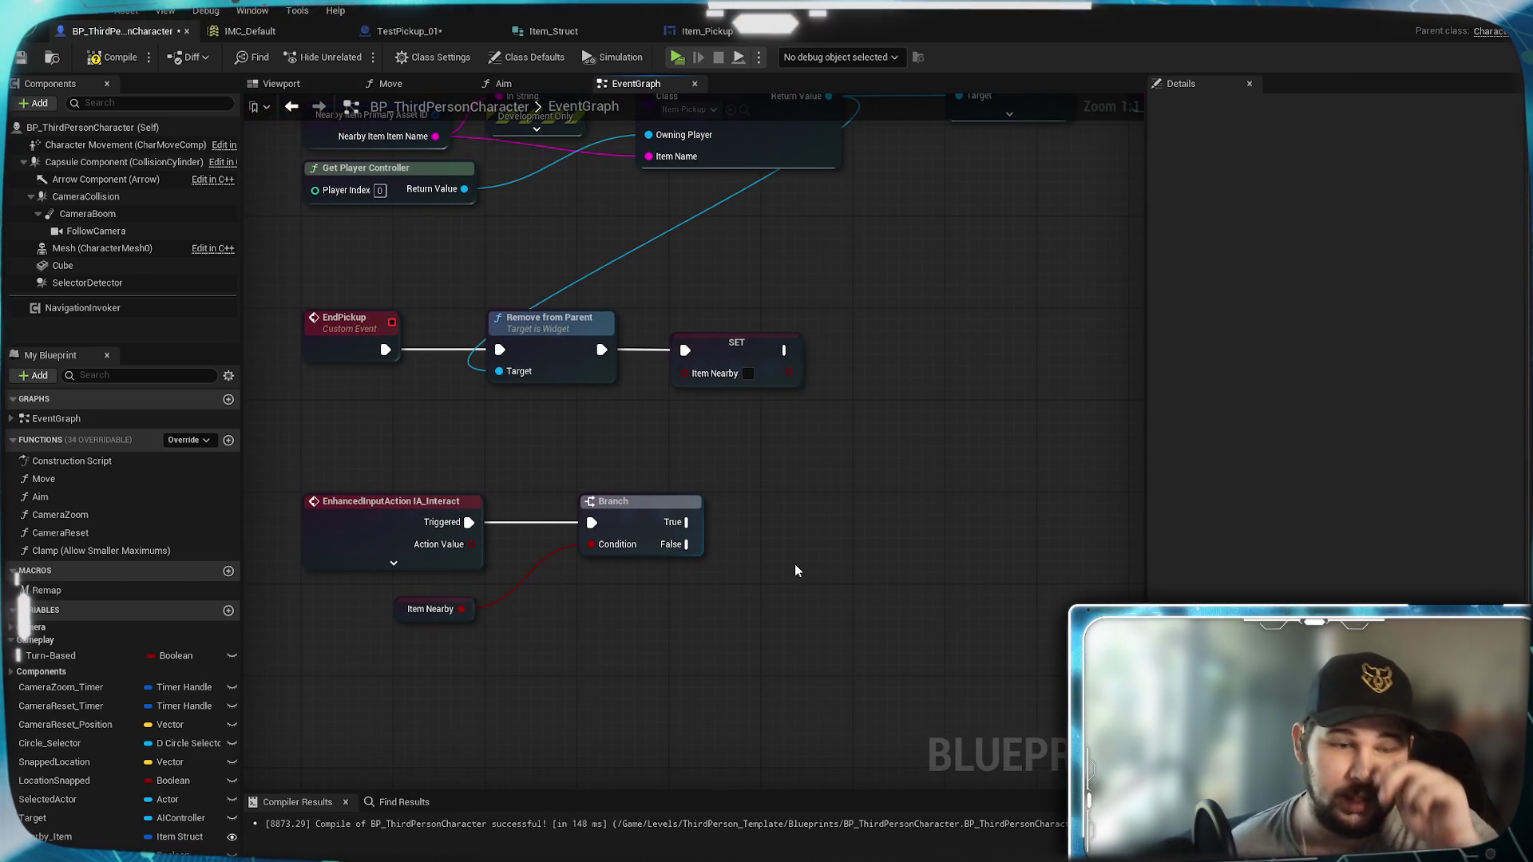
Step: Add a new blueprint variable named Inventory_Items
click(228, 610)
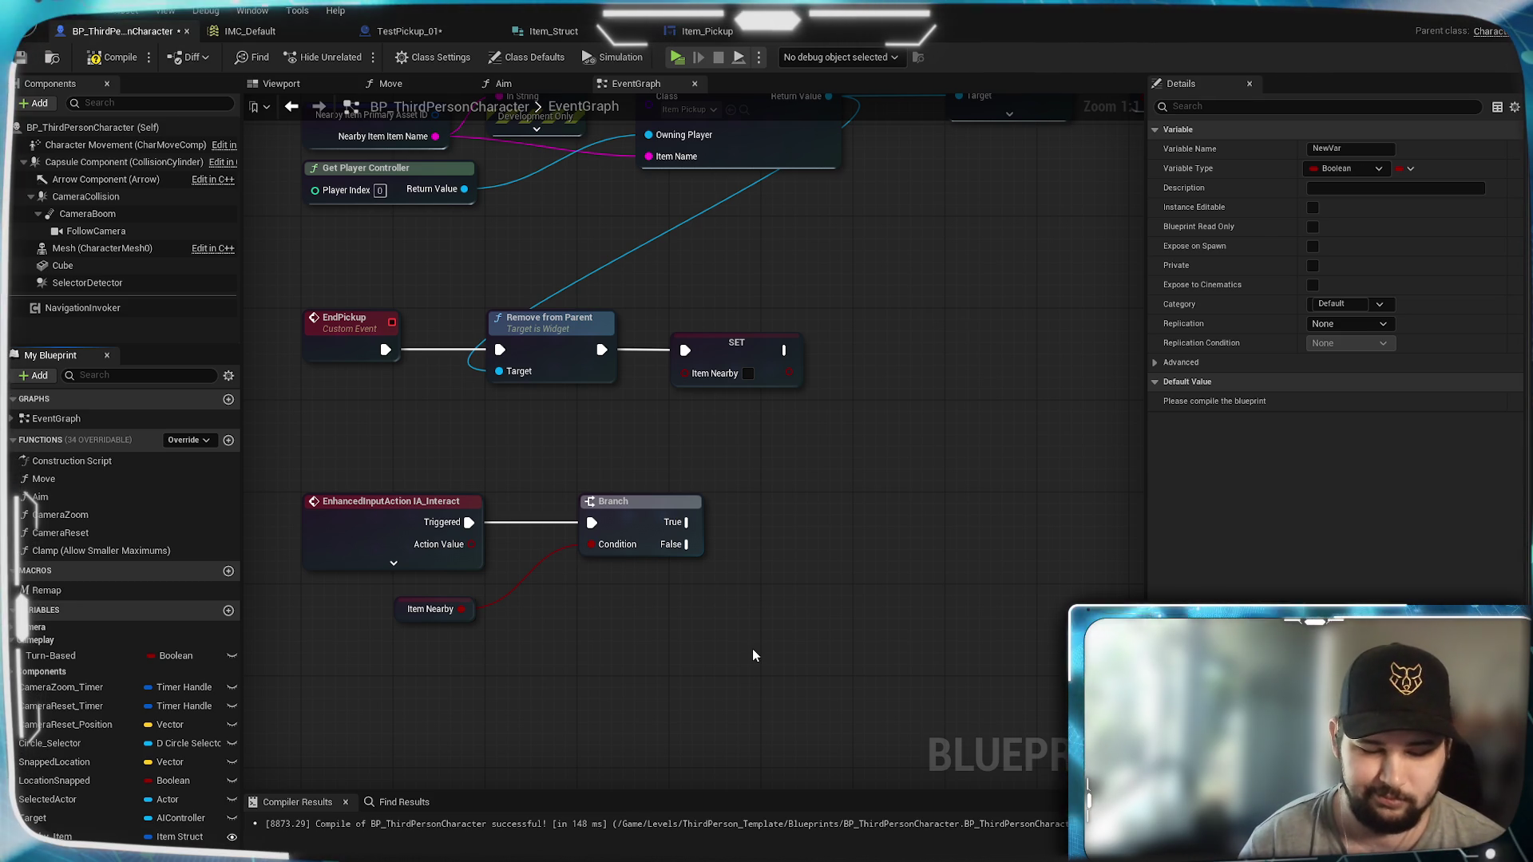
drag(753, 655, 296, 487)
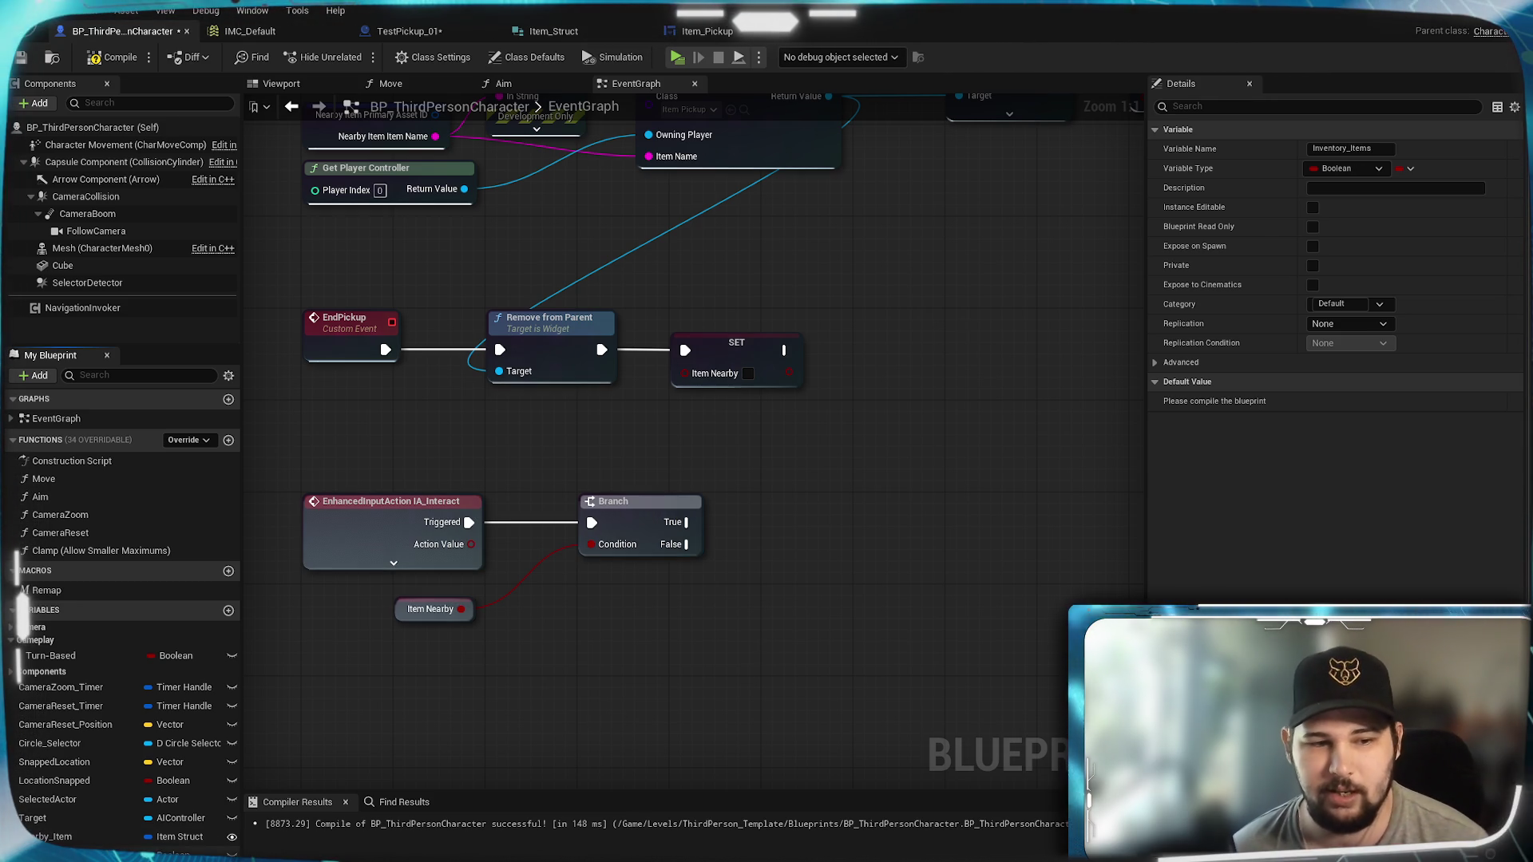
click(171, 853)
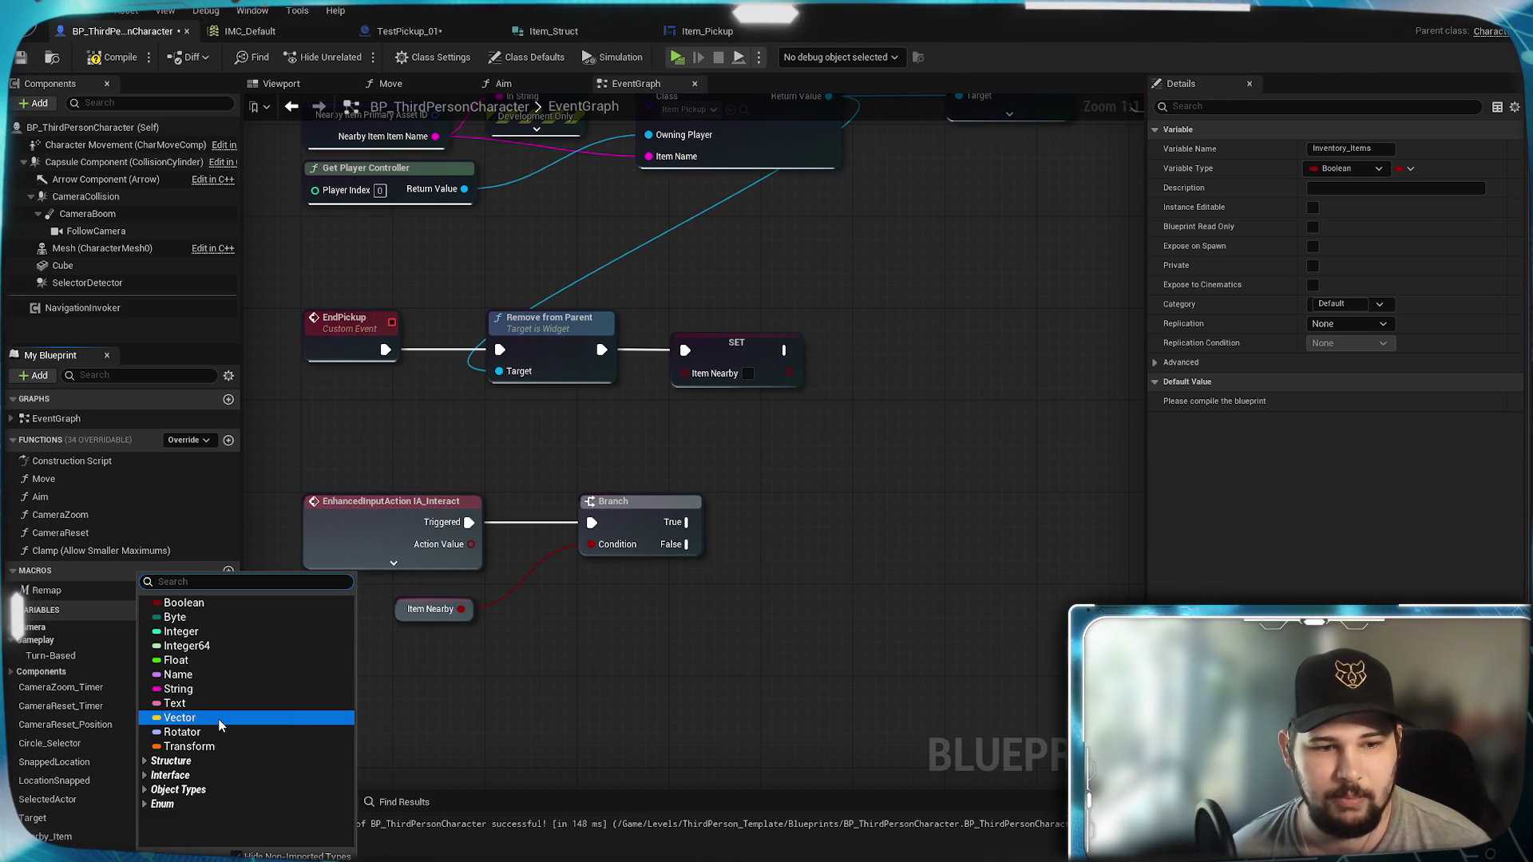
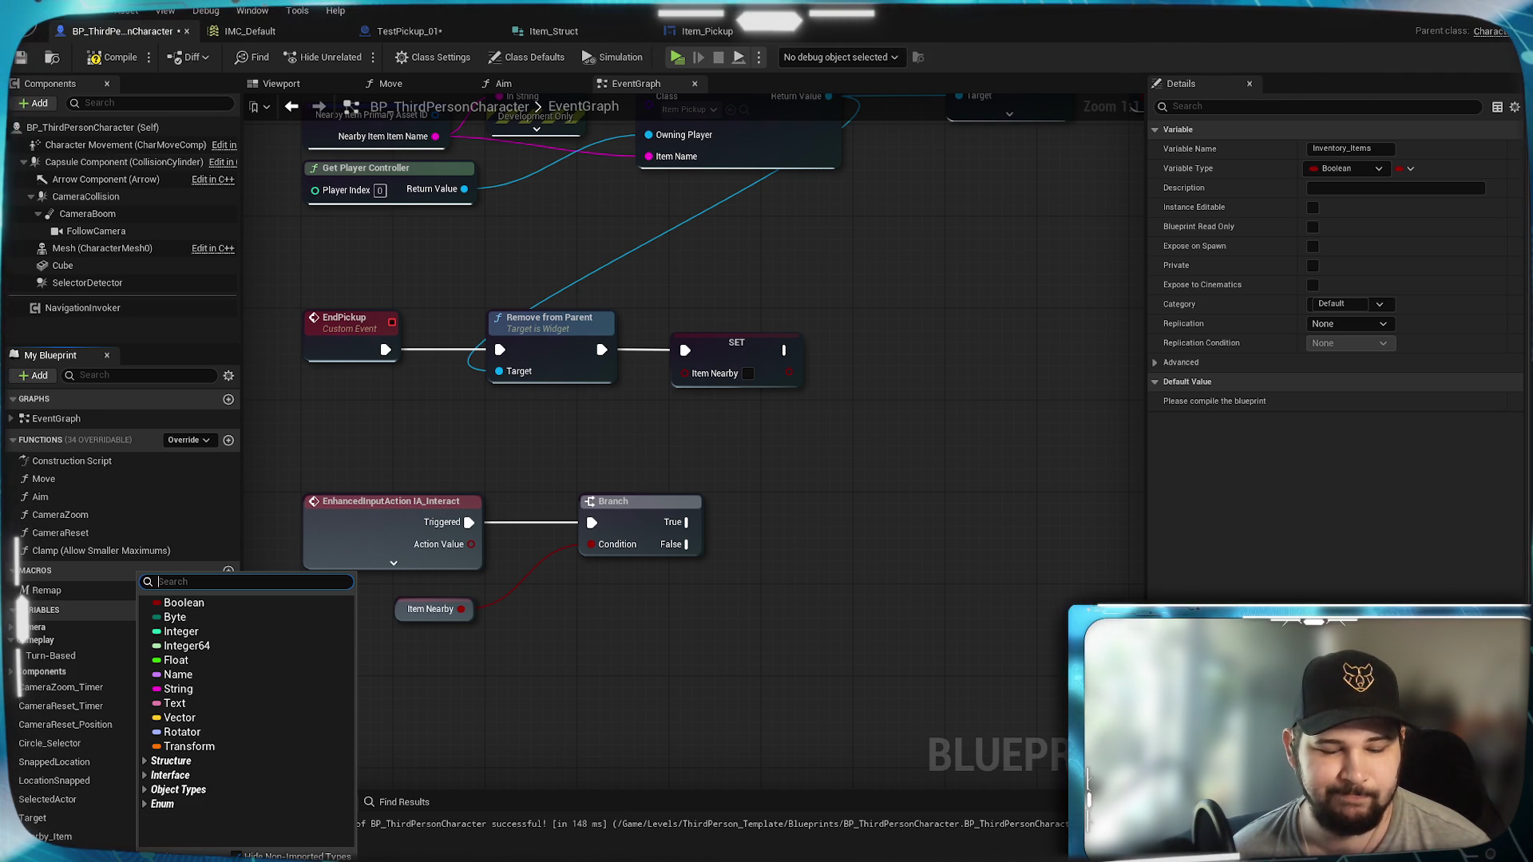
Step: Set the Inventory_Items variable type to Item Struct
text(Arr)
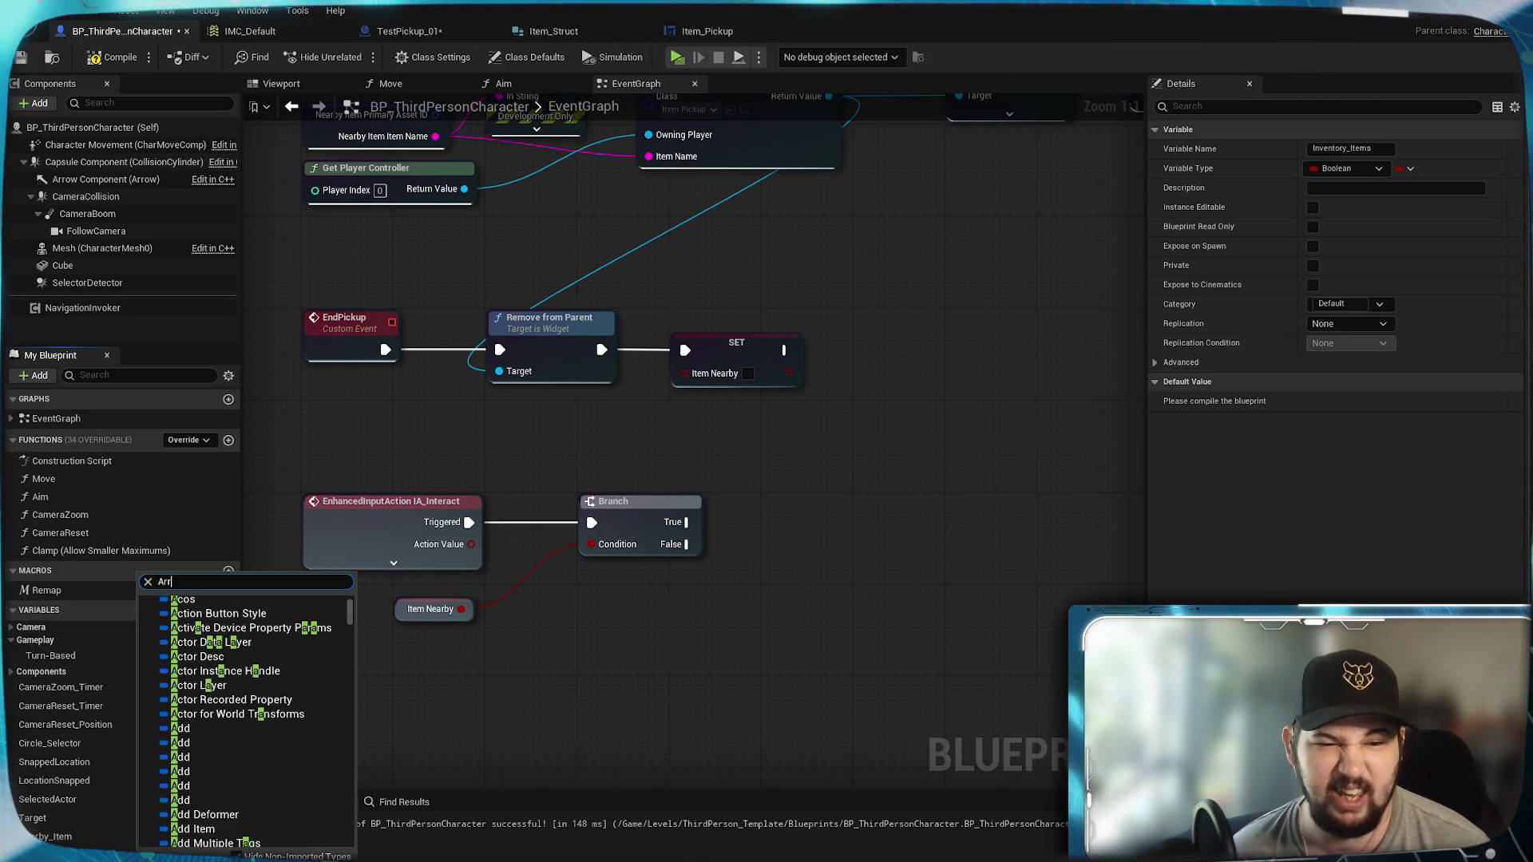
key(BackSpace)
key(BackSpace)
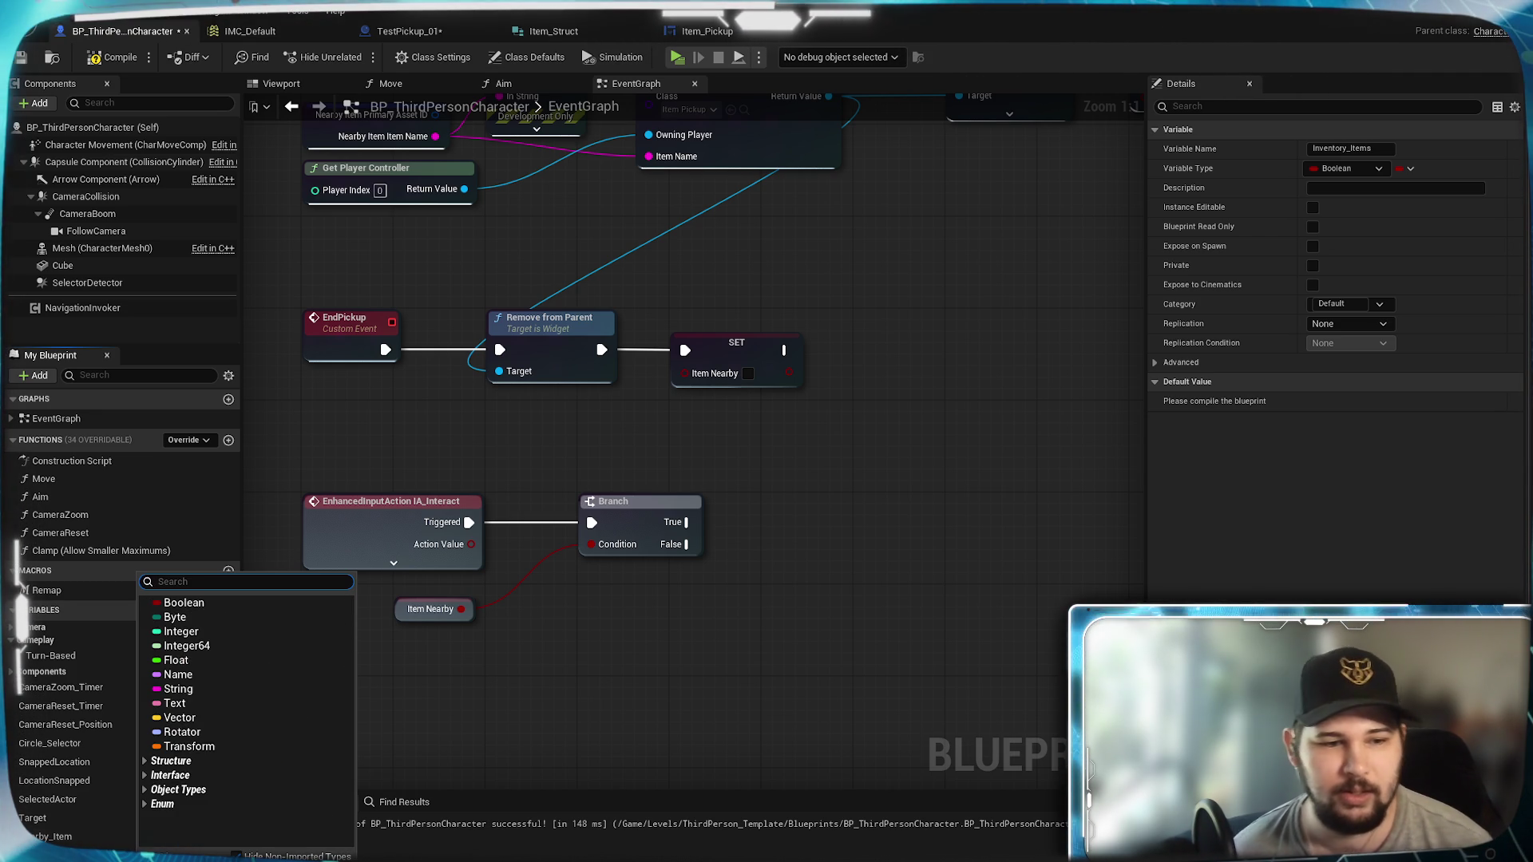
click(582, 742)
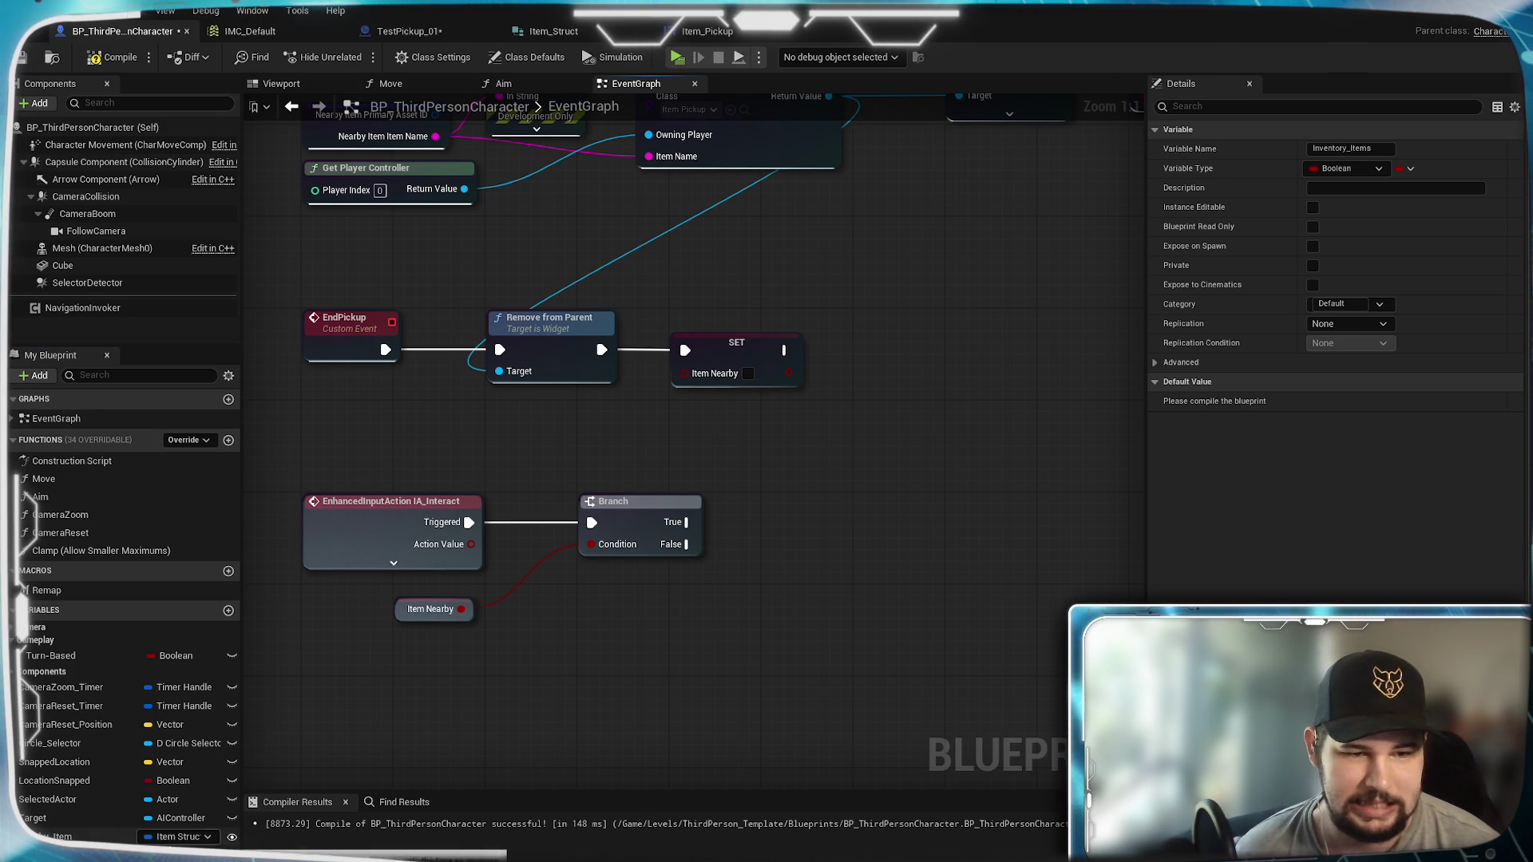
click(152, 851)
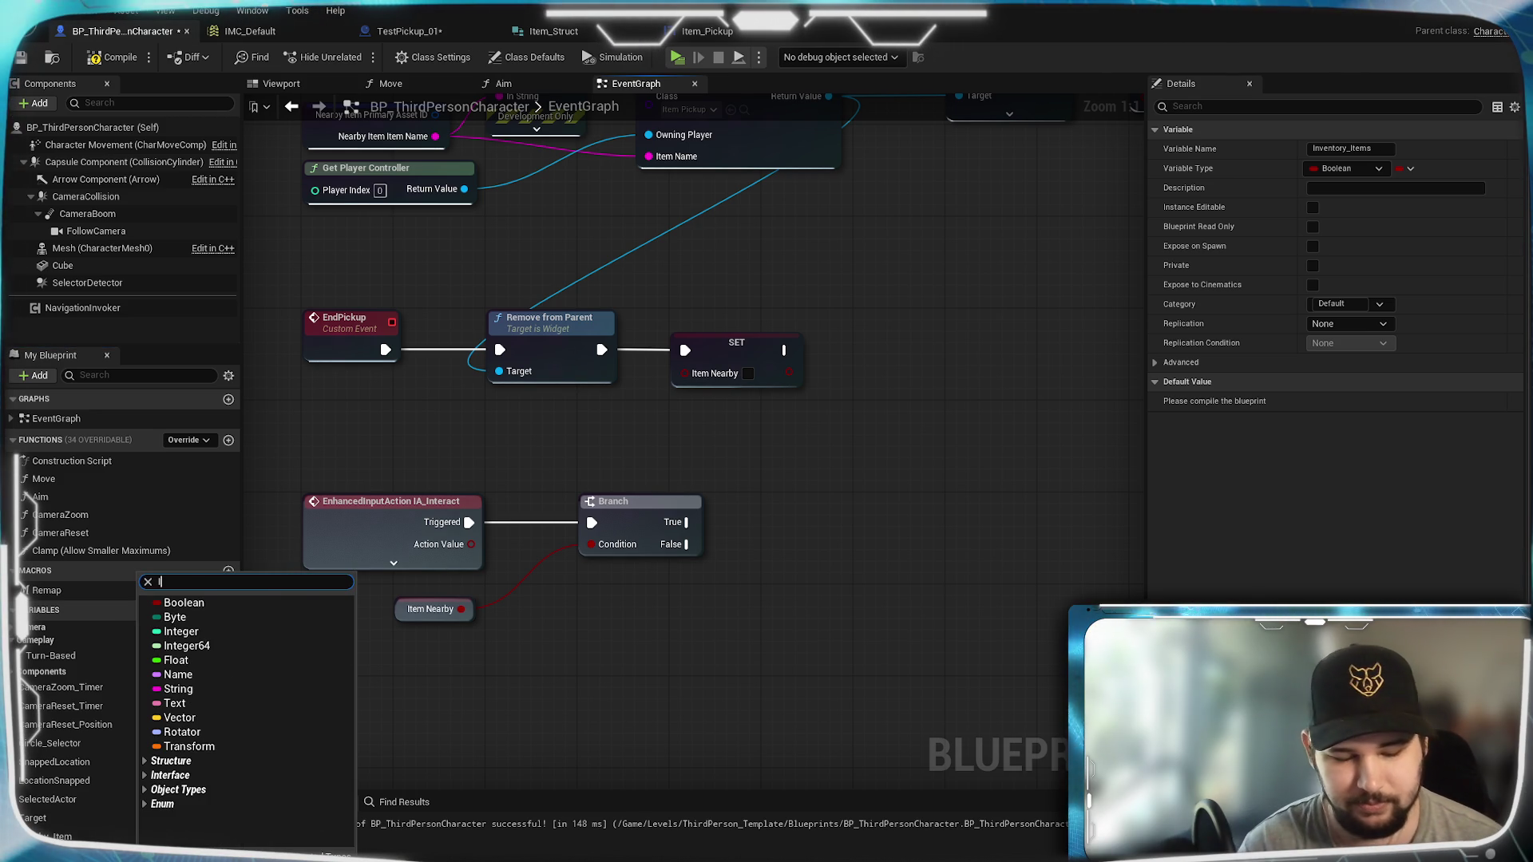
text(ItemS)
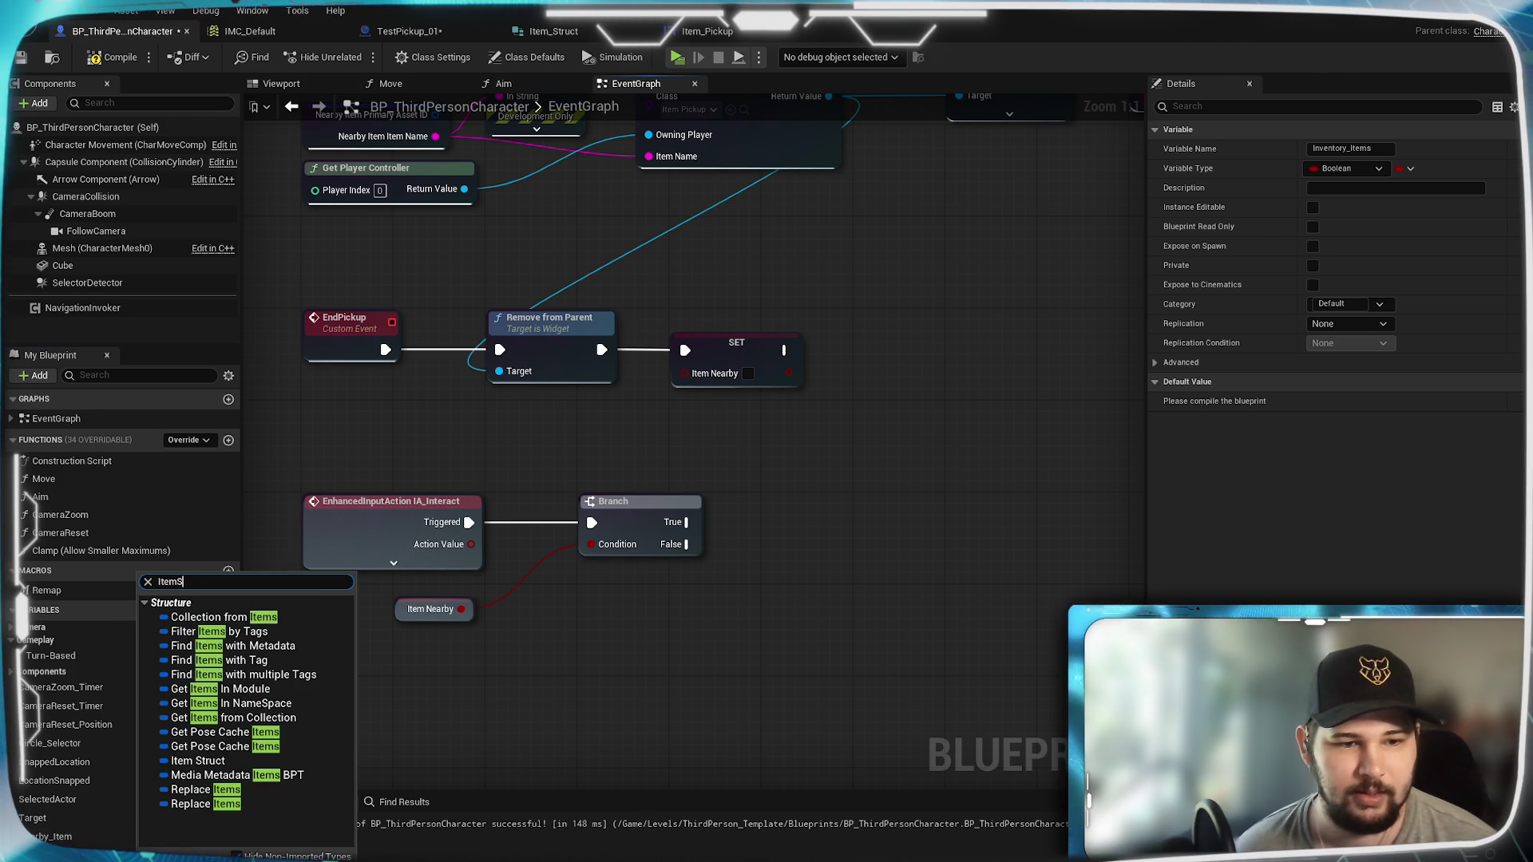
click(198, 761)
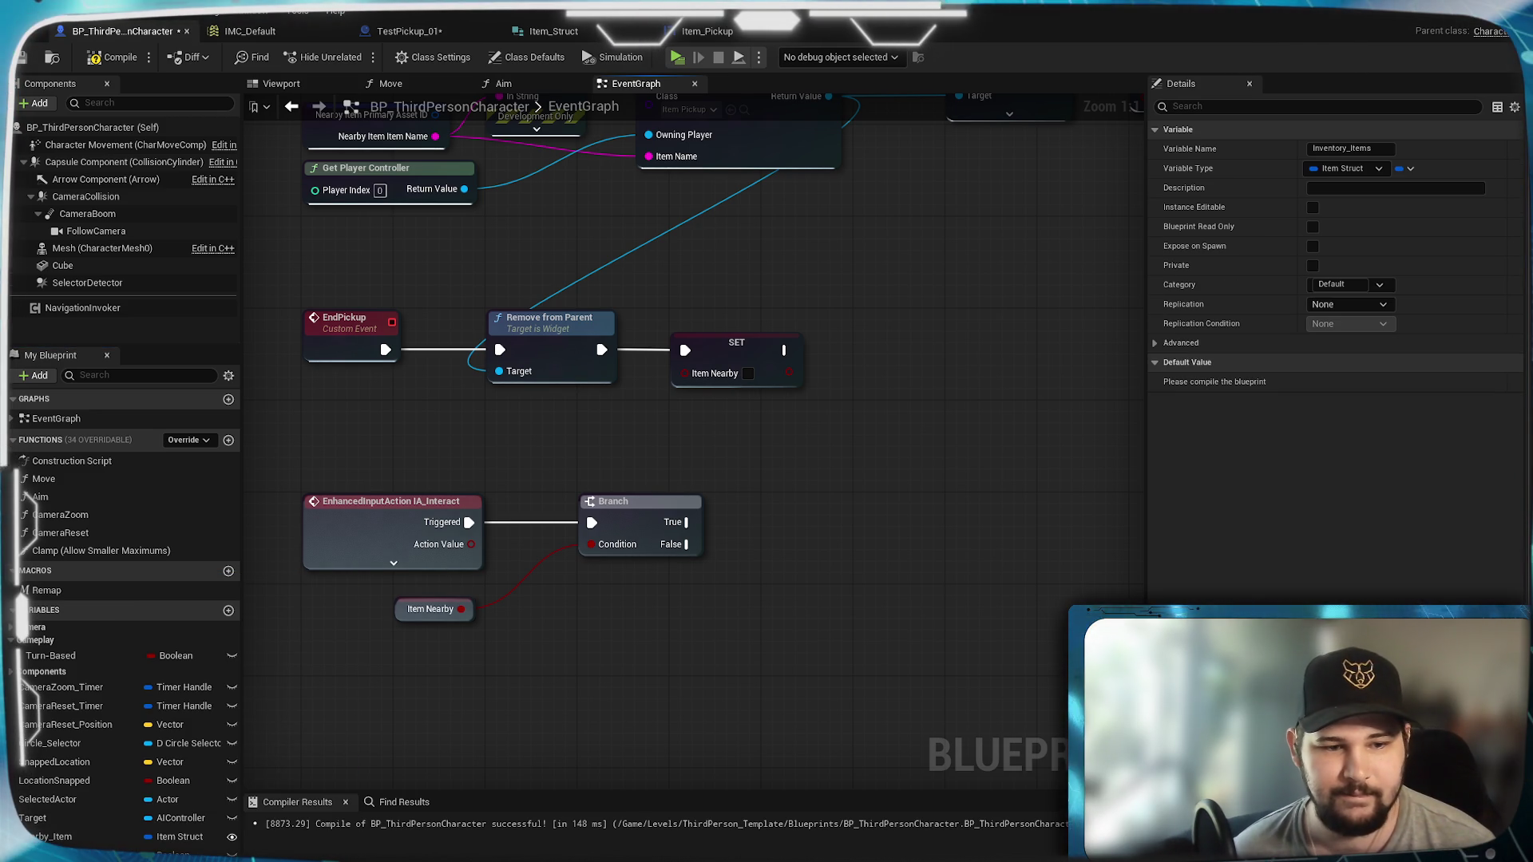
Step: Compile, then make Inventory_Items an array container
click(110, 64)
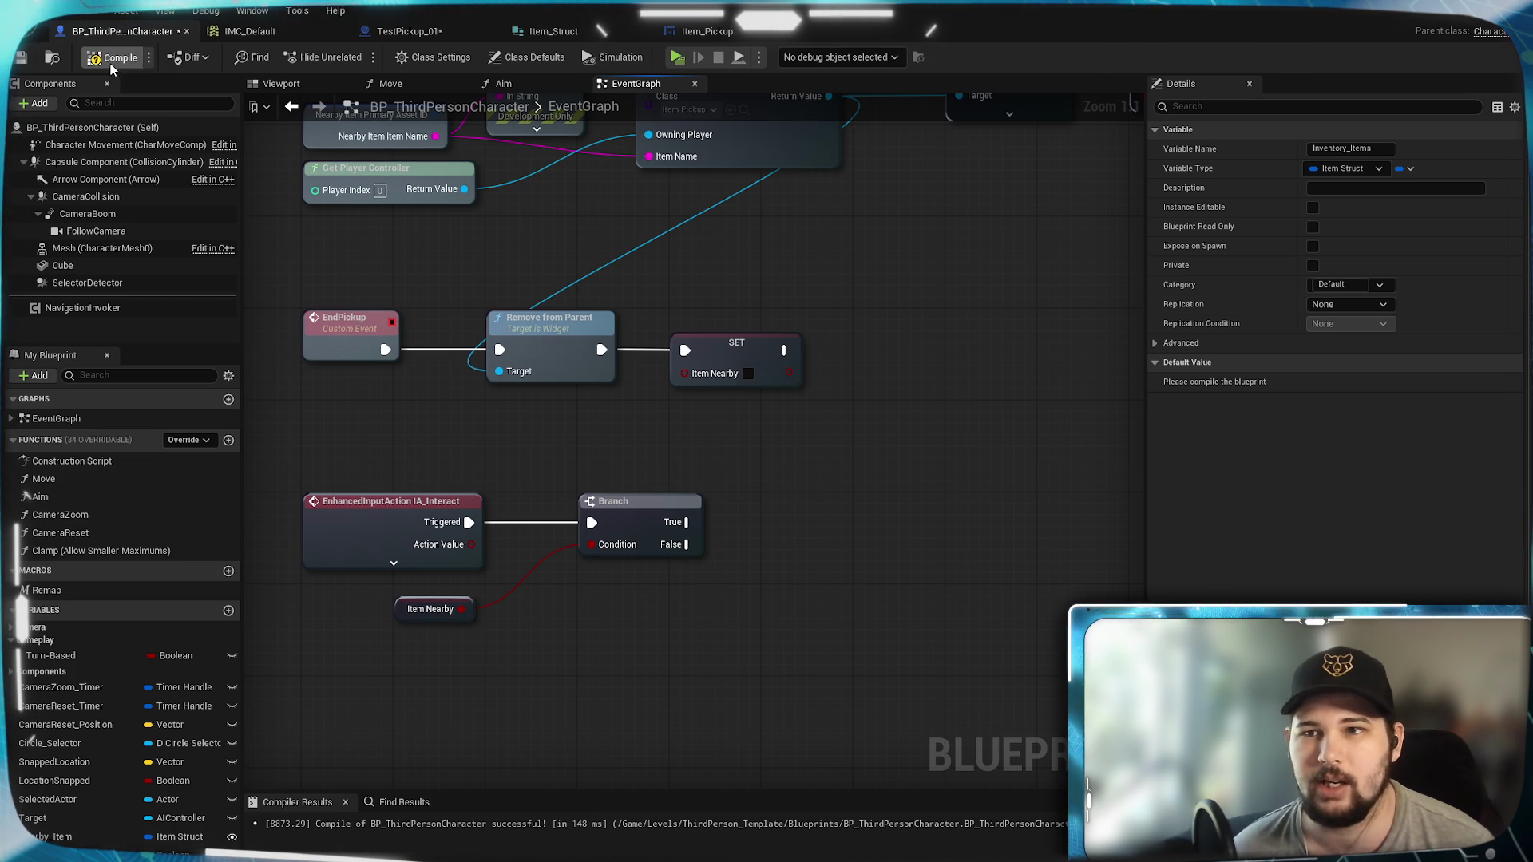
click(1407, 170)
click(1393, 202)
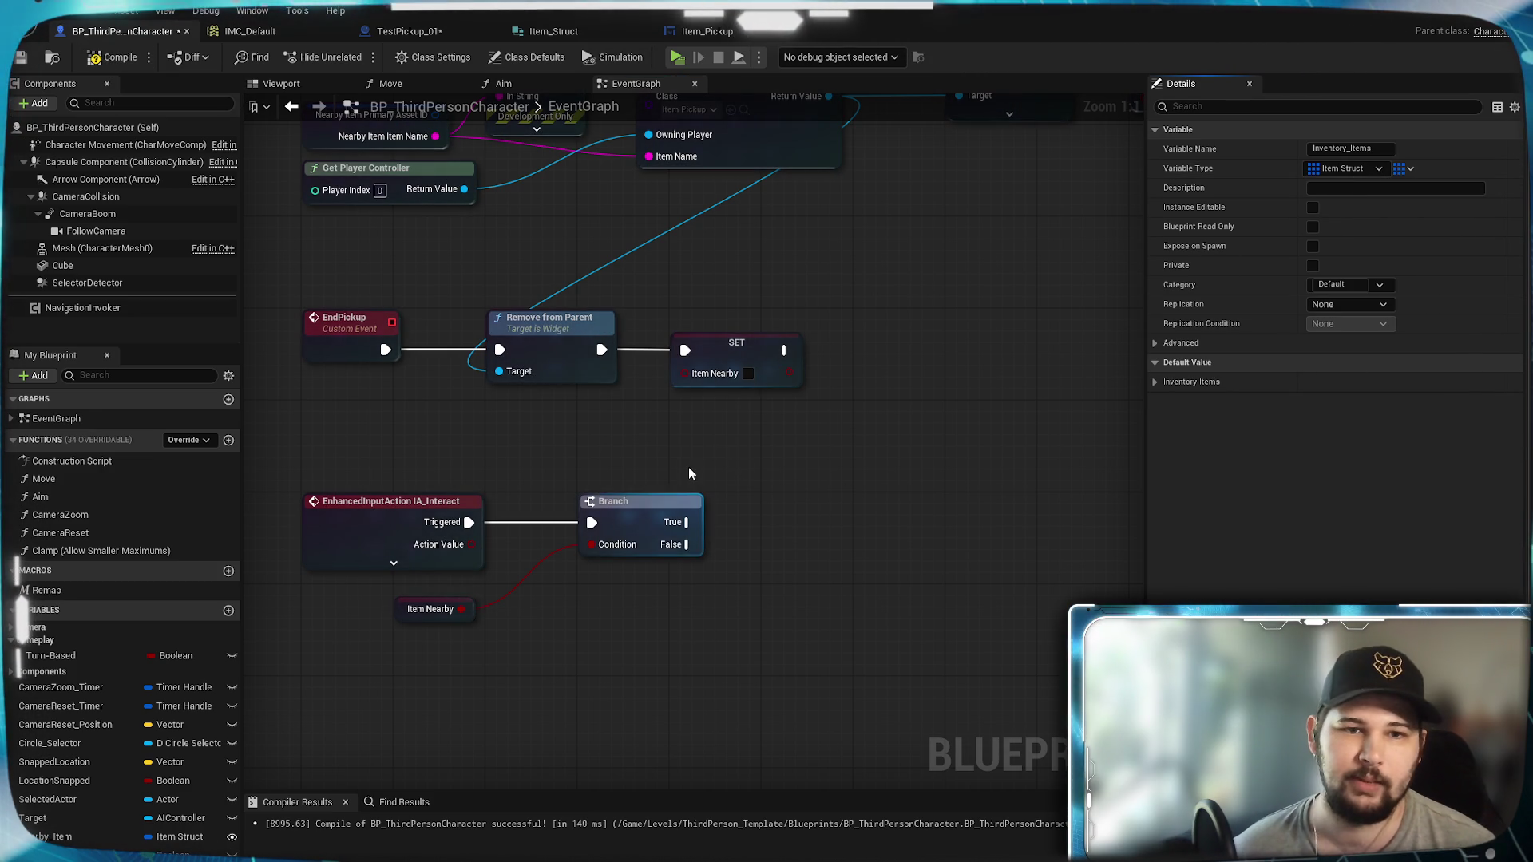
Step: Compile, then add an Inventory Items getter with an array ADD node fed by Branch True
click(22, 59)
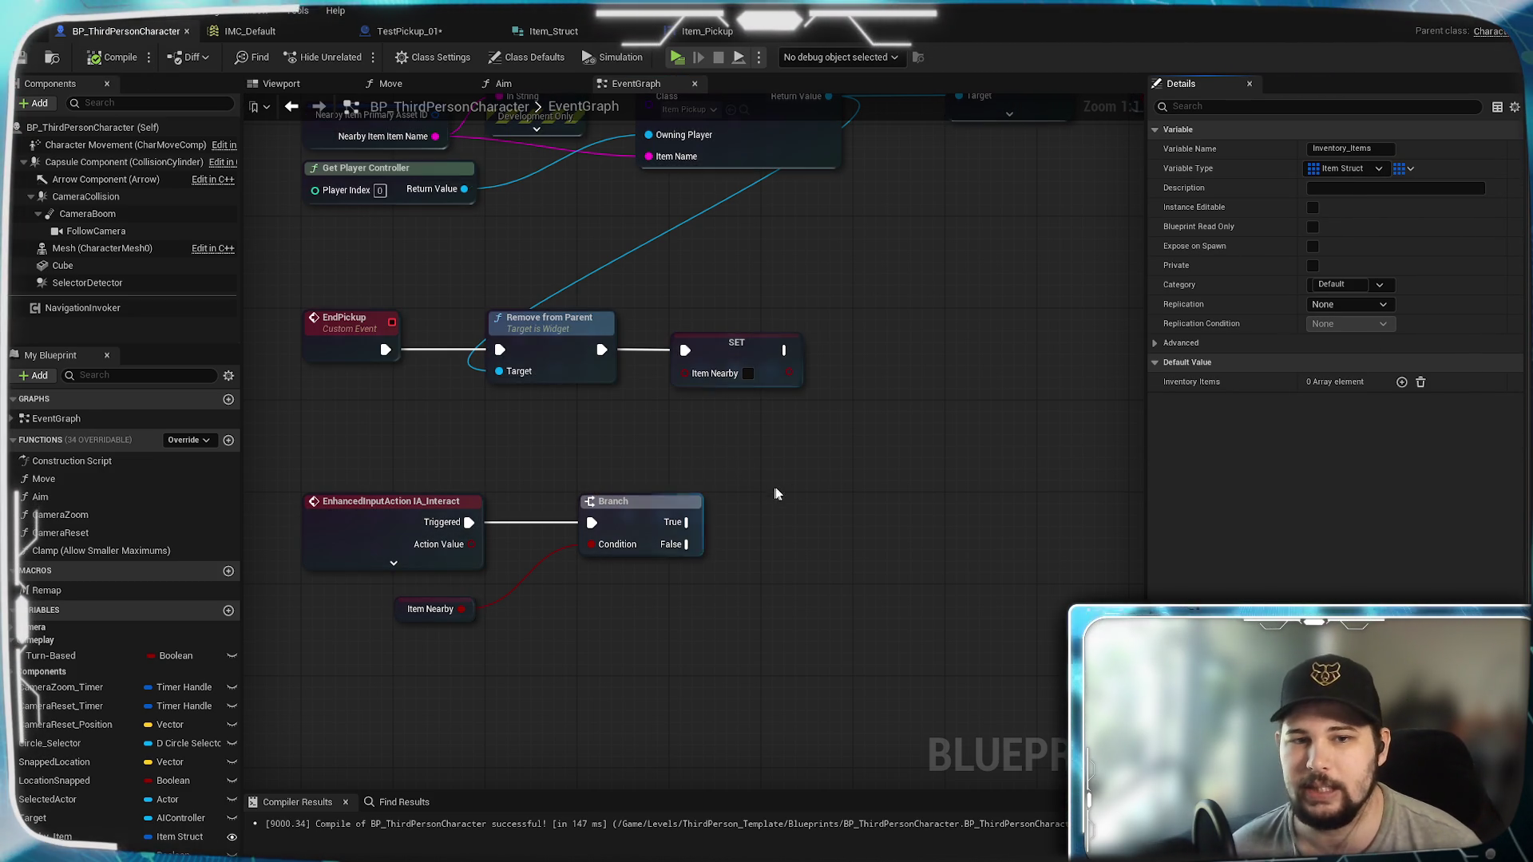
mouse_move(784, 457)
mouse_down()
mouse_move(698, 438)
mouse_move(834, 444)
mouse_move(783, 448)
mouse_up()
drag(695, 431, 654, 427)
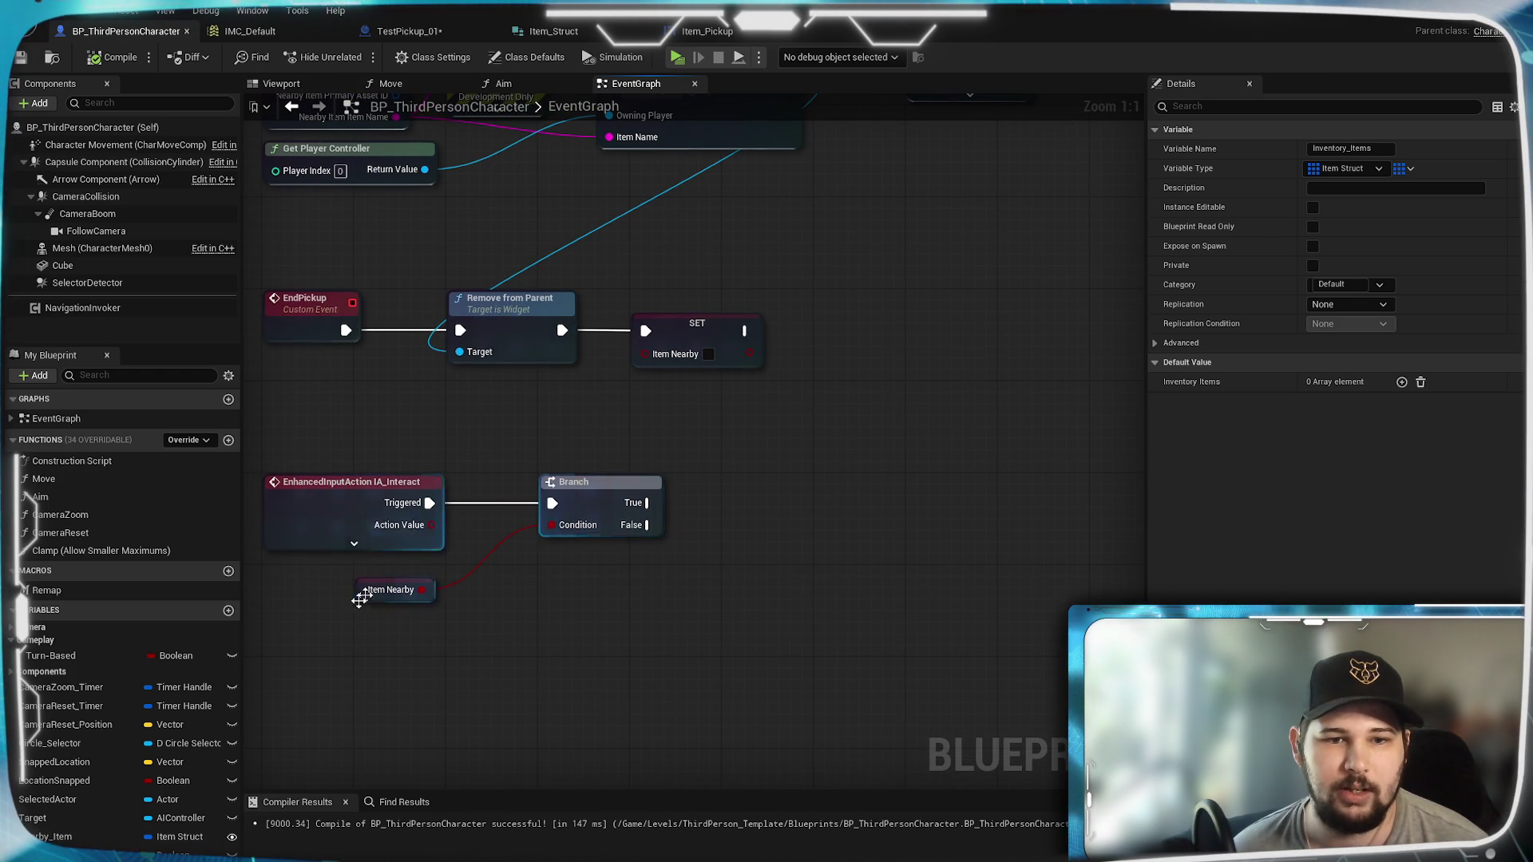
click(619, 537)
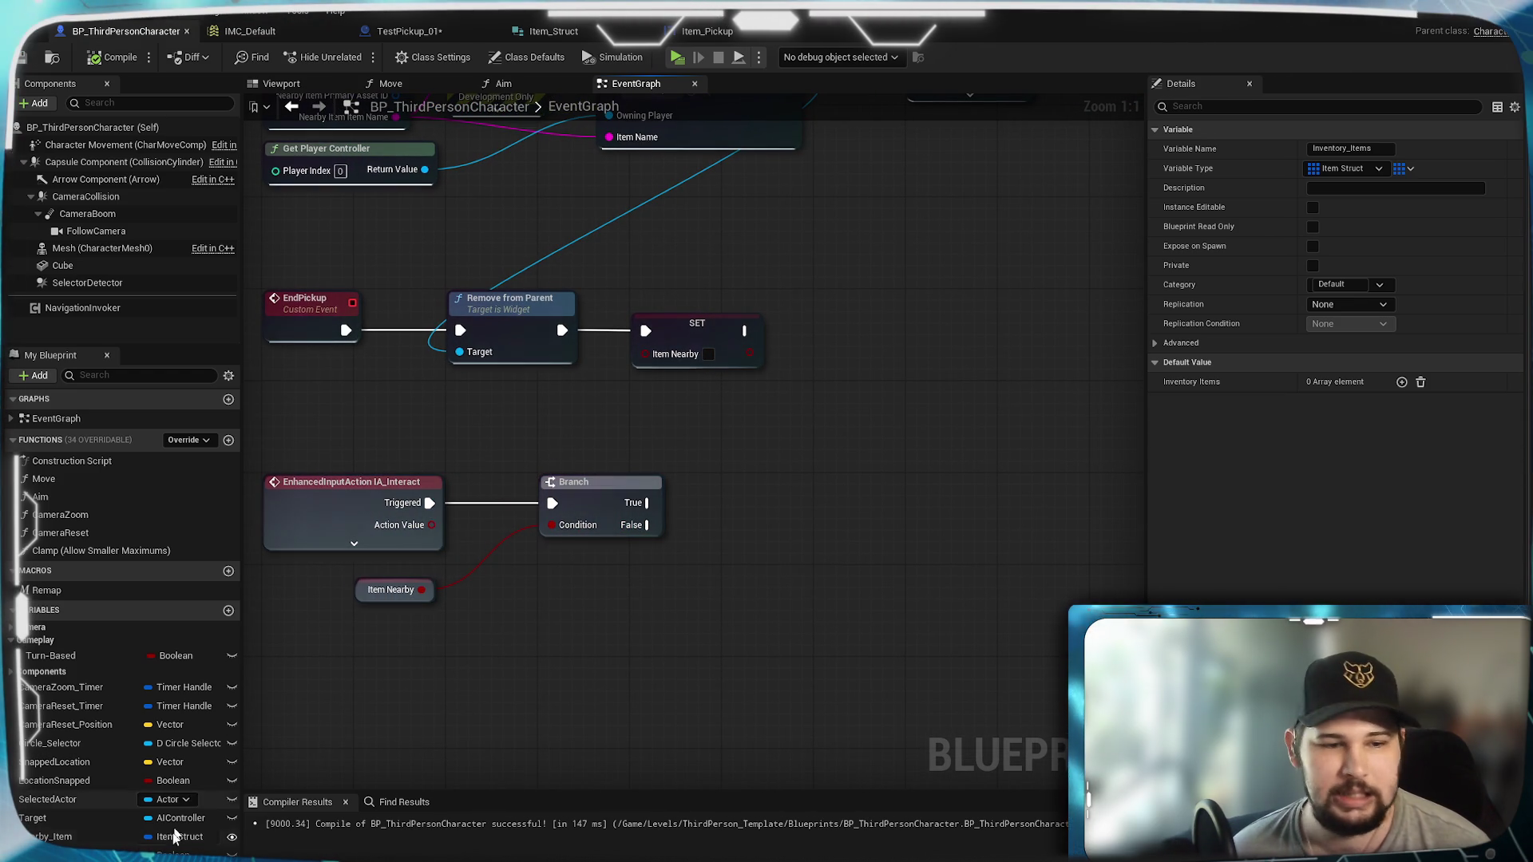
mouse_move(726, 547)
mouse_down()
mouse_move(703, 443)
mouse_move(788, 466)
mouse_up()
text(add)
click(881, 554)
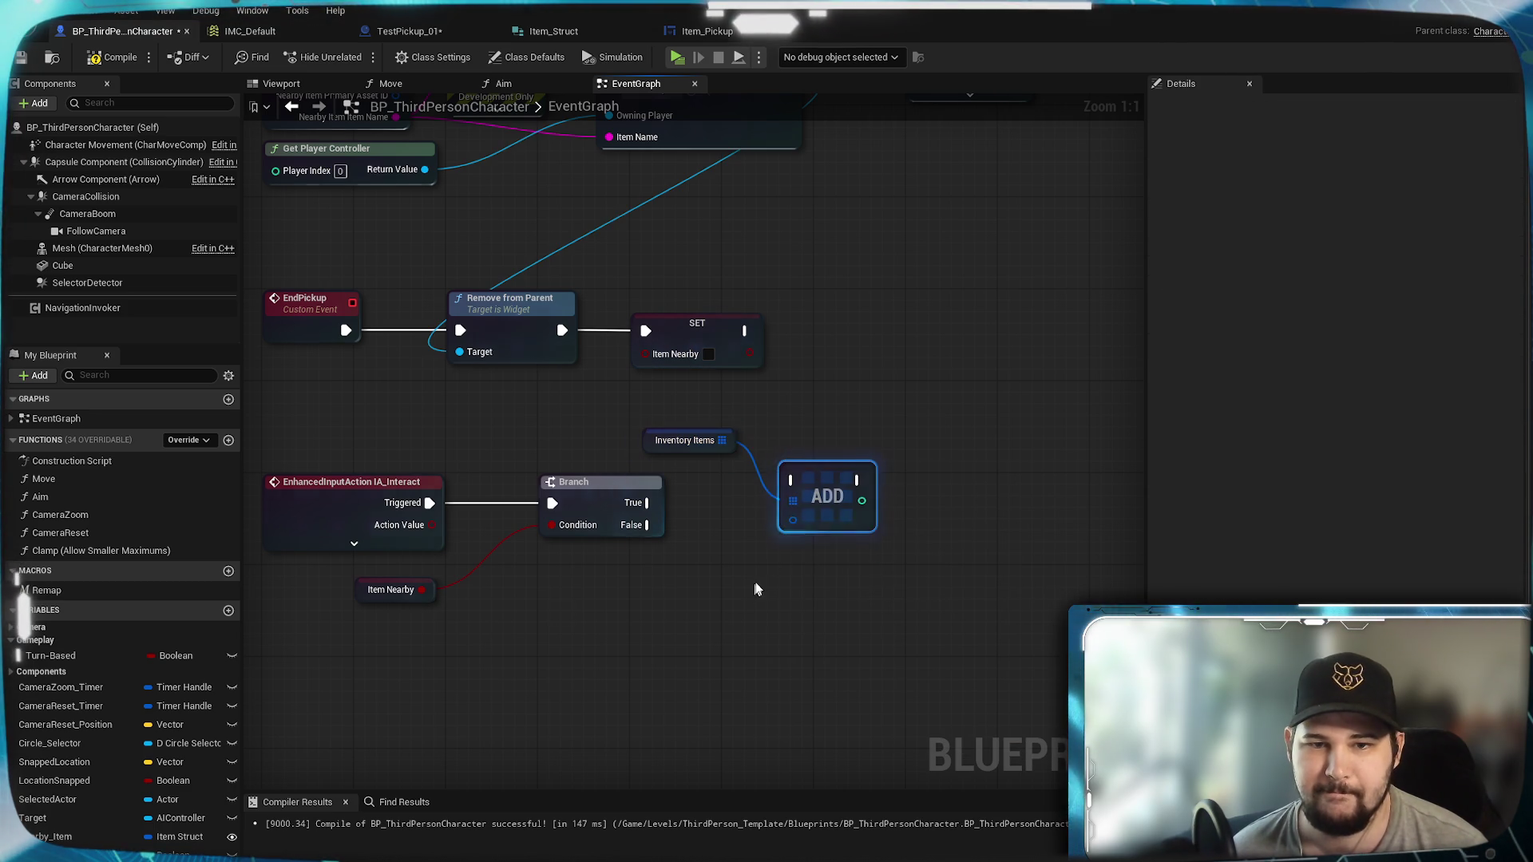
click(595, 536)
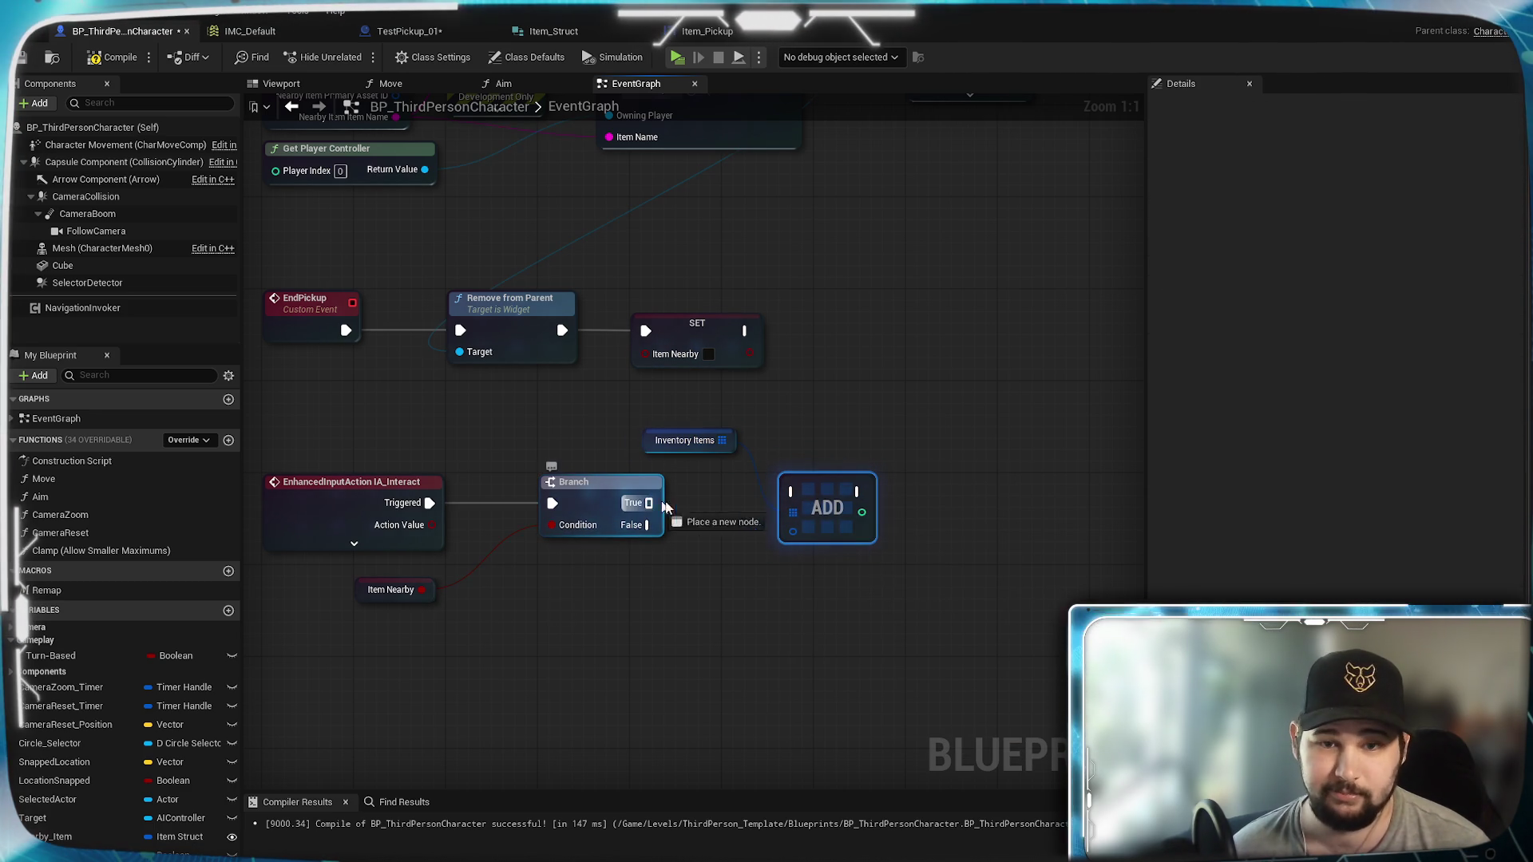
Step: Place a Nearby_Item getter above Inventory Items and shift the ADD node right
click(486, 297)
mouse_move(486, 287)
mouse_down()
mouse_move(503, 511)
mouse_move(483, 458)
mouse_move(354, 499)
mouse_move(454, 319)
mouse_up()
mouse_move(48, 837)
mouse_down()
mouse_move(609, 636)
mouse_move(707, 441)
mouse_move(842, 559)
mouse_up()
click(758, 446)
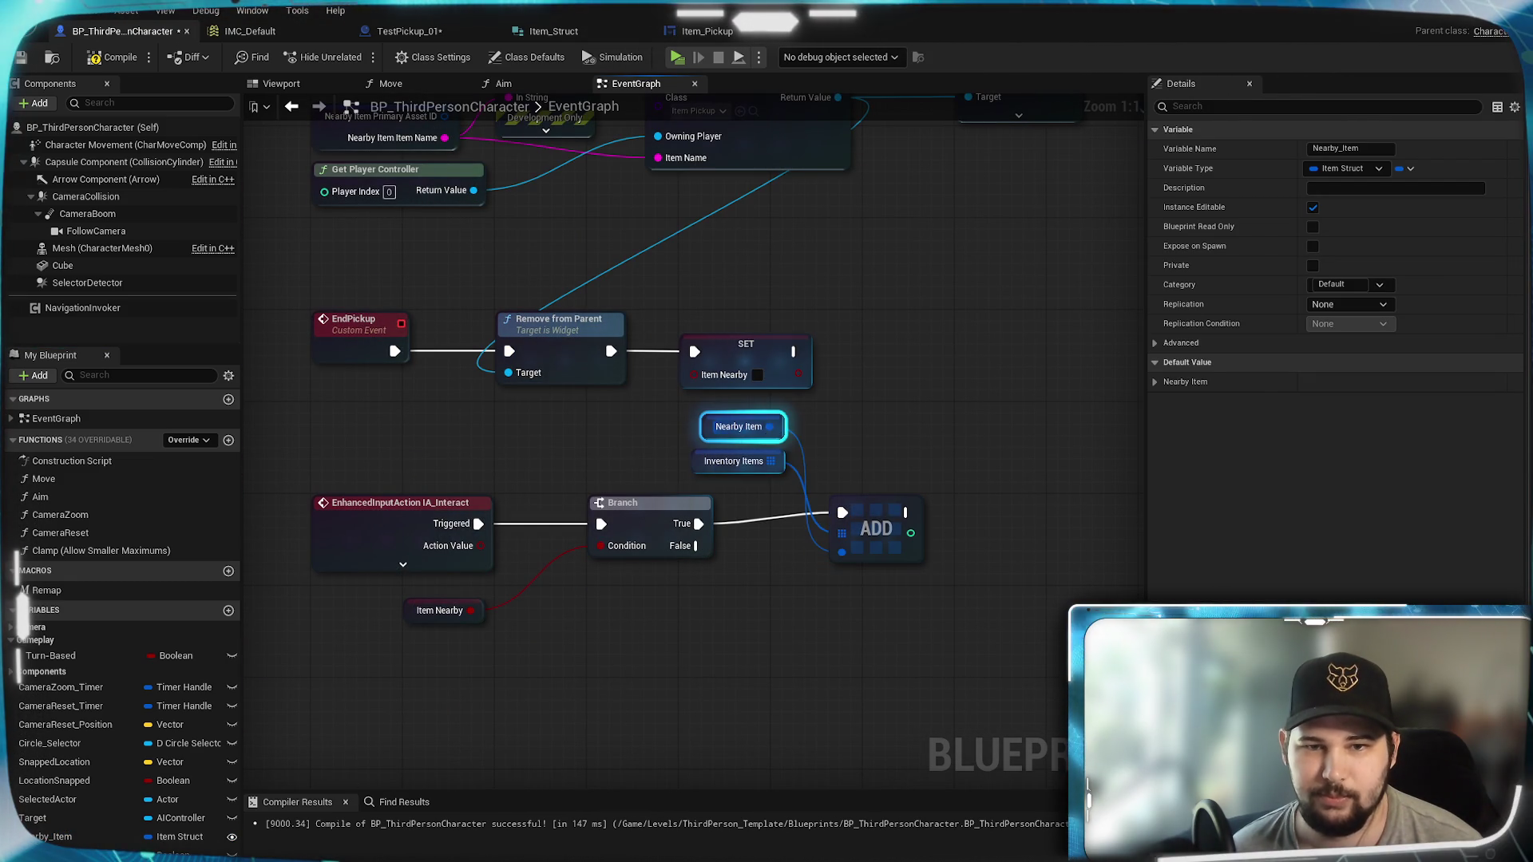
mouse_move(765, 427)
mouse_down()
mouse_move(778, 461)
mouse_move(789, 430)
mouse_up()
click(884, 449)
mouse_move(900, 496)
mouse_down()
mouse_move(807, 516)
mouse_move(773, 548)
mouse_move(789, 538)
mouse_up()
click(807, 463)
drag(806, 463, 880, 467)
Step: Drag a wire from Nearby Item and search its actions for 'set'
click(647, 563)
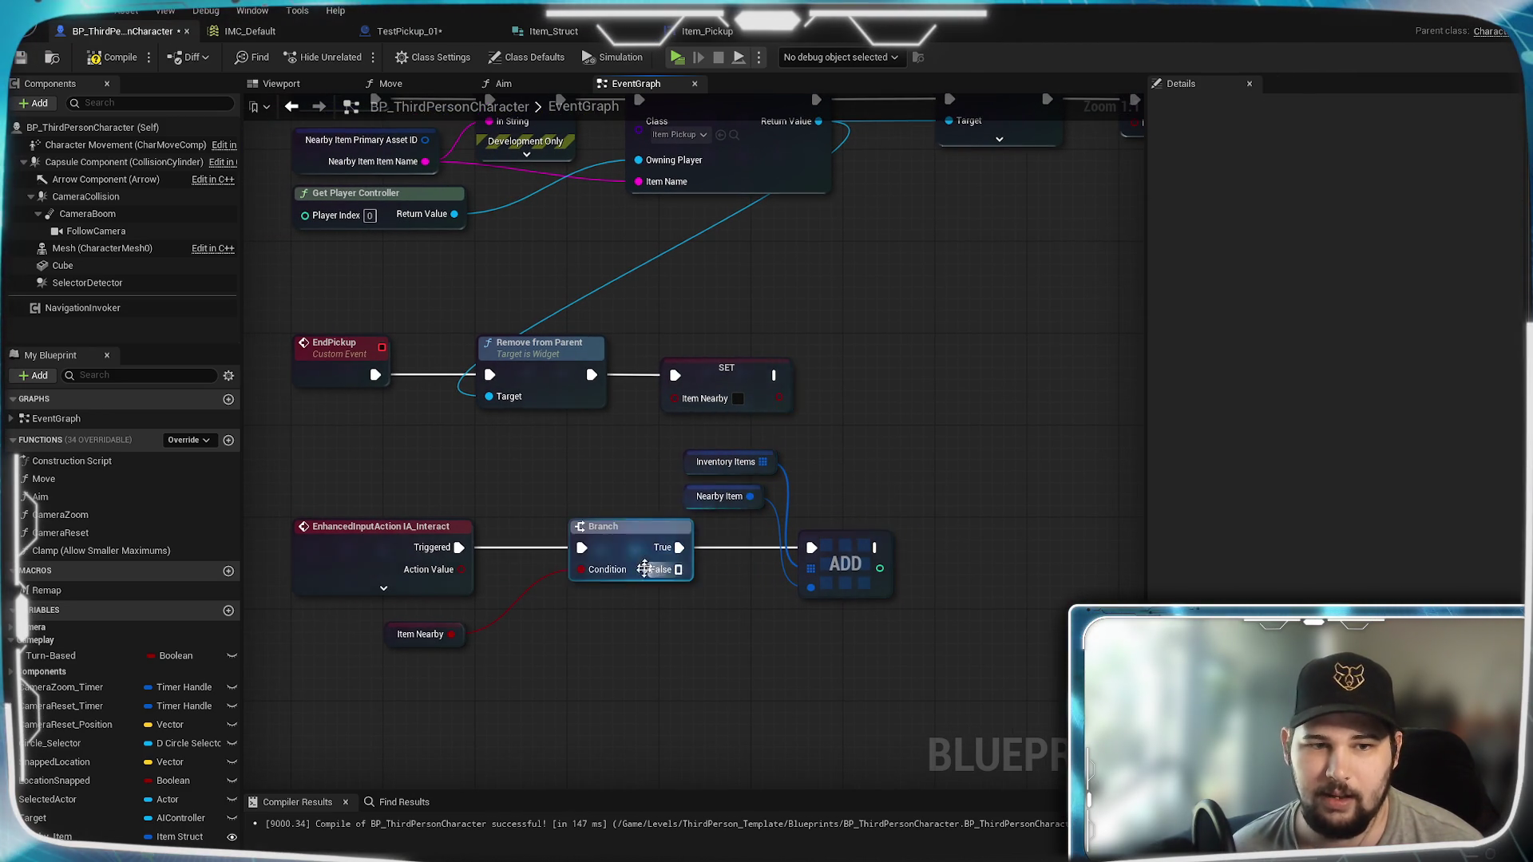
drag(647, 563, 601, 545)
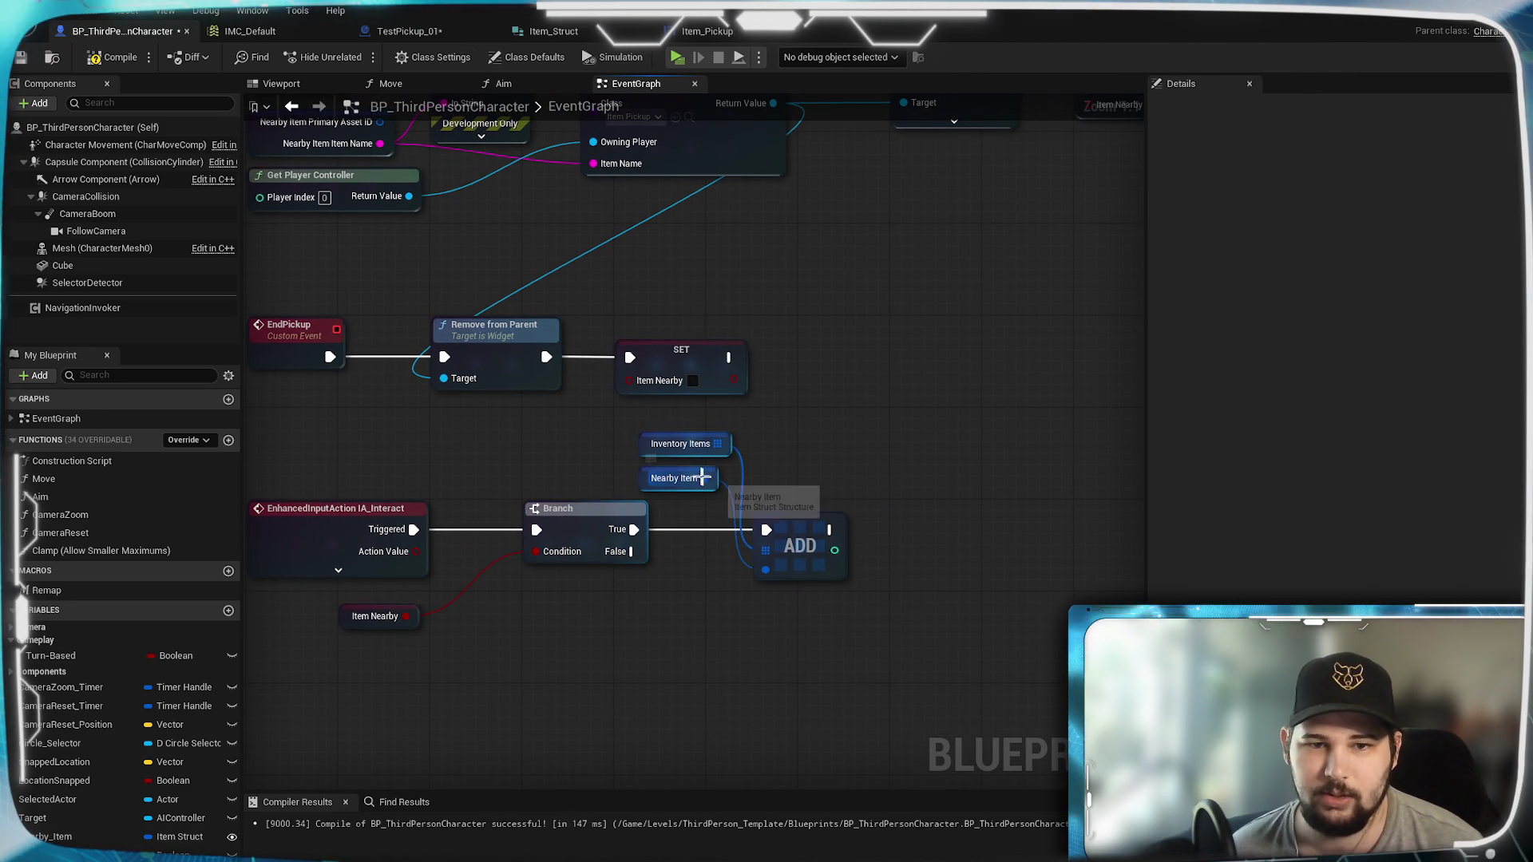
drag(704, 478, 970, 540)
text(set)
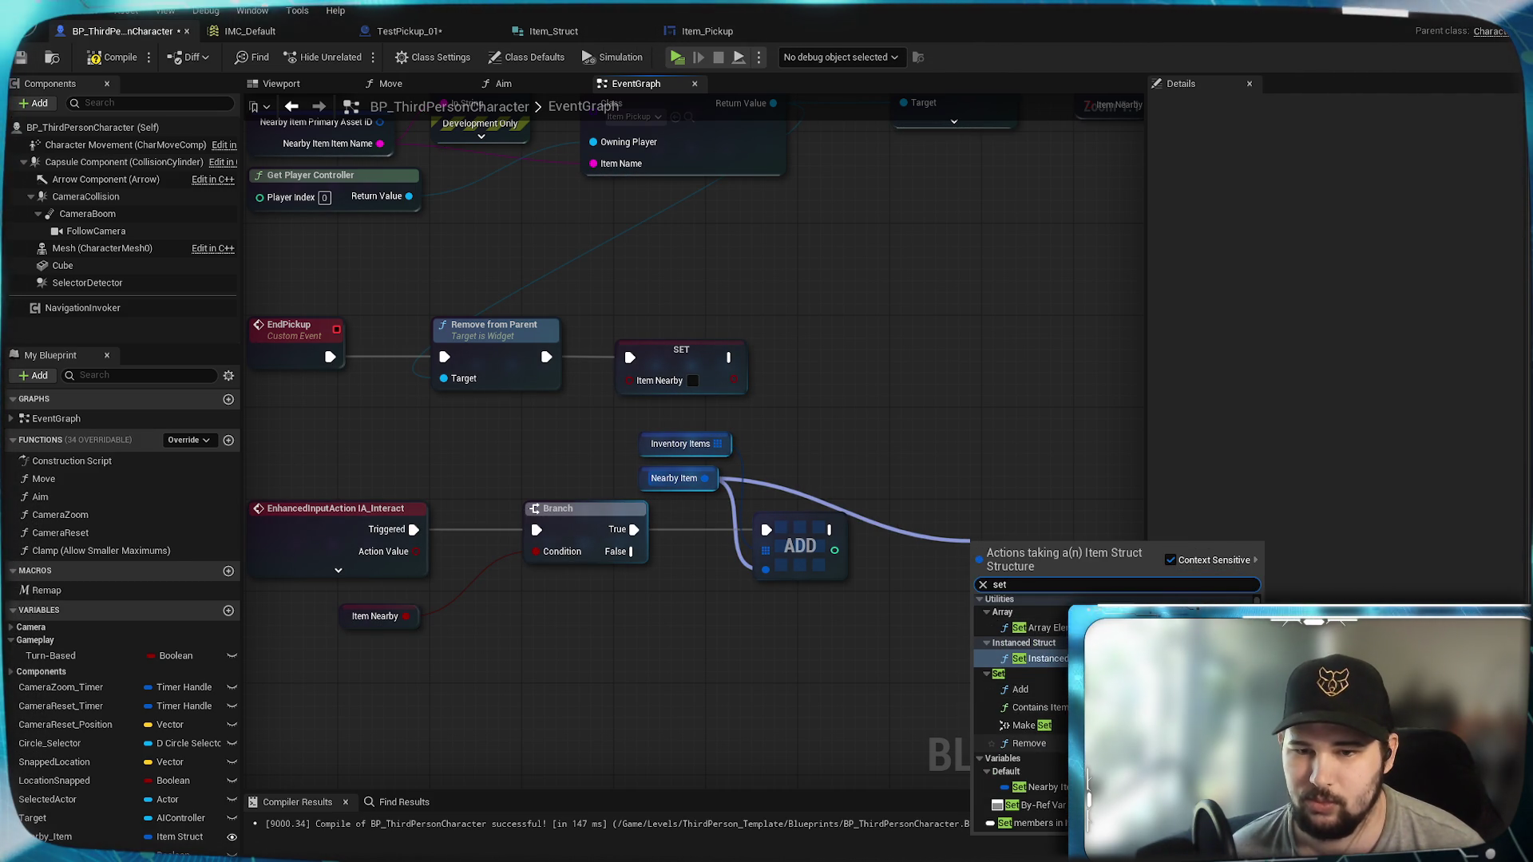
Step: Create a SET Nearby Item node next to ADD, wired to ADD's execution output
click(1046, 788)
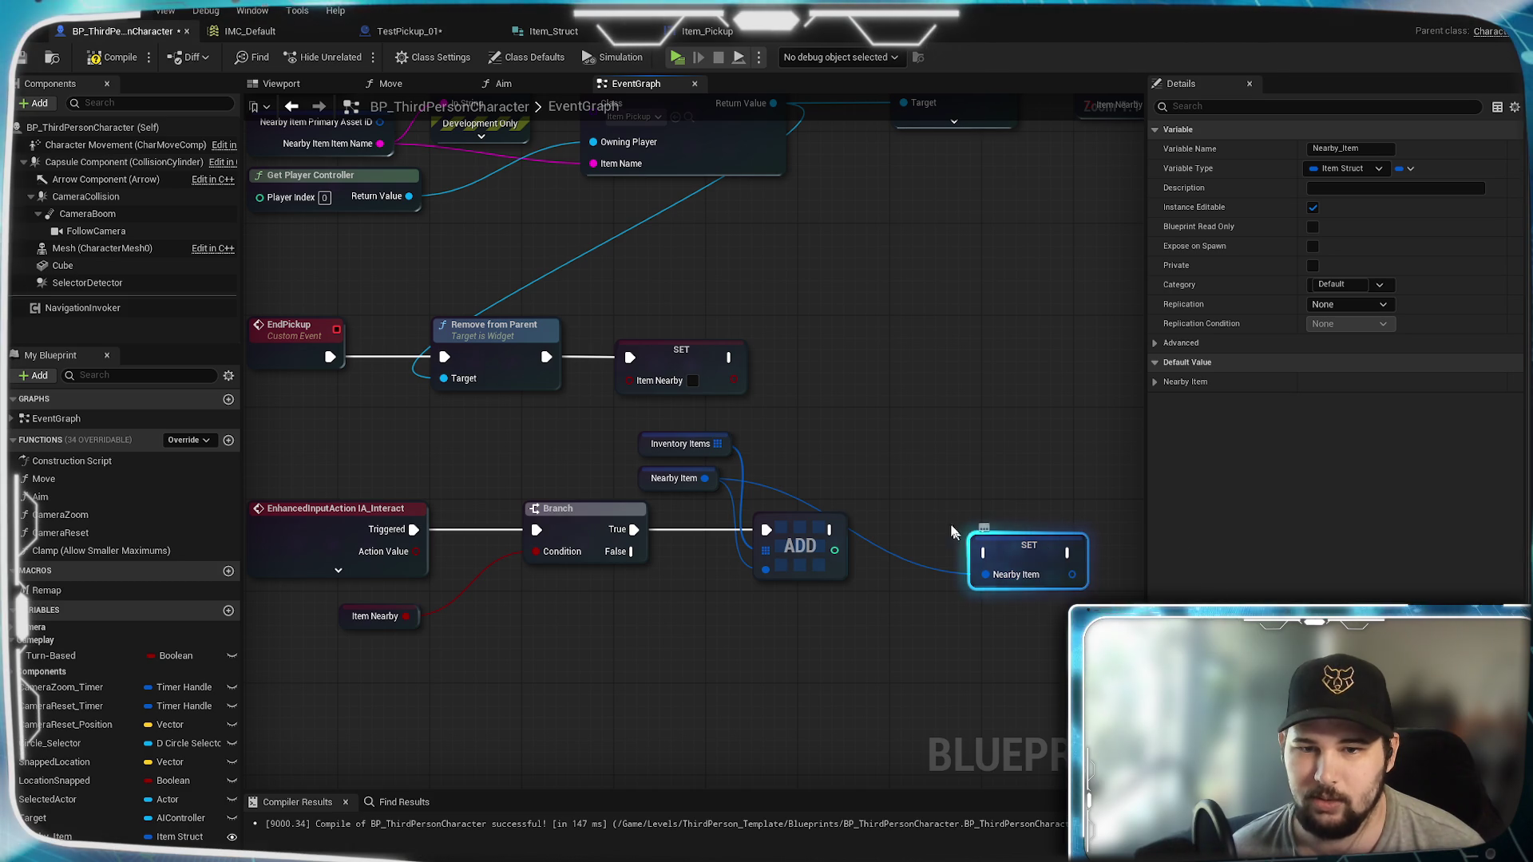
drag(1014, 549, 934, 539)
drag(831, 529, 905, 541)
Step: Split SET's Nearby Item pin, then Primary Asset ID into a path string, and save
right_click(907, 565)
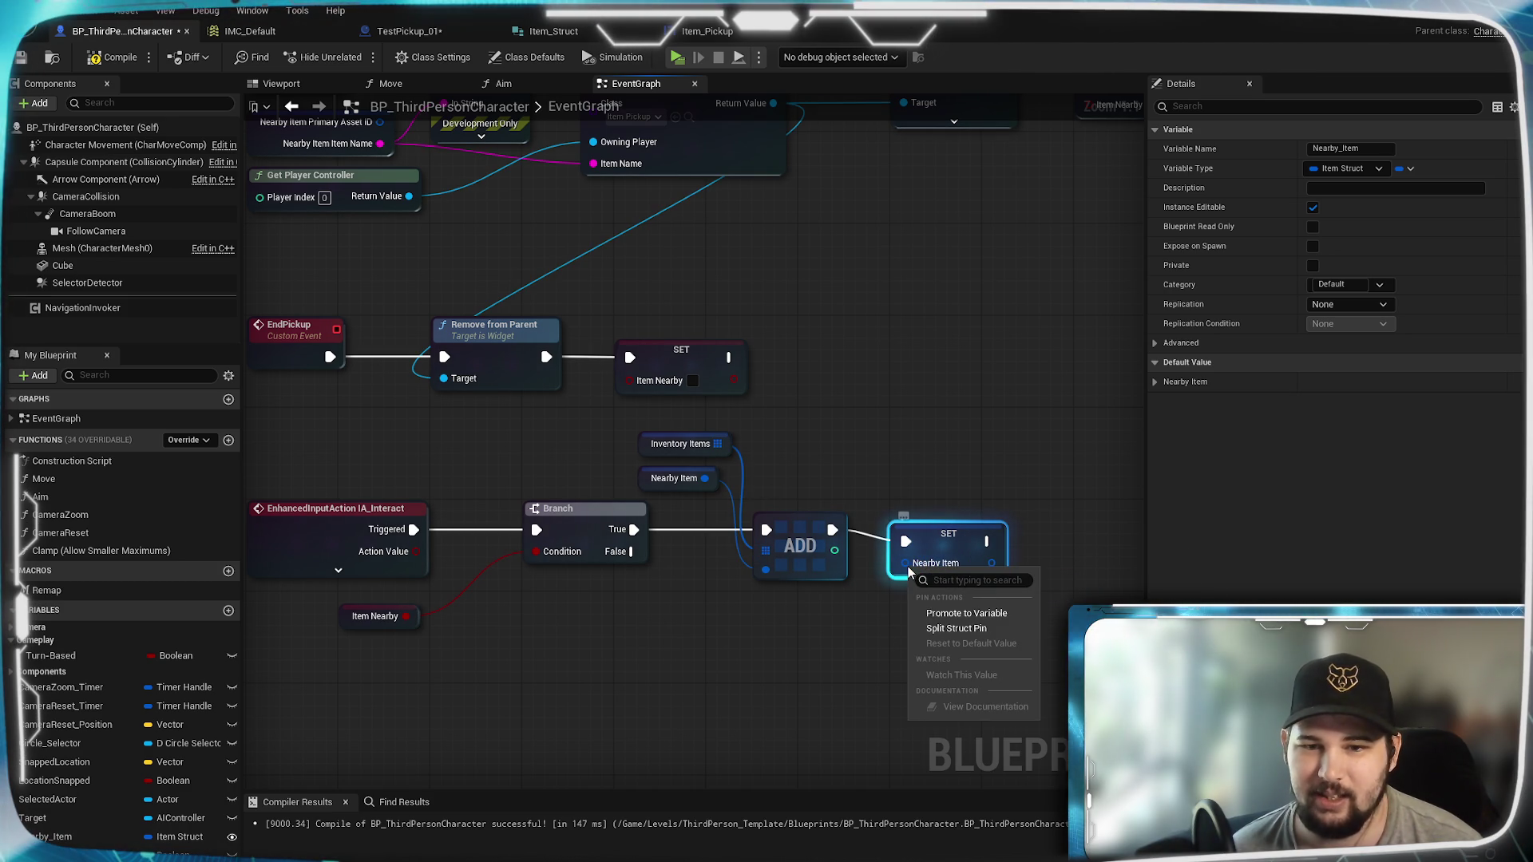
click(958, 629)
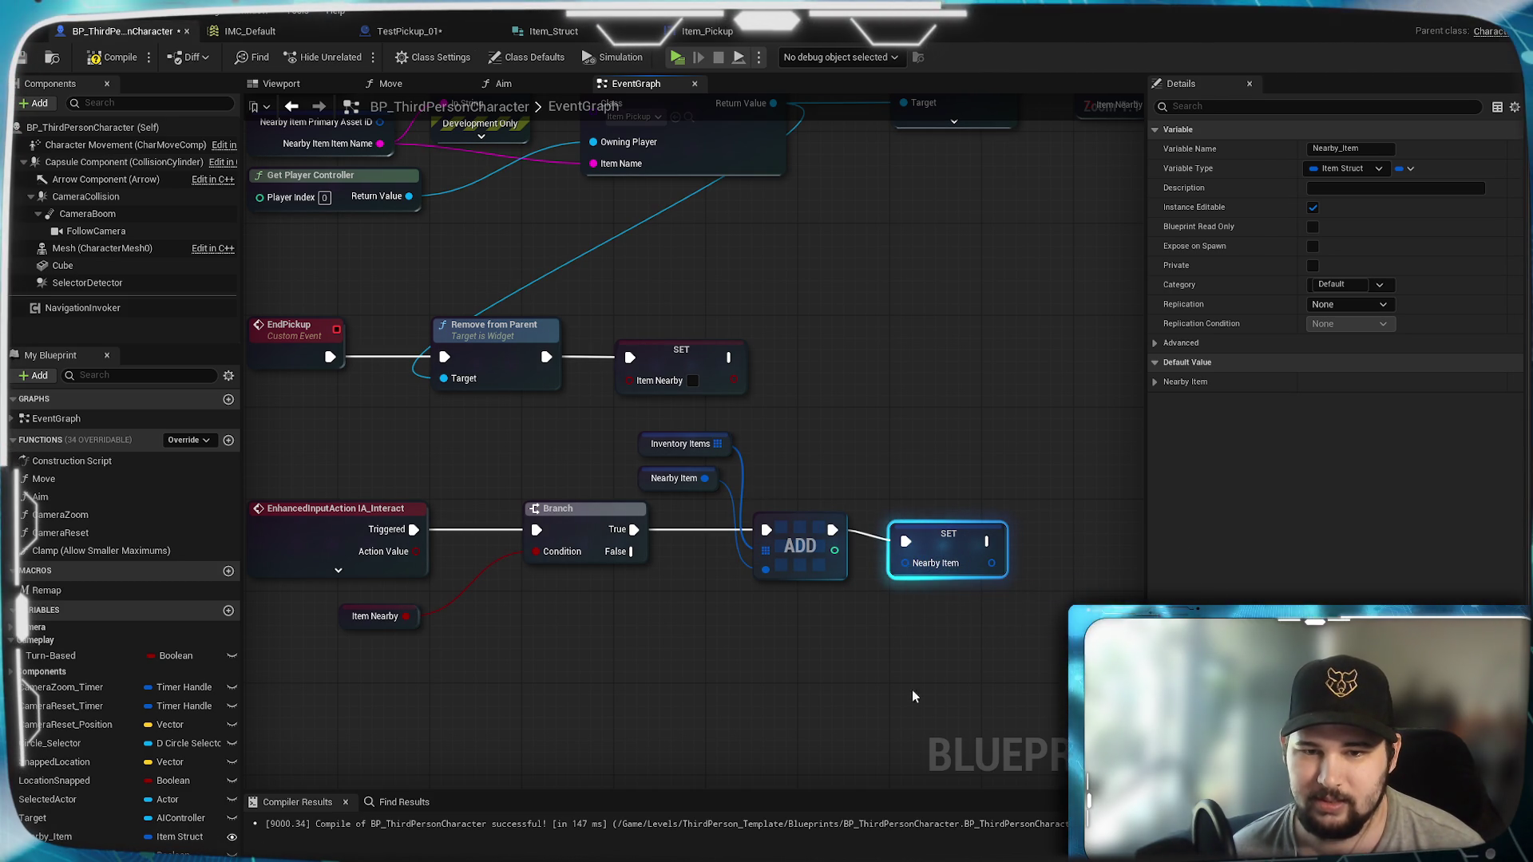
right_click(935, 562)
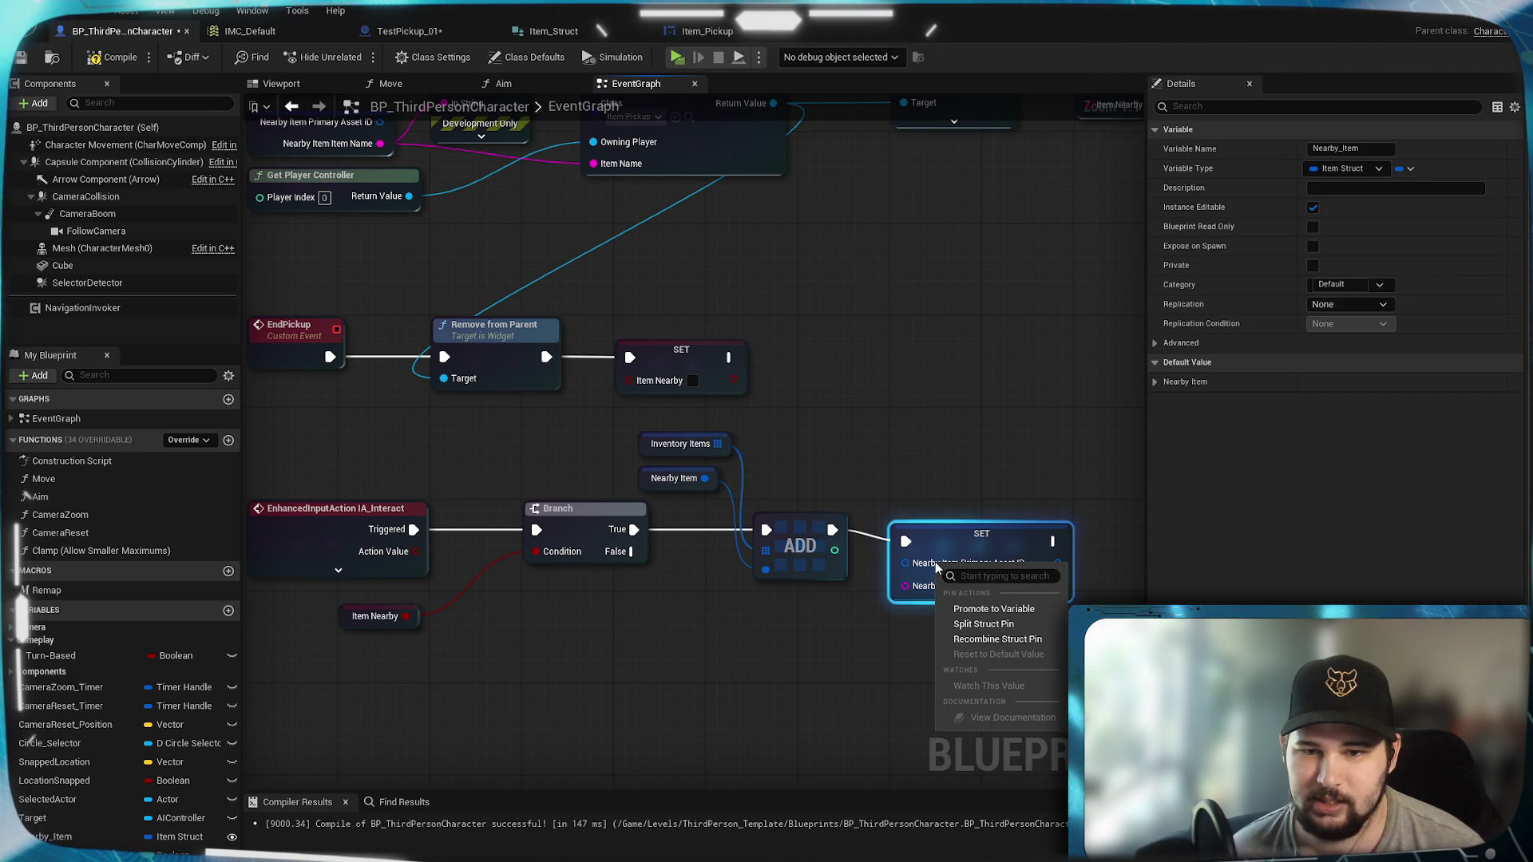
click(978, 621)
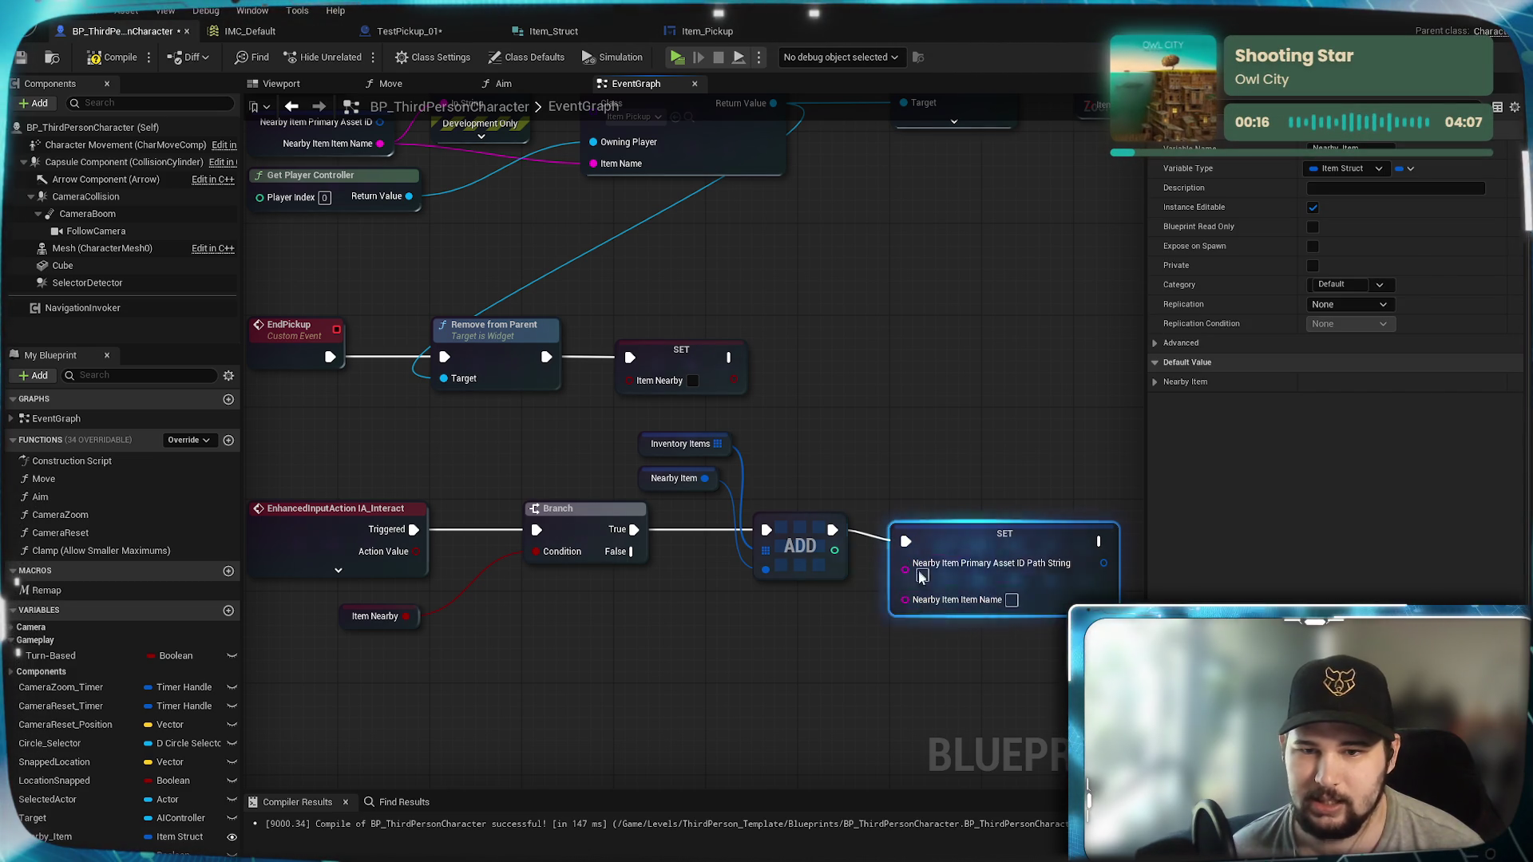
drag(989, 576, 988, 564)
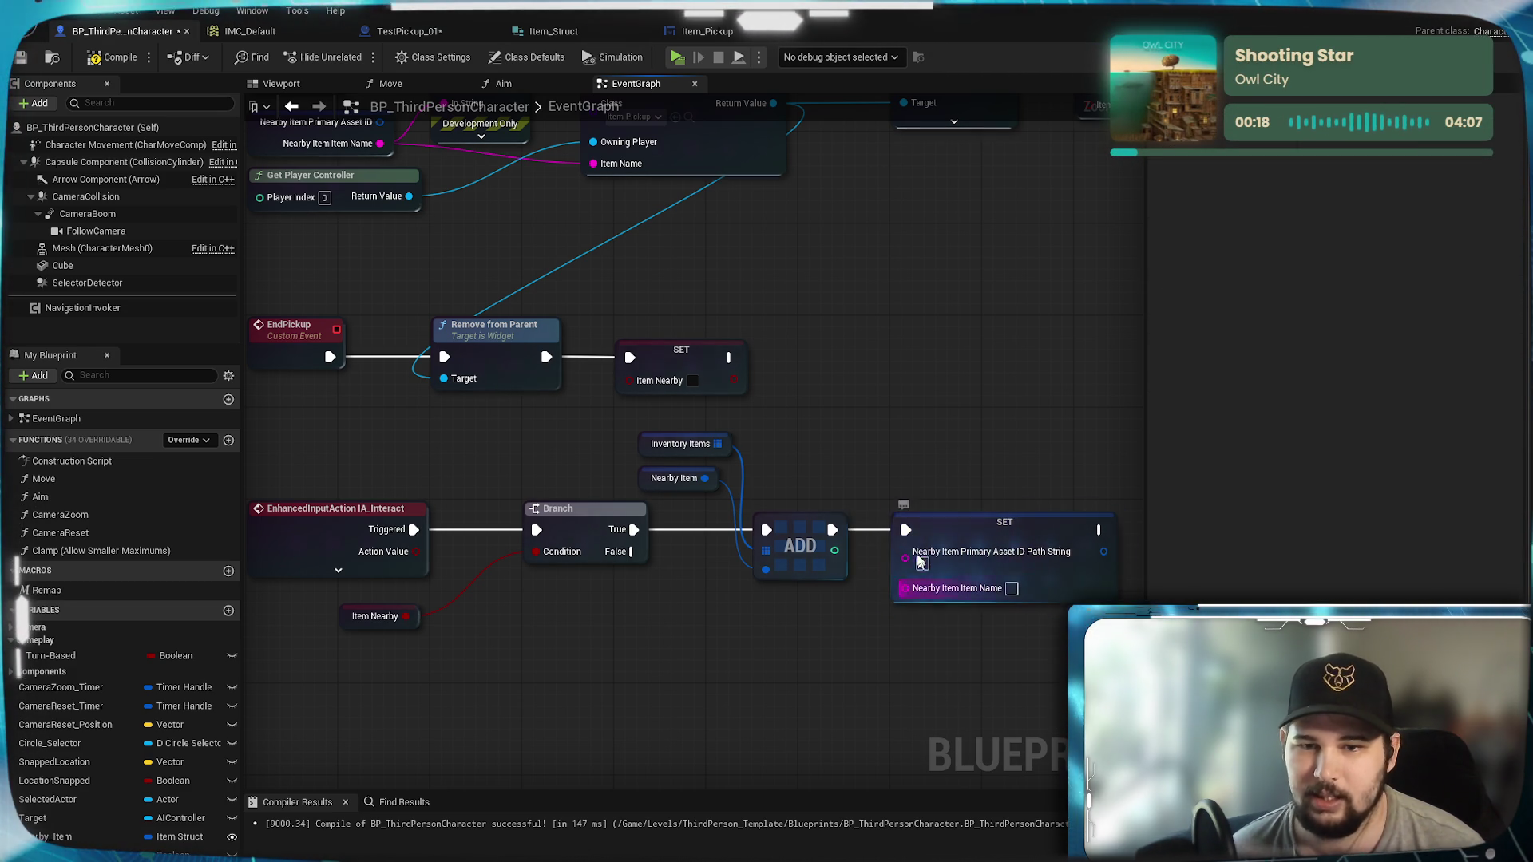
drag(992, 401, 867, 391)
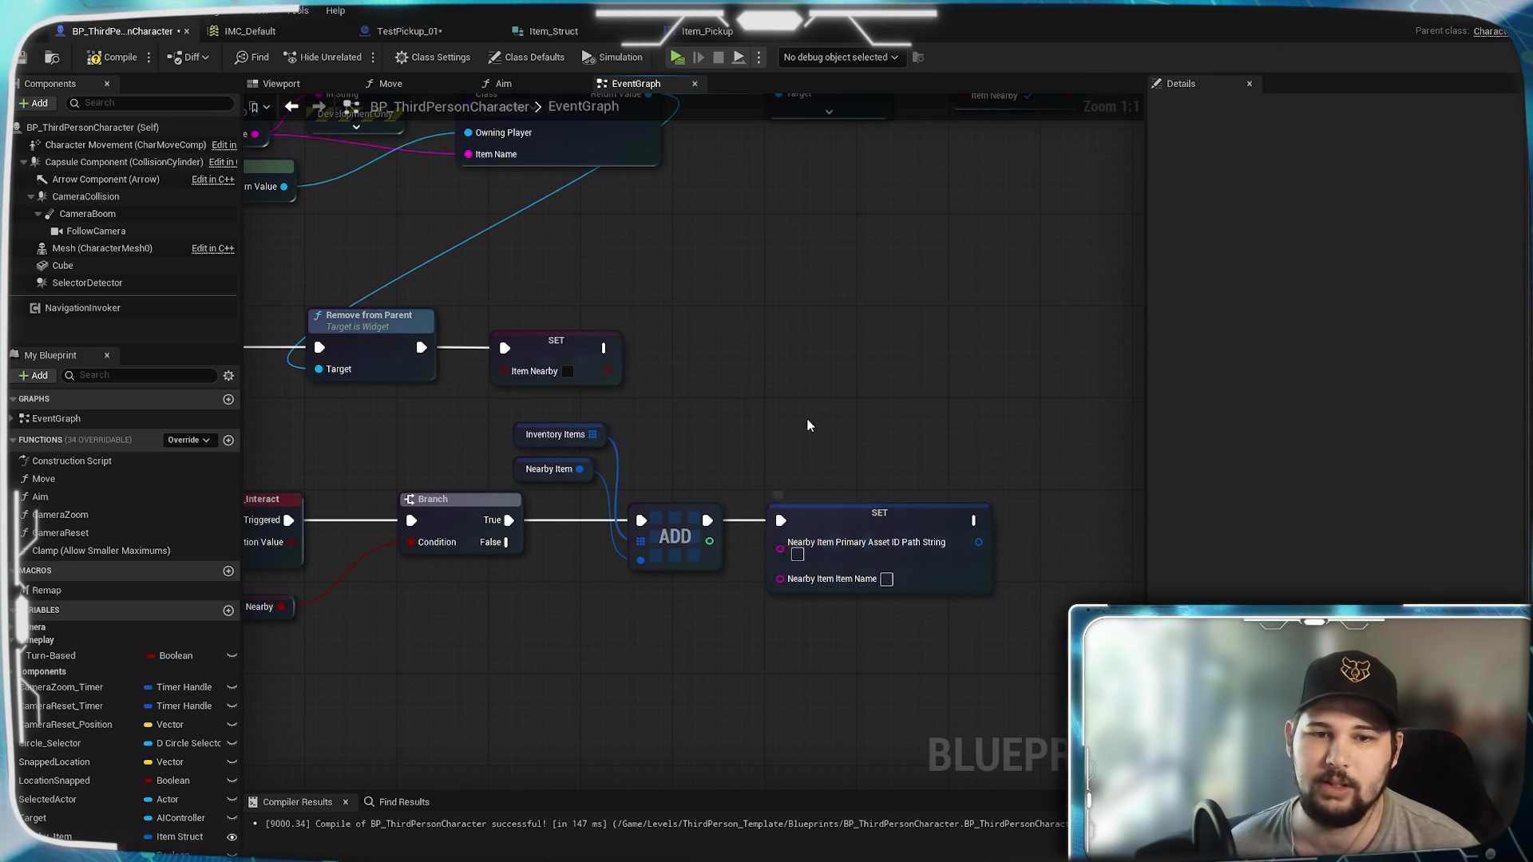
drag(760, 416, 889, 351)
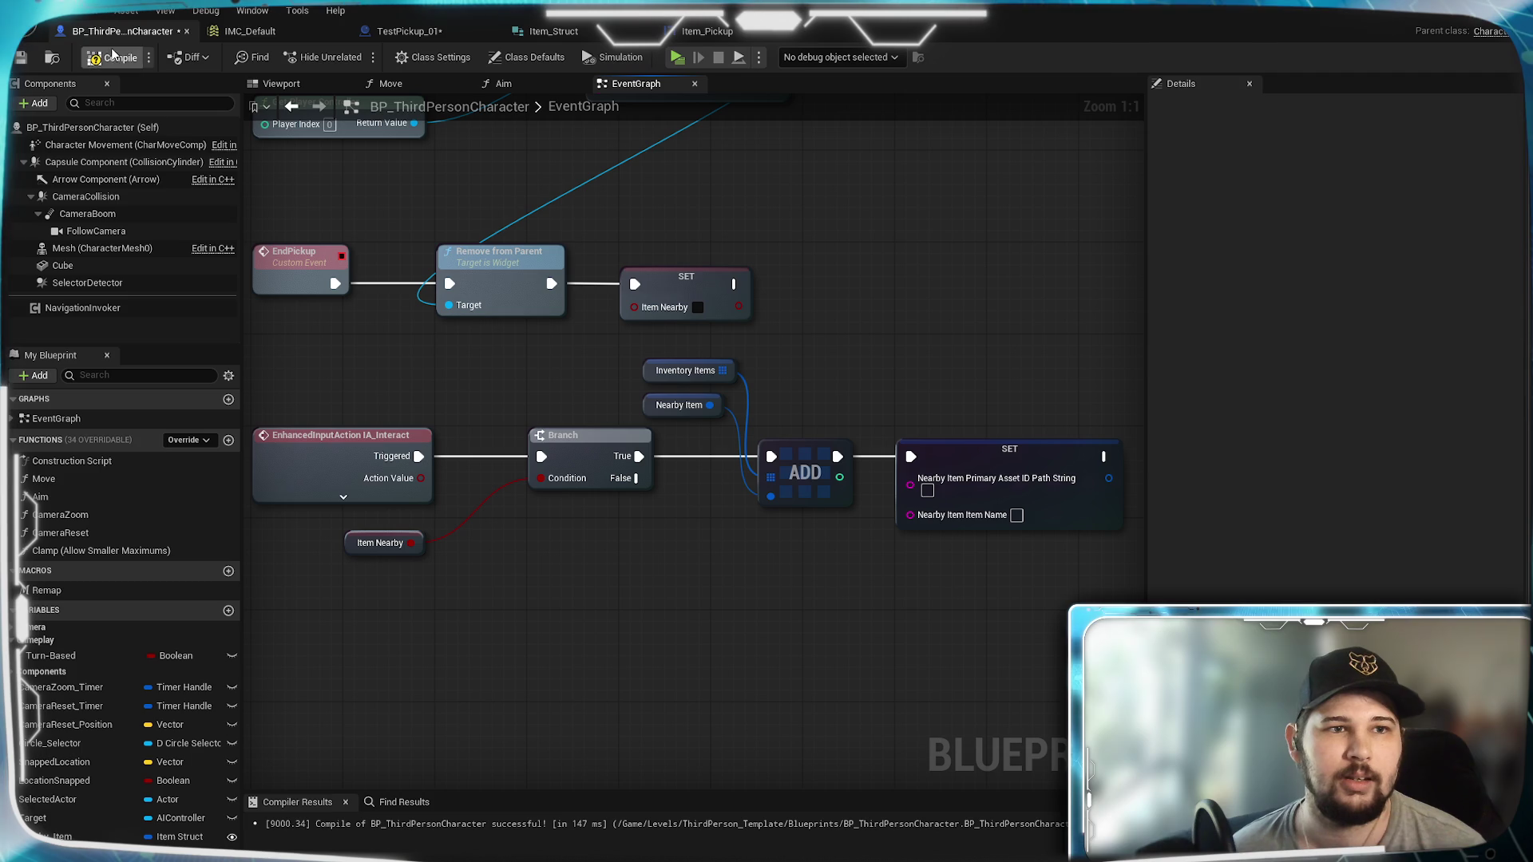
key(ctrl+s)
Step: Add an End Pickup call after the SET Nearby Item node
drag(1007, 601, 772, 647)
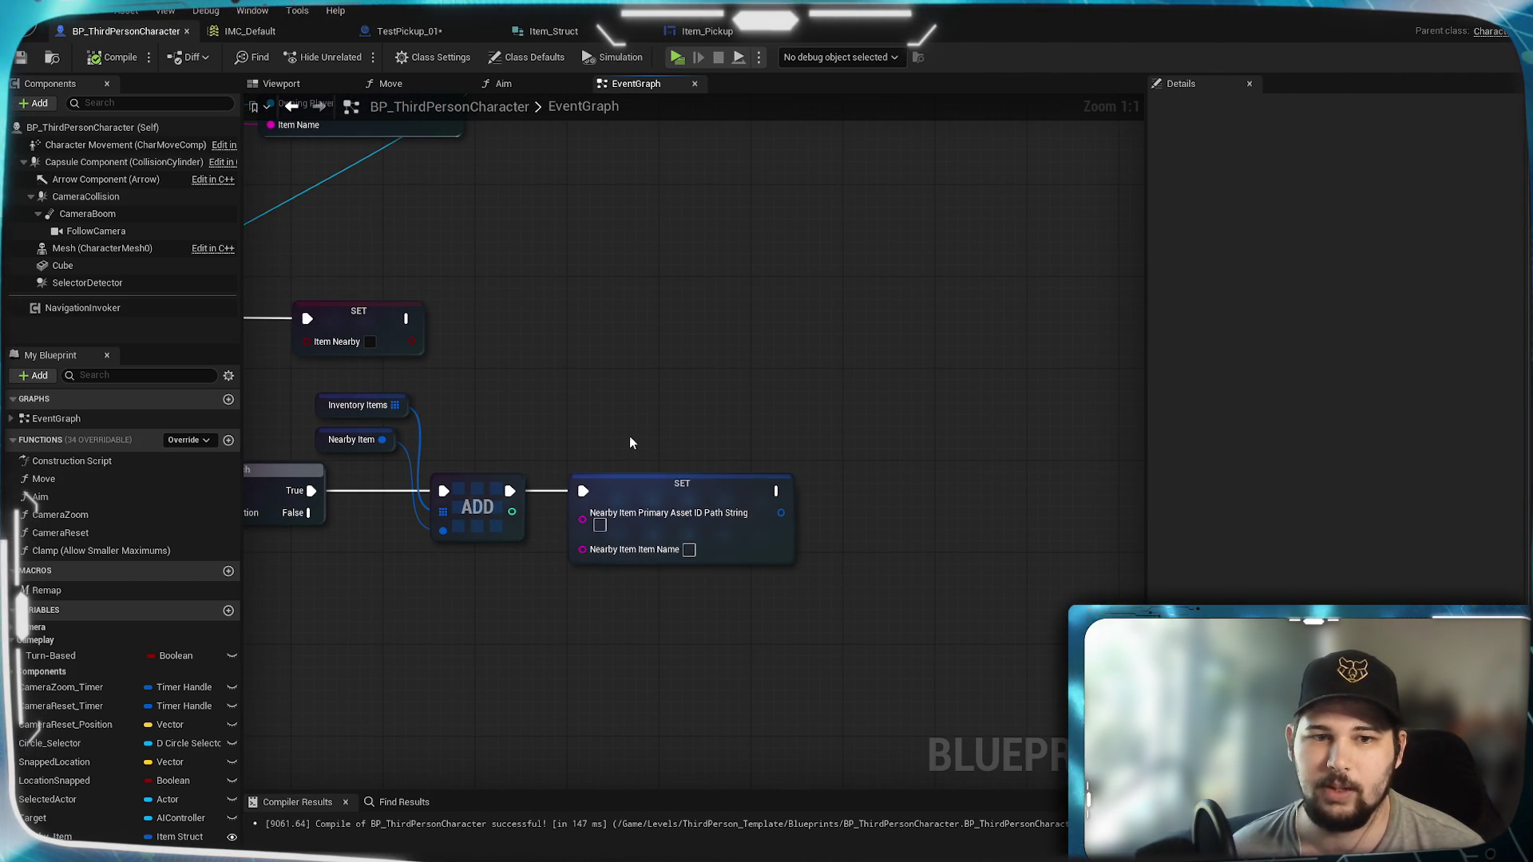
mouse_move(551, 403)
mouse_down()
mouse_move(751, 355)
mouse_move(1126, 339)
mouse_move(855, 342)
mouse_move(894, 342)
mouse_move(686, 463)
mouse_move(807, 462)
mouse_up()
text(e)
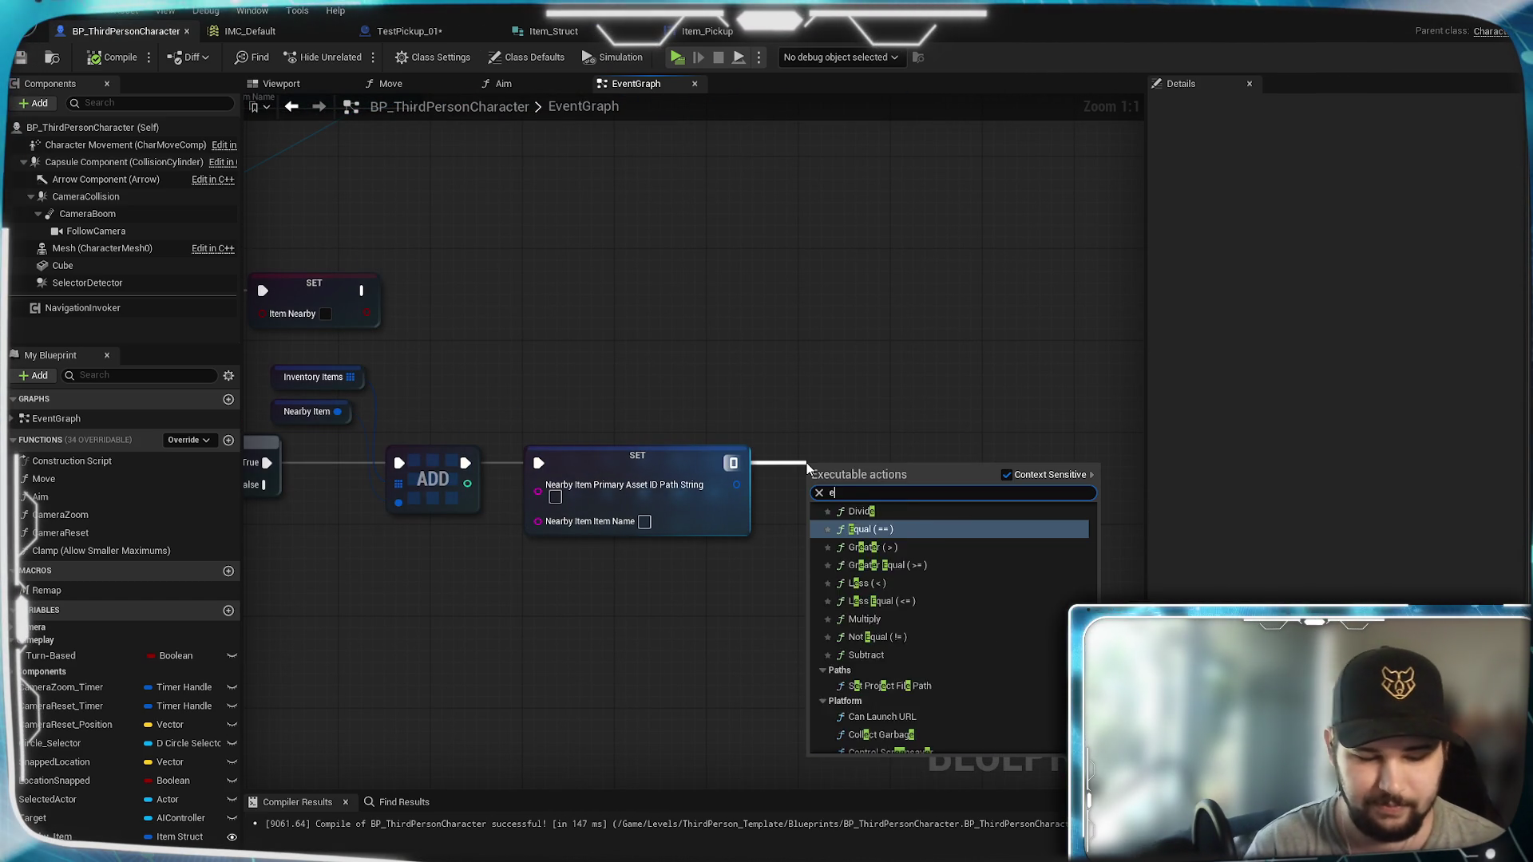
text(nd pickup)
key(Return)
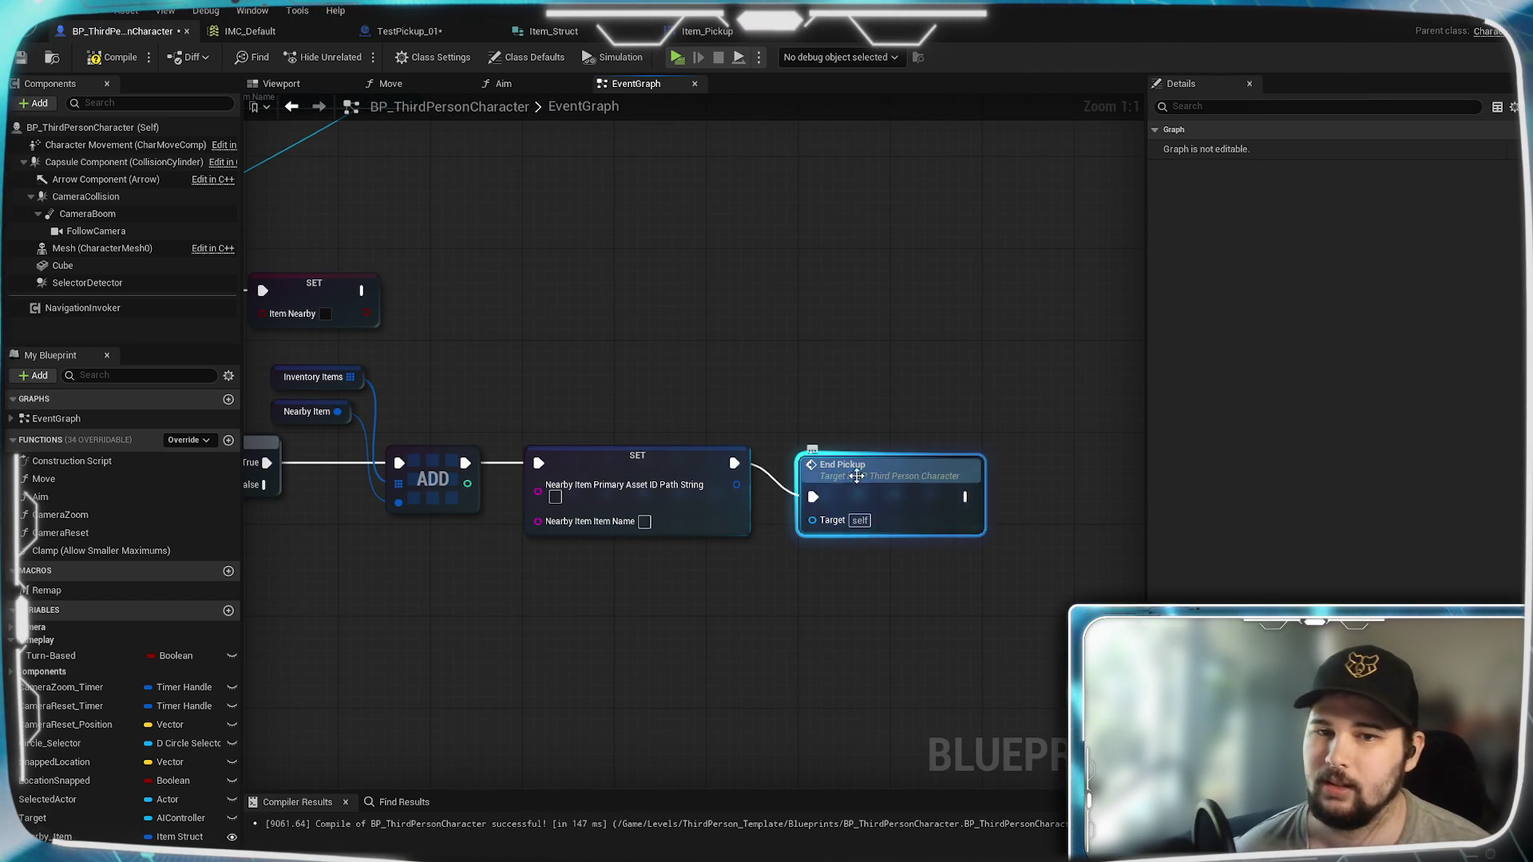
drag(872, 455, 870, 432)
click(836, 375)
drag(835, 375, 960, 343)
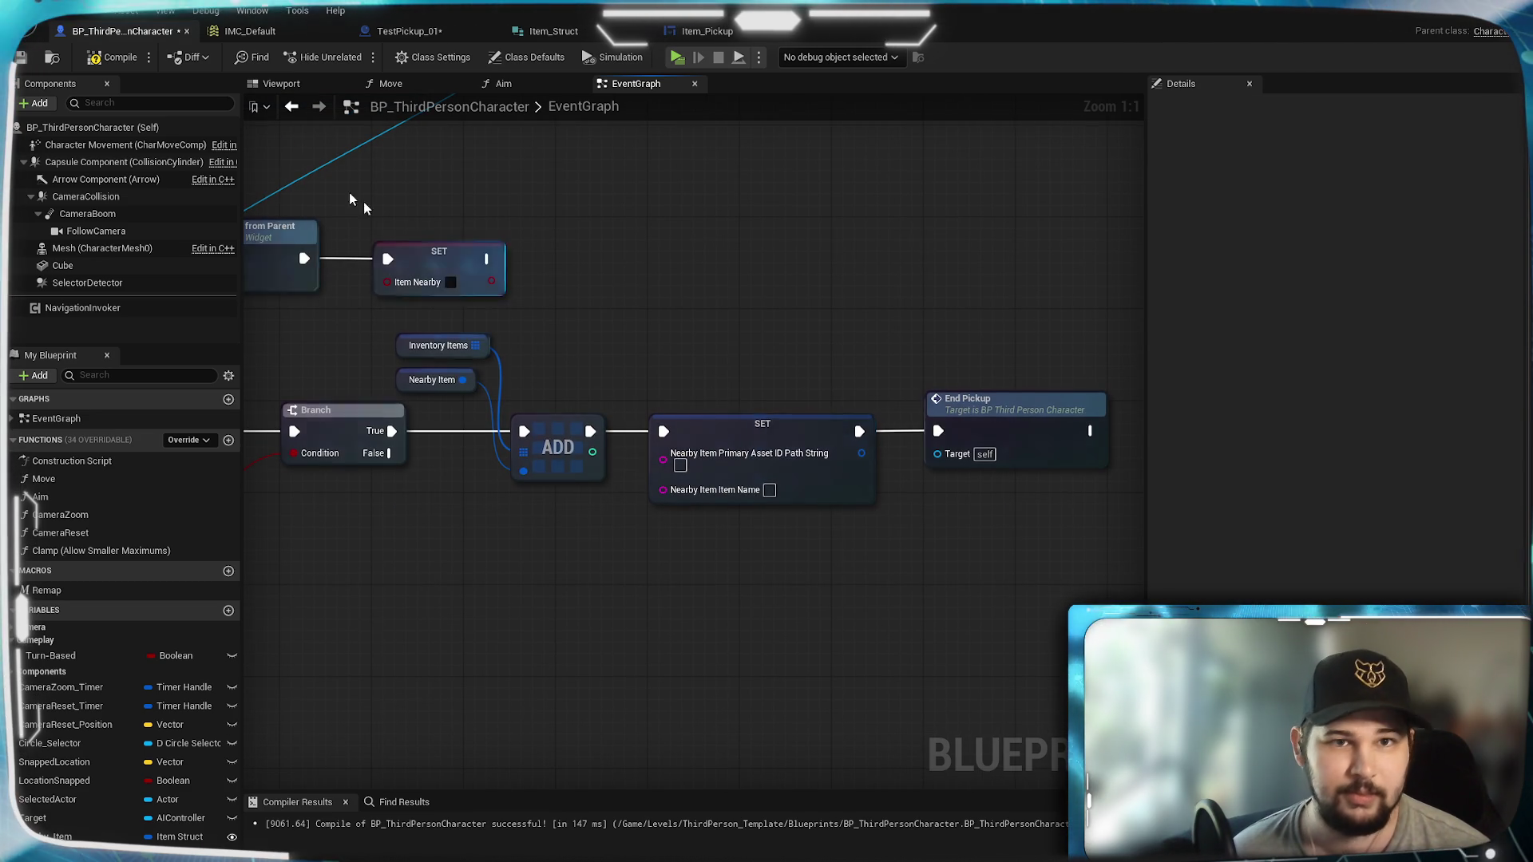
Step: Compile and save the character blueprint, then move to TestPickup_01
click(22, 57)
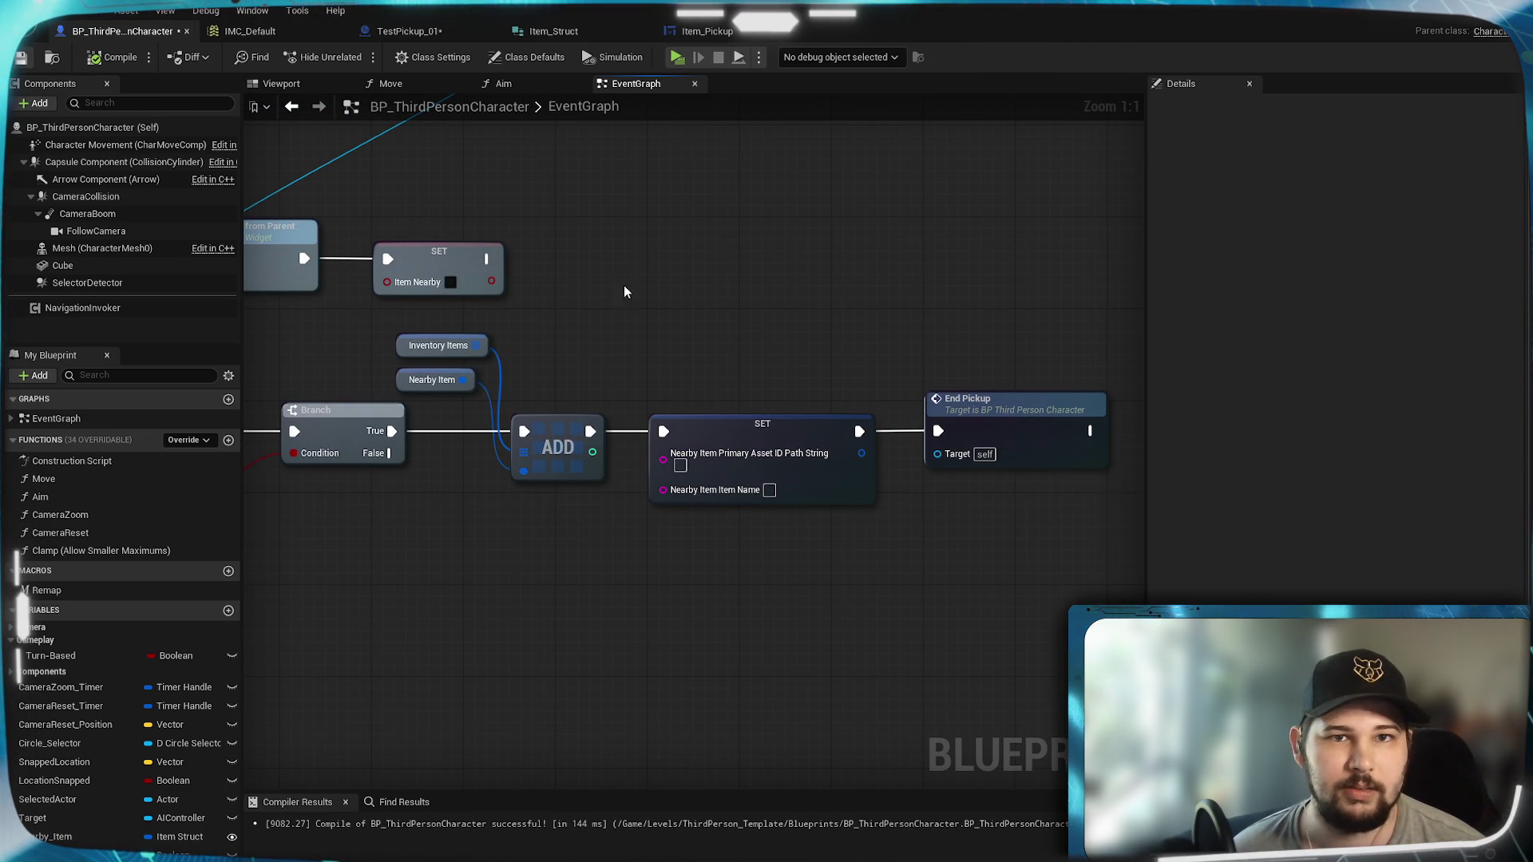
mouse_move(836, 324)
mouse_down()
mouse_move(566, 349)
mouse_move(410, 326)
mouse_up()
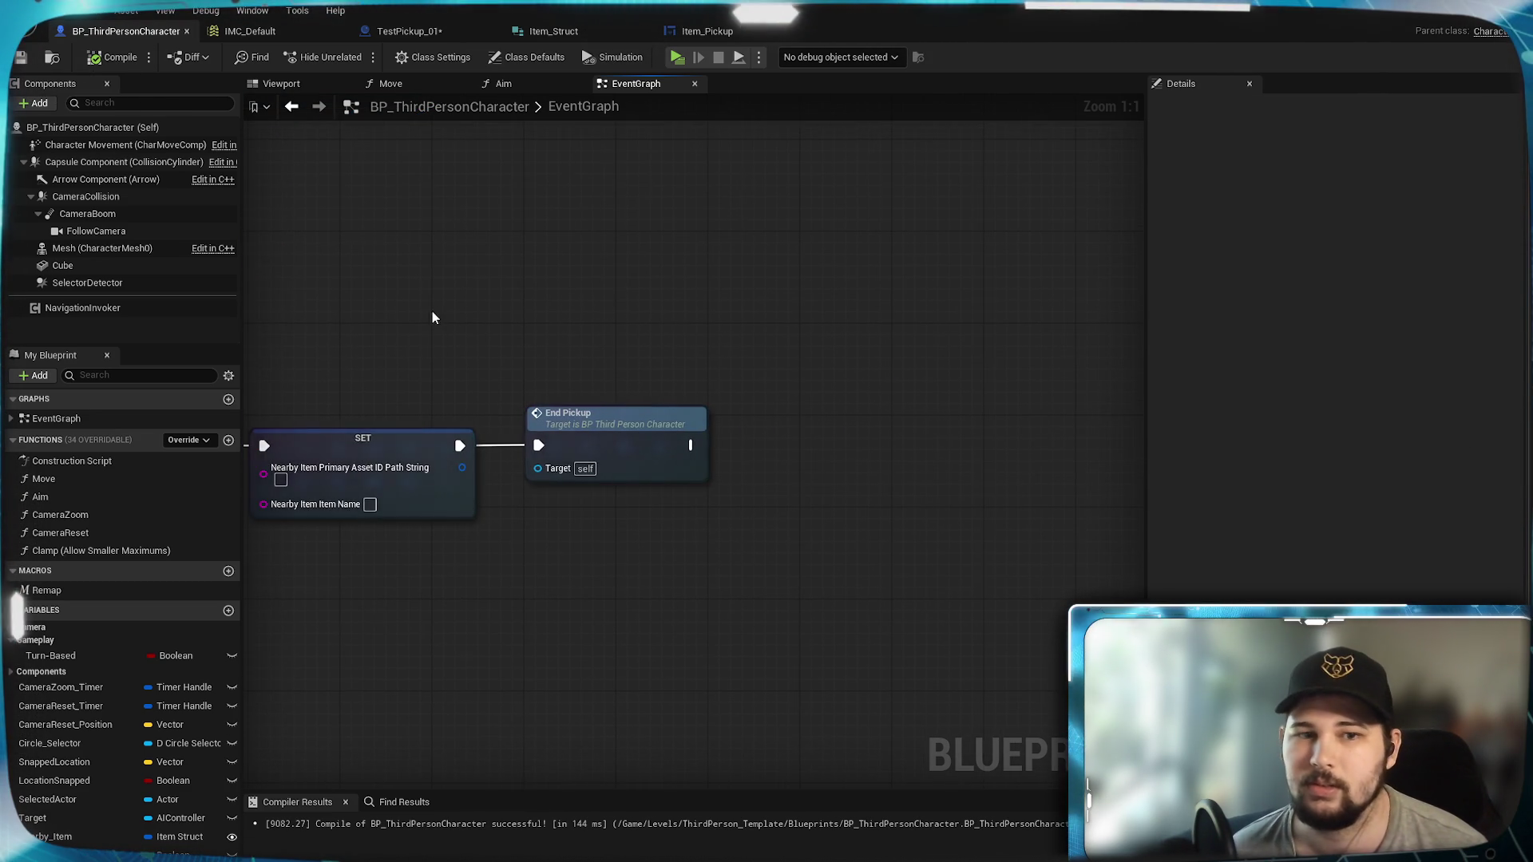
mouse_move(400, 325)
mouse_down()
mouse_move(995, 314)
mouse_move(1274, 446)
mouse_move(728, 286)
mouse_up()
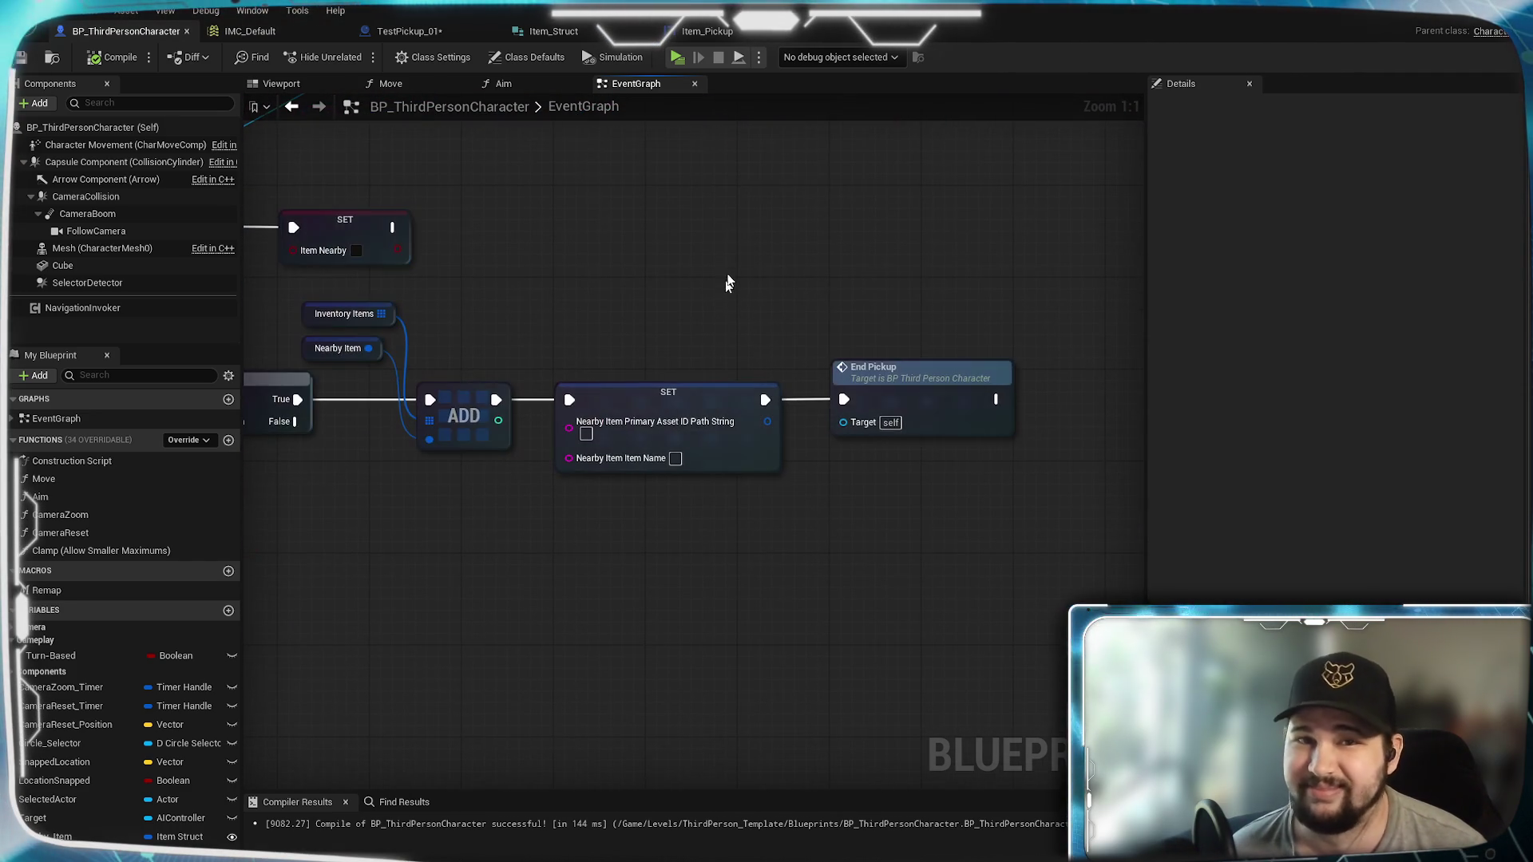
click(408, 31)
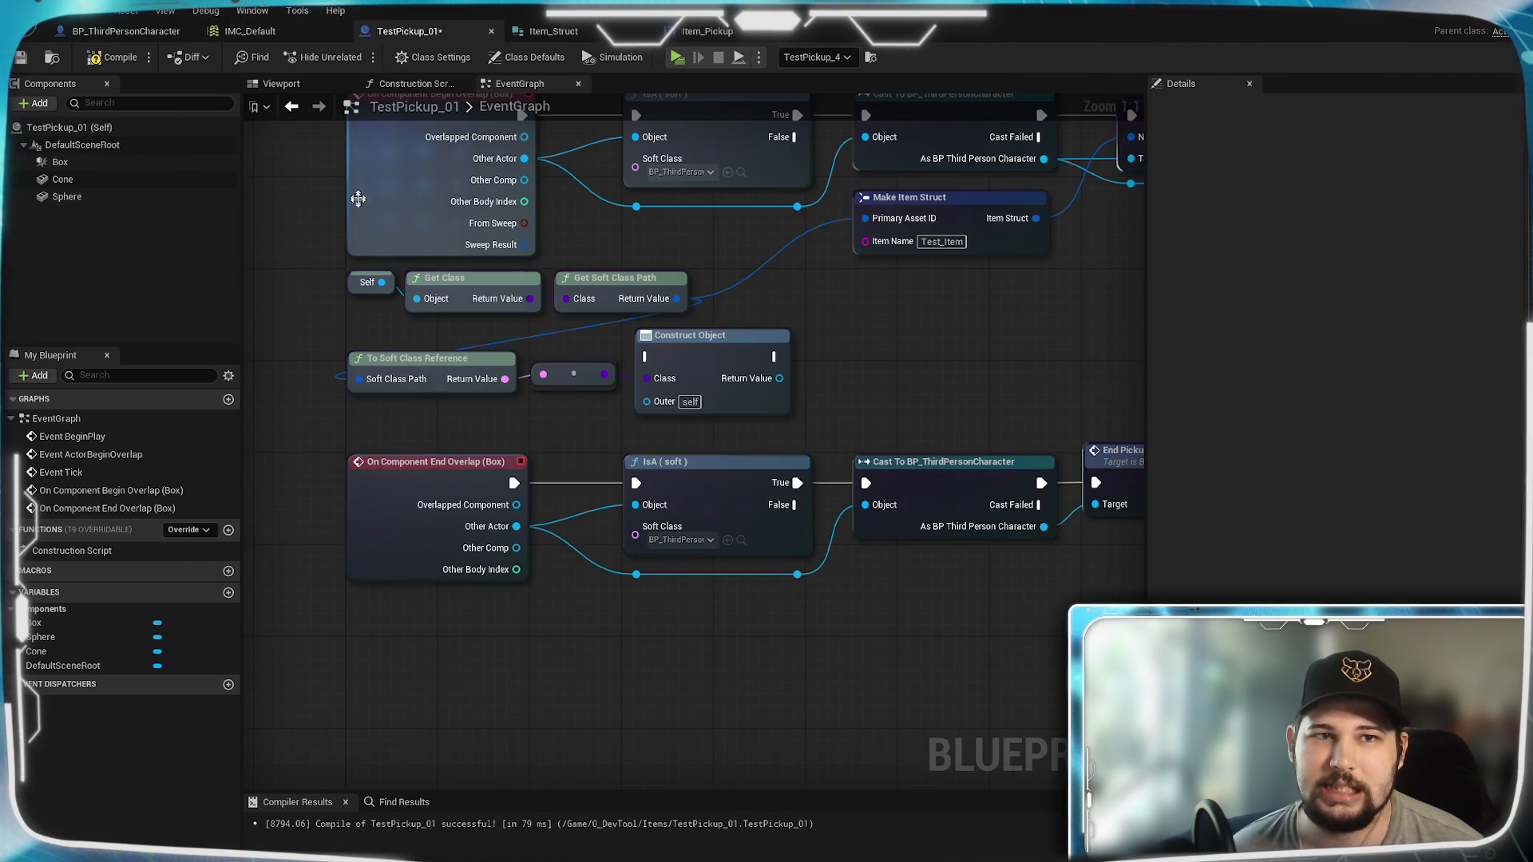
Step: Add a custom event named KillSelf in TestPickup_01's graph
click(99, 62)
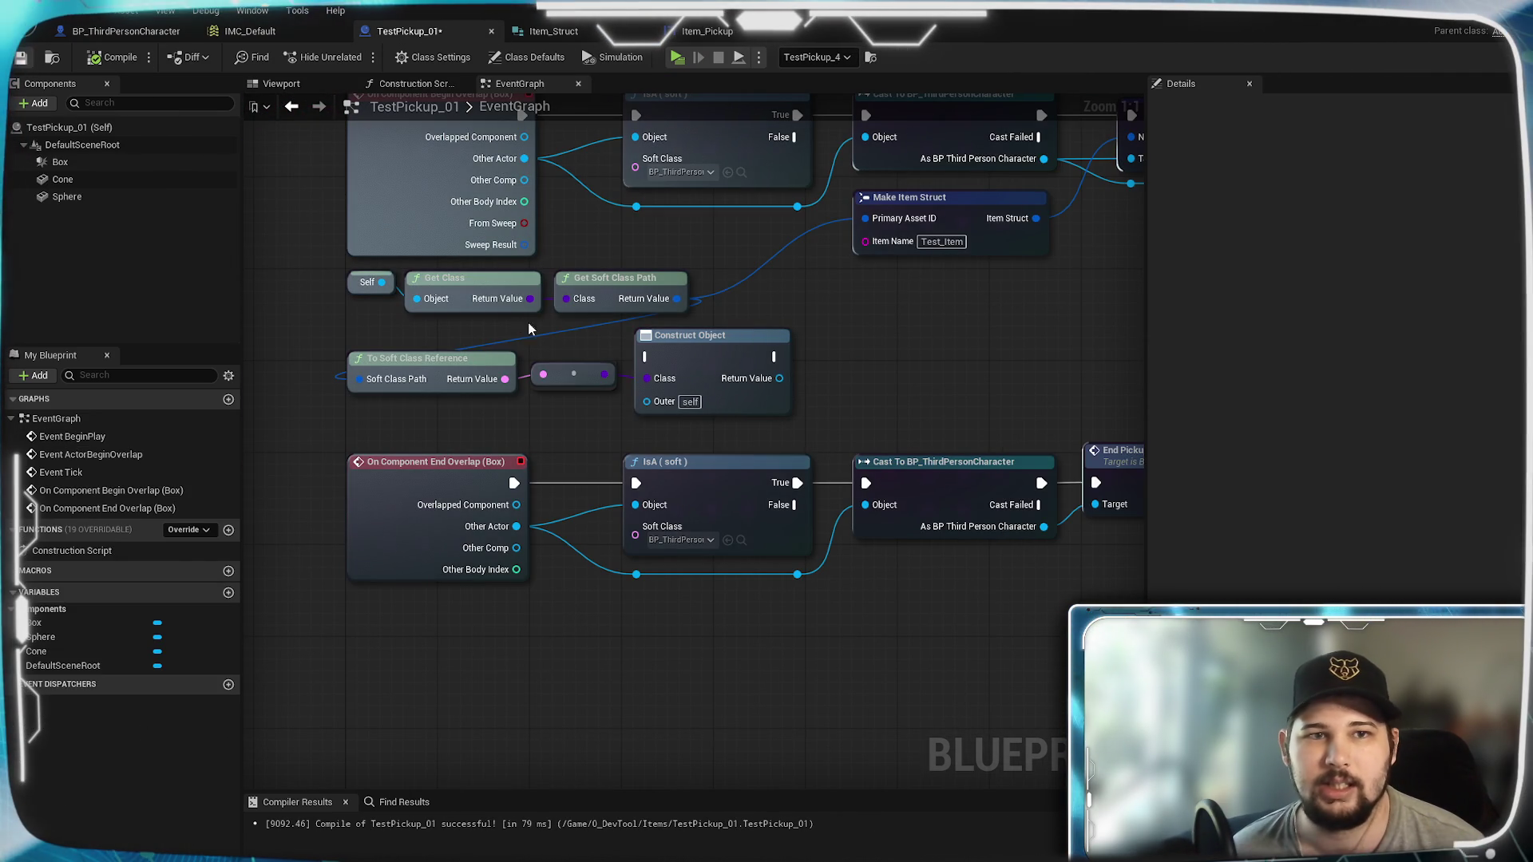
scroll(901, 406, down, 2)
mouse_move(901, 407)
mouse_down()
mouse_move(921, 428)
mouse_move(801, 436)
mouse_move(884, 411)
mouse_move(770, 341)
mouse_move(771, 551)
mouse_move(557, 540)
mouse_up()
right_click(568, 454)
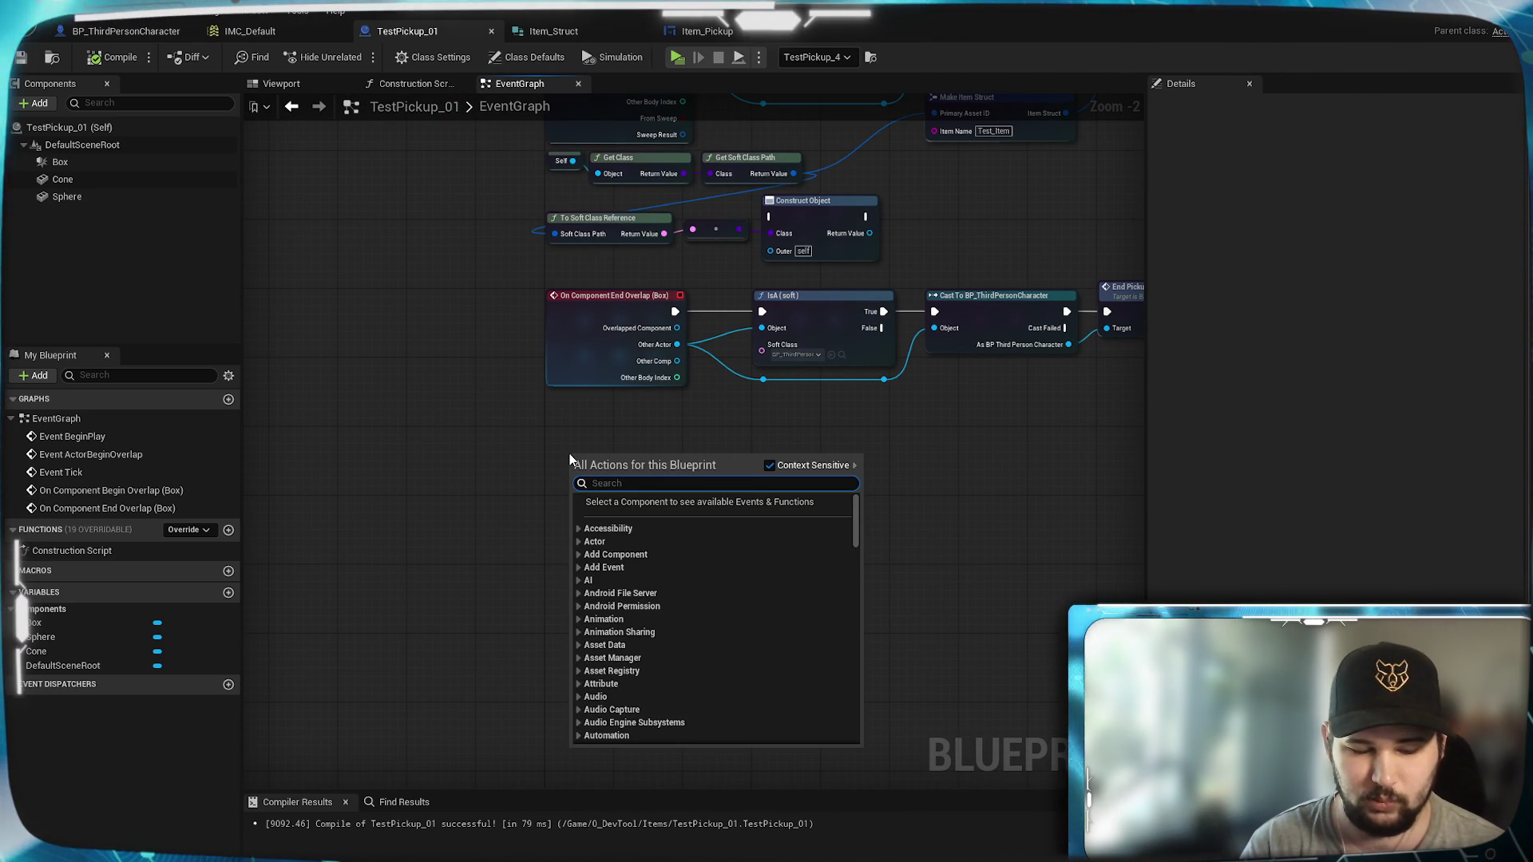
text(isvalid)
key(Escape)
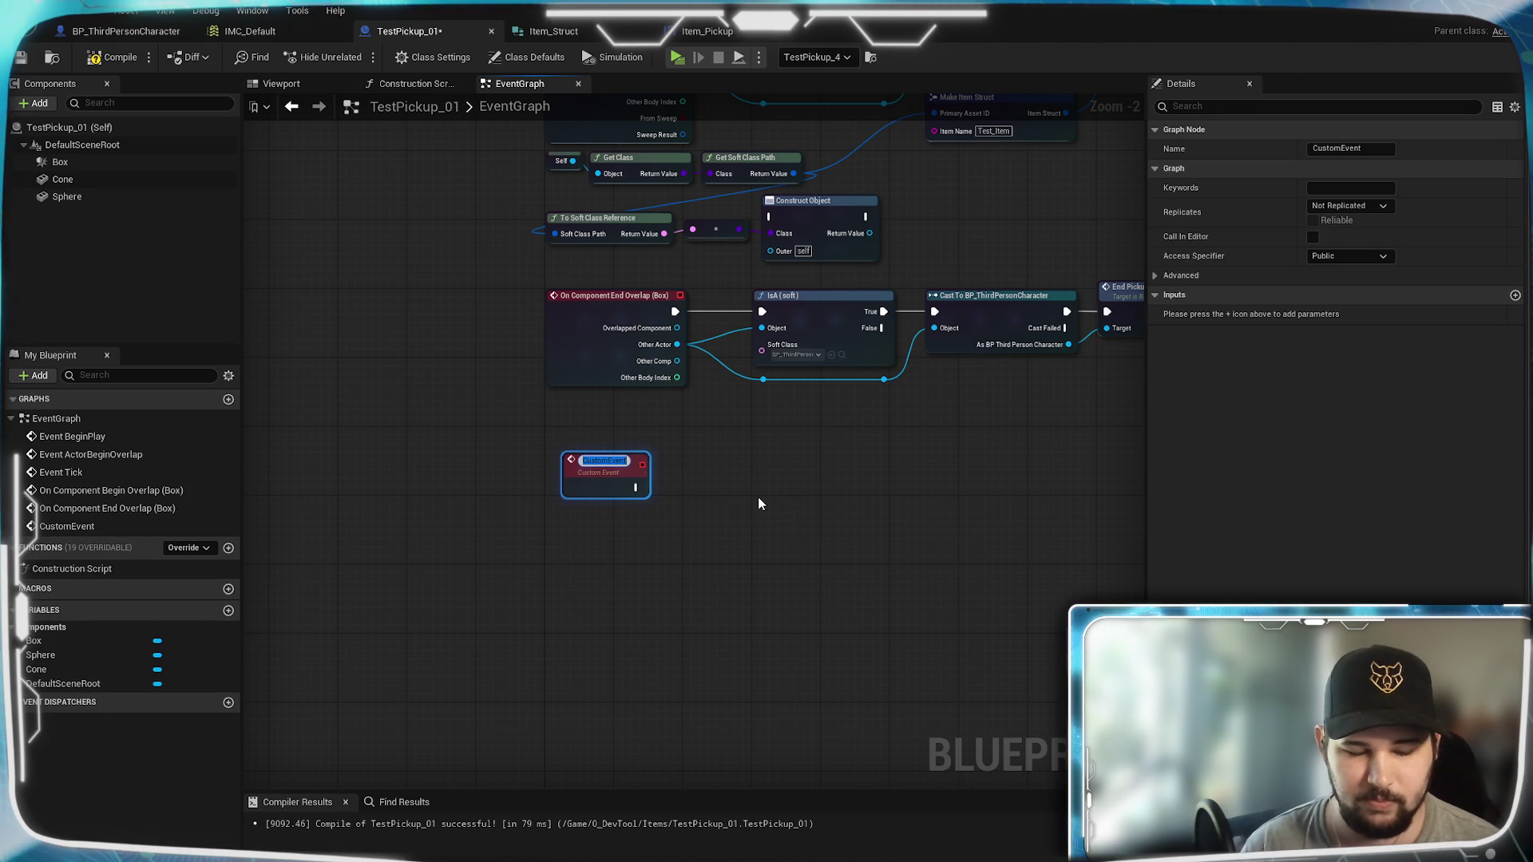
text(Kill)
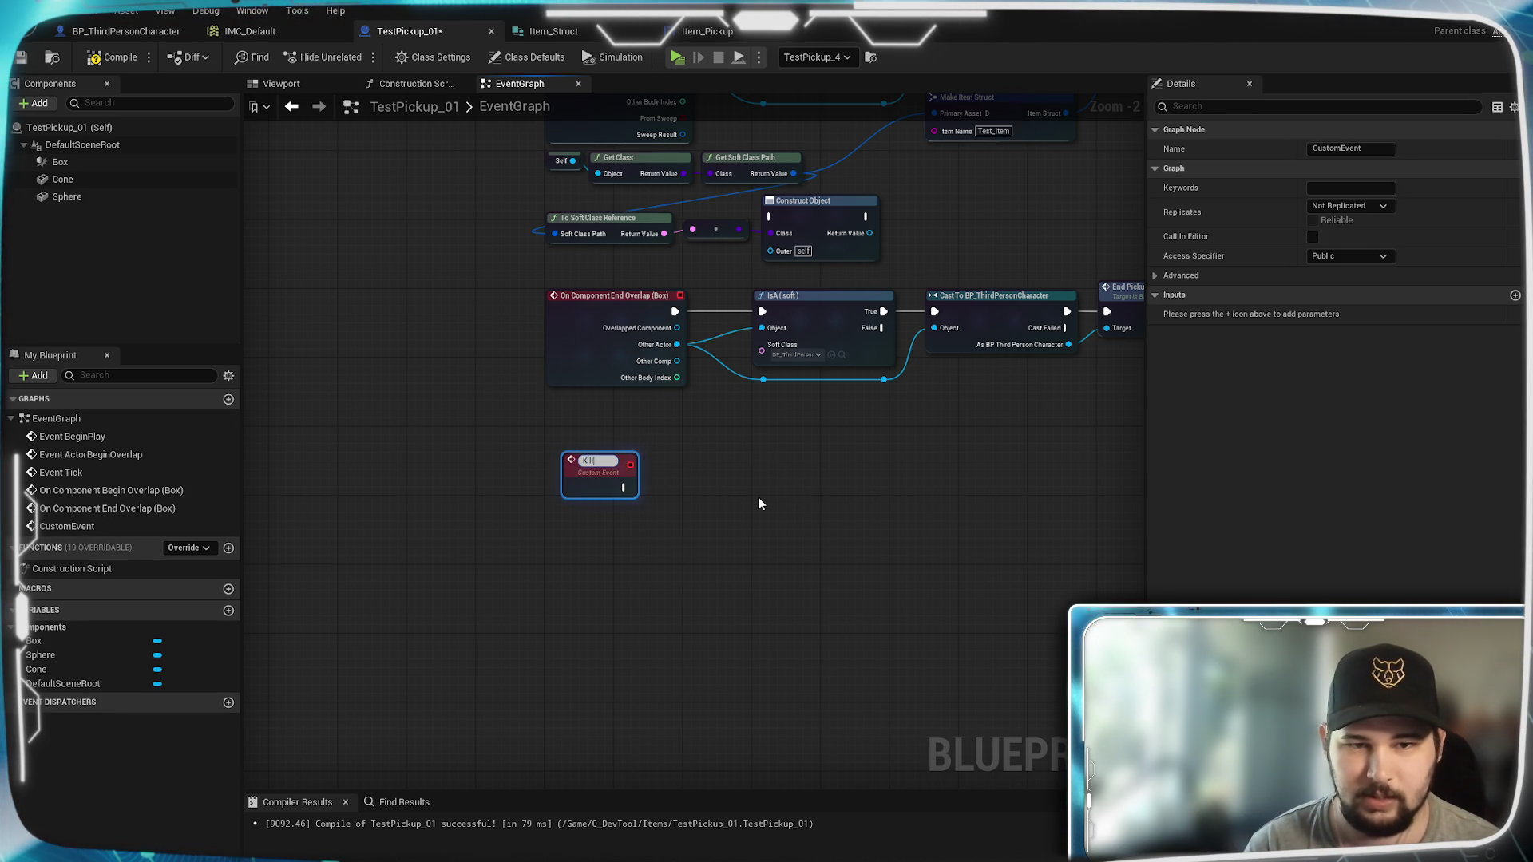
text(Self)
key(Return)
scroll(759, 497, up, 2)
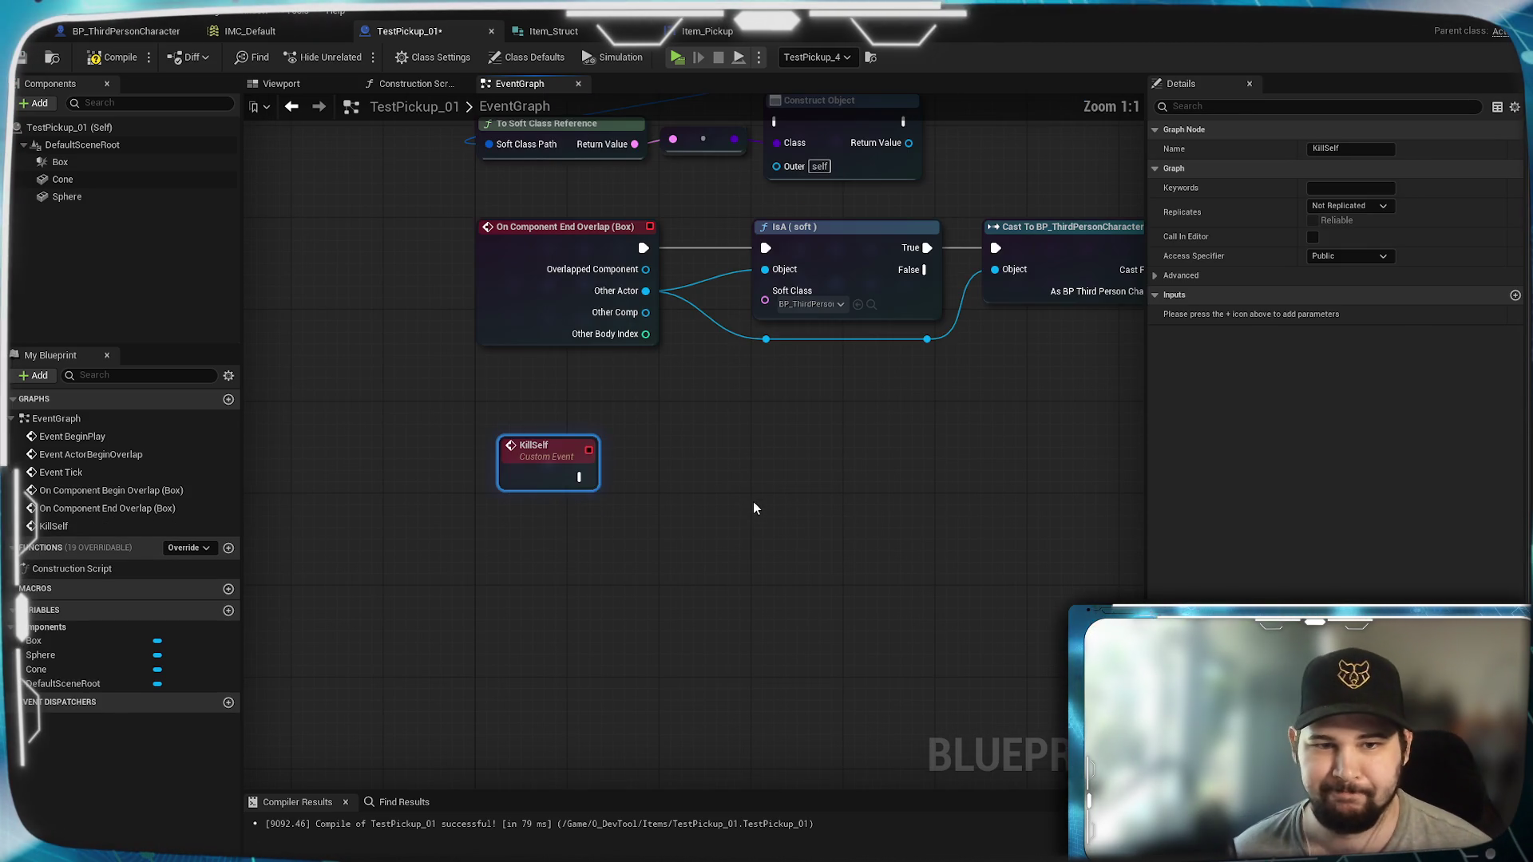
drag(523, 454, 503, 421)
Step: Wire a Destroy Actor call to KillSelf and compile TestPickup_01
click(684, 485)
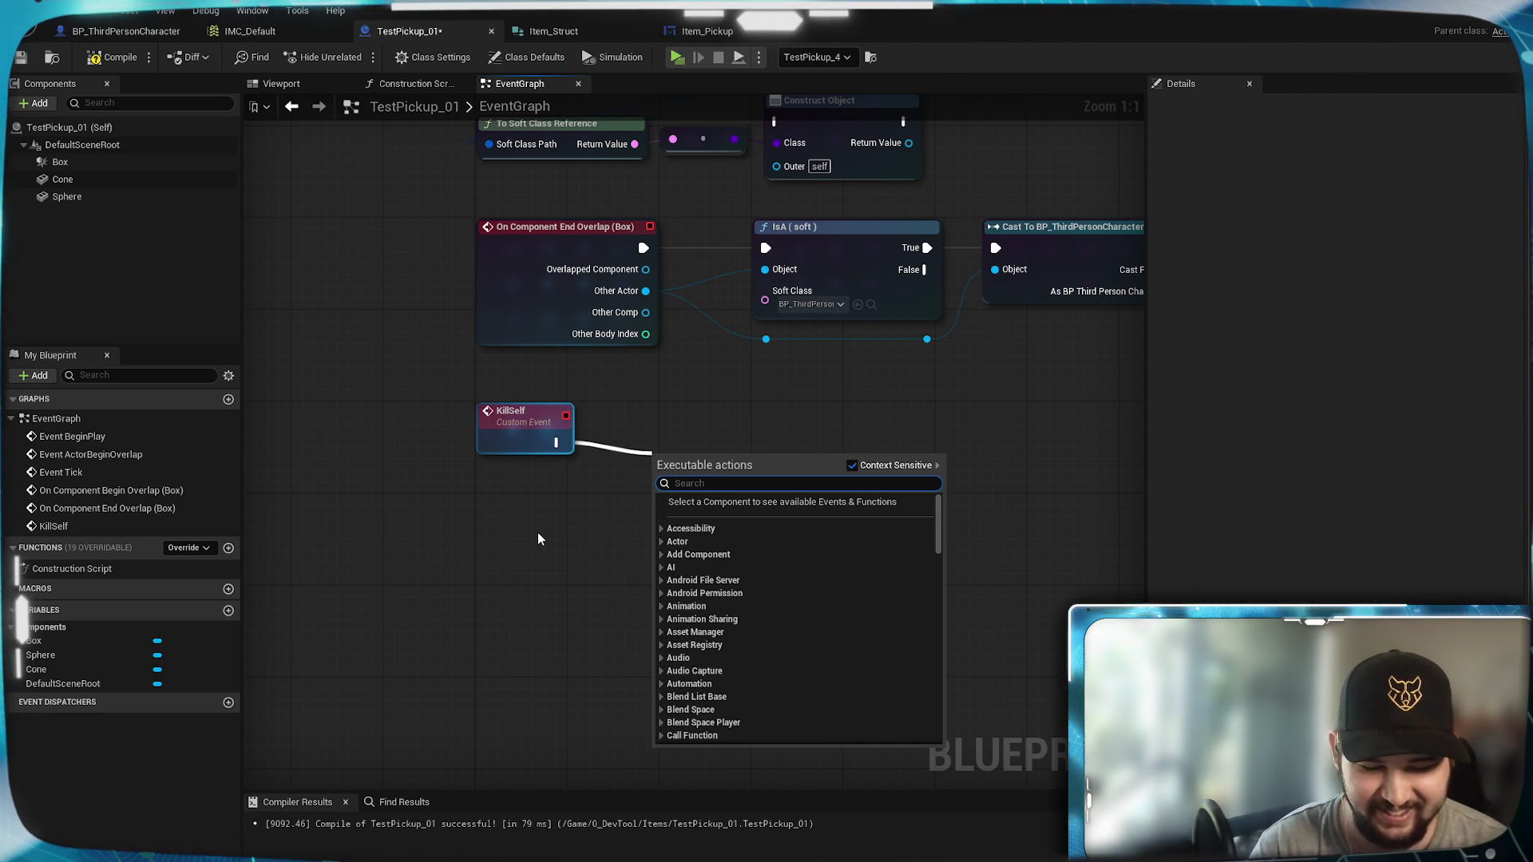
text(dele)
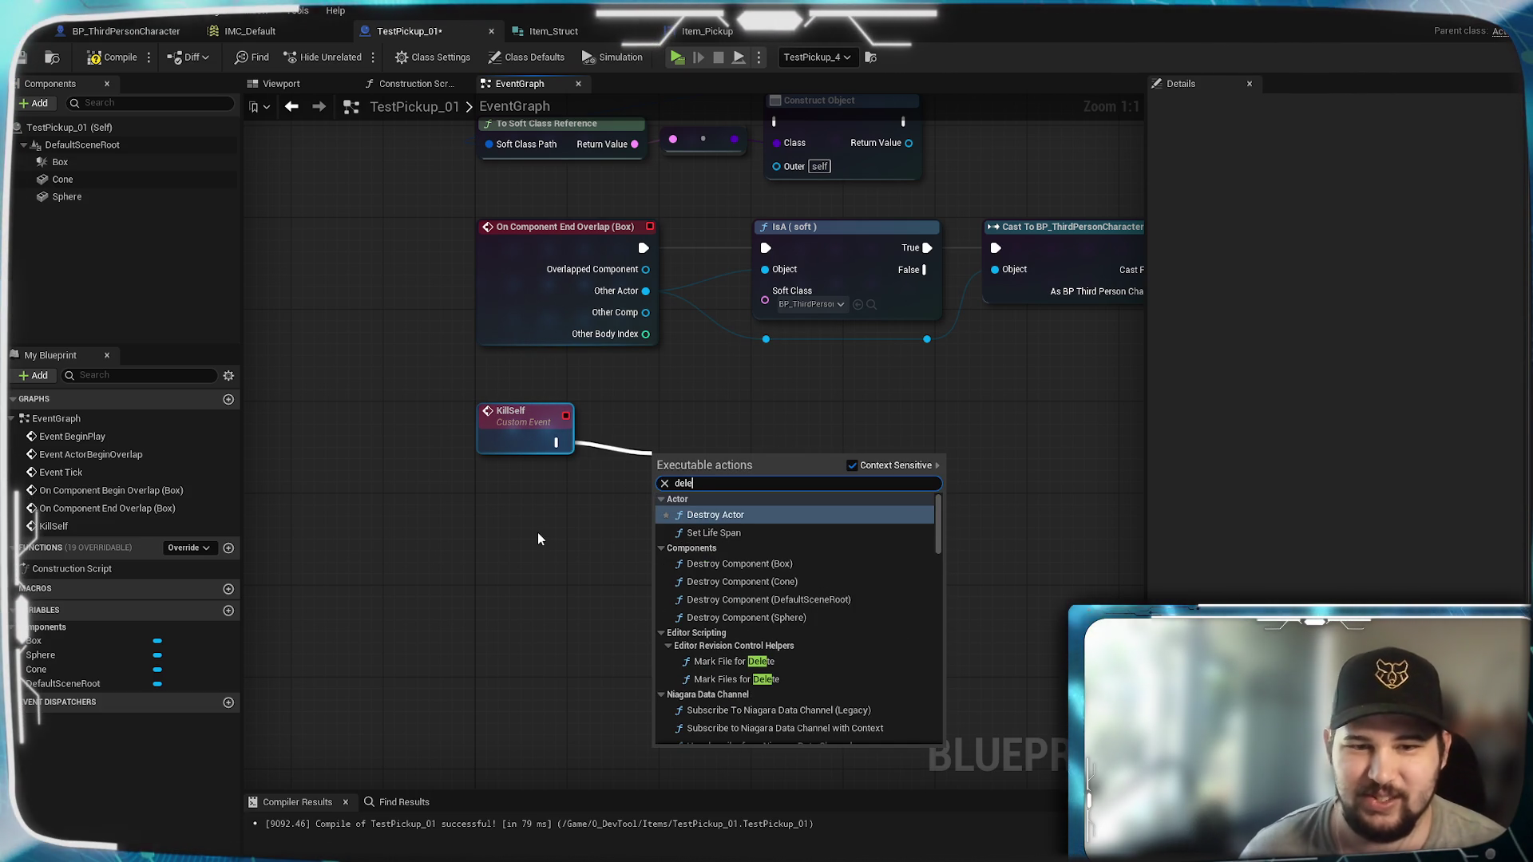
click(708, 517)
drag(695, 480, 648, 431)
click(804, 482)
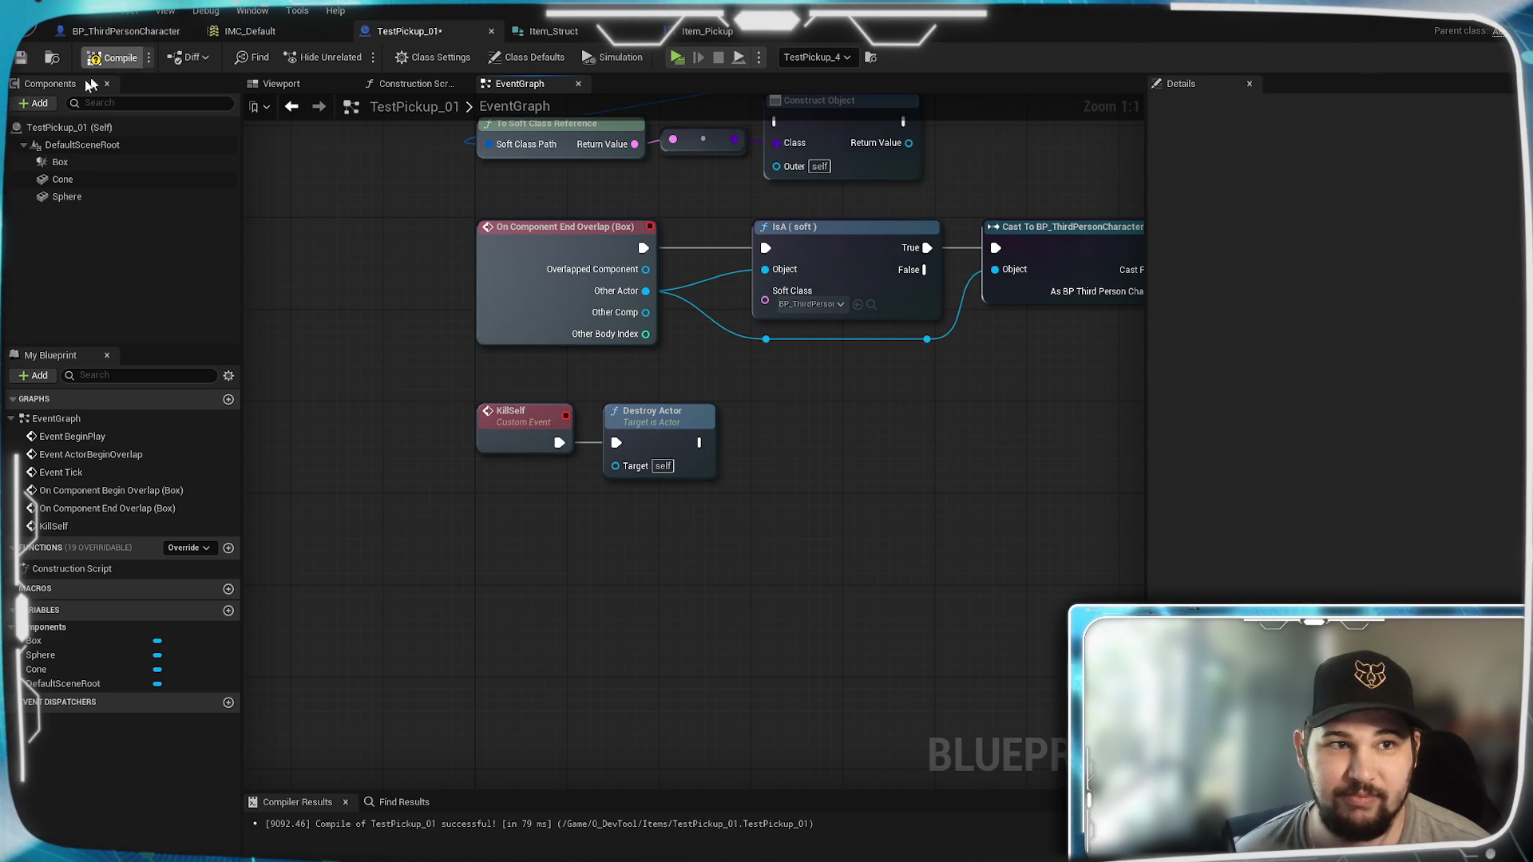
click(22, 58)
click(126, 30)
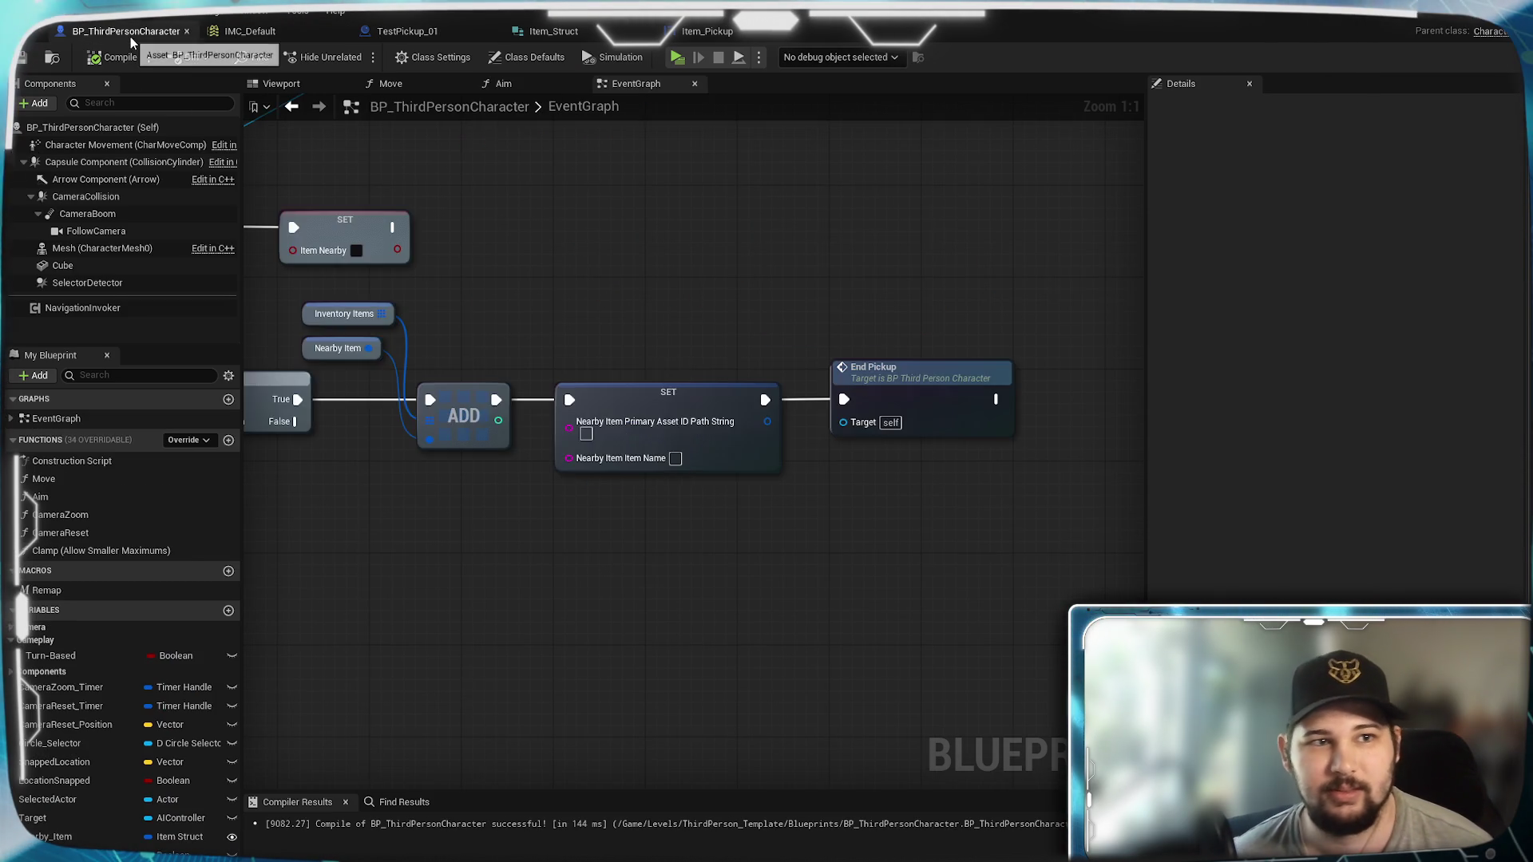
Step: Review the ADD, SET, IA_Interact and Branch nodes, then the Item_Pickup and Item_Struct assets
mouse_move(765, 579)
mouse_down()
mouse_move(649, 599)
mouse_move(749, 593)
mouse_up()
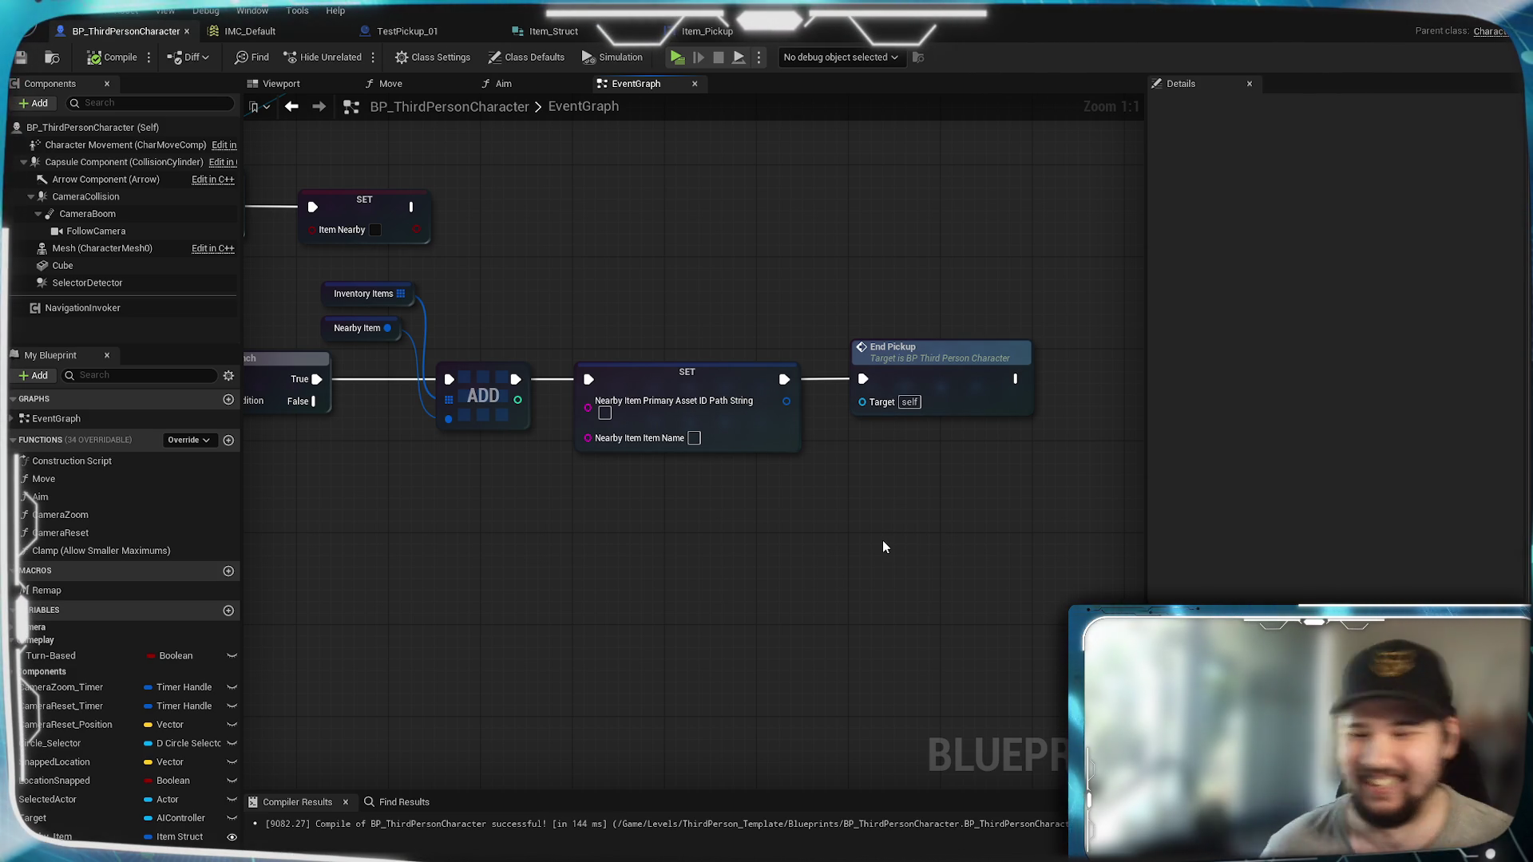
mouse_move(698, 503)
mouse_down()
mouse_move(1187, 506)
mouse_move(972, 489)
mouse_move(1057, 477)
mouse_up()
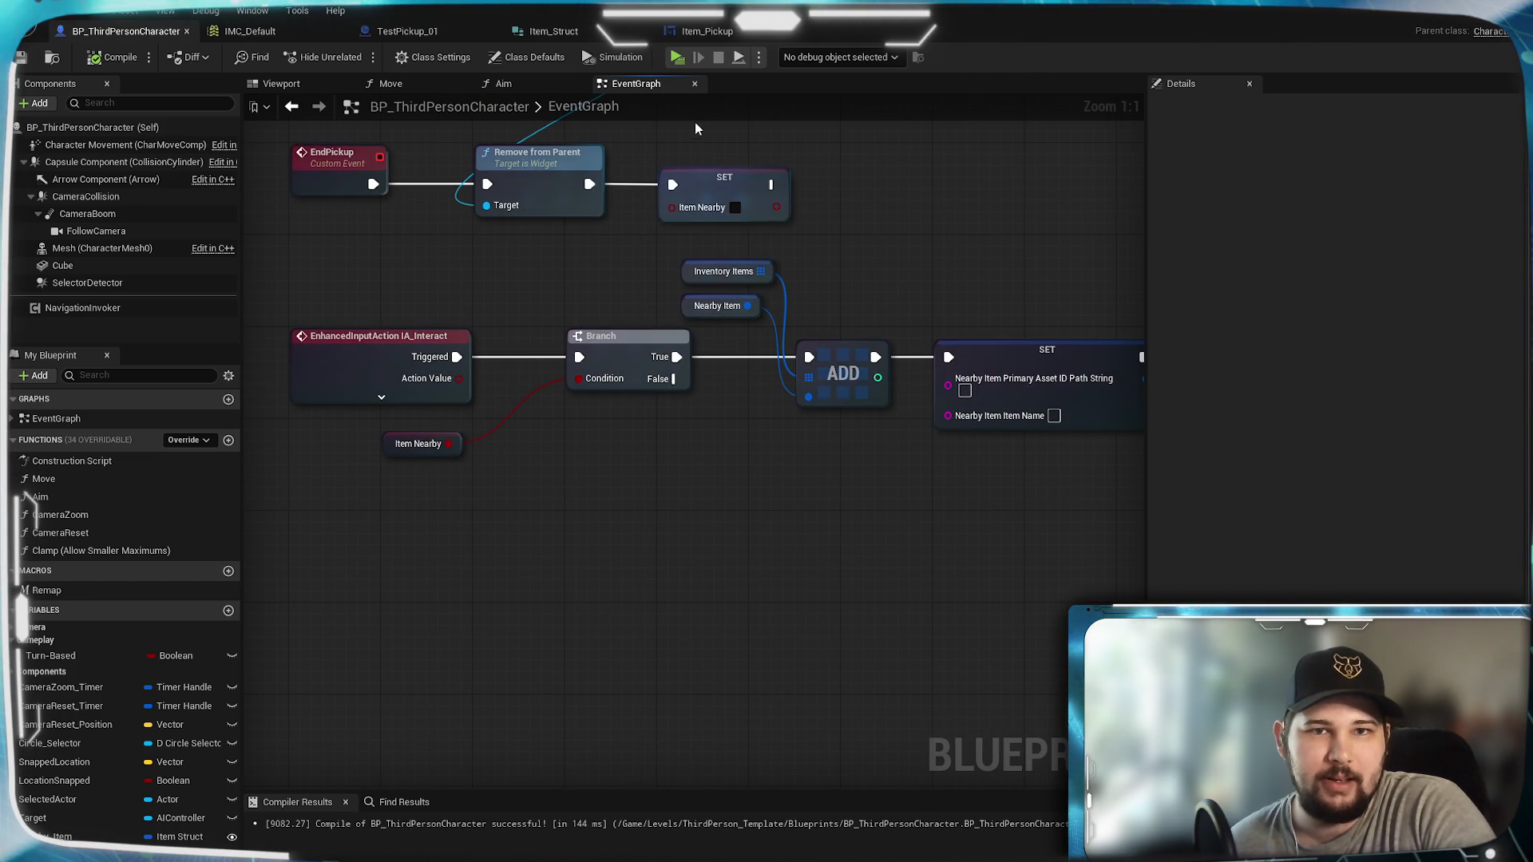
click(702, 32)
click(519, 32)
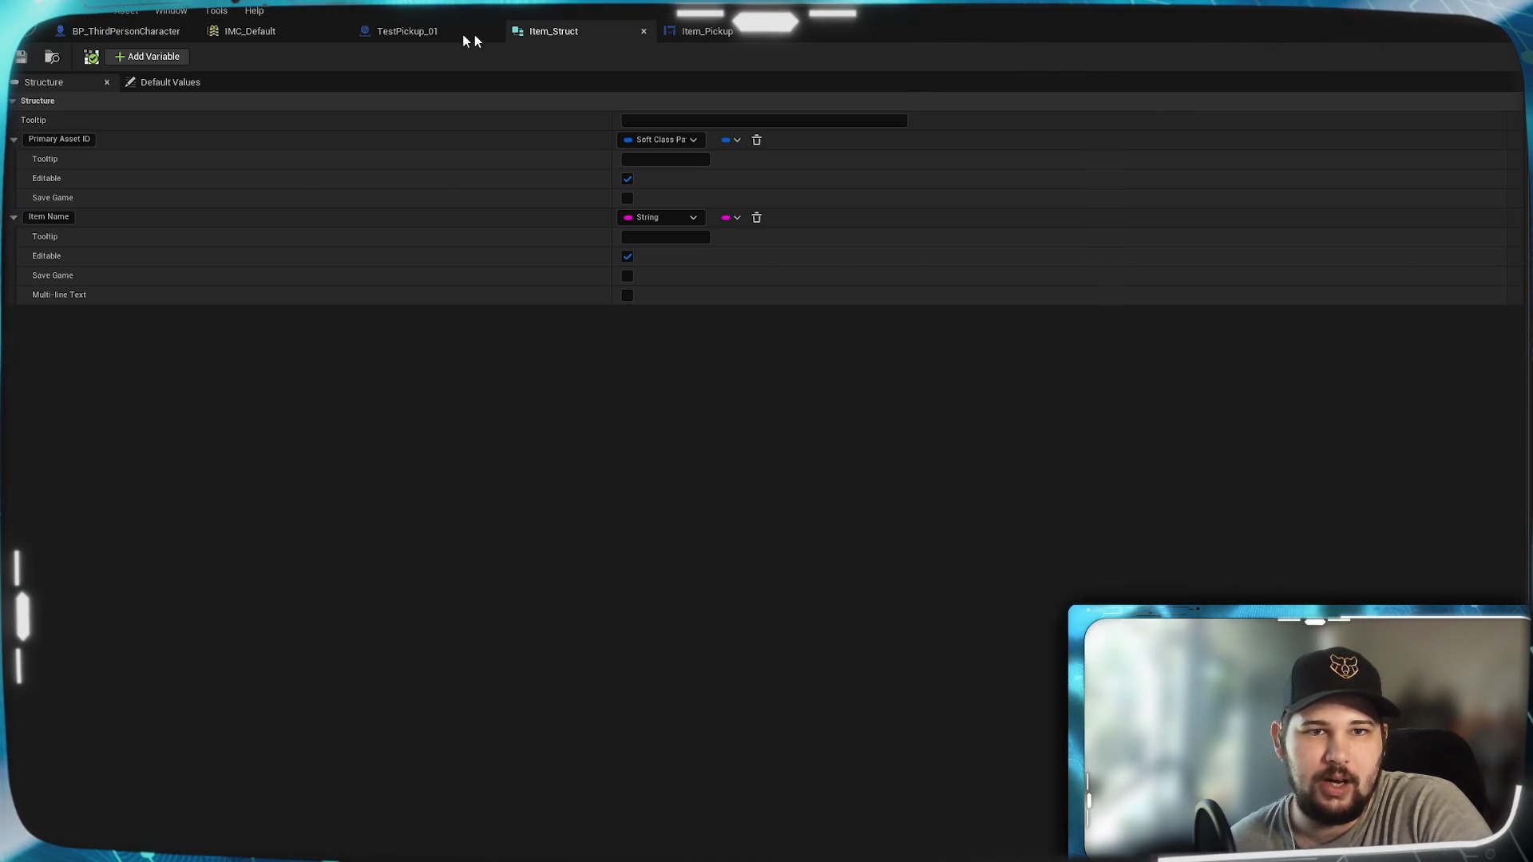
Step: Return to TestPickup_01 and pan across the Begin Overlap chain and KillSelf event
click(444, 34)
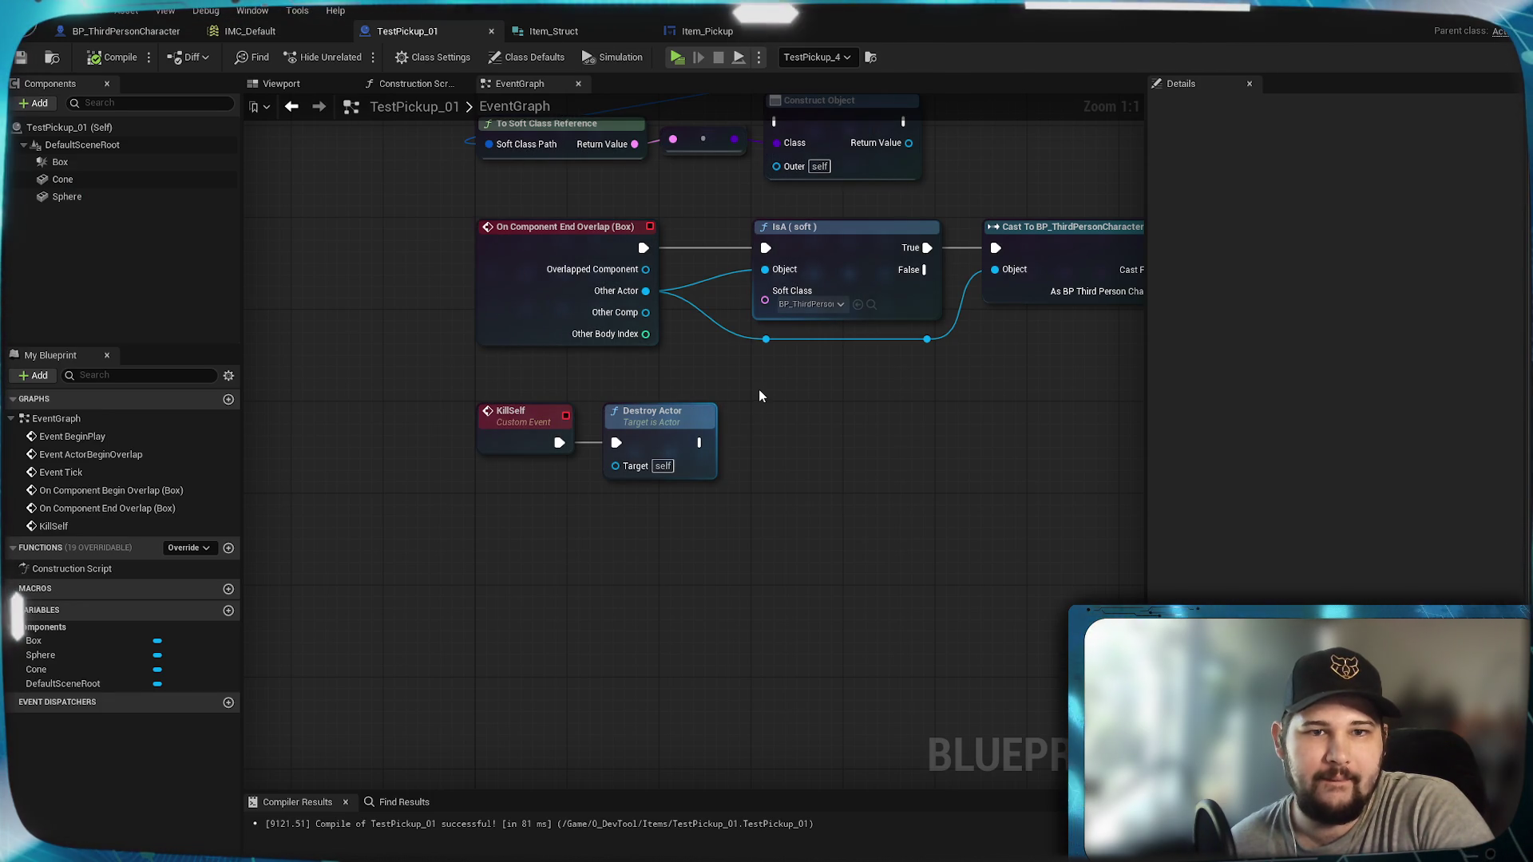
drag(758, 386, 511, 734)
mouse_move(885, 526)
mouse_down()
mouse_move(541, 572)
mouse_move(1041, 479)
mouse_up()
drag(879, 459, 503, 505)
mouse_move(697, 482)
mouse_down()
mouse_move(822, 405)
mouse_move(804, 370)
mouse_move(785, 373)
mouse_up()
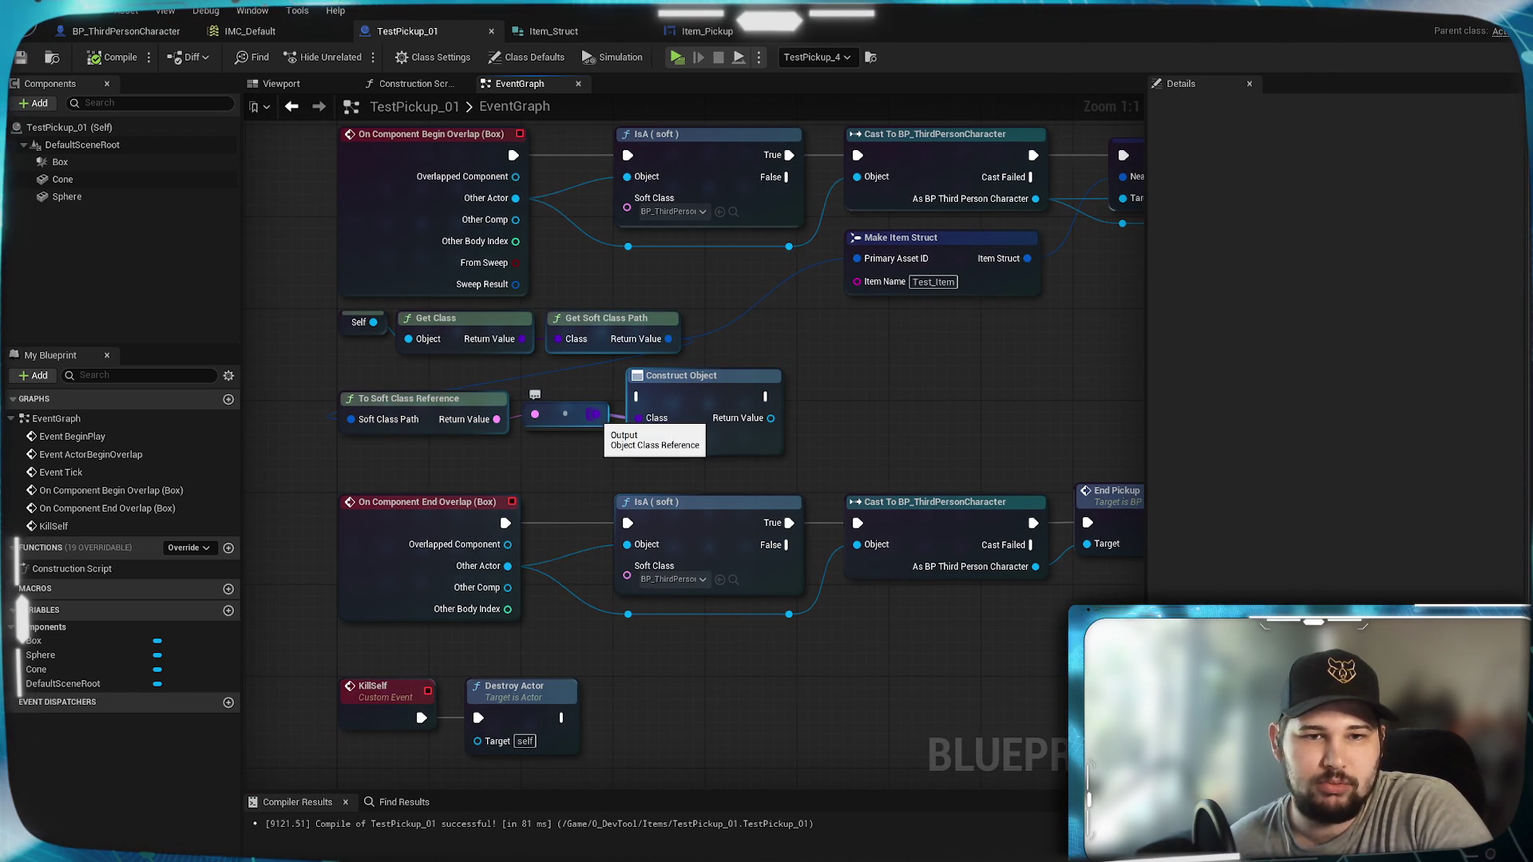
mouse_move(907, 360)
mouse_down()
mouse_move(691, 415)
mouse_move(1010, 296)
mouse_up()
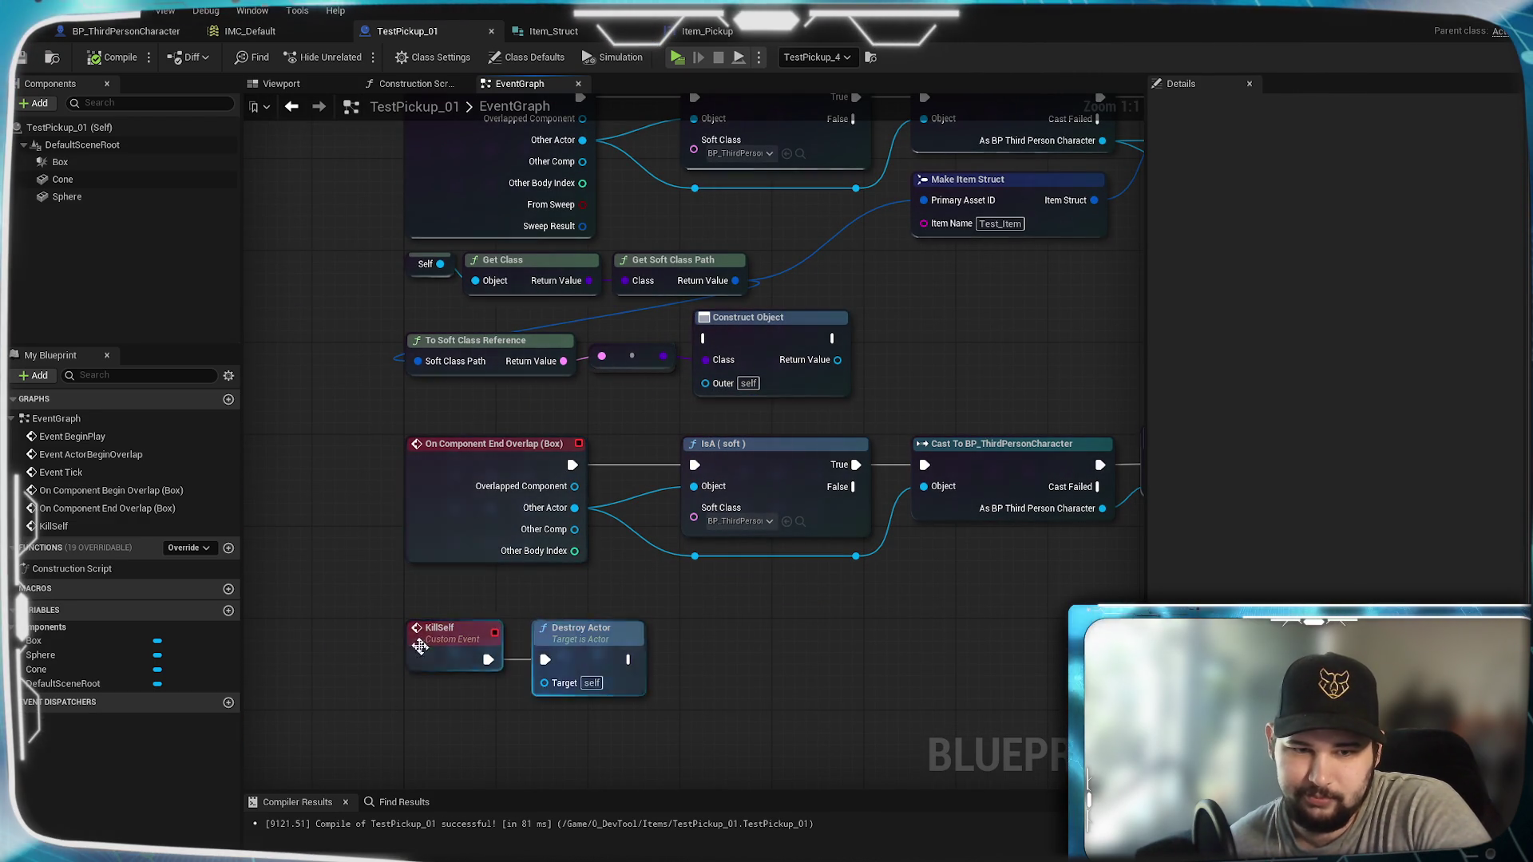
Step: Move Destroy Actor further right of KillSelf, leaving space below
click(844, 661)
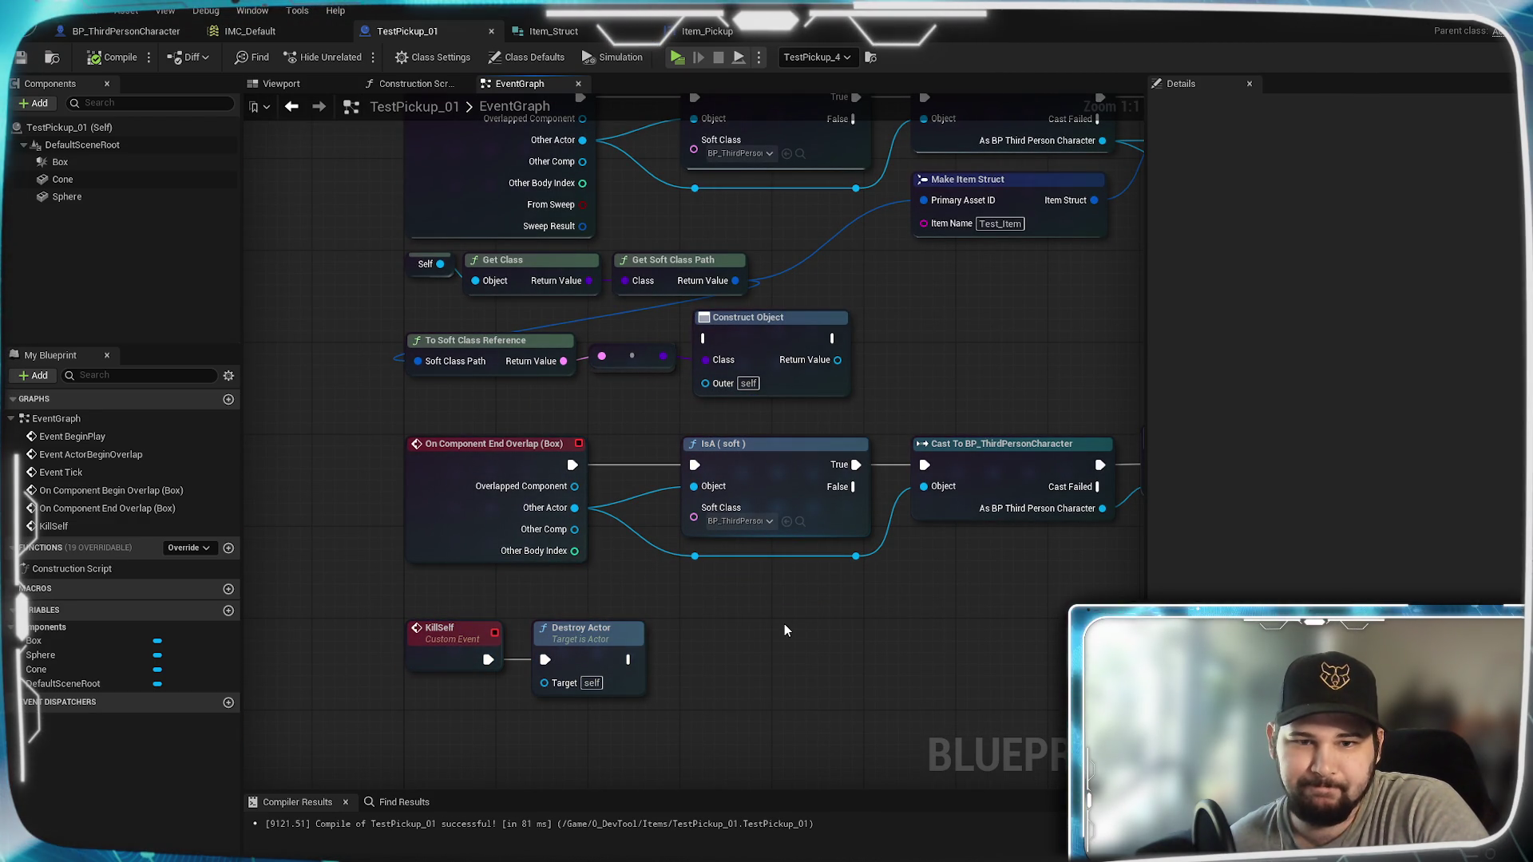
mouse_move(898, 390)
mouse_down()
mouse_move(387, 674)
mouse_move(883, 273)
mouse_up()
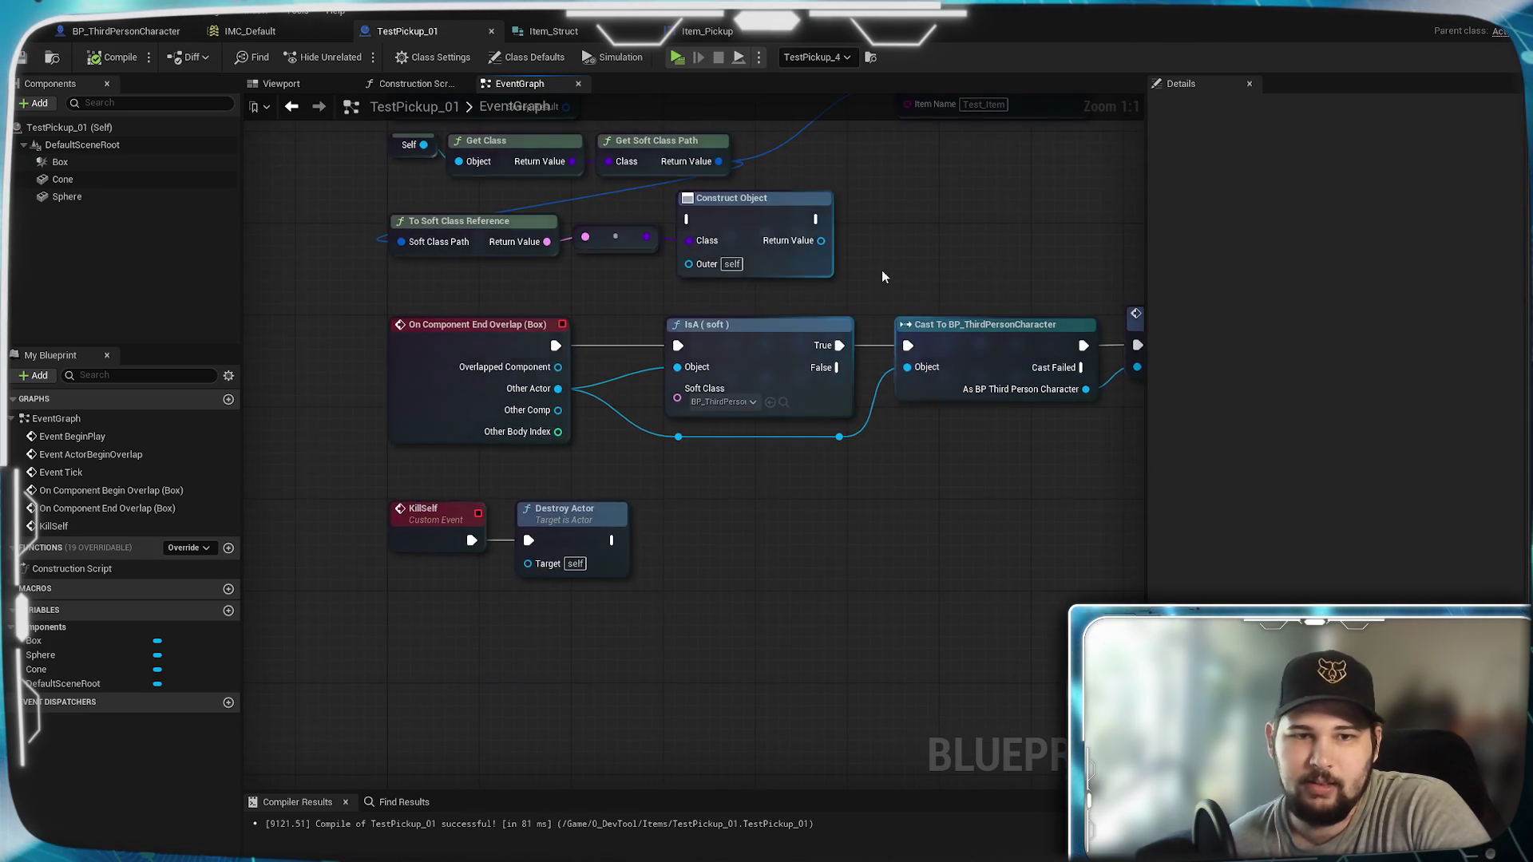
drag(557, 528, 809, 530)
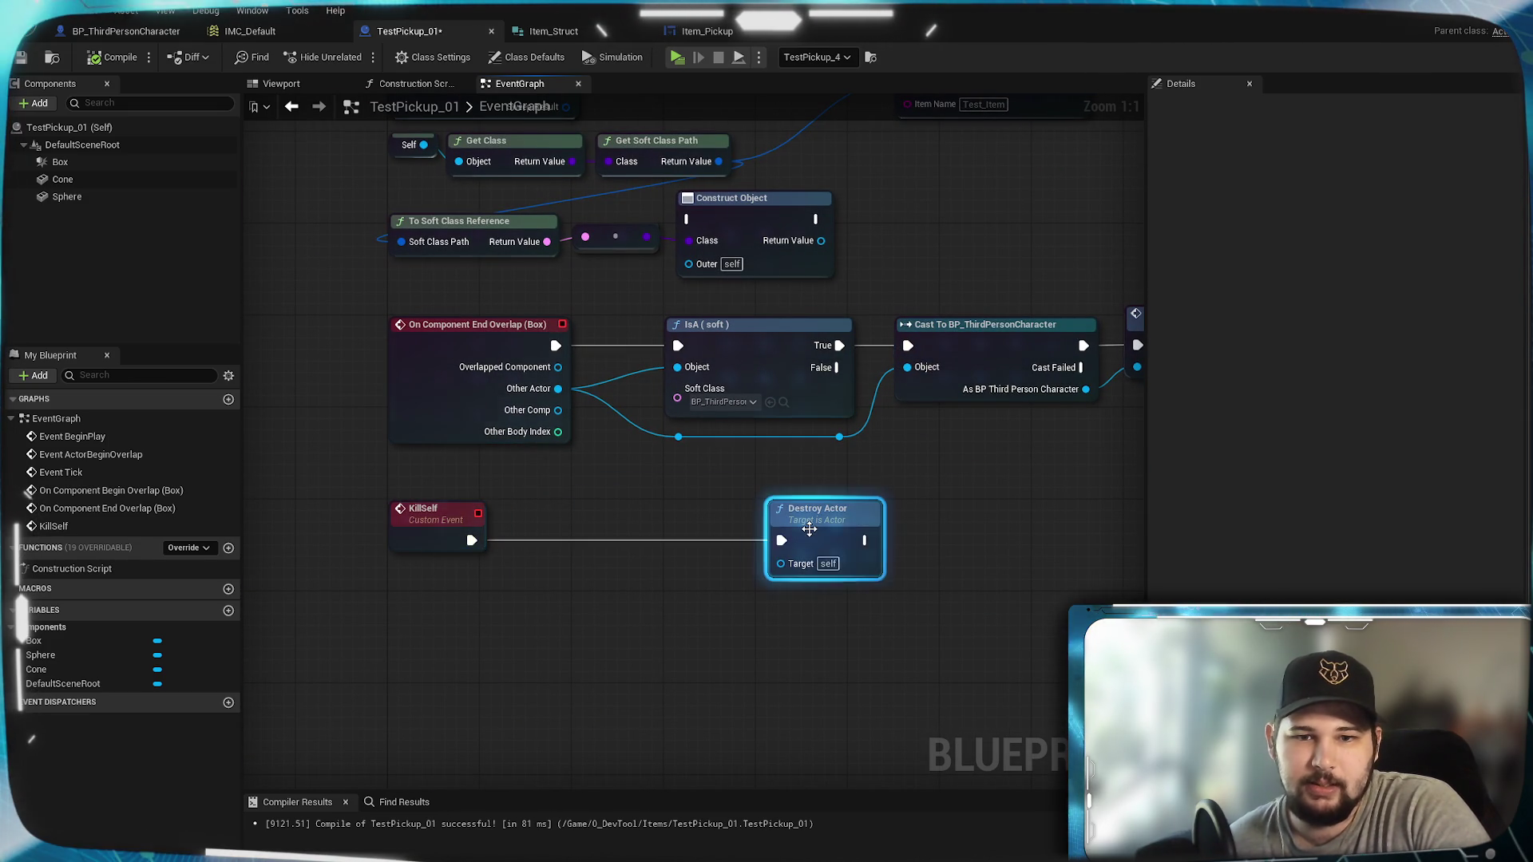
click(894, 475)
mouse_move(894, 475)
mouse_down()
mouse_move(737, 623)
mouse_move(828, 552)
mouse_move(800, 620)
mouse_move(829, 565)
mouse_up()
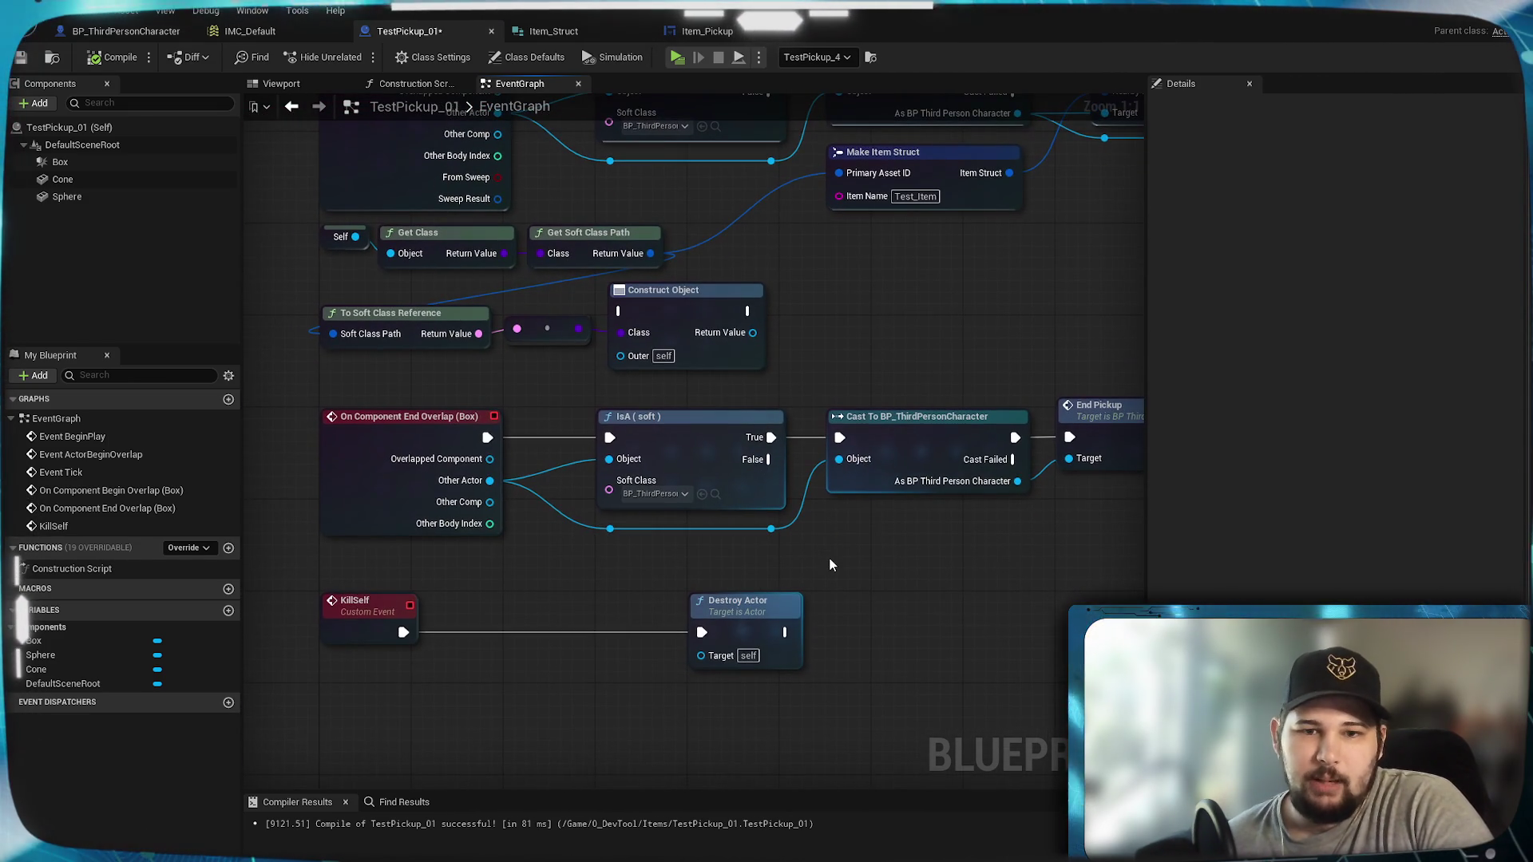
drag(515, 719, 591, 619)
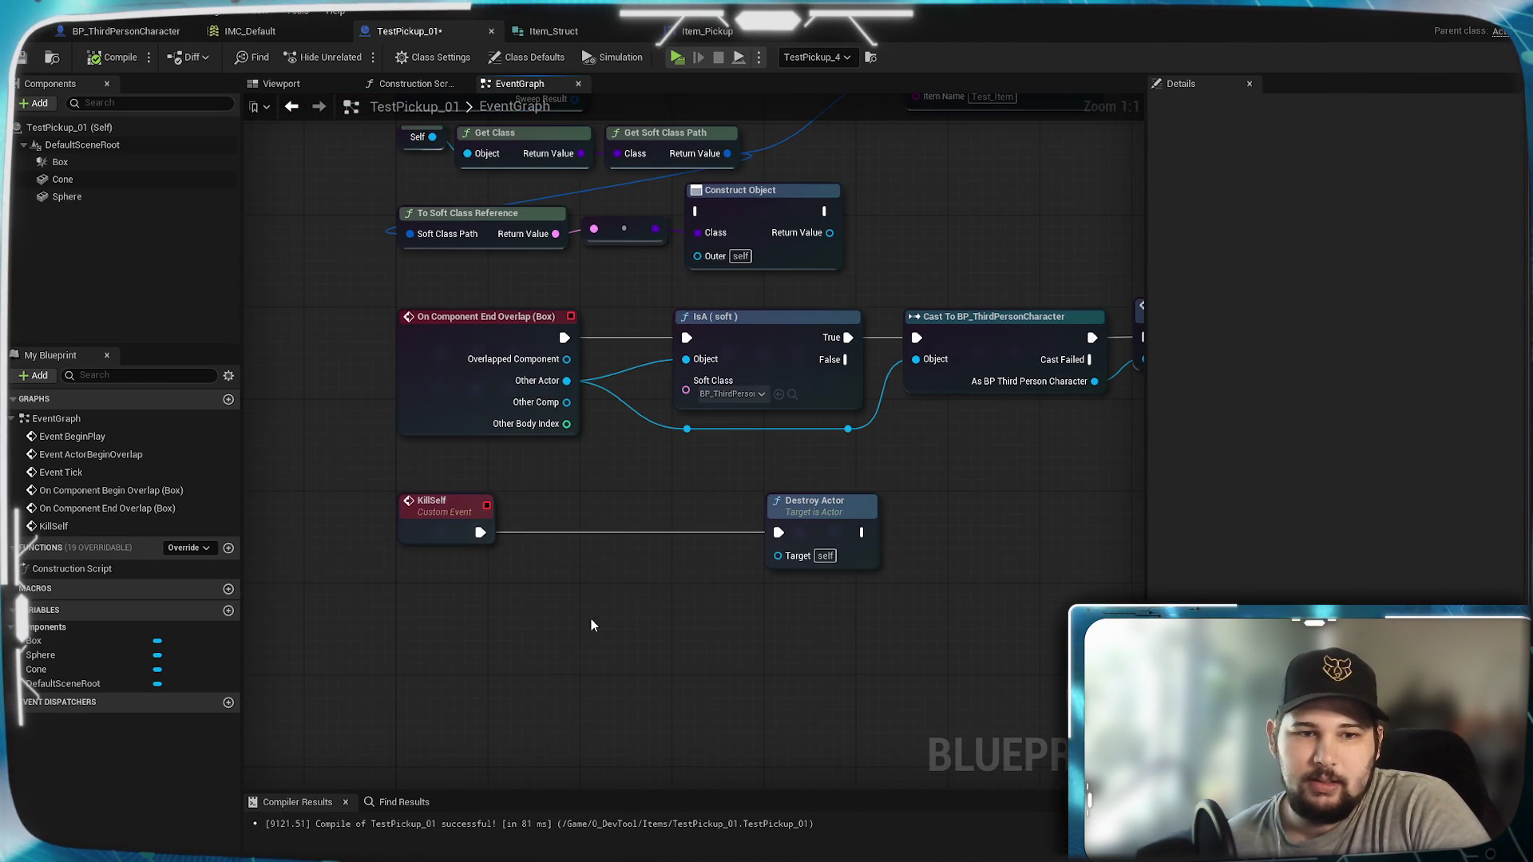
Step: Add the EnhancedInputAction IA_Interact event near KillSelf
right_click(424, 611)
text(IA)
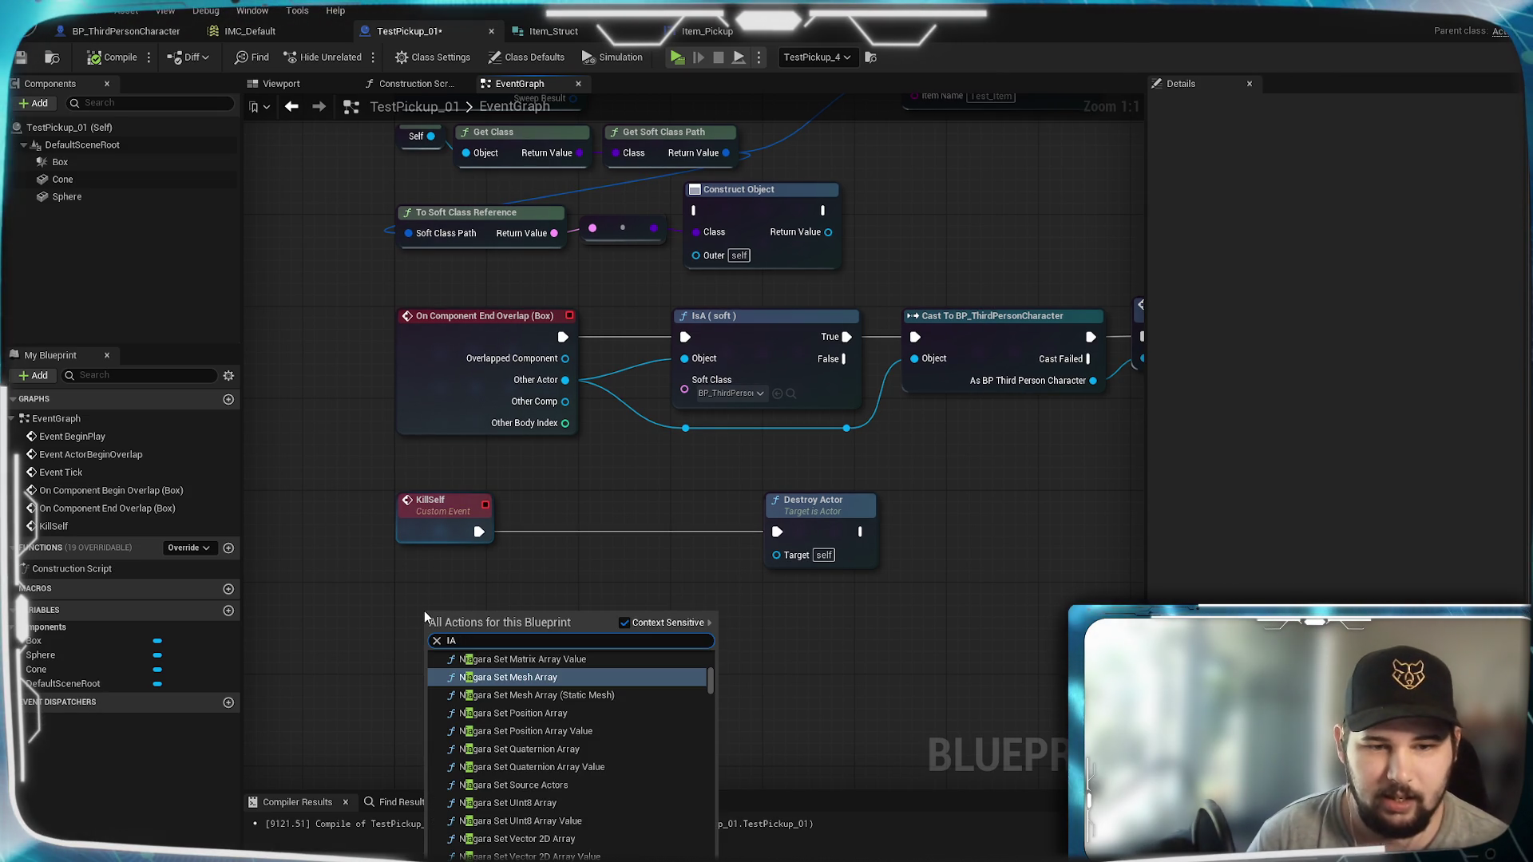
text(_)
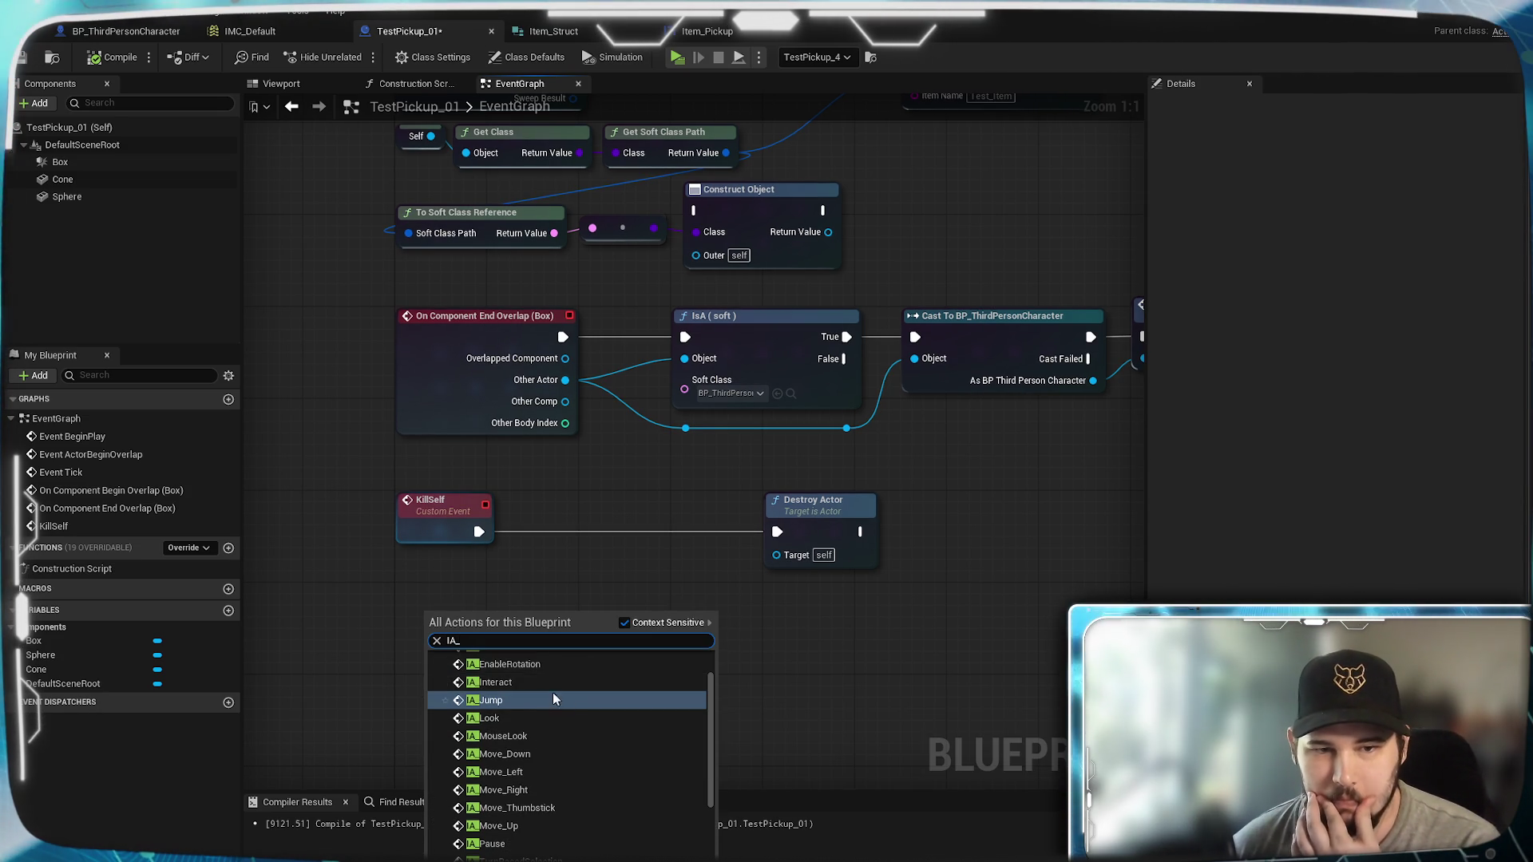
click(558, 693)
mouse_move(553, 646)
mouse_down()
mouse_move(517, 579)
mouse_move(424, 589)
mouse_up()
click(525, 597)
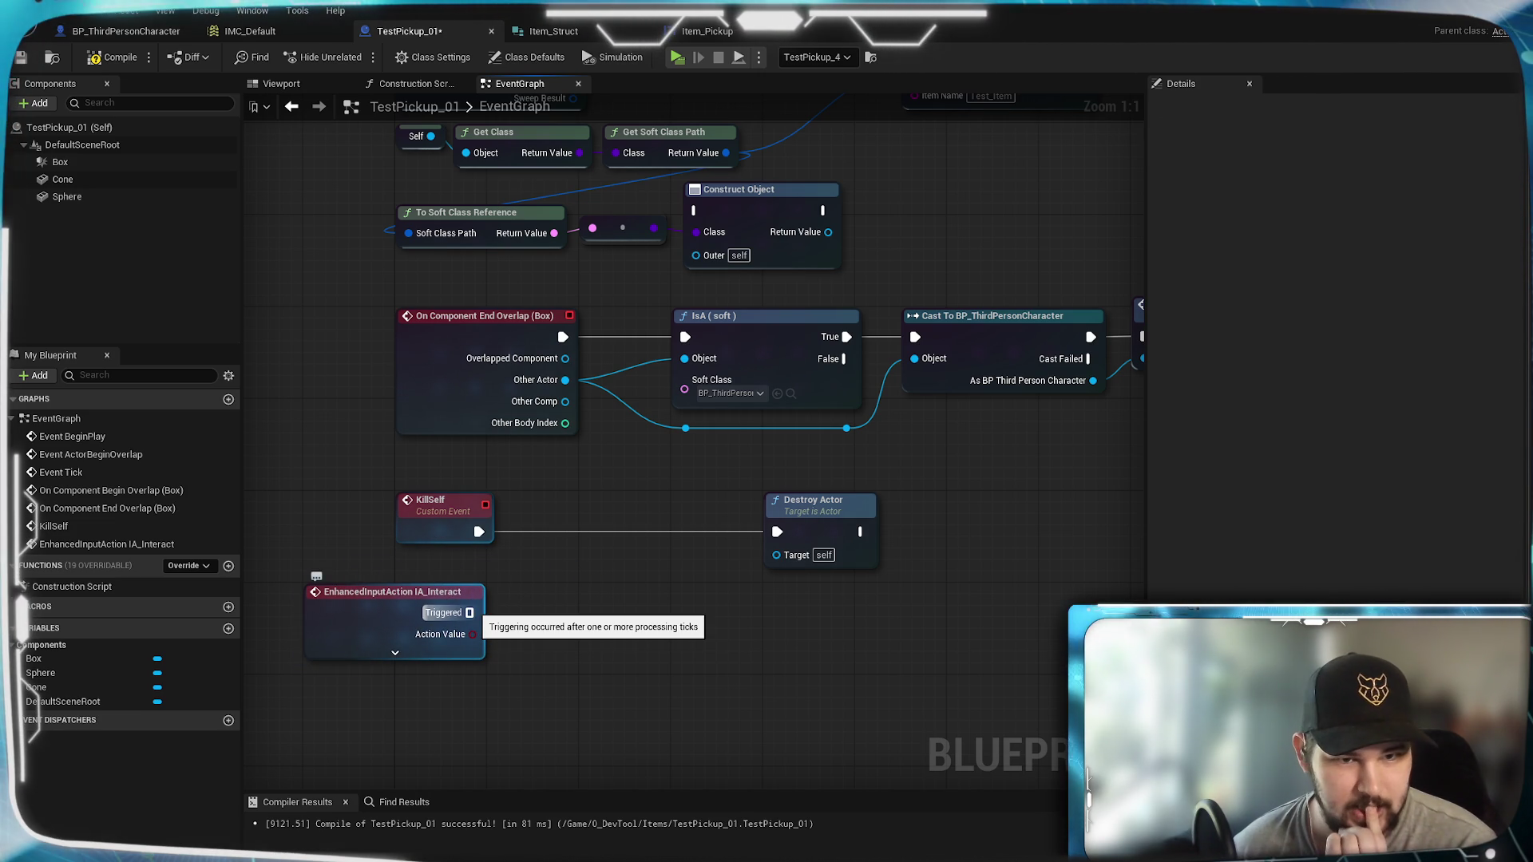
Step: Line the IA_Interact event up under KillSelf and frame all the pickup events
drag(559, 505, 499, 741)
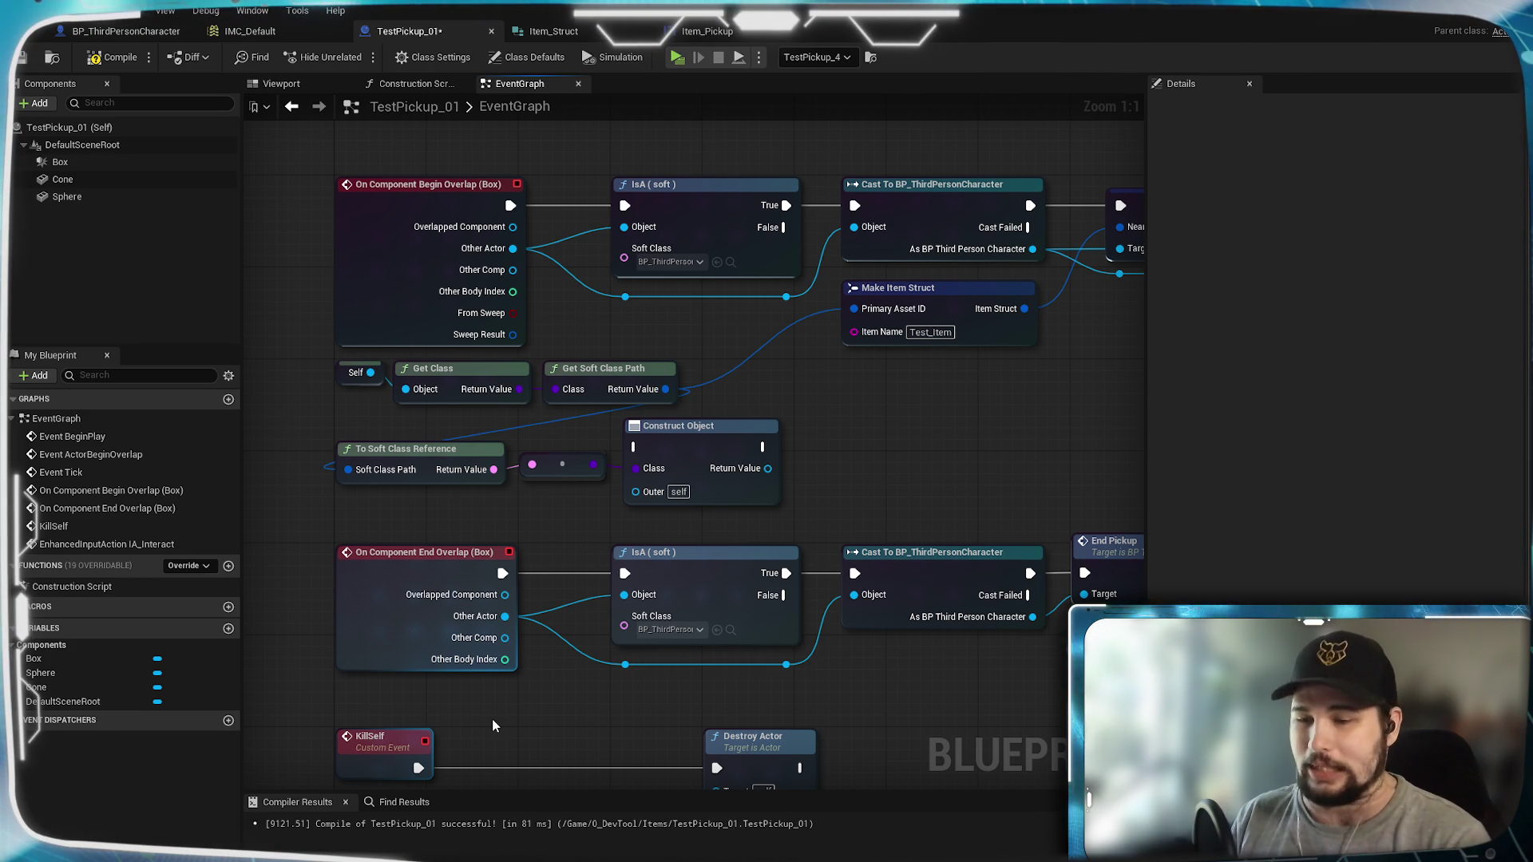
mouse_move(492, 719)
mouse_down()
mouse_move(520, 708)
mouse_move(608, 559)
mouse_move(621, 482)
mouse_up()
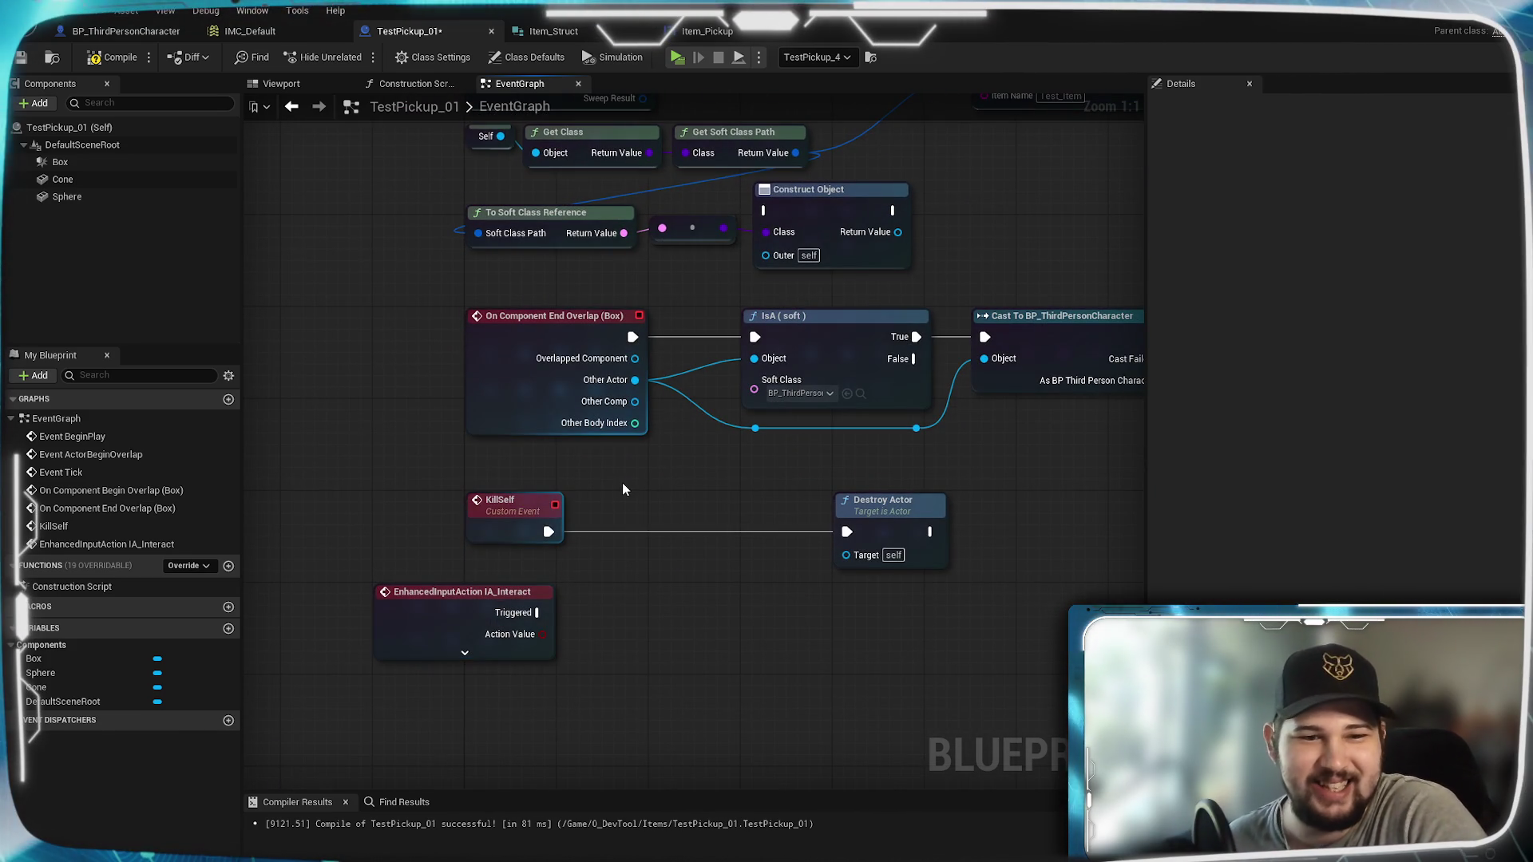
drag(476, 599, 567, 600)
click(692, 567)
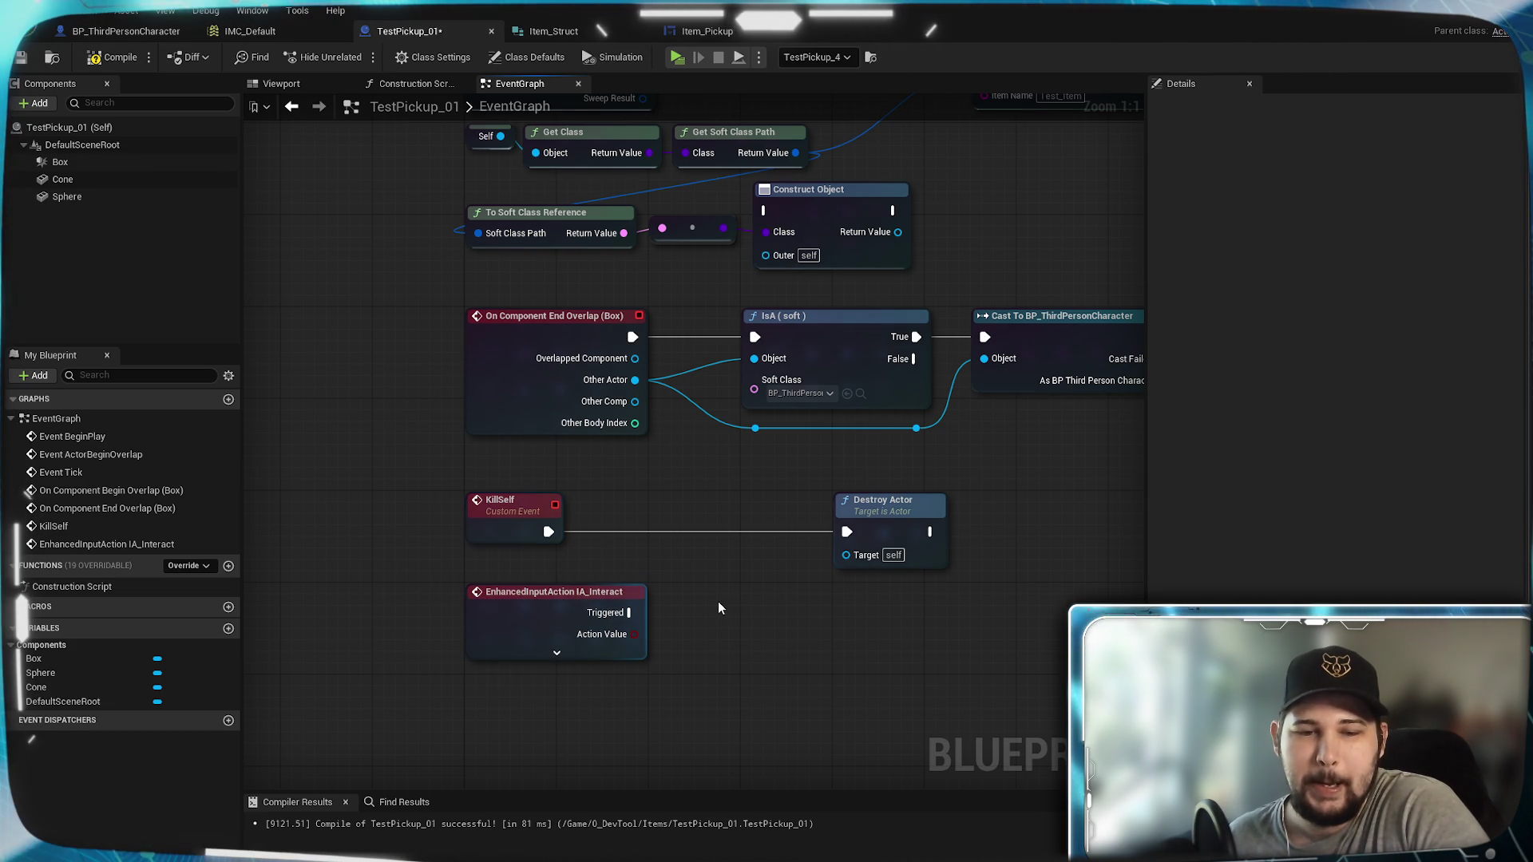
scroll(717, 592, down, 1)
scroll(741, 508, down, 1)
mouse_move(740, 508)
mouse_down()
mouse_move(541, 709)
mouse_move(585, 647)
mouse_move(600, 578)
mouse_up()
mouse_move(812, 363)
mouse_down()
mouse_move(713, 411)
mouse_move(792, 339)
mouse_move(776, 305)
mouse_move(767, 429)
mouse_up()
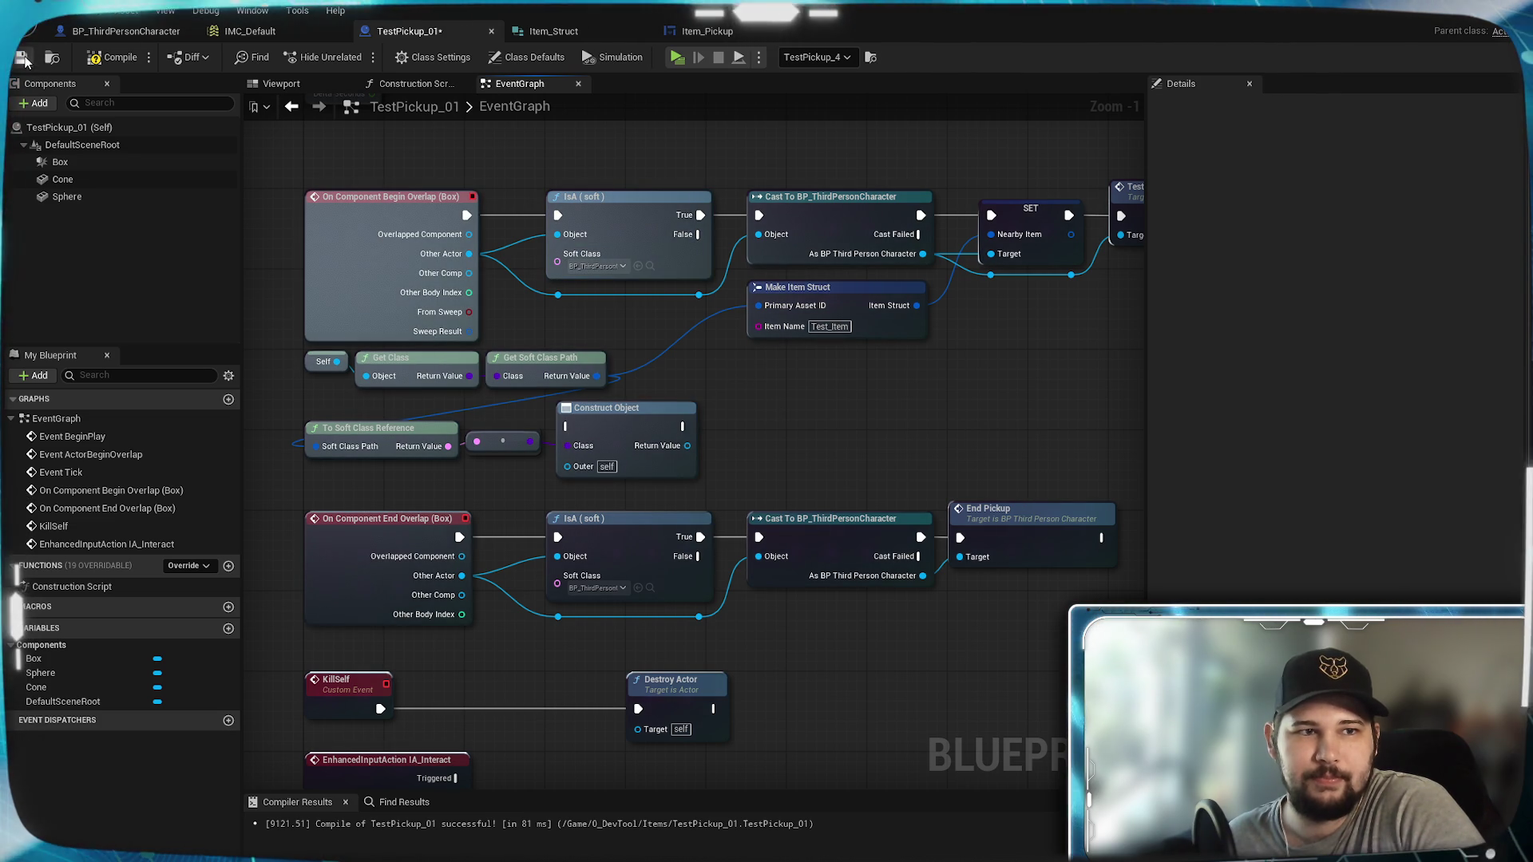
Step: Compile TestPickup_01, then make the character's Nearby_Item variable a Map container
click(114, 57)
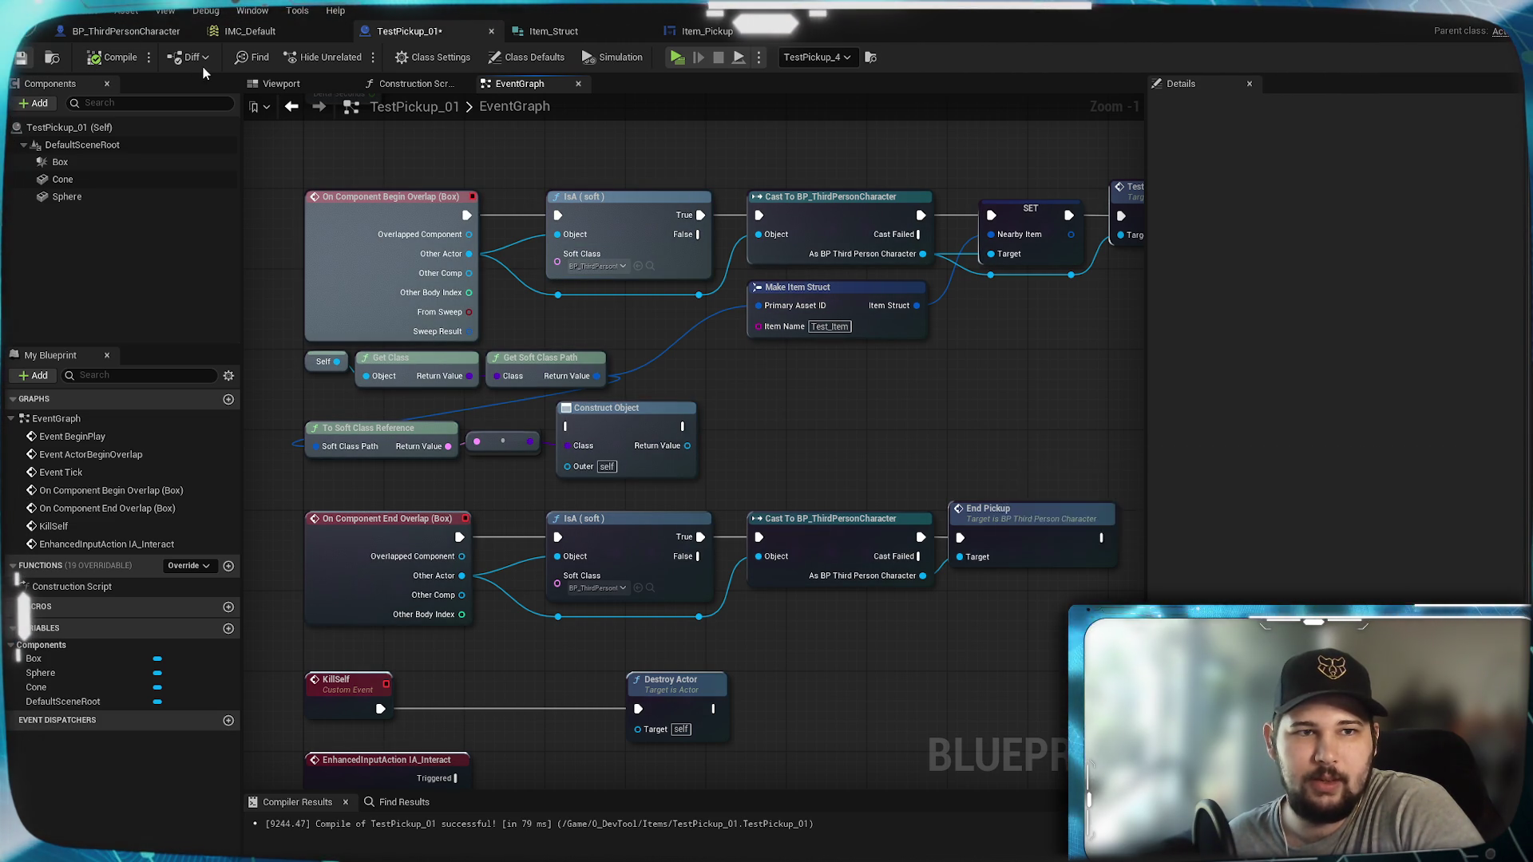
click(126, 31)
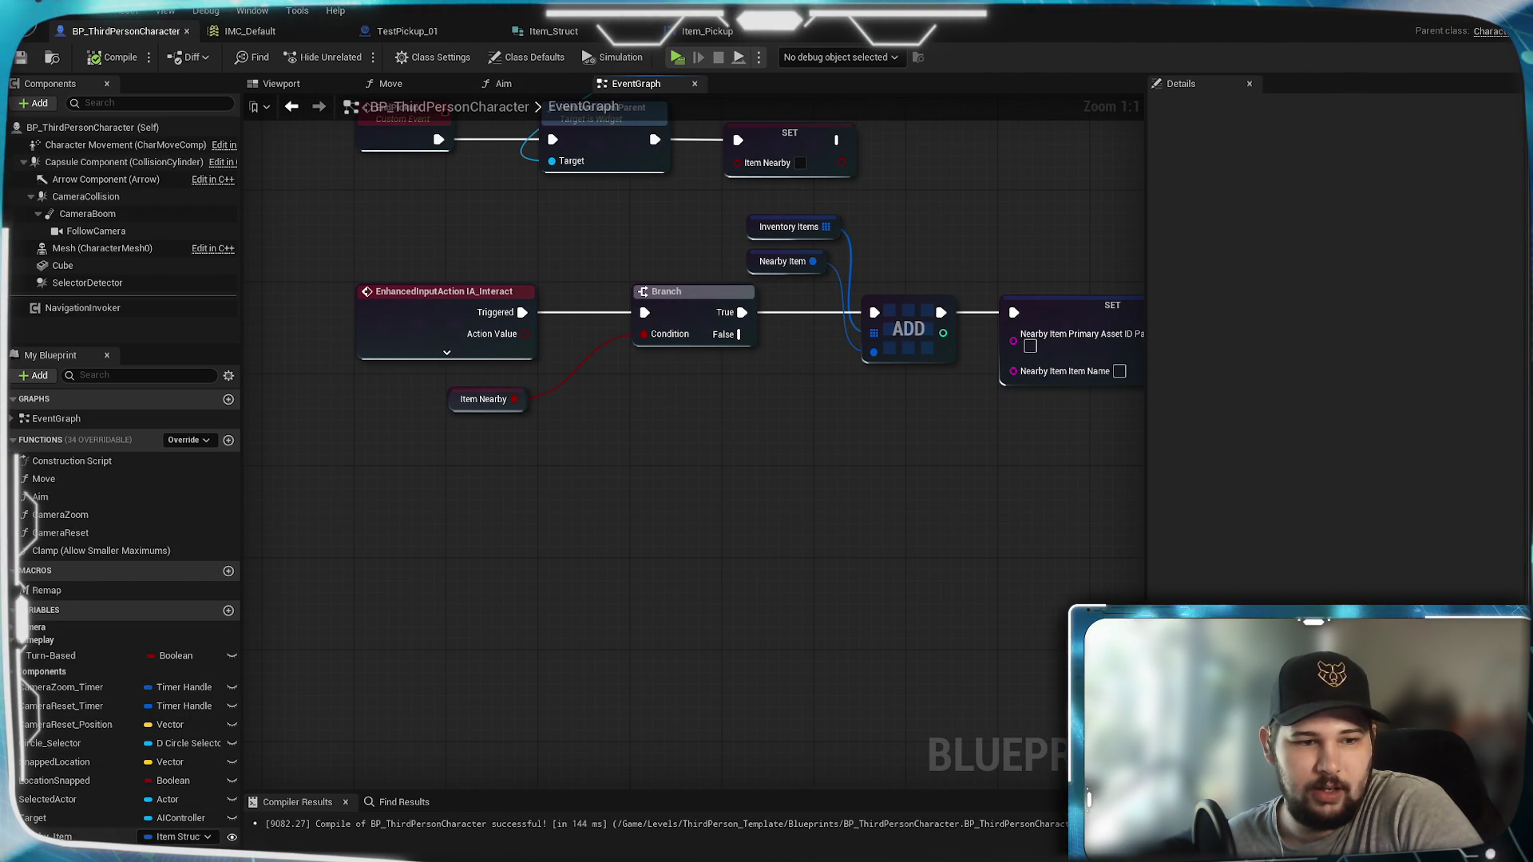
click(72, 837)
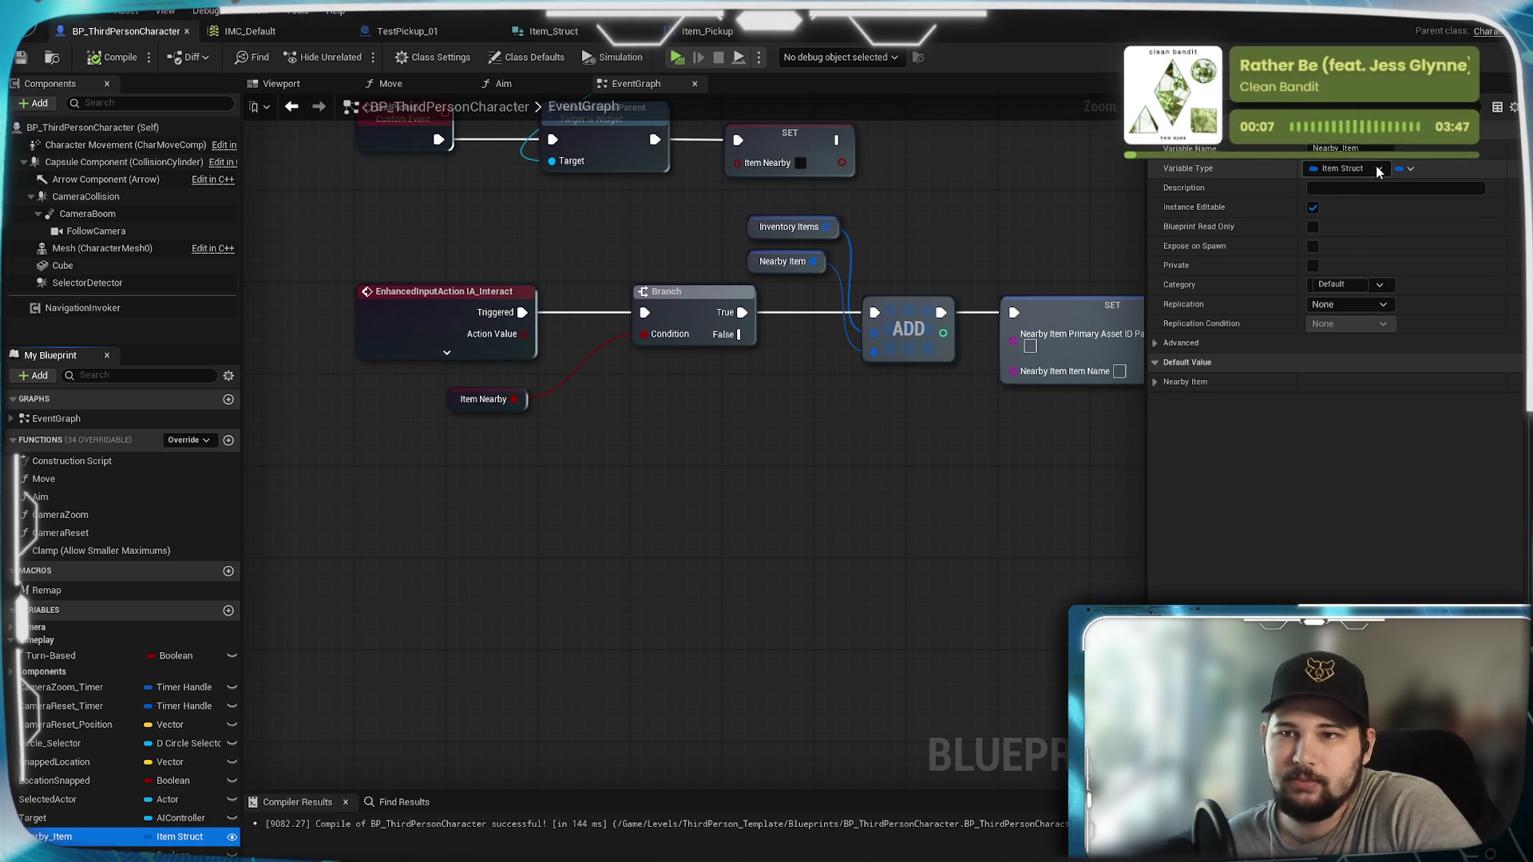
click(1342, 168)
click(1359, 166)
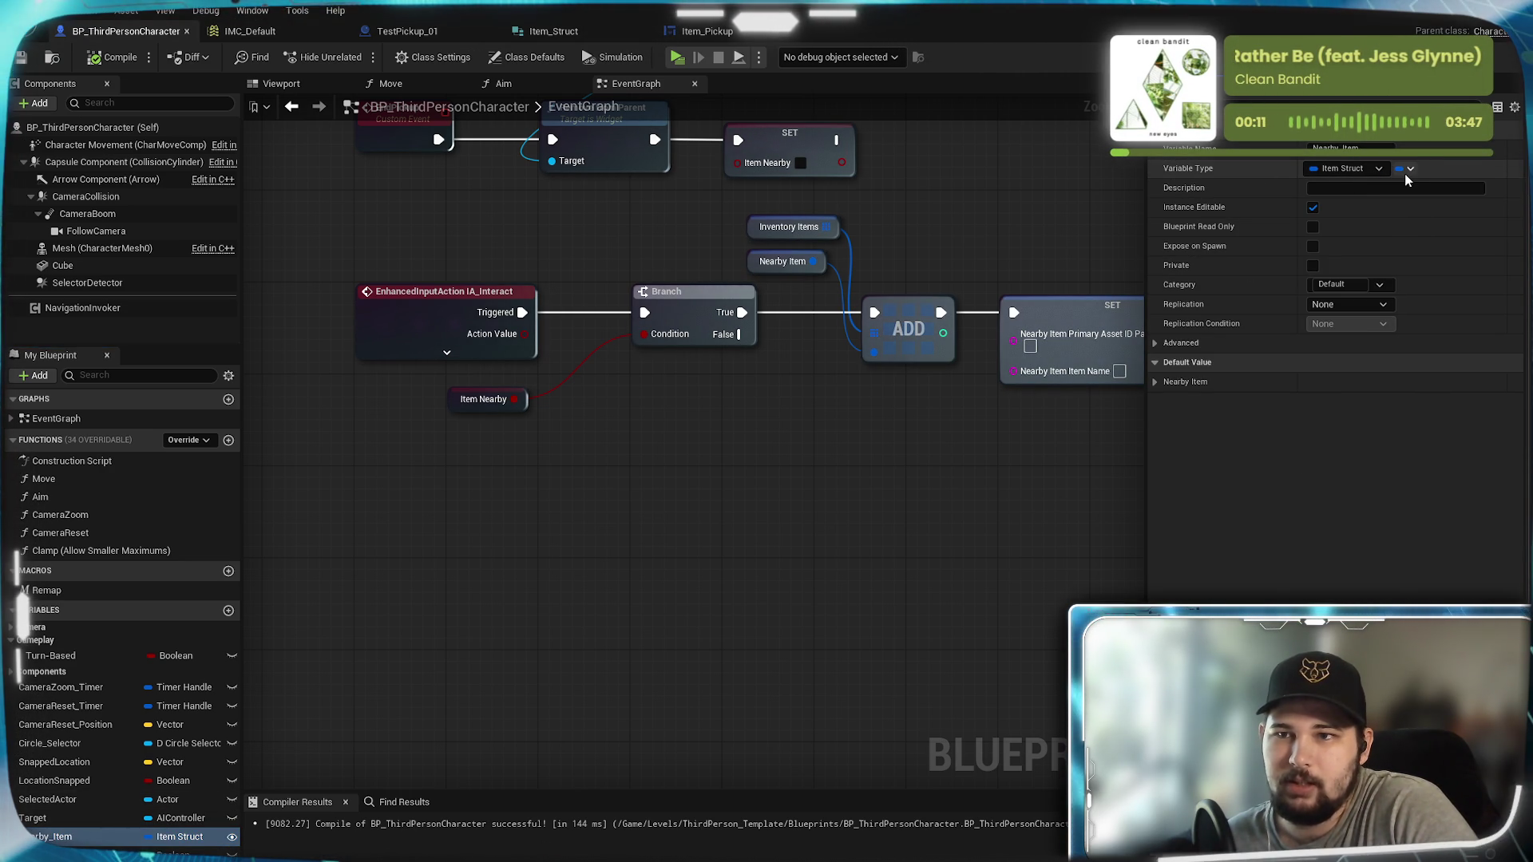
click(1406, 170)
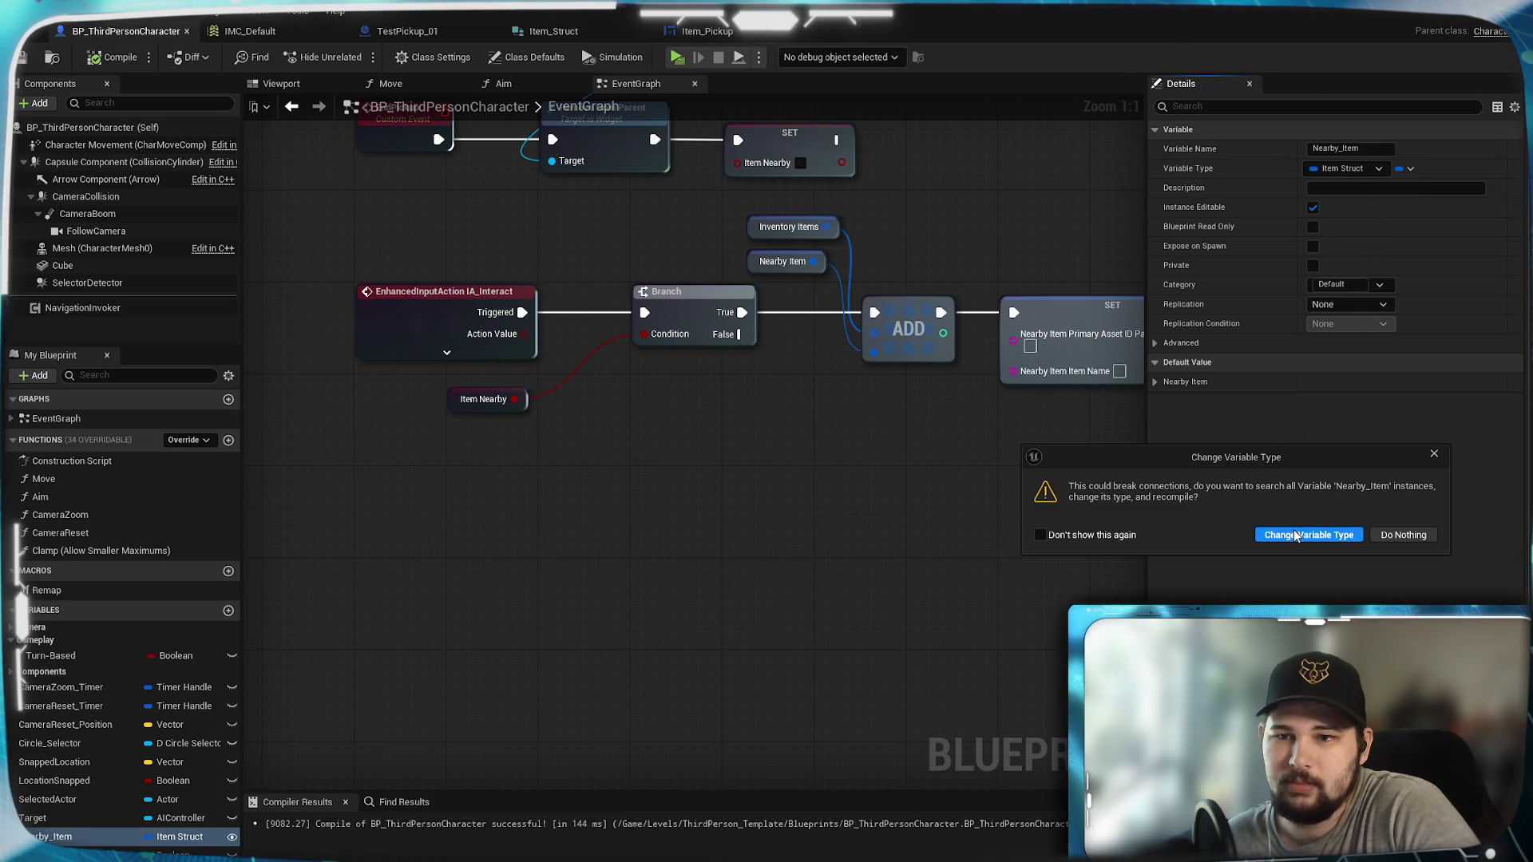
click(1258, 533)
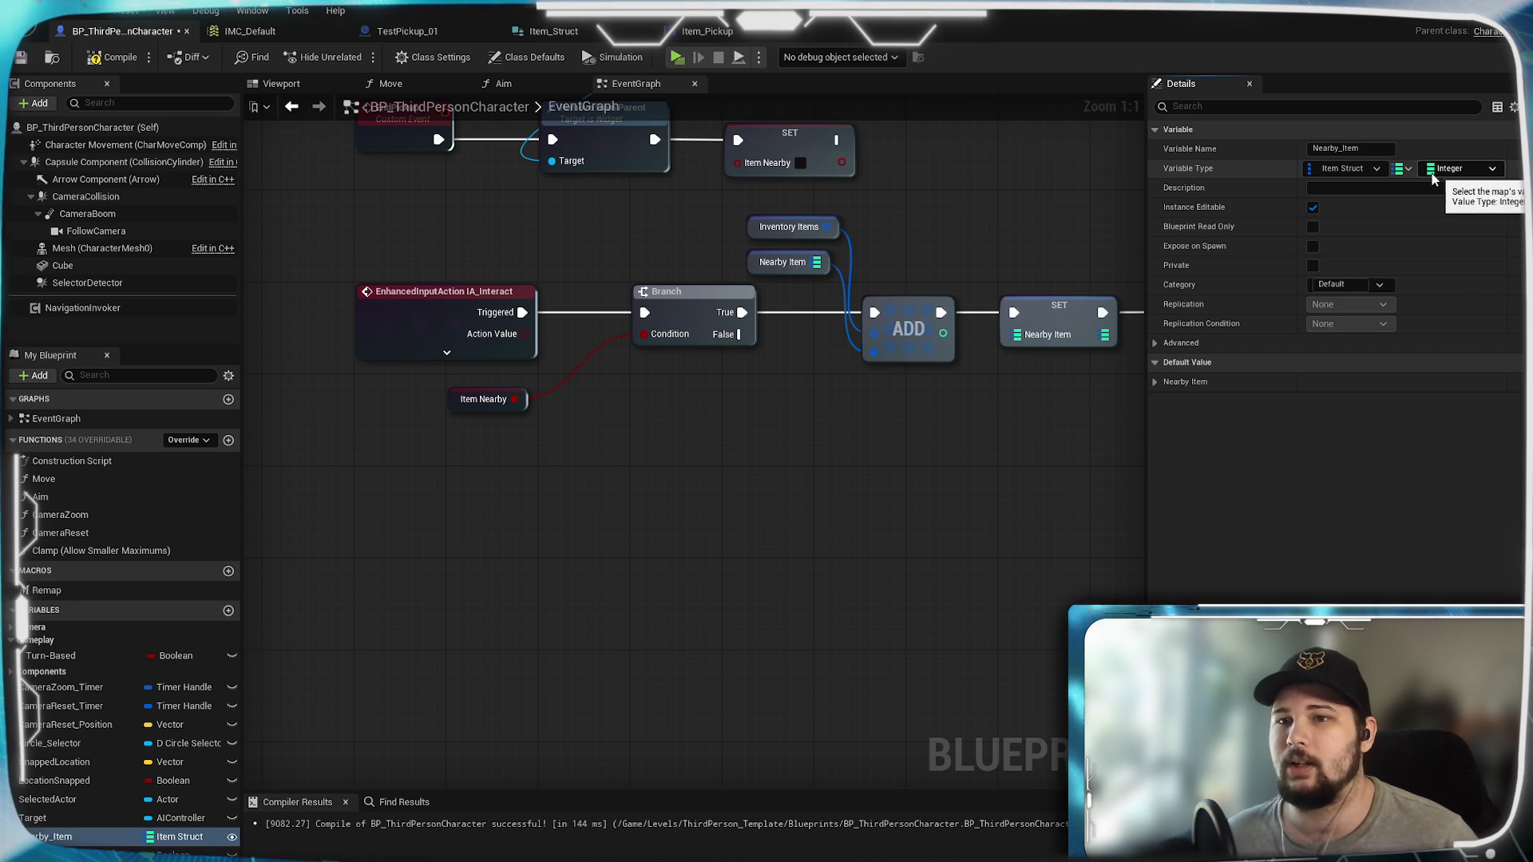
Step: Set the map's key type to String and value type to Item Struct, confirming each change
click(1375, 170)
click(1344, 295)
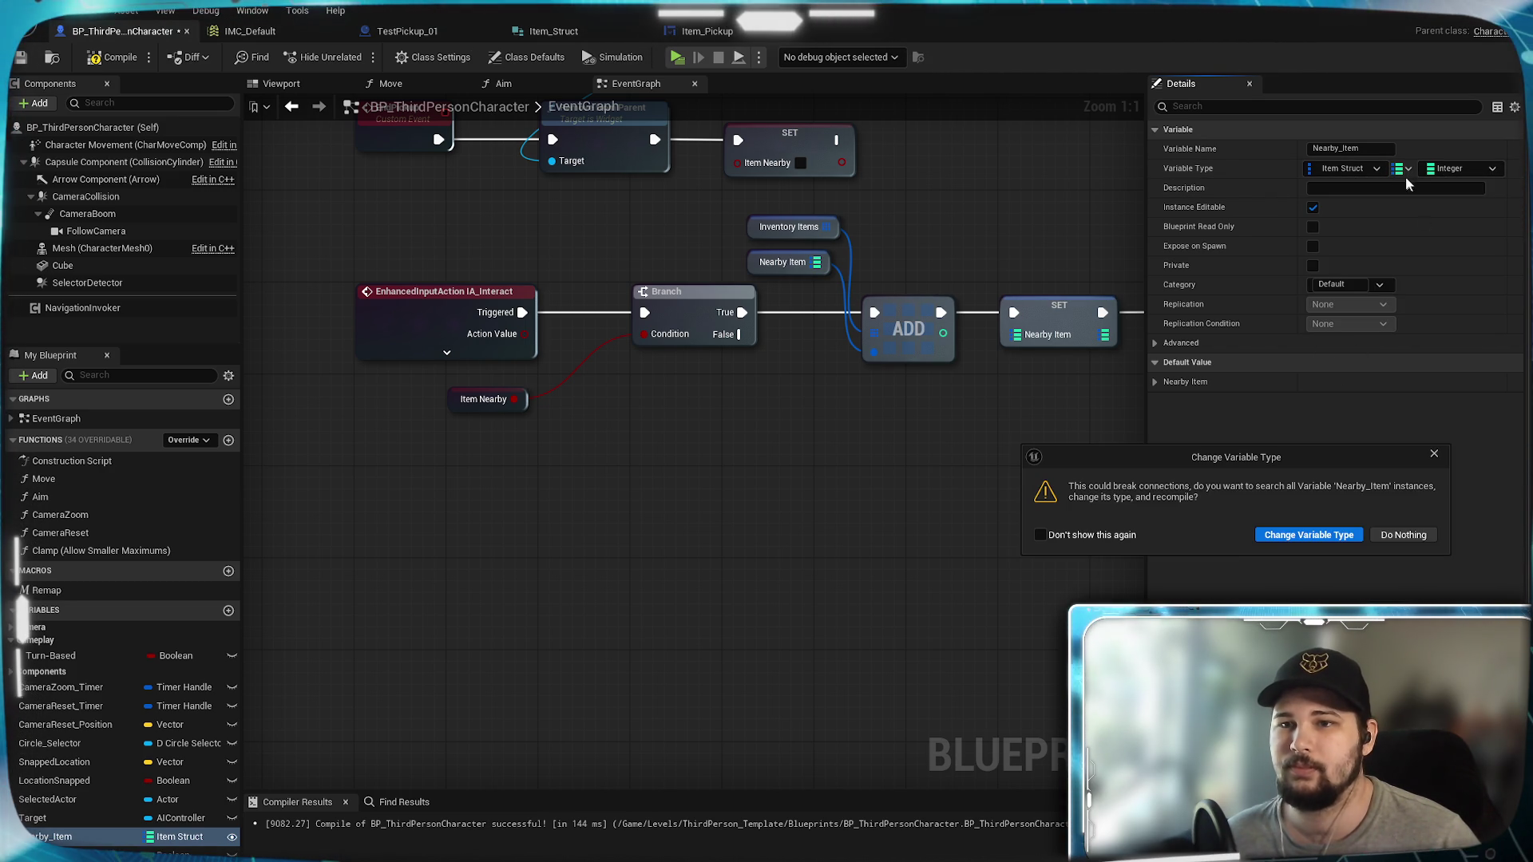
click(1297, 540)
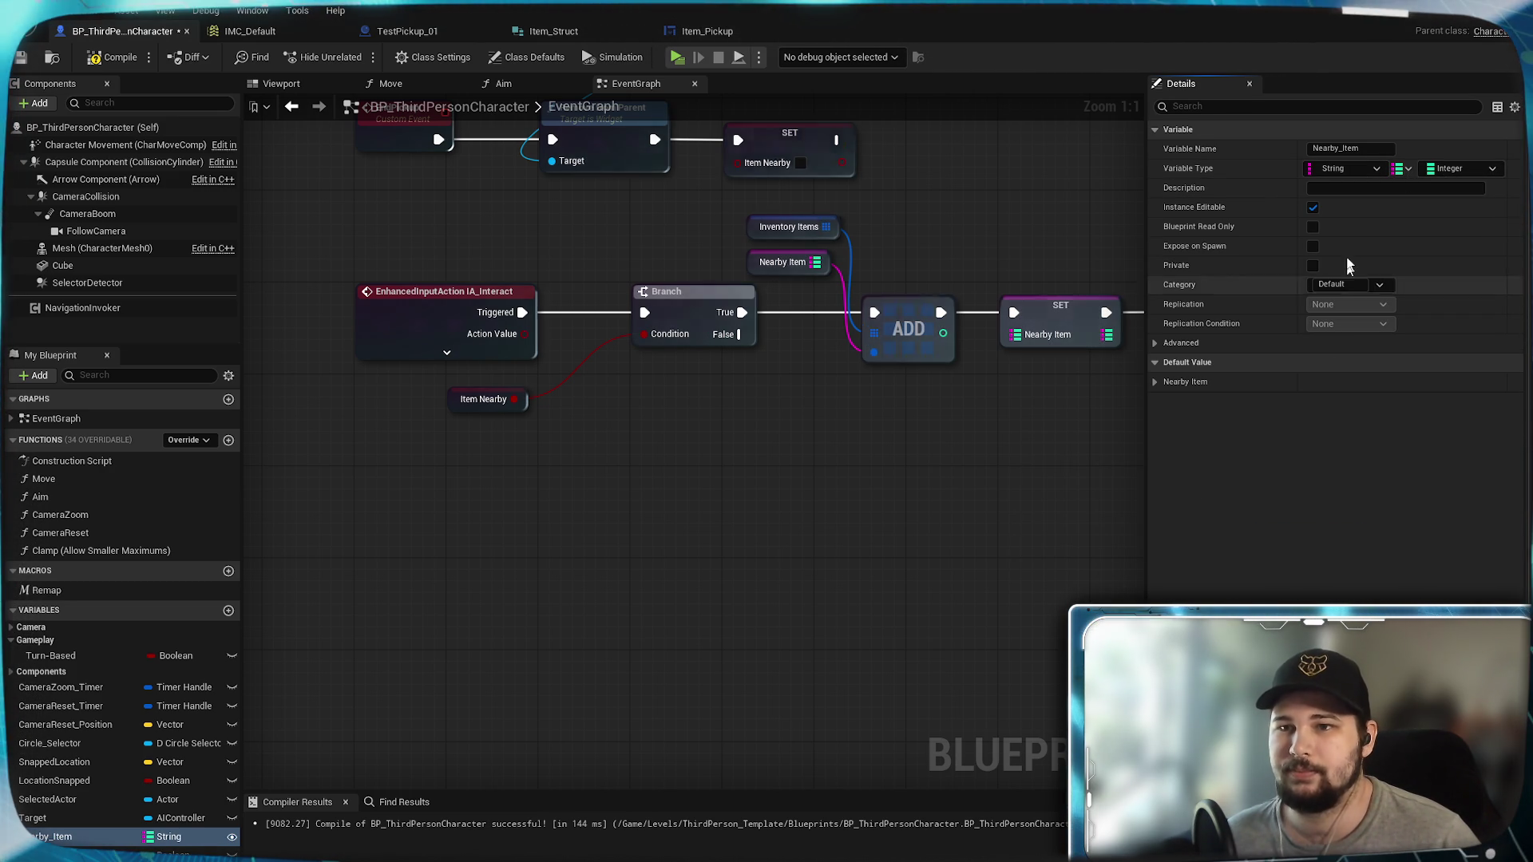
click(1475, 169)
text(Item Struct)
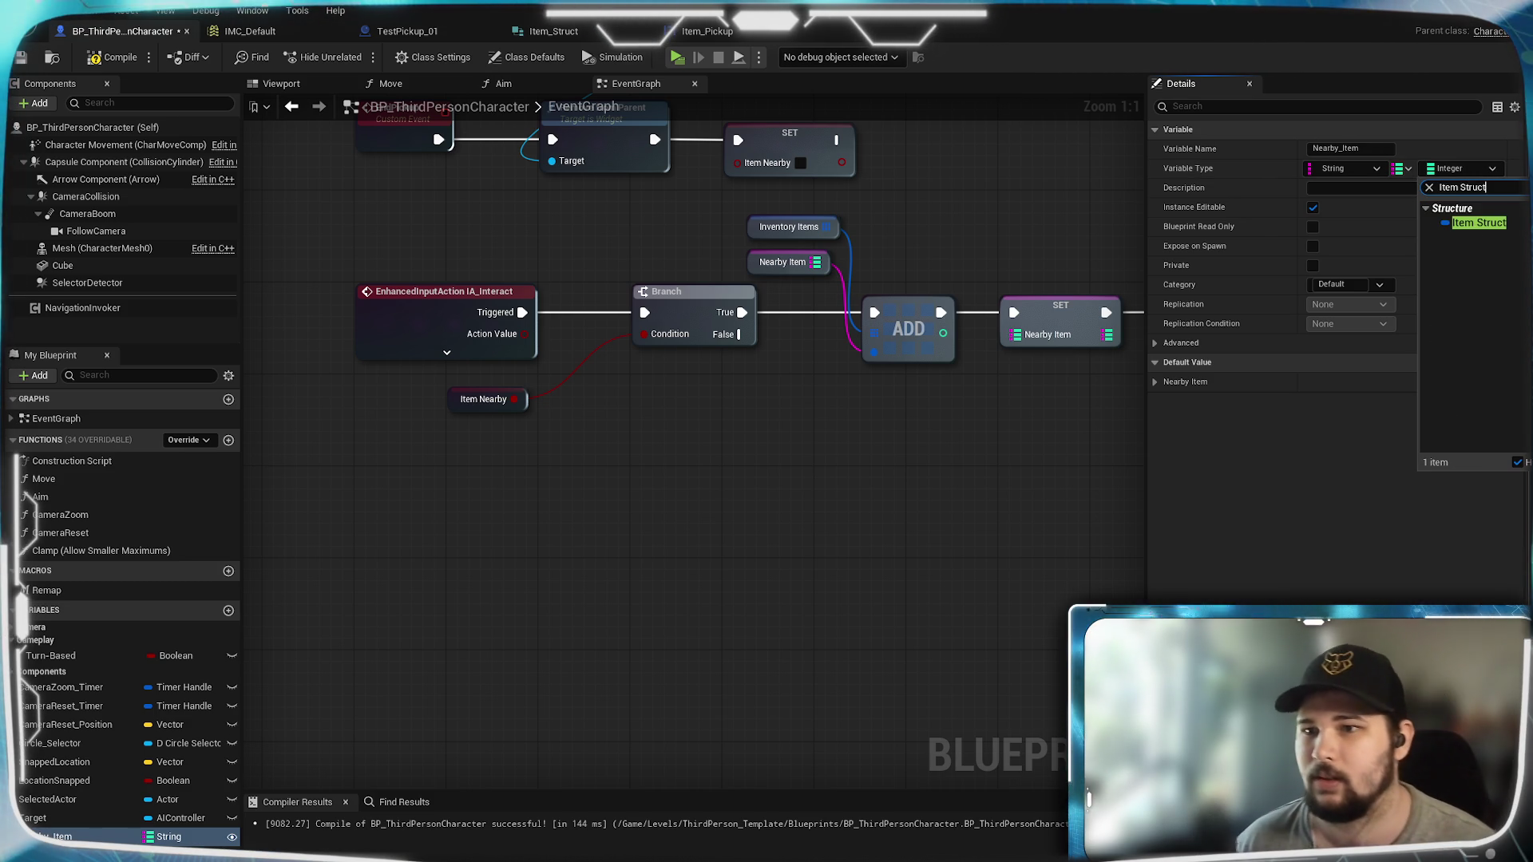
click(1496, 220)
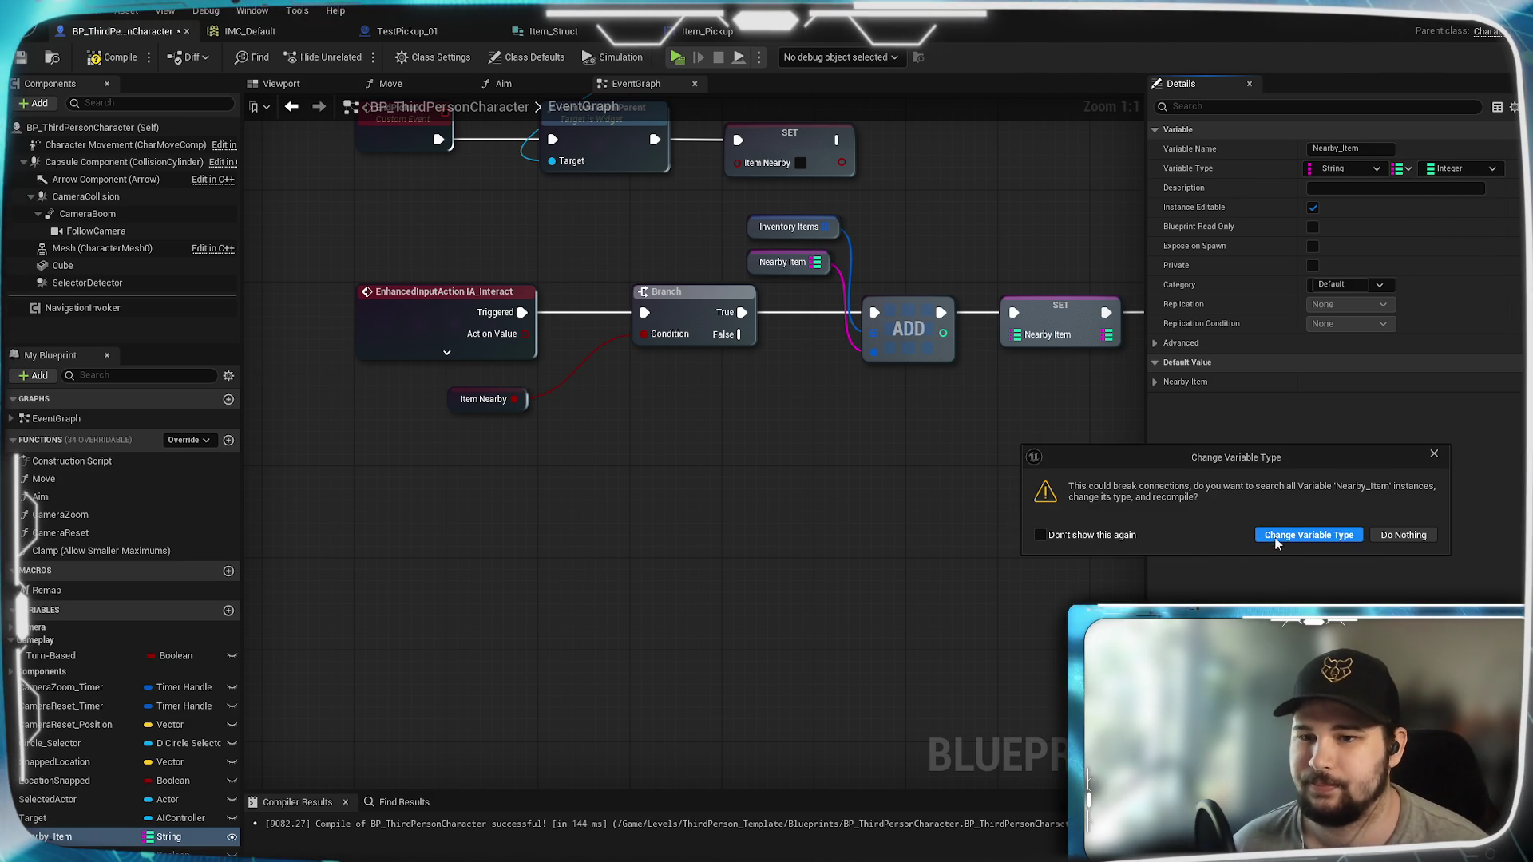
click(1276, 535)
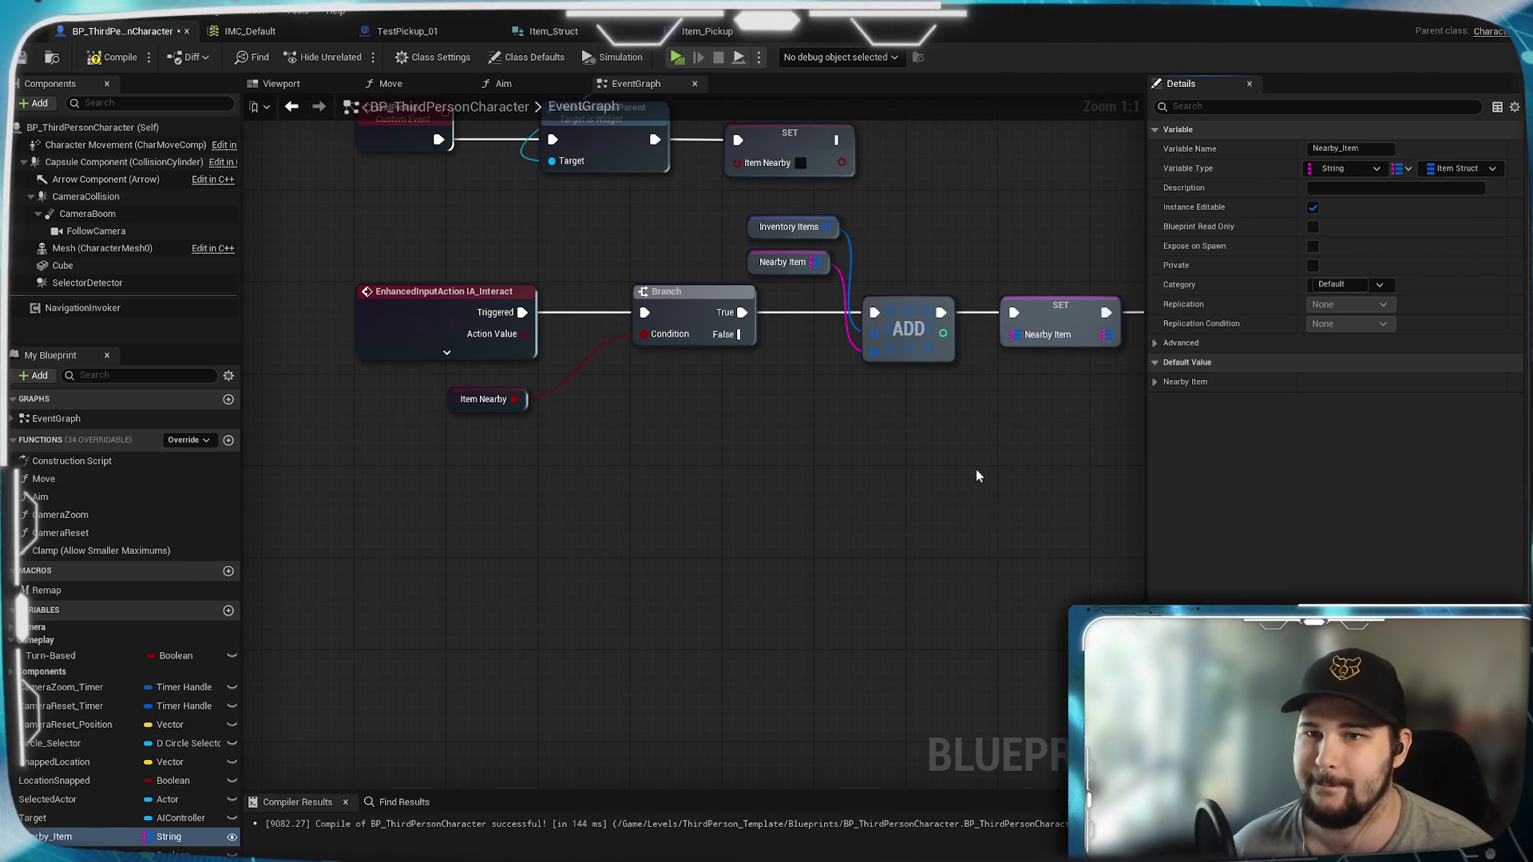
drag(926, 276, 827, 500)
mouse_move(654, 292)
mouse_down()
mouse_move(726, 525)
mouse_move(775, 514)
mouse_up()
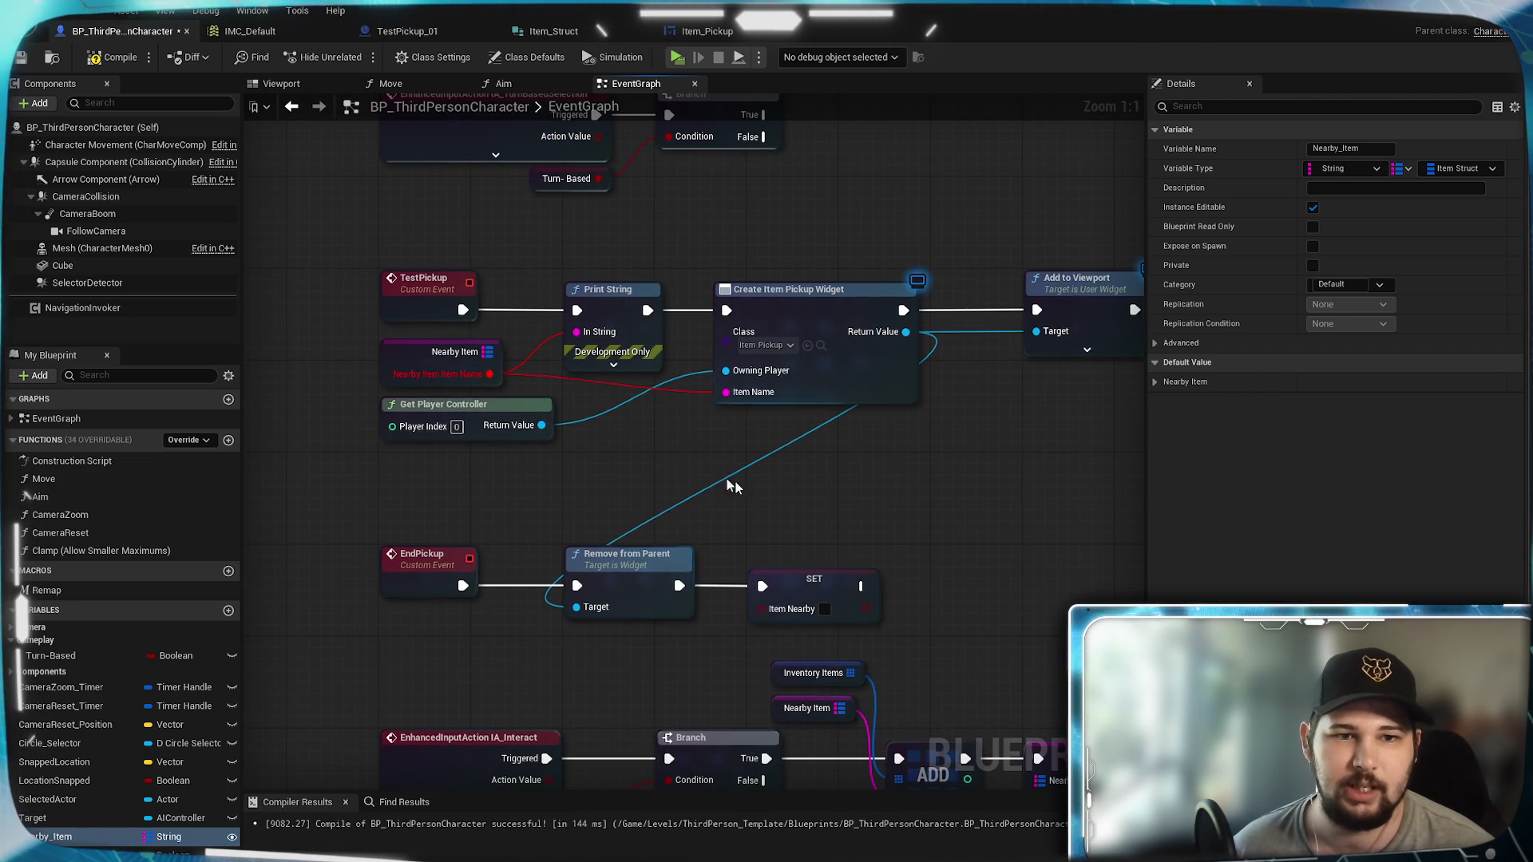
Step: Refresh the Nearby Item node and rearrange it and Get Player Controller
right_click(488, 352)
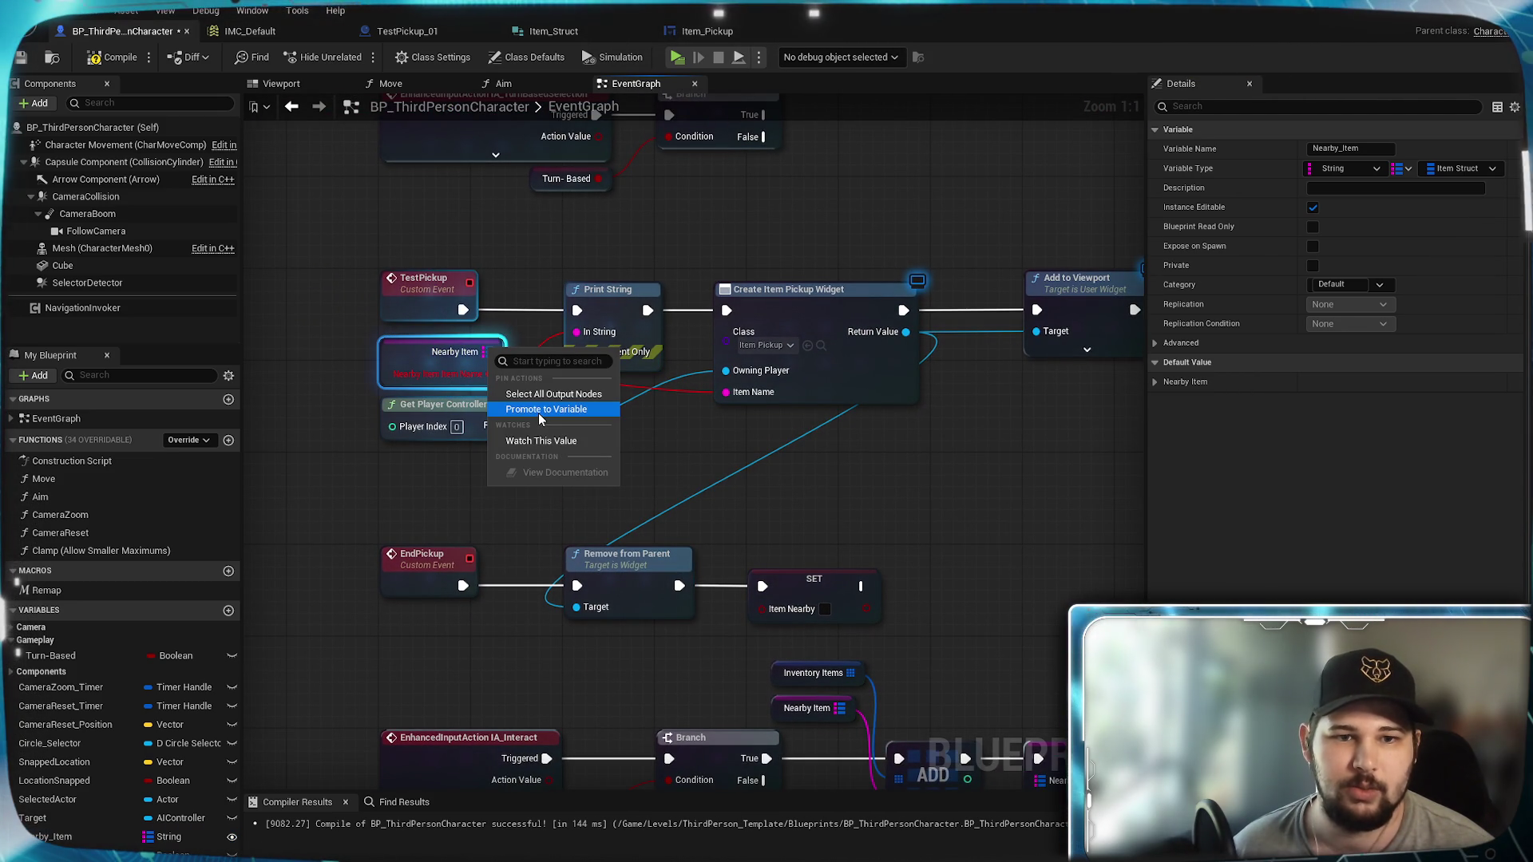
click(436, 457)
right_click(410, 356)
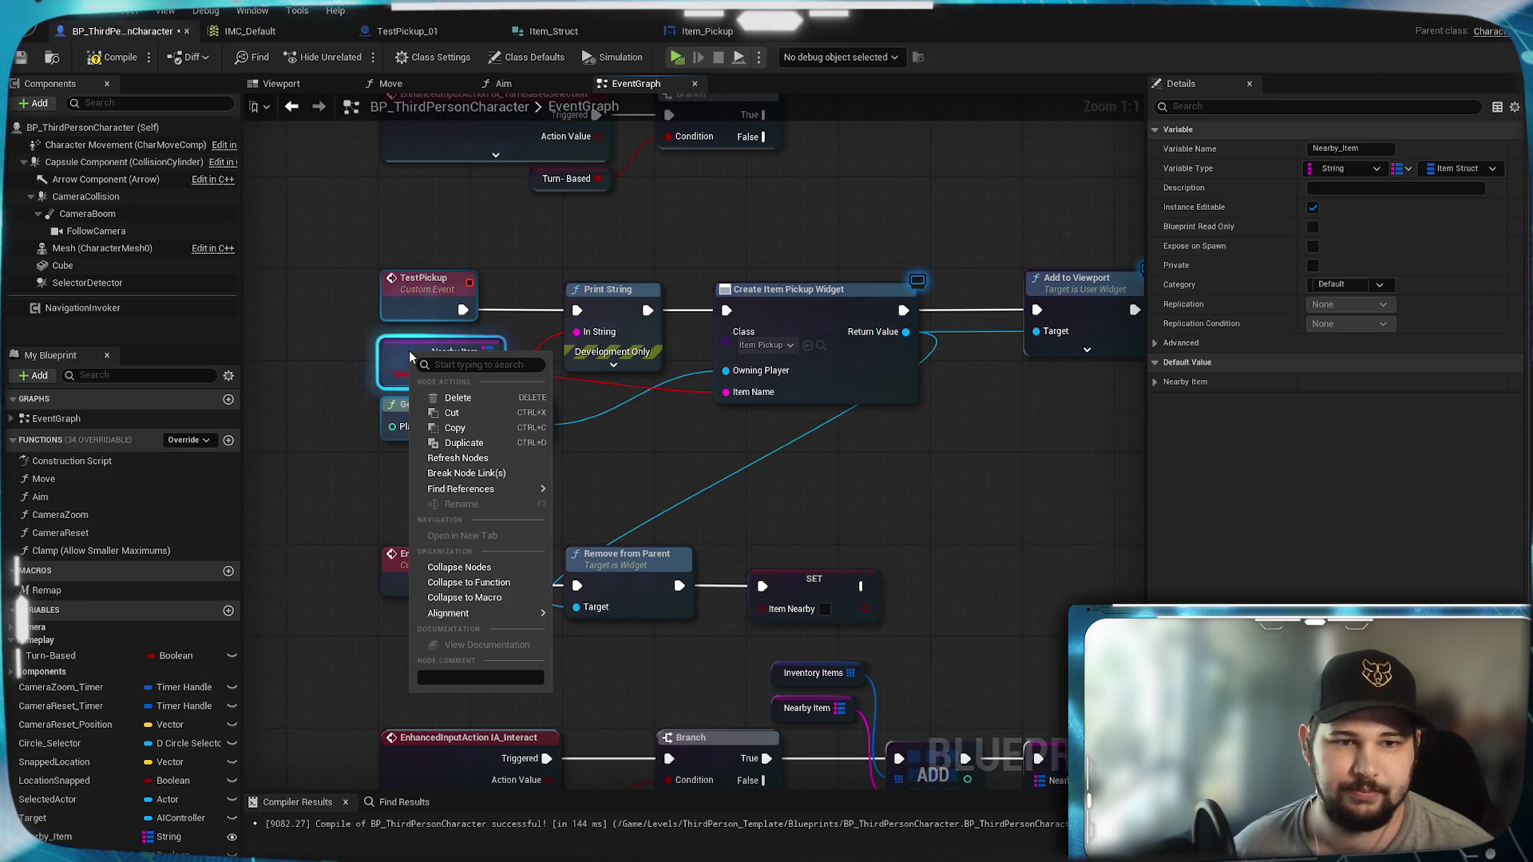
click(479, 457)
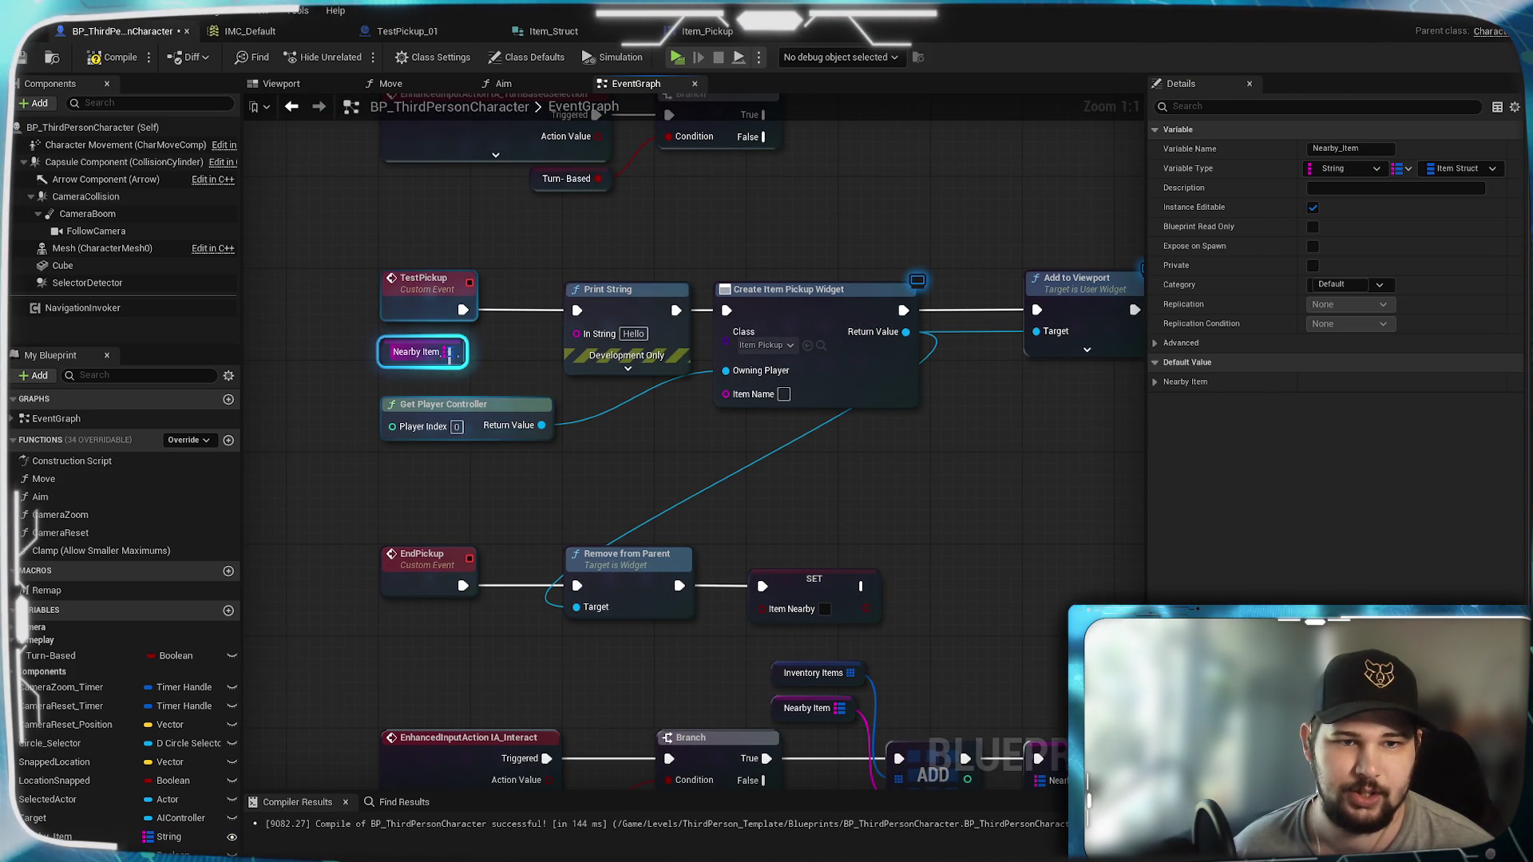
right_click(463, 368)
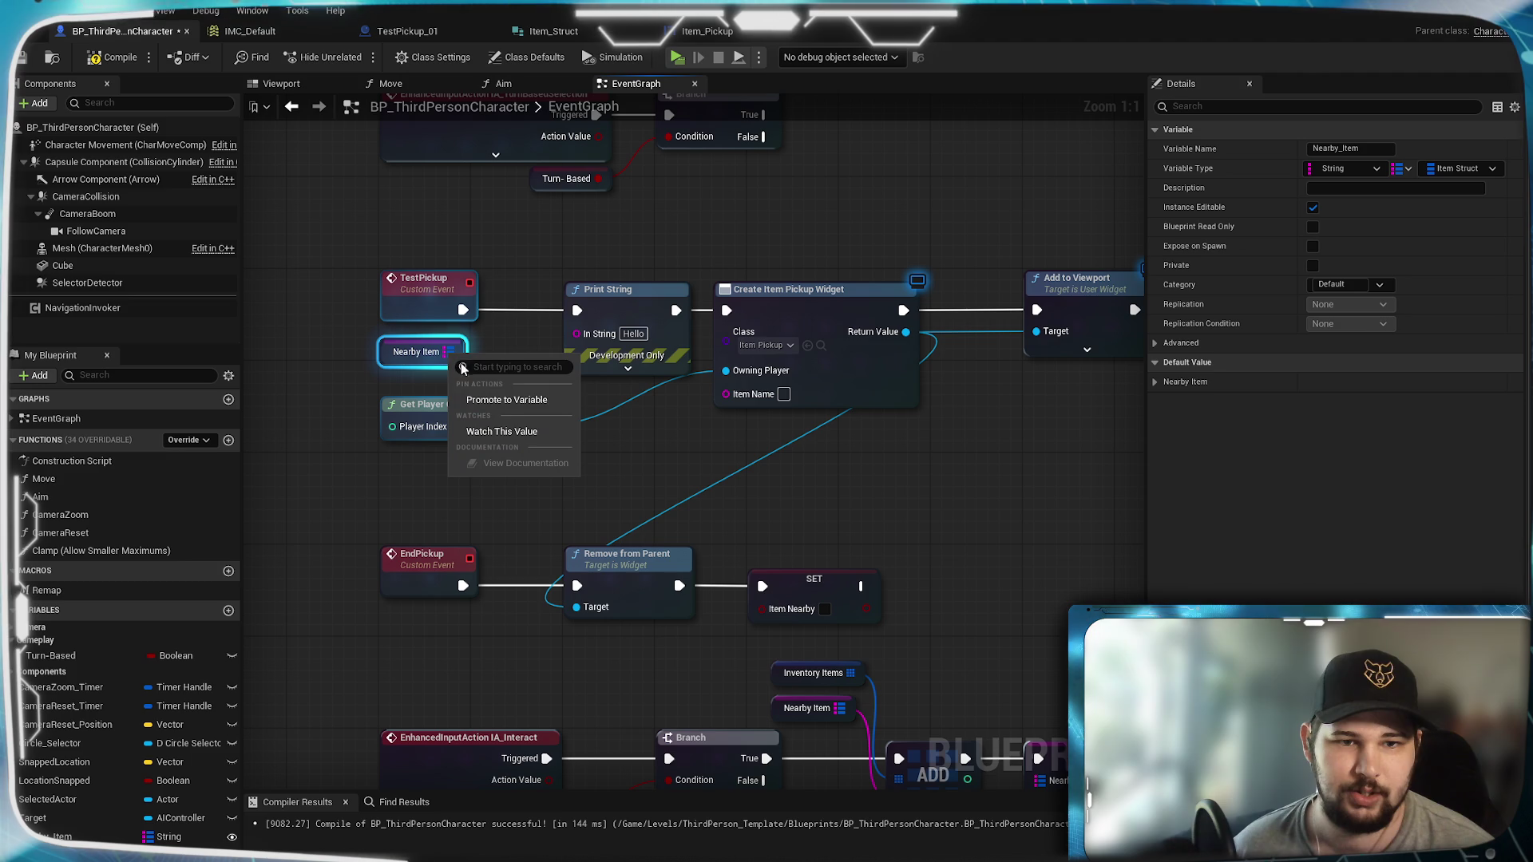
click(648, 443)
drag(682, 459, 682, 527)
drag(674, 376, 584, 407)
click(634, 405)
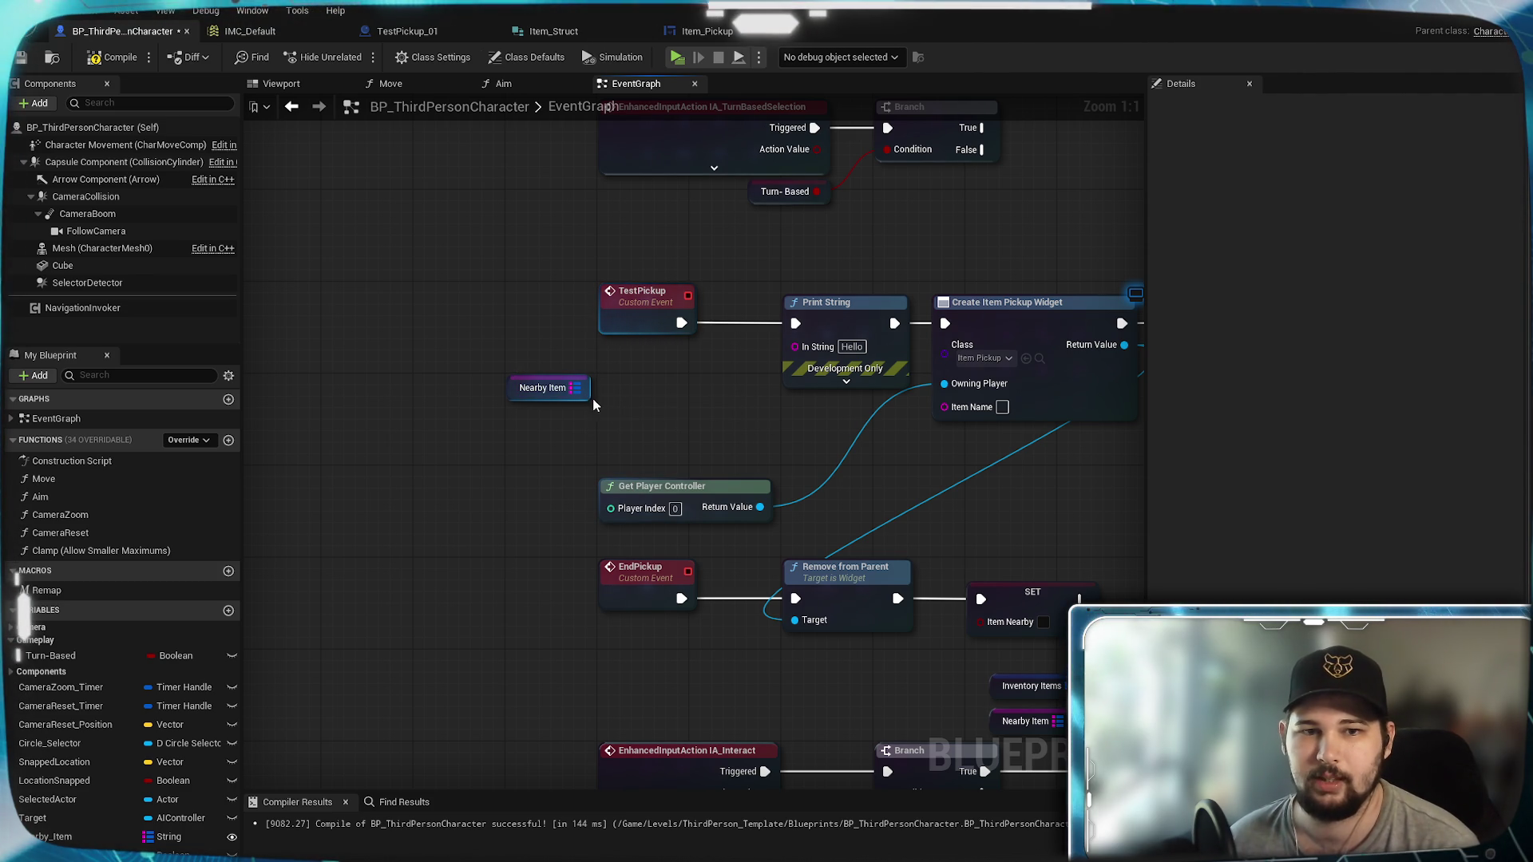
drag(583, 396, 595, 400)
click(630, 418)
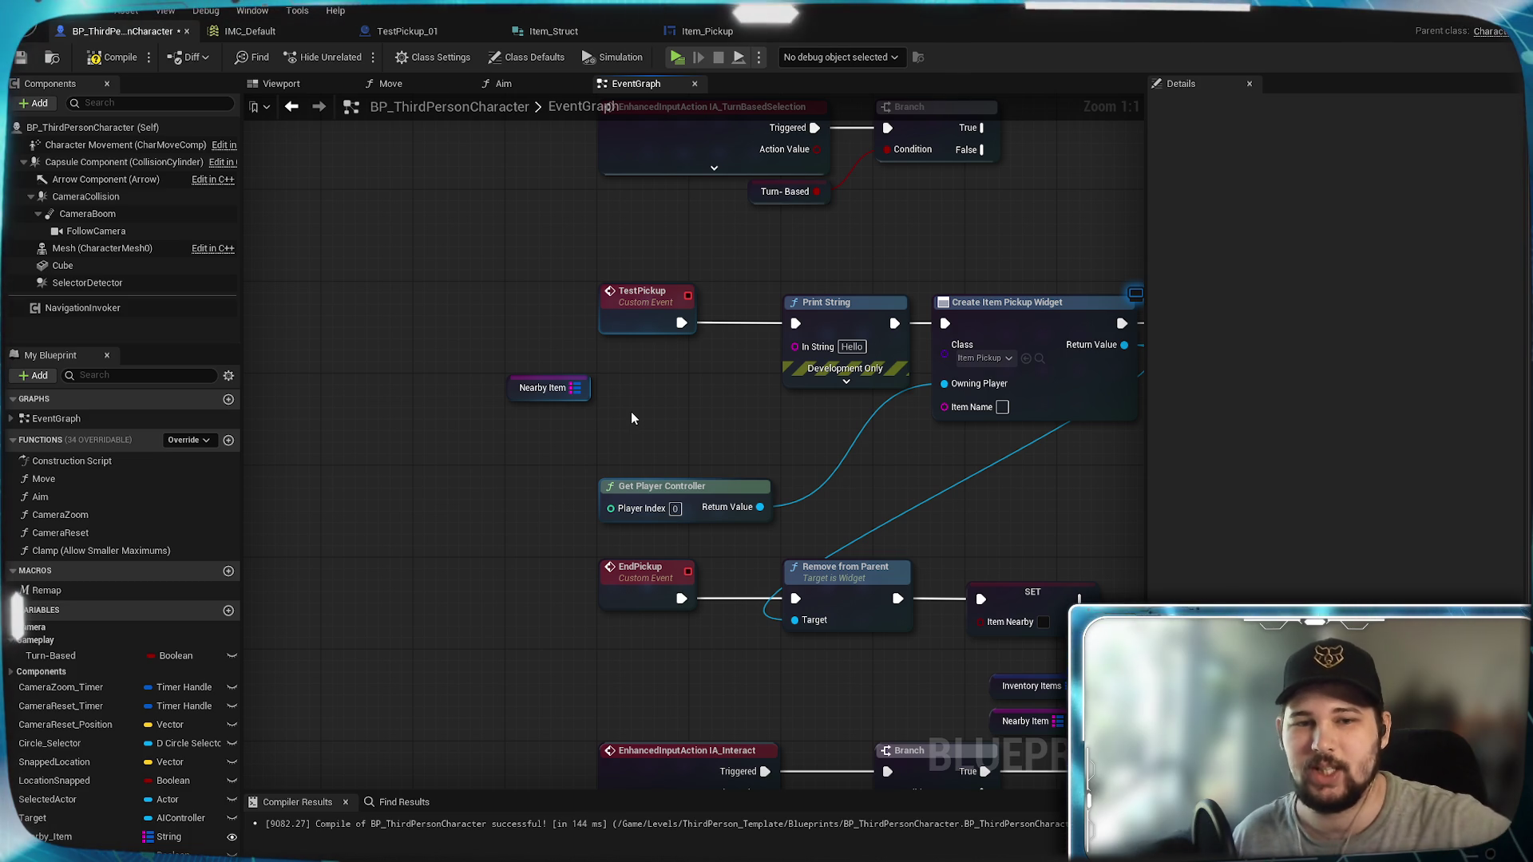
drag(881, 428, 781, 422)
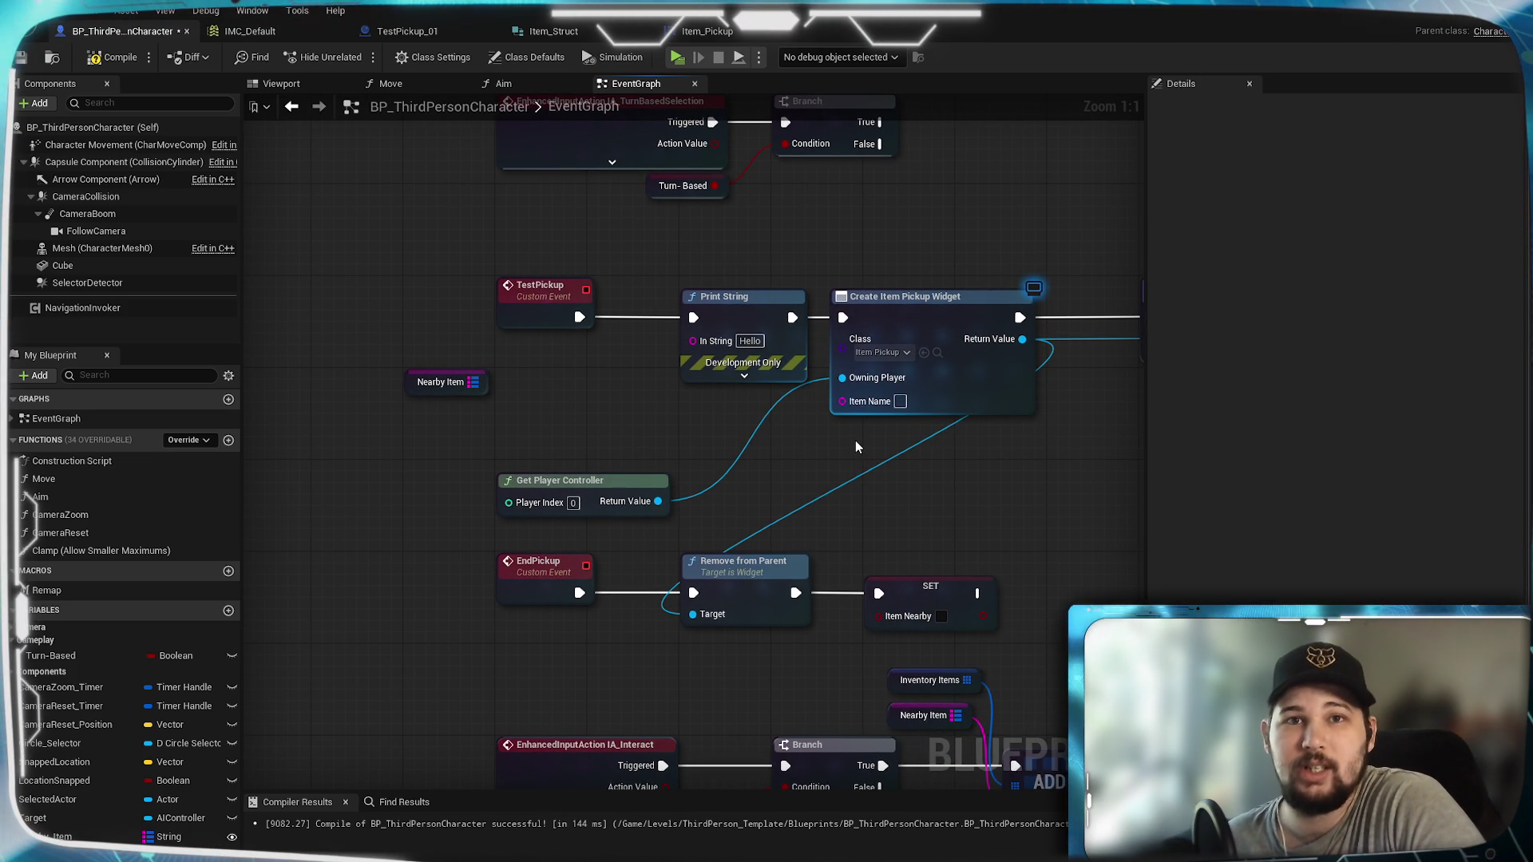
Step: Compile and save, break the Nearby Item link into ADD, and save again
click(104, 58)
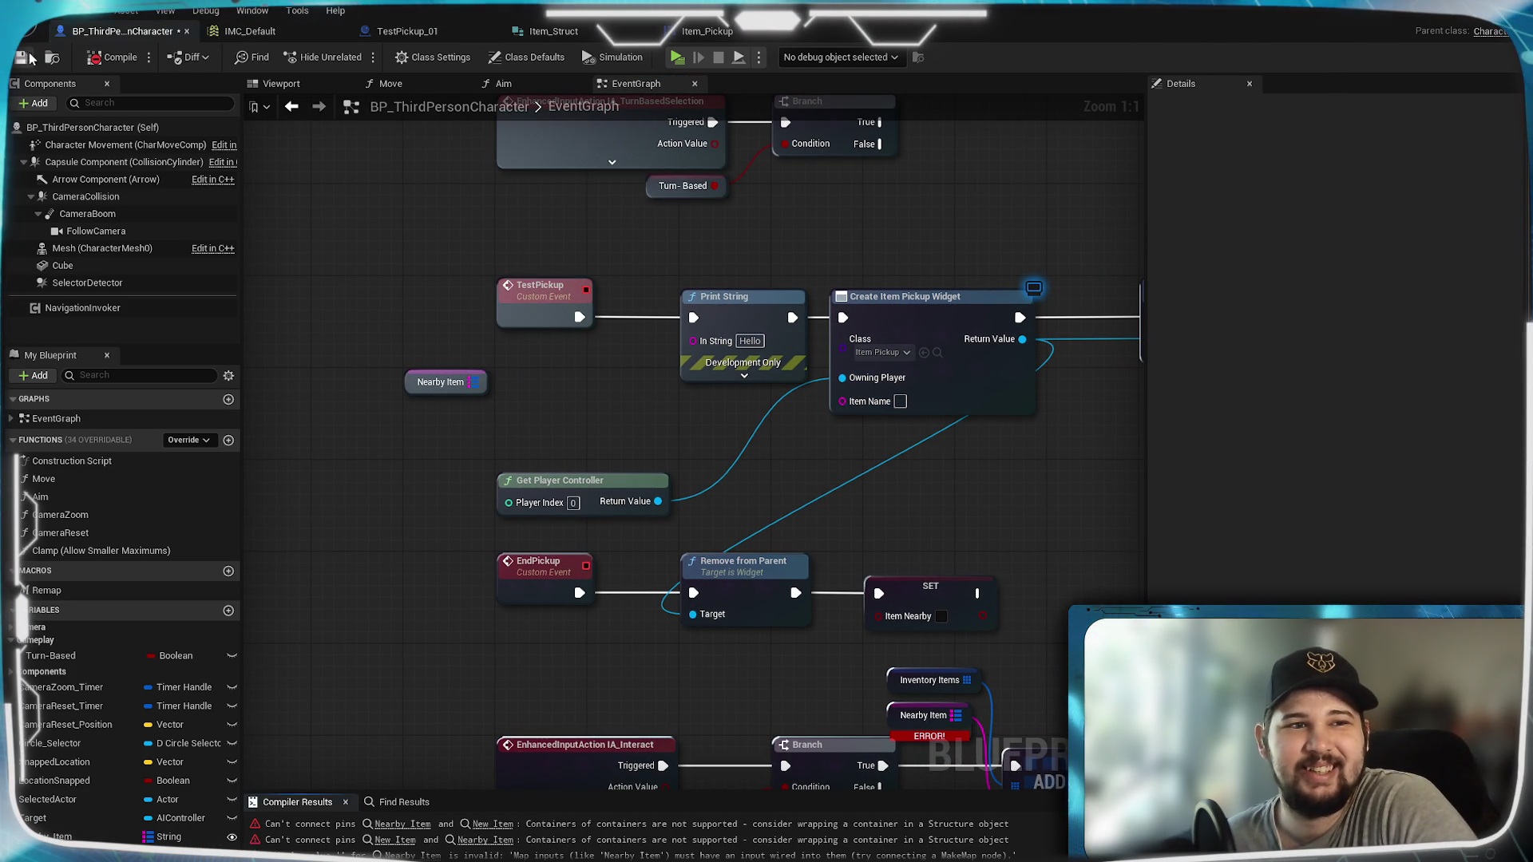
click(21, 58)
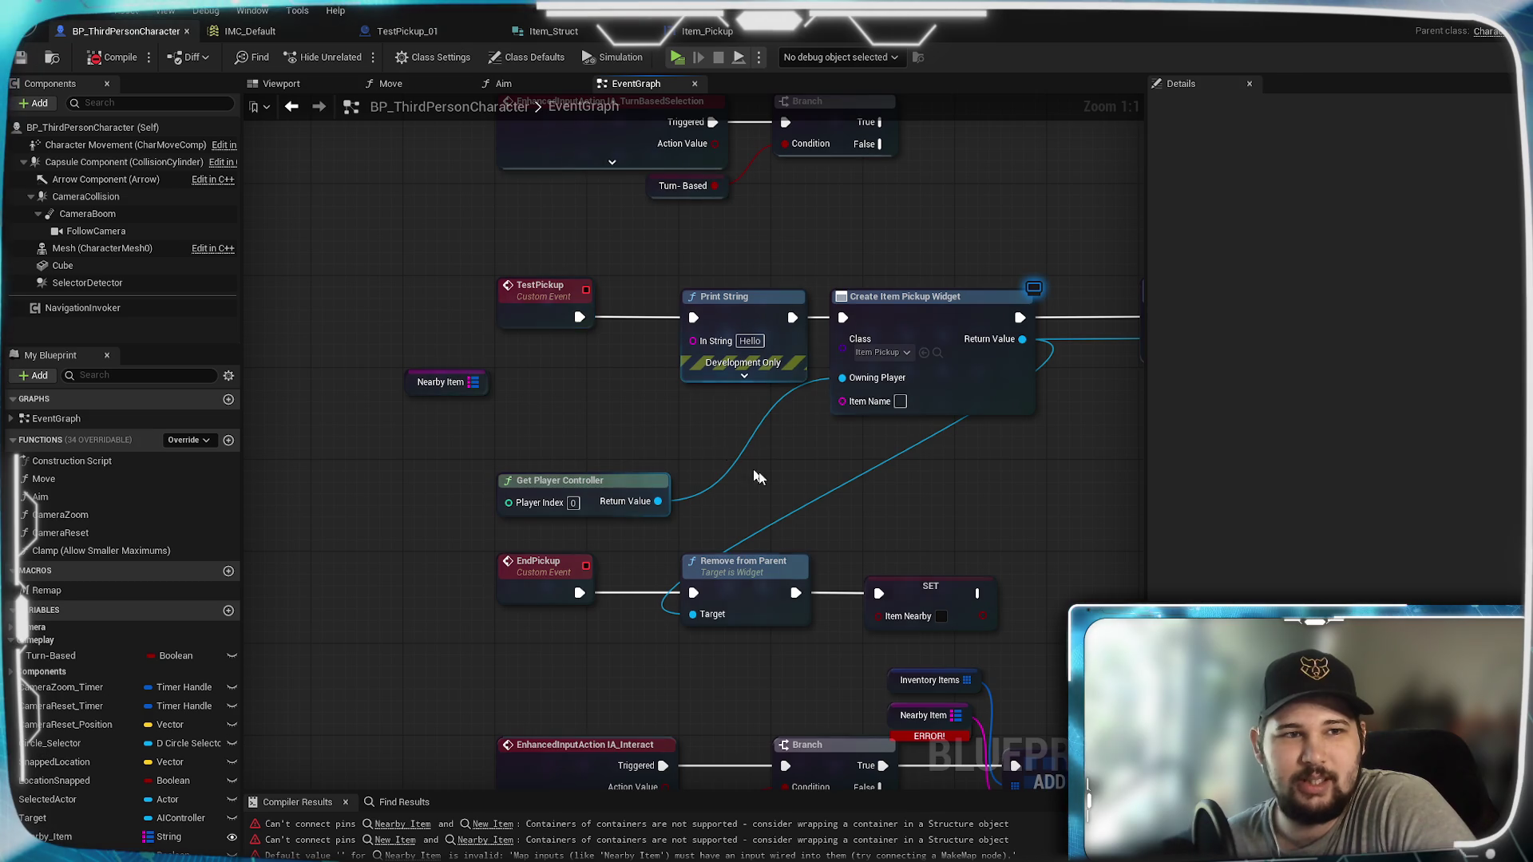
drag(729, 456, 574, 230)
drag(923, 471, 866, 397)
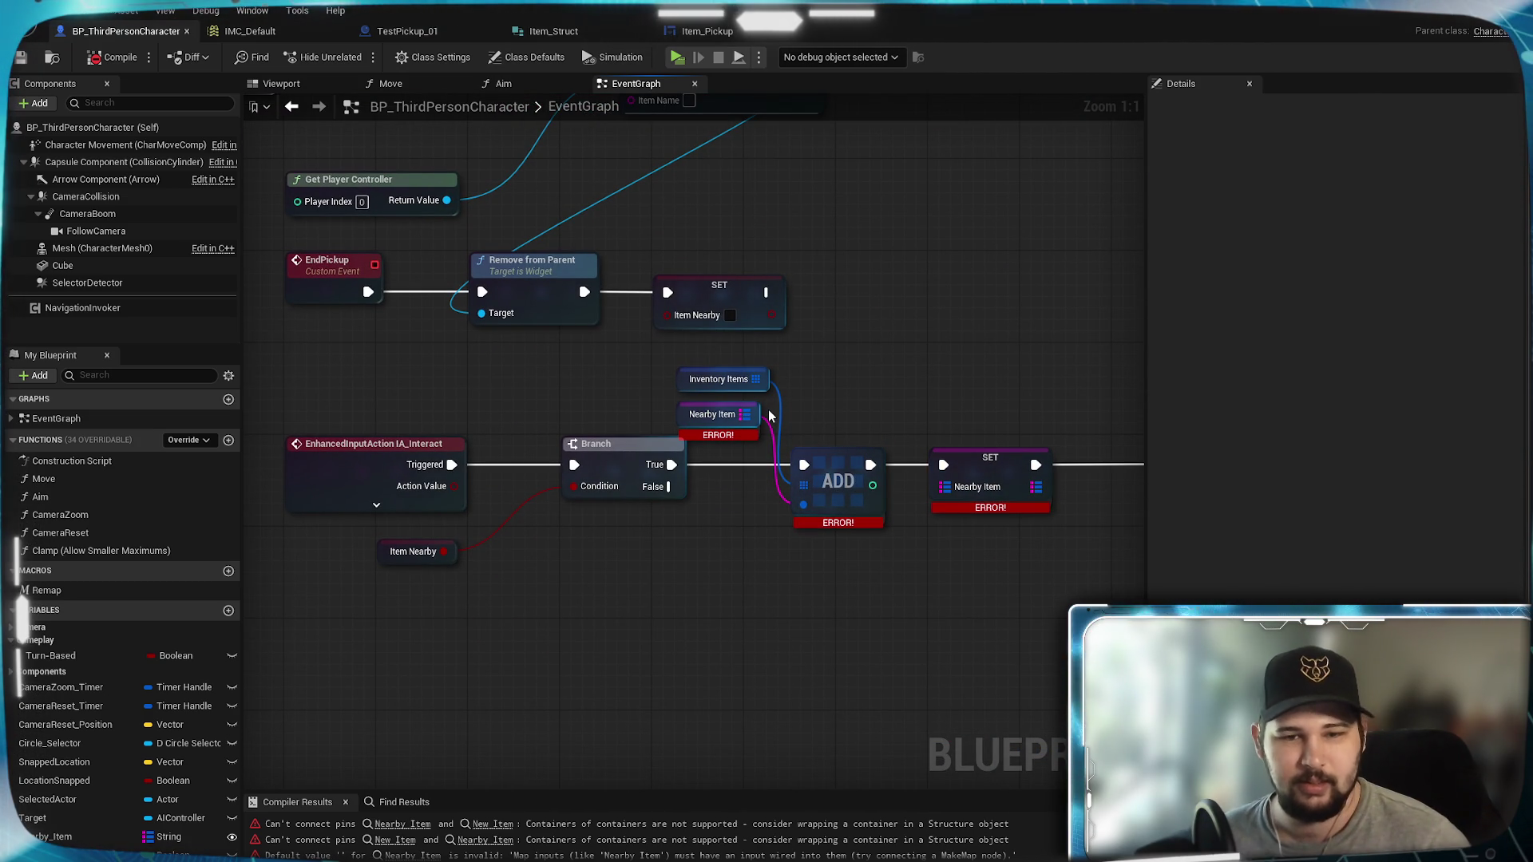
alt+click(744, 415)
click(21, 60)
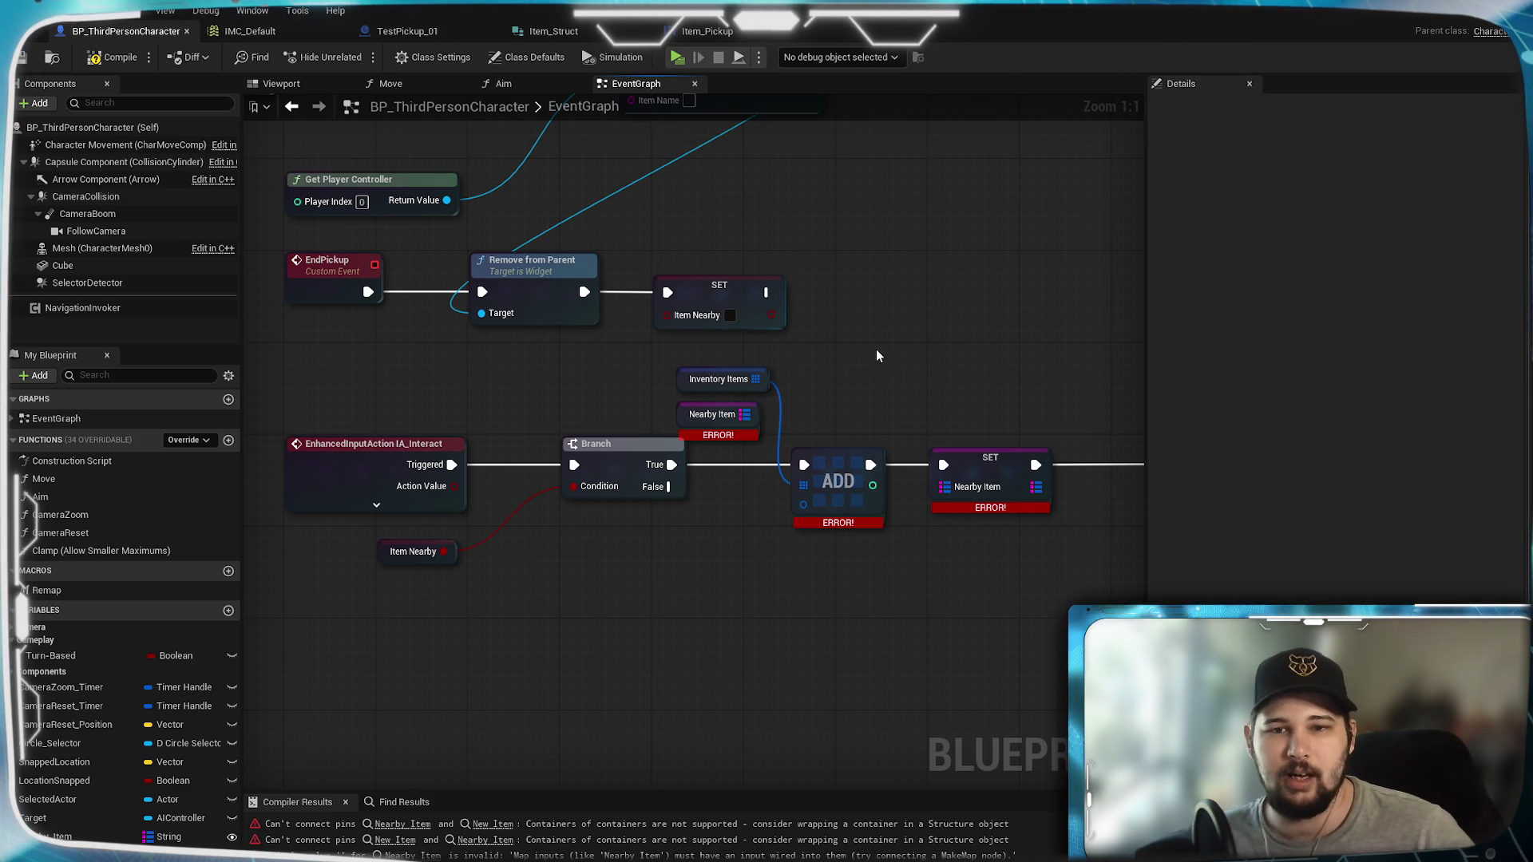
Step: Go through the Item_Pickup tab to the TestPickup_01 graph
click(704, 31)
click(537, 31)
click(407, 31)
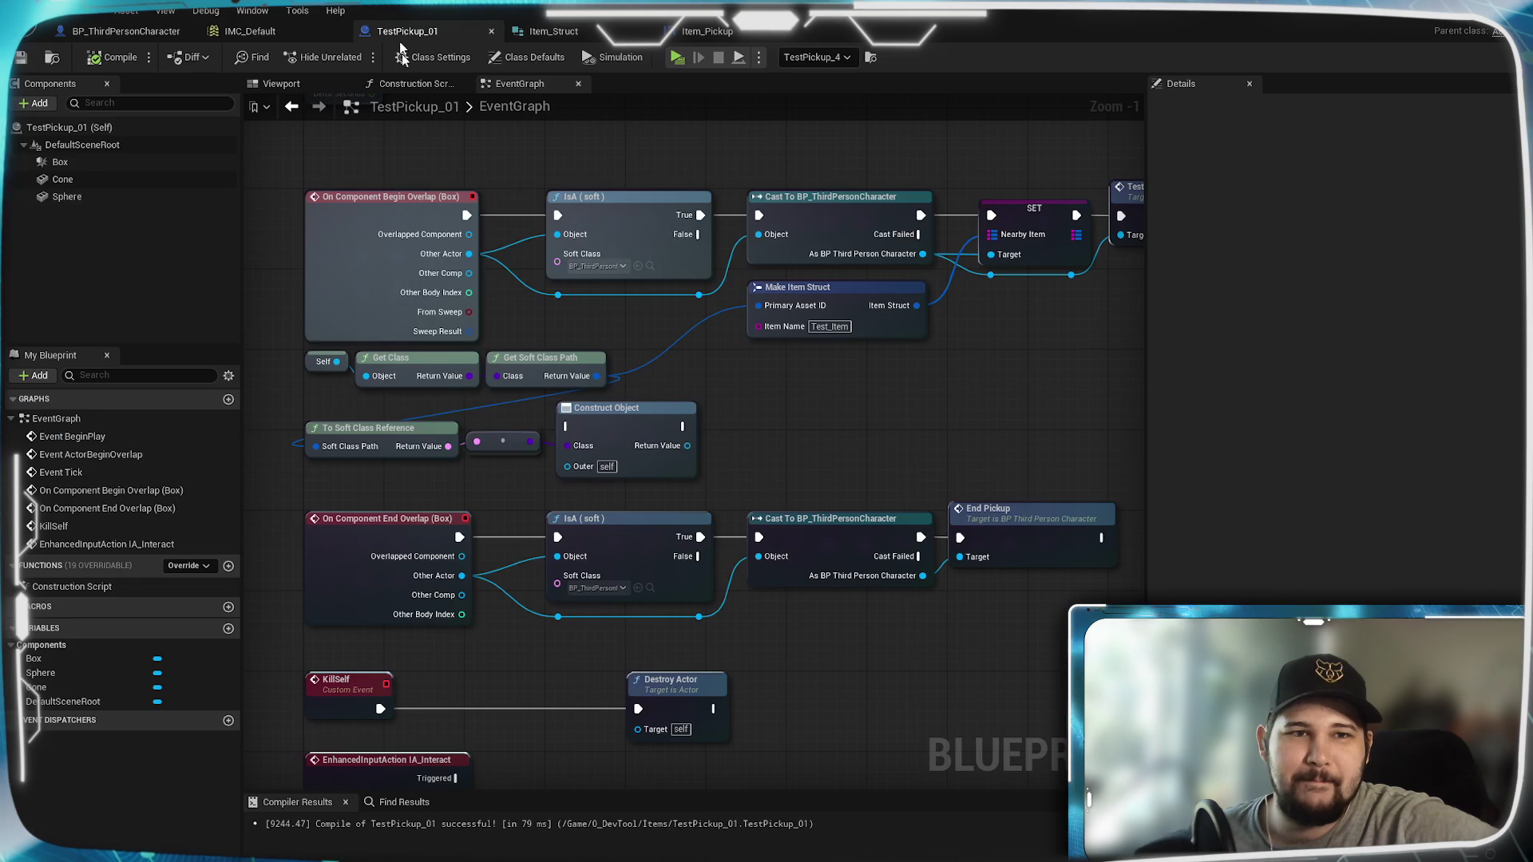
Step: Review the Item_Struct fields, then move the SET Nearby Item node higher in TestPickup_01
click(605, 32)
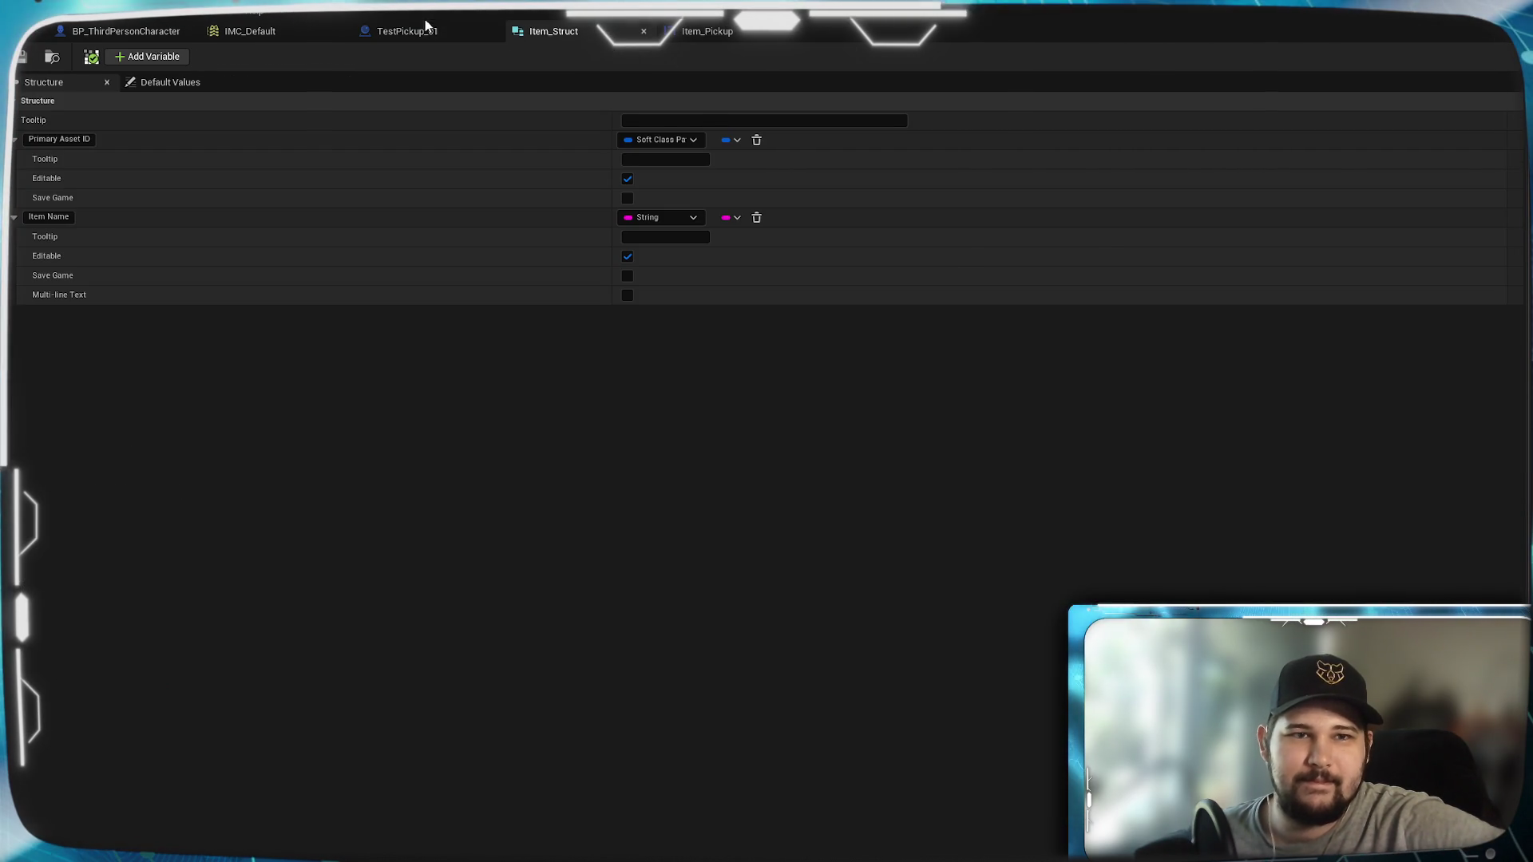
click(423, 30)
drag(907, 431, 690, 537)
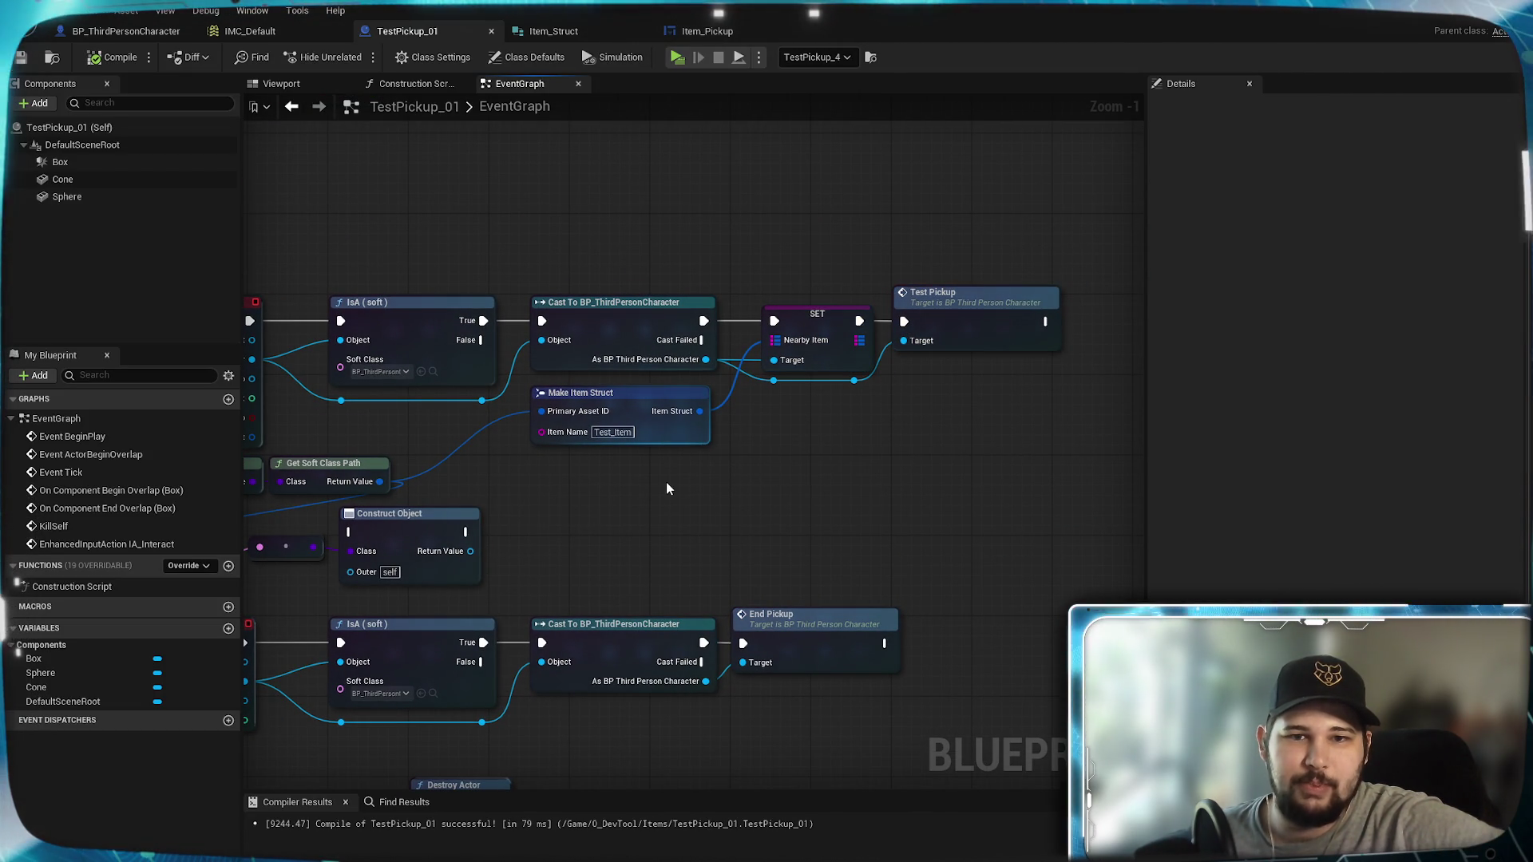
drag(821, 332, 832, 202)
click(828, 514)
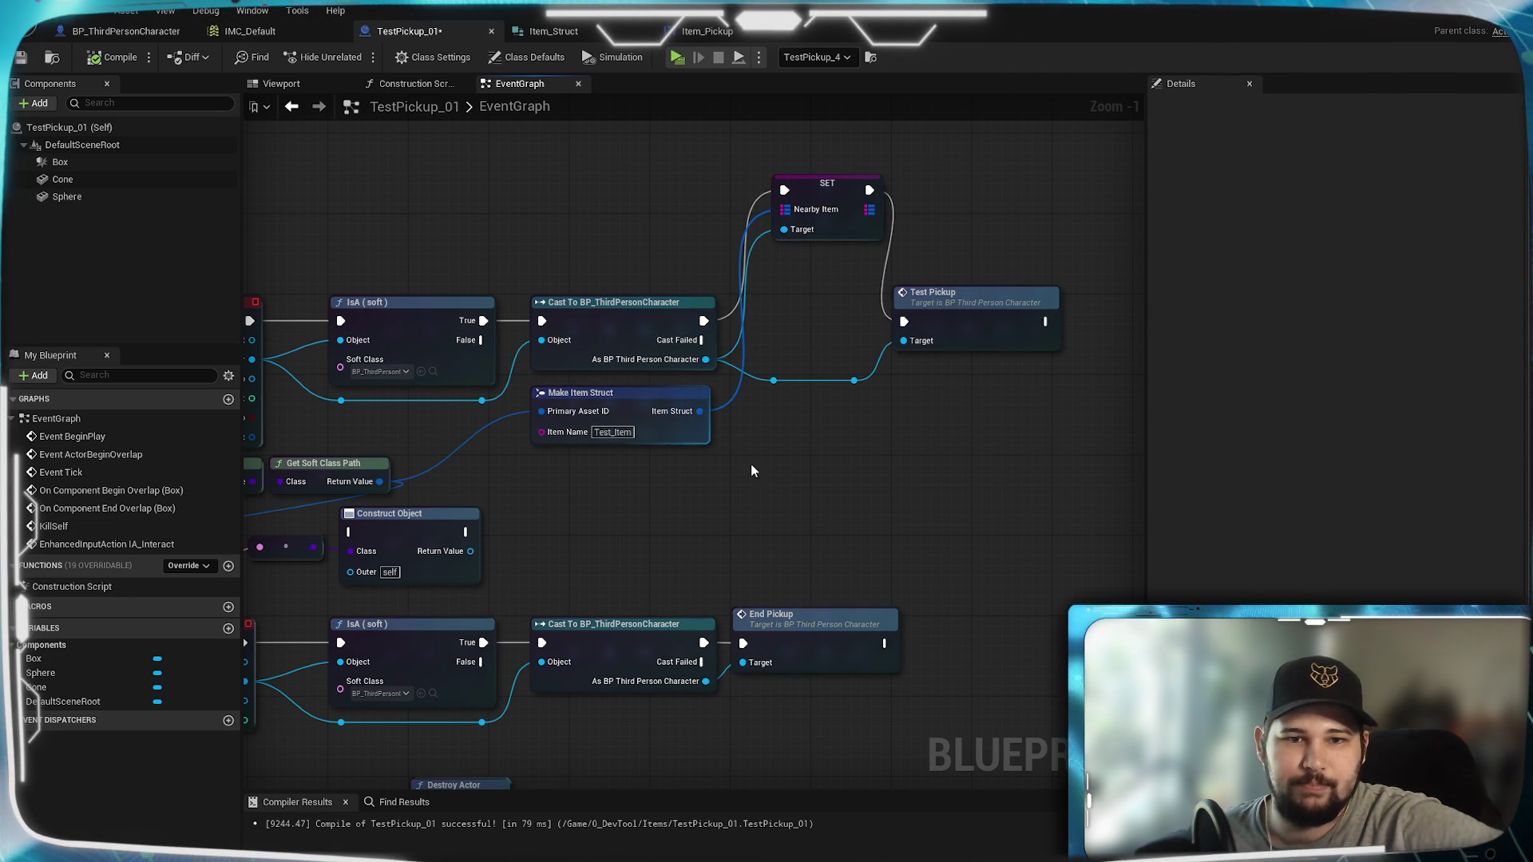
Step: Add a Nearby Item getter from the cast character output
drag(708, 359, 754, 471)
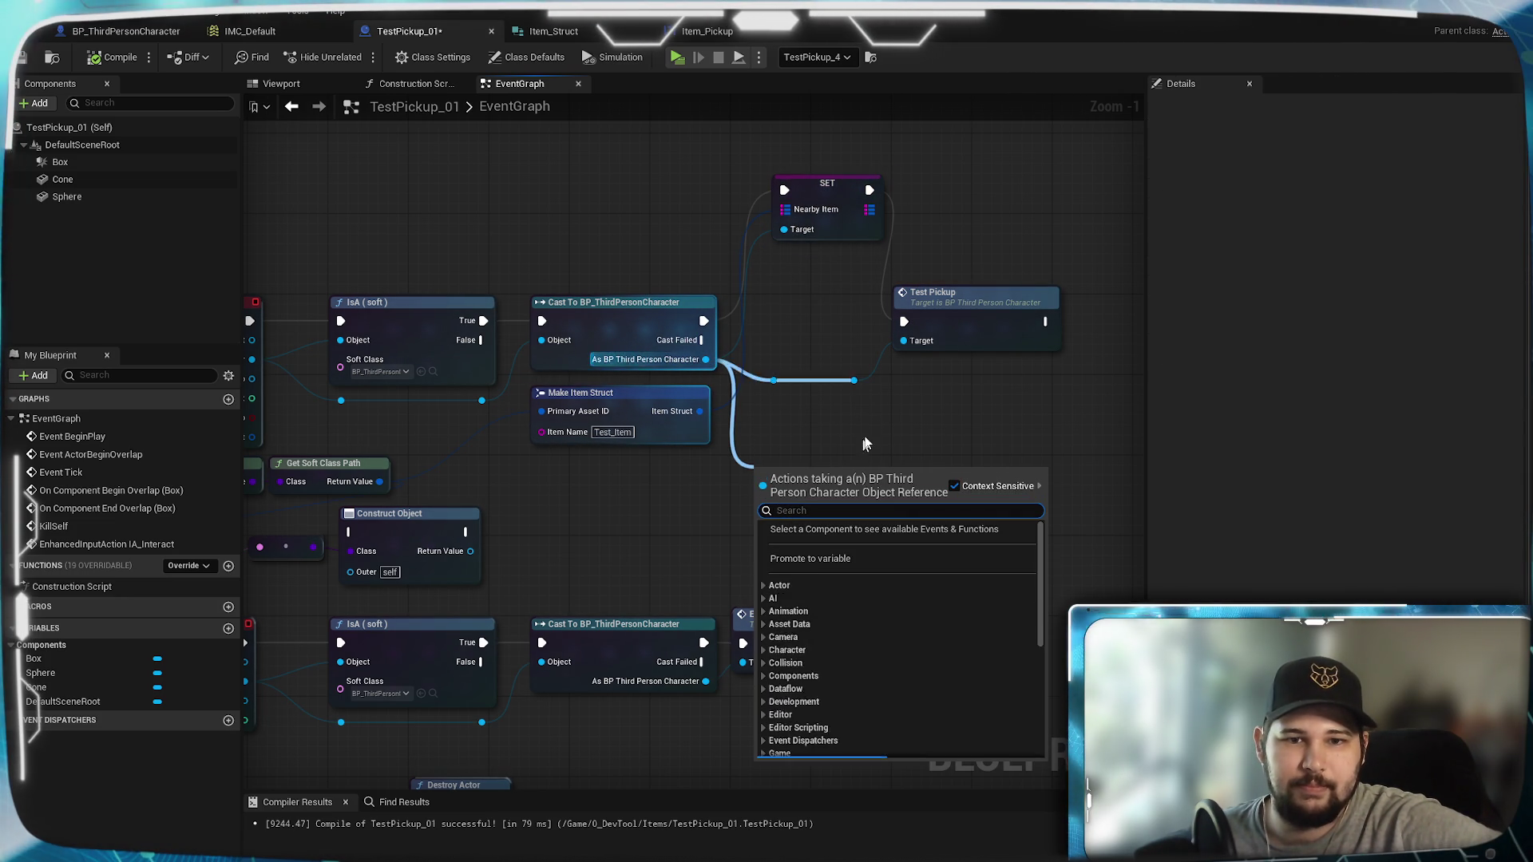
text(get)
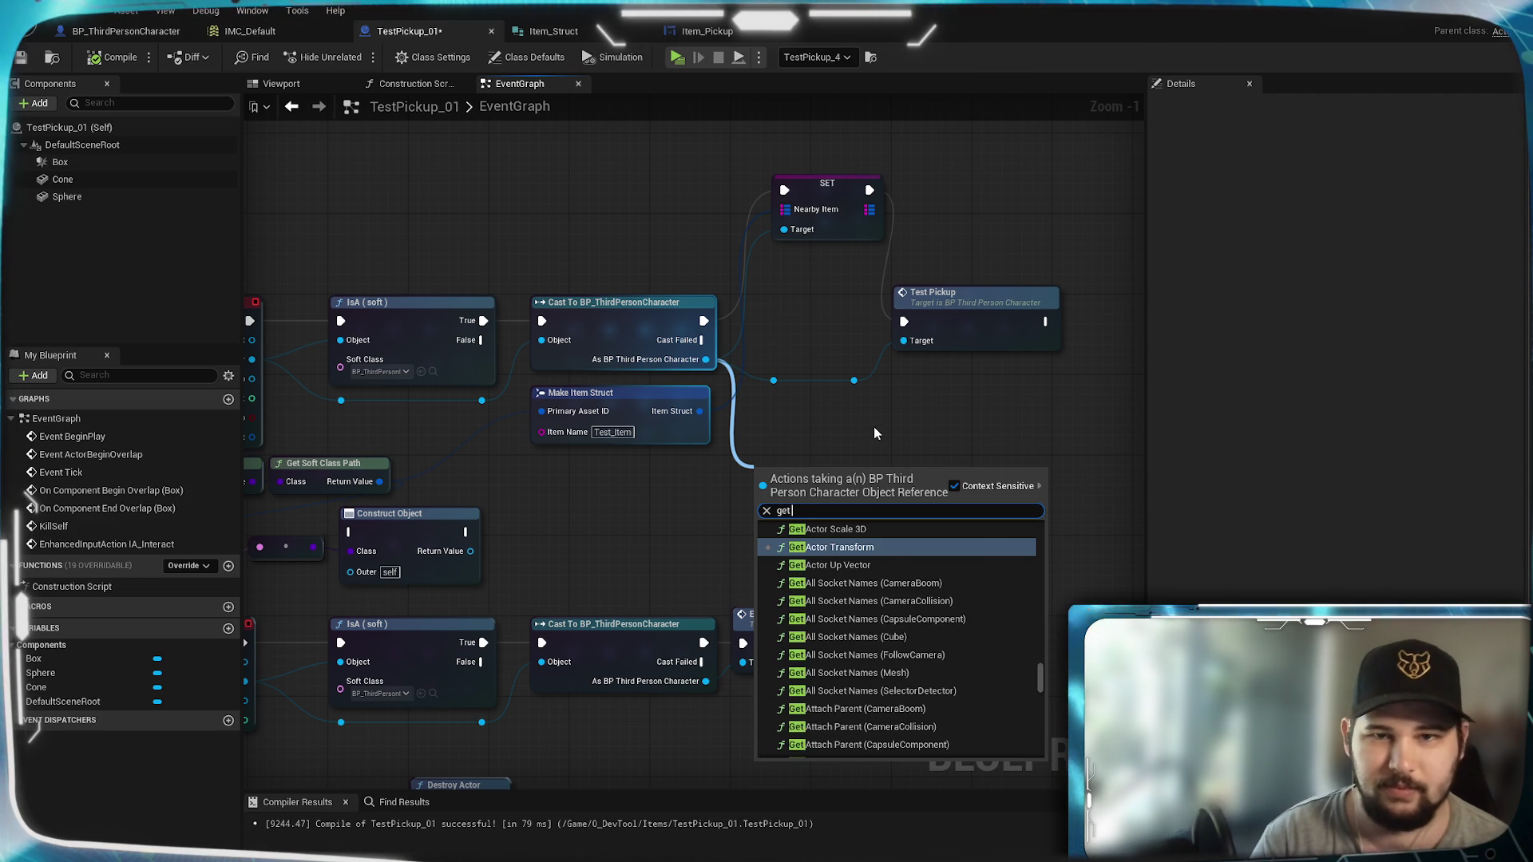
text( nearby)
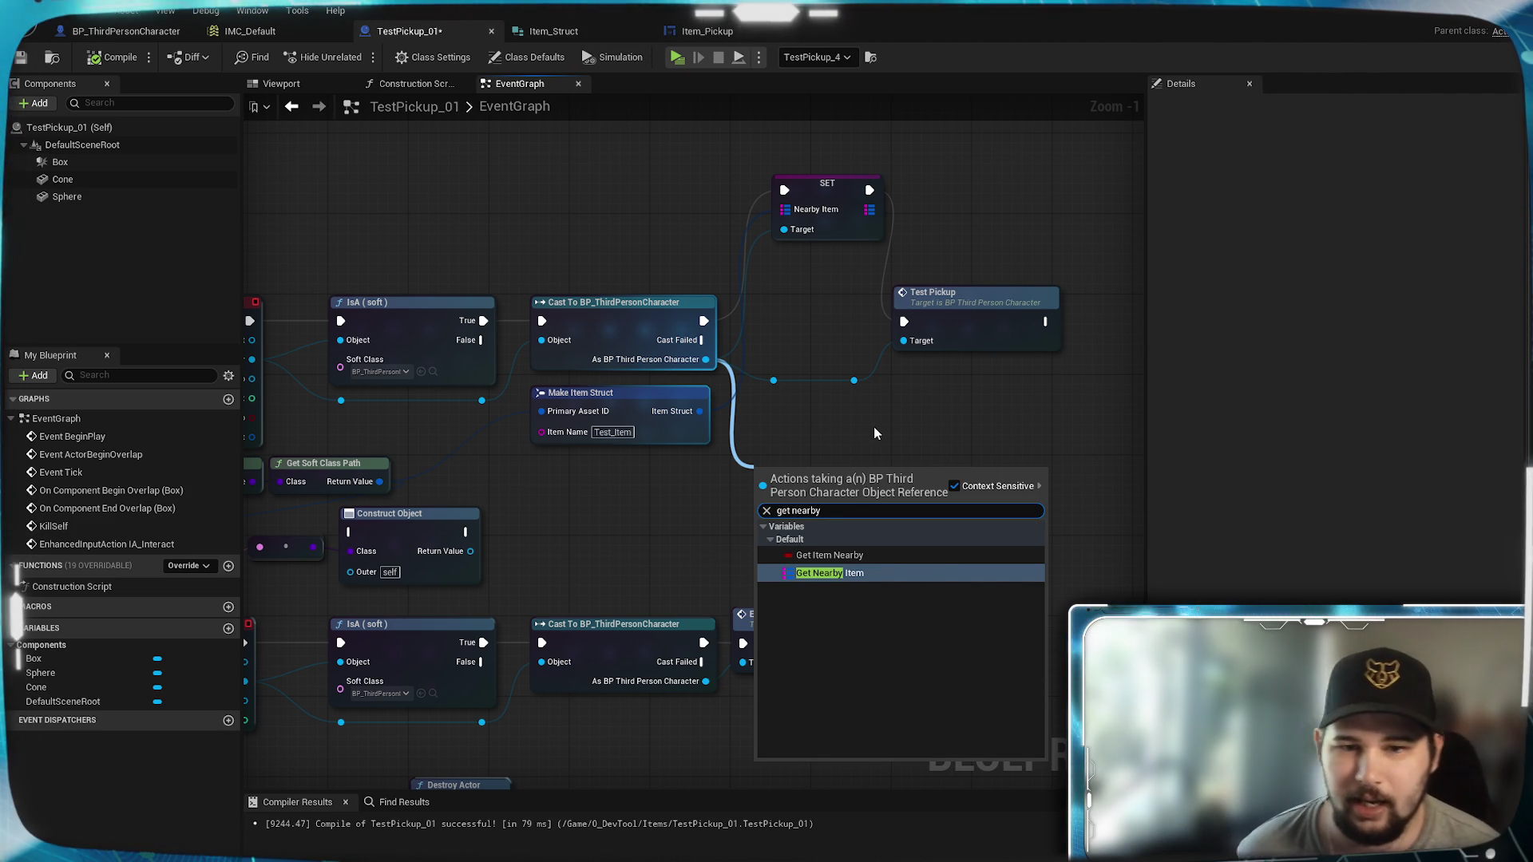
click(848, 554)
Step: Add a map ADD node on Nearby Item, with Context Sensitive re-enabled
drag(870, 478, 960, 446)
text(add)
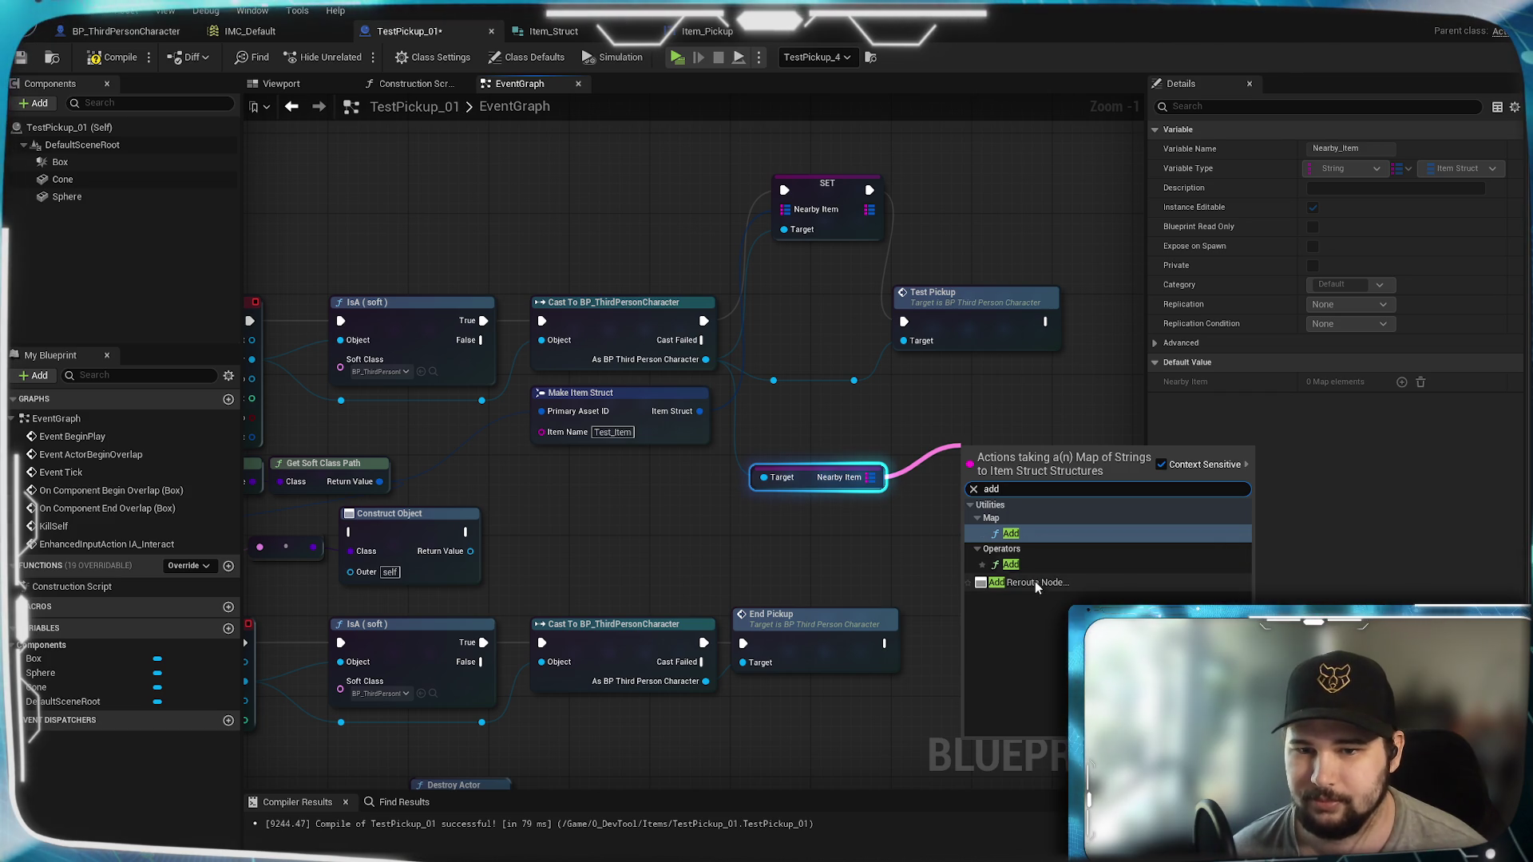
click(1161, 465)
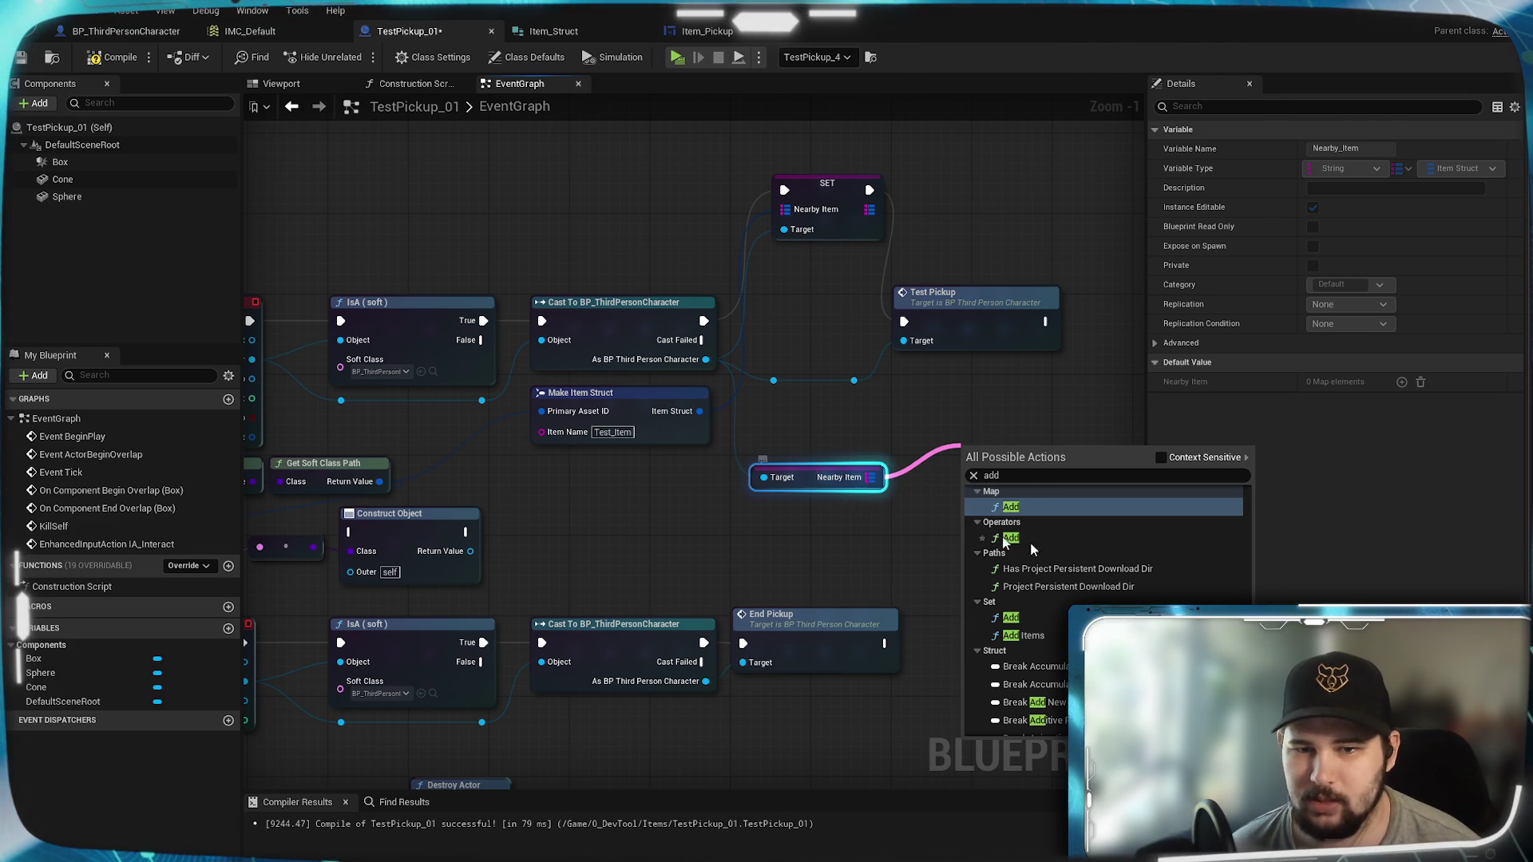
scroll(1101, 607, down, 10)
scroll(1097, 530, down, 10)
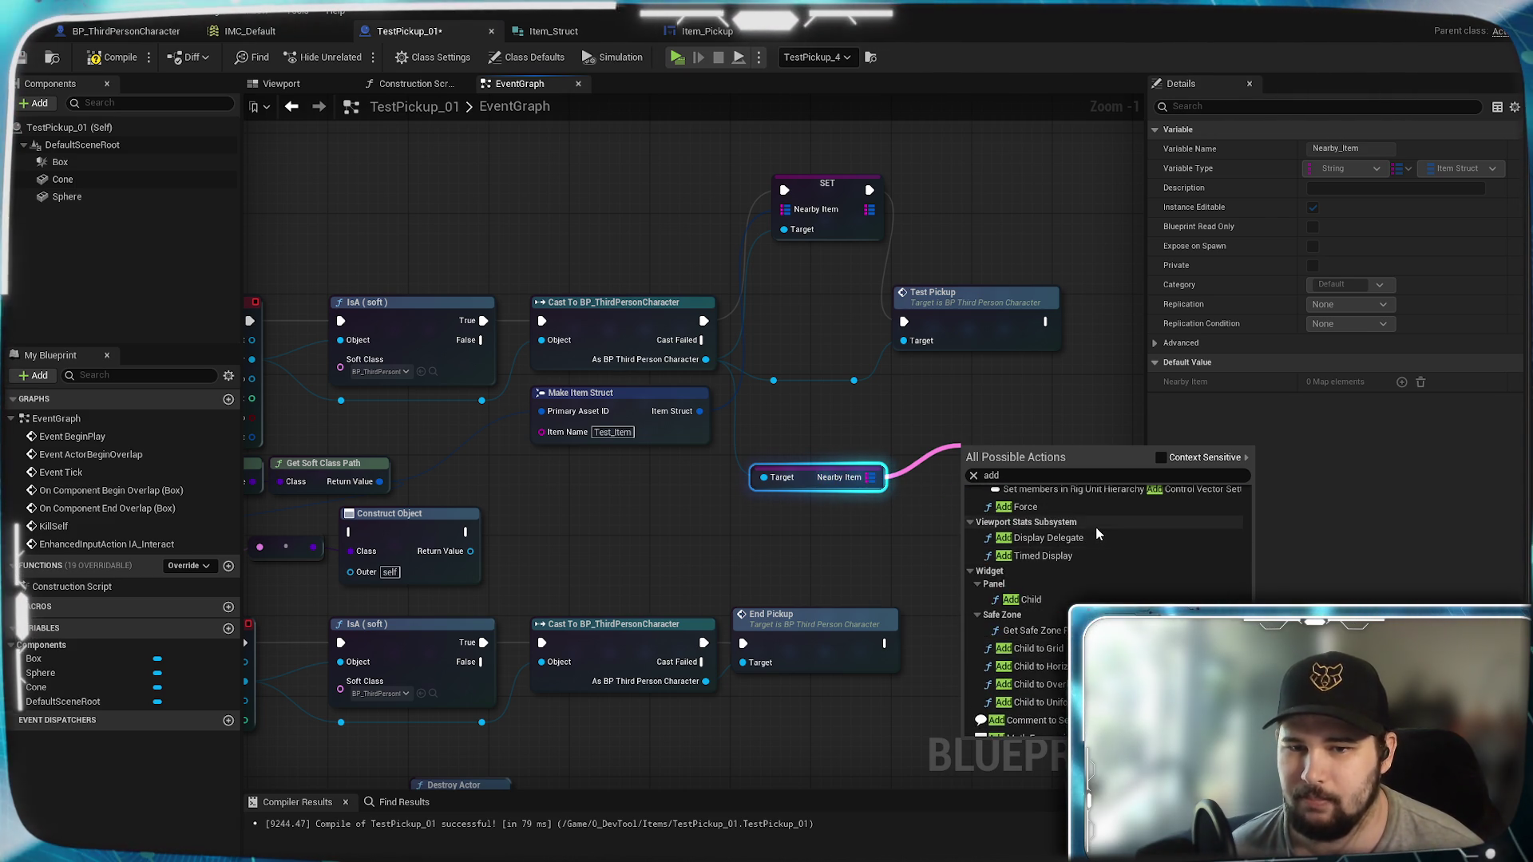
scroll(1102, 559, up, 3)
scroll(1113, 583, down, 4)
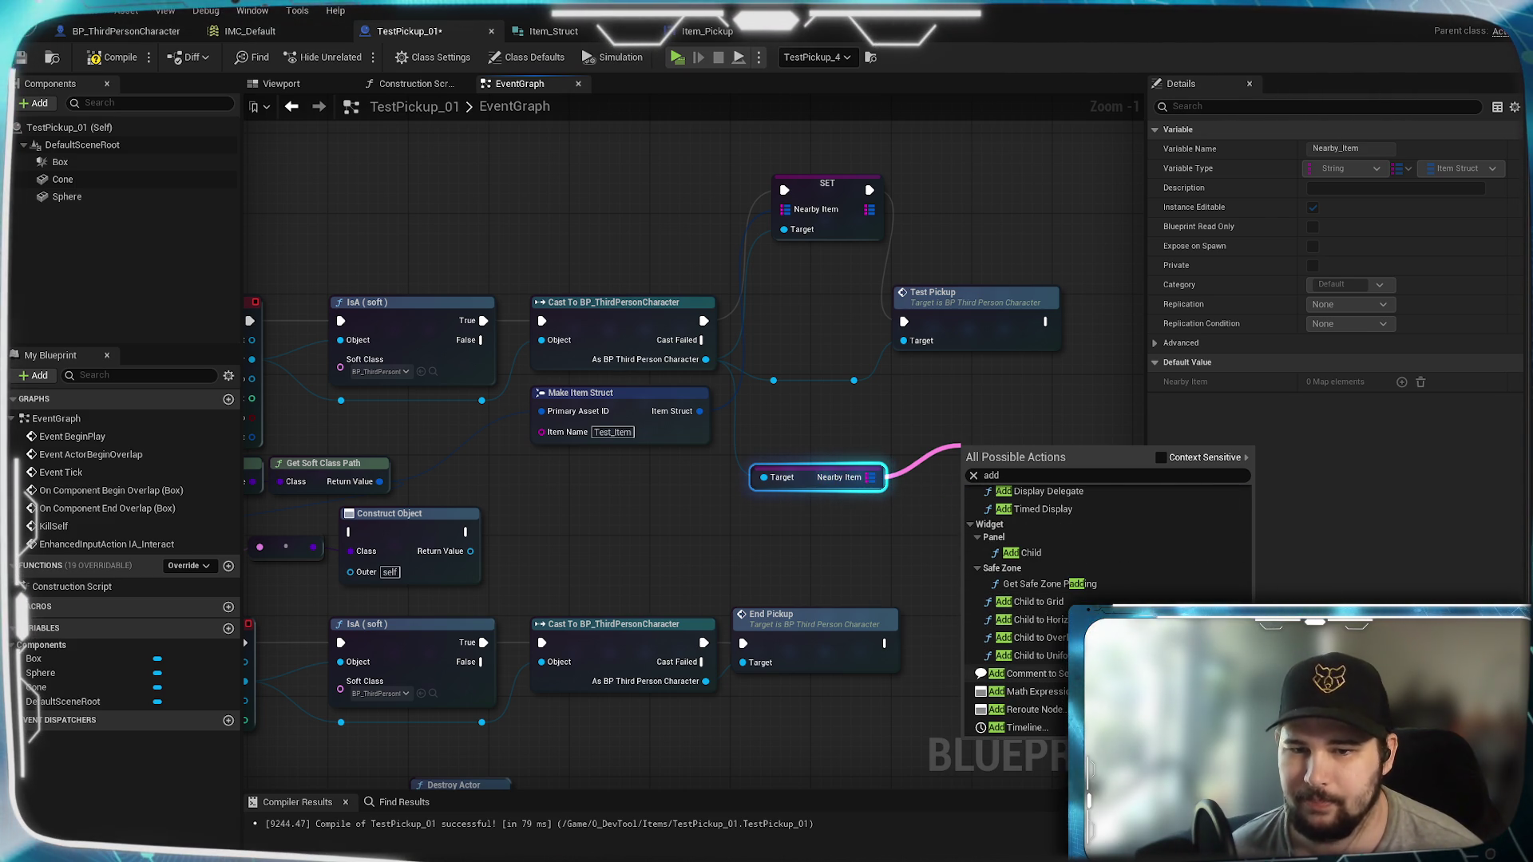
scroll(1102, 591, up, 6)
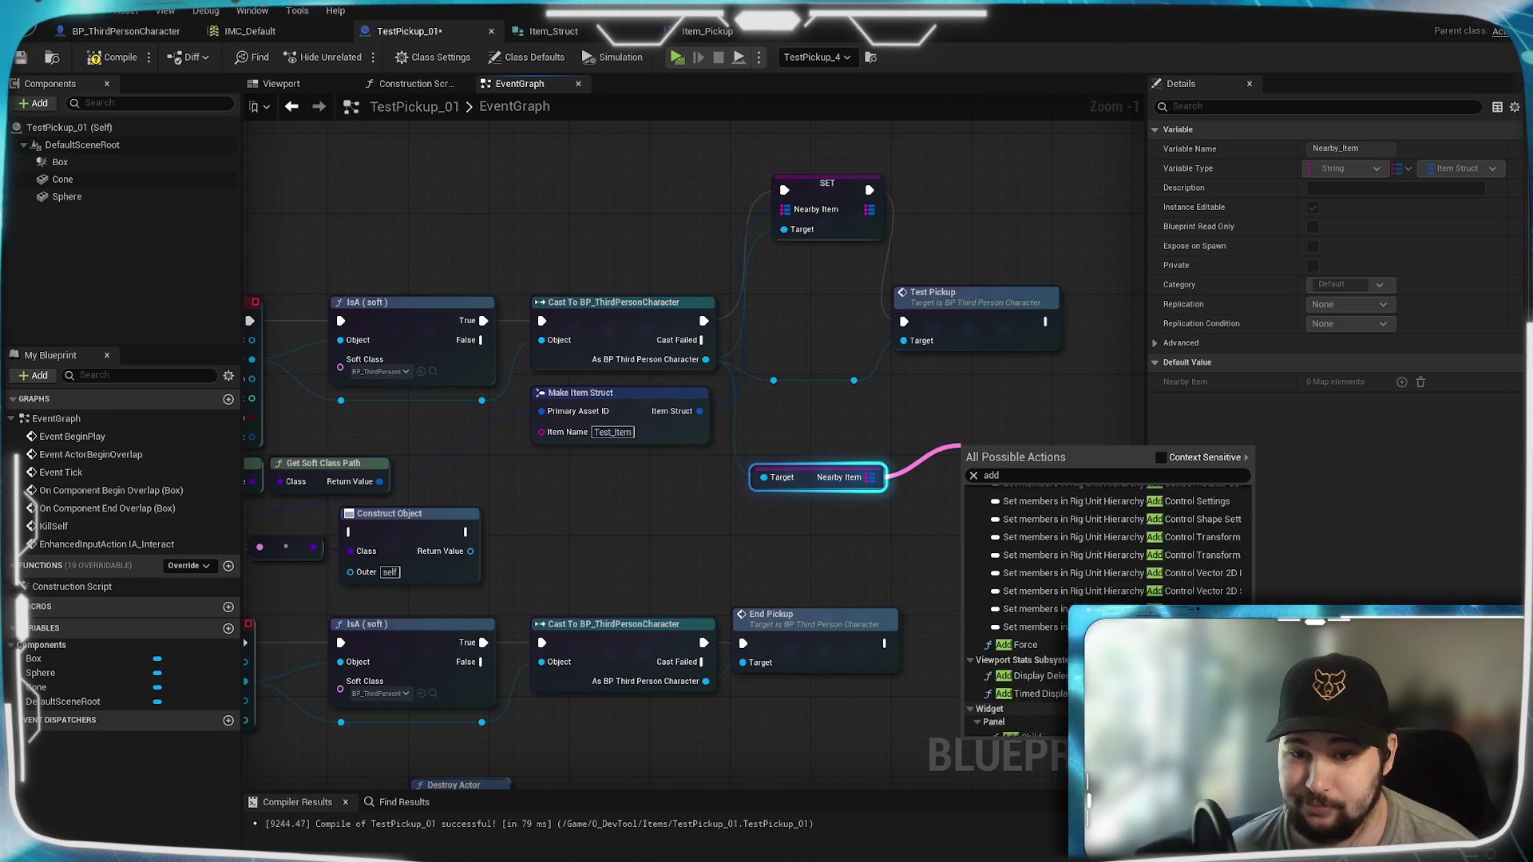
scroll(1105, 607, down, 5)
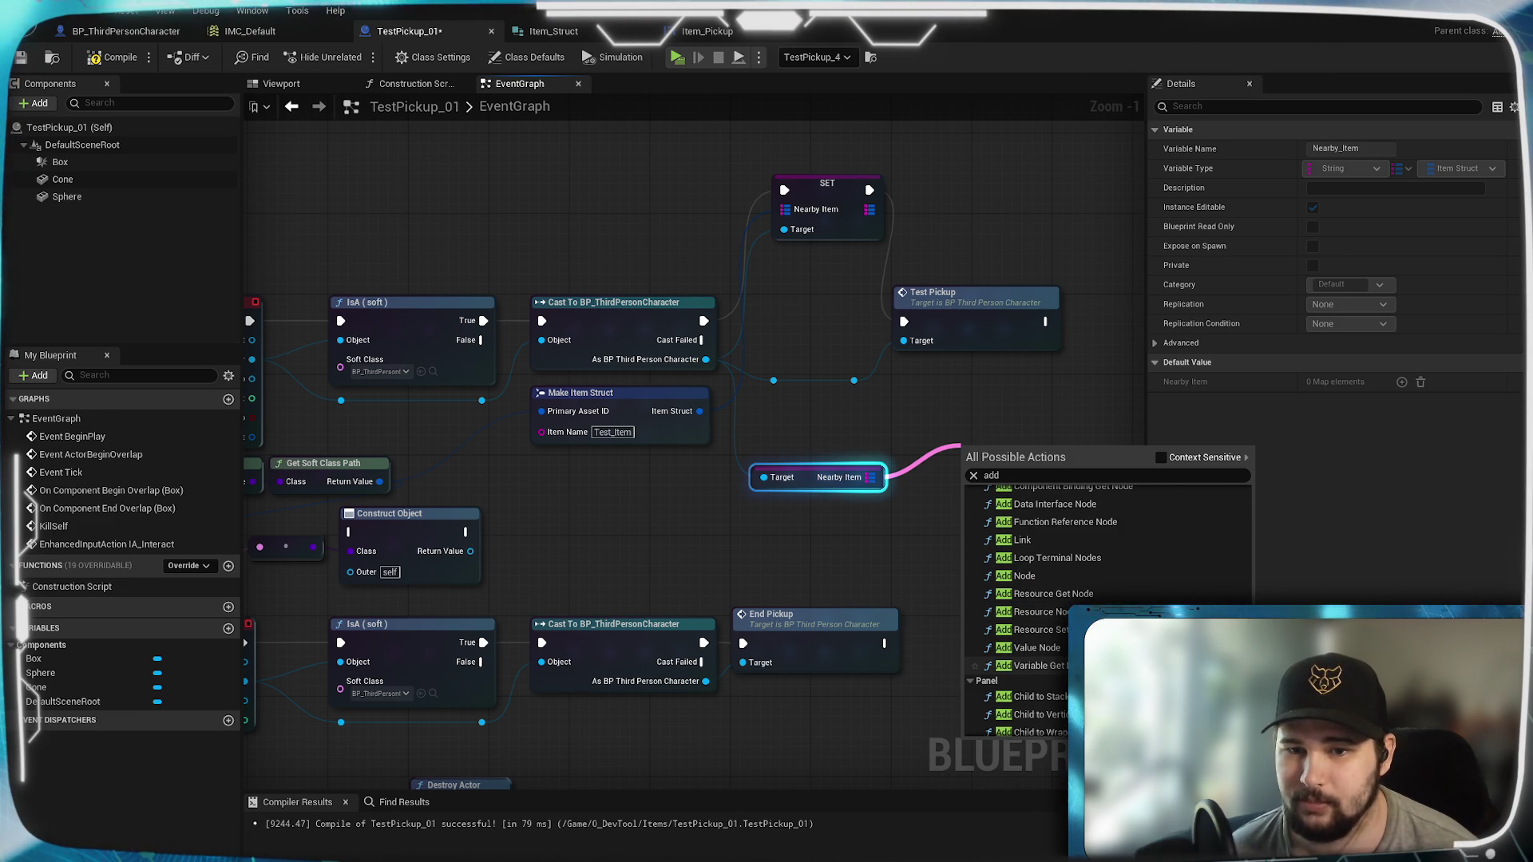
click(1159, 458)
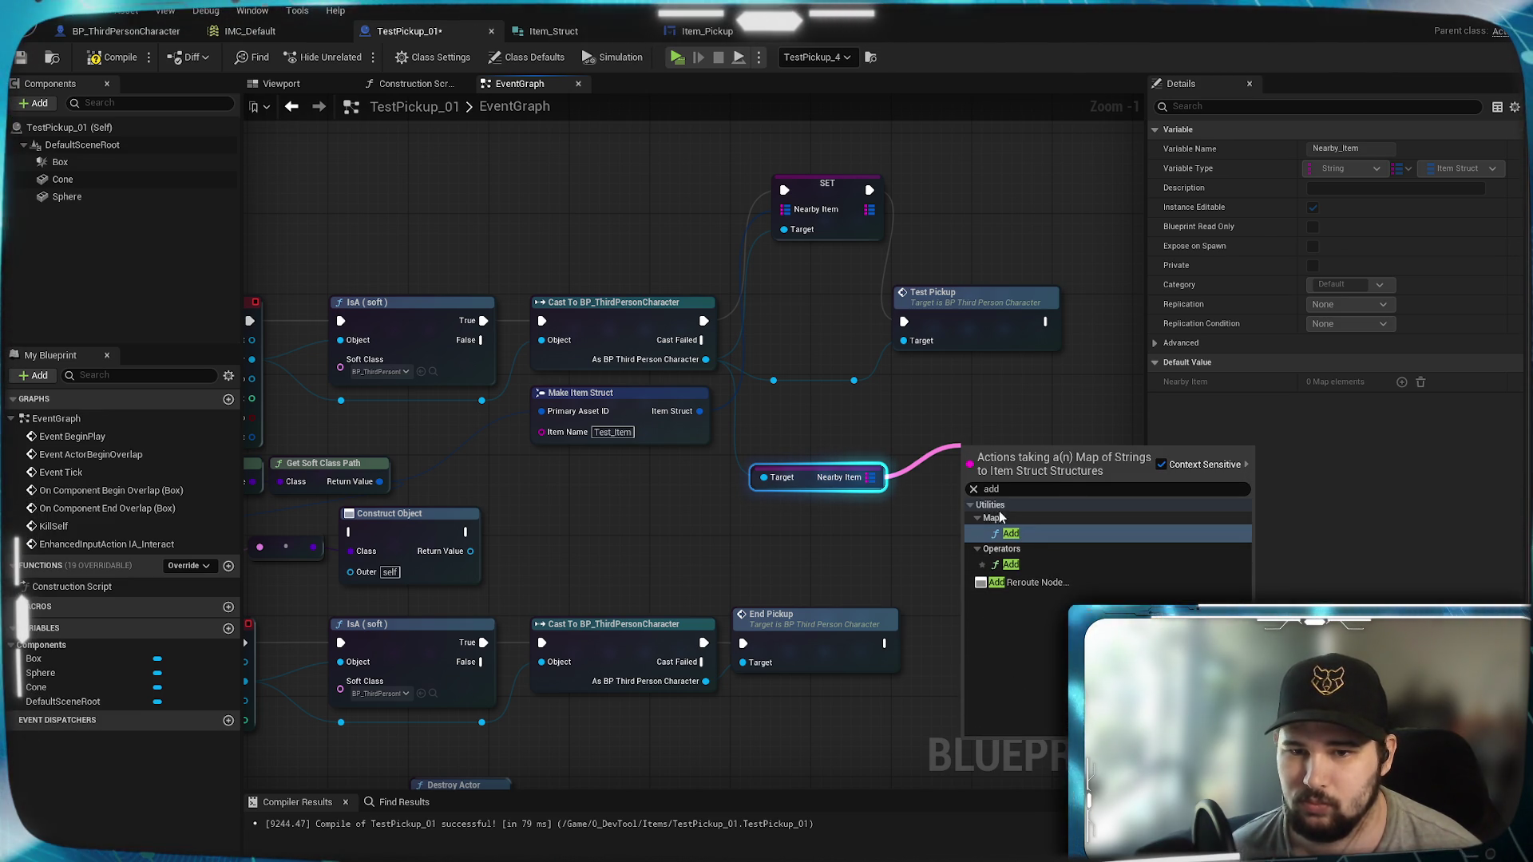
click(1009, 534)
scroll(978, 431, up, 1)
drag(976, 459, 965, 390)
Step: Wire Make Item Struct's Item Struct pin into the ADD node's value input
mouse_move(645, 404)
mouse_down()
mouse_move(949, 478)
mouse_move(941, 463)
mouse_up()
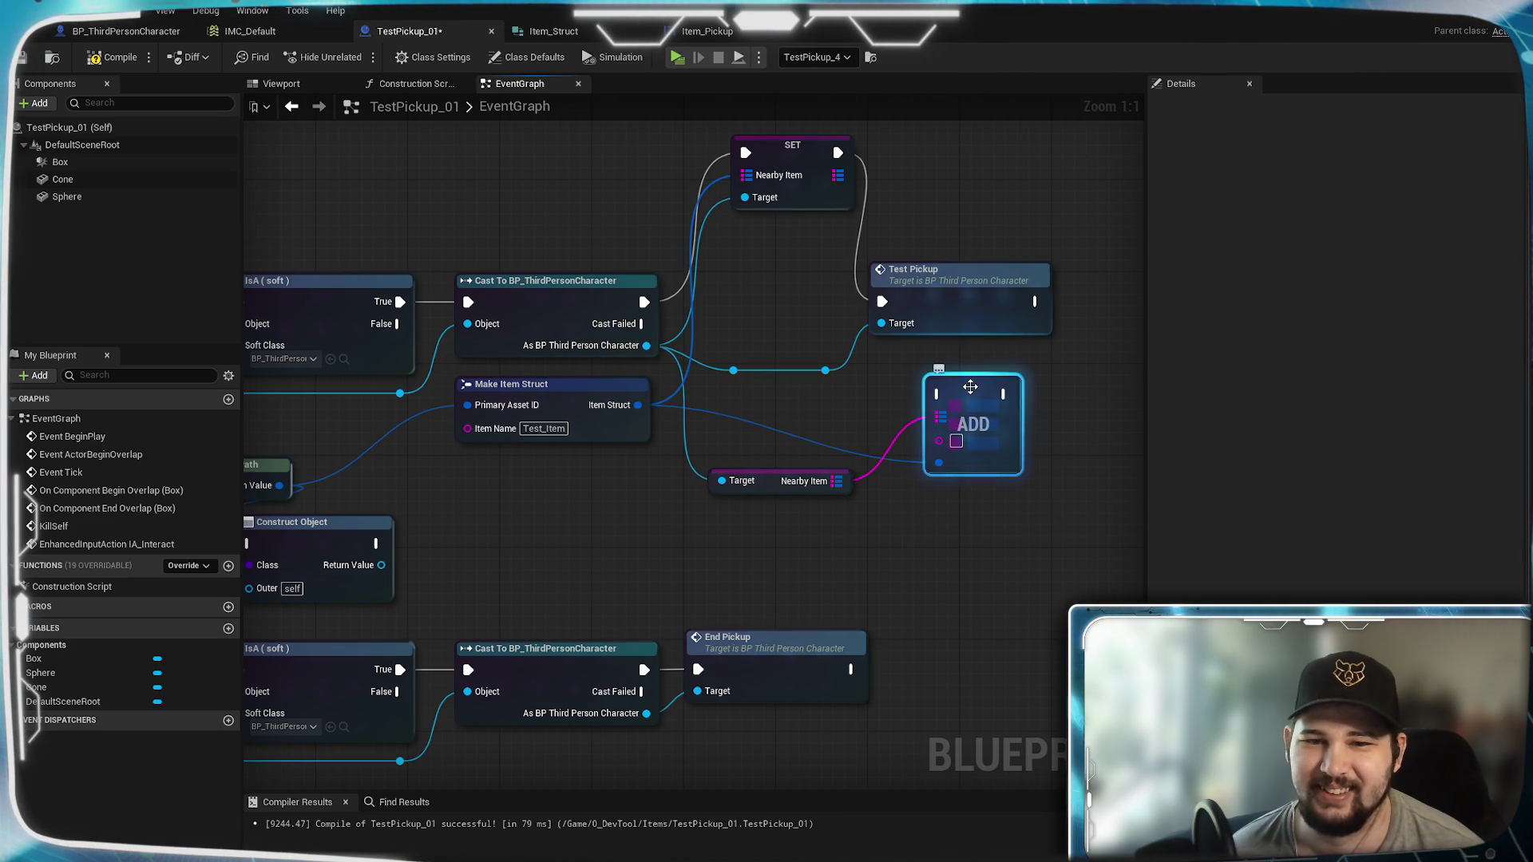
drag(559, 240, 969, 257)
mouse_move(642, 672)
mouse_down()
mouse_move(525, 703)
mouse_move(552, 562)
mouse_move(778, 424)
mouse_move(578, 393)
mouse_move(561, 527)
mouse_move(581, 578)
mouse_up()
drag(1106, 343, 1124, 347)
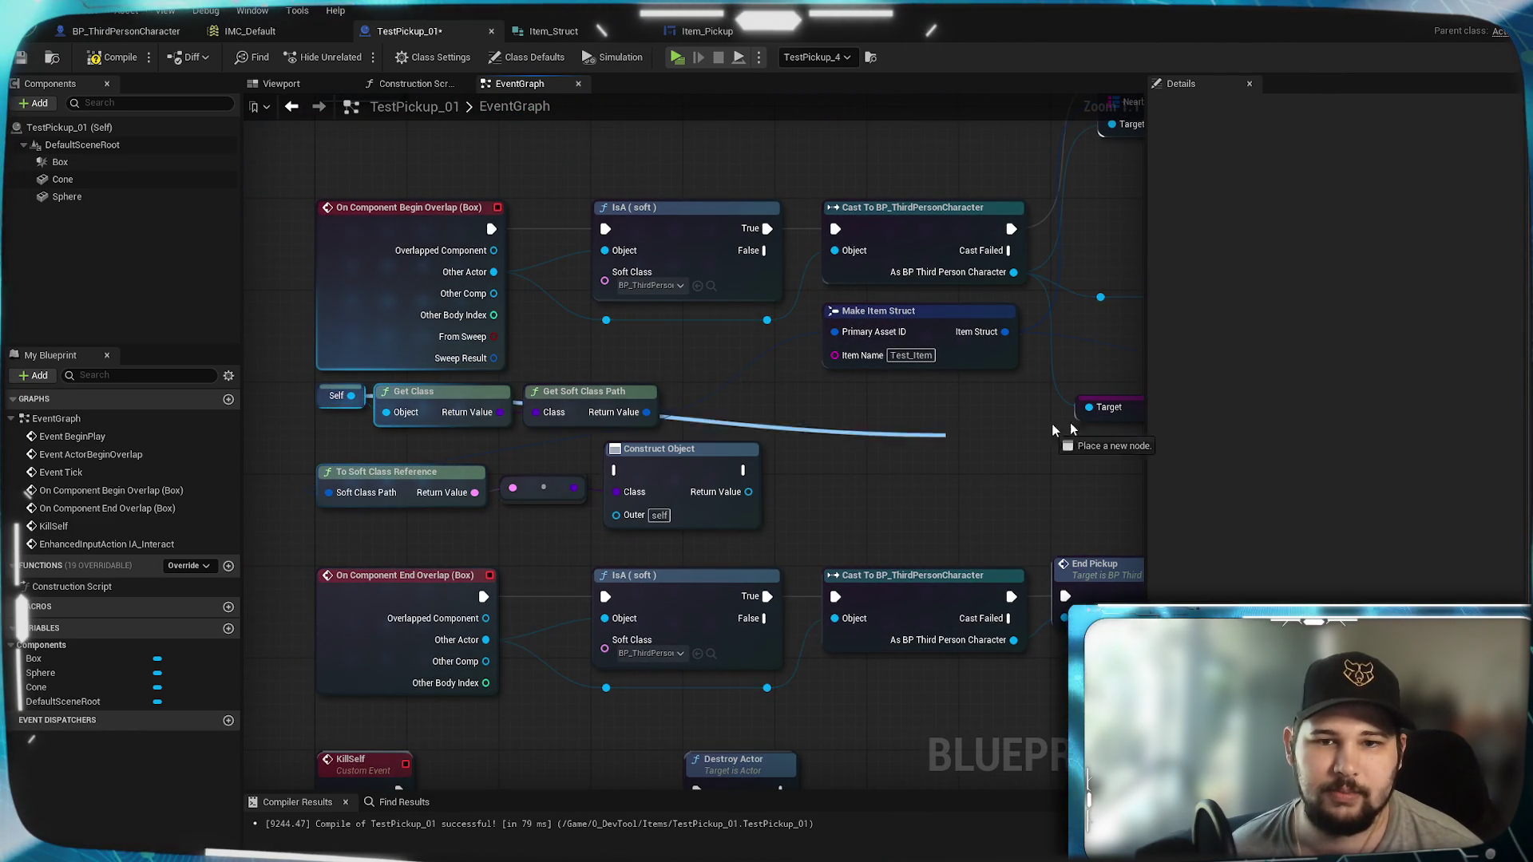
Step: Add a Get Object Name node fed by Self, placed under the Nearby Item getter
drag(973, 440, 637, 463)
drag(370, 464, 370, 464)
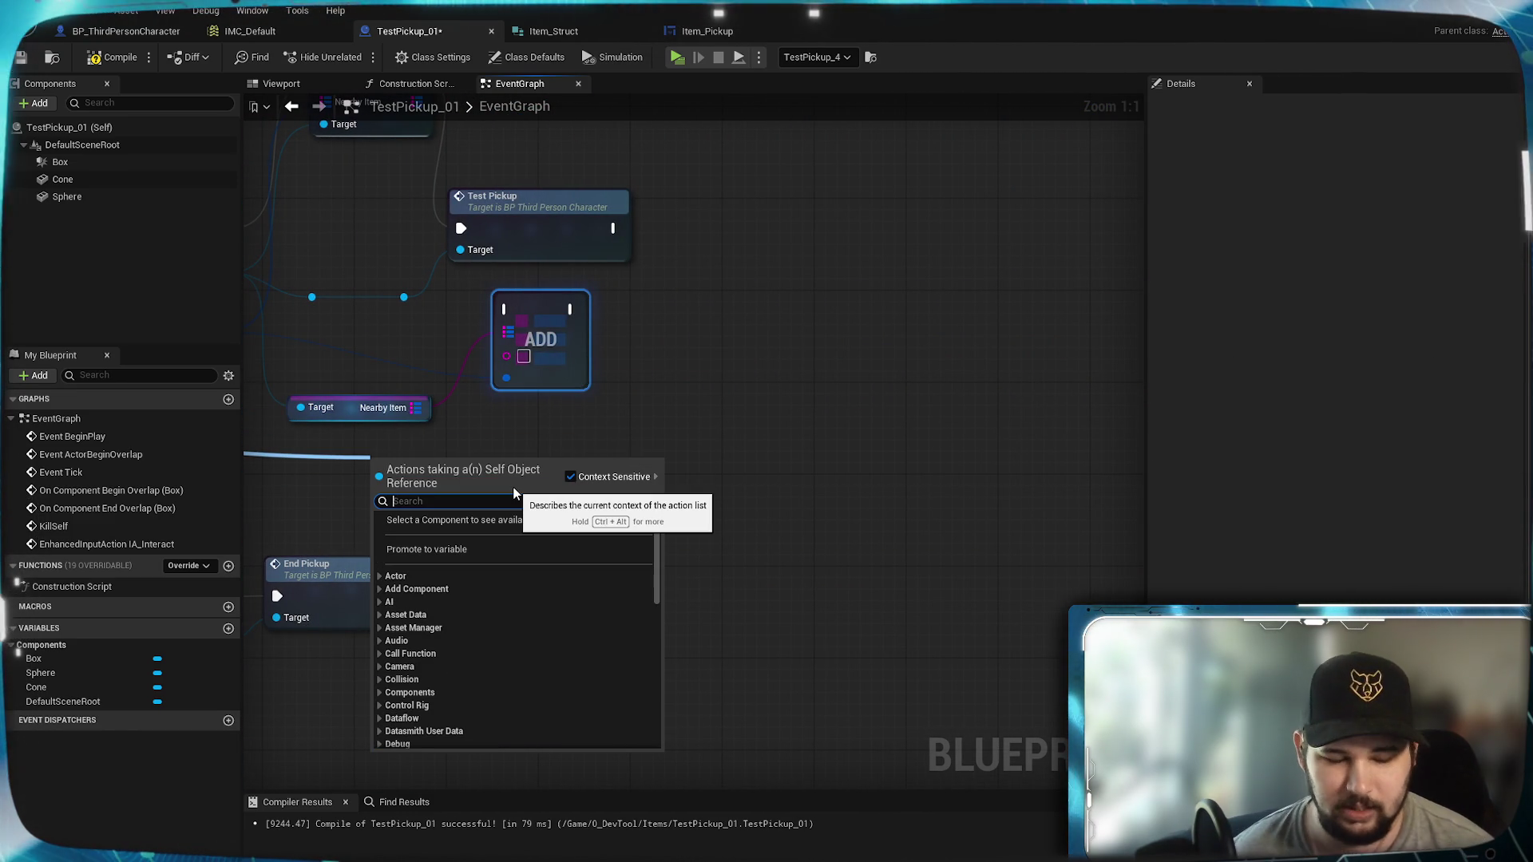
text(get dis)
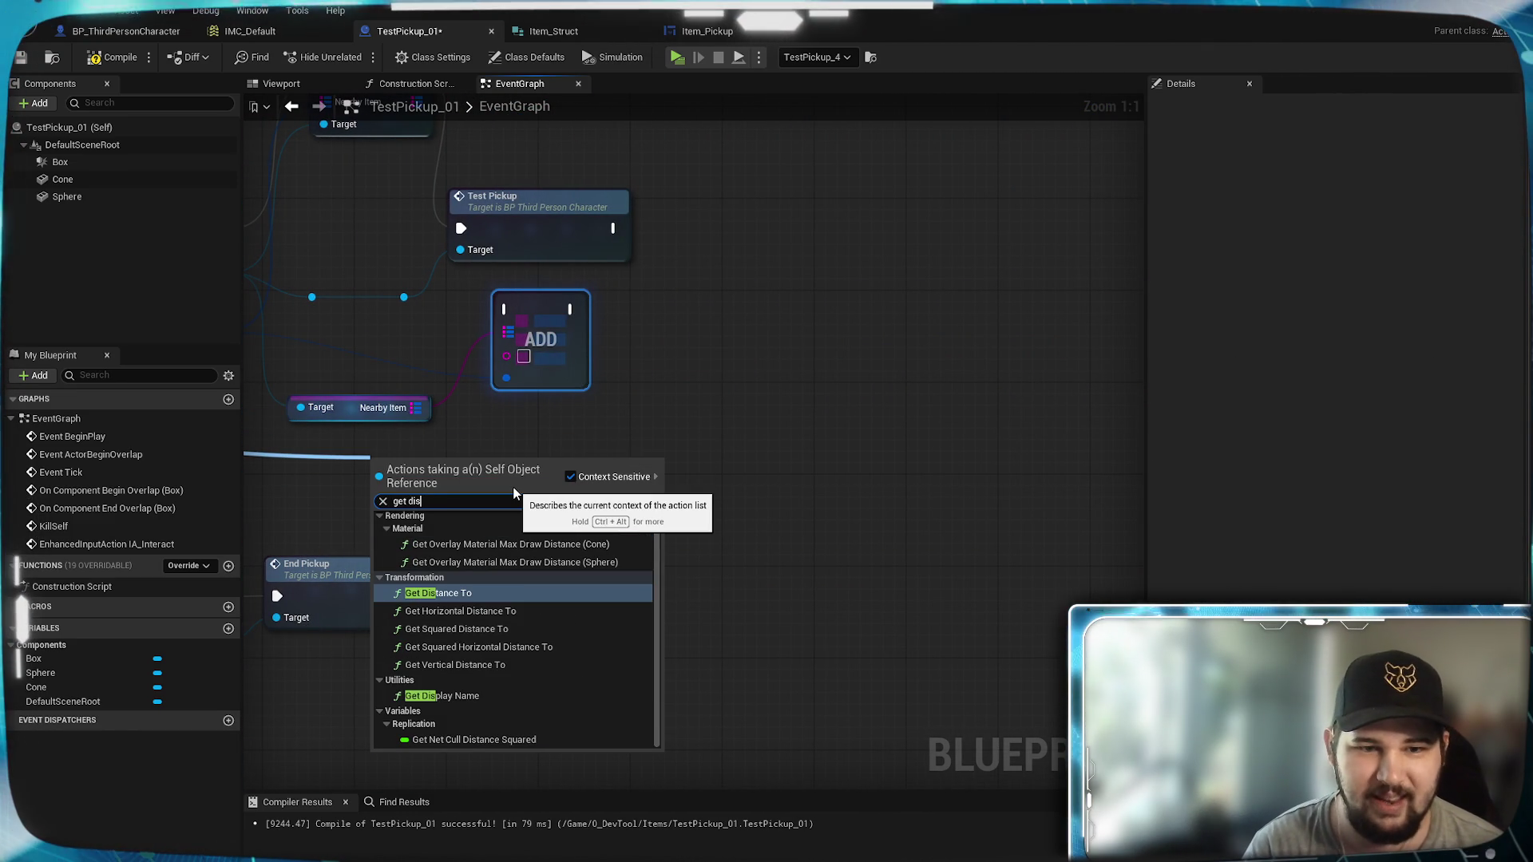
key(BackSpace)
key(BackSpace)
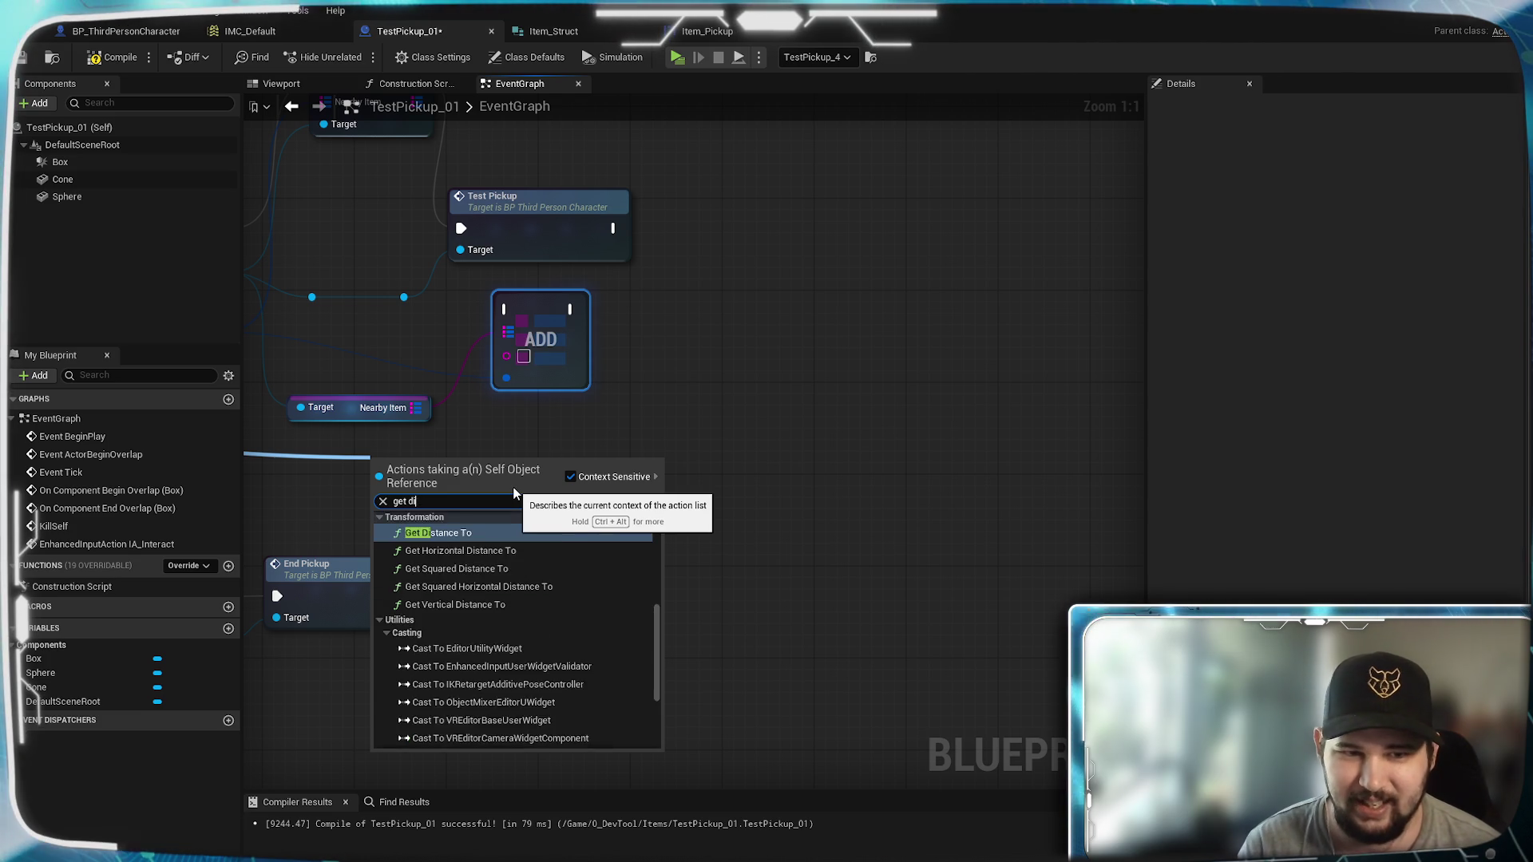
key(BackSpace)
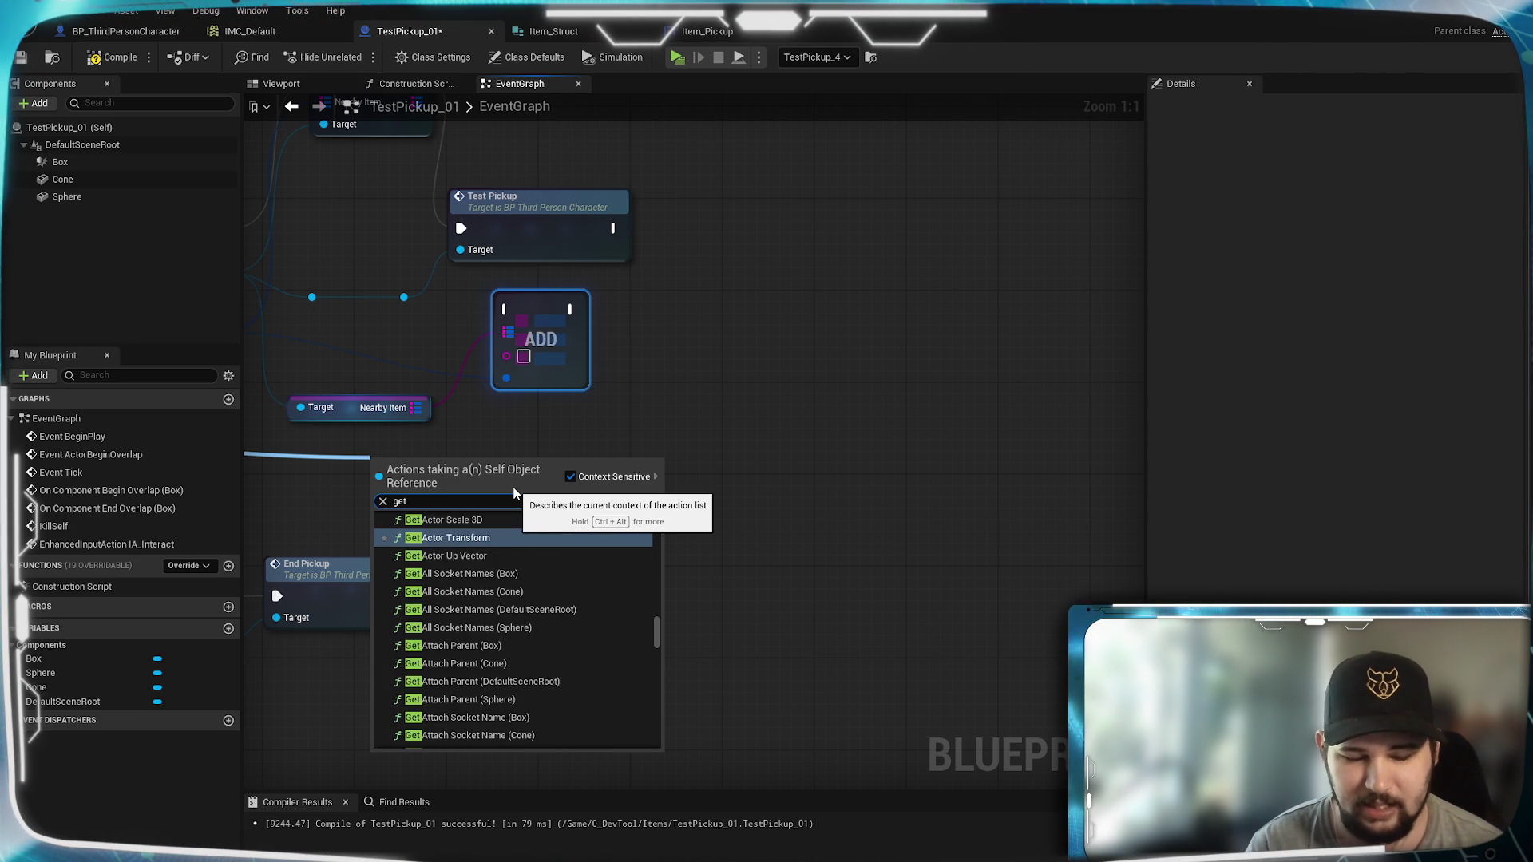
text( name)
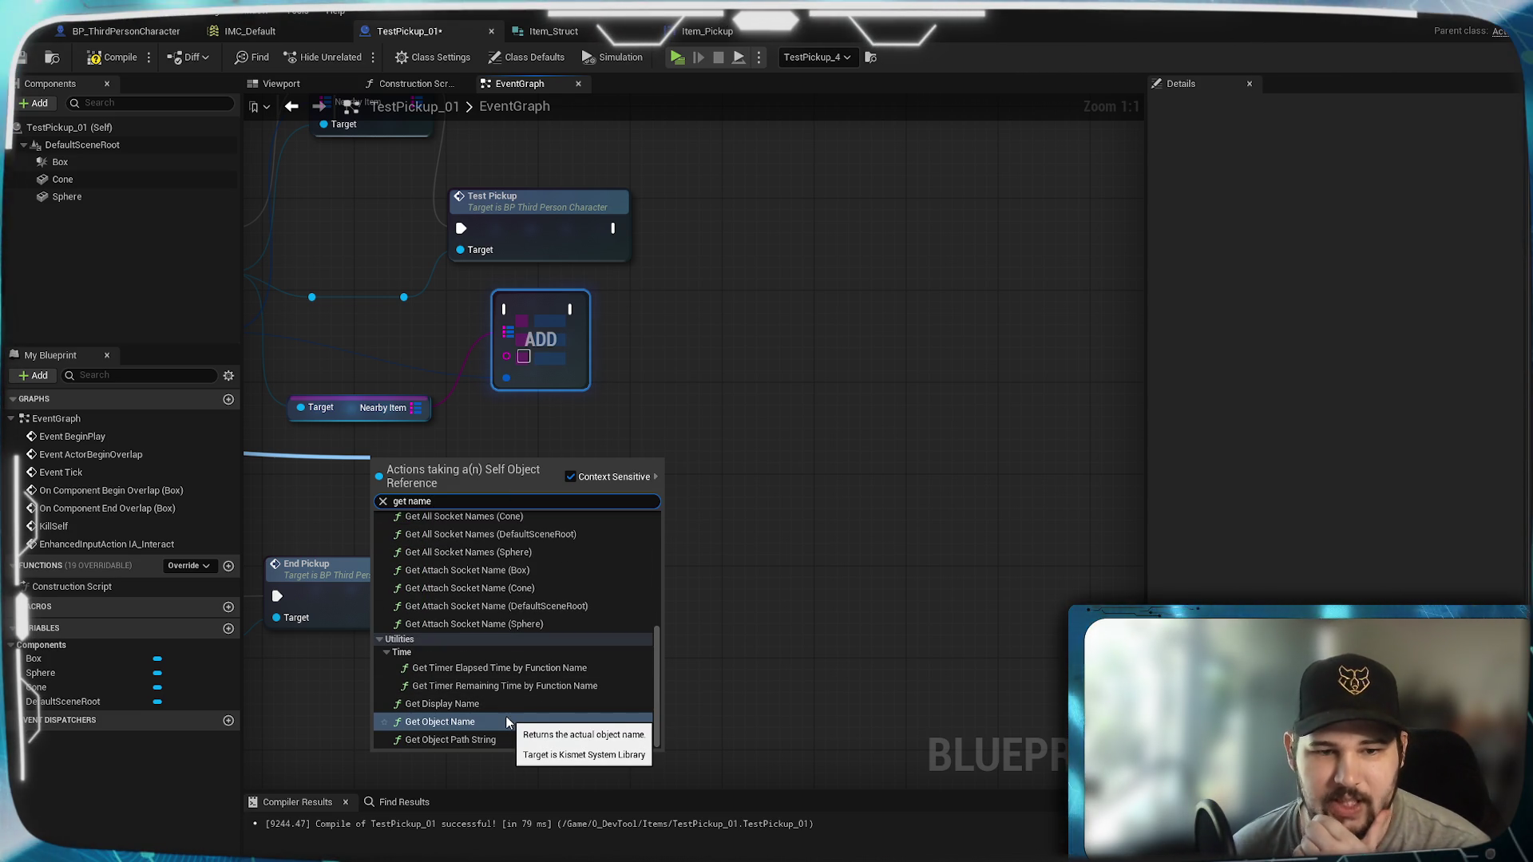
click(506, 721)
mouse_move(629, 584)
mouse_down()
mouse_move(549, 574)
mouse_move(679, 480)
mouse_up()
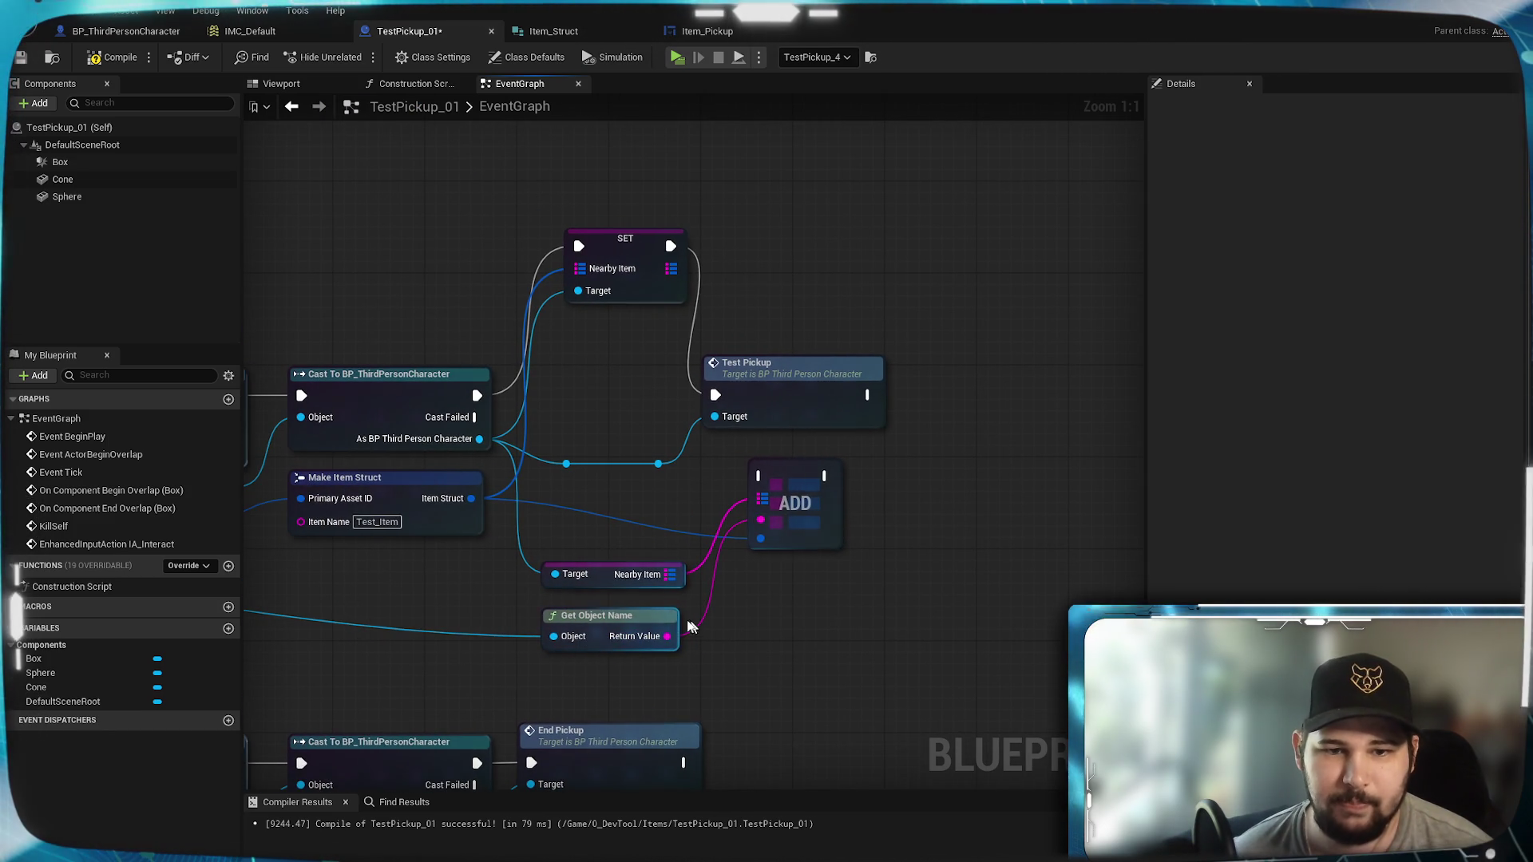
Step: Route the cast's execution through the ADD node, positioned before Test Pickup
drag(781, 487, 597, 383)
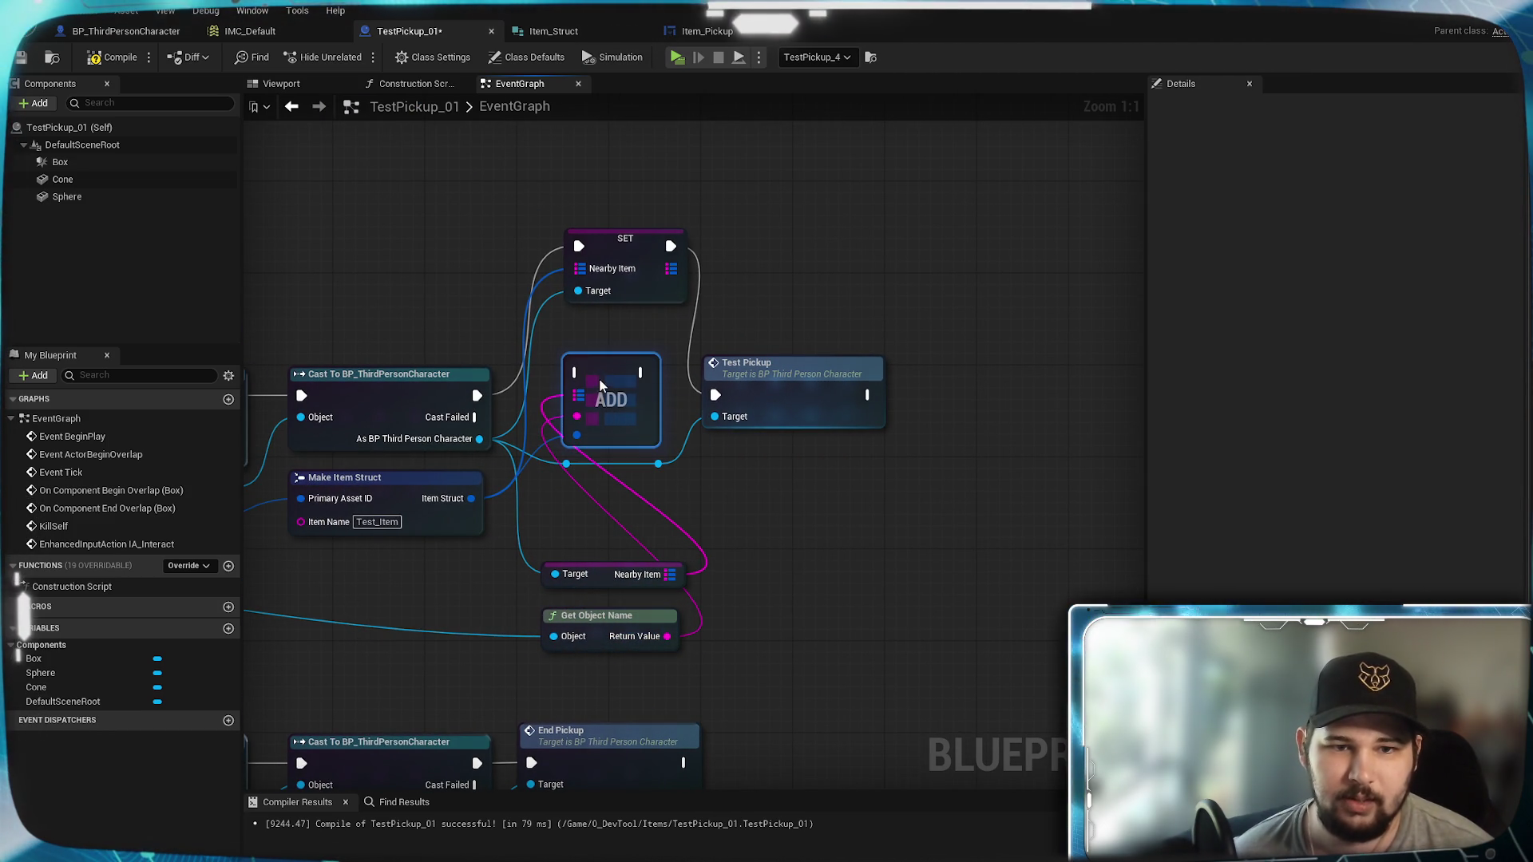
mouse_move(477, 396)
mouse_down()
mouse_move(577, 373)
mouse_move(717, 396)
mouse_up()
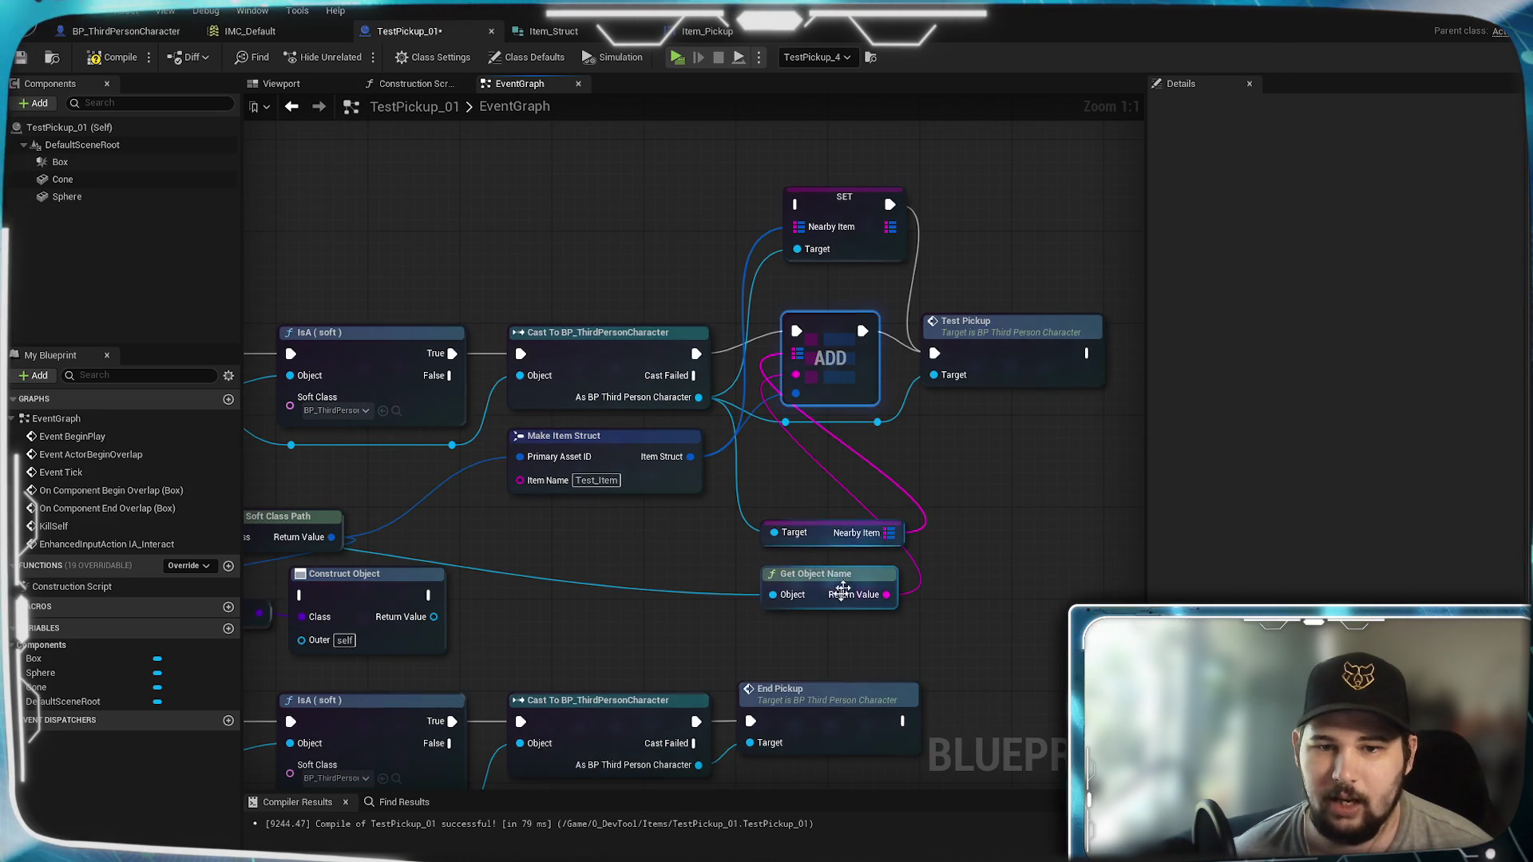
drag(774, 532, 801, 502)
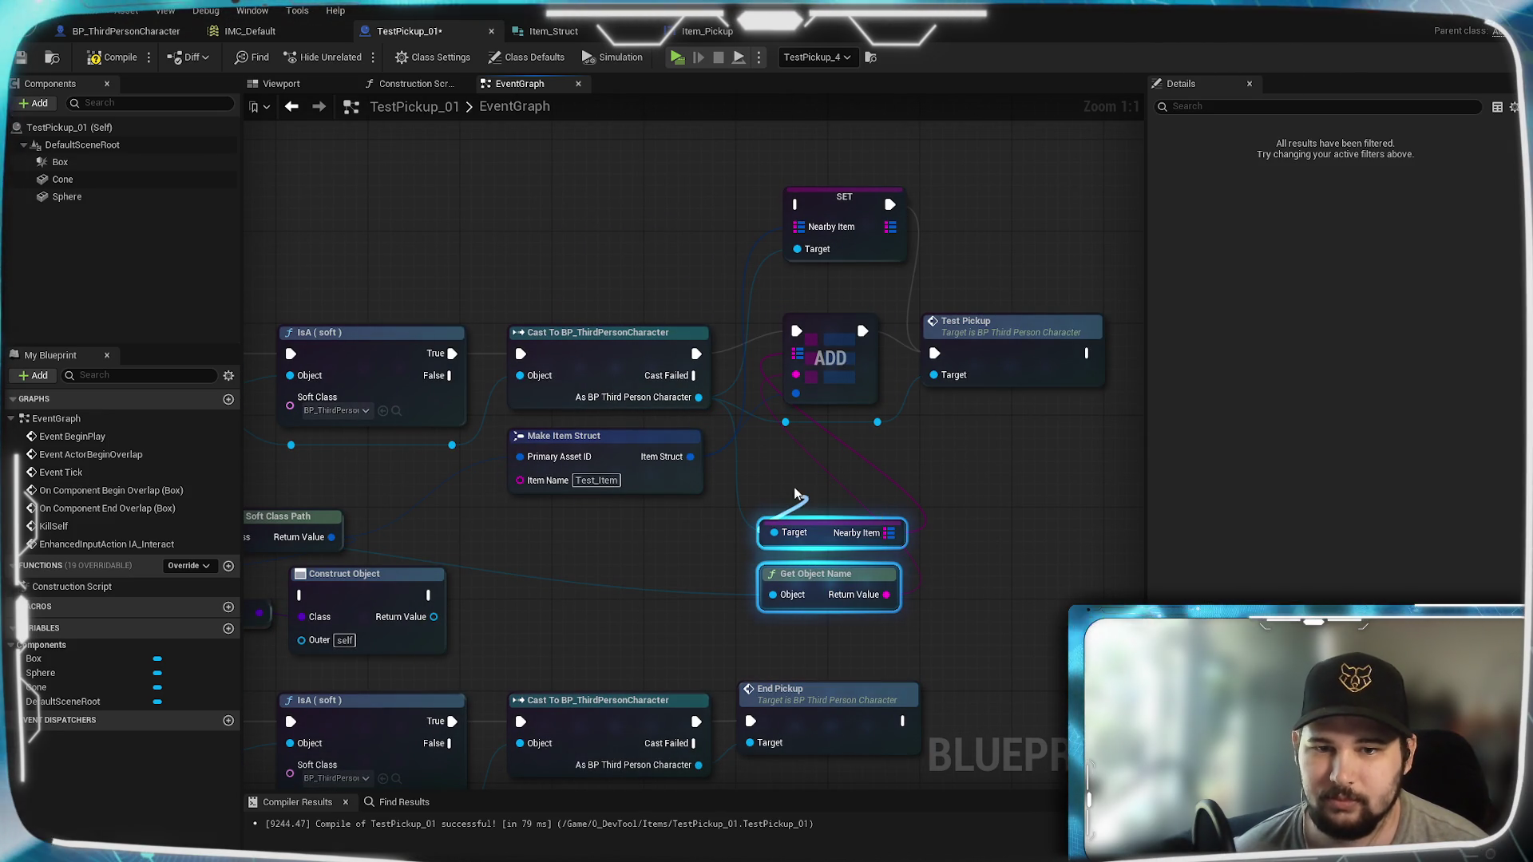
drag(602, 556, 602, 557)
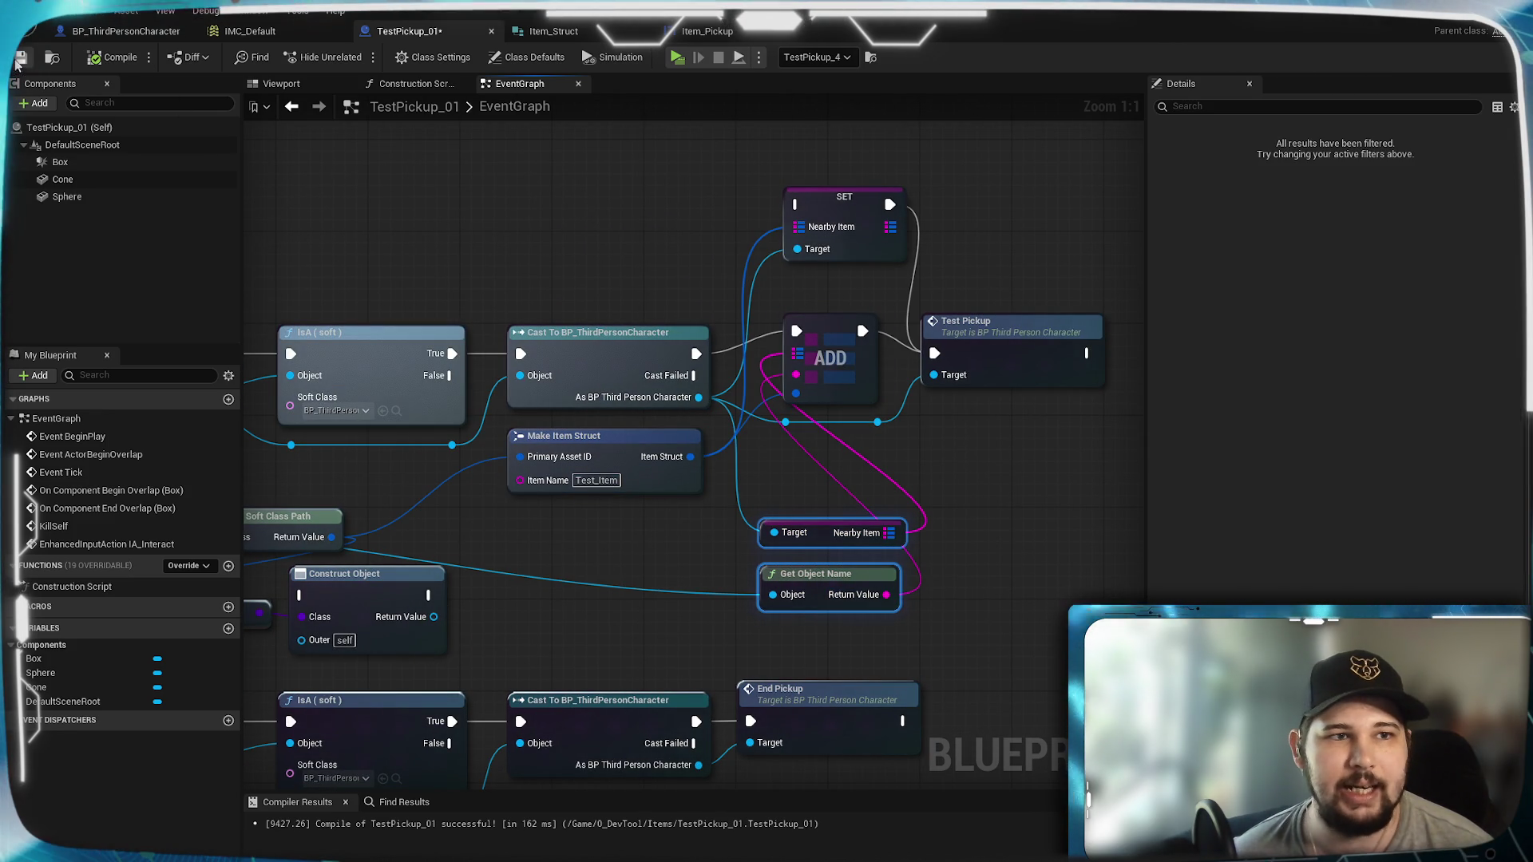
mouse_move(560, 526)
mouse_down()
mouse_move(753, 453)
mouse_move(951, 212)
mouse_move(735, 444)
mouse_up()
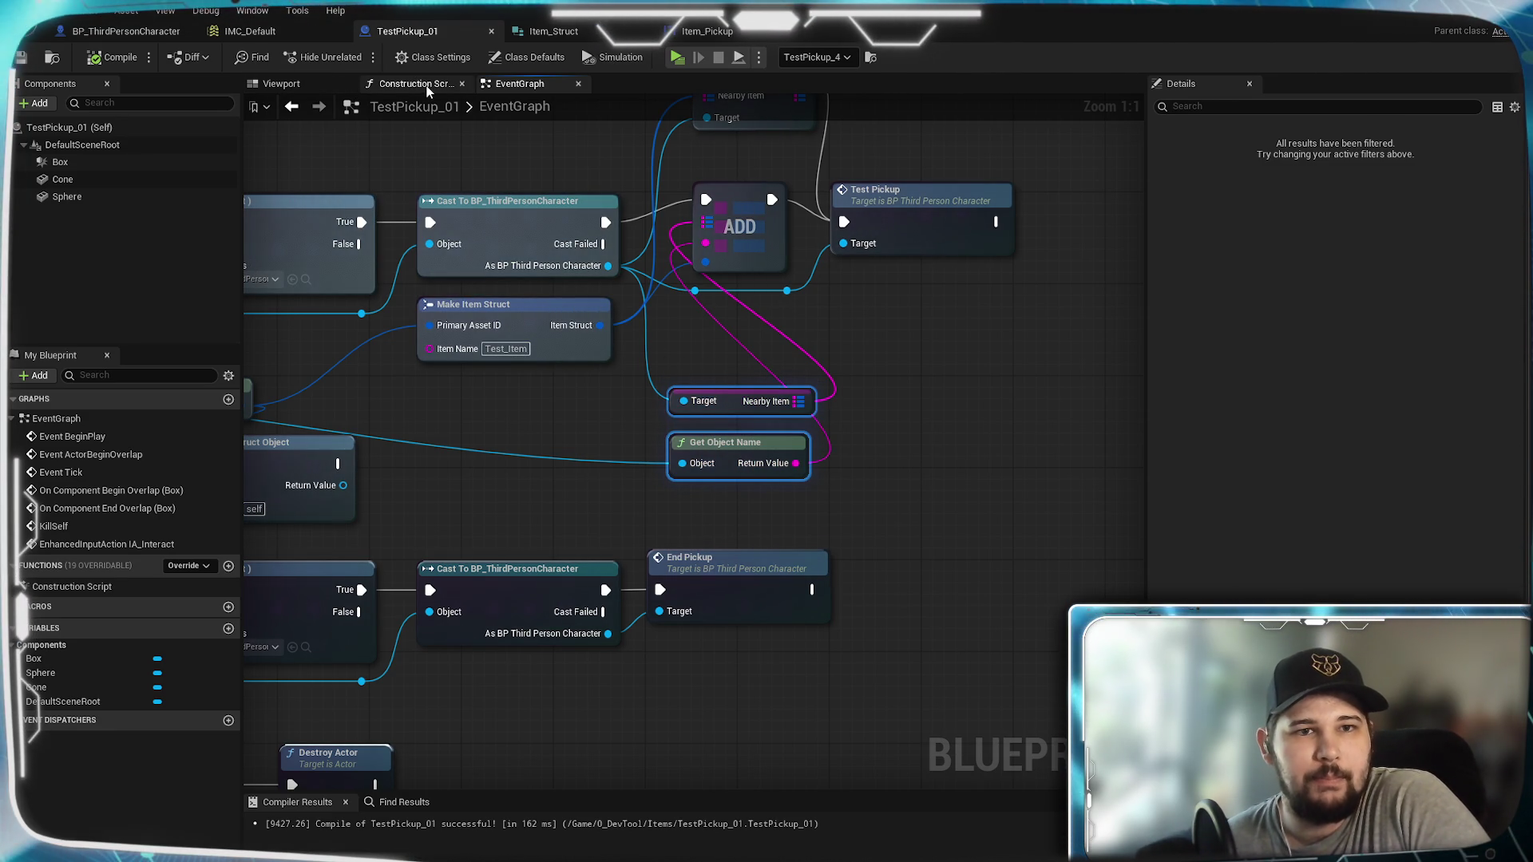
Step: In BP_ThirdPersonCharacter, connect TestPickup directly to Create Item Pickup Widget and delete Print String
click(110, 30)
mouse_move(706, 430)
mouse_down()
mouse_move(709, 719)
mouse_move(1024, 691)
mouse_up()
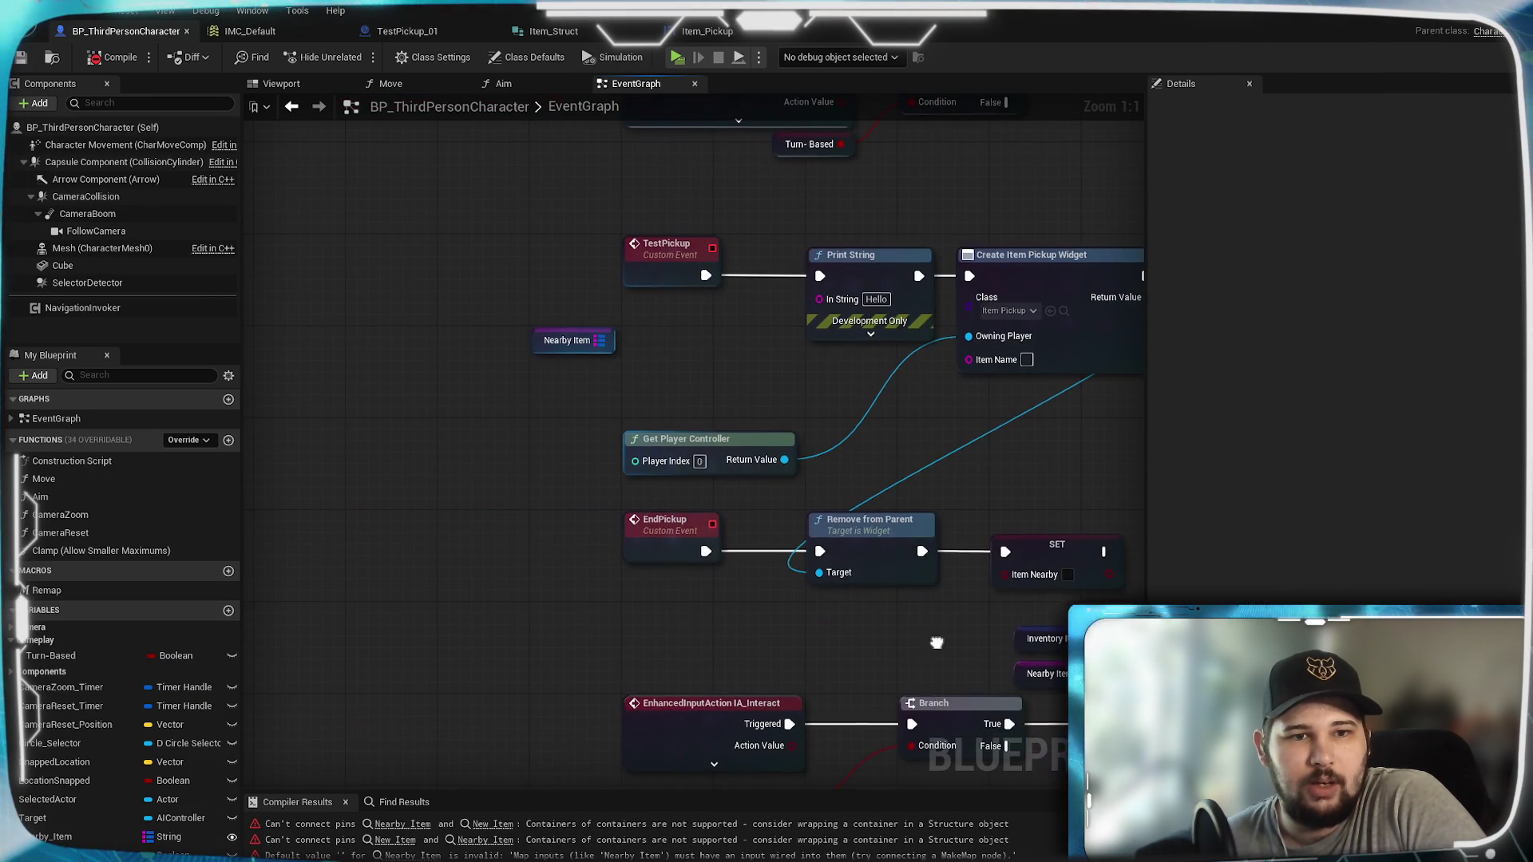
mouse_move(755, 385)
mouse_down()
mouse_move(642, 433)
mouse_move(554, 448)
mouse_up()
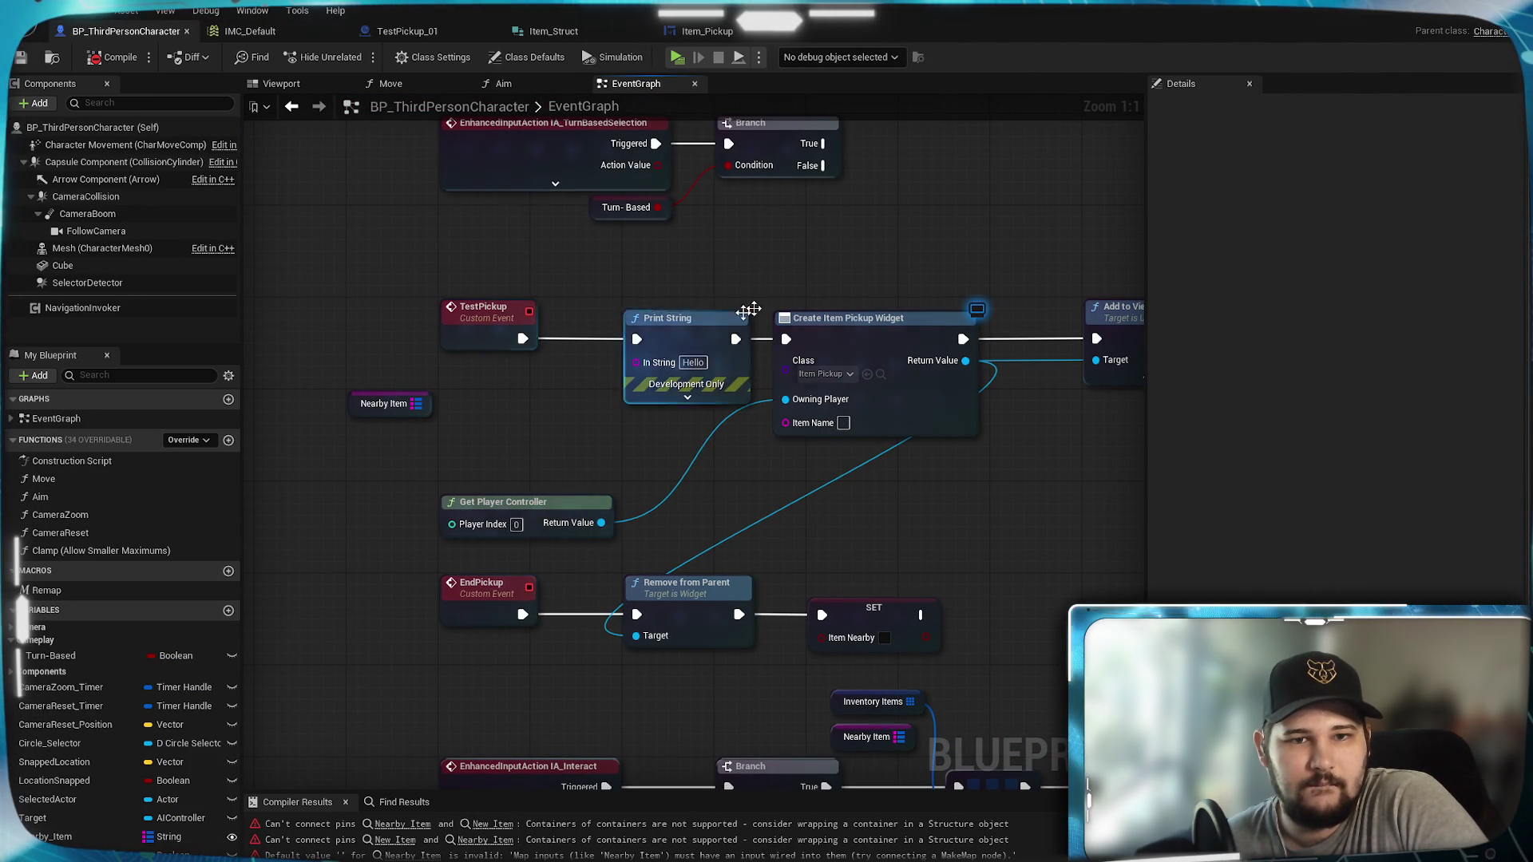
drag(523, 339, 626, 393)
drag(786, 339, 779, 320)
click(759, 274)
mouse_move(523, 339)
mouse_down()
mouse_move(847, 362)
mouse_move(792, 339)
mouse_up()
click(717, 387)
mouse_move(674, 337)
mouse_down()
mouse_move(574, 415)
mouse_move(587, 392)
mouse_up()
key(Delete)
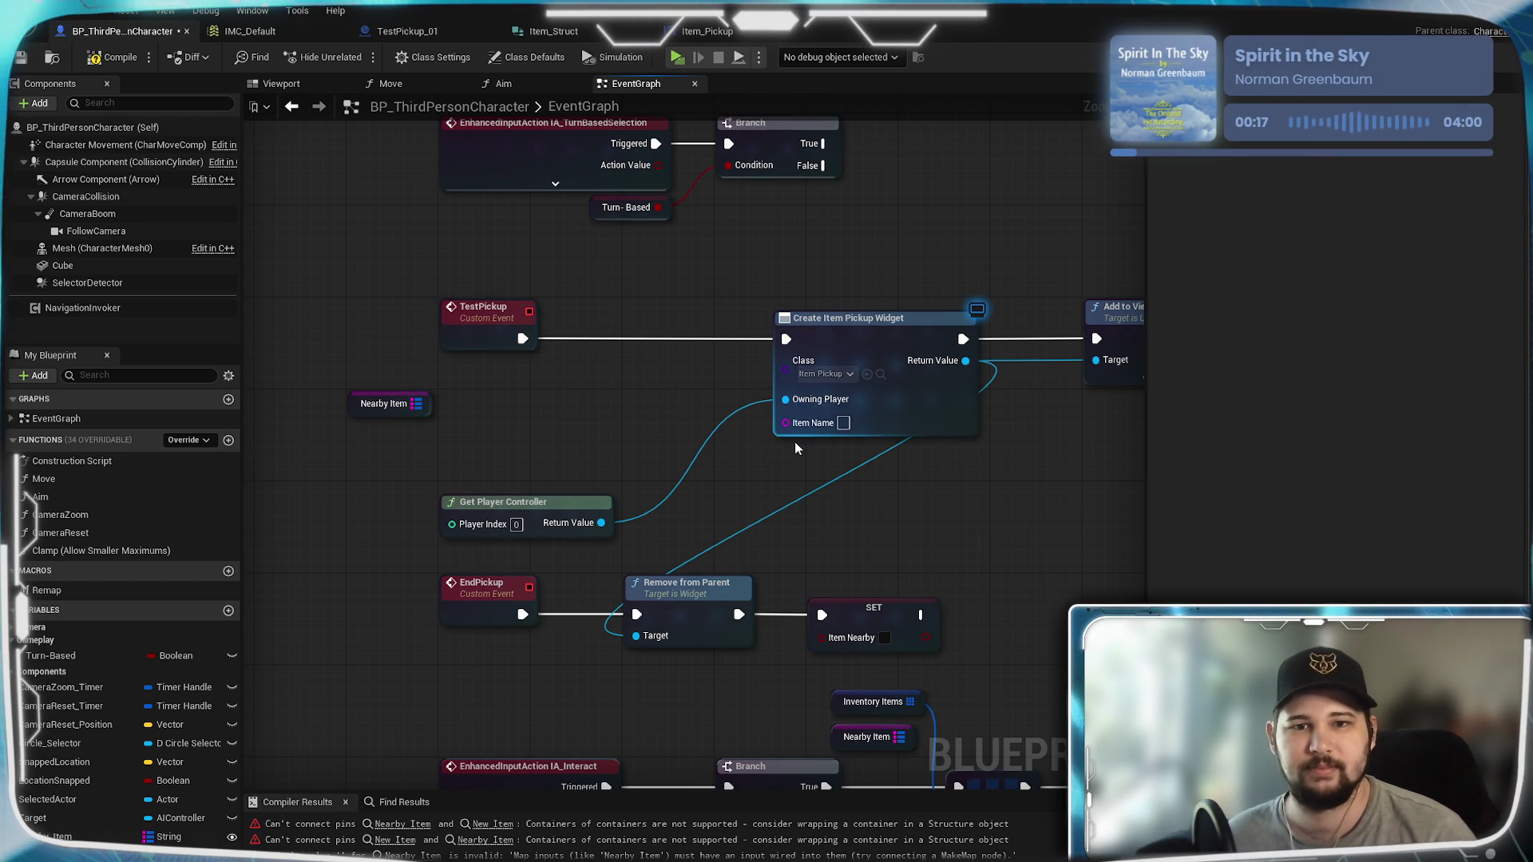
Step: Add a LENGTH node on the Nearby Item getter below TestPickup
click(389, 403)
drag(390, 403, 526, 392)
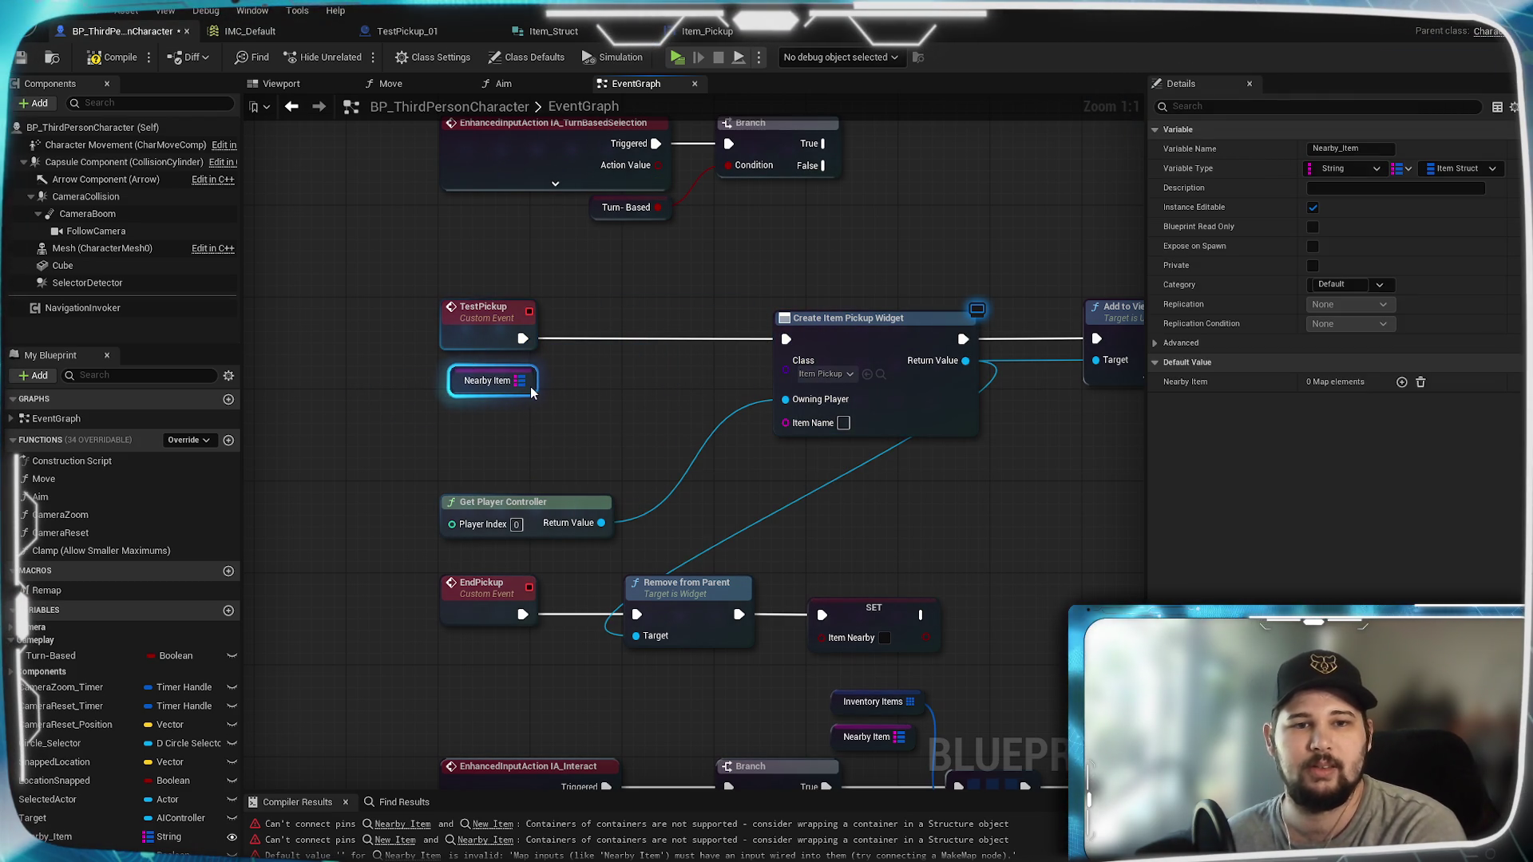
click(601, 414)
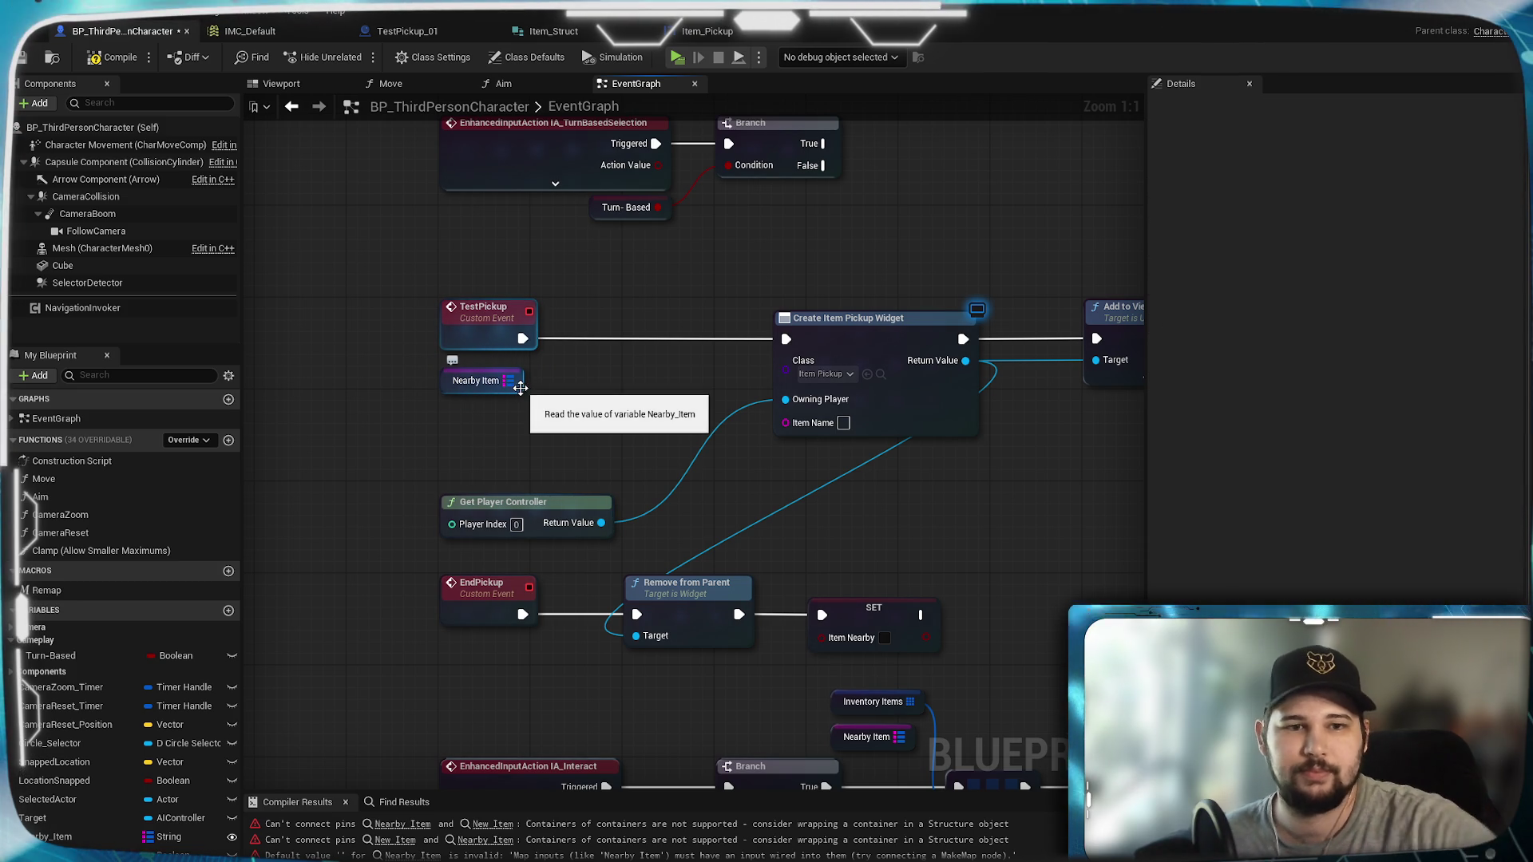
drag(509, 381, 591, 400)
text(length)
key(Return)
mouse_move(642, 428)
mouse_down()
mouse_move(619, 395)
mouse_move(436, 362)
mouse_up()
drag(613, 384, 439, 399)
mouse_move(544, 376)
mouse_down()
mouse_move(634, 376)
mouse_move(593, 369)
mouse_up()
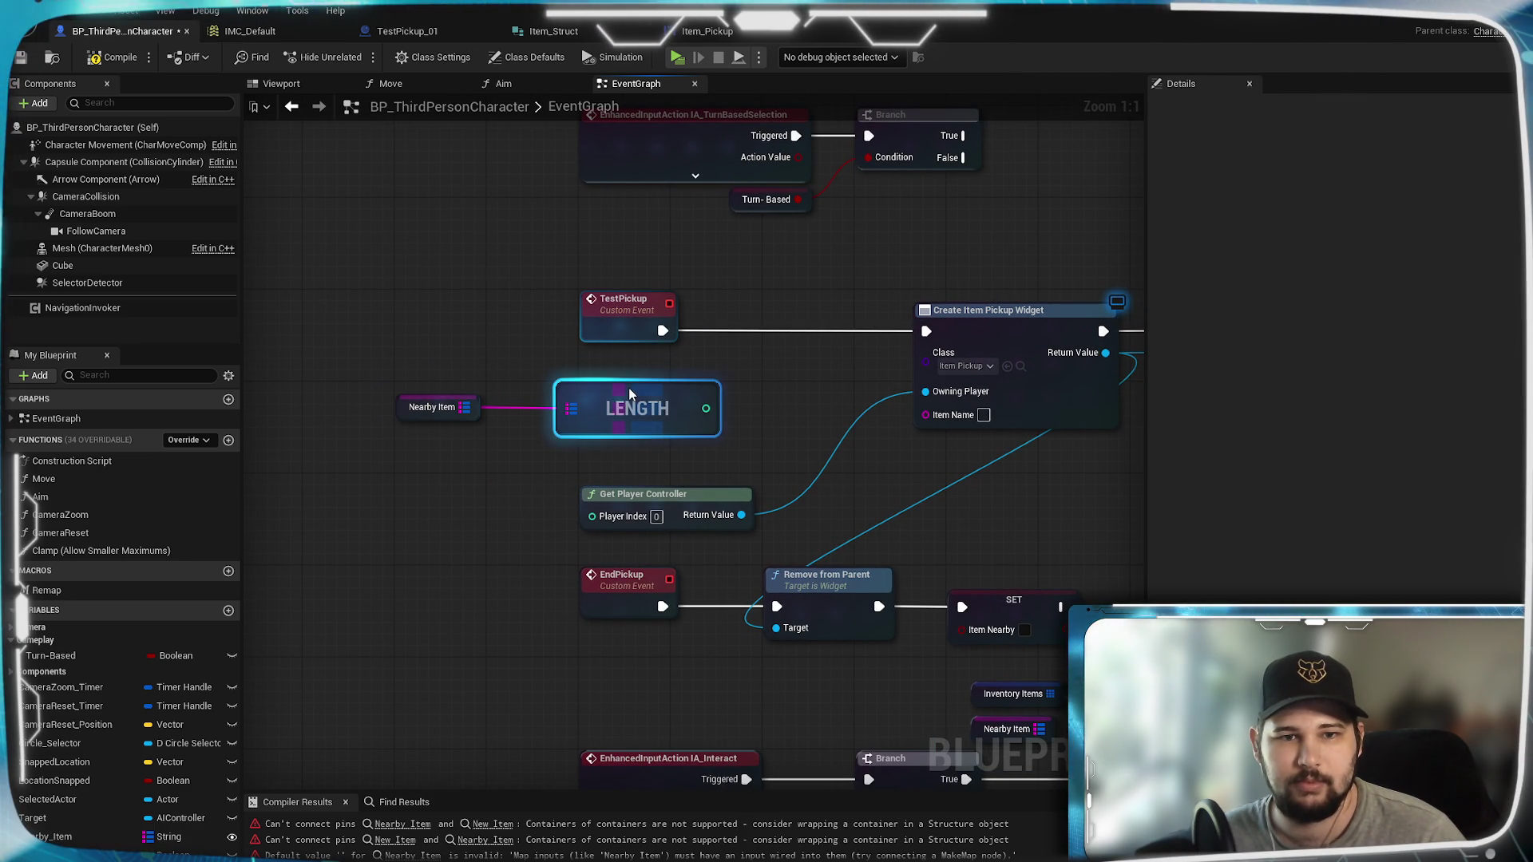
click(754, 360)
drag(755, 359, 663, 364)
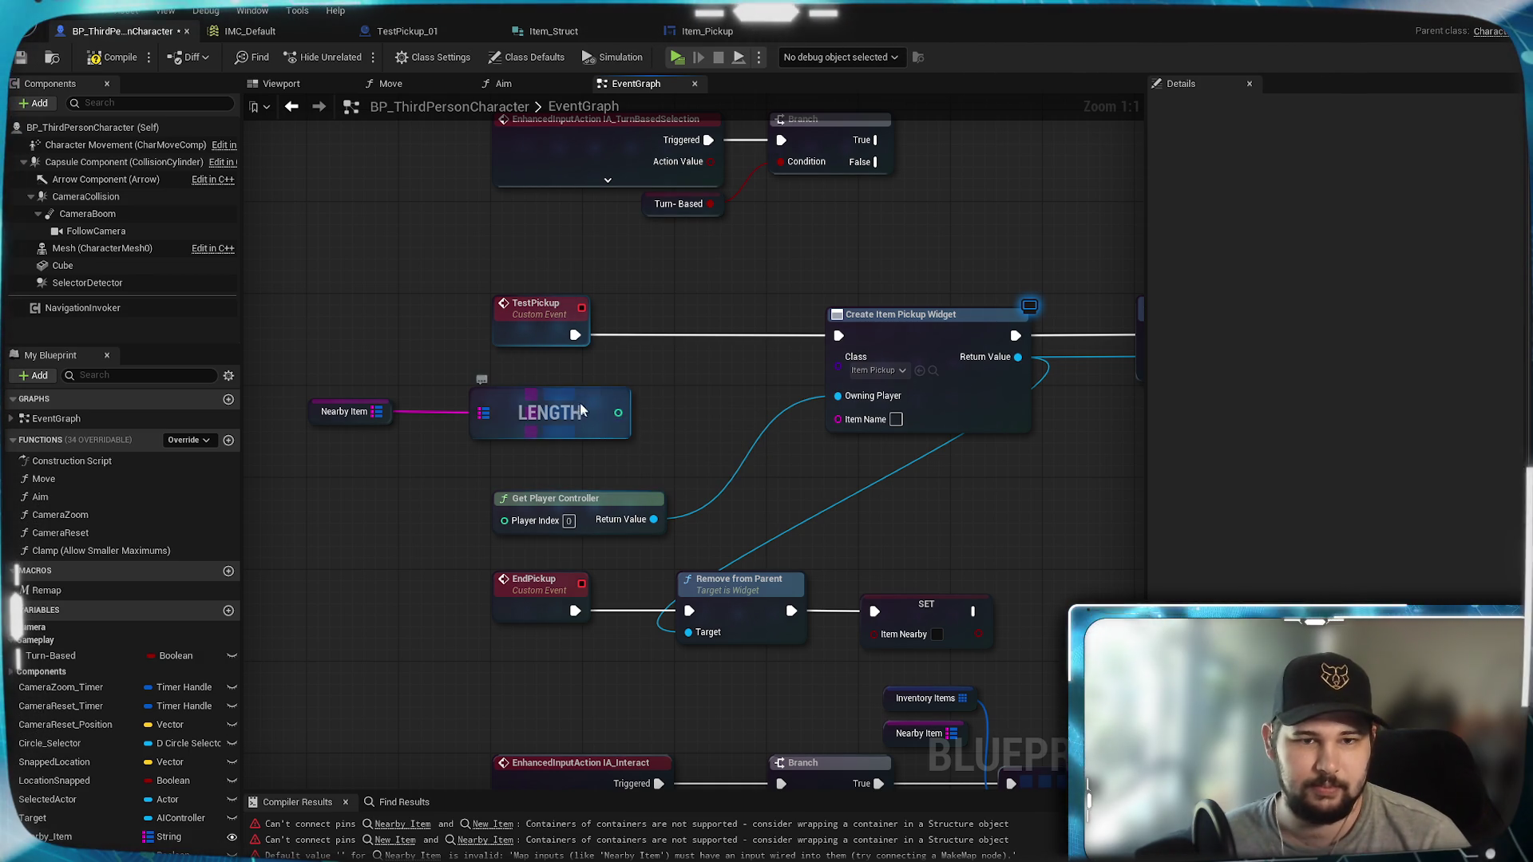
drag(539, 396, 539, 373)
drag(376, 411, 468, 434)
click(616, 377)
Step: Compare the LENGTH result == 1 and place a Branch node
drag(571, 378, 613, 389)
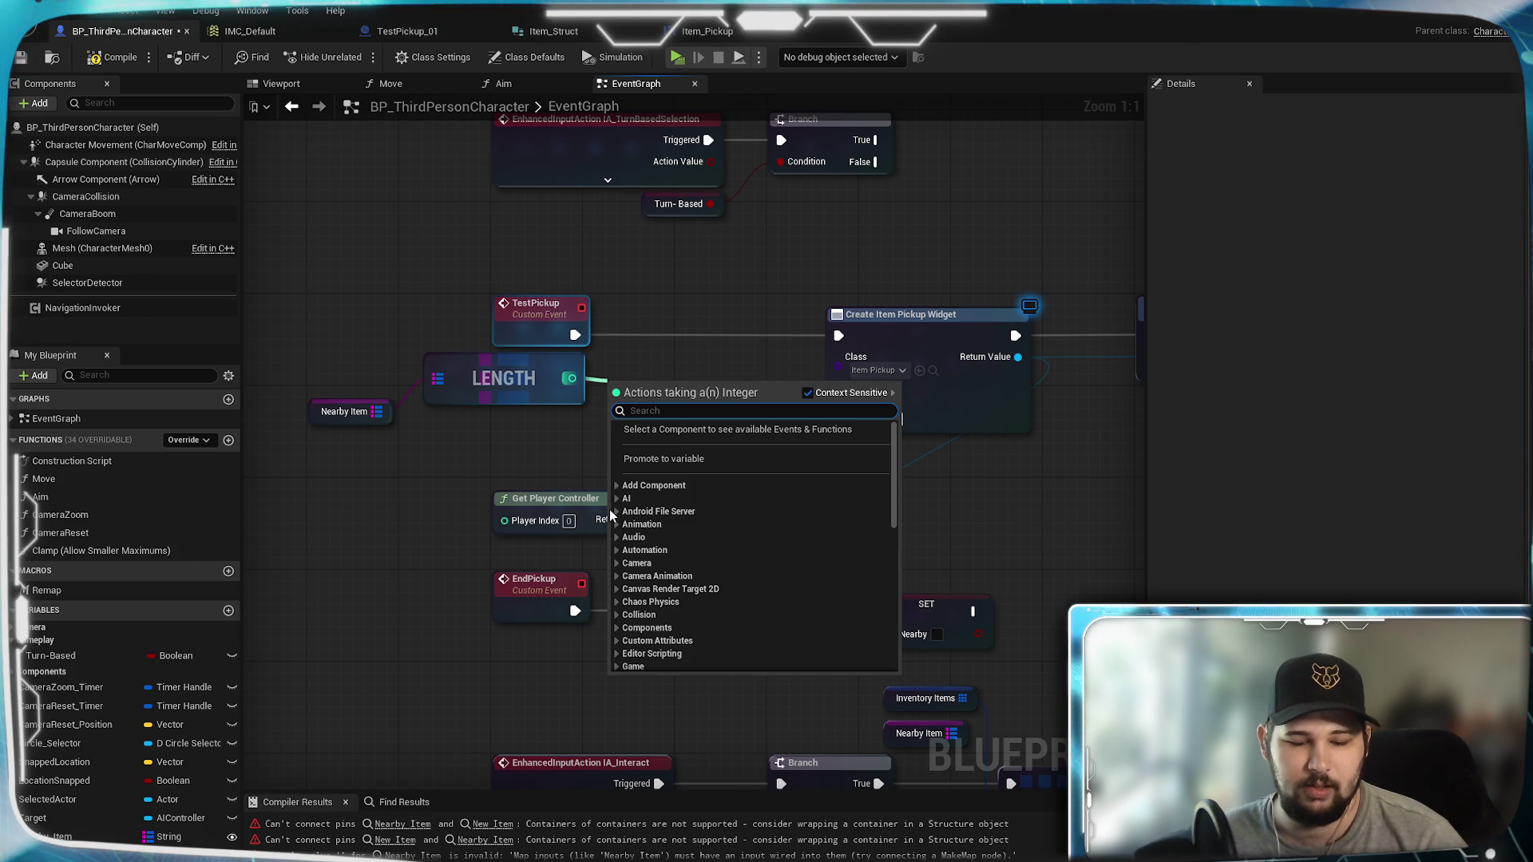
text(==)
key(Return)
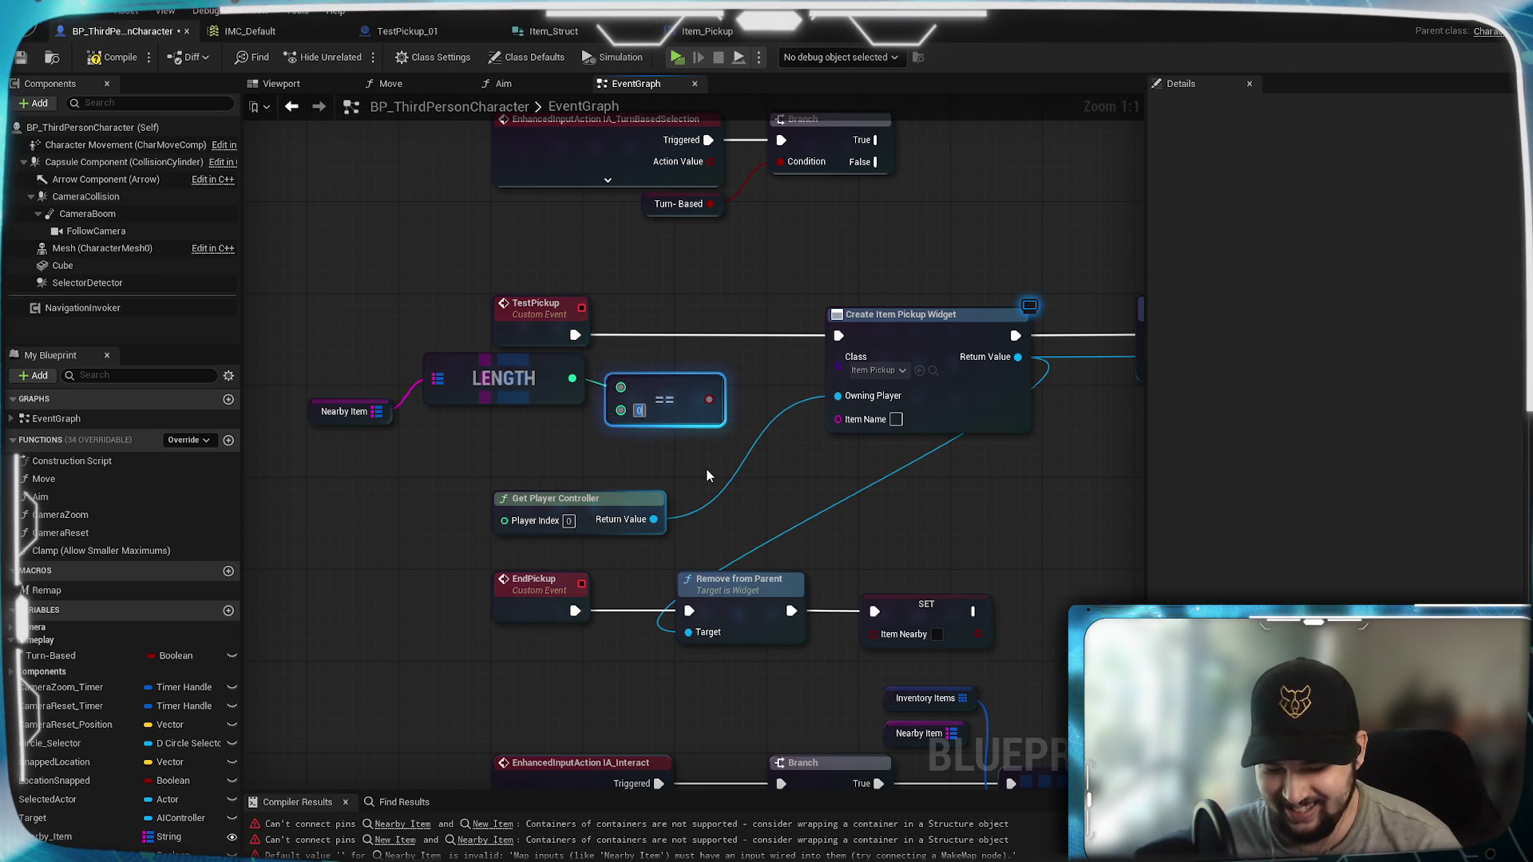
text(1)
key(Return)
click(776, 358)
click(731, 334)
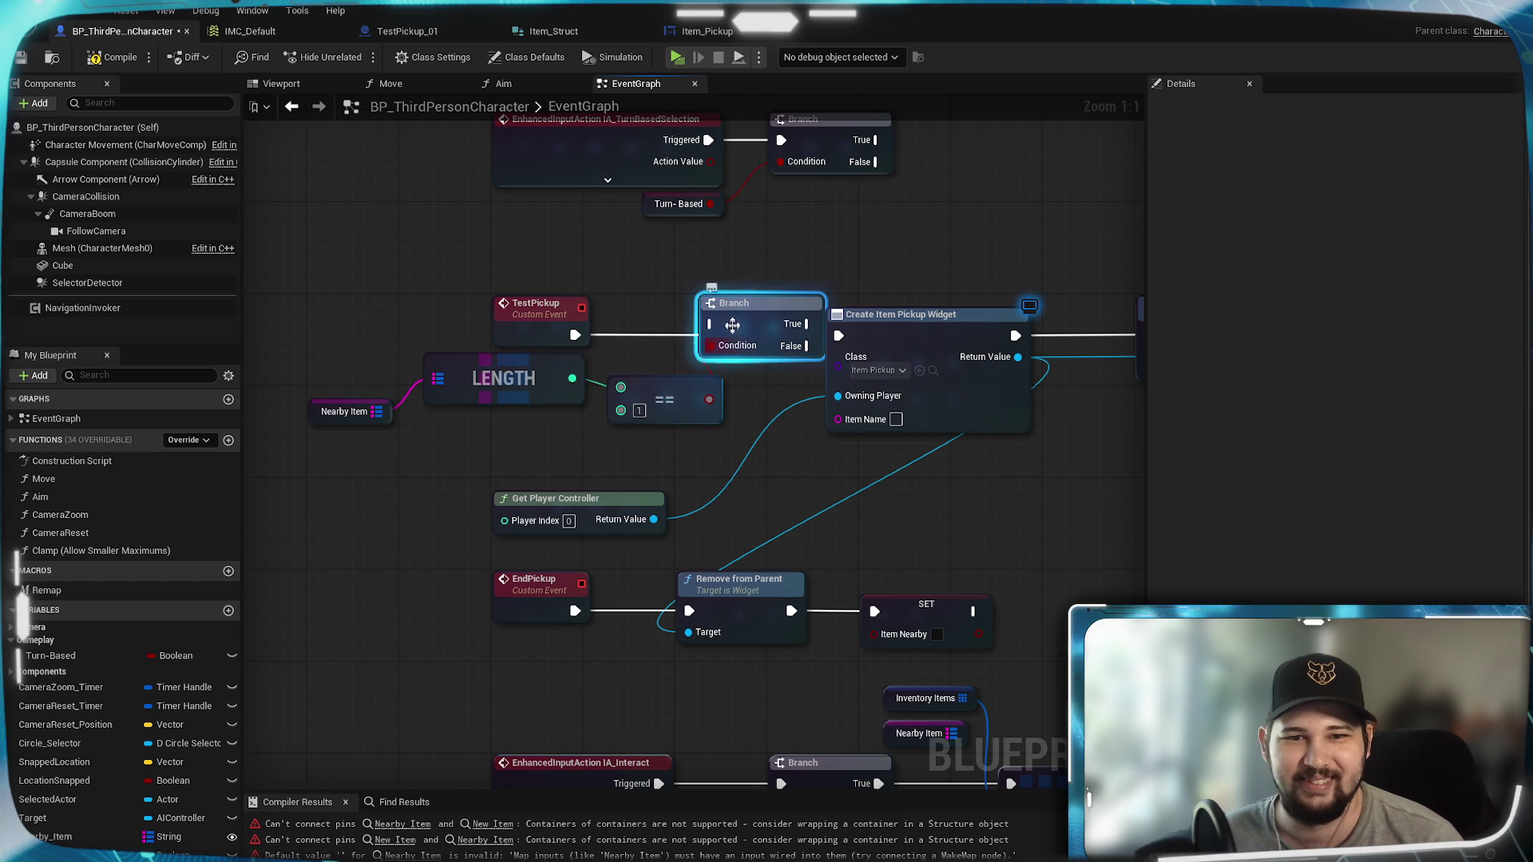
Step: Route TestPickup through the Branch and shift the length-check nodes left
drag(695, 324, 666, 335)
drag(763, 336, 838, 336)
drag(757, 477, 803, 408)
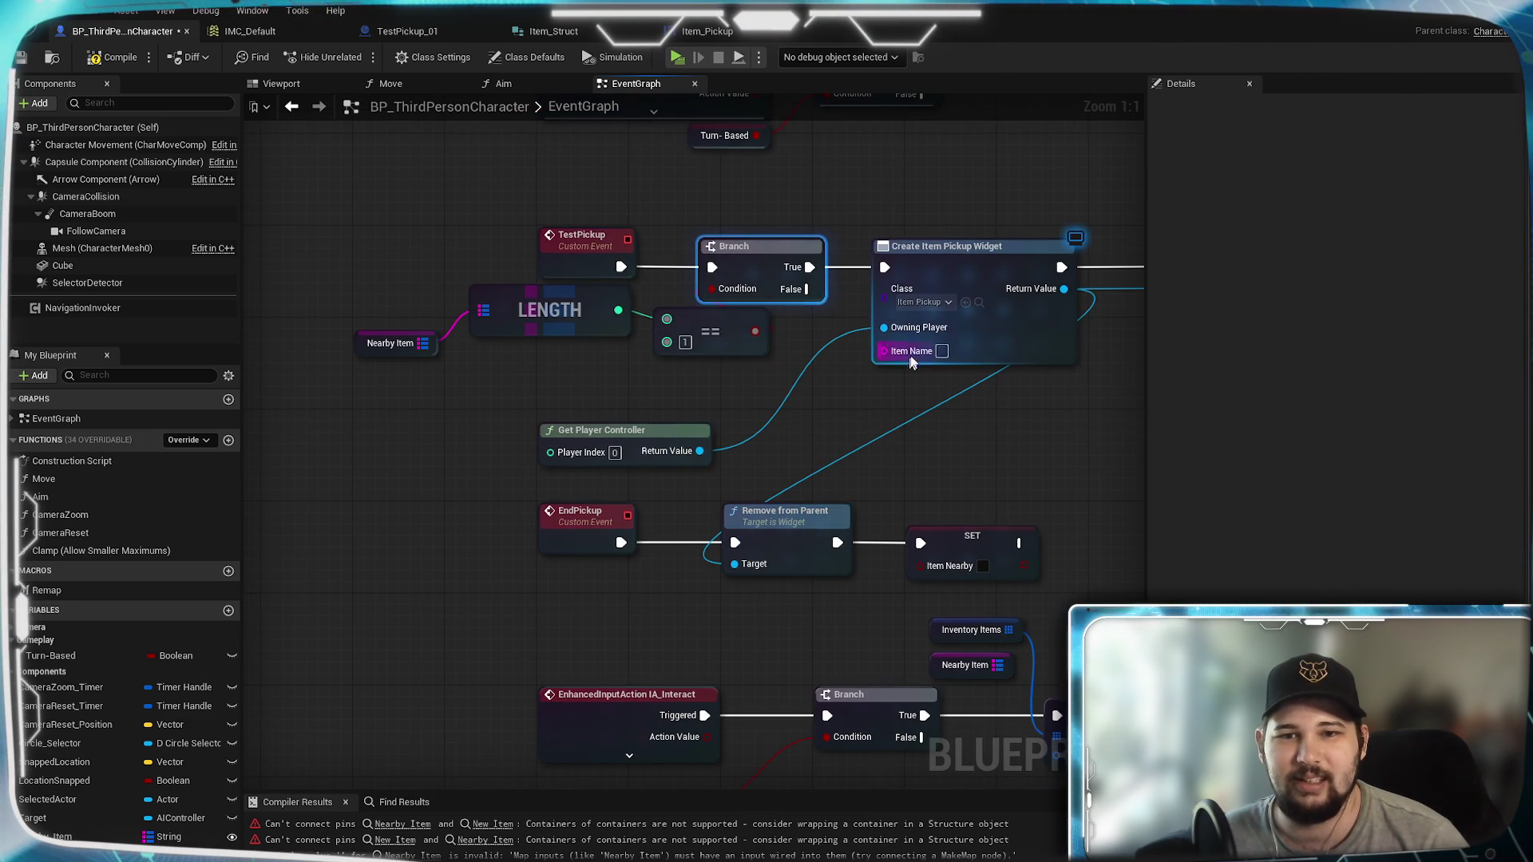
click(393, 345)
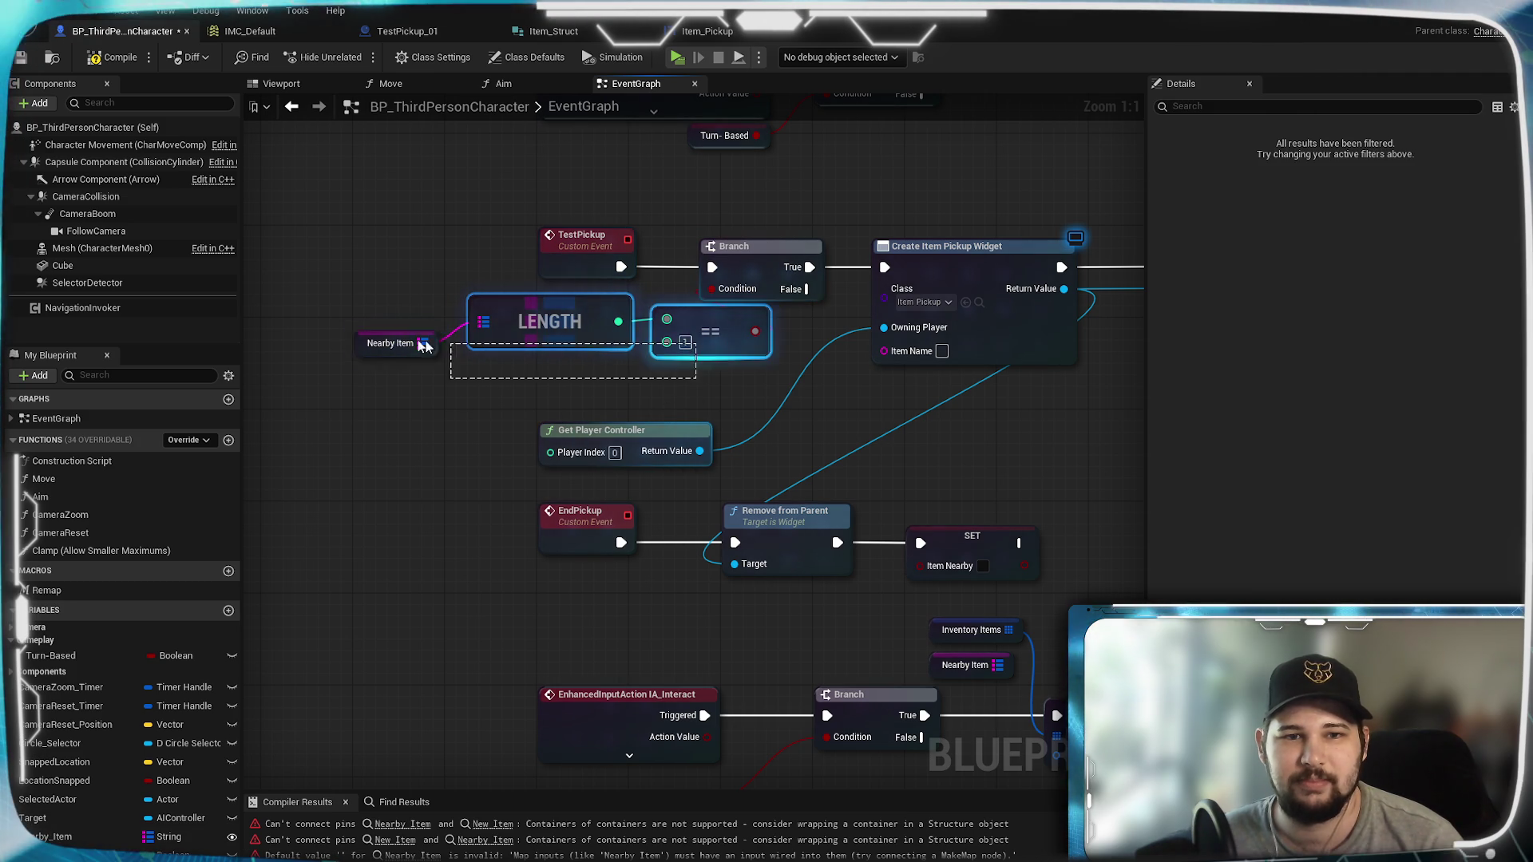
drag(495, 352, 351, 307)
mouse_move(693, 321)
mouse_down()
mouse_move(595, 327)
mouse_move(578, 309)
mouse_up()
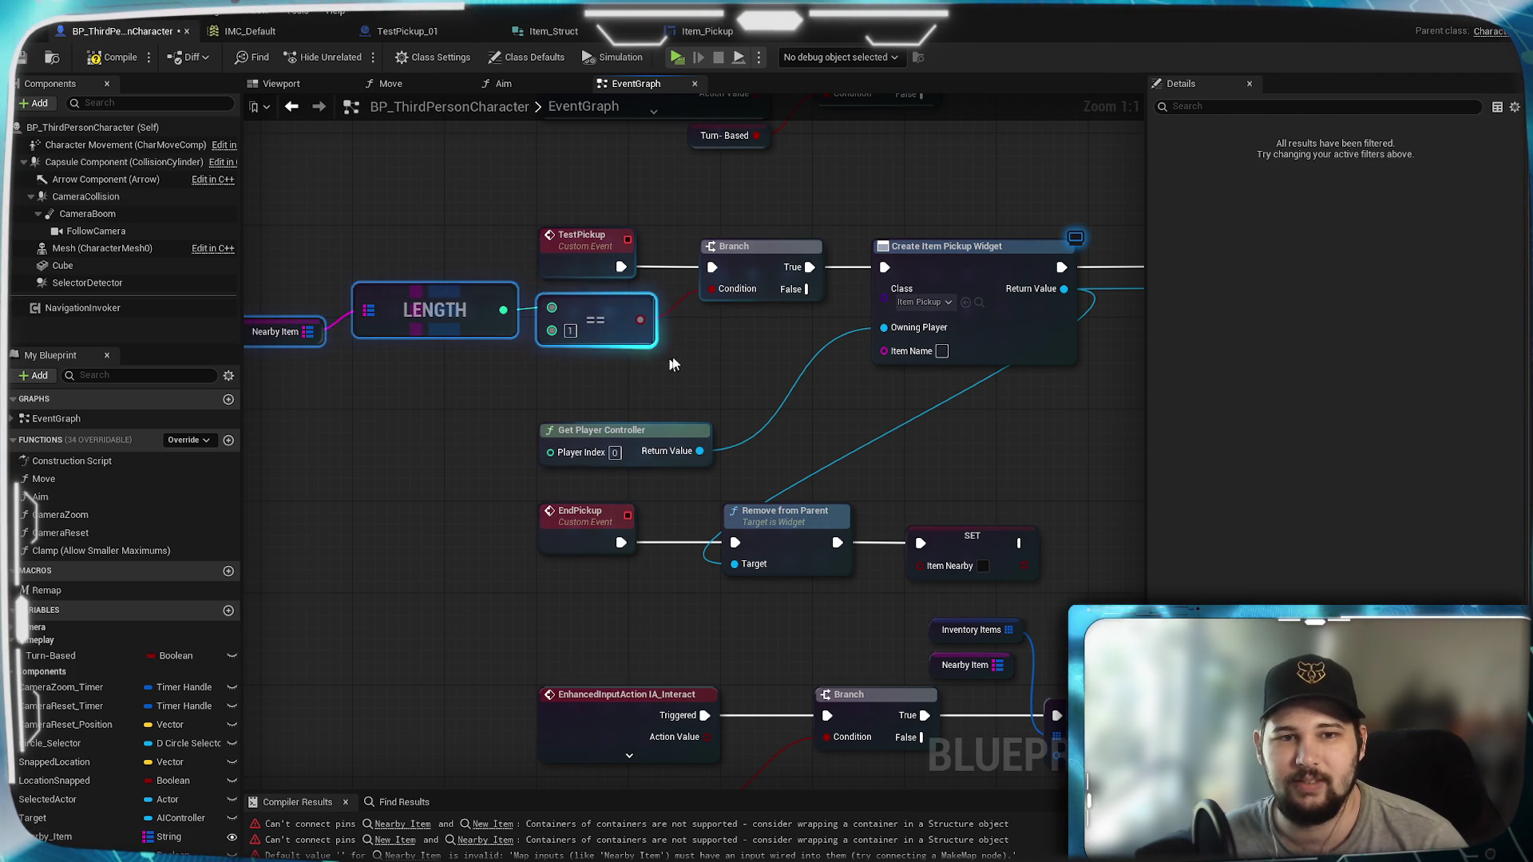
click(698, 348)
mouse_move(642, 370)
mouse_down()
mouse_move(697, 453)
mouse_move(391, 435)
mouse_up()
Step: Duplicate Create Item Pickup Widget, run it on Branch False with Item Name 'Items'
click(752, 324)
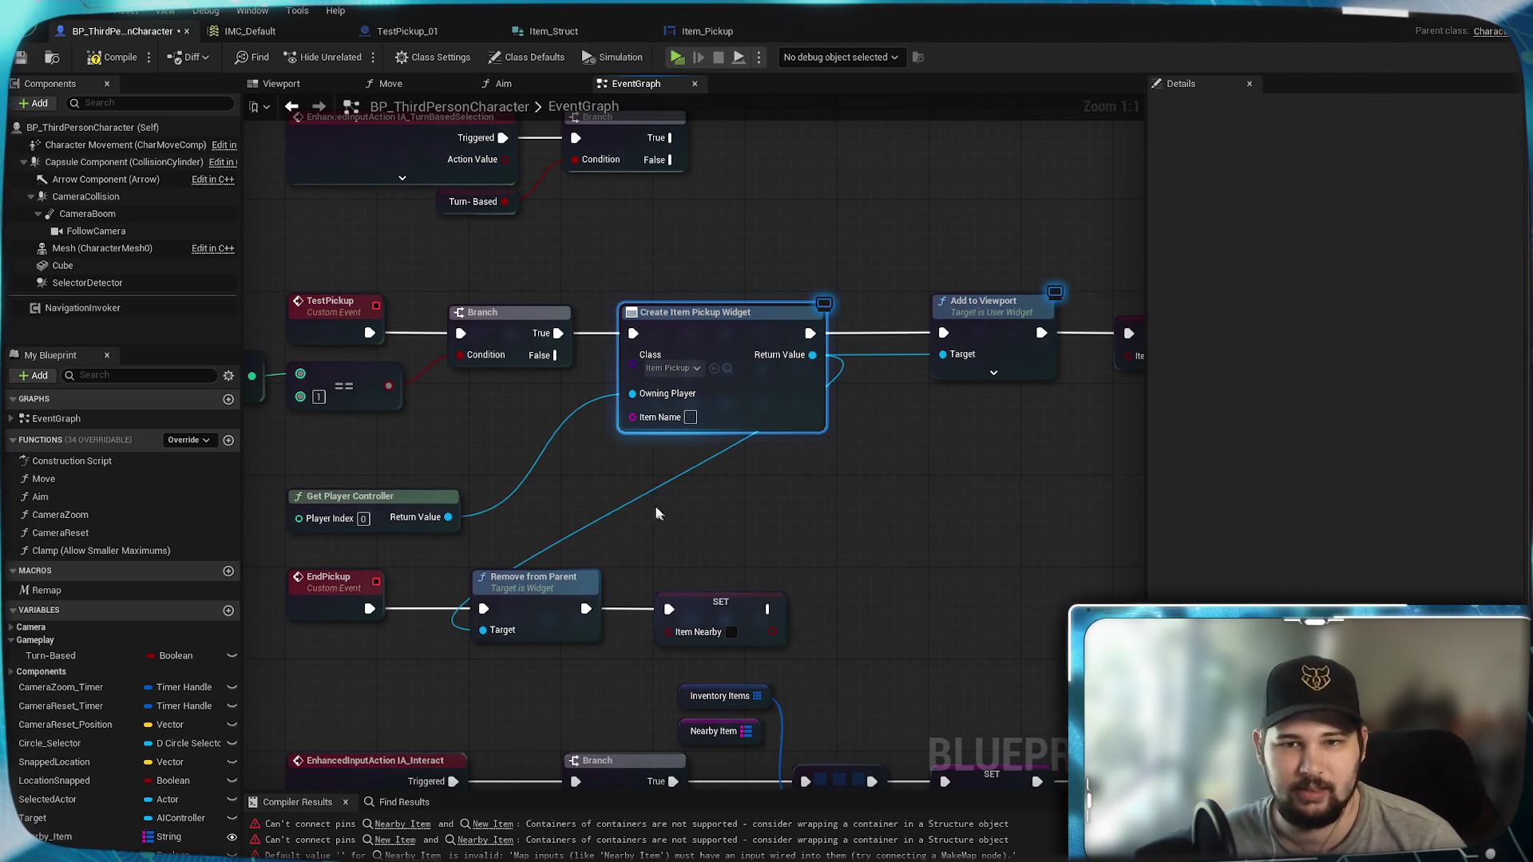
key(ctrl+d)
drag(720, 509, 696, 457)
click(554, 386)
drag(558, 356, 633, 471)
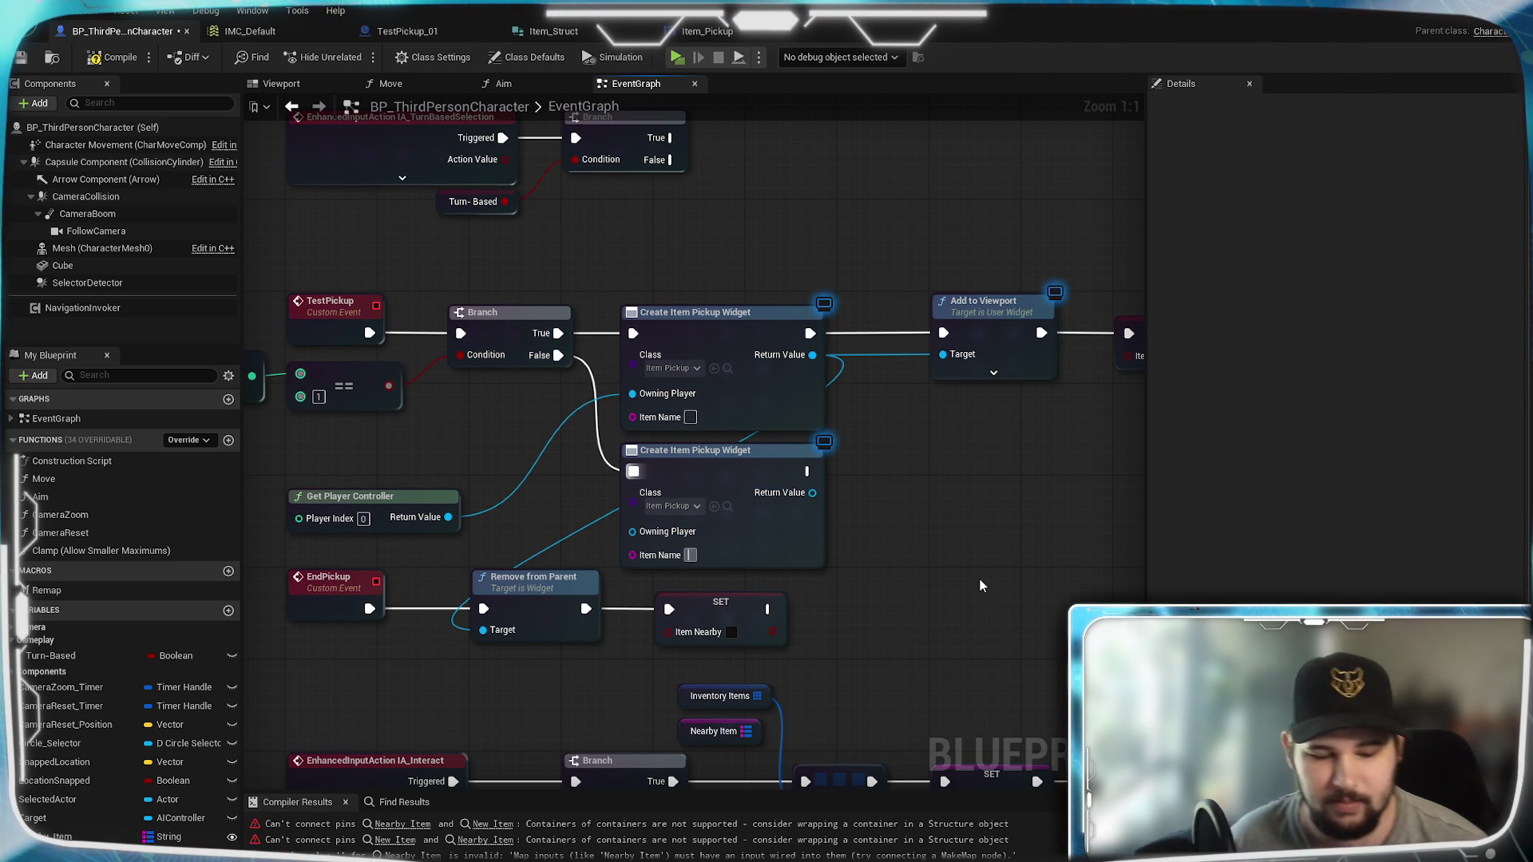
text(Items)
key(Return)
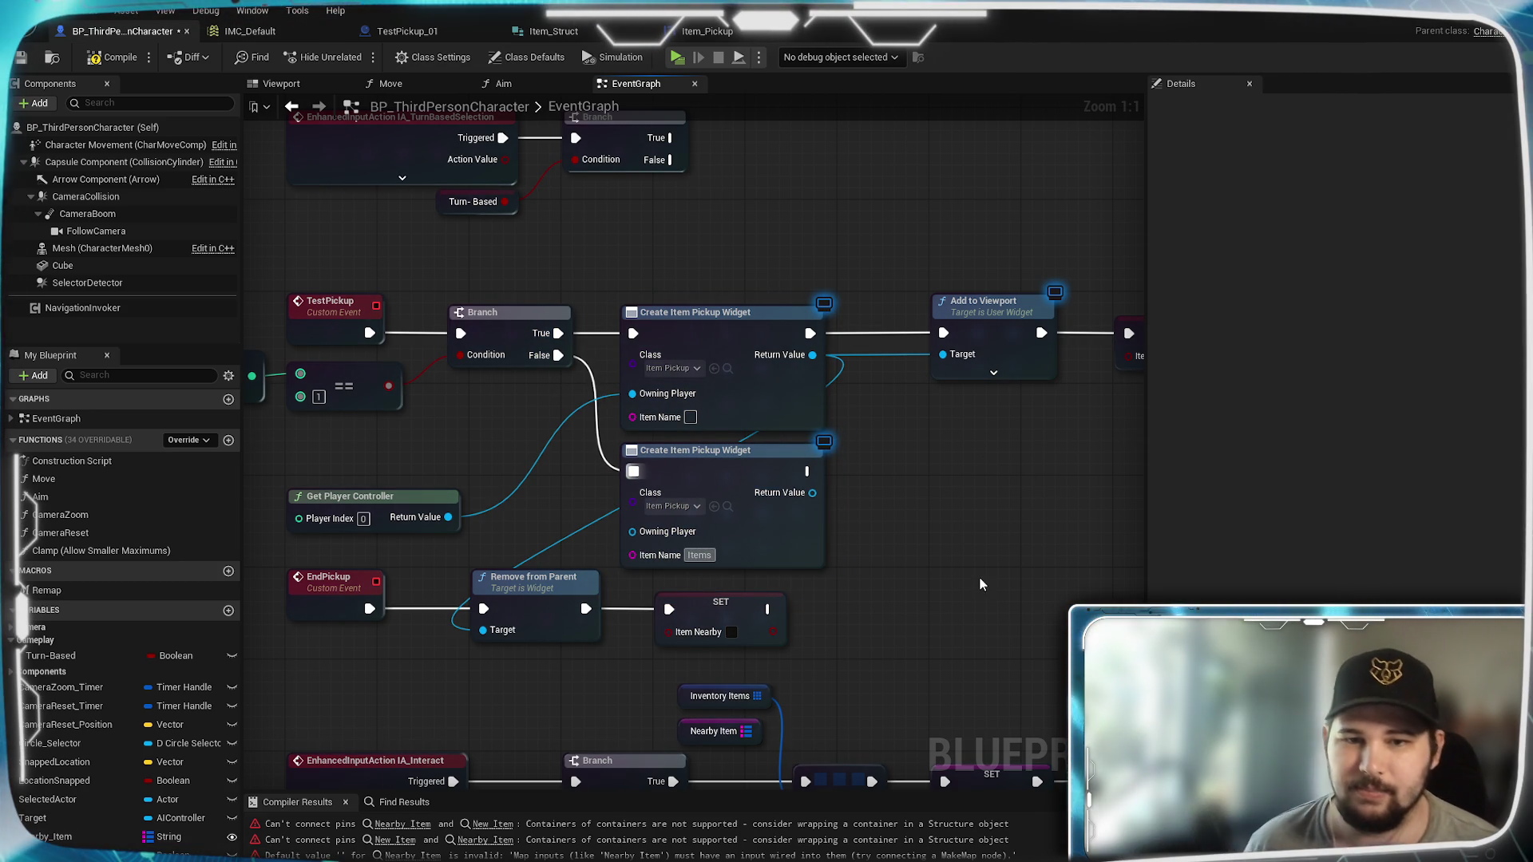
Step: Feed the copied widget's execution and Return Value into Add to Viewport
drag(808, 471, 814, 474)
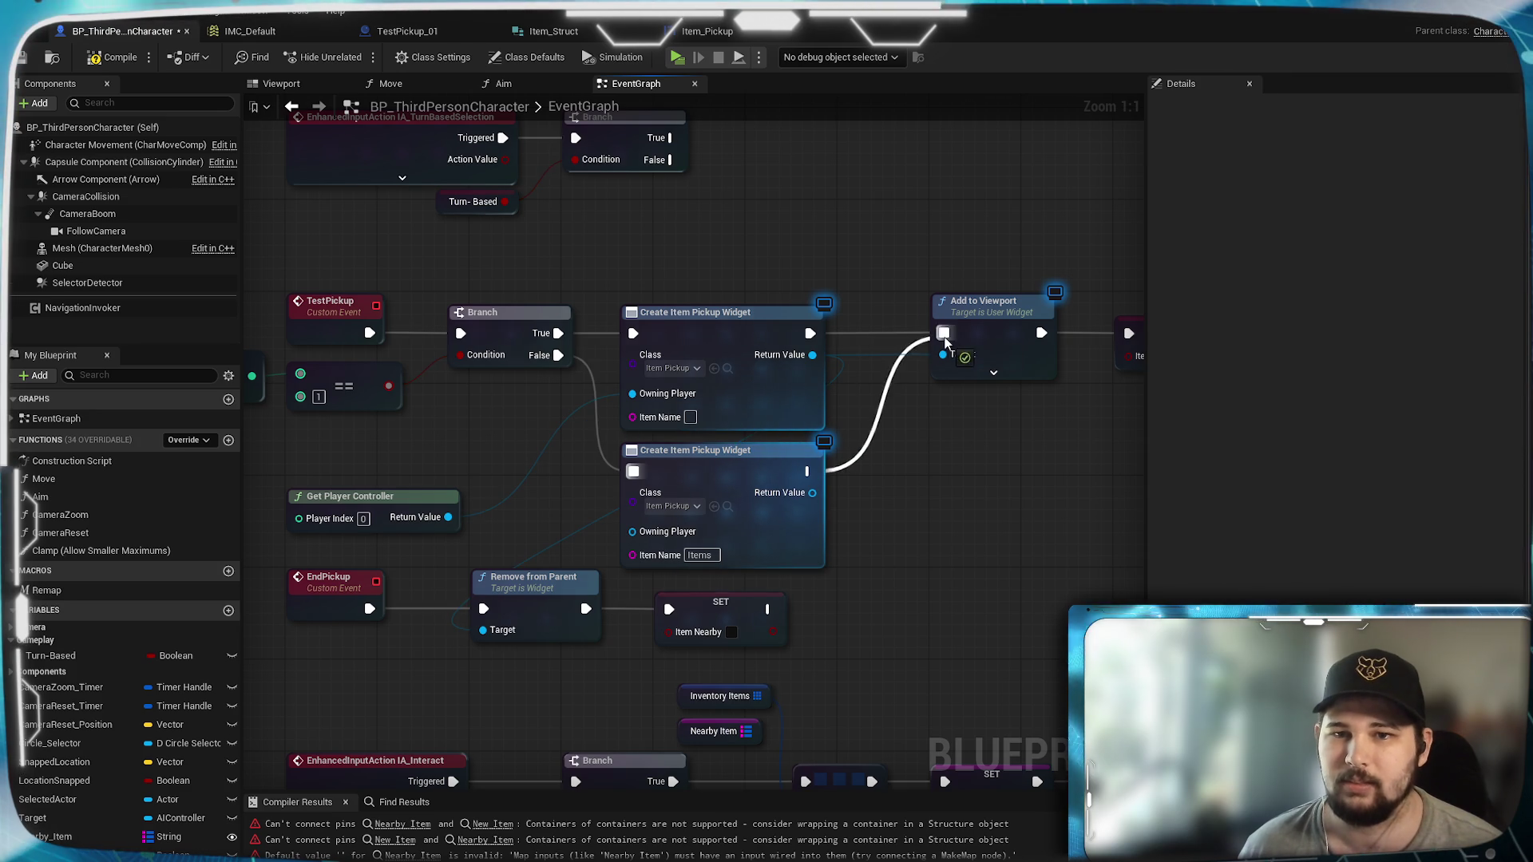
drag(945, 342, 944, 335)
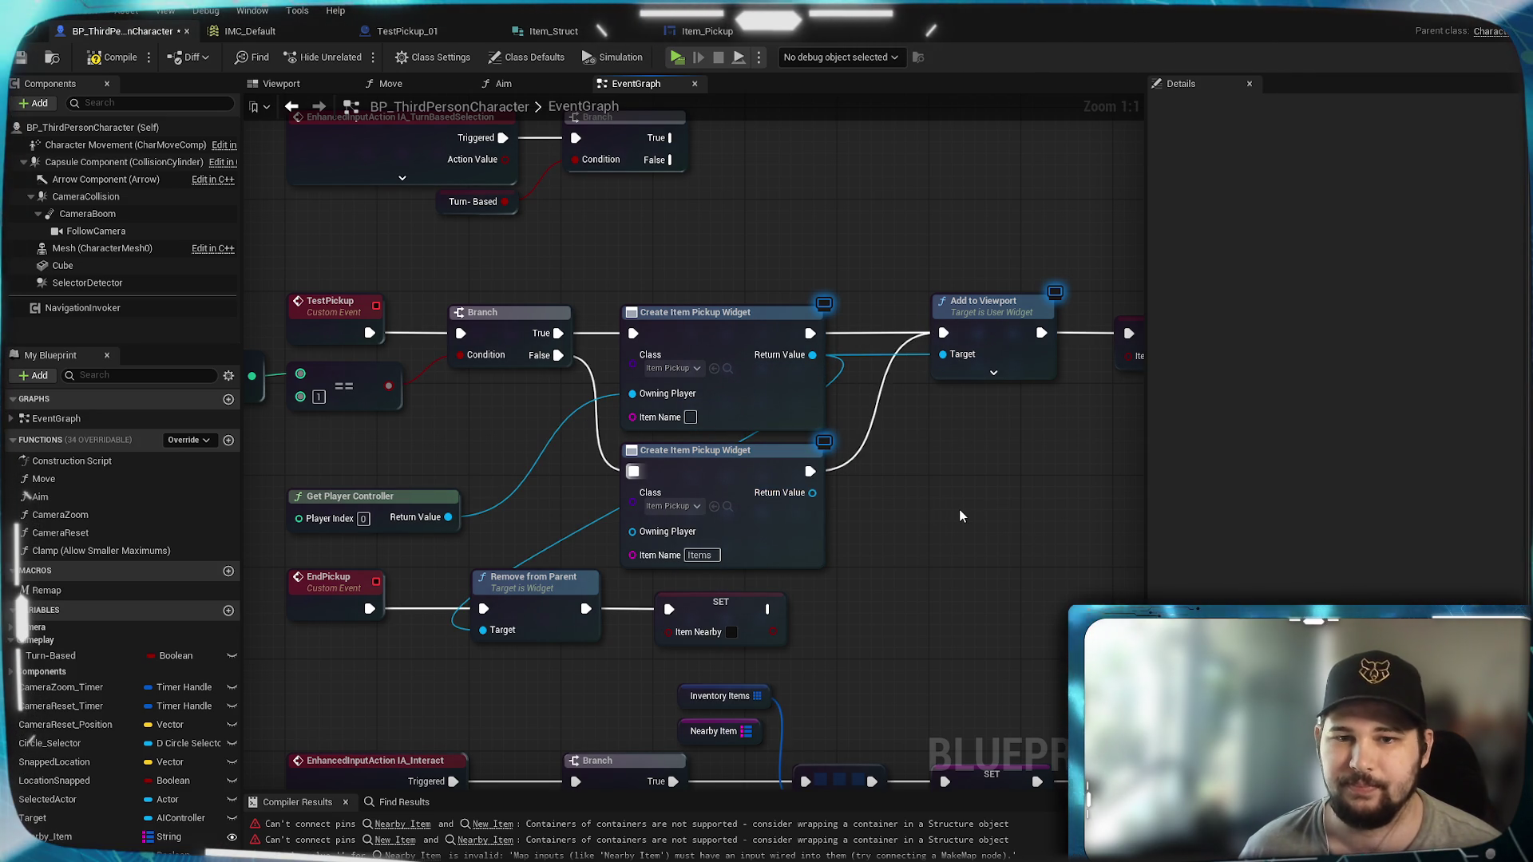
drag(812, 493, 943, 354)
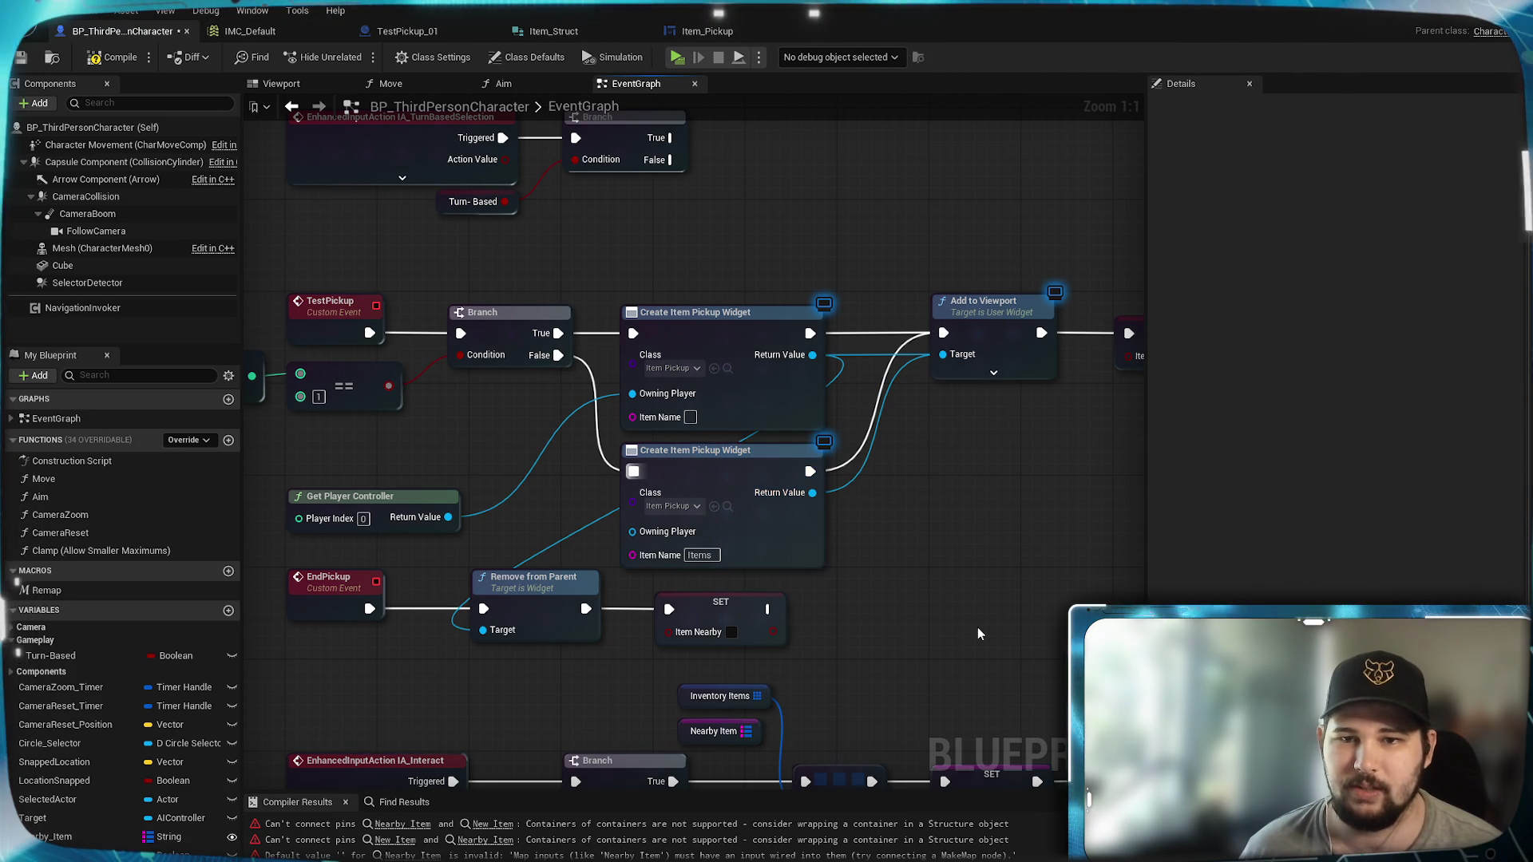
mouse_move(985, 495)
mouse_down()
mouse_move(613, 543)
mouse_move(773, 479)
mouse_move(751, 492)
mouse_up()
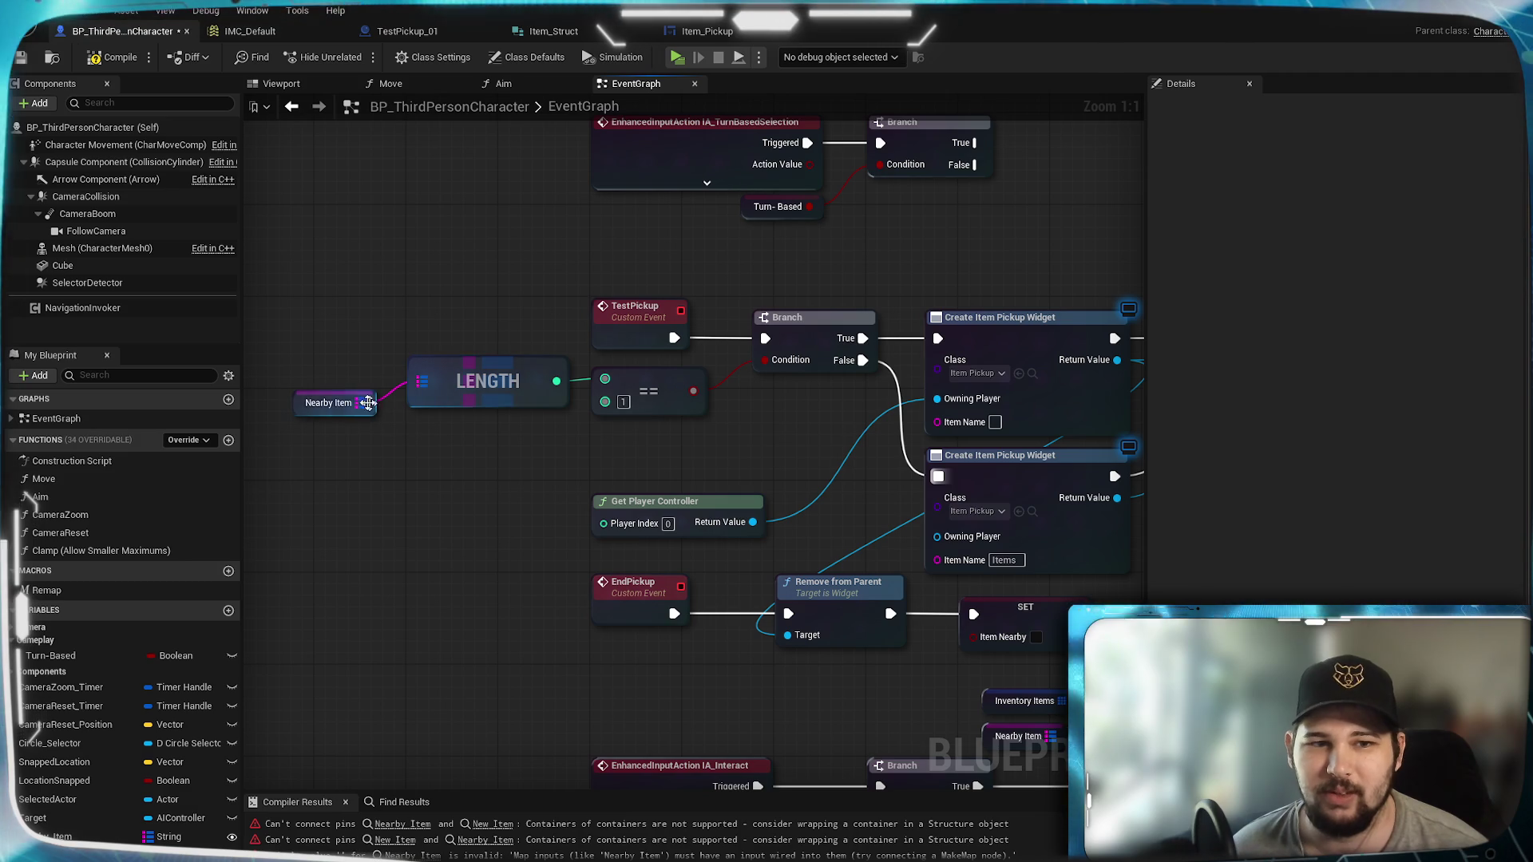
Step: Add a Get Key Value By Index node on Nearby Item beside the widget
mouse_move(361, 403)
mouse_down()
mouse_move(504, 452)
mouse_move(435, 444)
mouse_up()
text(get)
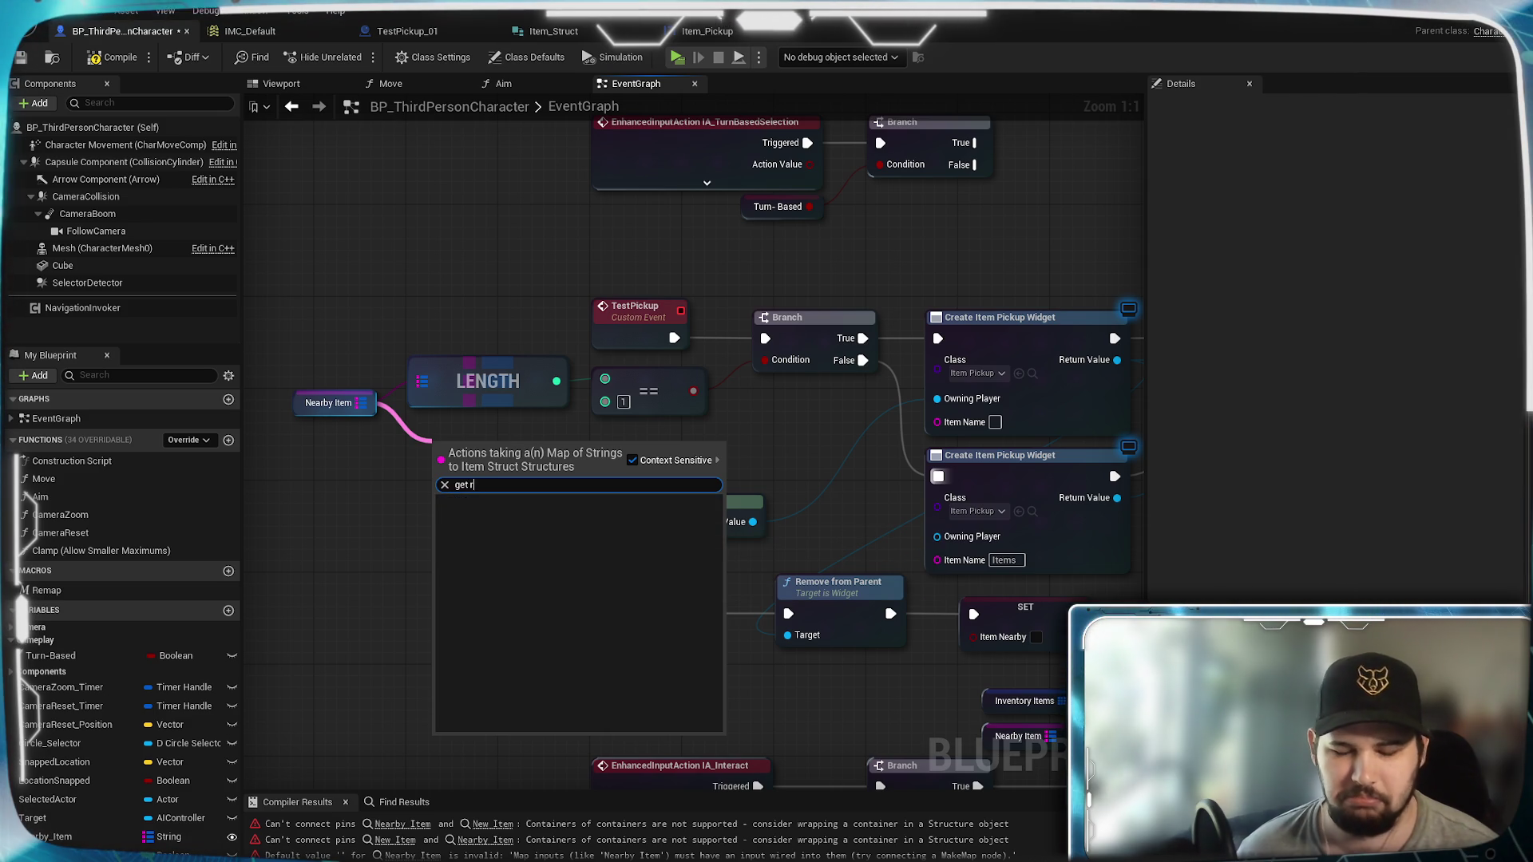
click(534, 528)
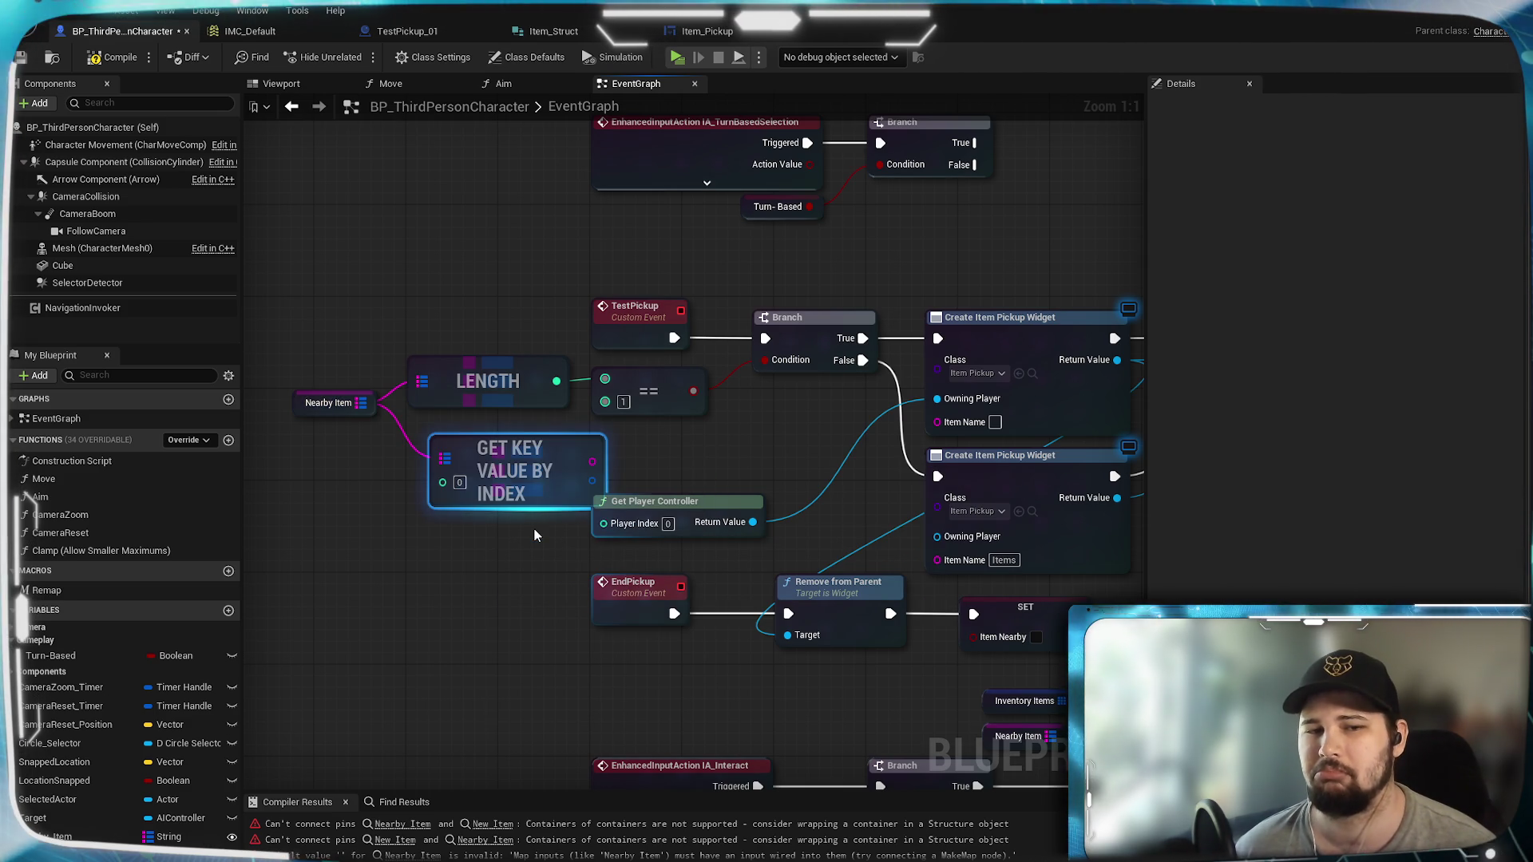
mouse_move(519, 483)
mouse_down()
mouse_move(496, 472)
mouse_move(941, 433)
mouse_up()
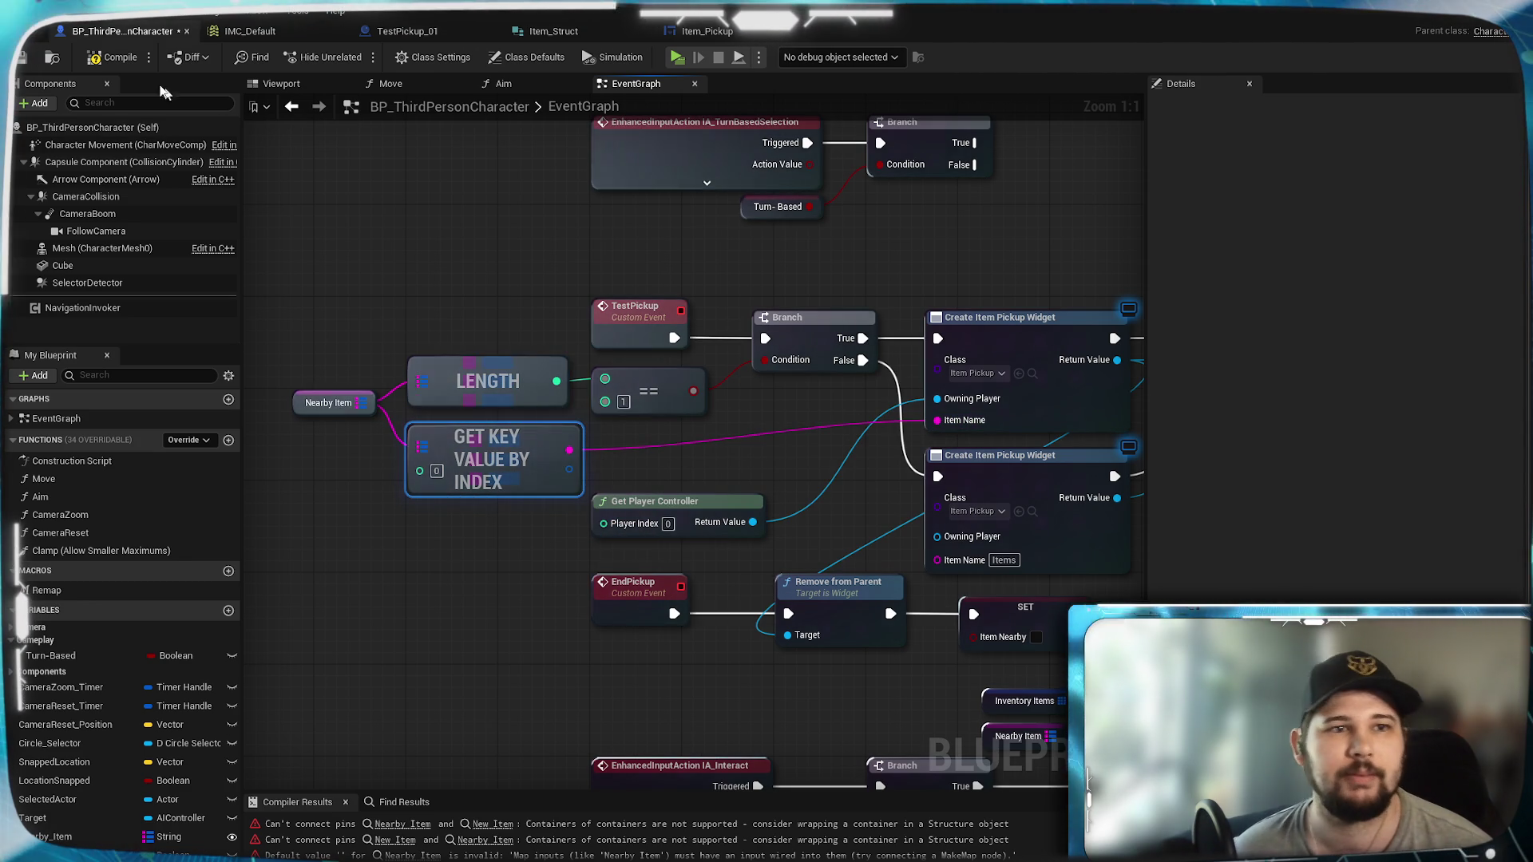
Step: Save and compile the character blueprint
click(20, 57)
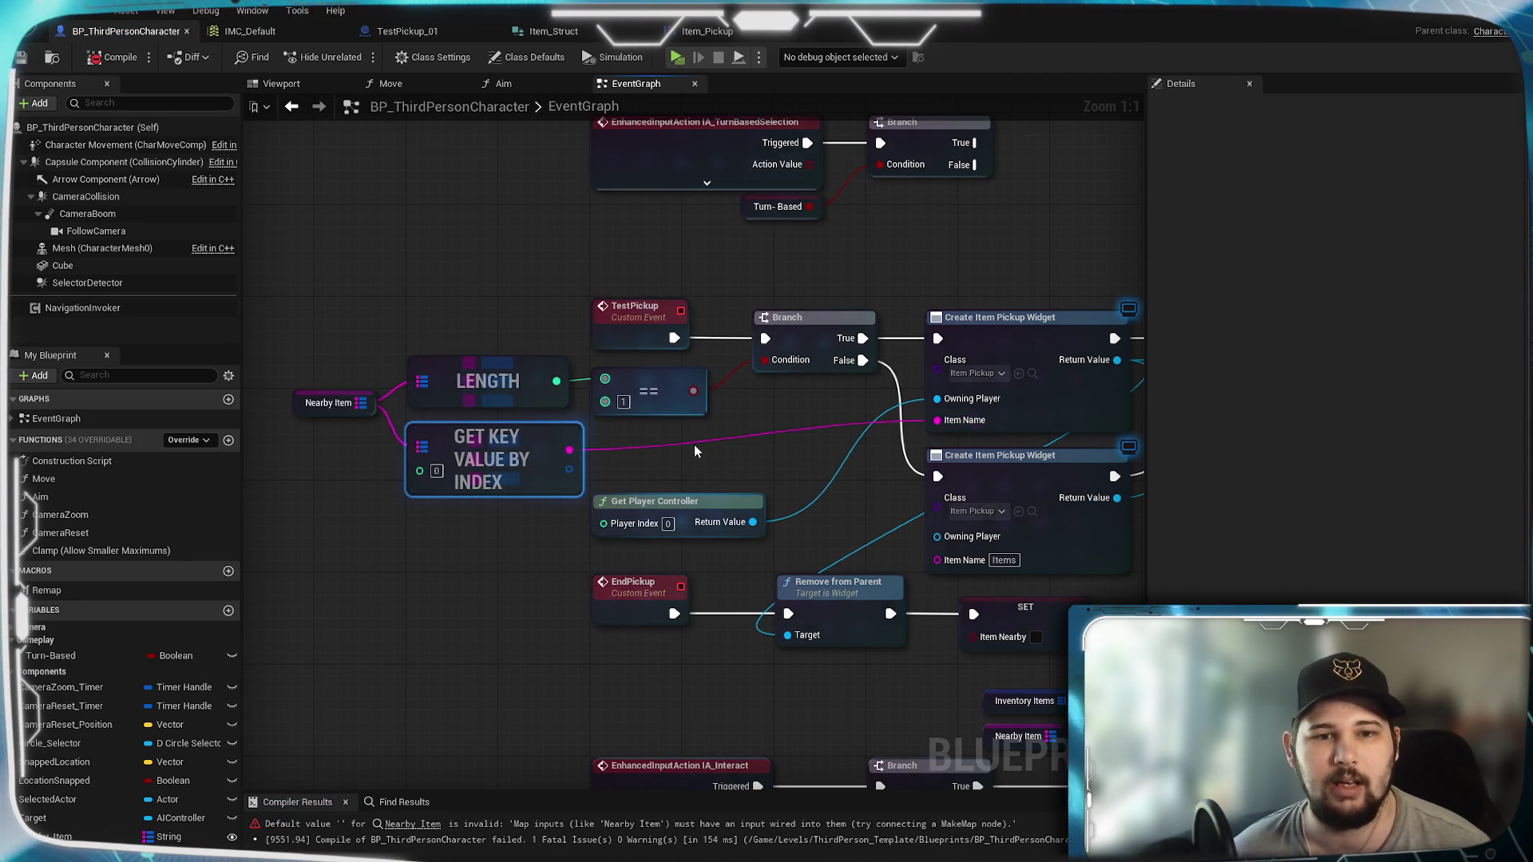
drag(694, 444, 479, 398)
mouse_move(1044, 599)
mouse_down()
mouse_move(908, 472)
mouse_move(770, 575)
mouse_move(791, 383)
mouse_move(871, 319)
mouse_up()
mouse_move(640, 368)
mouse_down()
mouse_move(817, 412)
mouse_move(884, 356)
mouse_move(952, 334)
mouse_move(925, 403)
mouse_move(734, 593)
mouse_move(920, 238)
mouse_up()
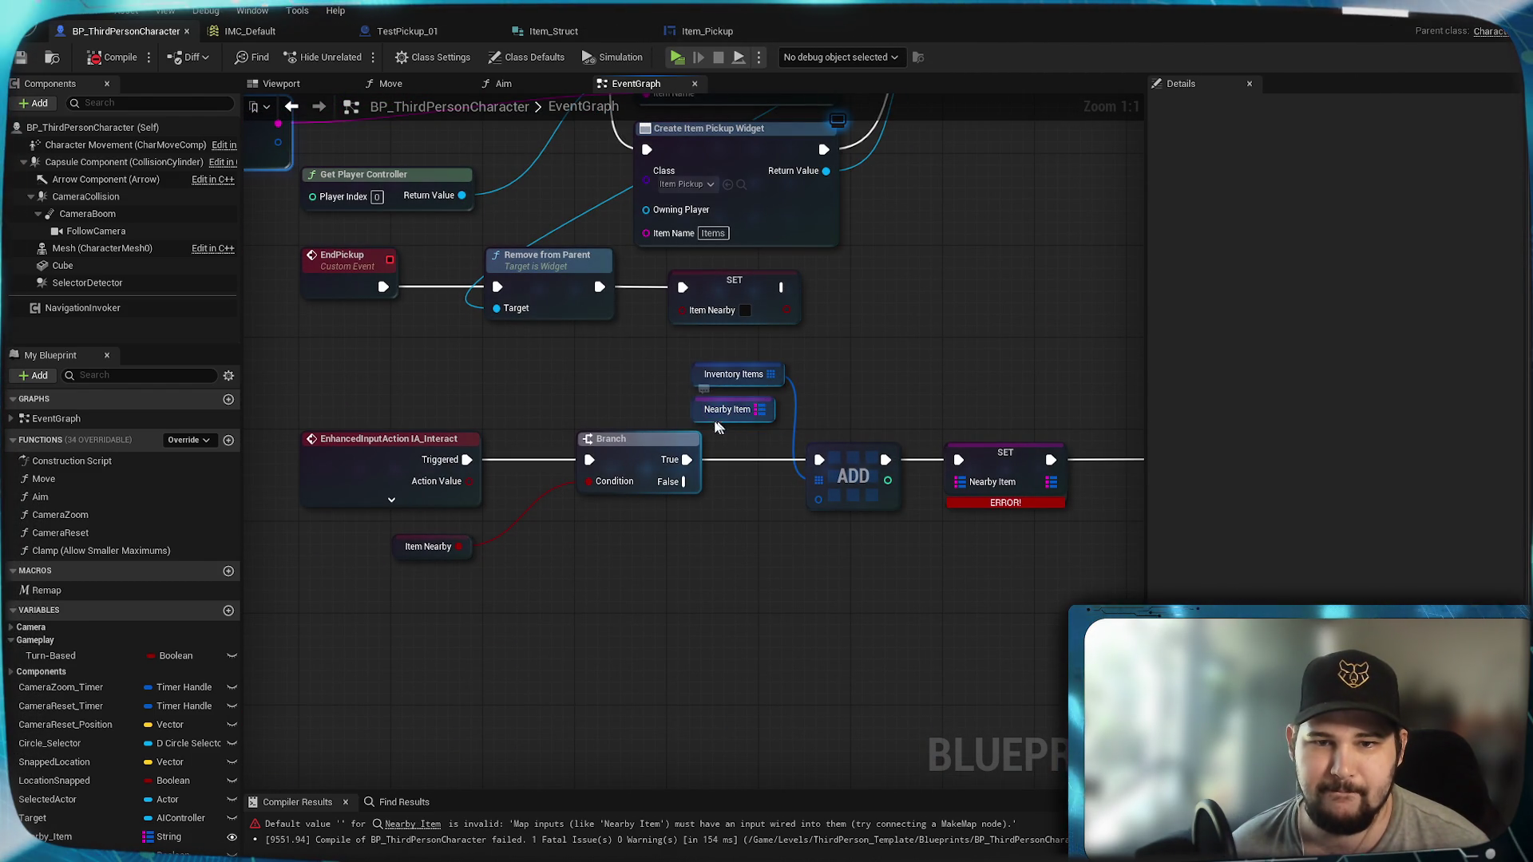
Step: Shift the Nearby Item getter left and move the ADD and SET nodes up-right
drag(723, 420, 658, 420)
click(949, 343)
mouse_move(949, 342)
mouse_down()
mouse_move(904, 261)
mouse_move(563, 386)
mouse_up()
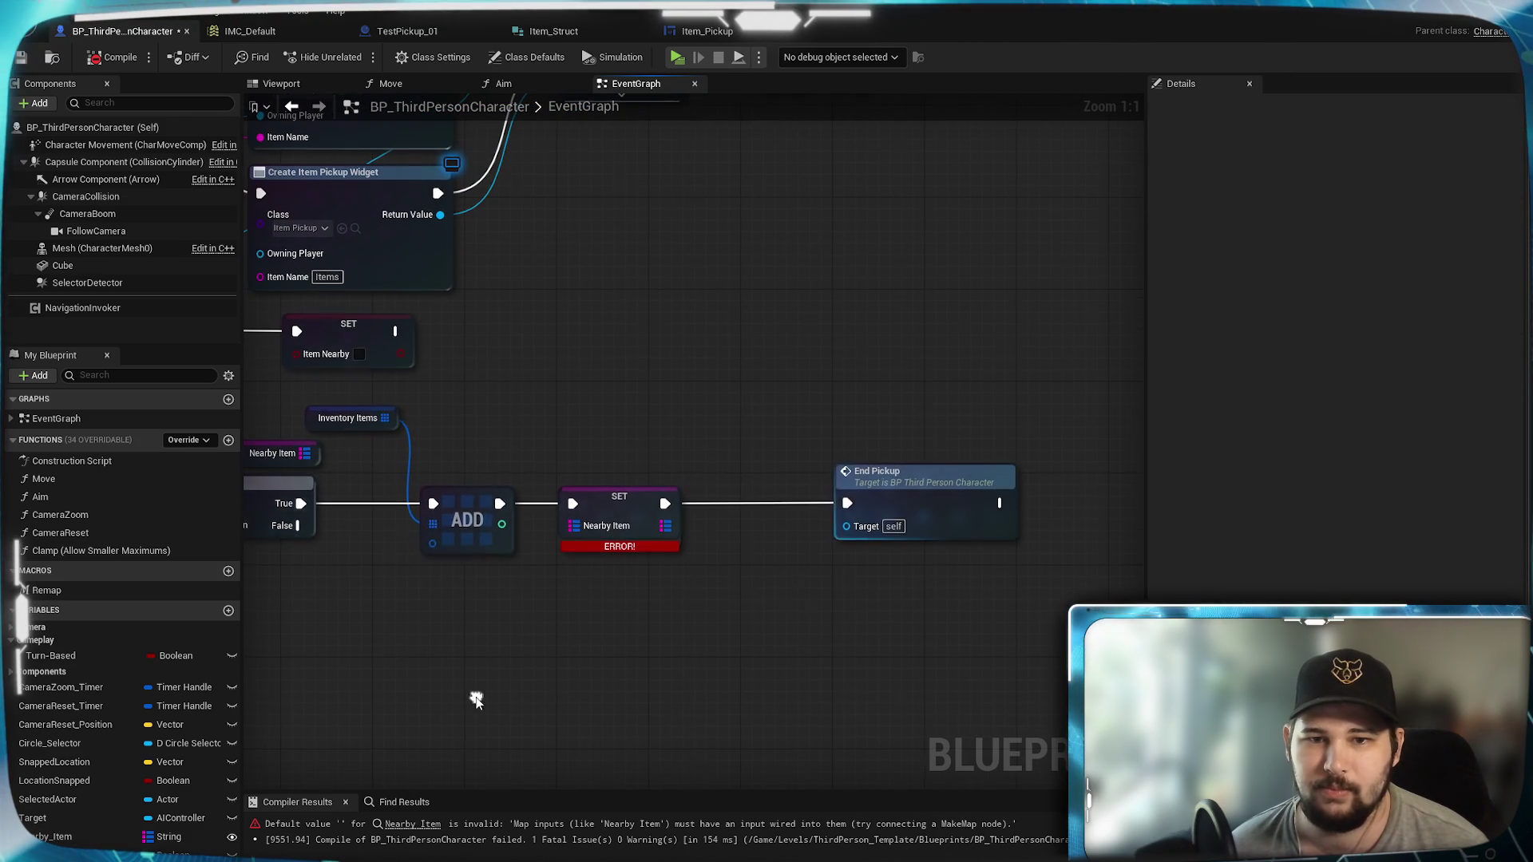
mouse_move(456, 622)
mouse_down()
mouse_move(627, 483)
mouse_move(582, 620)
mouse_move(630, 487)
mouse_up()
drag(511, 491, 653, 375)
mouse_move(309, 528)
mouse_down()
mouse_move(656, 413)
mouse_move(813, 520)
mouse_up()
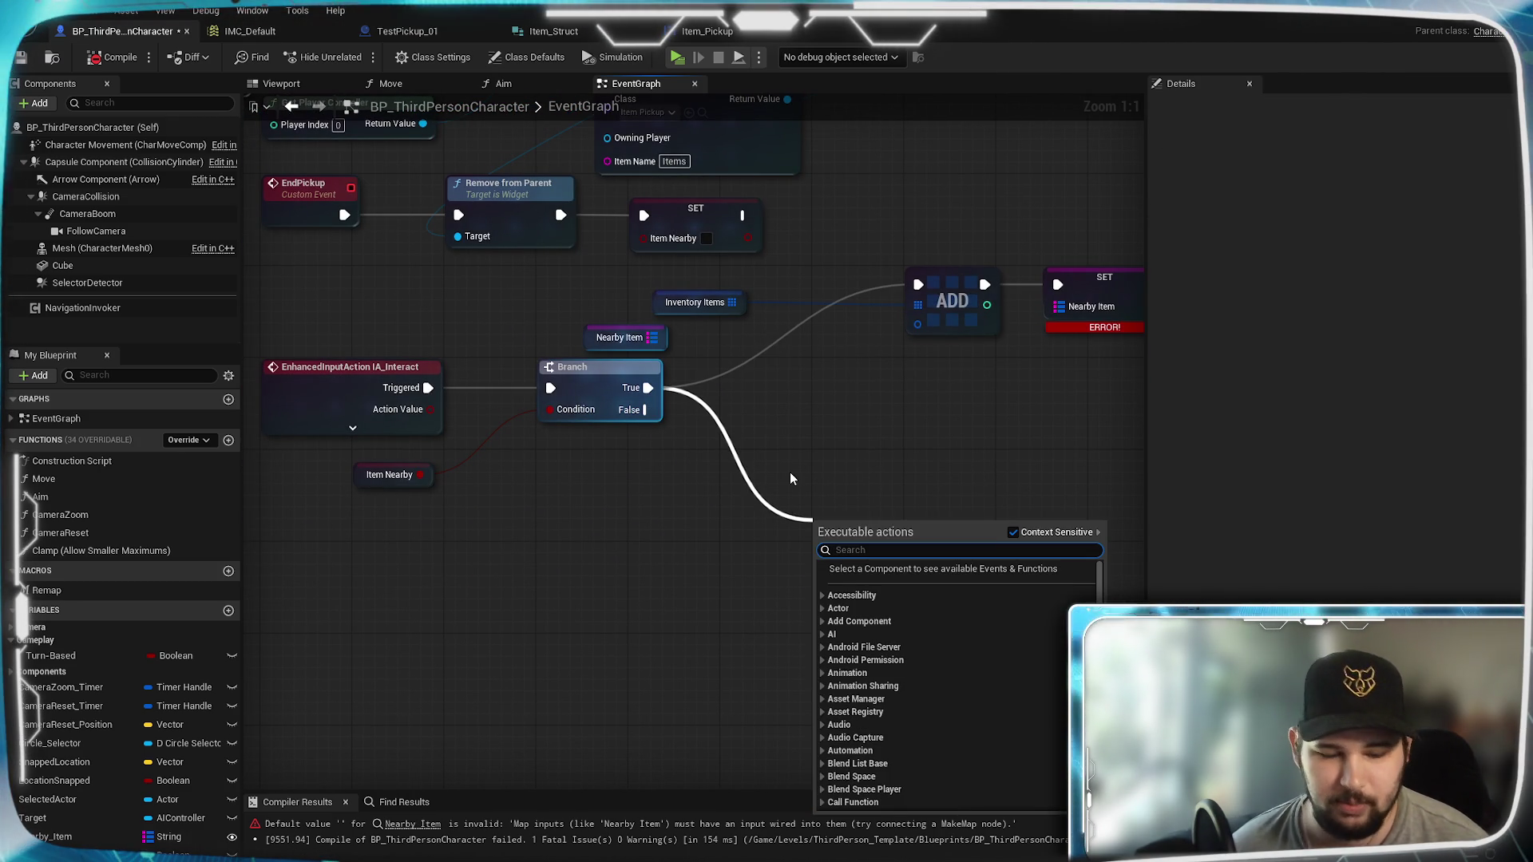
Step: Replace the array For Each Loop with a For Each Loop (Map) on Nearby Item, driven by Branch True
text(for each)
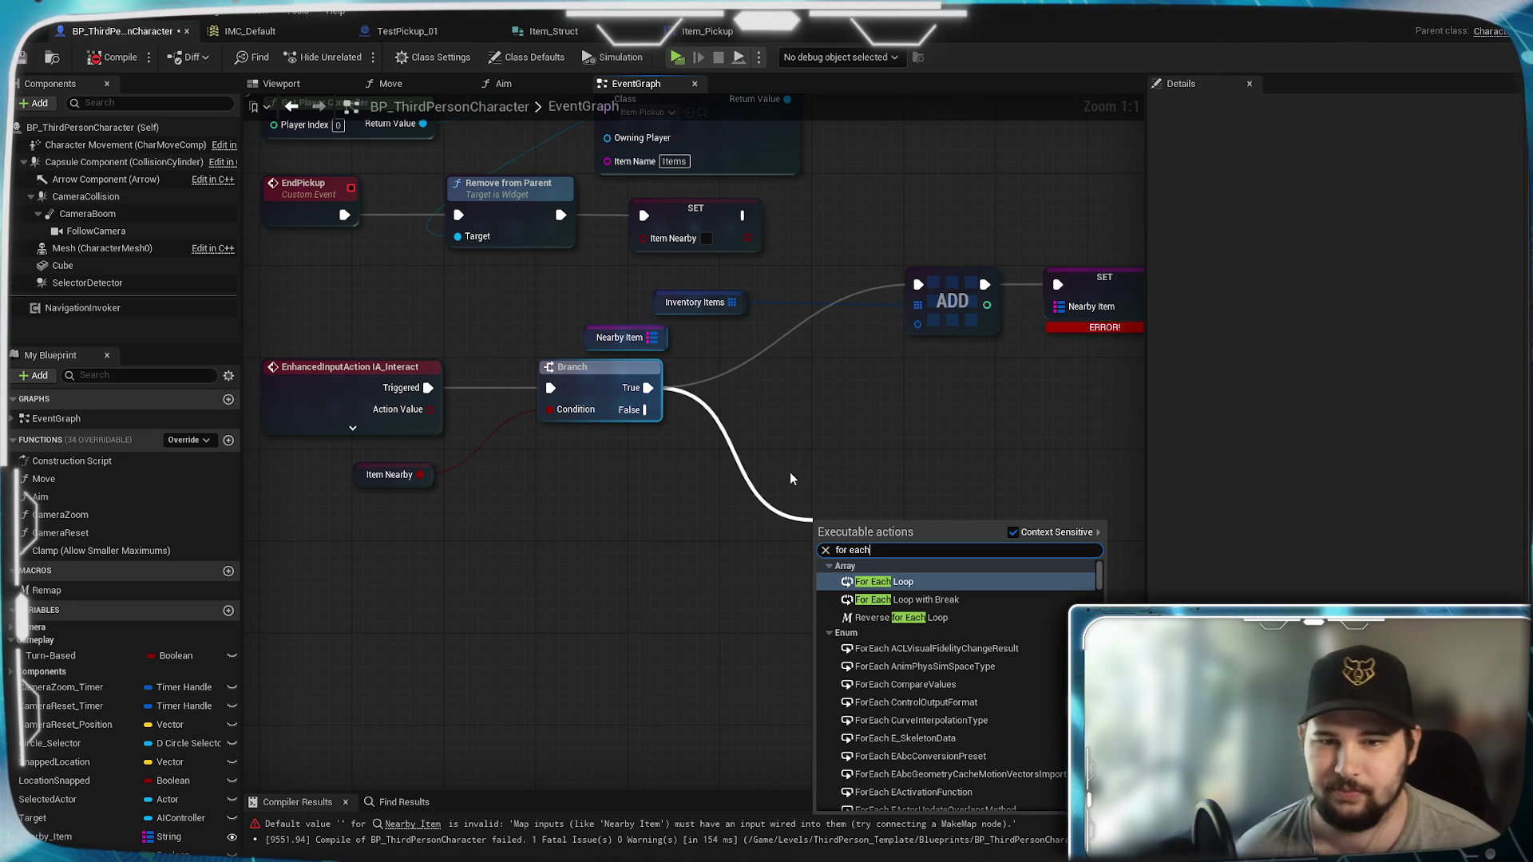
click(919, 582)
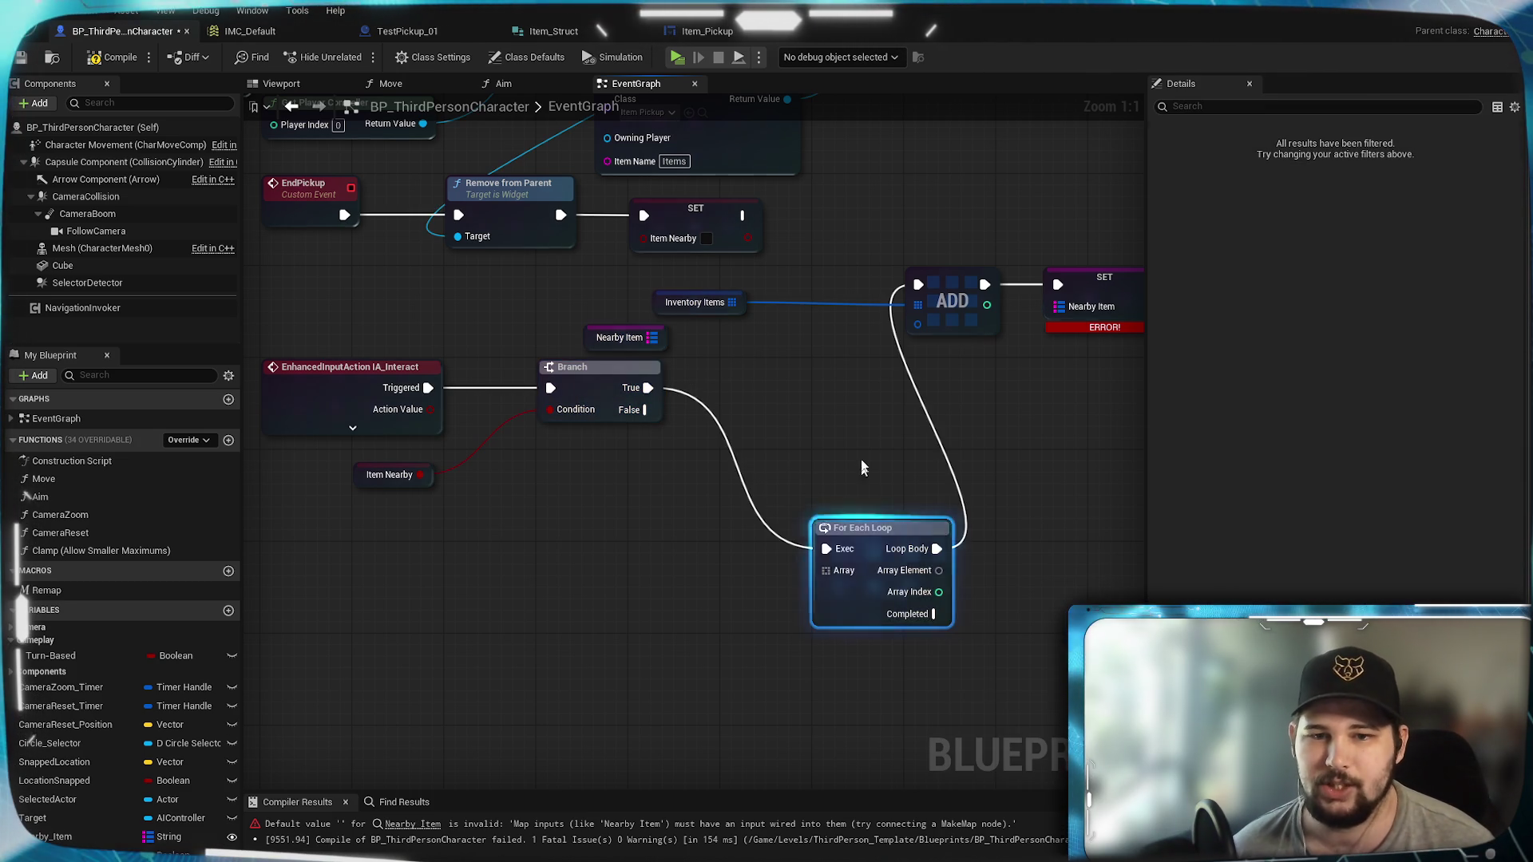
drag(861, 534, 814, 396)
drag(652, 337, 781, 432)
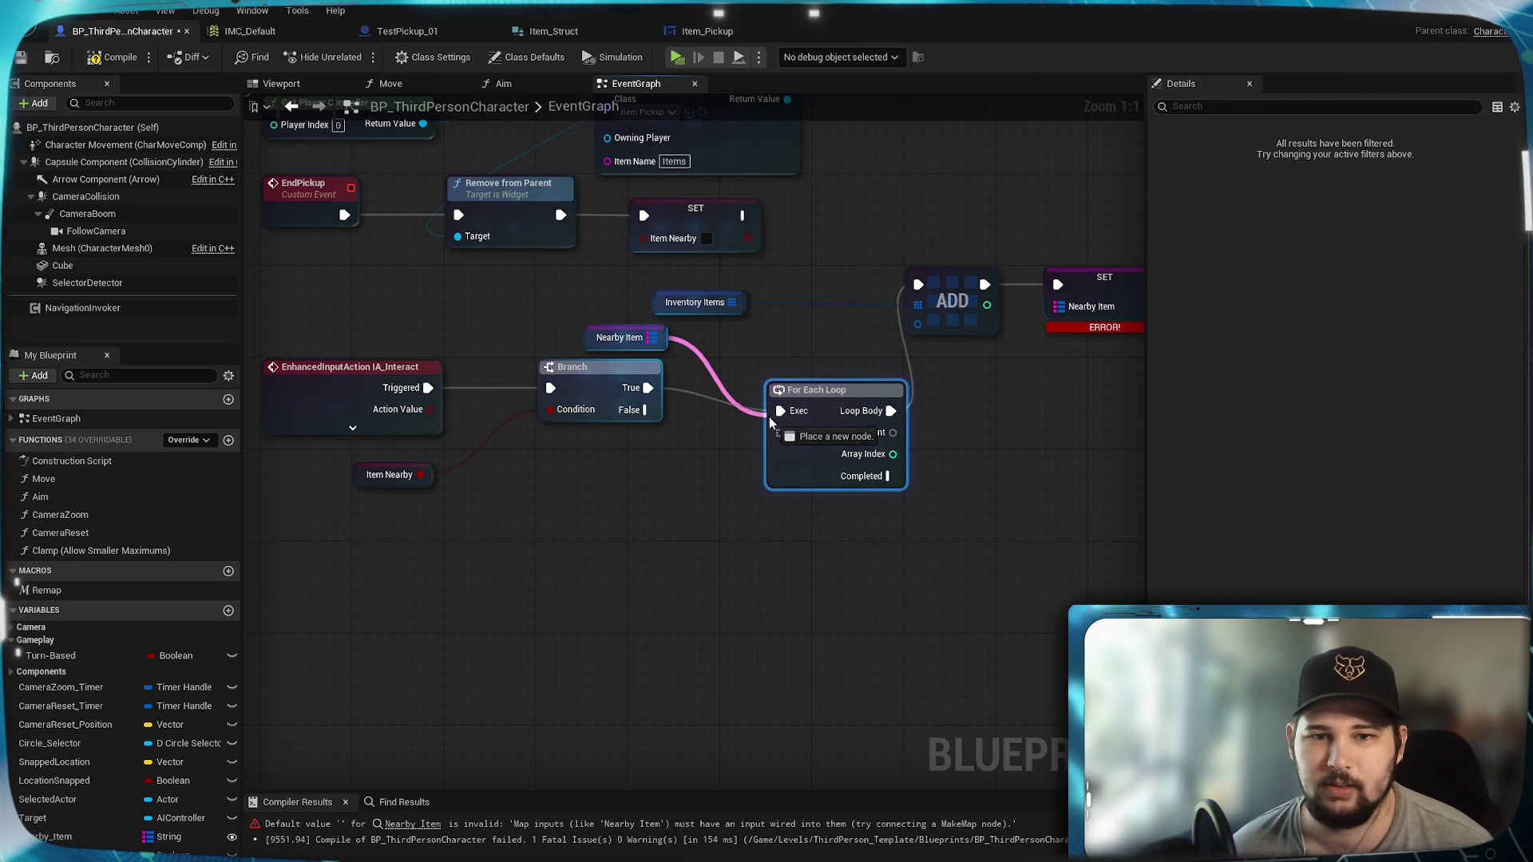
key(ctrl+z)
drag(653, 337, 707, 483)
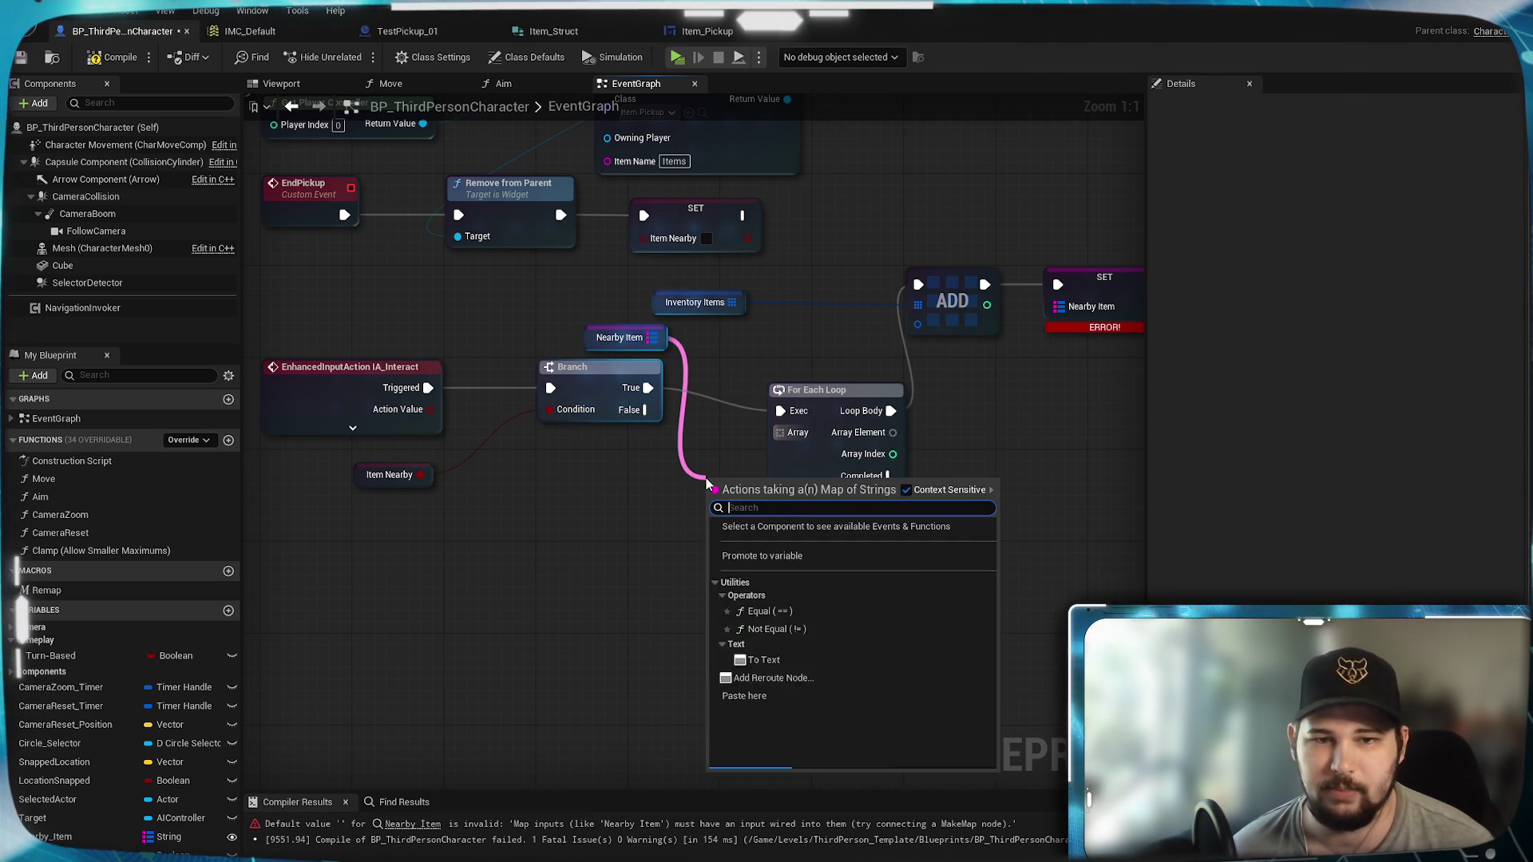
text(for each)
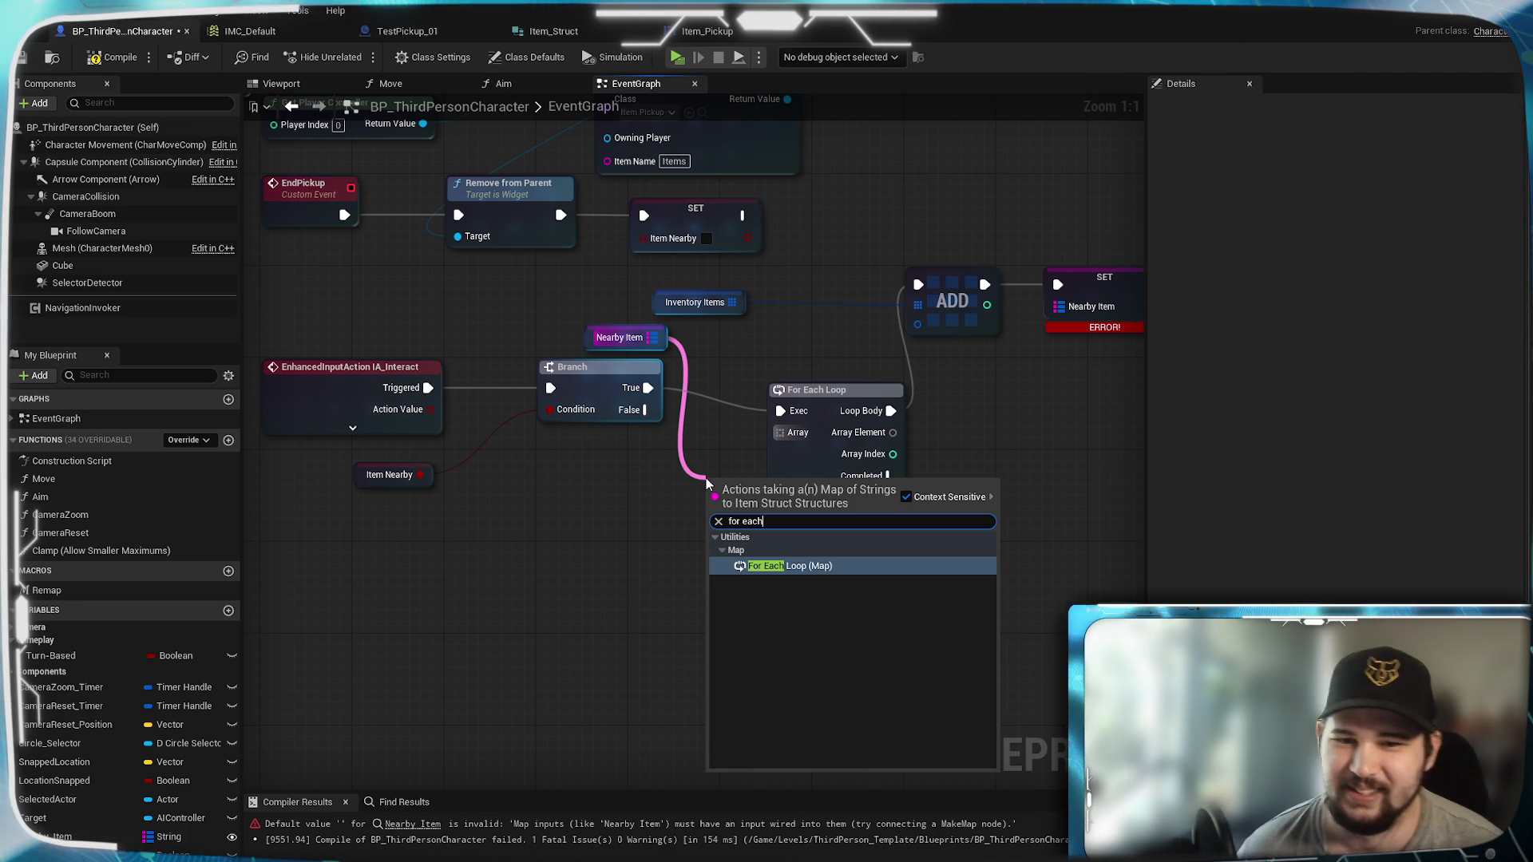
key(Return)
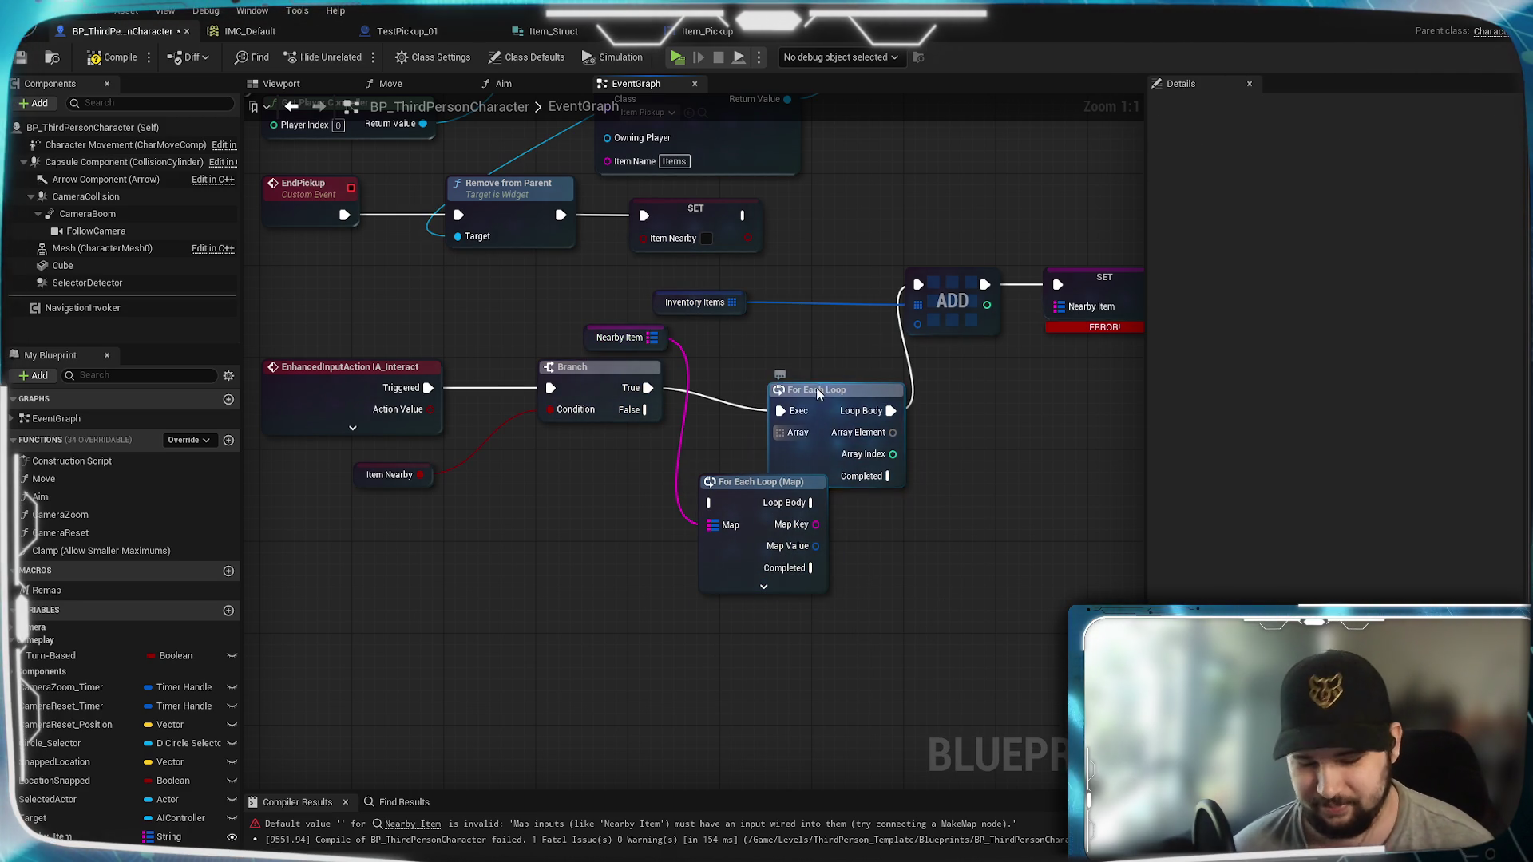
click(817, 391)
key(Delete)
drag(818, 499, 876, 395)
drag(768, 400, 752, 379)
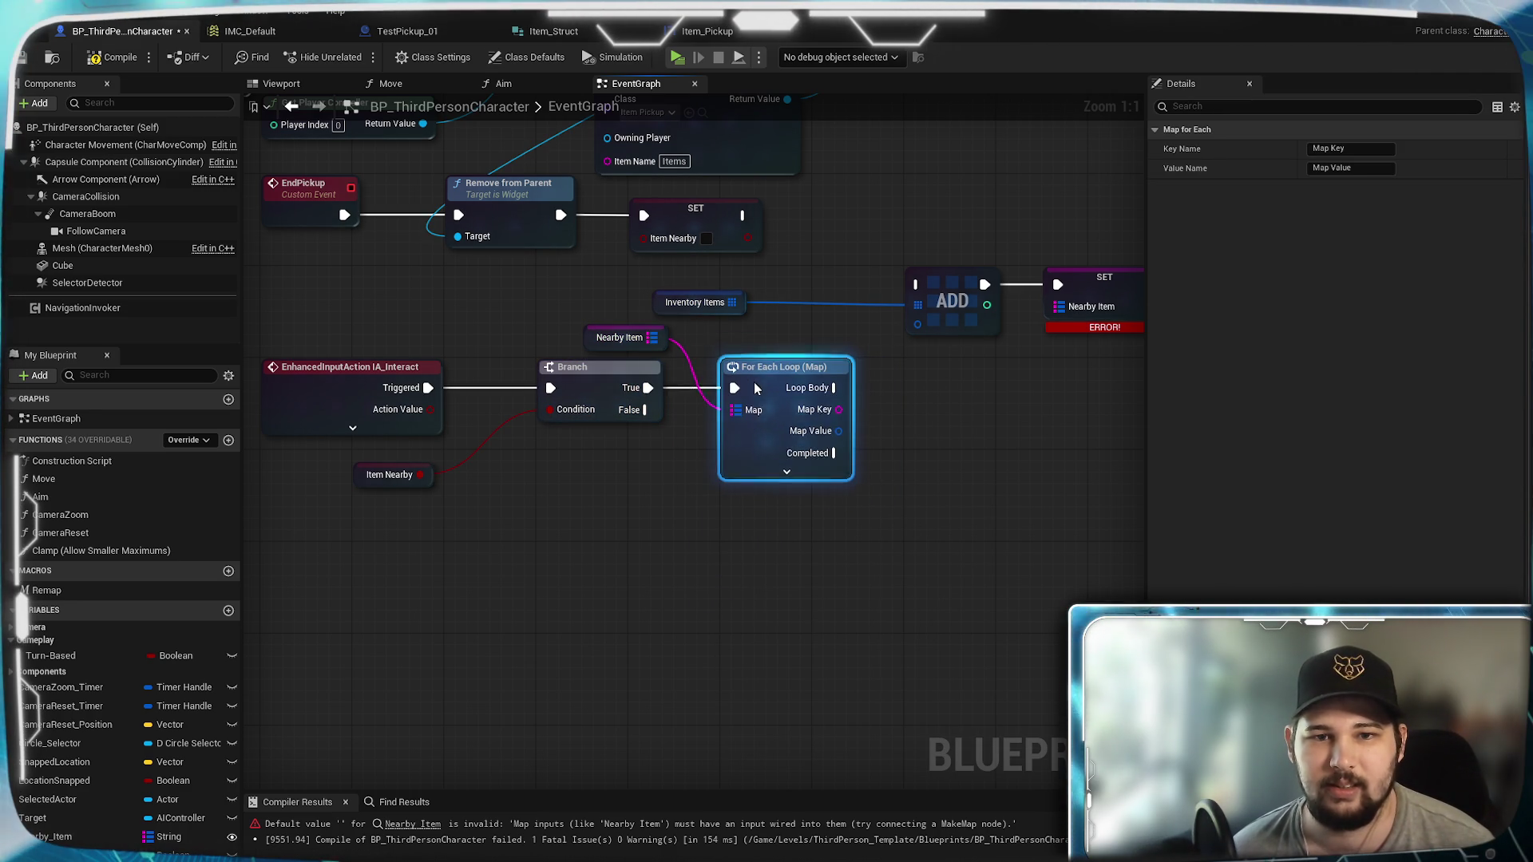
Step: Run the Inventory Items ADD from the Loop Body, using each Map Value
click(972, 456)
drag(950, 413, 833, 503)
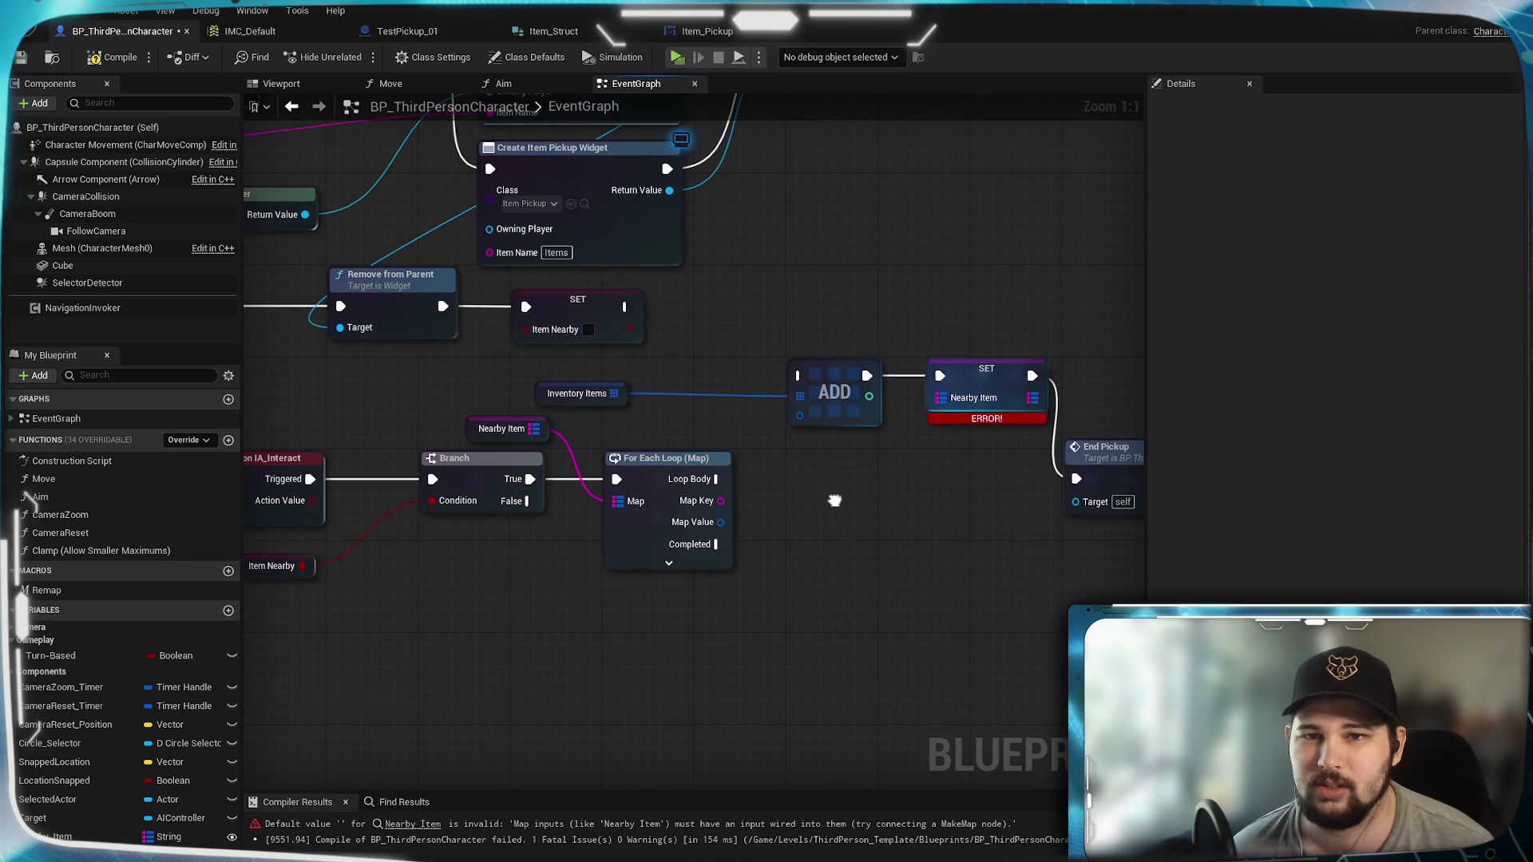
drag(831, 366, 832, 458)
drag(717, 479, 800, 469)
mouse_move(727, 523)
mouse_down()
mouse_move(786, 523)
mouse_move(831, 489)
mouse_up()
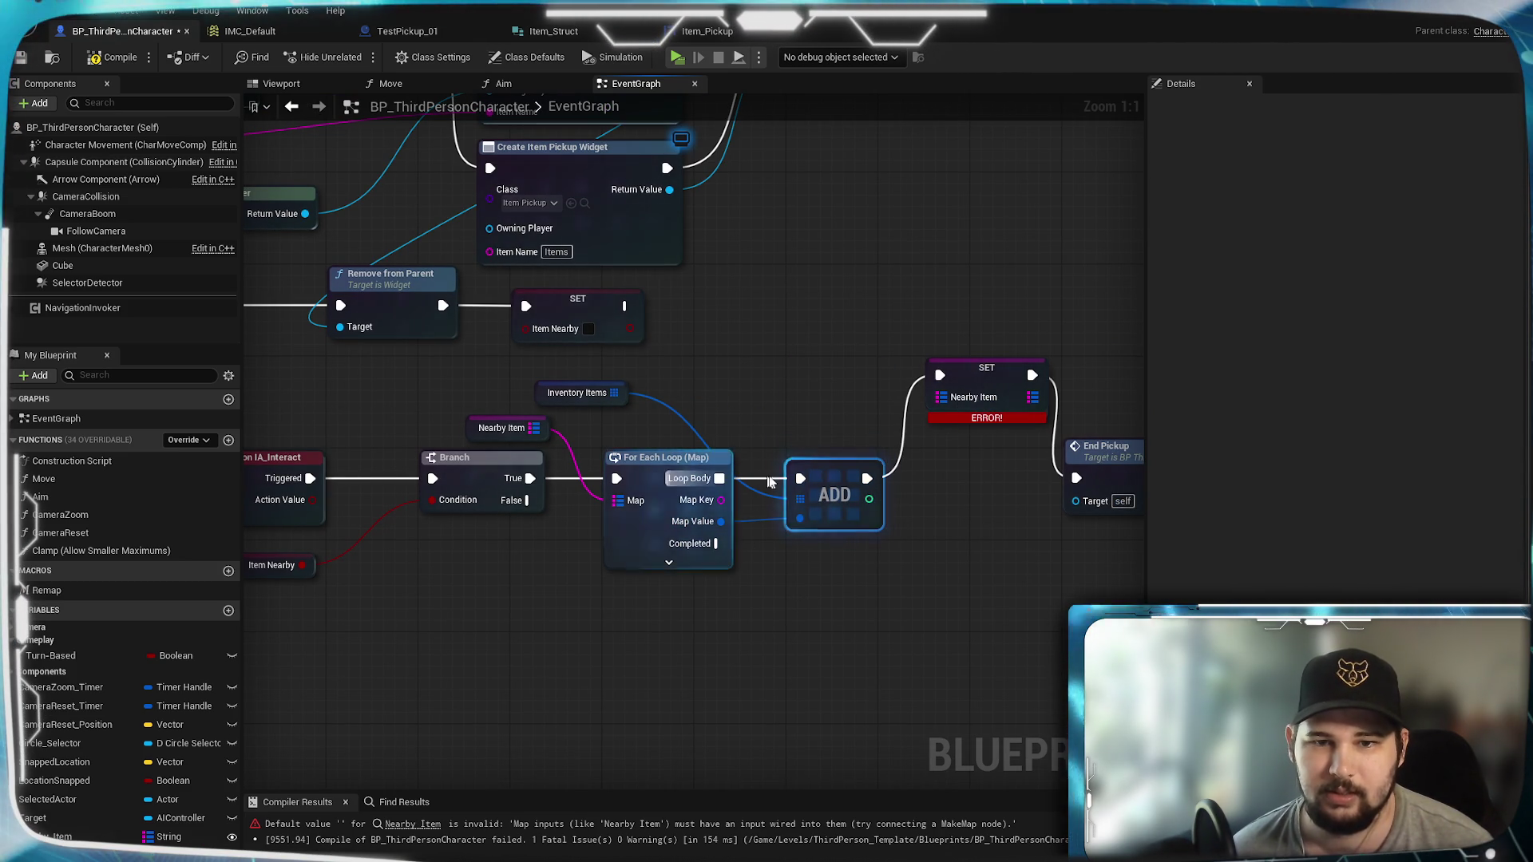
click(666, 457)
click(829, 473)
Step: Move the SET Nearby Item node up-right and start a connection from the Nearby Item getter
drag(931, 507, 759, 499)
mouse_move(795, 439)
mouse_down()
mouse_move(927, 445)
mouse_move(824, 378)
mouse_move(886, 270)
mouse_up()
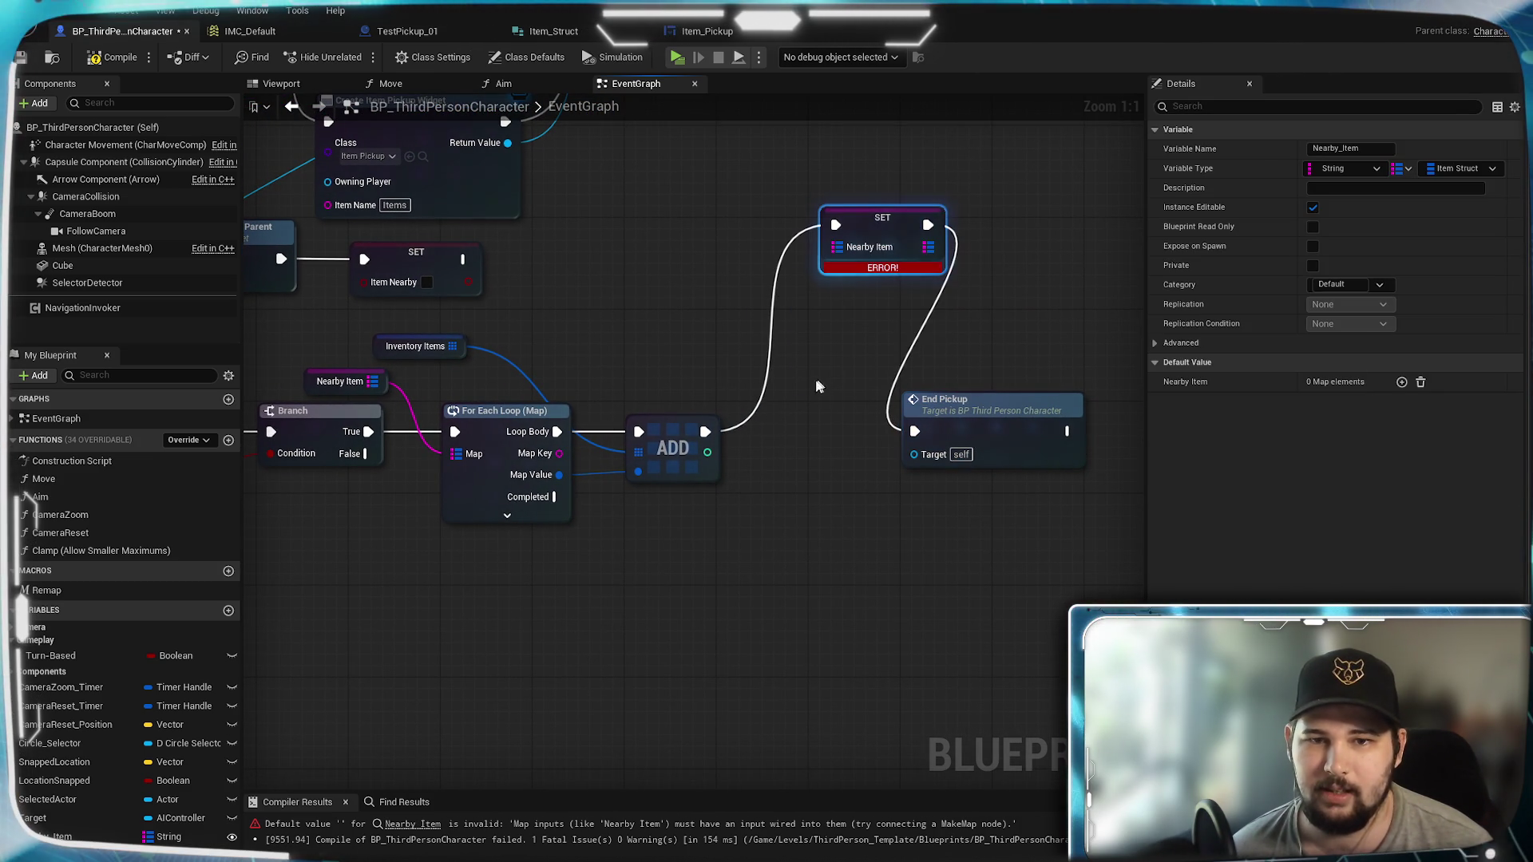
click(798, 403)
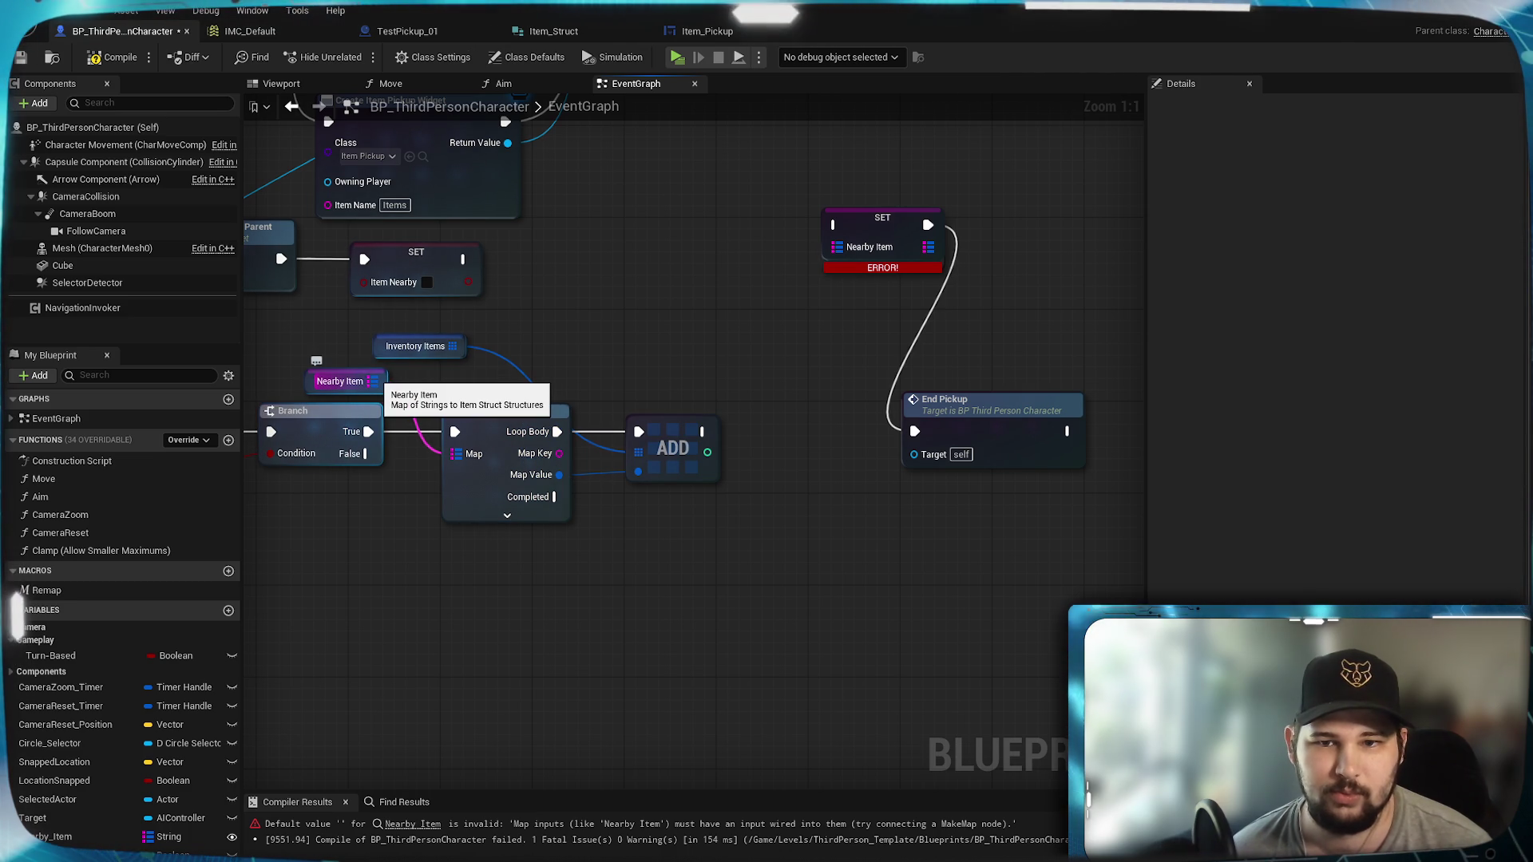
drag(373, 382, 508, 363)
Step: Add a Remove node for Nearby Item, fed by Map Key and executed right after ADD
drag(616, 324, 749, 394)
text(re)
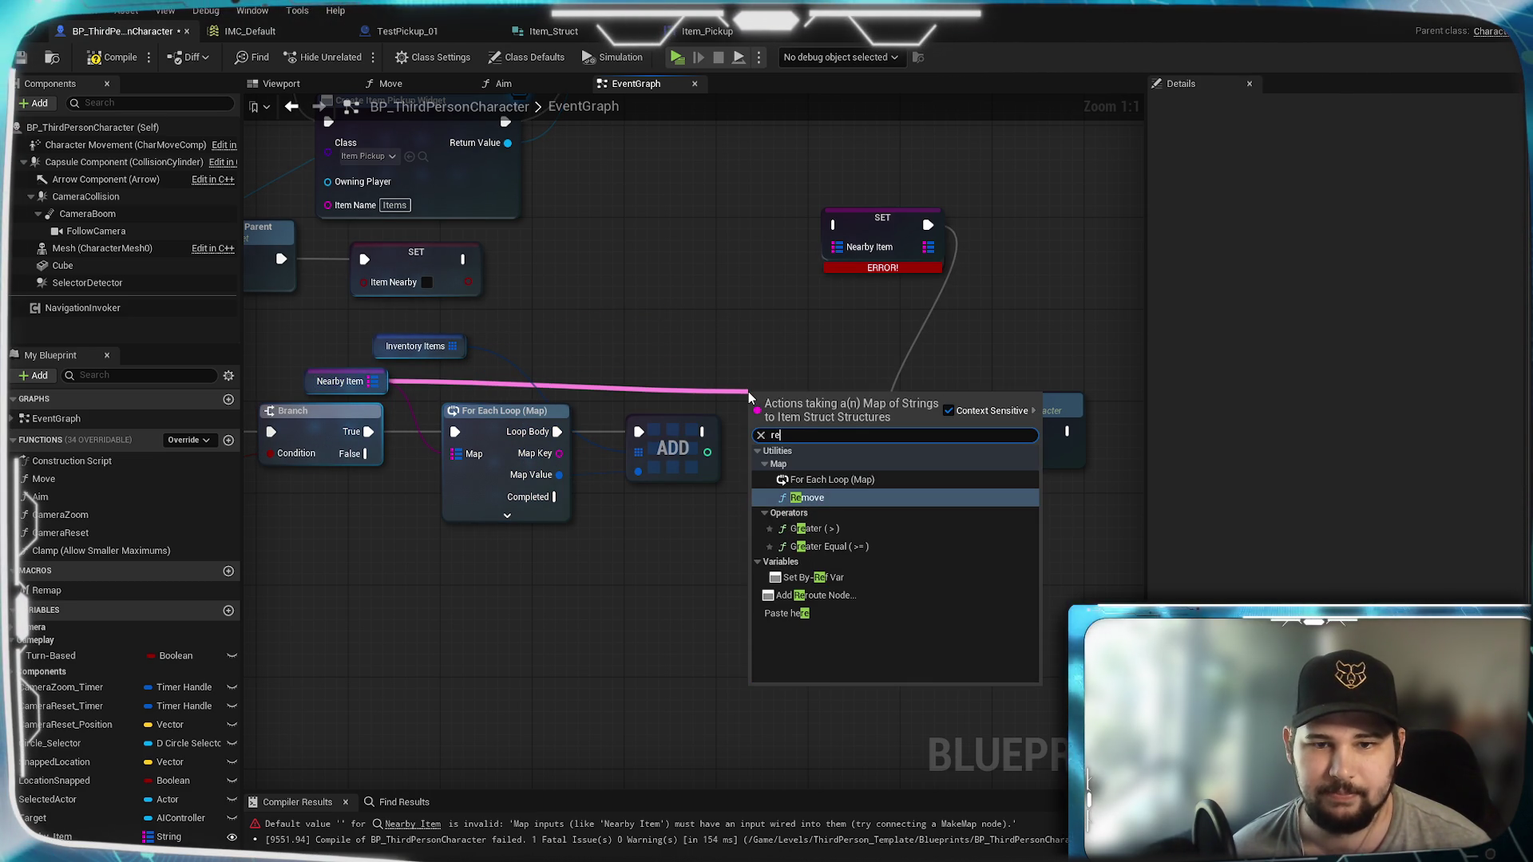
click(822, 496)
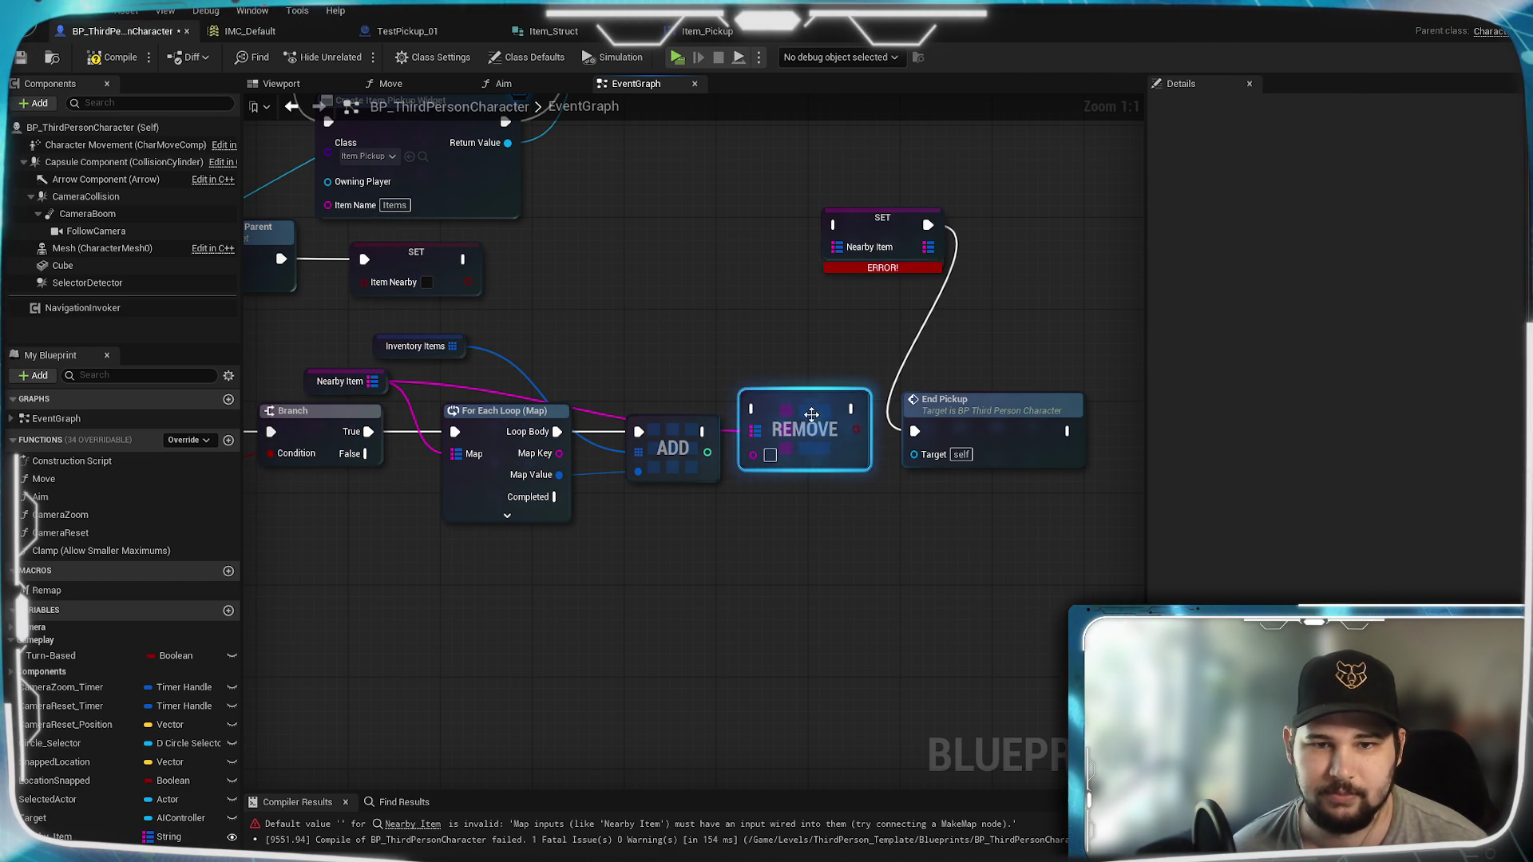
drag(820, 426, 820, 449)
drag(559, 453, 803, 495)
mouse_move(794, 435)
mouse_down()
mouse_move(783, 424)
mouse_move(751, 440)
mouse_up()
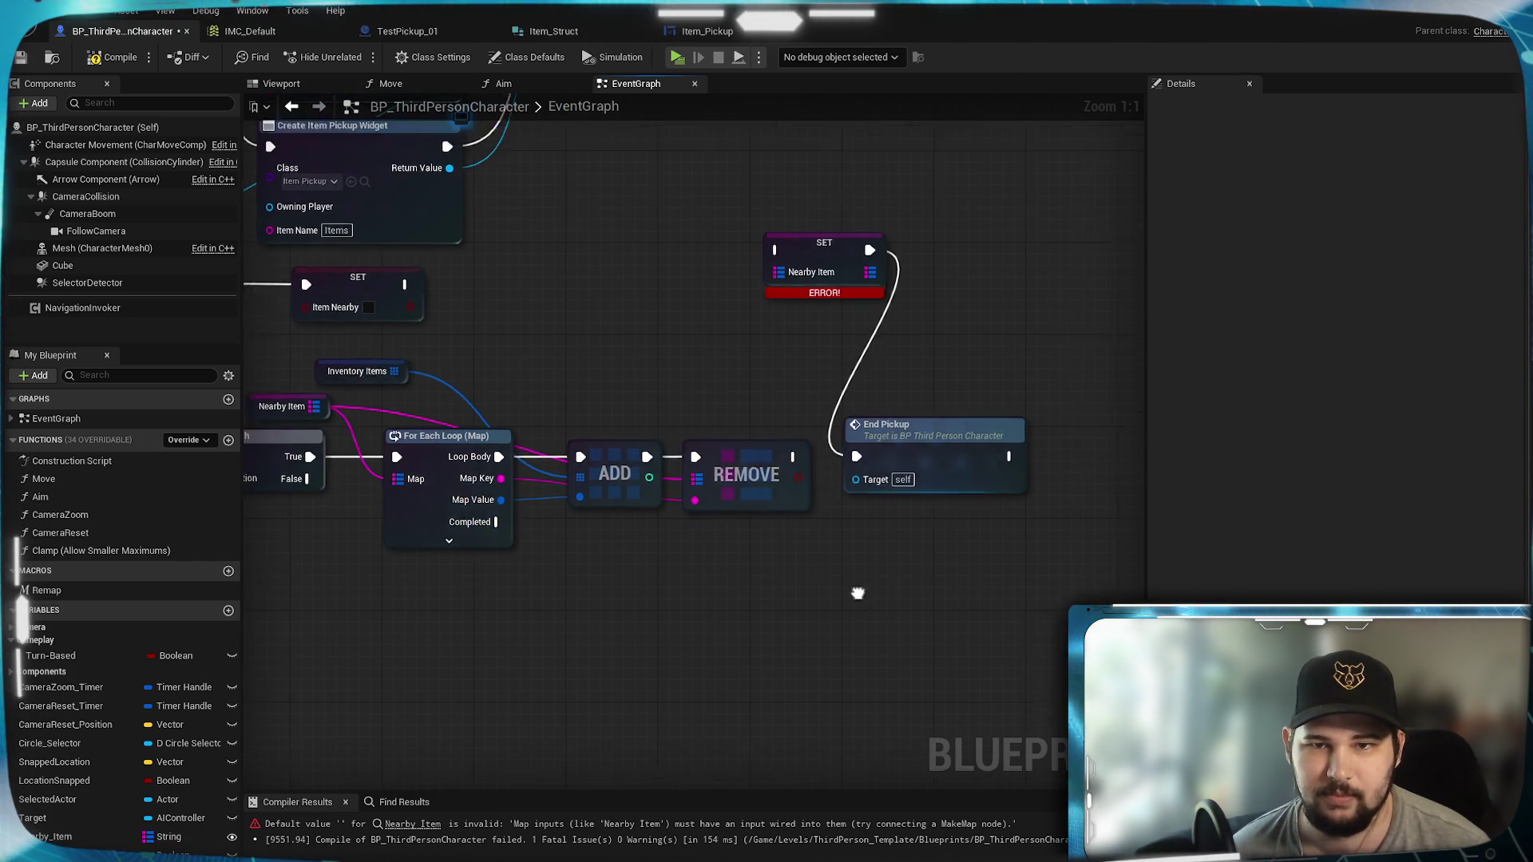
drag(798, 490, 867, 320)
drag(662, 424, 884, 370)
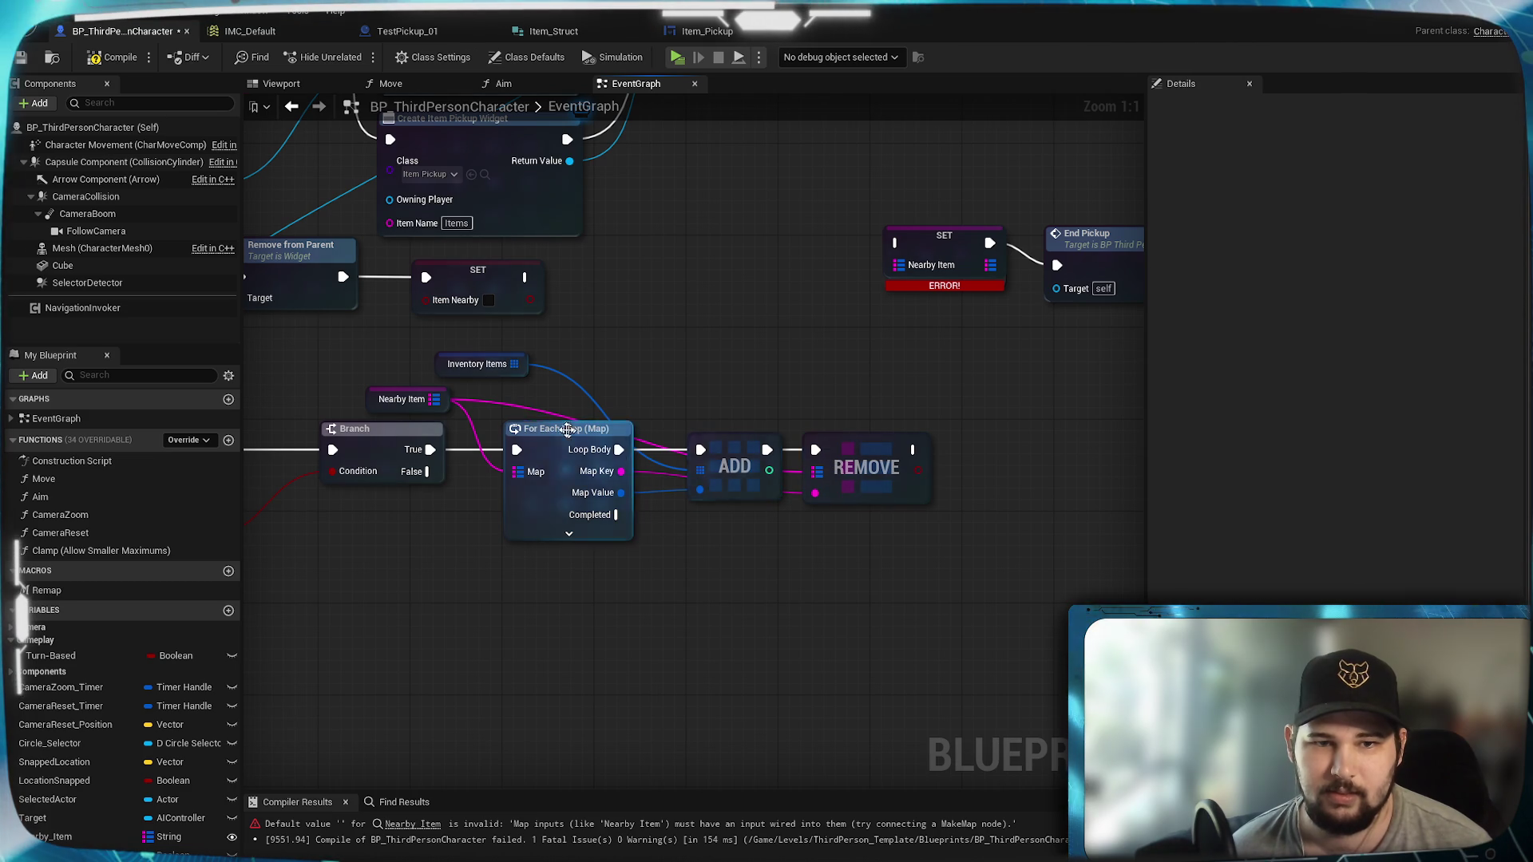
Step: Reposition the Nearby Item and Inventory Items getters to tidy the loop chain
drag(446, 406, 457, 403)
click(602, 339)
drag(522, 361, 626, 362)
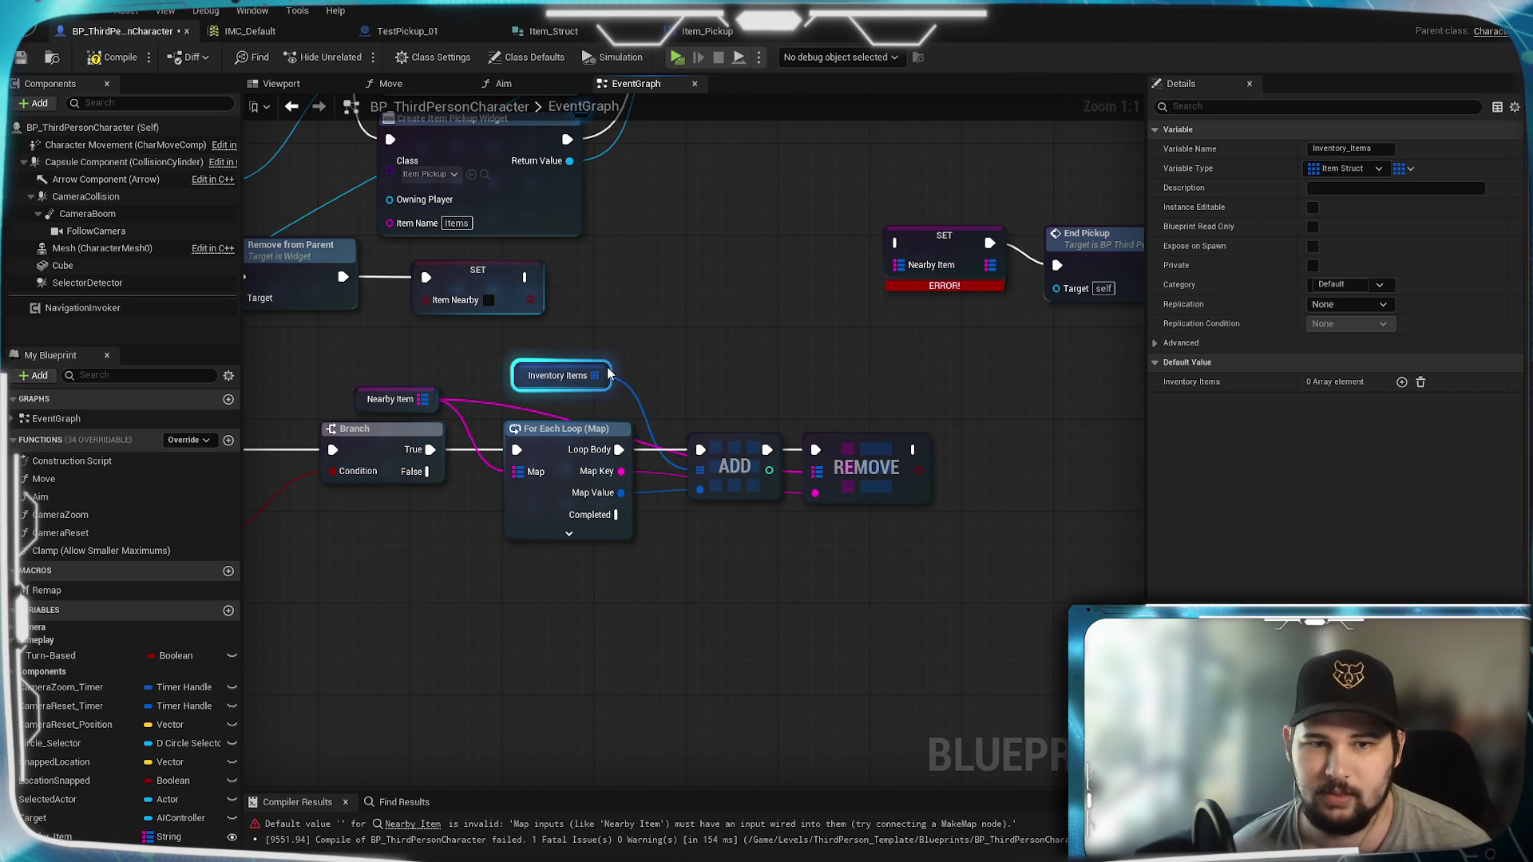
click(691, 353)
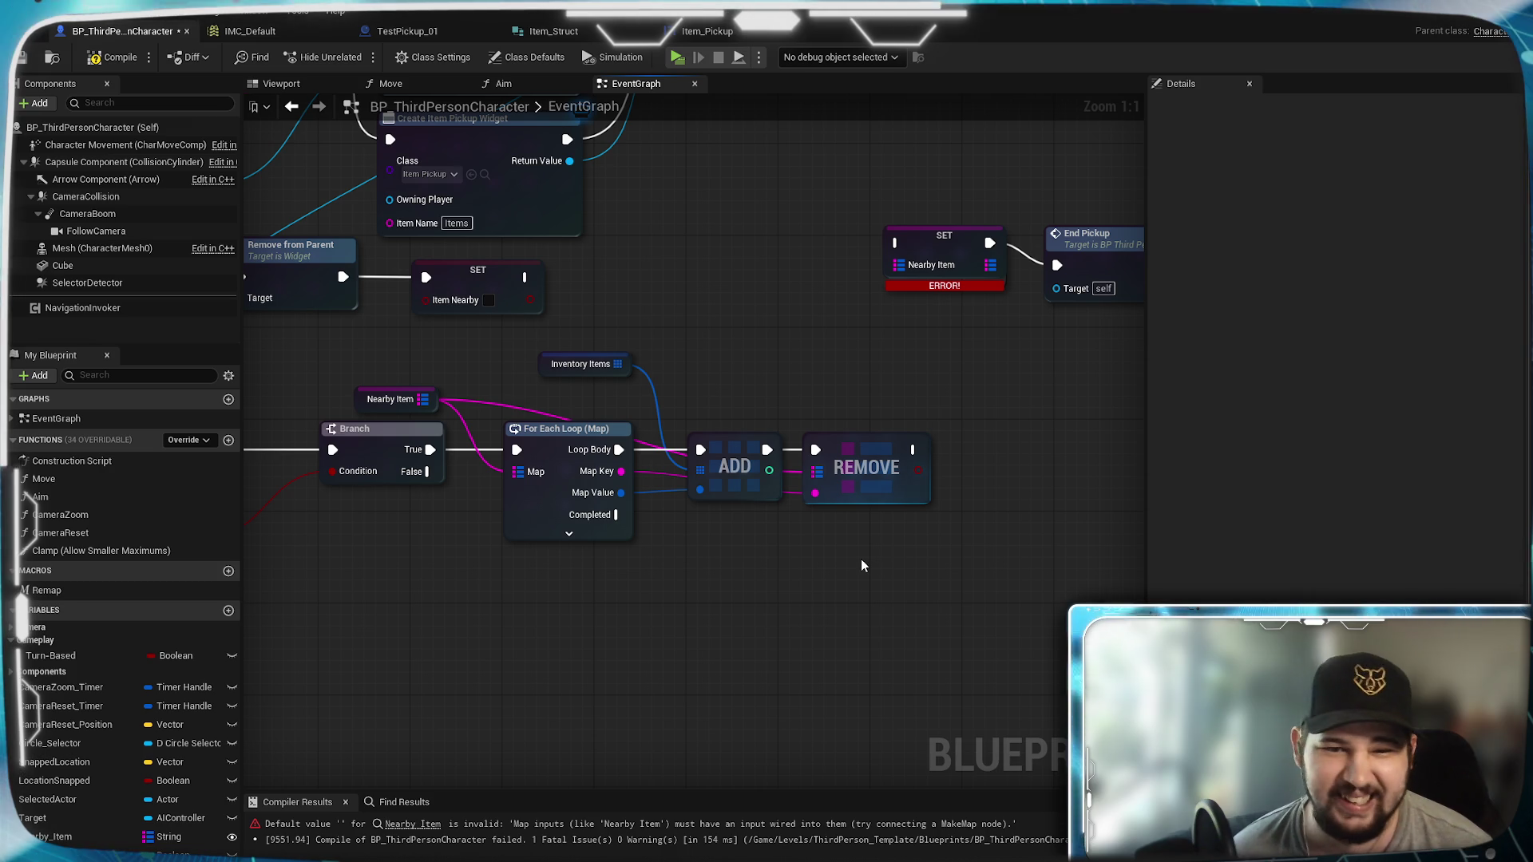
Step: Delete the erroring SET Nearby Item node and run End Pickup when the loop completes
drag(856, 563, 757, 576)
click(1012, 262)
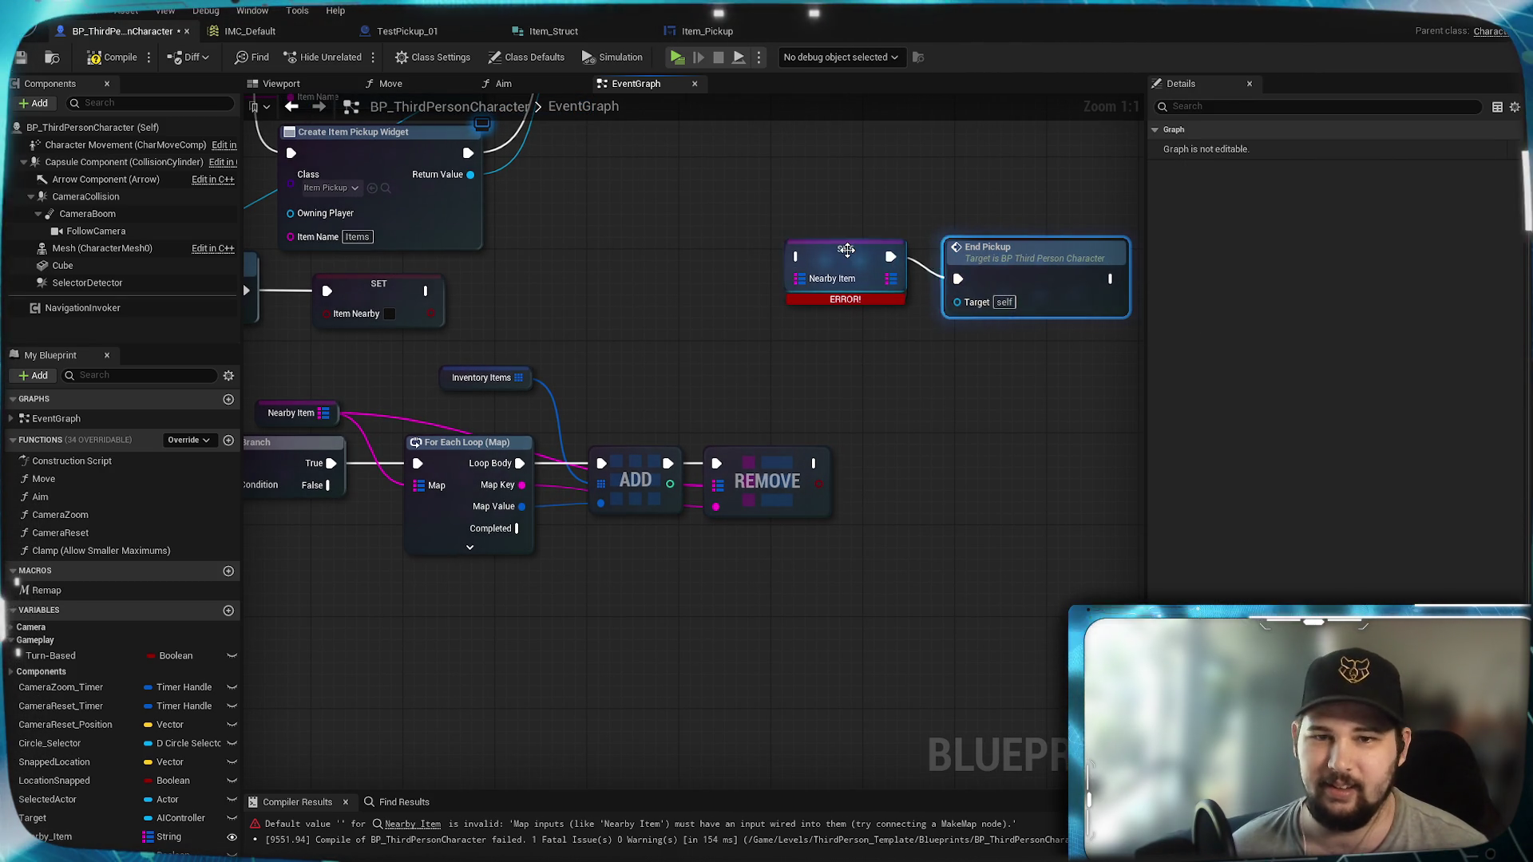
click(846, 250)
key(Delete)
mouse_move(968, 265)
mouse_down()
mouse_move(703, 621)
mouse_move(589, 574)
mouse_up()
mouse_move(516, 528)
mouse_down()
mouse_move(576, 562)
mouse_move(579, 591)
mouse_move(688, 562)
mouse_up()
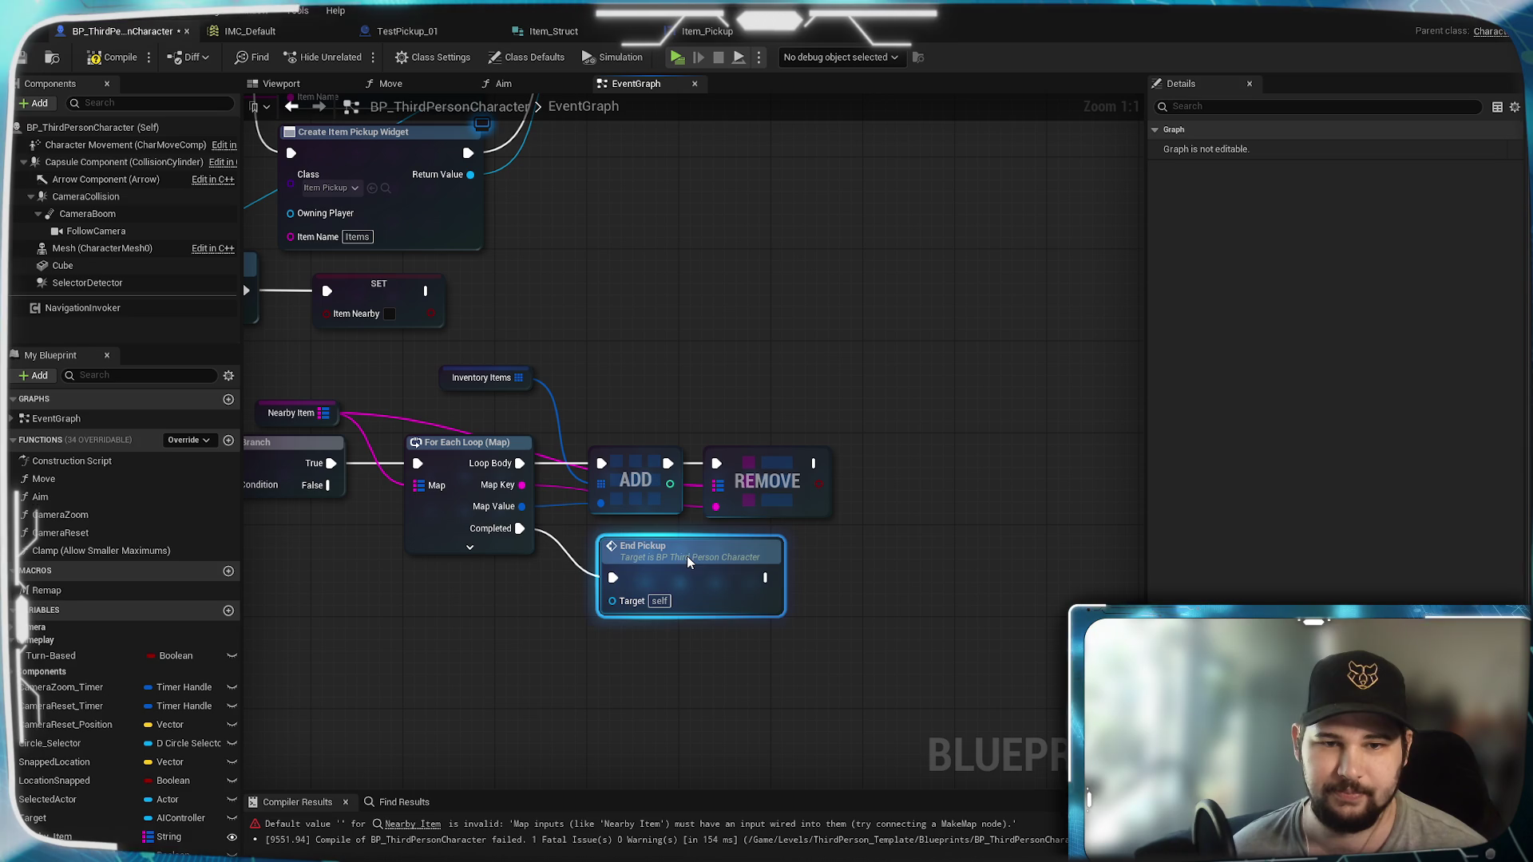
click(639, 639)
drag(631, 650, 747, 680)
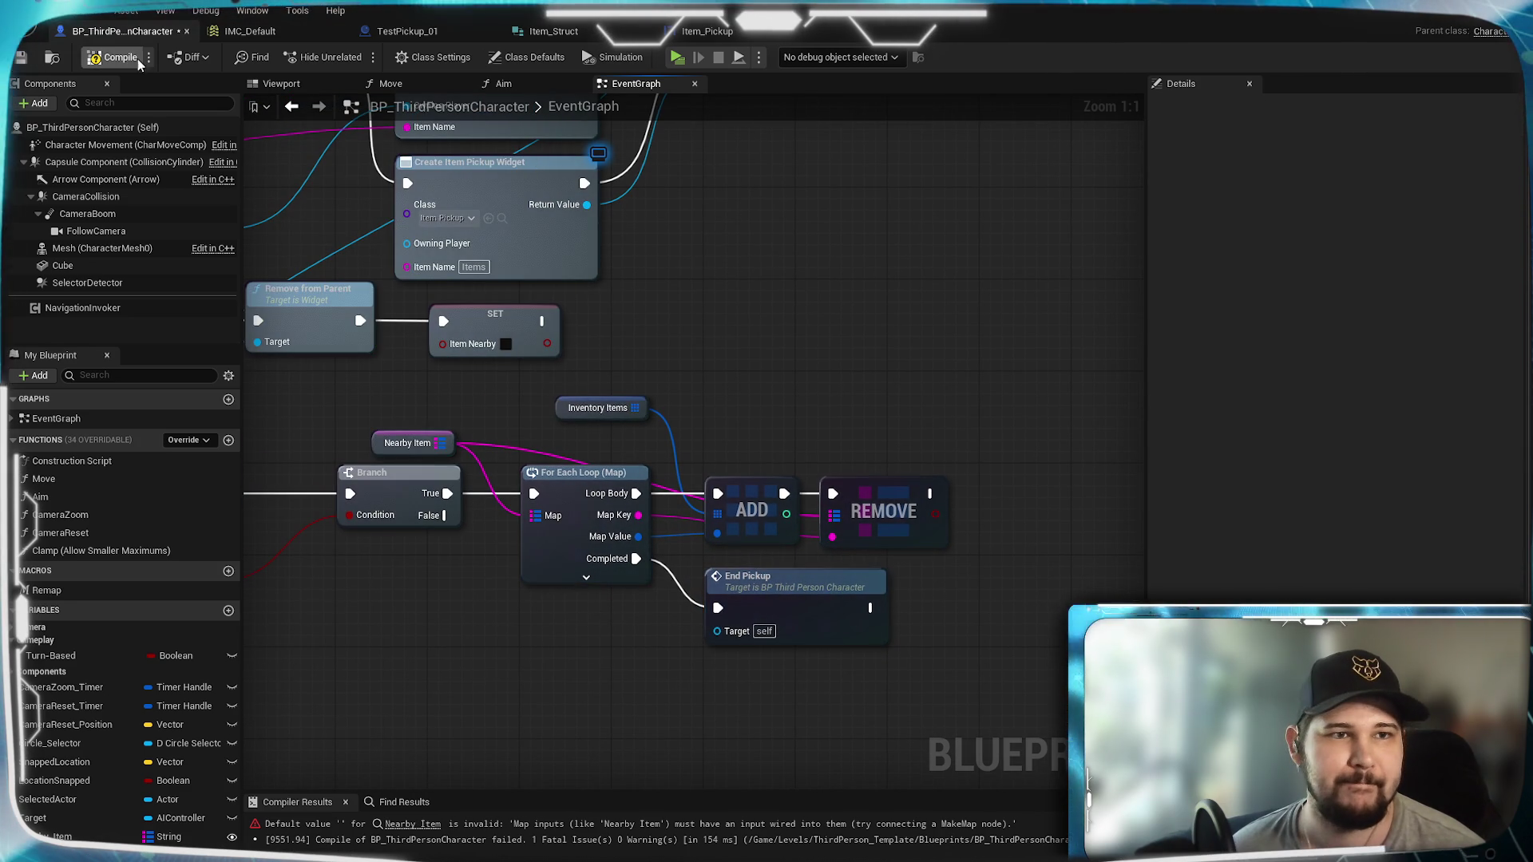
Step: Compile BP_ThirdPersonCharacter, look over its event graph, then bring up the TestPickup_01 graph
click(21, 57)
mouse_move(384, 682)
mouse_down()
mouse_move(719, 678)
mouse_move(619, 769)
mouse_up()
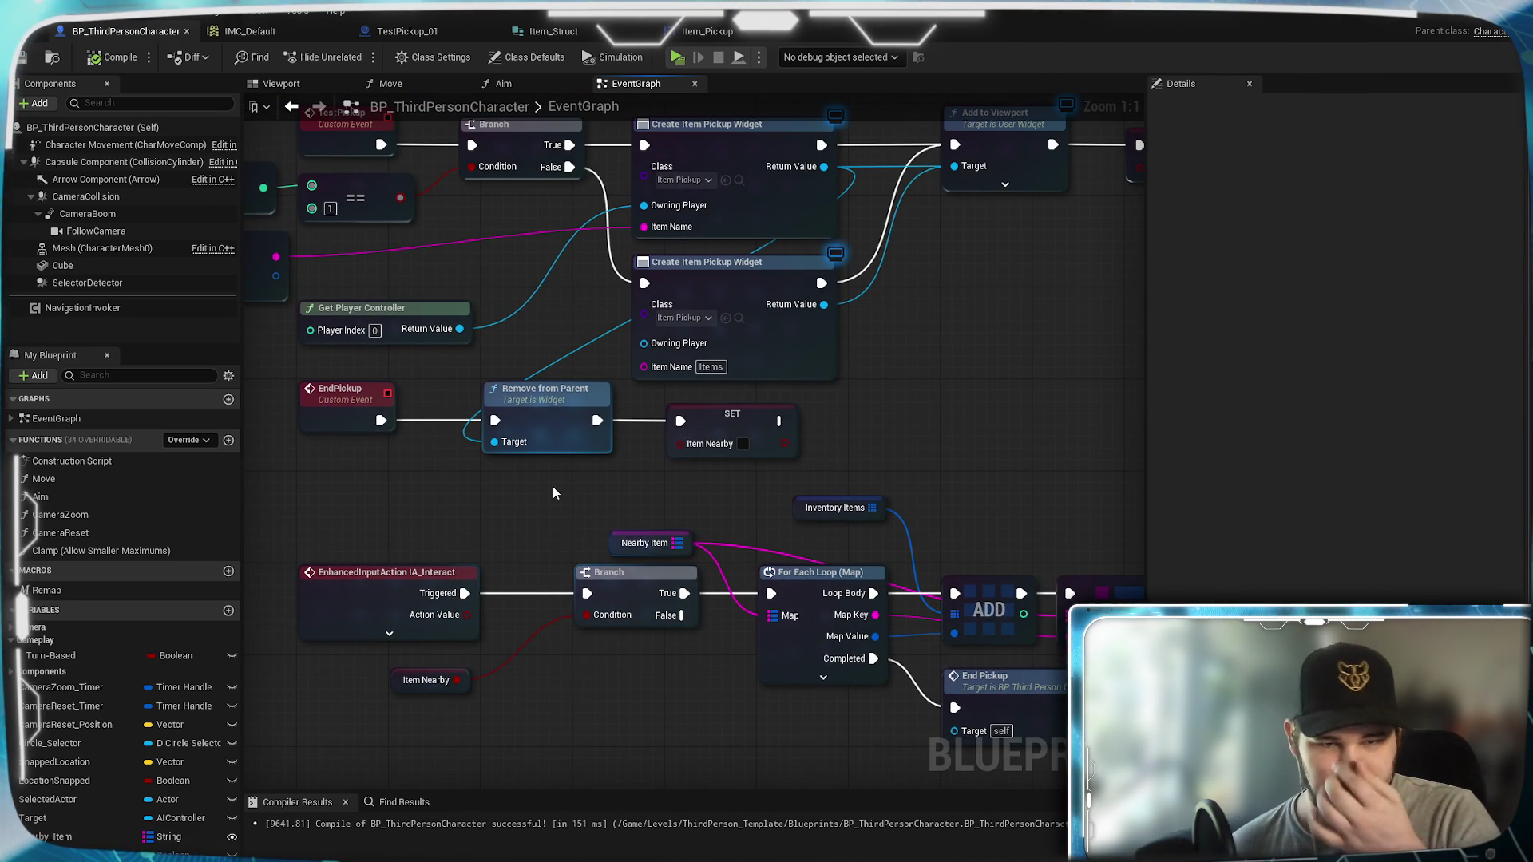
mouse_move(476, 510)
mouse_down()
mouse_move(506, 531)
mouse_move(591, 498)
mouse_up()
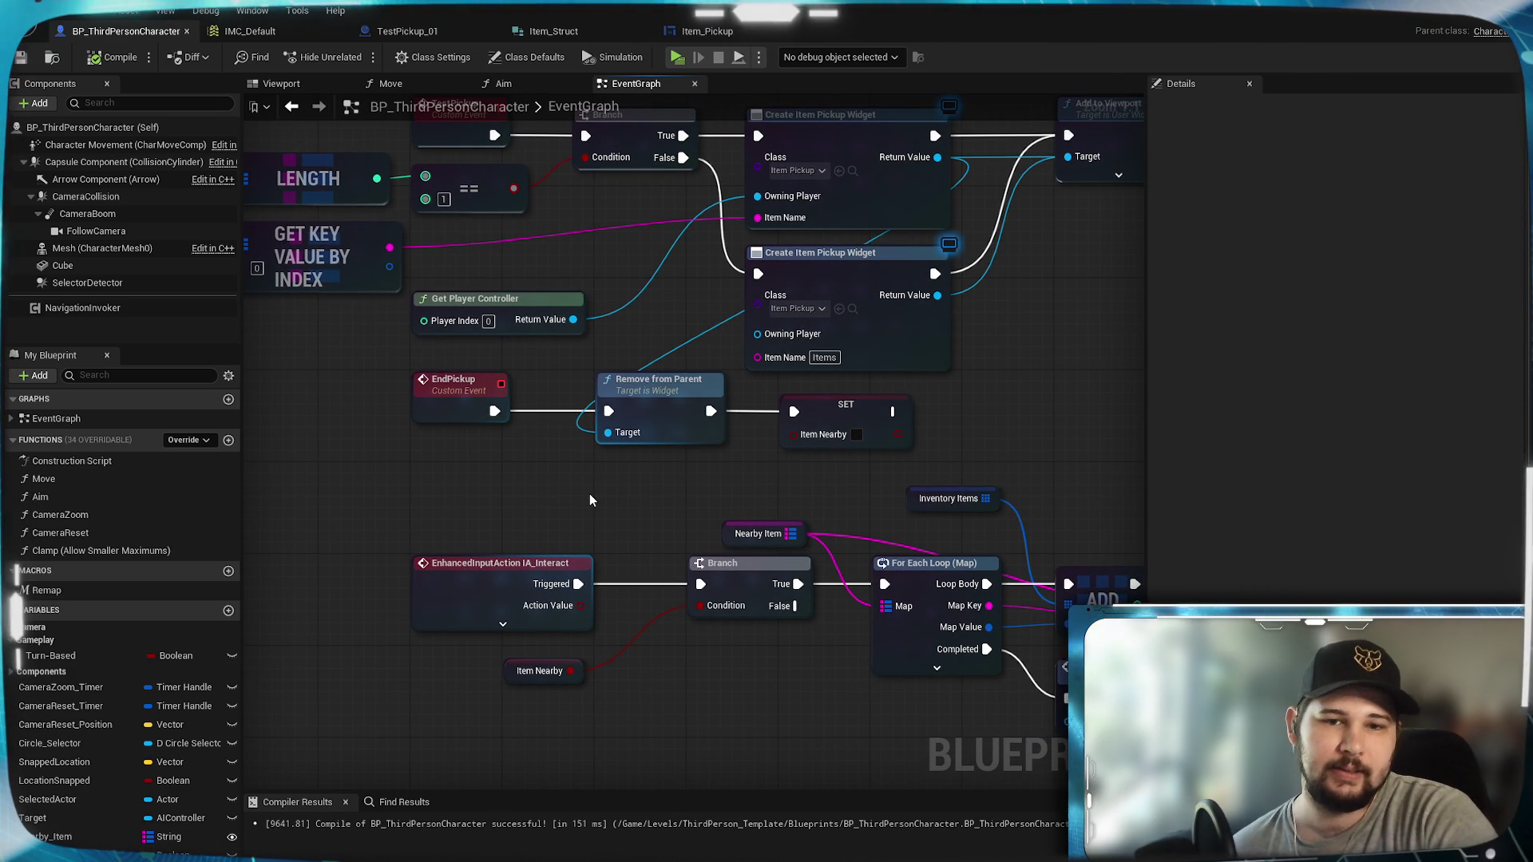
mouse_move(777, 485)
mouse_down()
mouse_move(787, 568)
mouse_move(629, 534)
mouse_move(814, 503)
mouse_move(614, 444)
mouse_up()
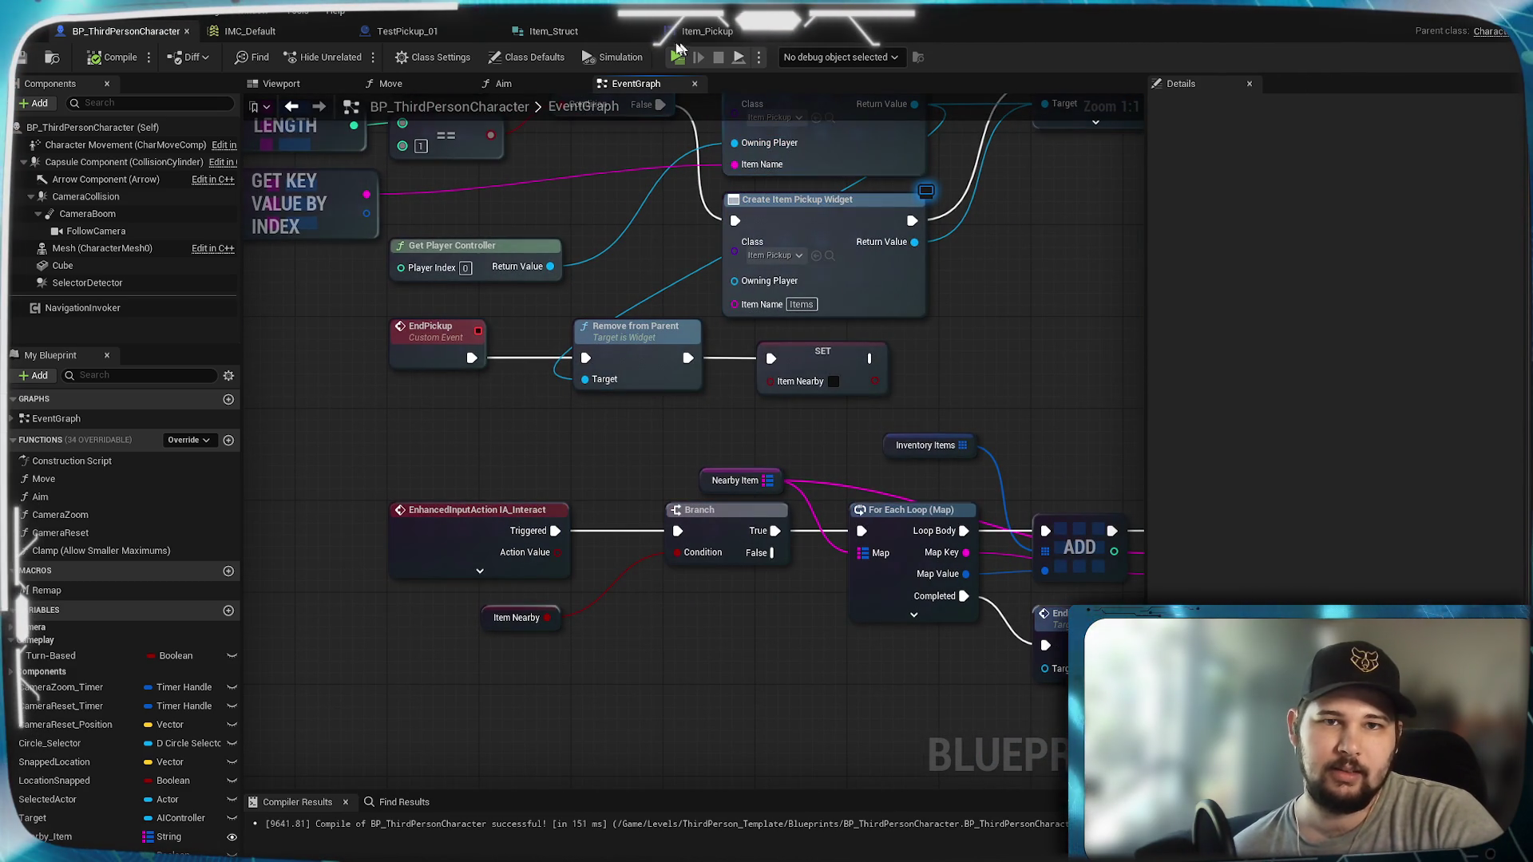
click(405, 31)
drag(472, 554, 822, 315)
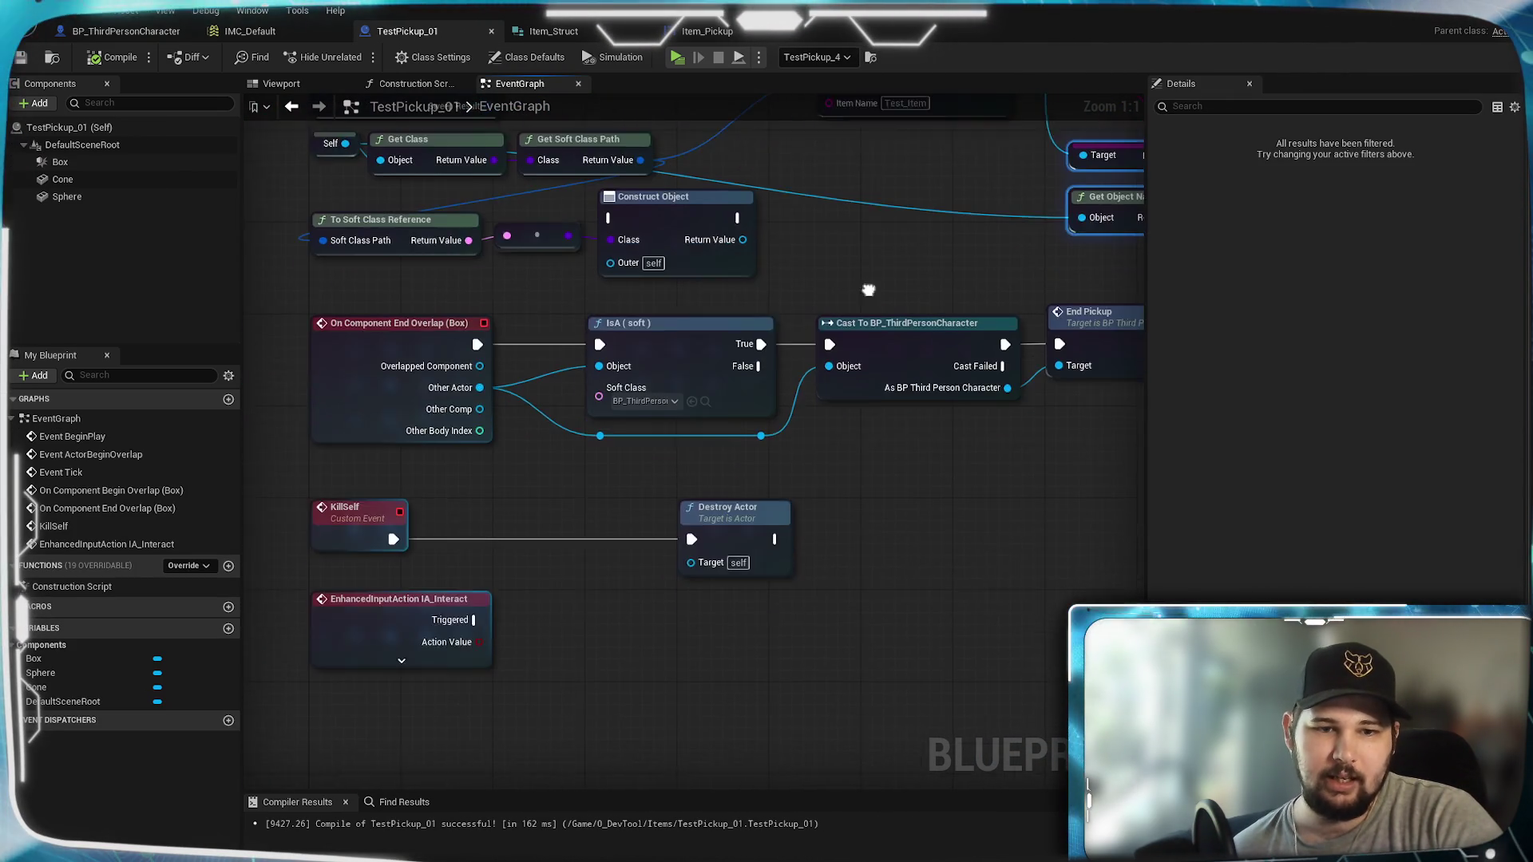
Step: Inspect the pickup's KillSelf event and Destroy Actor nodes, then return to BP_ThirdPersonCharacter
drag(638, 607, 794, 578)
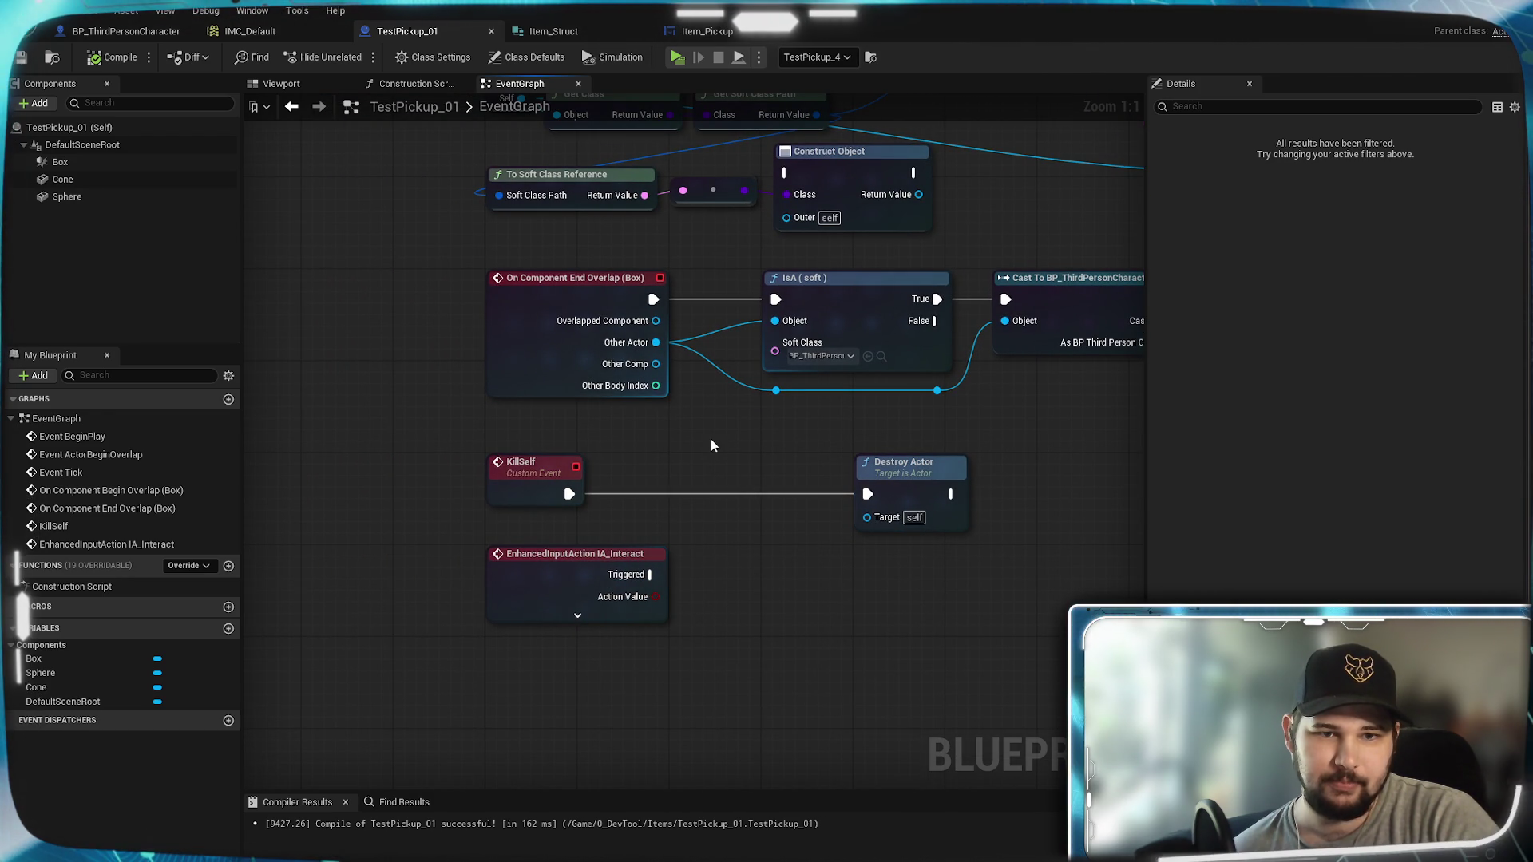
click(525, 495)
mouse_move(525, 495)
mouse_down()
mouse_move(335, 732)
mouse_move(394, 702)
mouse_move(586, 398)
mouse_up()
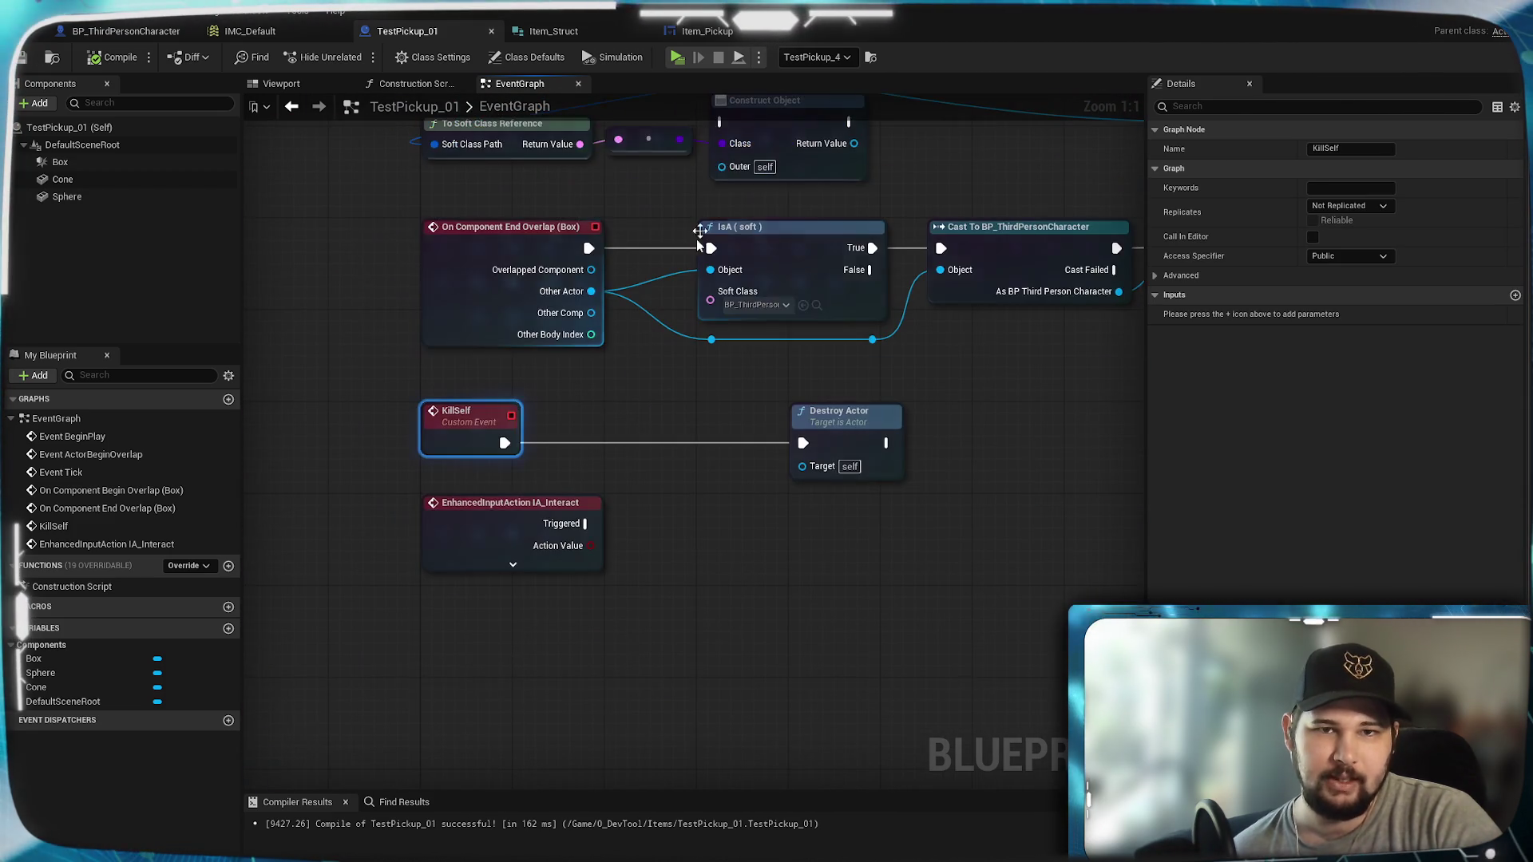
mouse_move(711, 400)
mouse_down()
mouse_move(271, 731)
mouse_move(879, 455)
mouse_move(1068, 114)
mouse_move(1079, 174)
mouse_up()
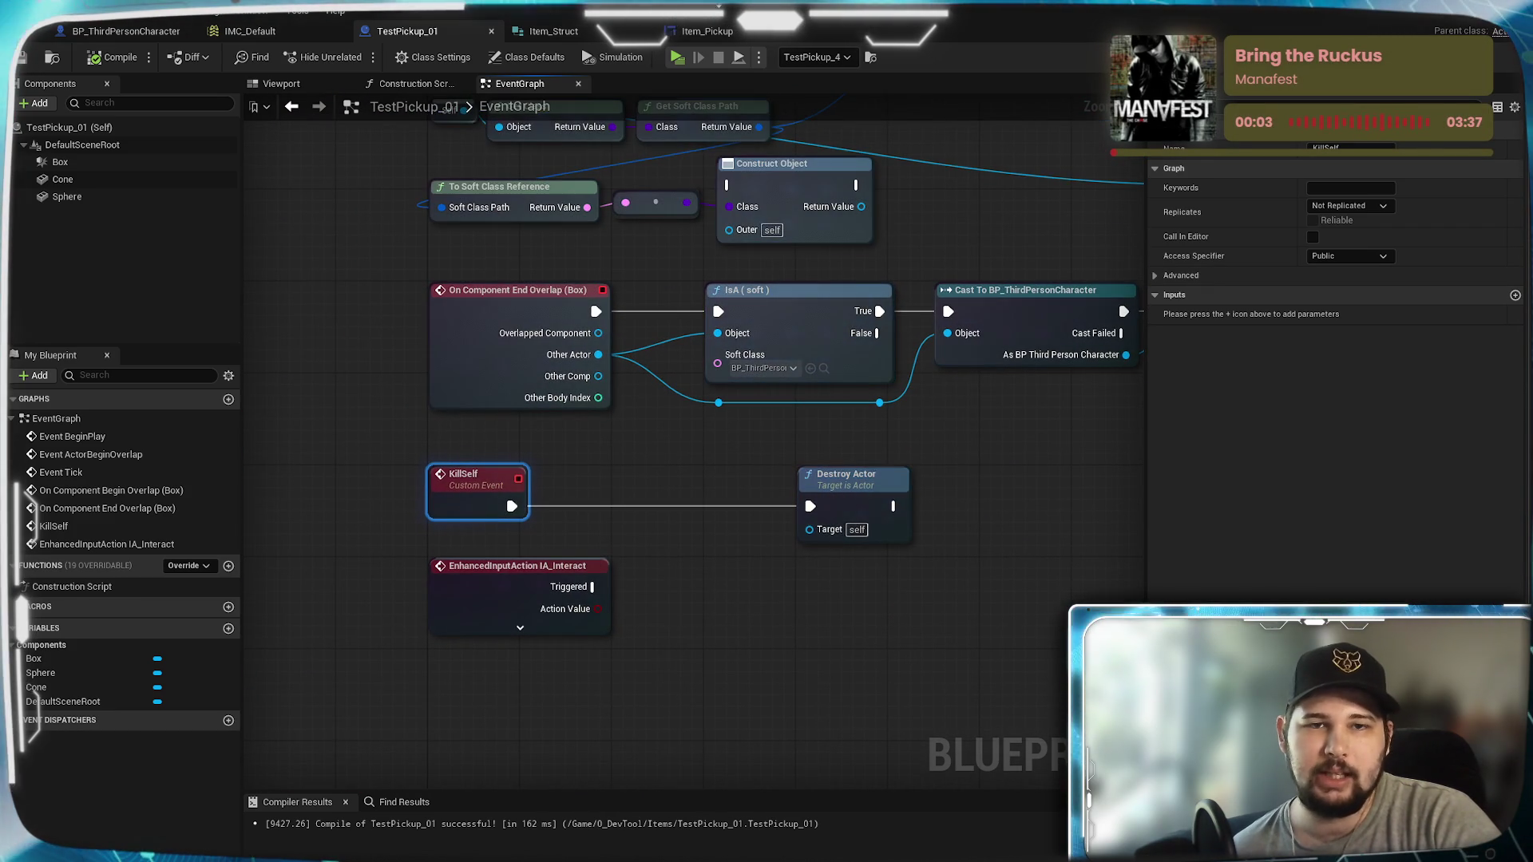
click(126, 31)
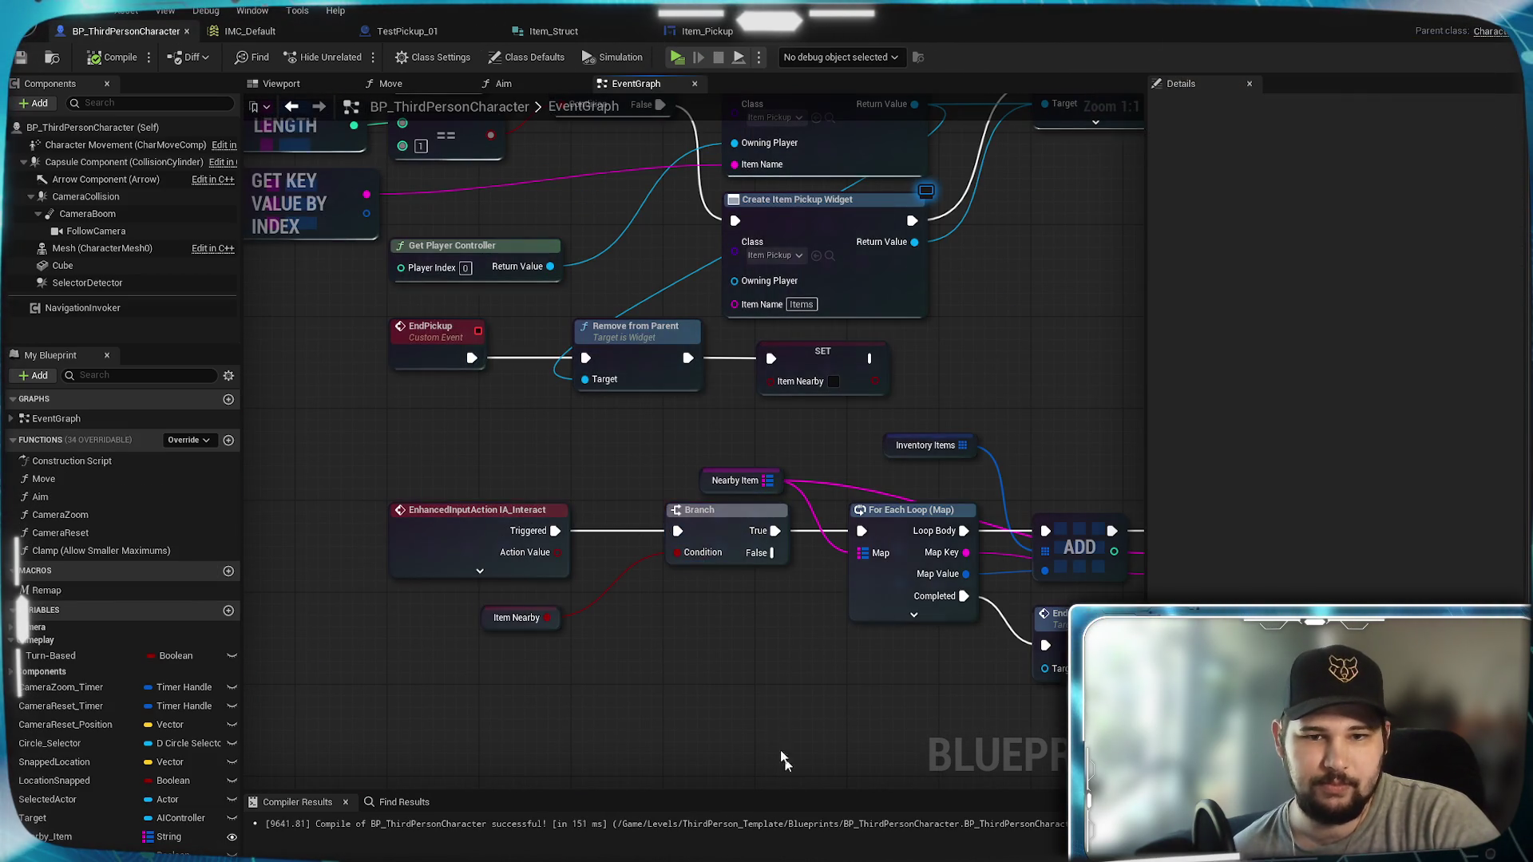
Step: From the loop's Map Key, search 'get object' with Context Sensitive off and place Get Object
drag(789, 697, 495, 613)
mouse_move(807, 626)
mouse_down()
mouse_move(876, 609)
mouse_move(537, 602)
mouse_up()
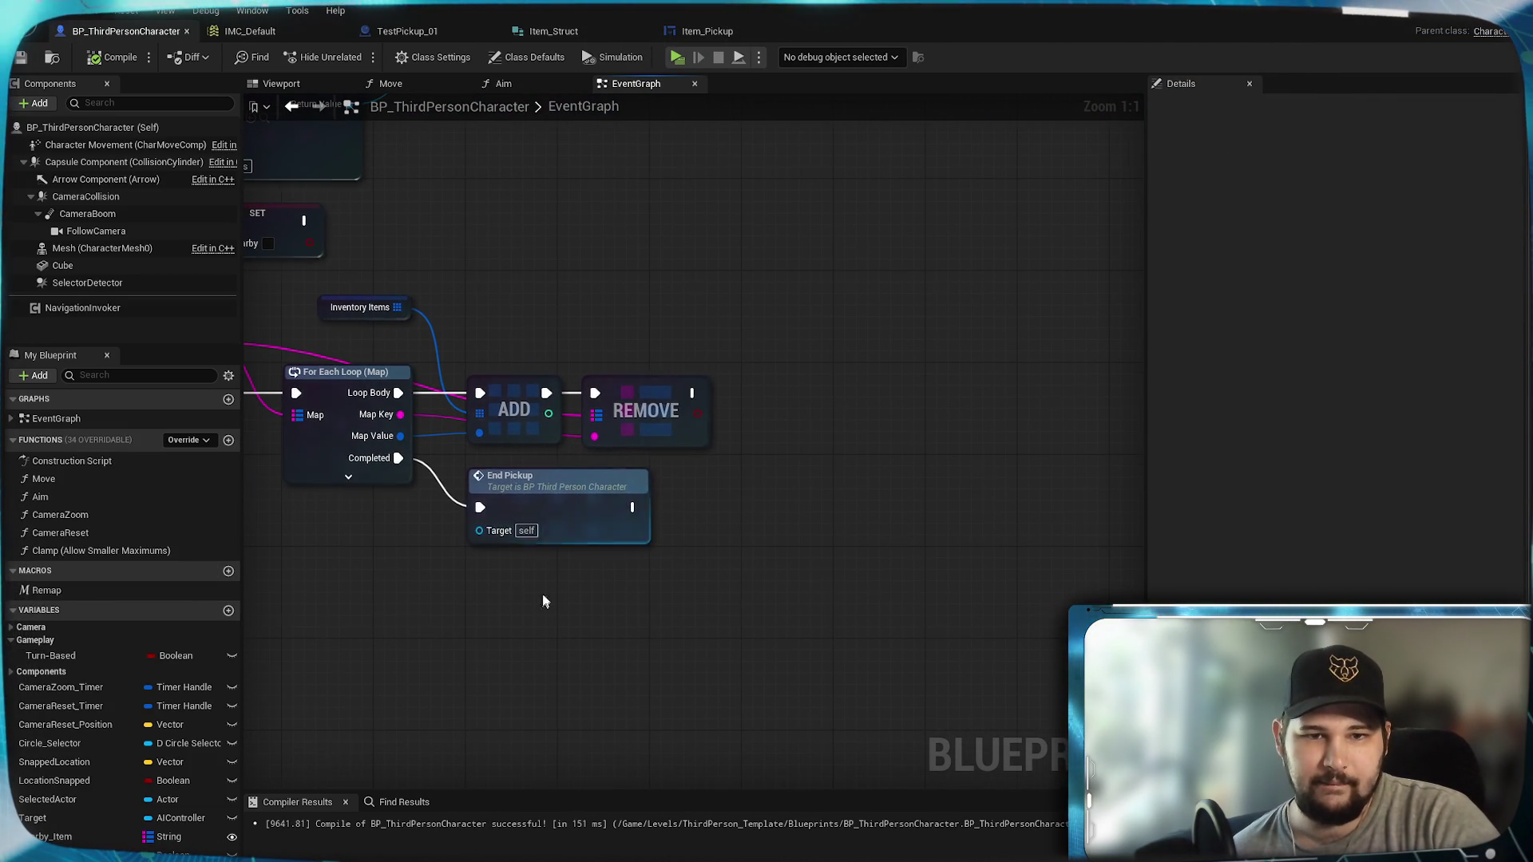
drag(401, 415, 654, 482)
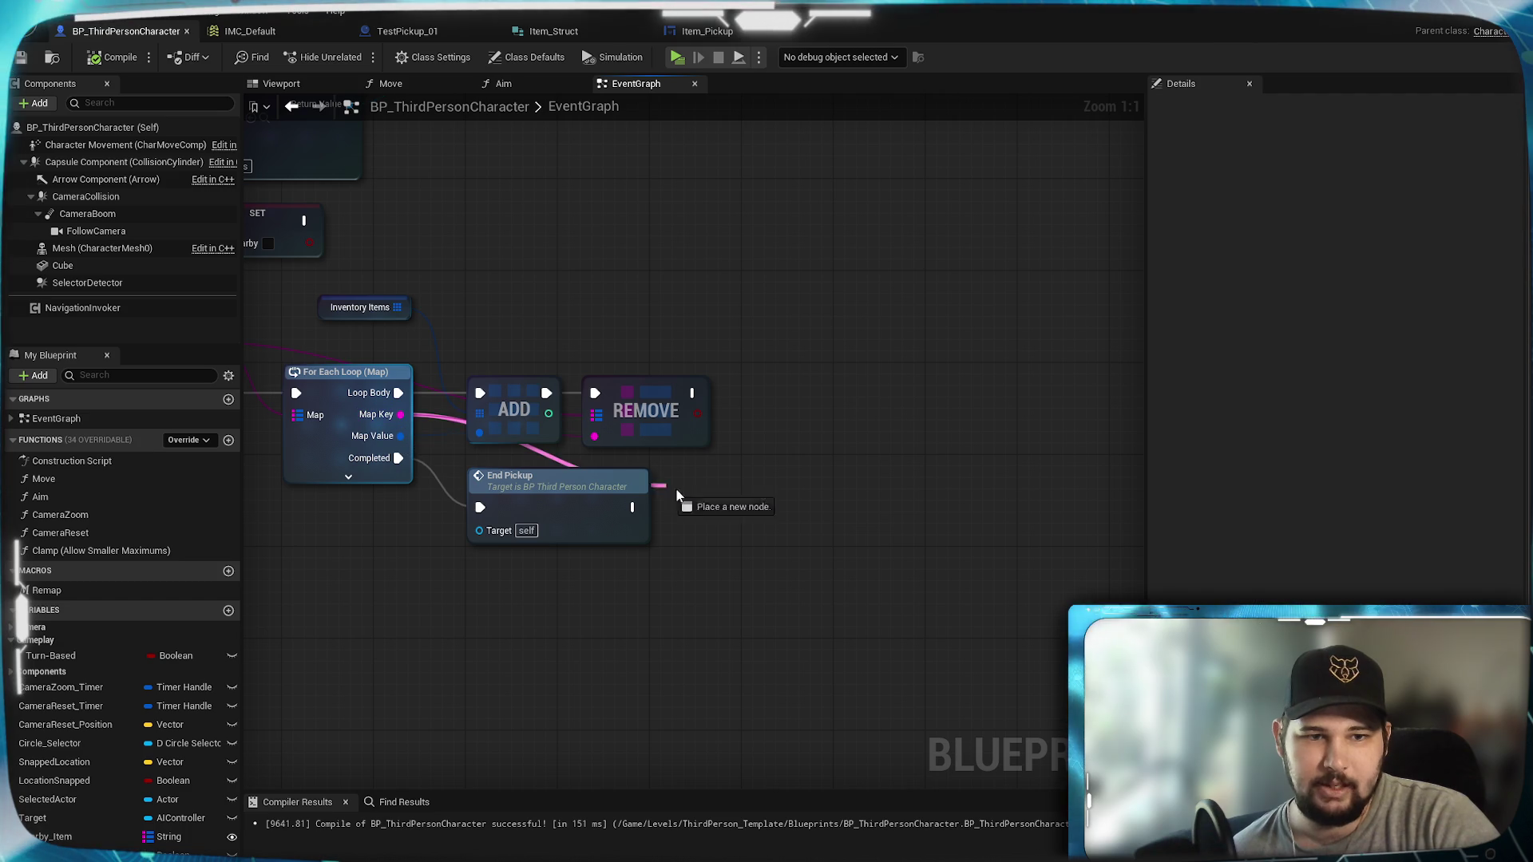
drag(784, 531, 767, 504)
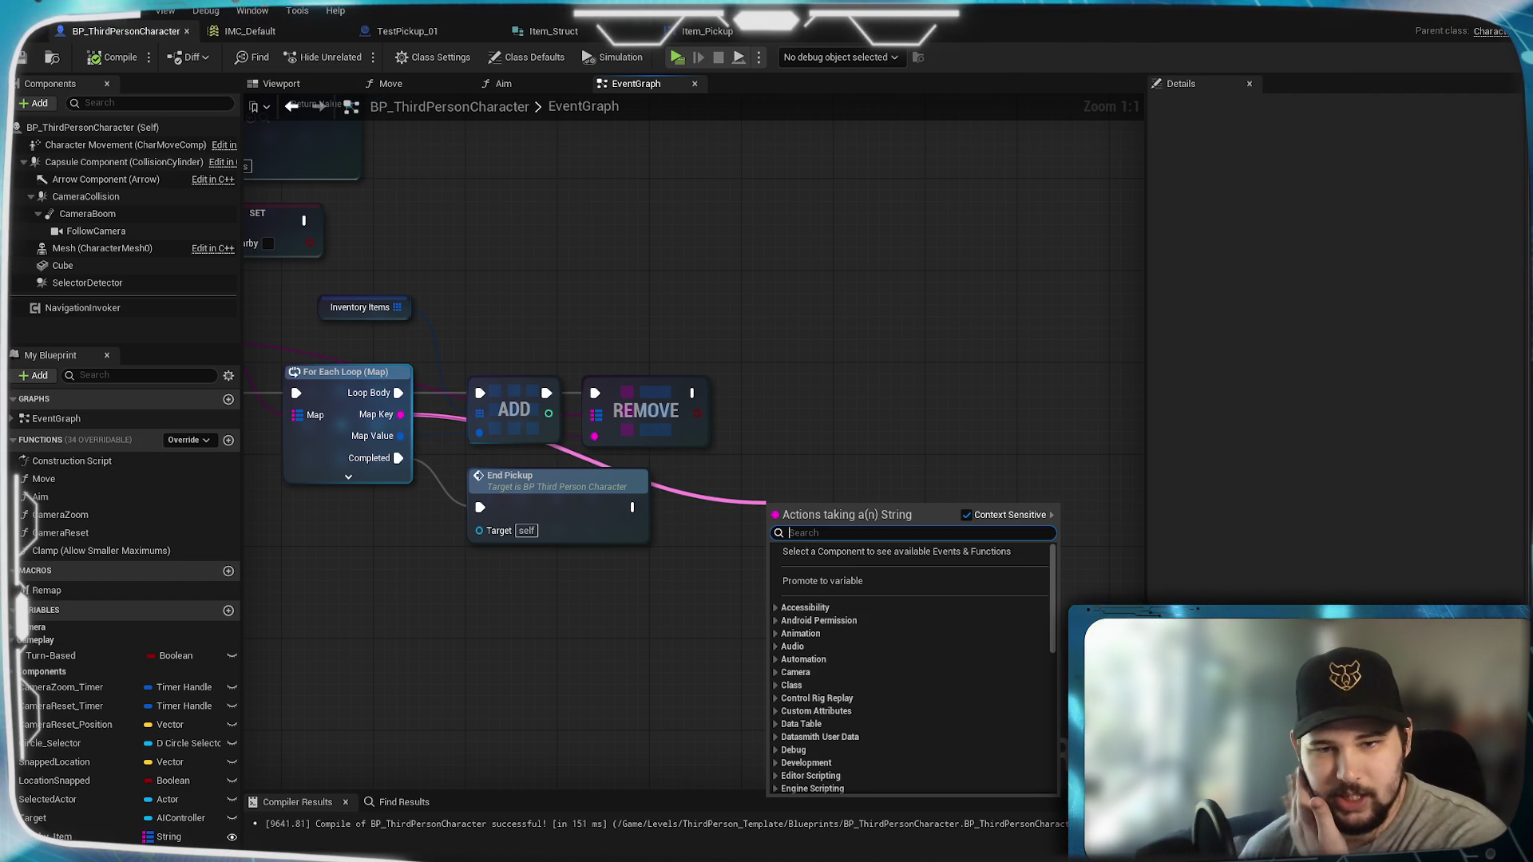
text(get object)
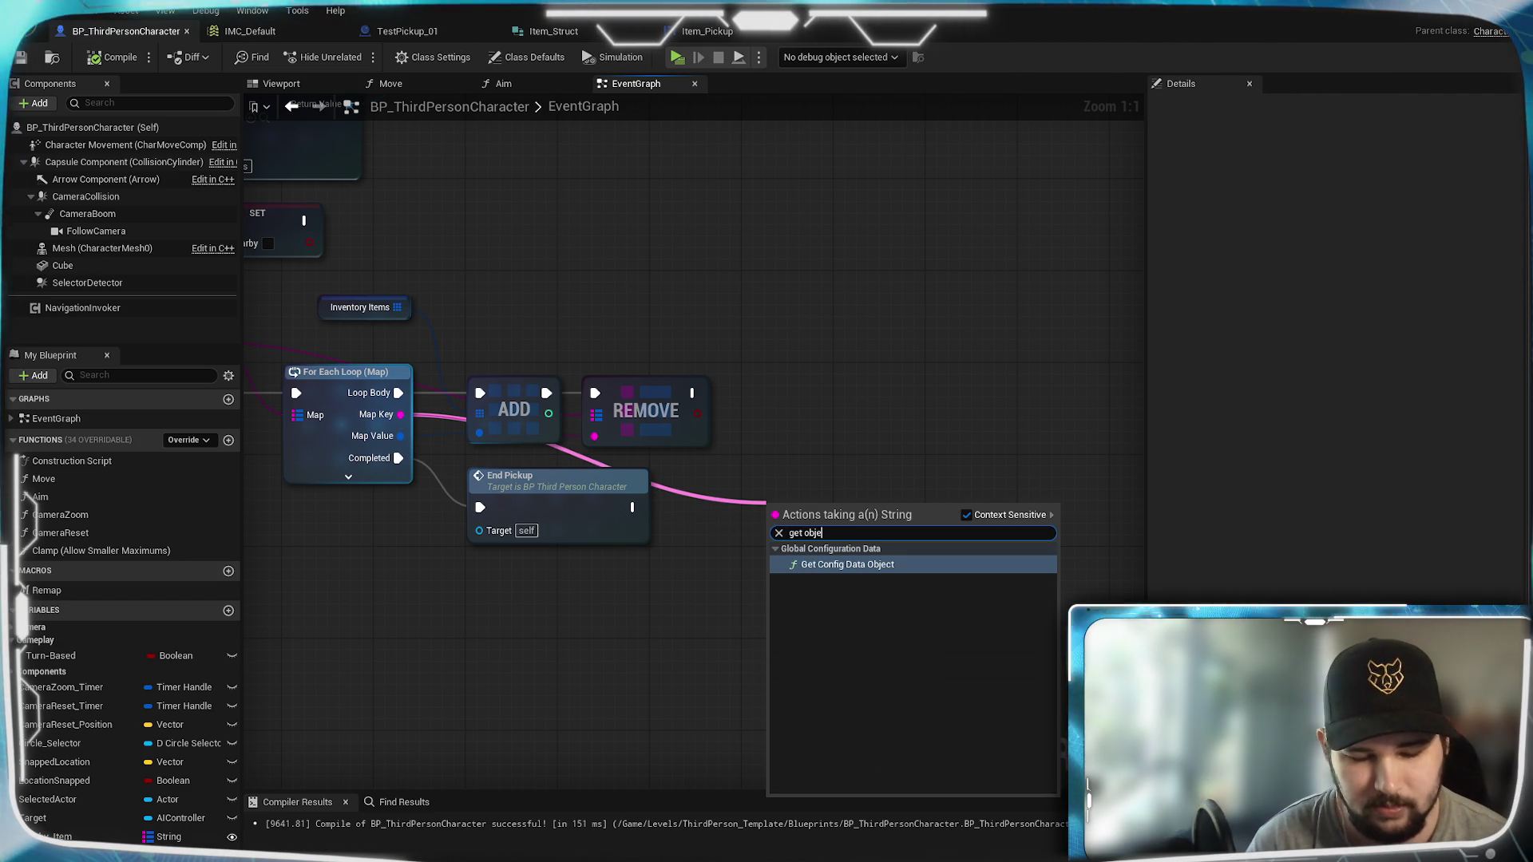
click(967, 516)
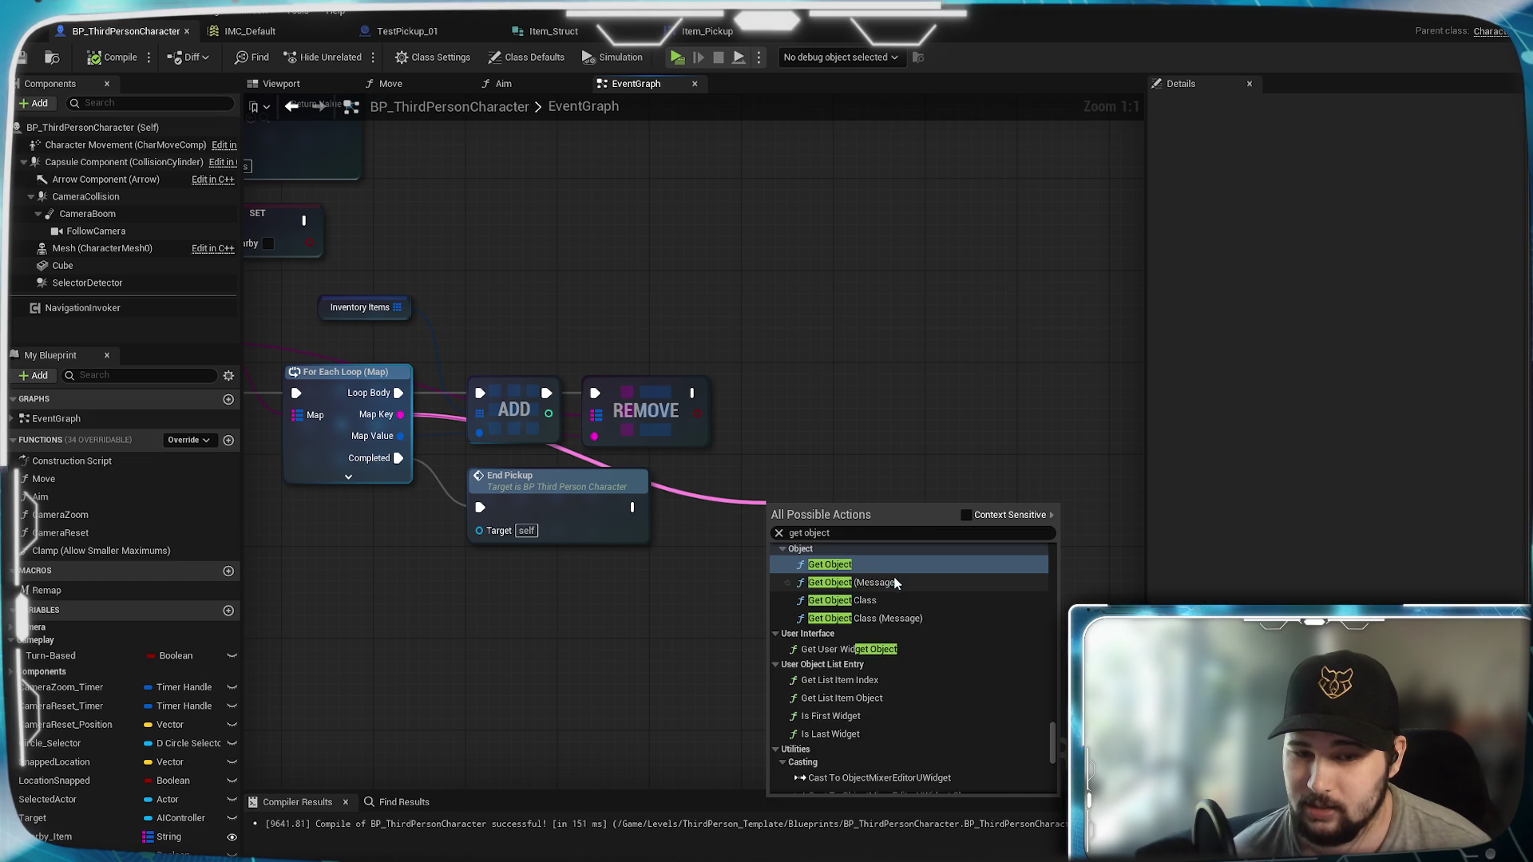
scroll(897, 577, down, 1)
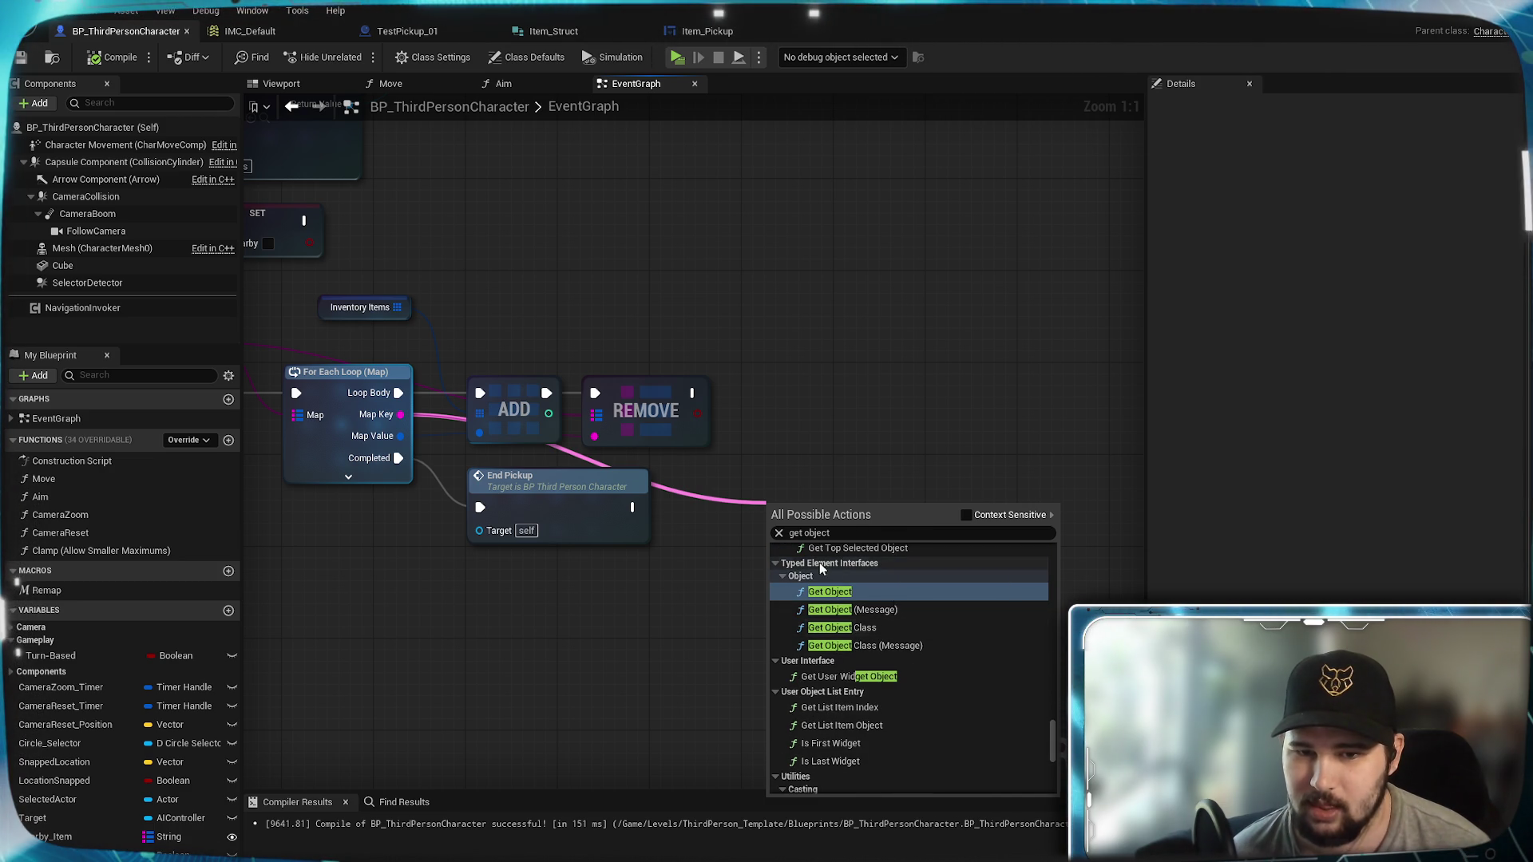
click(835, 591)
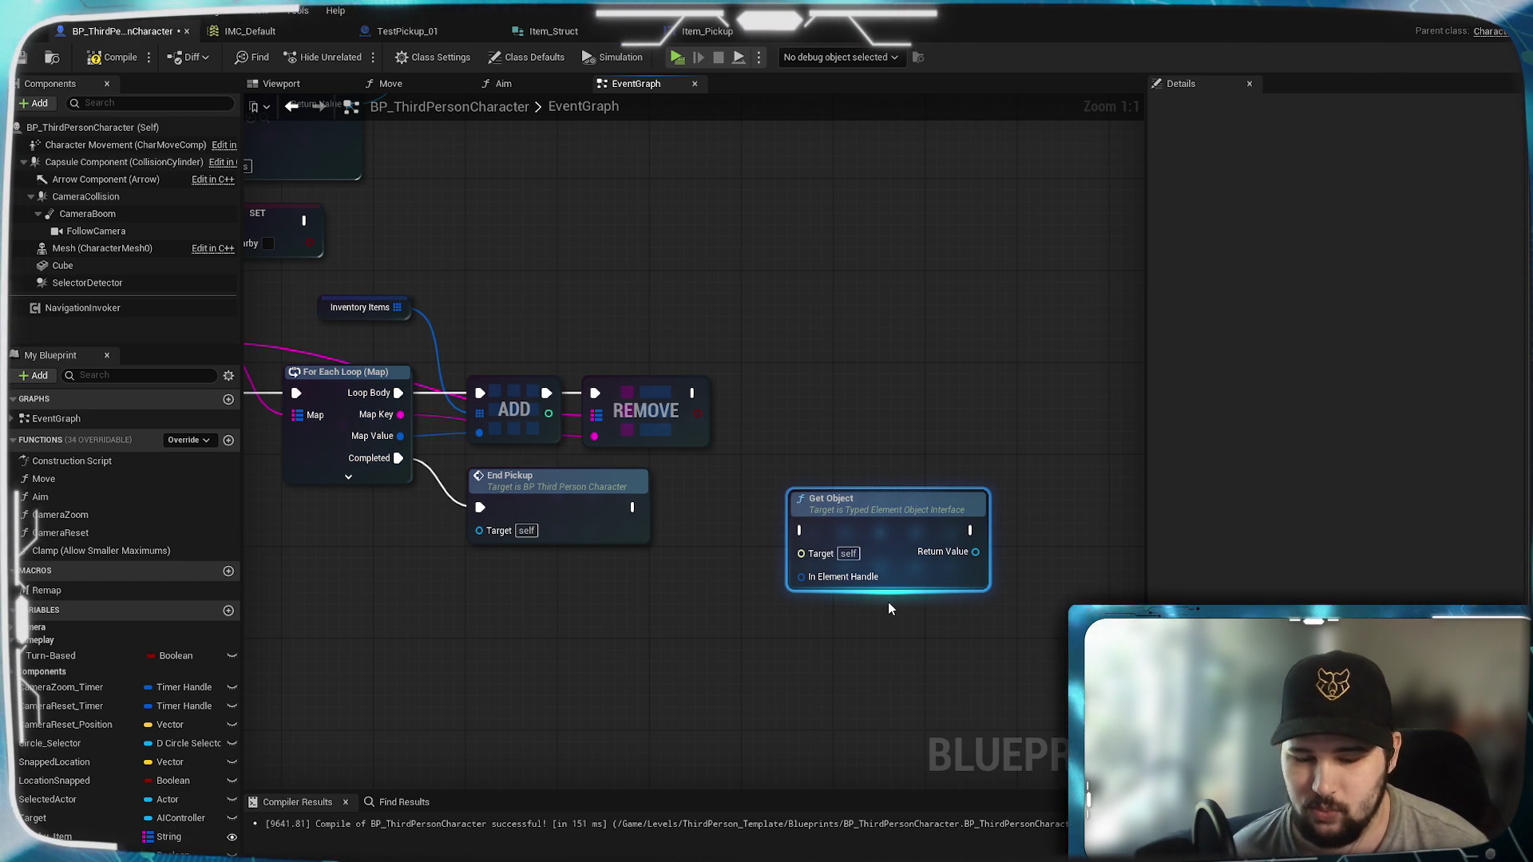
Step: Replace Get Object with a Get List Item Object node found via a 'get object' search from Map Key
key(Delete)
drag(553, 409, 877, 483)
text(get object)
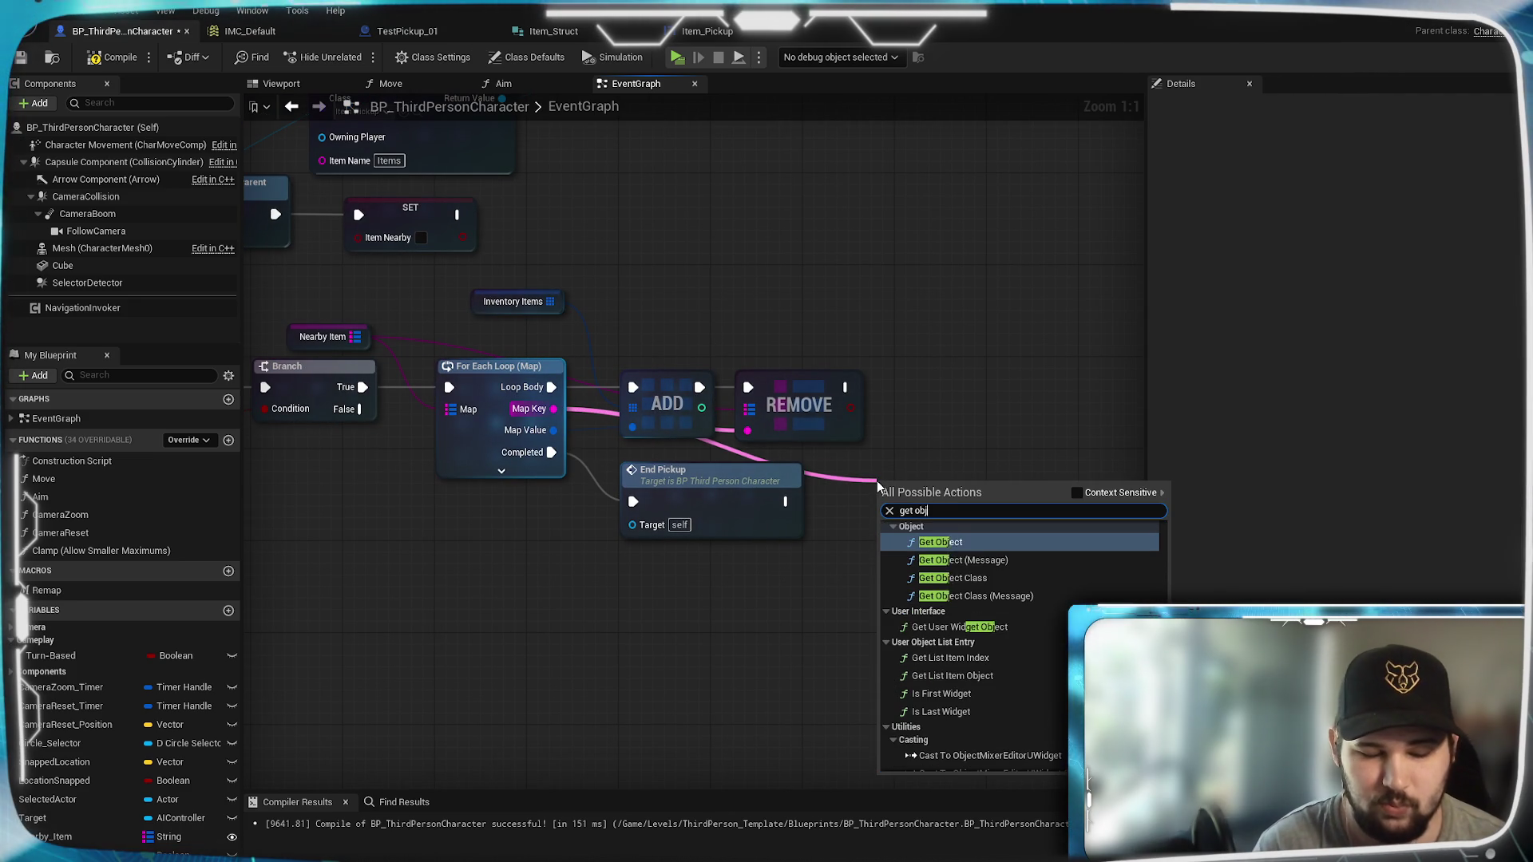
scroll(1050, 619, down, 10)
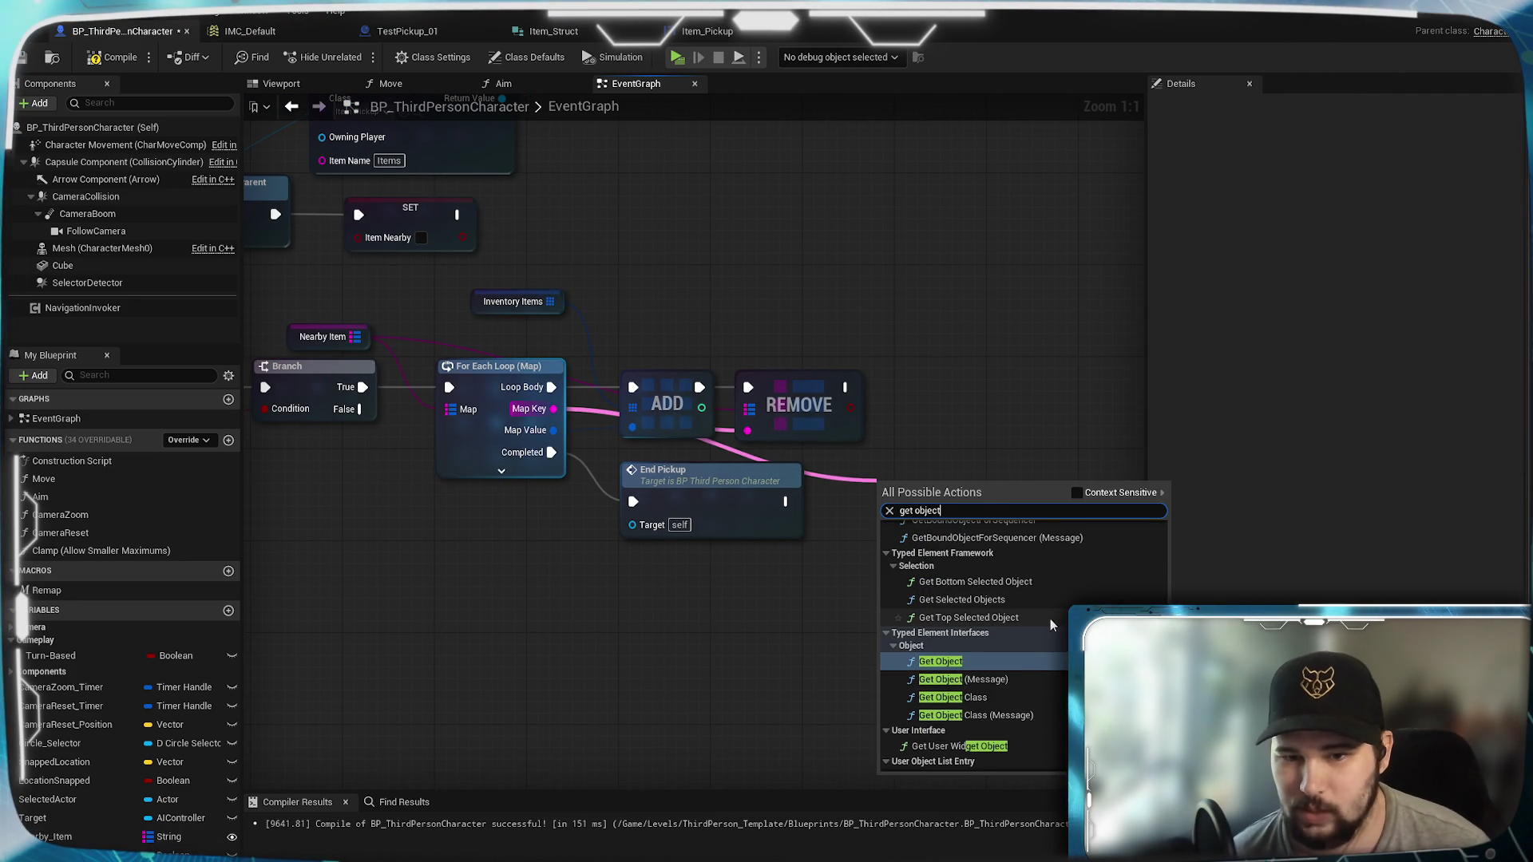
scroll(974, 622, up, 5)
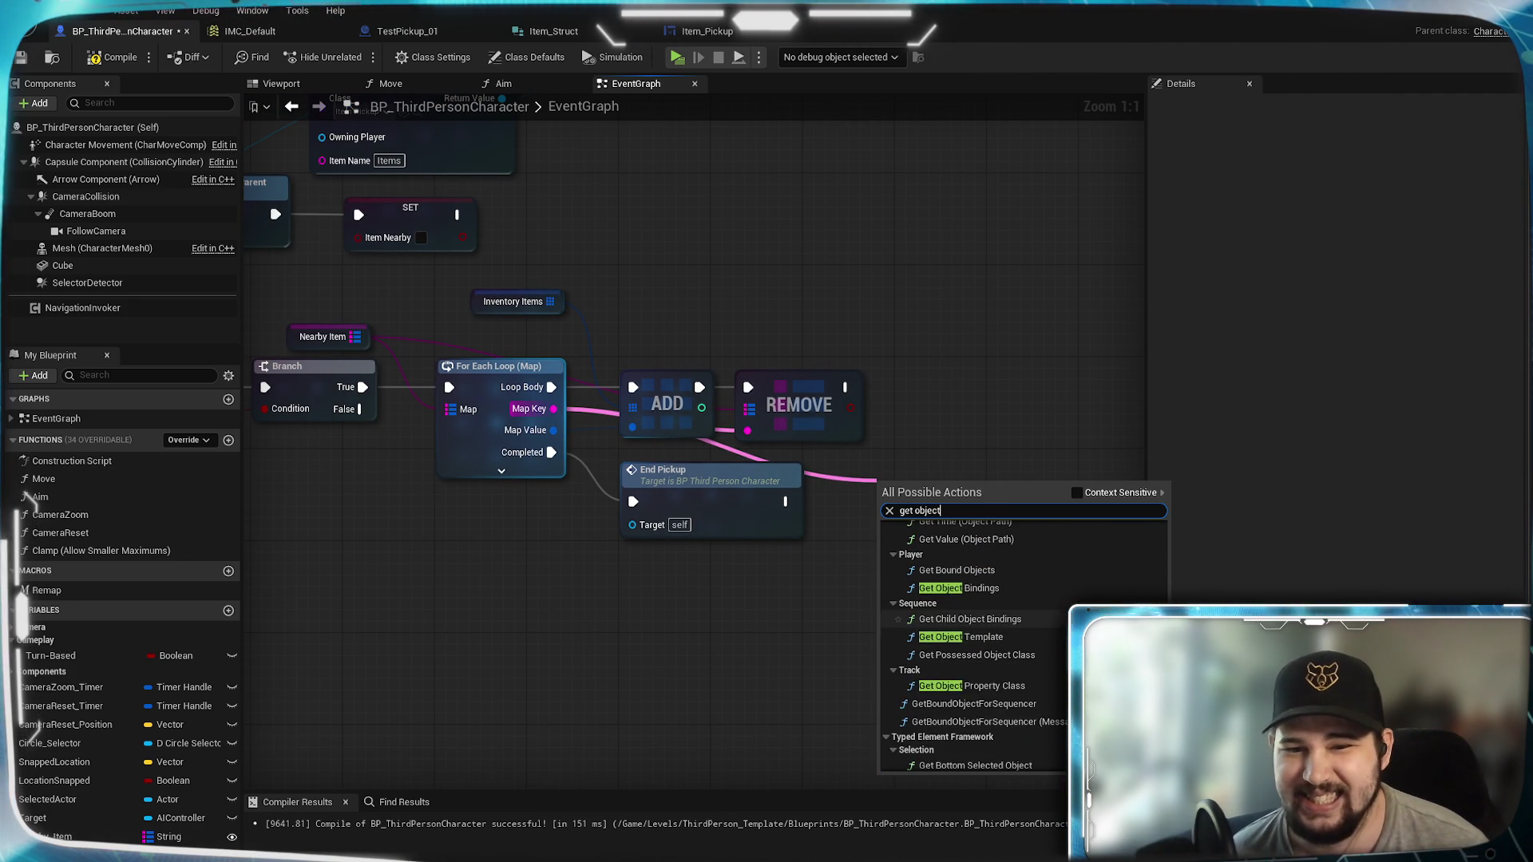
scroll(974, 638, up, 5)
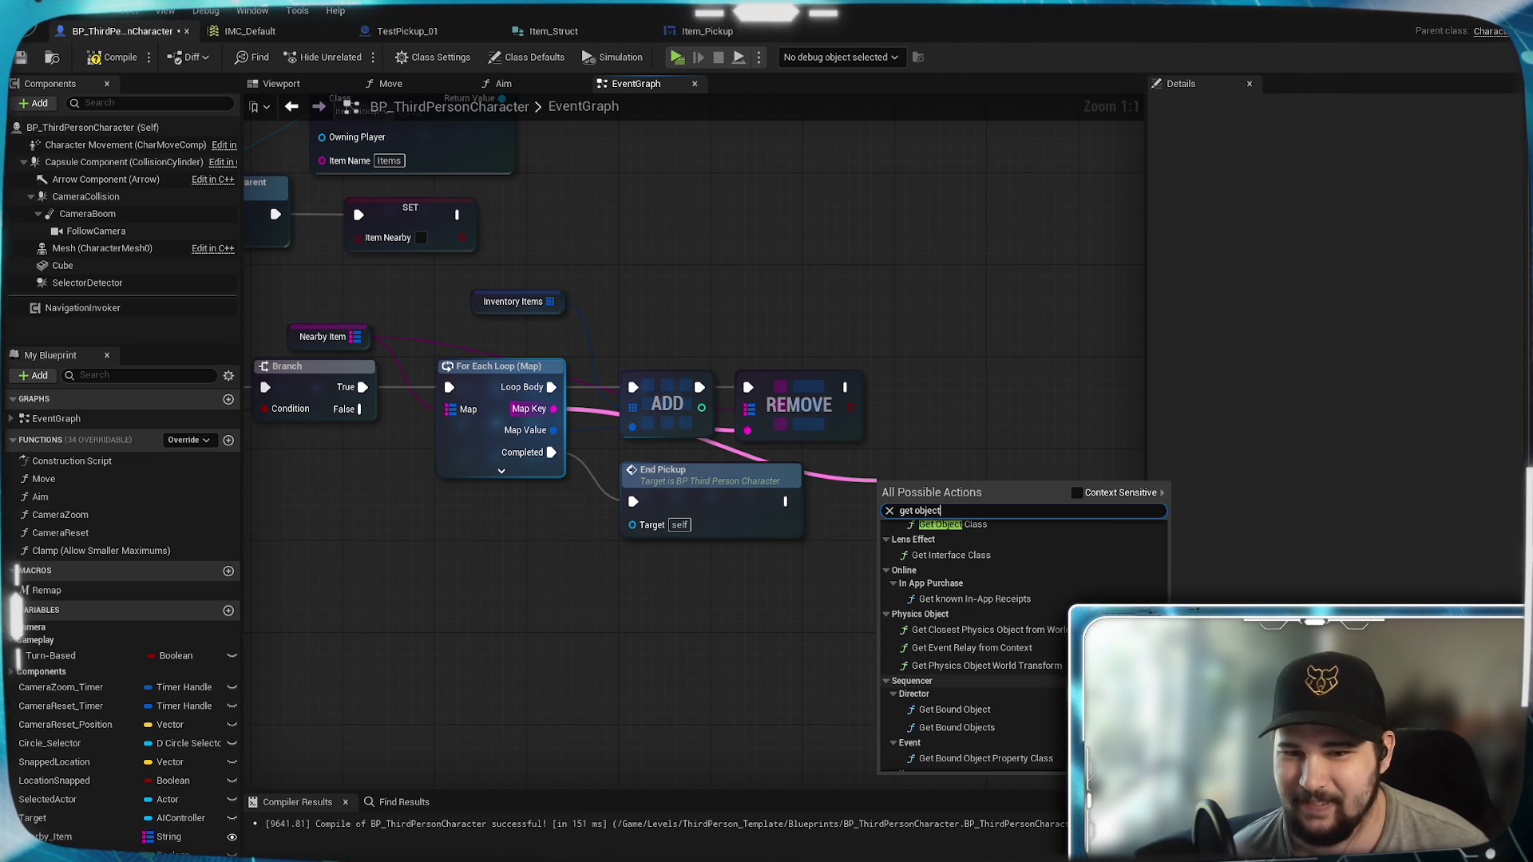
scroll(974, 636, up, 3)
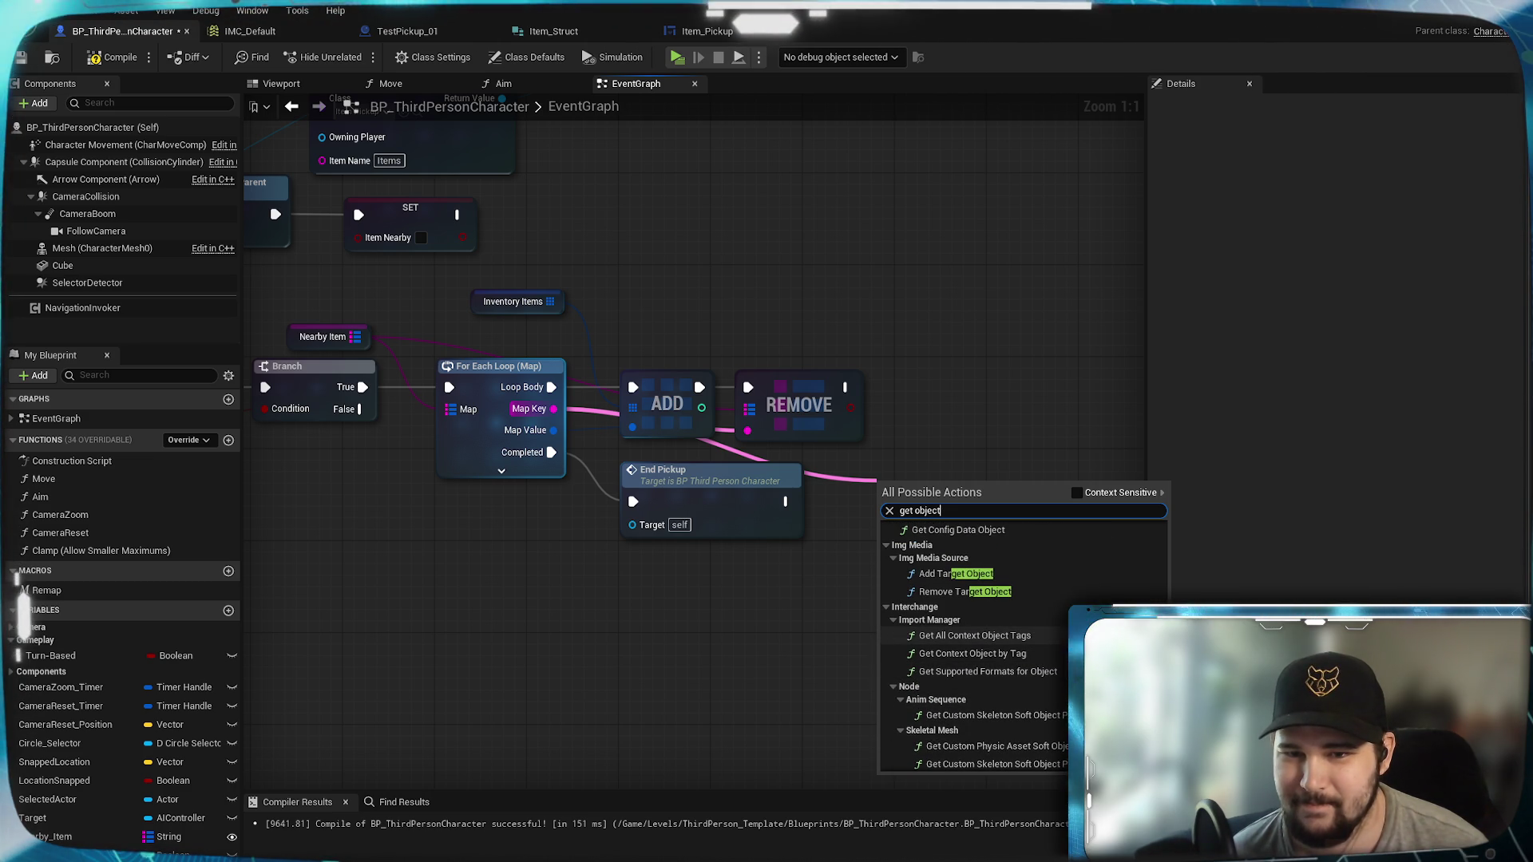
scroll(974, 639, down, 8)
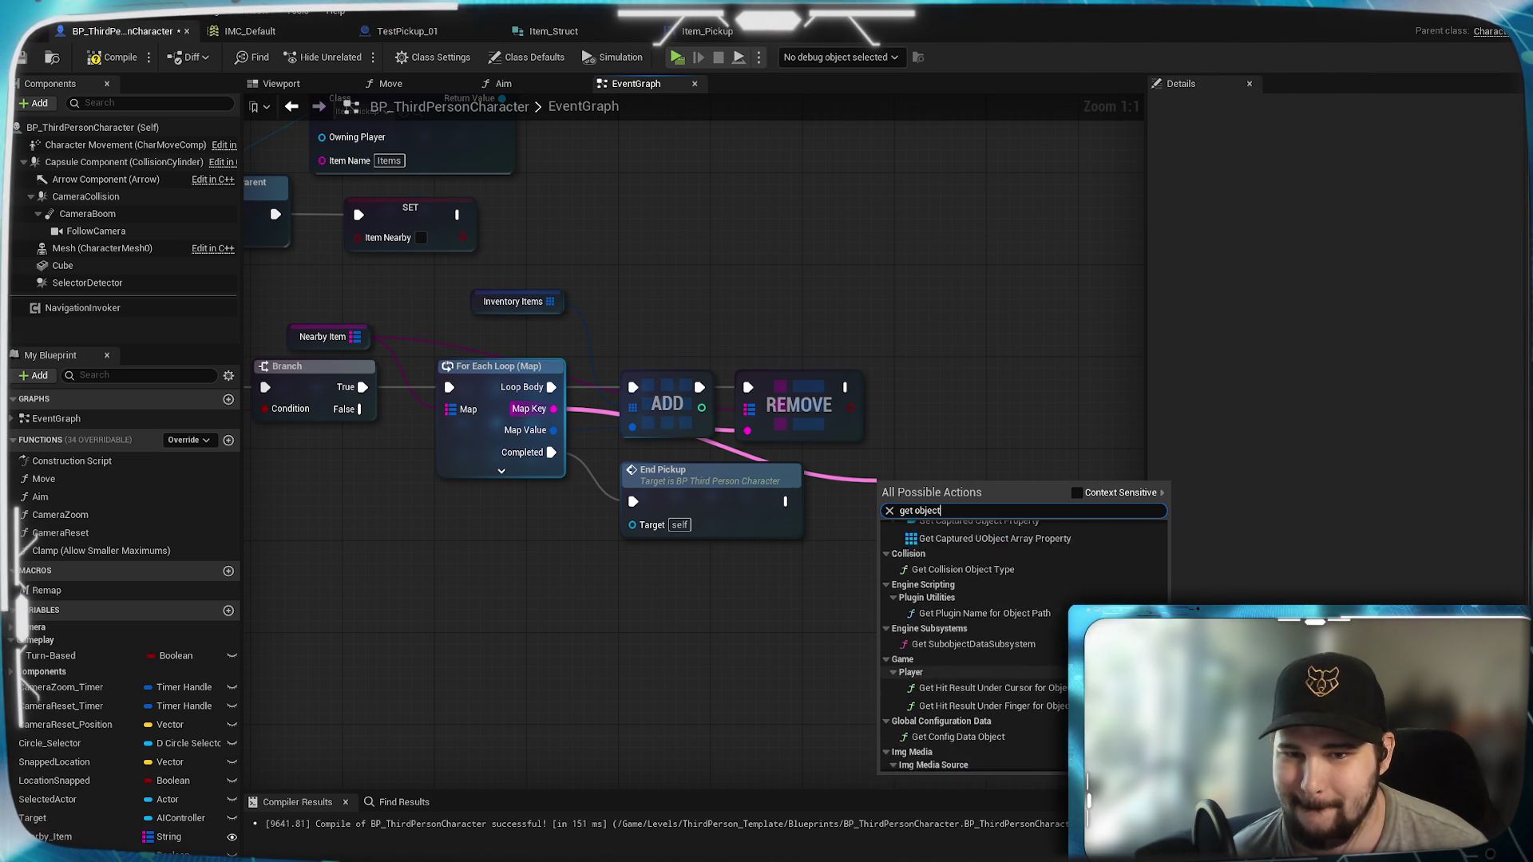
scroll(974, 638, up, 2)
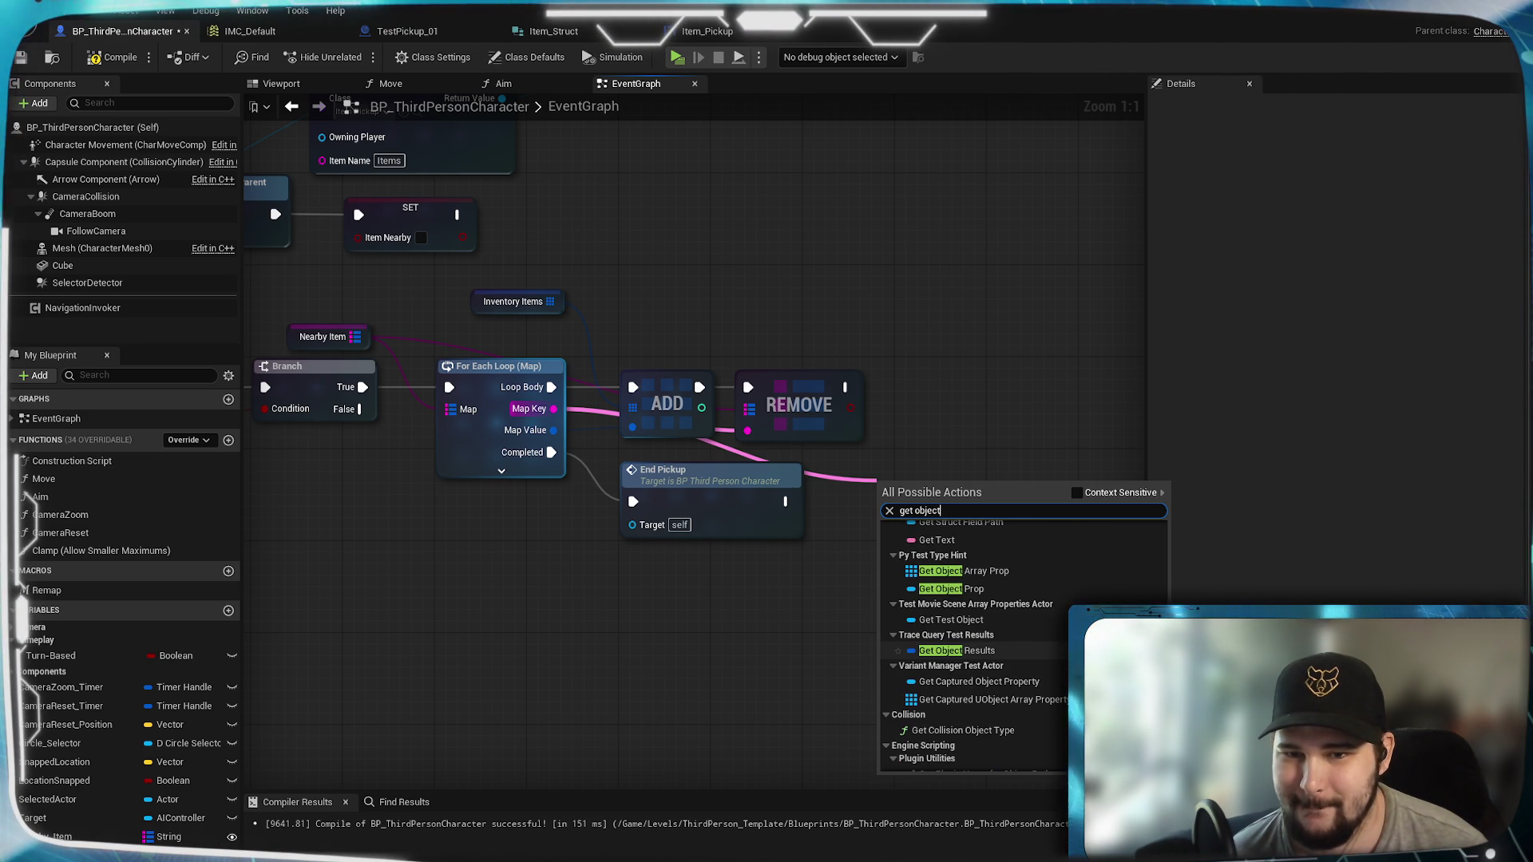
scroll(974, 638, up, 2)
scroll(974, 639, up, 6)
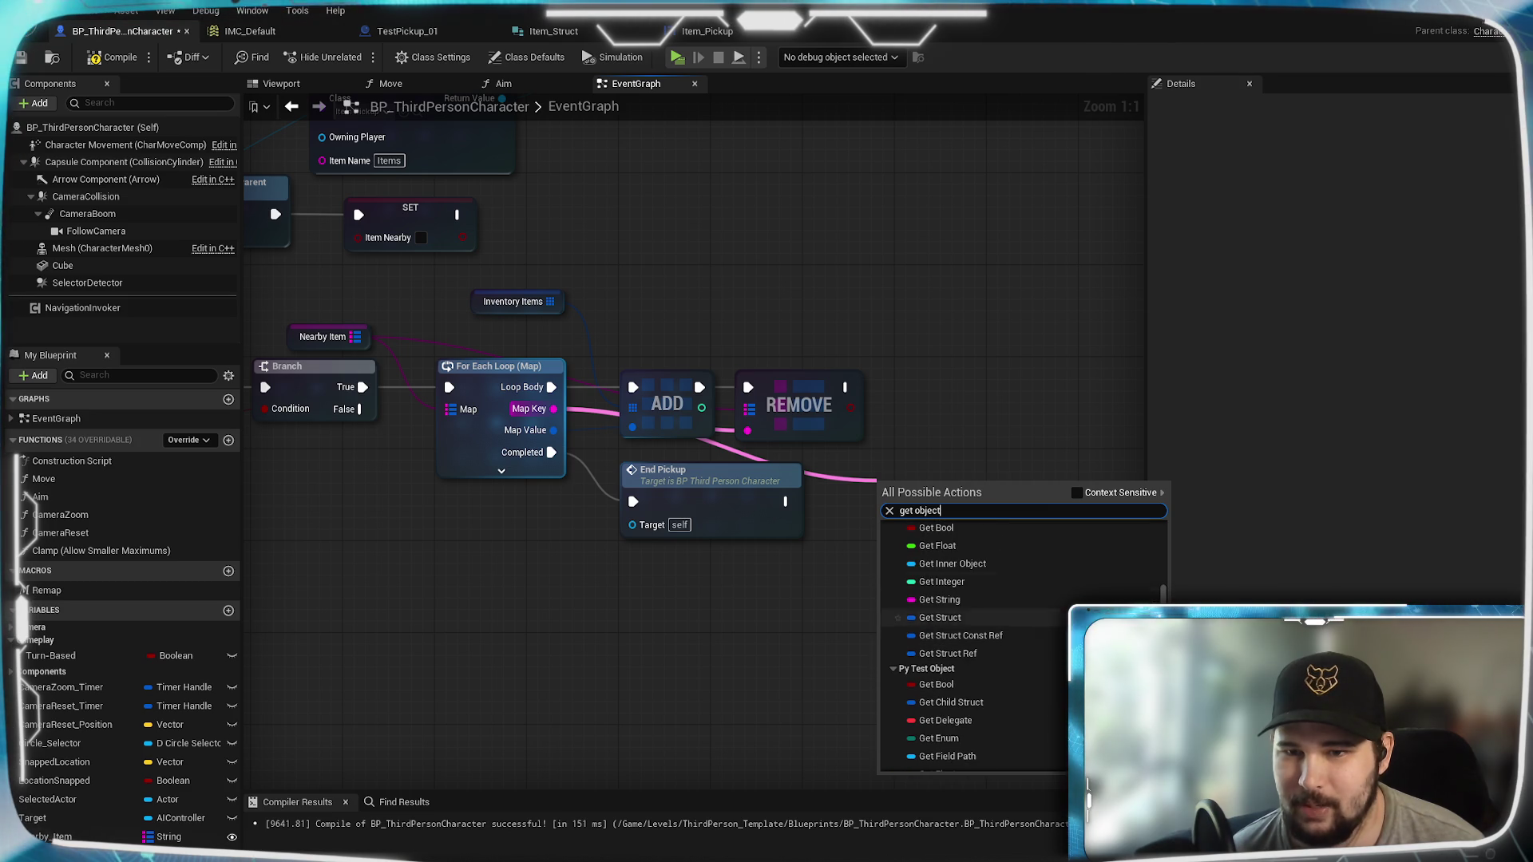
click(1077, 493)
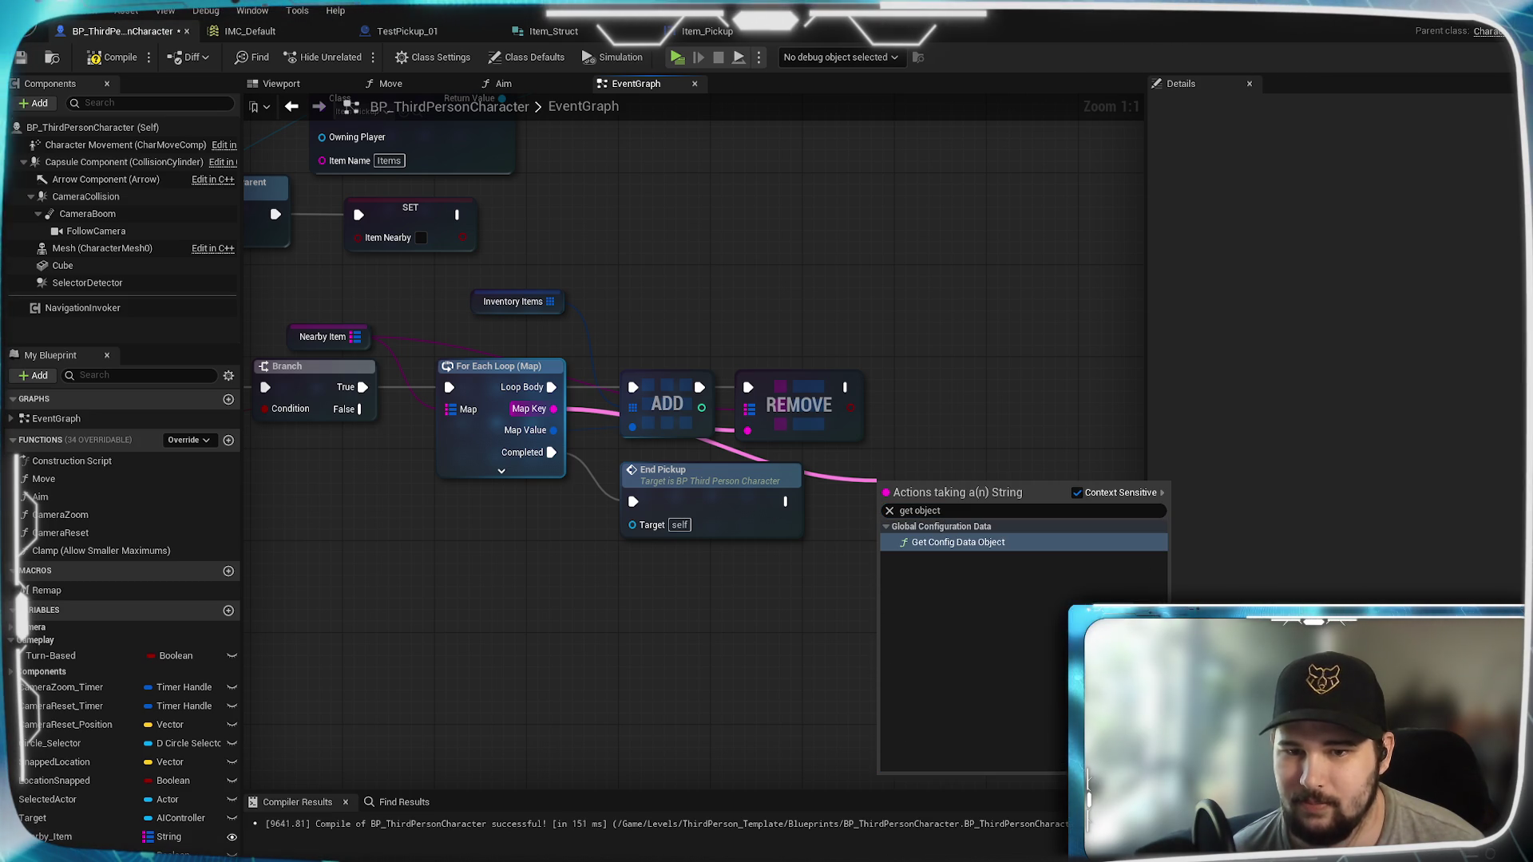
click(1078, 492)
scroll(1050, 631, down, 5)
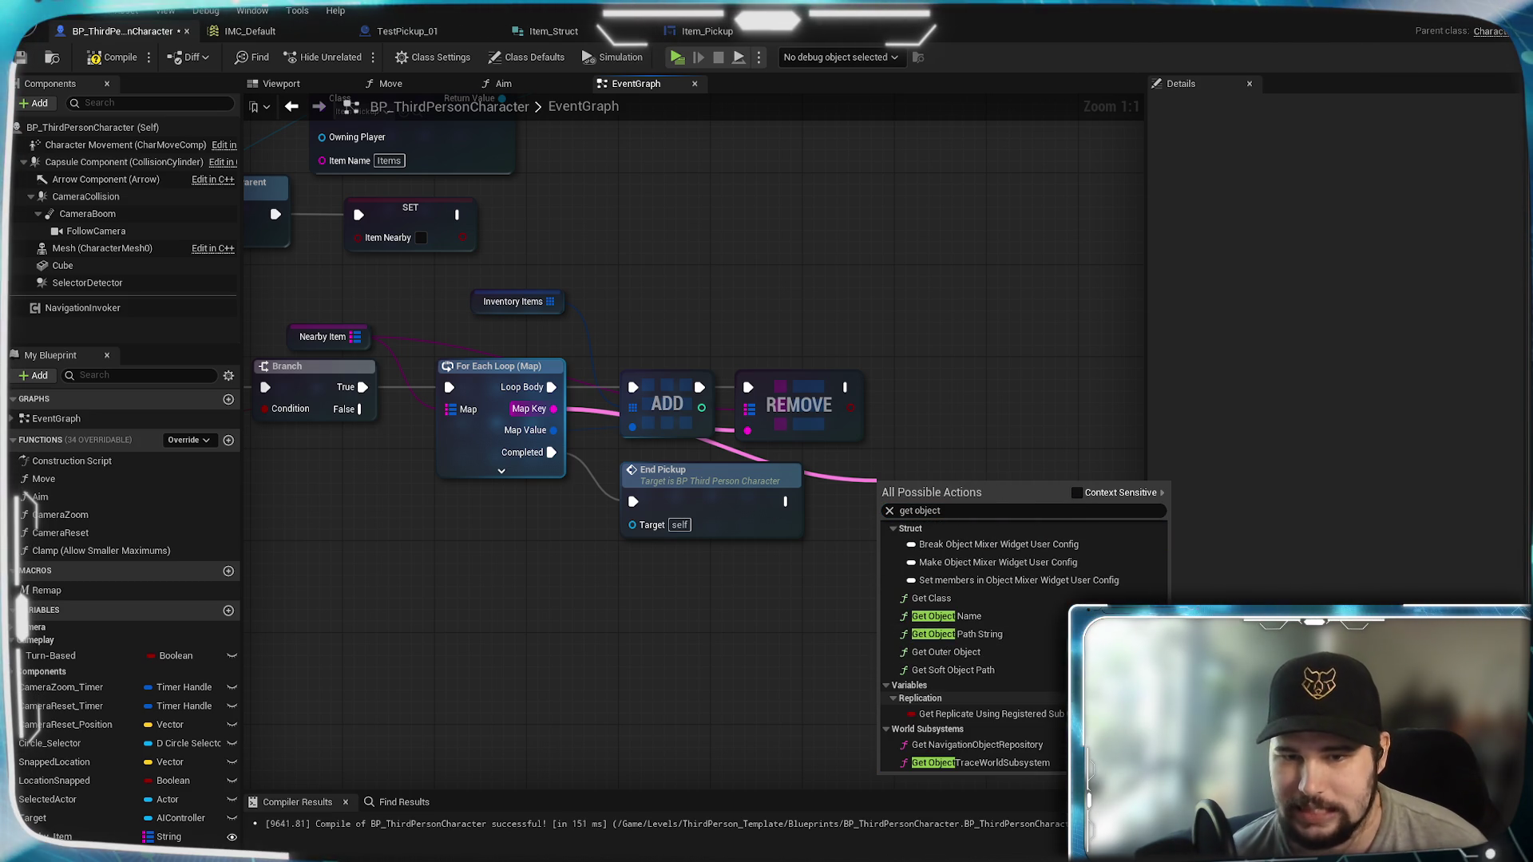
scroll(1050, 624, up, 2)
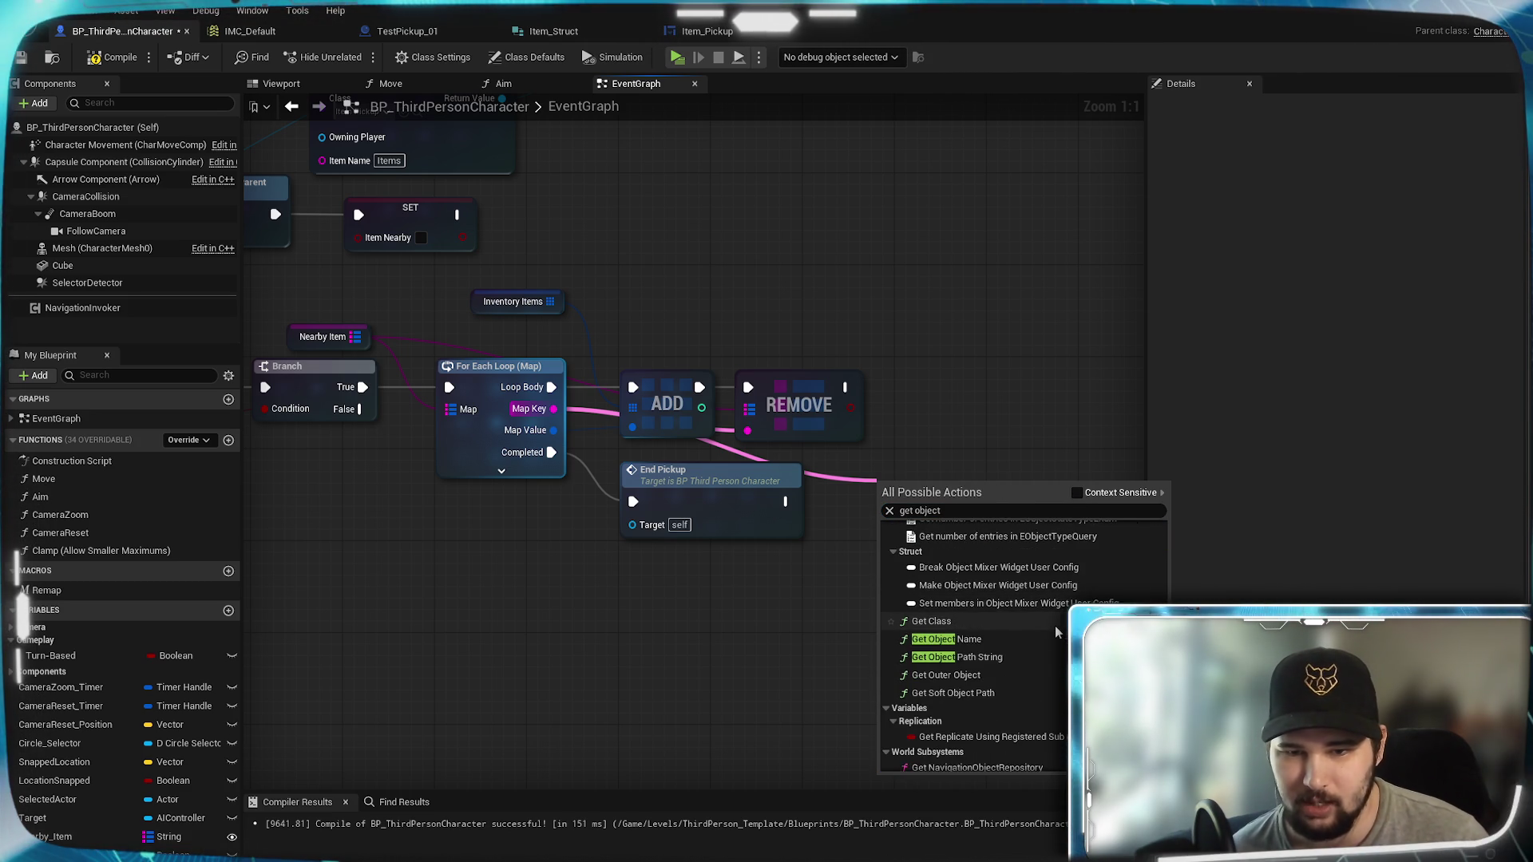
scroll(1056, 626, down, 1)
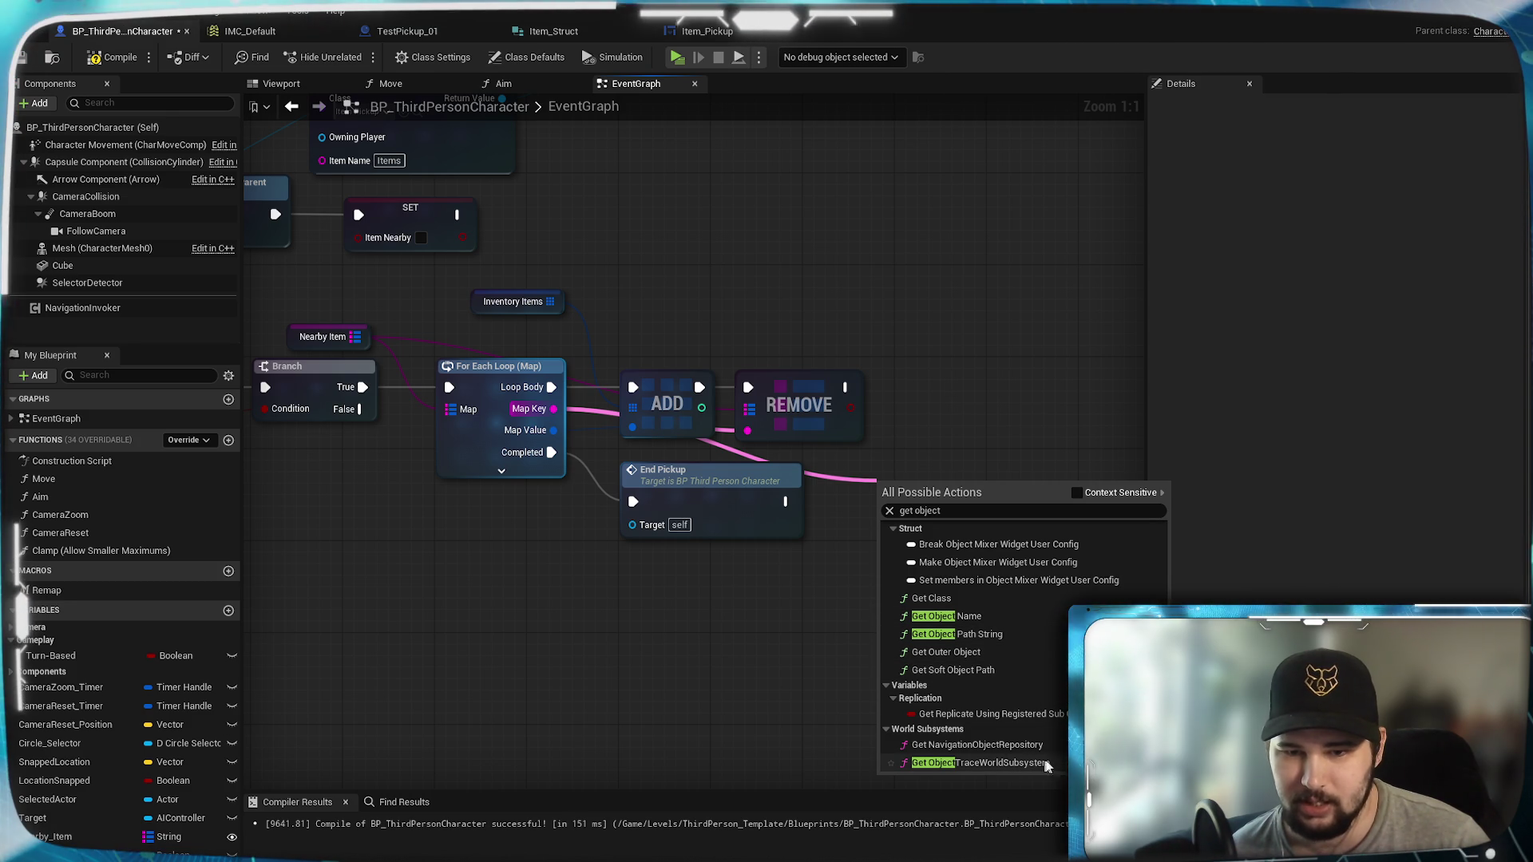
scroll(1060, 687, down, 5)
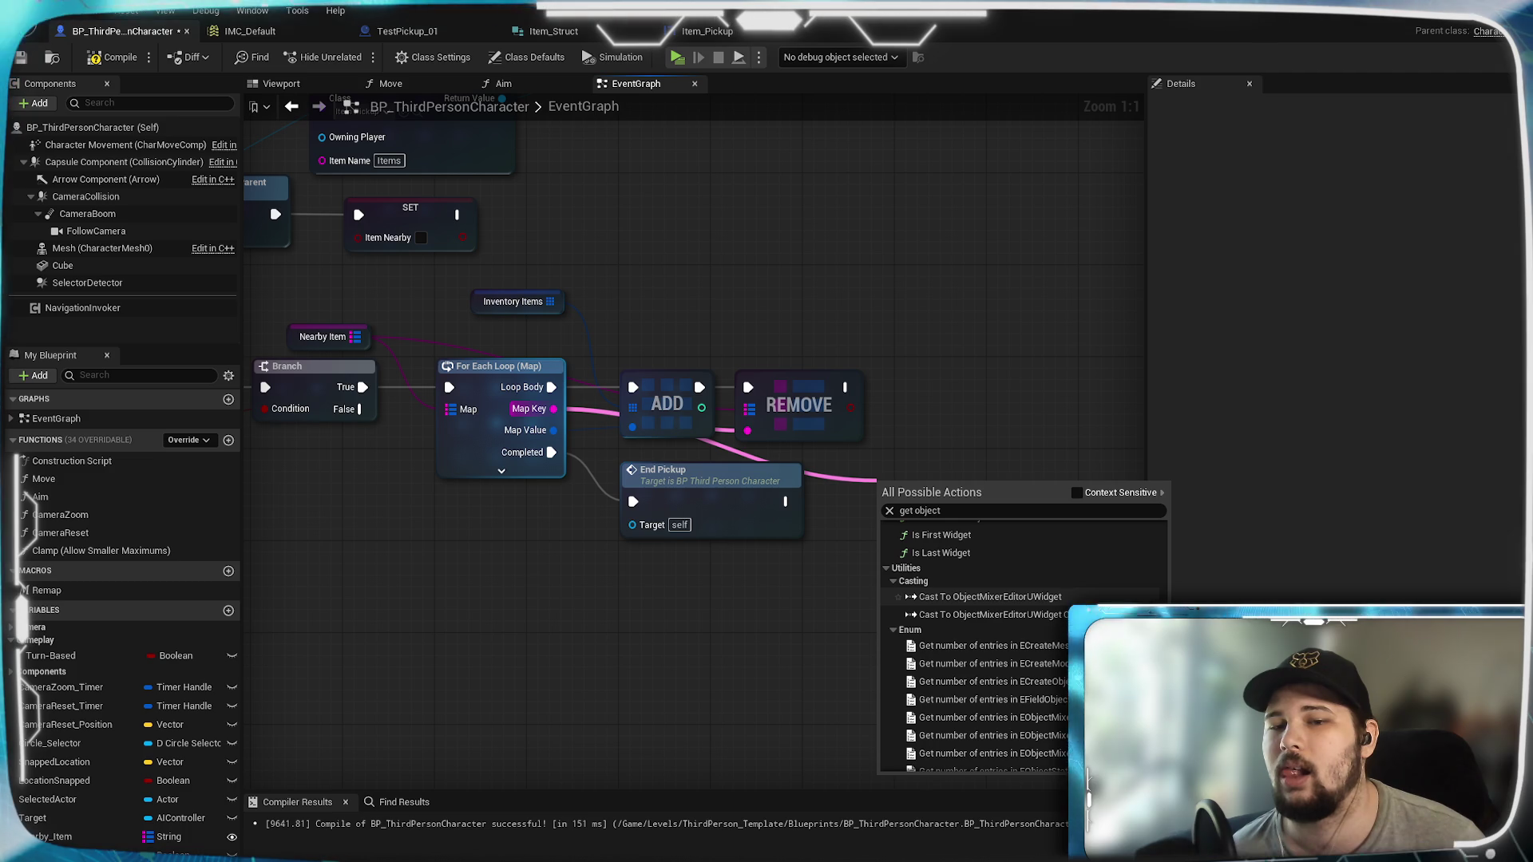
scroll(990, 601, up, 2)
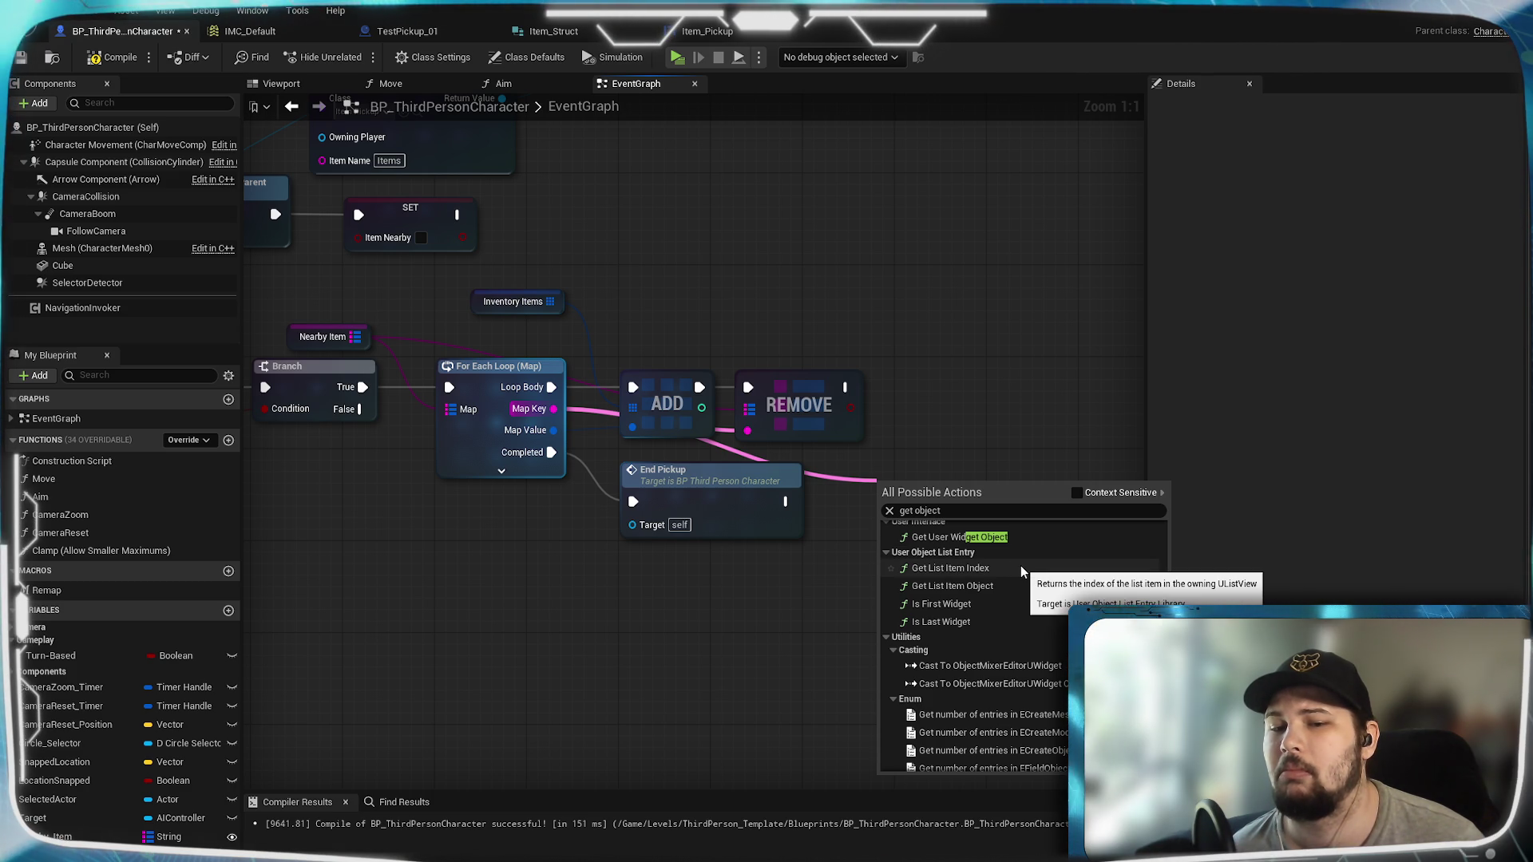
click(1007, 588)
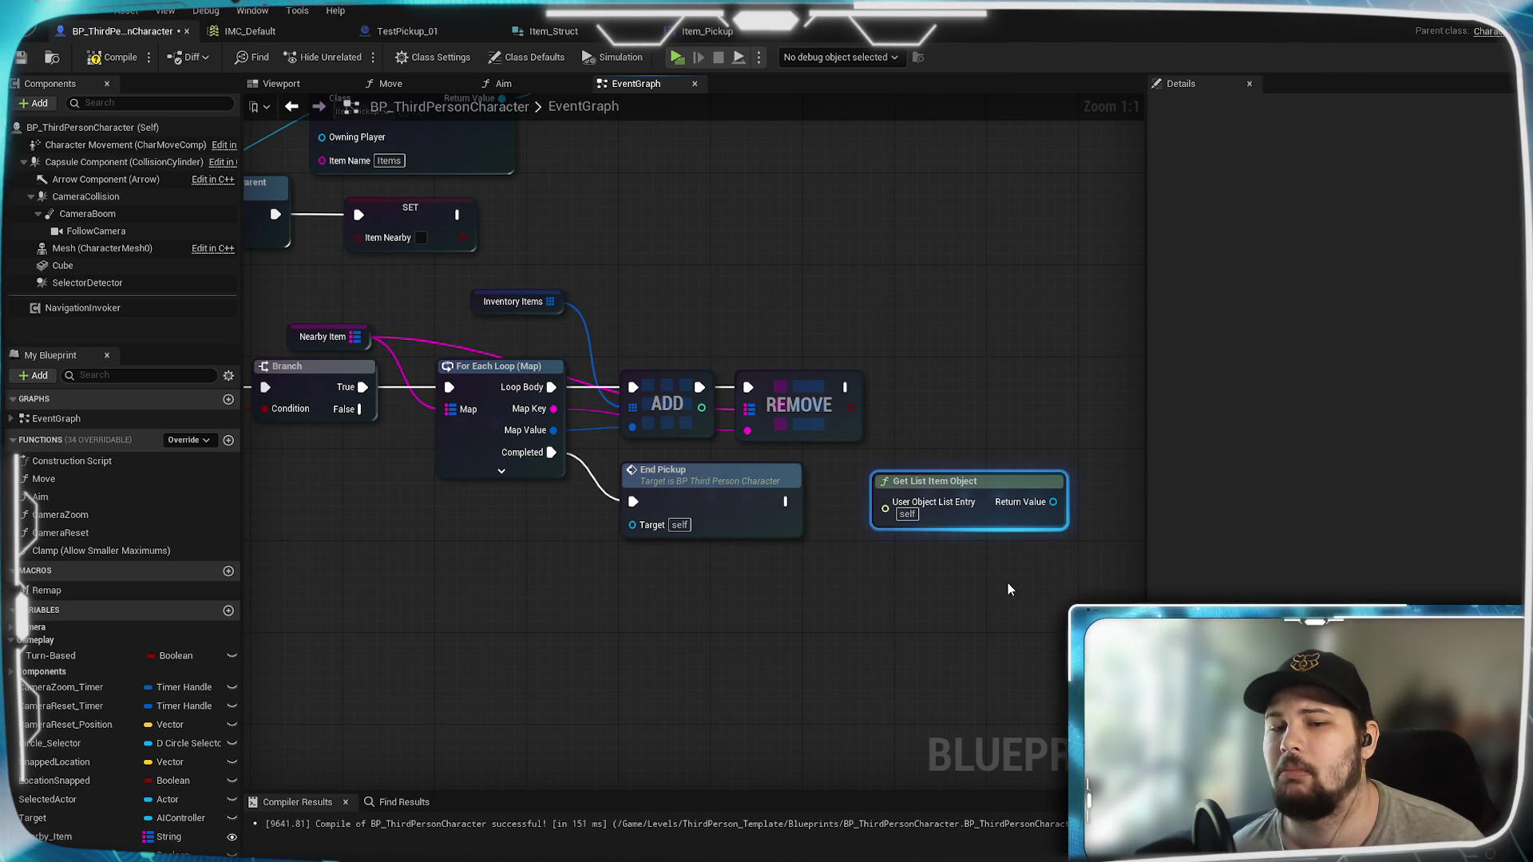
Step: Delete Get List Item Object and browse the 'get object' action results from Map Key again
key(Delete)
drag(554, 409, 912, 518)
text(get obj)
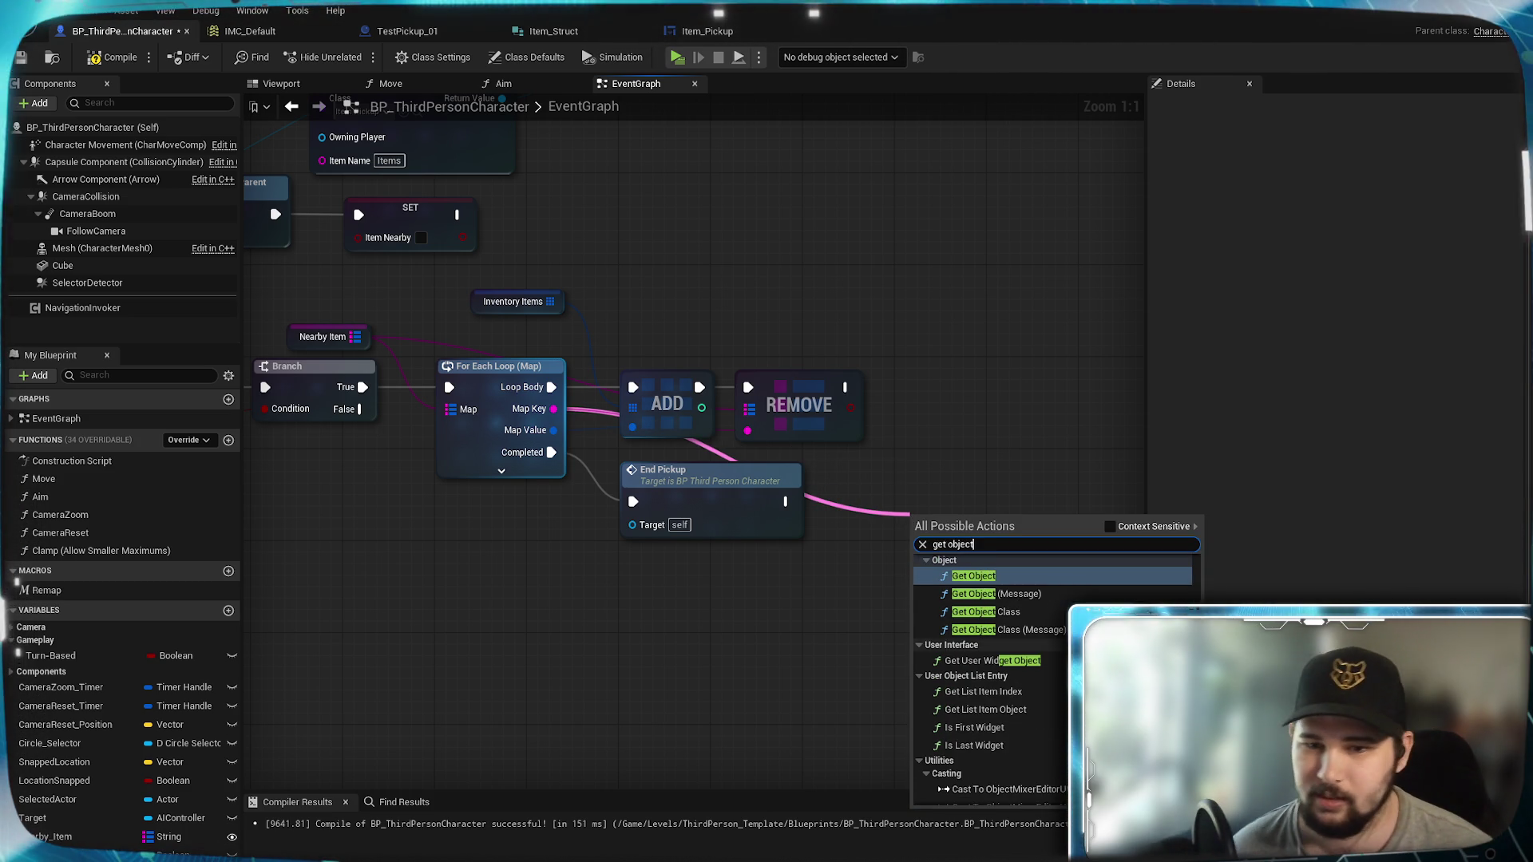
text(ect)
scroll(990, 679, up, 5)
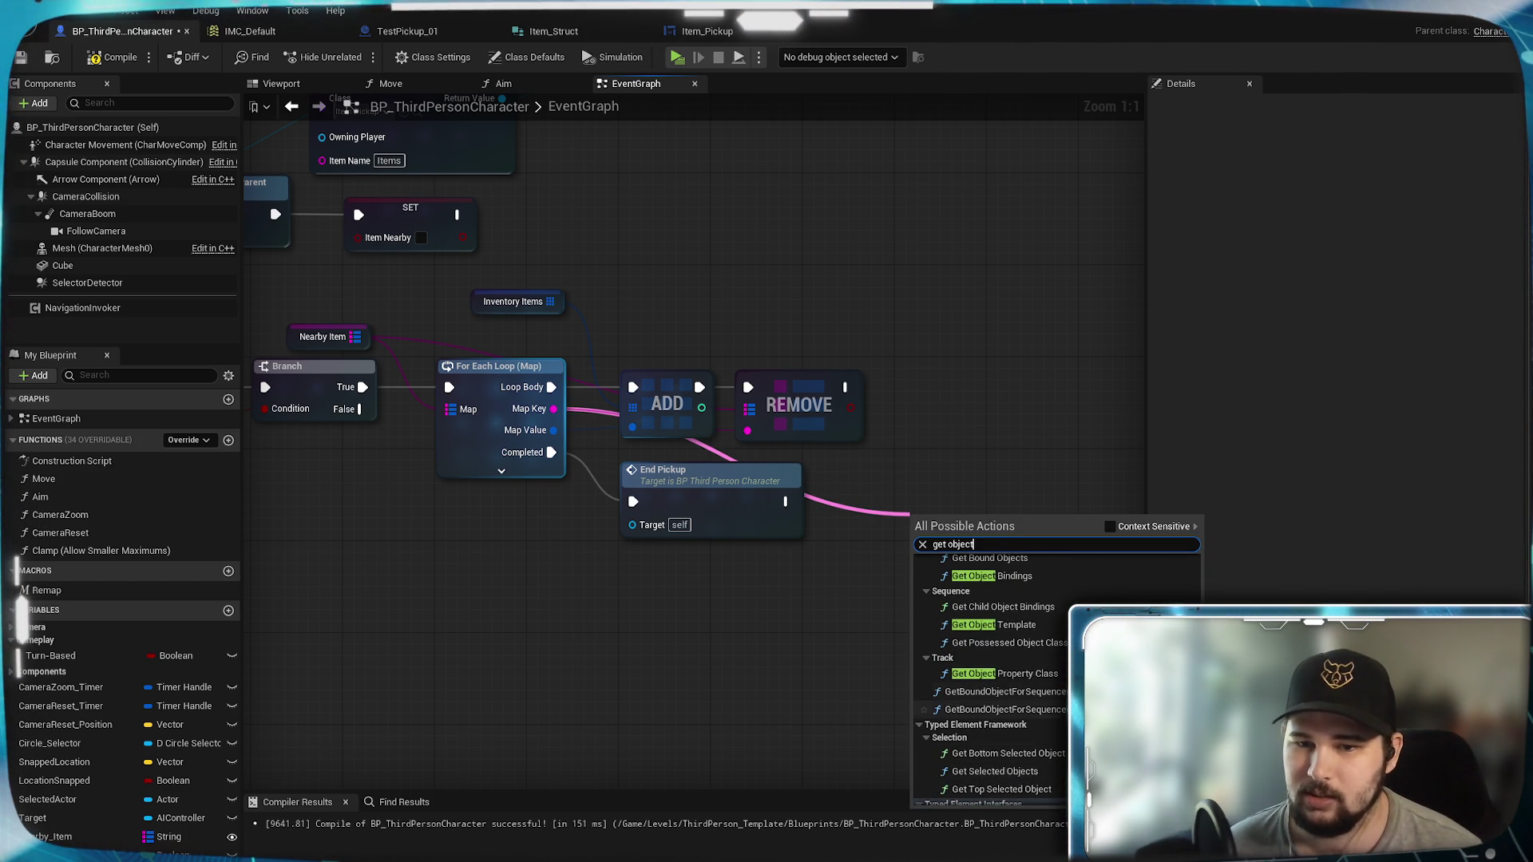
scroll(990, 679, down, 4)
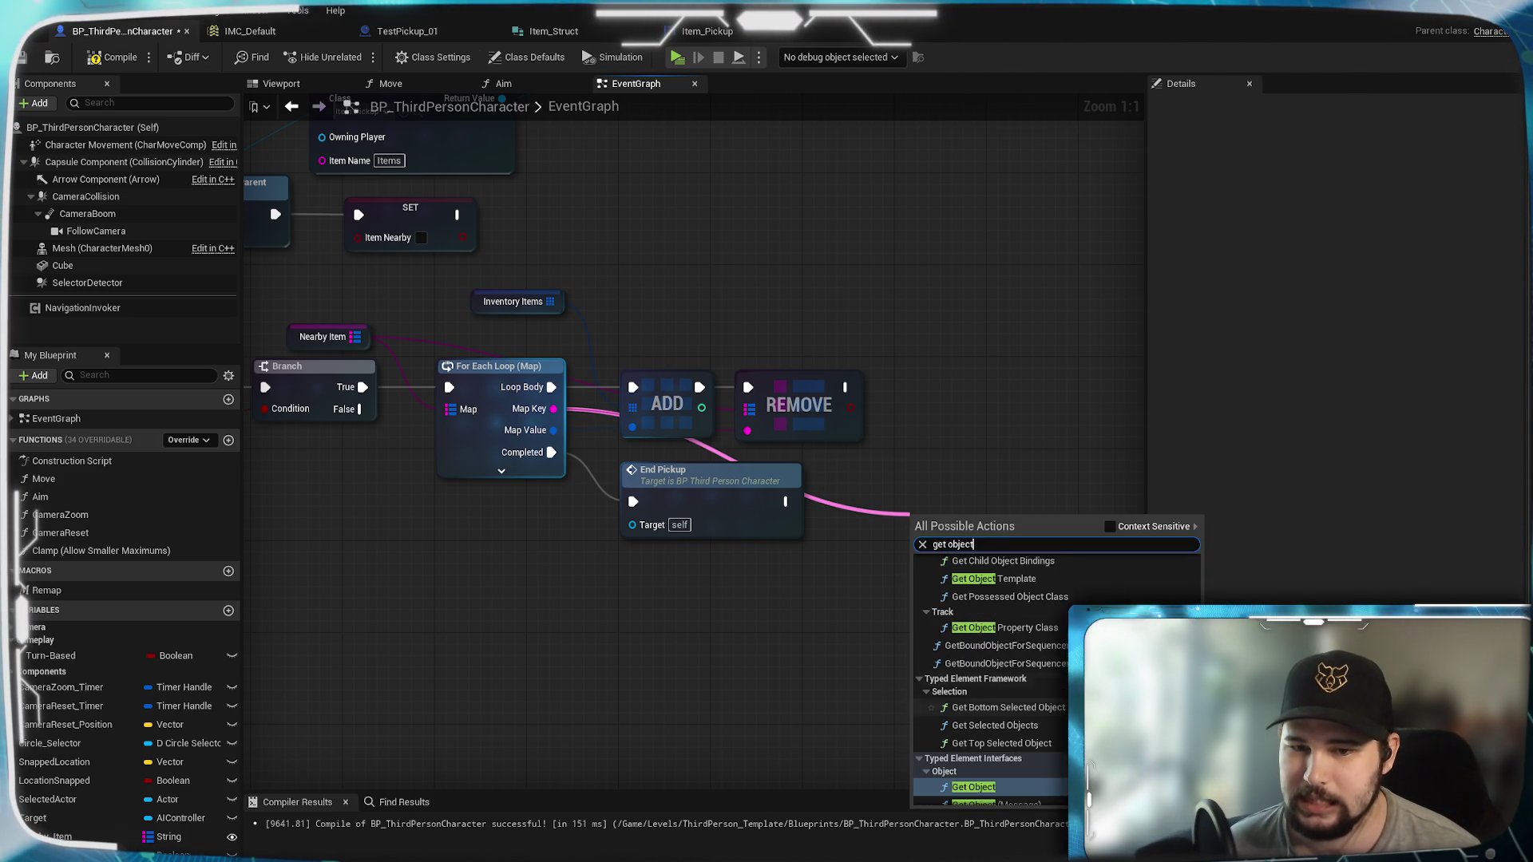
scroll(1040, 710, down, 1)
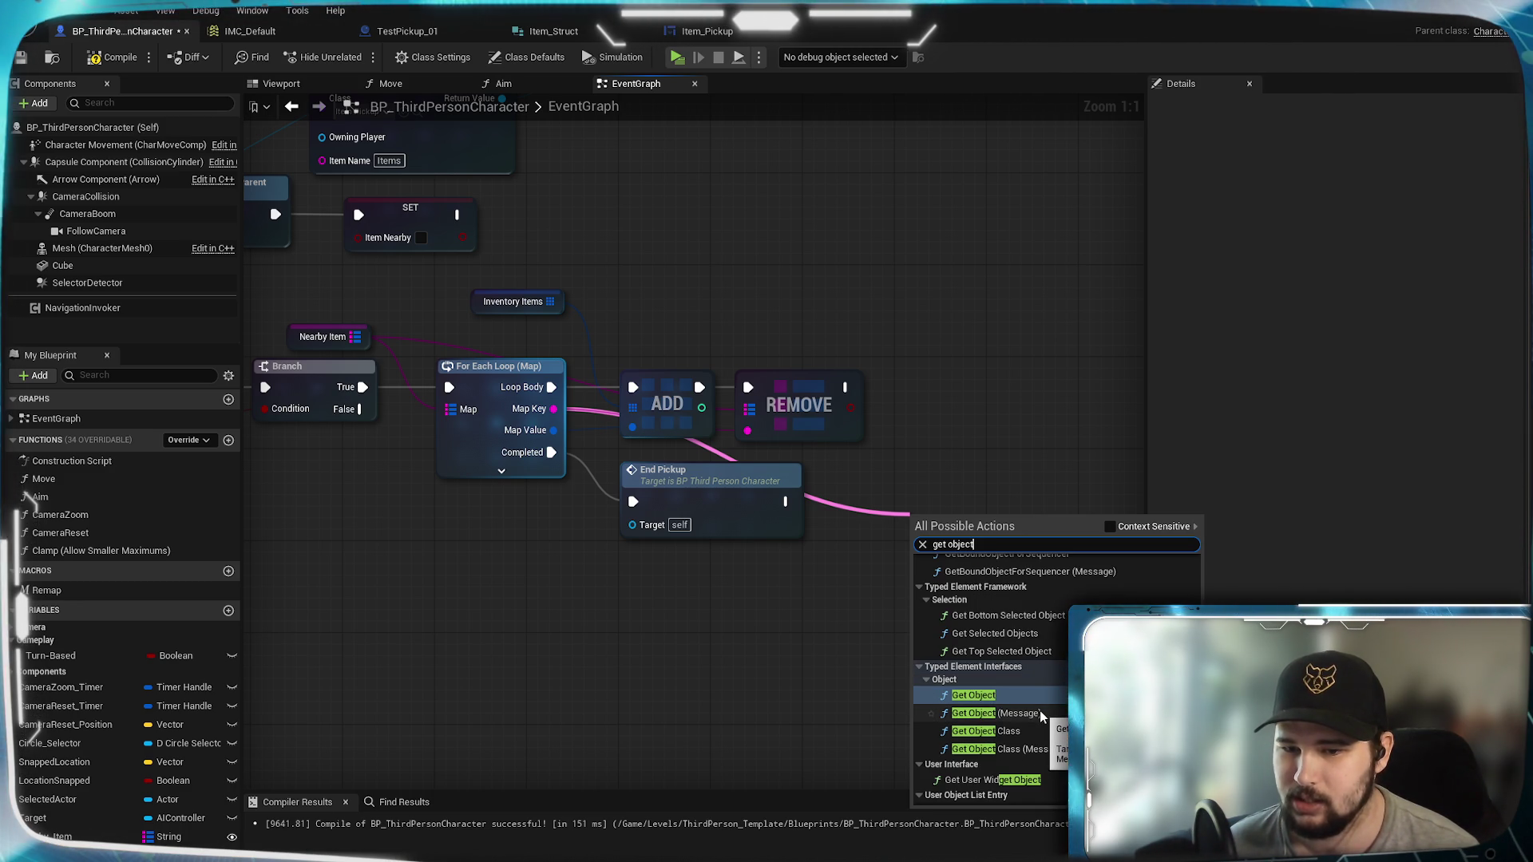
scroll(1040, 710, up, 10)
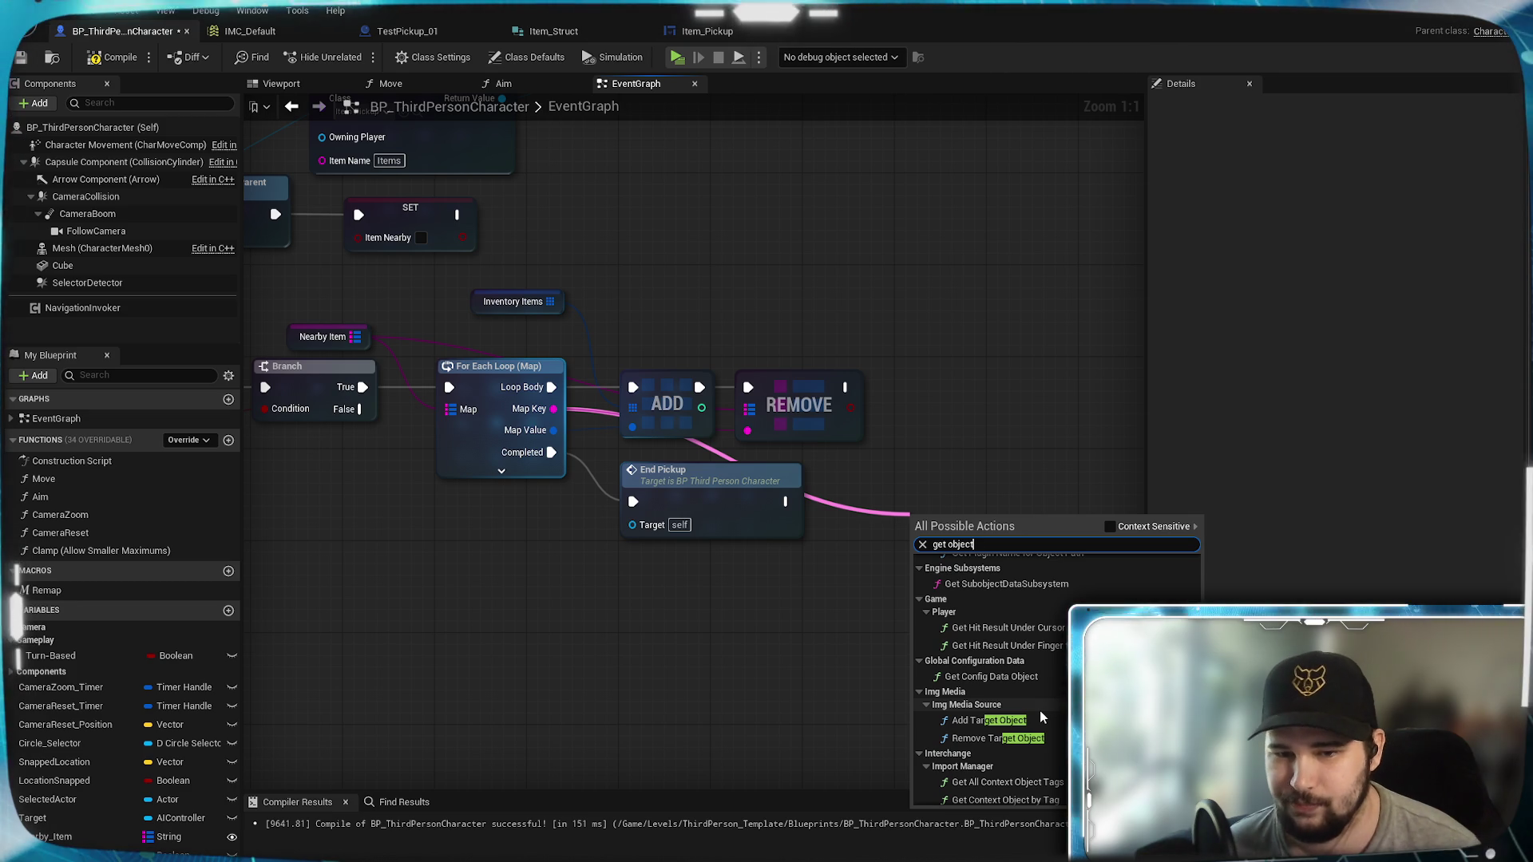
scroll(1039, 710, up, 5)
scroll(1039, 711, up, 5)
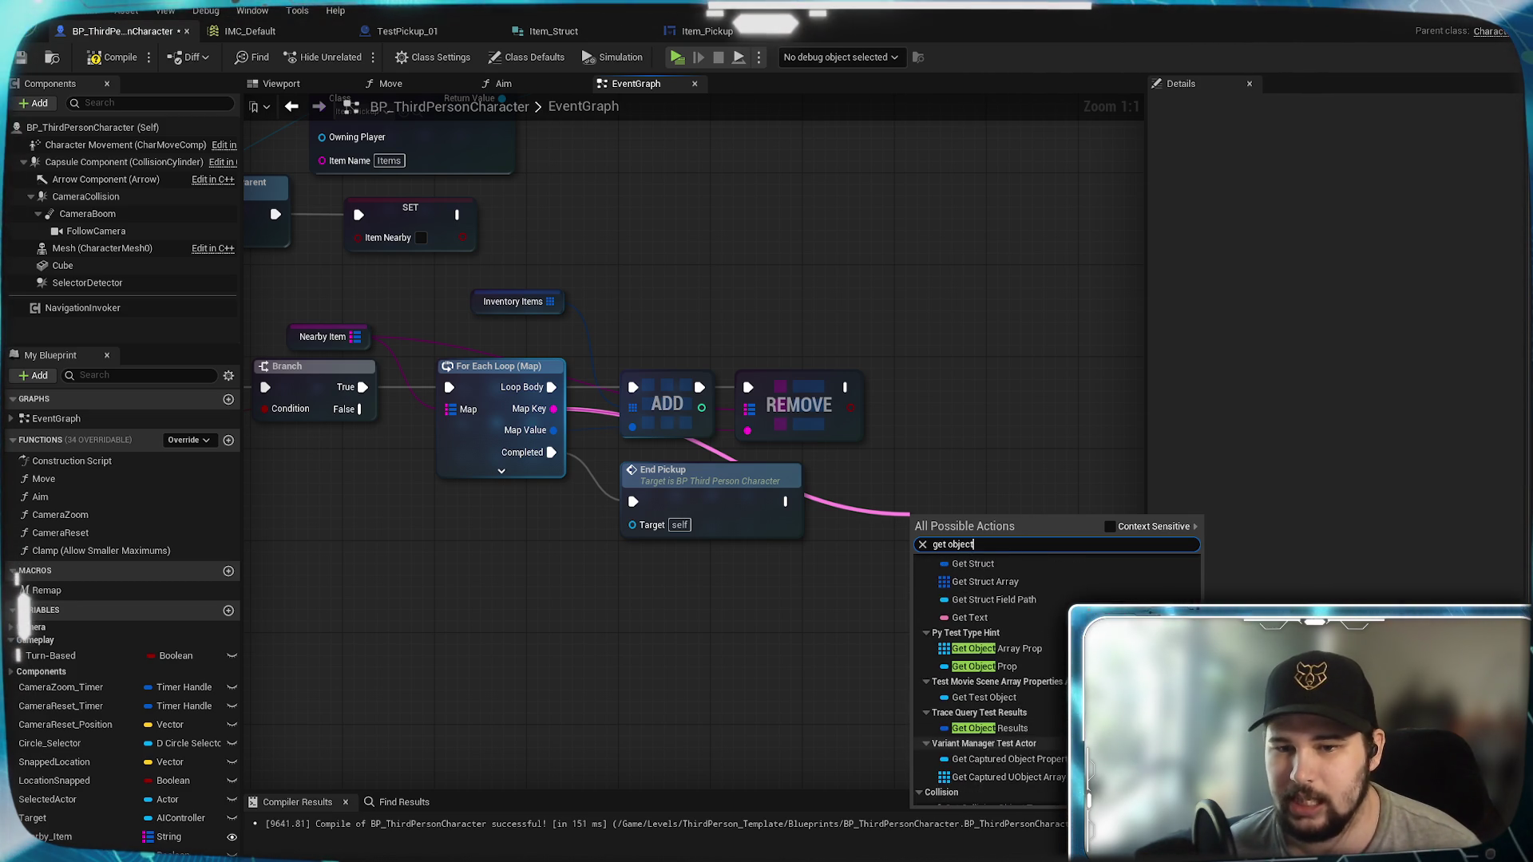
scroll(1039, 711, up, 2)
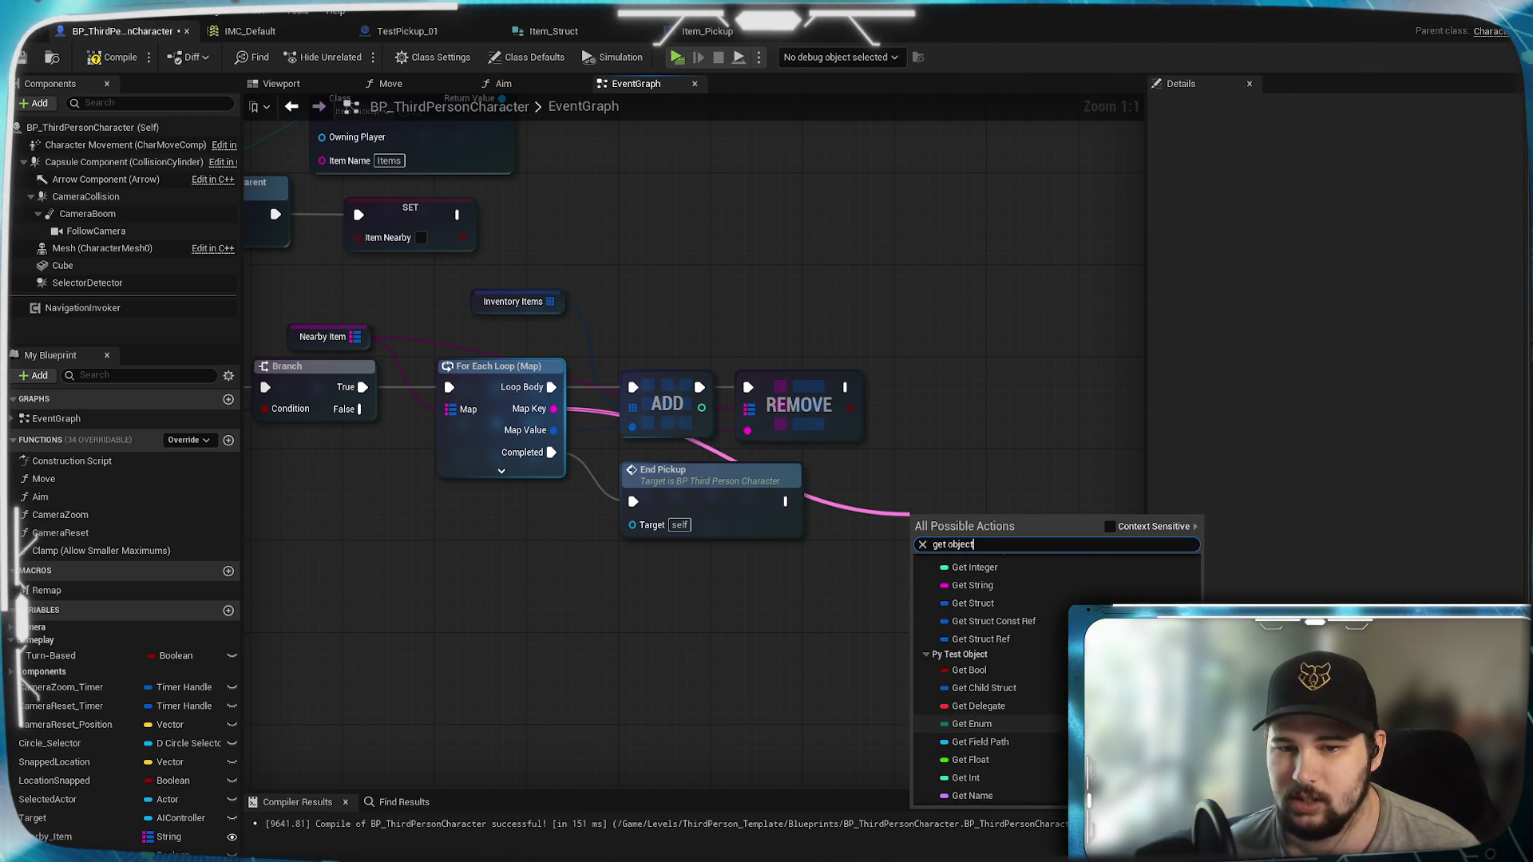
scroll(990, 687, down, 3)
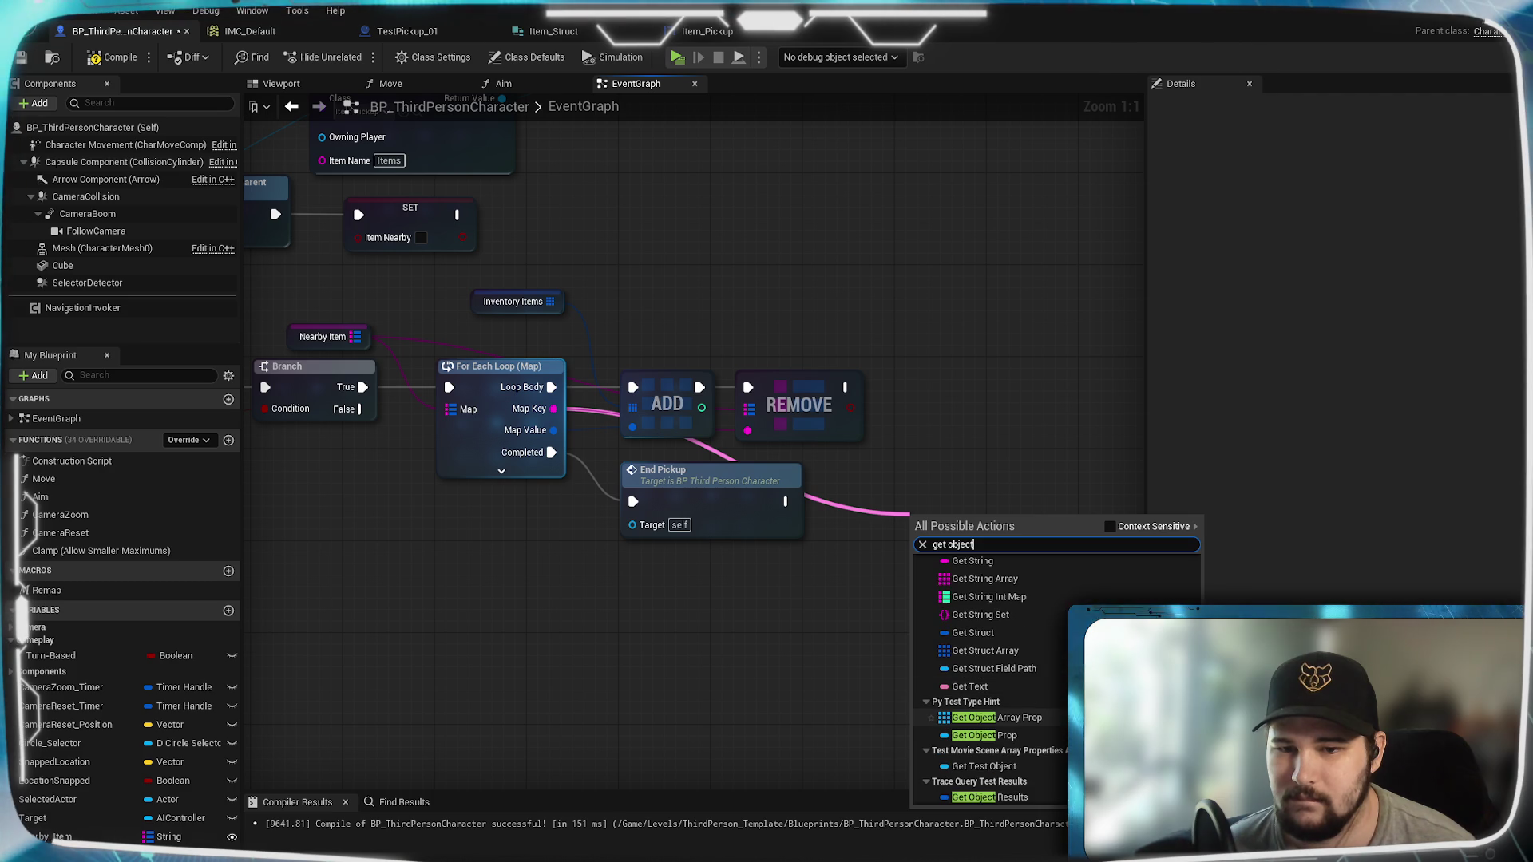
scroll(990, 711, up, 4)
scroll(990, 714, up, 3)
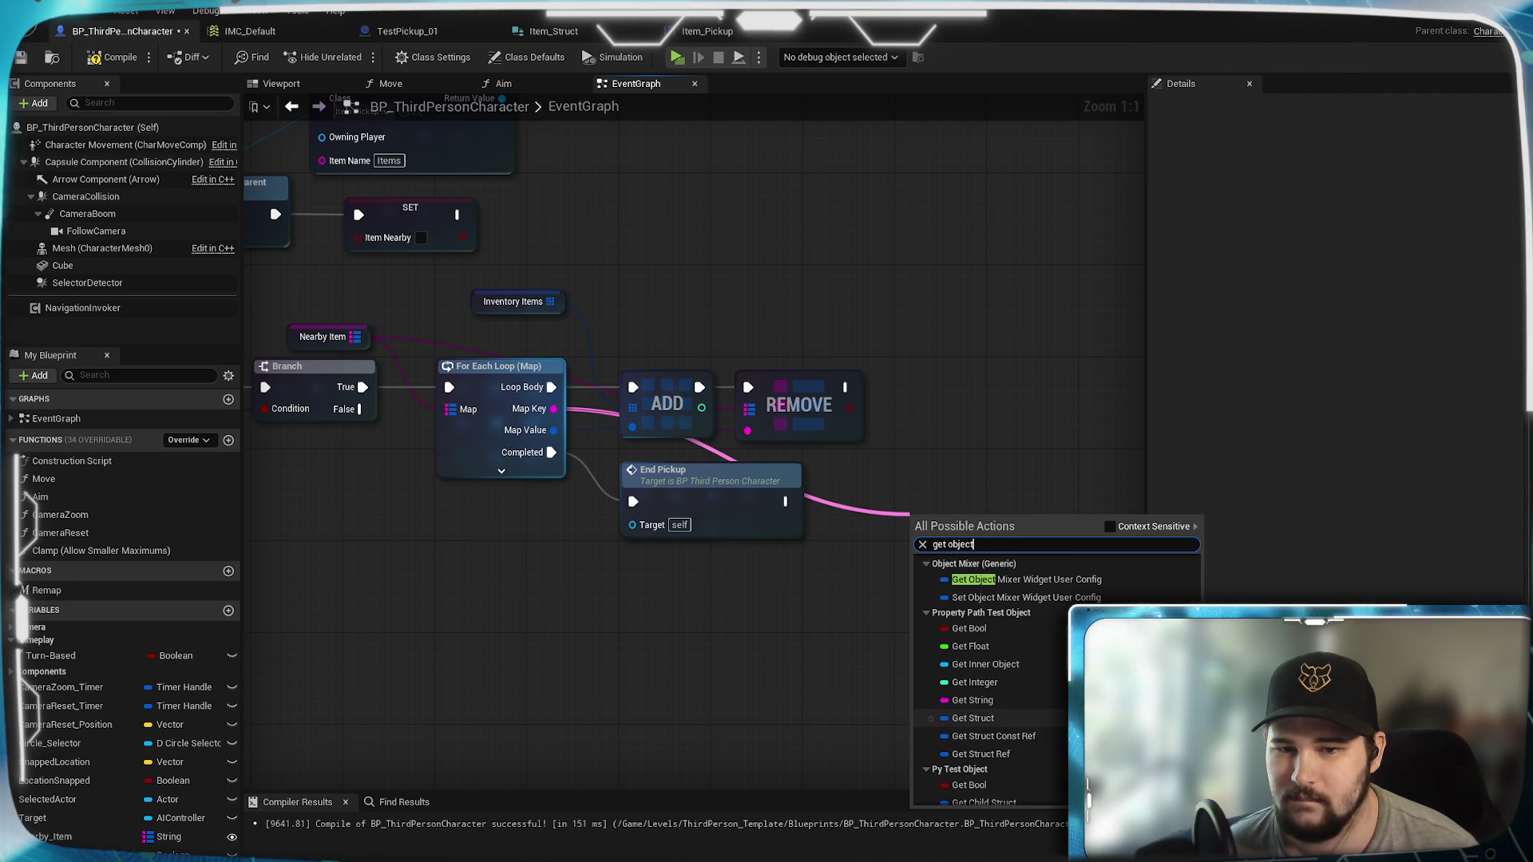
scroll(990, 678, up, 5)
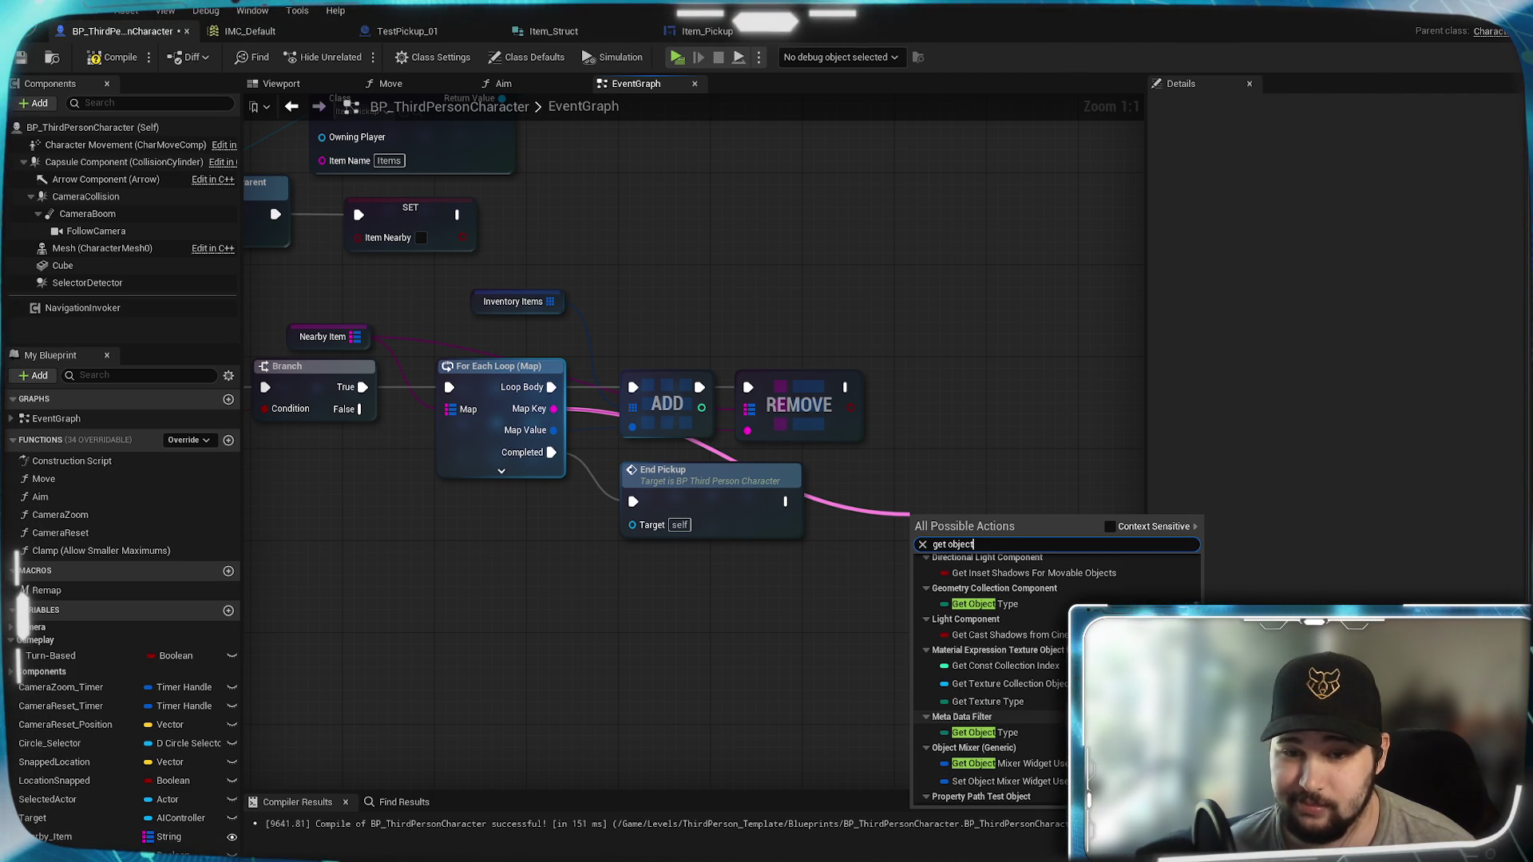
scroll(990, 679, up, 5)
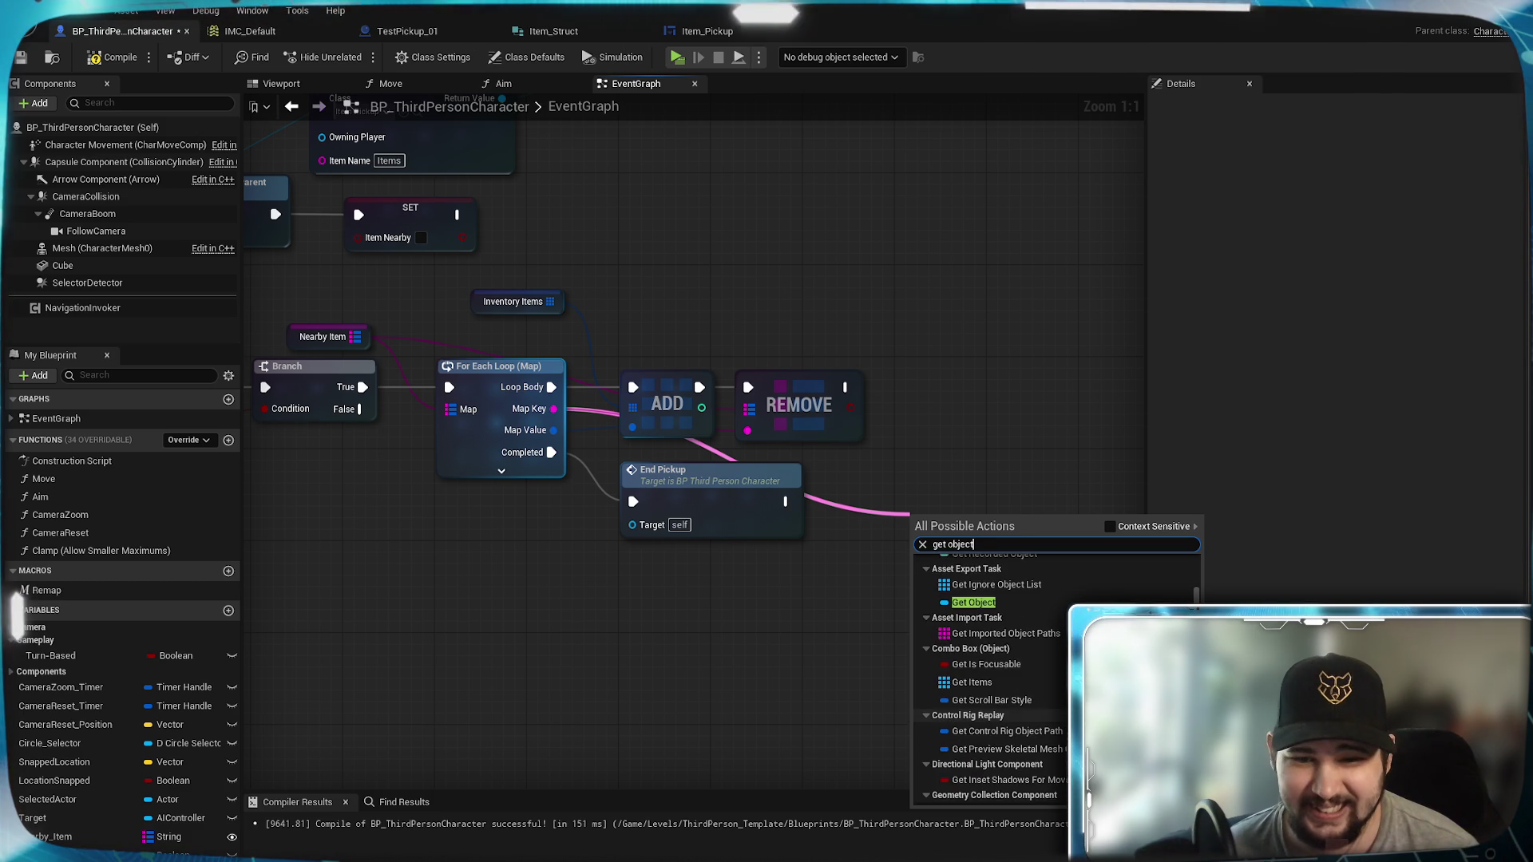
scroll(996, 660, up, 1)
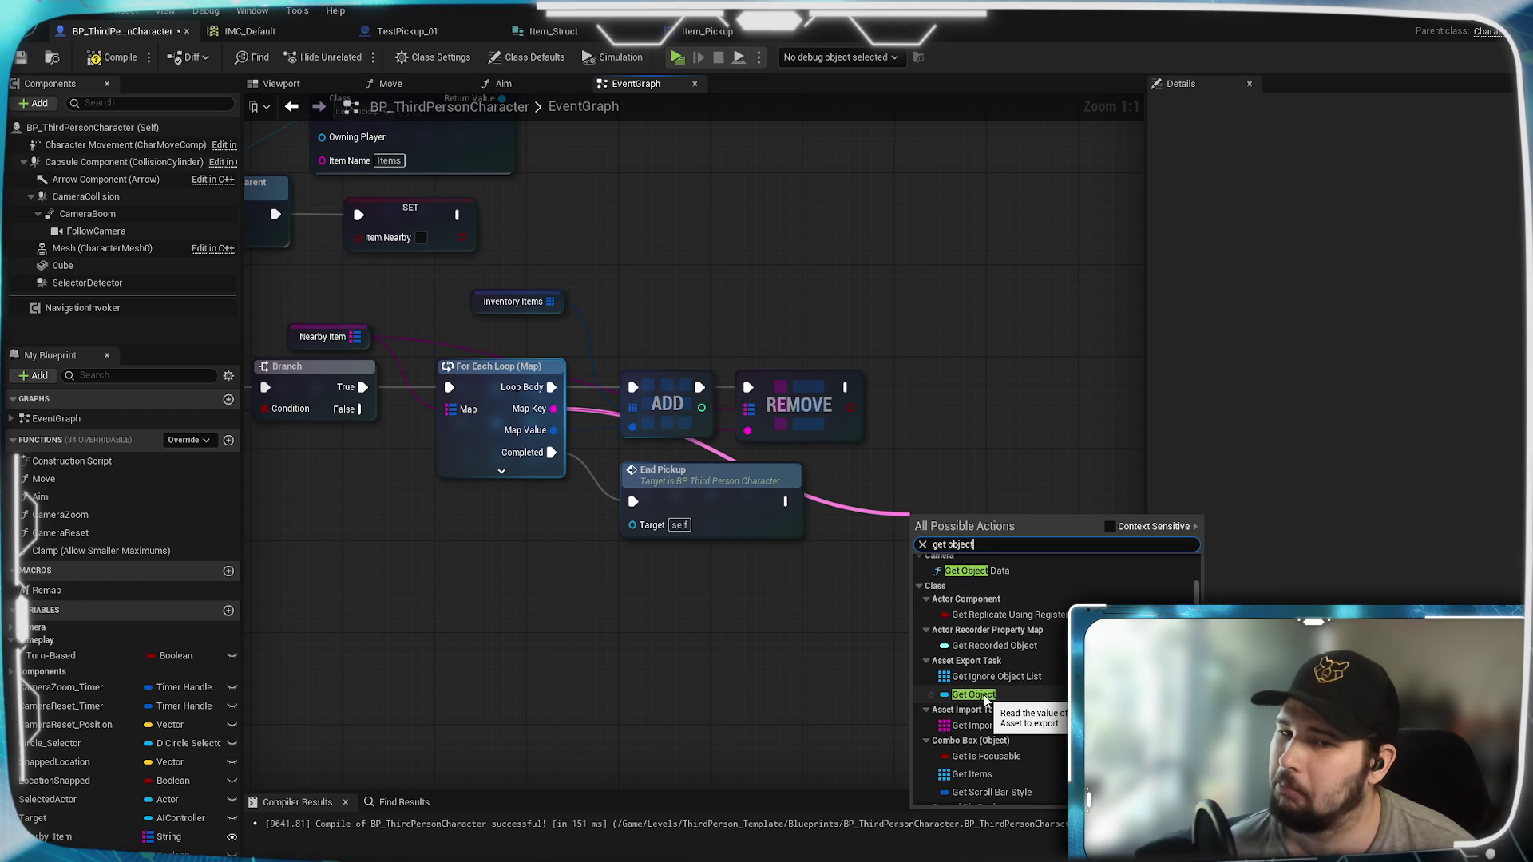
scroll(987, 699, up, 3)
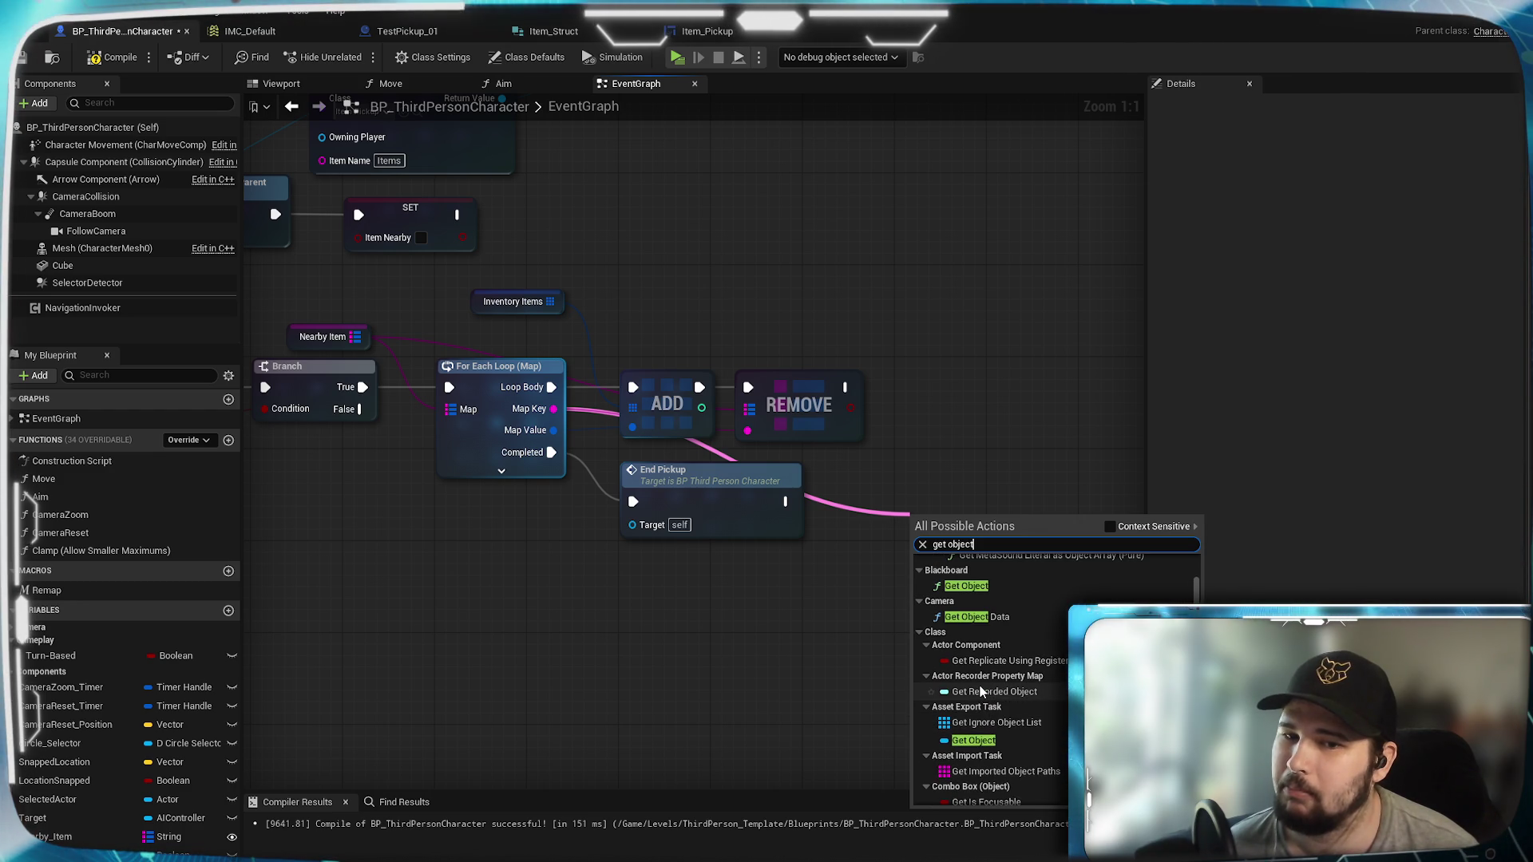
scroll(990, 703, up, 10)
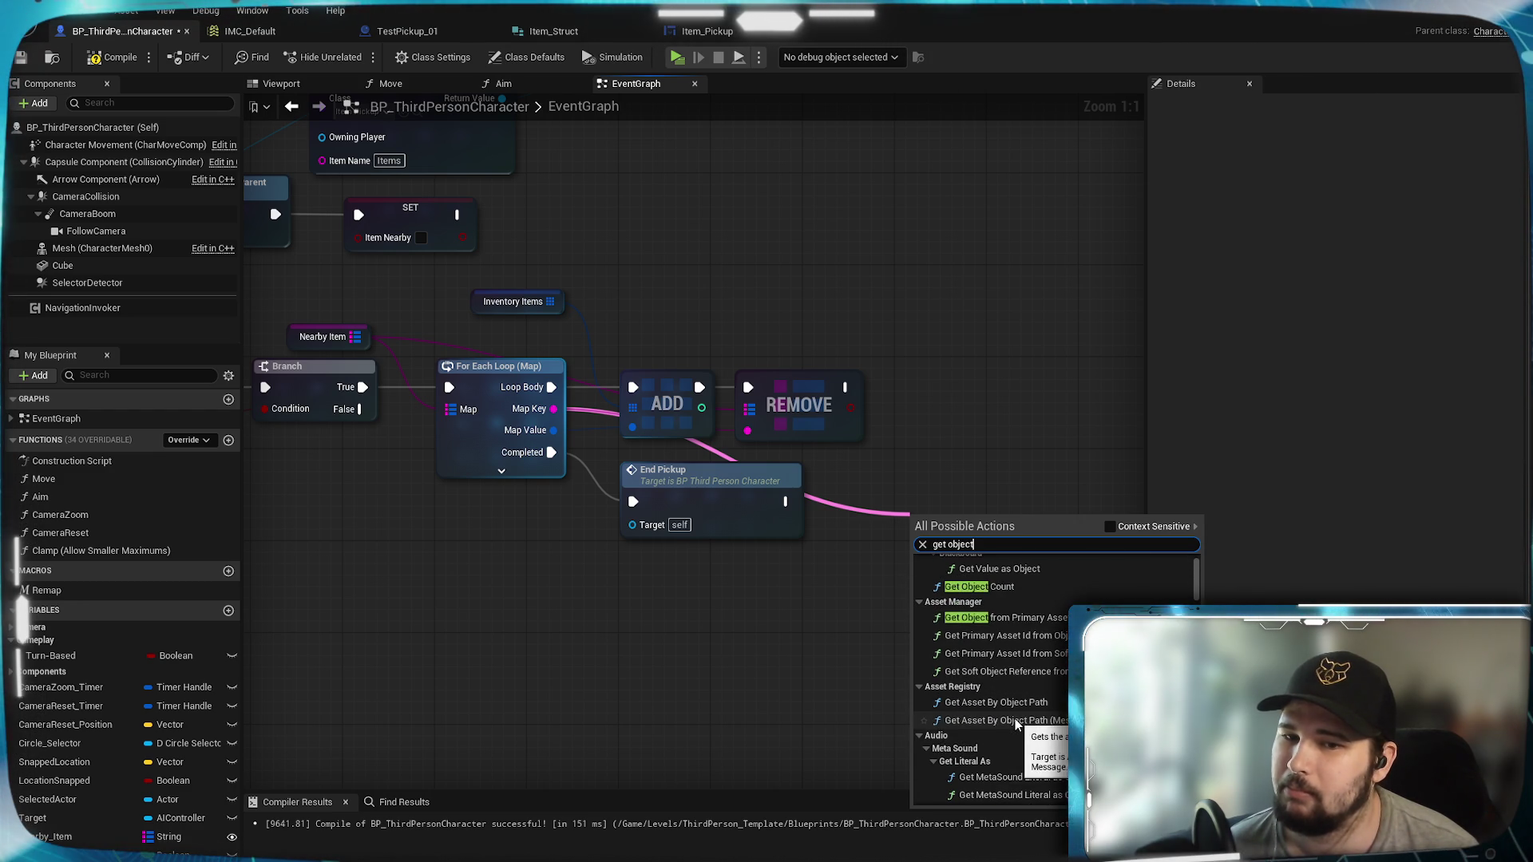
scroll(1016, 724, up, 2)
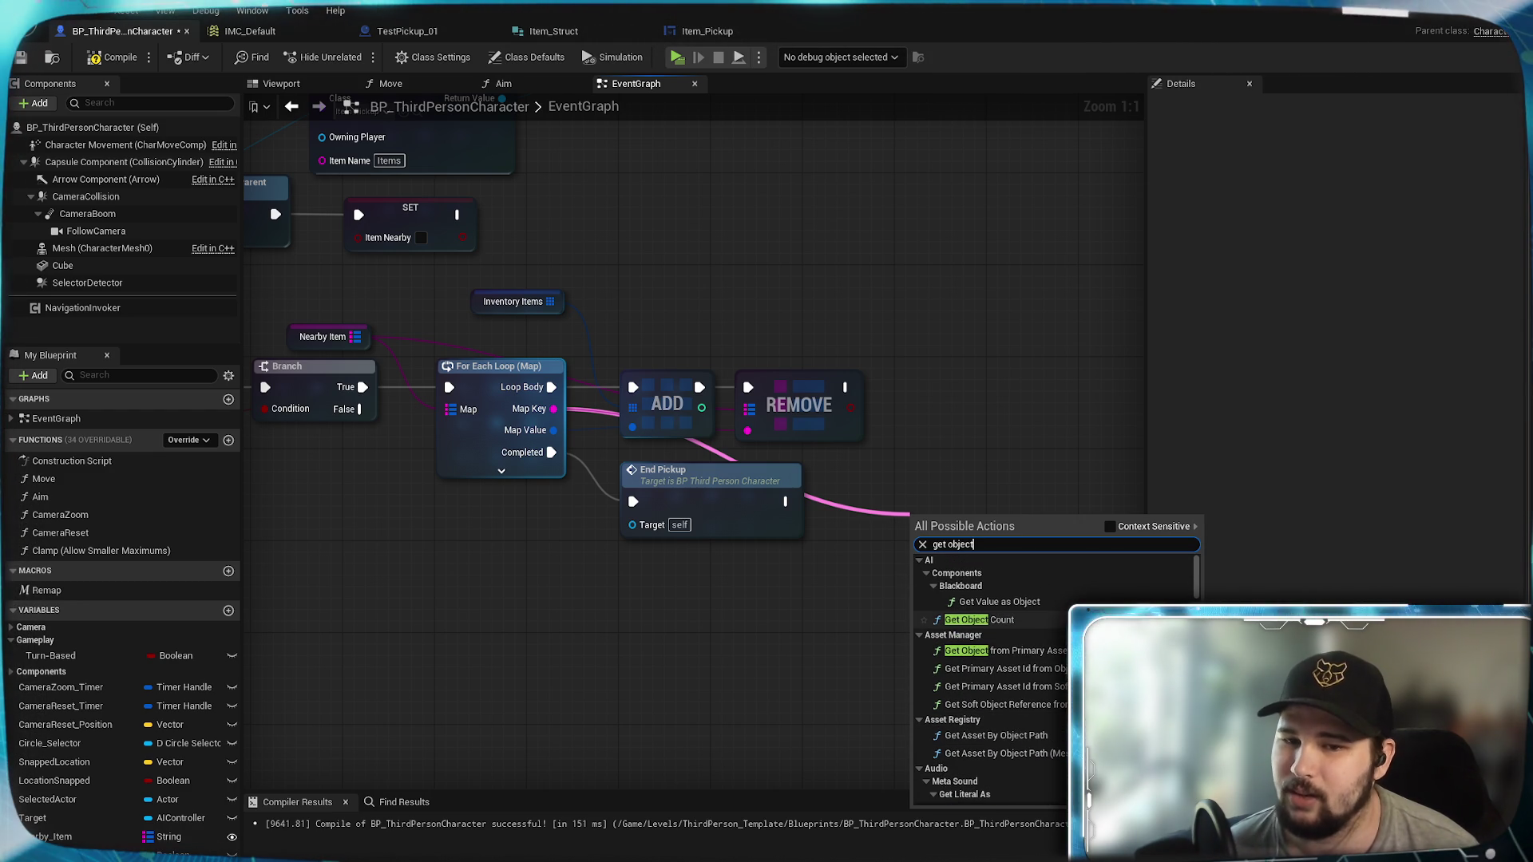
scroll(991, 703, down, 1)
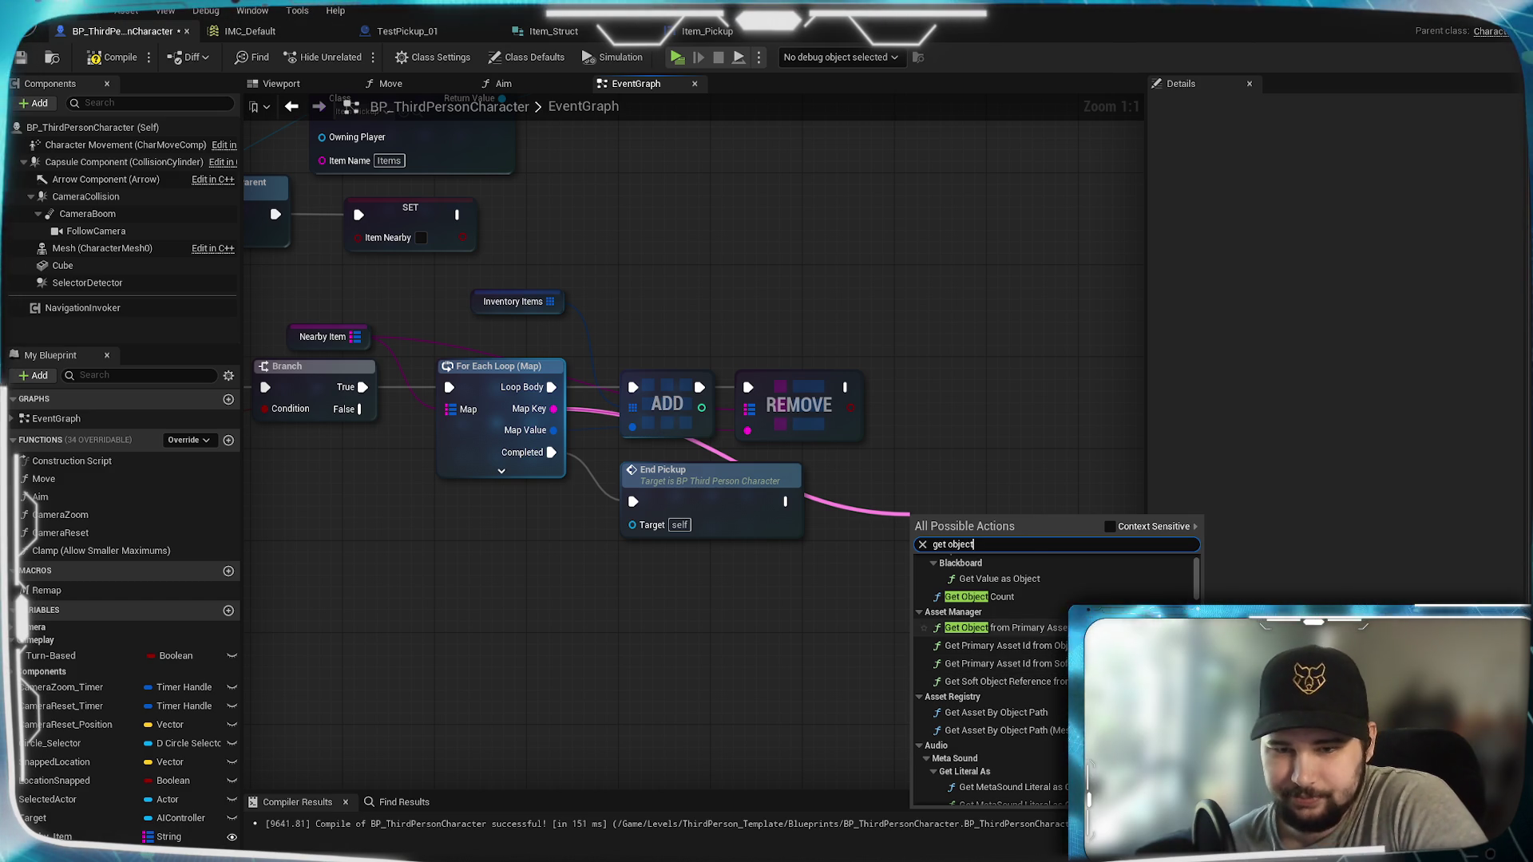
scroll(990, 635, down, 1)
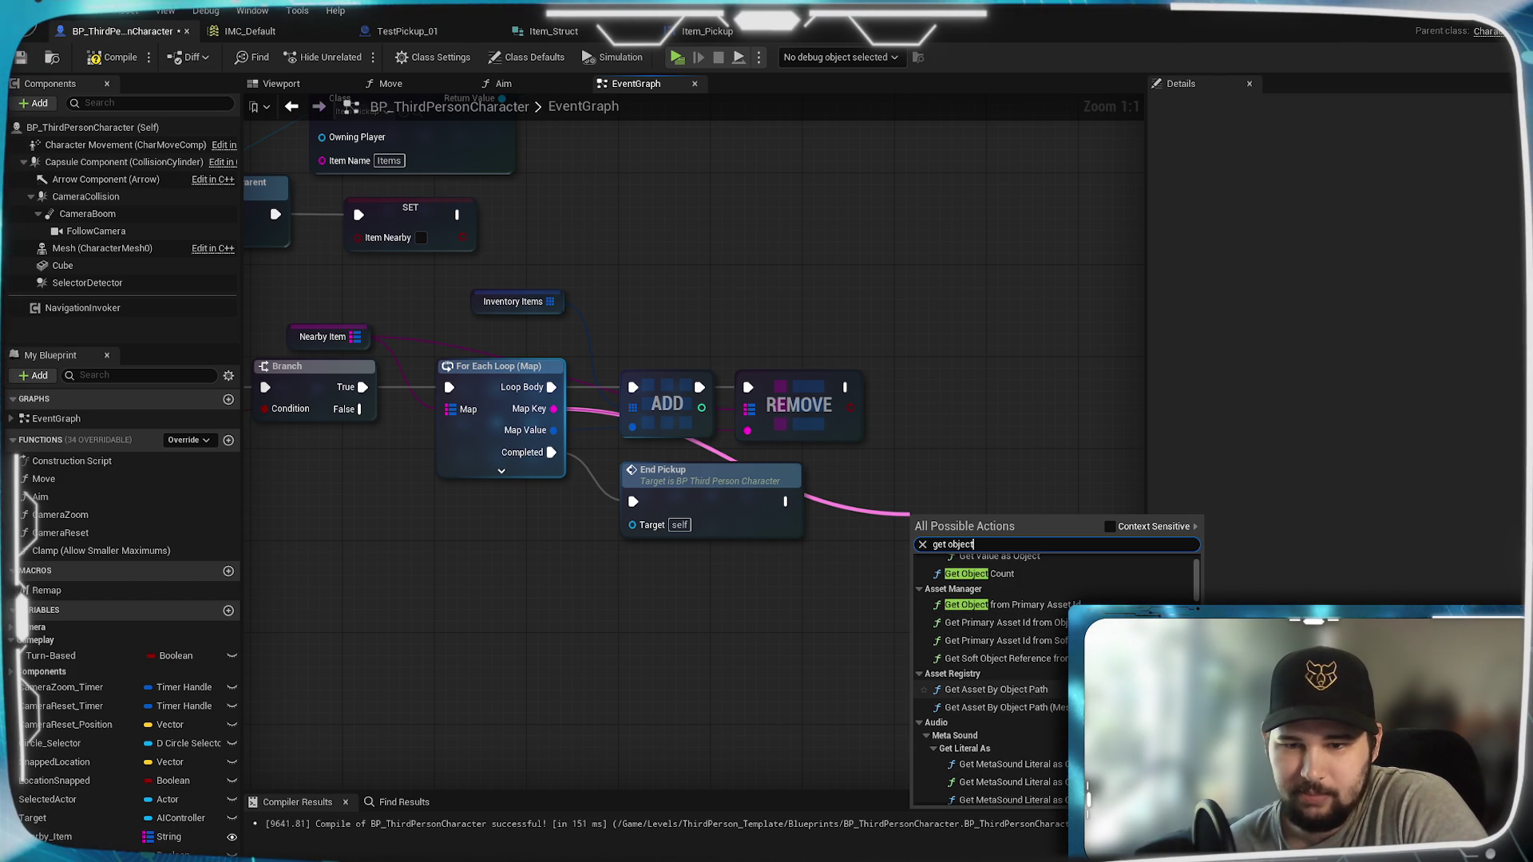
Step: Place a Get Asset By Object Path node and reposition the new asset-path nodes
click(995, 689)
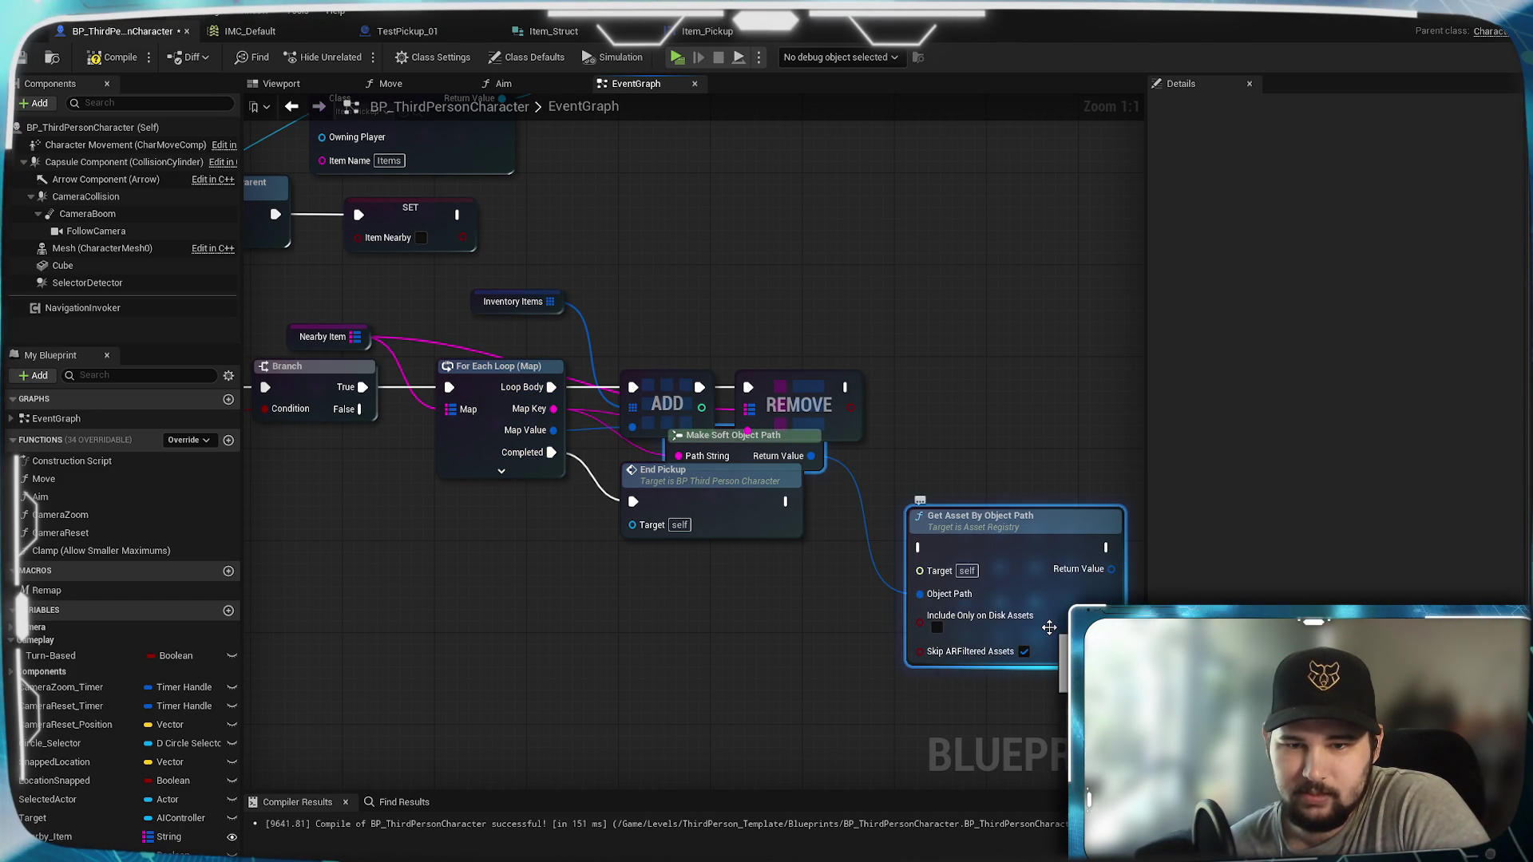
mouse_move(732, 453)
mouse_down()
mouse_move(763, 468)
mouse_move(780, 562)
mouse_move(749, 592)
mouse_move(694, 583)
mouse_up()
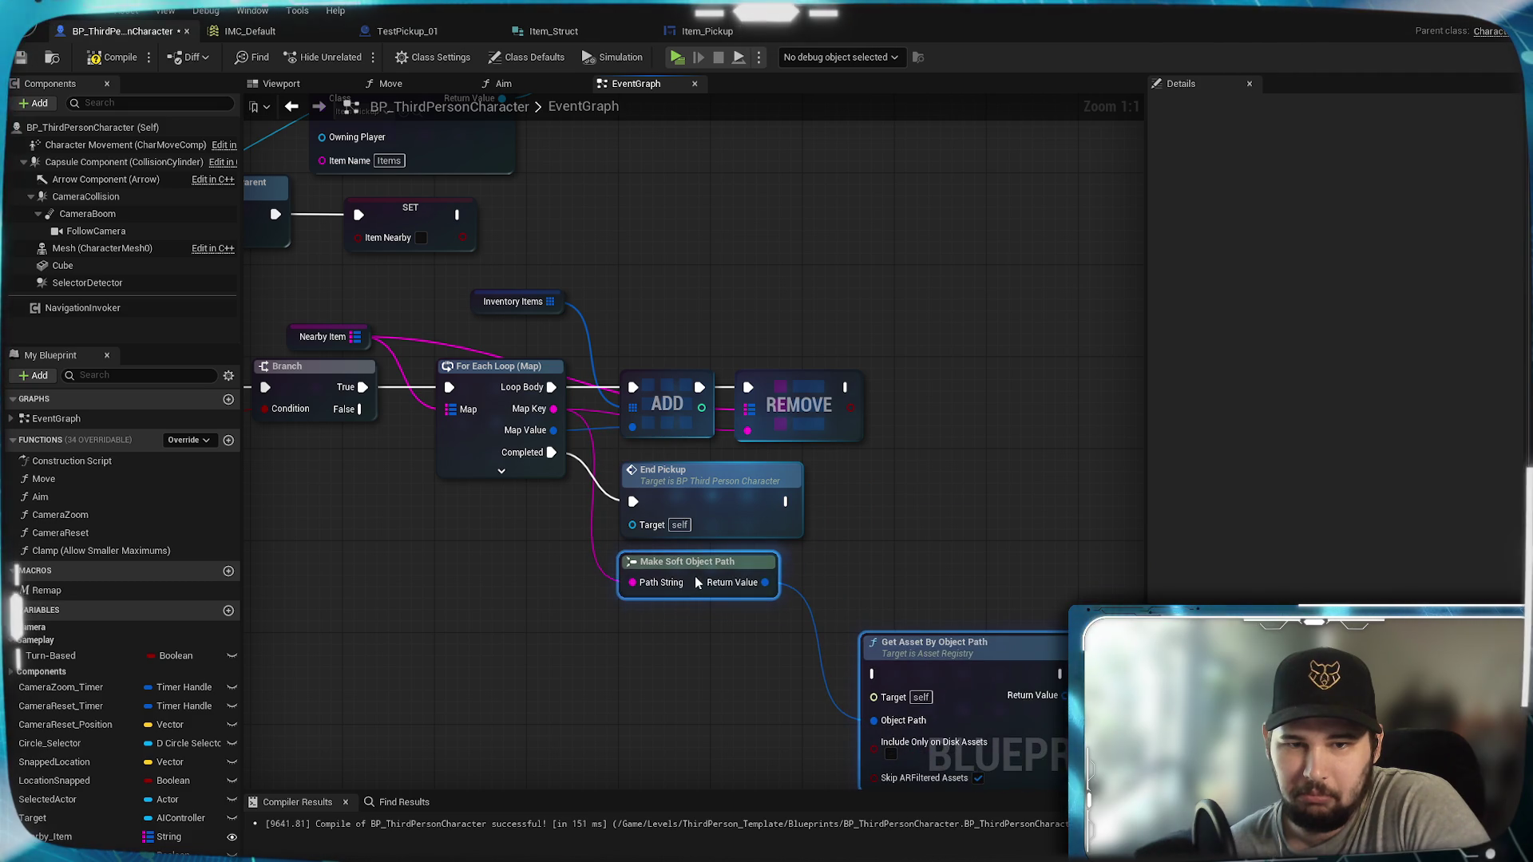
click(912, 527)
drag(912, 527, 937, 443)
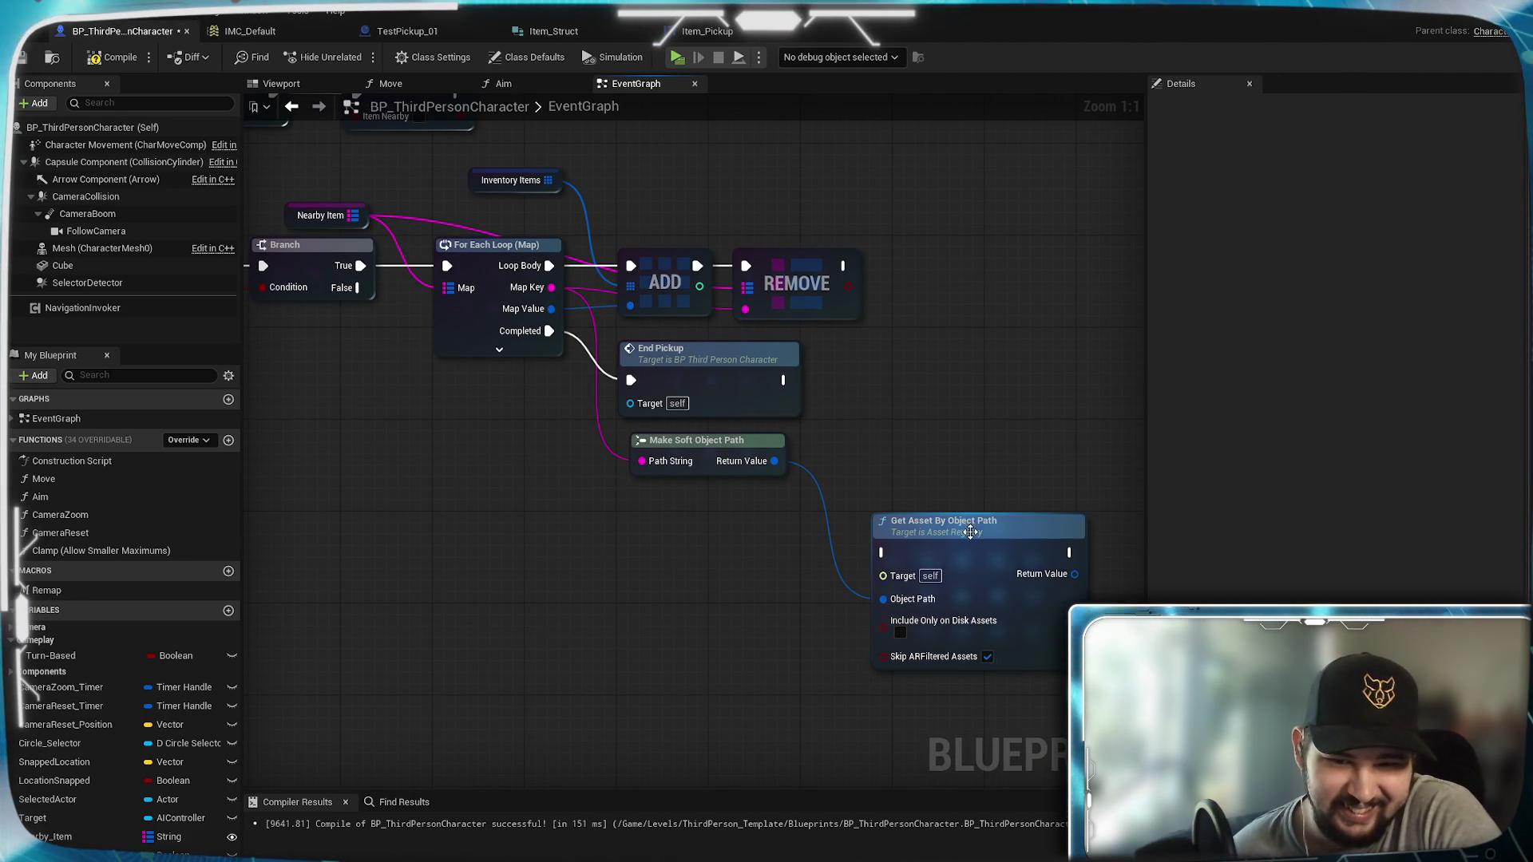
drag(970, 530, 934, 418)
drag(966, 366, 914, 478)
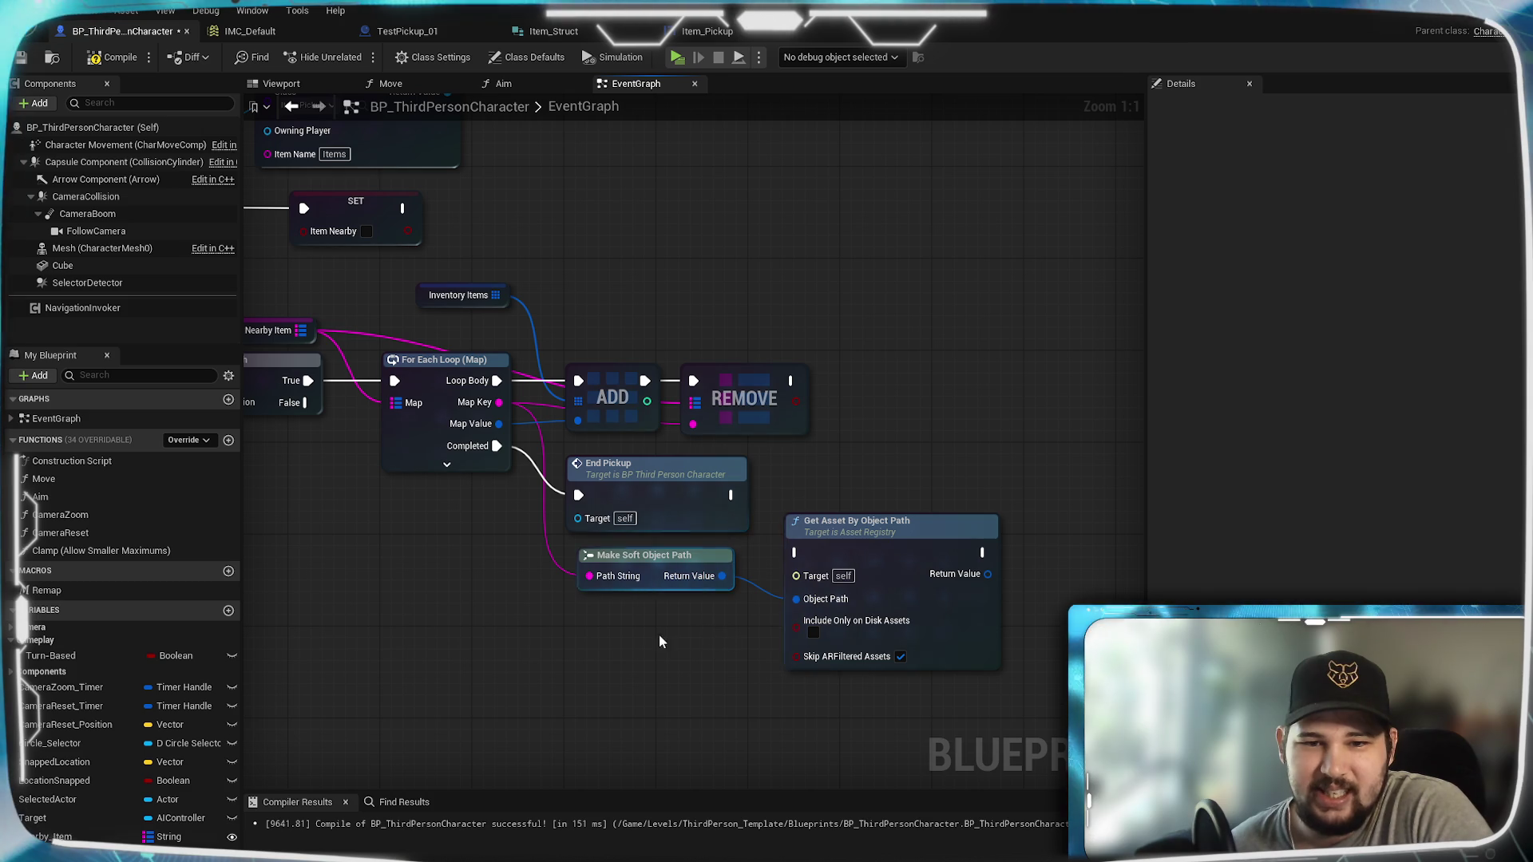
Step: Delete the Make Soft Object Path and Get Asset By Object Path nodes and recompile
drag(654, 642, 895, 561)
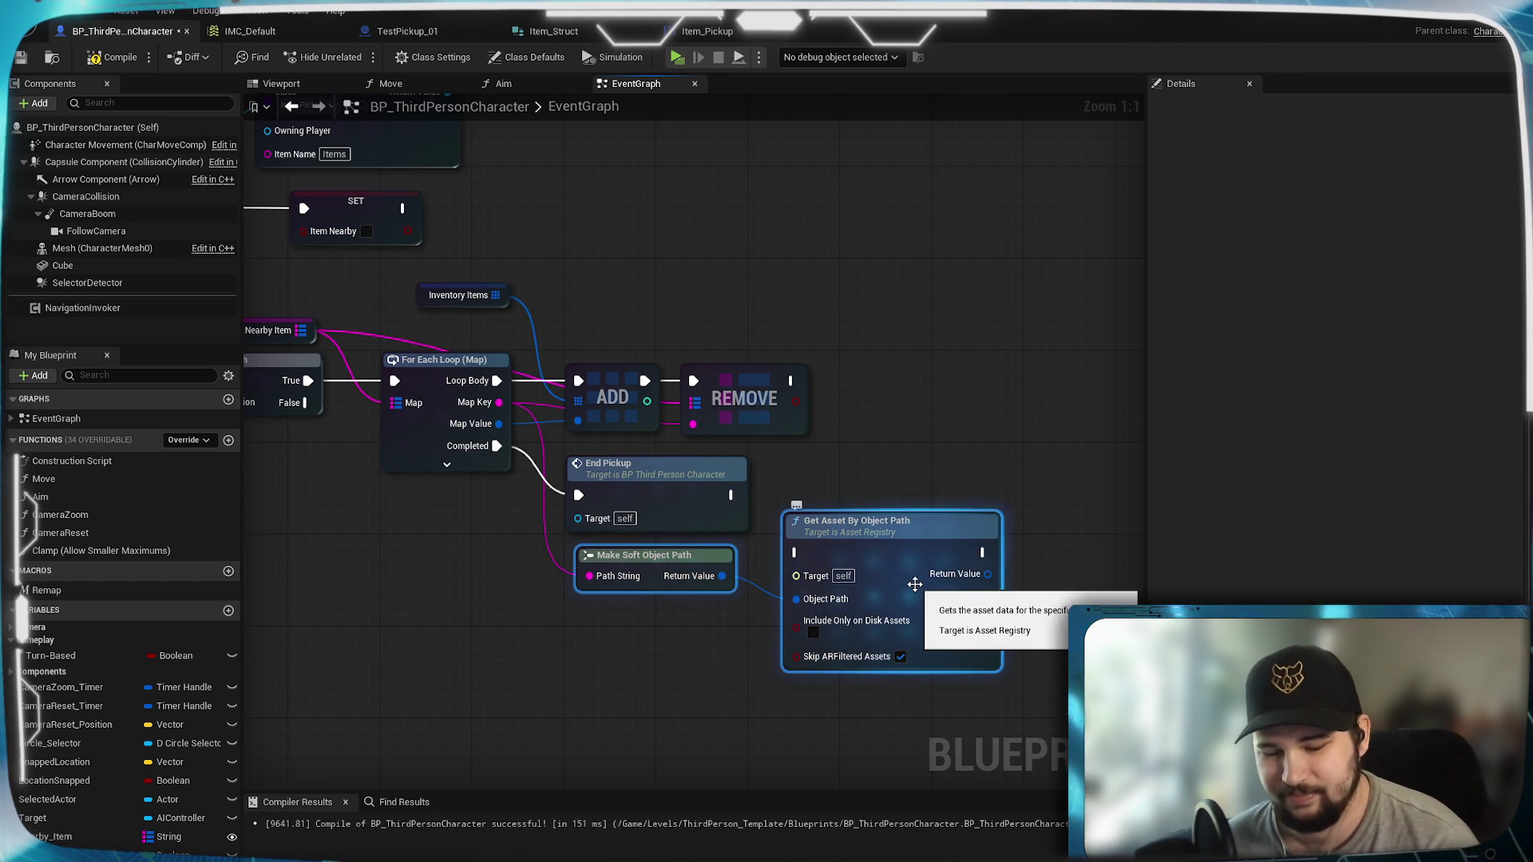
key(Delete)
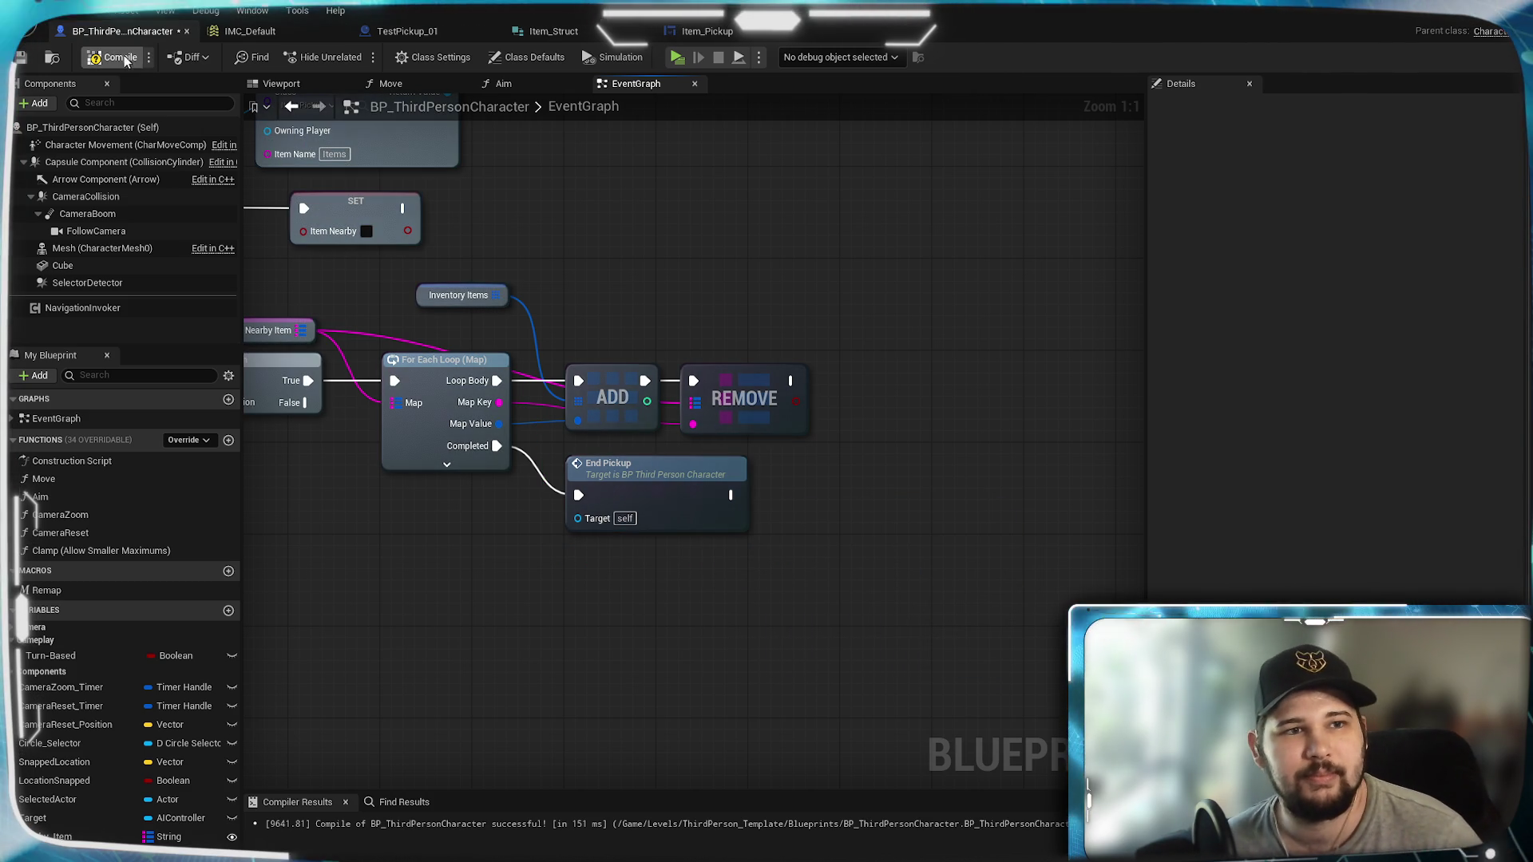
click(20, 57)
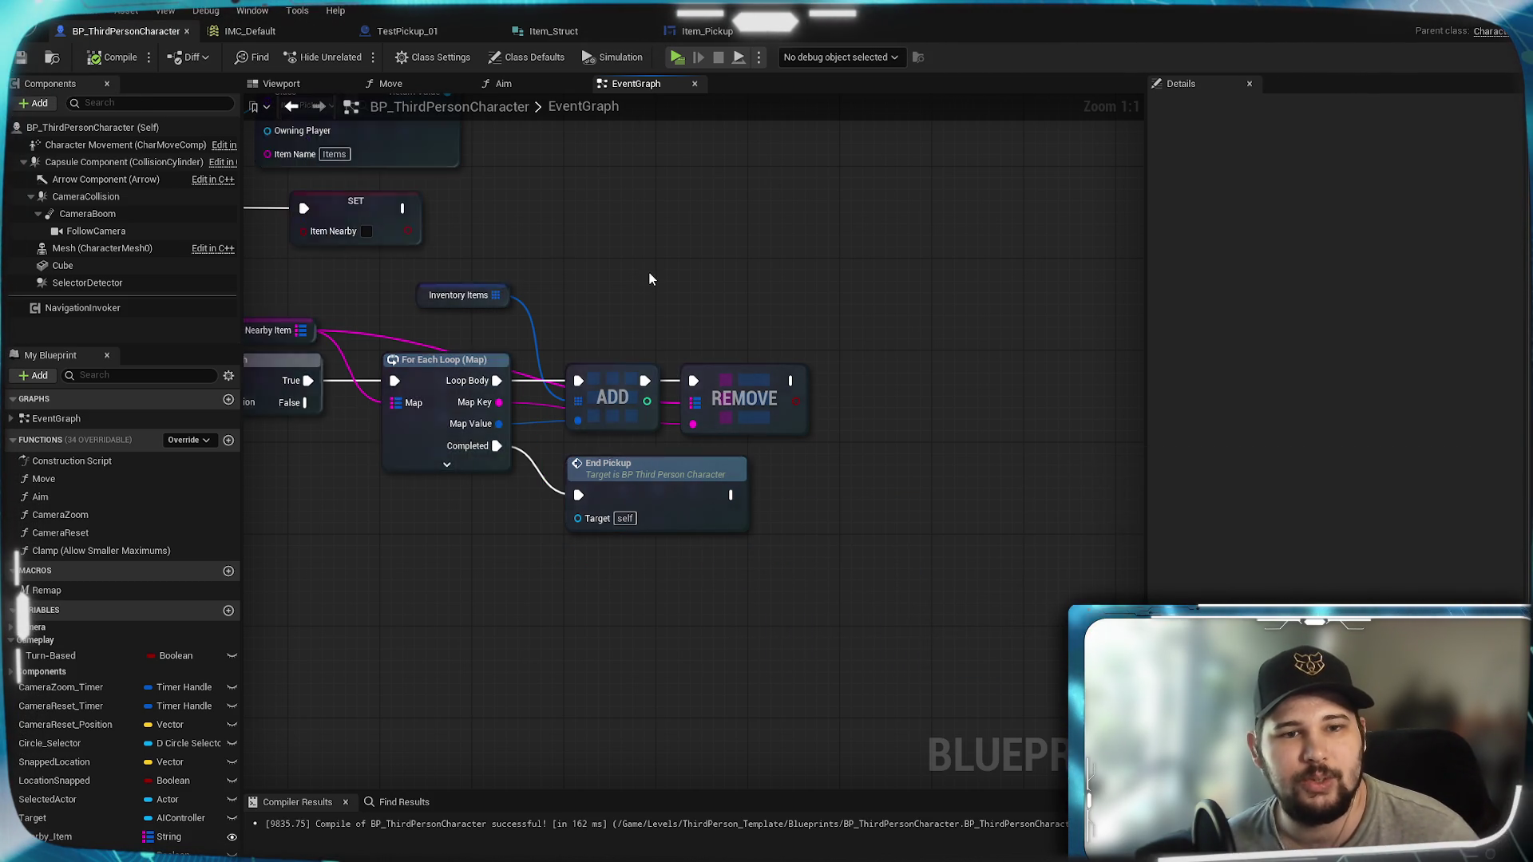
Step: Switch to TestPickup_01 and pan across its Begin Overlap and Make Item Struct nodes
click(396, 37)
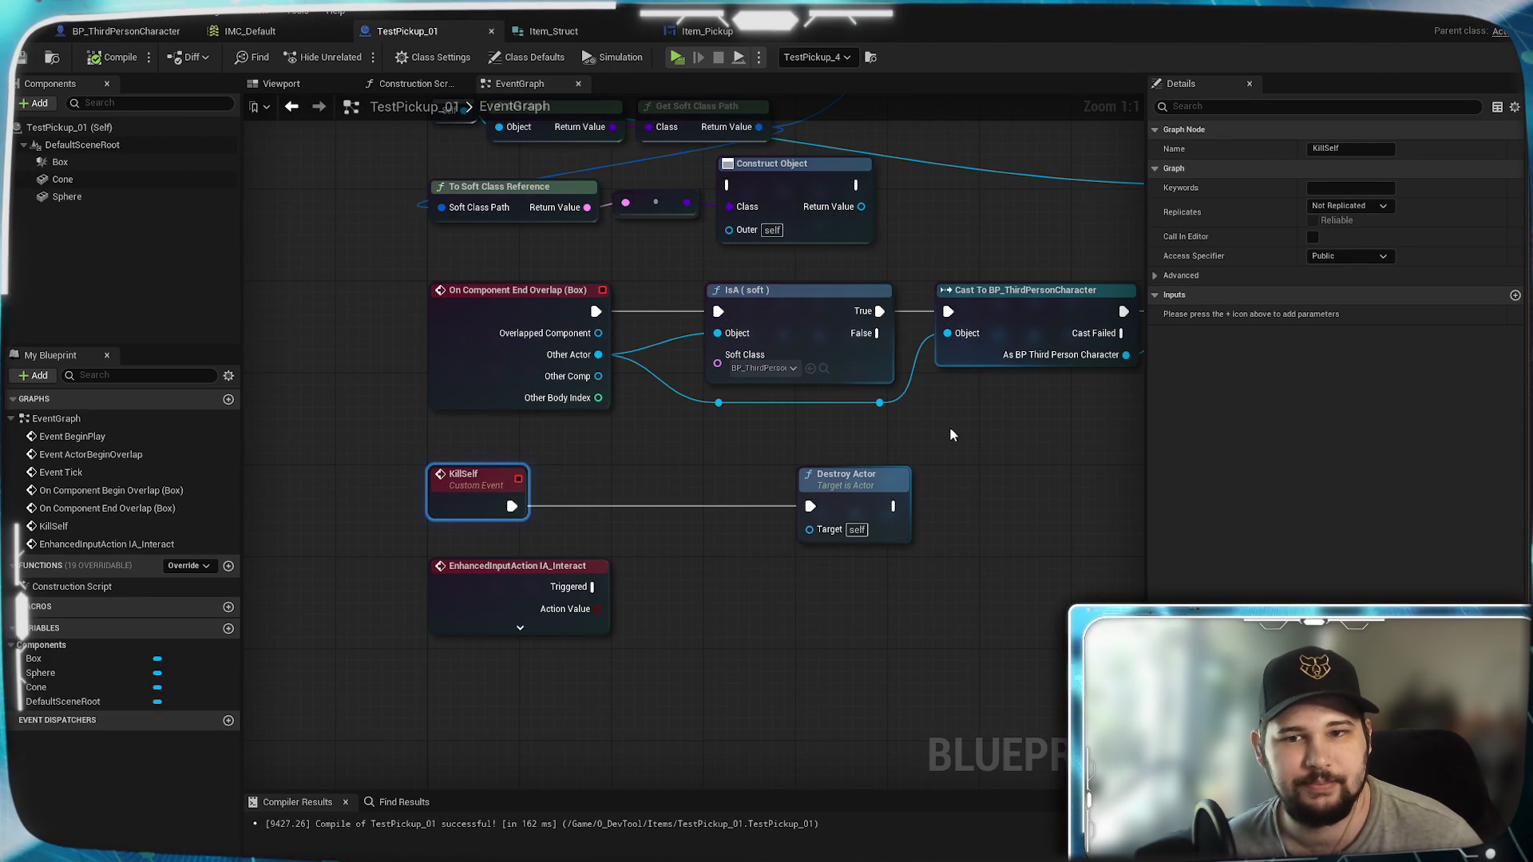
drag(952, 435, 817, 515)
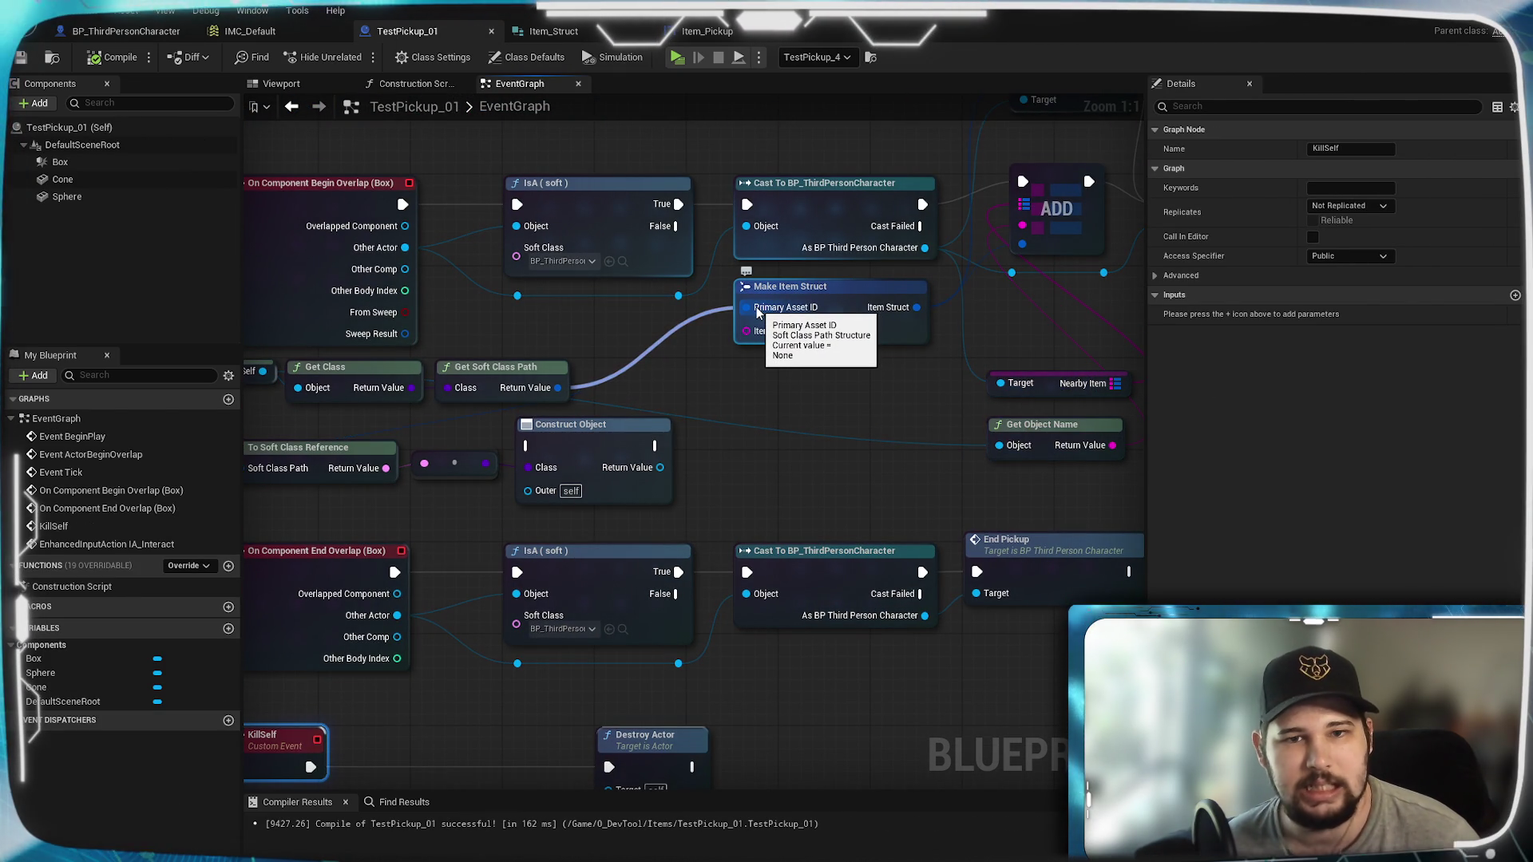
drag(671, 363, 840, 337)
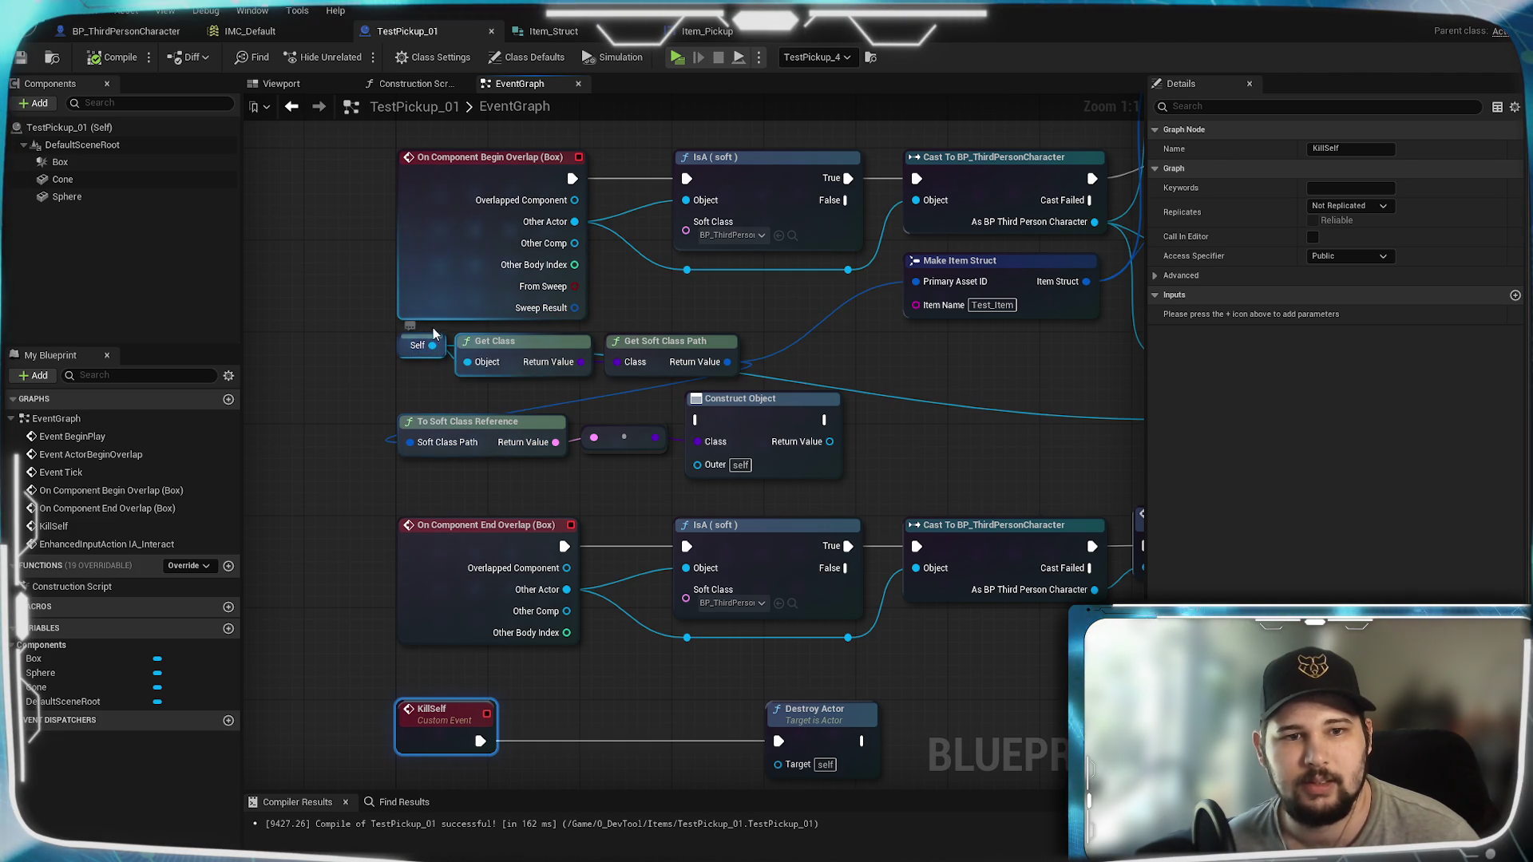
mouse_move(963, 382)
mouse_down()
mouse_move(532, 429)
mouse_move(662, 439)
mouse_move(782, 412)
mouse_up()
Step: Open Item_Struct and add a new member variable of type Object reference
click(552, 32)
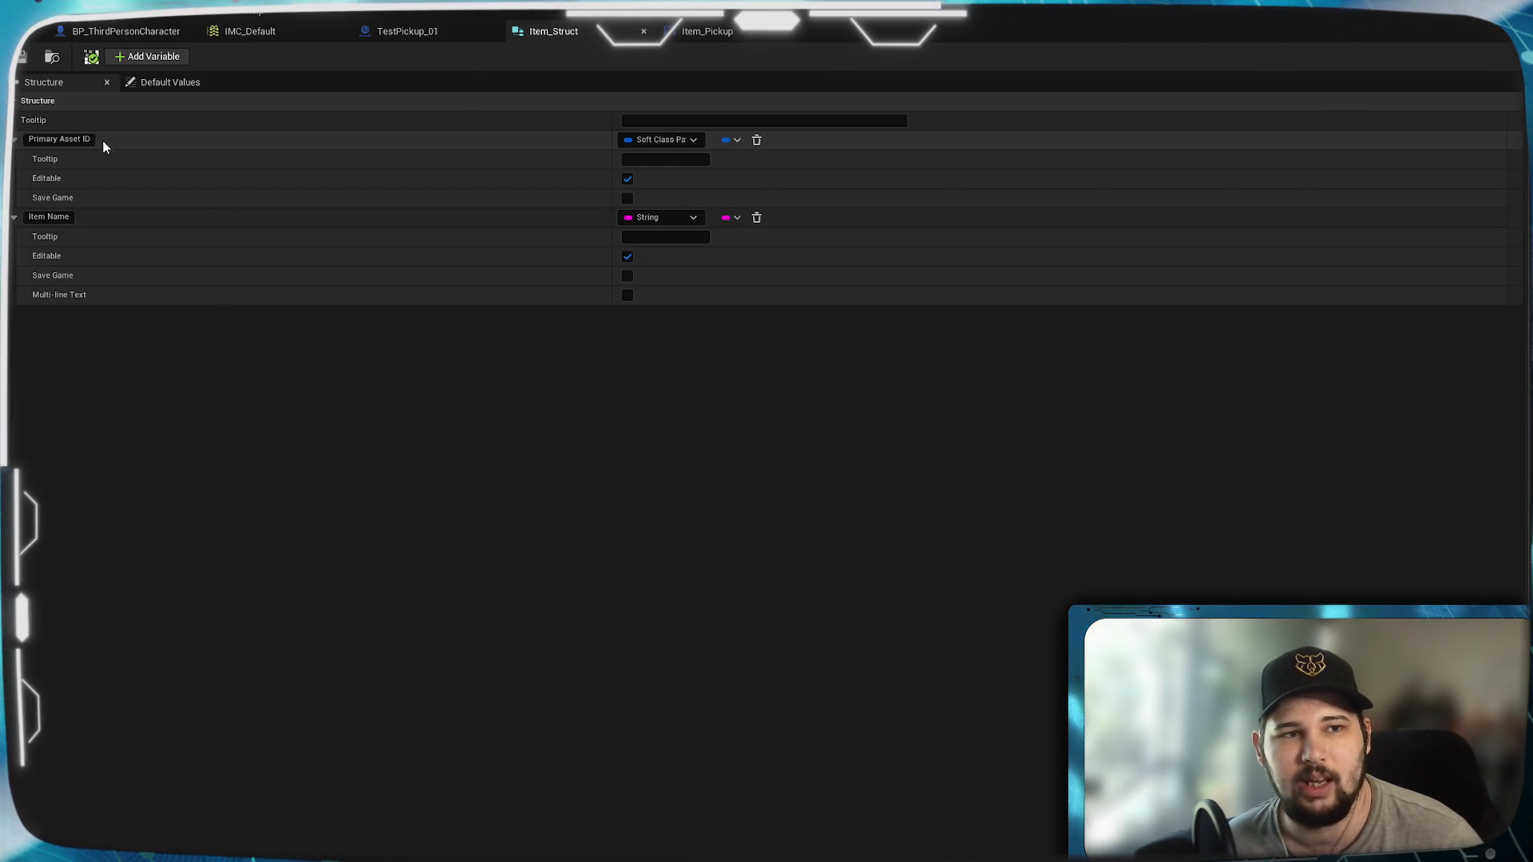
click(131, 58)
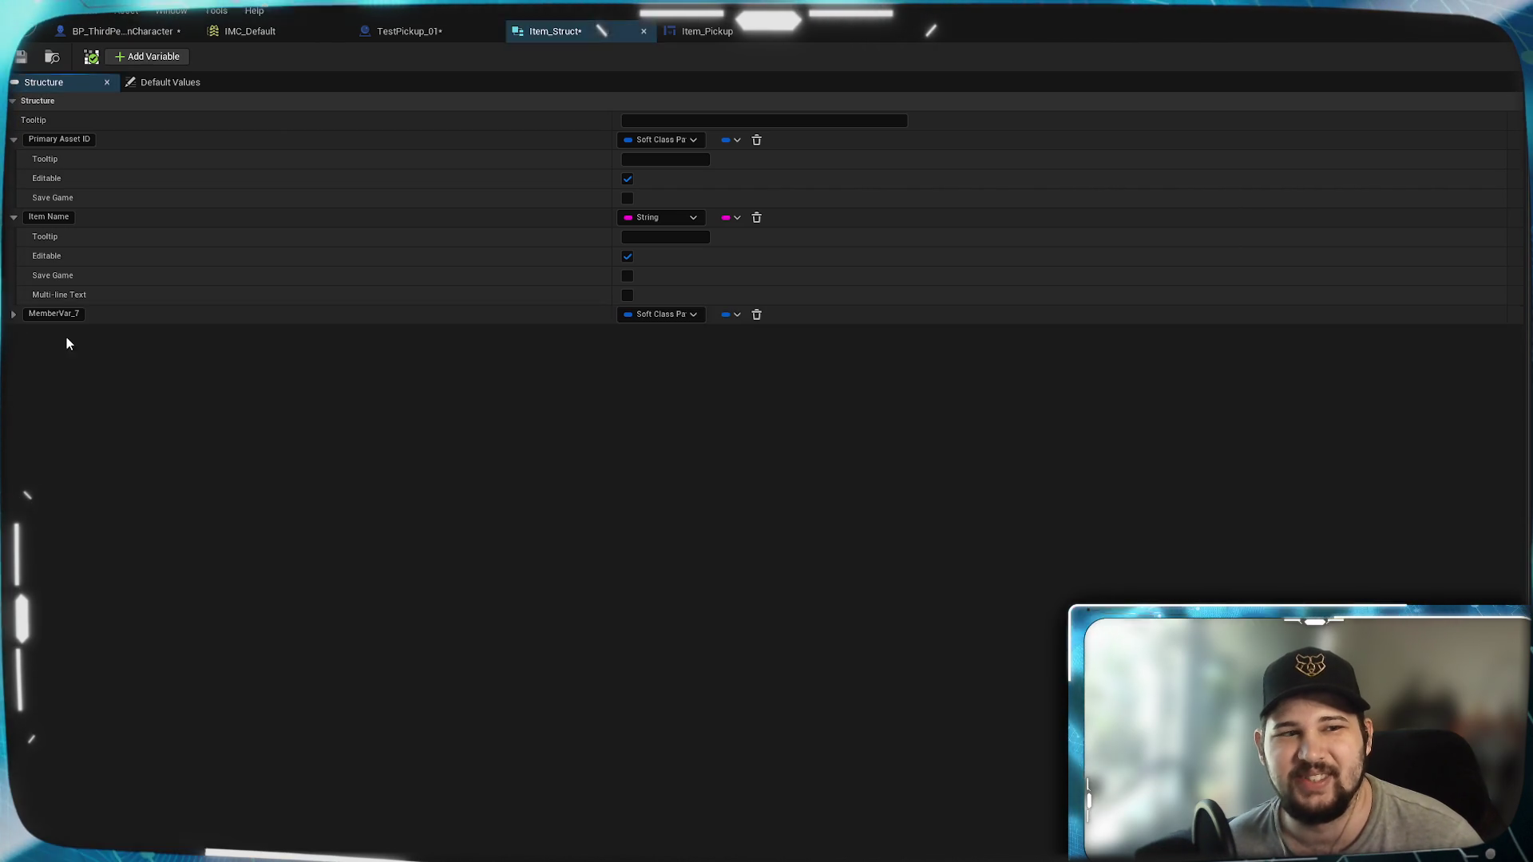
click(661, 319)
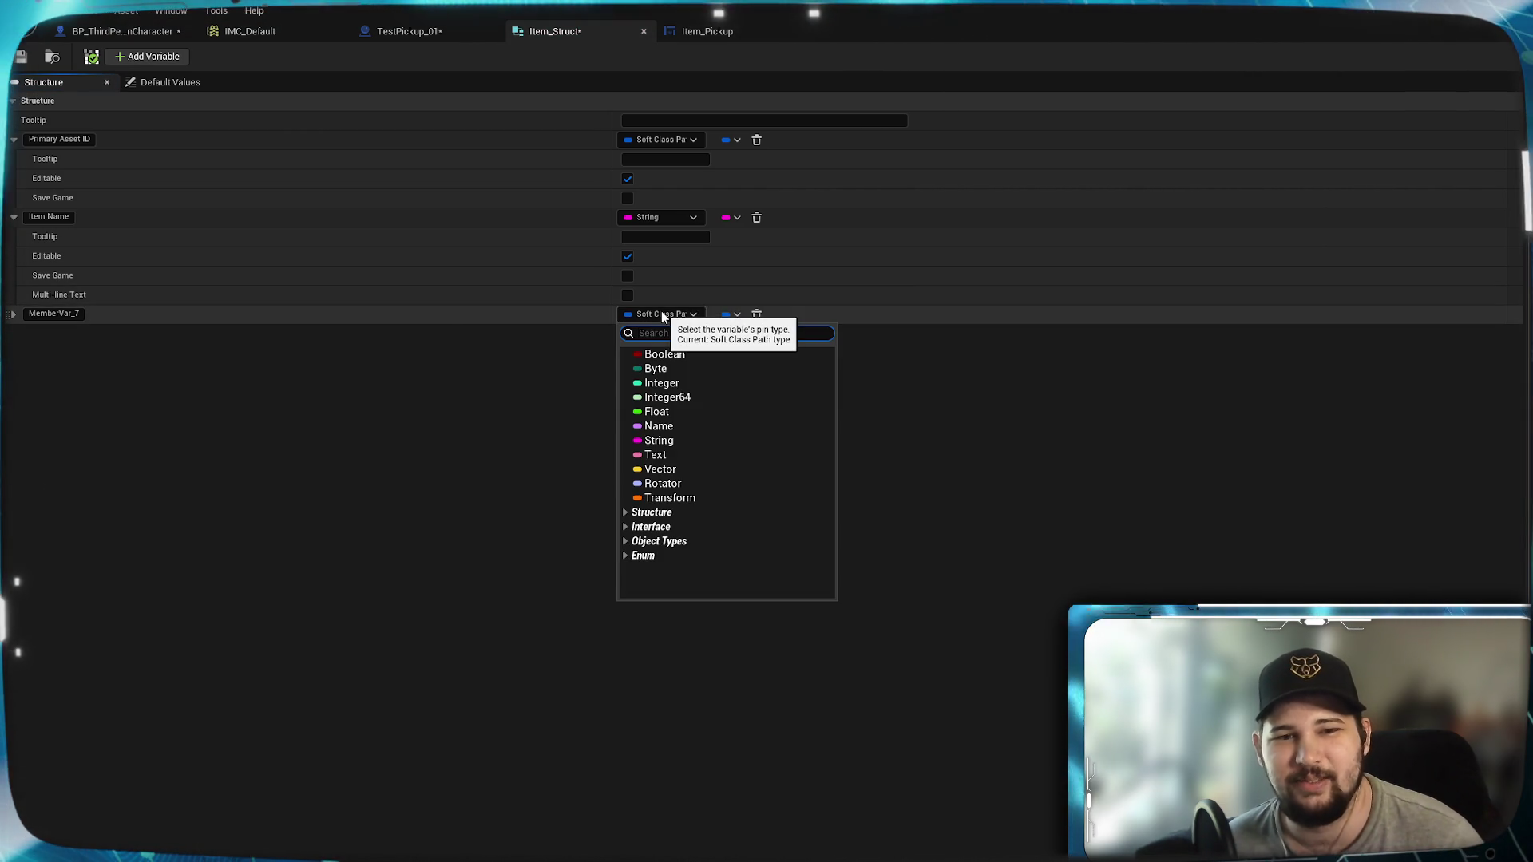
text(se)
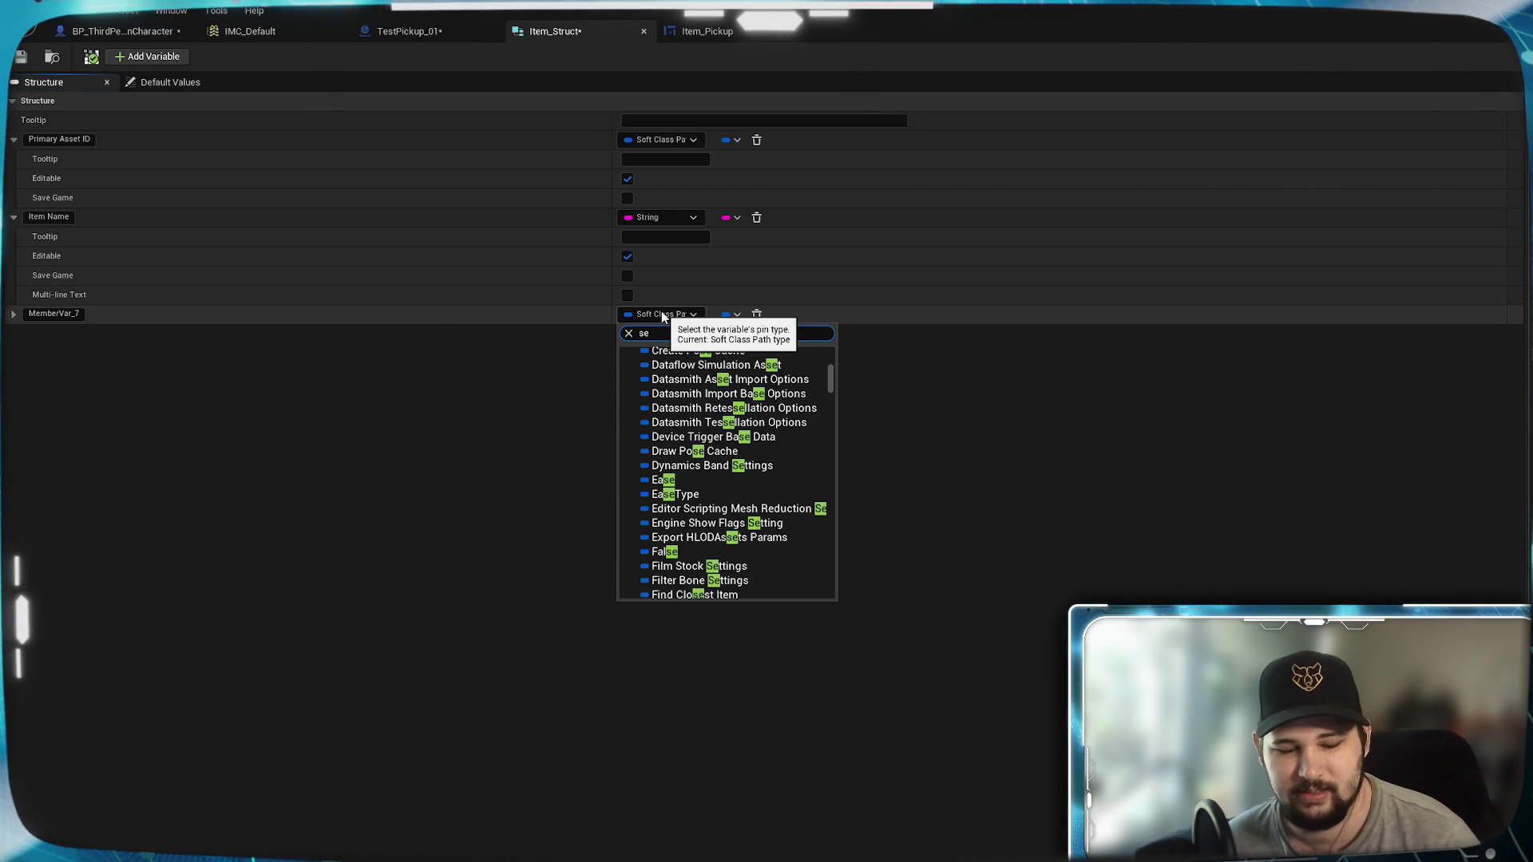
text(lf)
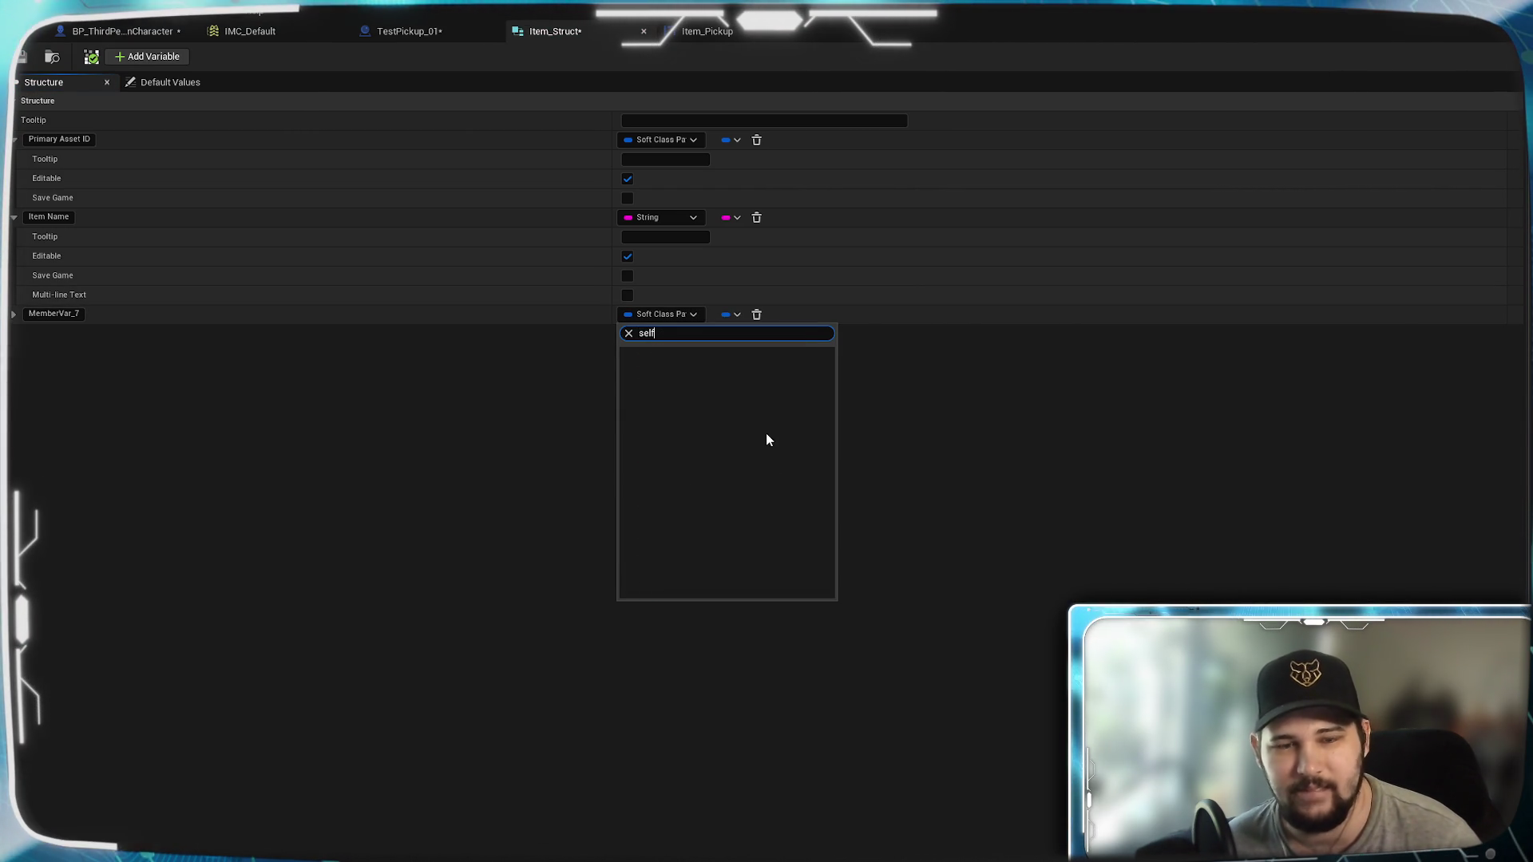
key(BackSpace)
key(BackSpace)
key(BackSpace)
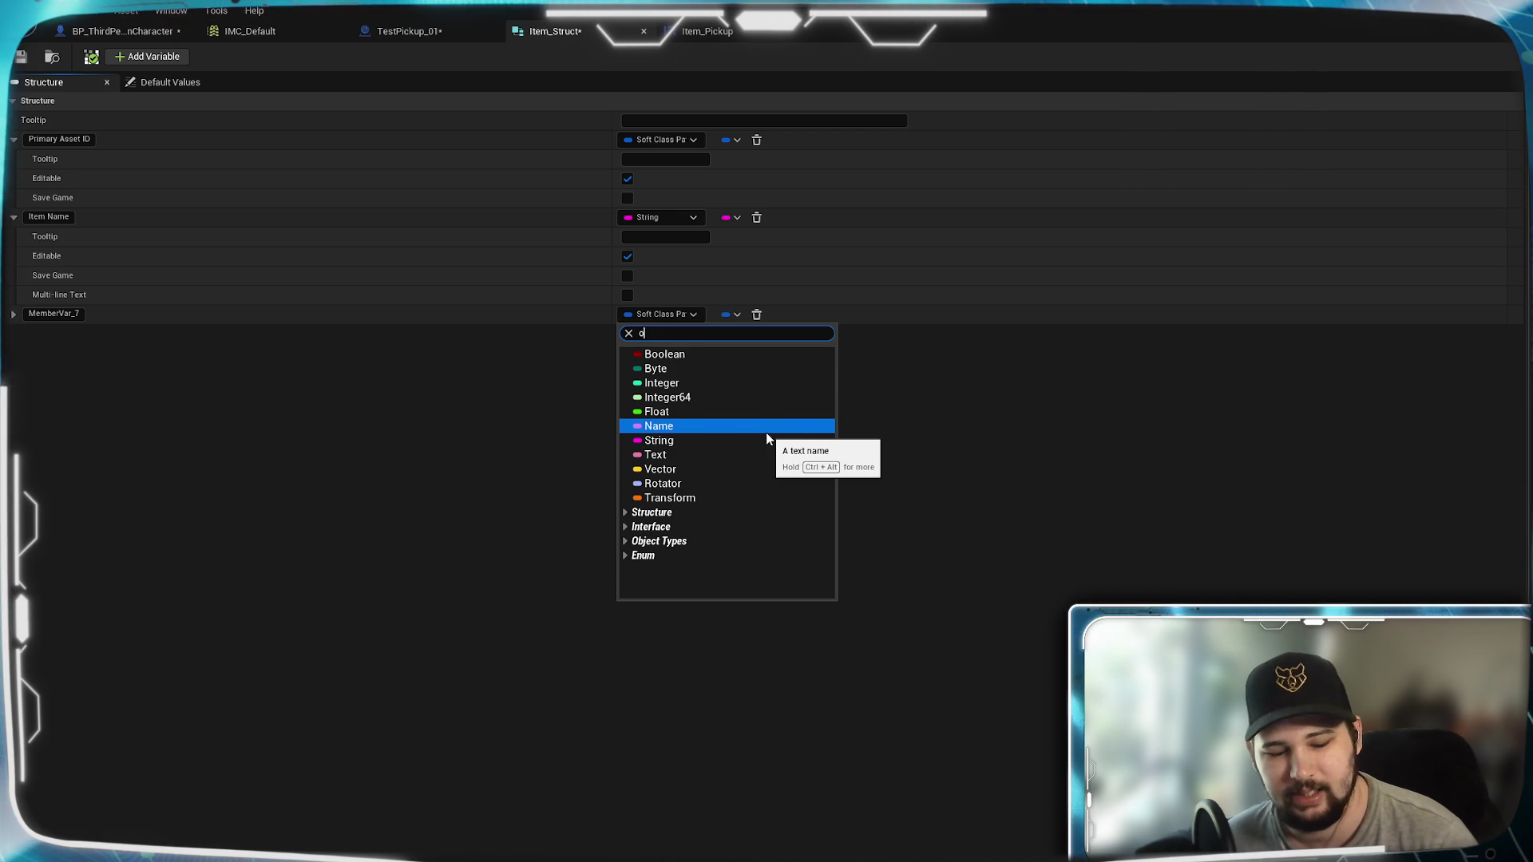
text(obj)
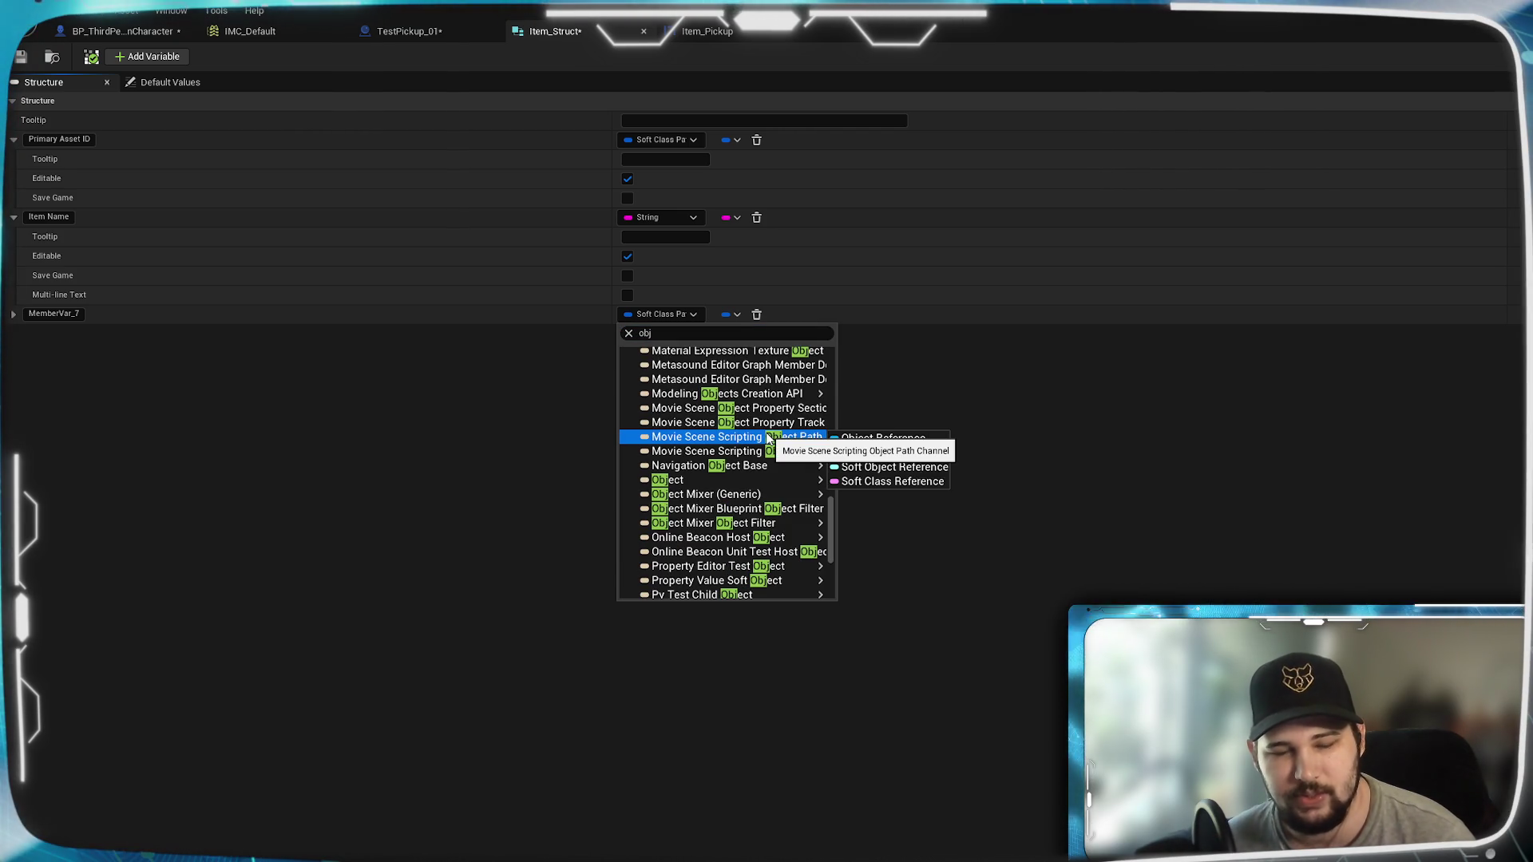
mouse_move(705, 481)
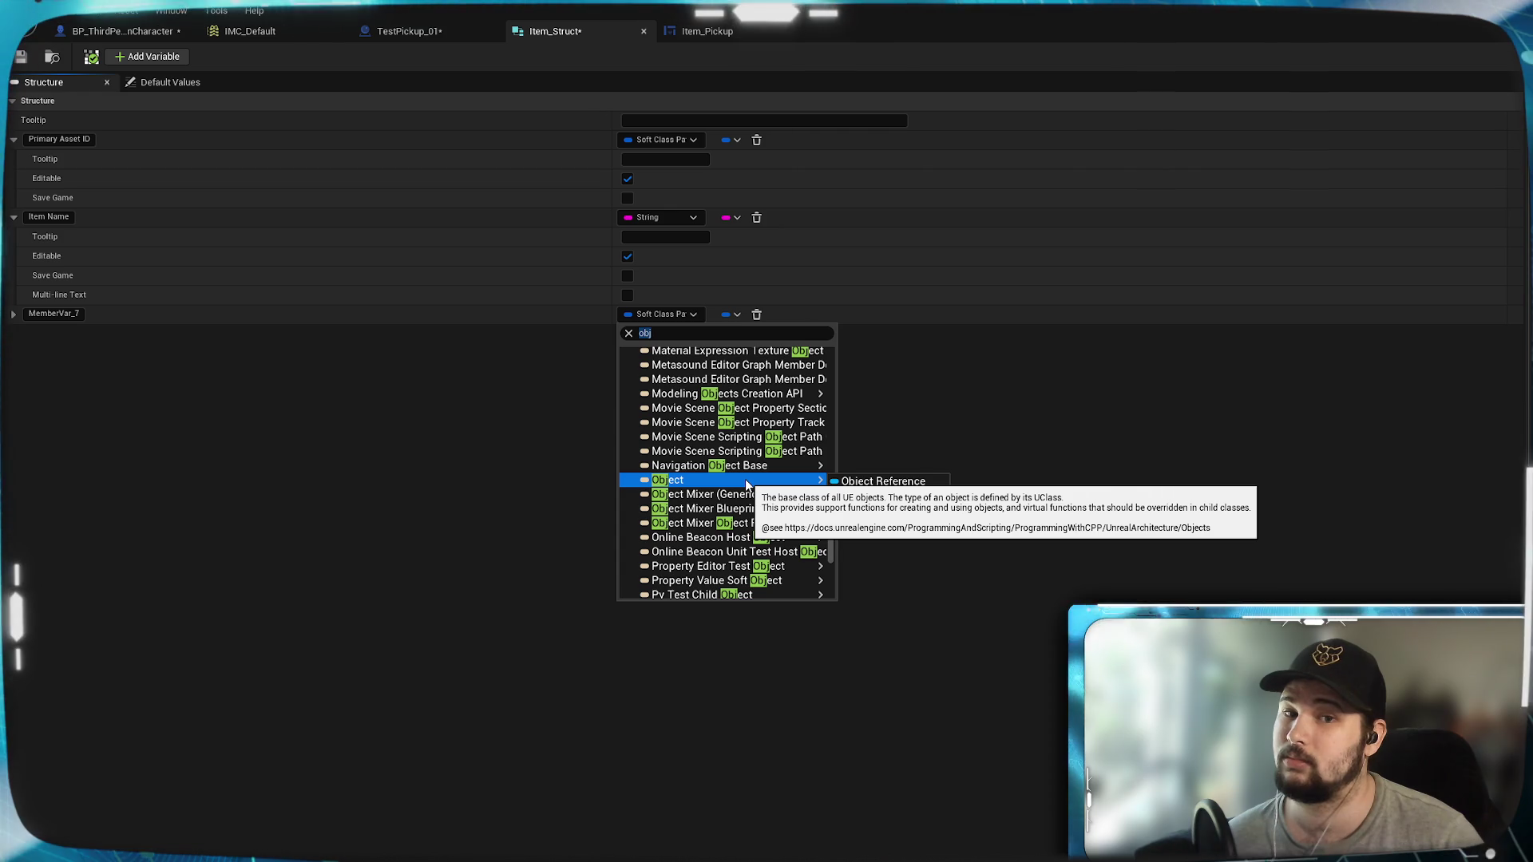
click(933, 481)
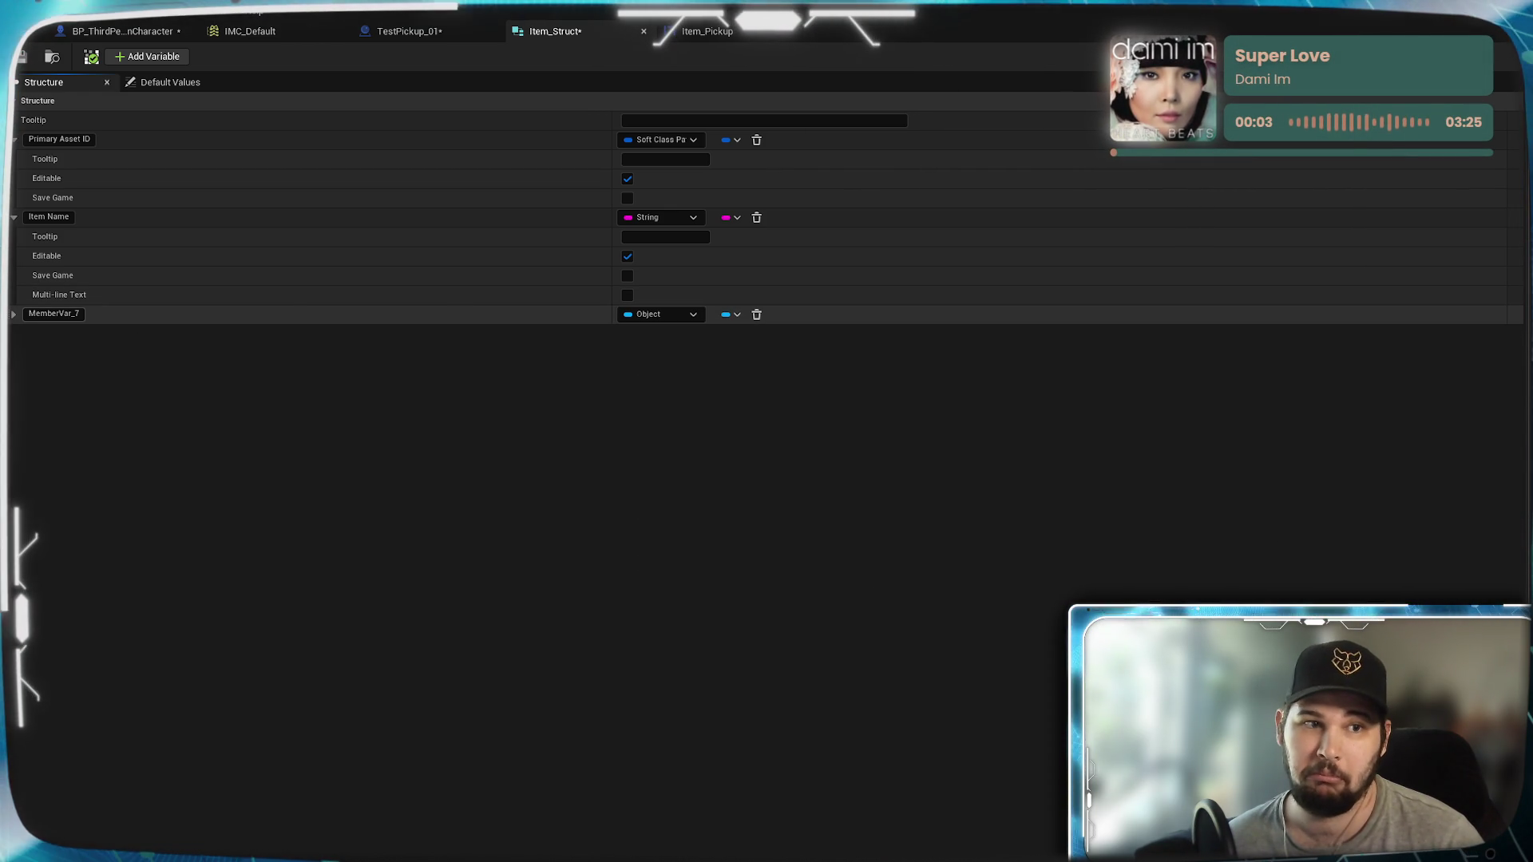
Step: Name the new member 'Object' and save Item_Struct
click(53, 313)
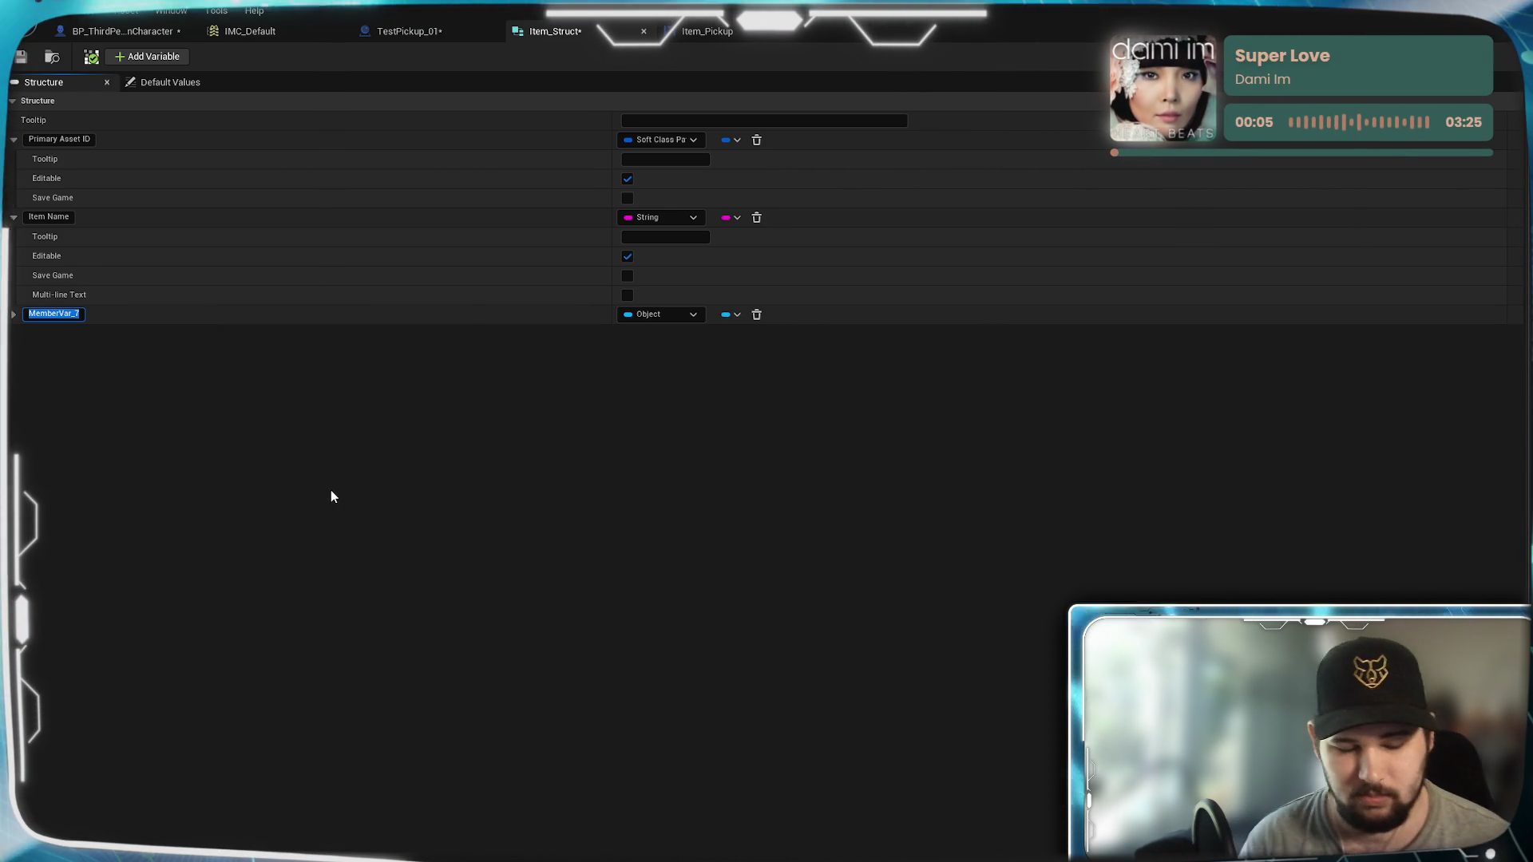
text(O)
key(Return)
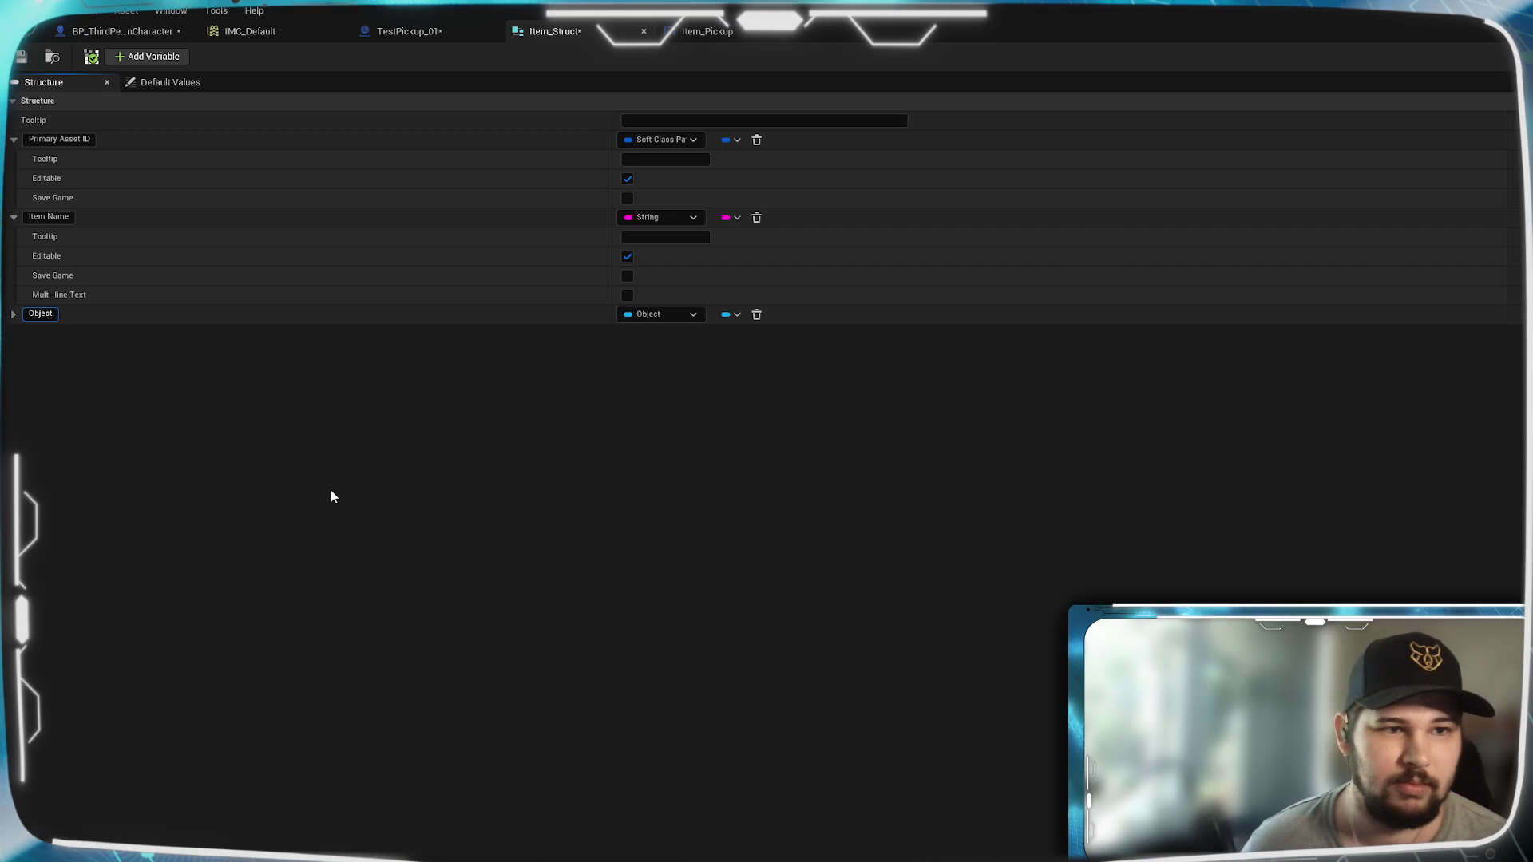
click(20, 57)
Step: Glance over the character graph, then view TestPickup_01's overlap event nodes
click(120, 30)
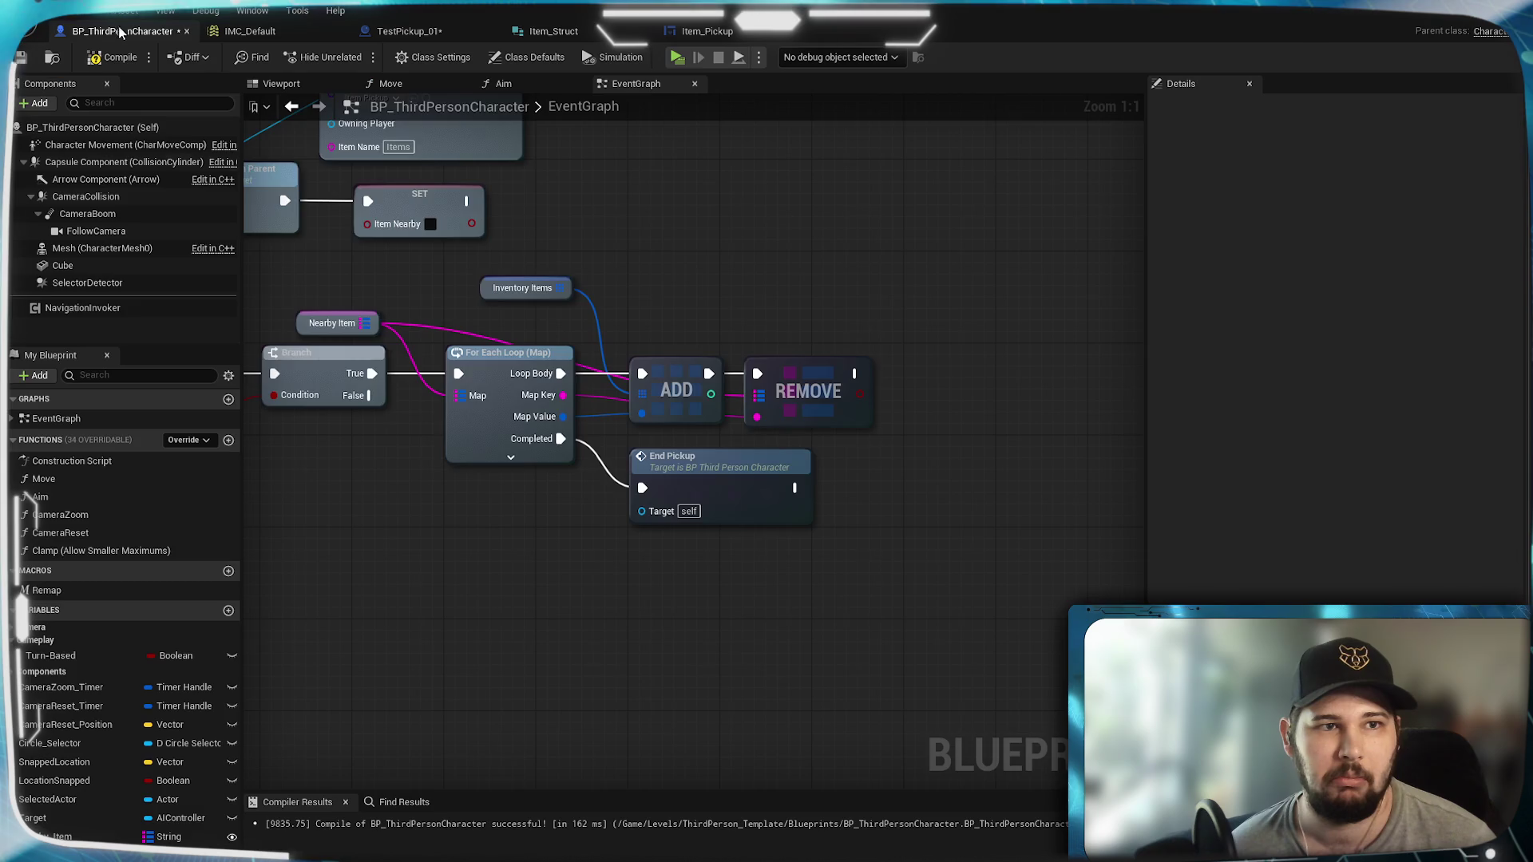
mouse_move(513, 598)
mouse_down()
mouse_move(630, 565)
mouse_move(775, 382)
mouse_move(760, 384)
mouse_move(988, 274)
mouse_move(600, 575)
mouse_move(812, 505)
mouse_move(599, 402)
mouse_move(718, 626)
mouse_move(822, 380)
mouse_up()
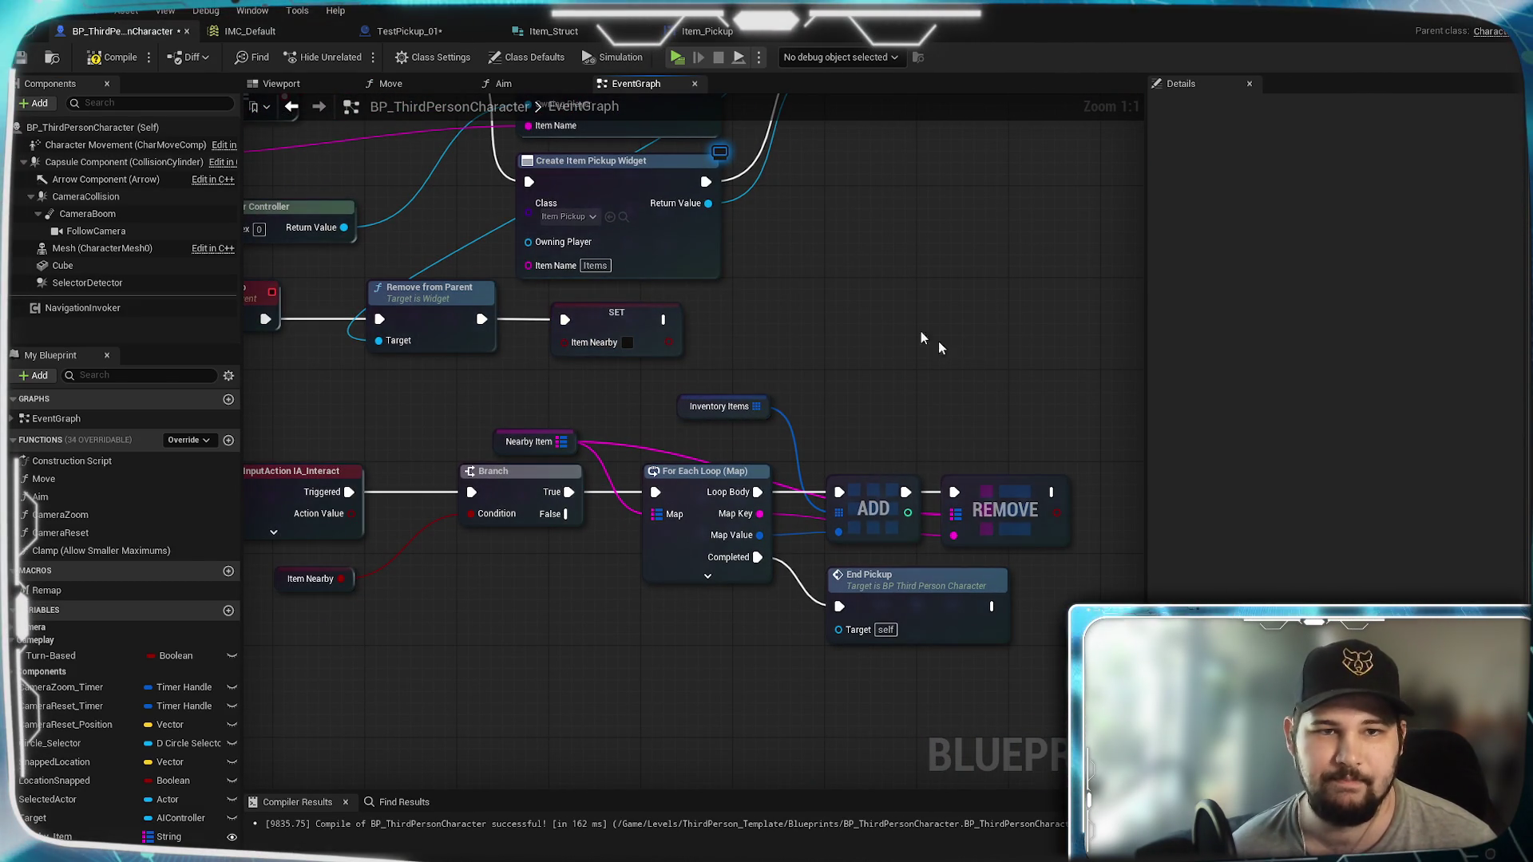
click(403, 30)
mouse_move(862, 442)
mouse_down()
mouse_move(568, 523)
mouse_move(896, 418)
mouse_up()
drag(293, 394, 926, 373)
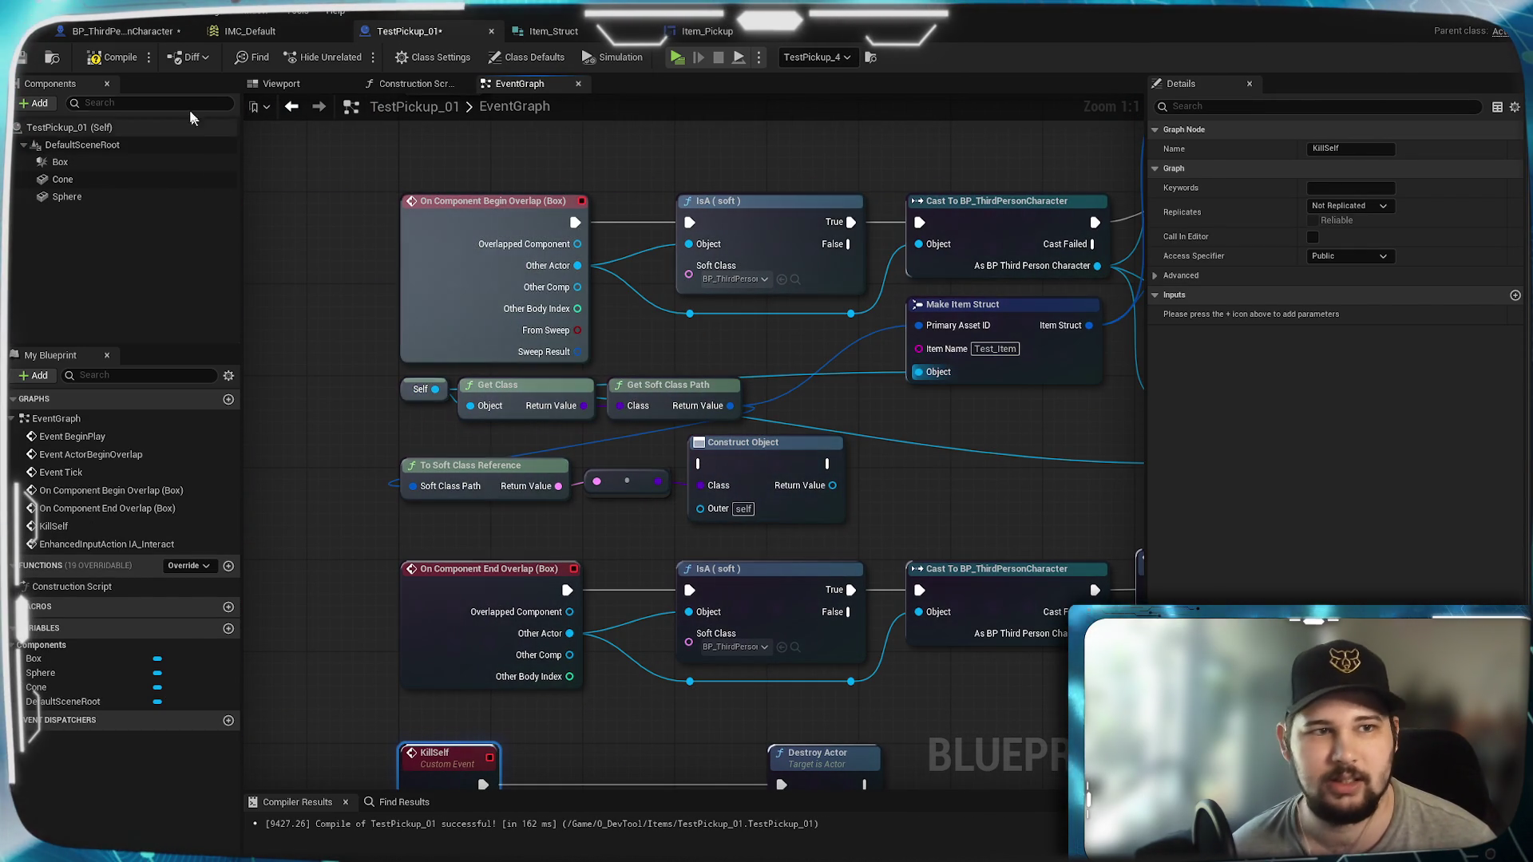
Step: Save TestPickup_01 and switch back to BP_ThirdPersonCharacter
click(20, 58)
mouse_move(1011, 415)
mouse_down()
mouse_move(982, 434)
mouse_move(572, 514)
mouse_move(823, 391)
mouse_up()
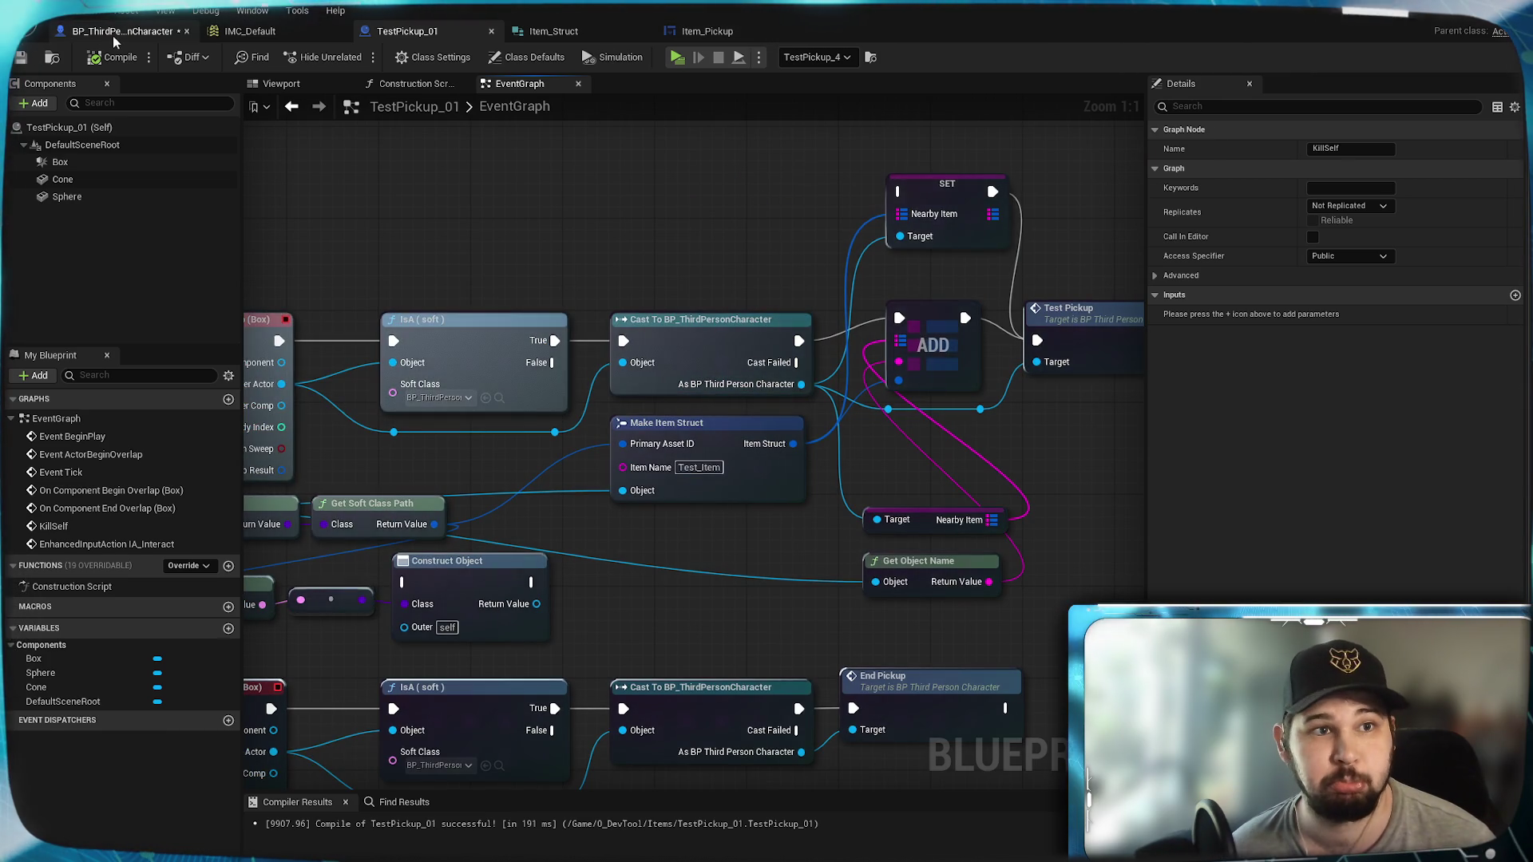
click(120, 32)
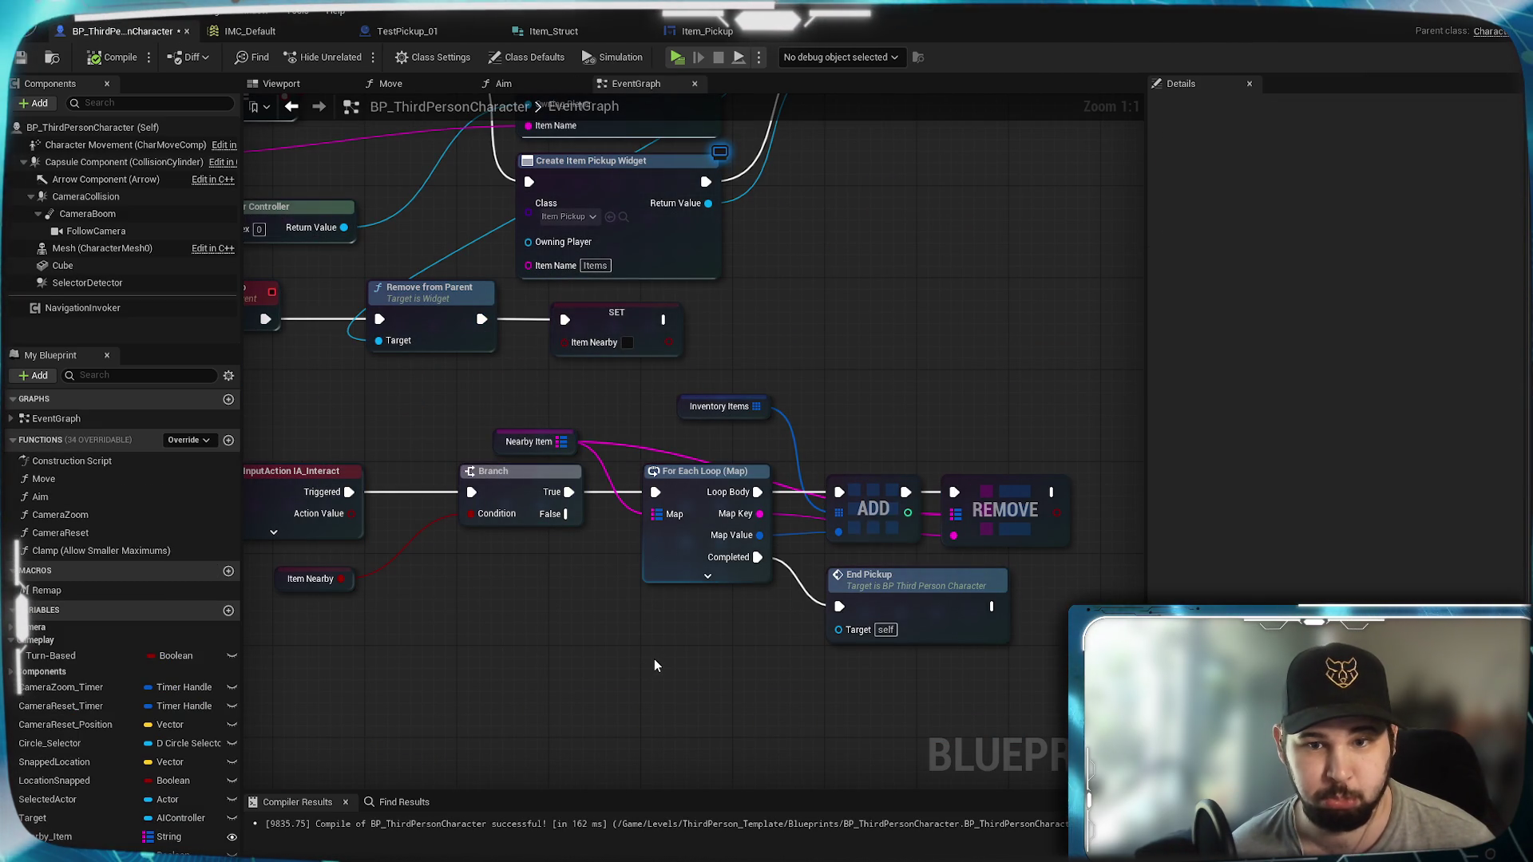
Step: Survey the Interact loop, ADD/REMOVE and LENGTH nodes, briefly checking the IMC_Default mappings
mouse_move(654, 659)
mouse_down()
mouse_move(1142, 627)
mouse_move(530, 567)
mouse_up()
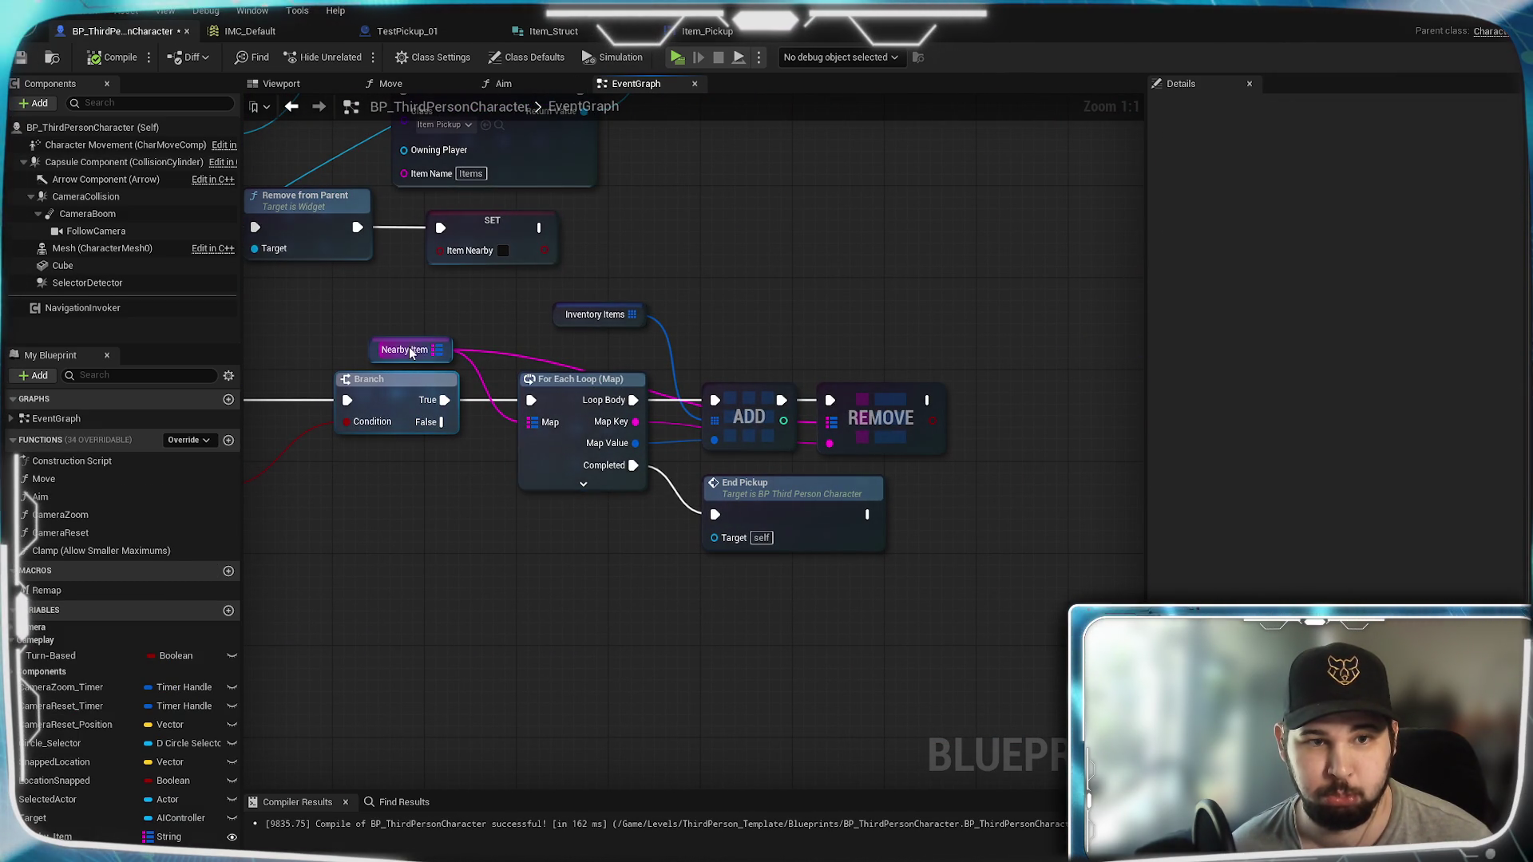
right_click(563, 444)
click(632, 551)
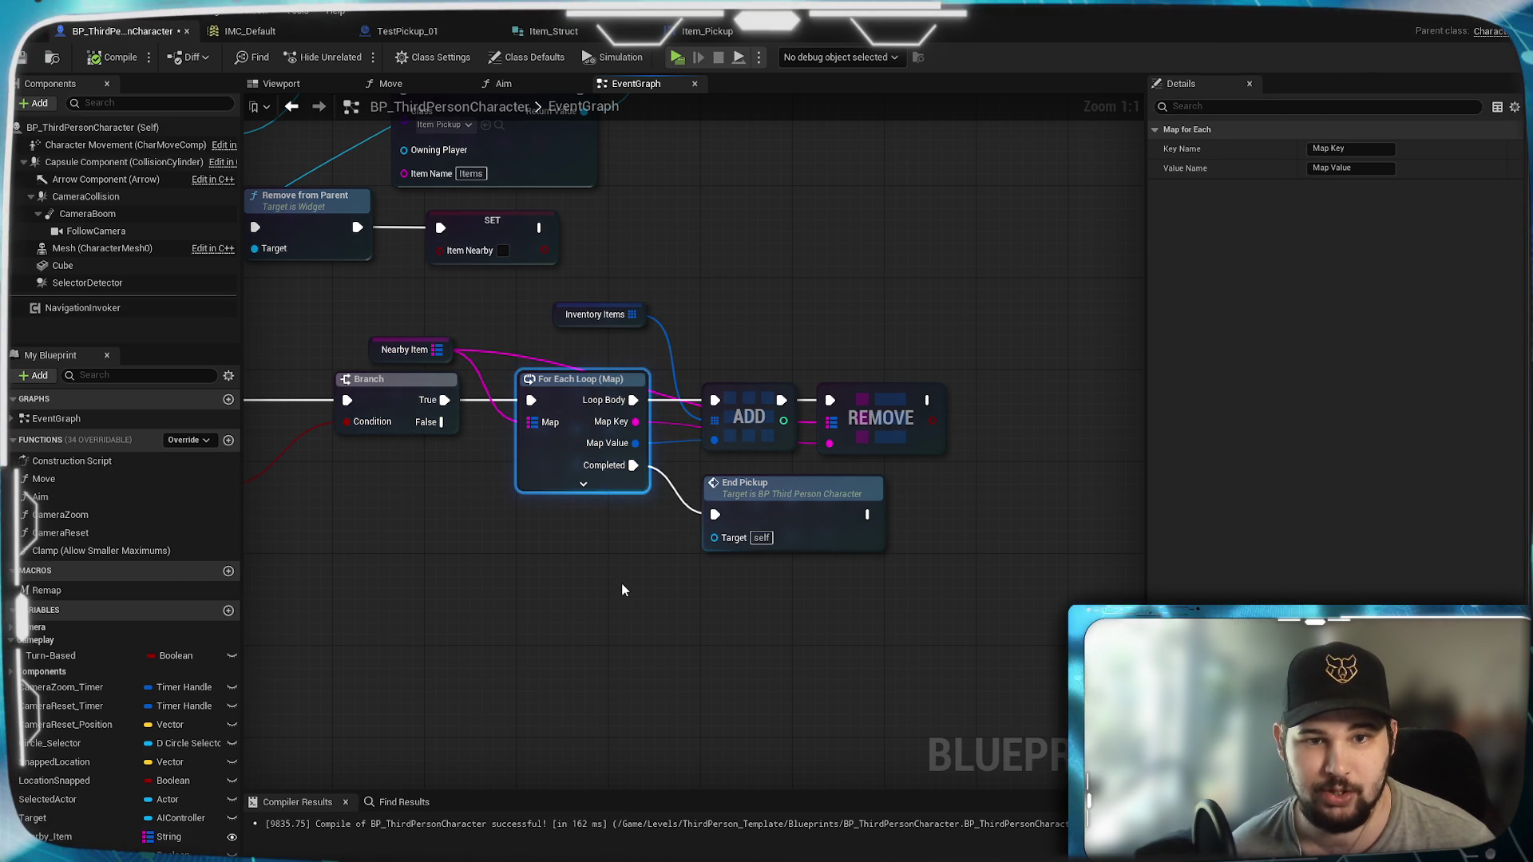
click(621, 583)
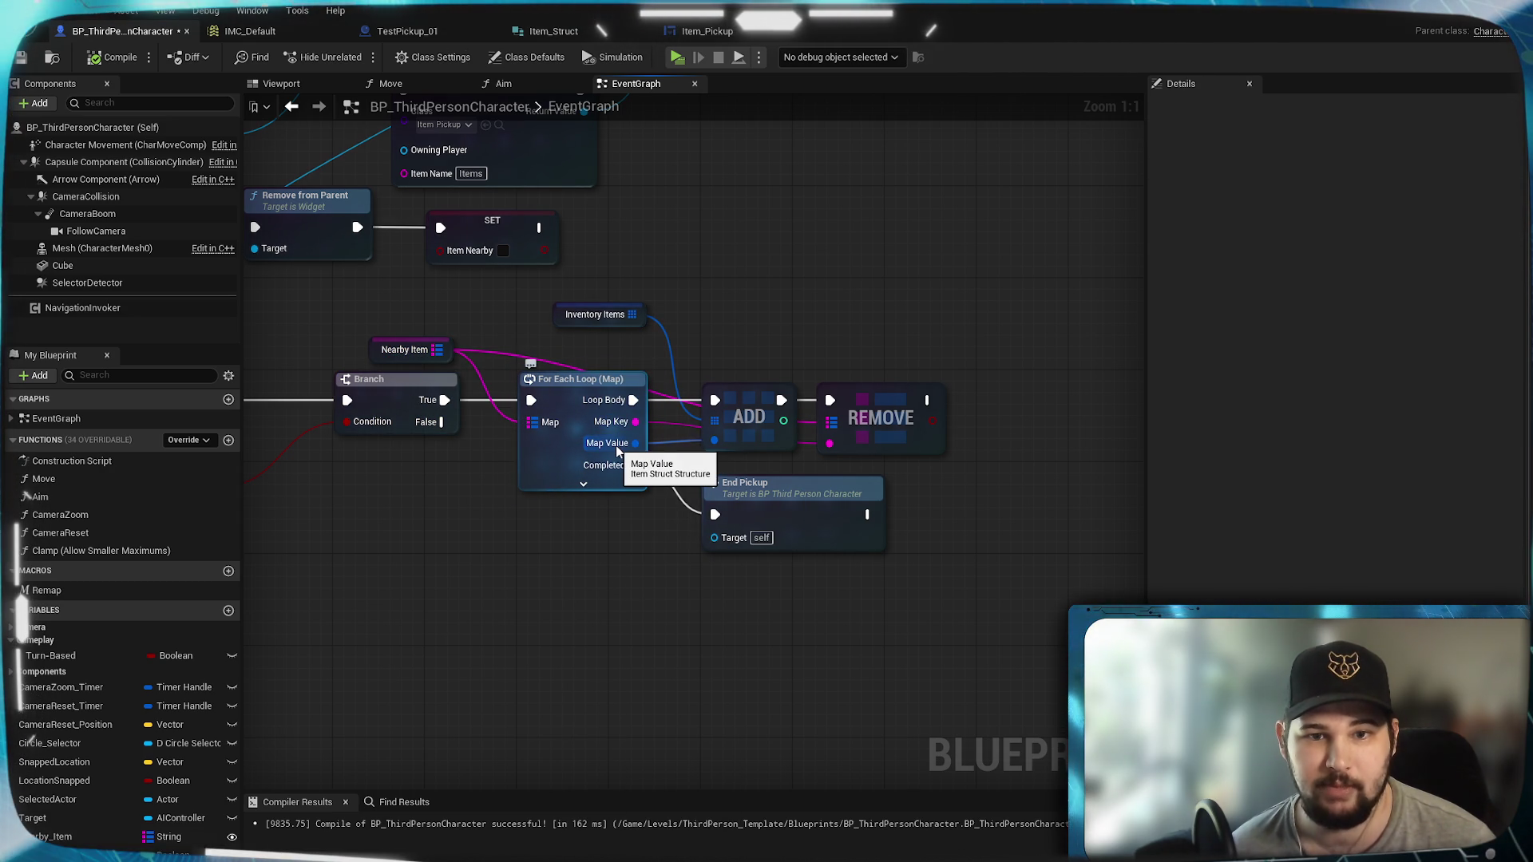
drag(627, 449, 385, 413)
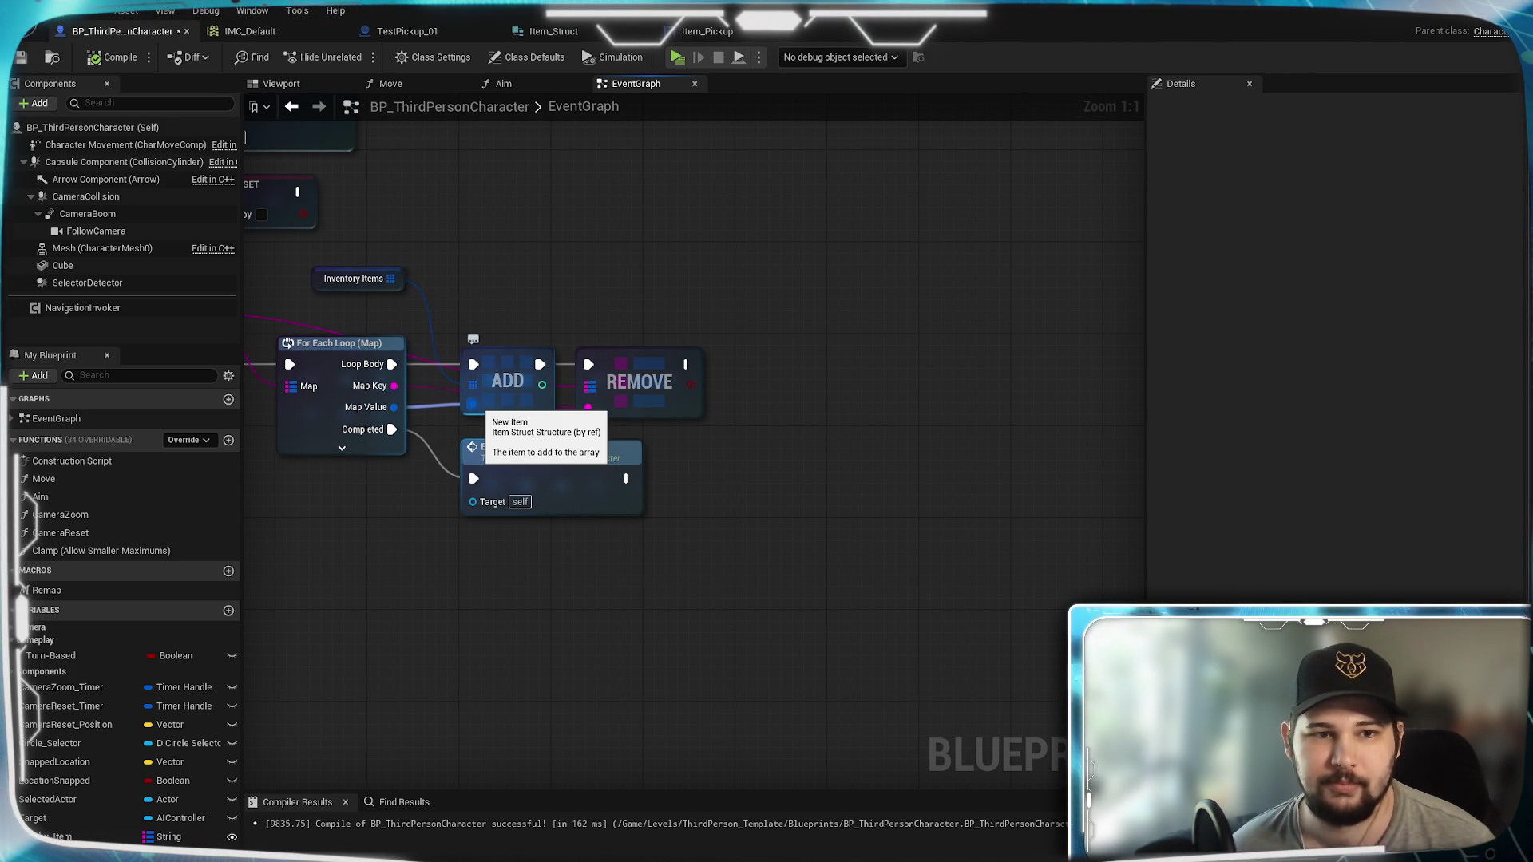
drag(385, 408, 738, 483)
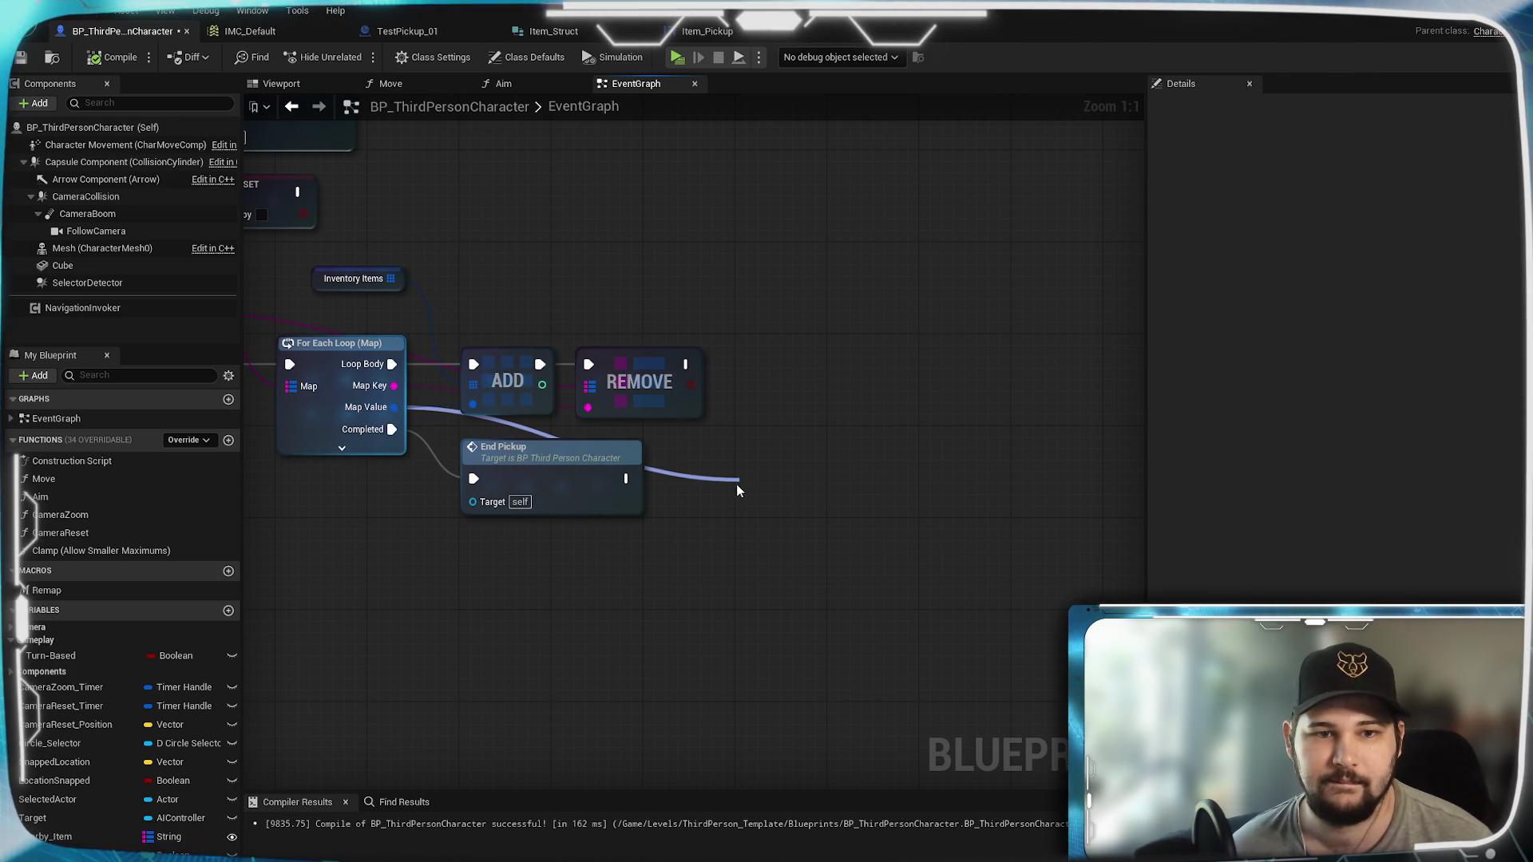
click(689, 608)
mouse_move(559, 599)
mouse_down()
mouse_move(719, 592)
mouse_move(604, 680)
mouse_move(874, 675)
mouse_up()
mouse_move(537, 515)
mouse_down()
mouse_move(738, 510)
mouse_move(599, 597)
mouse_move(491, 605)
mouse_up()
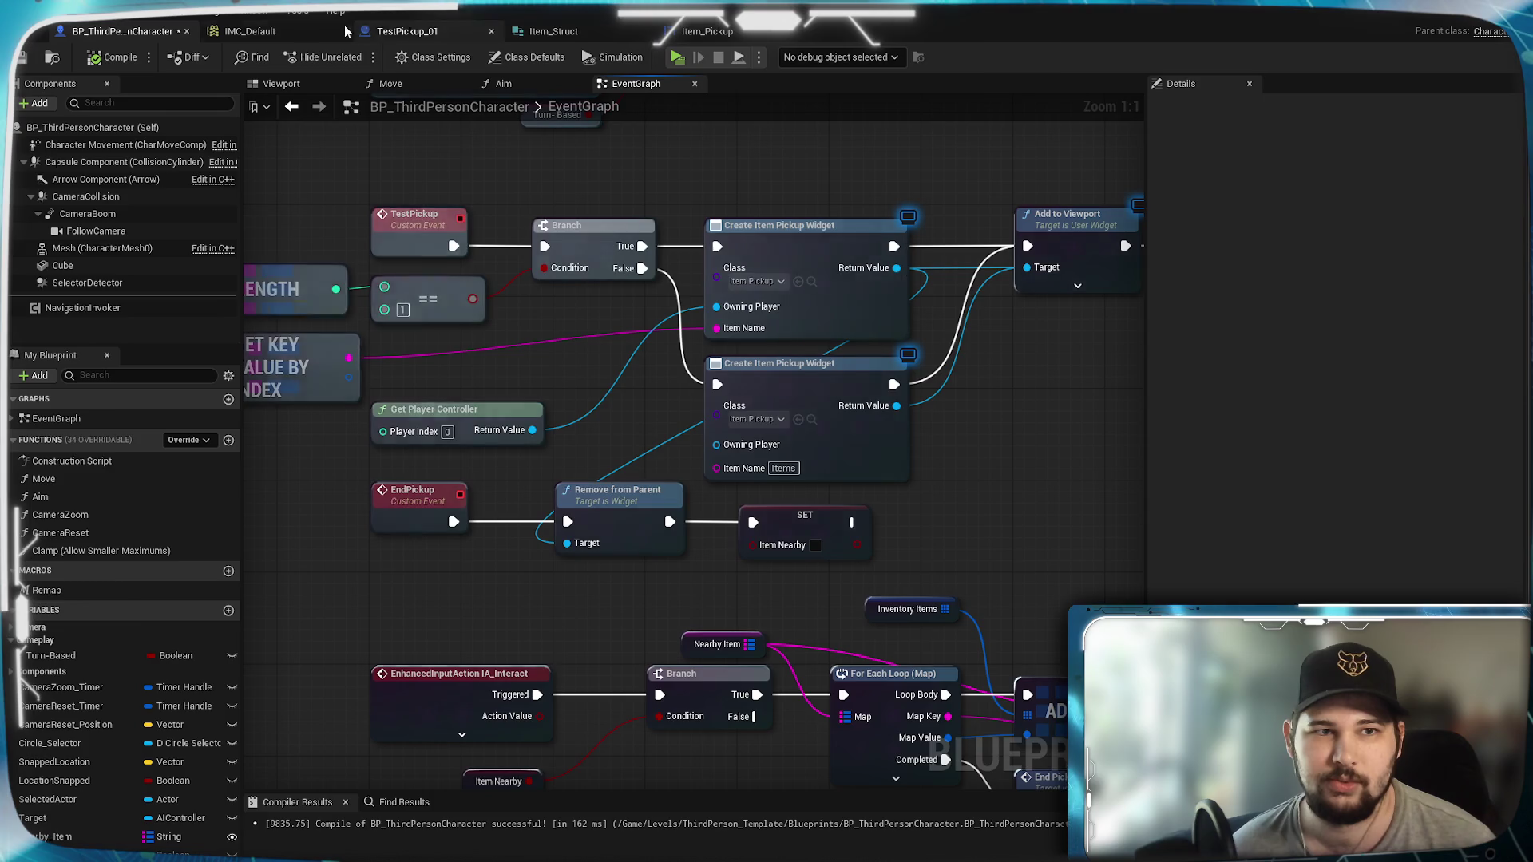
click(305, 29)
click(131, 30)
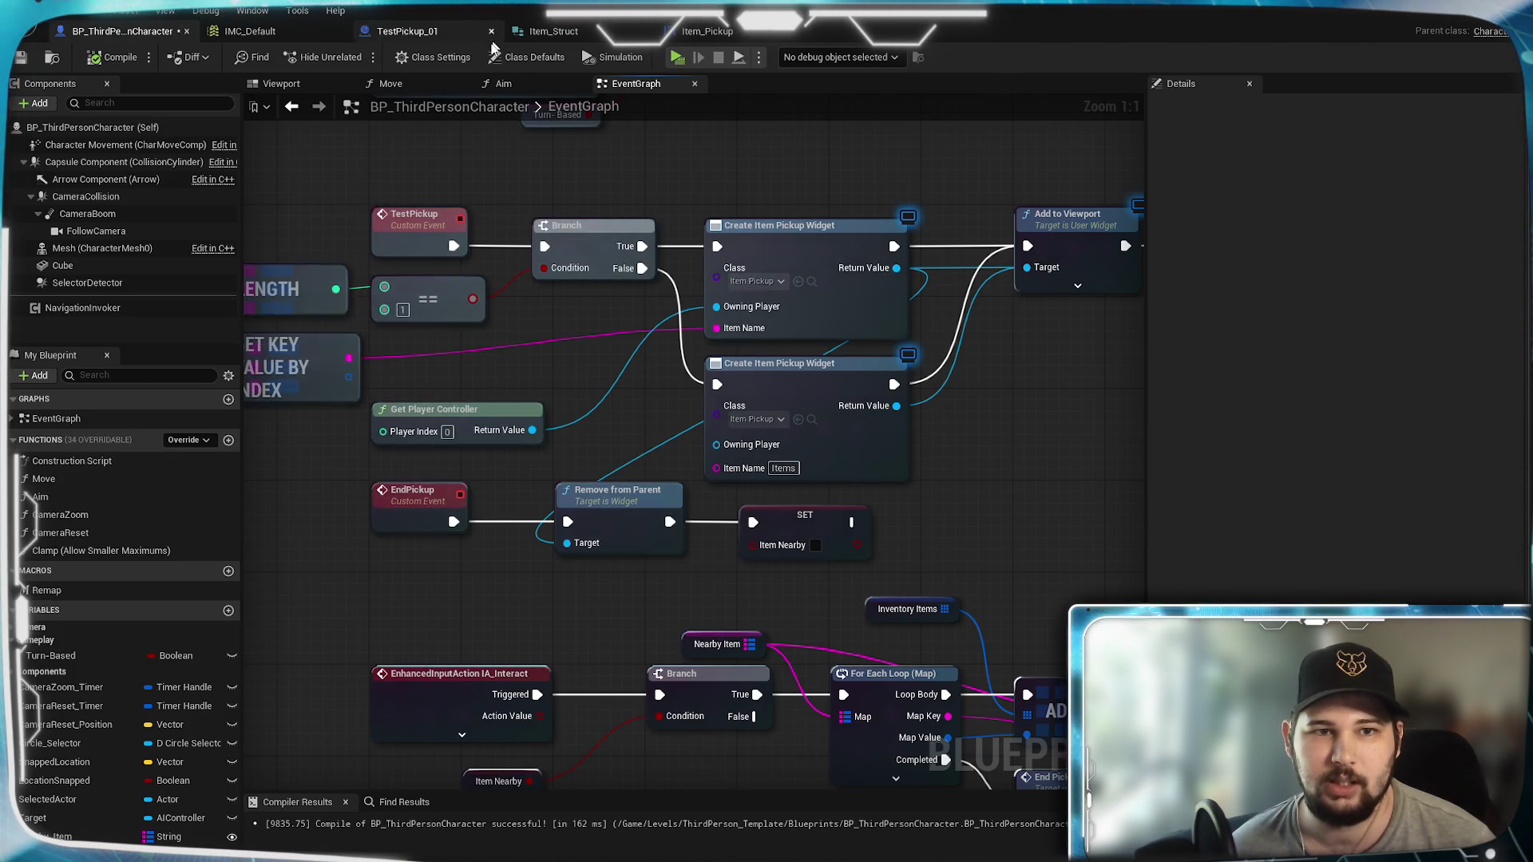
drag(352, 558, 648, 519)
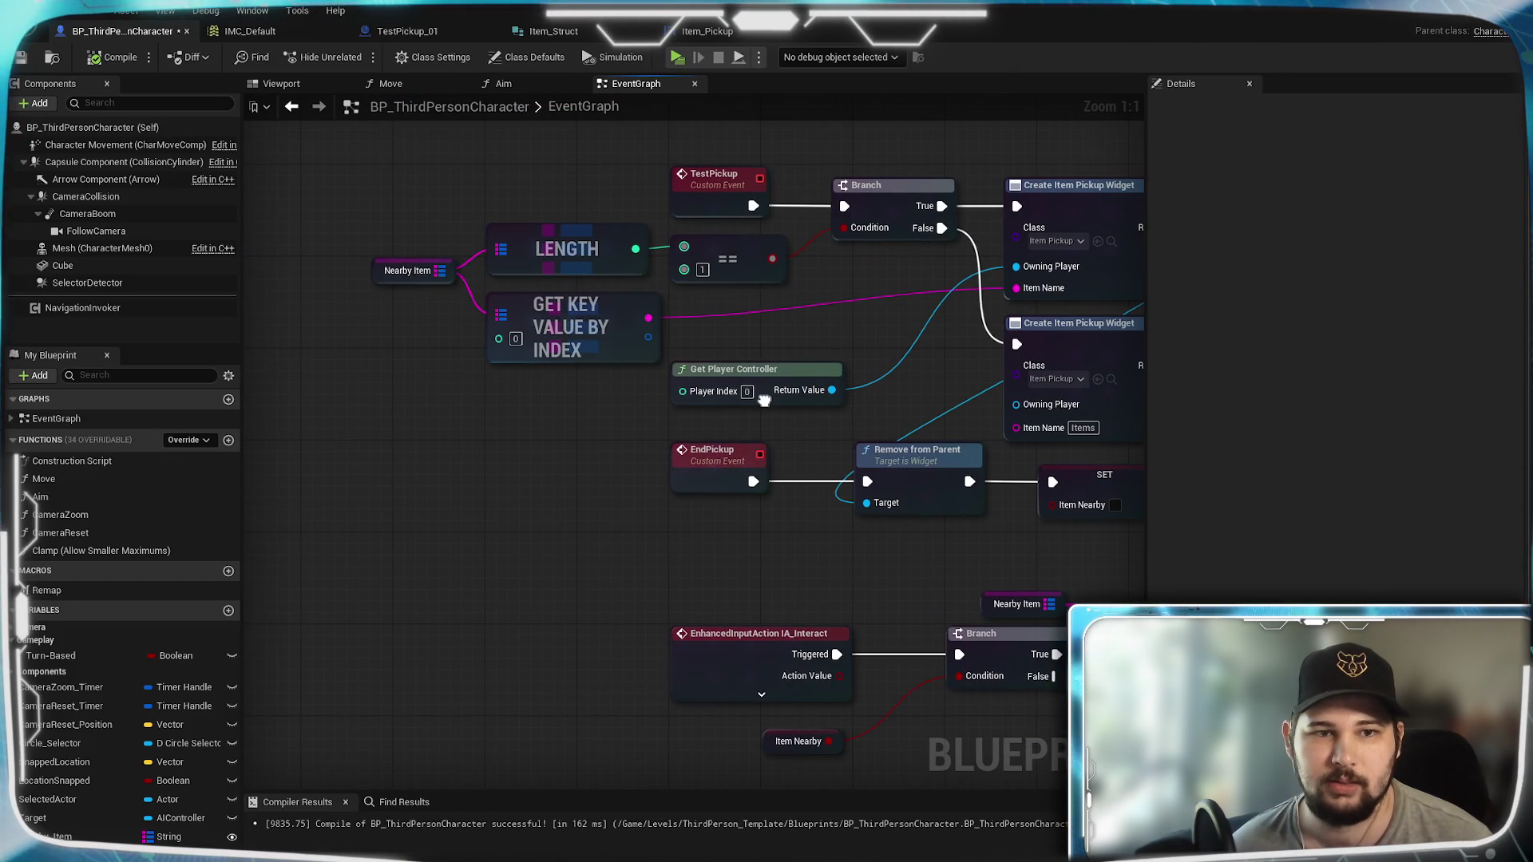
Step: Change the Nearby Item map's key type from String to Object
click(382, 279)
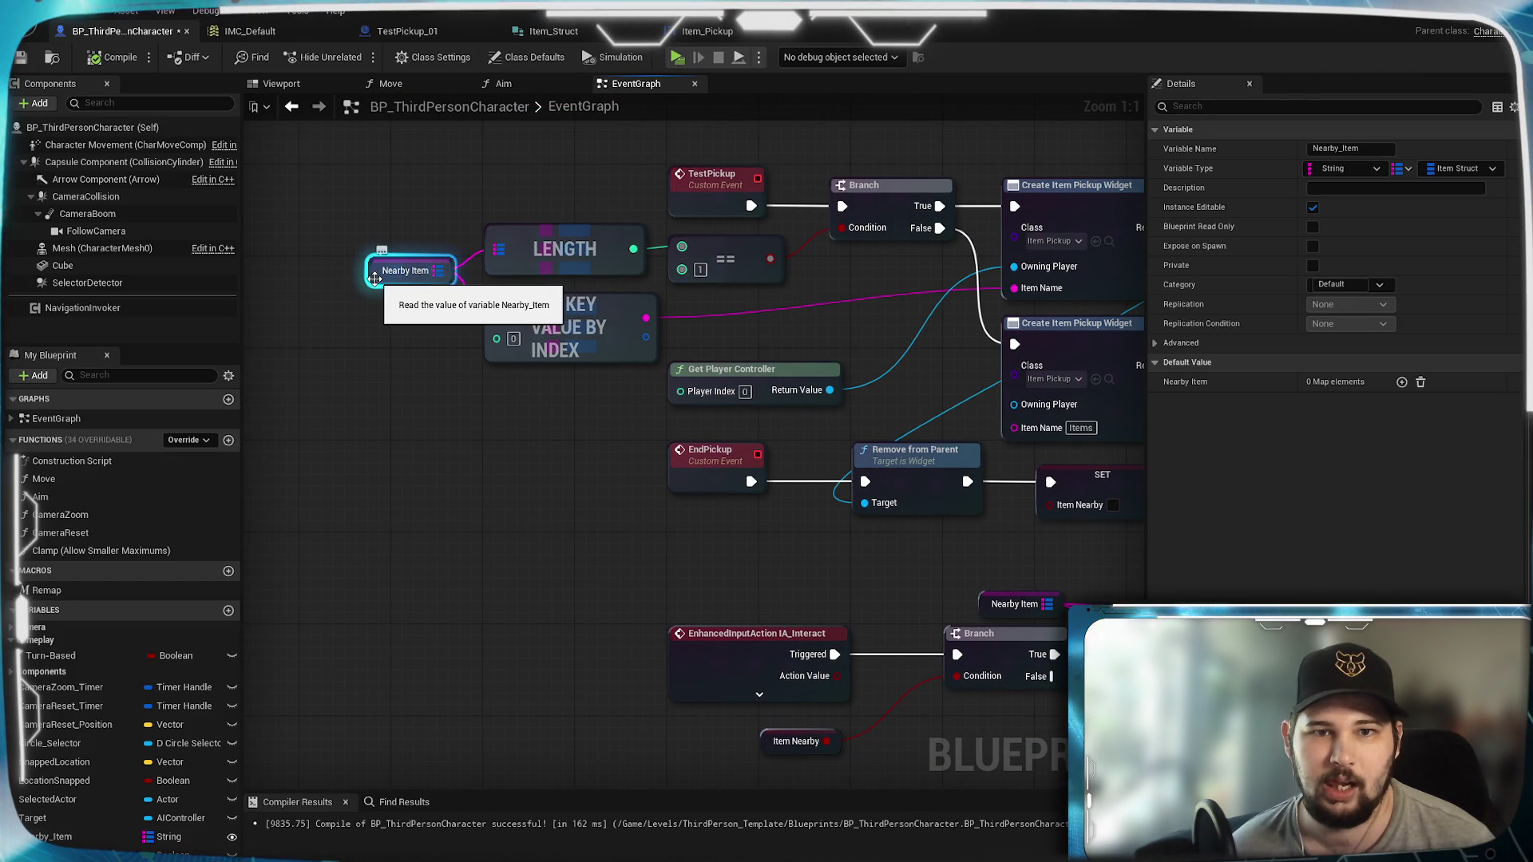
click(1361, 170)
text(object)
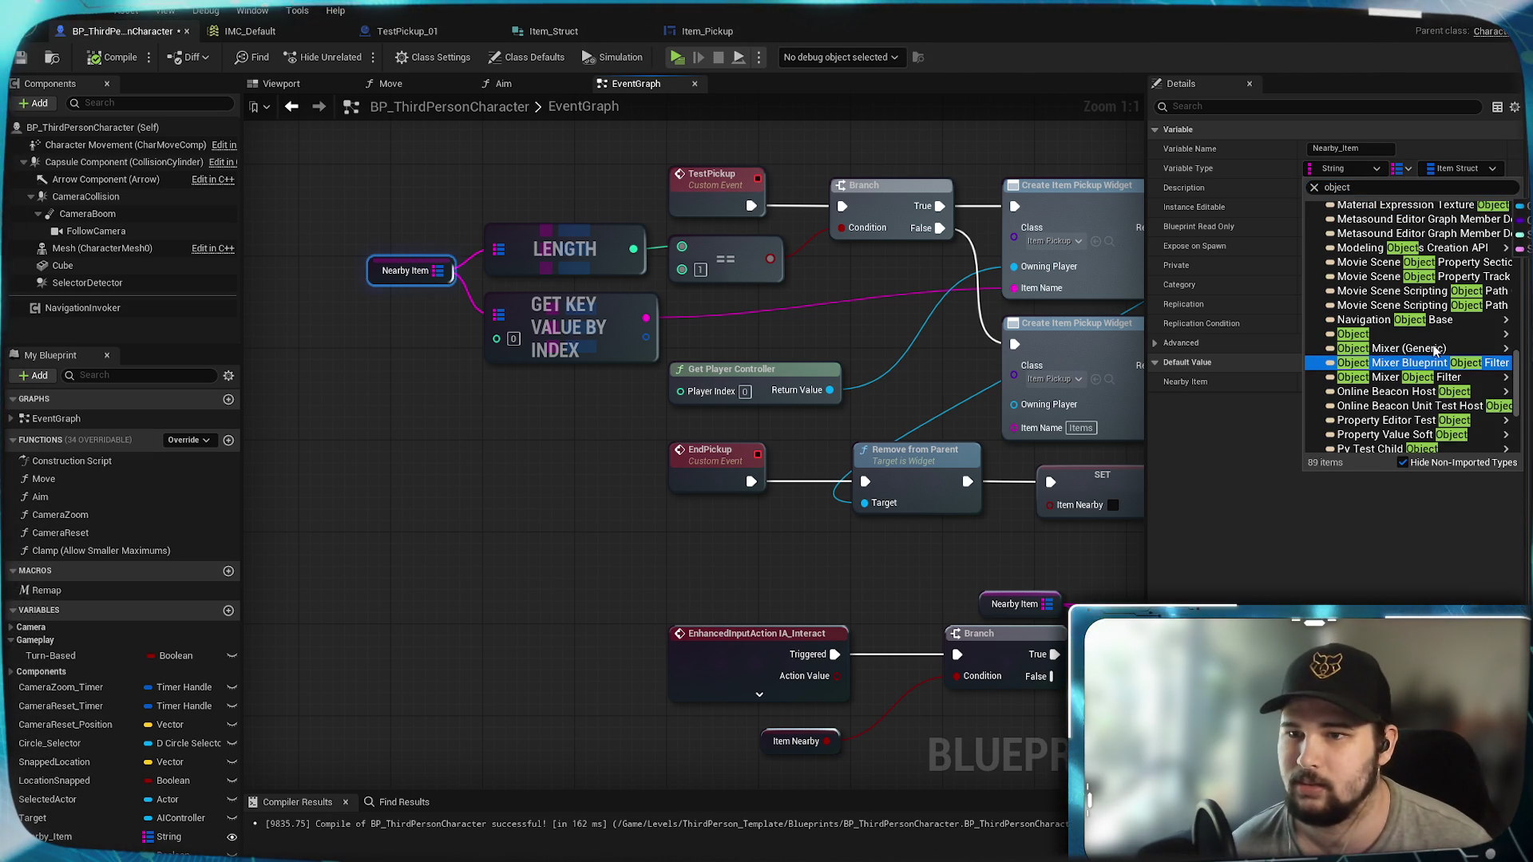
key(Escape)
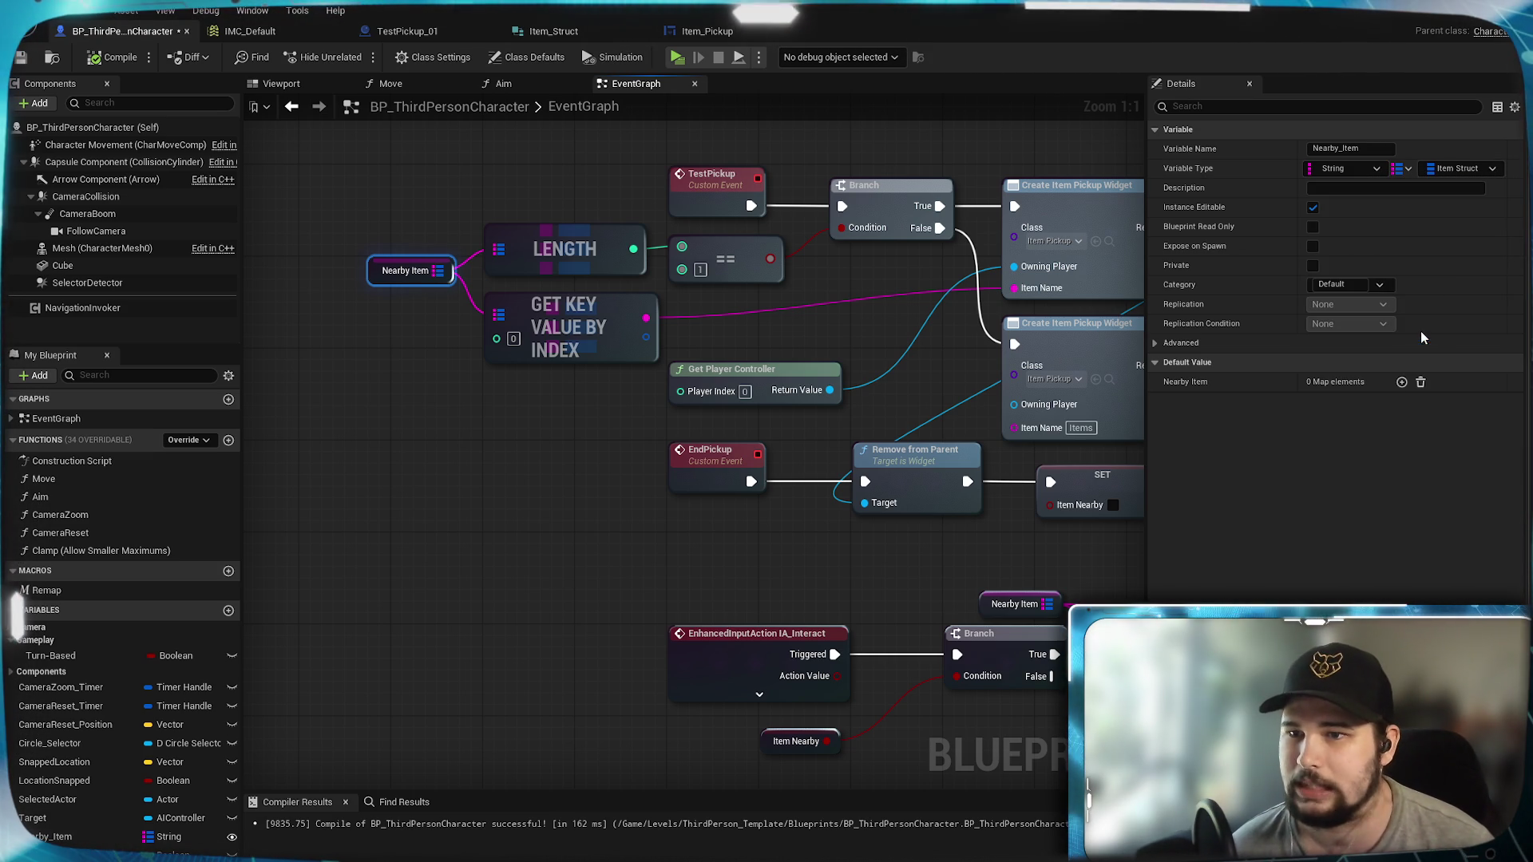
click(1213, 534)
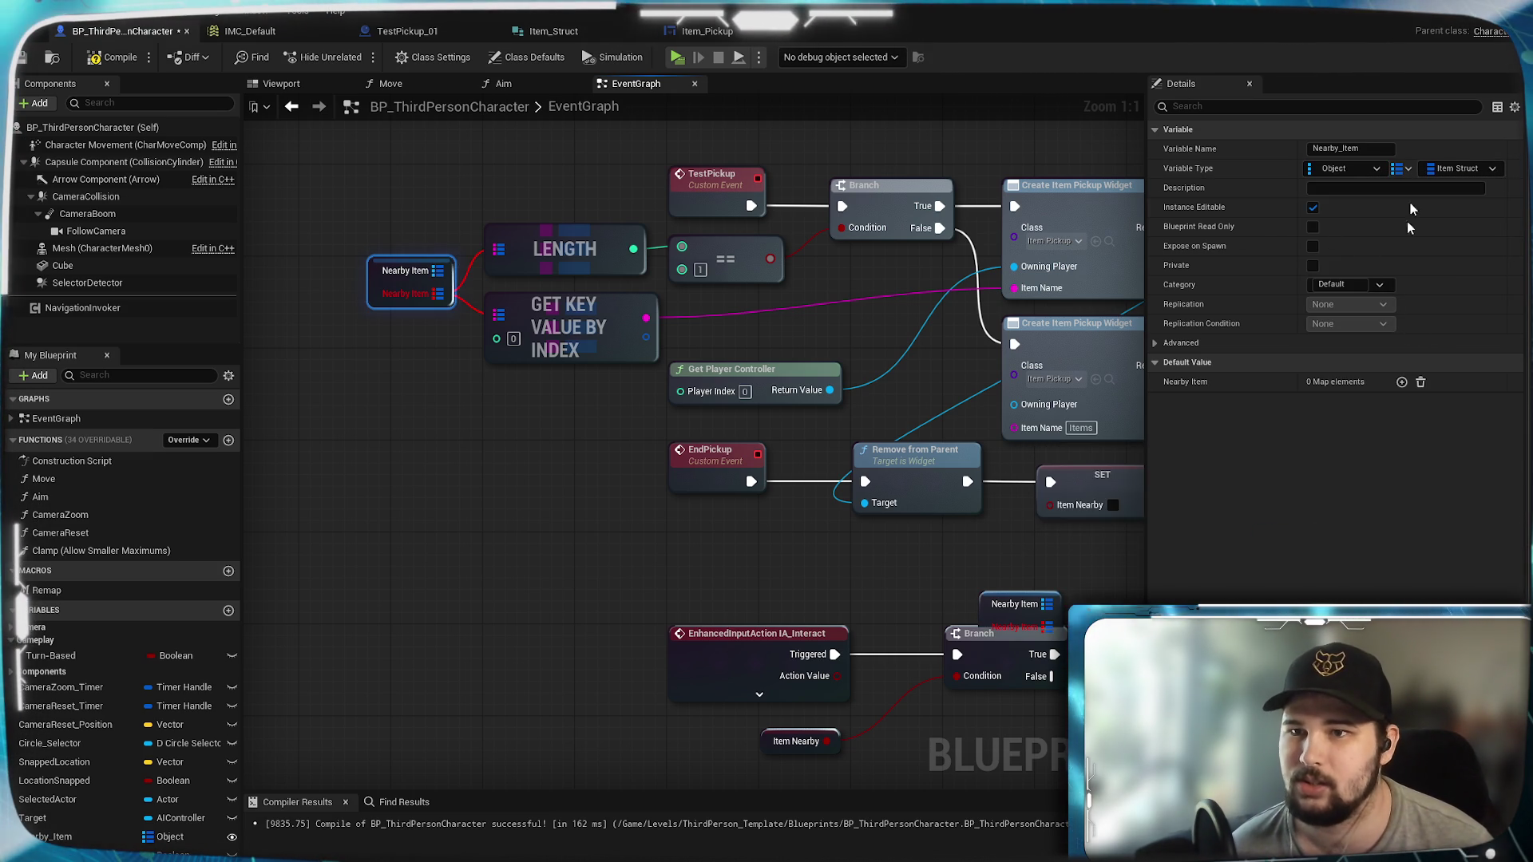
Step: Cut Nearby Item's broken wires and reconnect it to LENGTH and Get Key Value By Index
click(394, 376)
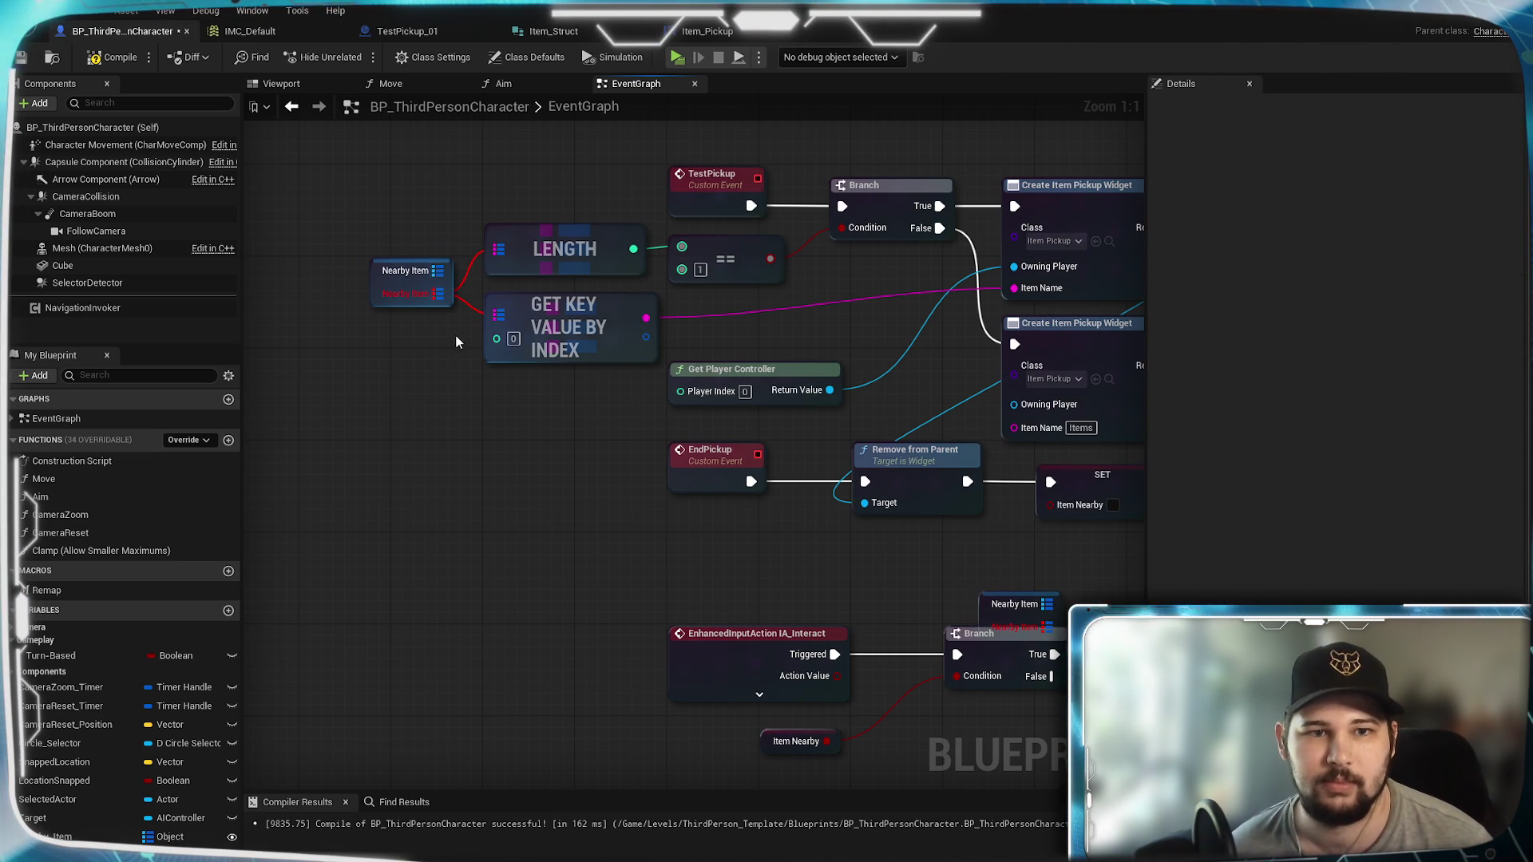
drag(458, 348, 469, 258)
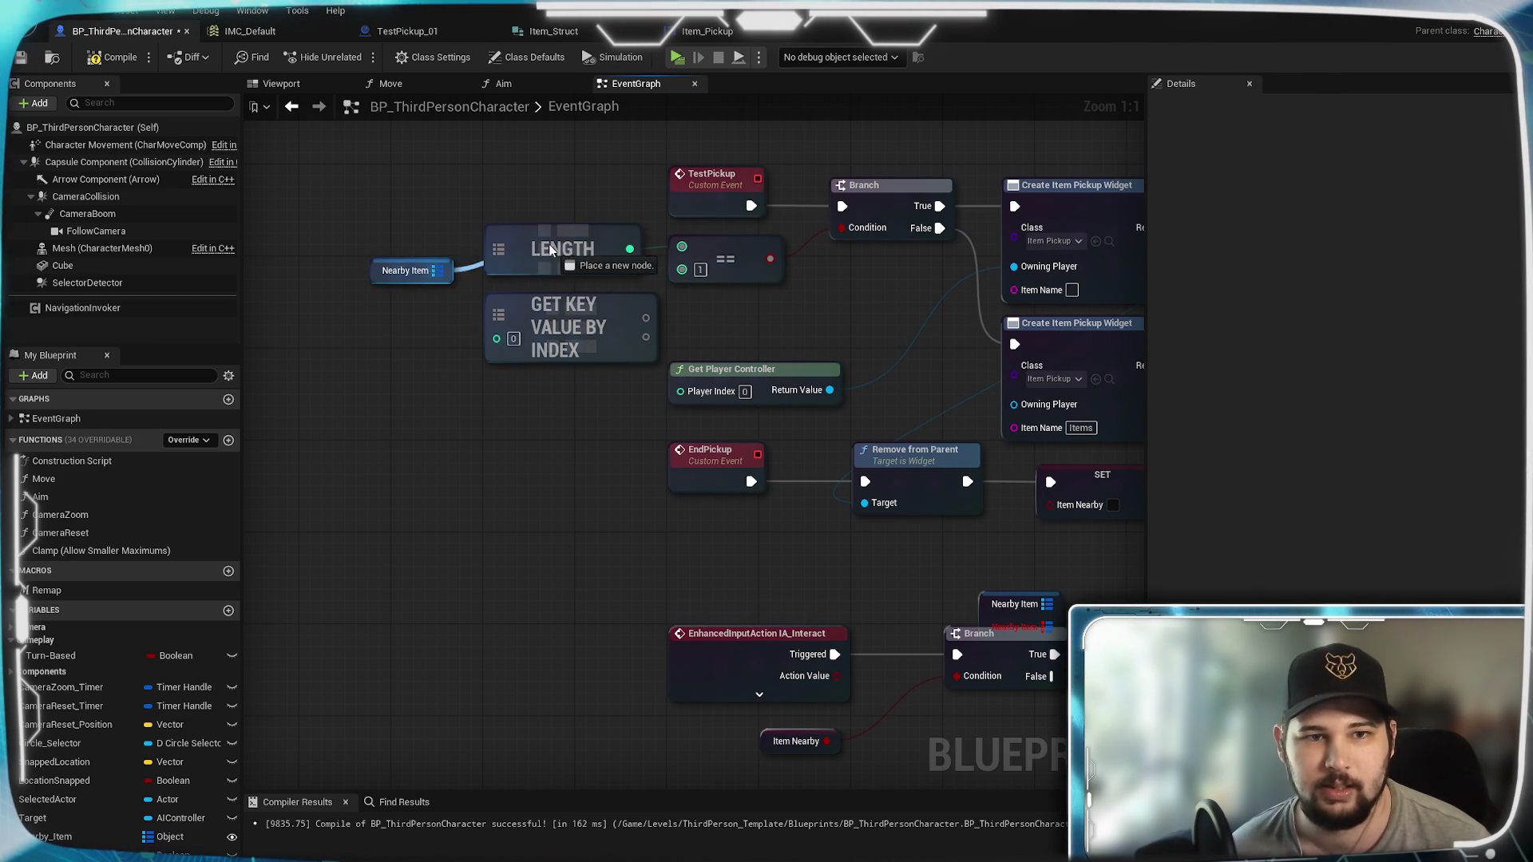
drag(437, 270, 499, 316)
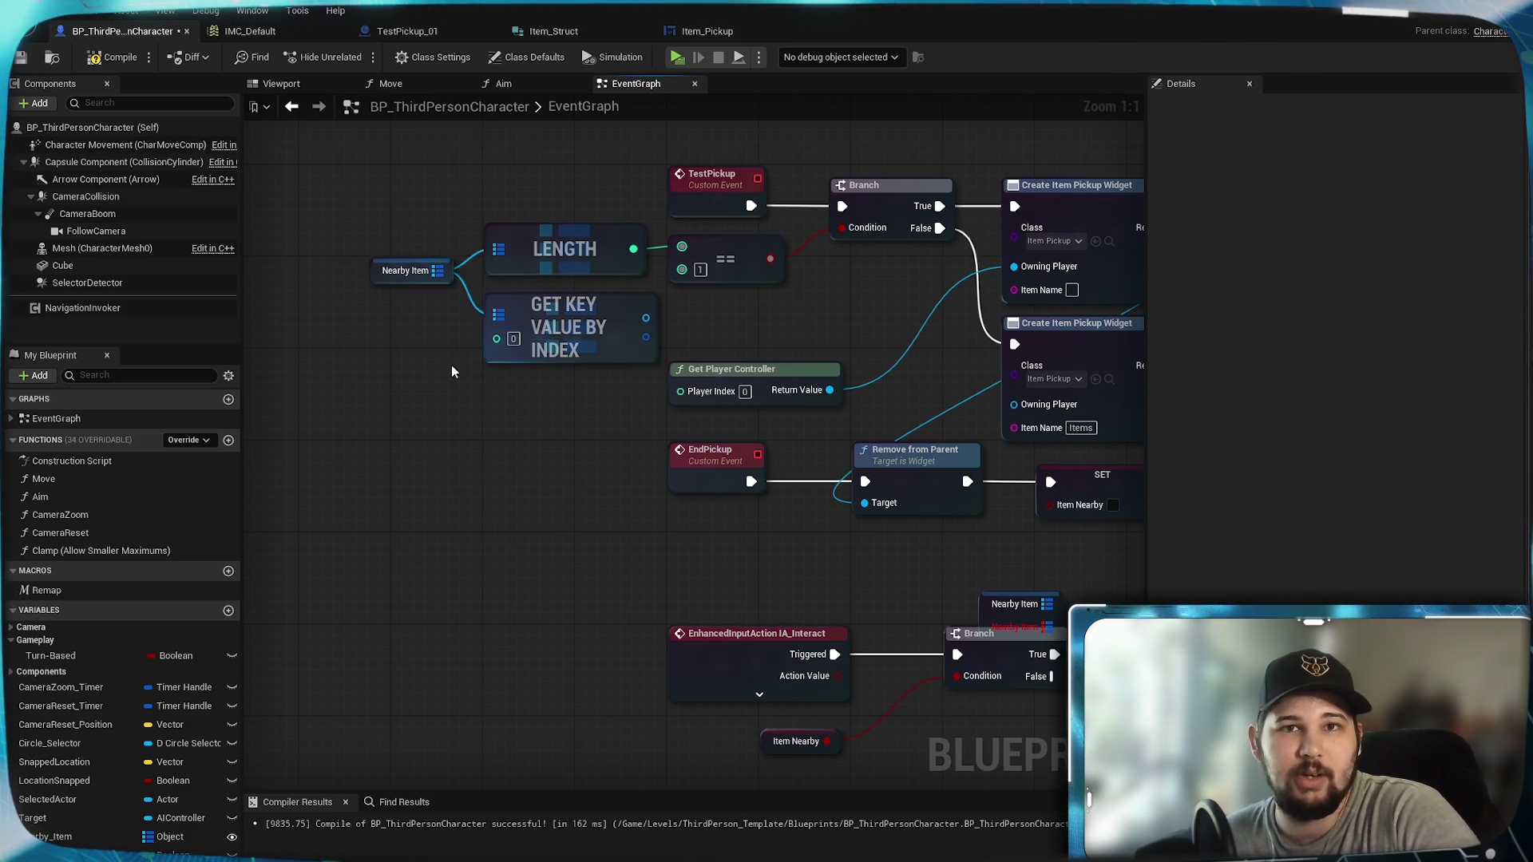
drag(425, 282, 448, 282)
click(412, 436)
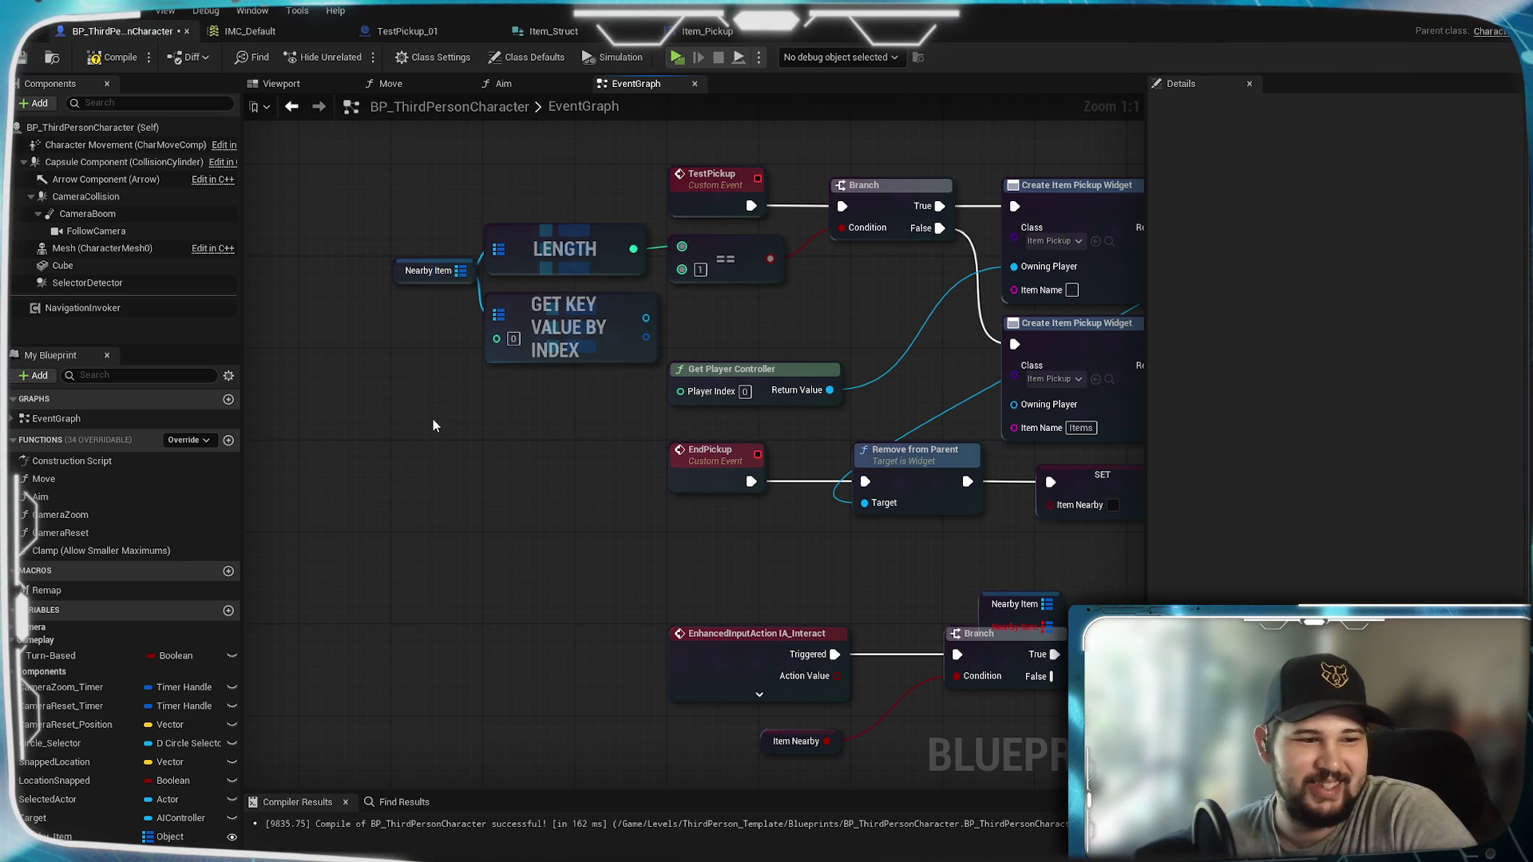
drag(523, 319, 534, 382)
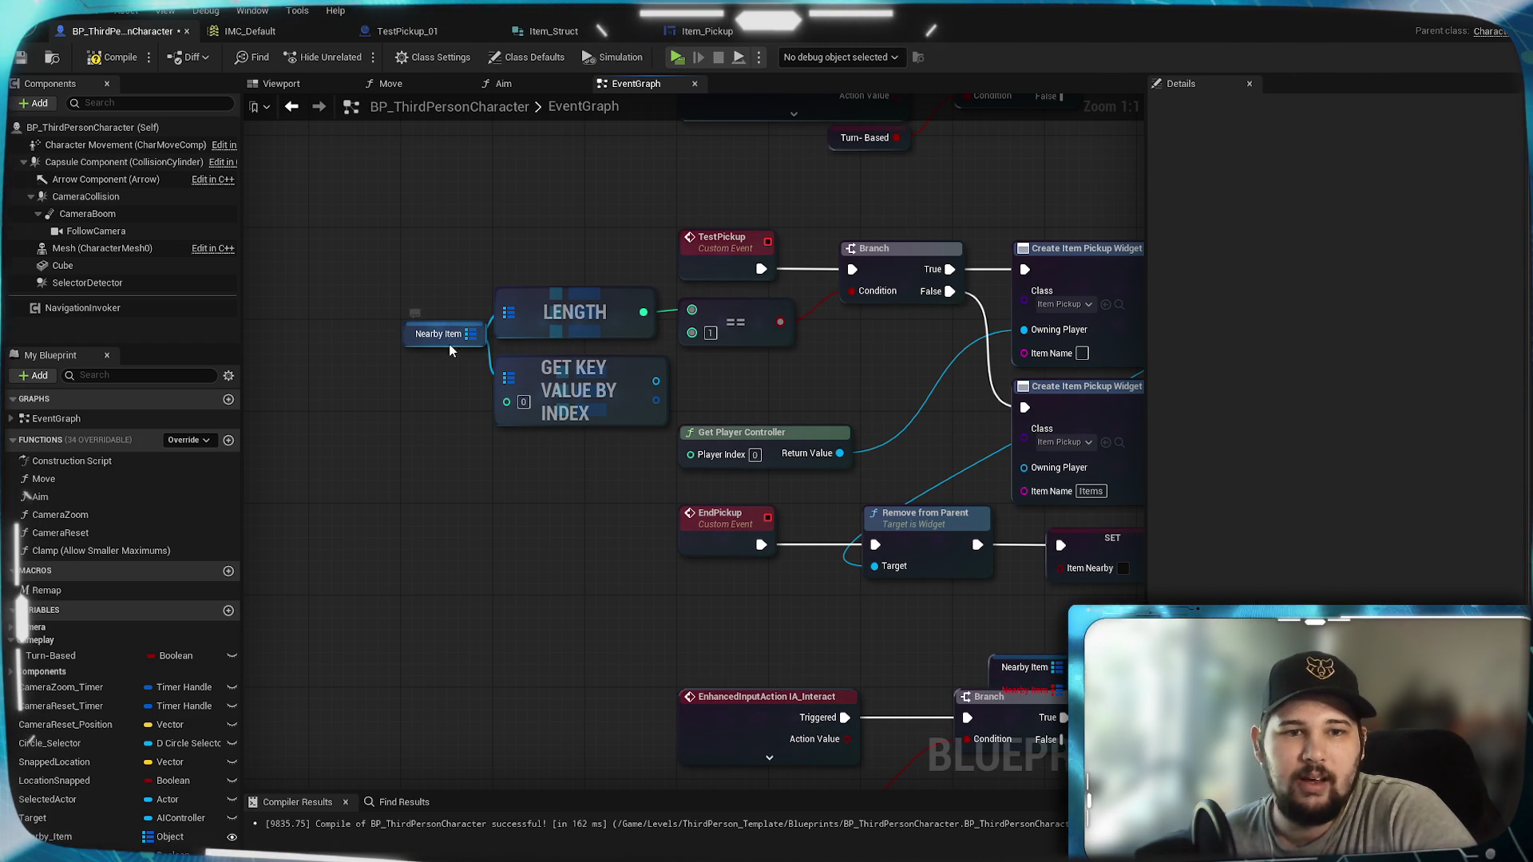
mouse_move(447, 350)
mouse_down()
mouse_move(402, 455)
mouse_move(302, 496)
mouse_move(343, 619)
mouse_move(395, 491)
mouse_move(544, 361)
mouse_move(351, 292)
mouse_up()
click(447, 433)
click(511, 304)
drag(526, 400, 604, 223)
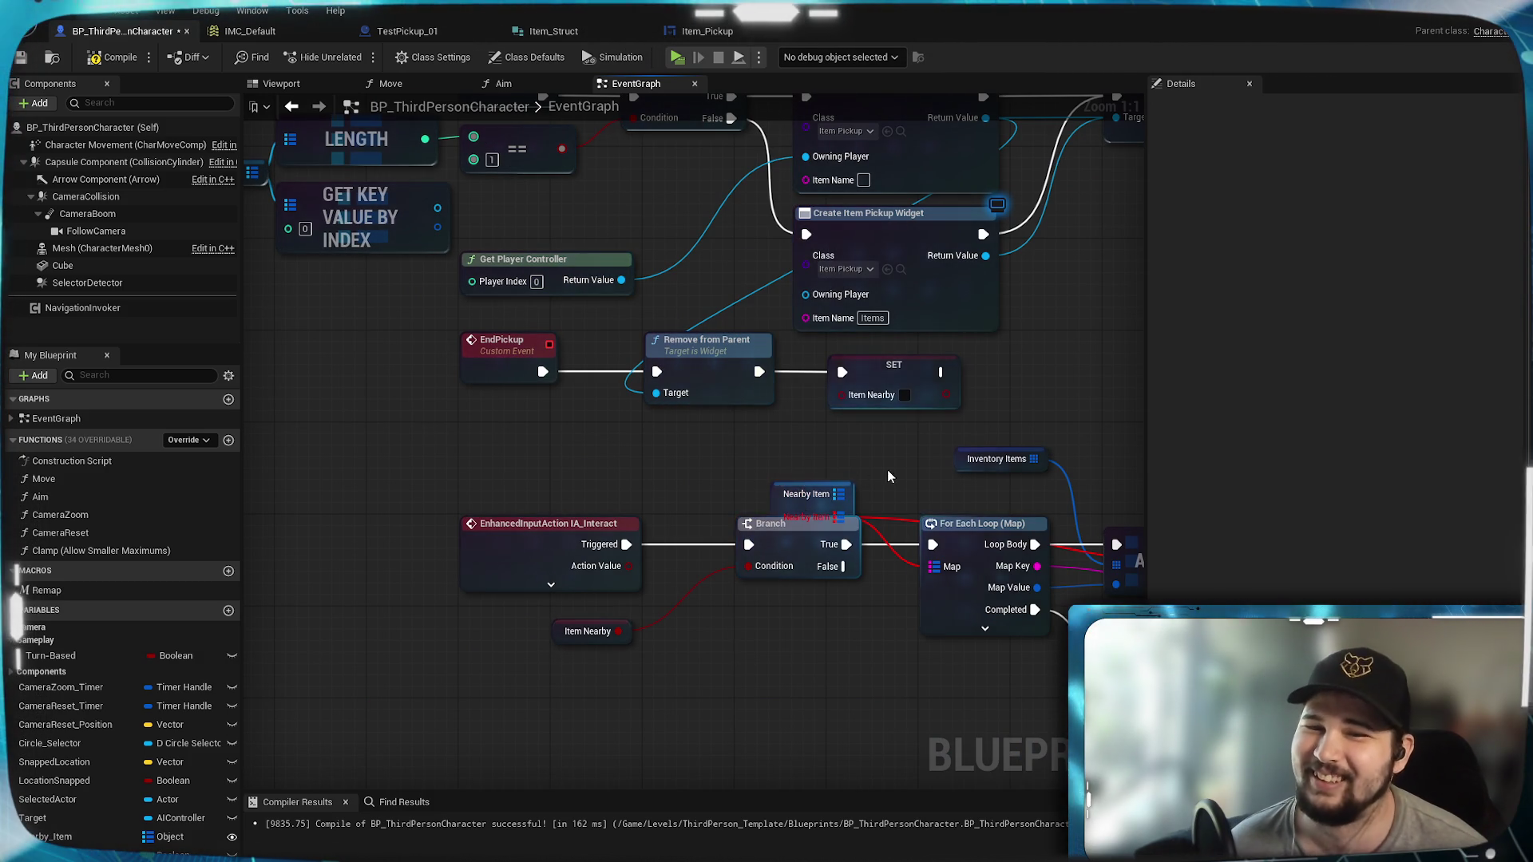
Step: Wire the Nearby Item getter into the For Each Loop's Map input and the REMOVE node
drag(881, 476, 639, 512)
mouse_move(527, 543)
mouse_down()
mouse_move(577, 488)
mouse_move(570, 474)
mouse_up()
click(591, 515)
drag(580, 563, 580, 563)
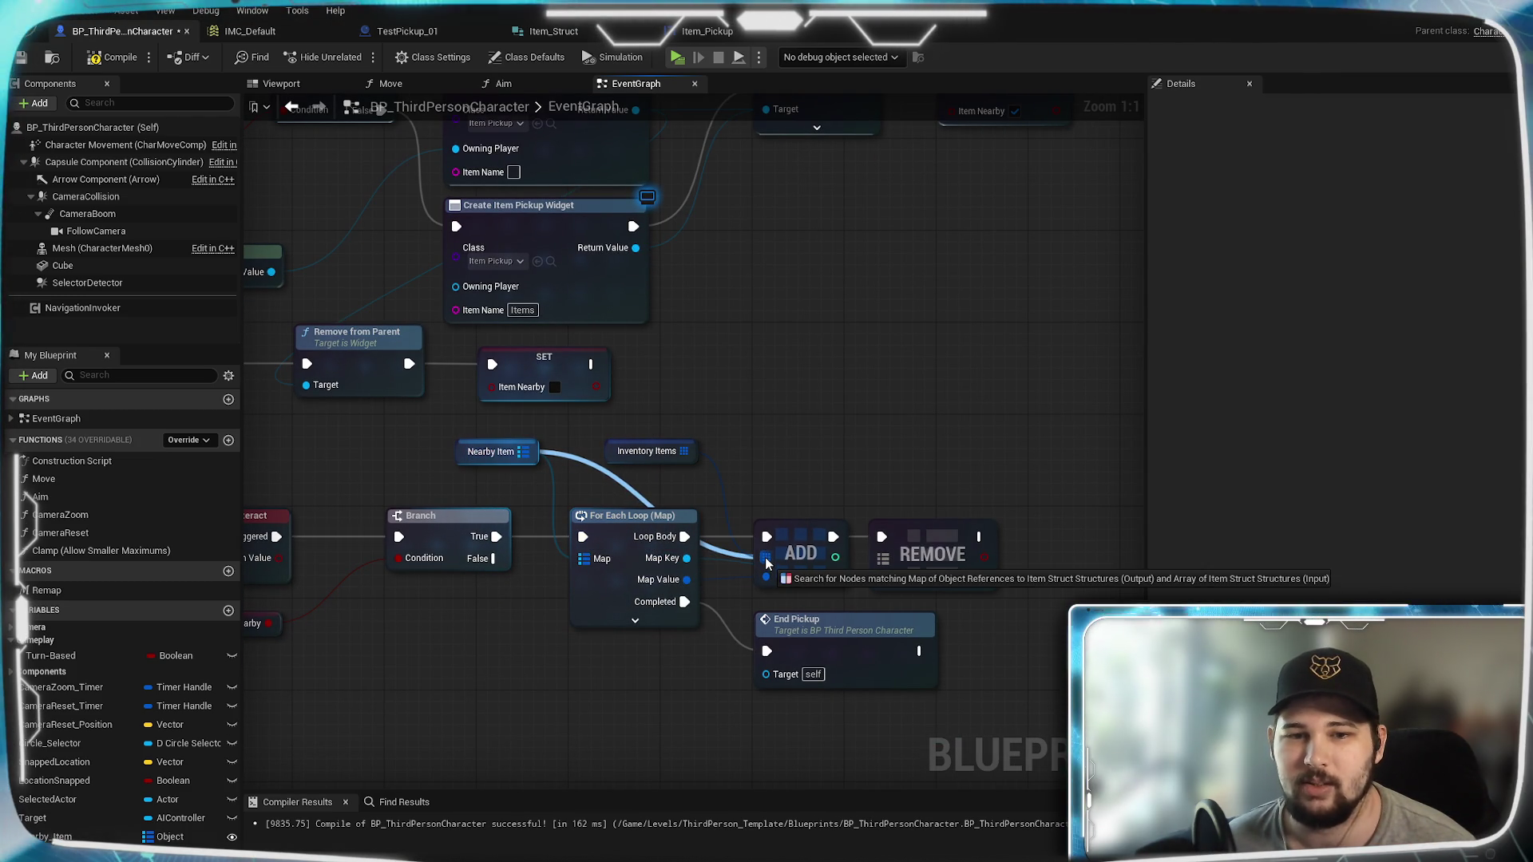
drag(583, 476, 882, 556)
drag(744, 466, 849, 387)
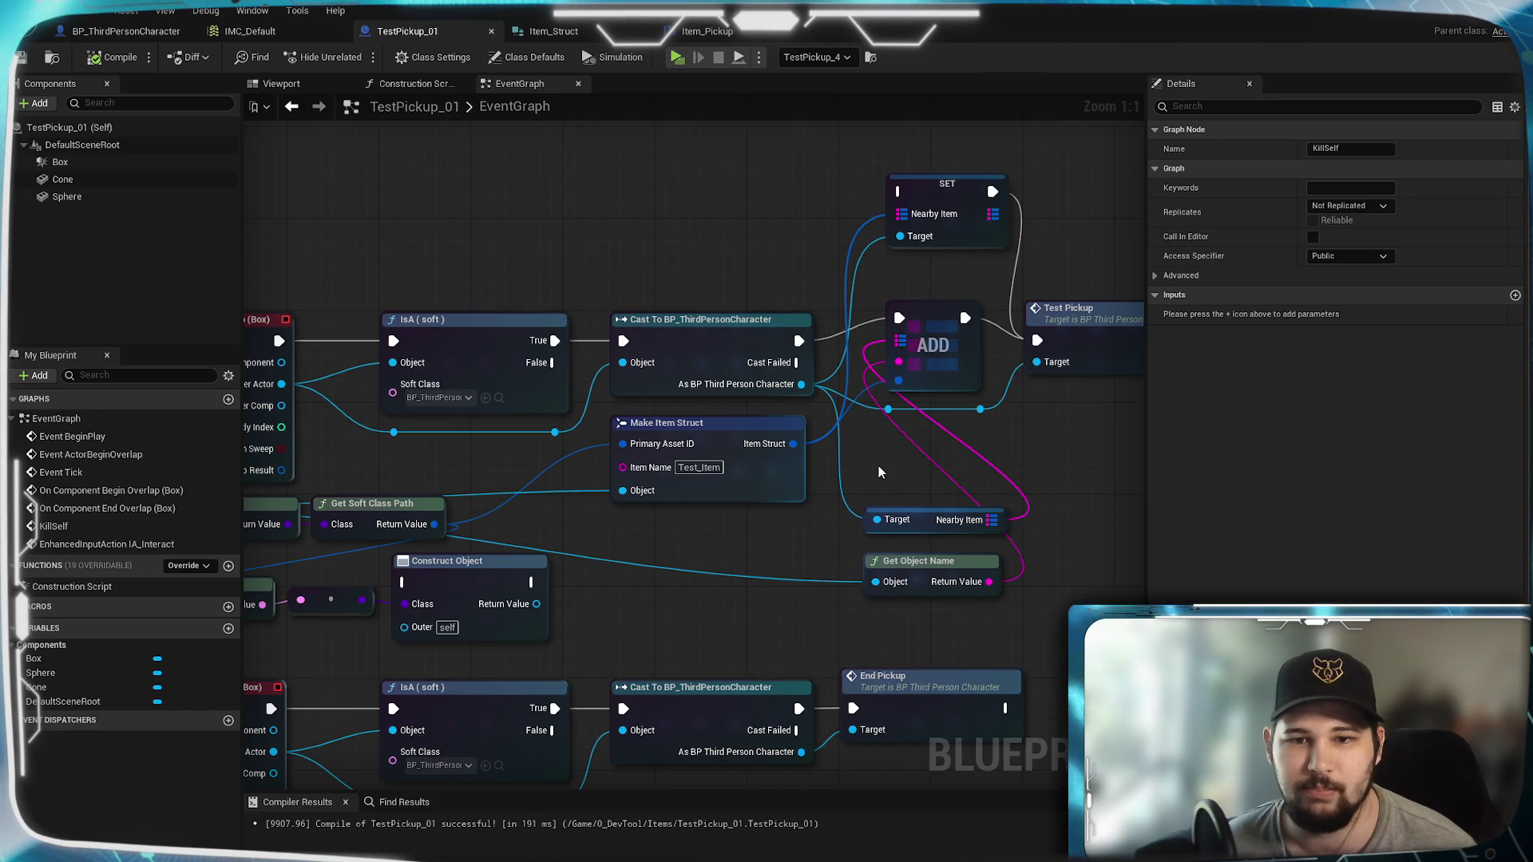
Step: In TestPickup_01, refresh the Nearby Item getter and connect it to the map ADD node
drag(881, 472, 736, 497)
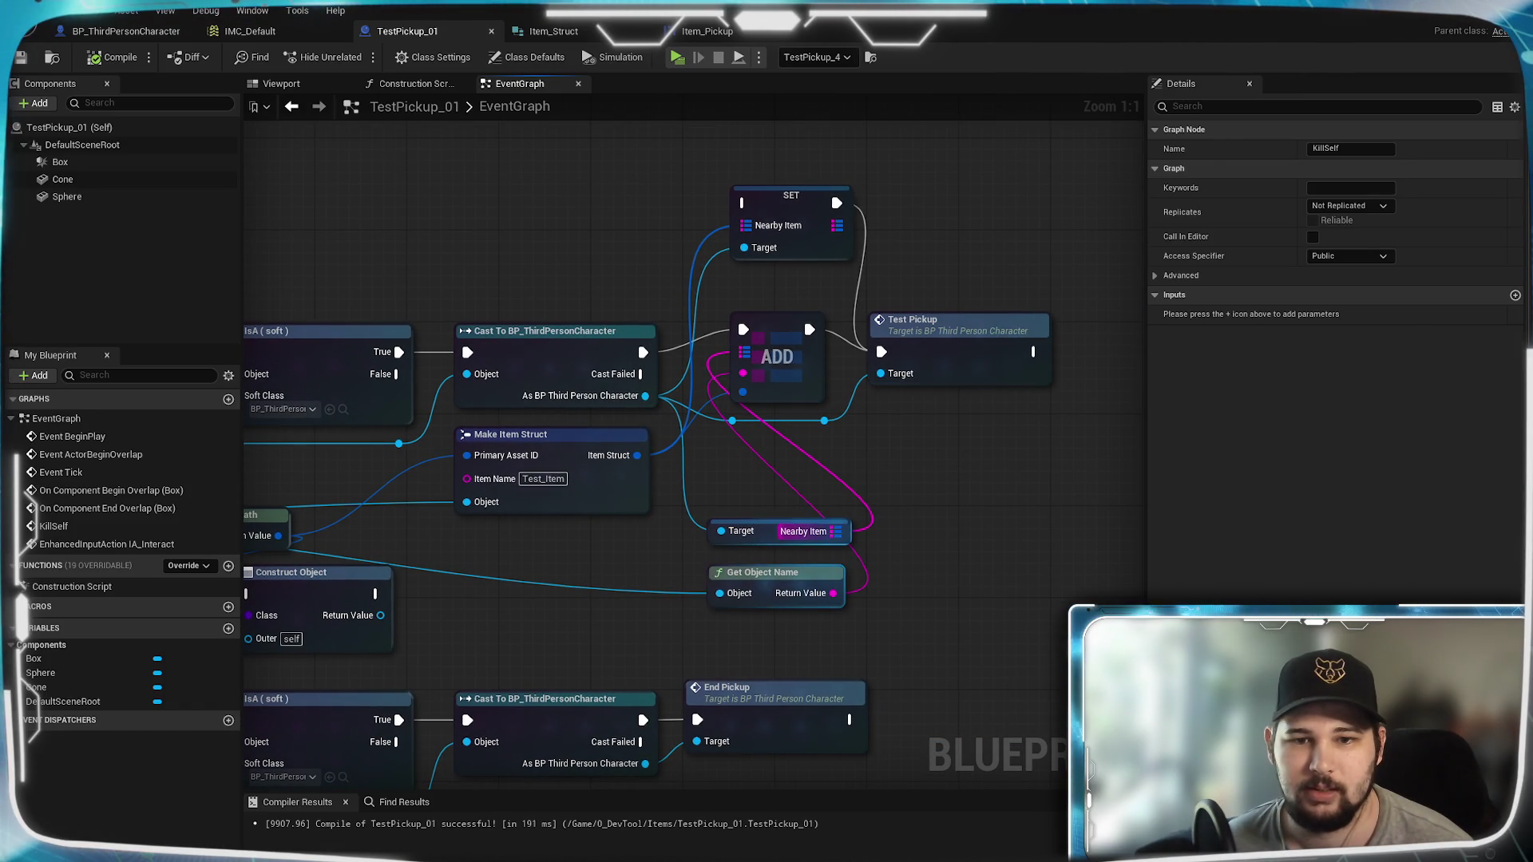
right_click(775, 543)
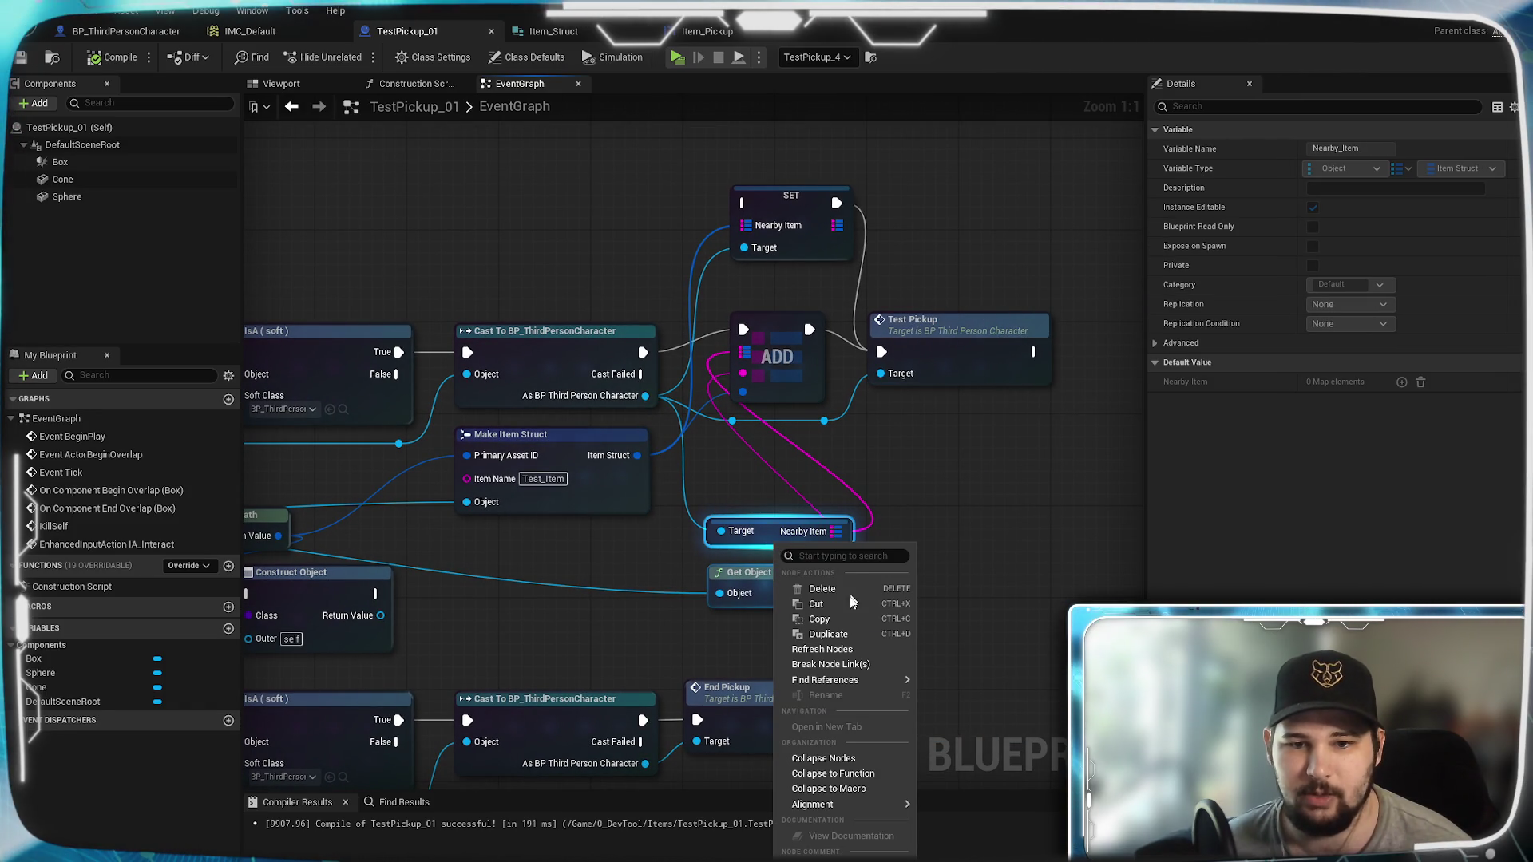
click(837, 654)
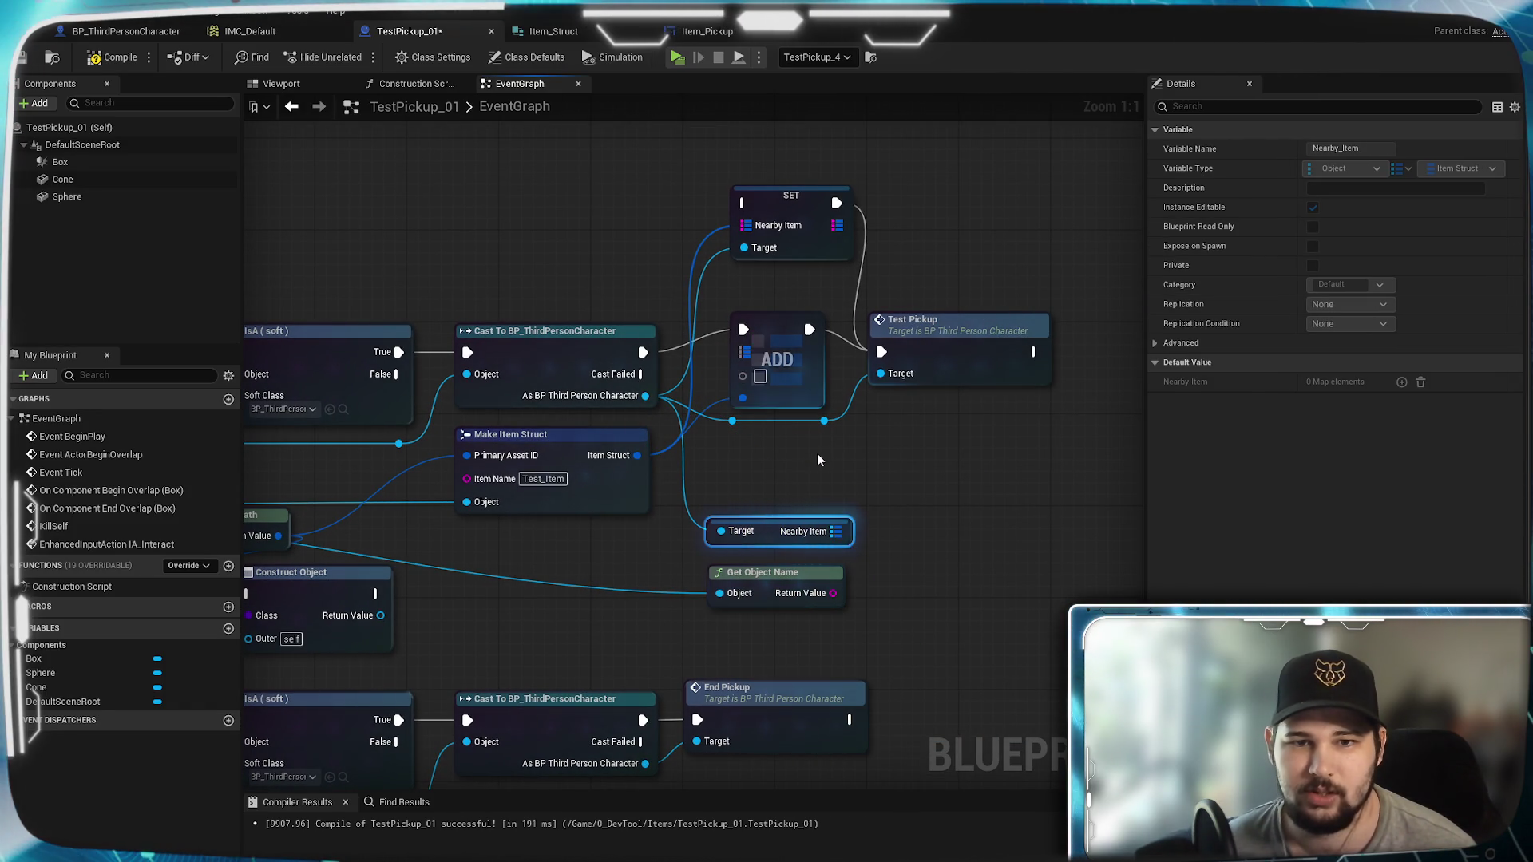
mouse_move(835, 531)
mouse_down()
mouse_move(846, 537)
mouse_move(744, 351)
mouse_up()
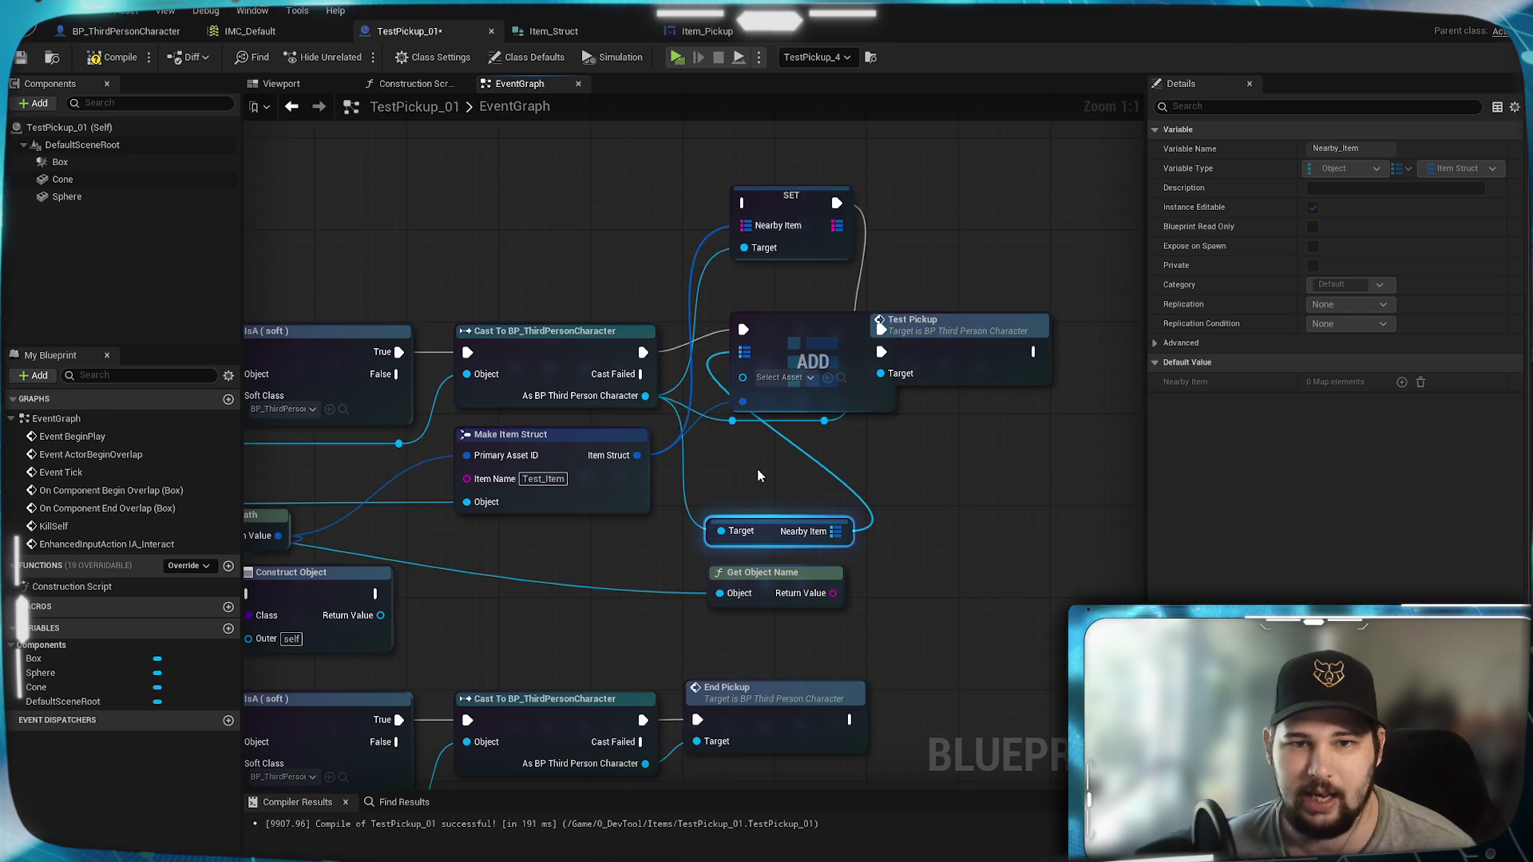
Step: Inspect the Make Item Struct node and open the Item_Struct structure definition
drag(655, 451, 773, 435)
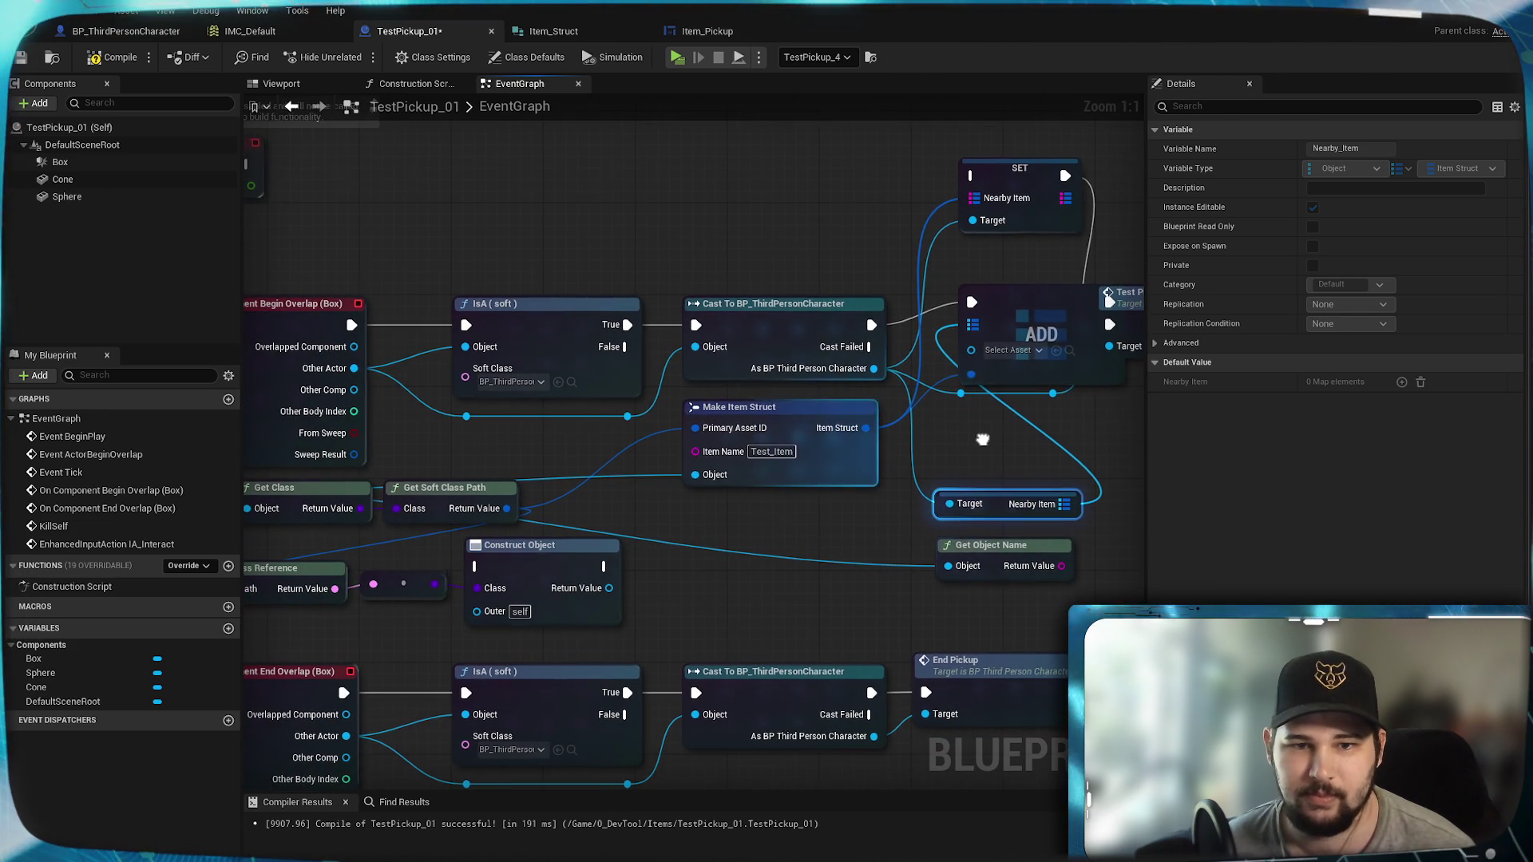
right_click(788, 417)
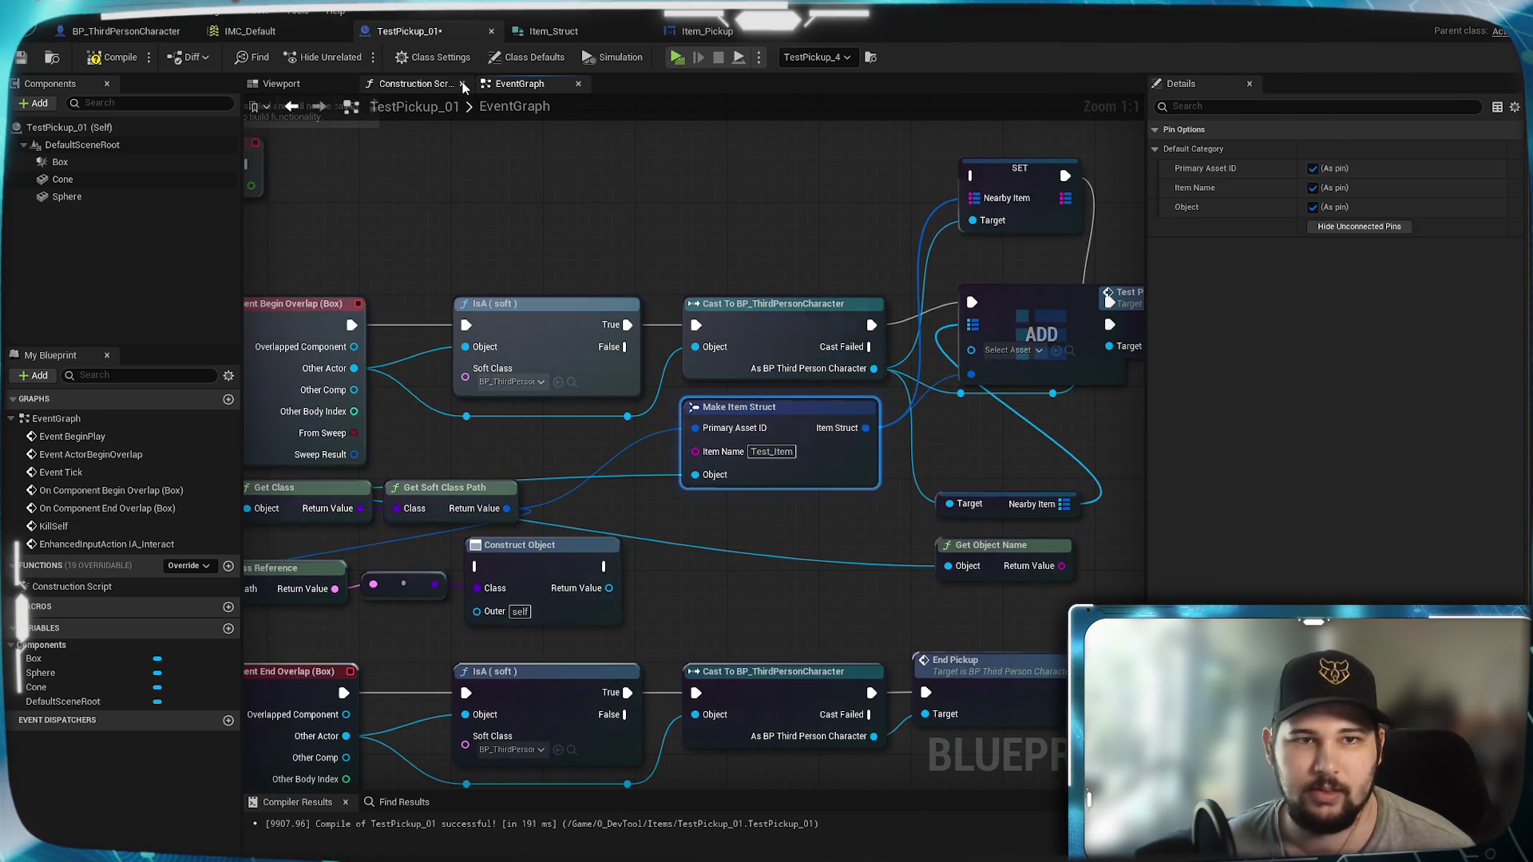
click(545, 31)
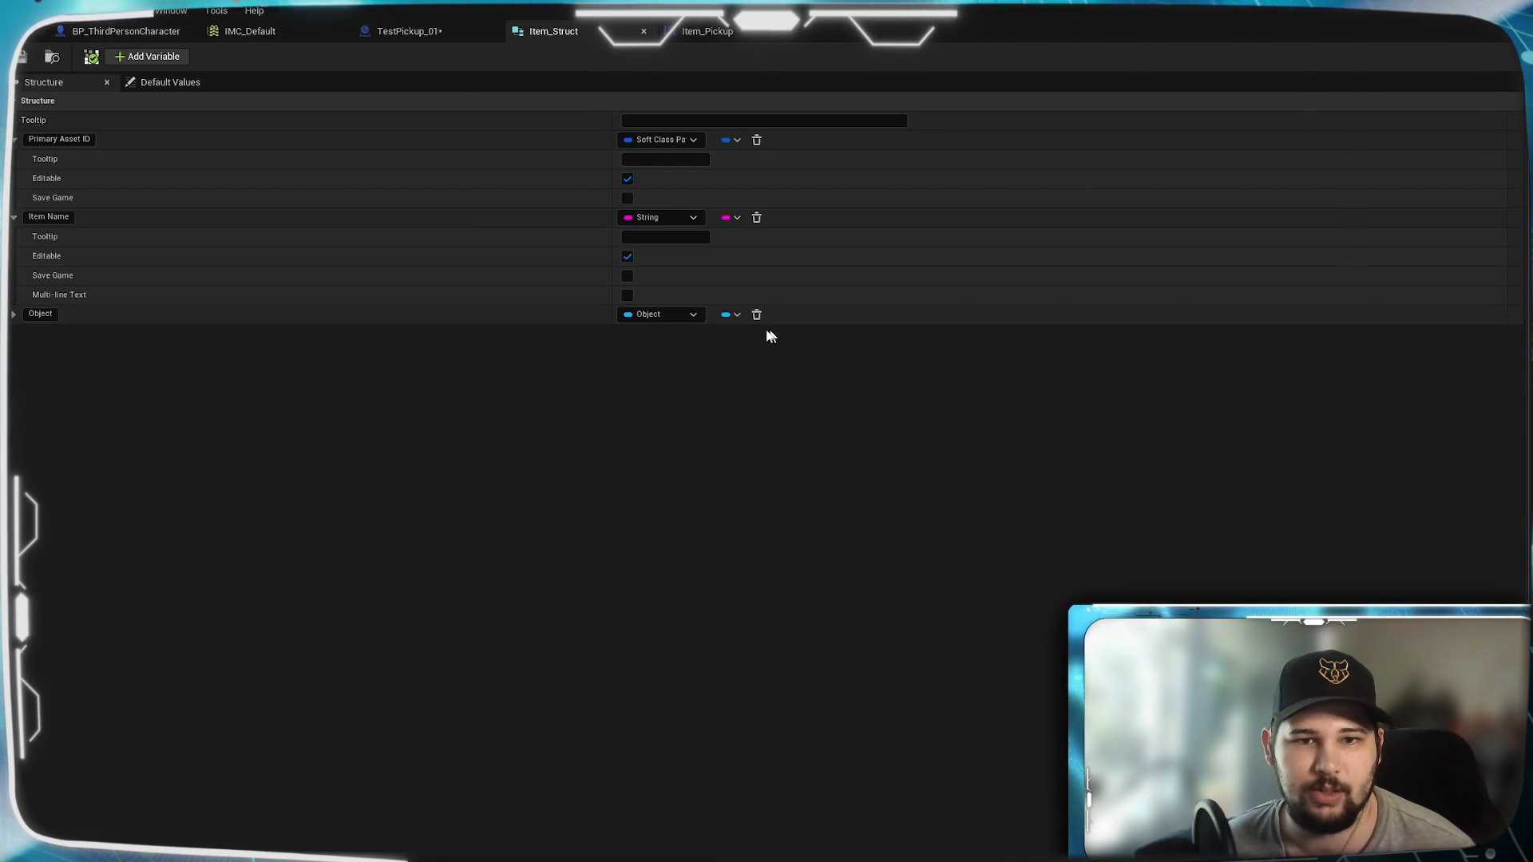
Step: Delete Item_Struct's Object field and remove the Get Object Name node from TestPickup_01
click(757, 315)
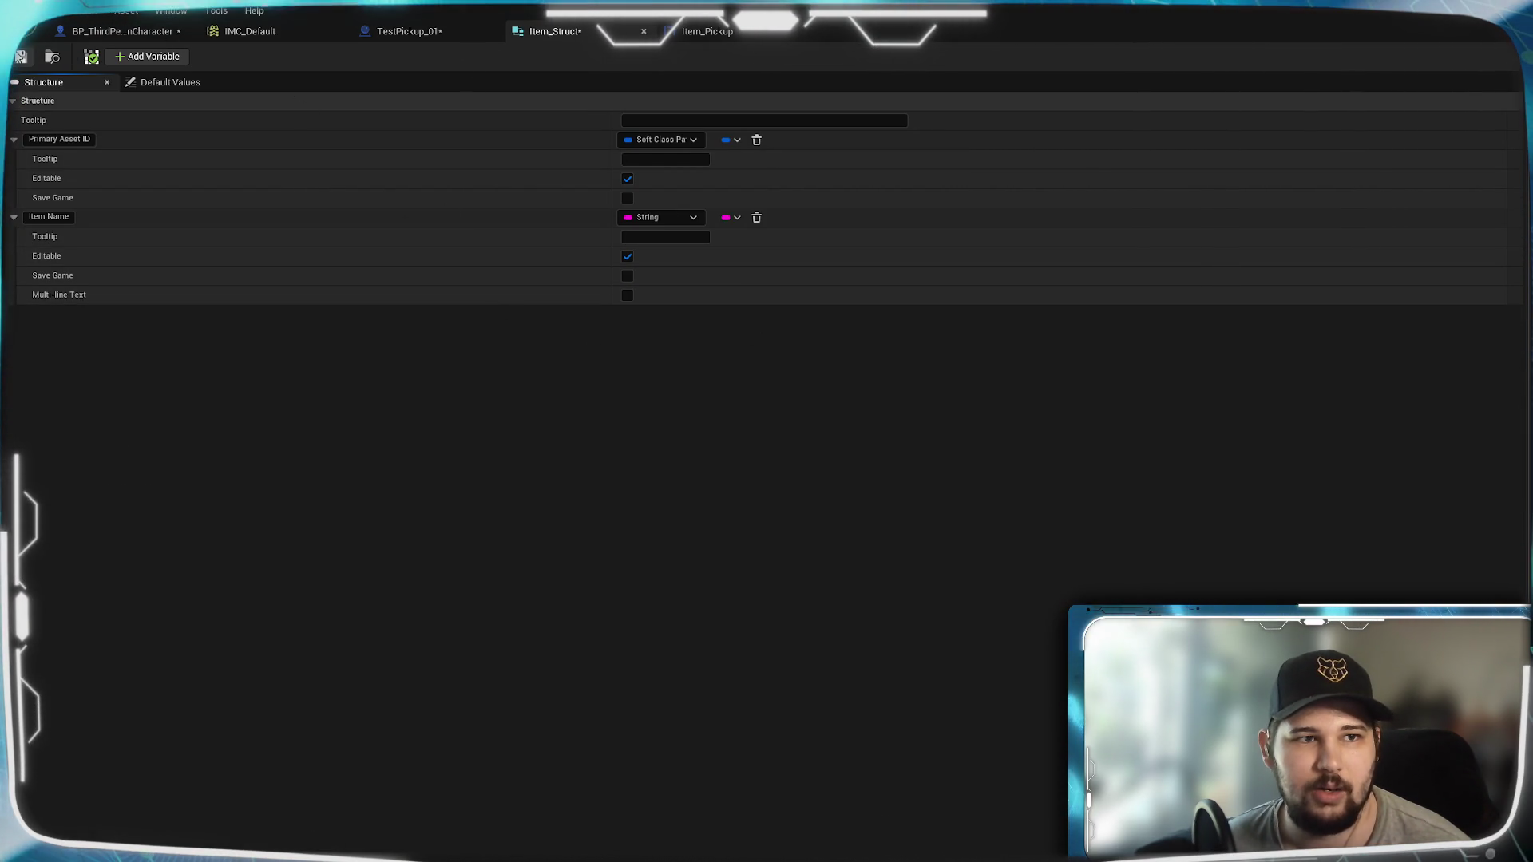
click(428, 32)
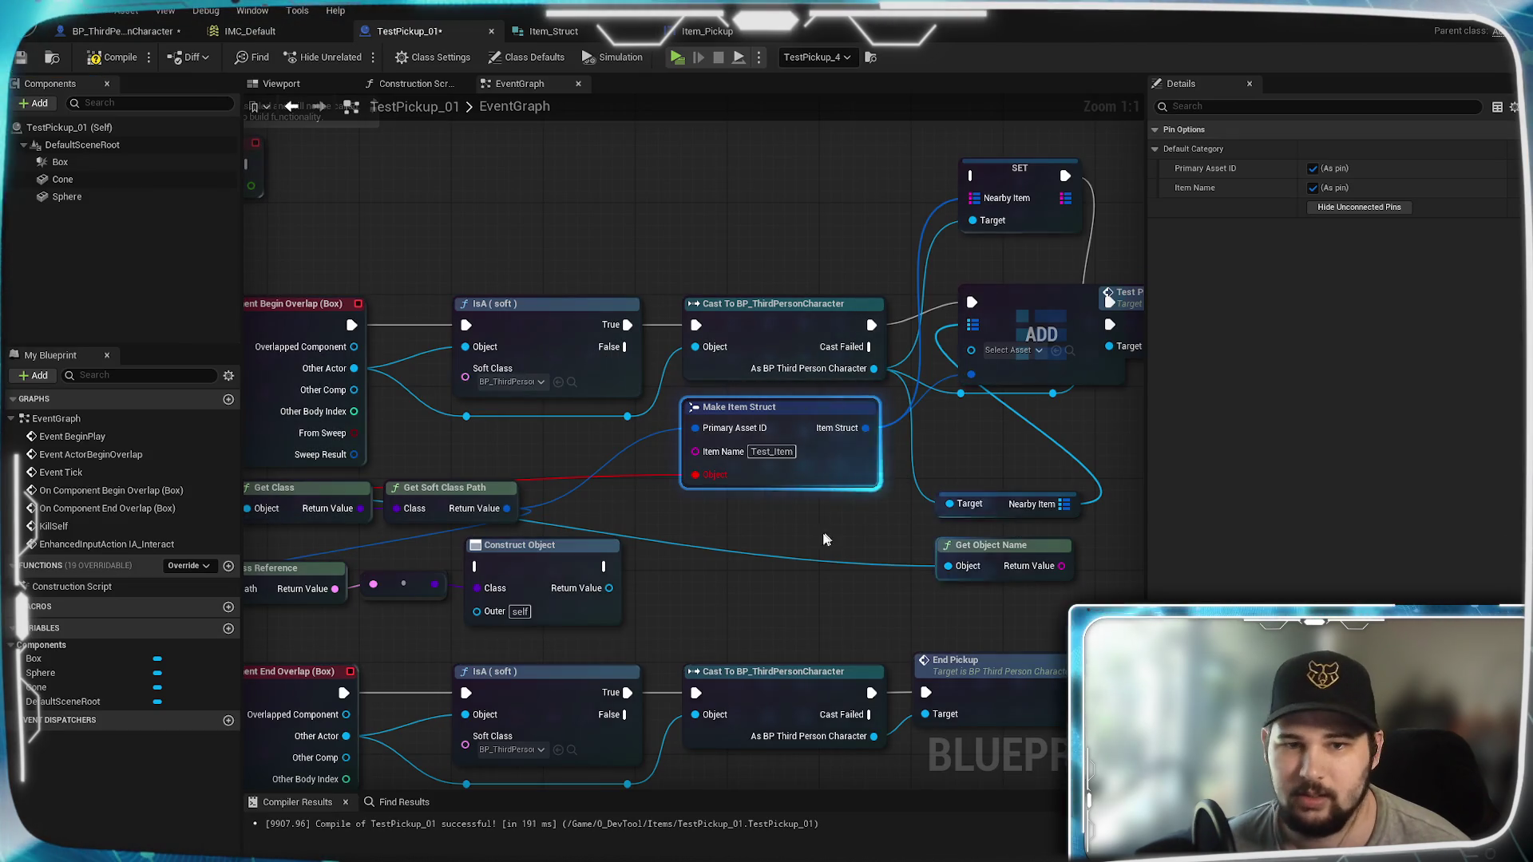
scroll(831, 442, up, 2)
mouse_move(832, 477)
mouse_down()
mouse_move(759, 493)
mouse_move(982, 455)
mouse_move(733, 477)
mouse_up()
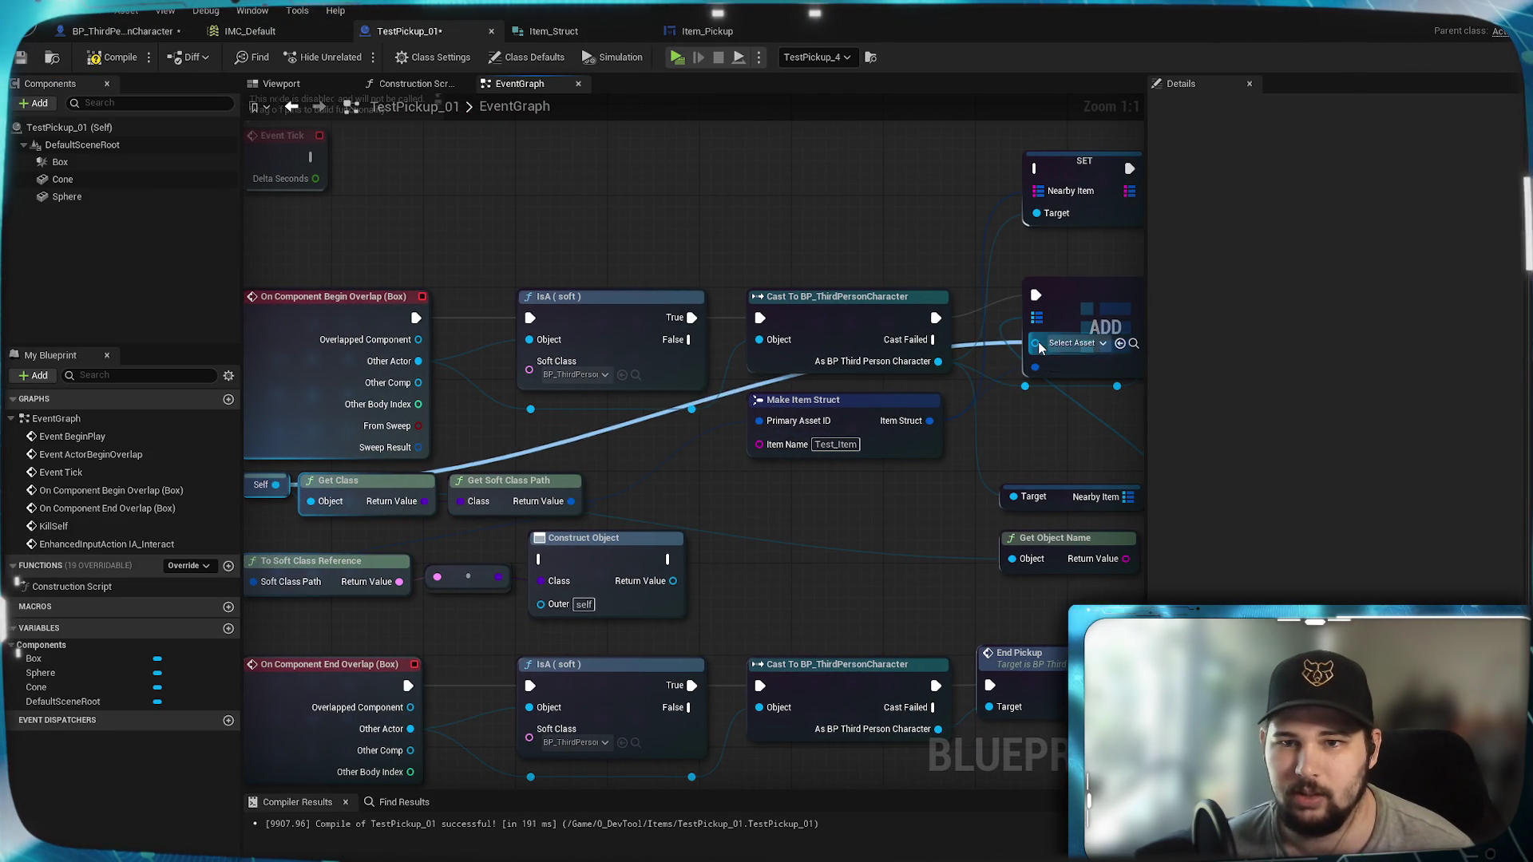
mouse_move(1142, 473)
mouse_down()
mouse_move(889, 491)
mouse_move(872, 456)
mouse_up()
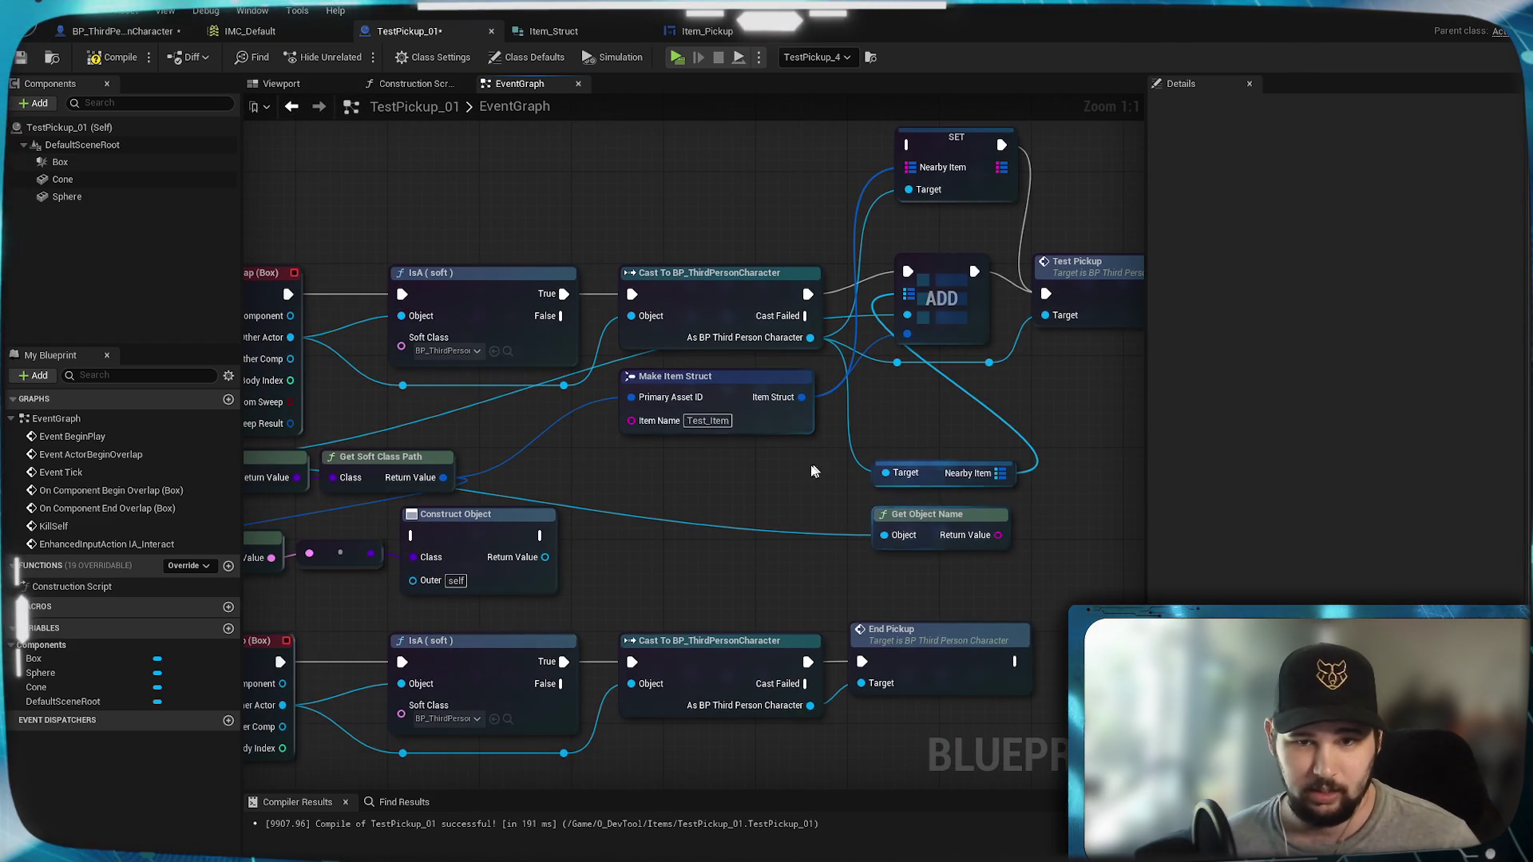
mouse_move(792, 484)
mouse_down()
mouse_move(729, 501)
mouse_move(927, 499)
mouse_move(706, 500)
mouse_up()
drag(836, 530, 597, 484)
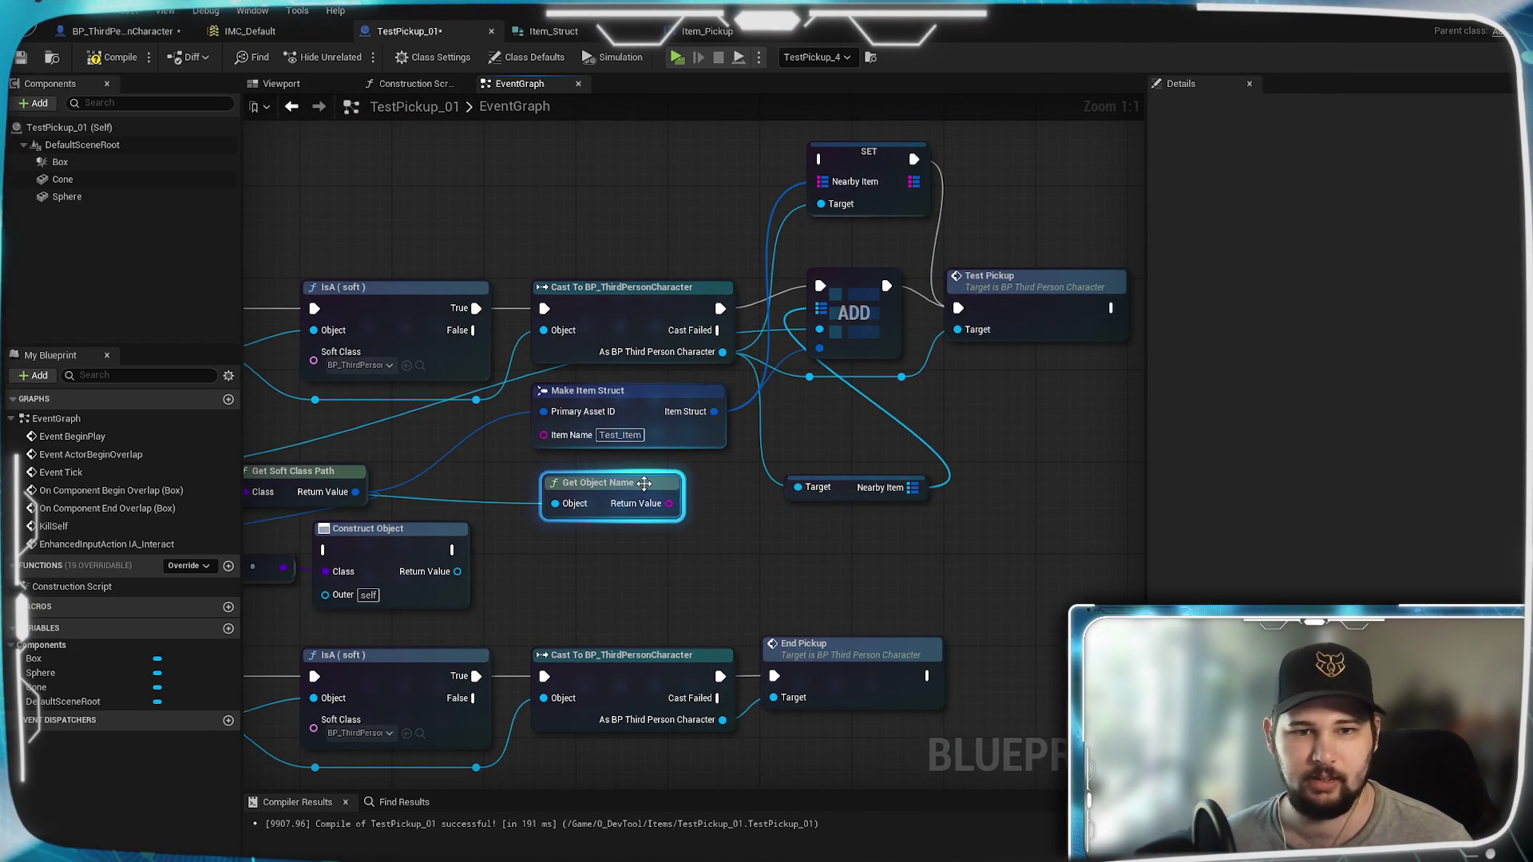
key(Delete)
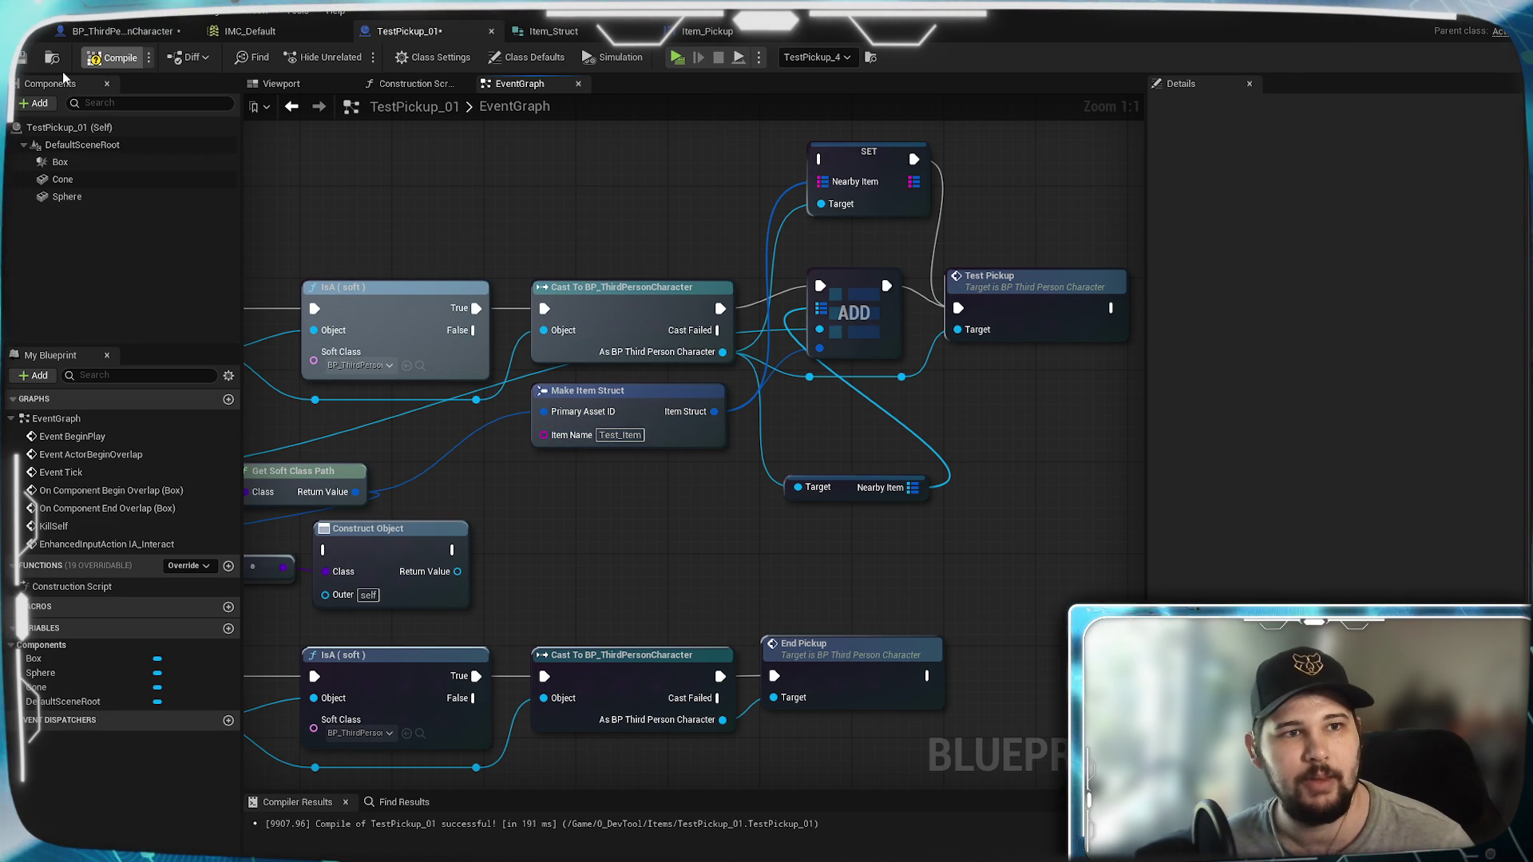
Step: Save TestPickup_01 and delete its stray SET Nearby Item node
click(19, 59)
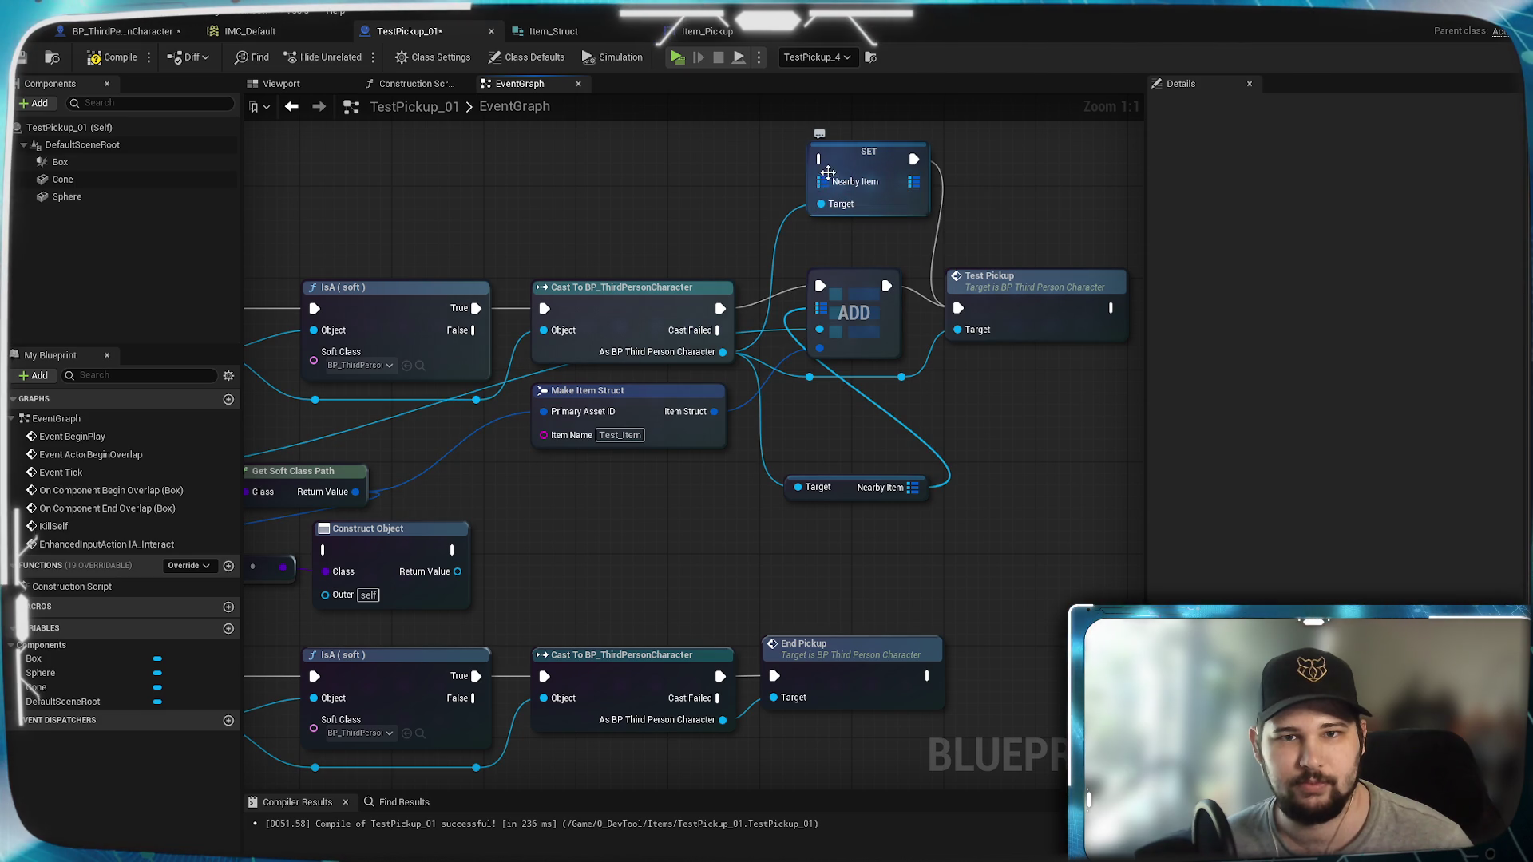
click(871, 160)
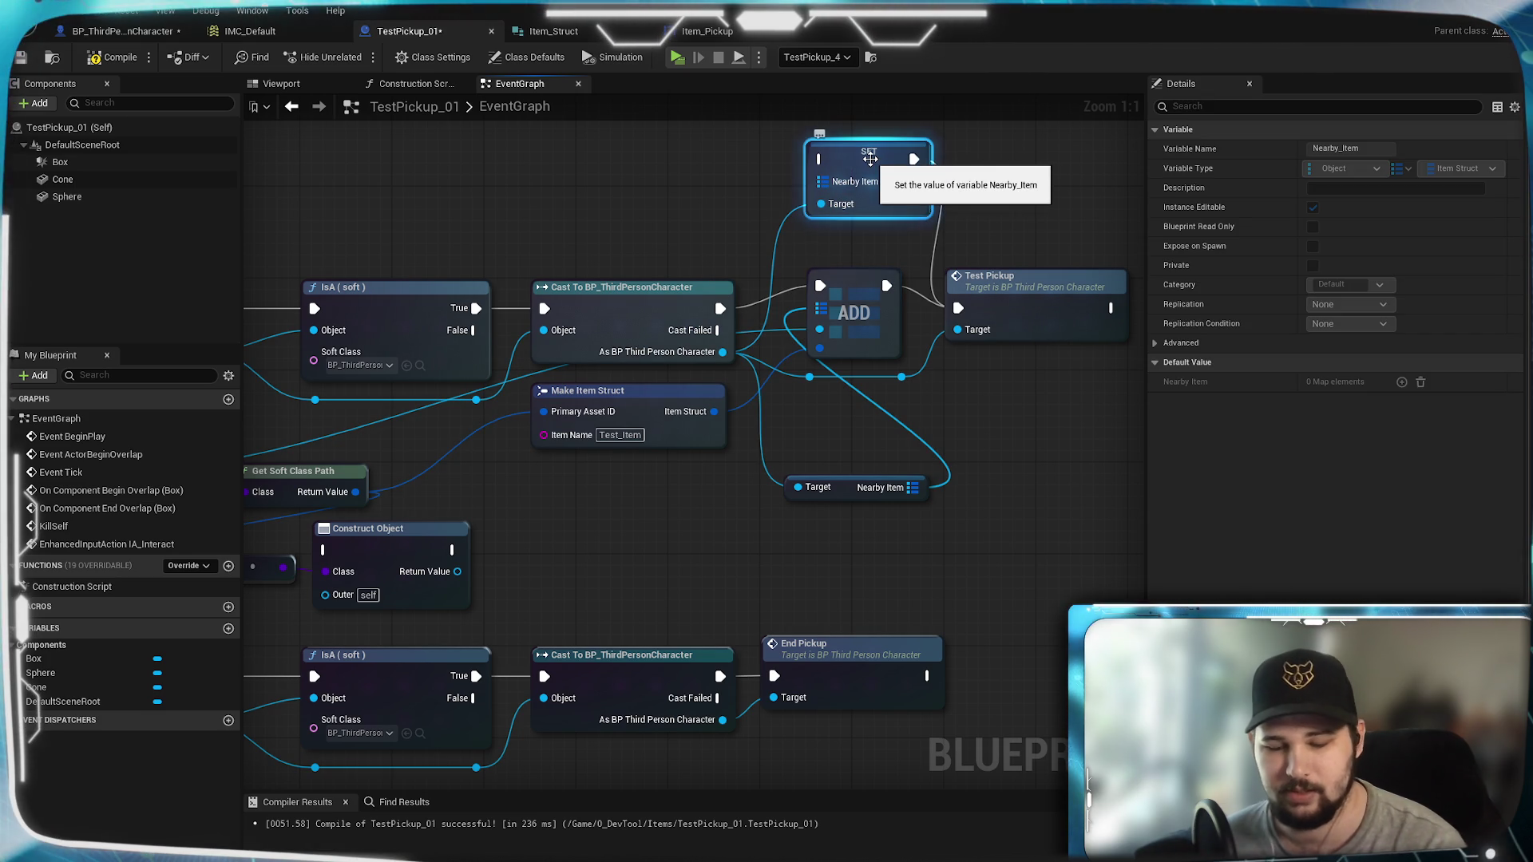
key(Delete)
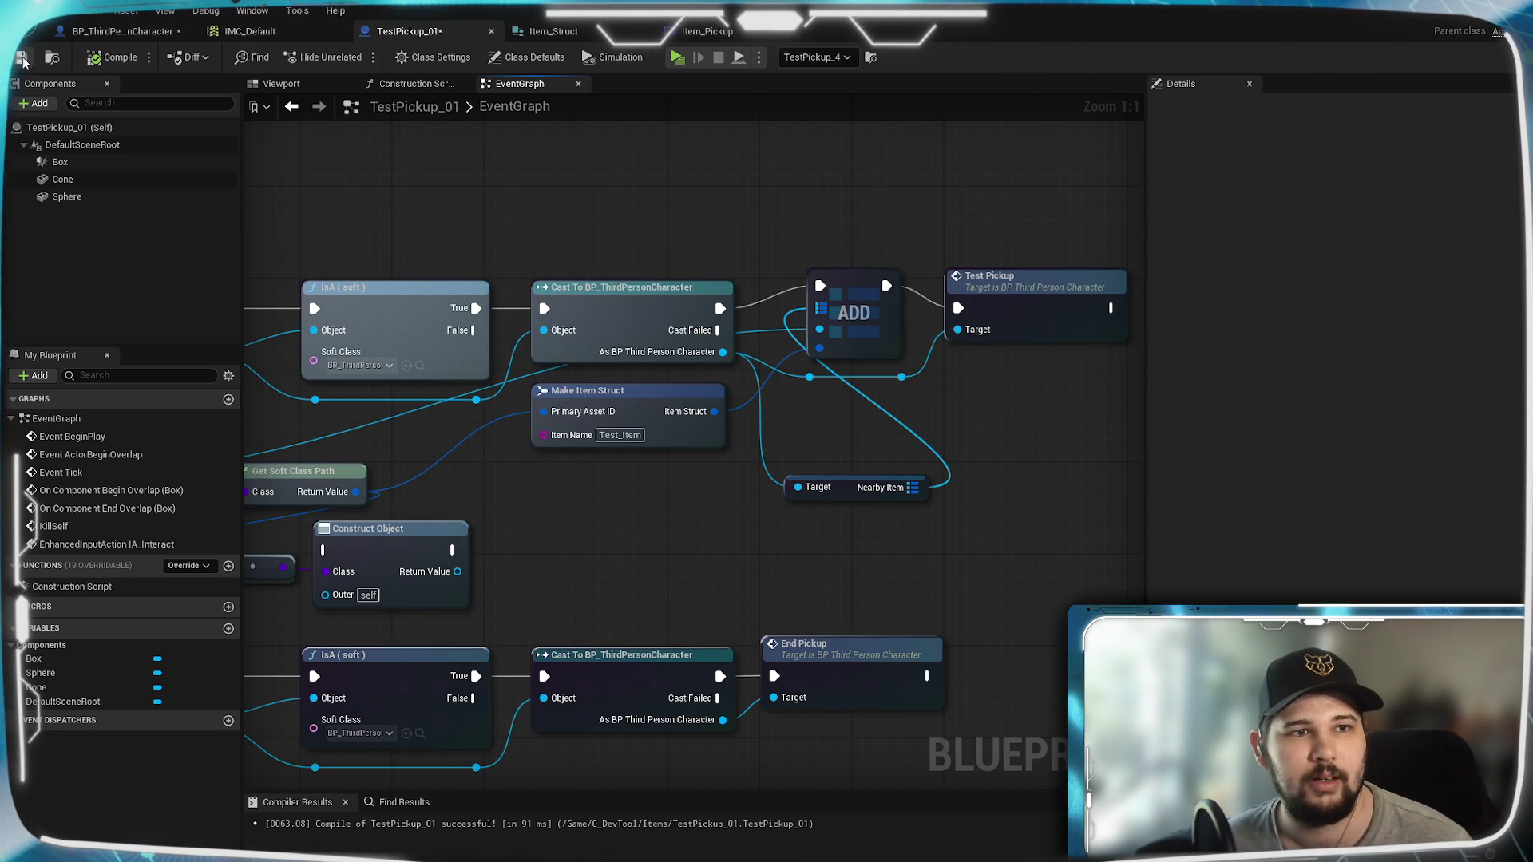
drag(462, 241, 366, 112)
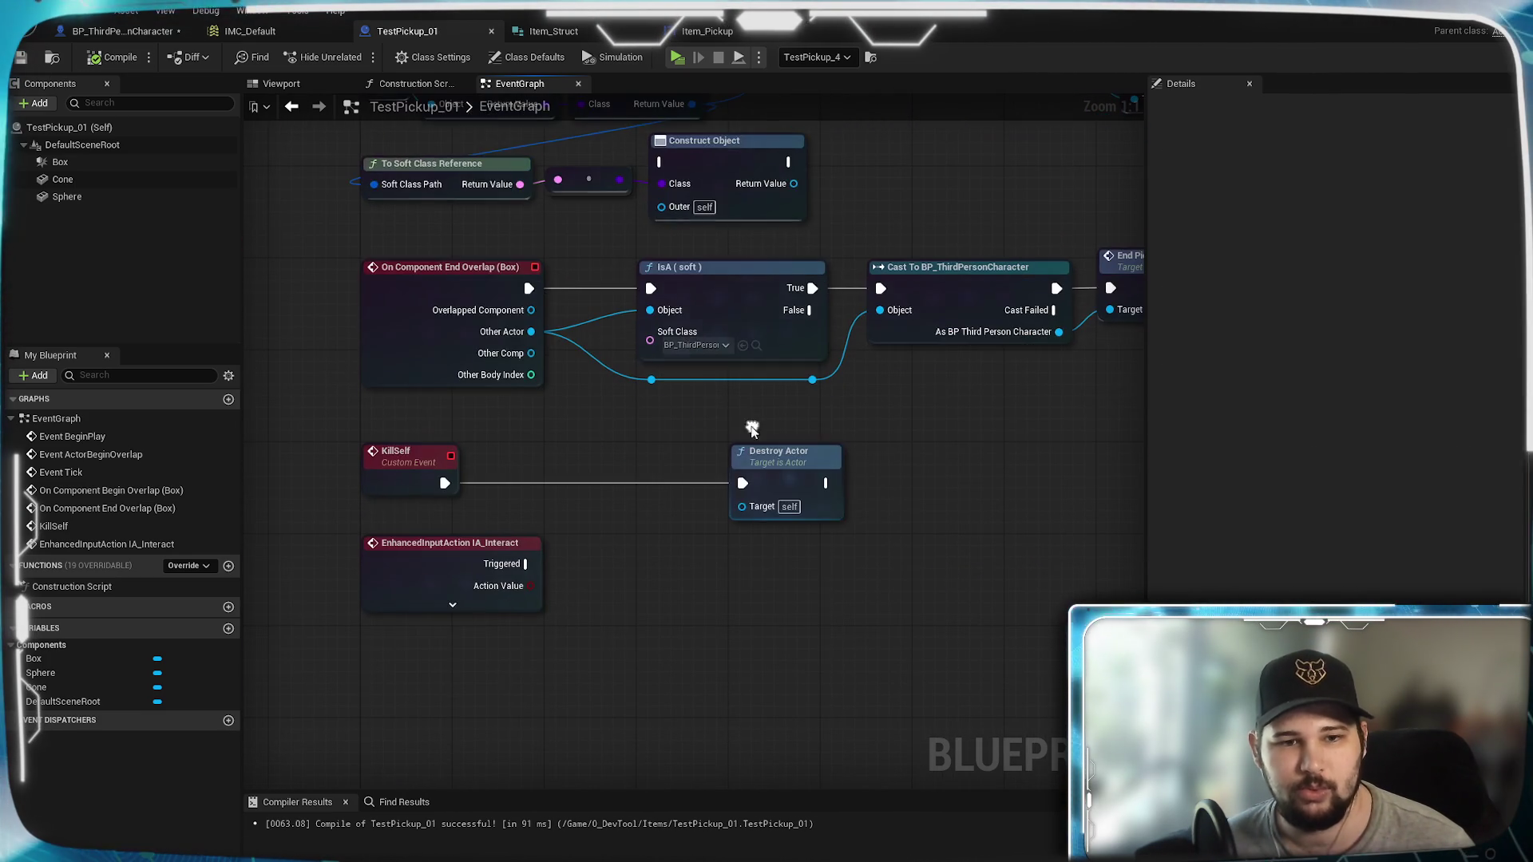
Step: Add a Kill Self node after REMOVE in the character's pickup loop and compile
click(120, 30)
mouse_move(811, 691)
mouse_down()
mouse_move(361, 607)
mouse_move(498, 607)
mouse_up()
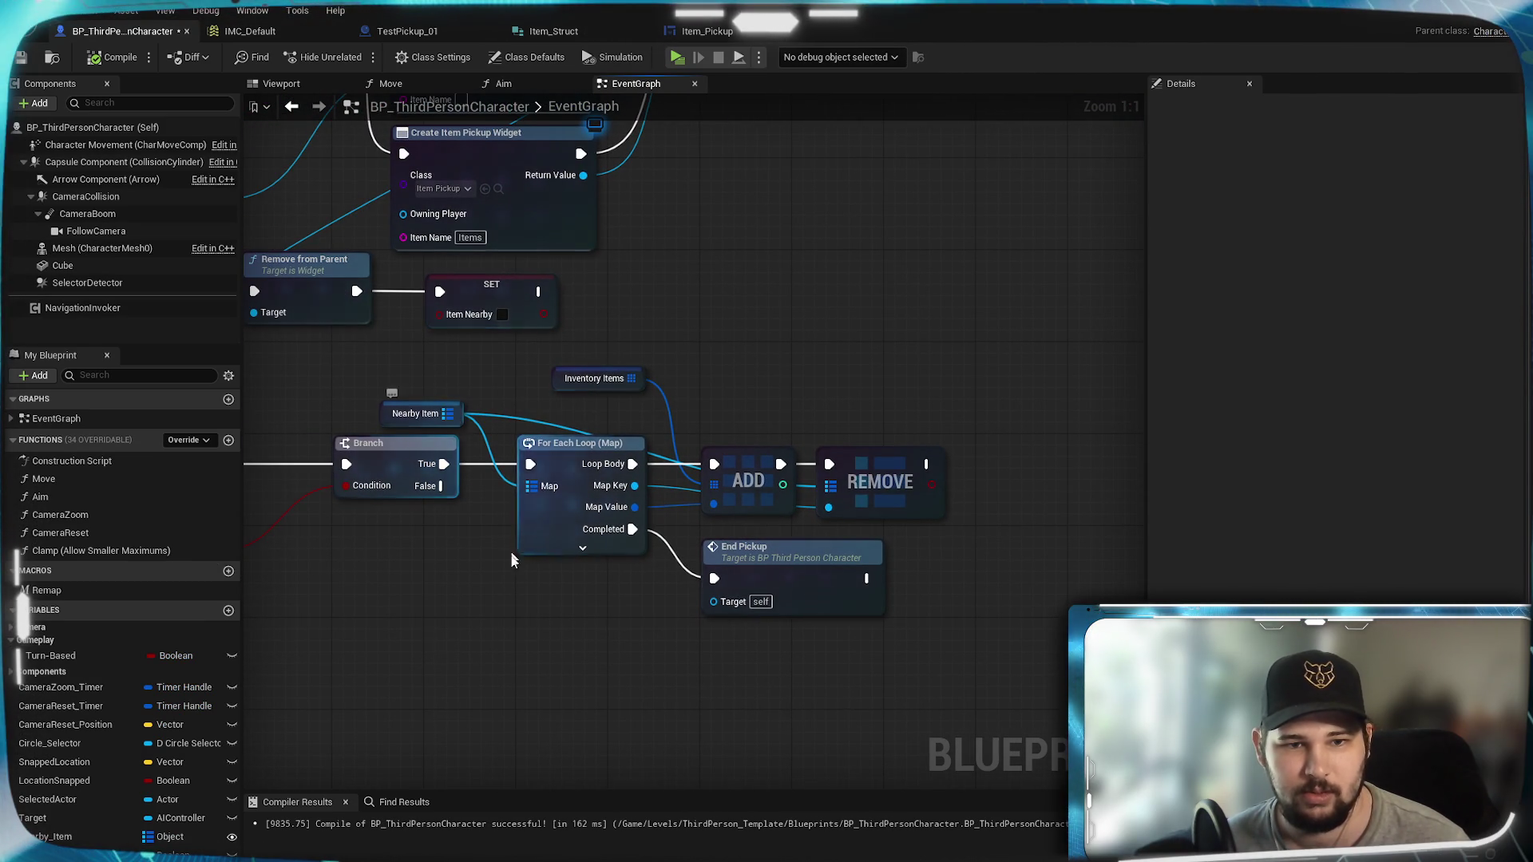
drag(507, 504, 391, 516)
drag(516, 497, 884, 519)
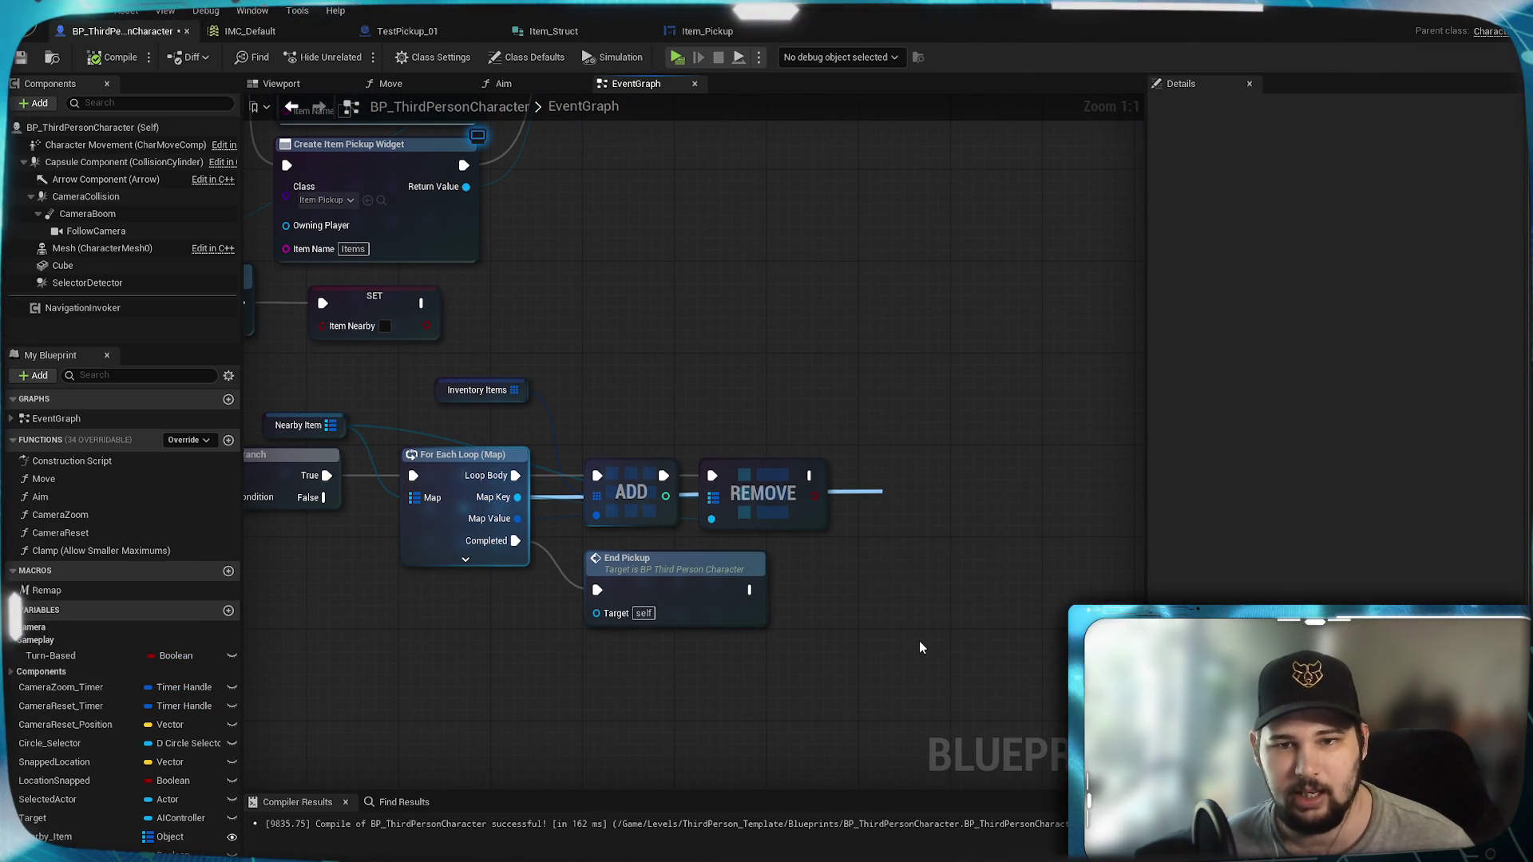
text(kill)
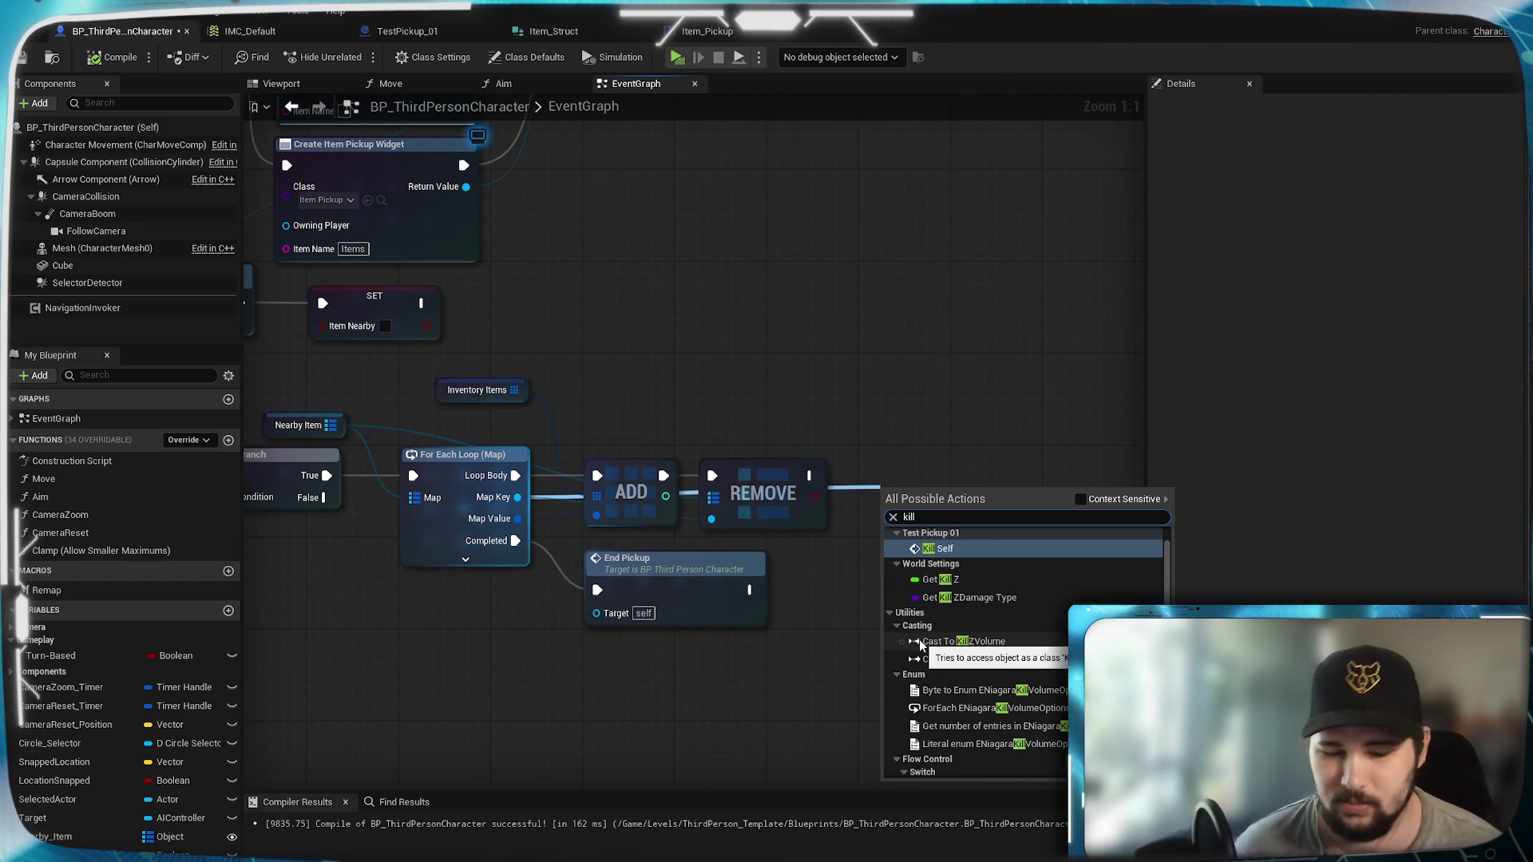
key(Return)
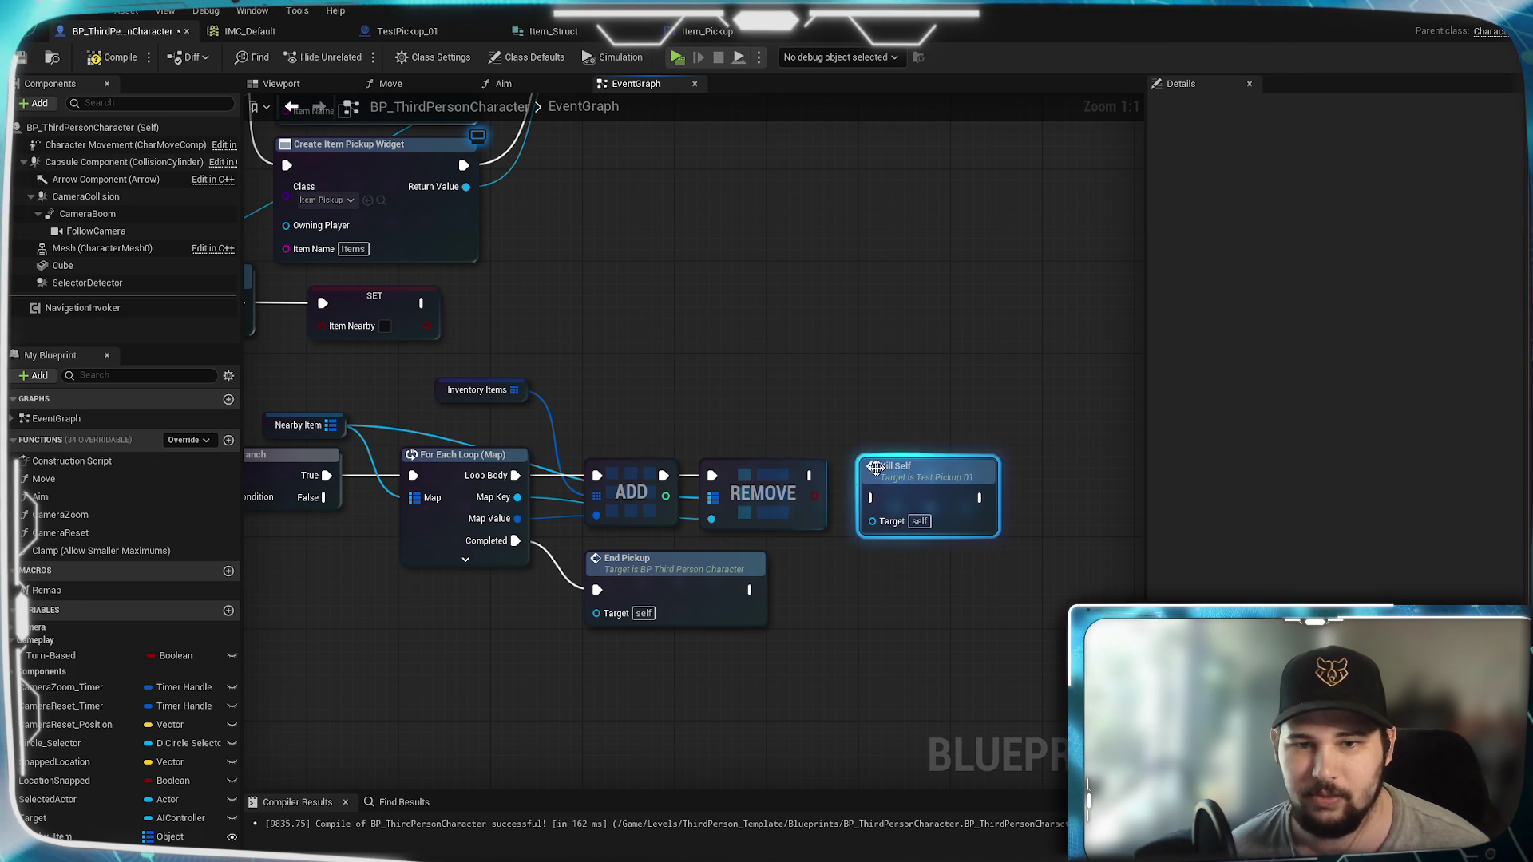
mouse_move(812, 476)
mouse_down()
mouse_move(870, 498)
mouse_move(926, 472)
mouse_up()
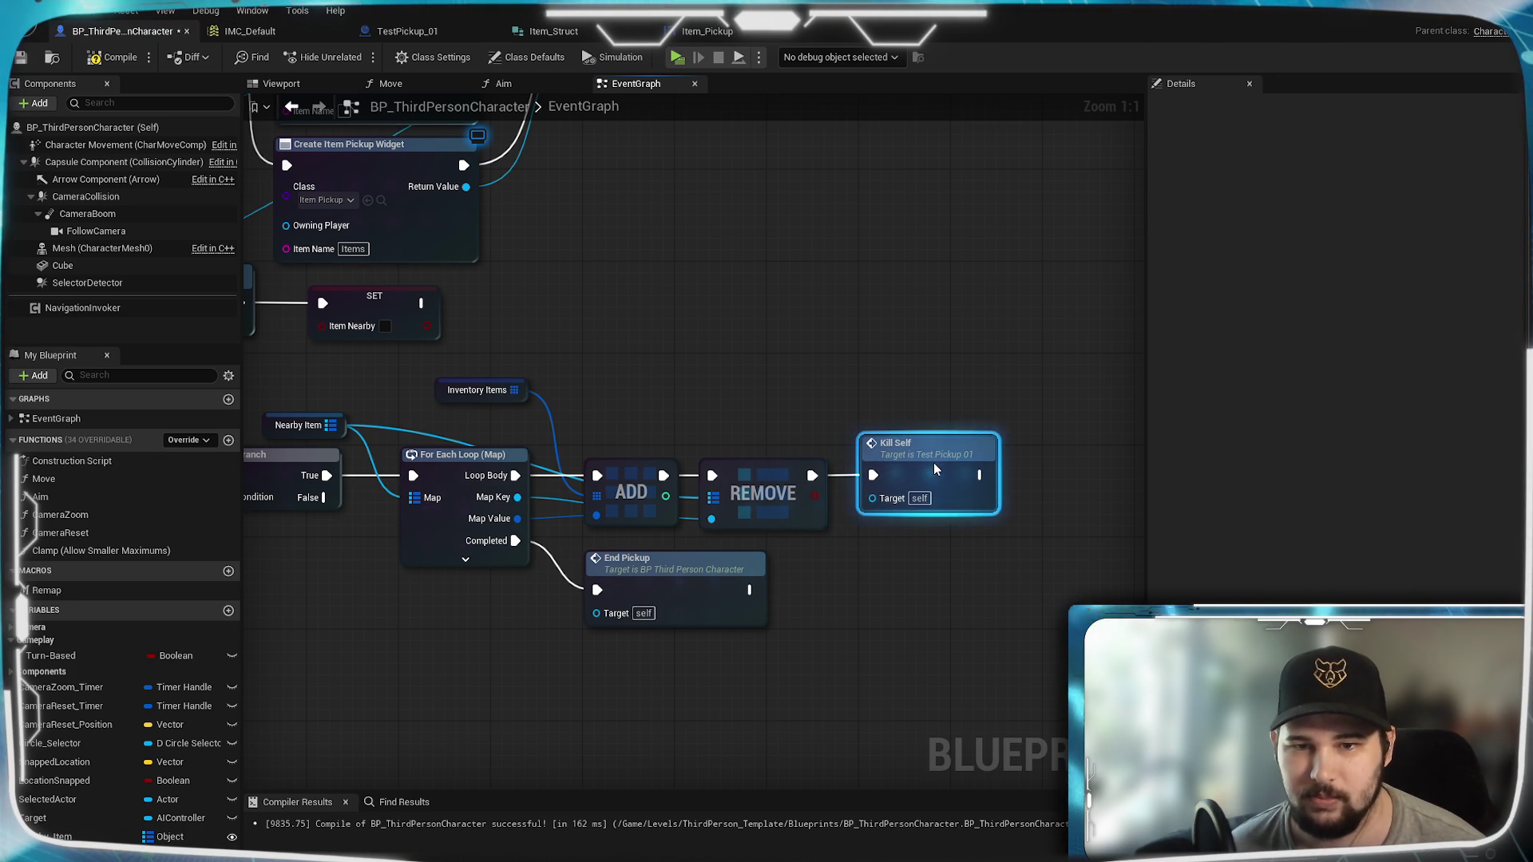
click(878, 419)
key(F7)
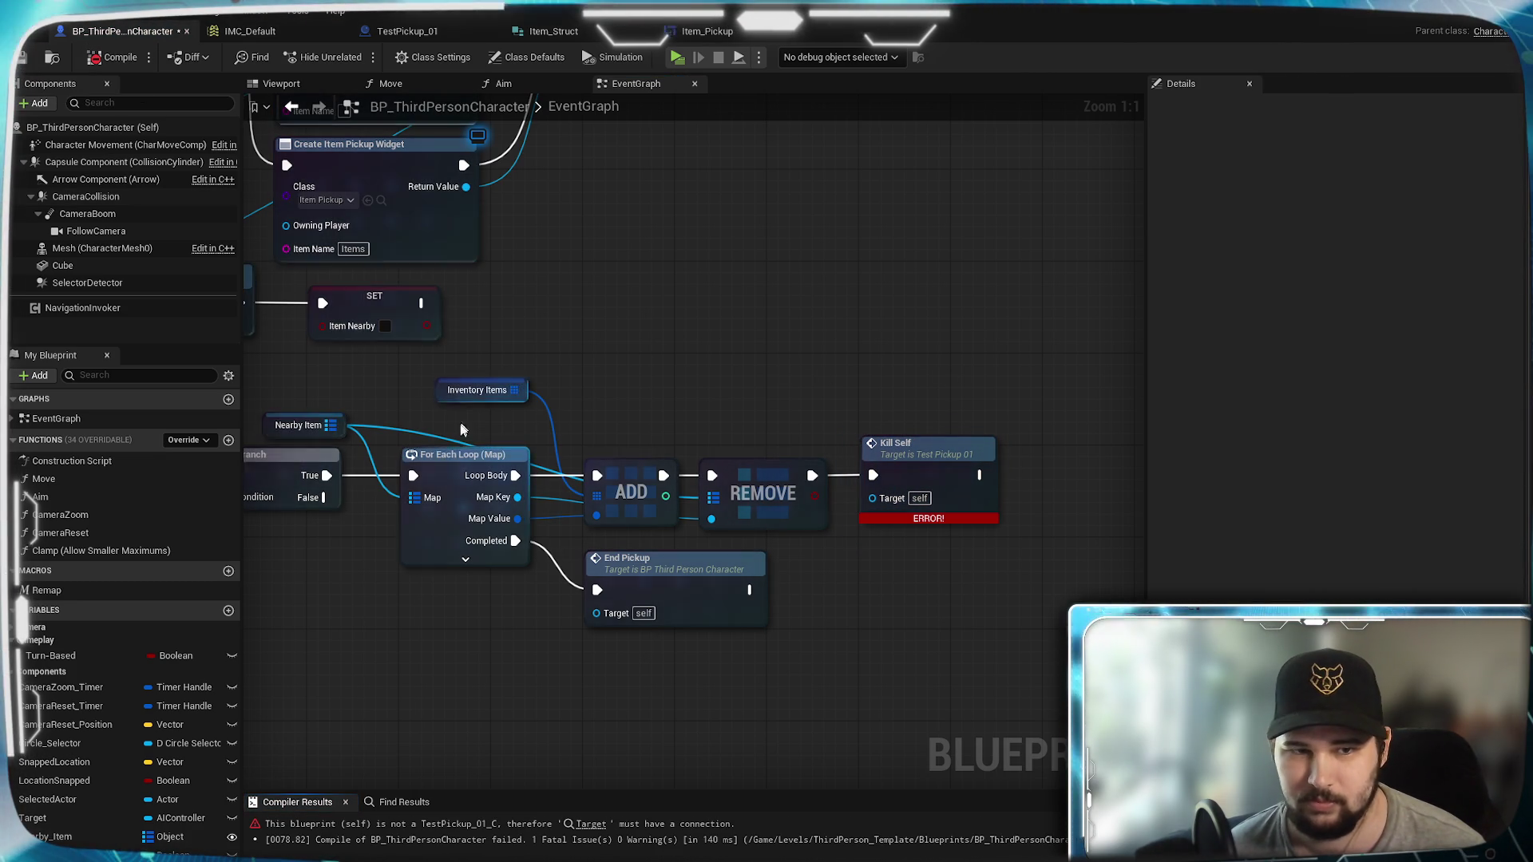
Step: Try wiring Map Key into Kill Self's target, then delete the Kill Self node
mouse_move(519, 497)
mouse_down()
mouse_move(887, 519)
mouse_move(890, 583)
mouse_up()
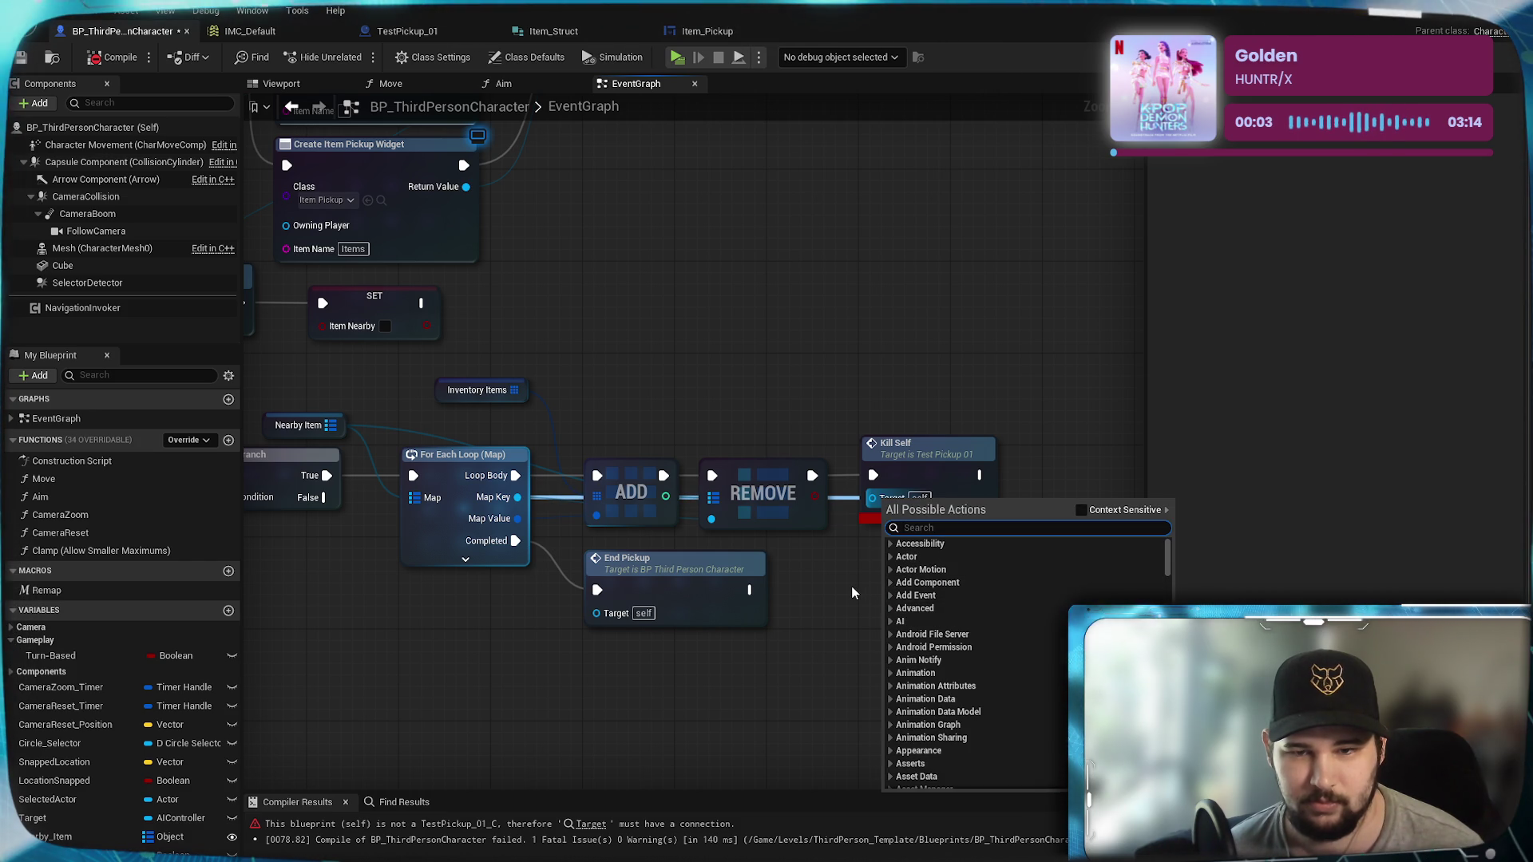
click(851, 586)
mouse_move(927, 432)
mouse_down()
mouse_move(1024, 431)
mouse_move(936, 446)
mouse_up()
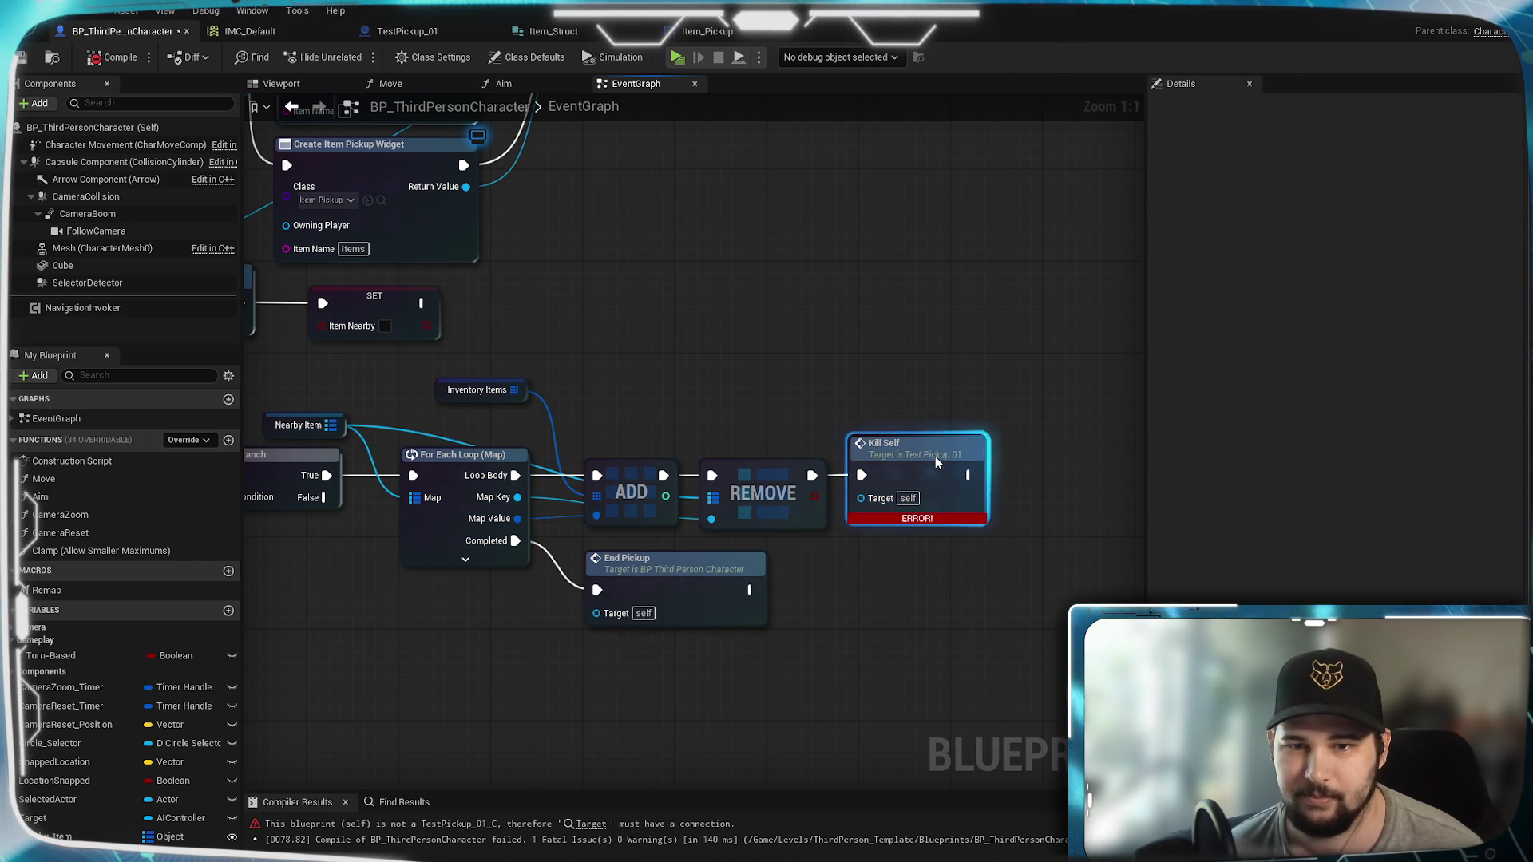
click(951, 339)
drag(951, 338, 826, 387)
click(806, 439)
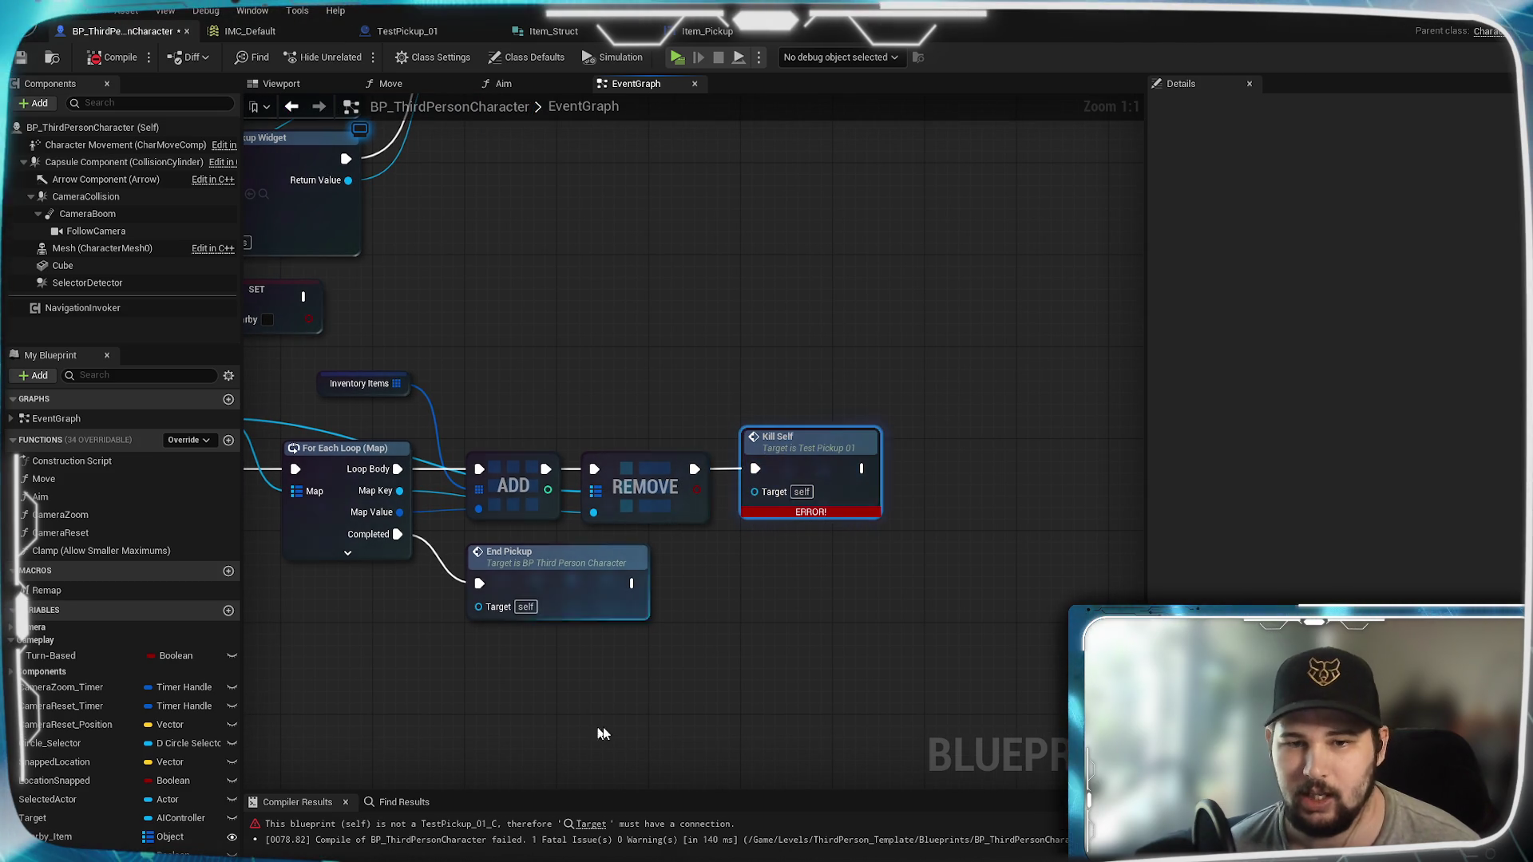
key(Delete)
click(693, 33)
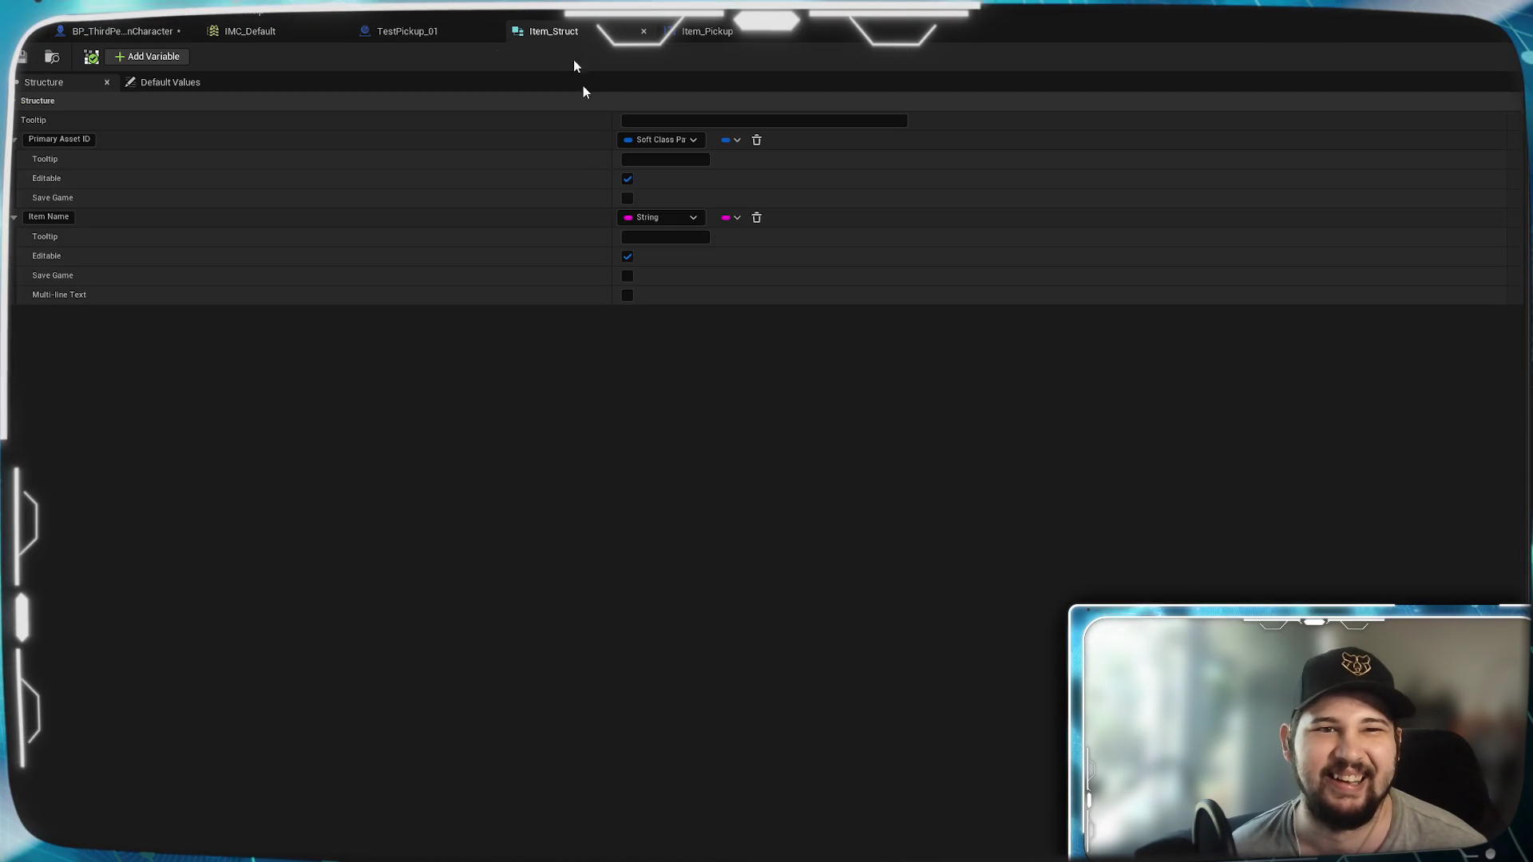
Step: Delete the KillSelf, Destroy Actor and IA_Interact nodes from TestPickup_01, then compile and save
click(399, 36)
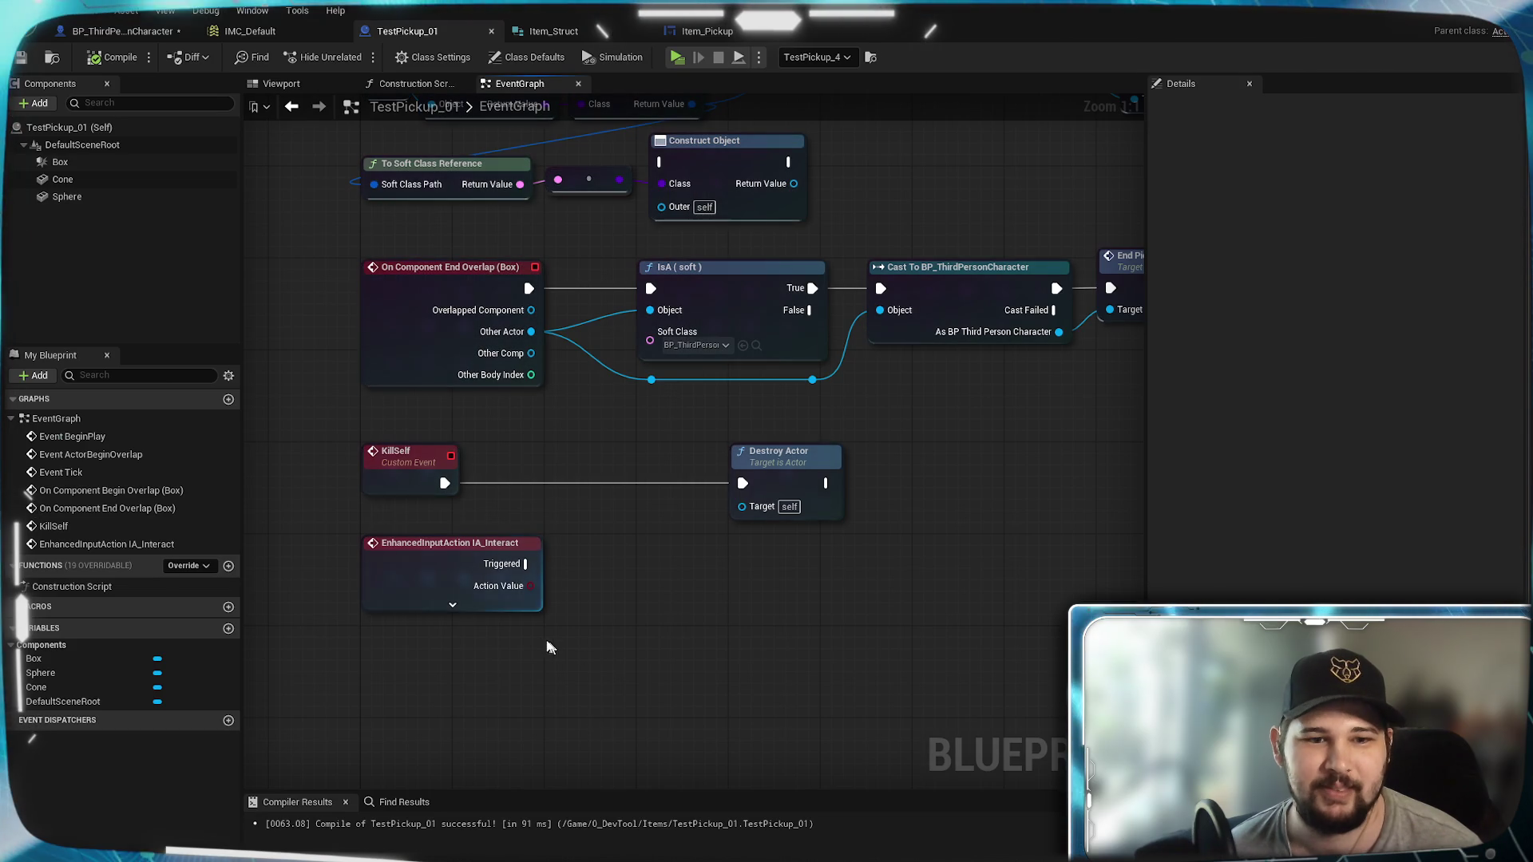
drag(847, 649, 328, 441)
key(Delete)
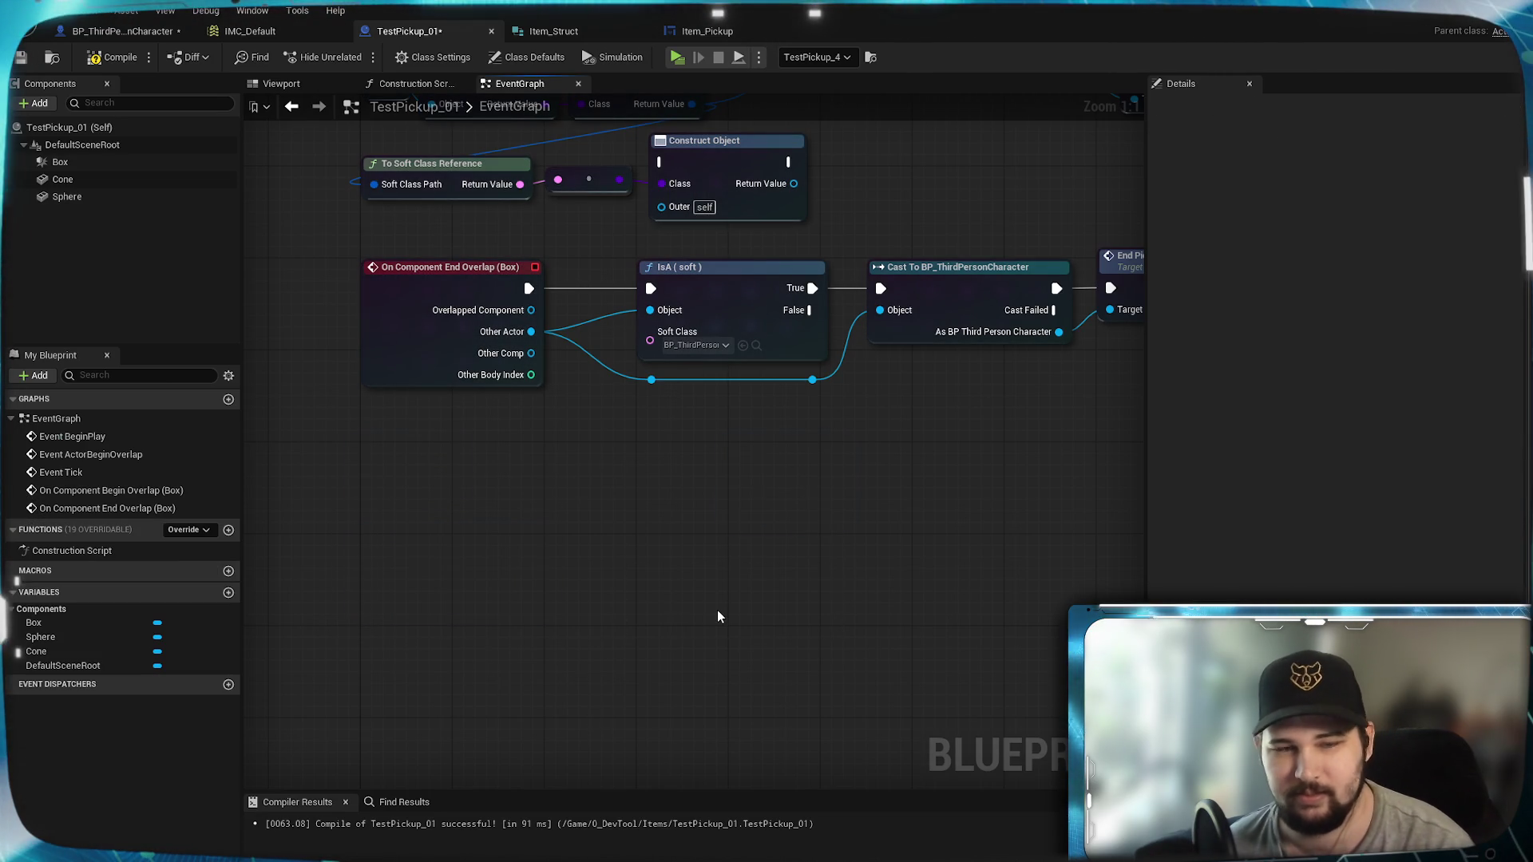
click(128, 67)
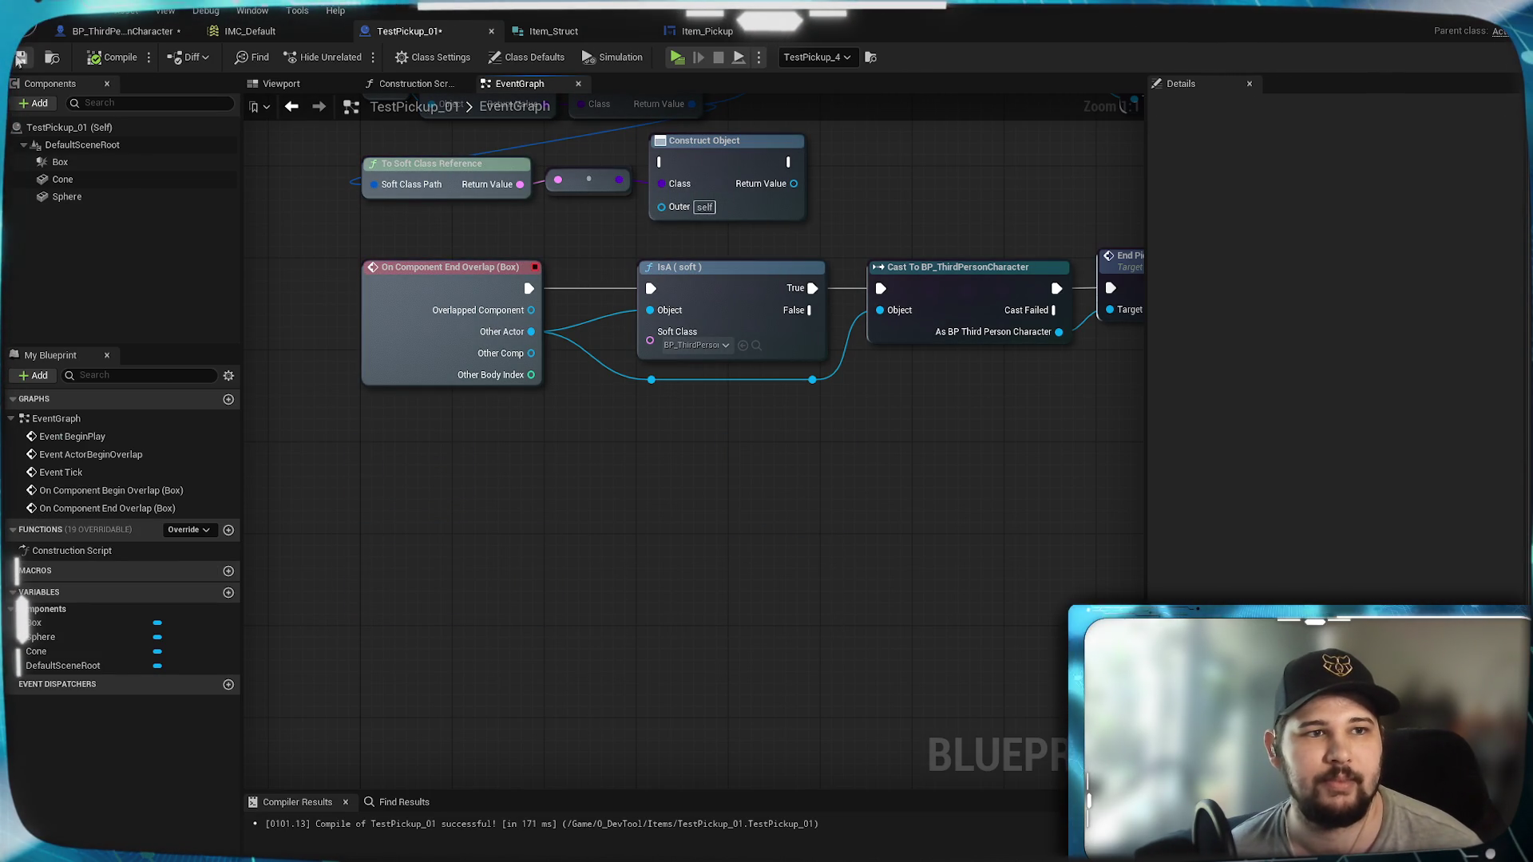
Step: Start adding a Destroy Actor node from the loop's Map Key output
mouse_move(759, 555)
mouse_down()
mouse_move(917, 541)
mouse_move(909, 526)
mouse_up()
drag(549, 461, 946, 472)
text(Destr)
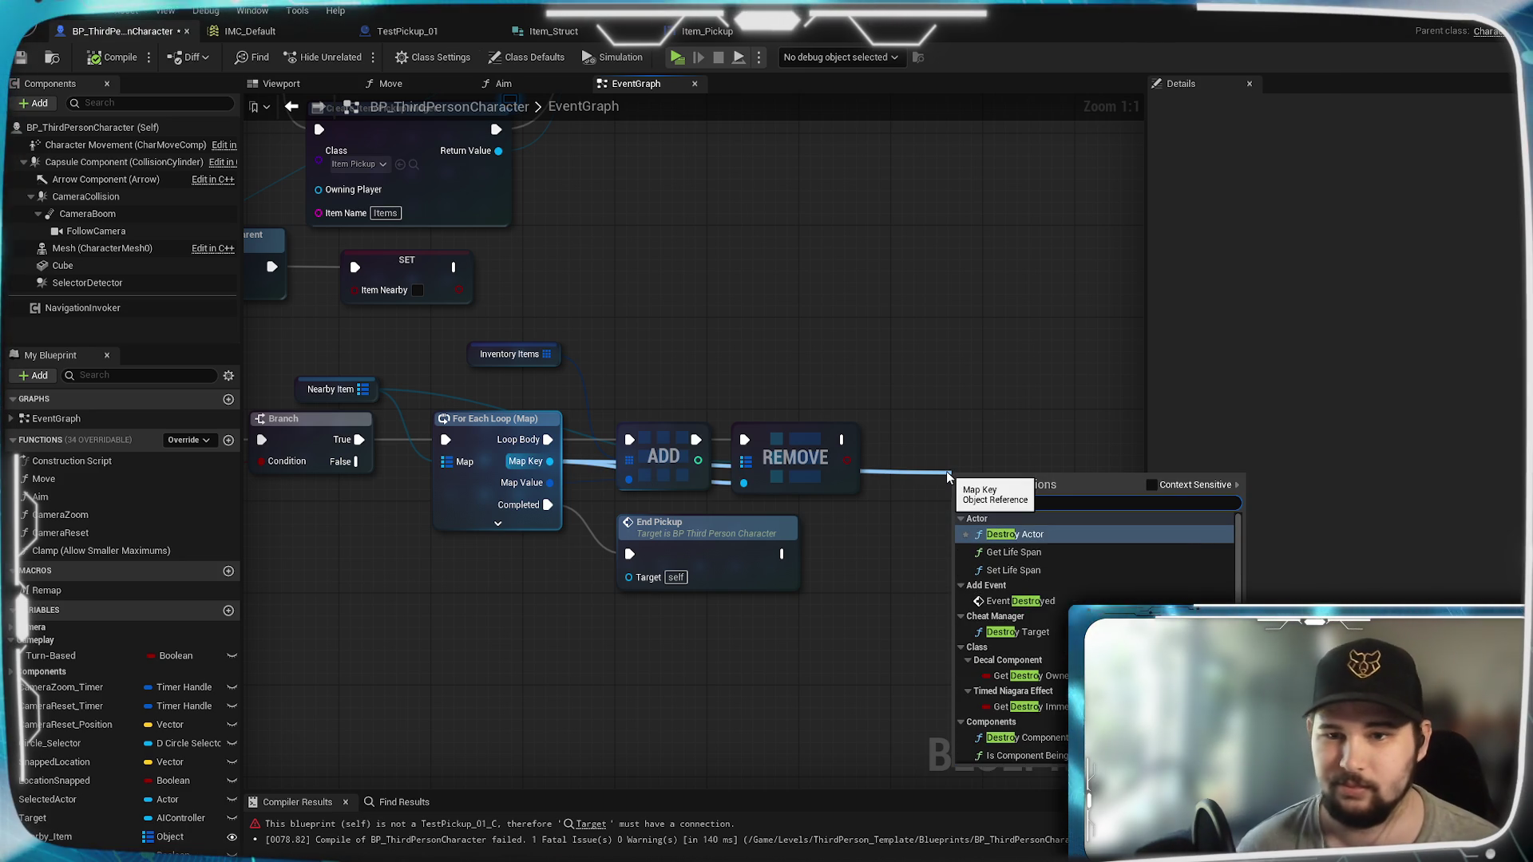
click(1014, 534)
mouse_move(1007, 504)
mouse_down()
mouse_move(923, 447)
mouse_move(950, 458)
mouse_move(900, 483)
mouse_move(916, 496)
mouse_up()
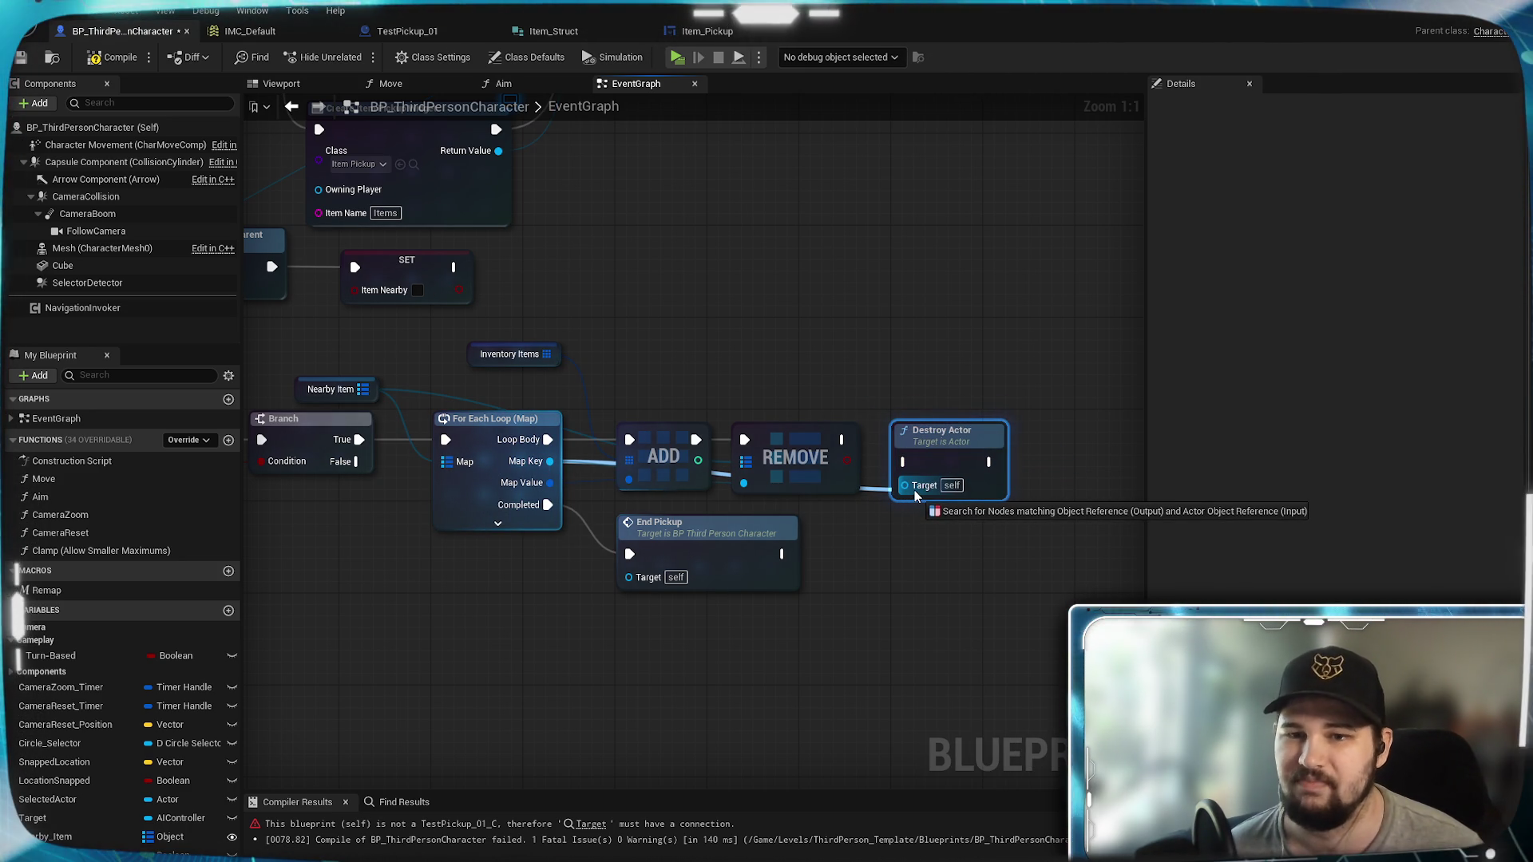
drag(916, 497, 918, 499)
key(Escape)
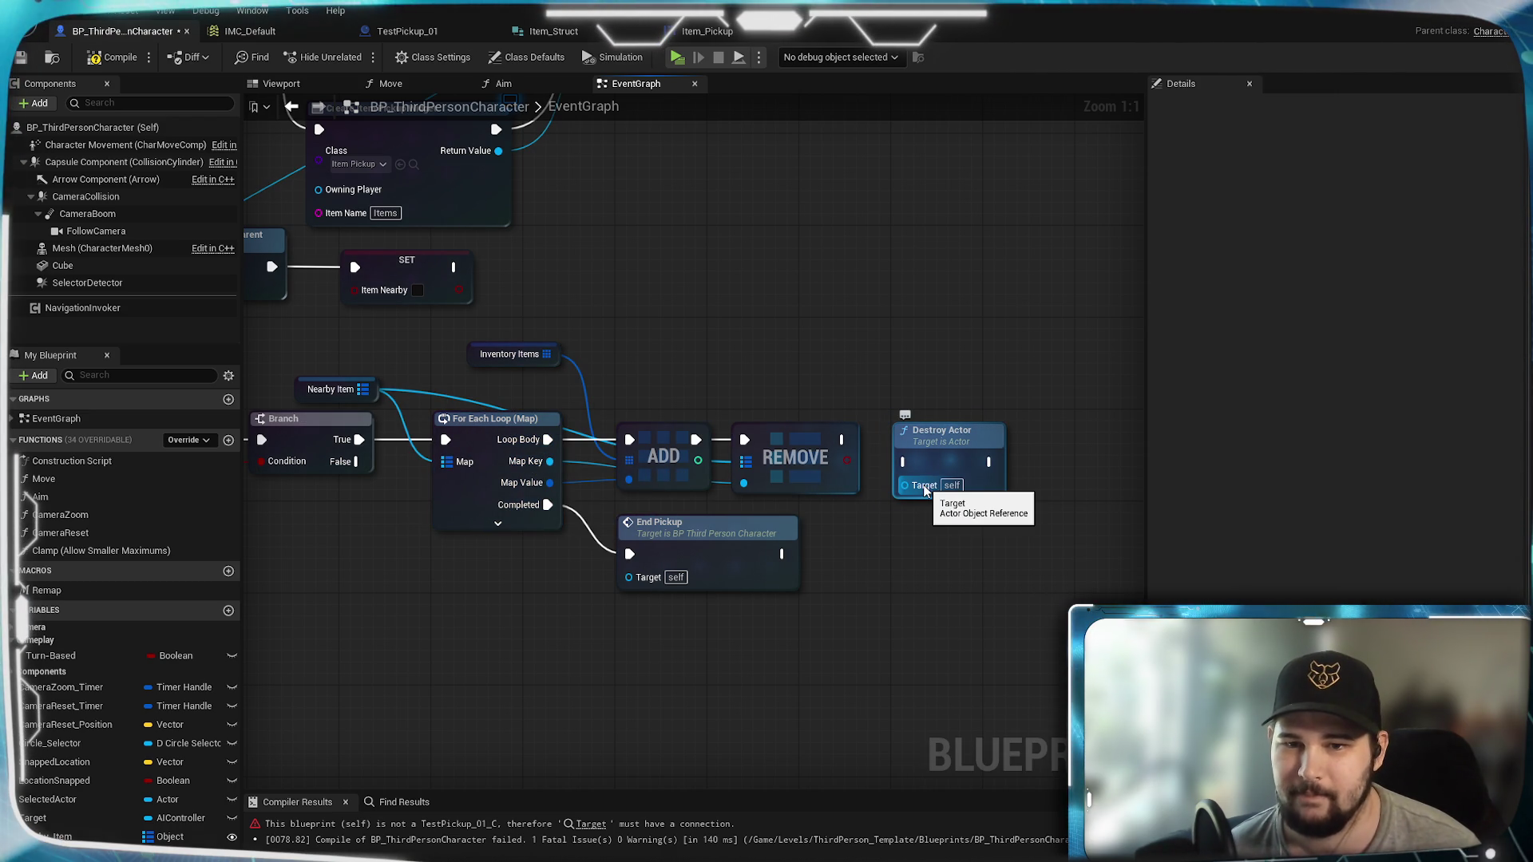
drag(946, 431, 946, 352)
key(Delete)
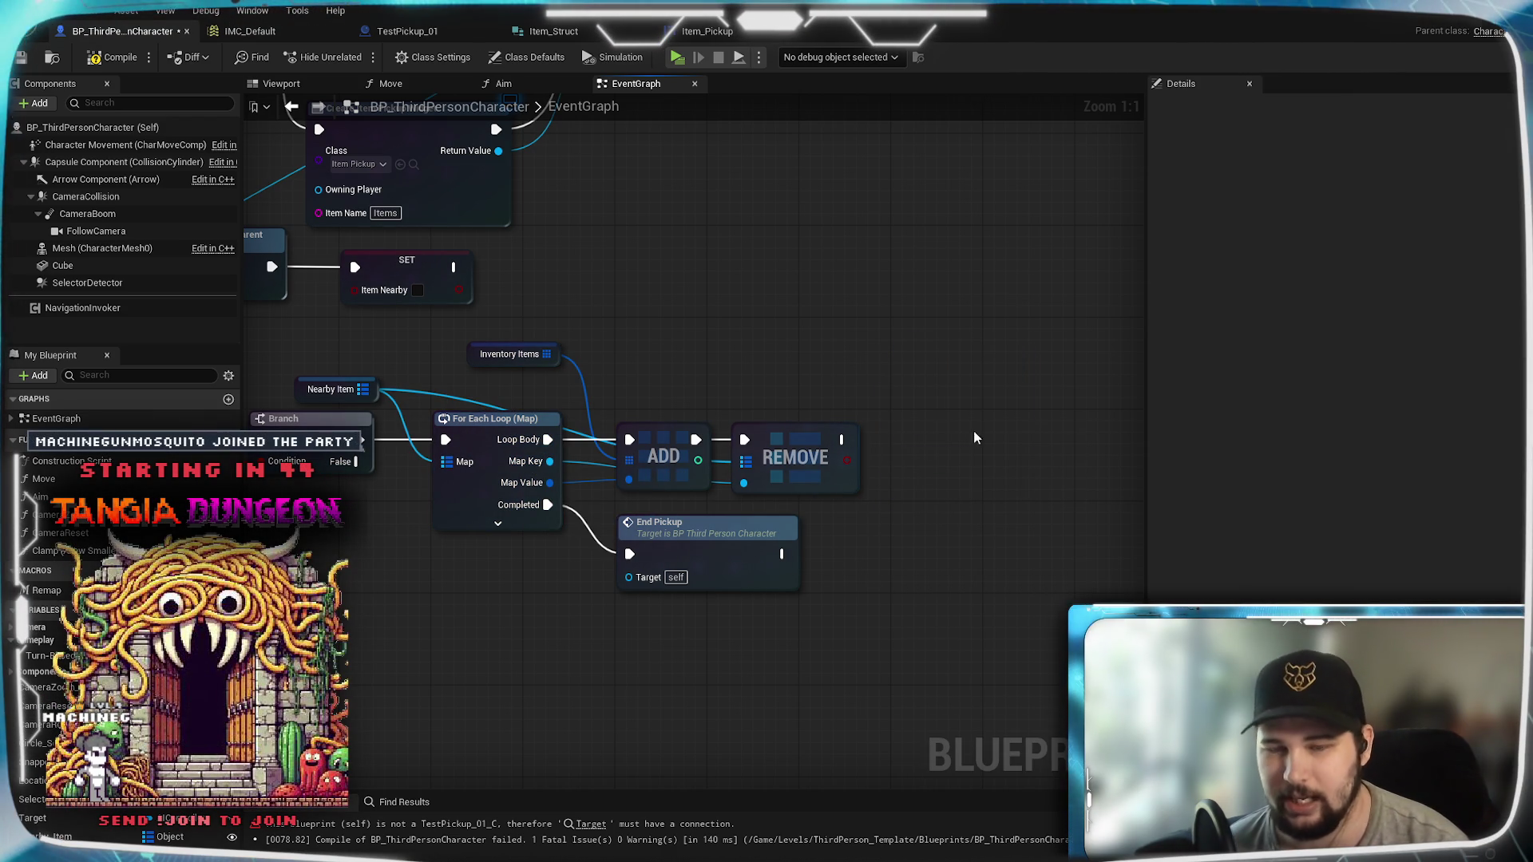
right_click(924, 473)
text(destro)
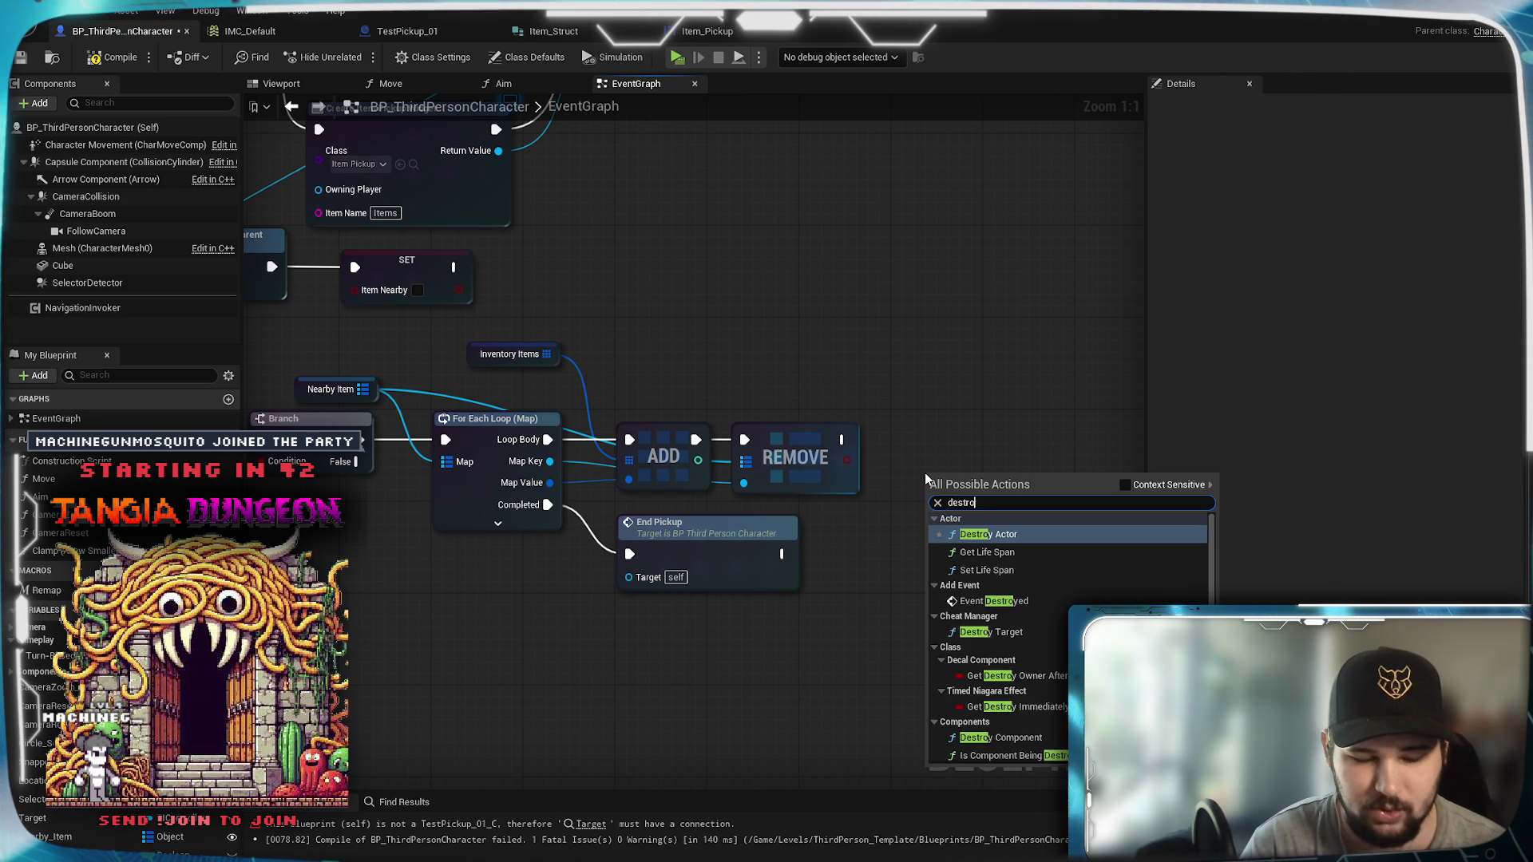
text(y obj)
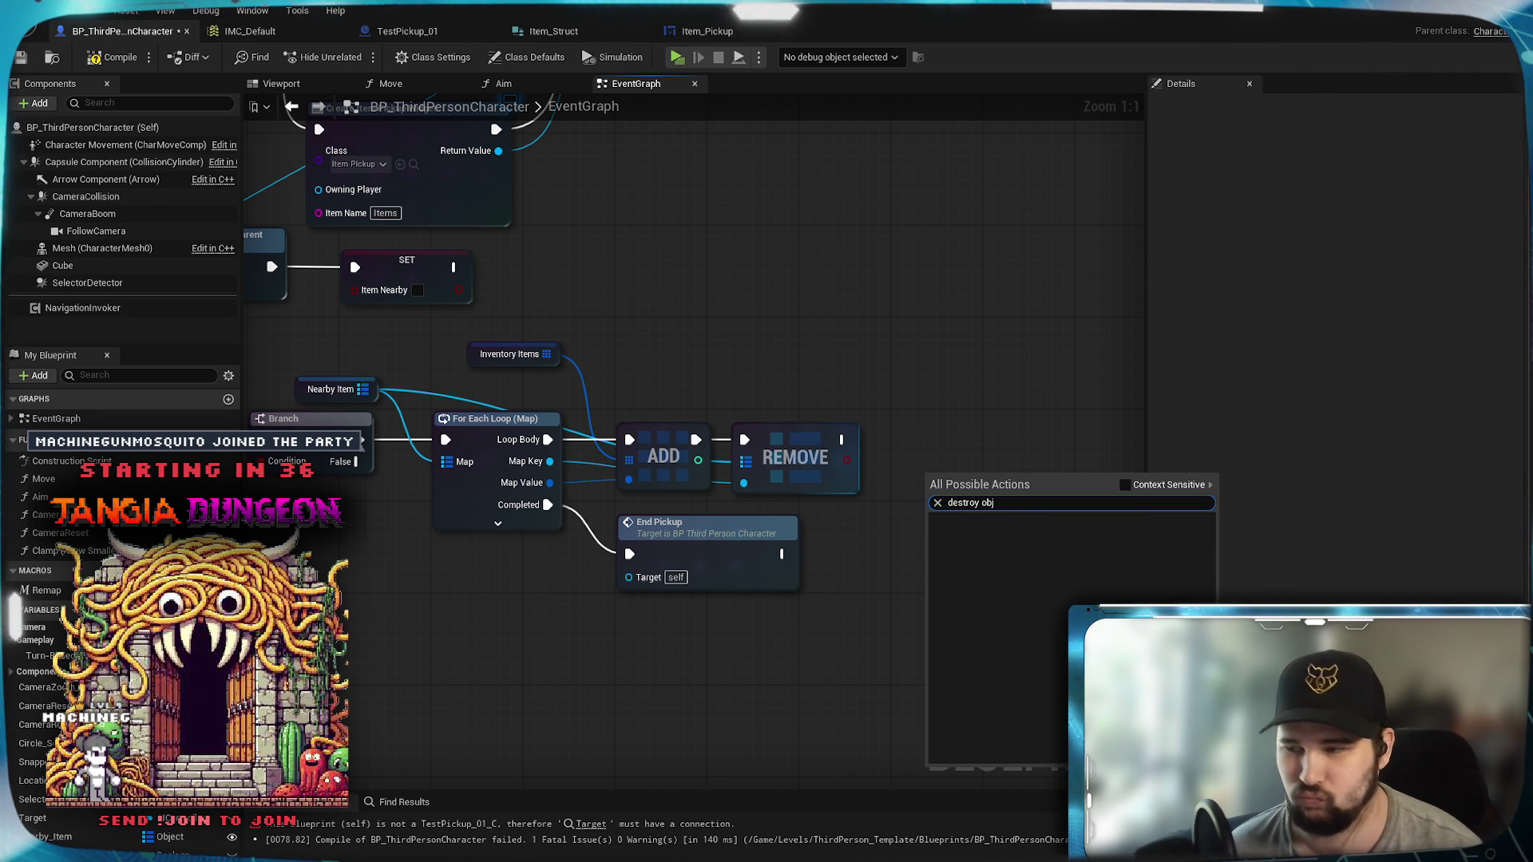
key(BackSpace)
key(BackSpace)
key(BackSpace)
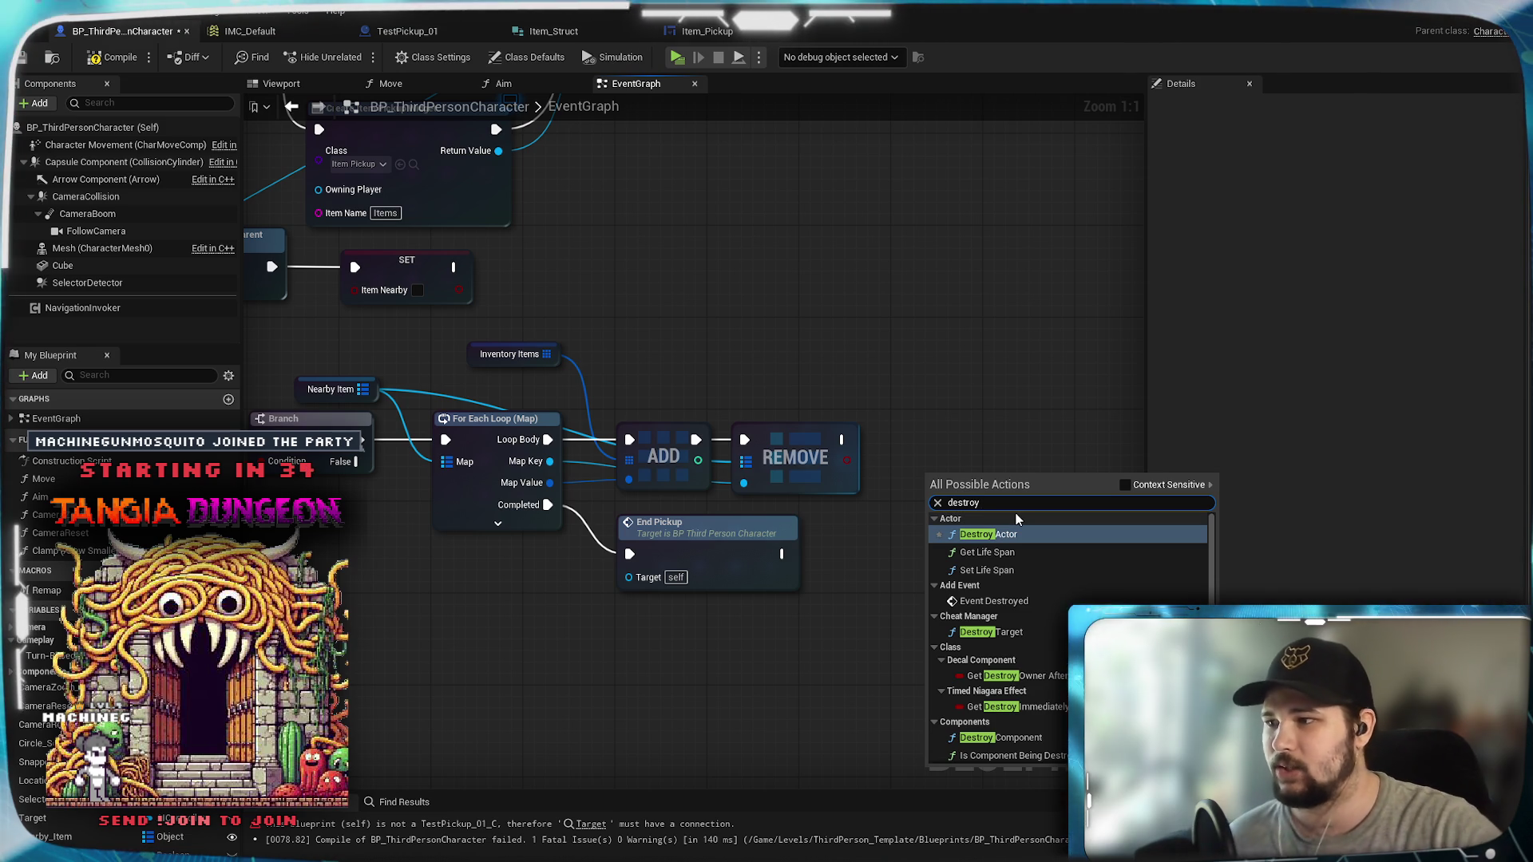
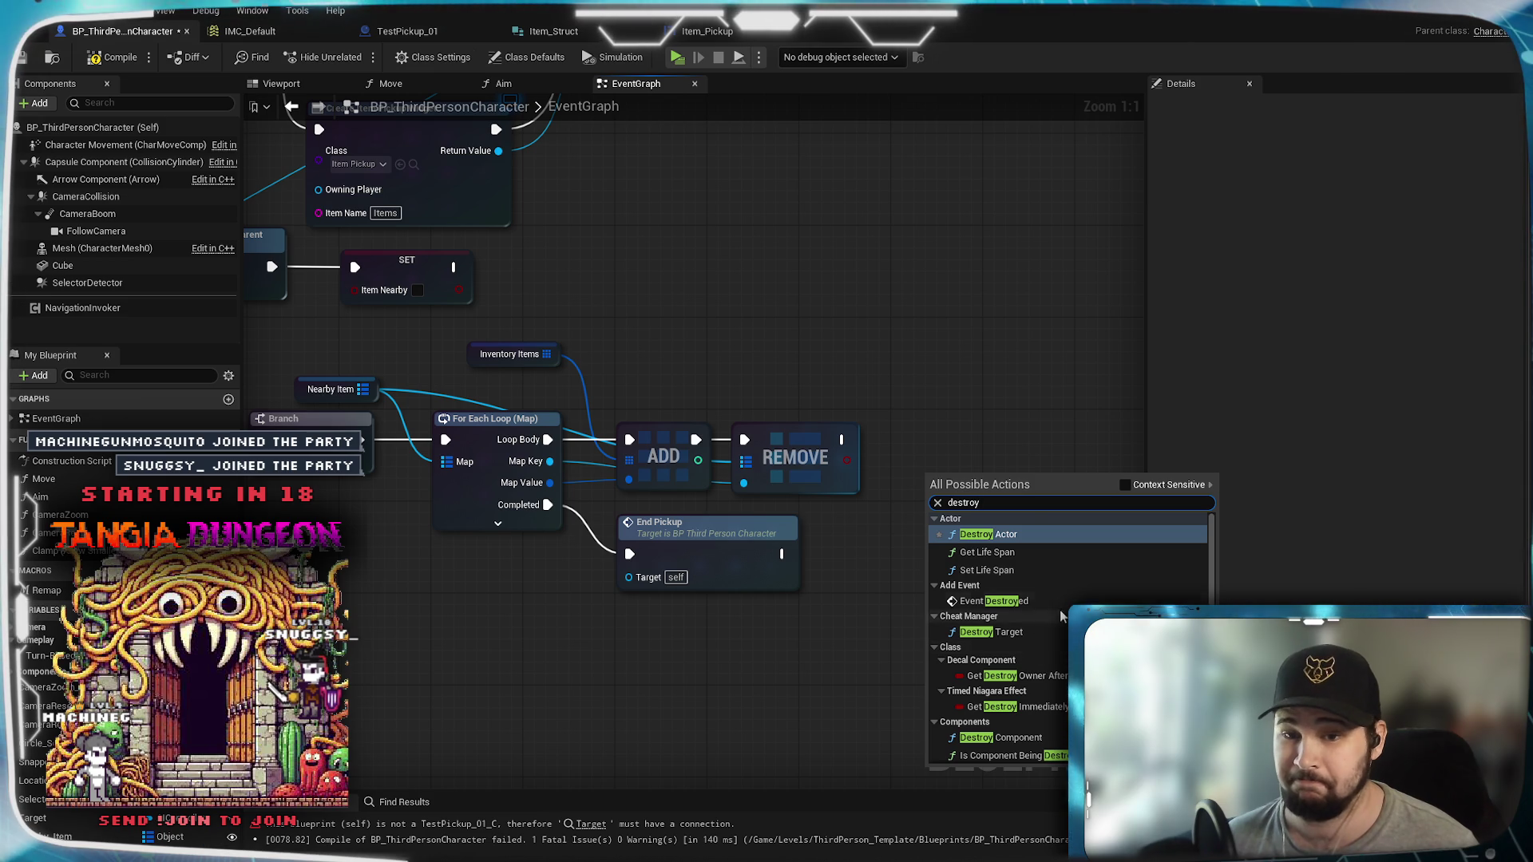
Step: Add a Destroy Target node to the graph, then delete it
scroll(1041, 634, down, 1)
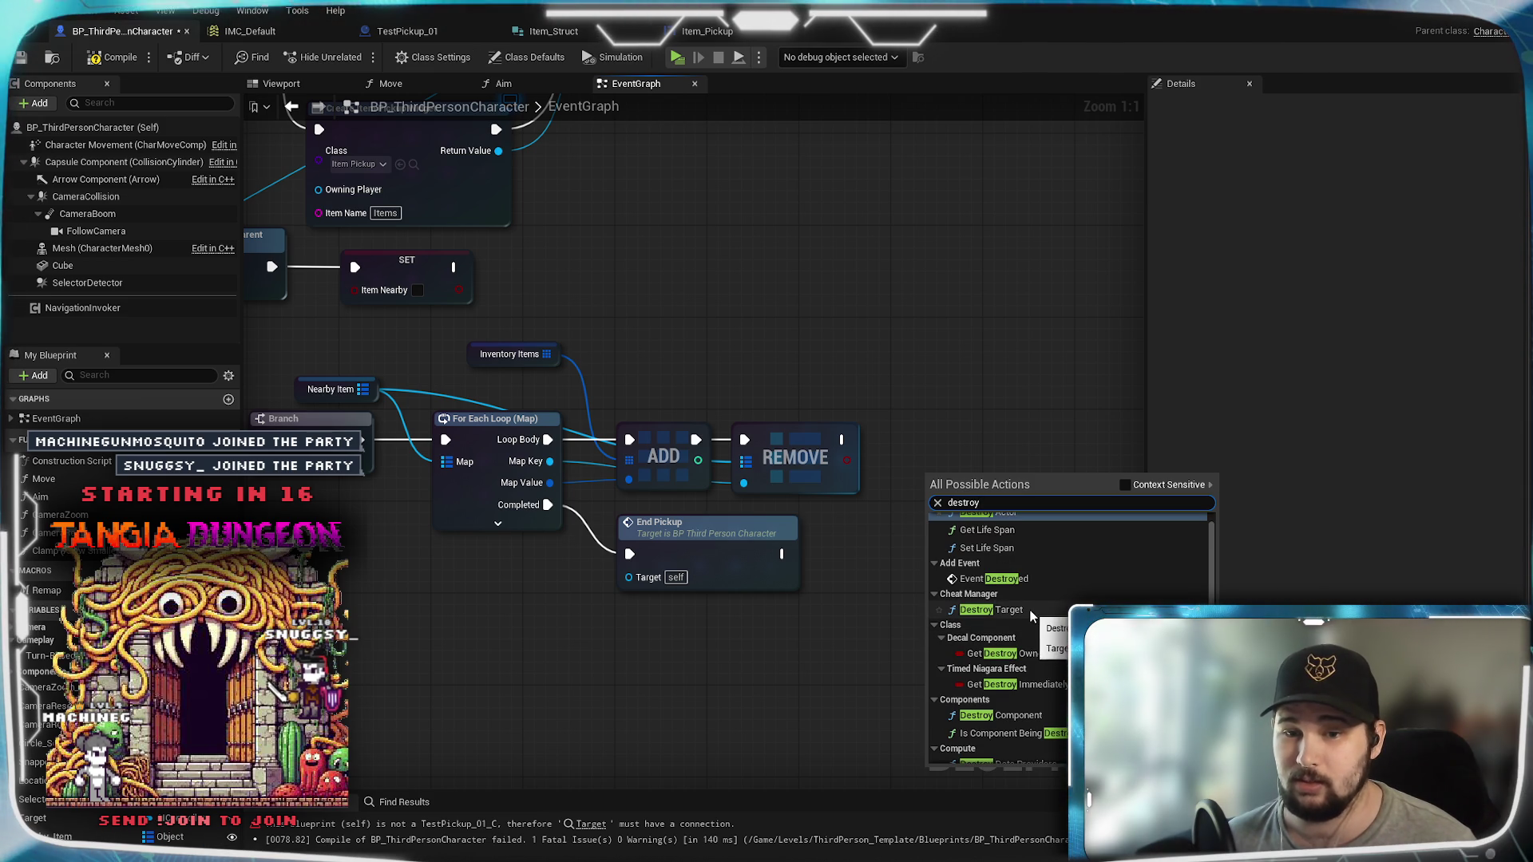
click(1030, 612)
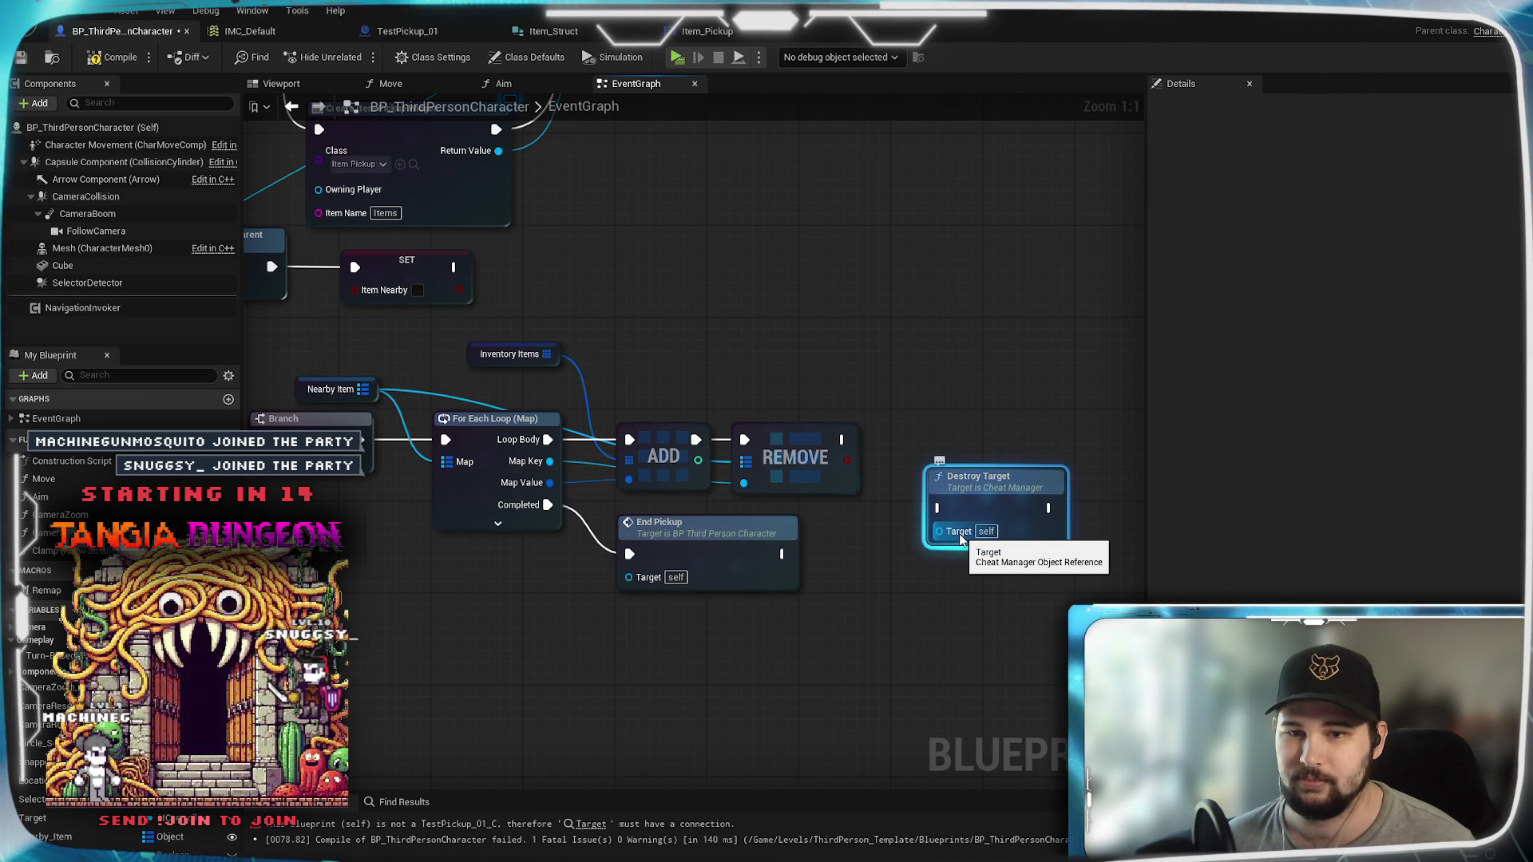
key(Delete)
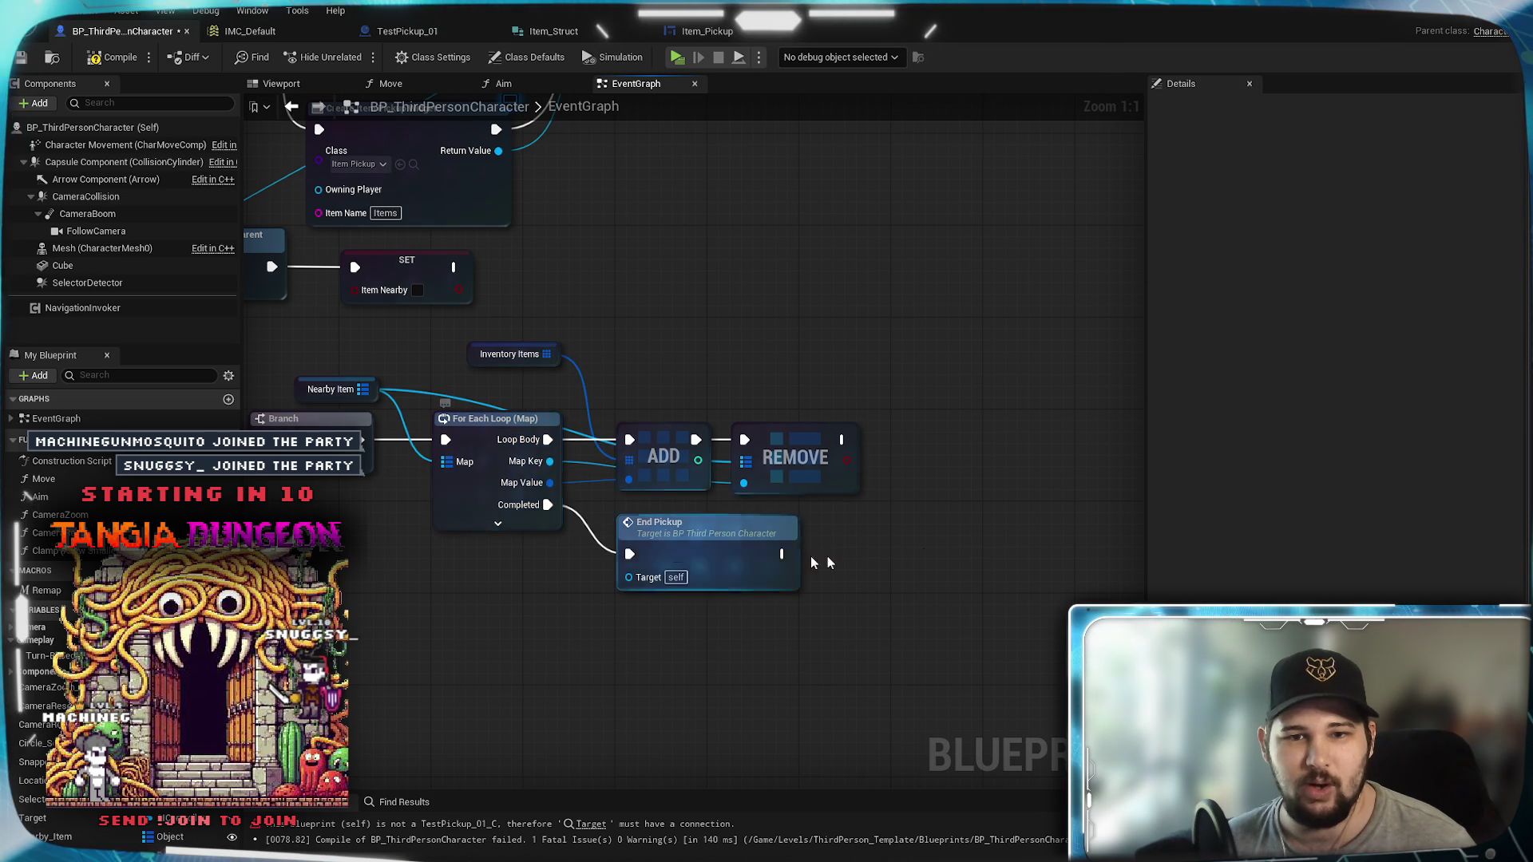
Step: Search the graph actions for 'destro', browse the results, and dismiss the menu without adding anything
right_click(917, 450)
text(destr)
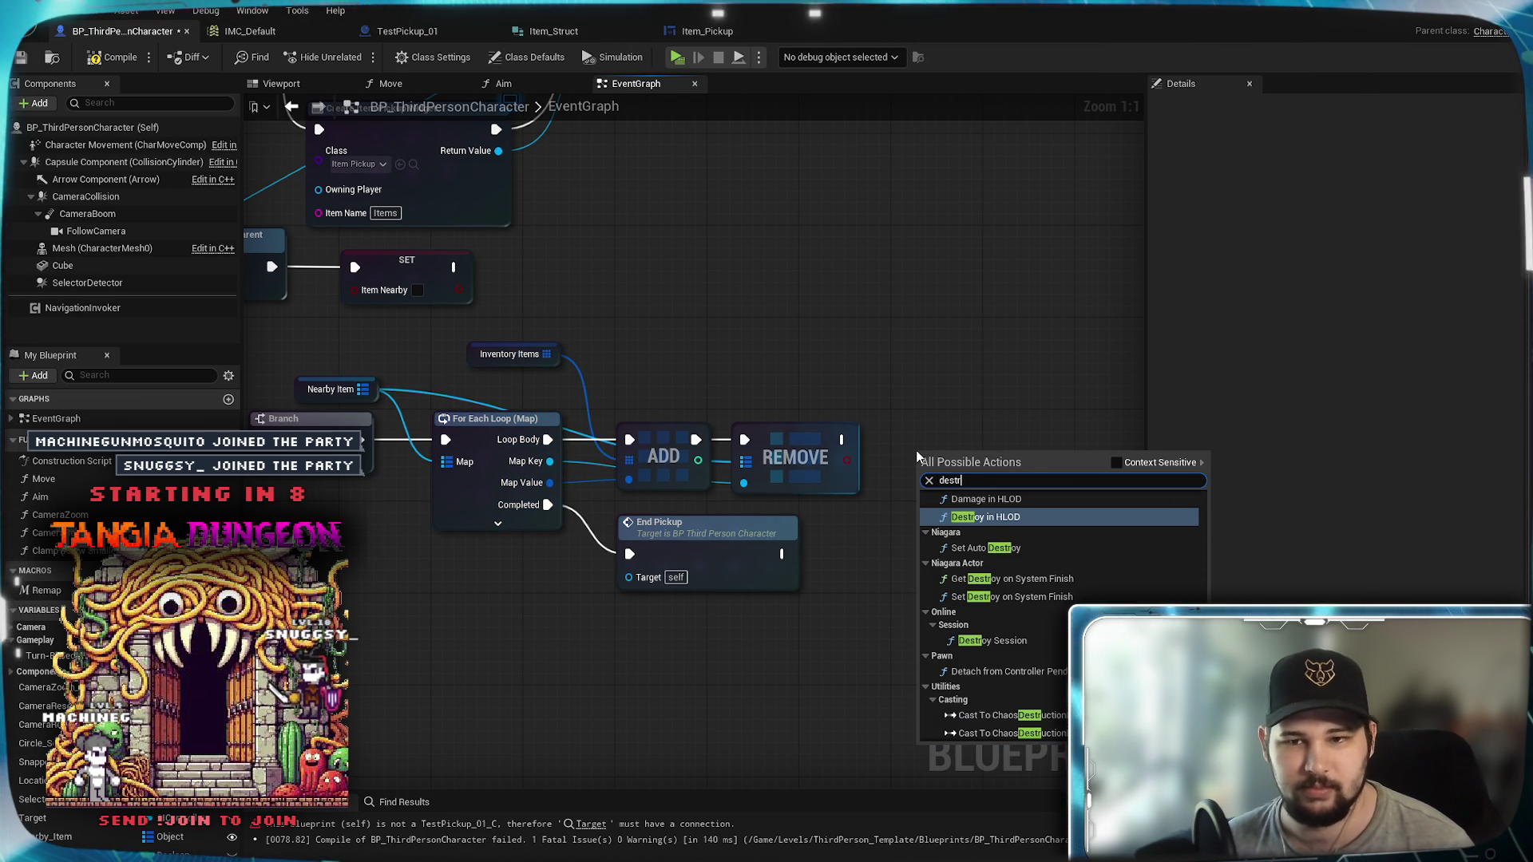
text(oy)
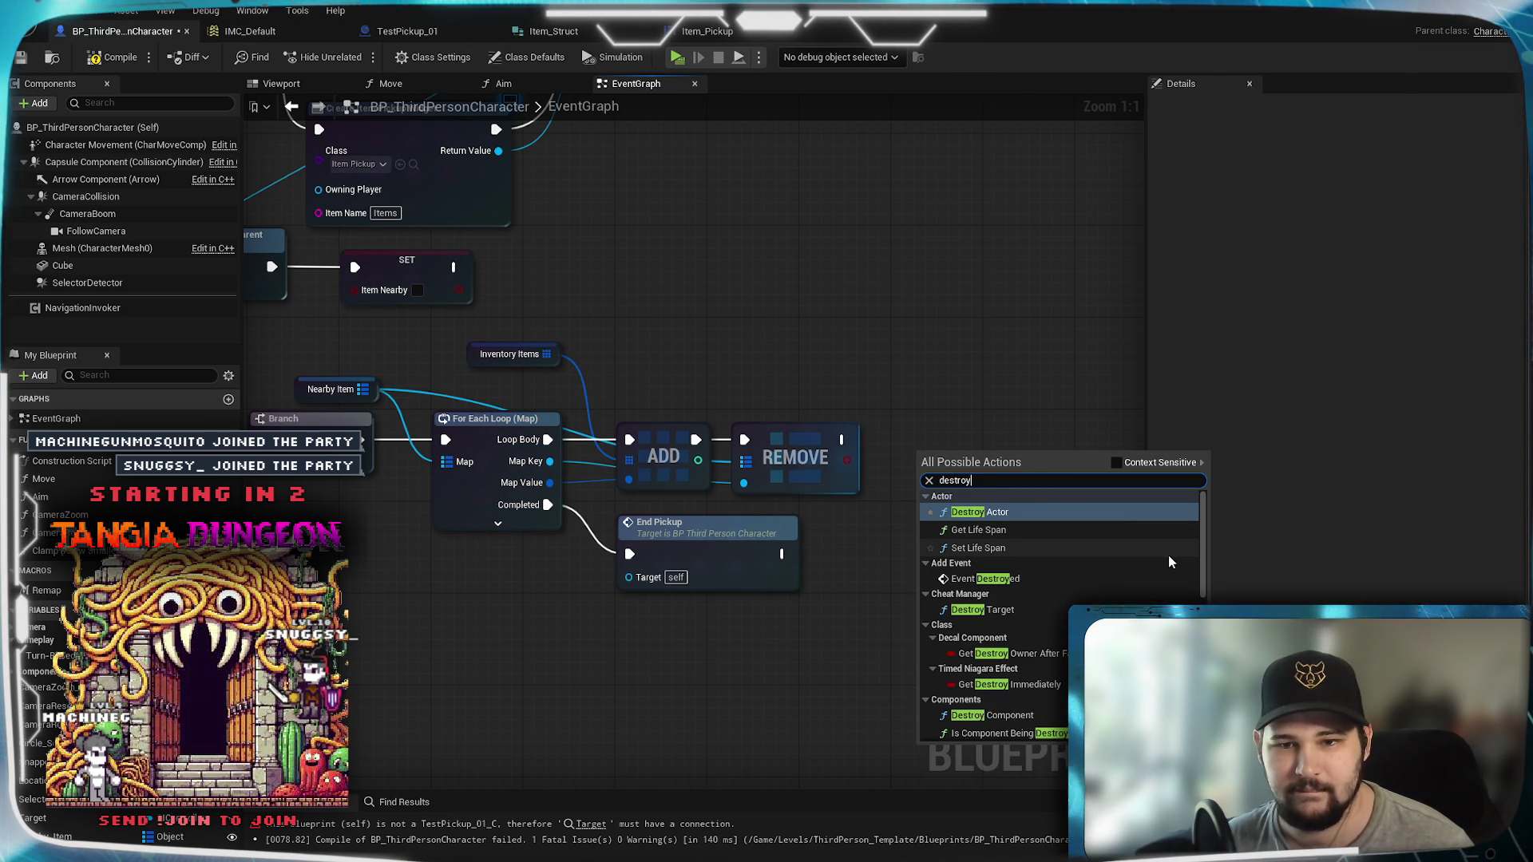
scroll(1169, 559, down, 3)
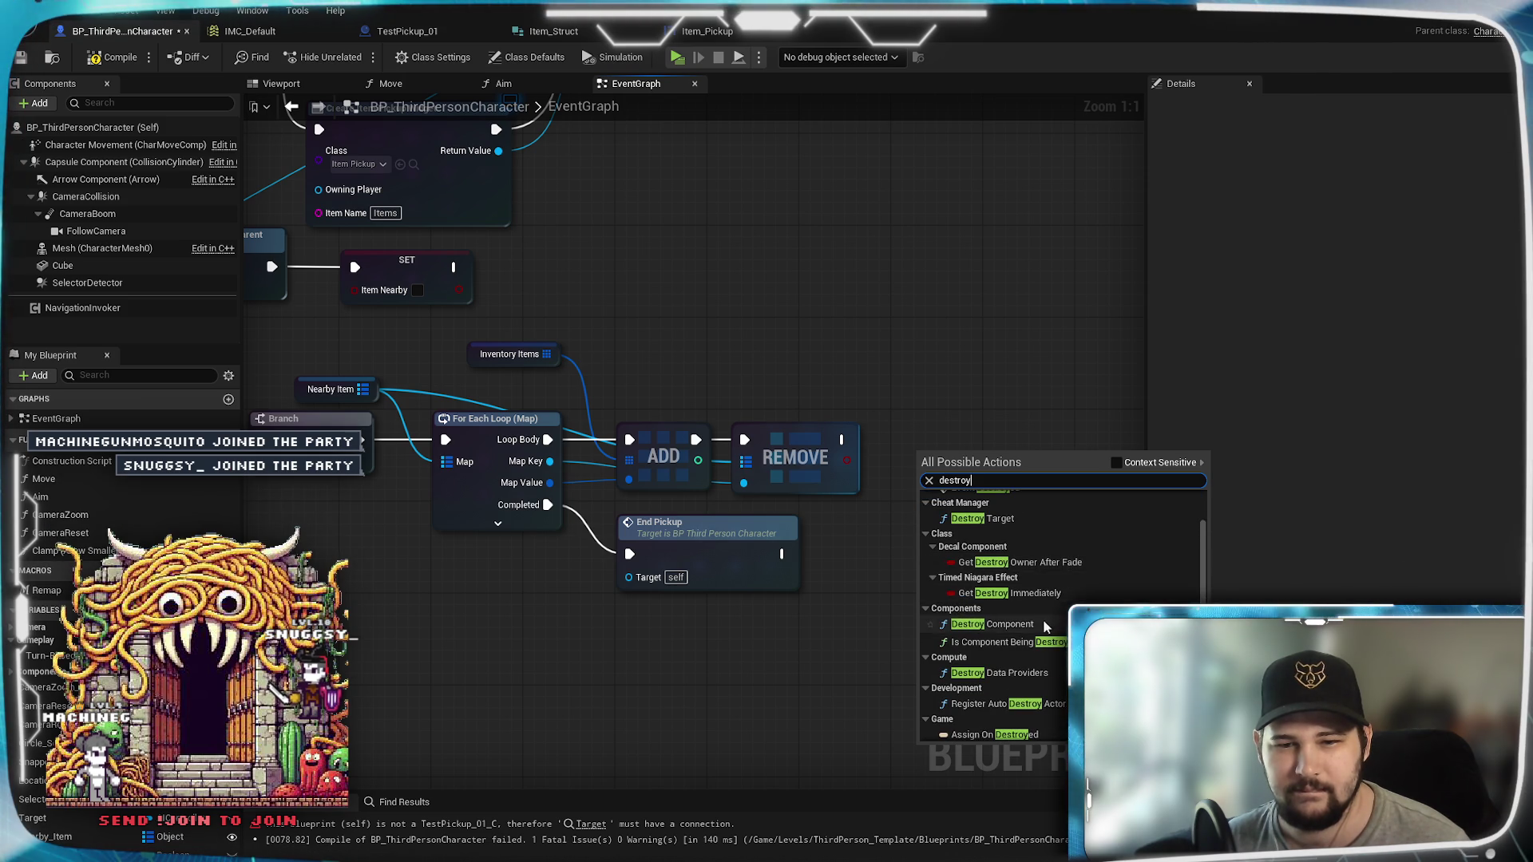
scroll(1167, 562, down, 5)
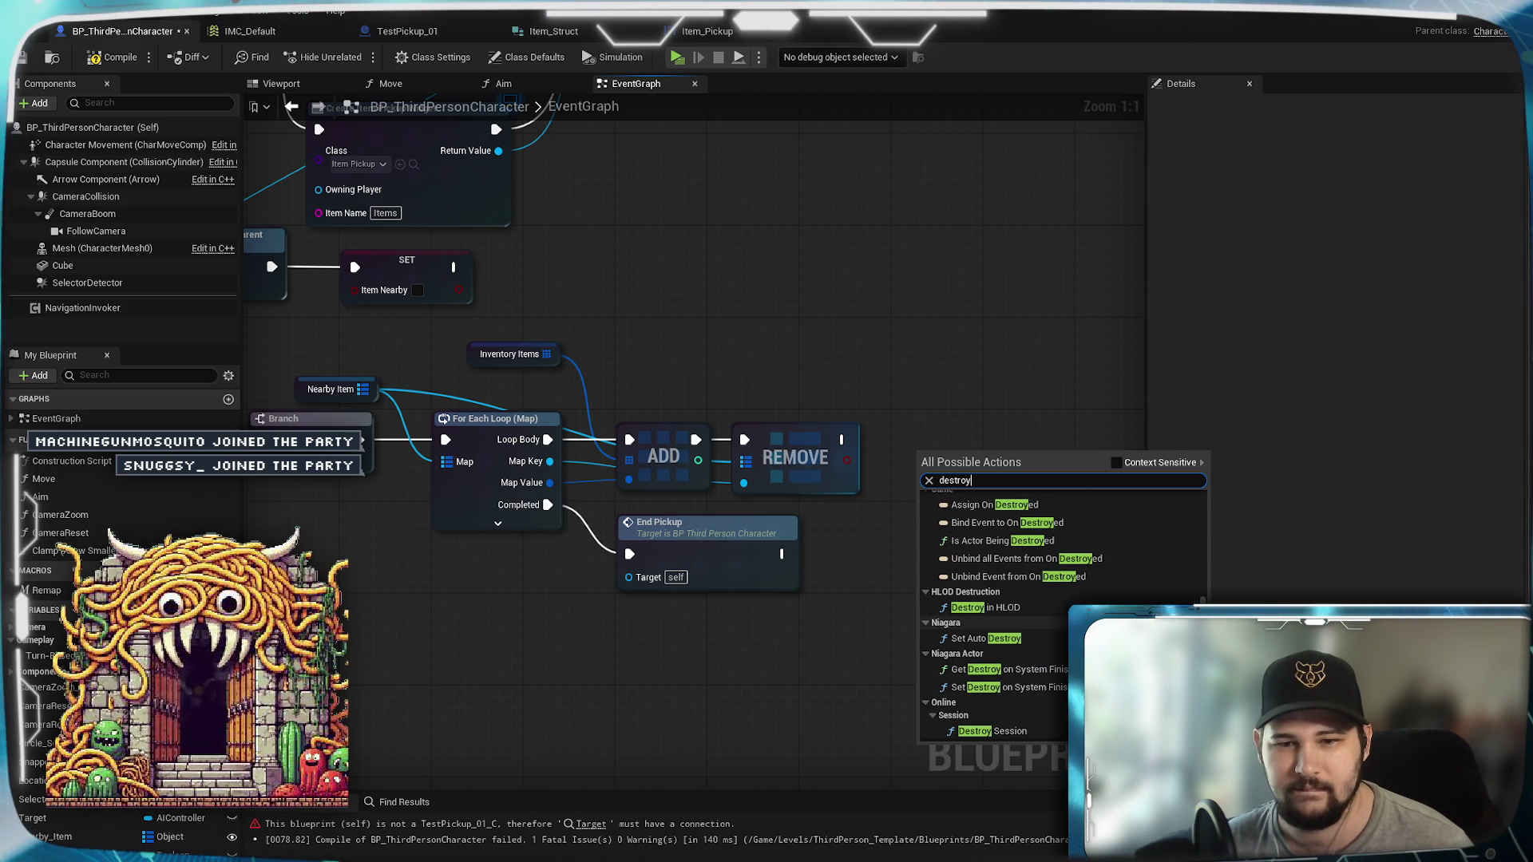
scroll(1062, 607, down, 3)
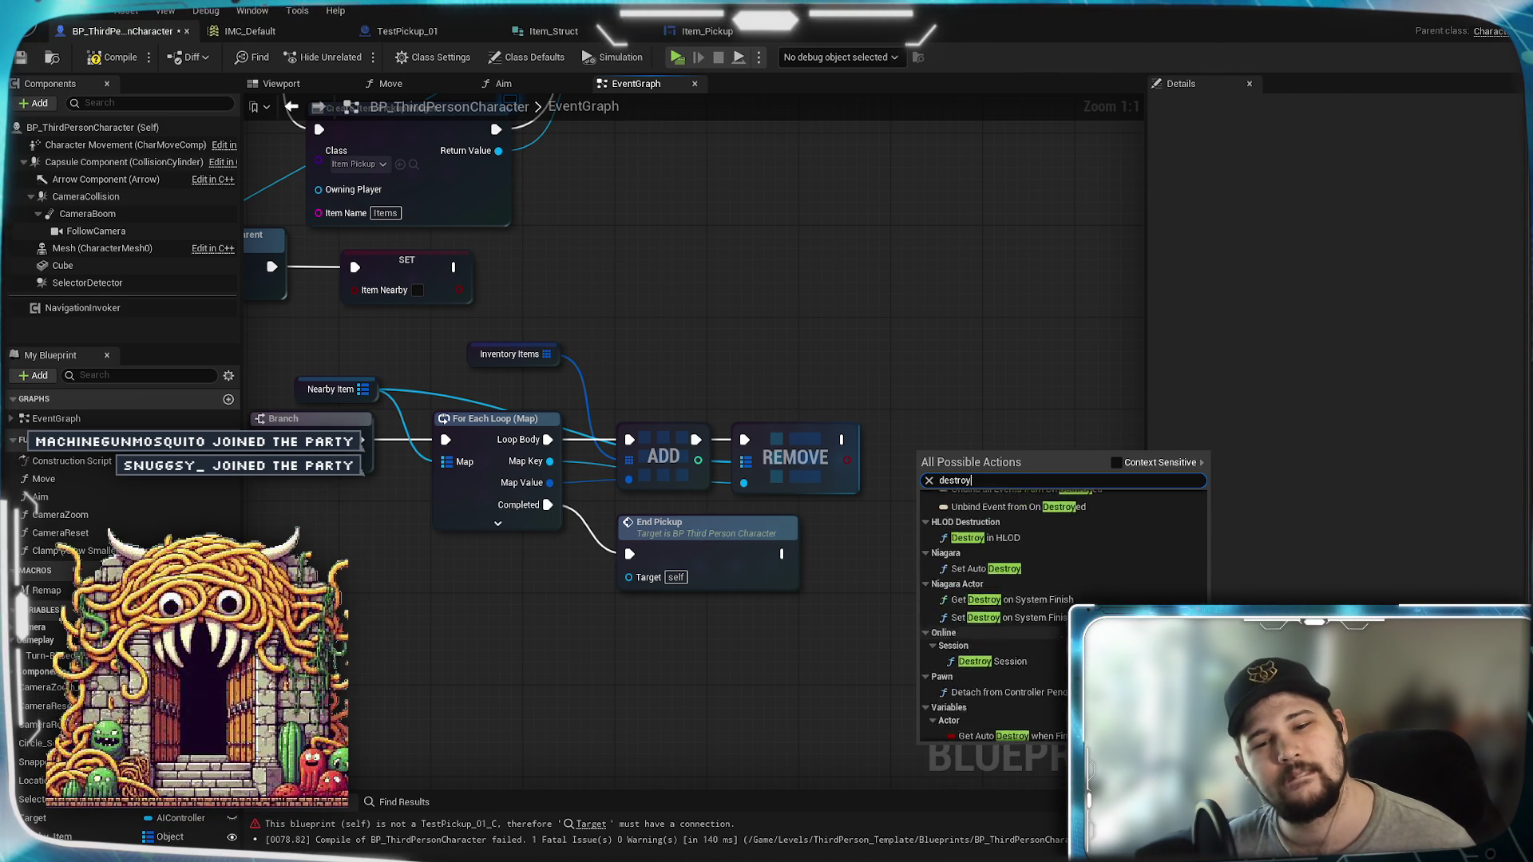
scroll(998, 615, up, 10)
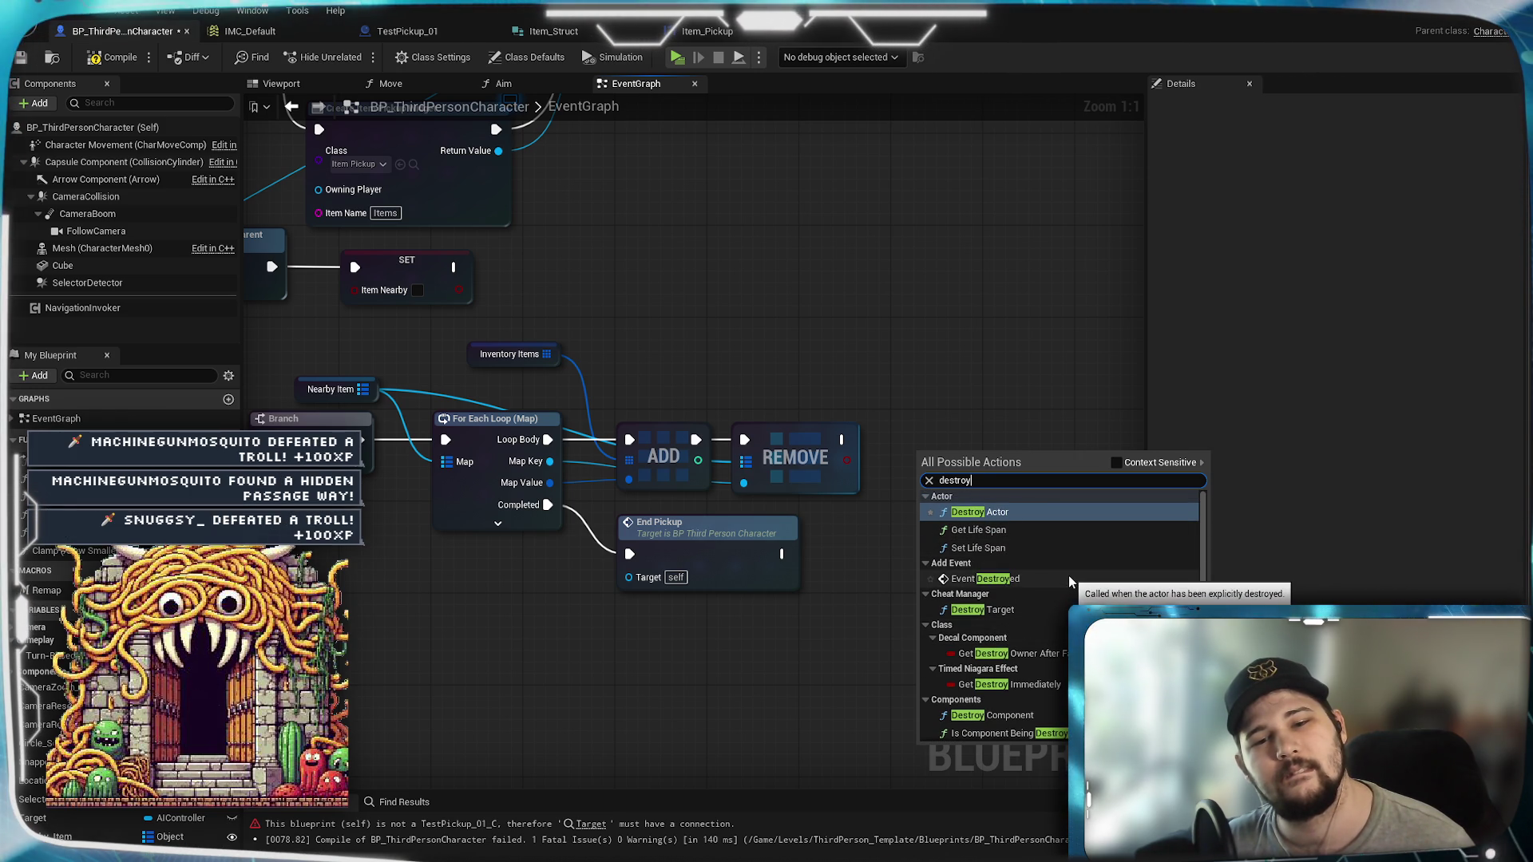
key(Escape)
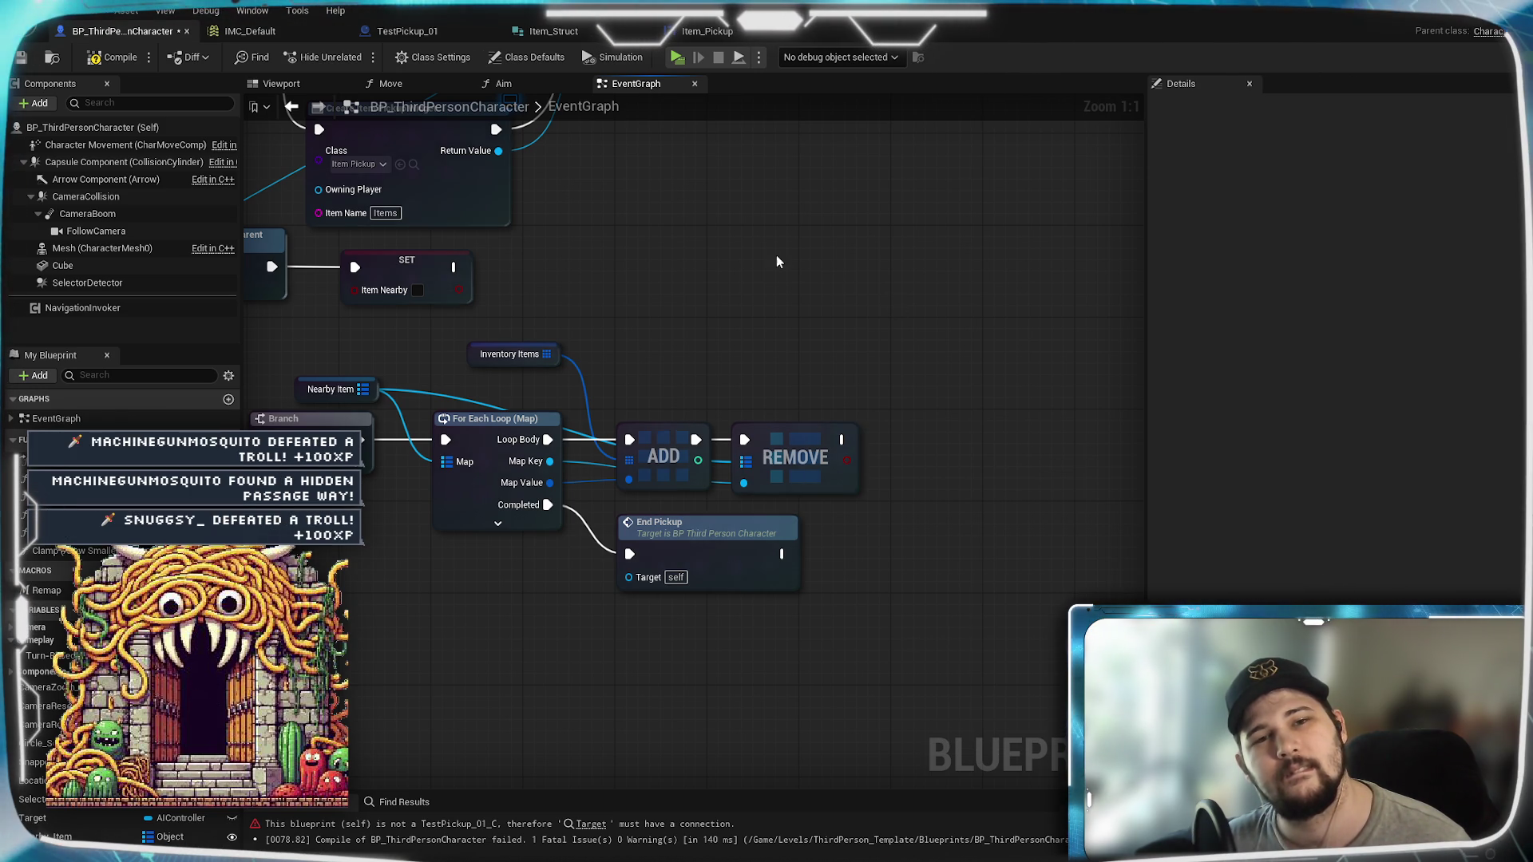
click(409, 32)
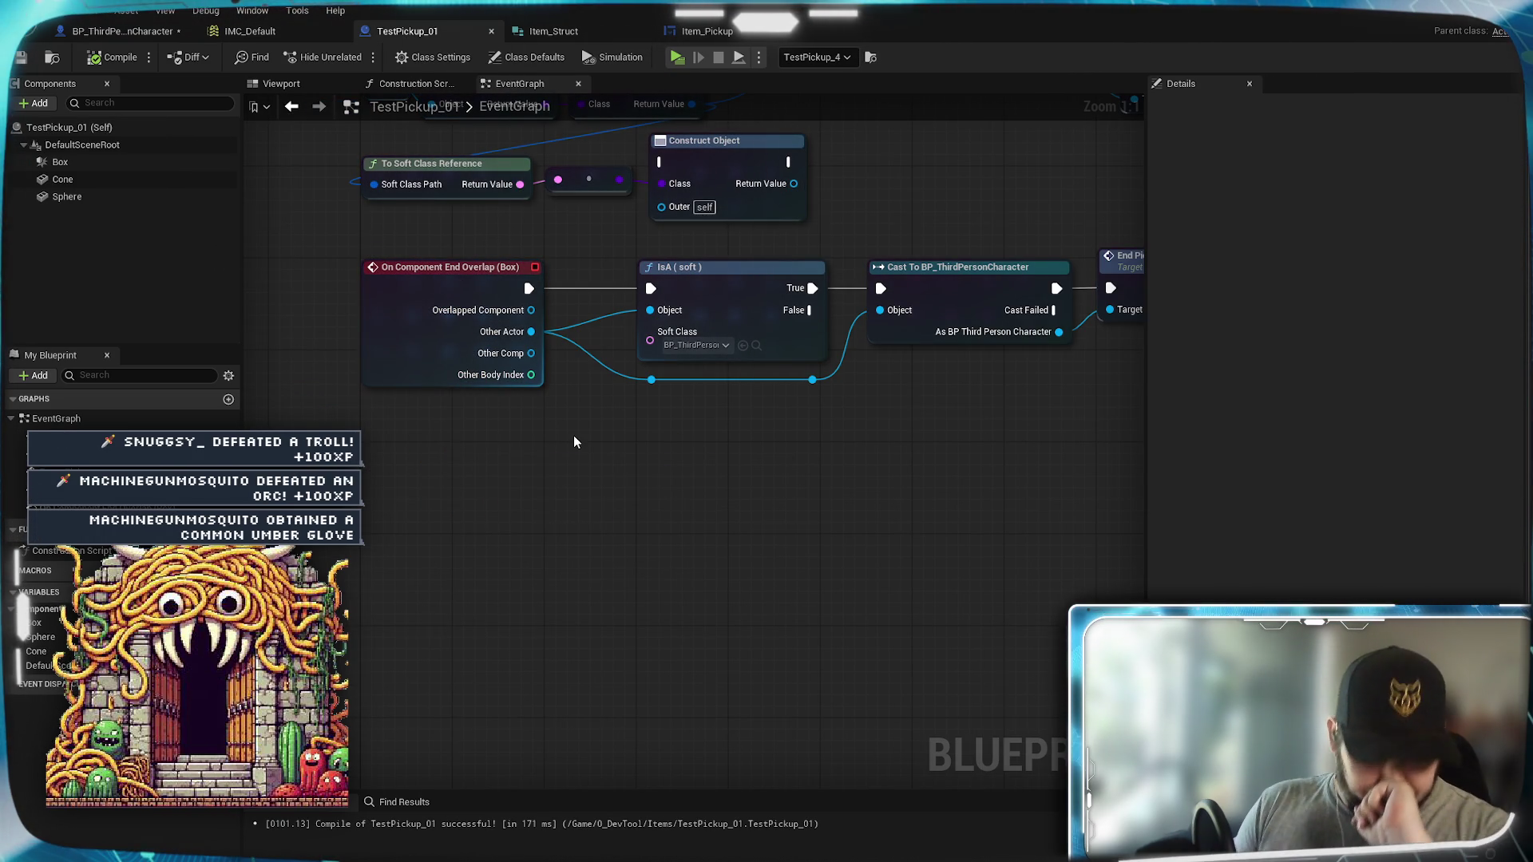
drag(682, 432, 601, 595)
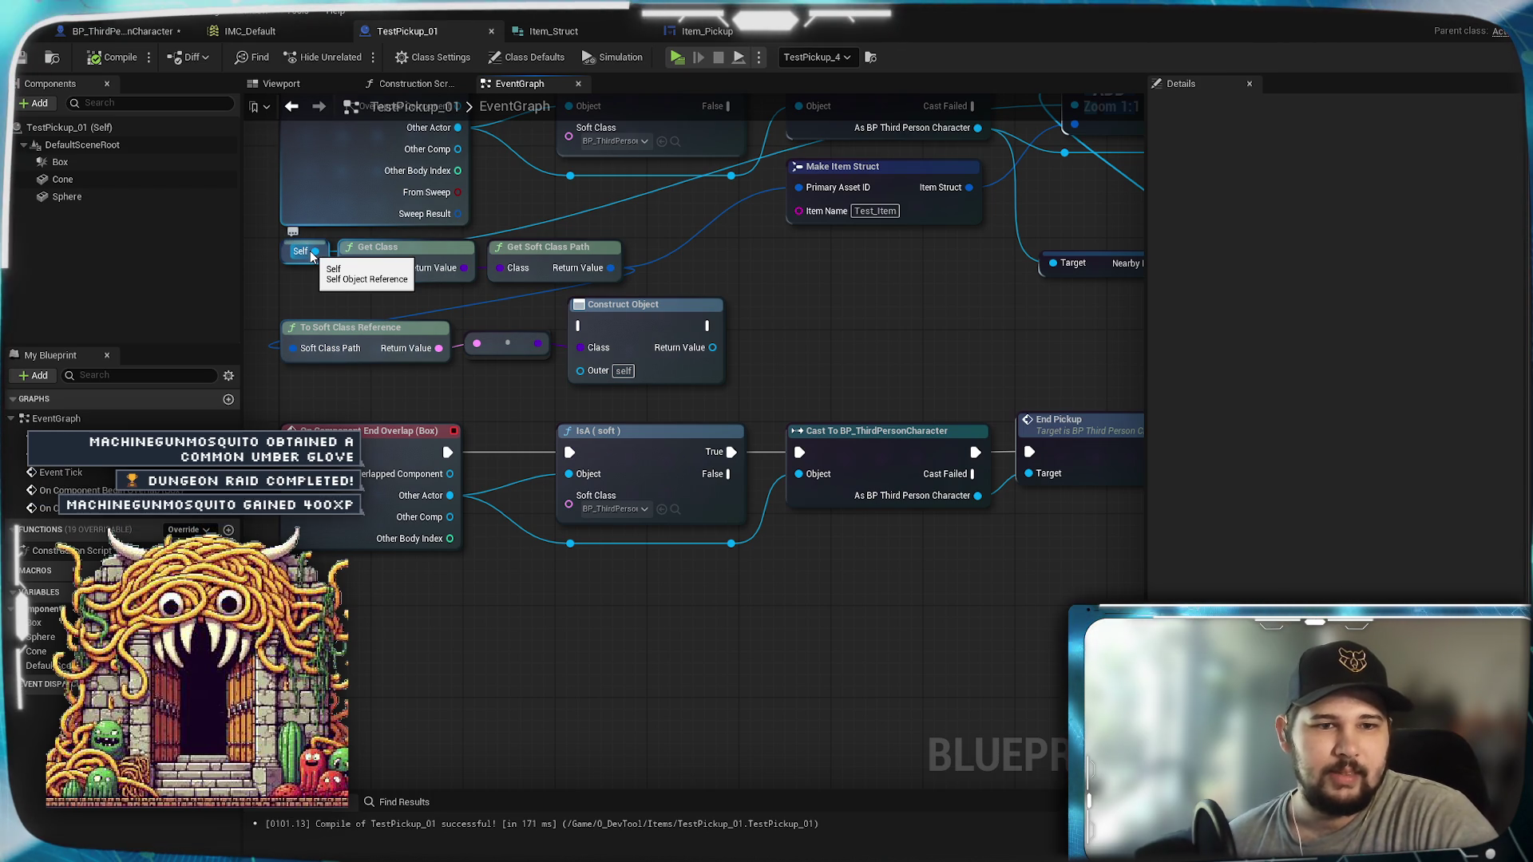
scroll(861, 478, down, 2)
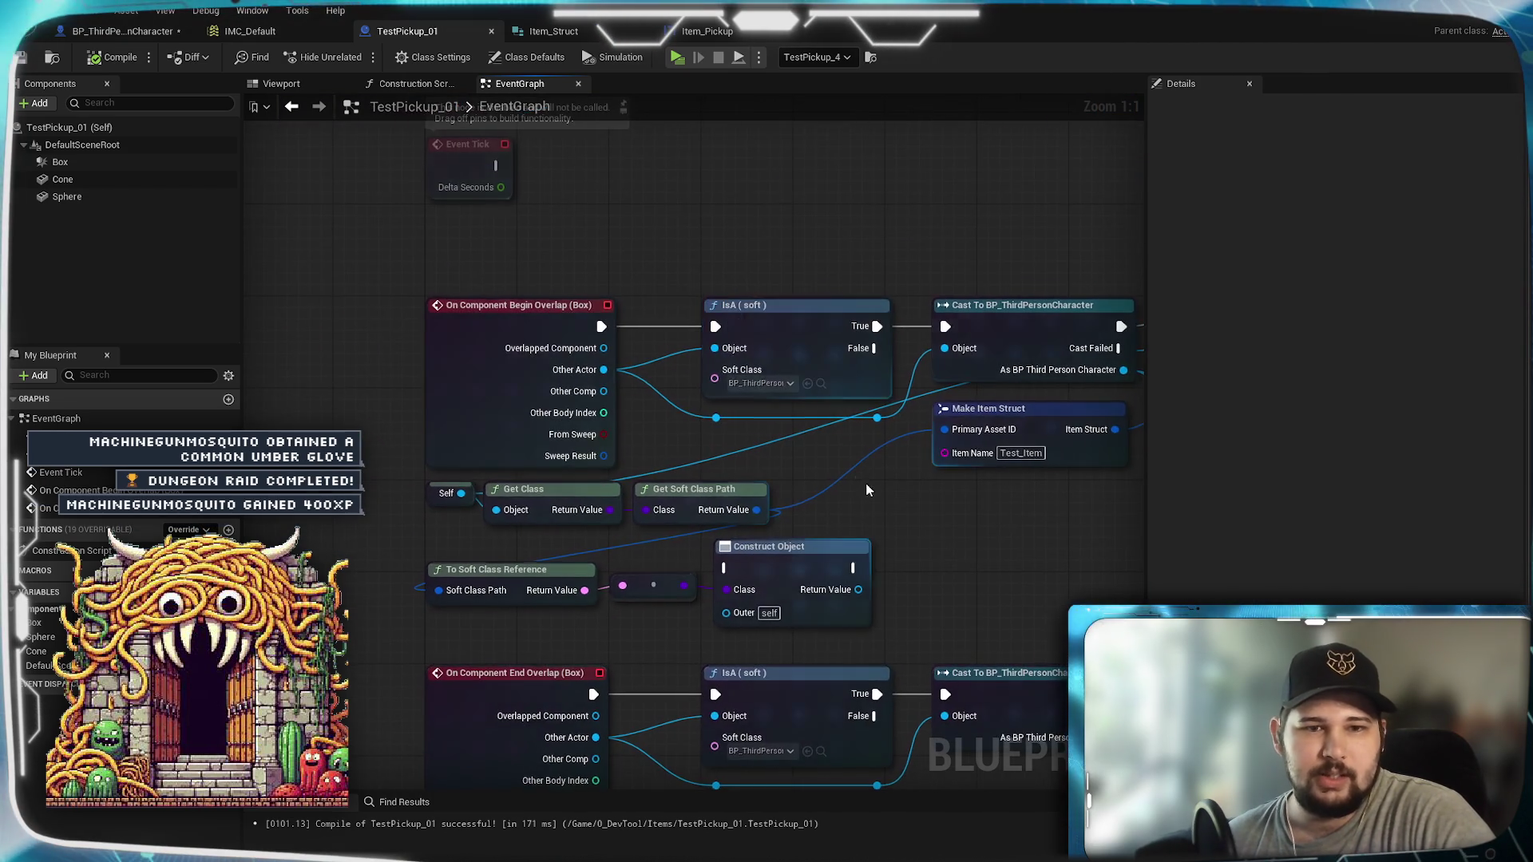
scroll(793, 485, up, 2)
scroll(793, 484, down, 3)
scroll(718, 531, up, 3)
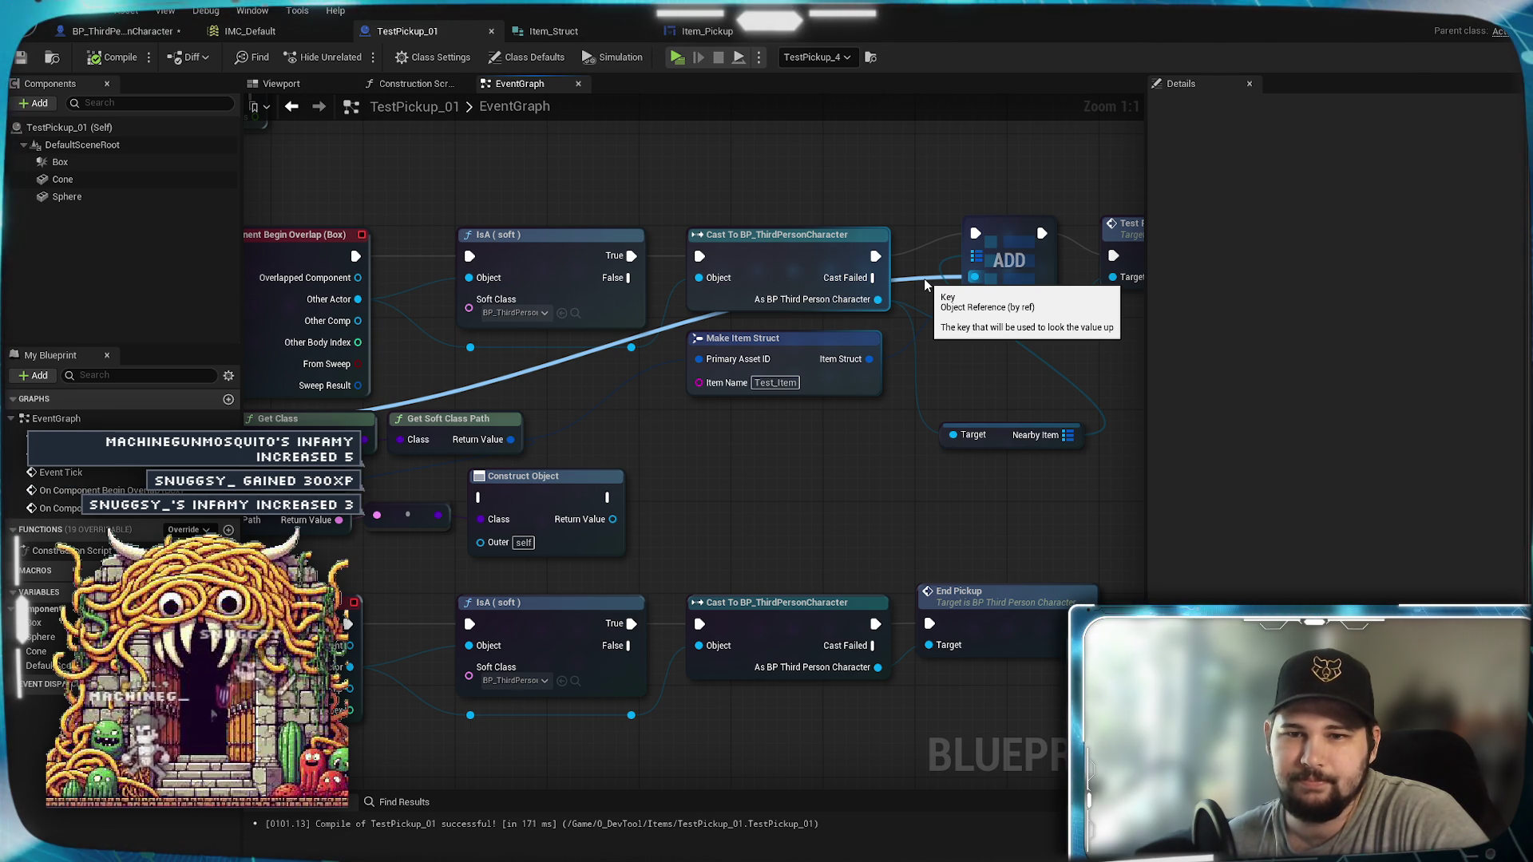
drag(698, 462, 855, 455)
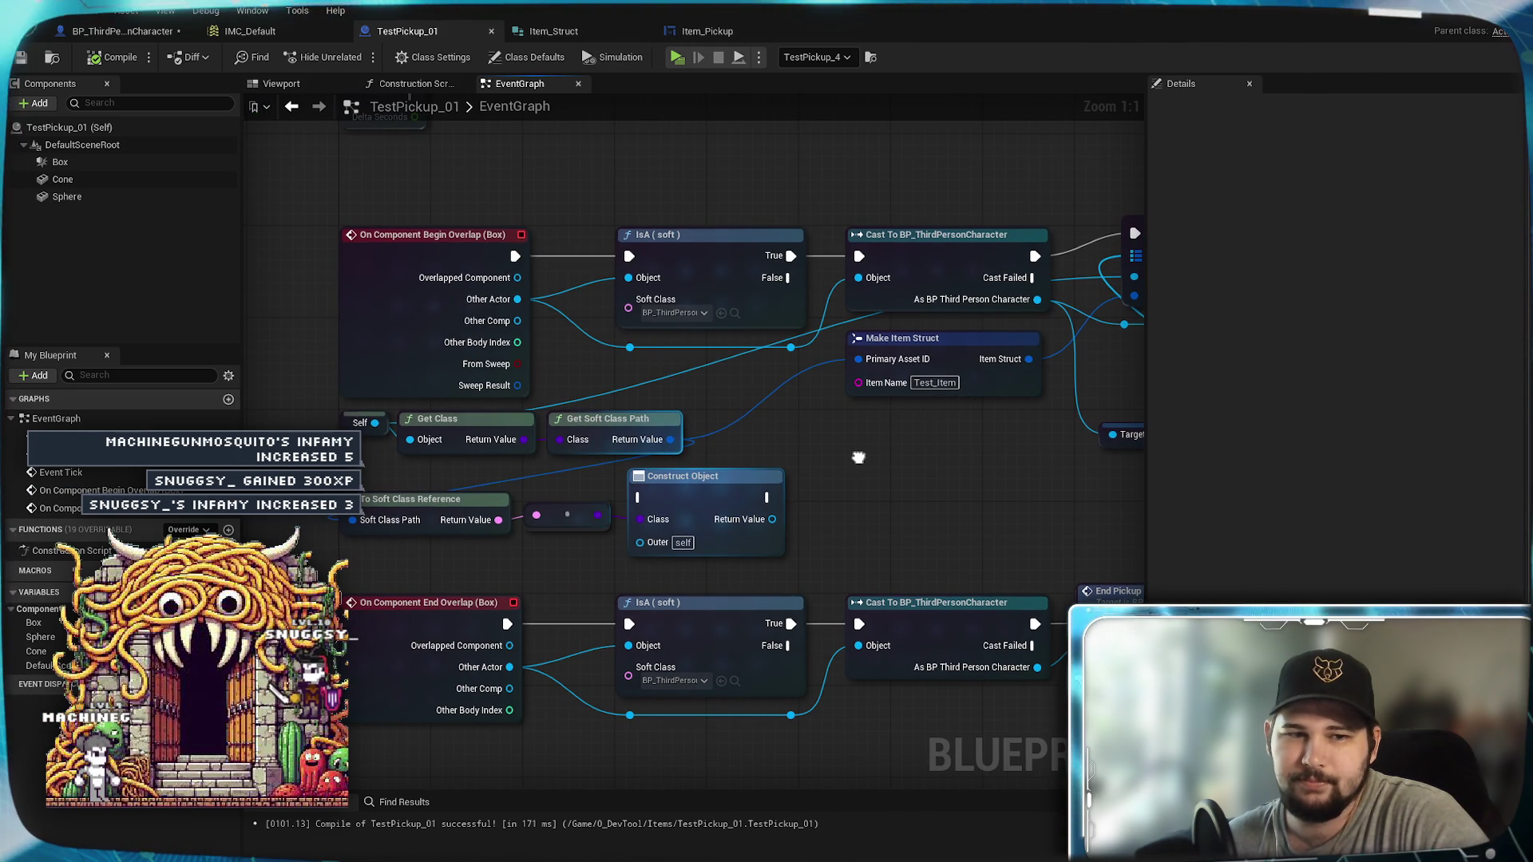
click(119, 31)
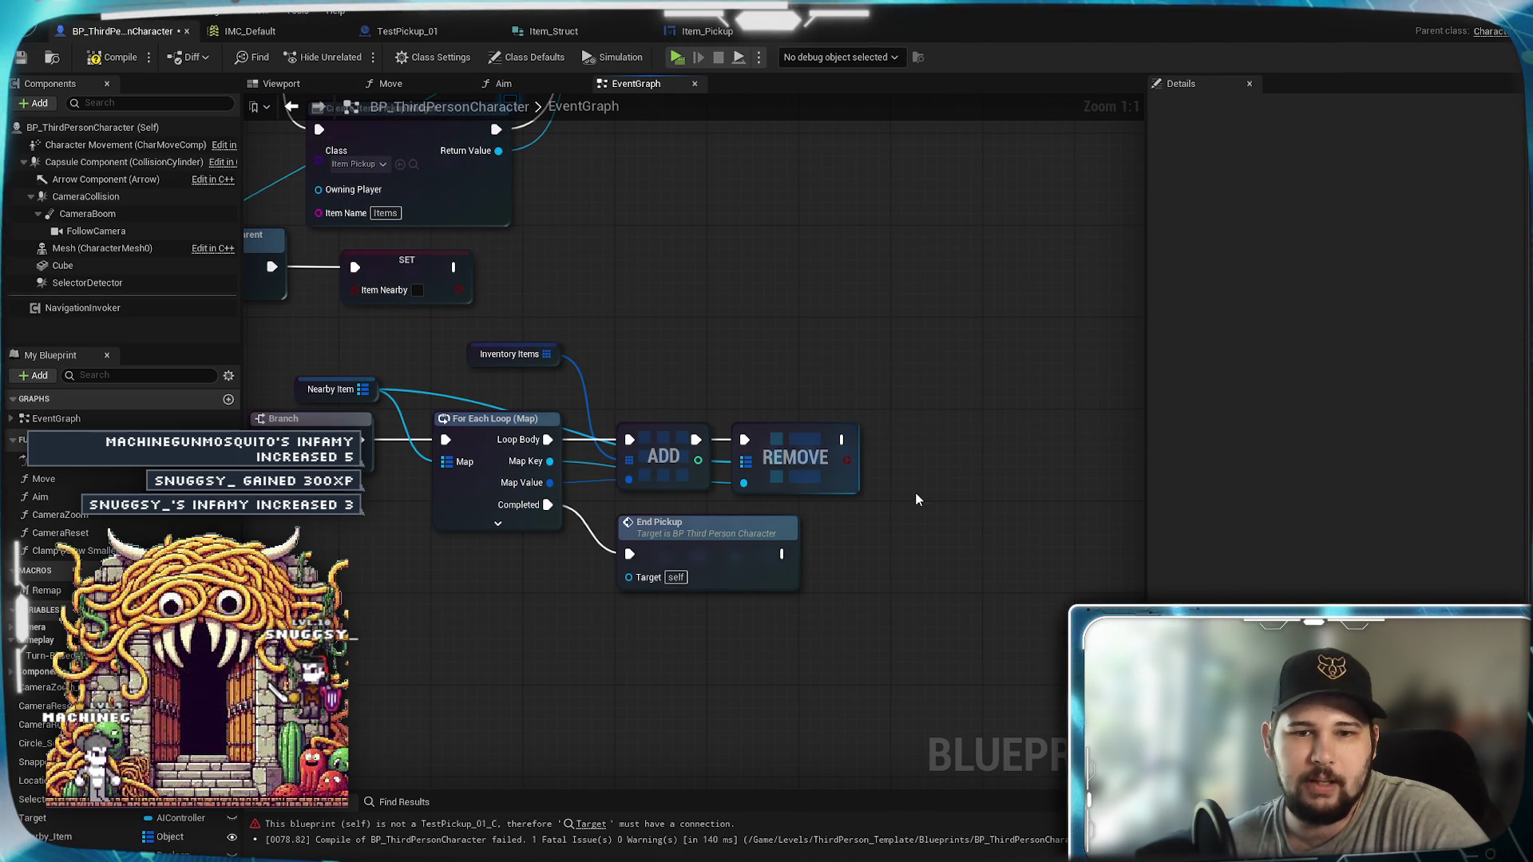
Step: Search 'get actor' from the loop's Map Key, add a Get Actor Of Class node, then delete it
right_click(915, 494)
text(get actor)
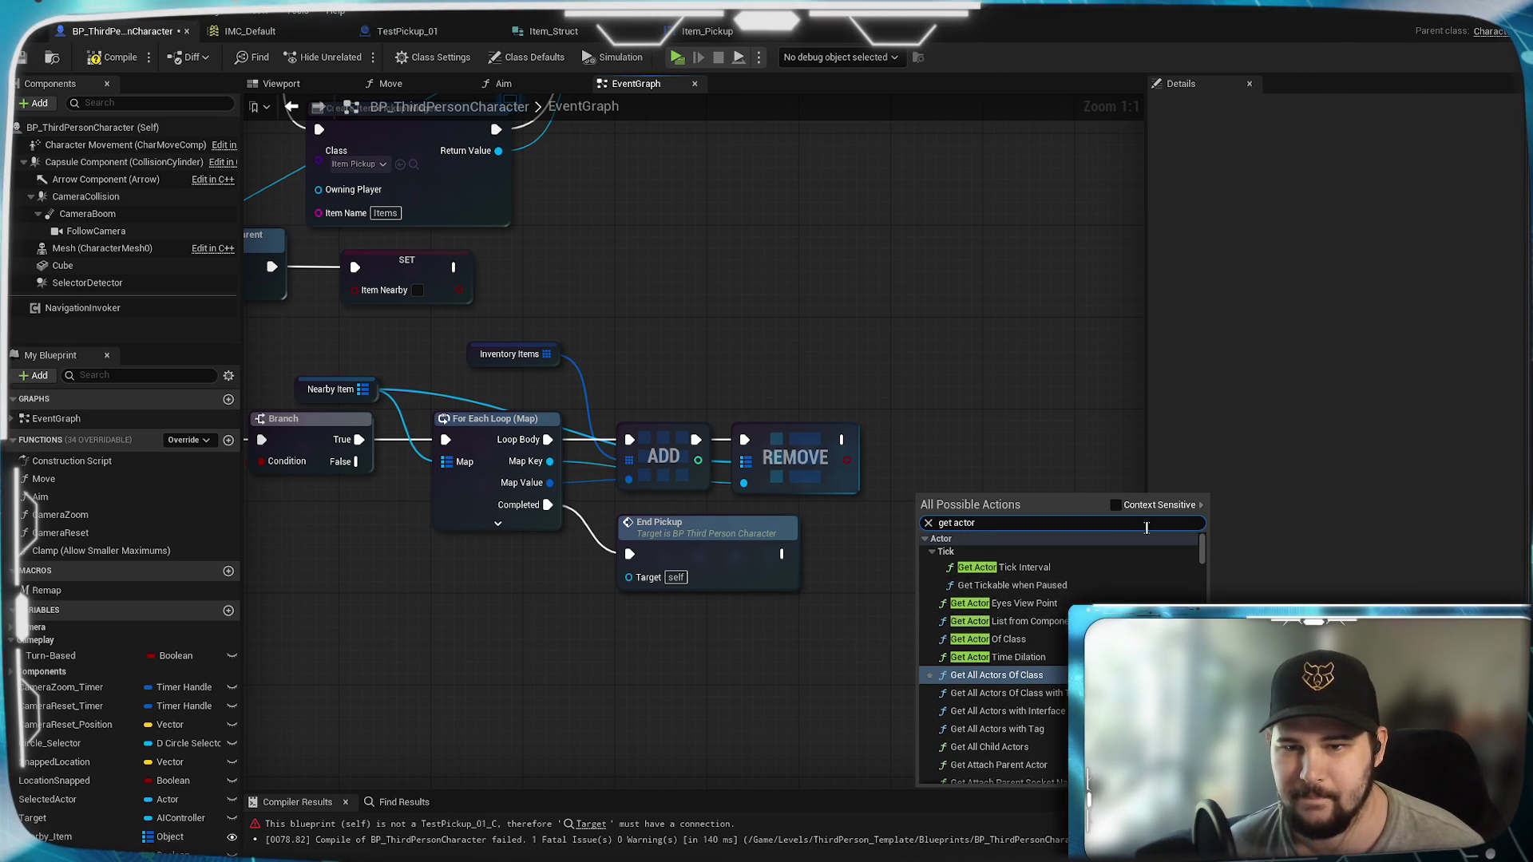
click(1116, 505)
mouse_move(549, 461)
mouse_down()
mouse_move(754, 547)
mouse_move(884, 555)
mouse_up()
text(get)
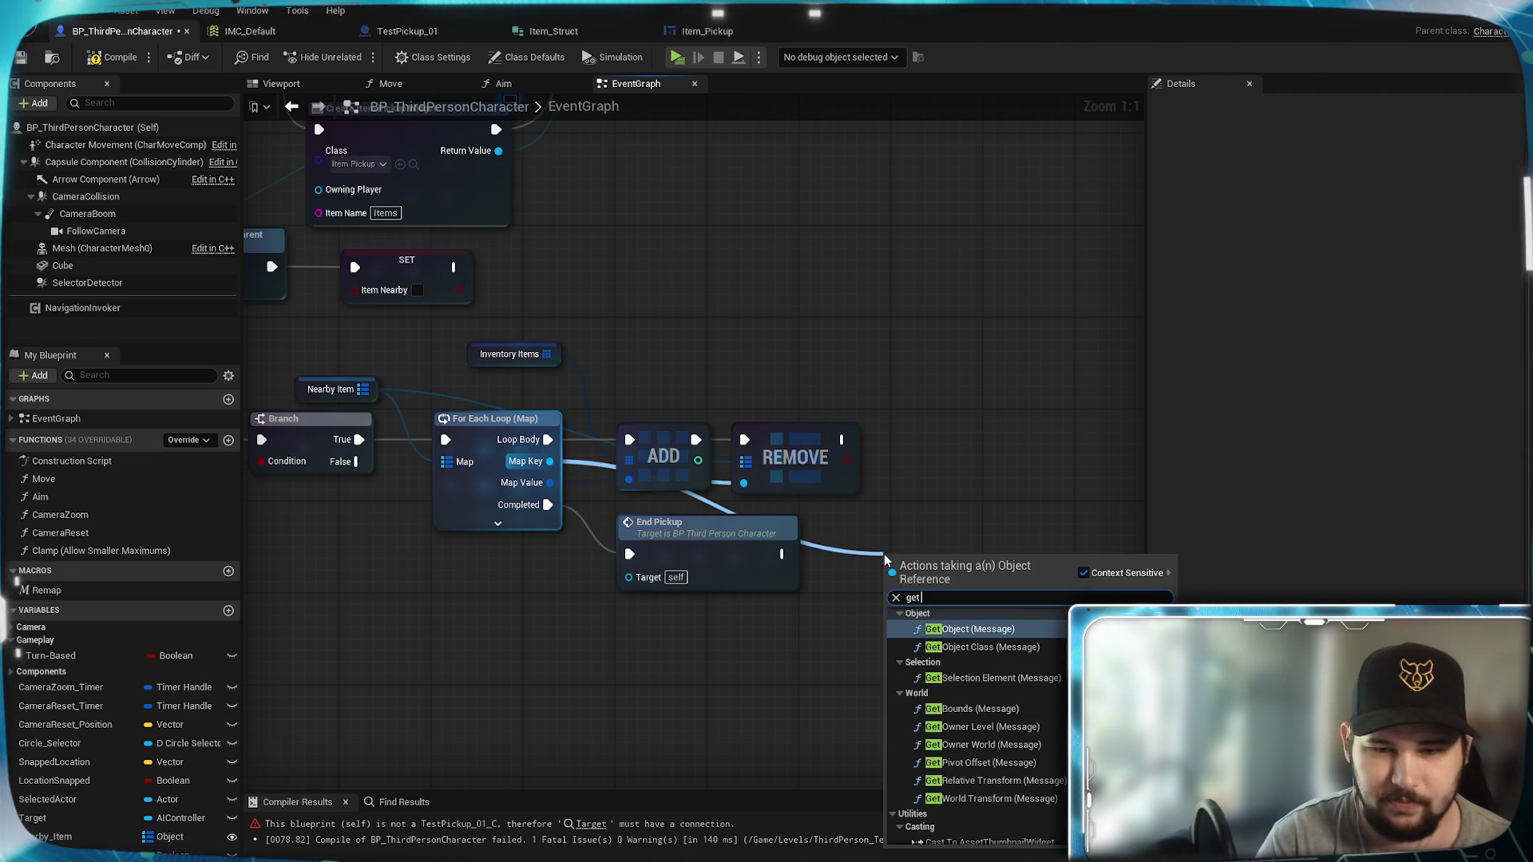
text( actor)
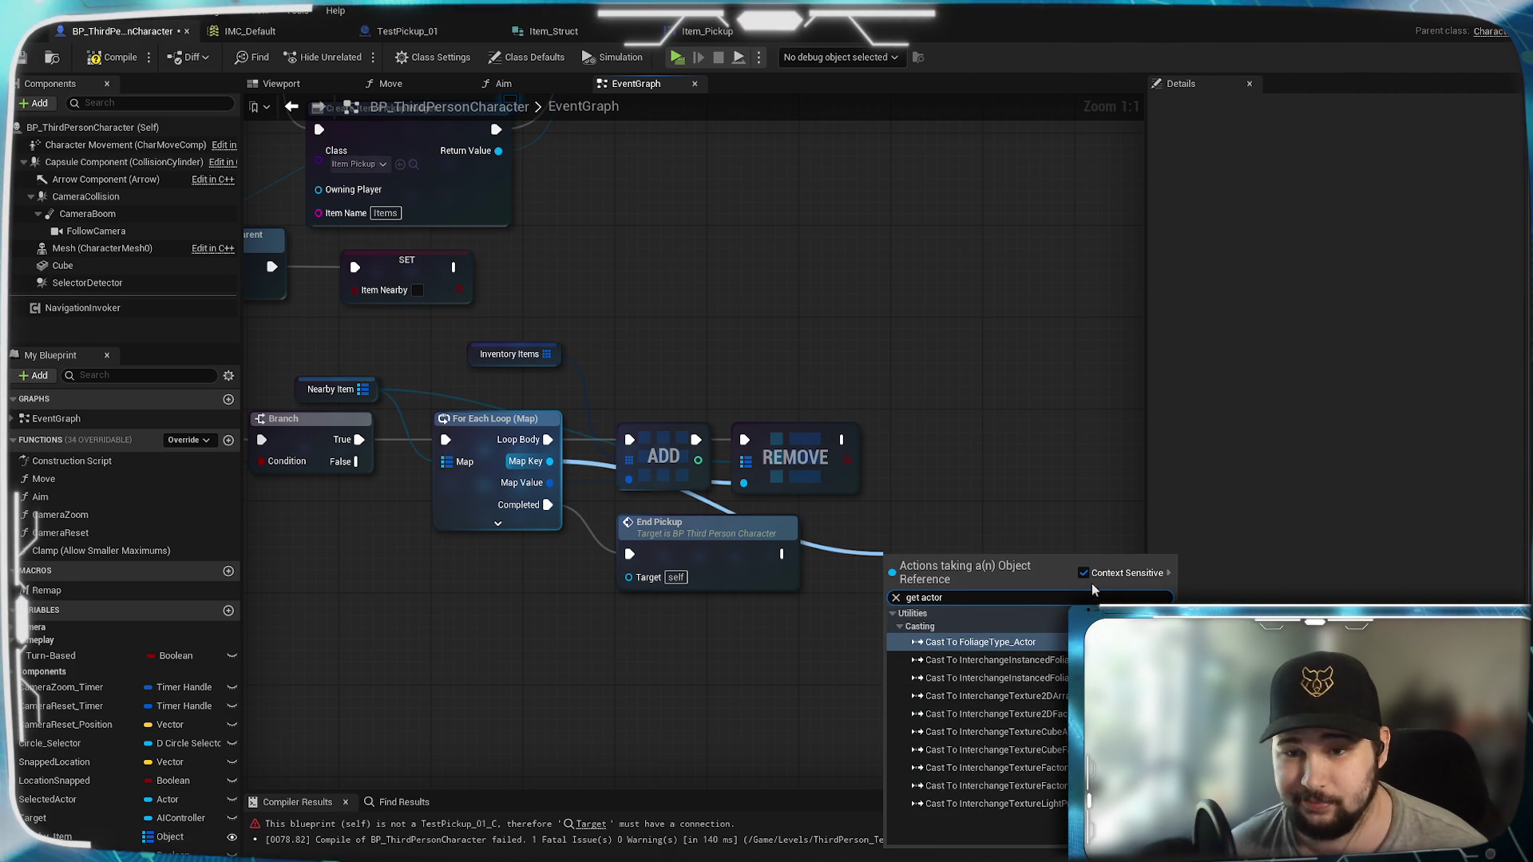
click(1083, 573)
scroll(1118, 694, down, 5)
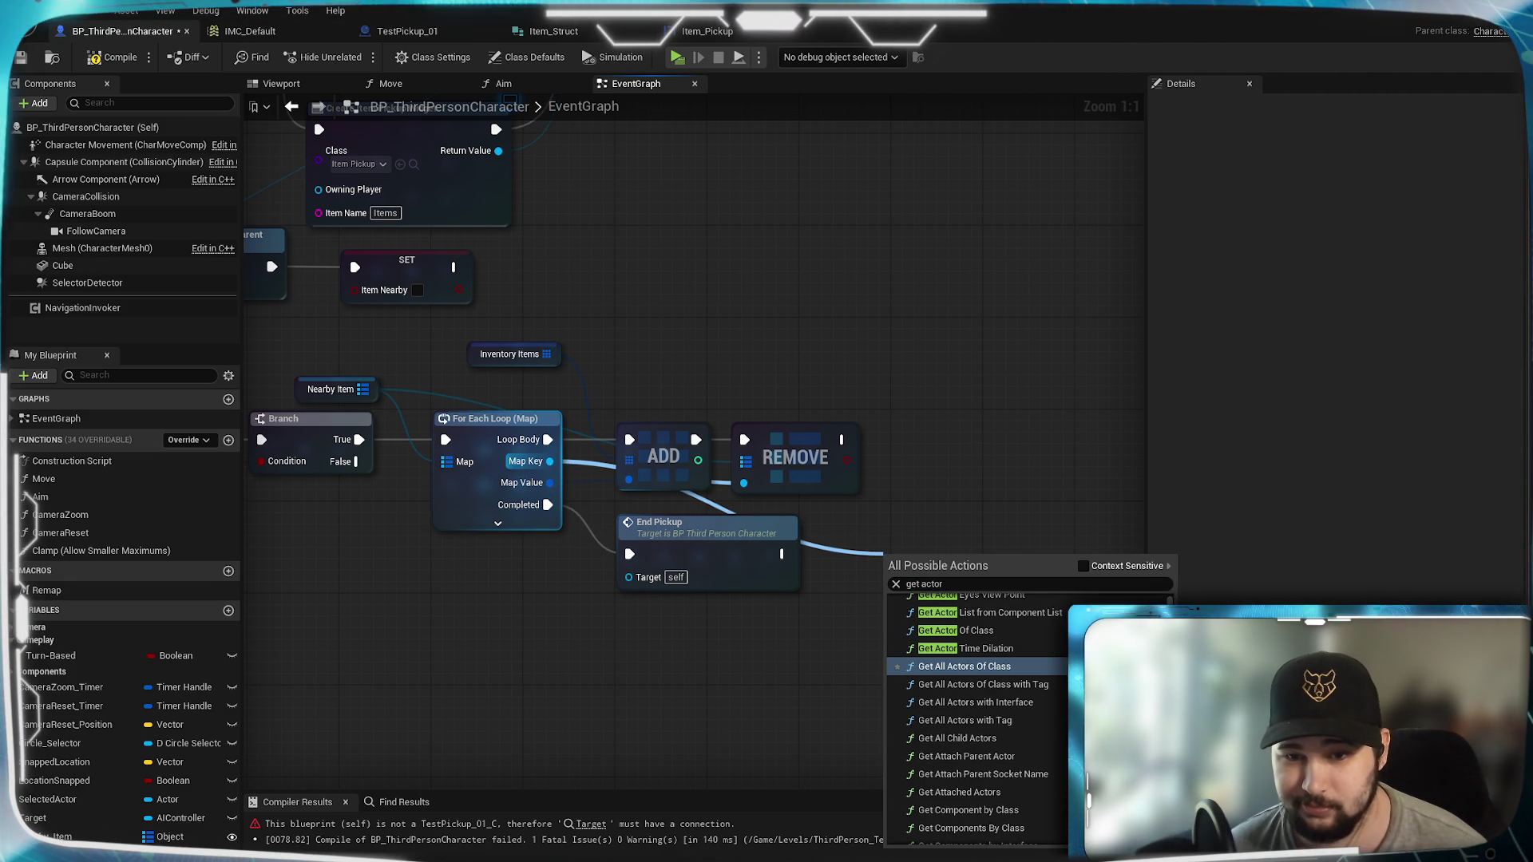
scroll(978, 719, up, 2)
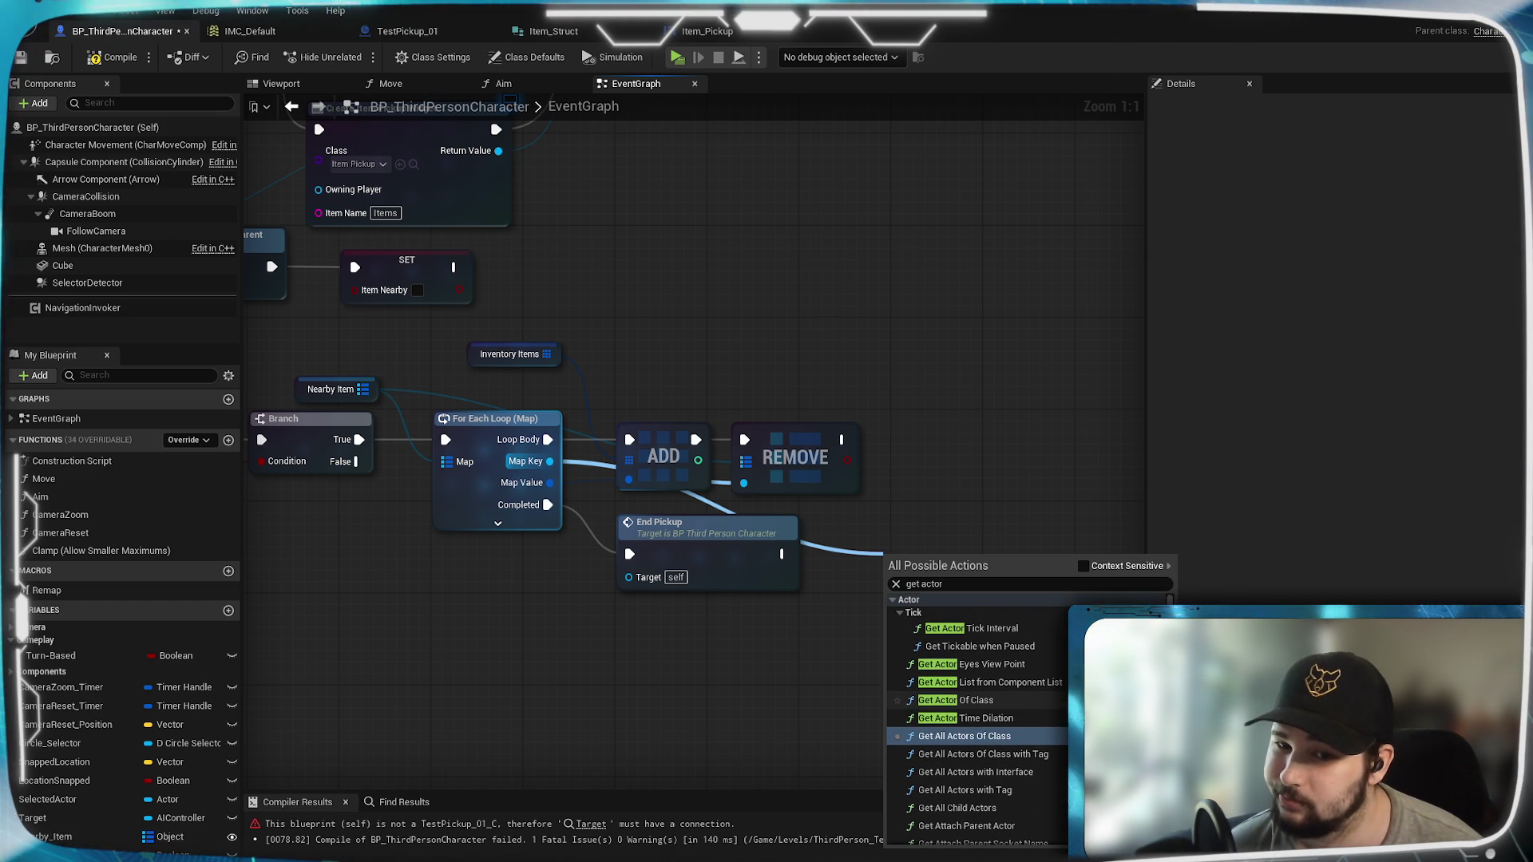
scroll(978, 702, down, 1)
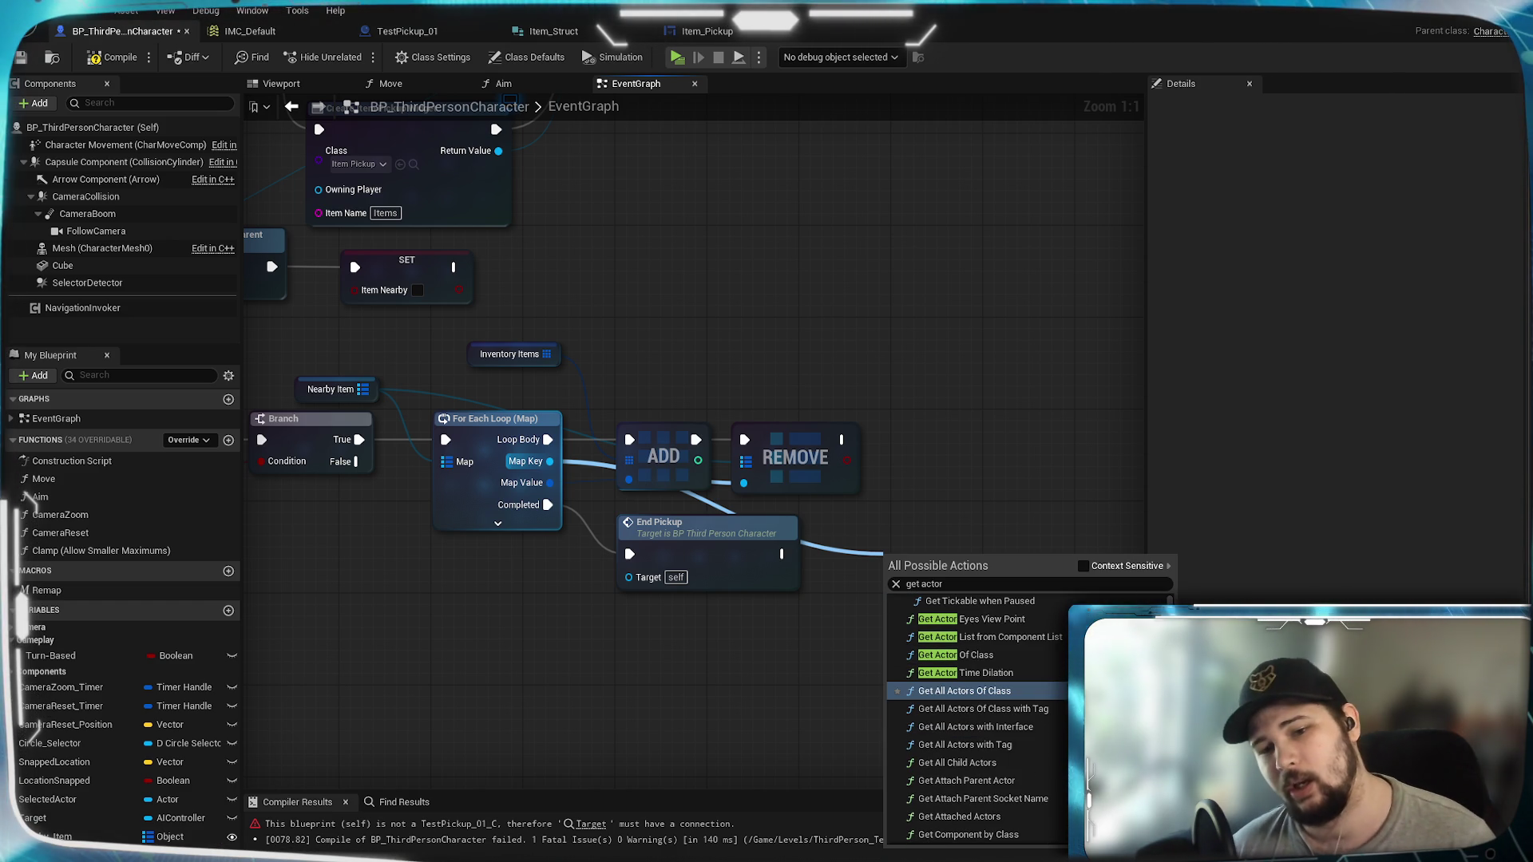
click(1052, 661)
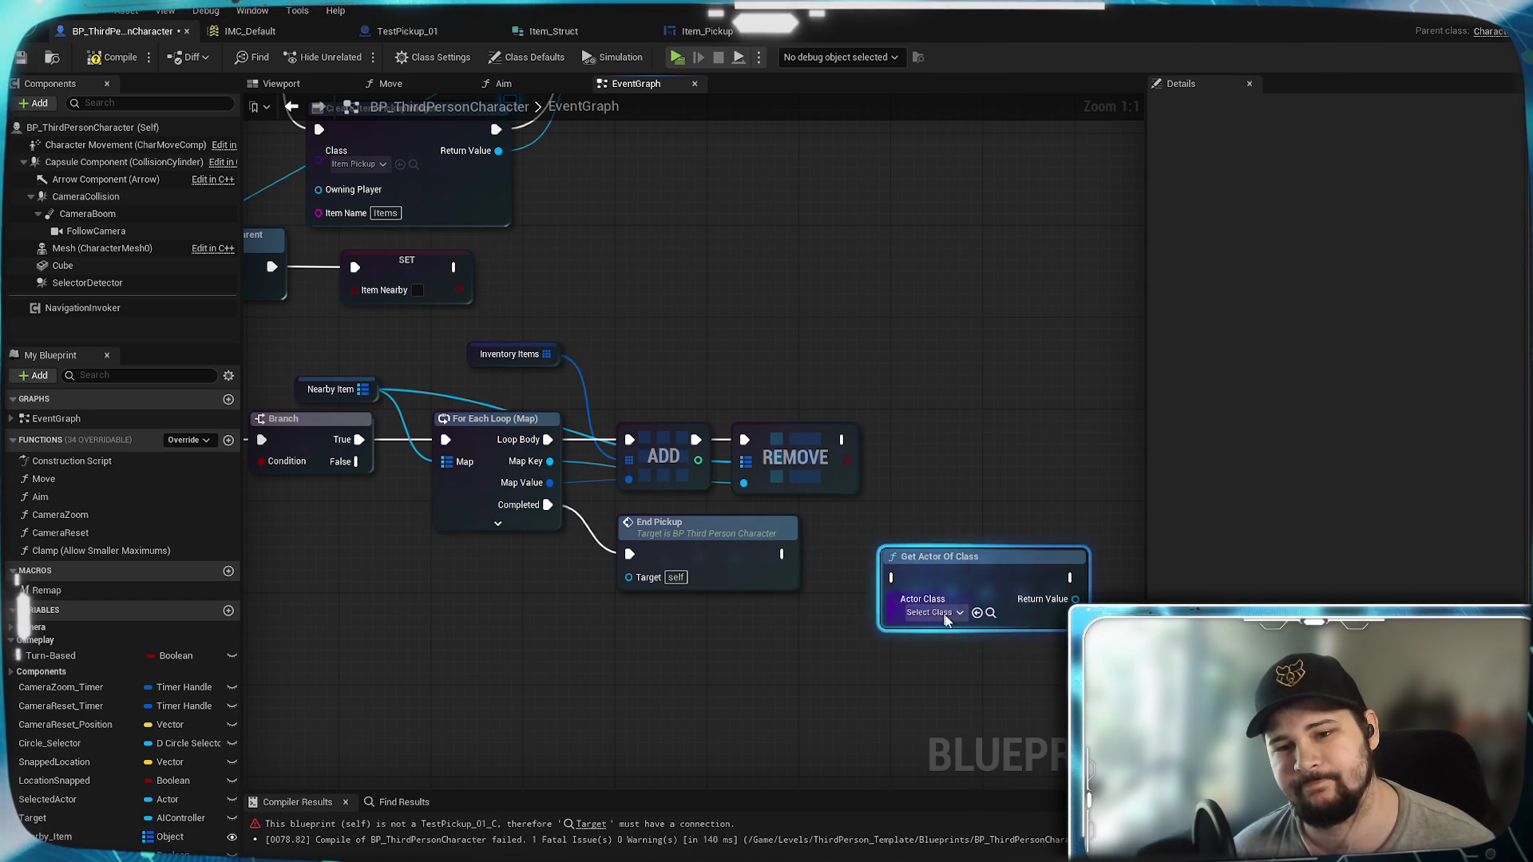
mouse_move(947, 568)
mouse_down()
mouse_move(933, 544)
mouse_move(893, 554)
mouse_move(933, 545)
mouse_up()
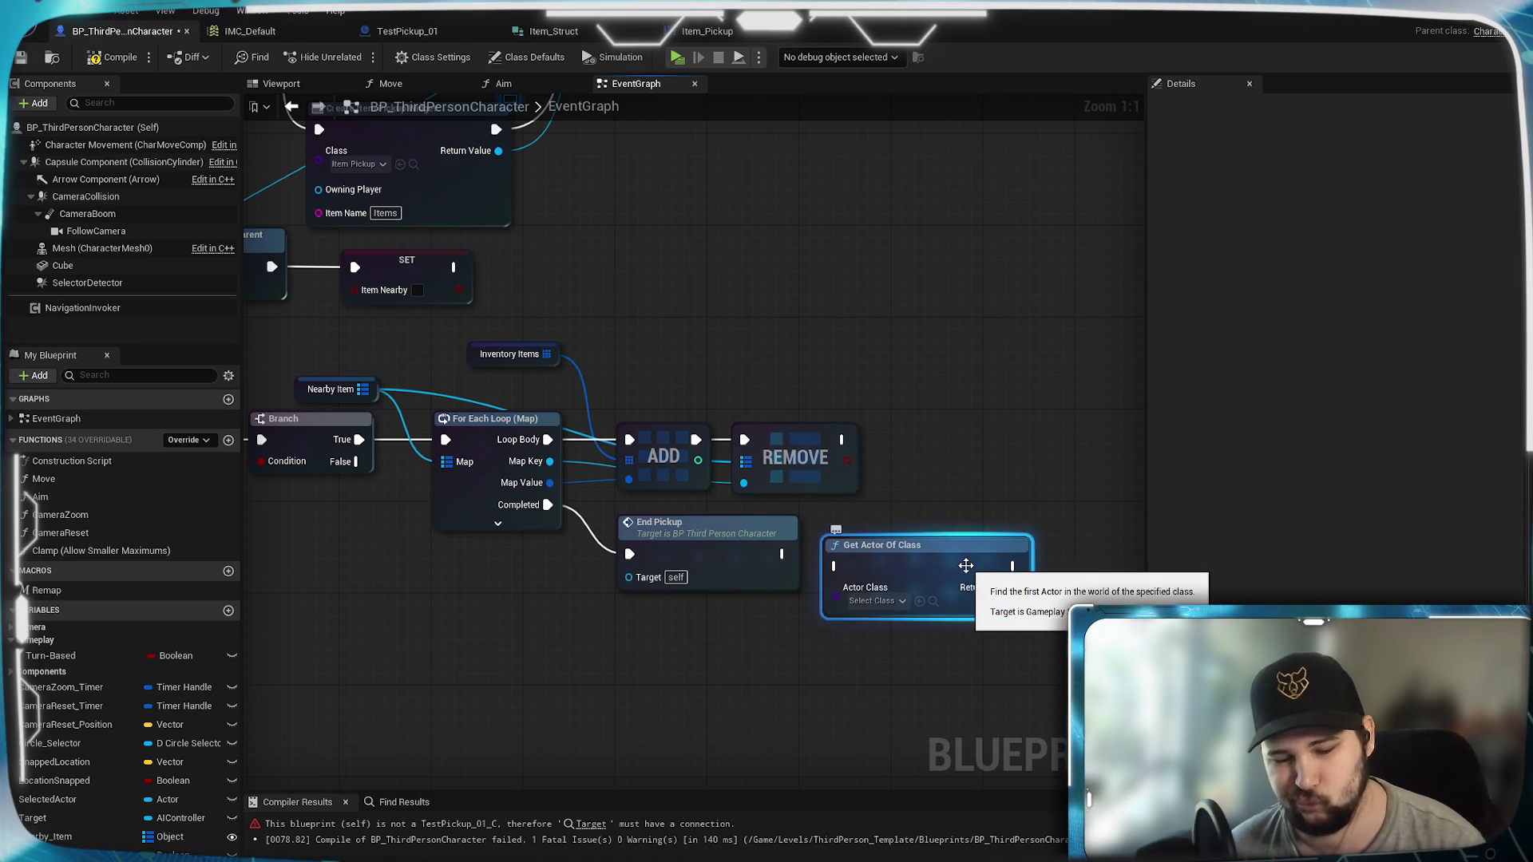
key(Delete)
Step: Retry 'get actor' from Map Key, delete the wrongly added replication node, and dismiss the list
mouse_move(549, 461)
mouse_down()
mouse_move(848, 551)
mouse_move(918, 538)
mouse_up()
text(get actor)
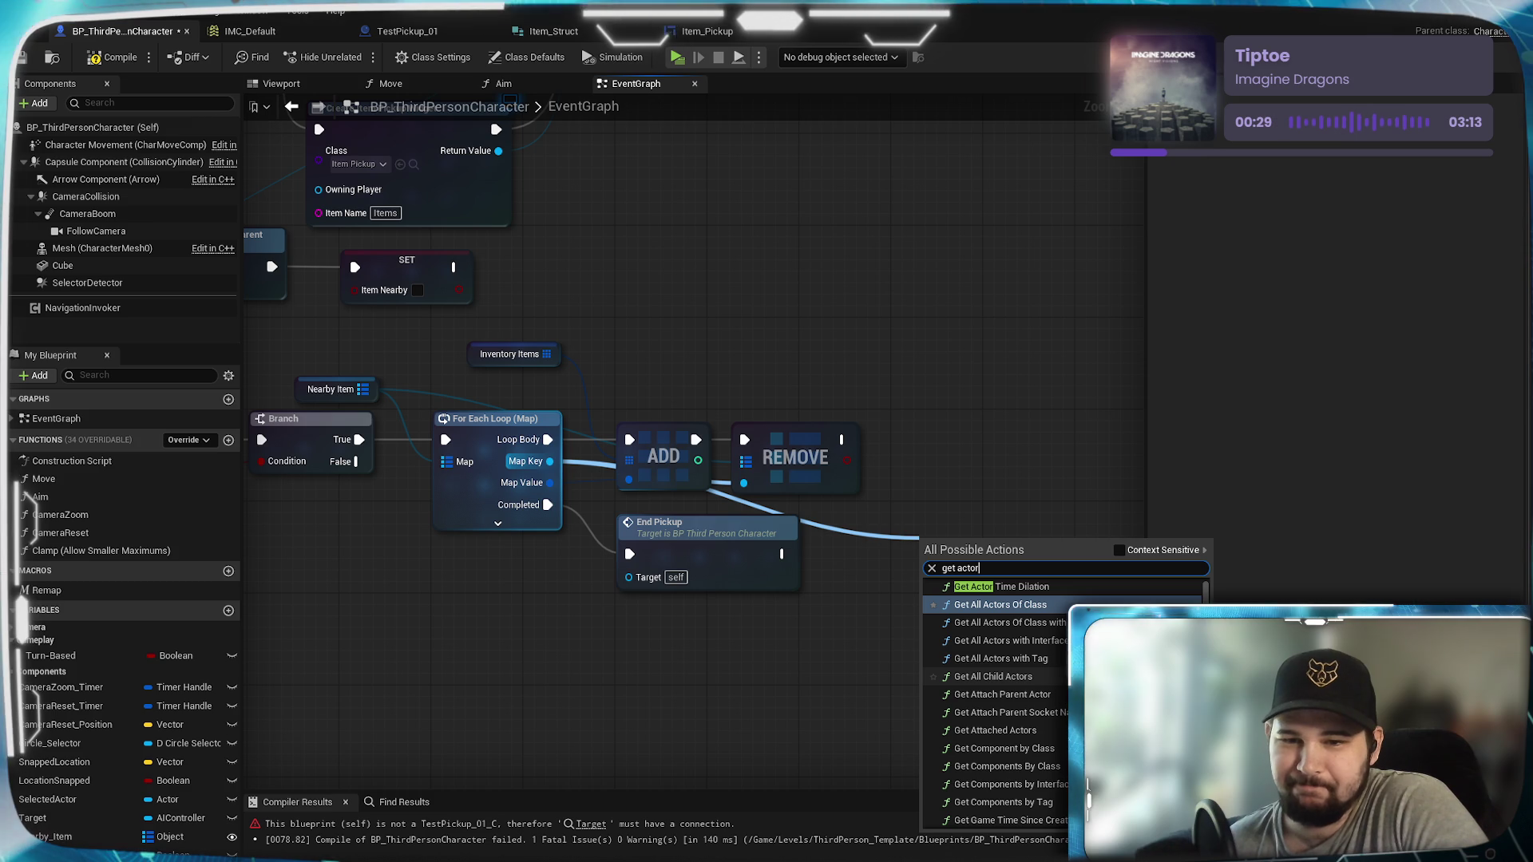
scroll(998, 703, down, 2)
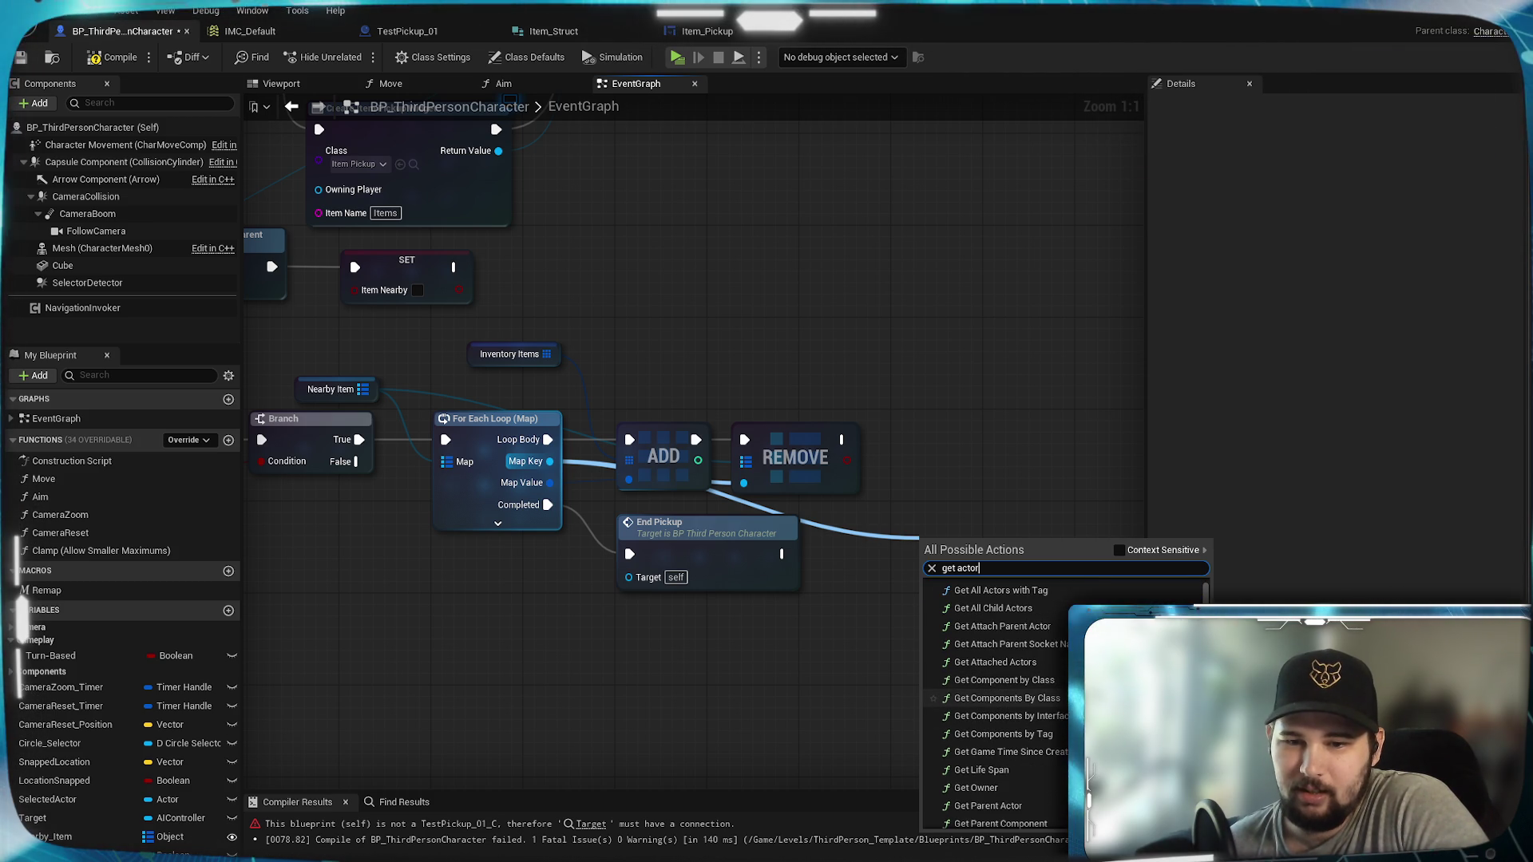
scroll(1023, 764, down, 1)
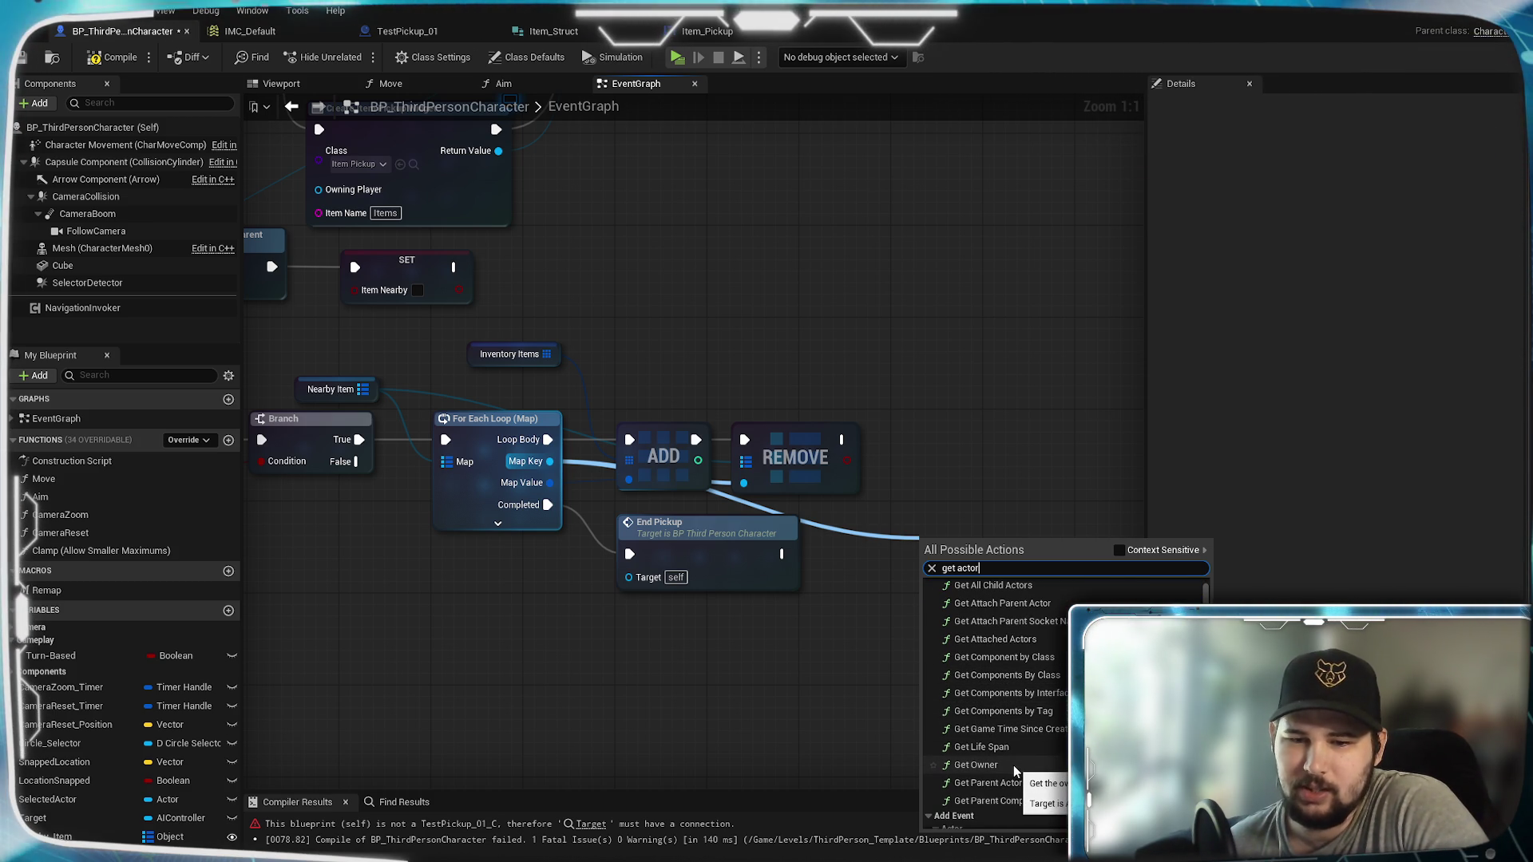
scroll(1013, 765, down, 4)
scroll(1014, 765, down, 5)
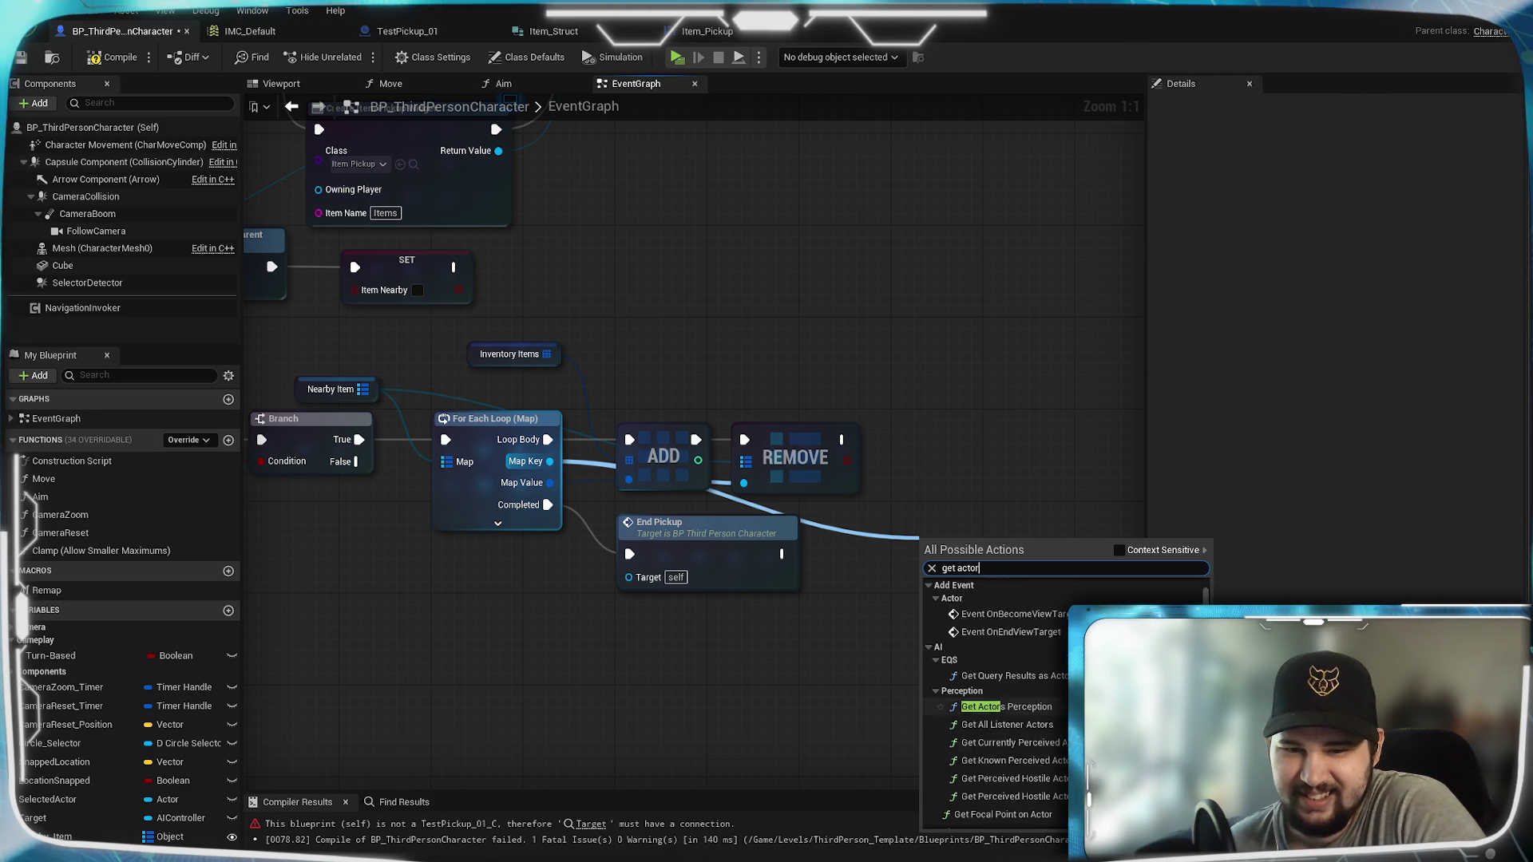
scroll(998, 702, down, 3)
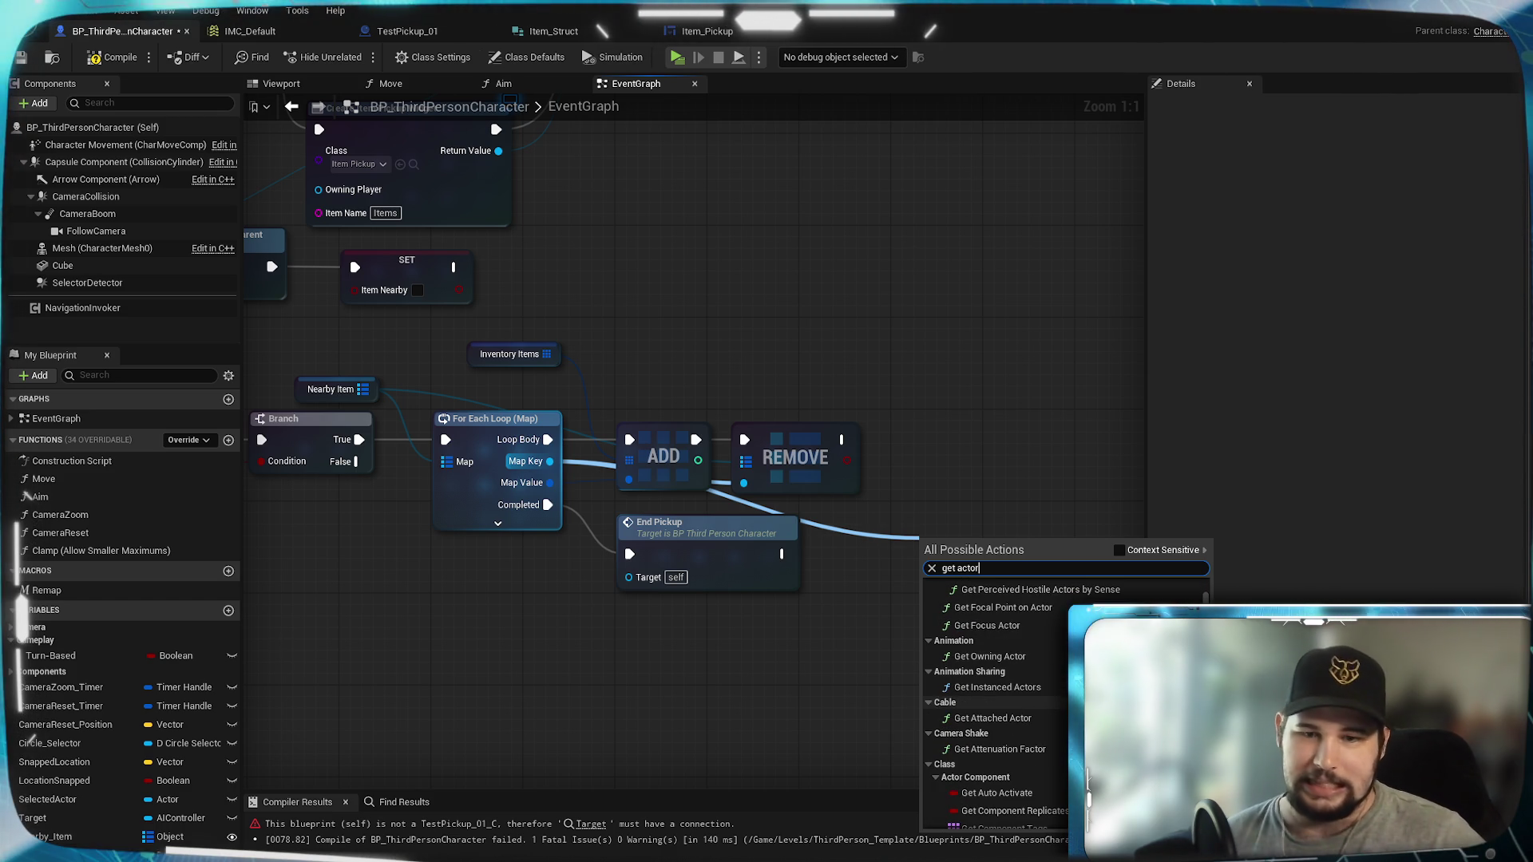
scroll(998, 703, down, 3)
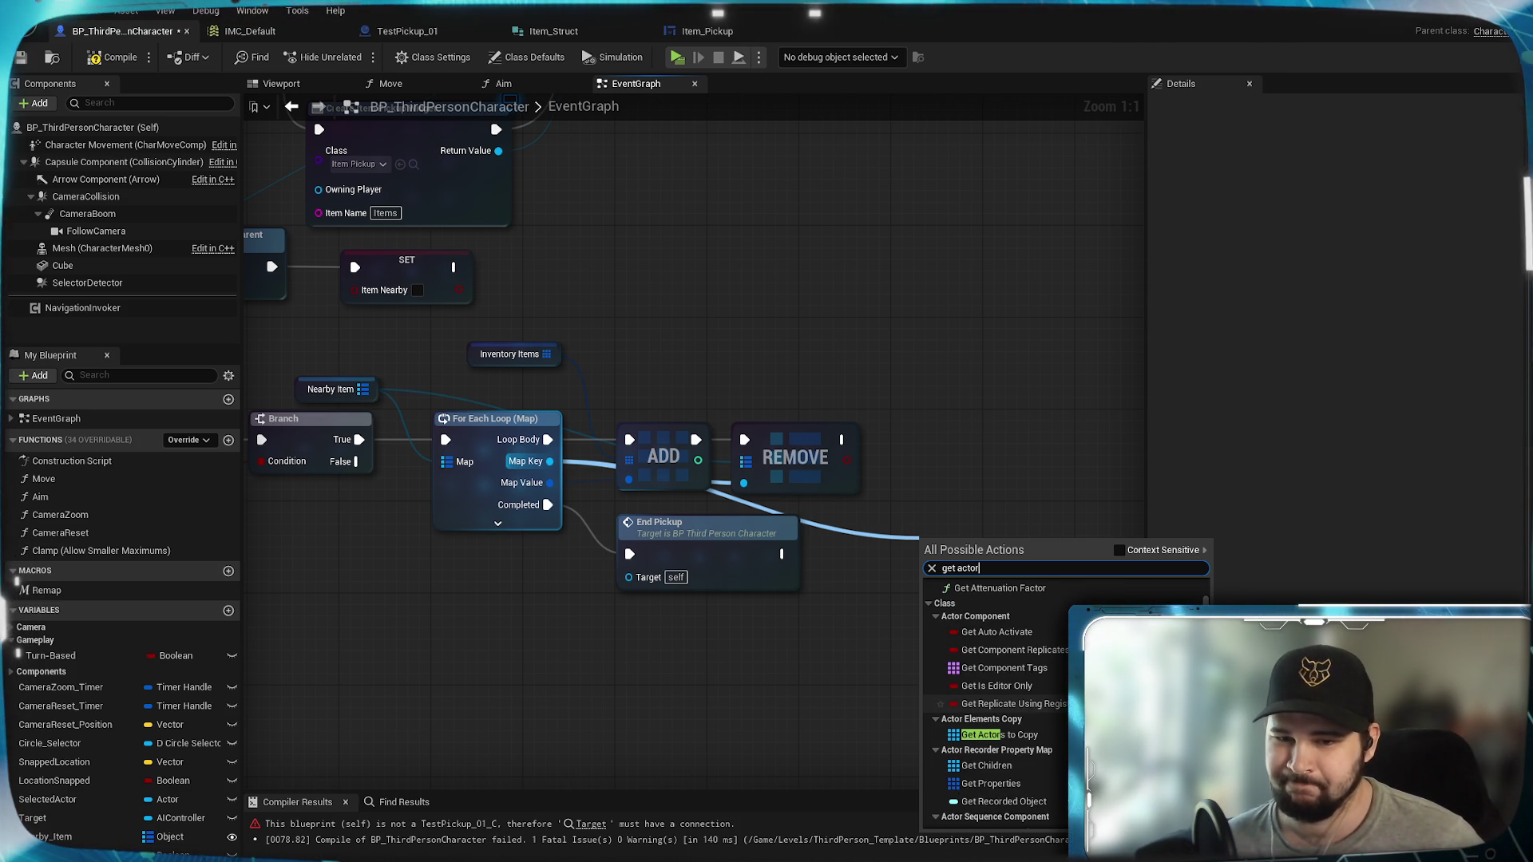
click(1013, 750)
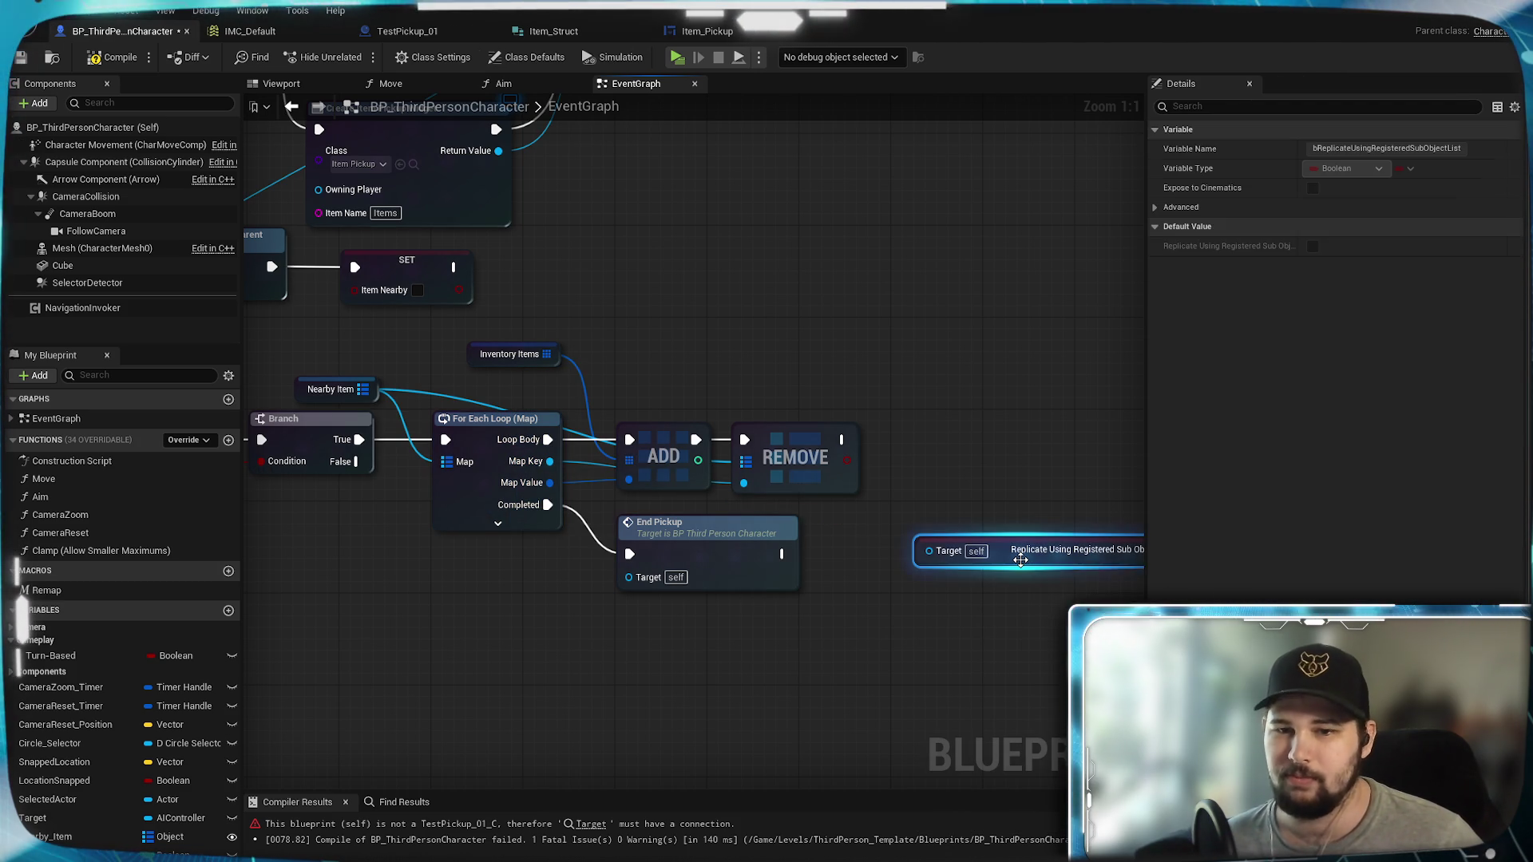
key(Delete)
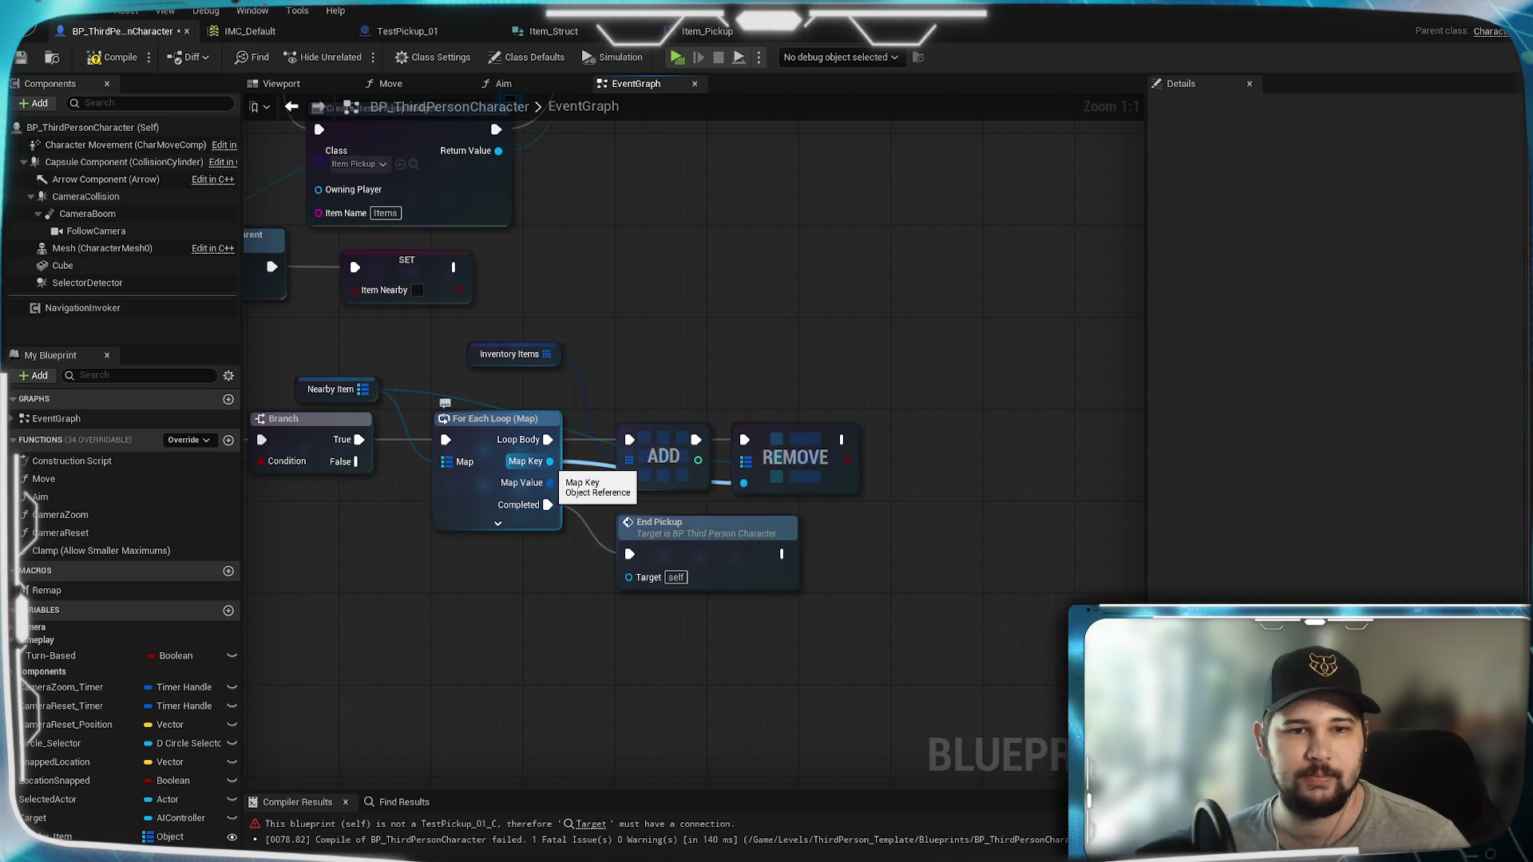
mouse_move(549, 462)
mouse_down()
mouse_move(607, 490)
mouse_move(869, 543)
mouse_up()
click(903, 406)
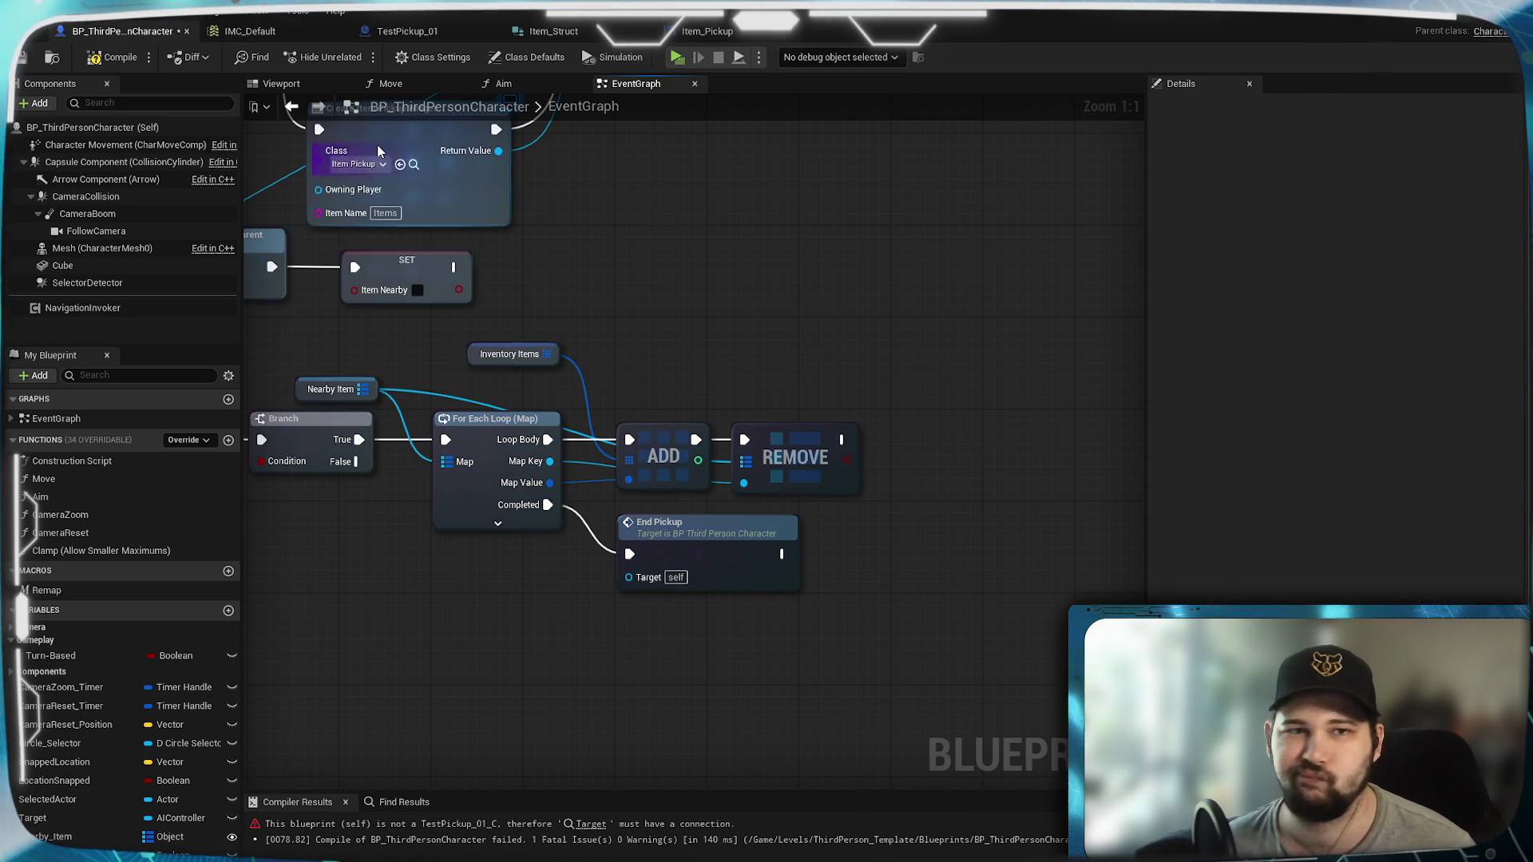
Step: Compile and save the character, then add a killSelf custom event beneath TestPickup_01's end-overlap event
click(20, 60)
click(20, 58)
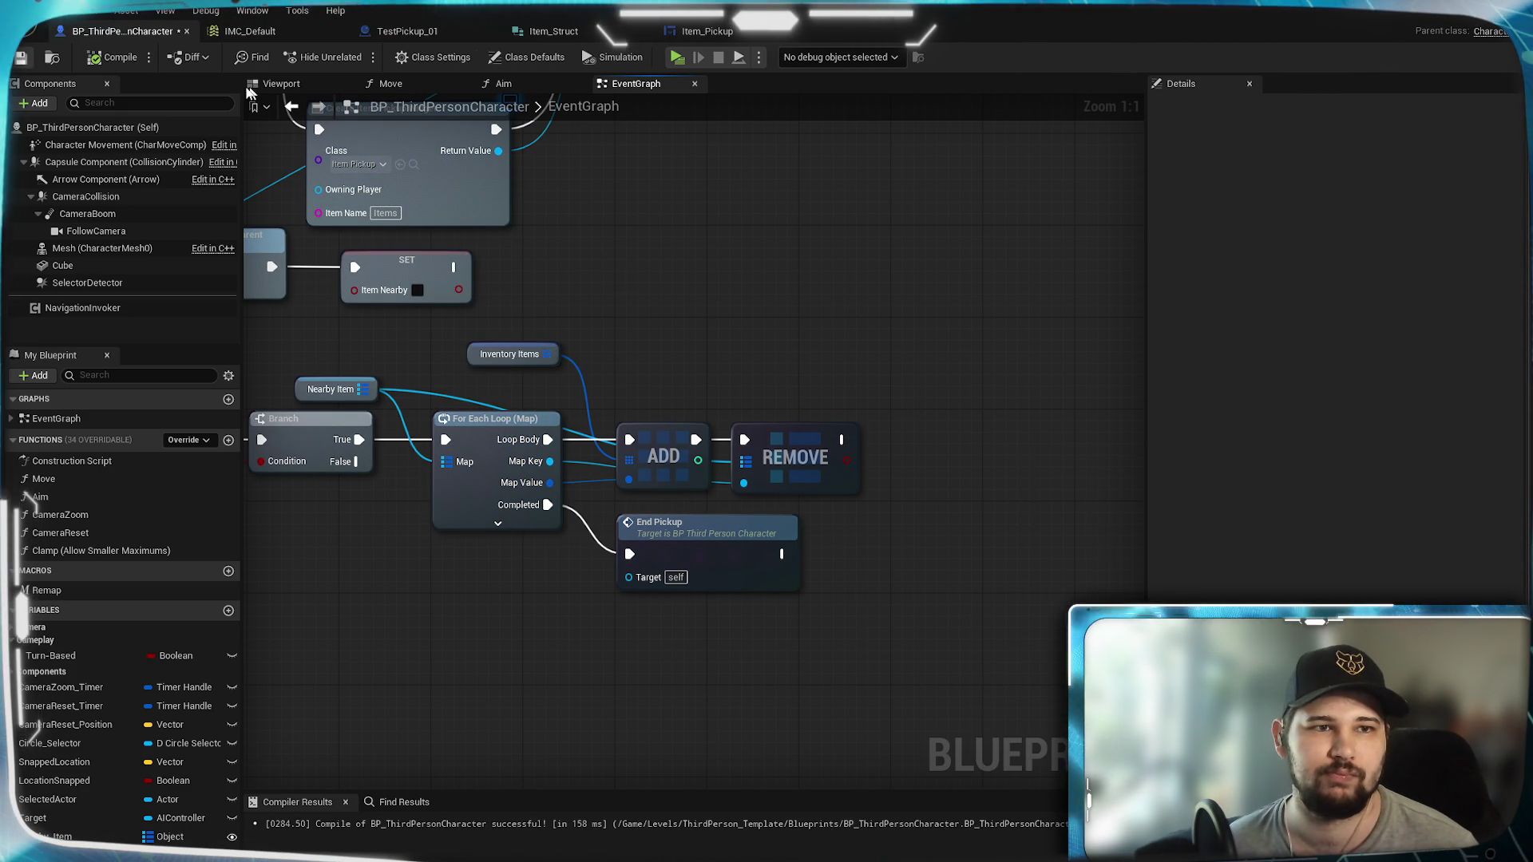
click(407, 30)
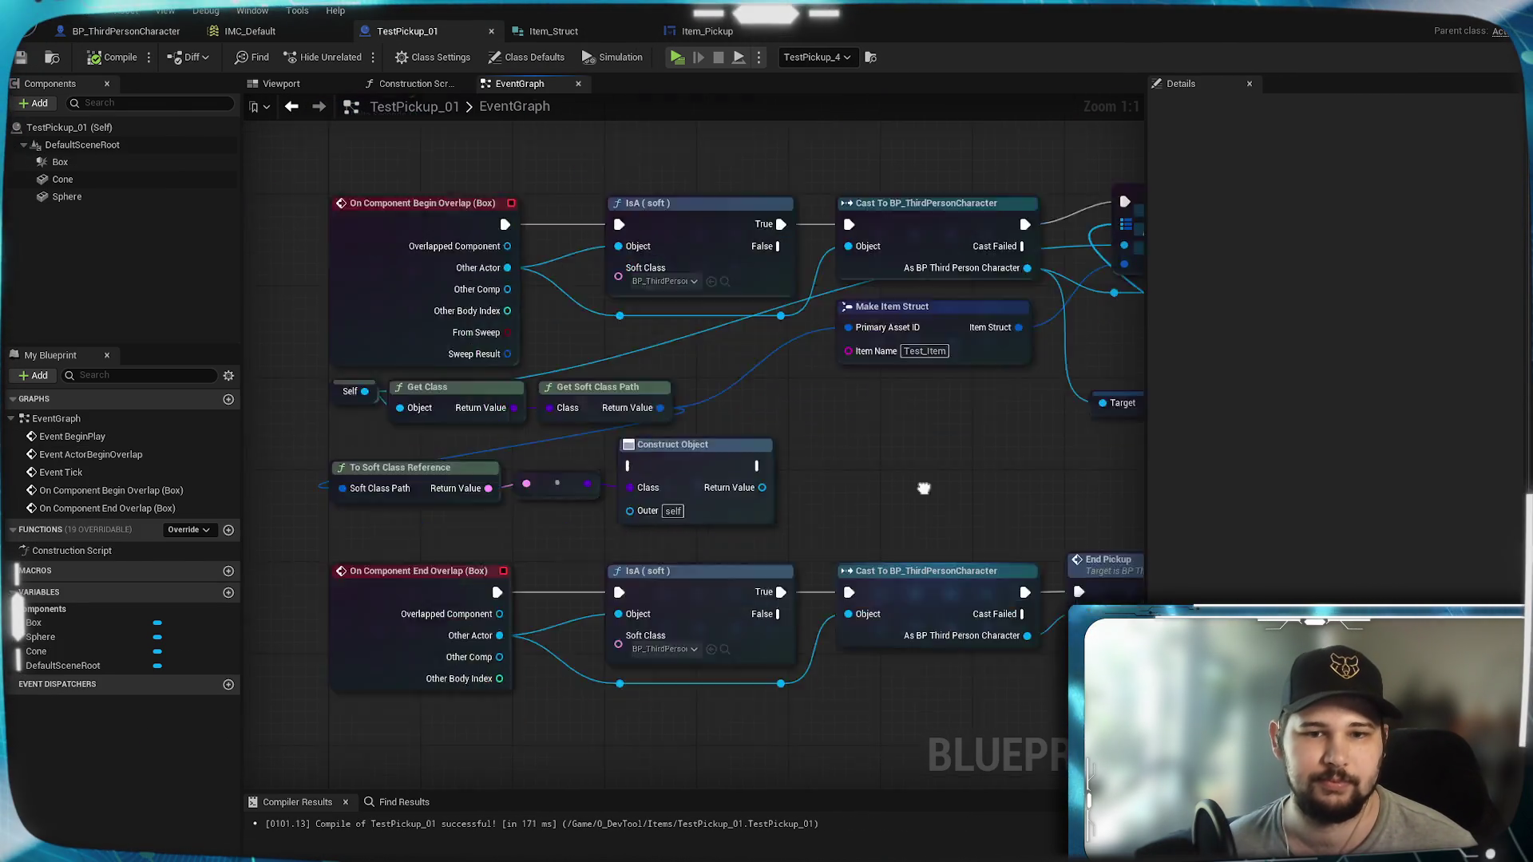
right_click(427, 533)
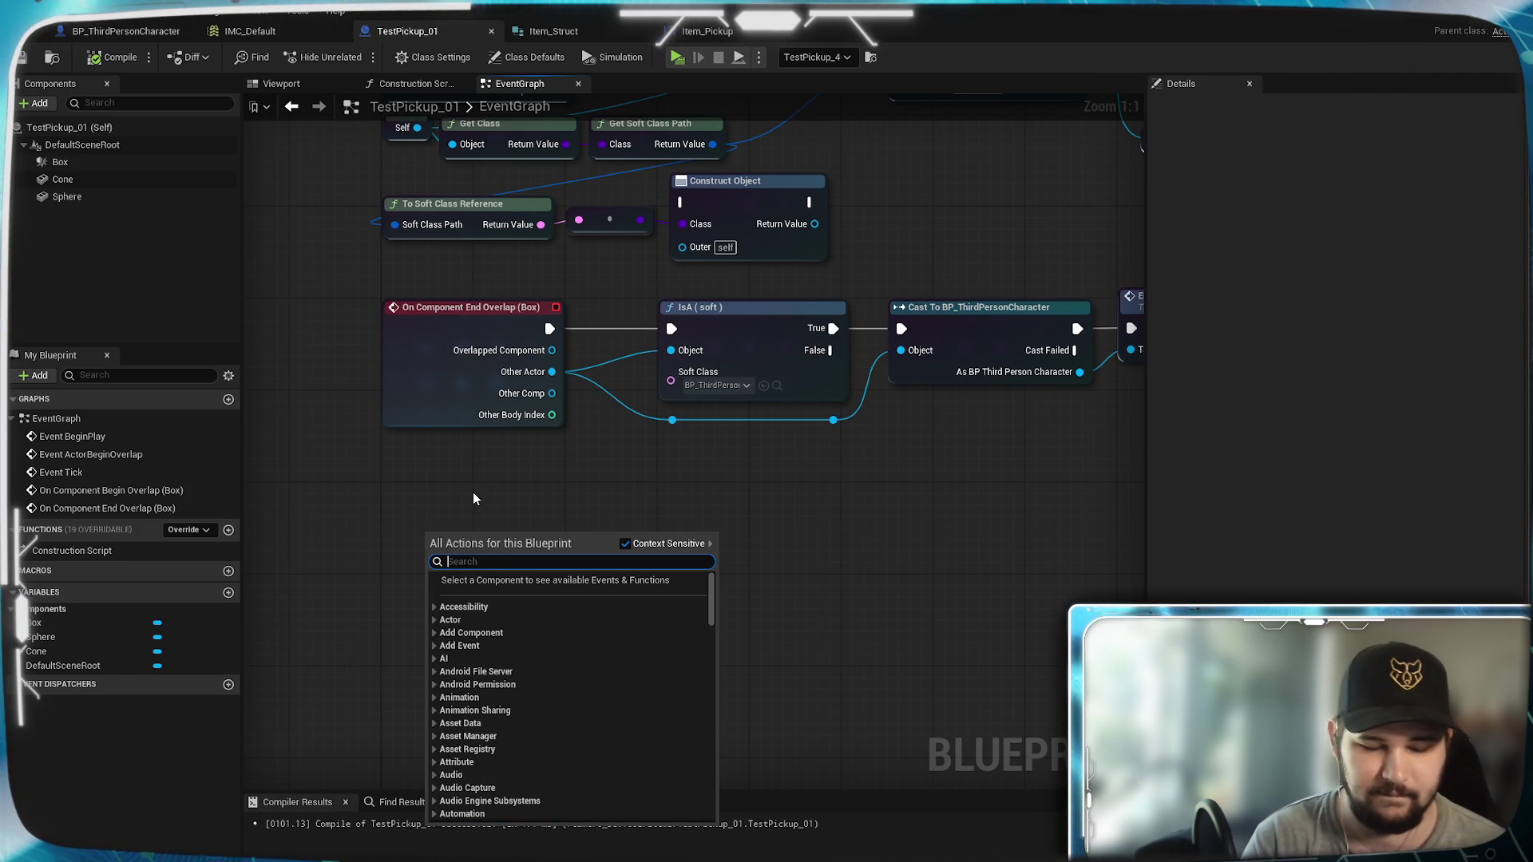
text(cust)
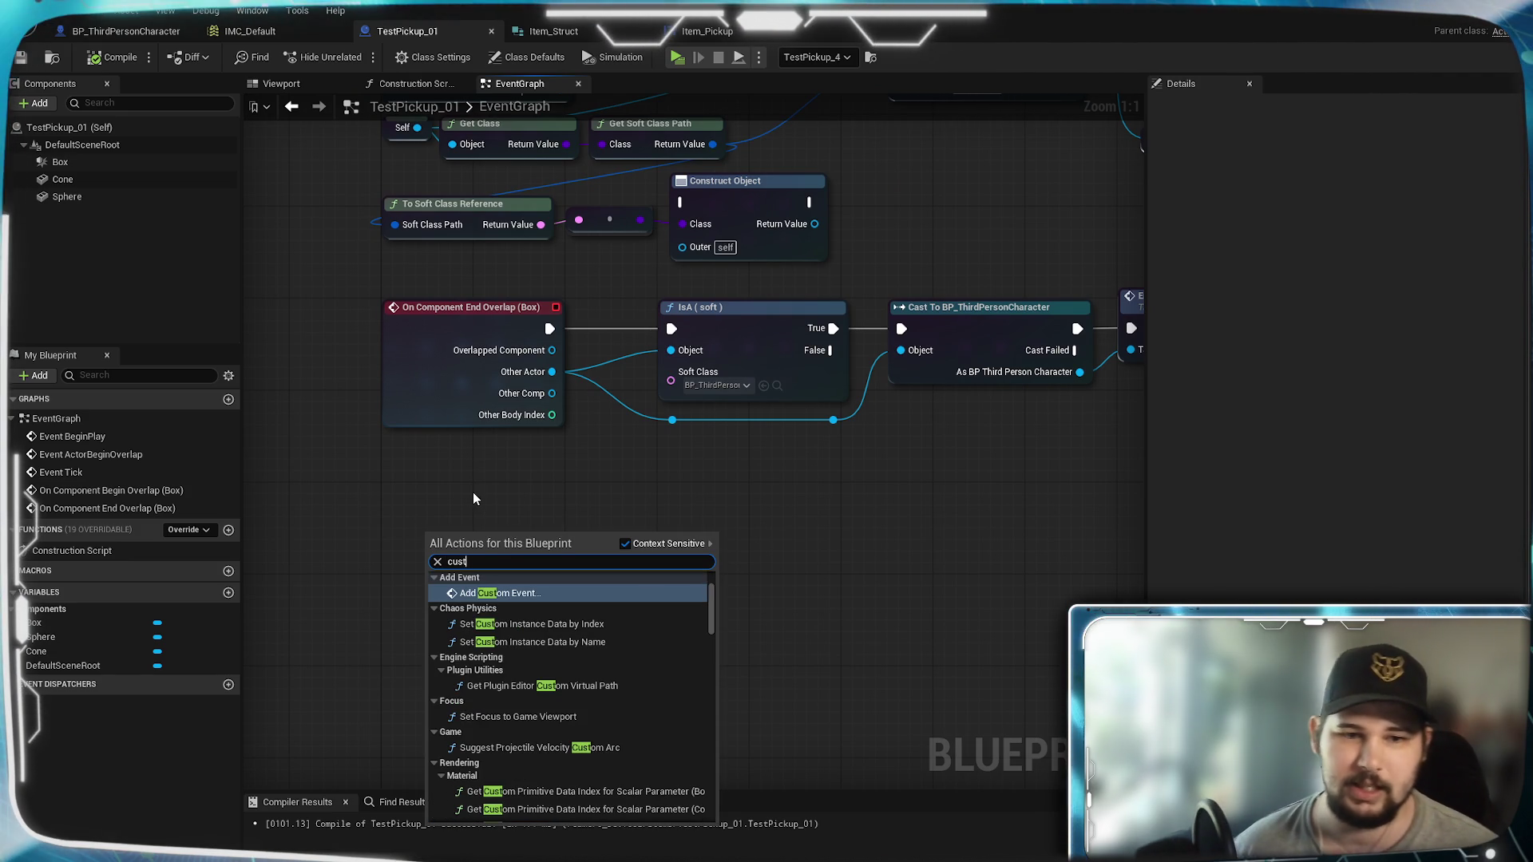
click(565, 599)
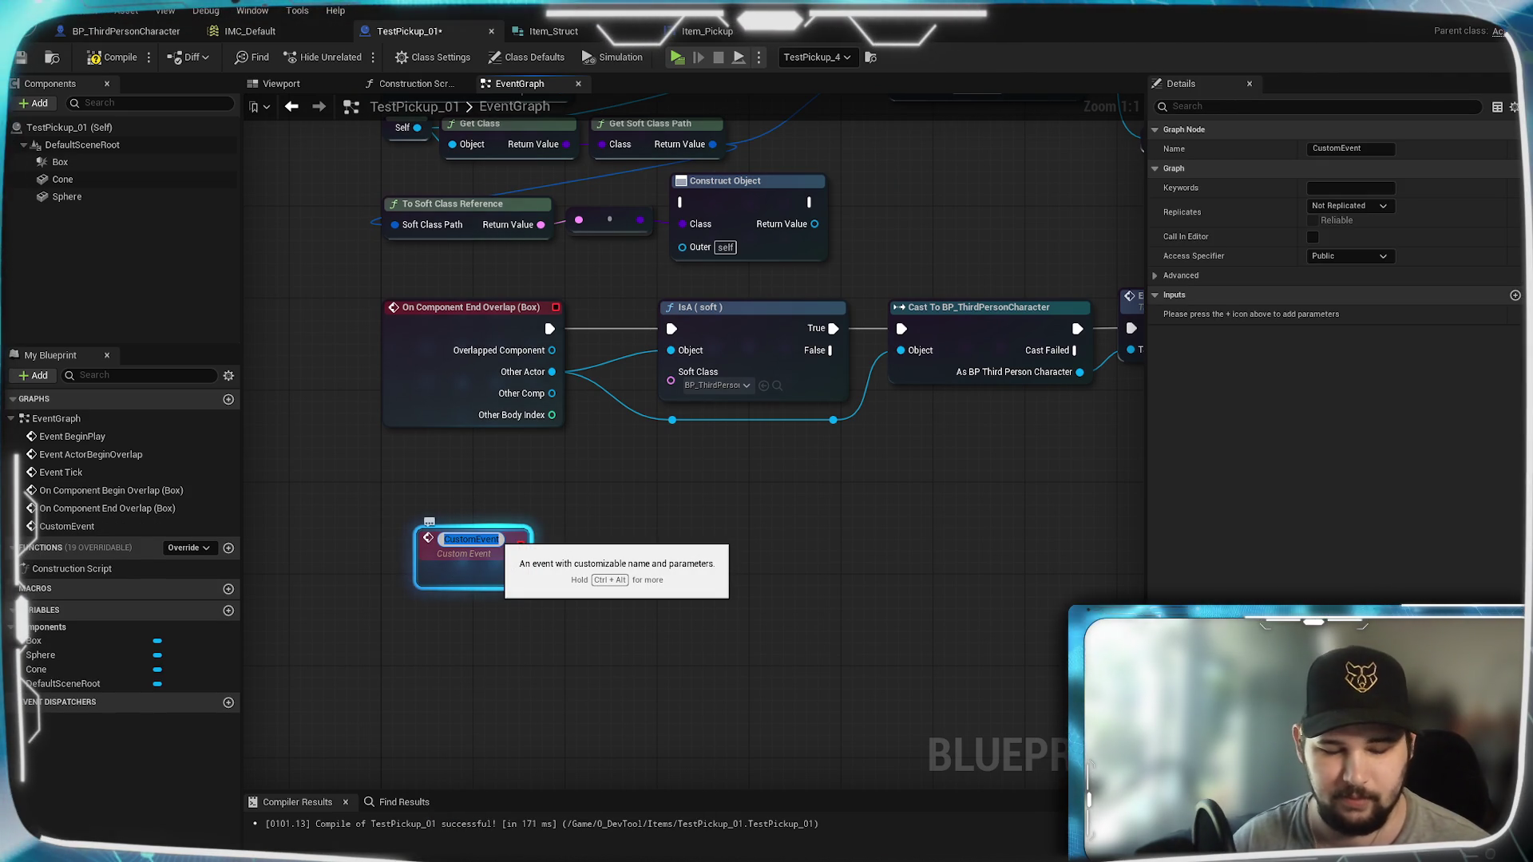
text(killSelf)
key(Return)
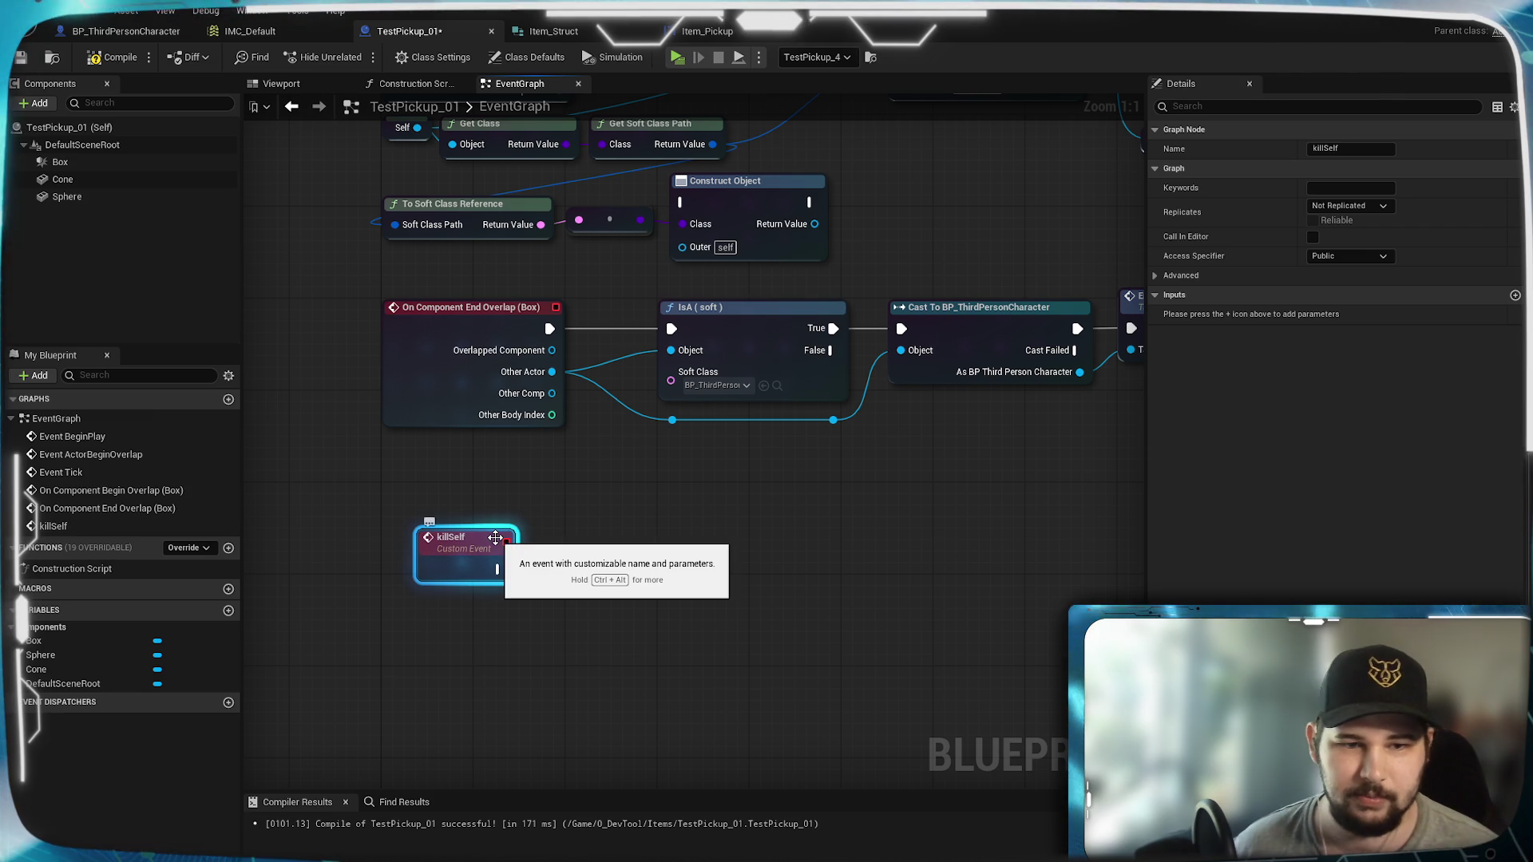
drag(495, 538, 454, 496)
click(574, 505)
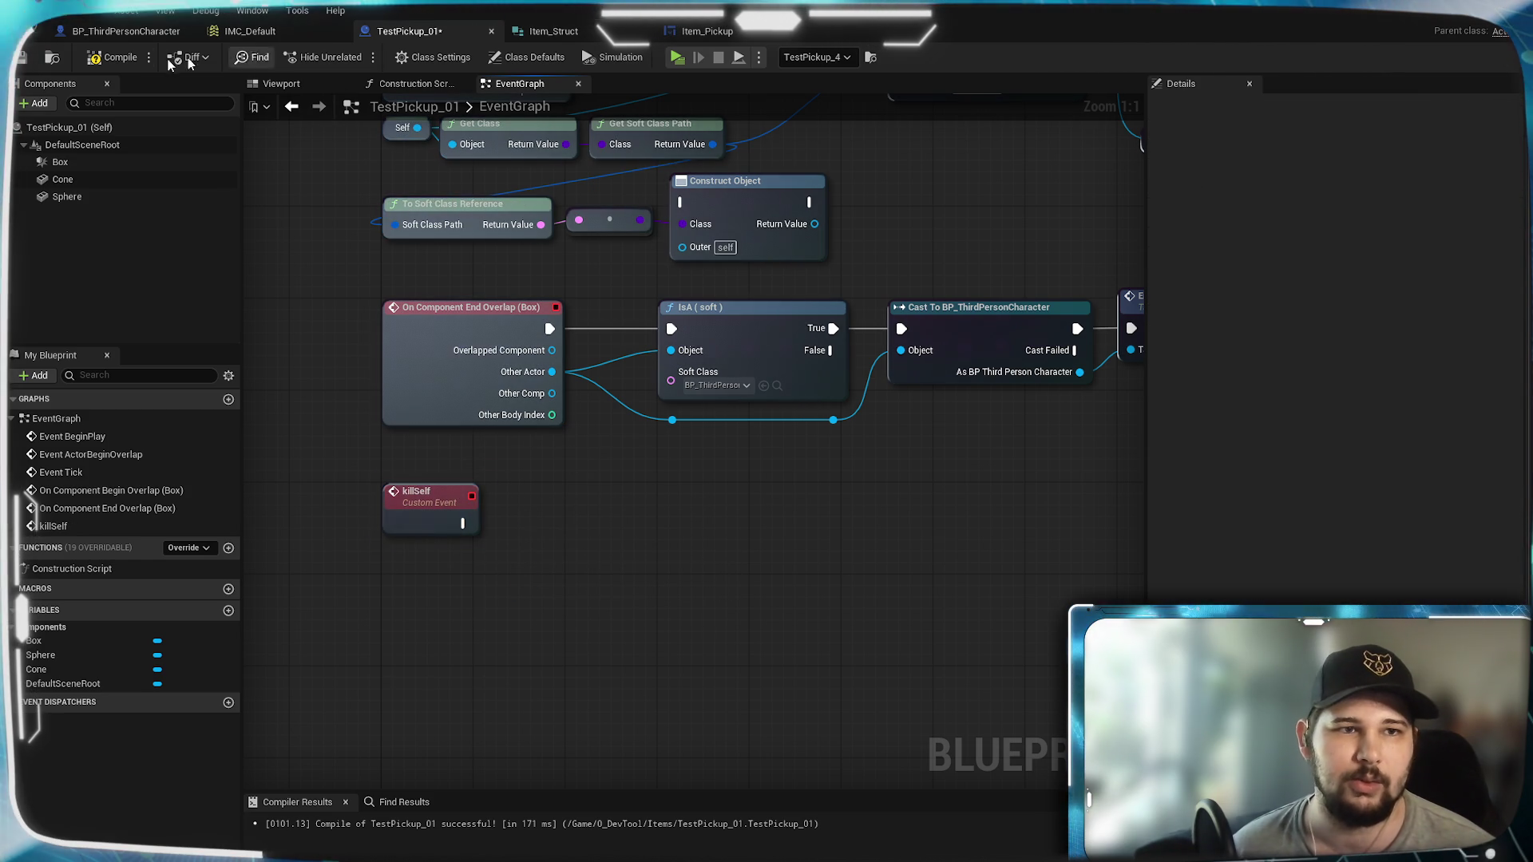
click(117, 32)
mouse_move(318, 461)
mouse_down()
mouse_move(797, 547)
mouse_move(706, 530)
mouse_up()
Step: Add a Kill Self call targeting Test Pickup 01 from the Map Key search, placed right of REMOVE
text(kill)
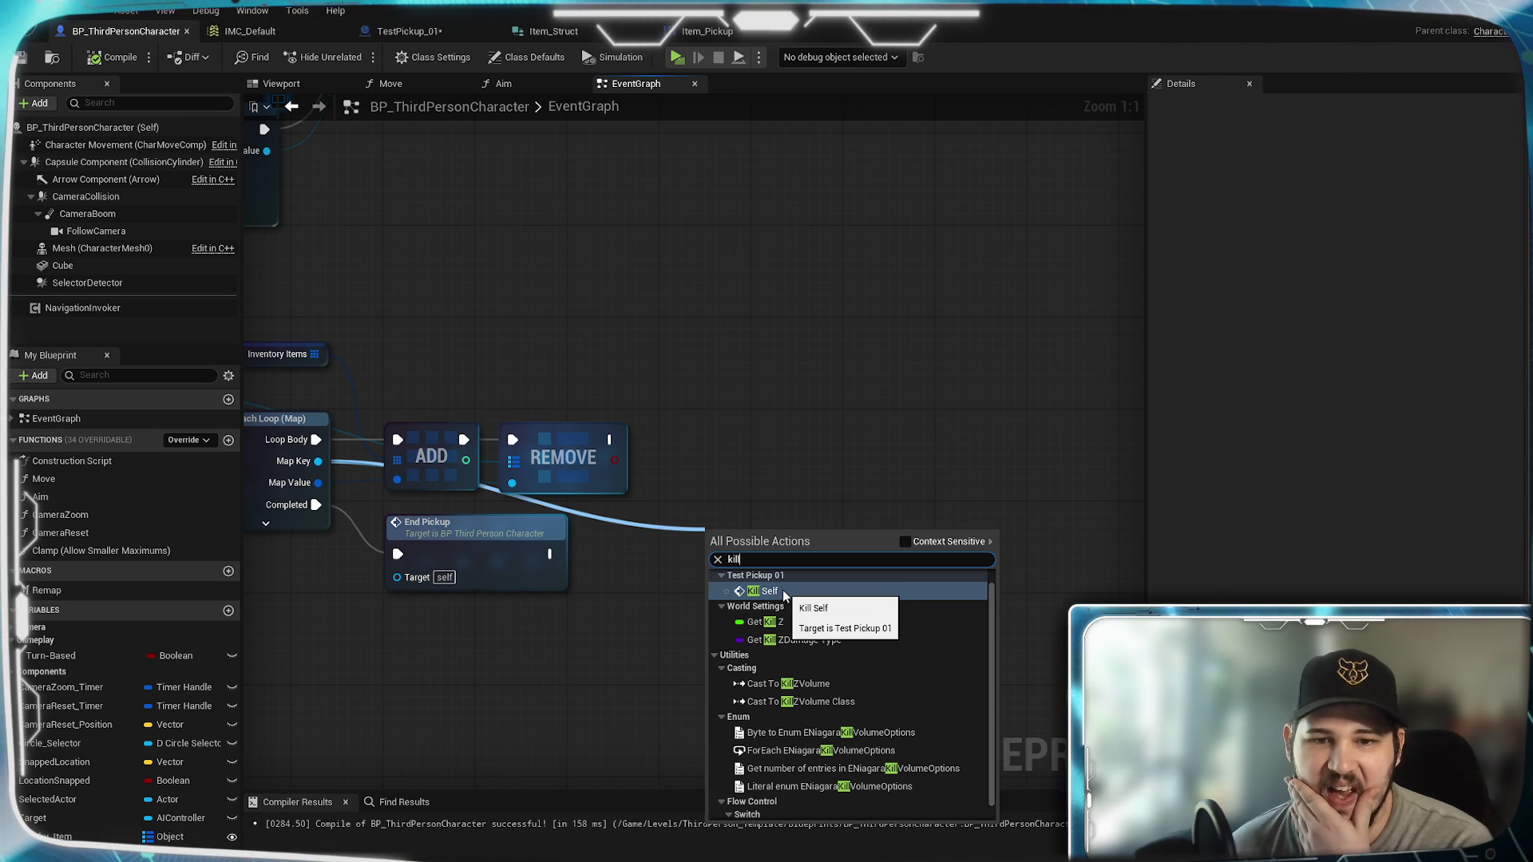
click(785, 595)
mouse_move(737, 618)
mouse_down()
mouse_move(769, 618)
mouse_move(818, 532)
mouse_up()
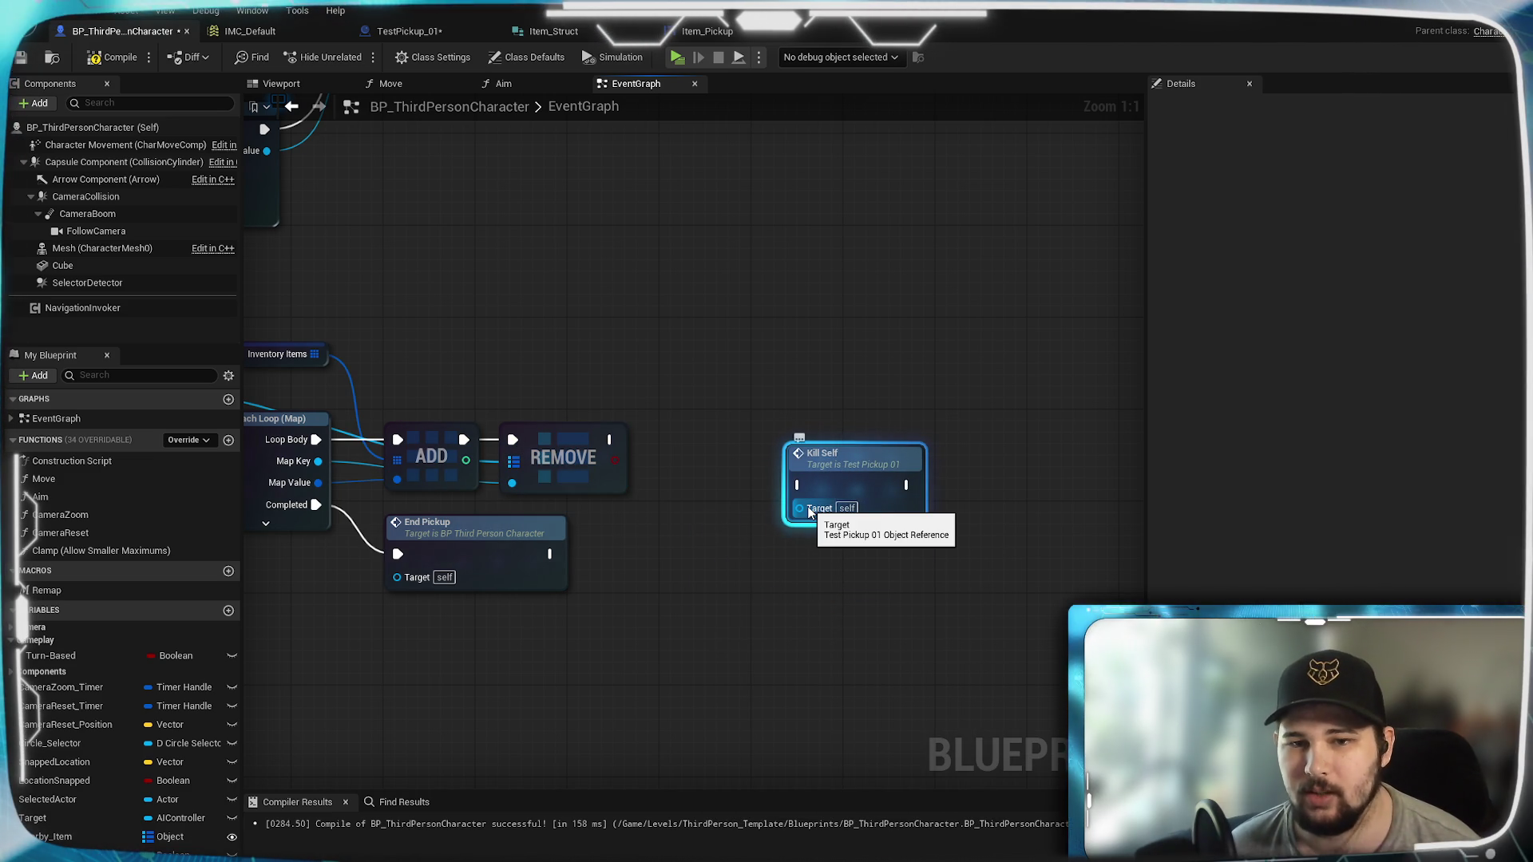
mouse_move(318, 482)
mouse_down()
mouse_move(735, 553)
mouse_move(673, 524)
mouse_up()
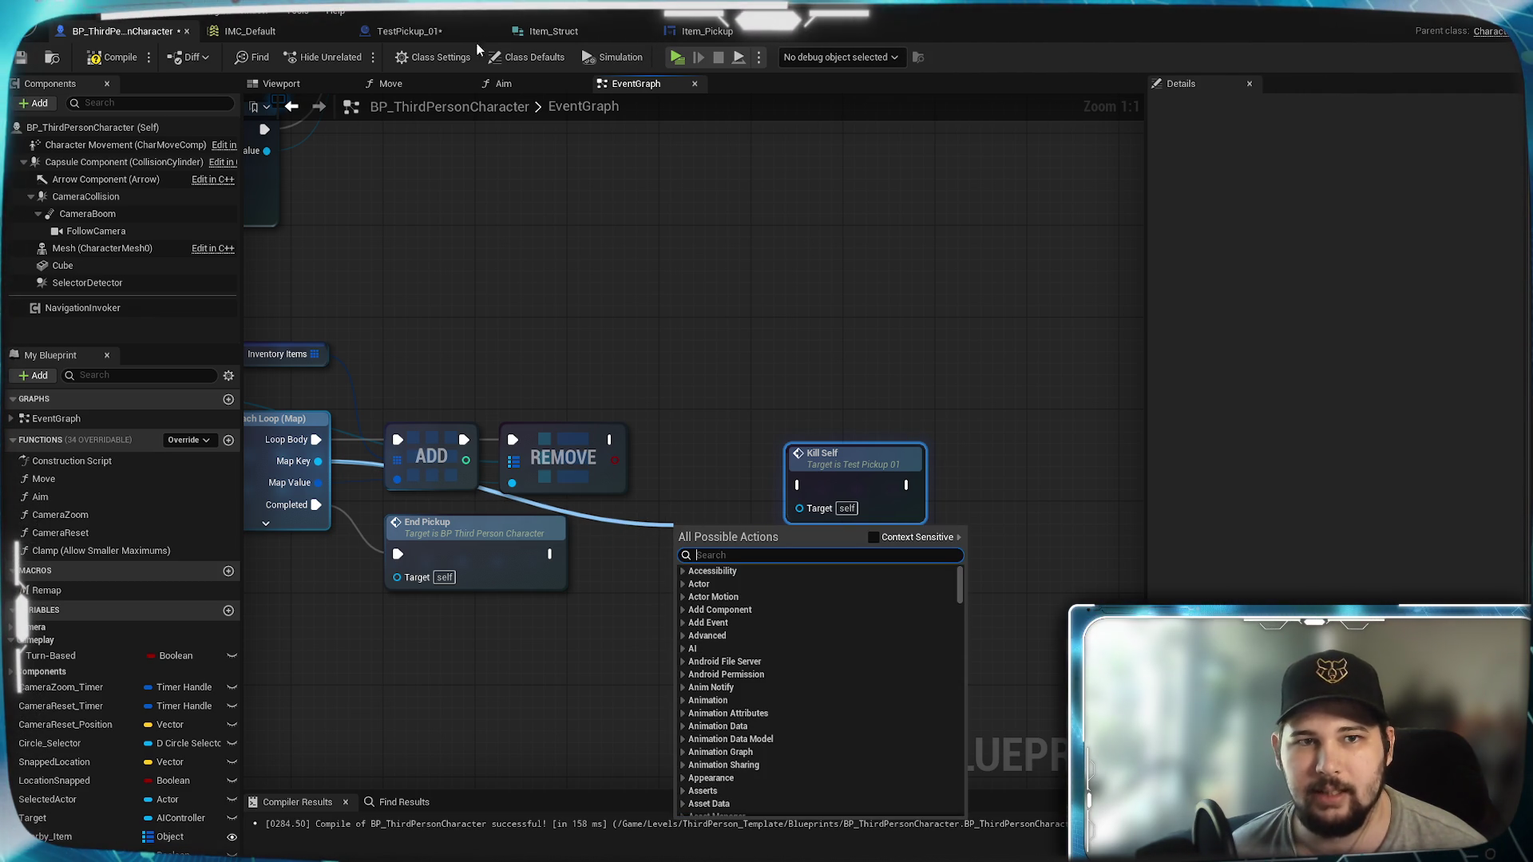
mouse_move(704, 597)
mouse_down()
mouse_move(908, 589)
mouse_move(831, 644)
mouse_up()
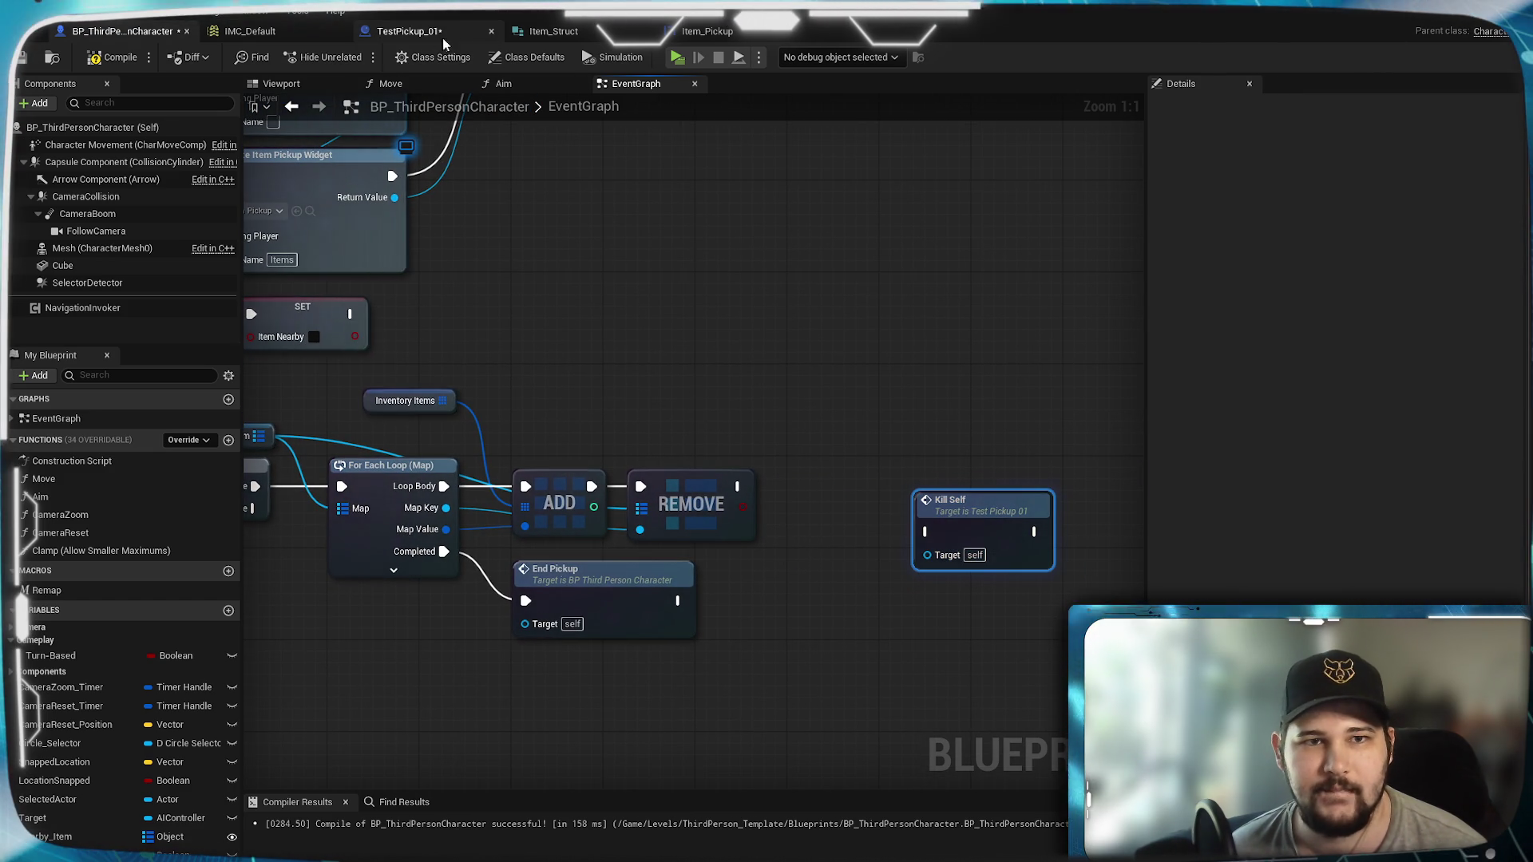
Step: Wire TestPickup_01's killSelf event into a Destroy Actor node aligned level with it
click(417, 34)
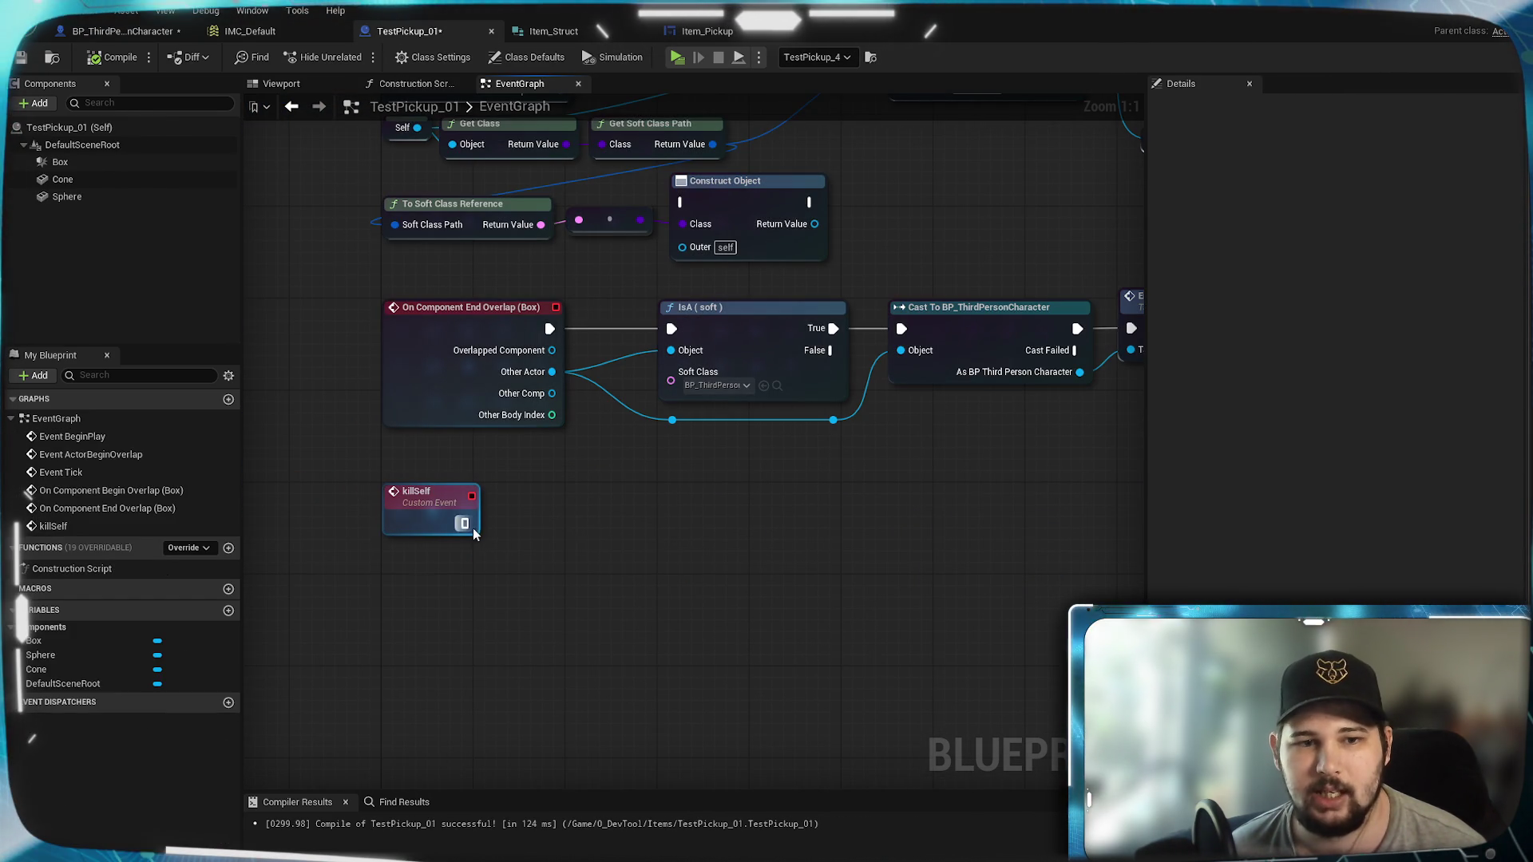
drag(462, 523, 543, 545)
text(destroy)
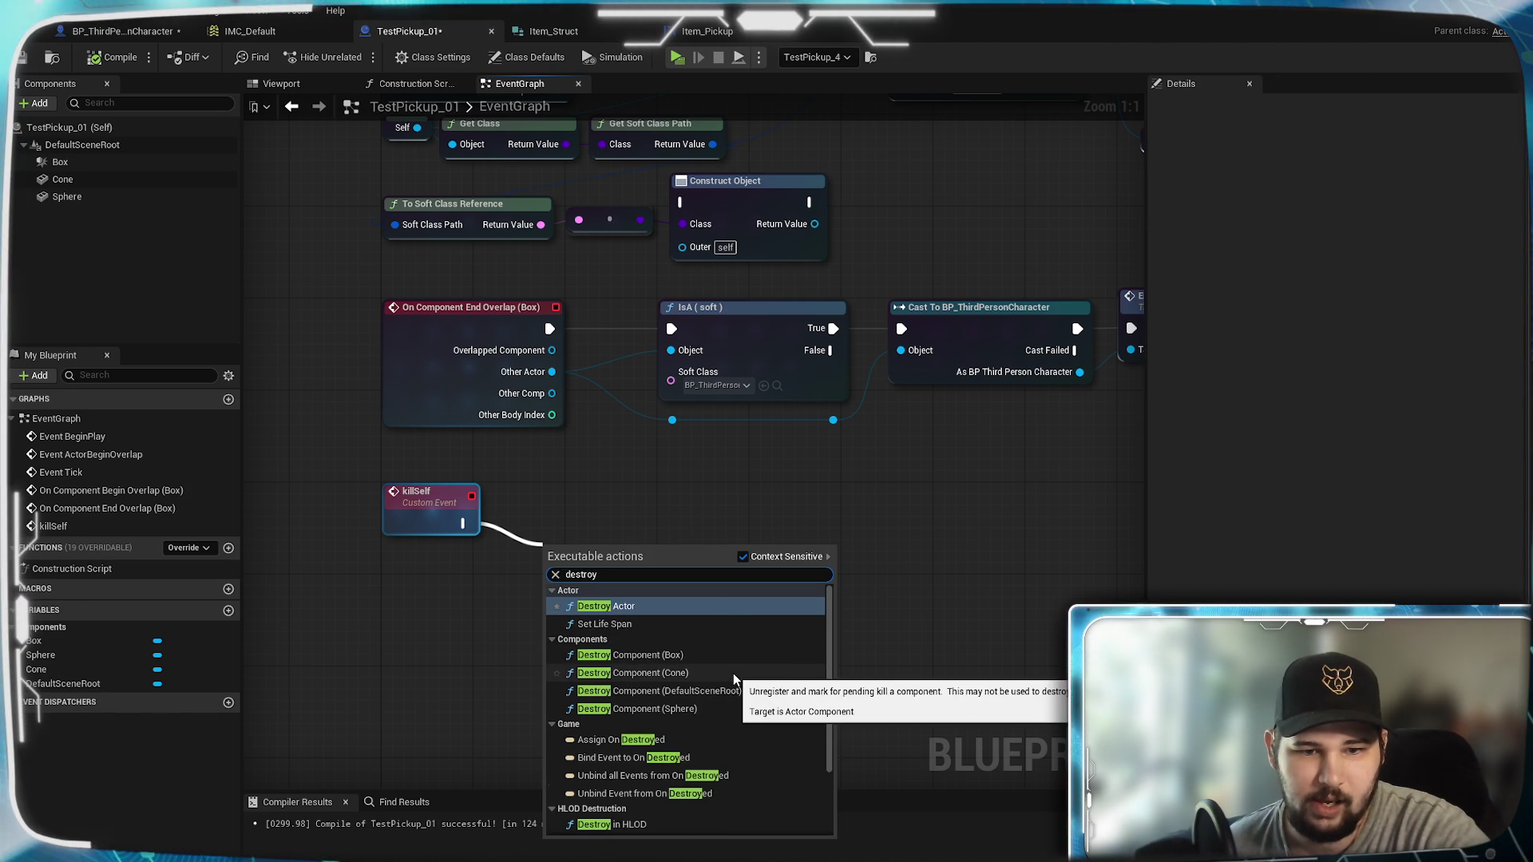
scroll(733, 674, down, 3)
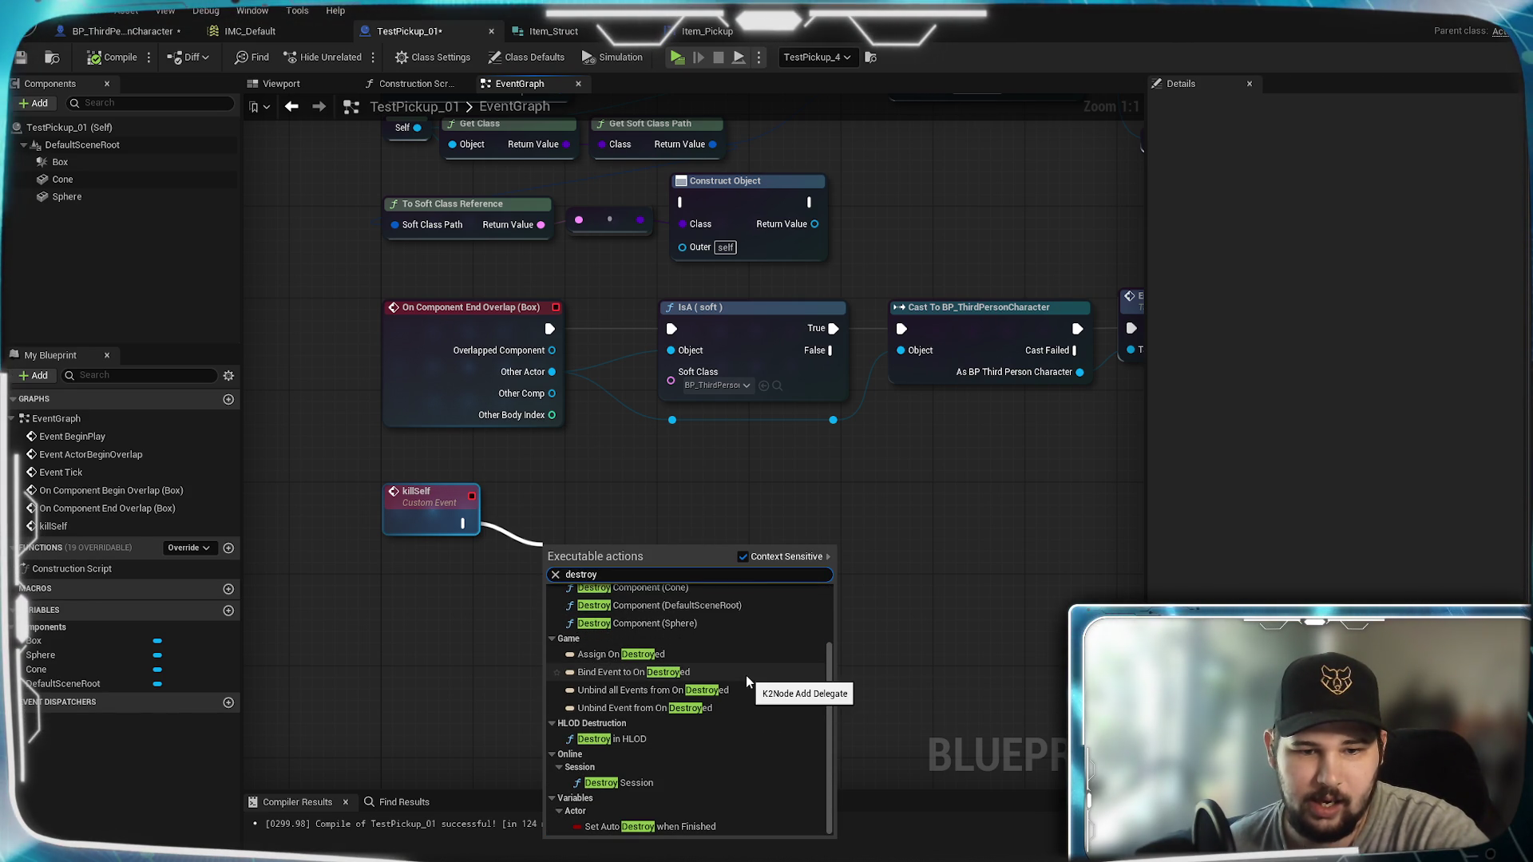
scroll(746, 675, up, 3)
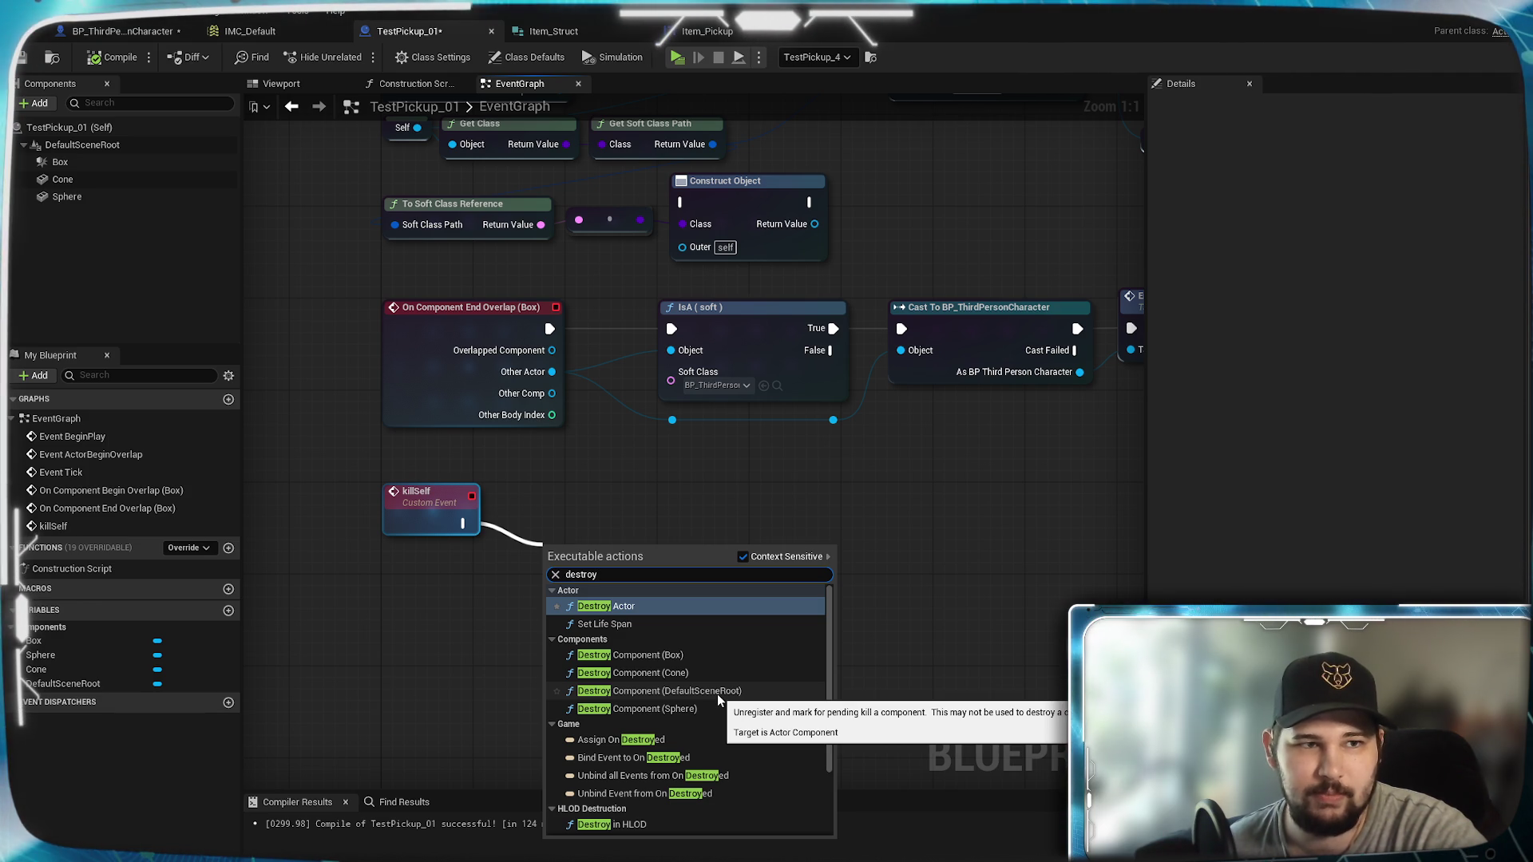
click(628, 606)
drag(628, 606, 651, 549)
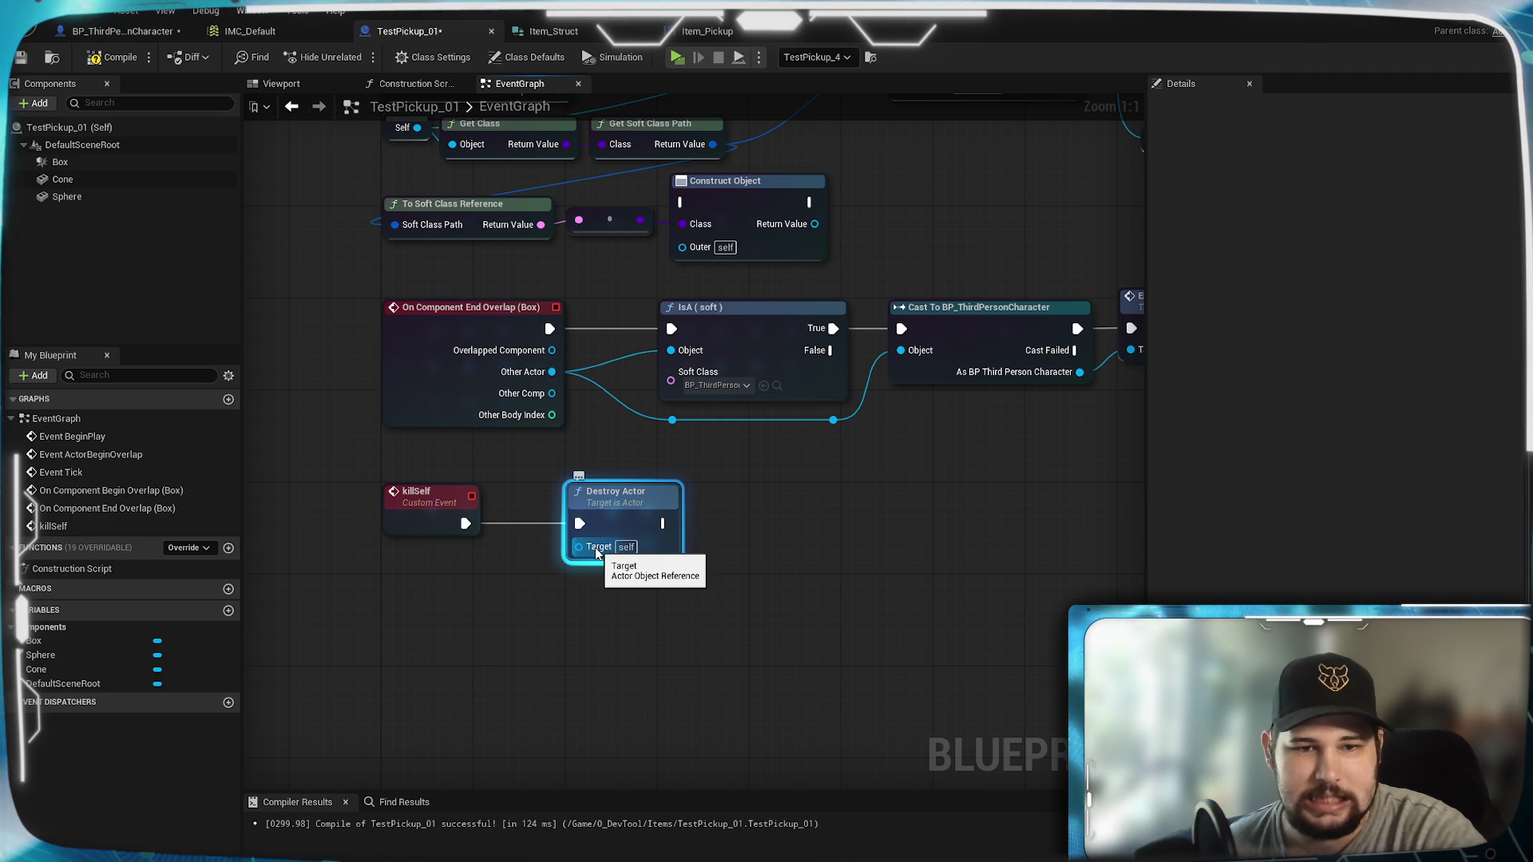
Step: Promote Destroy Actor's Target pin to a variable, delete its getter node, and realign killSelf
drag(592, 551, 551, 583)
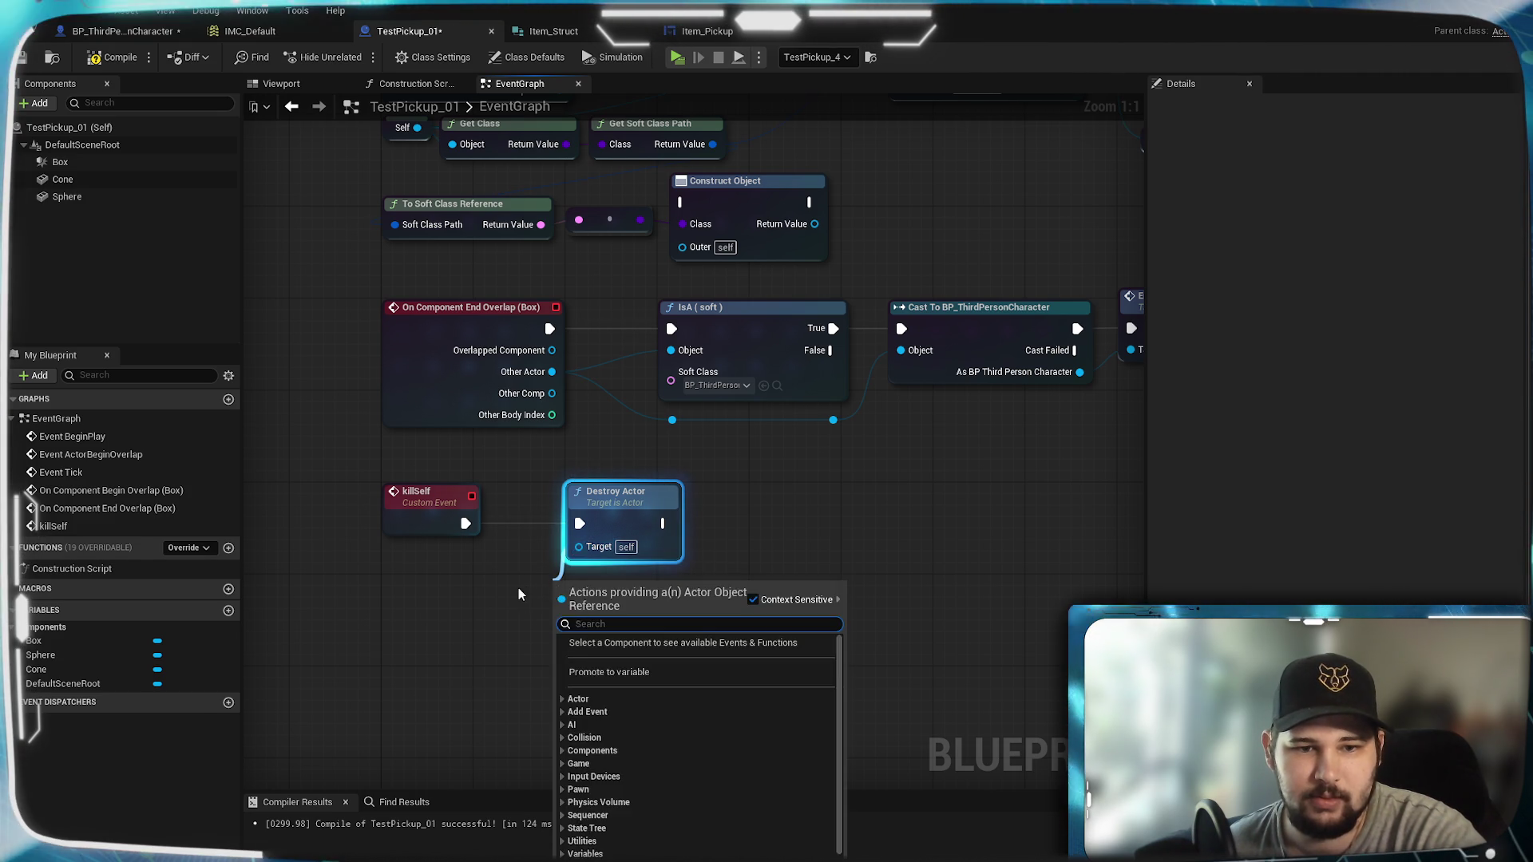
click(604, 548)
right_click(604, 548)
click(687, 594)
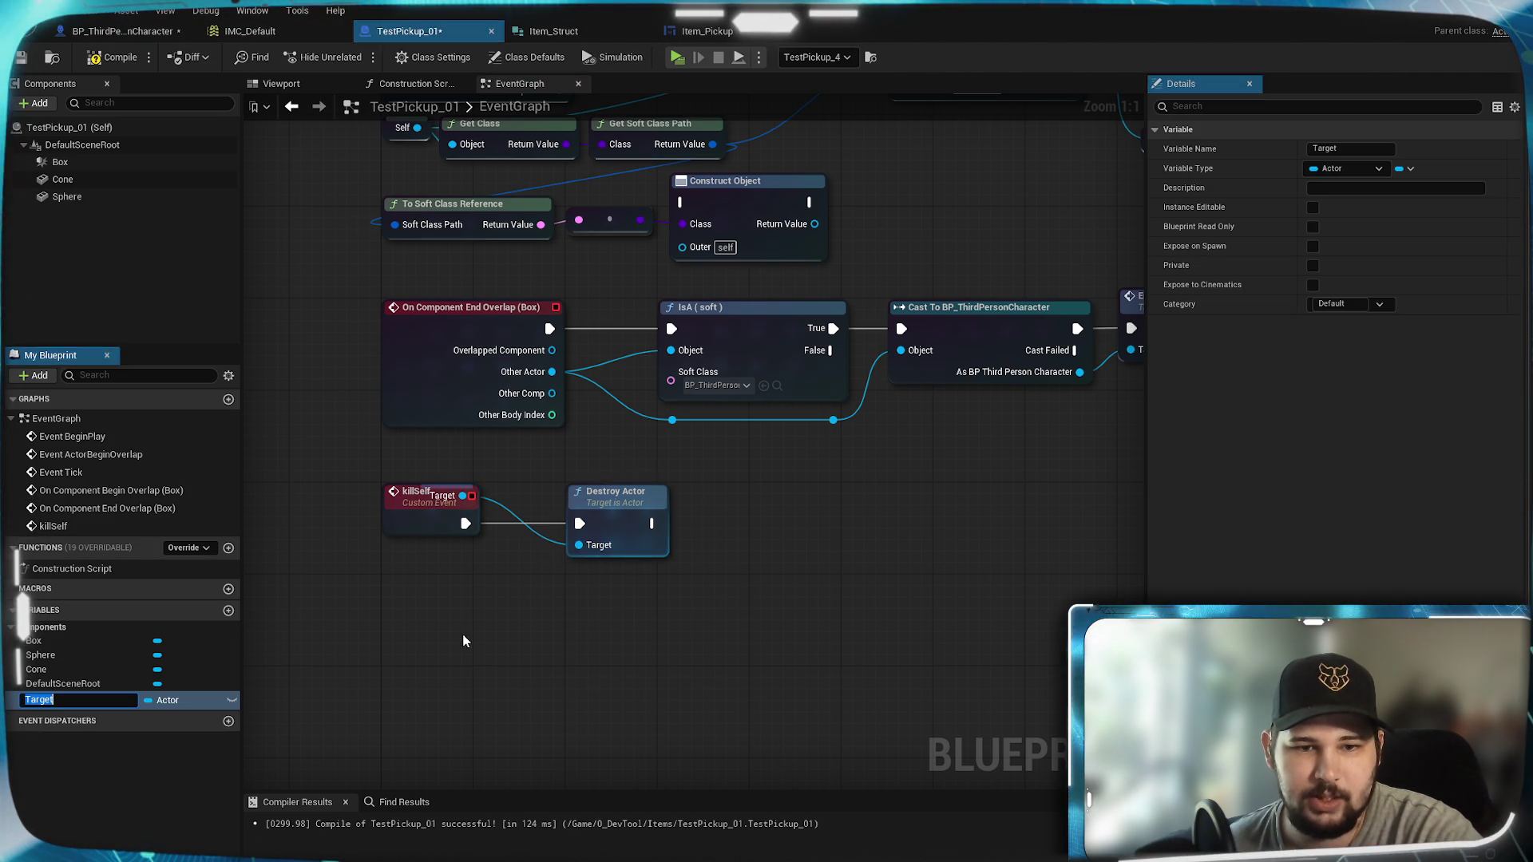
drag(410, 511, 410, 557)
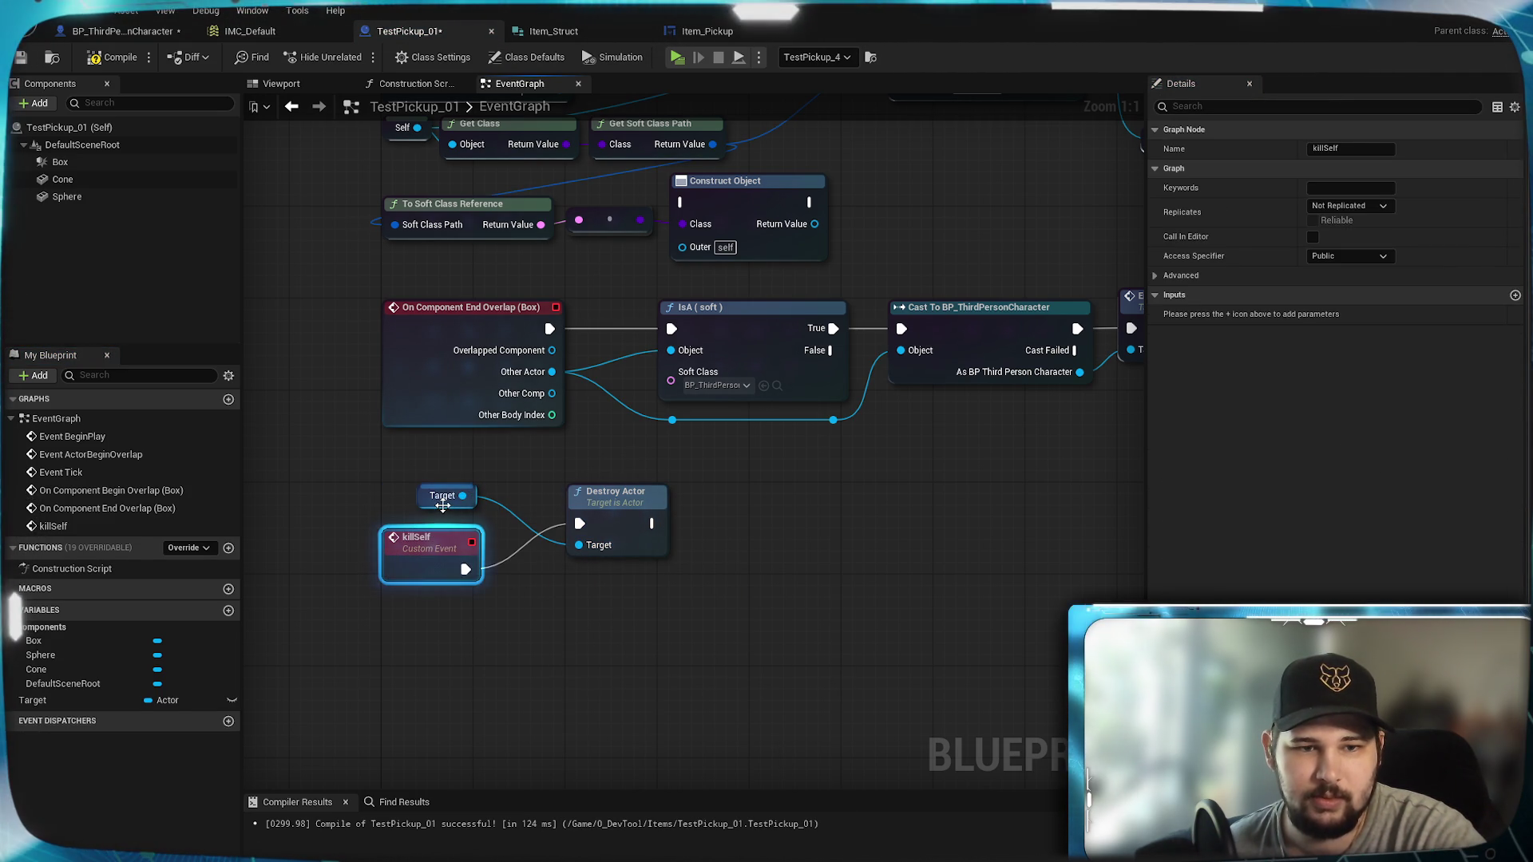
drag(442, 503, 478, 646)
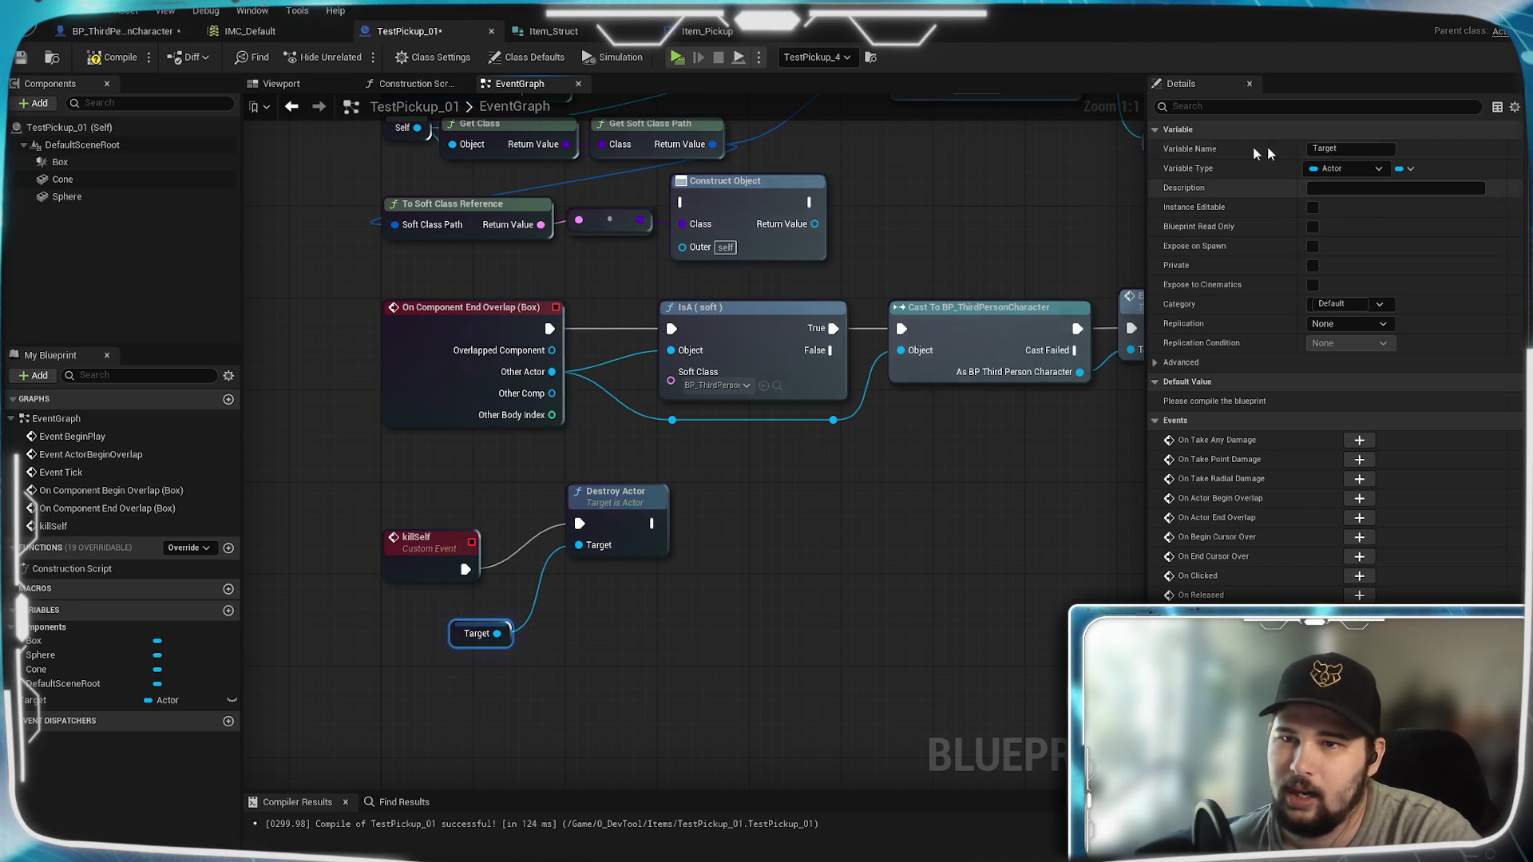
mouse_move(496, 643)
mouse_down()
mouse_move(607, 703)
mouse_move(536, 703)
mouse_up()
key(Delete)
drag(431, 576, 424, 523)
click(491, 650)
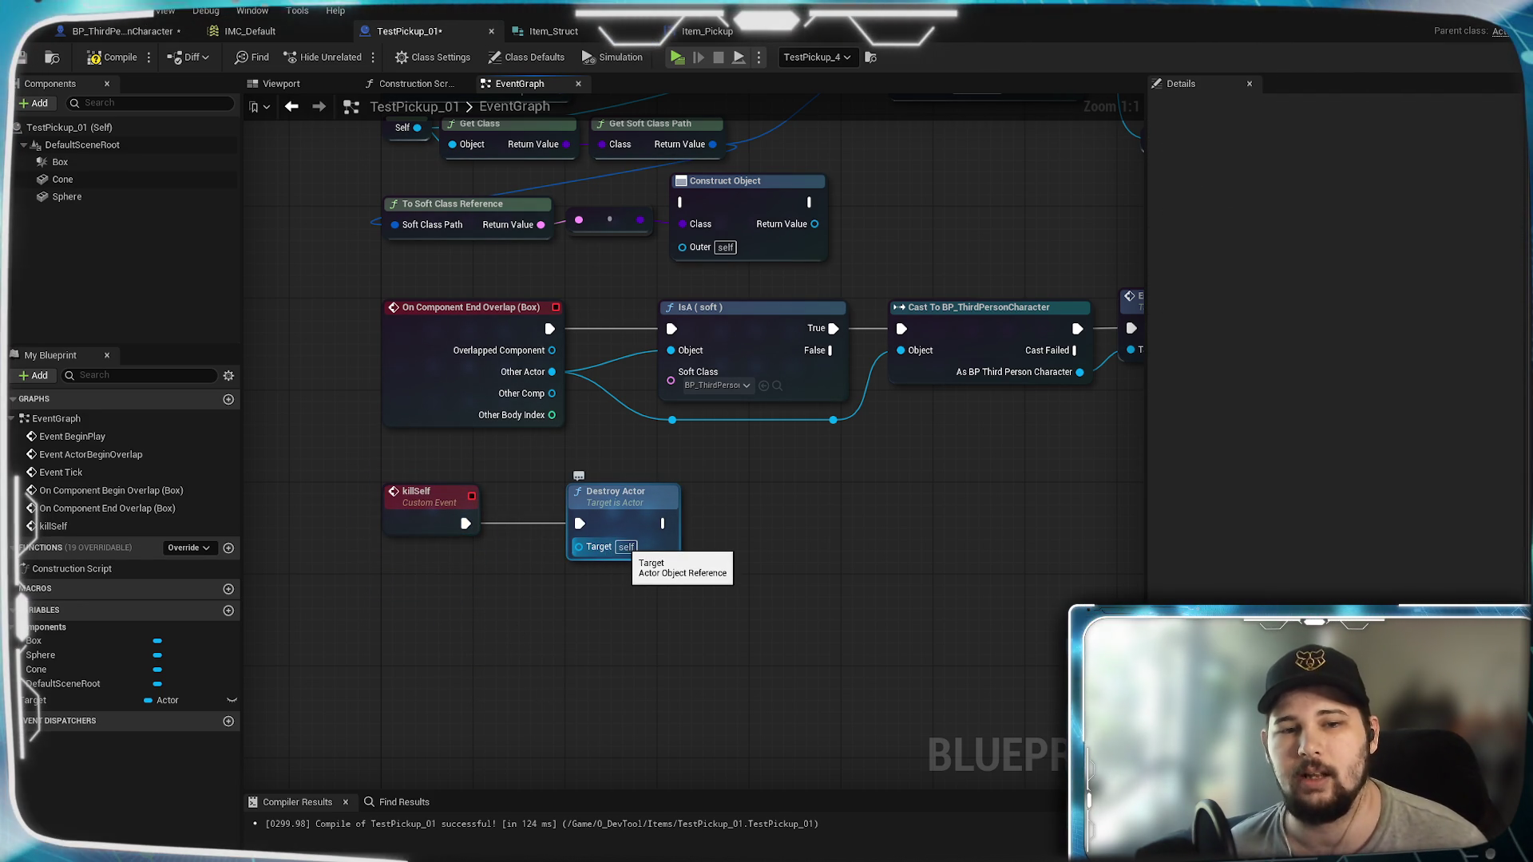
right_click(544, 631)
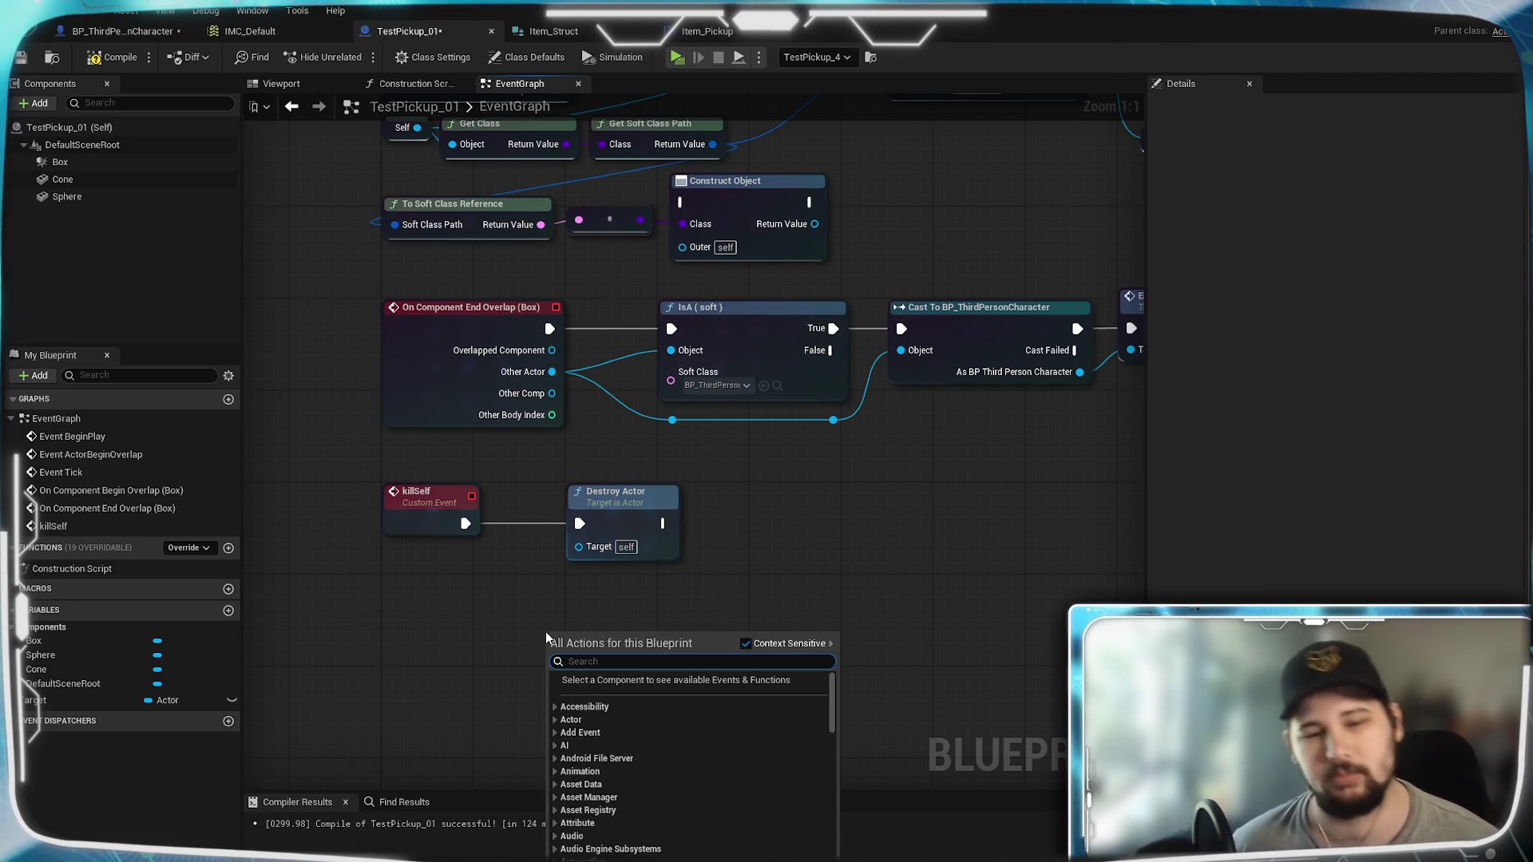
Step: Search 'self', add a Self reference node, and position it just below killSelf
text(self)
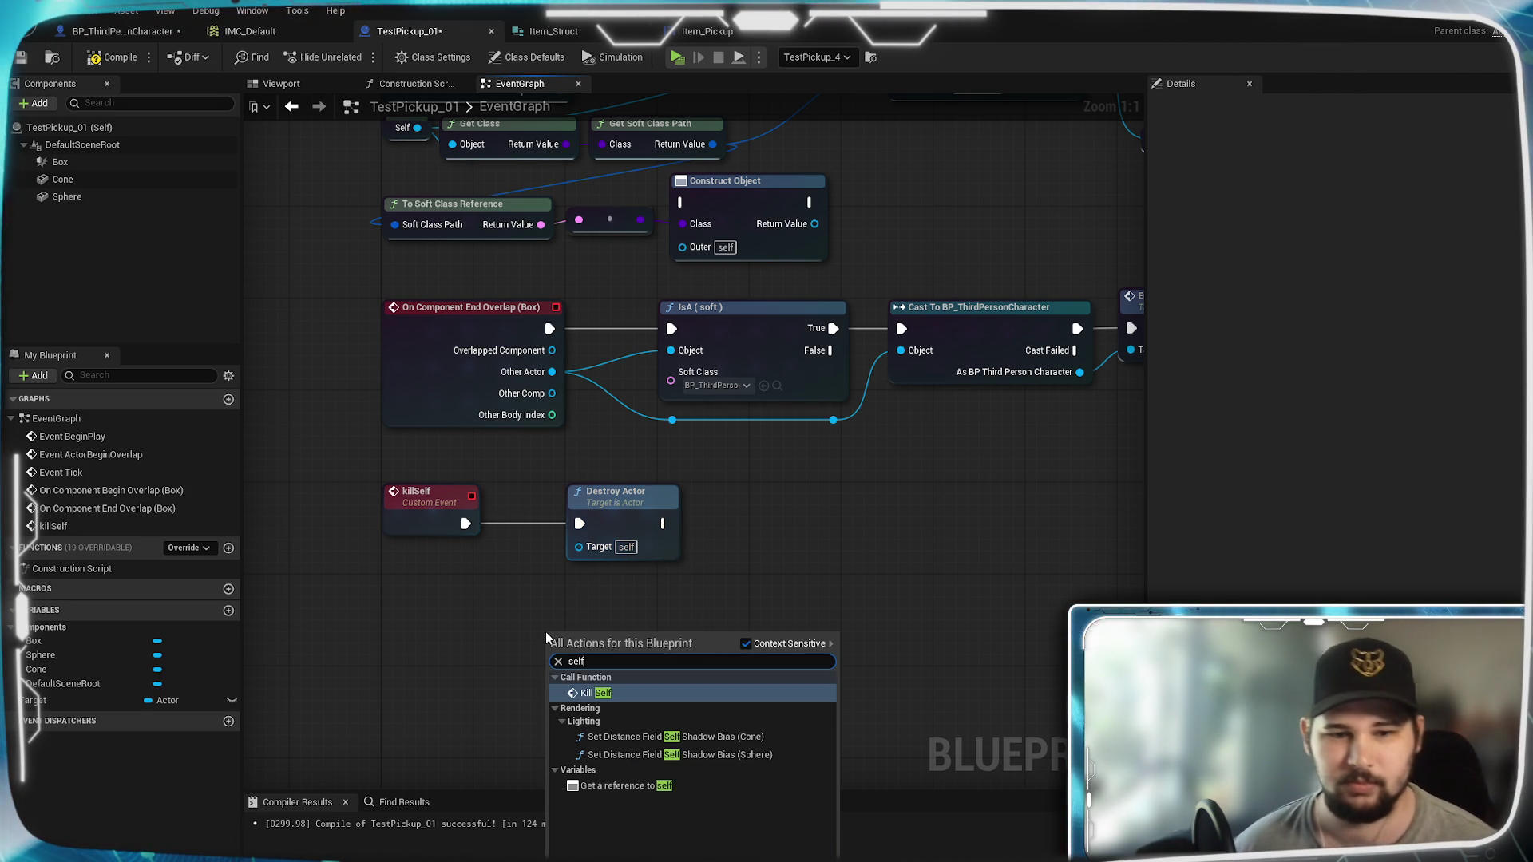
click(627, 786)
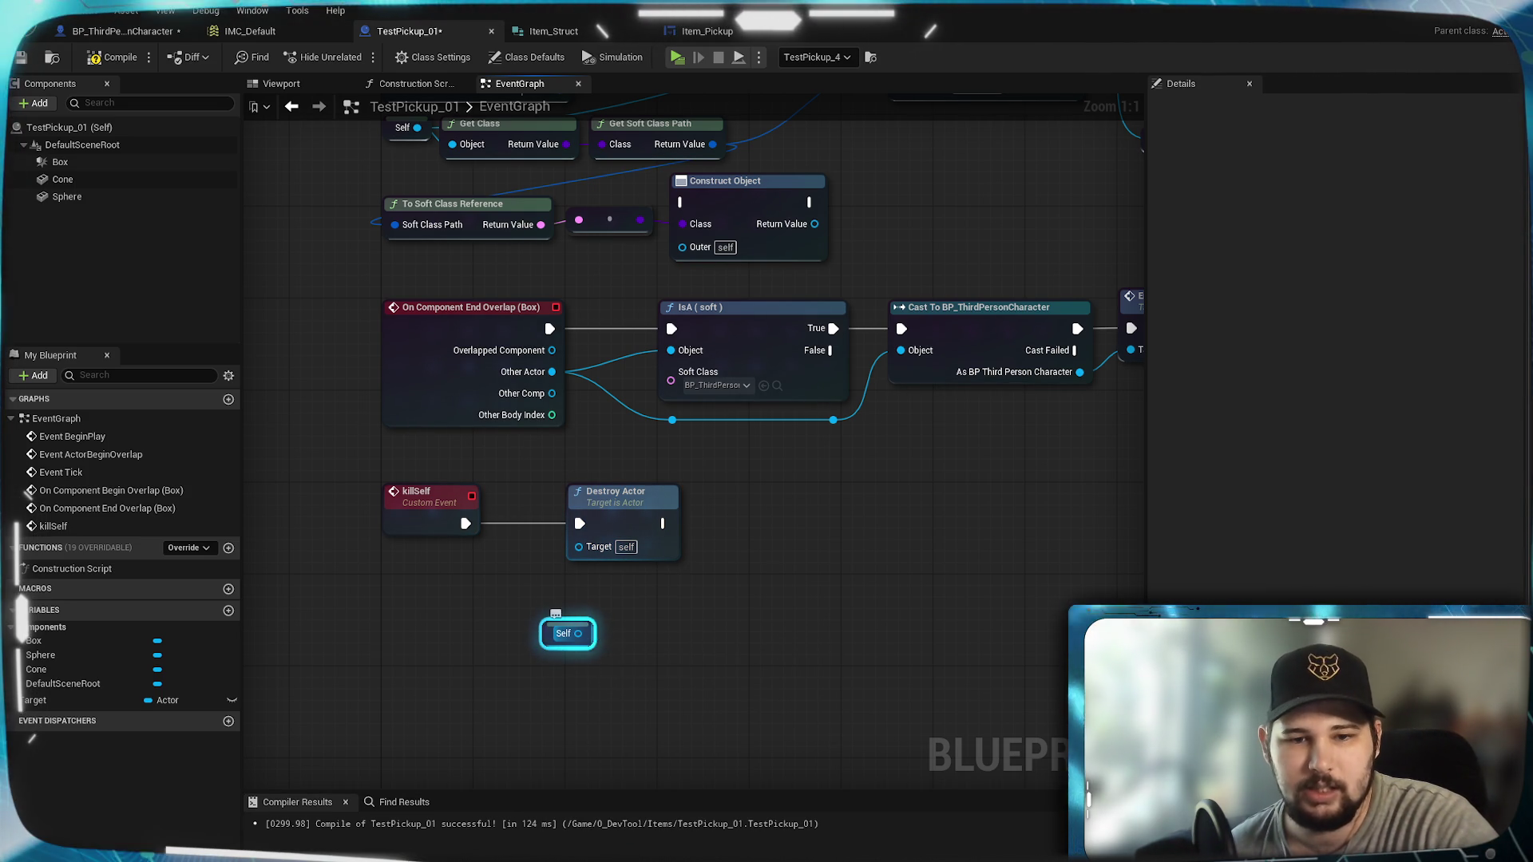
drag(584, 641, 503, 598)
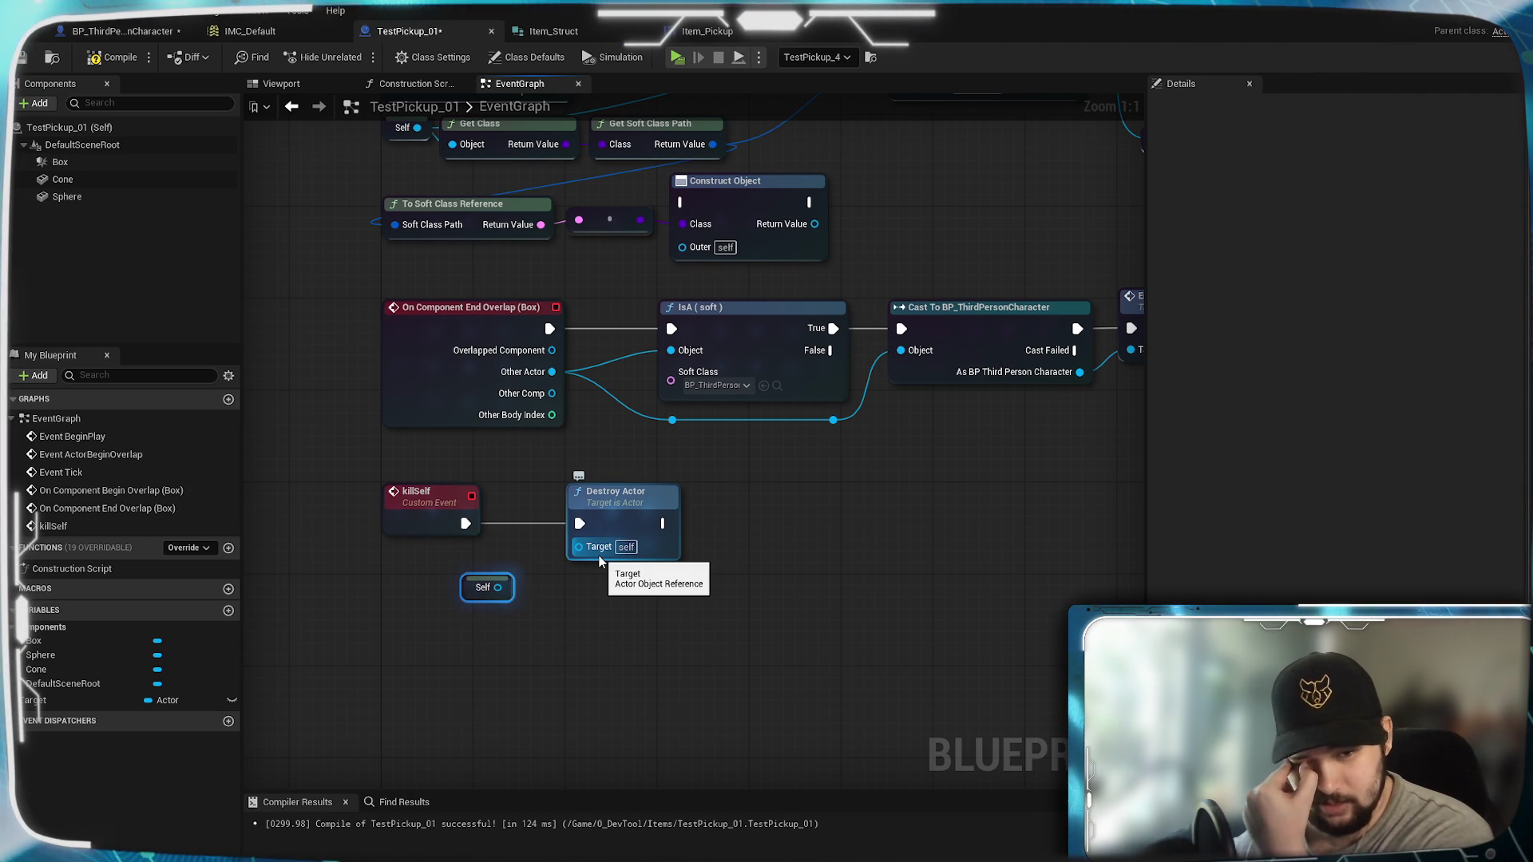
click(596, 622)
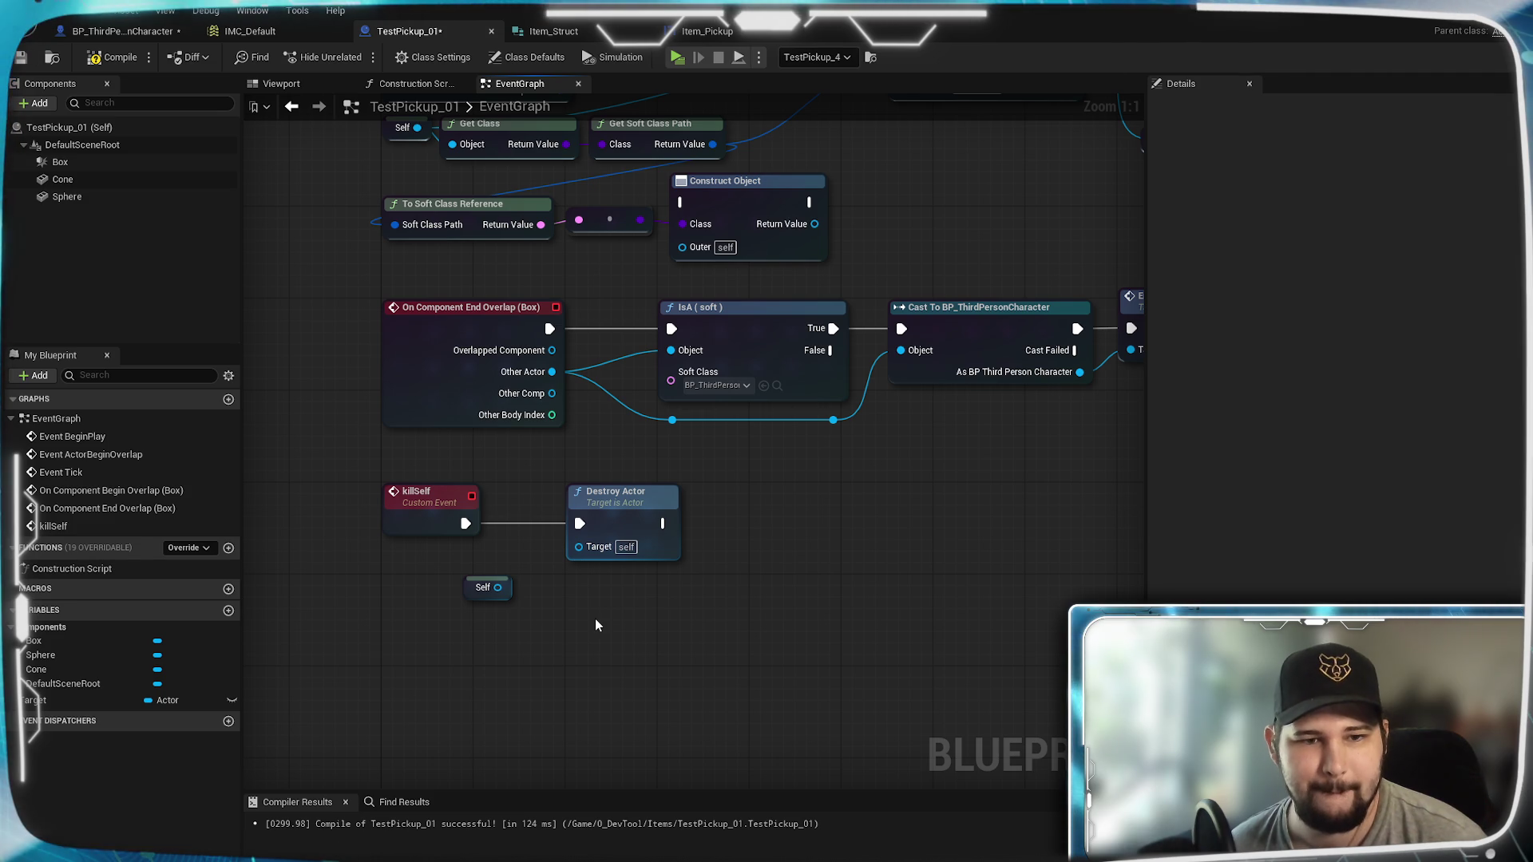
scroll(596, 622, down, 3)
scroll(558, 562, up, 3)
mouse_move(558, 532)
mouse_down()
mouse_move(653, 619)
mouse_move(627, 556)
mouse_up()
Step: Filter the Self pin's actions by 'get actor' and add a Get Owner node from the results
text(get actor)
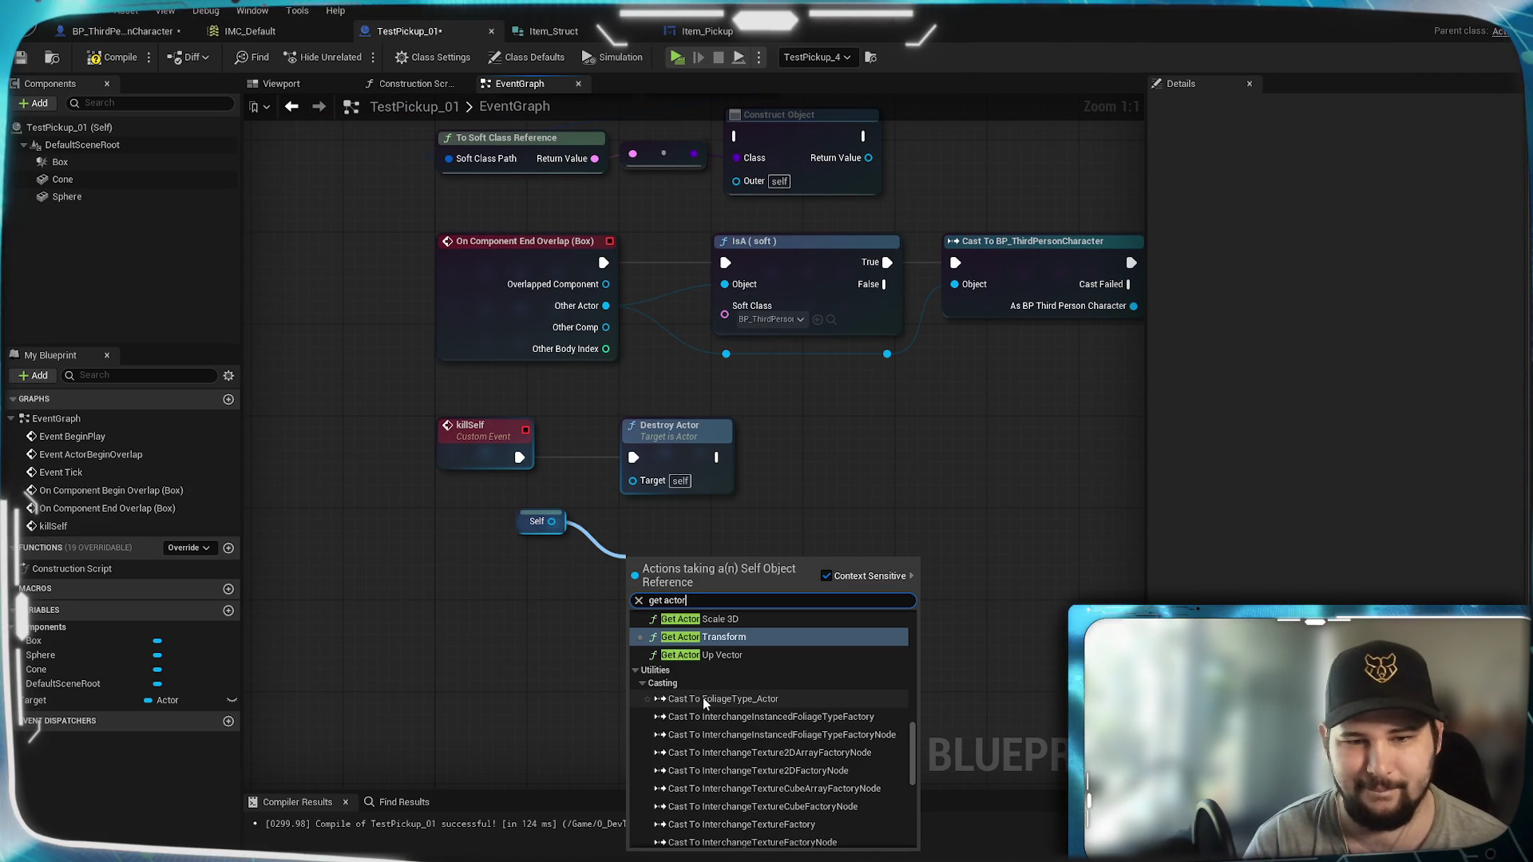
scroll(807, 732, up, 2)
scroll(807, 733, up, 5)
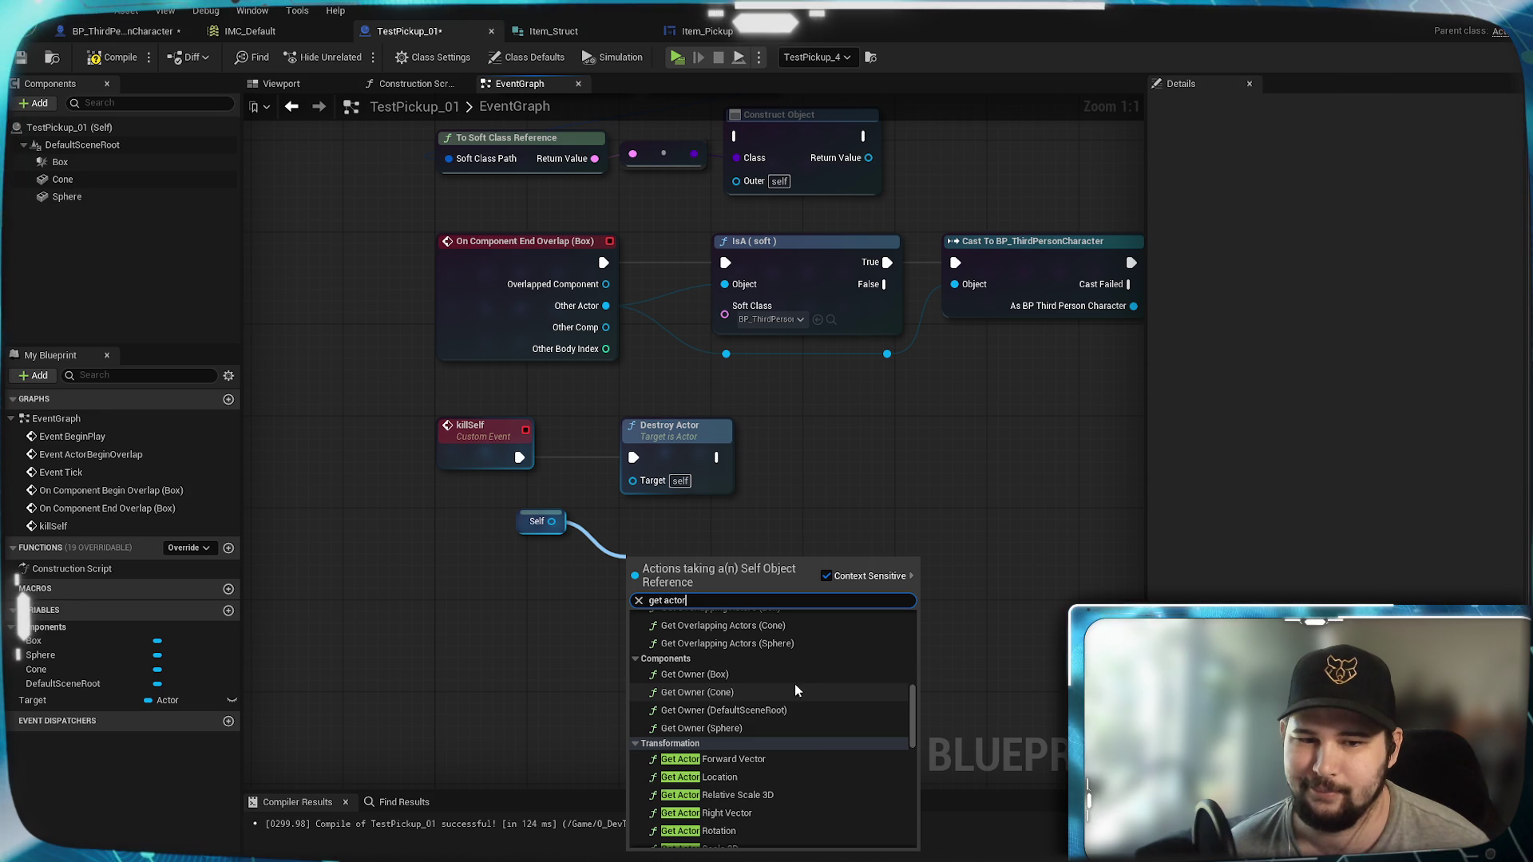
scroll(794, 683, down, 2)
scroll(804, 705, down, 10)
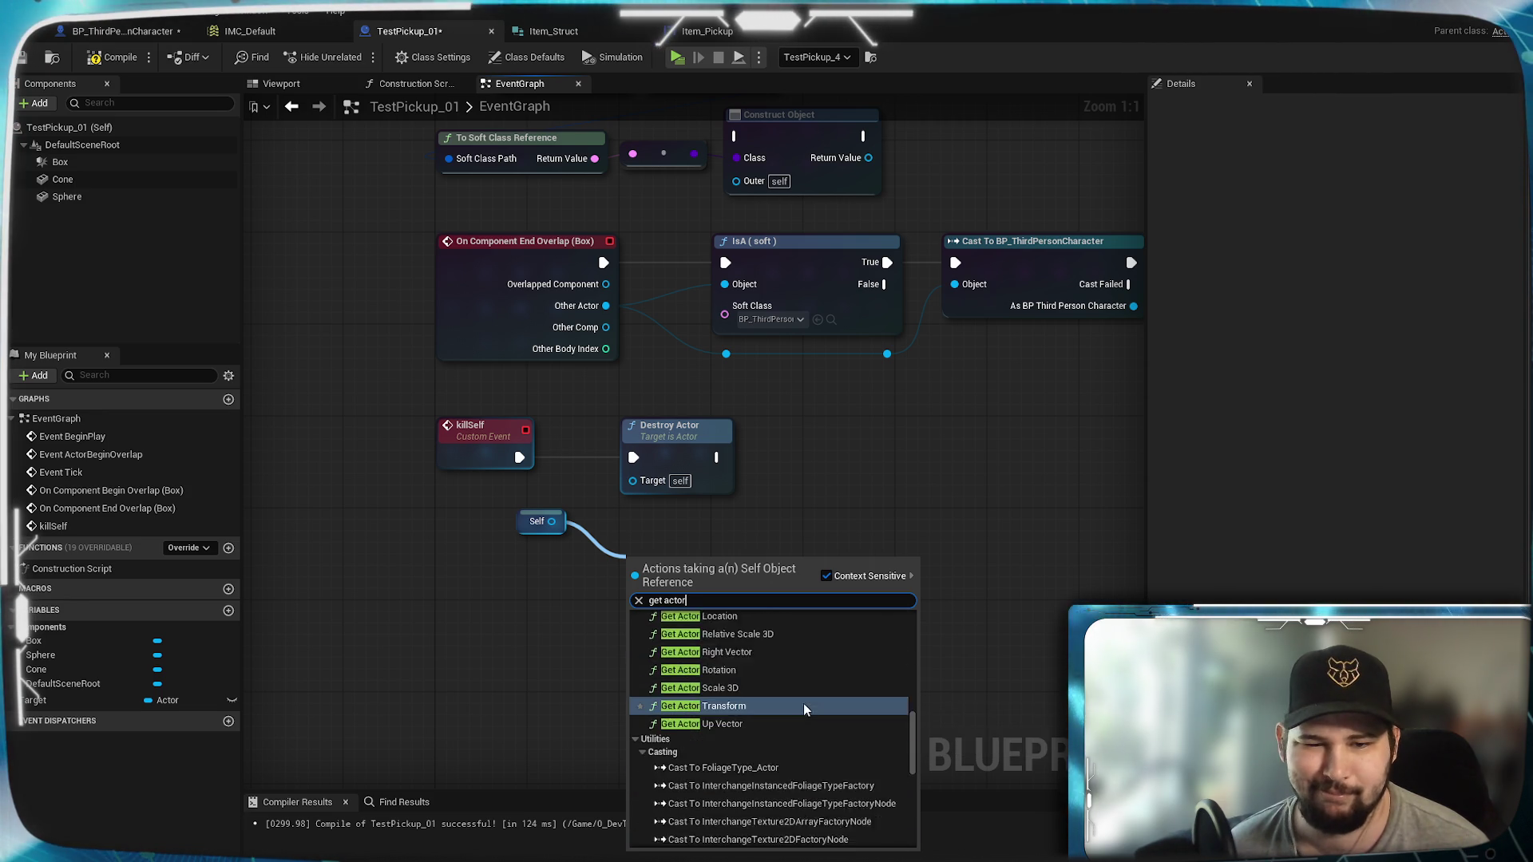
scroll(812, 714, up, 10)
scroll(812, 714, up, 3)
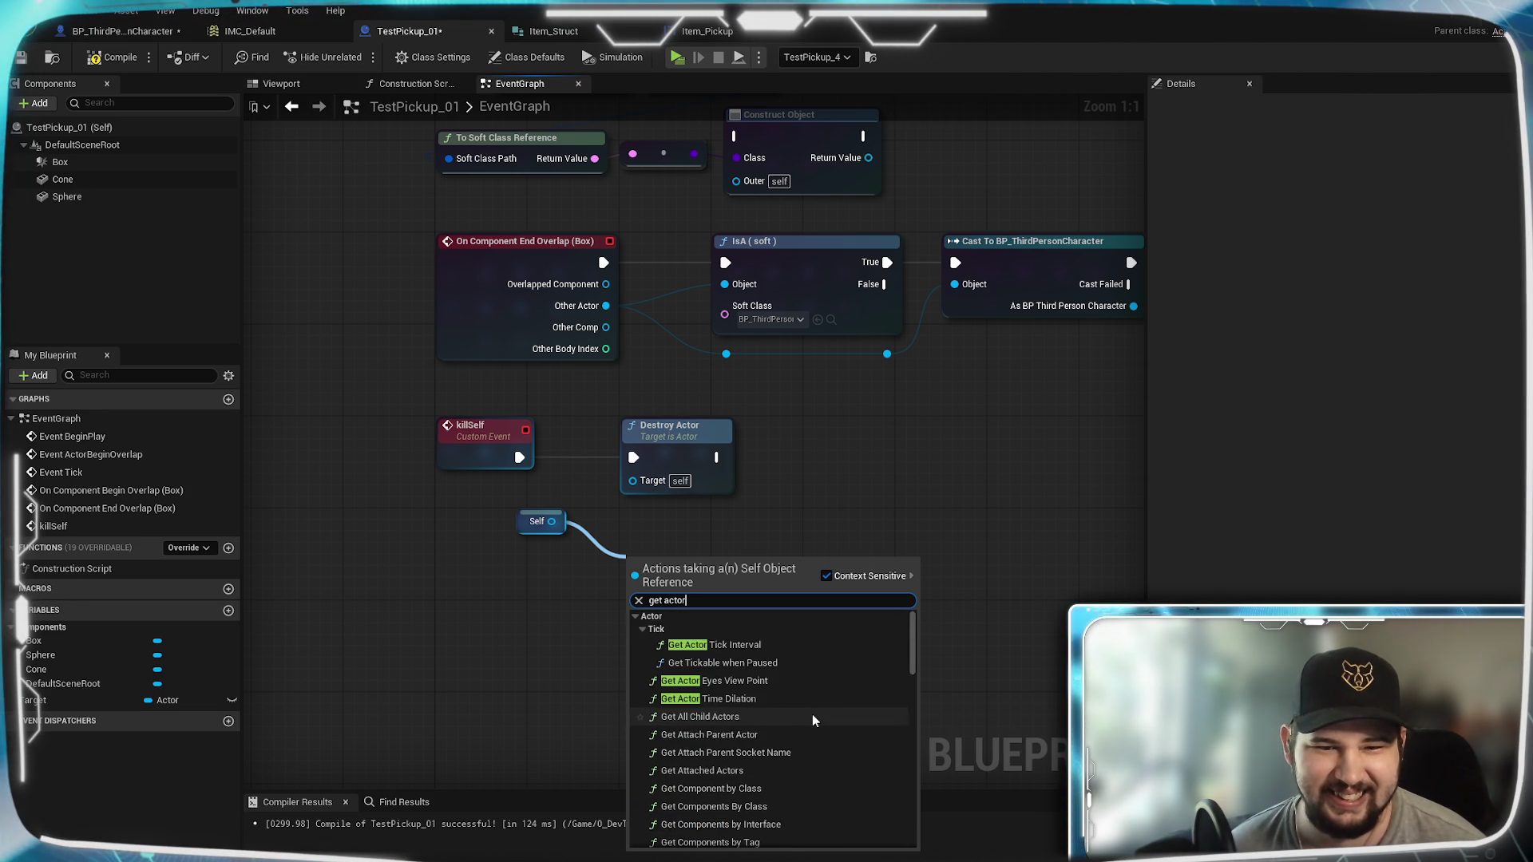
scroll(810, 715, down, 11)
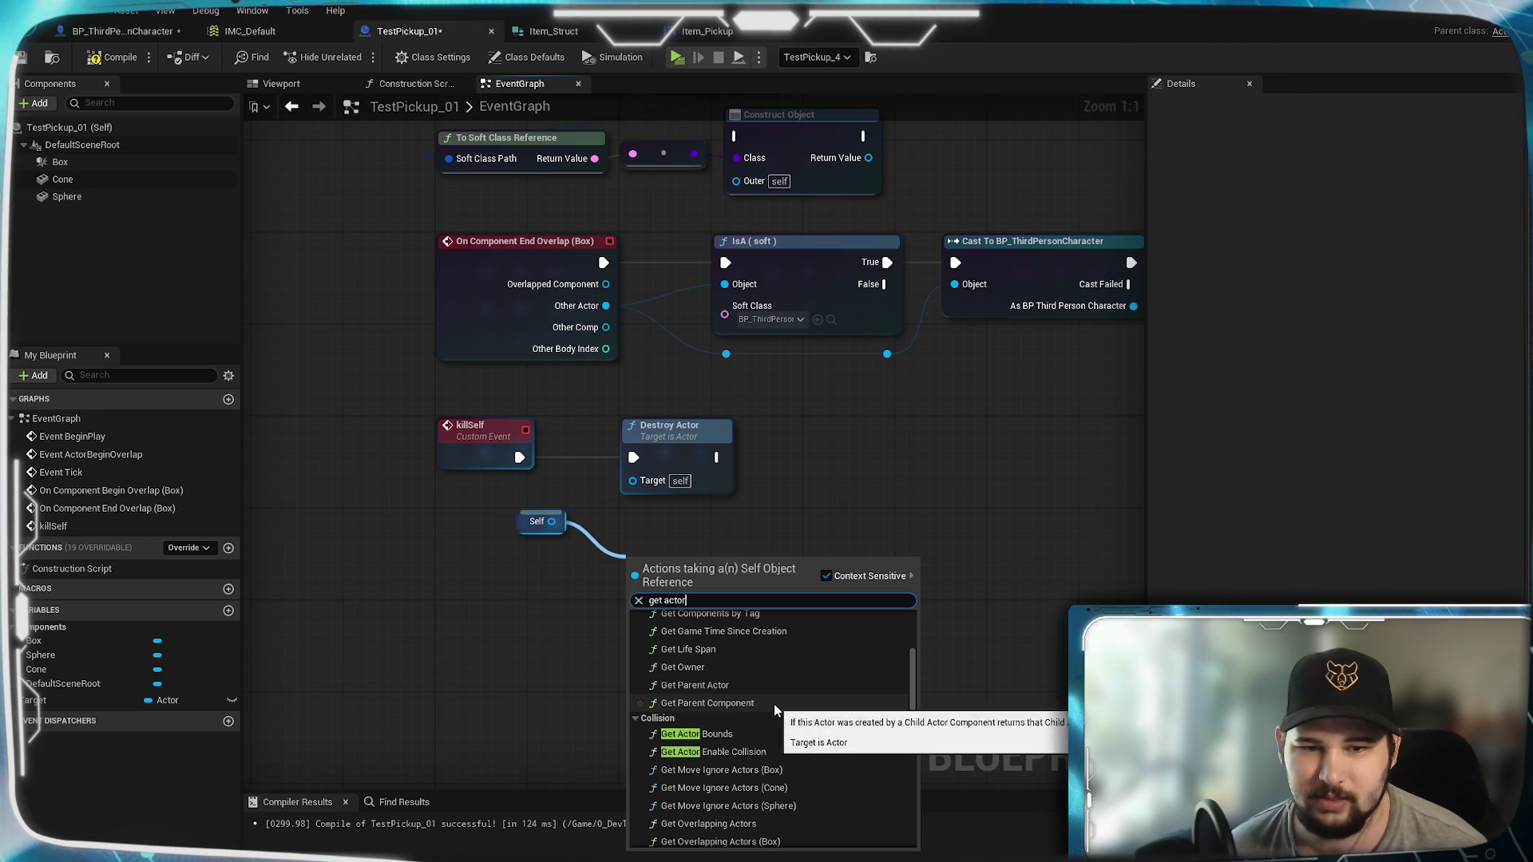
scroll(774, 704, up, 2)
scroll(774, 730, up, 3)
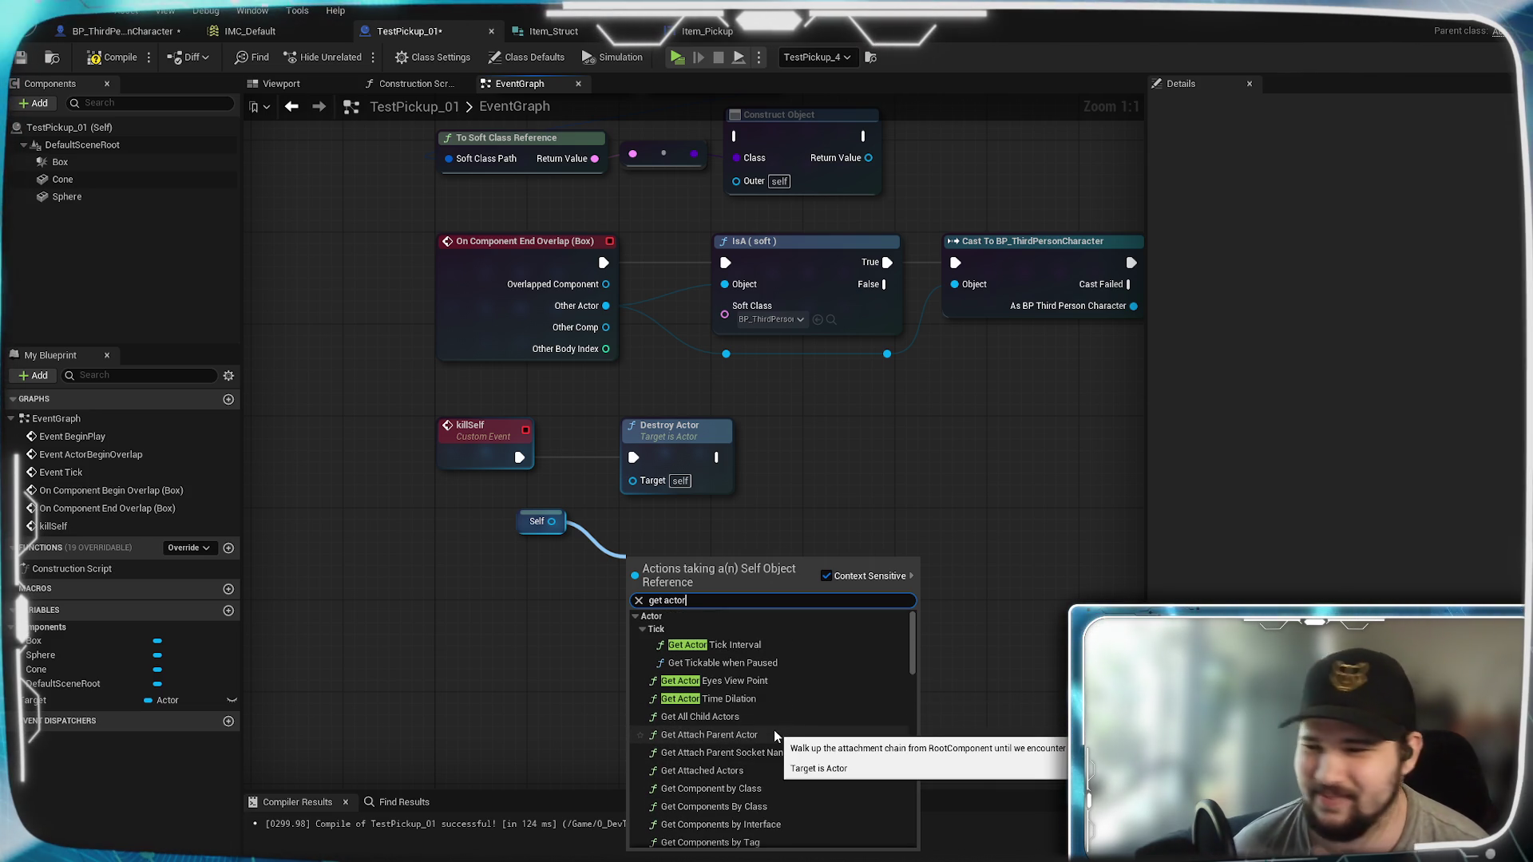
scroll(770, 740, down, 4)
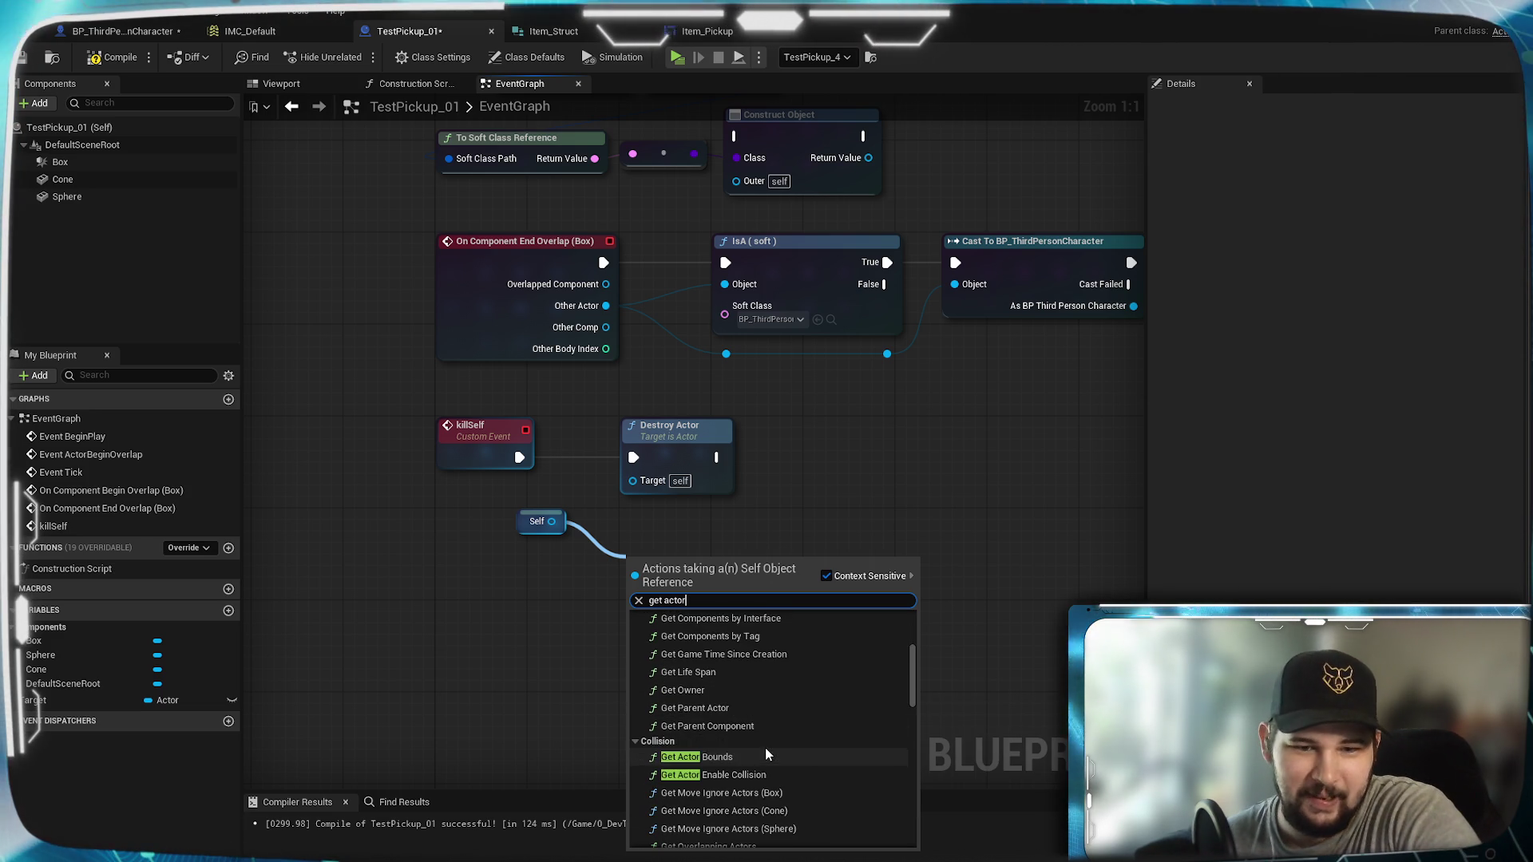
scroll(867, 708, down, 2)
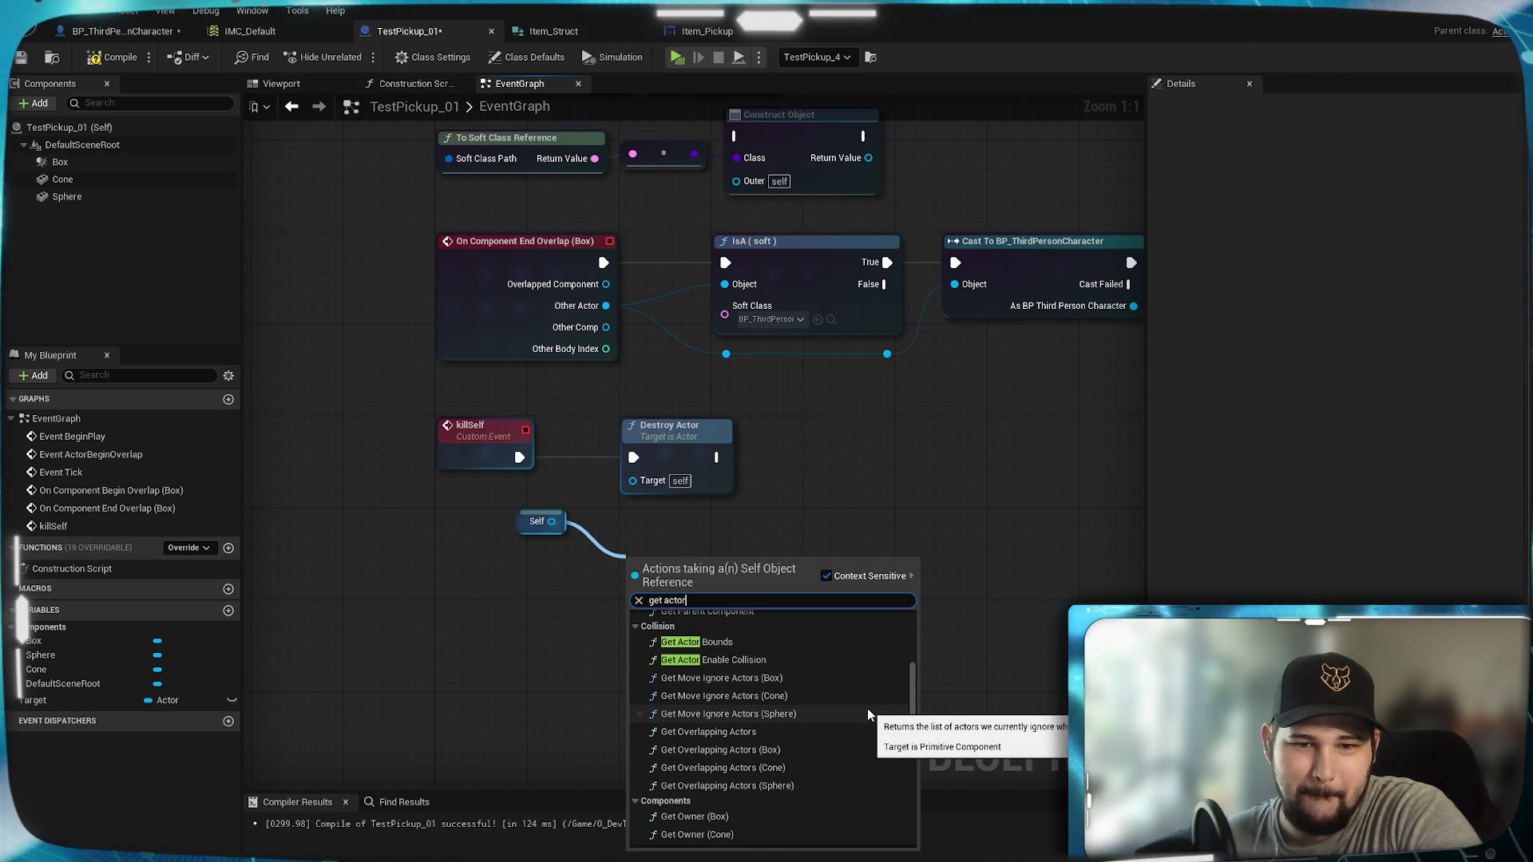
scroll(867, 708, down, 2)
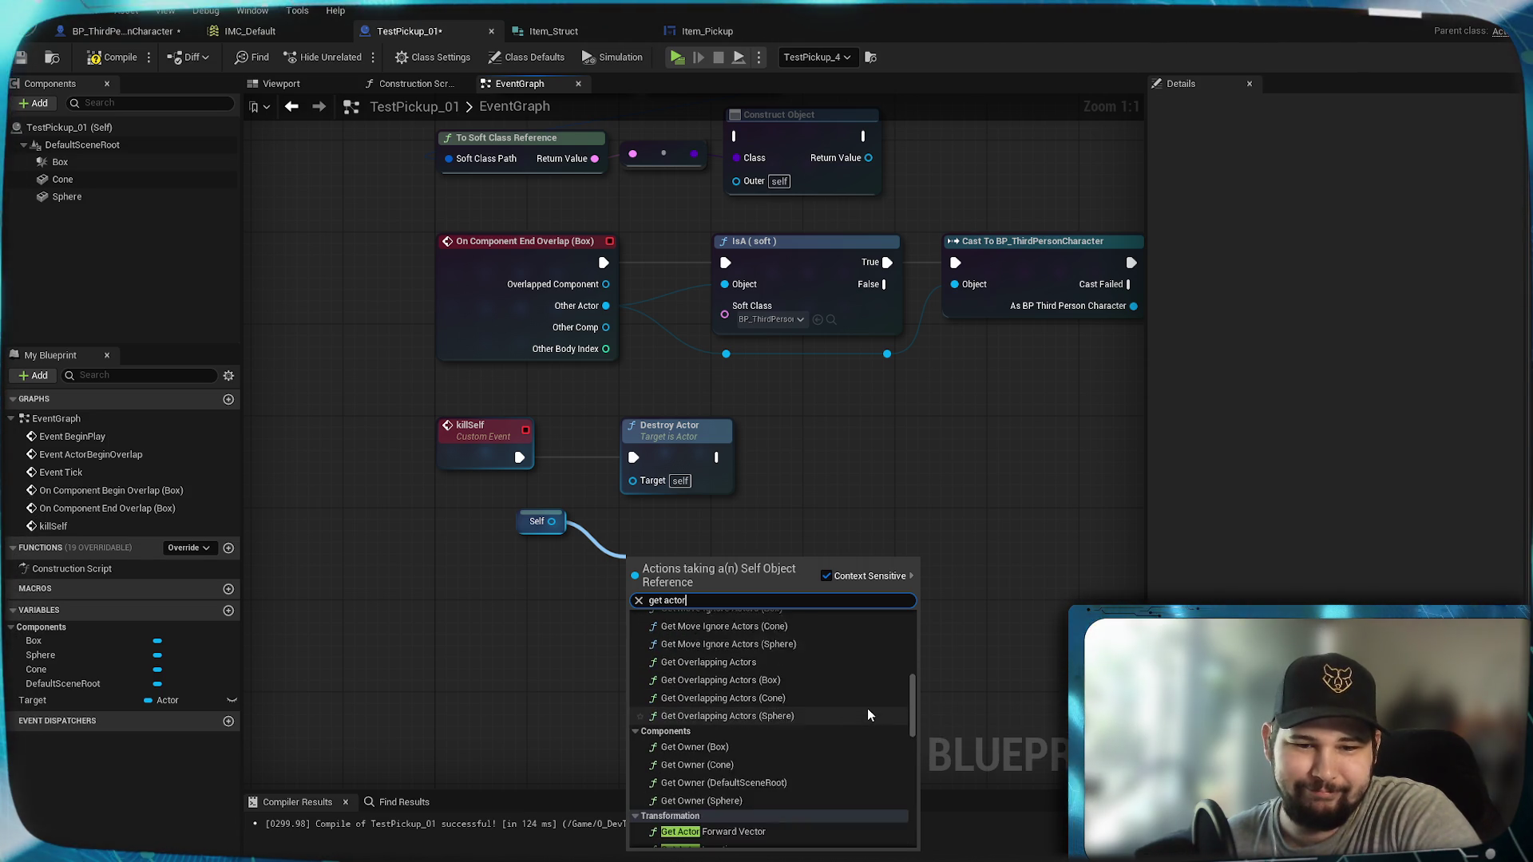
scroll(867, 708, down, 1)
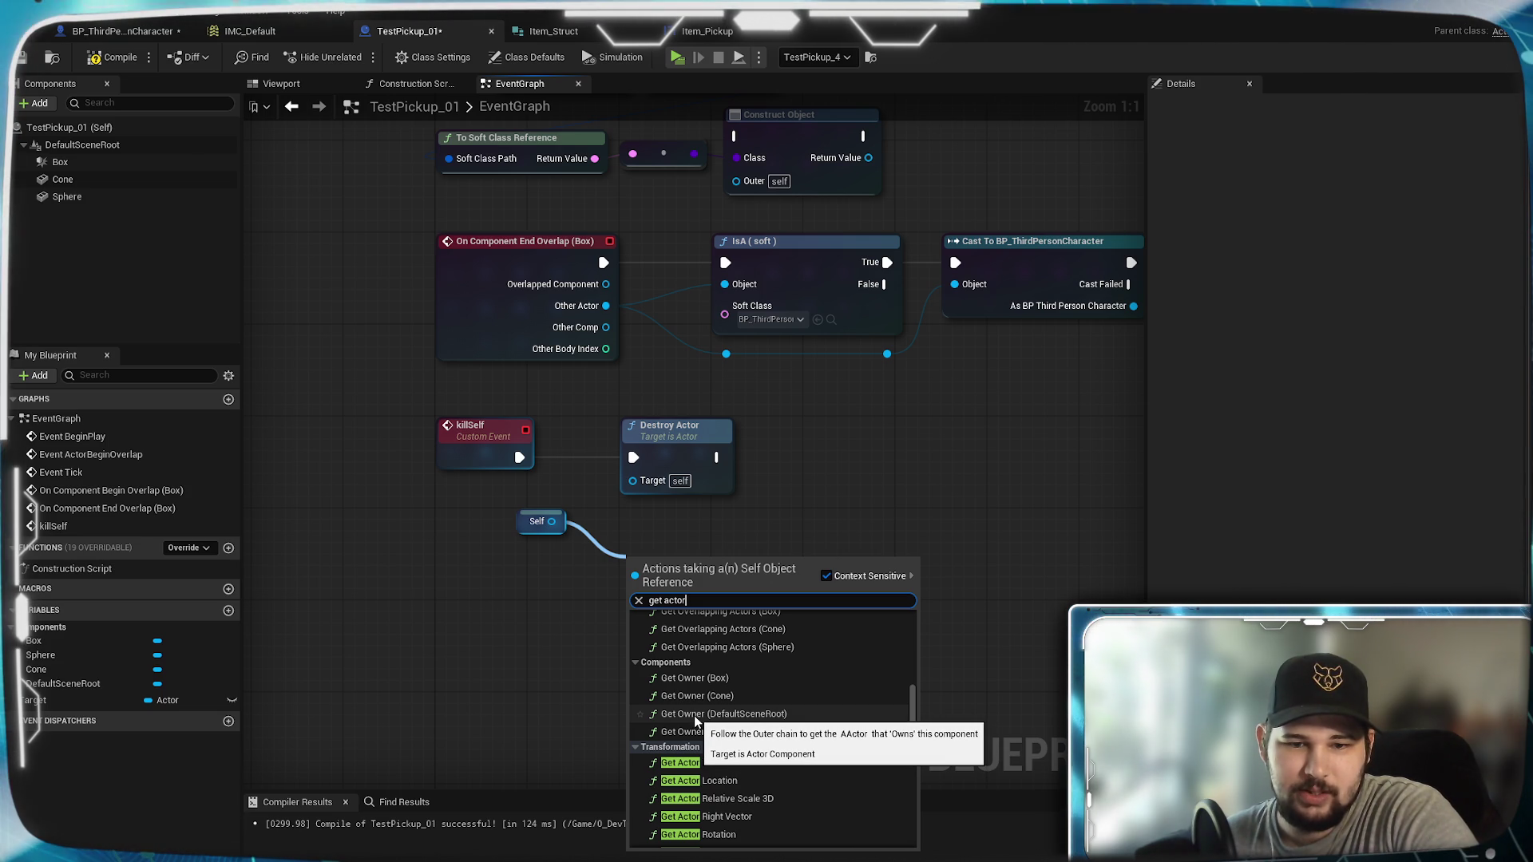
click(695, 719)
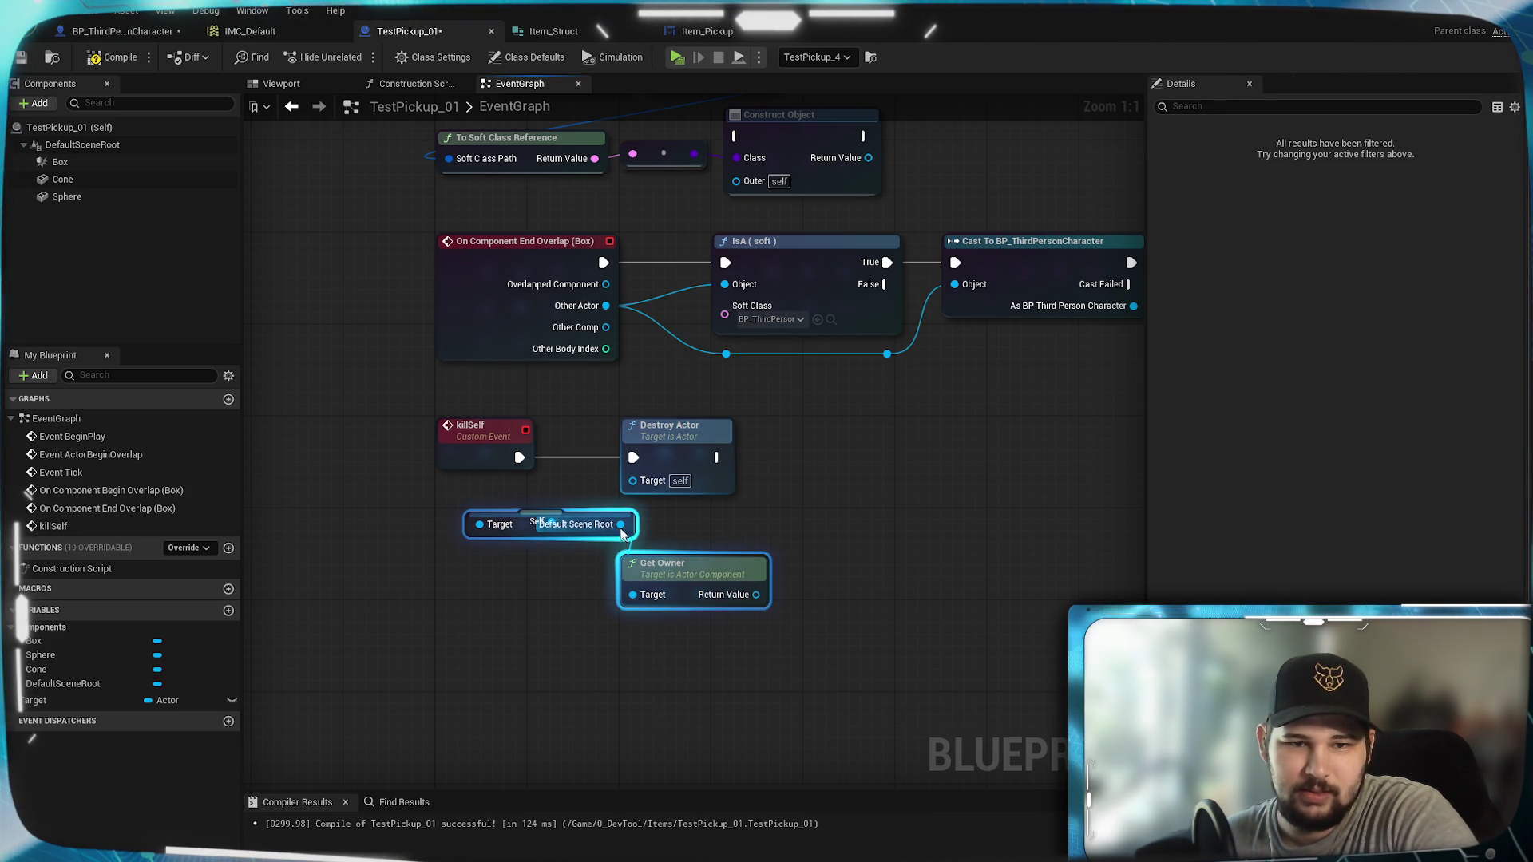
Step: Move the Default Scene Root and Get Owner nodes down and side by side below killSelf
mouse_move(592, 537)
mouse_down()
mouse_move(558, 602)
mouse_move(586, 615)
mouse_up()
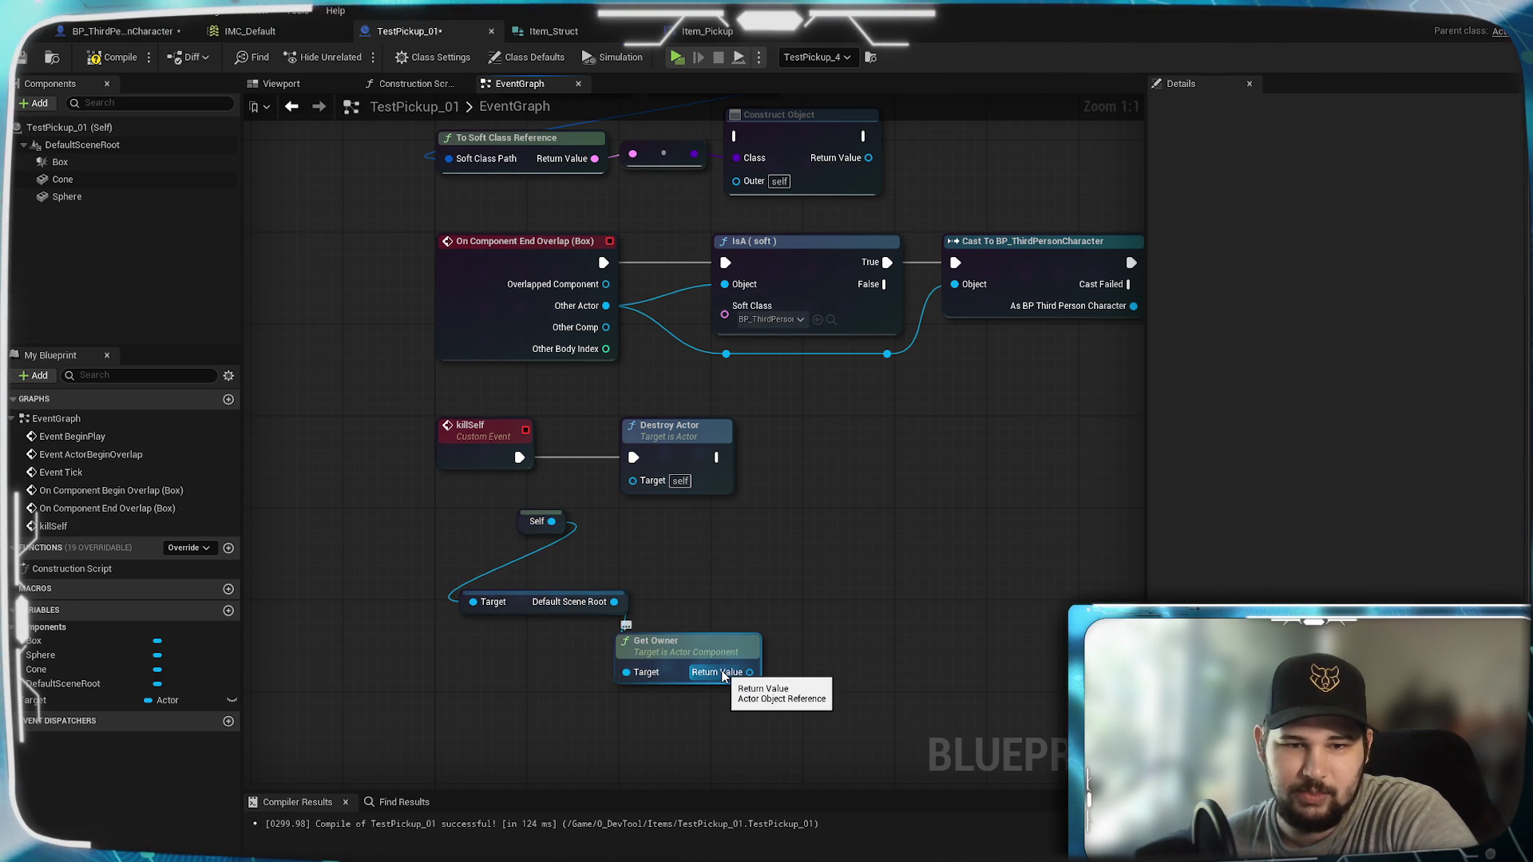
drag(679, 647, 708, 581)
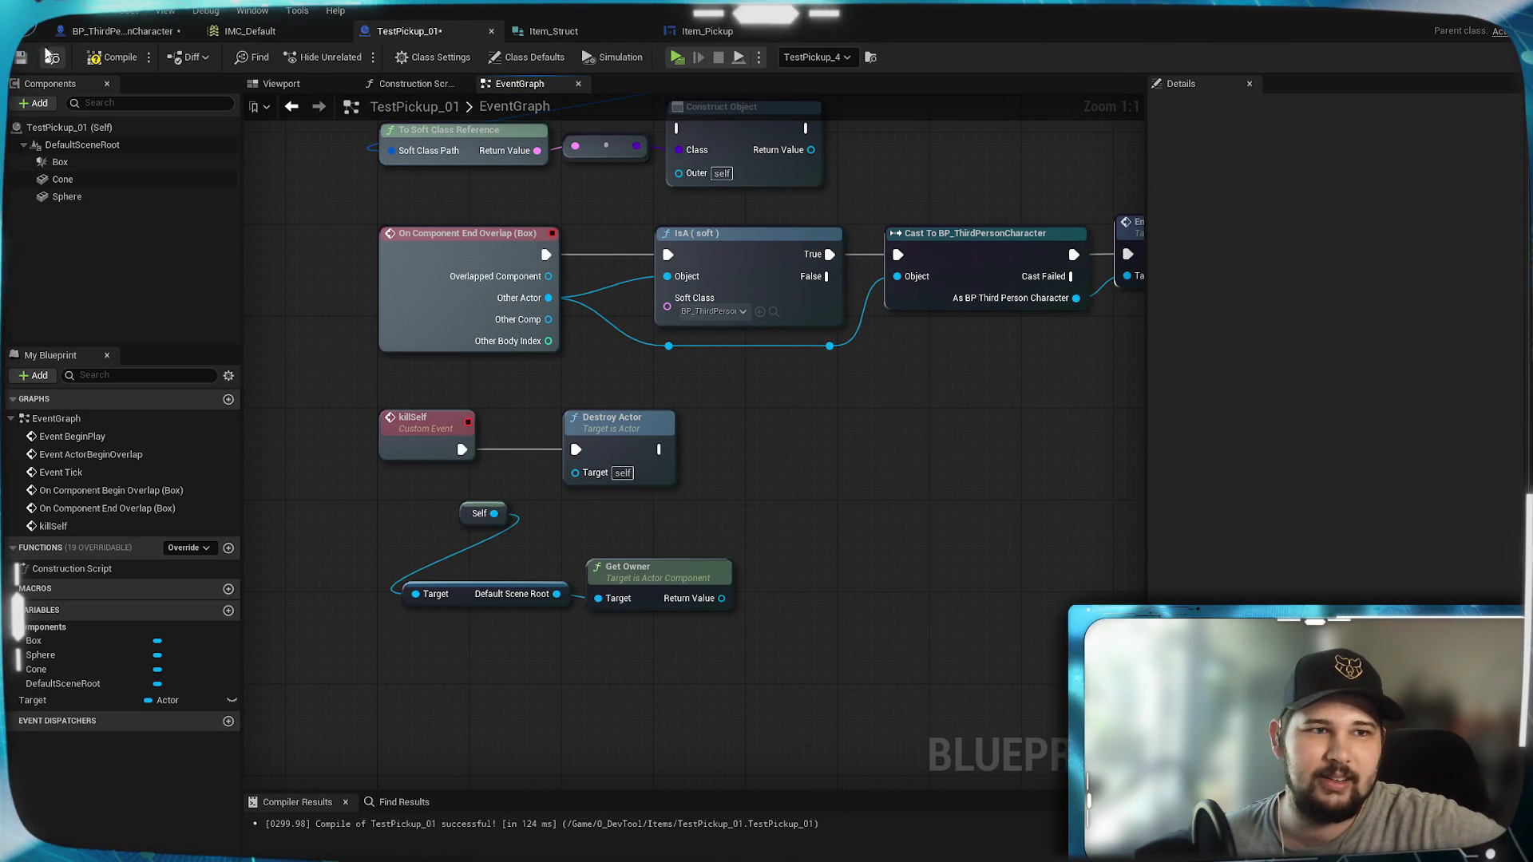
click(114, 31)
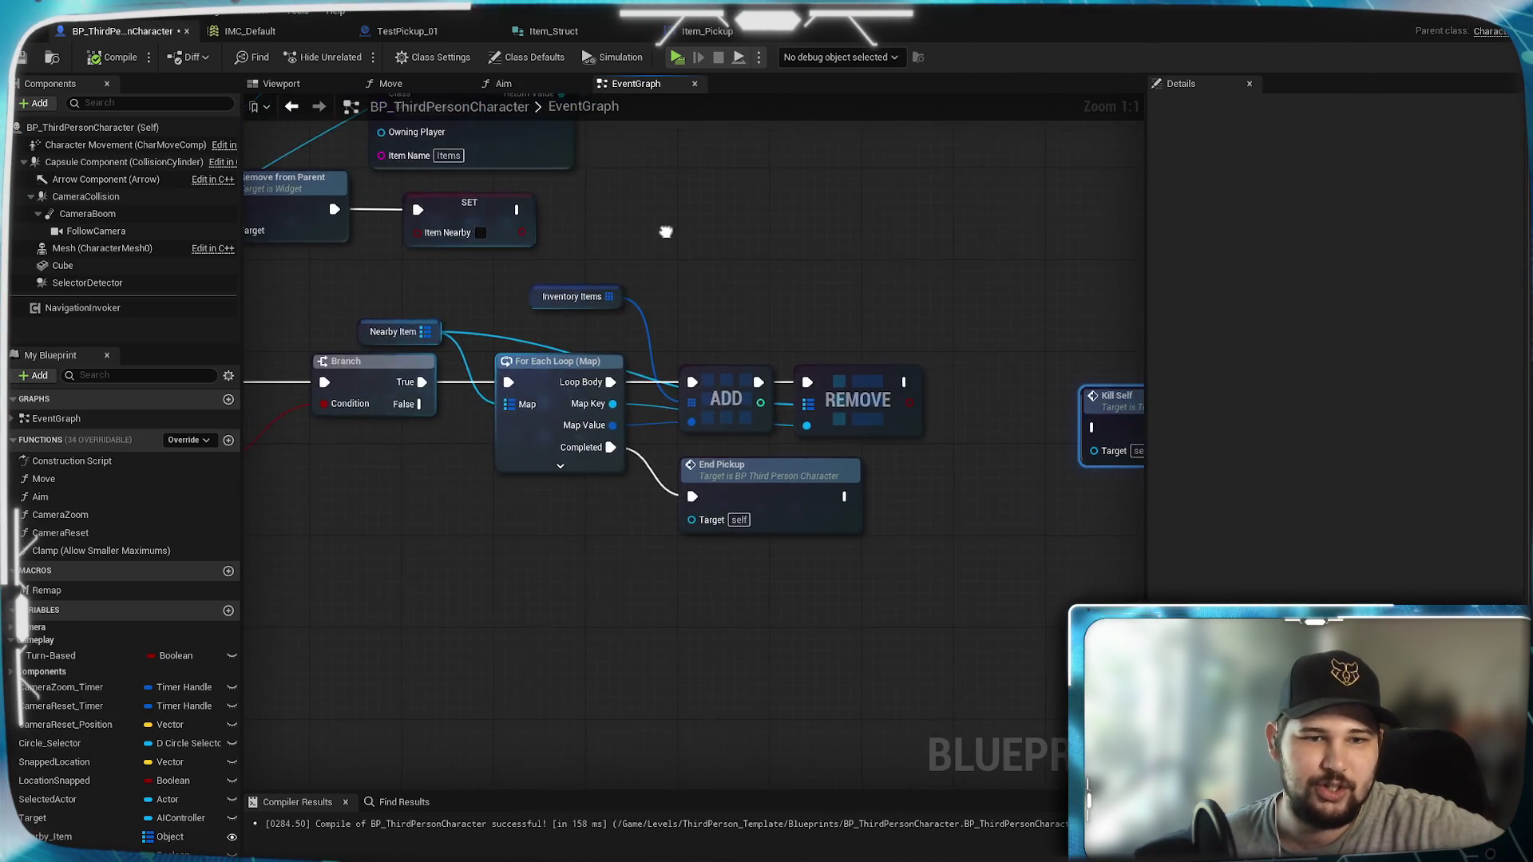
Step: Change the Nearby_Item variable's key type to Actor and confirm the change
click(688, 366)
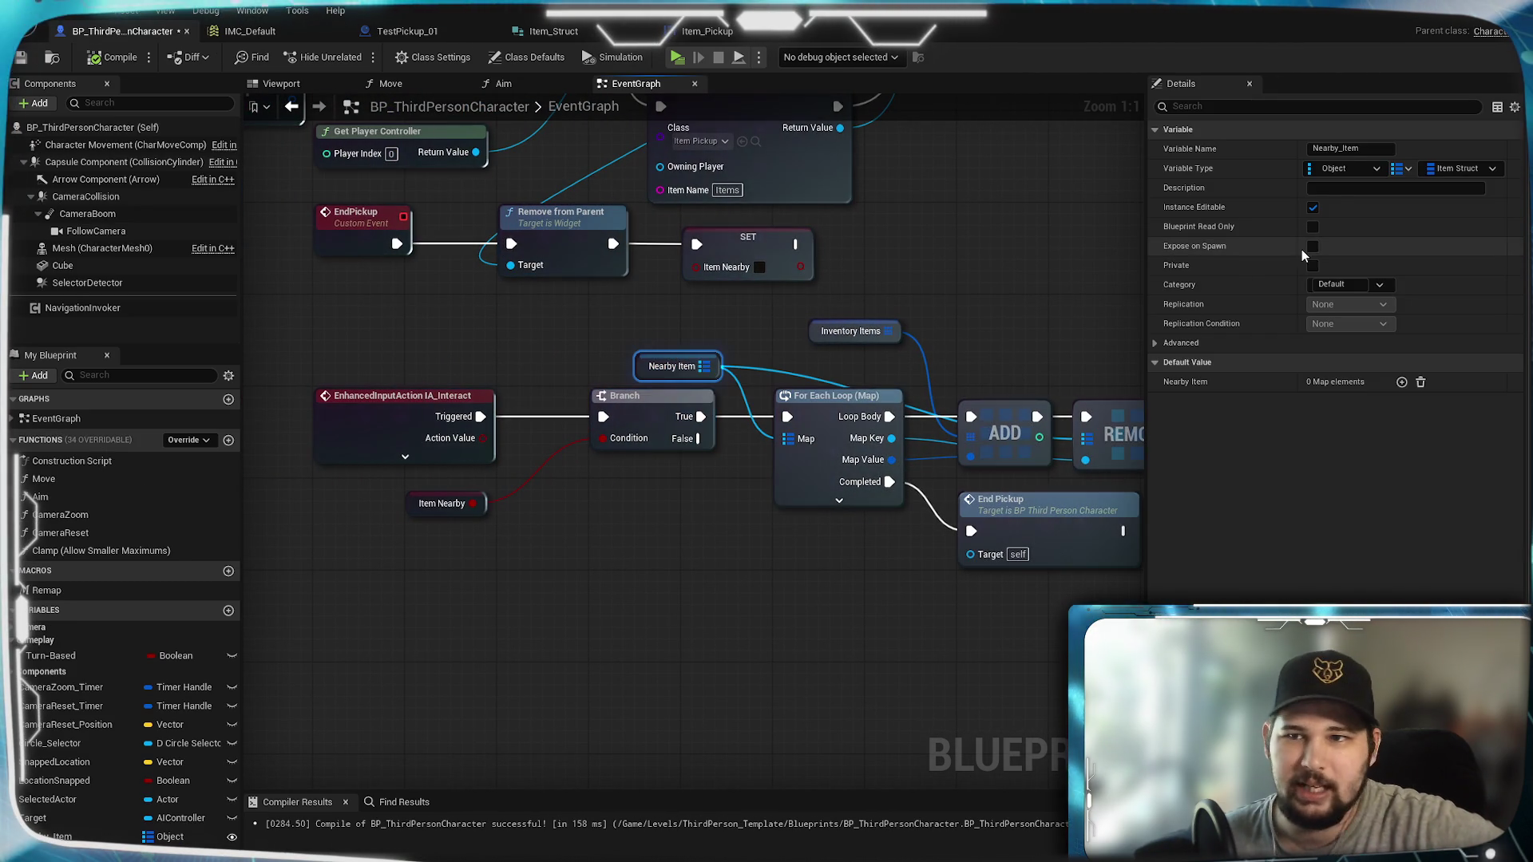
click(1365, 171)
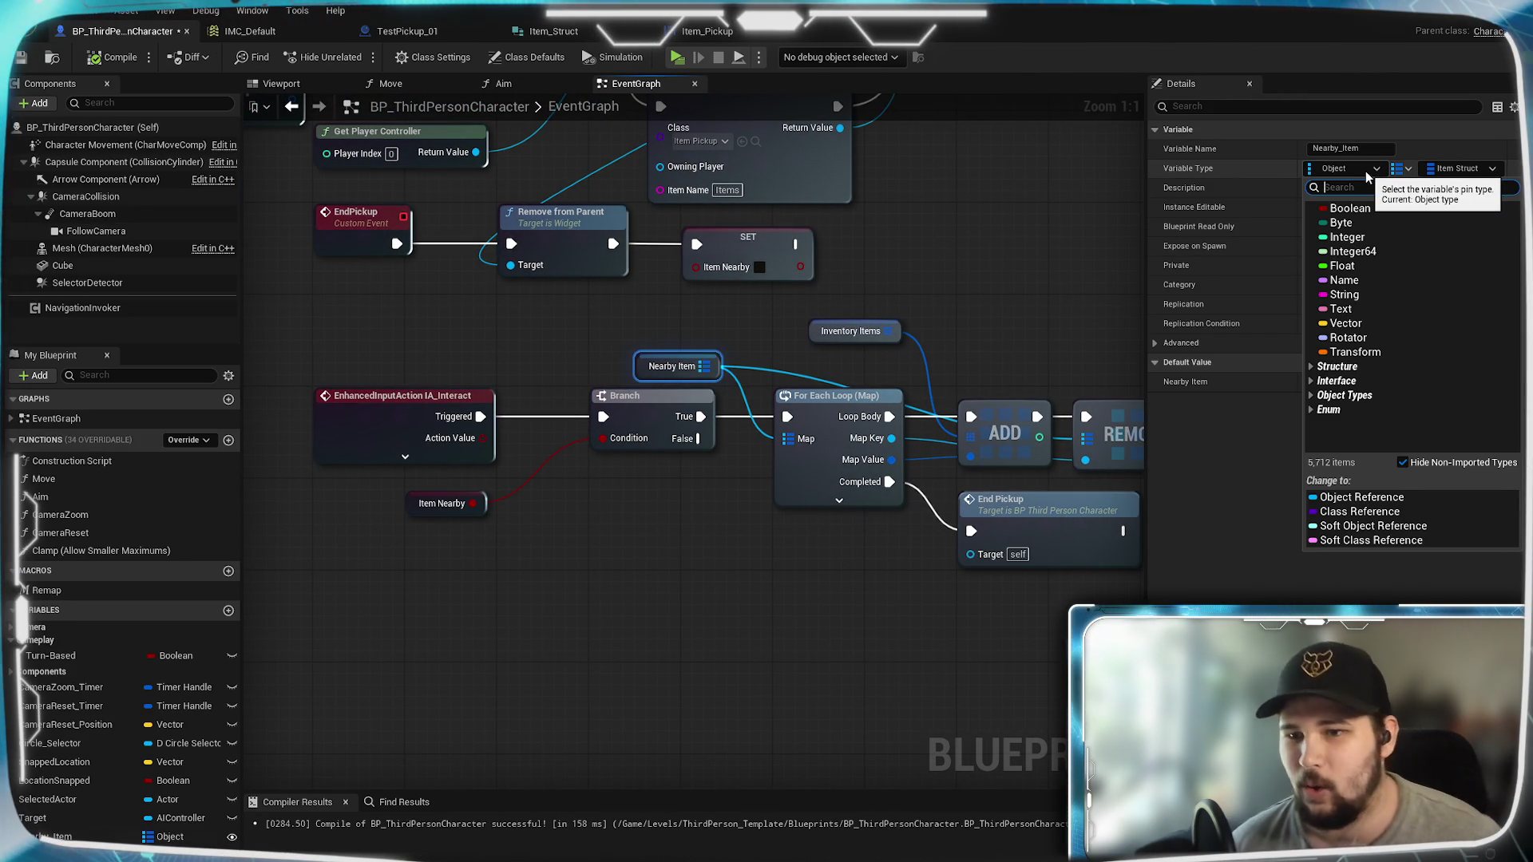
text(Actor)
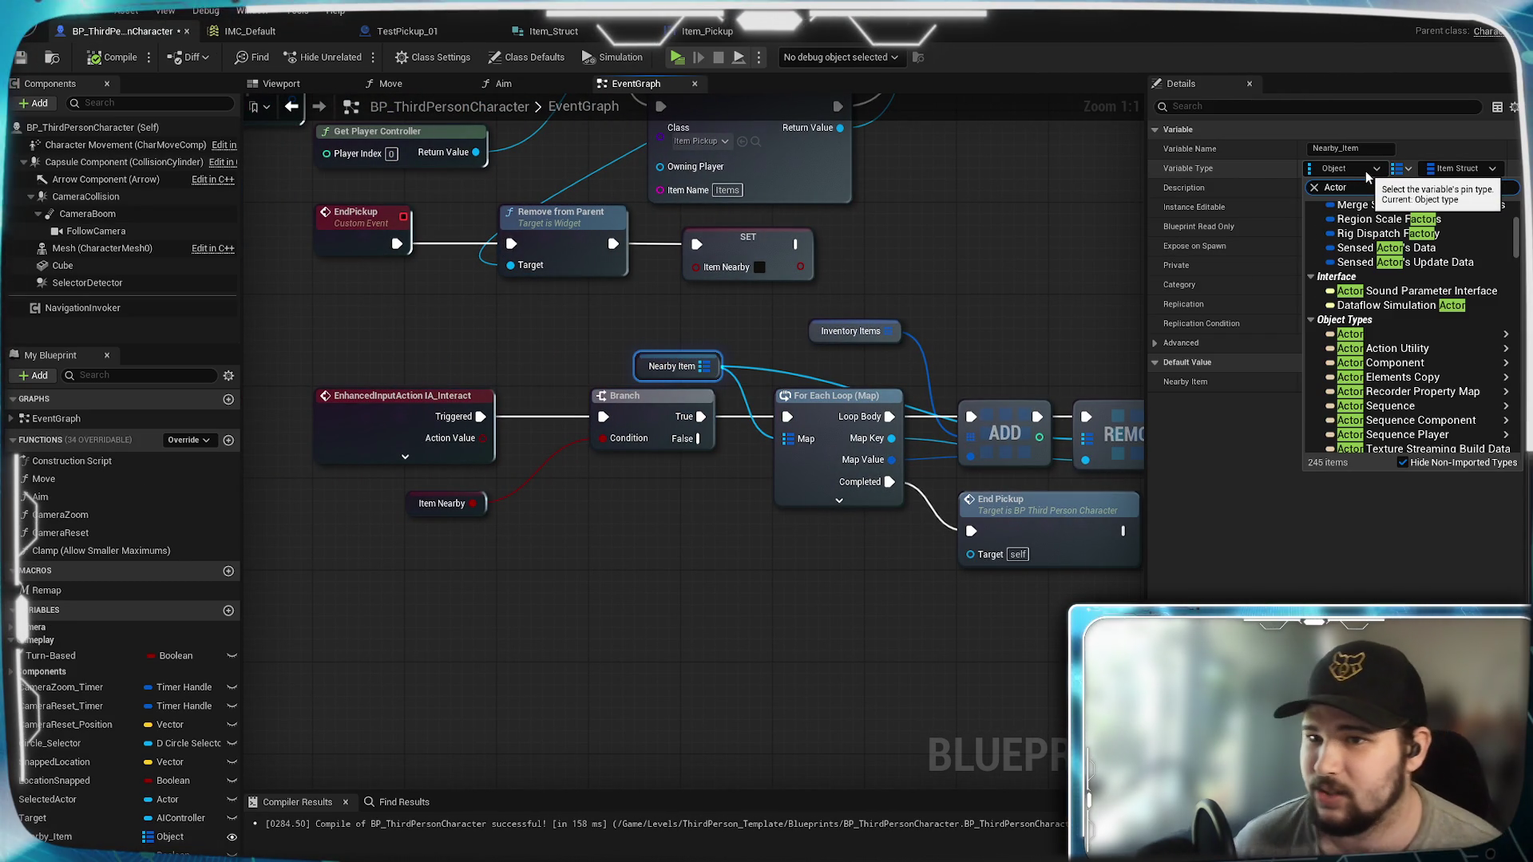
mouse_move(1453, 363)
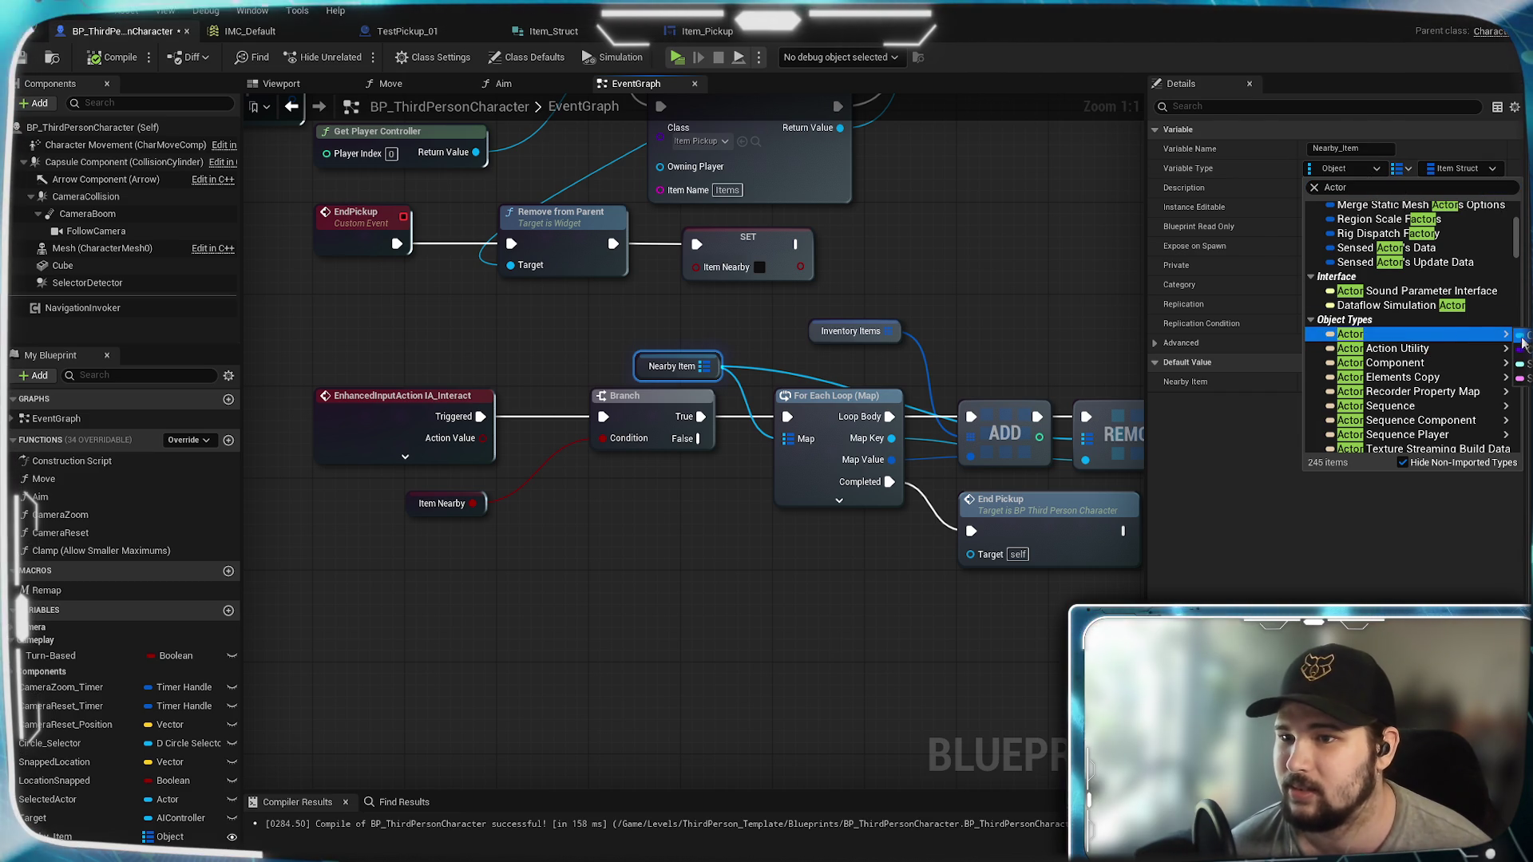
click(1349, 333)
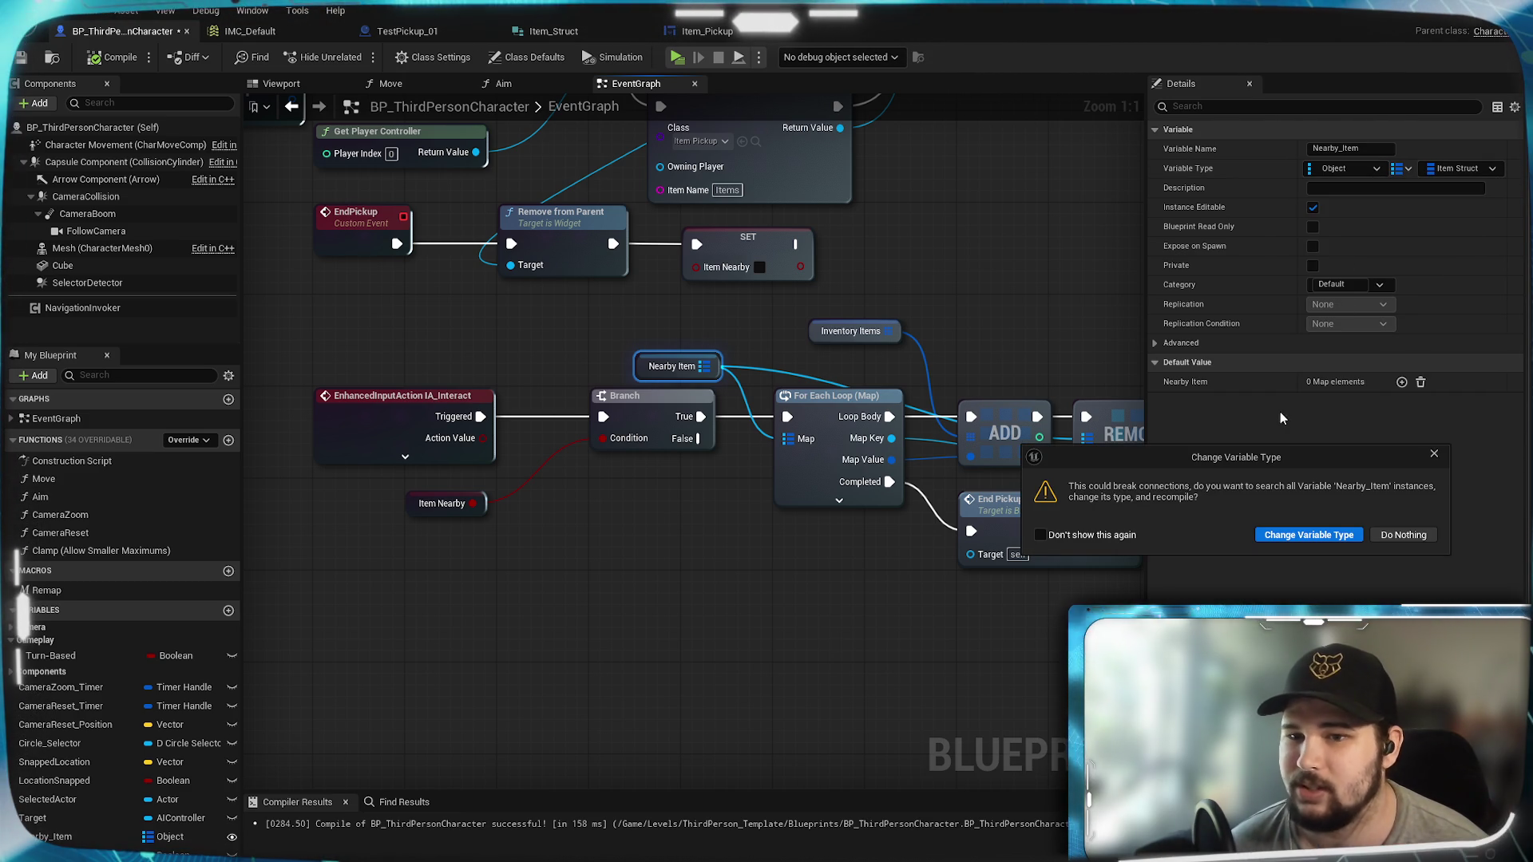
click(1308, 534)
Step: Connect Nearby Item to the For Each Loop's Map input
mouse_move(574, 355)
mouse_down()
mouse_move(615, 503)
mouse_move(743, 558)
mouse_move(869, 580)
mouse_up()
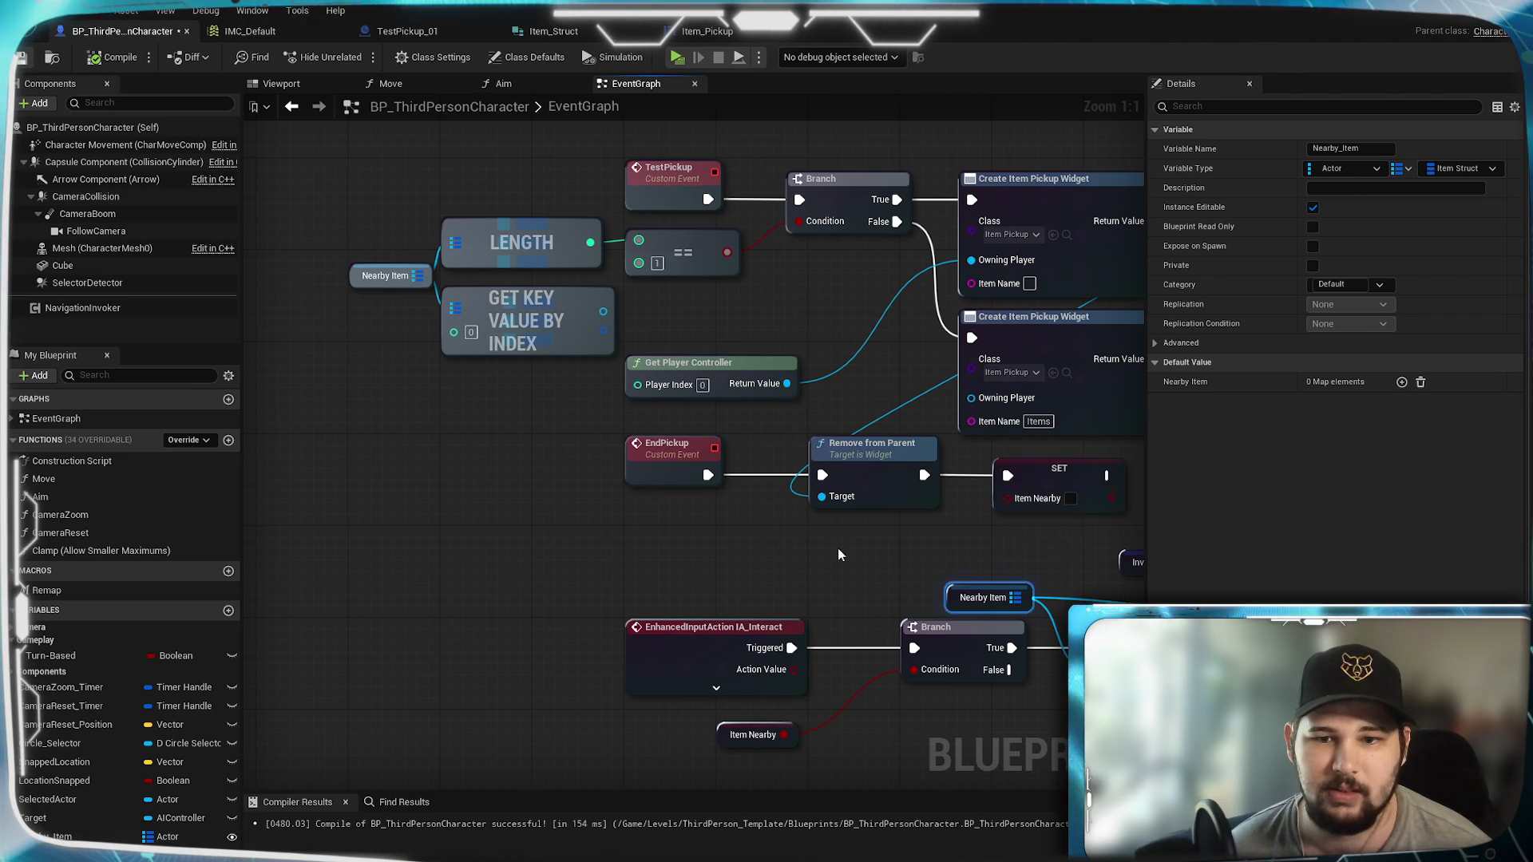
mouse_move(735, 549)
mouse_down()
mouse_move(762, 728)
mouse_move(563, 619)
mouse_move(594, 539)
mouse_up()
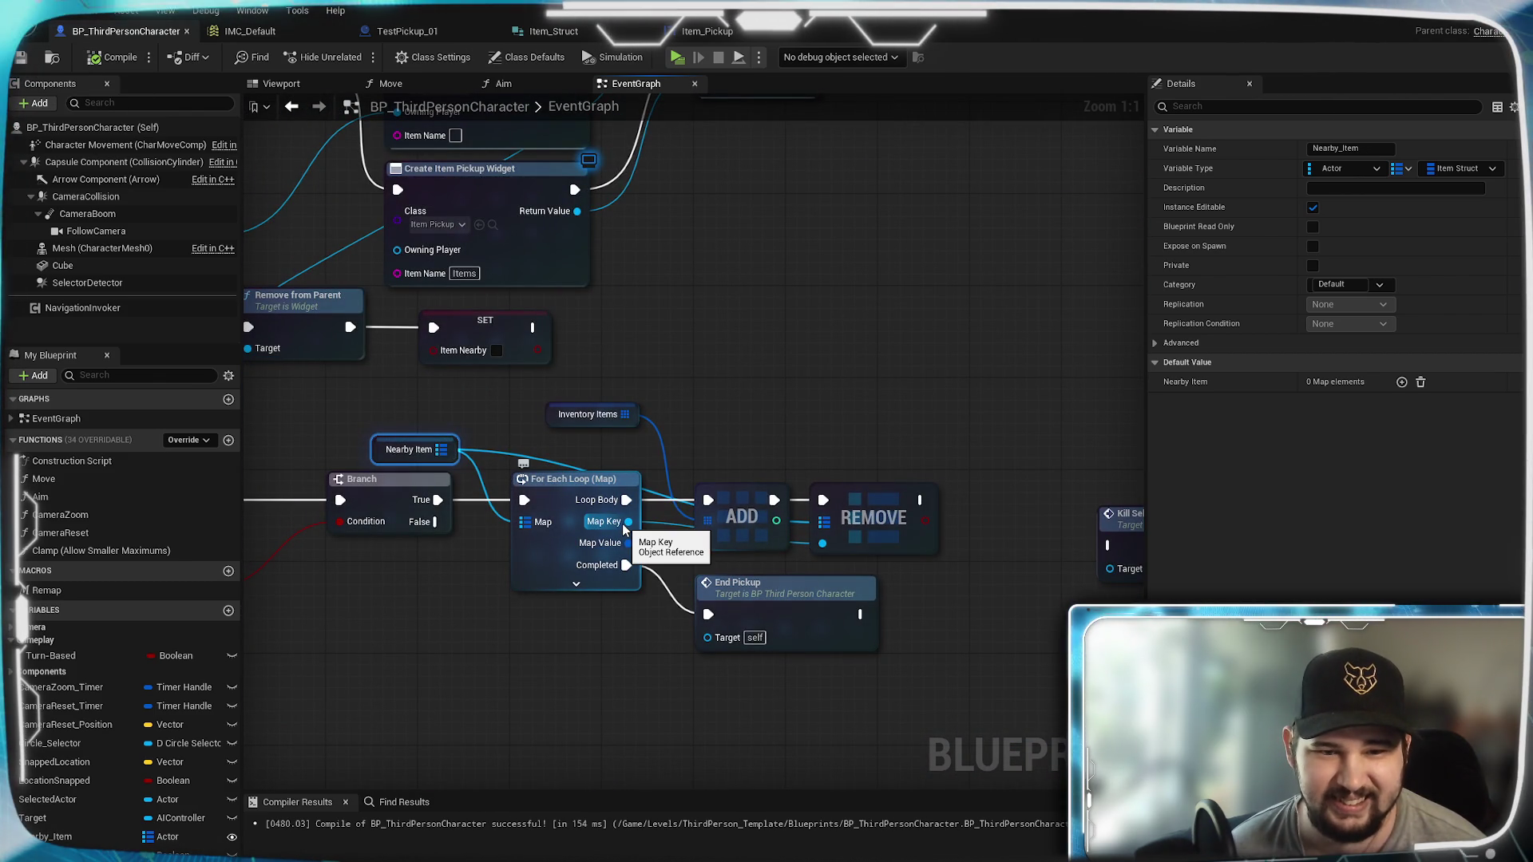
drag(648, 435, 922, 419)
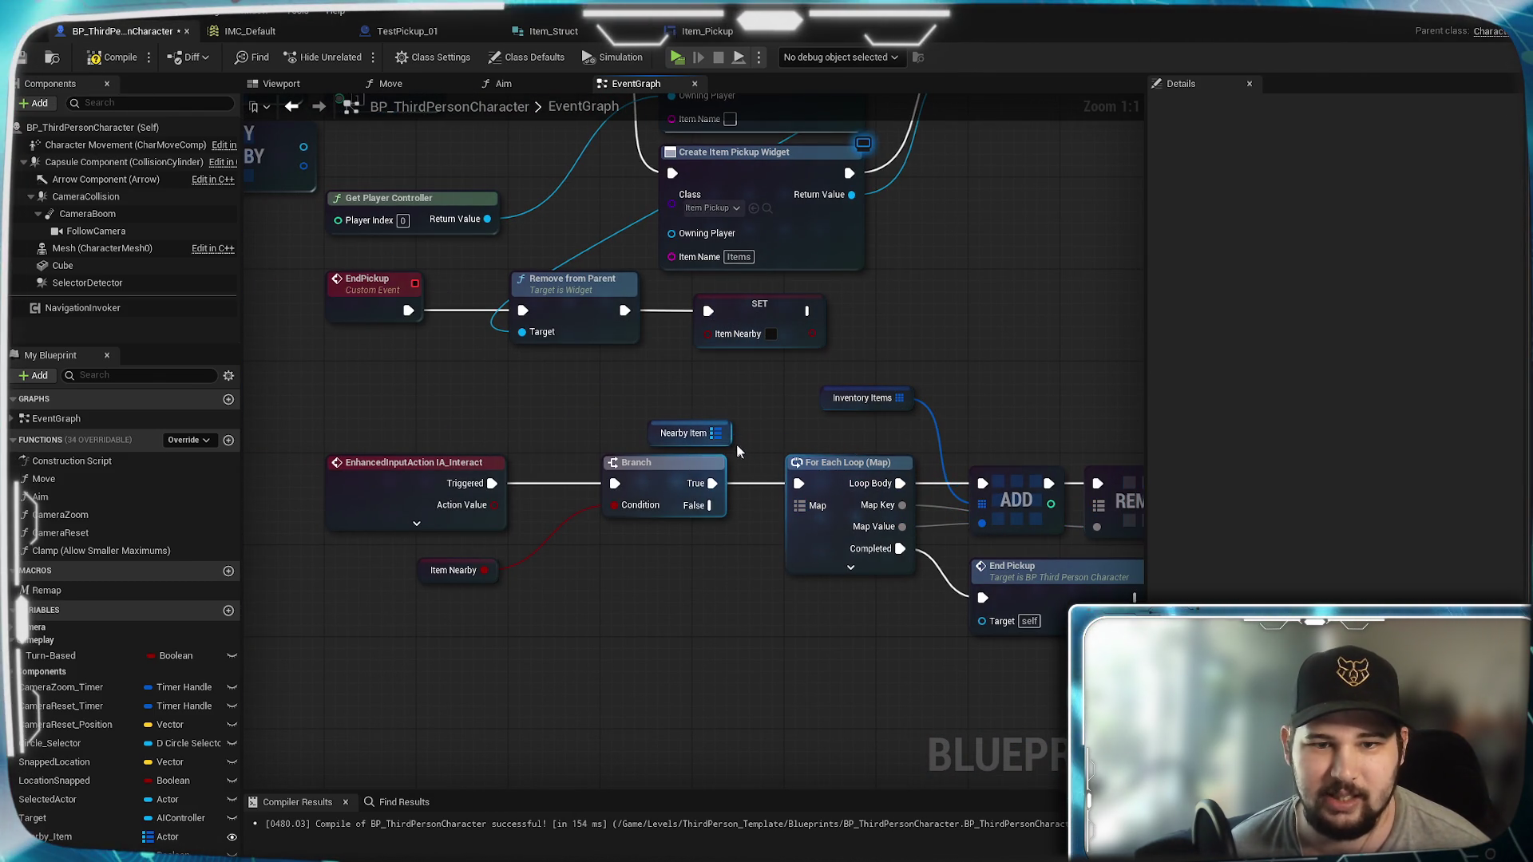
drag(799, 508, 800, 507)
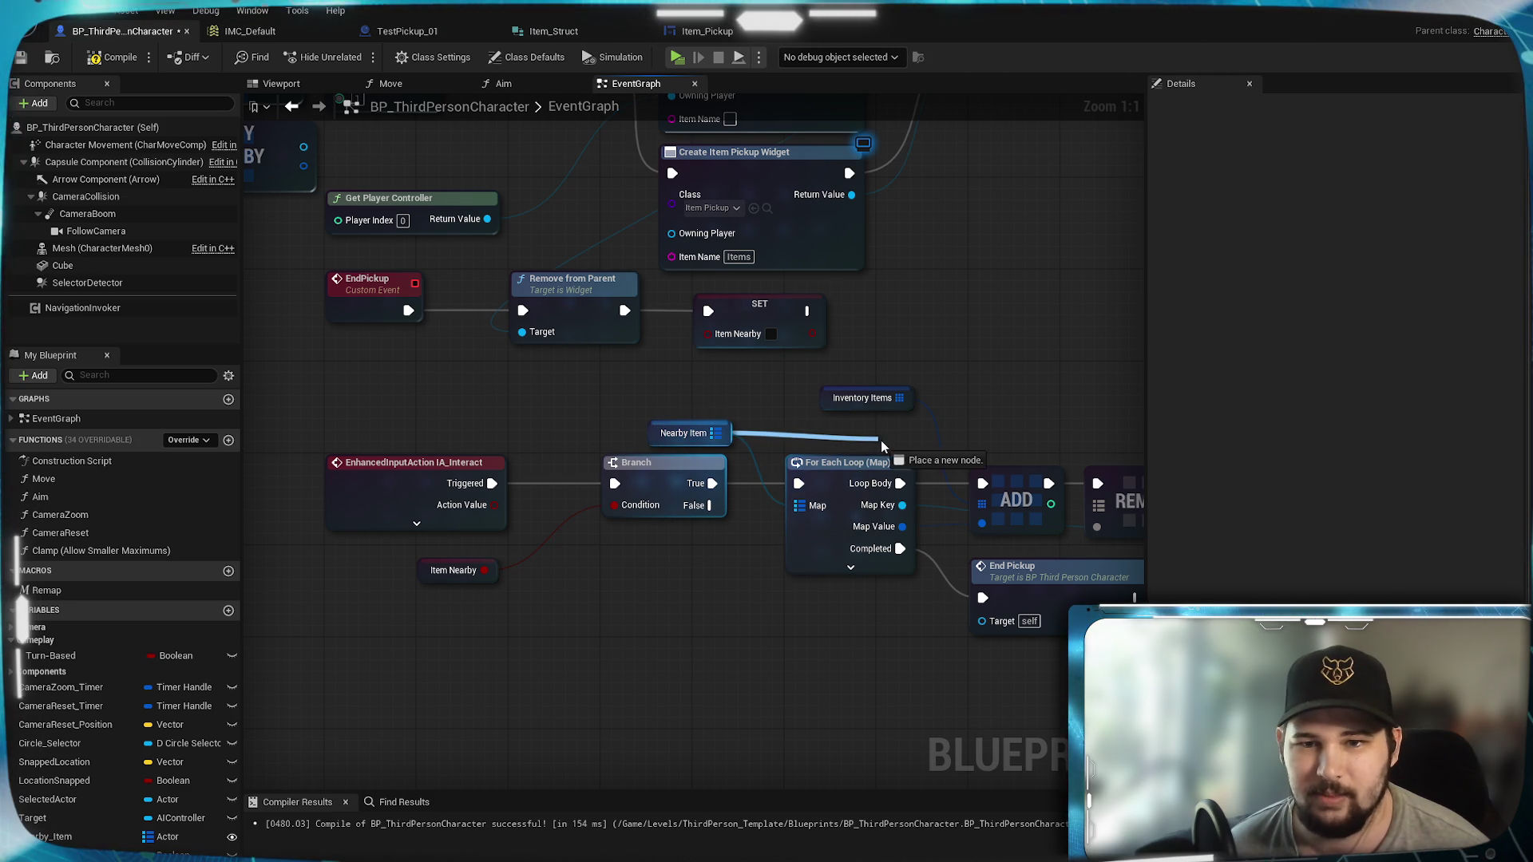
mouse_move(882, 445)
mouse_down()
mouse_move(998, 527)
mouse_move(955, 506)
mouse_up()
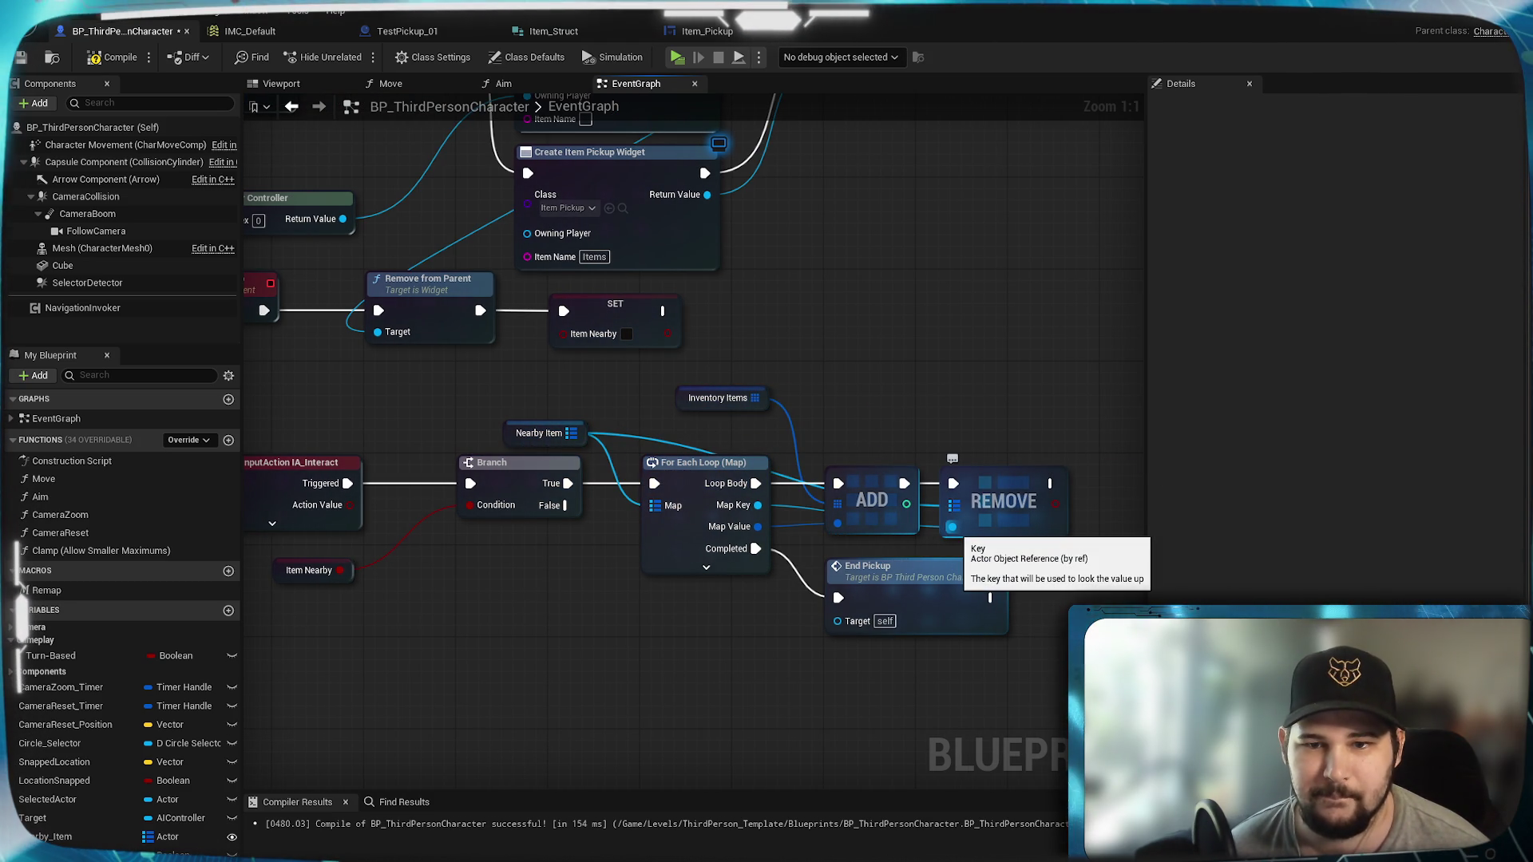
drag(681, 428, 611, 549)
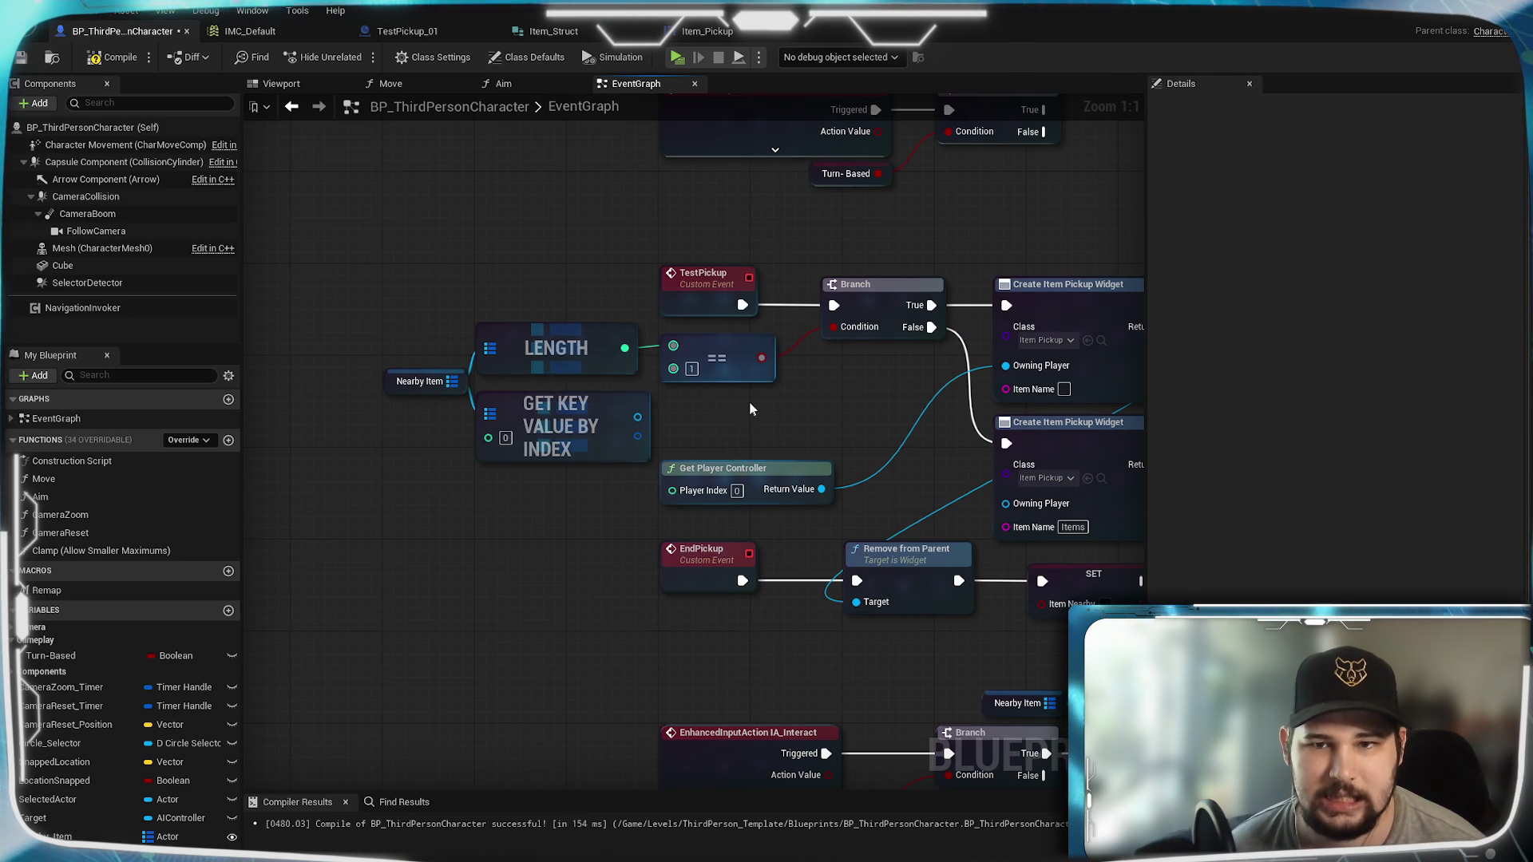
drag(742, 411, 751, 445)
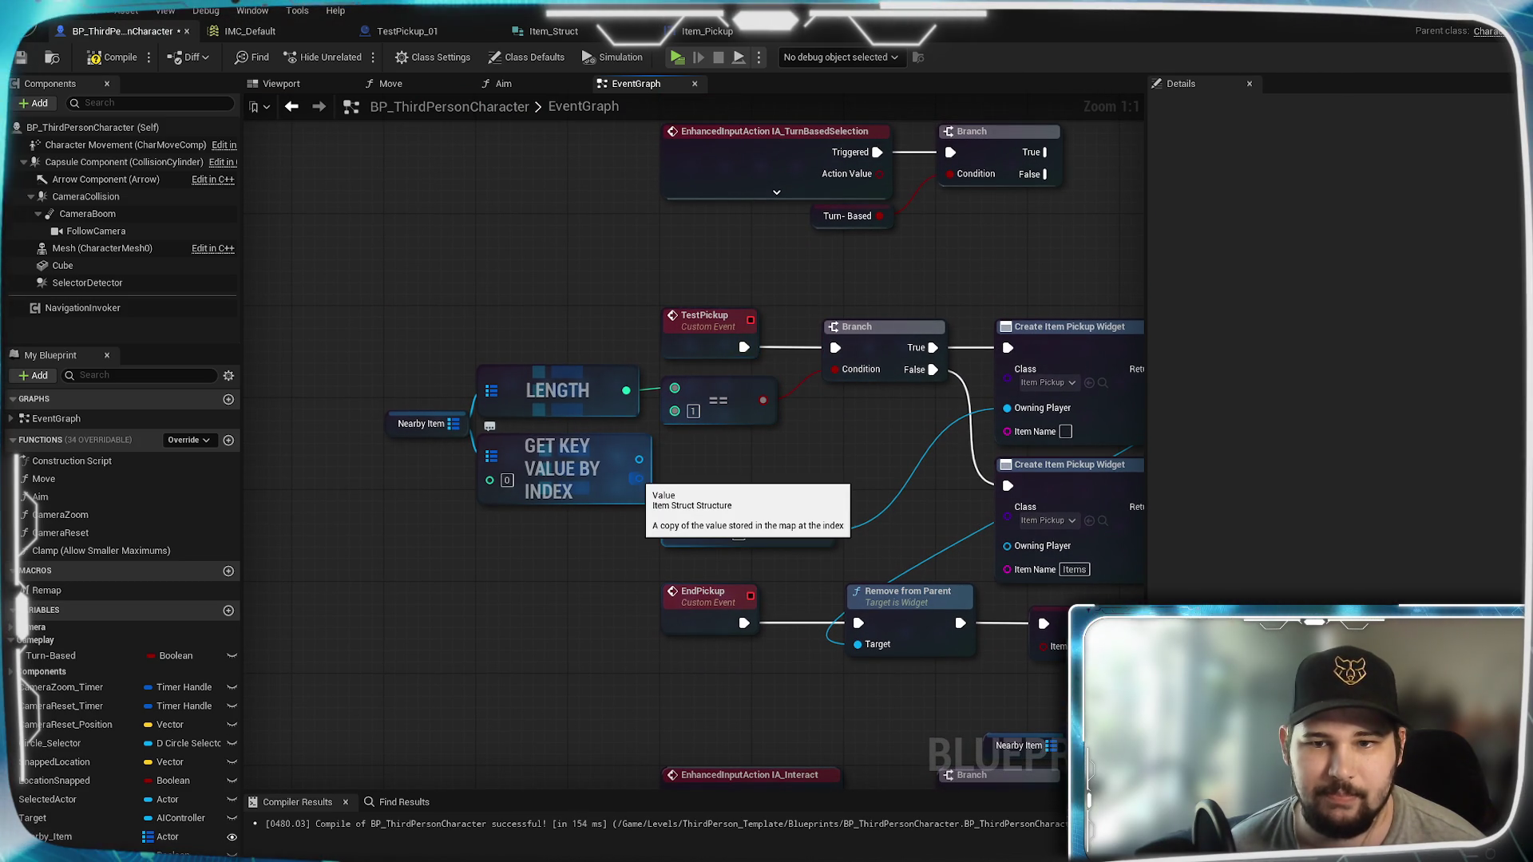
Step: Move the Nearby Item node left and connect it to the LENGTH node's input
right_click(637, 478)
click(478, 601)
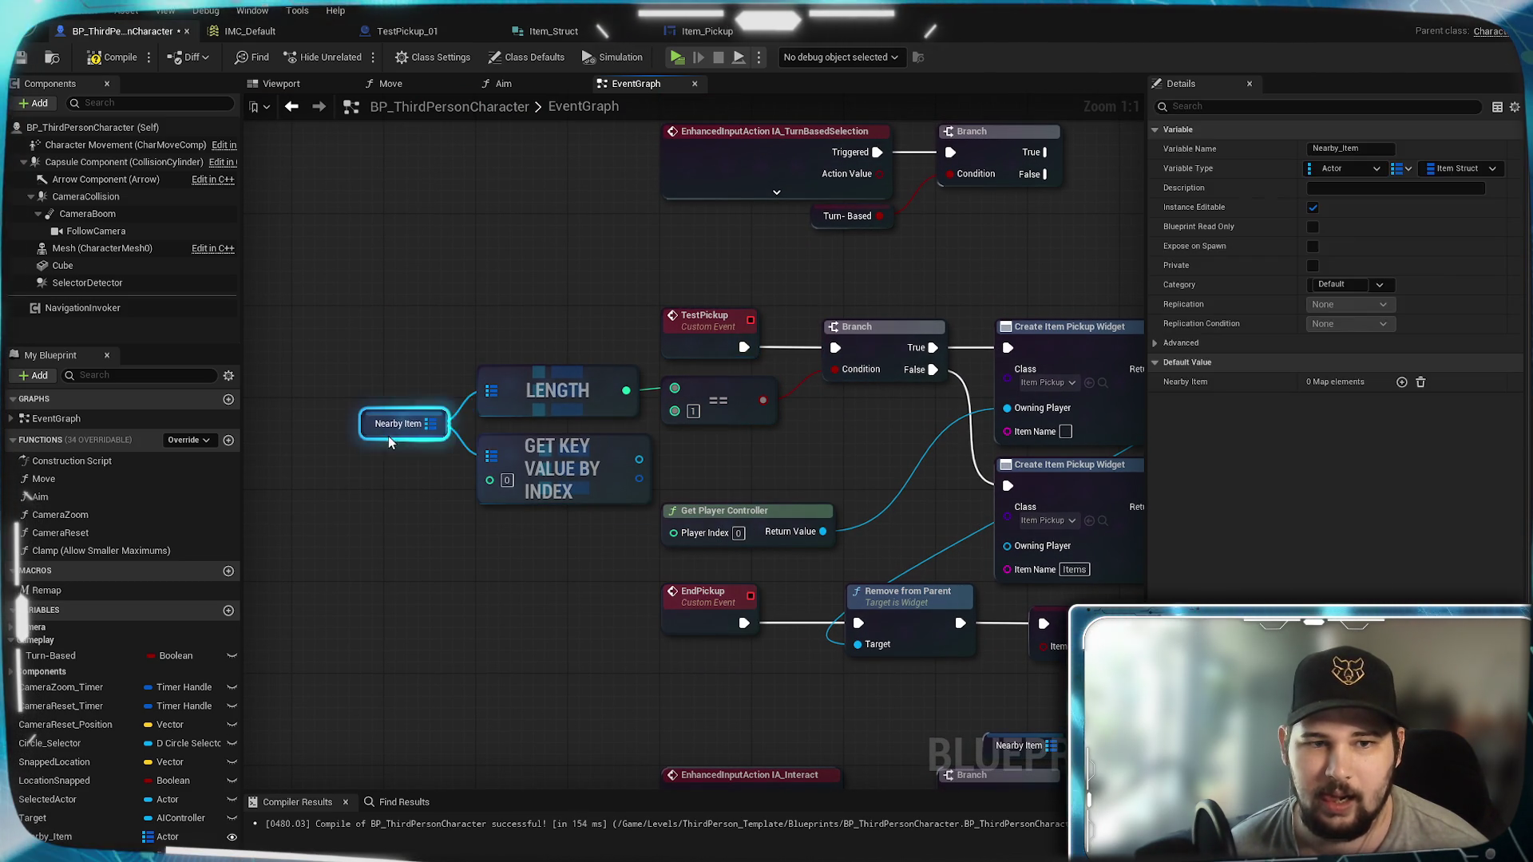
drag(415, 424, 370, 423)
drag(457, 370, 453, 471)
click(416, 424)
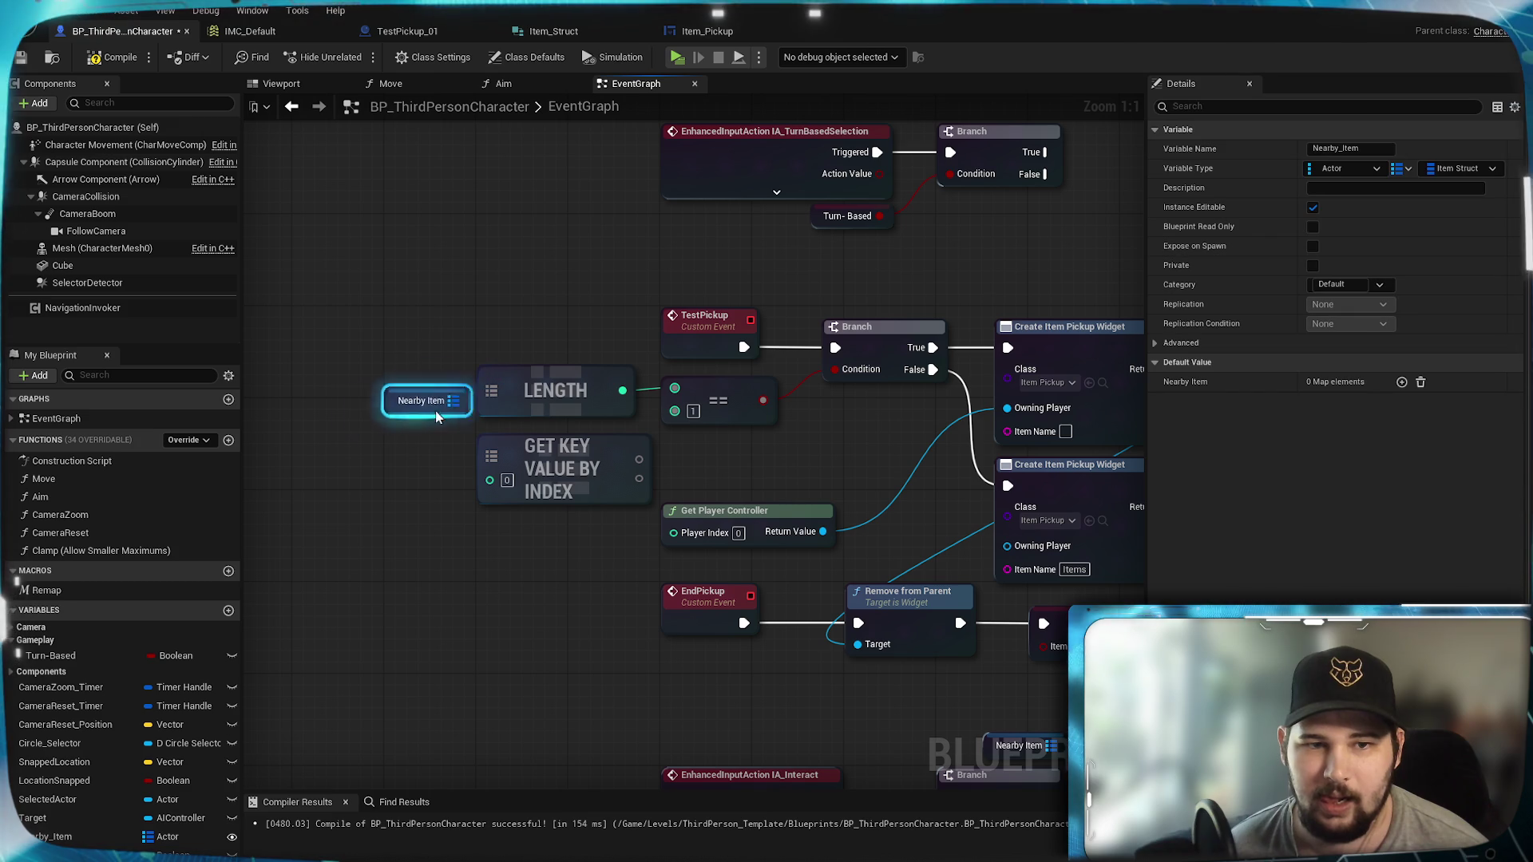
drag(493, 399, 491, 393)
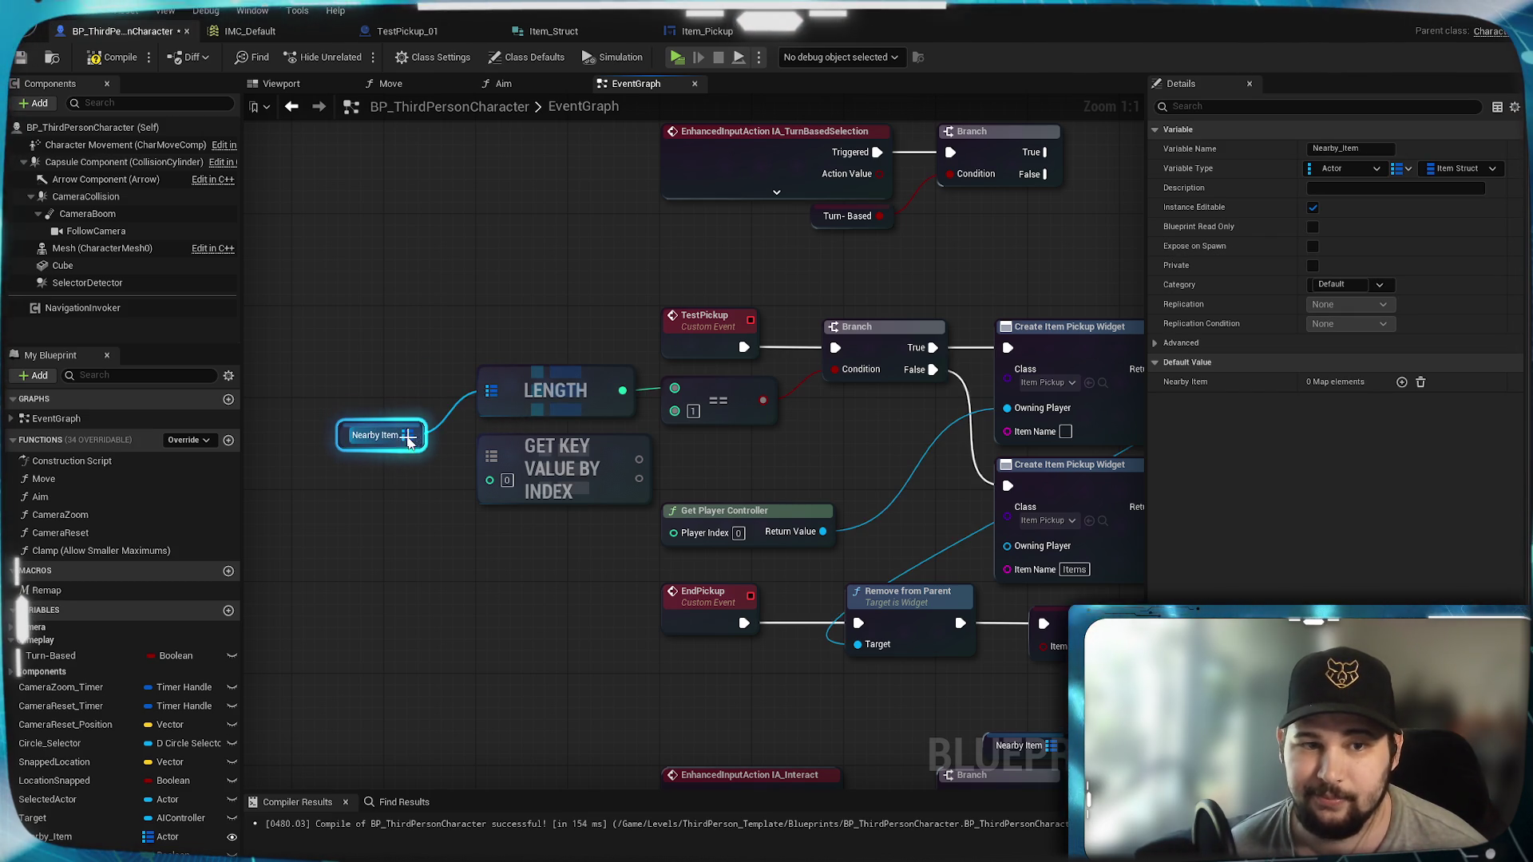
Step: Connect Get Key Value By Index's item name to the widget's Item Name, then compile and save
click(643, 495)
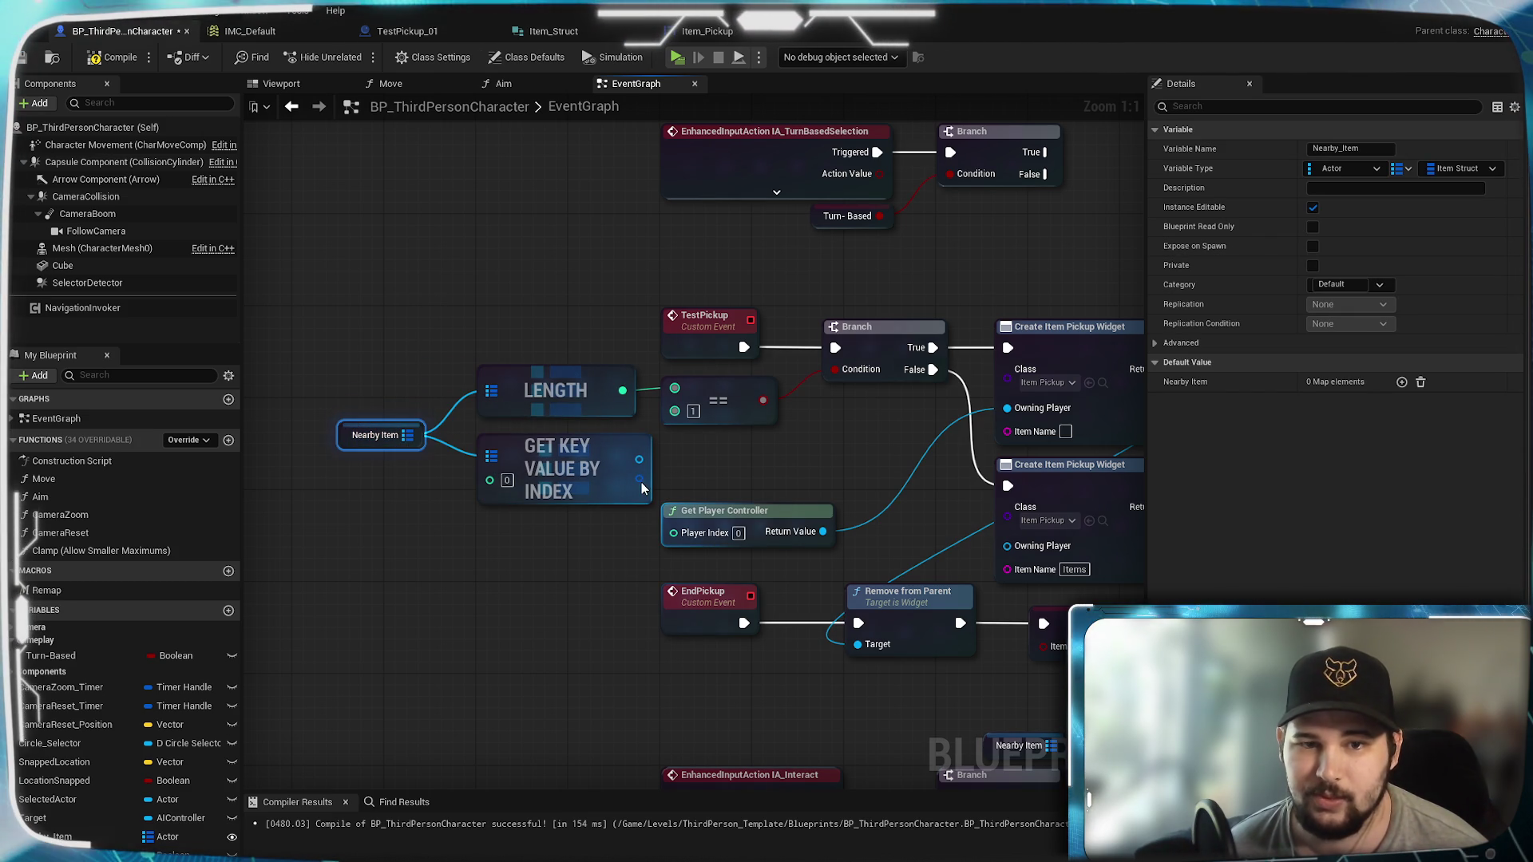
right_click(646, 499)
key(Escape)
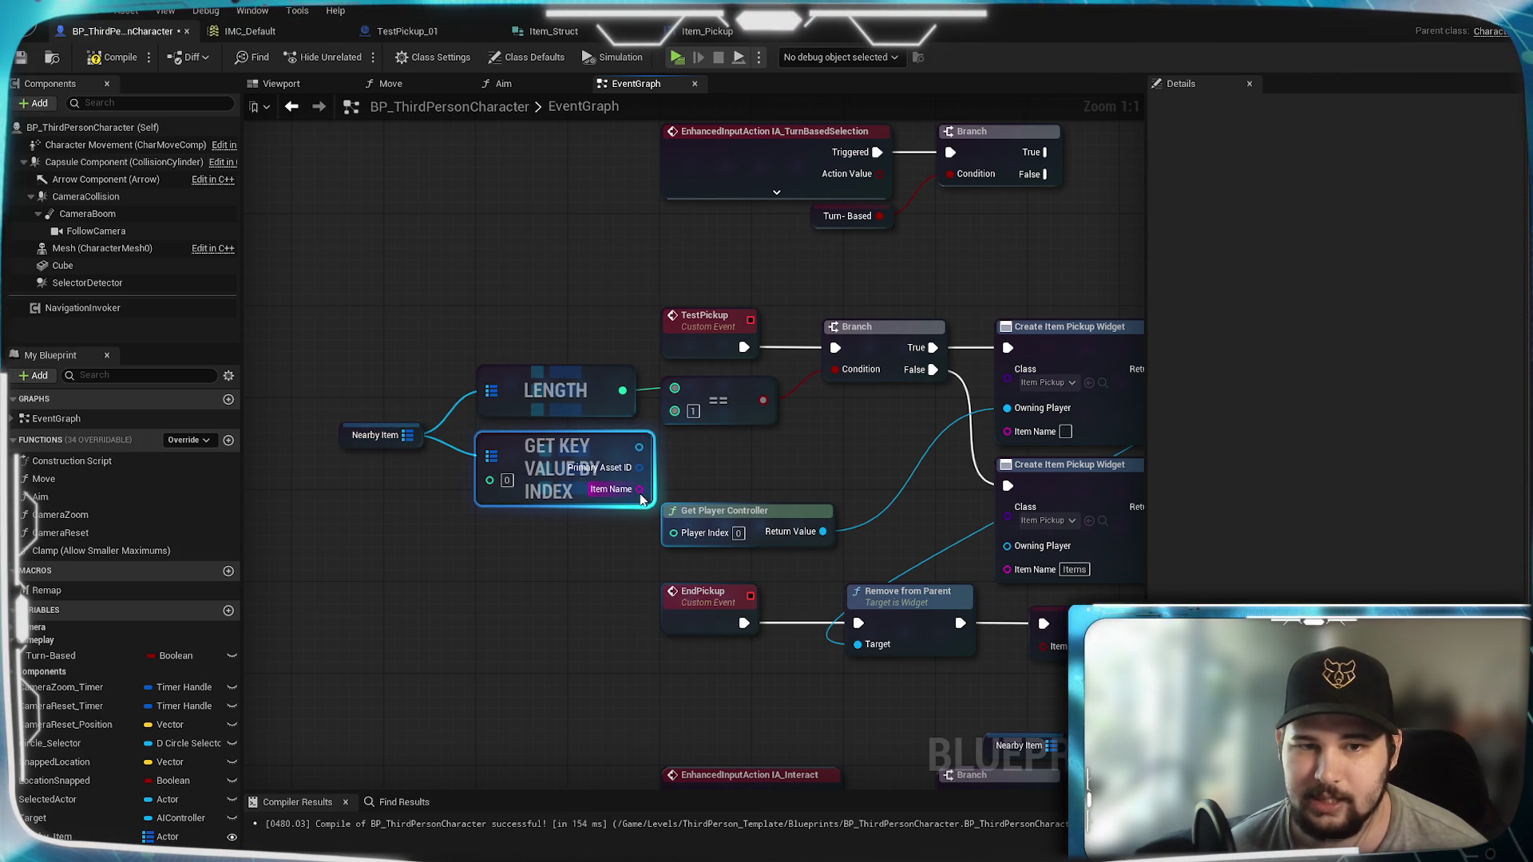
drag(1011, 430, 1011, 431)
drag(912, 532, 682, 537)
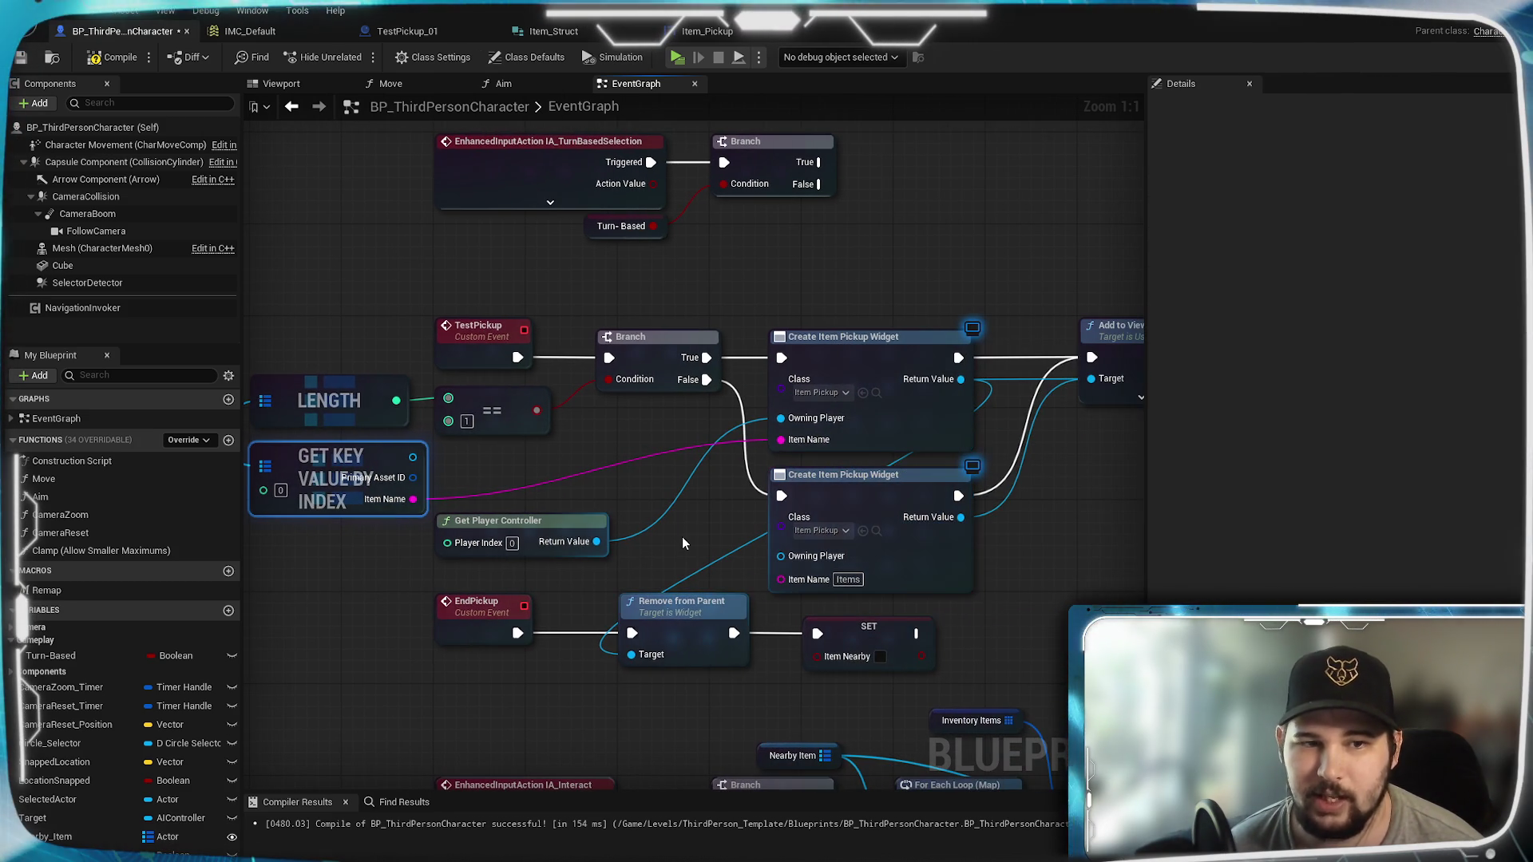
drag(644, 463, 463, 499)
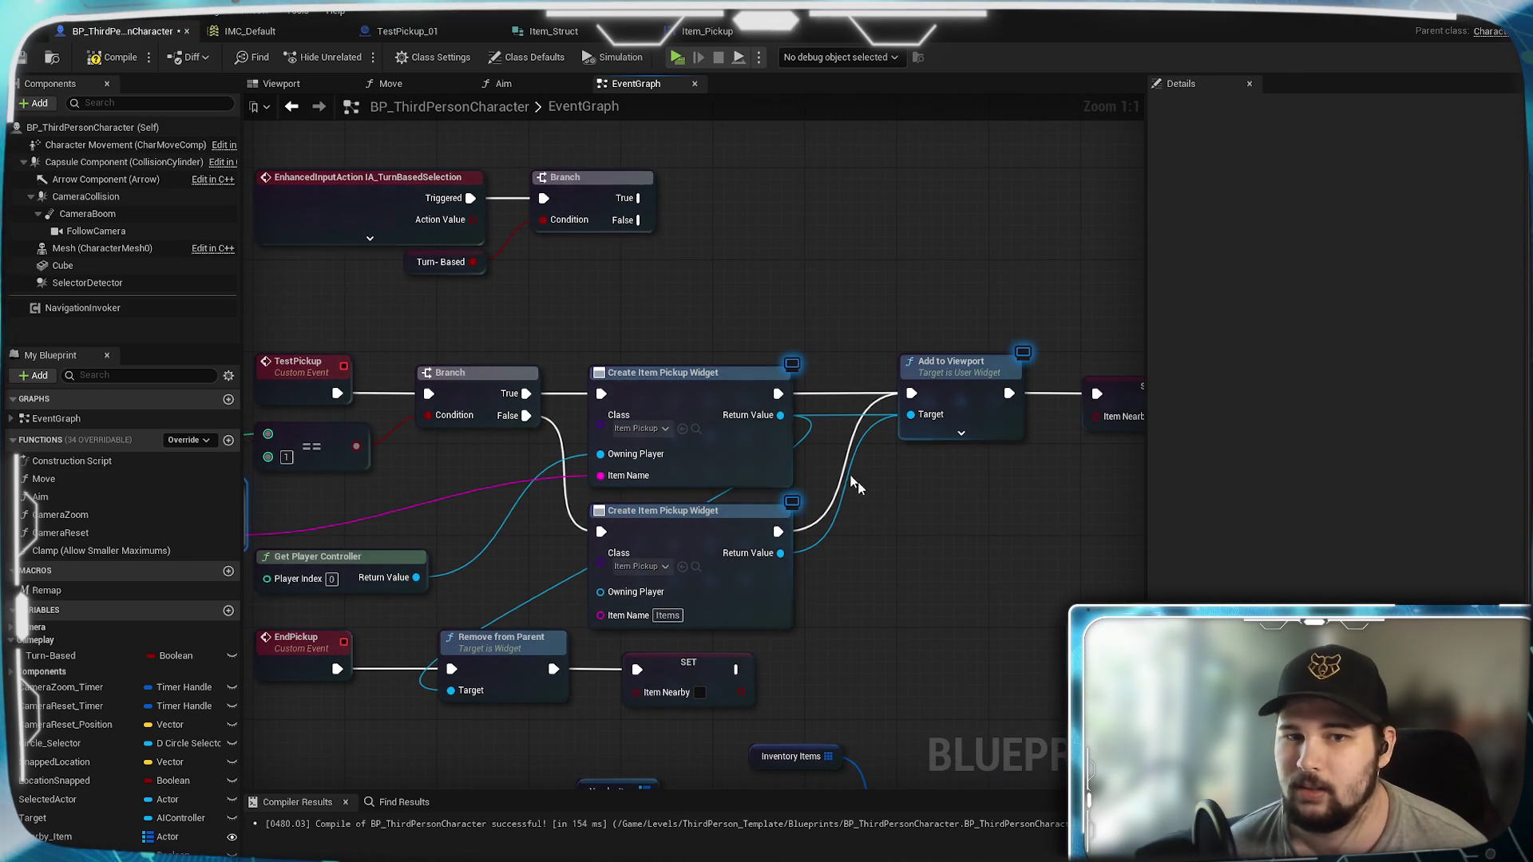
click(21, 57)
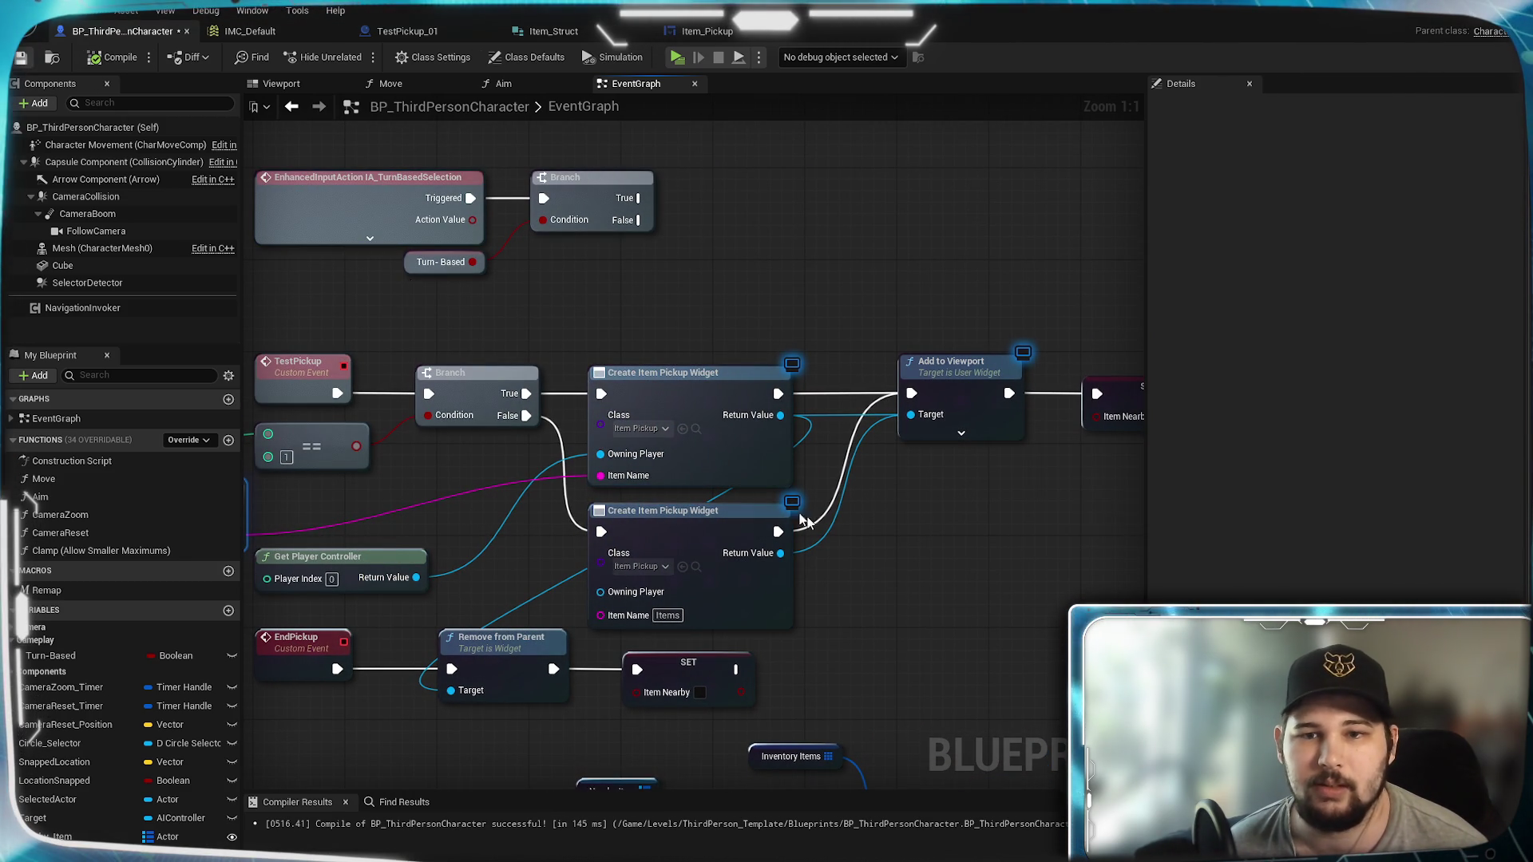
mouse_move(937, 602)
mouse_down()
mouse_move(918, 351)
mouse_move(1018, 327)
mouse_move(871, 349)
mouse_up()
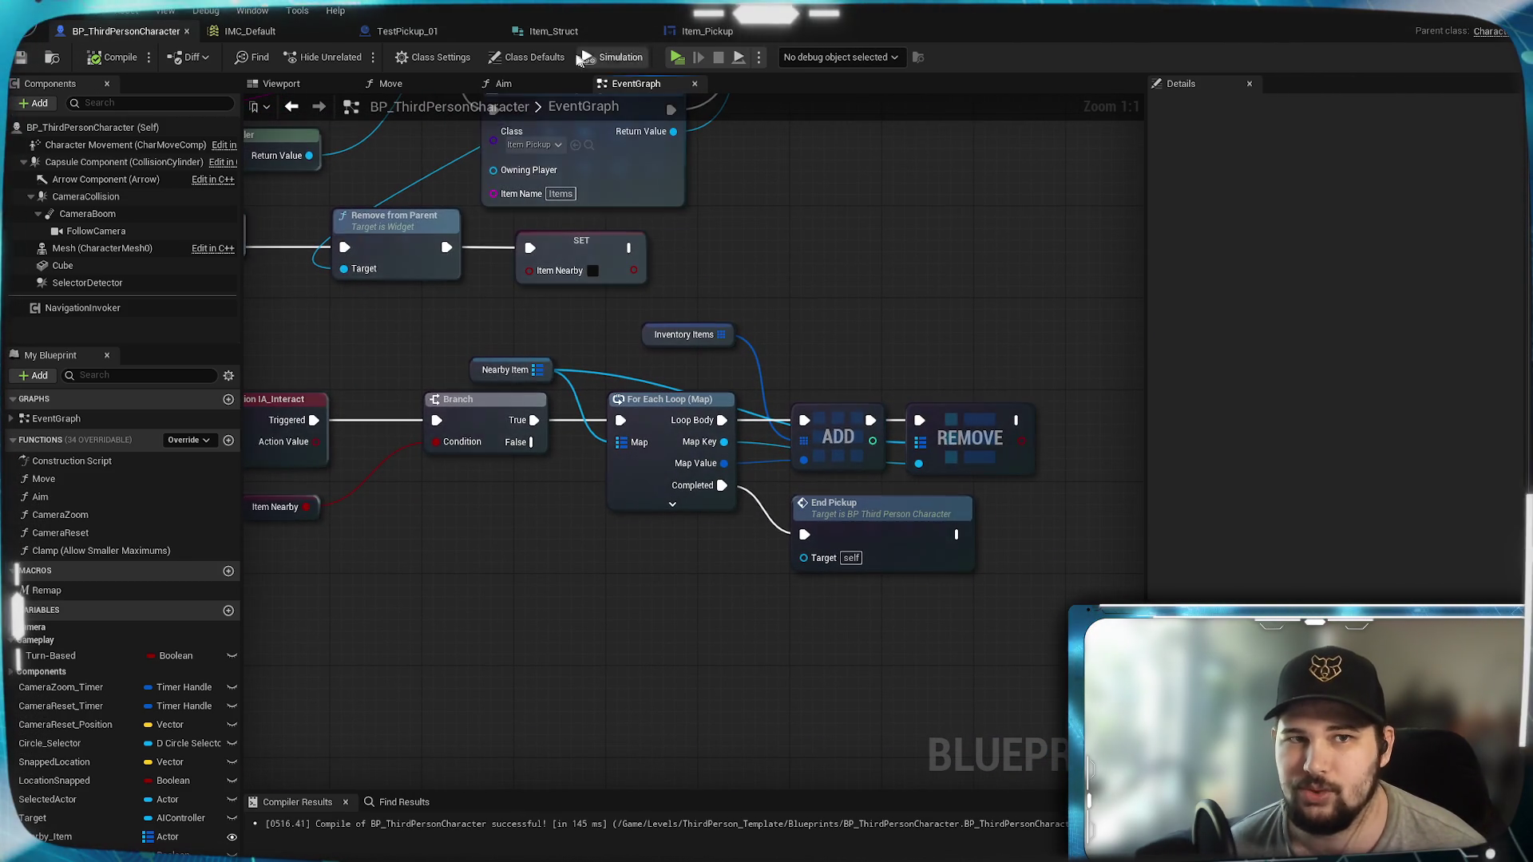
Step: In TestPickup_01's graph, undo the stray Nearby Item wire and try linking Nearby Item to the old ADD node
click(564, 36)
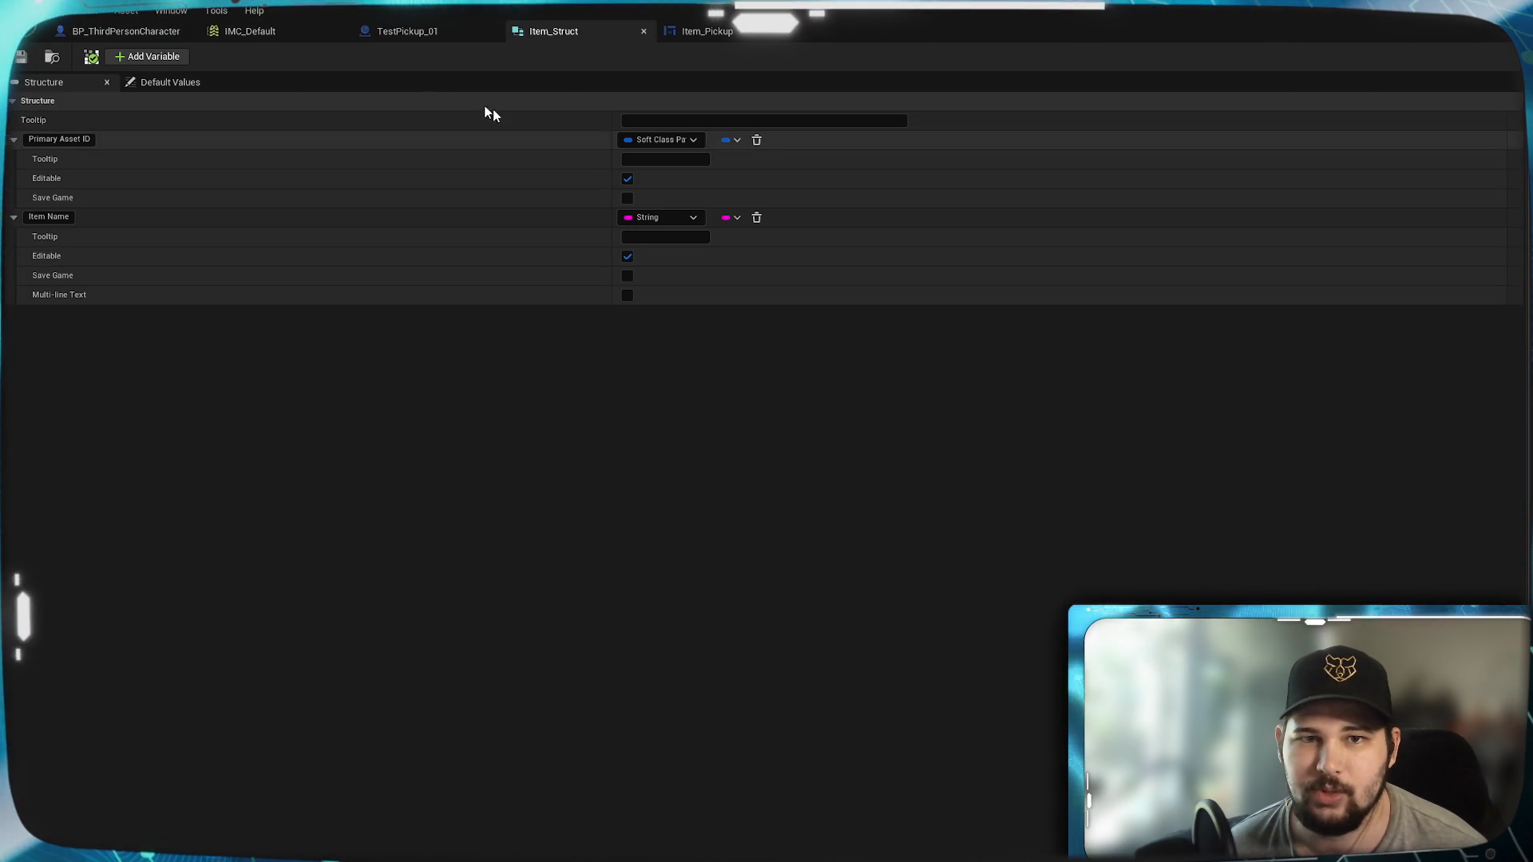
click(407, 32)
drag(911, 479, 627, 780)
drag(575, 674, 569, 756)
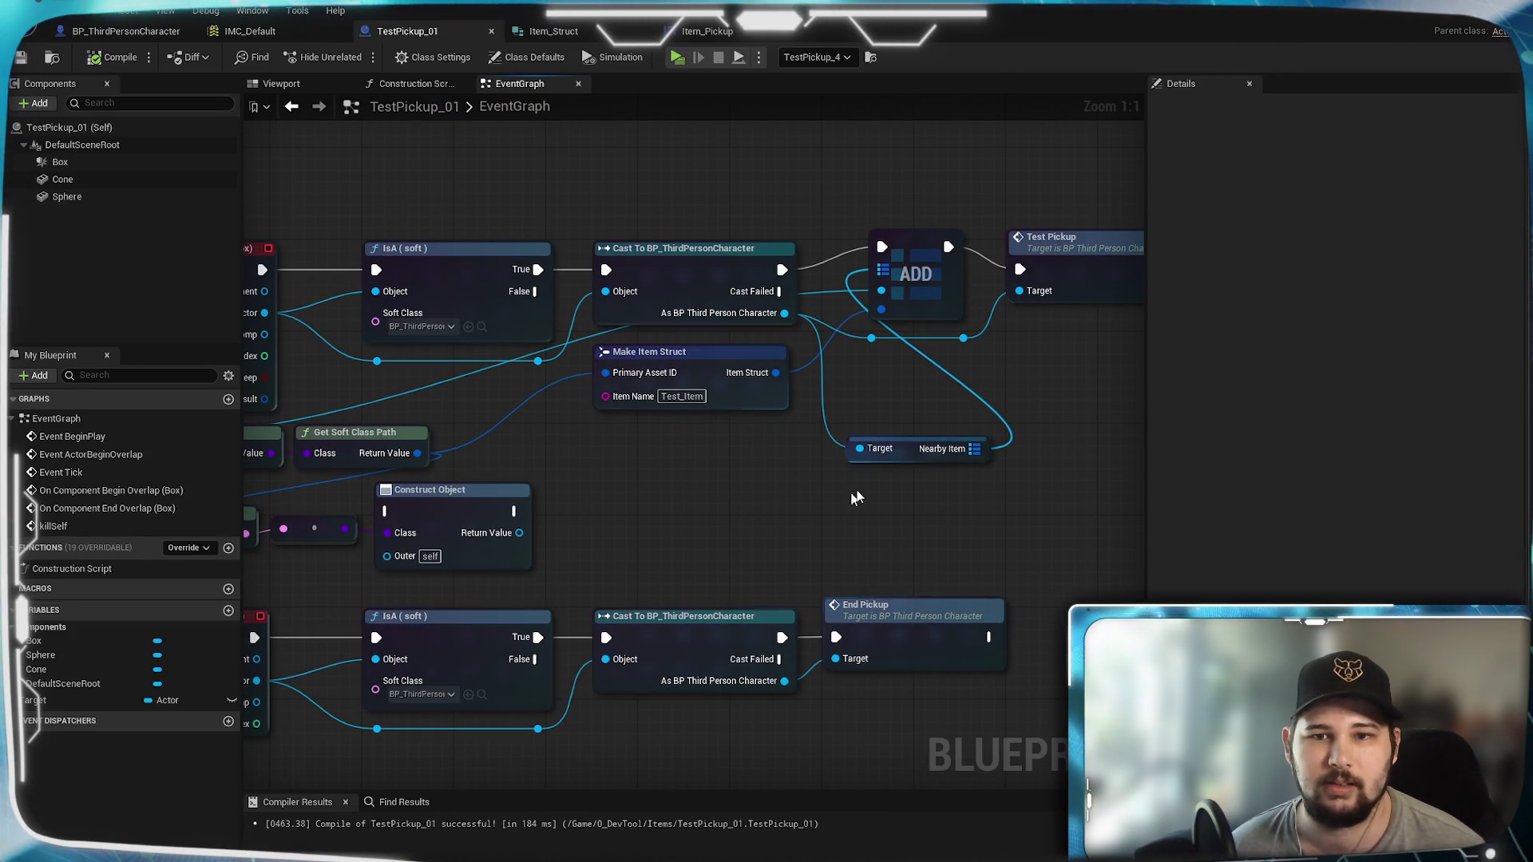
key(ctrl+z)
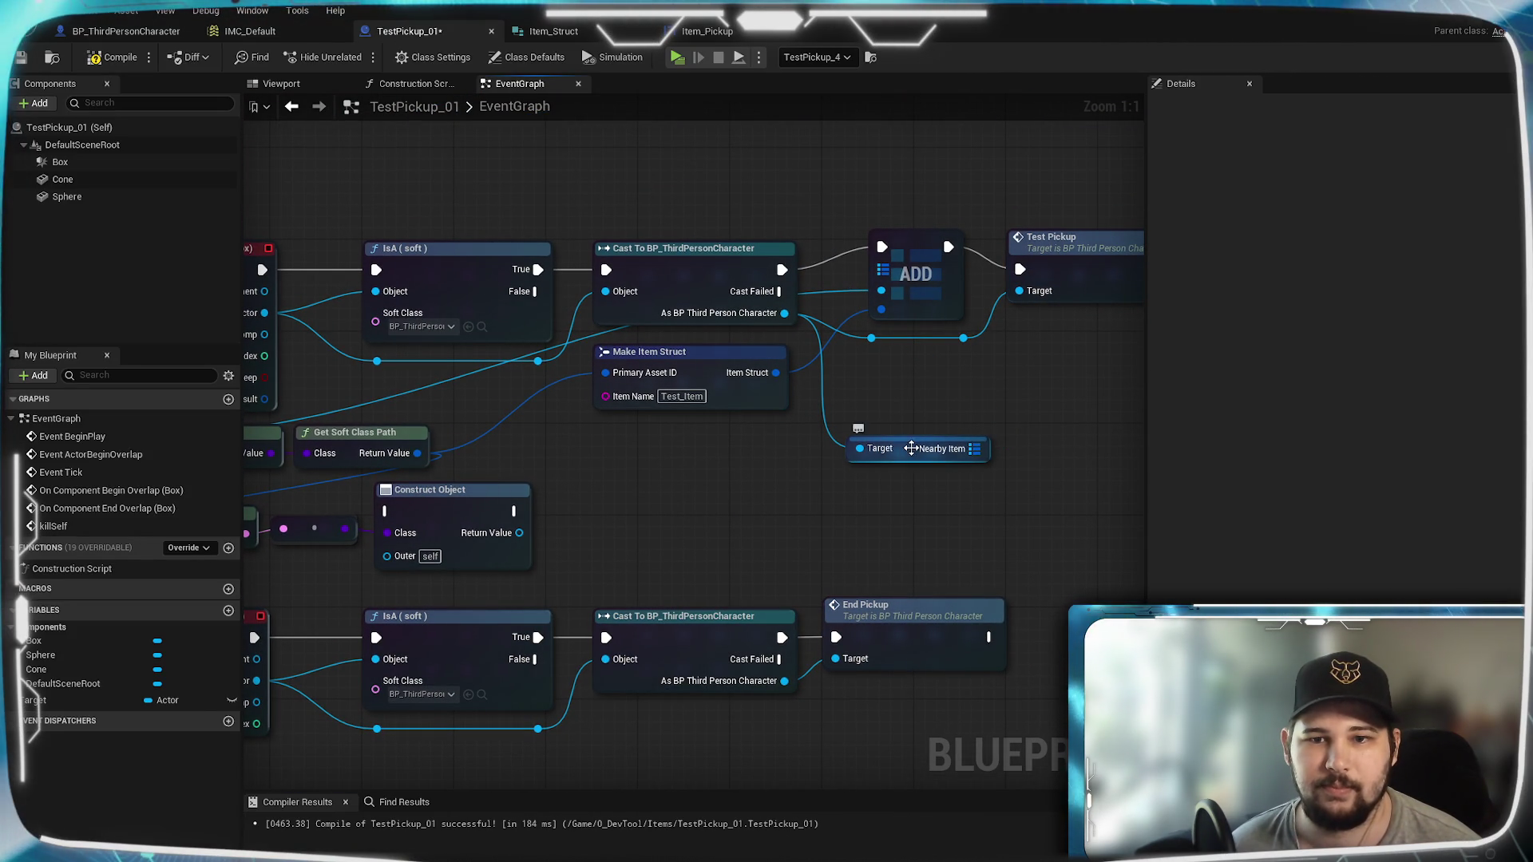
right_click(912, 450)
click(967, 555)
mouse_move(974, 447)
mouse_down()
mouse_move(998, 455)
mouse_move(888, 276)
mouse_up()
click(833, 438)
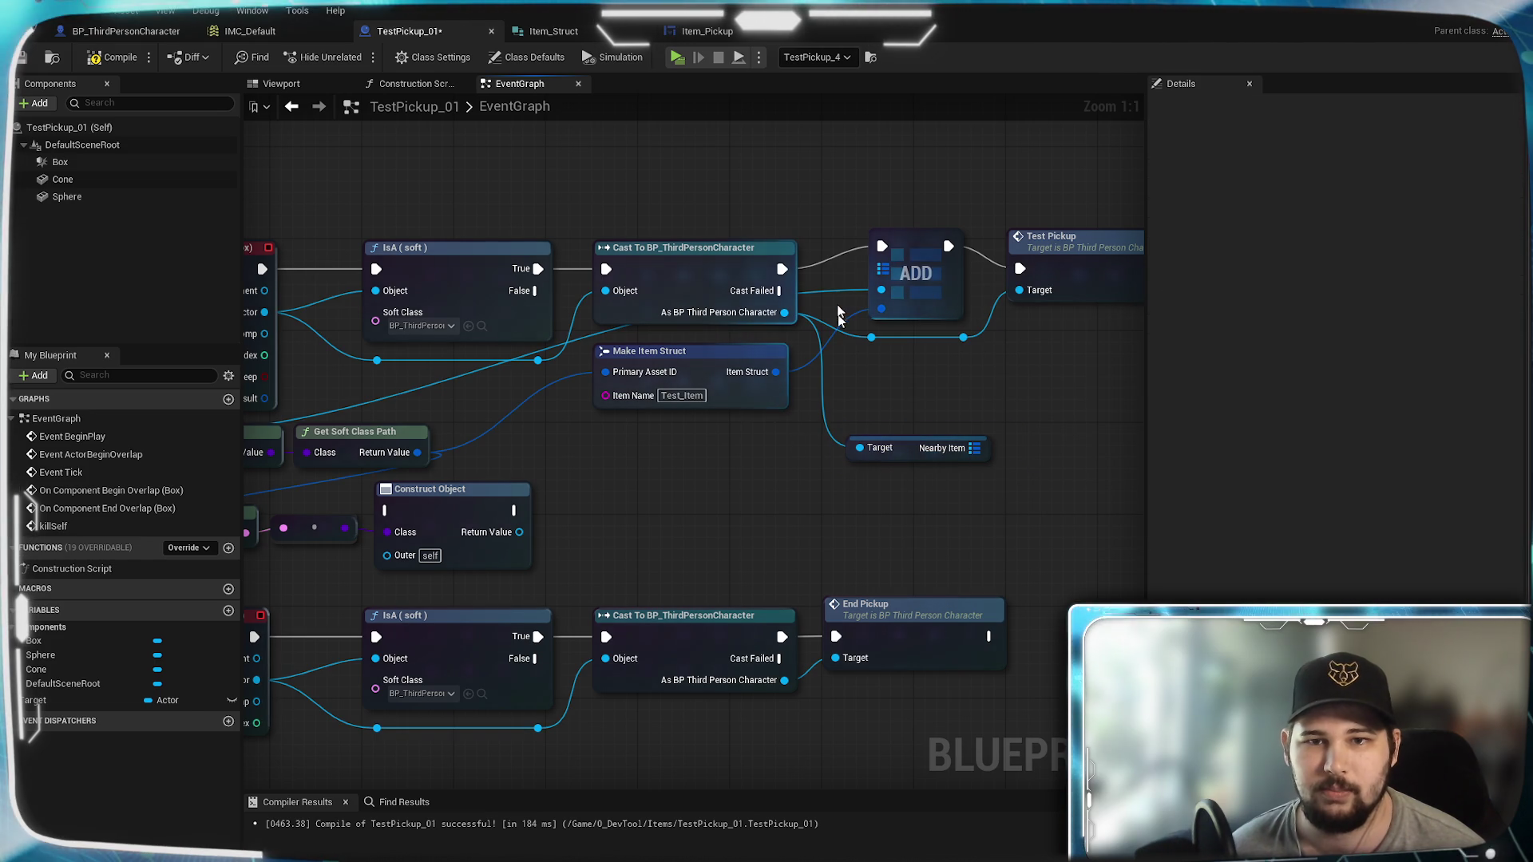
drag(808, 372, 878, 457)
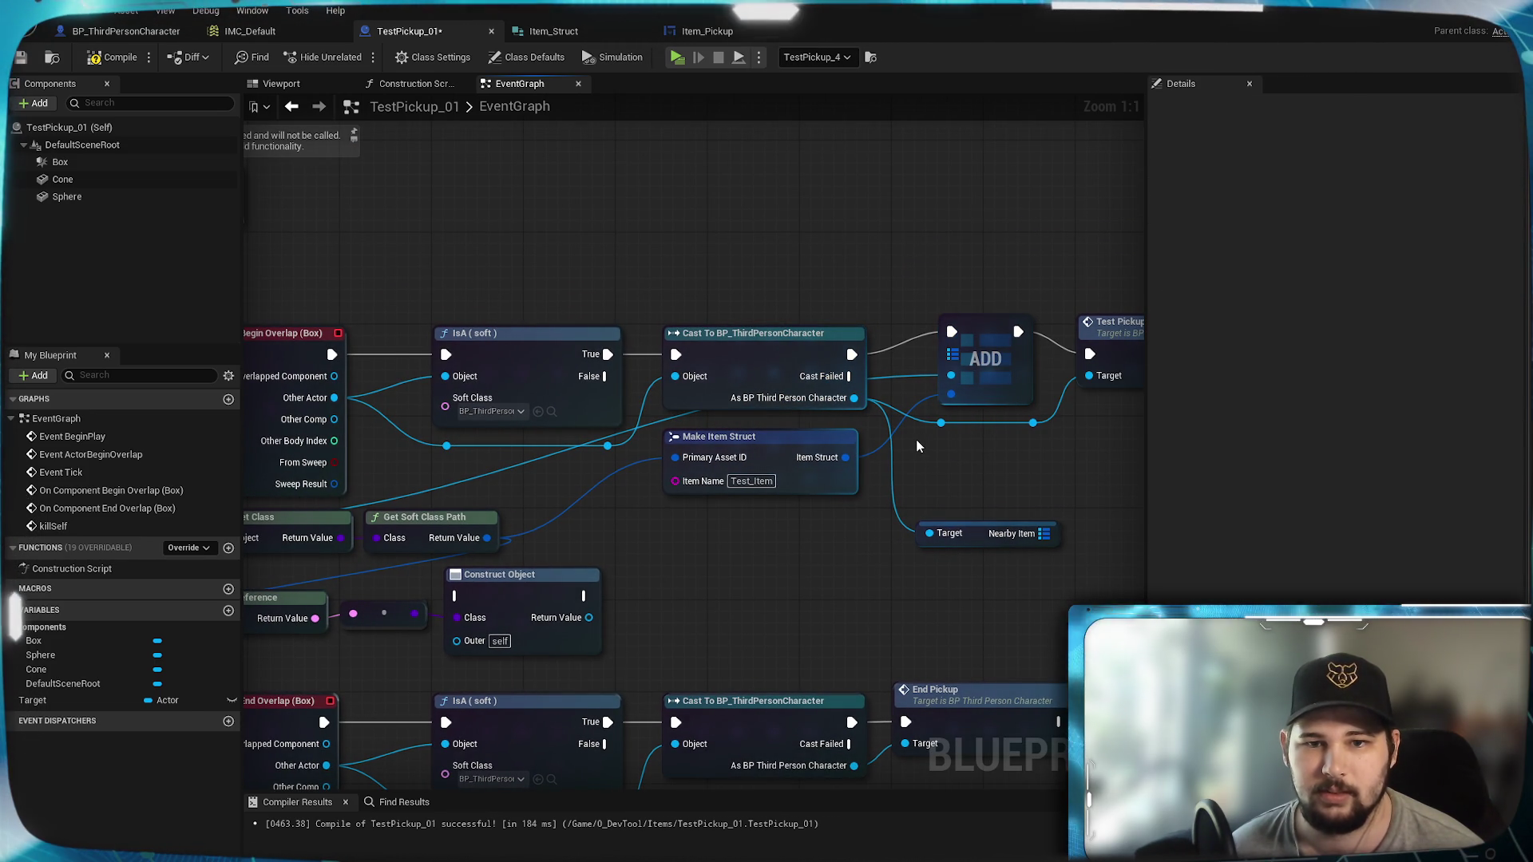
Step: Refresh the old ADD node and retry connecting Nearby Item to it
right_click(992, 368)
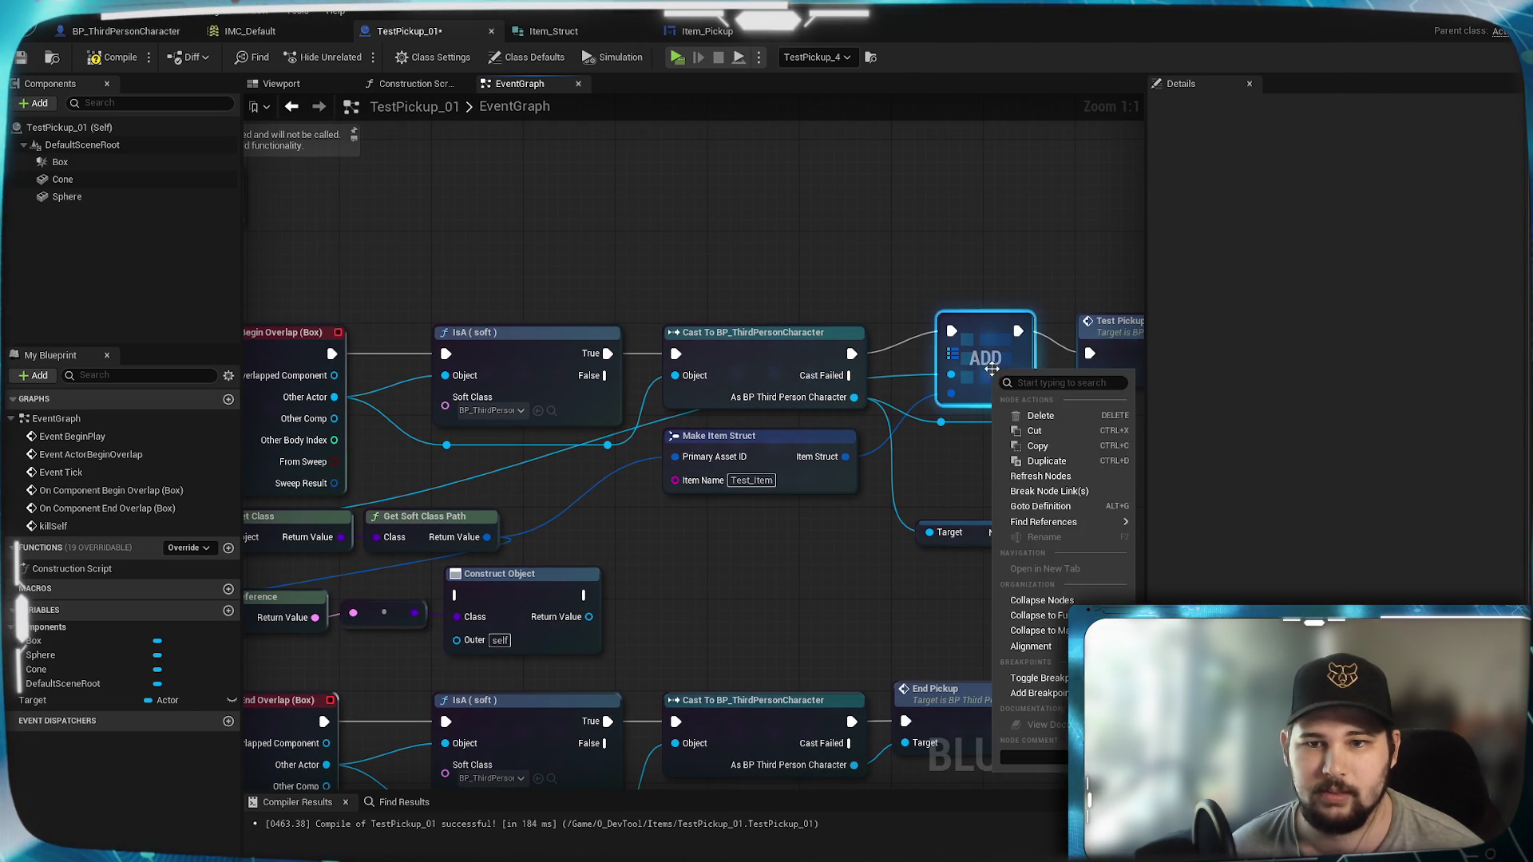
click(1042, 476)
drag(1044, 532, 958, 351)
click(927, 486)
mouse_move(876, 530)
mouse_down()
mouse_move(943, 569)
mouse_move(547, 576)
mouse_up()
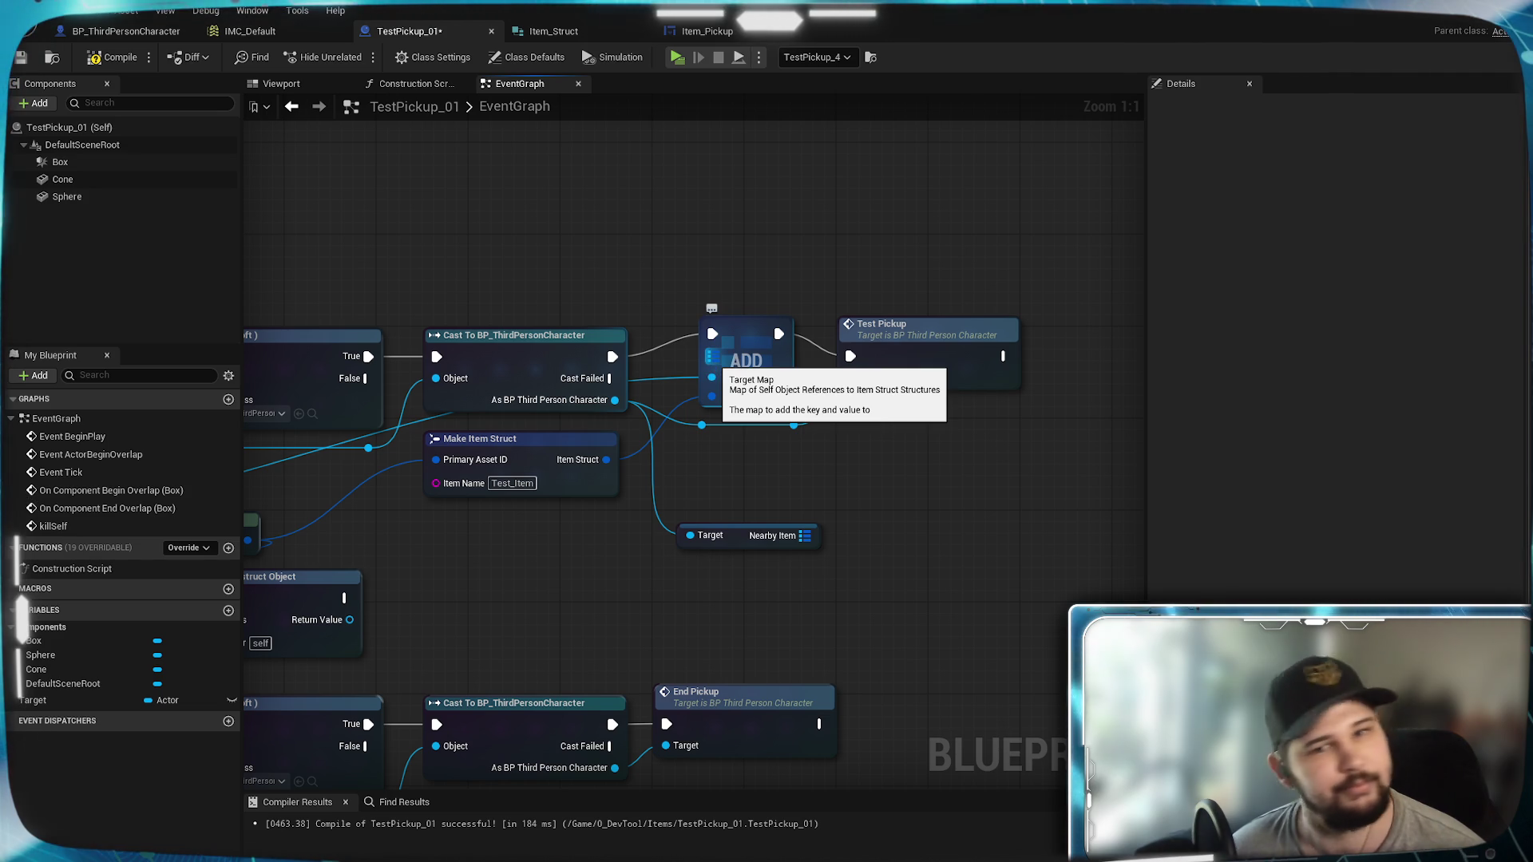
mouse_move(772, 331)
mouse_down()
mouse_move(779, 254)
mouse_move(772, 331)
mouse_up()
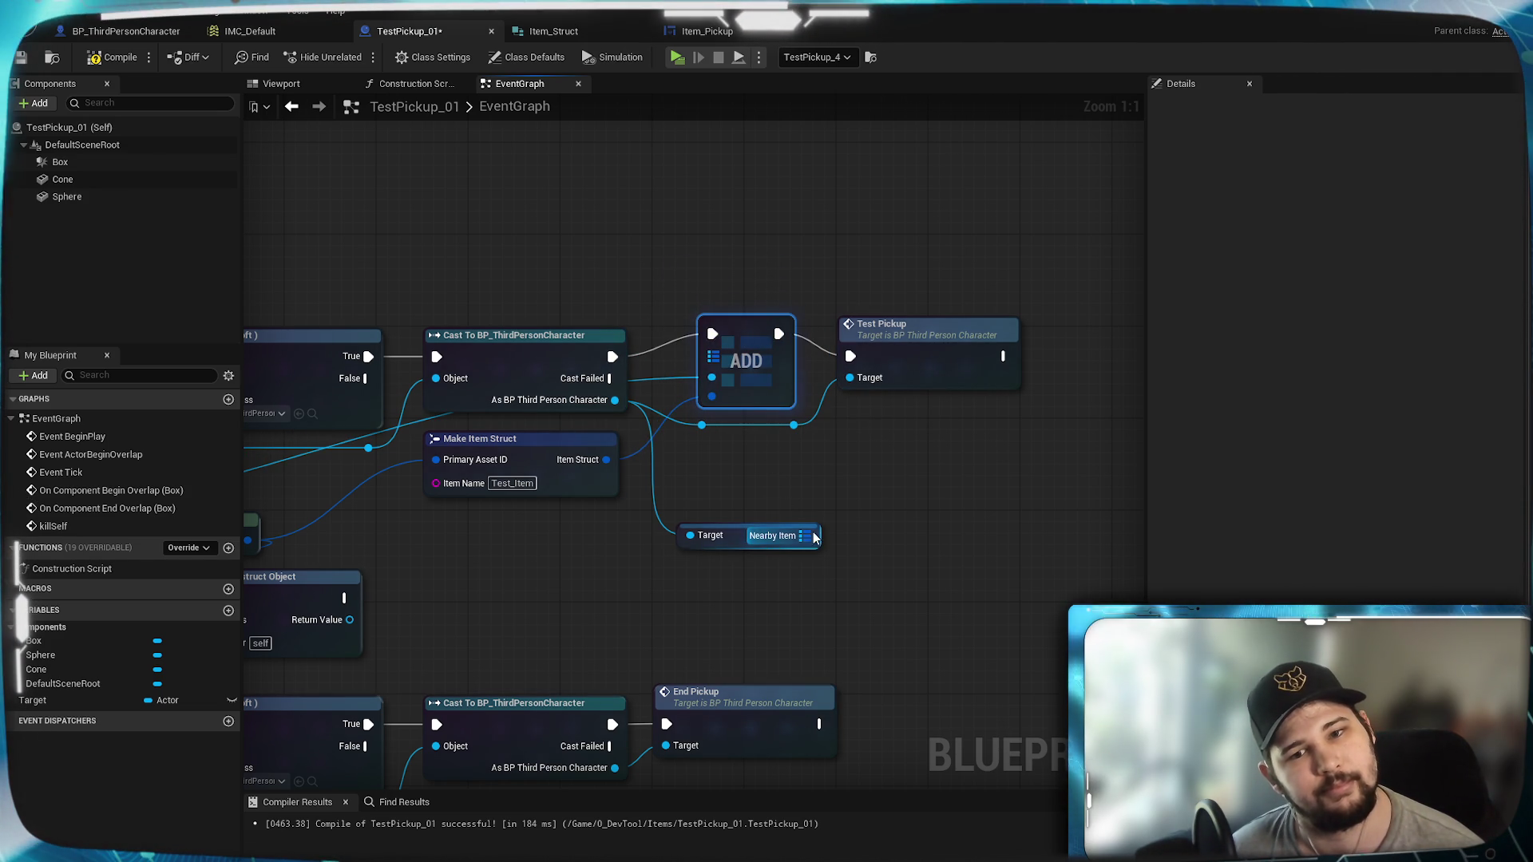
right_click(753, 359)
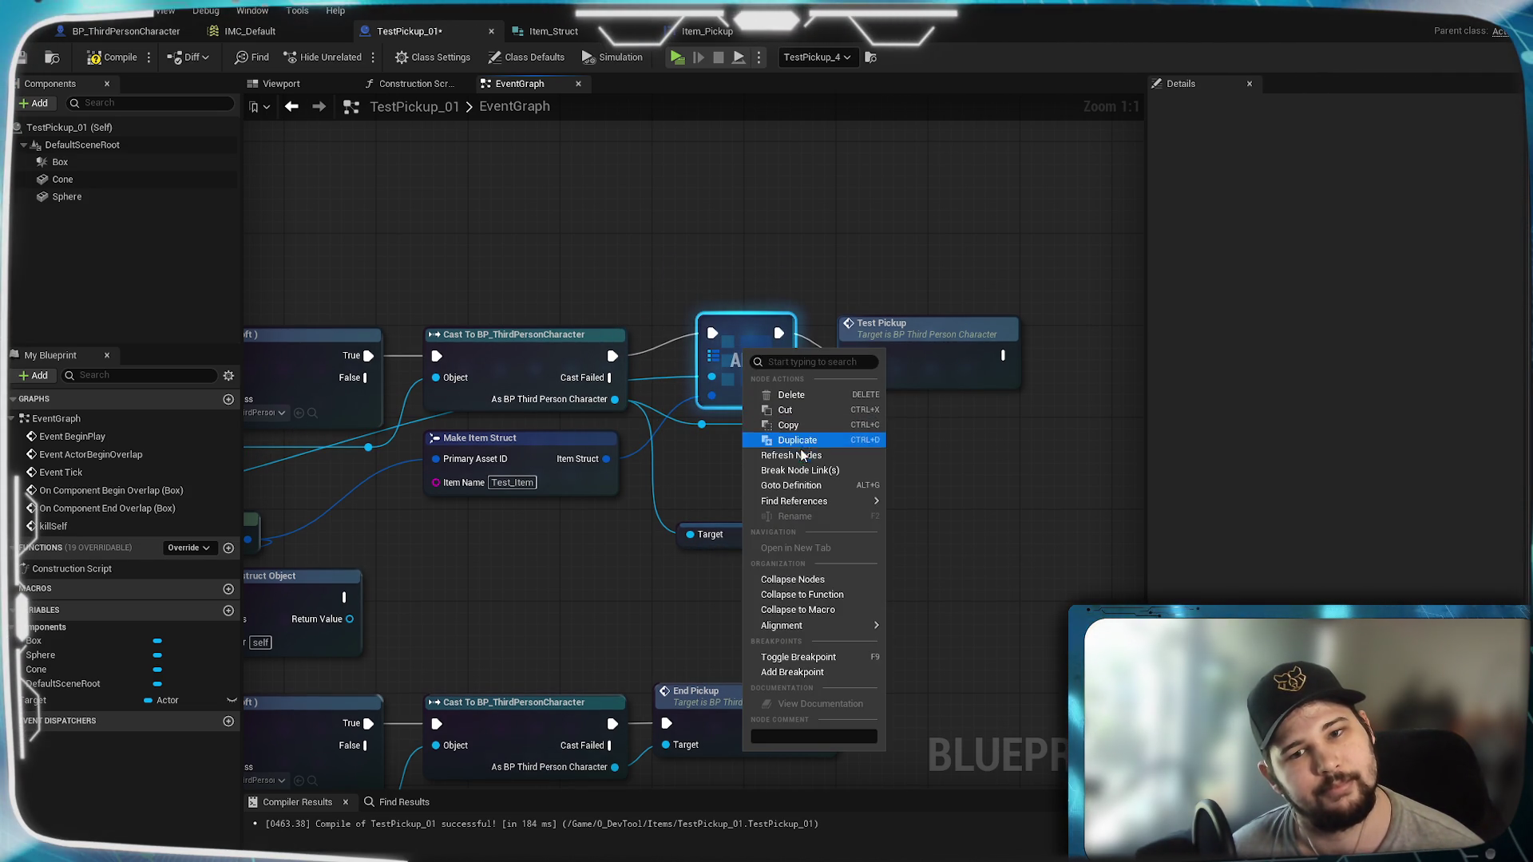
click(799, 455)
right_click(708, 352)
click(612, 628)
Step: Pull a map Add node off Nearby Item and delete the old ADD node
drag(819, 536, 906, 494)
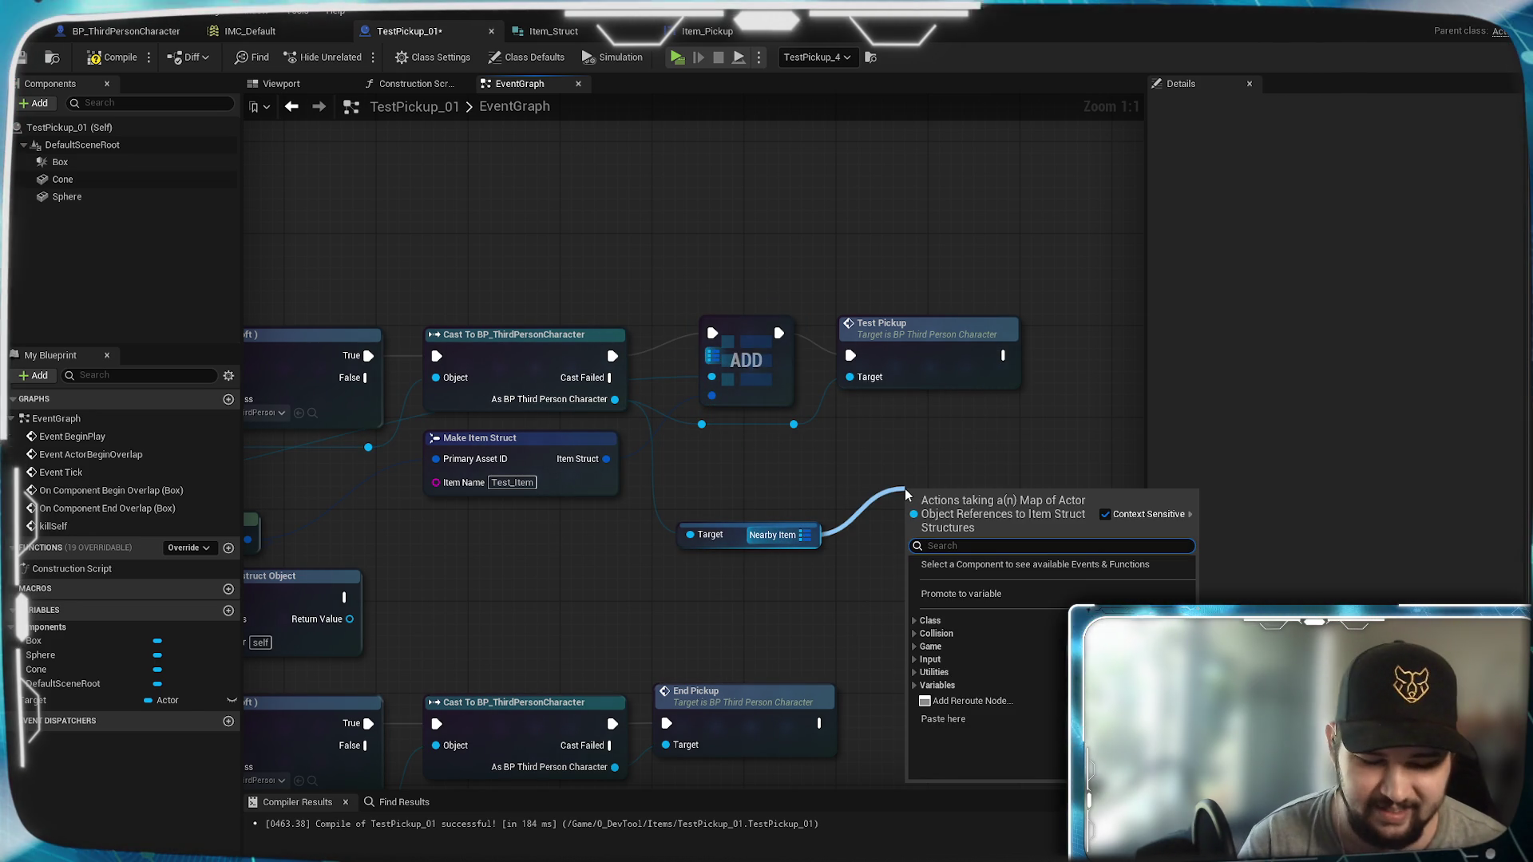
text(add)
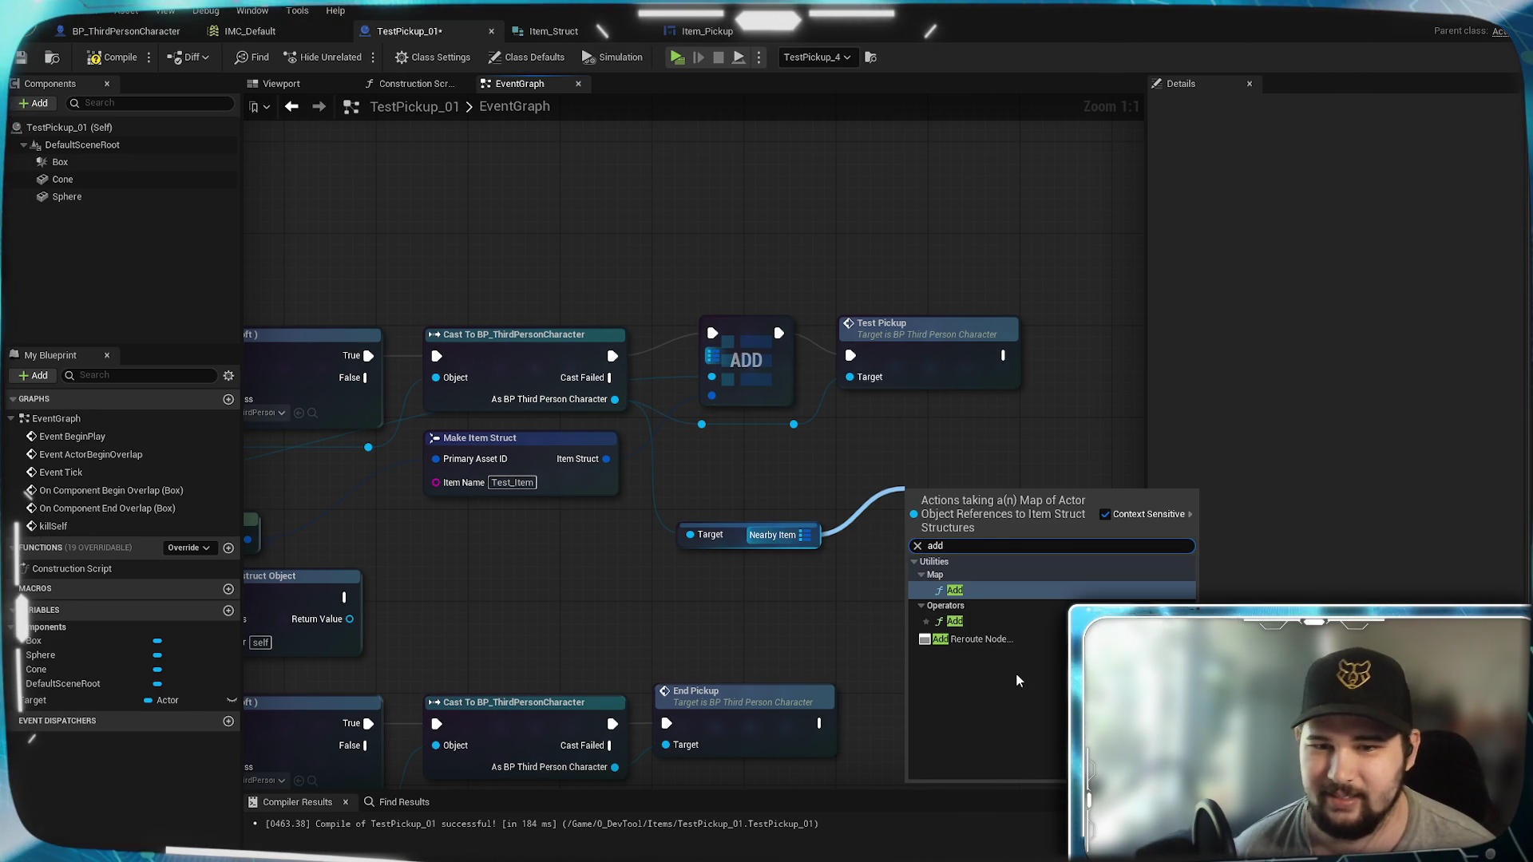
click(955, 591)
mouse_move(935, 497)
mouse_down()
mouse_move(912, 452)
mouse_move(811, 410)
mouse_move(746, 352)
mouse_up()
click(758, 339)
key(Delete)
mouse_move(769, 268)
mouse_down()
mouse_move(1016, 267)
mouse_move(906, 262)
mouse_up()
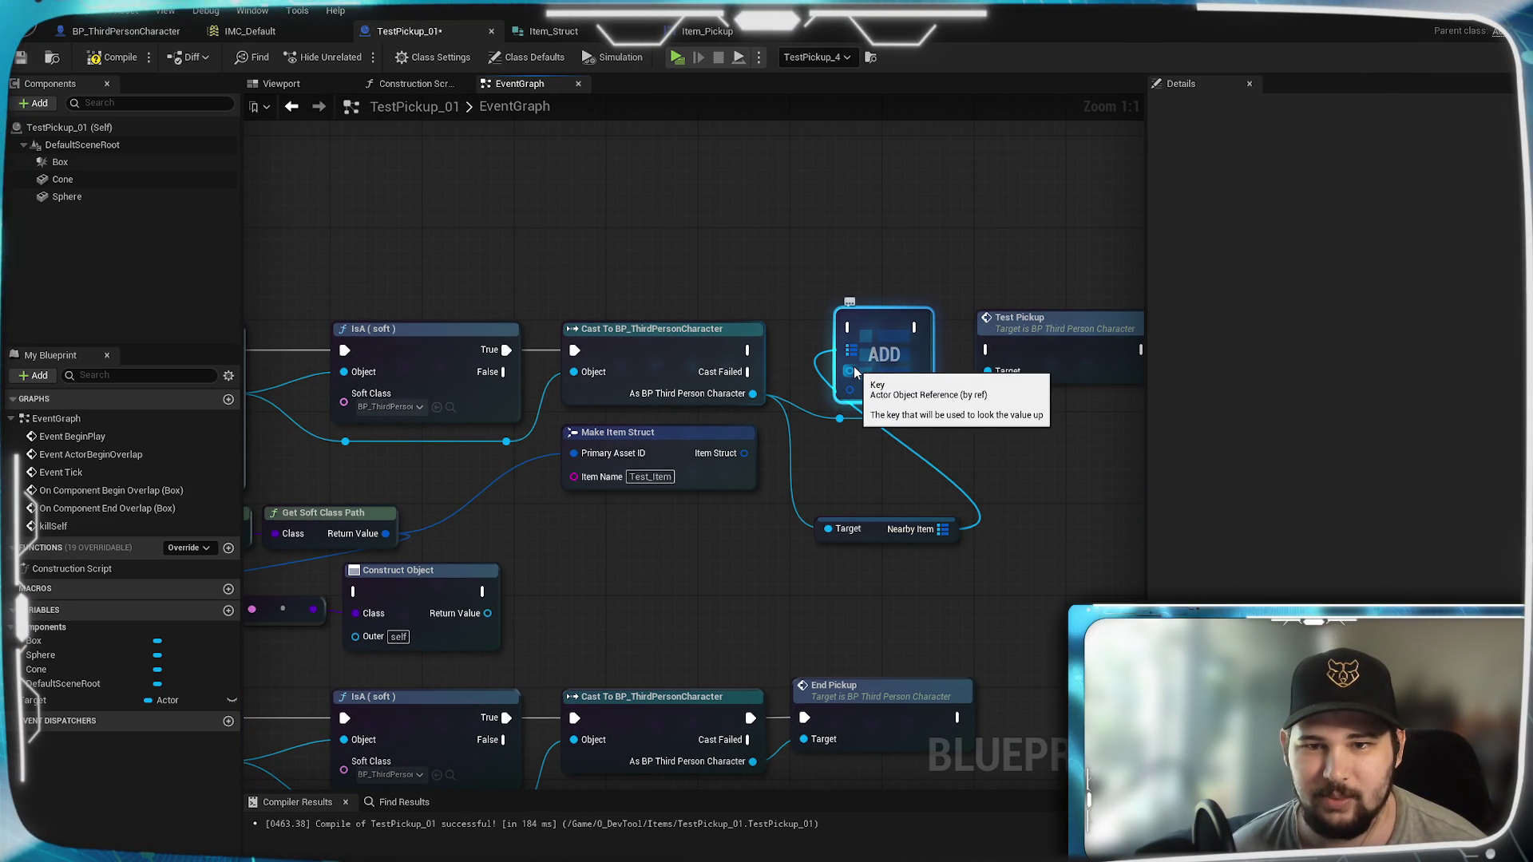
drag(854, 373, 1202, 321)
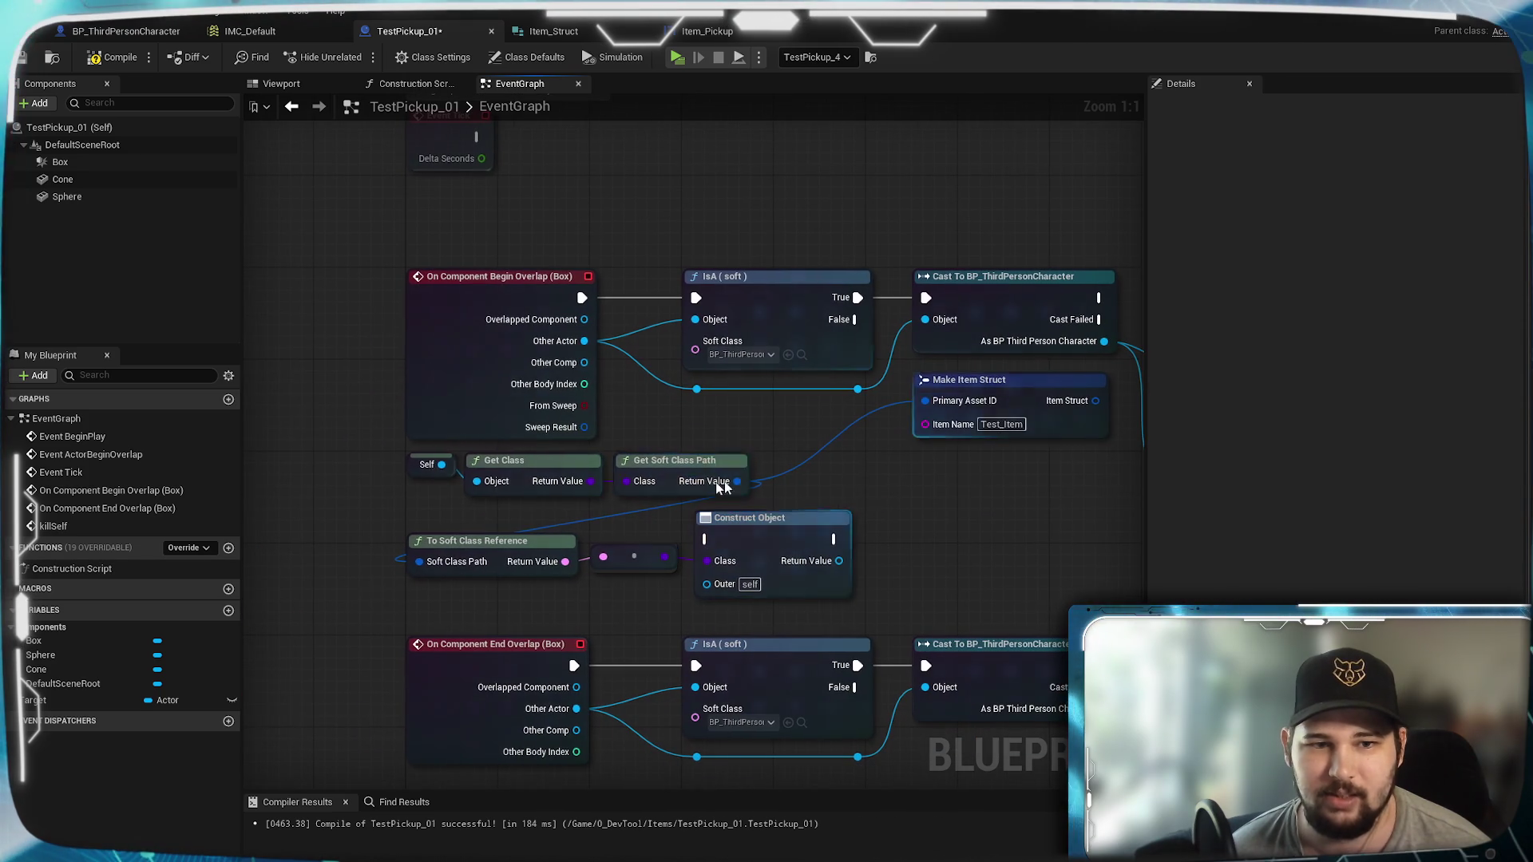
Step: Wire the cast into ADD, ADD into Test Pickup, and the owner reference into ADD's key
drag(910, 541, 787, 327)
click(888, 291)
mouse_move(695, 363)
mouse_down()
mouse_move(795, 340)
mouse_move(931, 363)
mouse_up()
mouse_move(688, 466)
mouse_down()
mouse_move(769, 460)
mouse_move(793, 403)
mouse_move(1020, 335)
mouse_move(743, 650)
mouse_move(687, 621)
mouse_move(992, 144)
mouse_move(1130, 164)
mouse_move(815, 295)
mouse_move(631, 527)
mouse_up()
mouse_move(431, 719)
mouse_down()
mouse_move(503, 712)
mouse_move(733, 274)
mouse_up()
drag(495, 768, 716, 528)
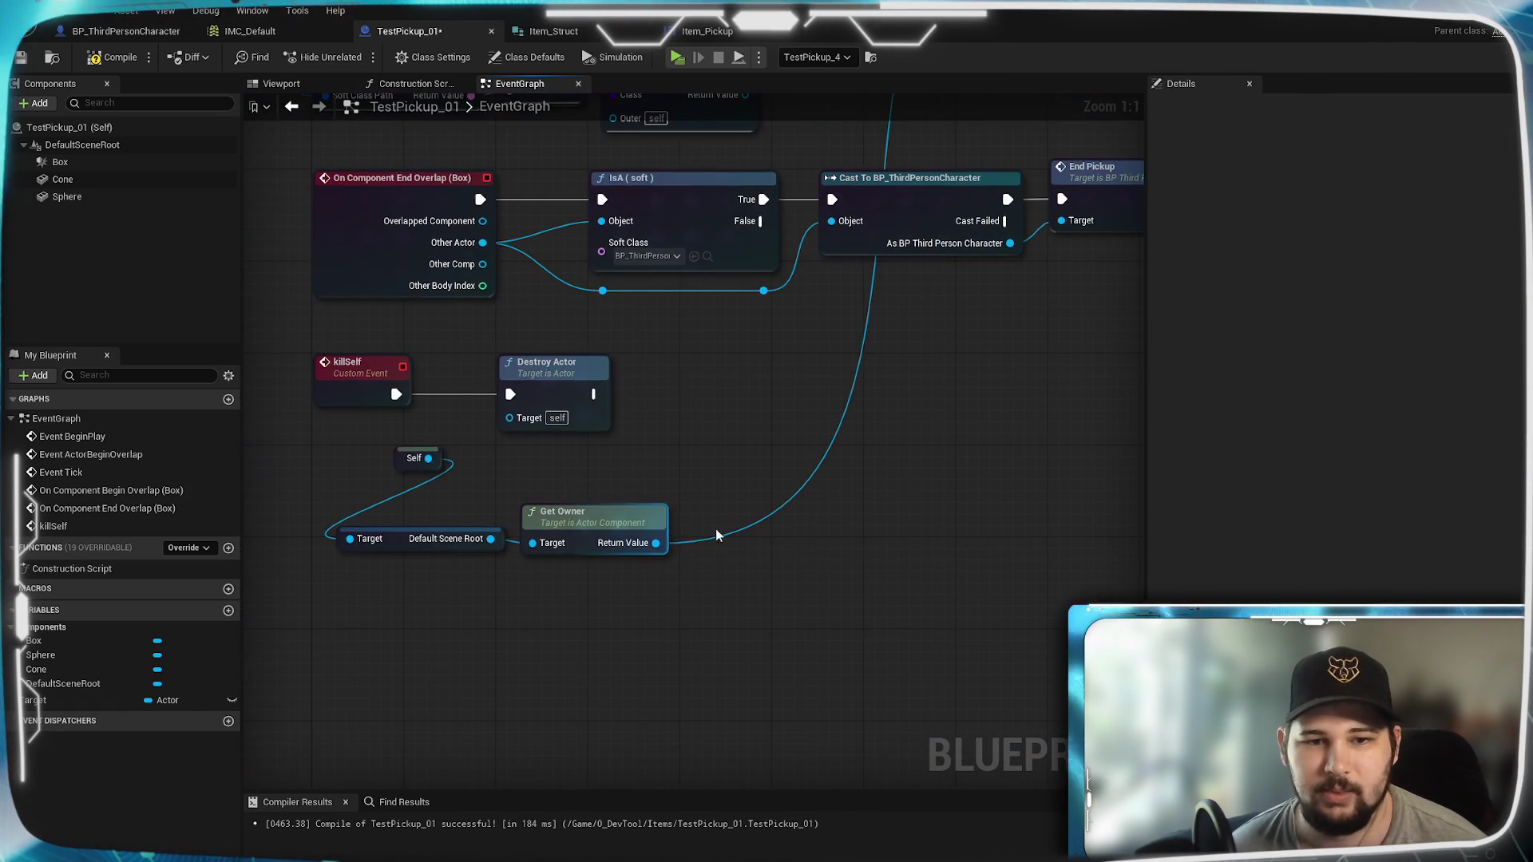
Step: Compile TestPickup_01 and return to BP_ThirdPersonCharacter's inventory loop nodes
click(122, 61)
click(142, 35)
mouse_move(568, 558)
mouse_down()
mouse_move(835, 530)
mouse_move(417, 571)
mouse_up()
drag(814, 491, 719, 486)
mouse_move(434, 432)
mouse_down()
mouse_move(535, 459)
mouse_move(605, 509)
mouse_move(917, 482)
mouse_move(910, 499)
mouse_move(916, 484)
mouse_move(702, 527)
mouse_up()
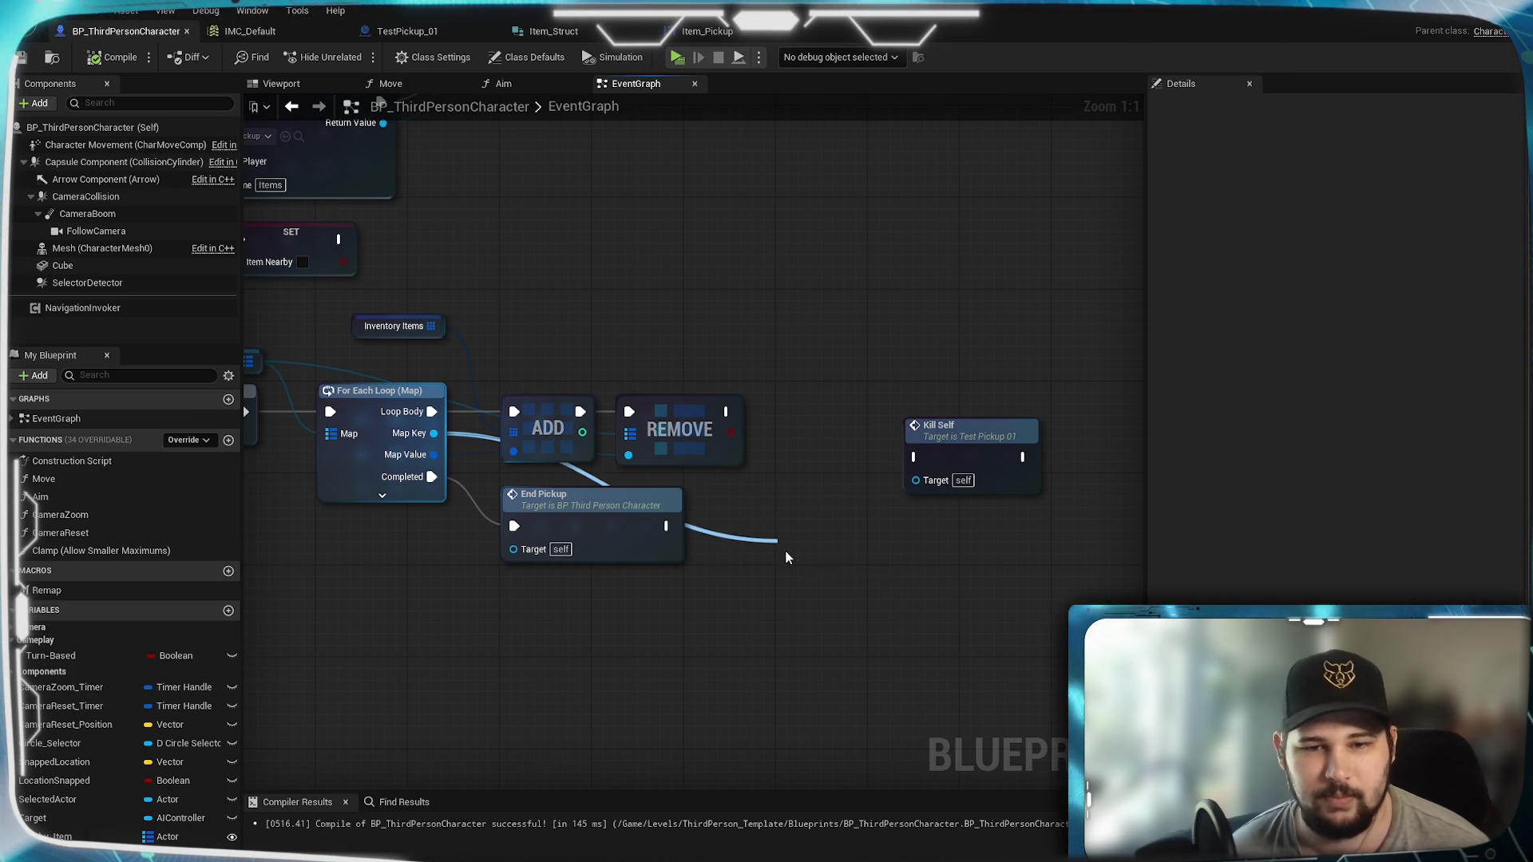
Step: Add Destroy Actor on the map key after REMOVE, delete Kill Self, and compile the character
drag(786, 555, 782, 556)
text(destr)
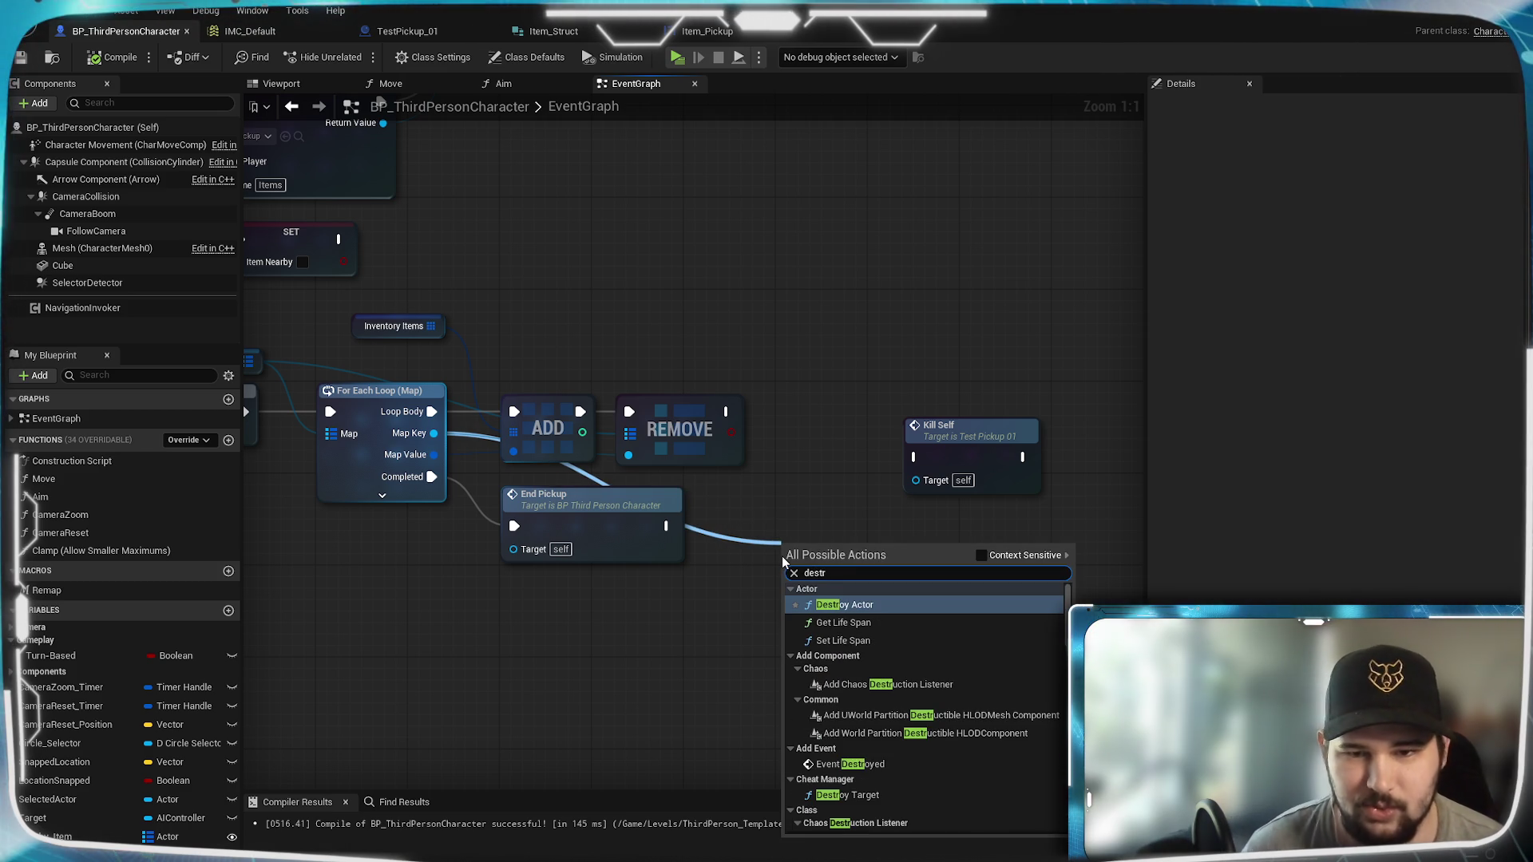
key(Return)
mouse_move(831, 551)
mouse_down()
mouse_move(823, 404)
mouse_move(761, 423)
mouse_move(726, 411)
mouse_up()
drag(822, 406, 824, 383)
click(1011, 445)
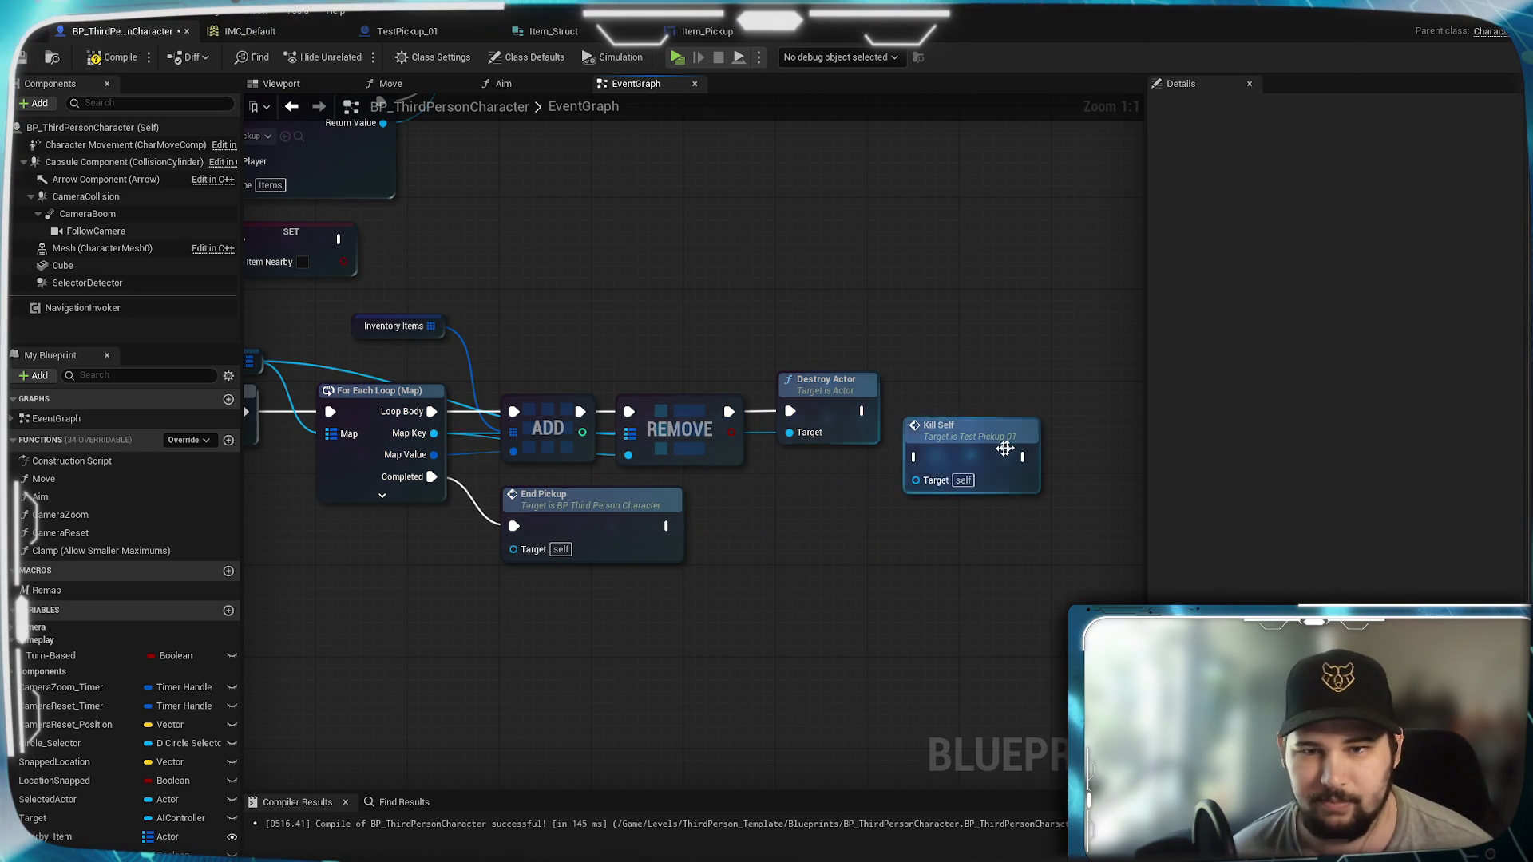
key(Delete)
click(111, 57)
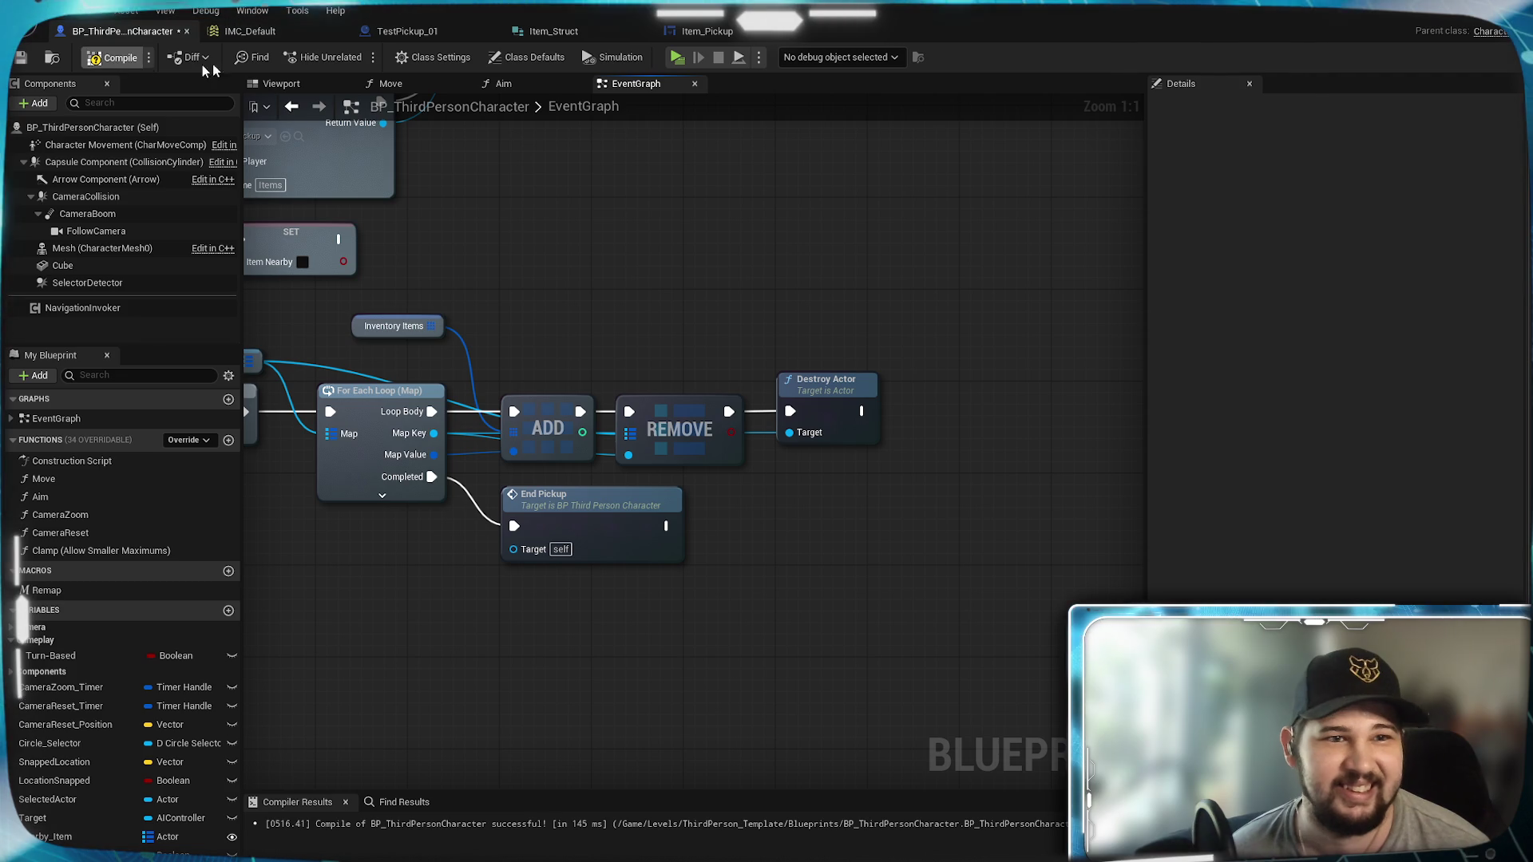
Step: Delete TestPickup_01's killSelf and Destroy Actor nodes, then compile and save both blueprints
click(389, 33)
drag(652, 376, 372, 363)
key(Delete)
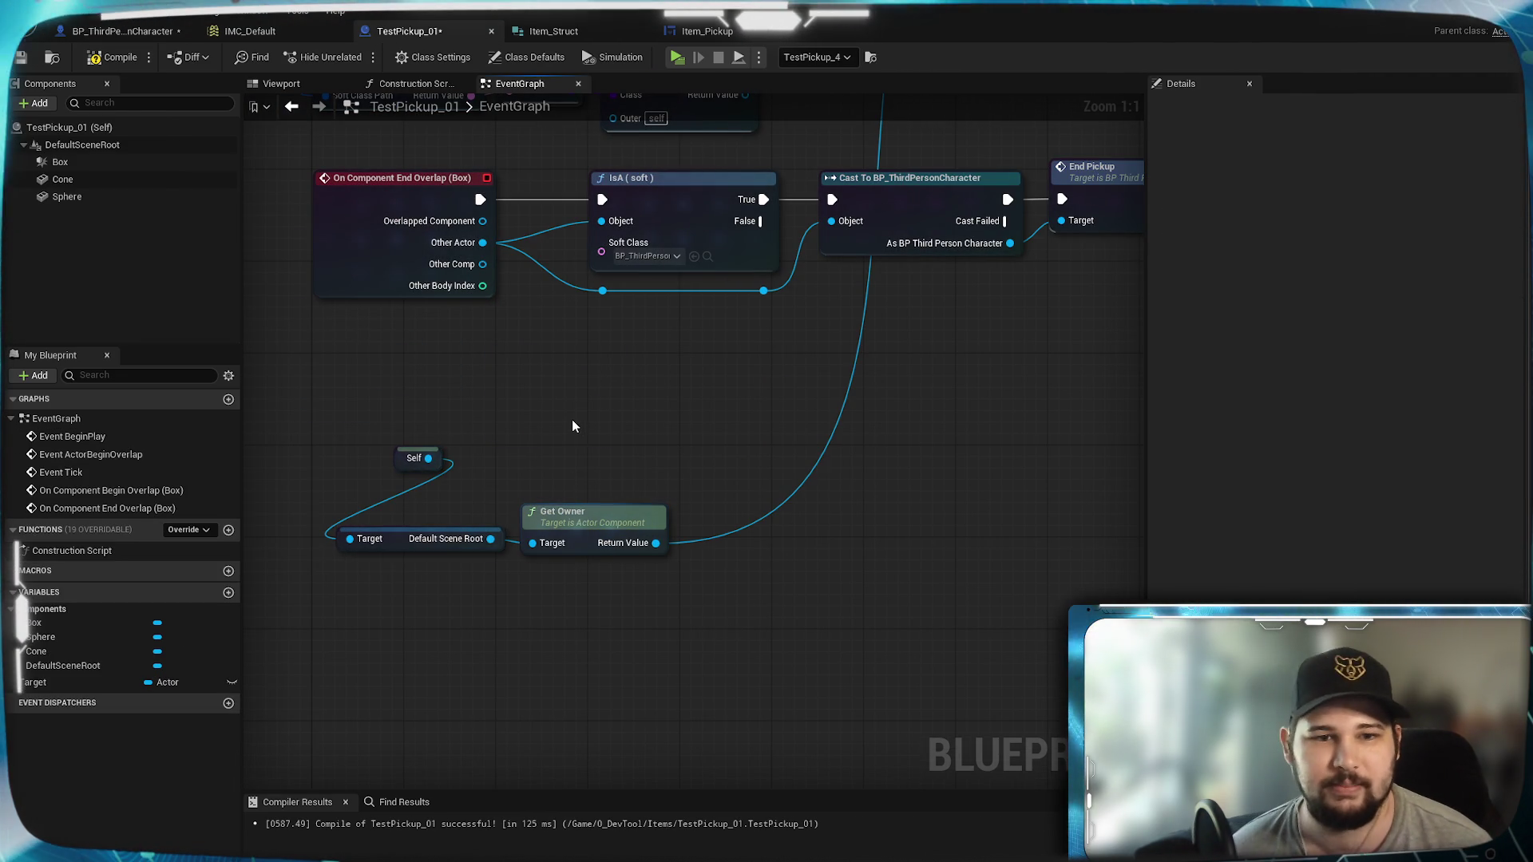
drag(572, 419, 515, 713)
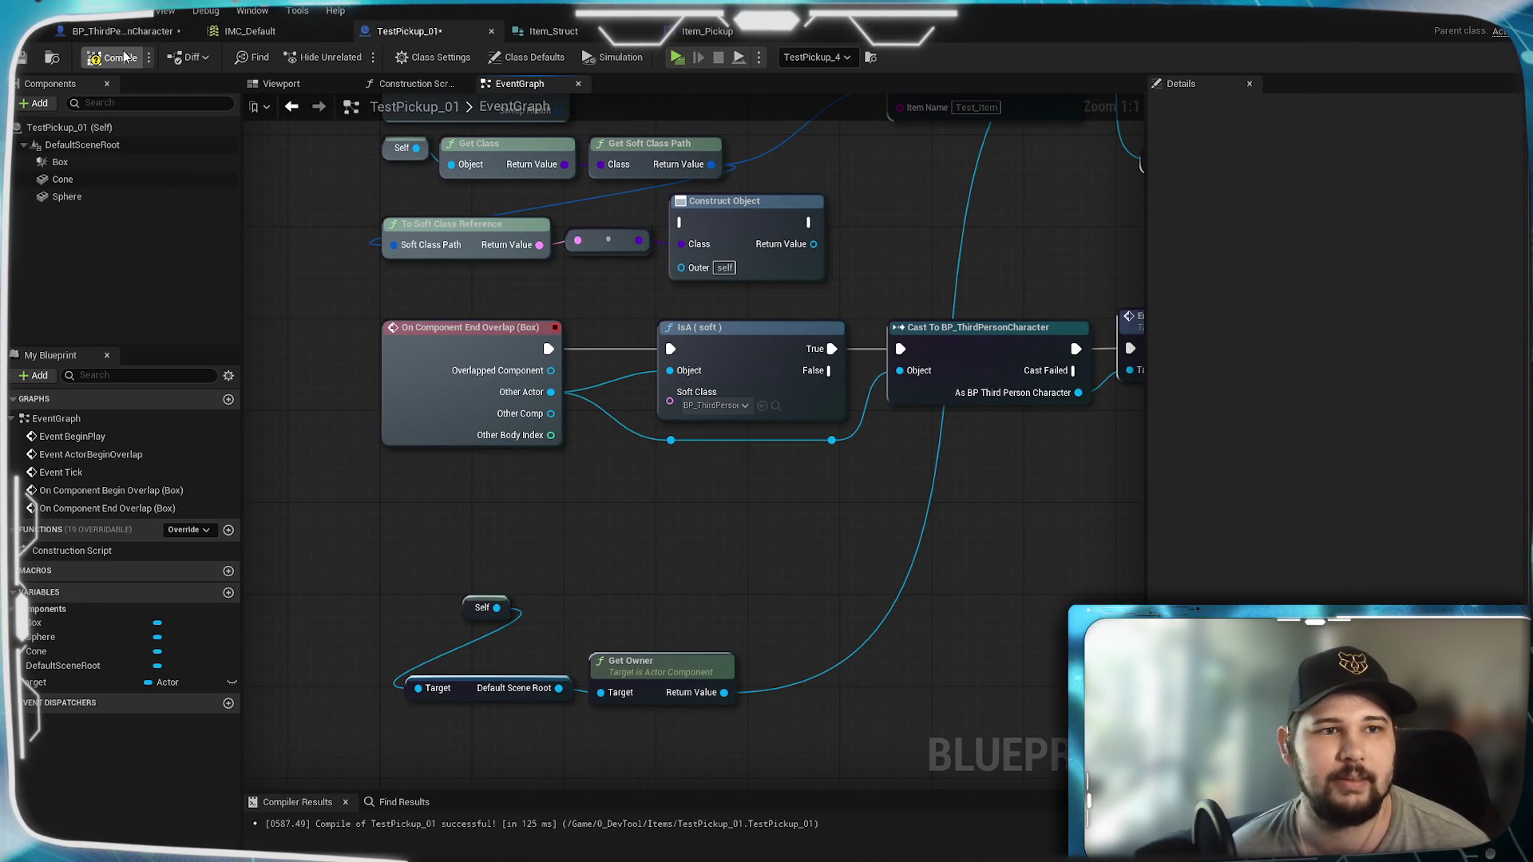
click(21, 58)
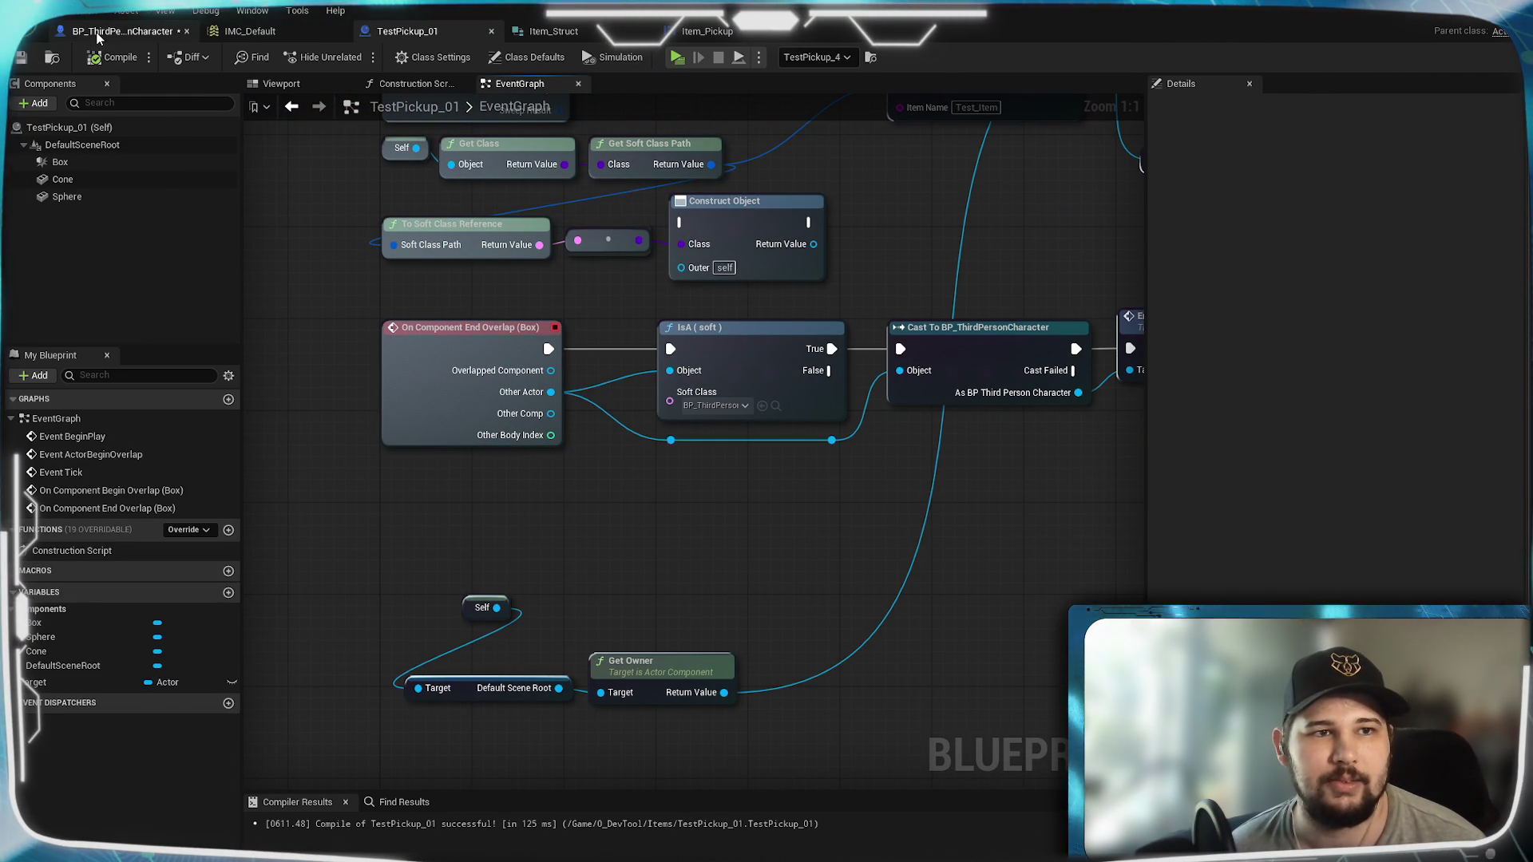
click(18, 60)
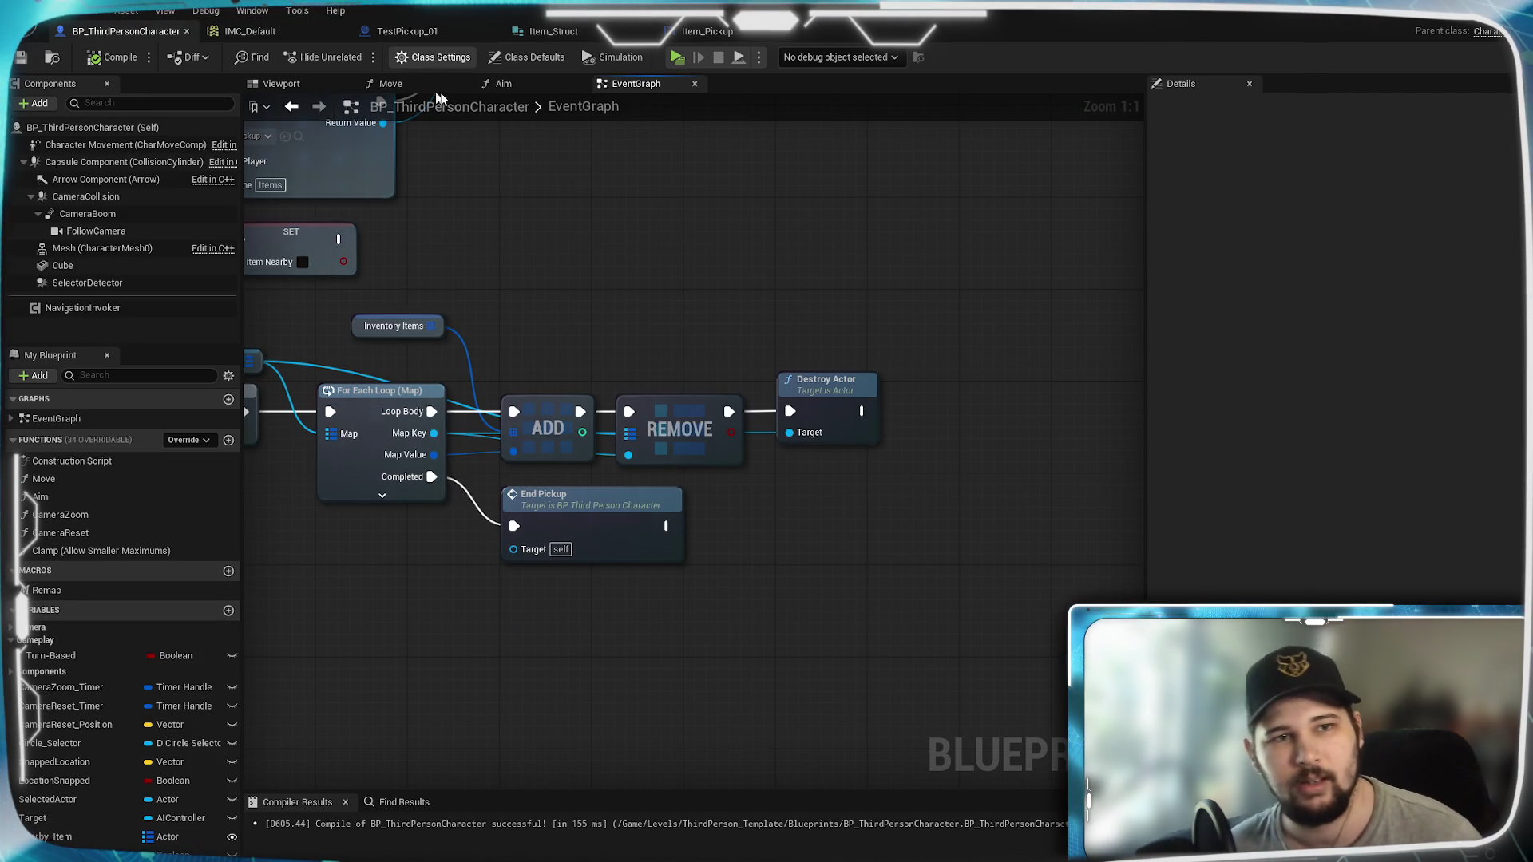
click(678, 57)
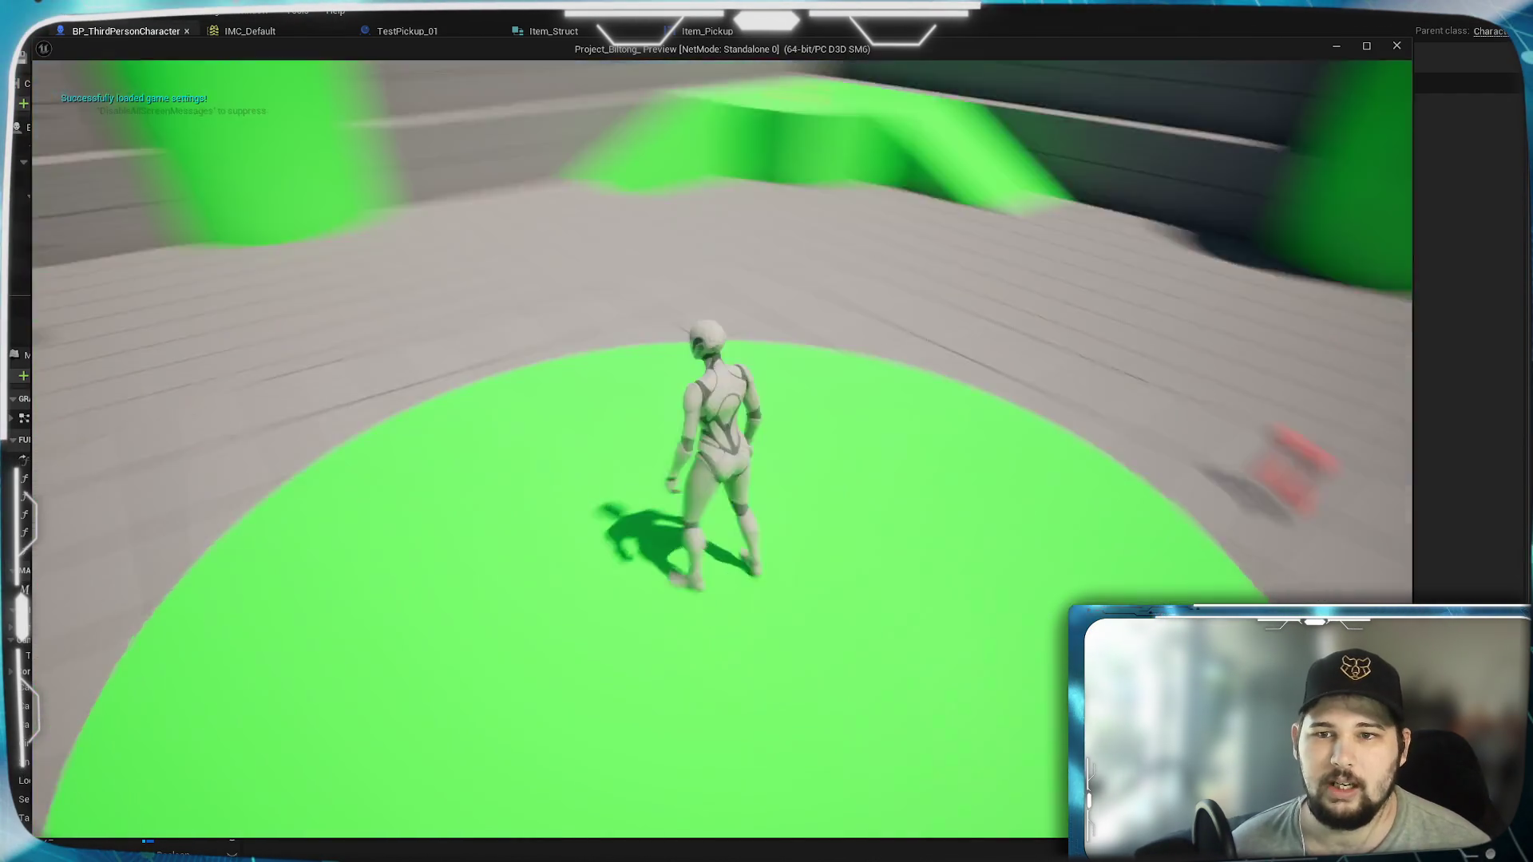
Step: Run and jump around the level, press E on two red test items, then quit with Esc
key(w)
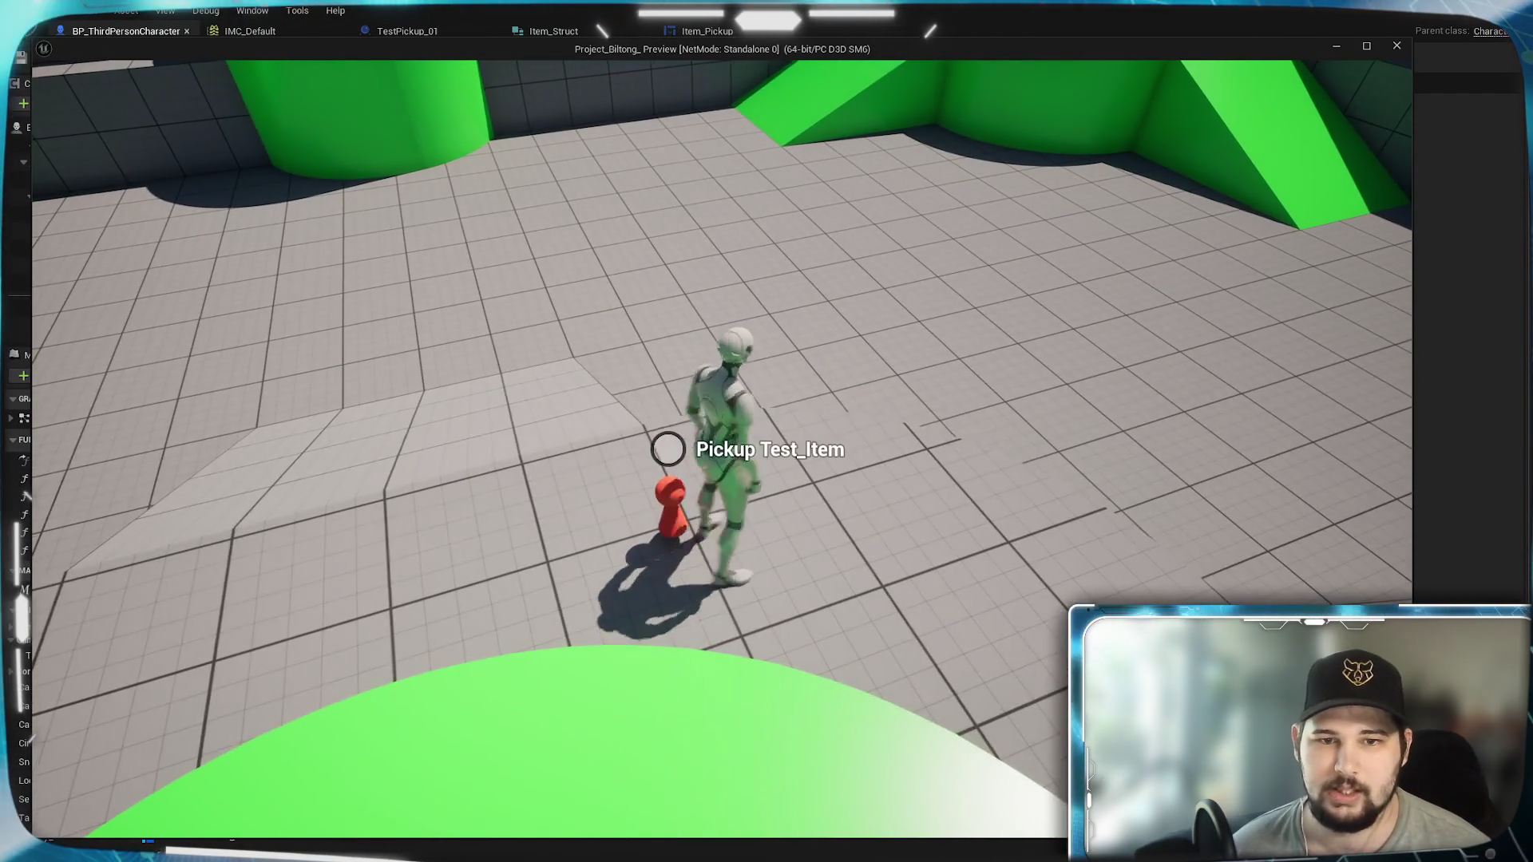
key(d)
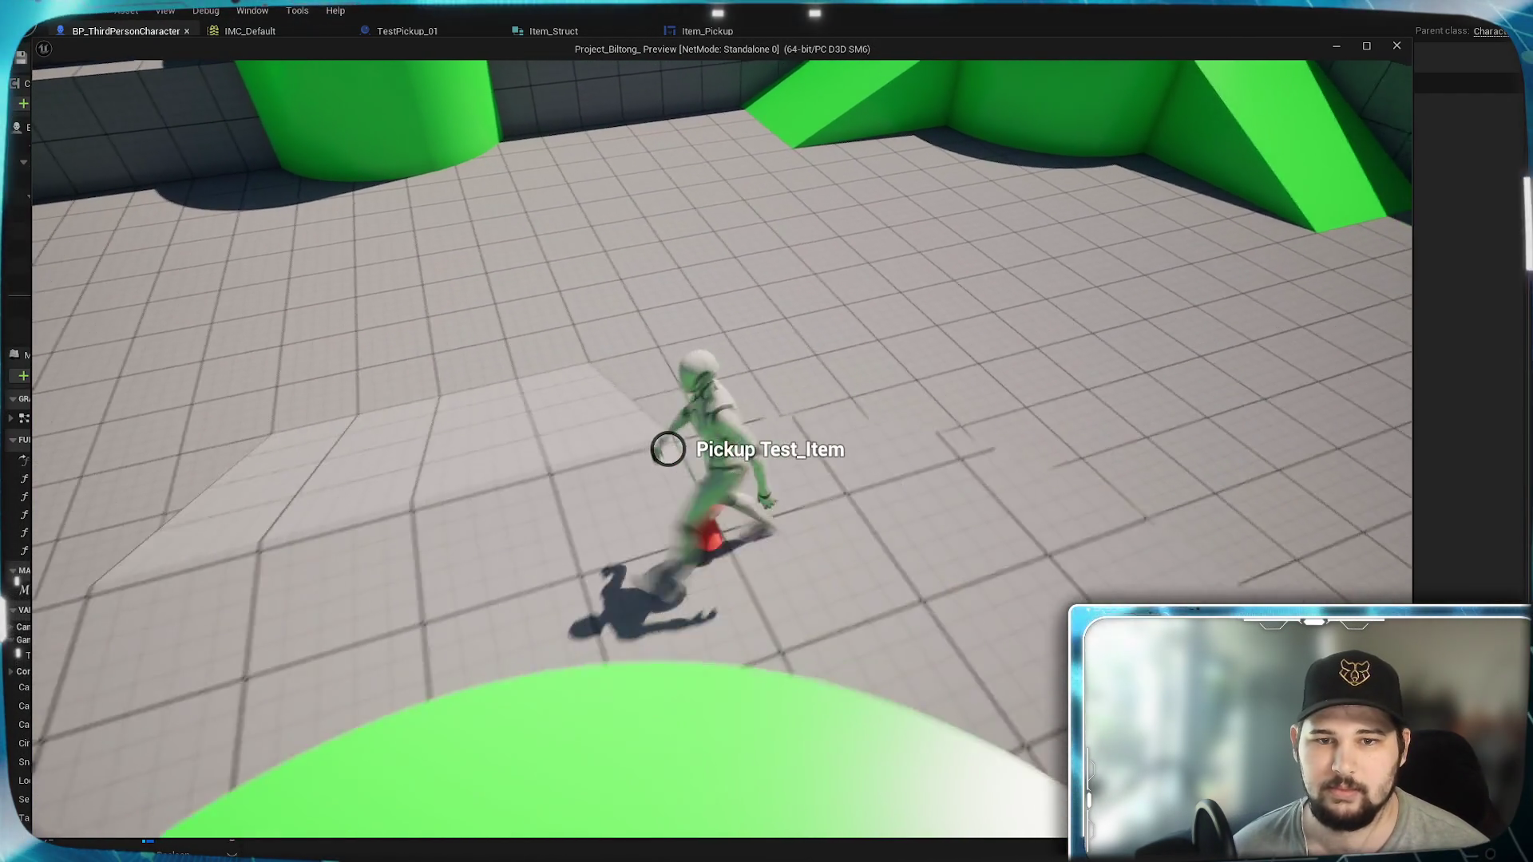
key(w)
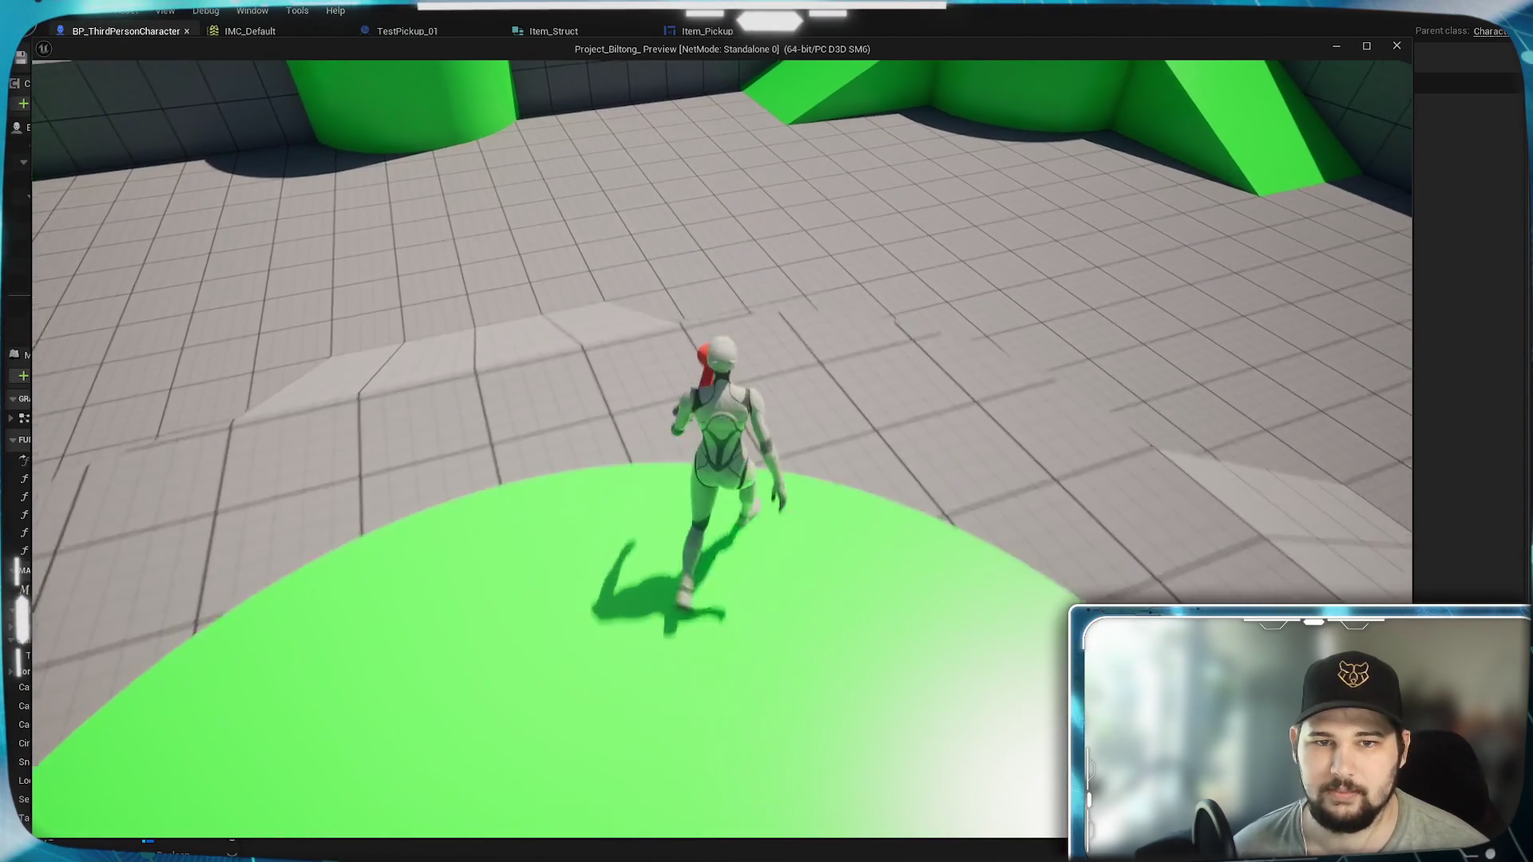
key(s)
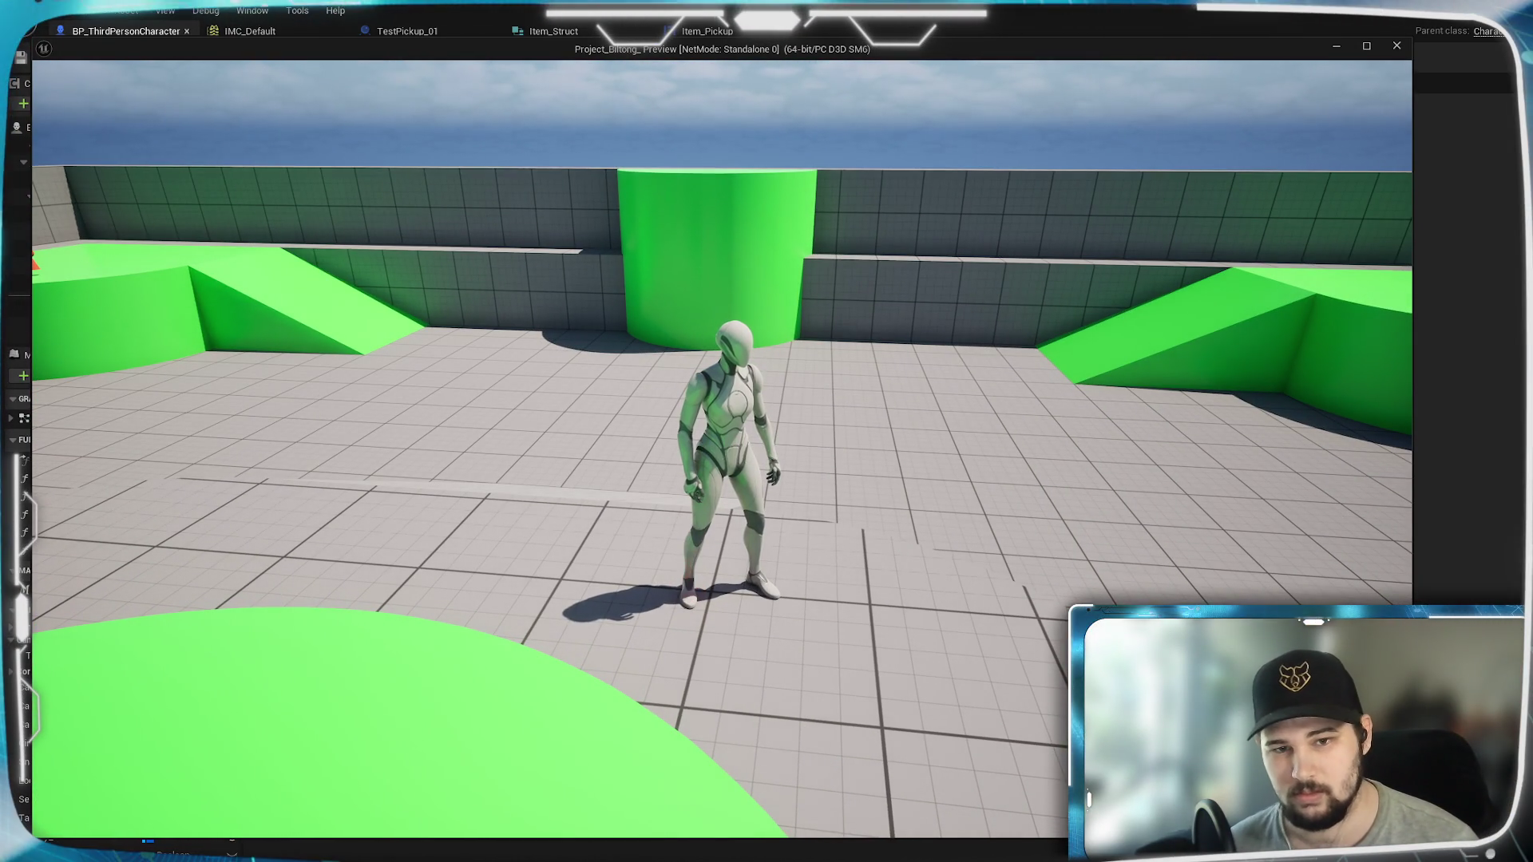
key(w)
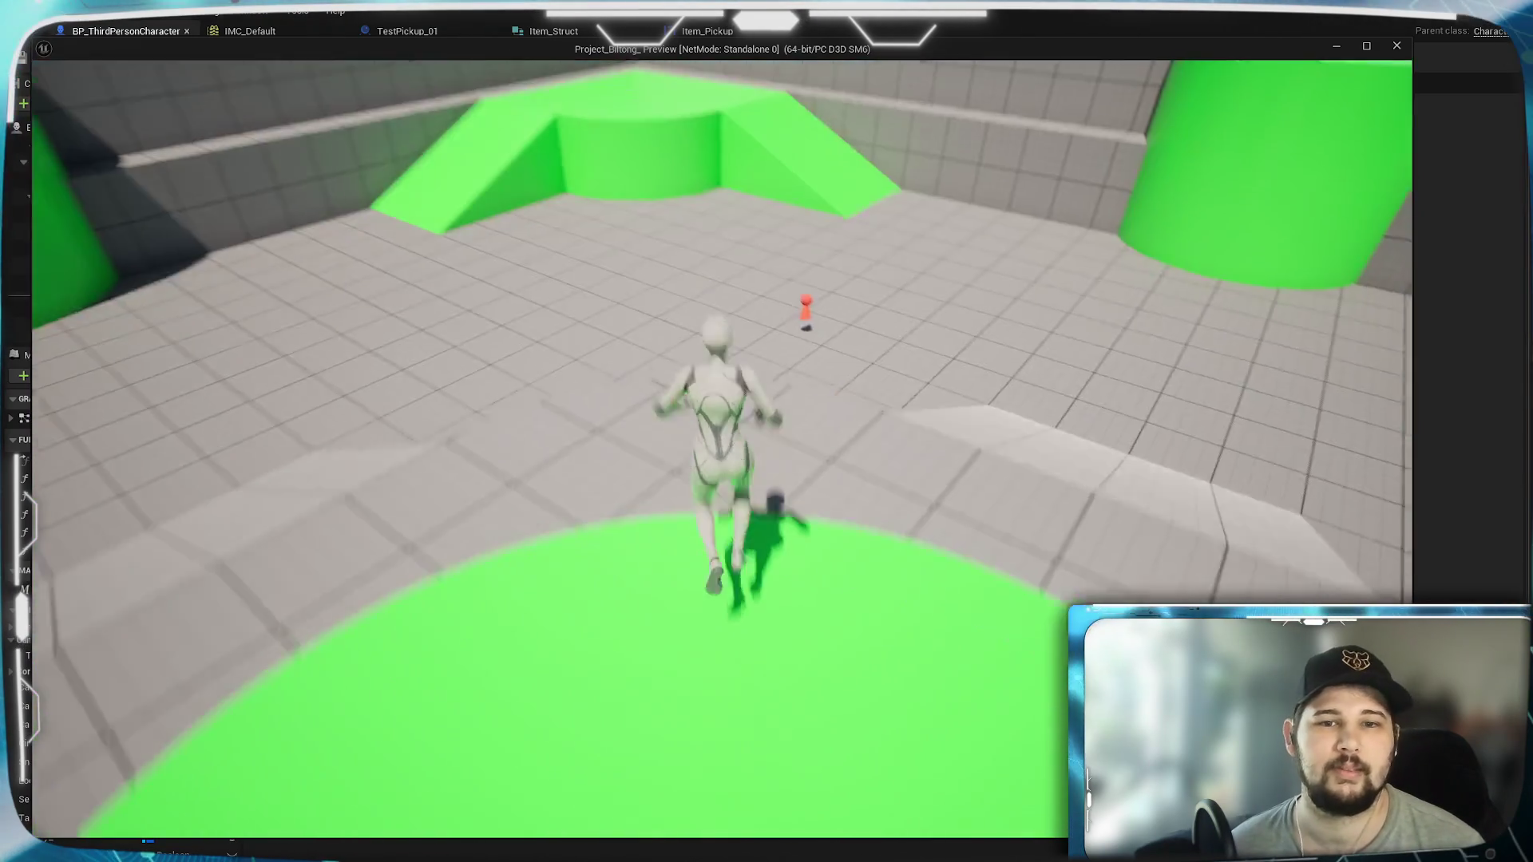
key(e)
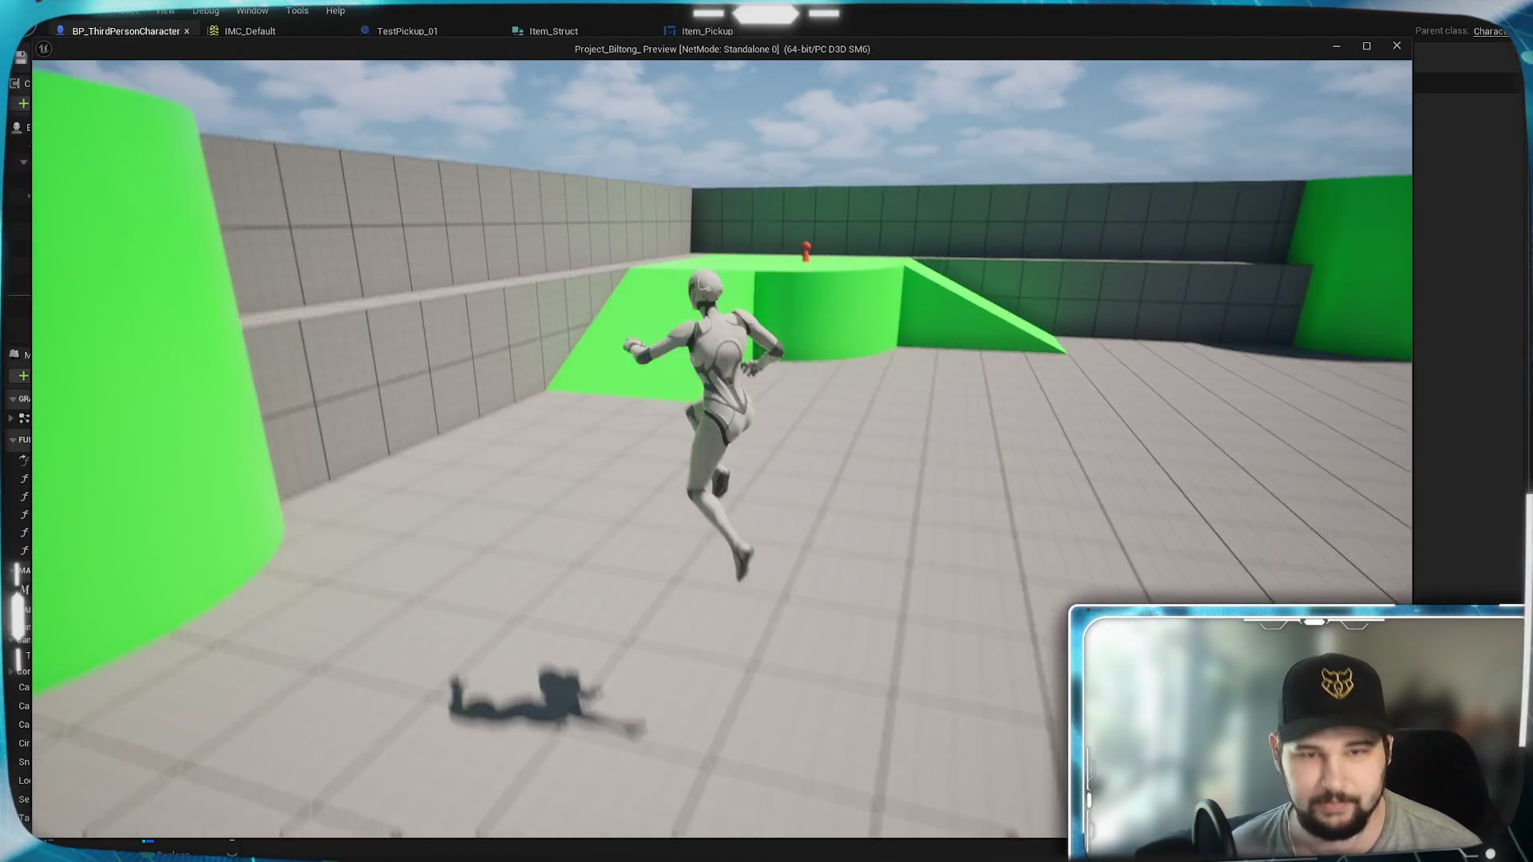
key(w)
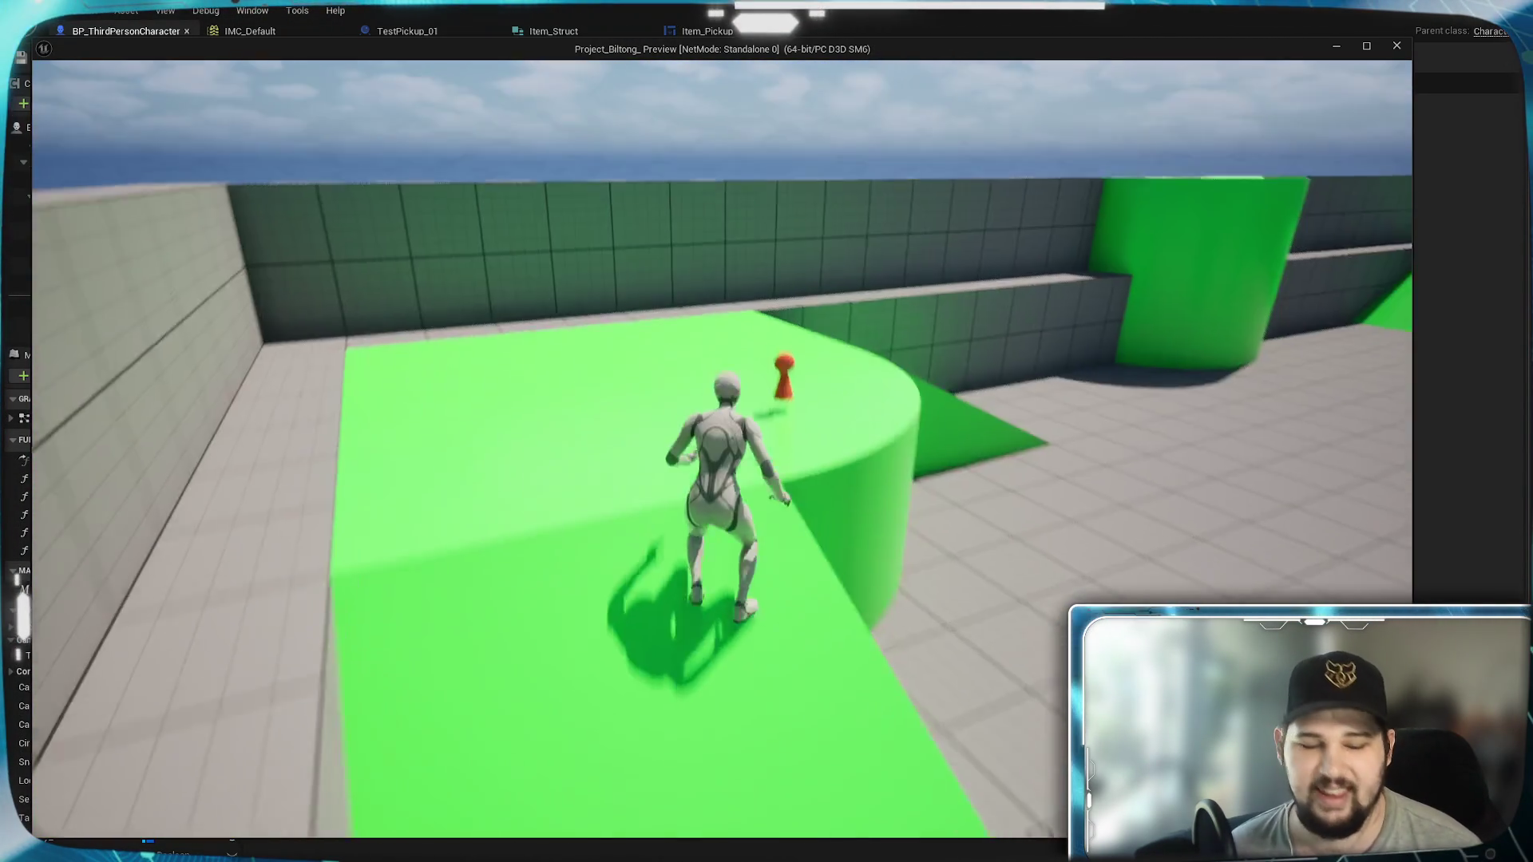
key(w)
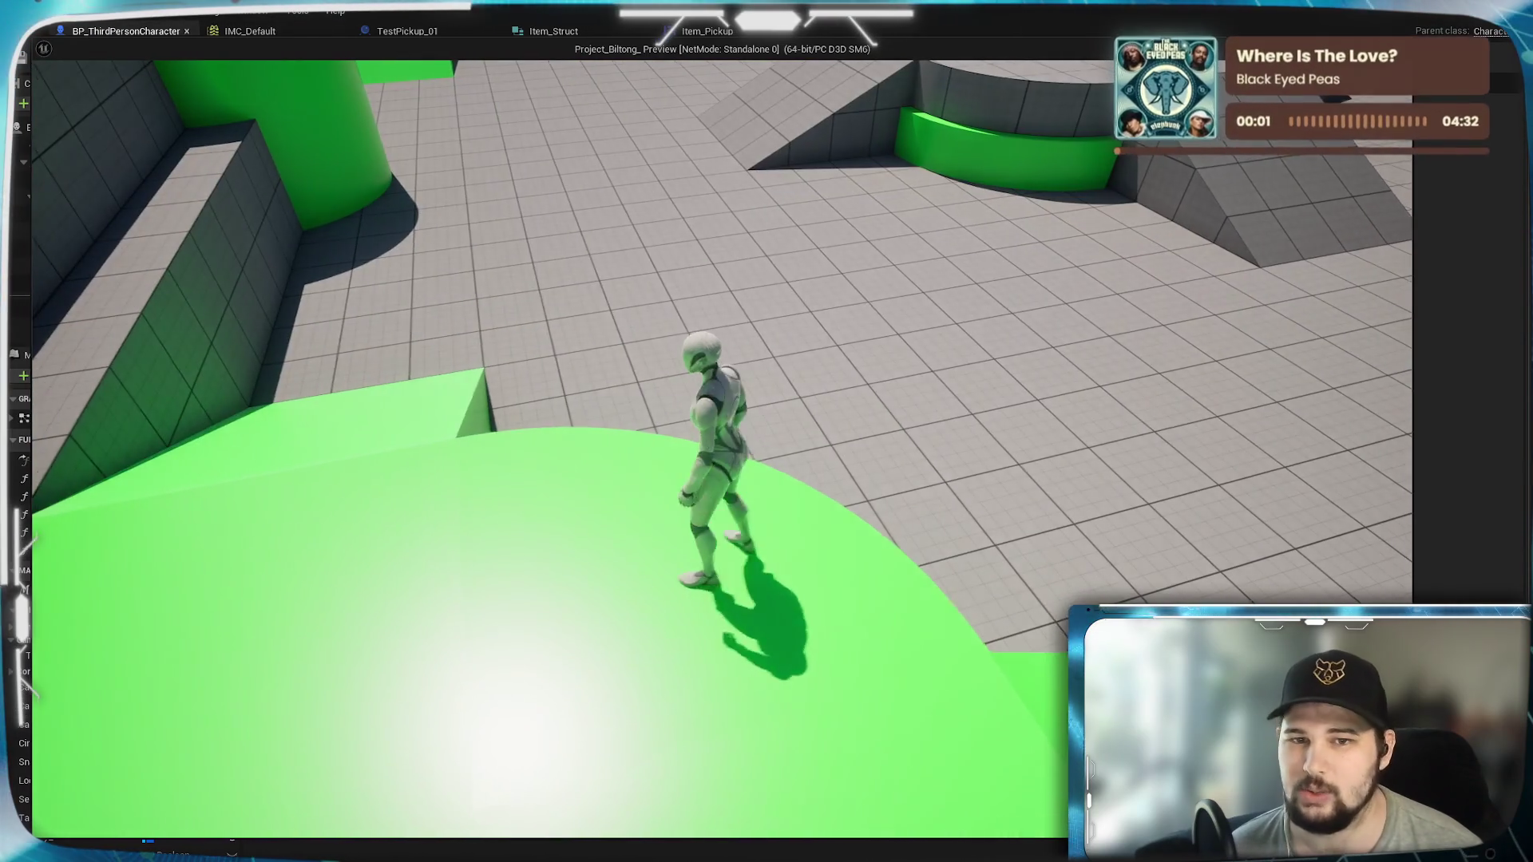
key(space)
key(w)
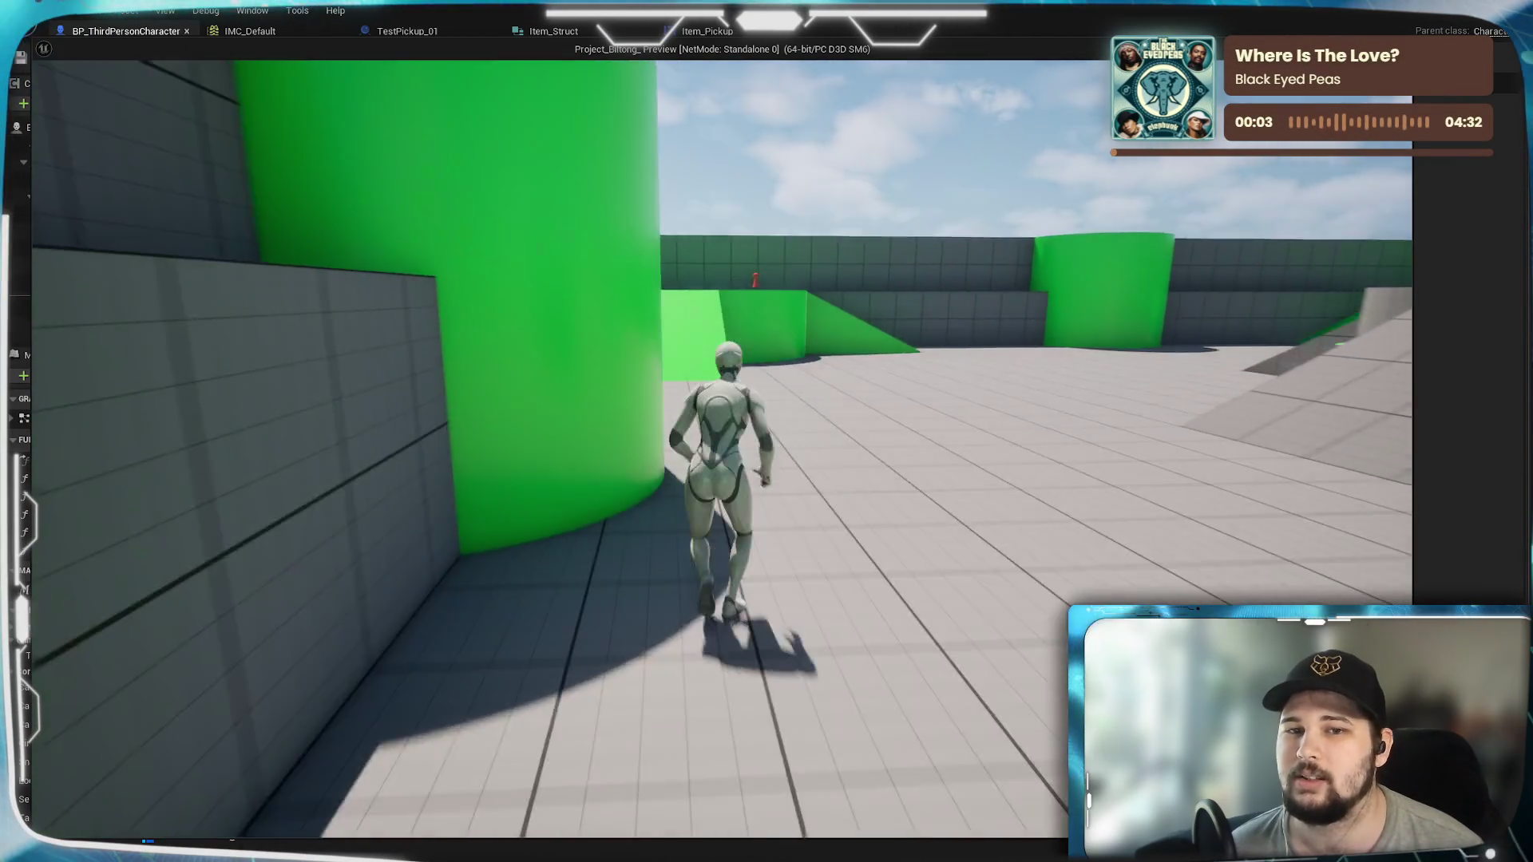
key(w)
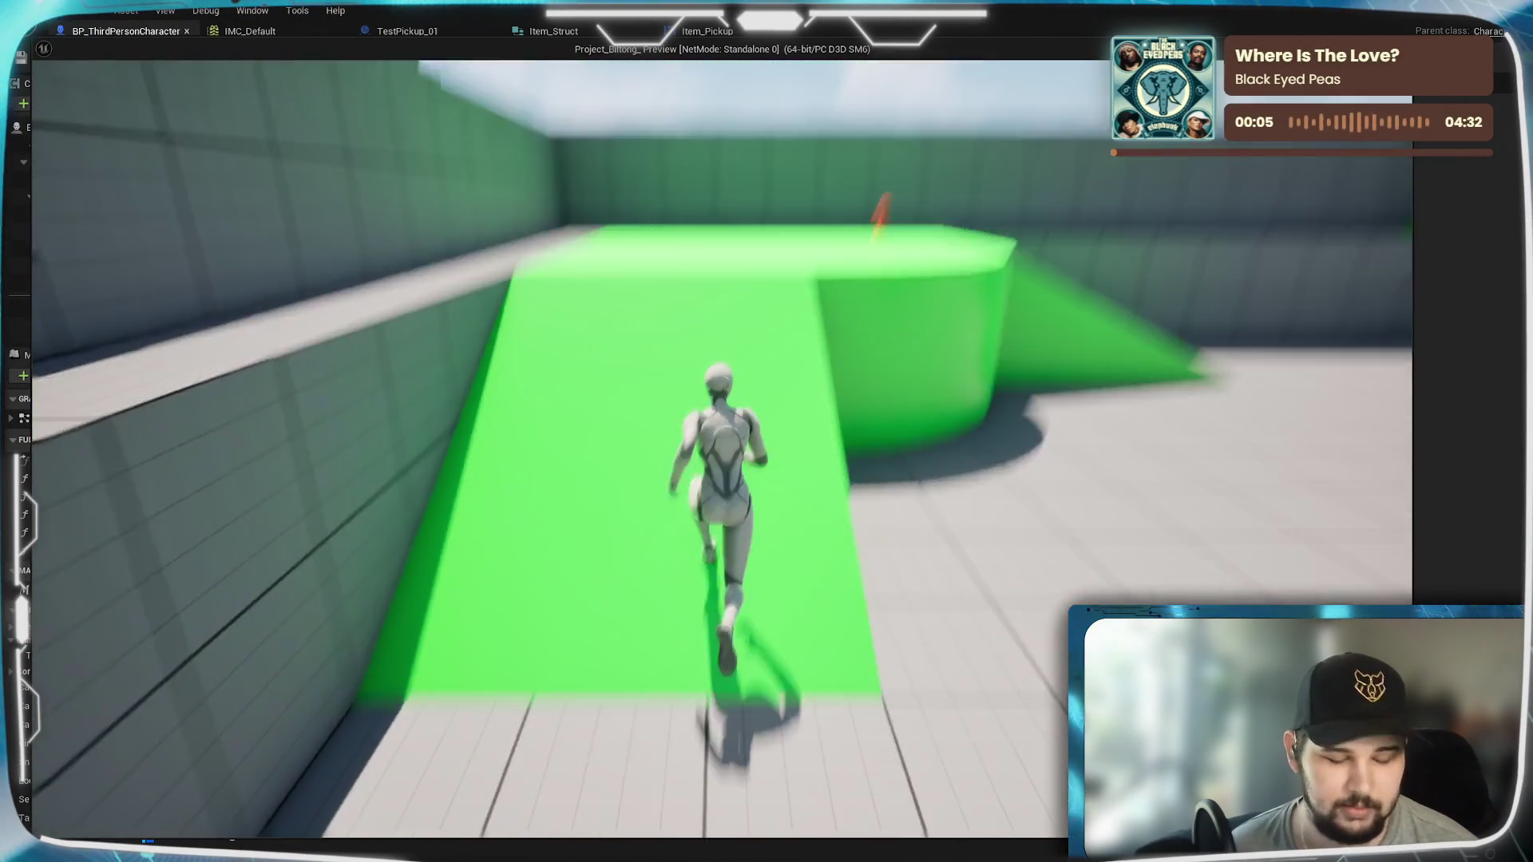
key(e)
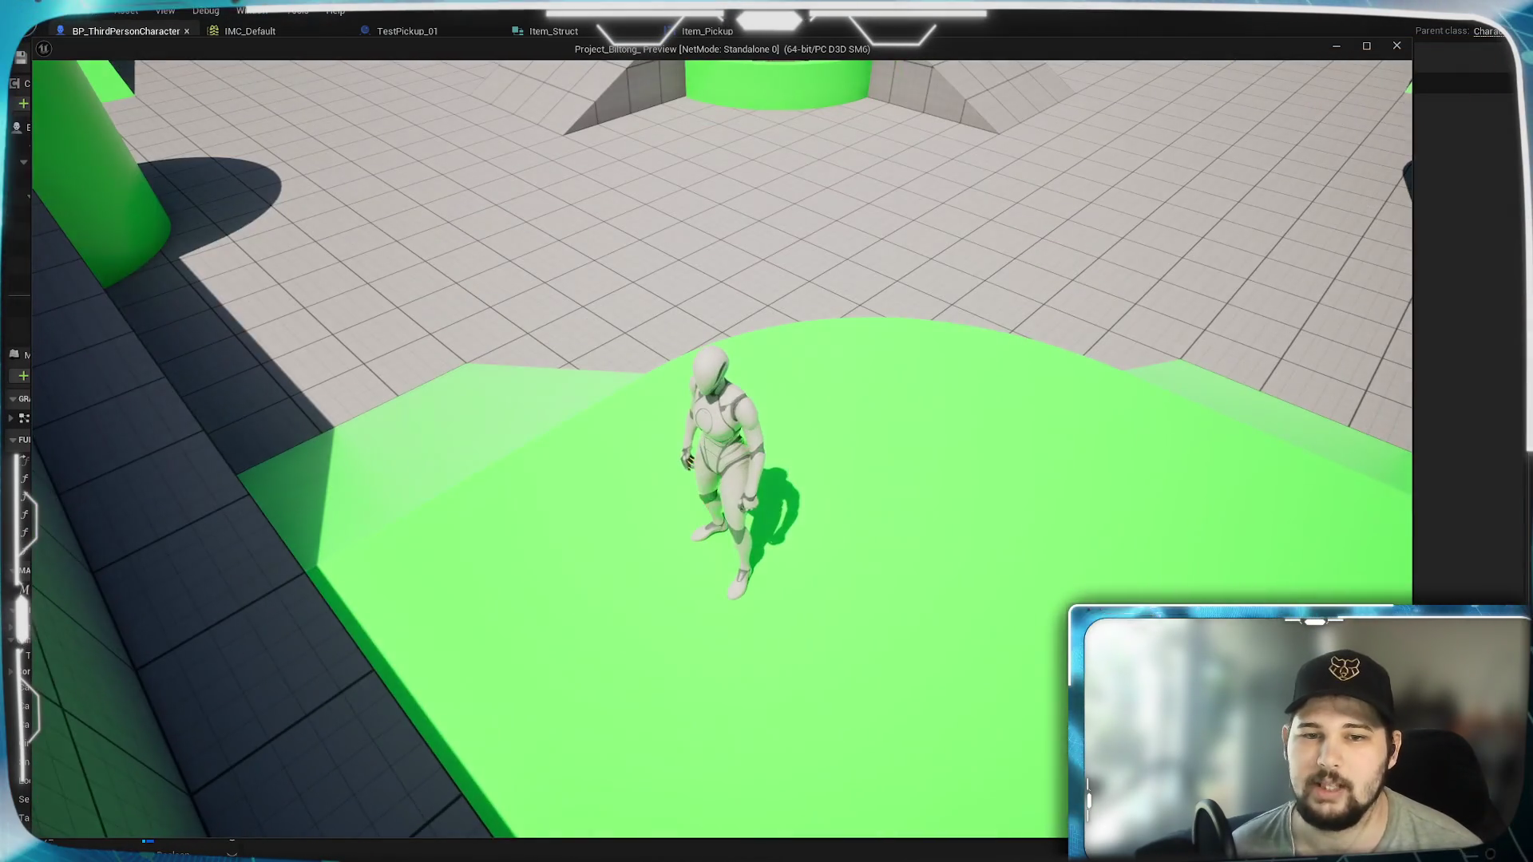
key(w)
key(space)
key(w)
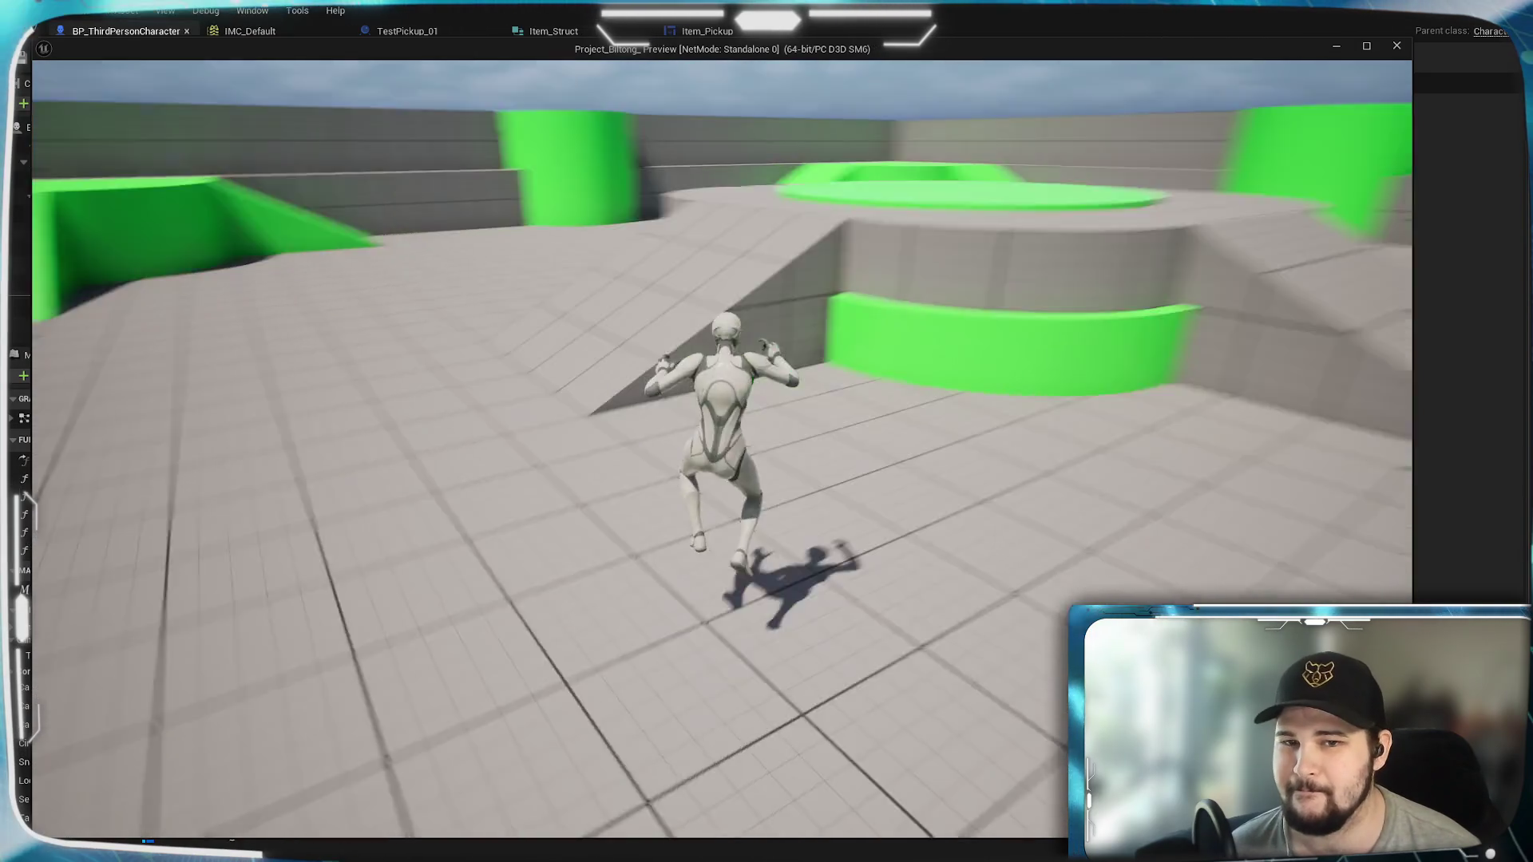
key(w)
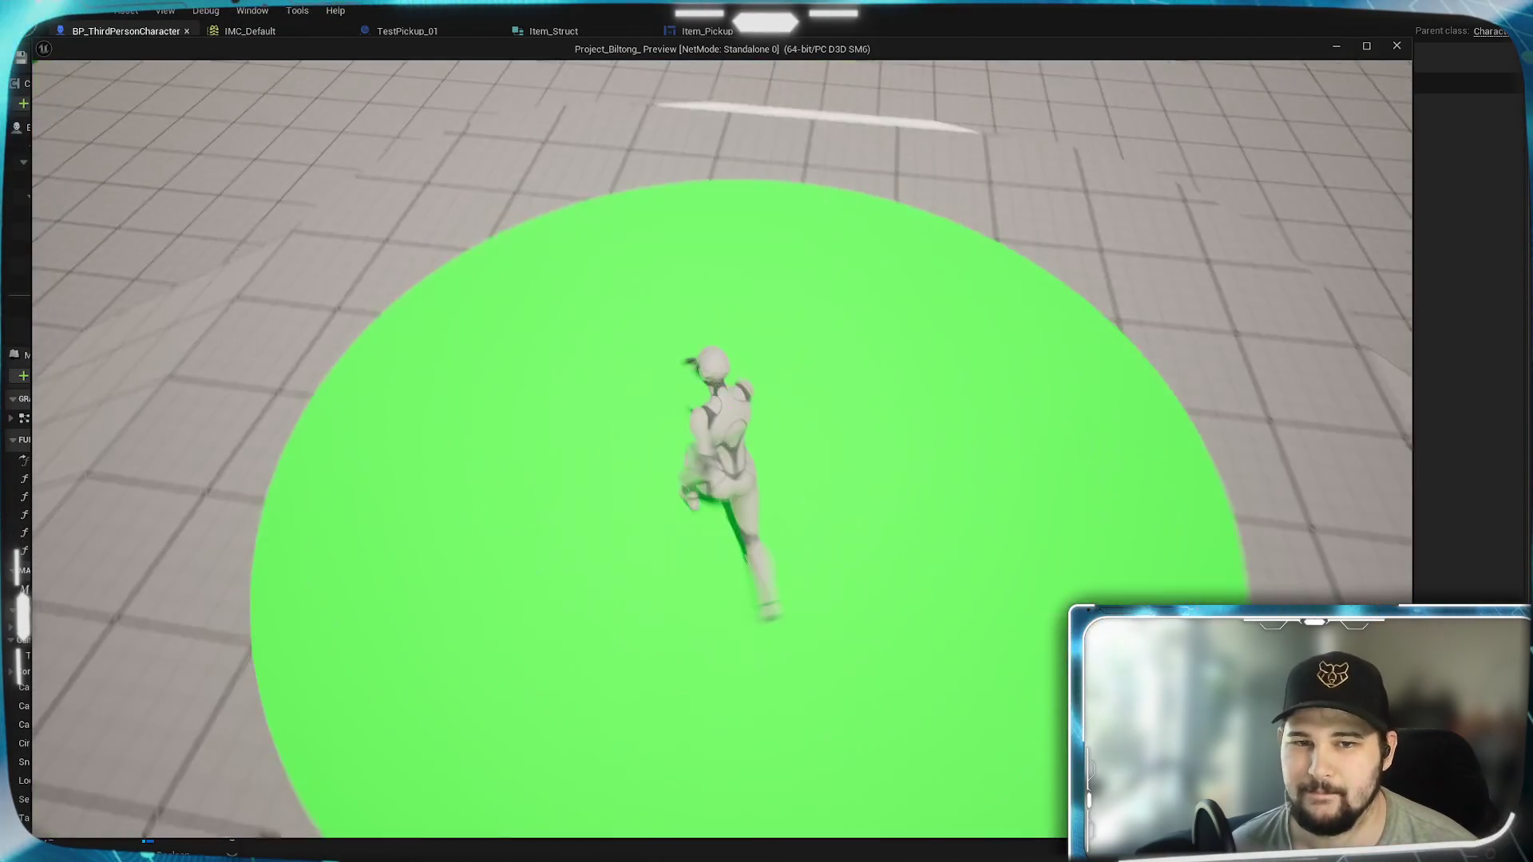
key(space)
key(Escape)
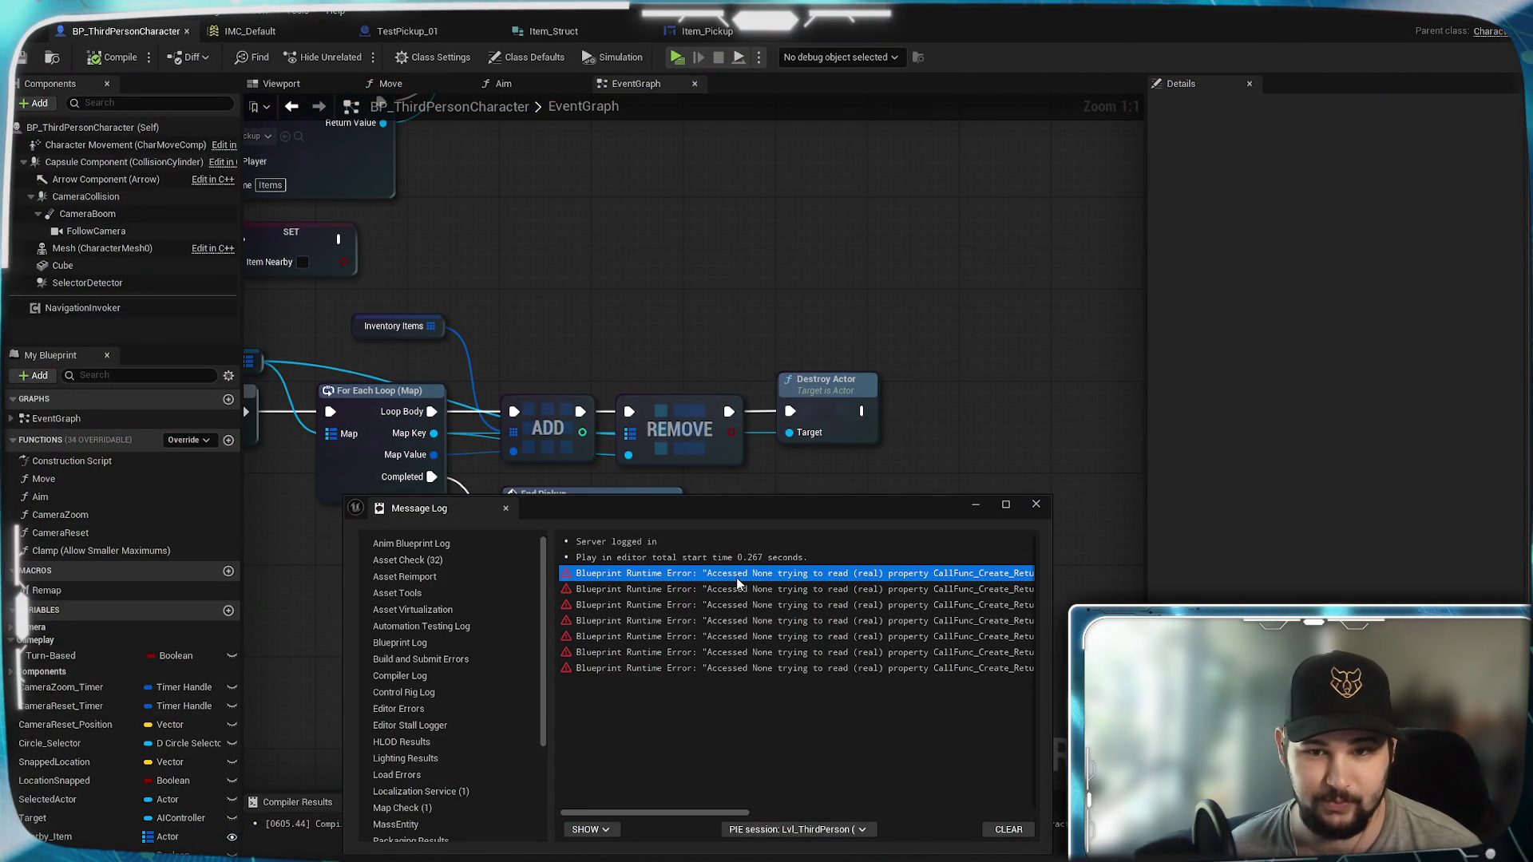
Step: Scroll the runtime errors, clear the Message Log, and minimize its window
mouse_move(727, 814)
mouse_down()
mouse_move(872, 785)
mouse_move(1027, 794)
mouse_up()
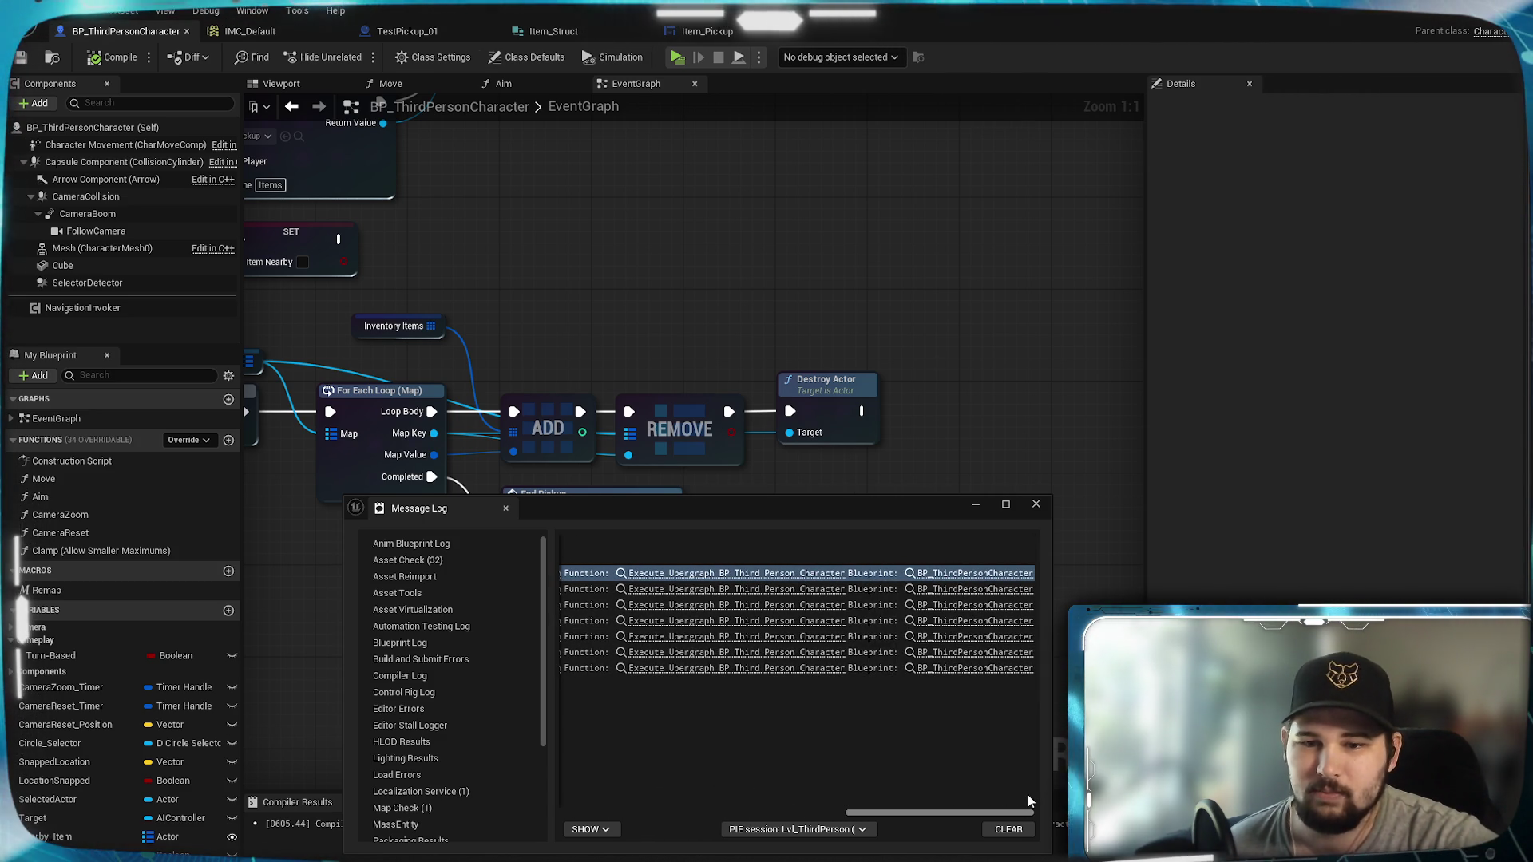
click(1013, 827)
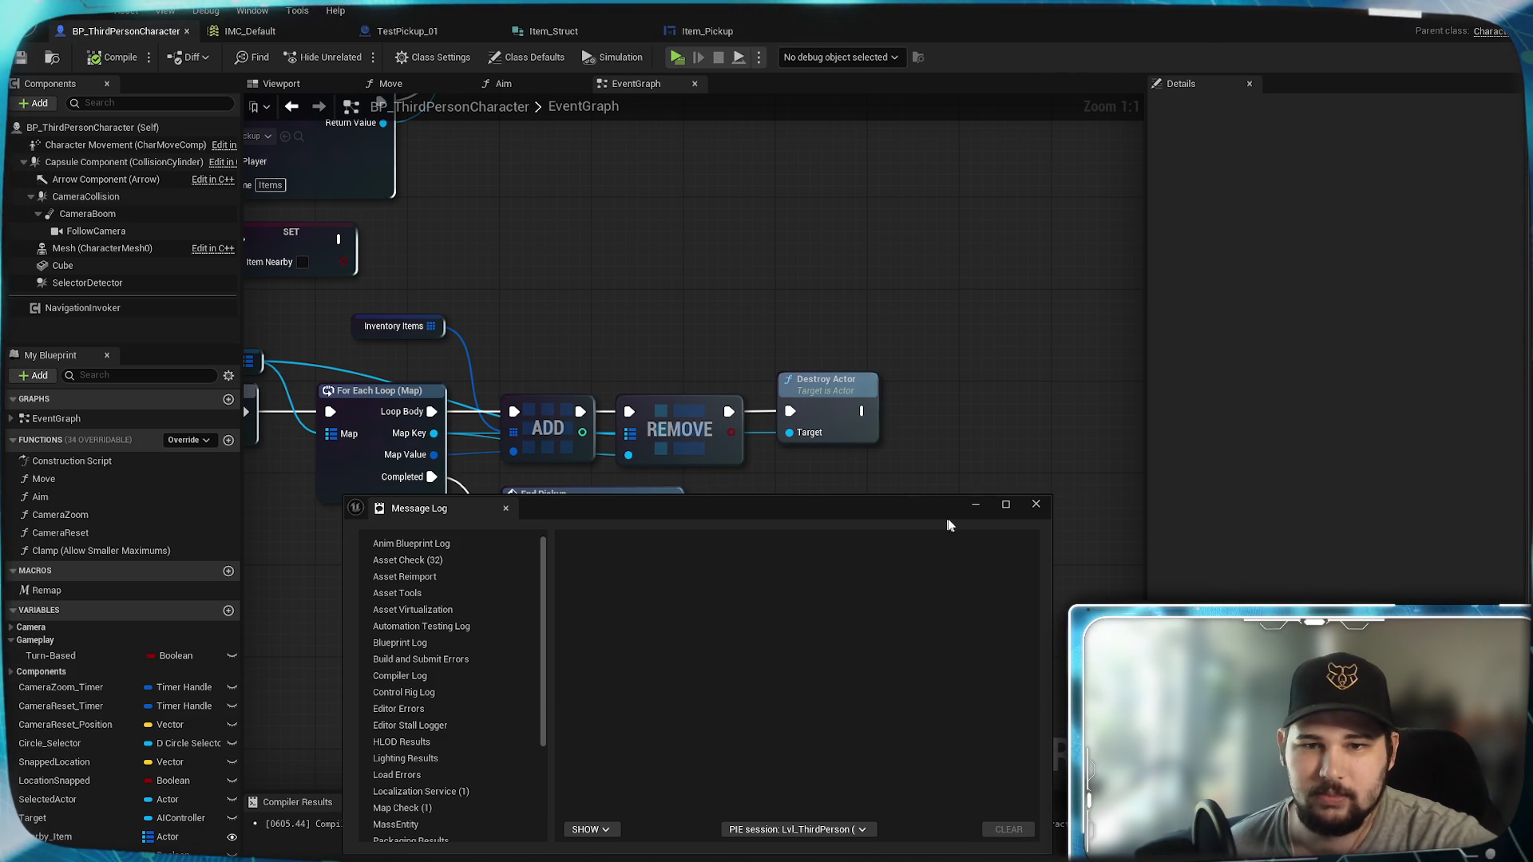
click(978, 506)
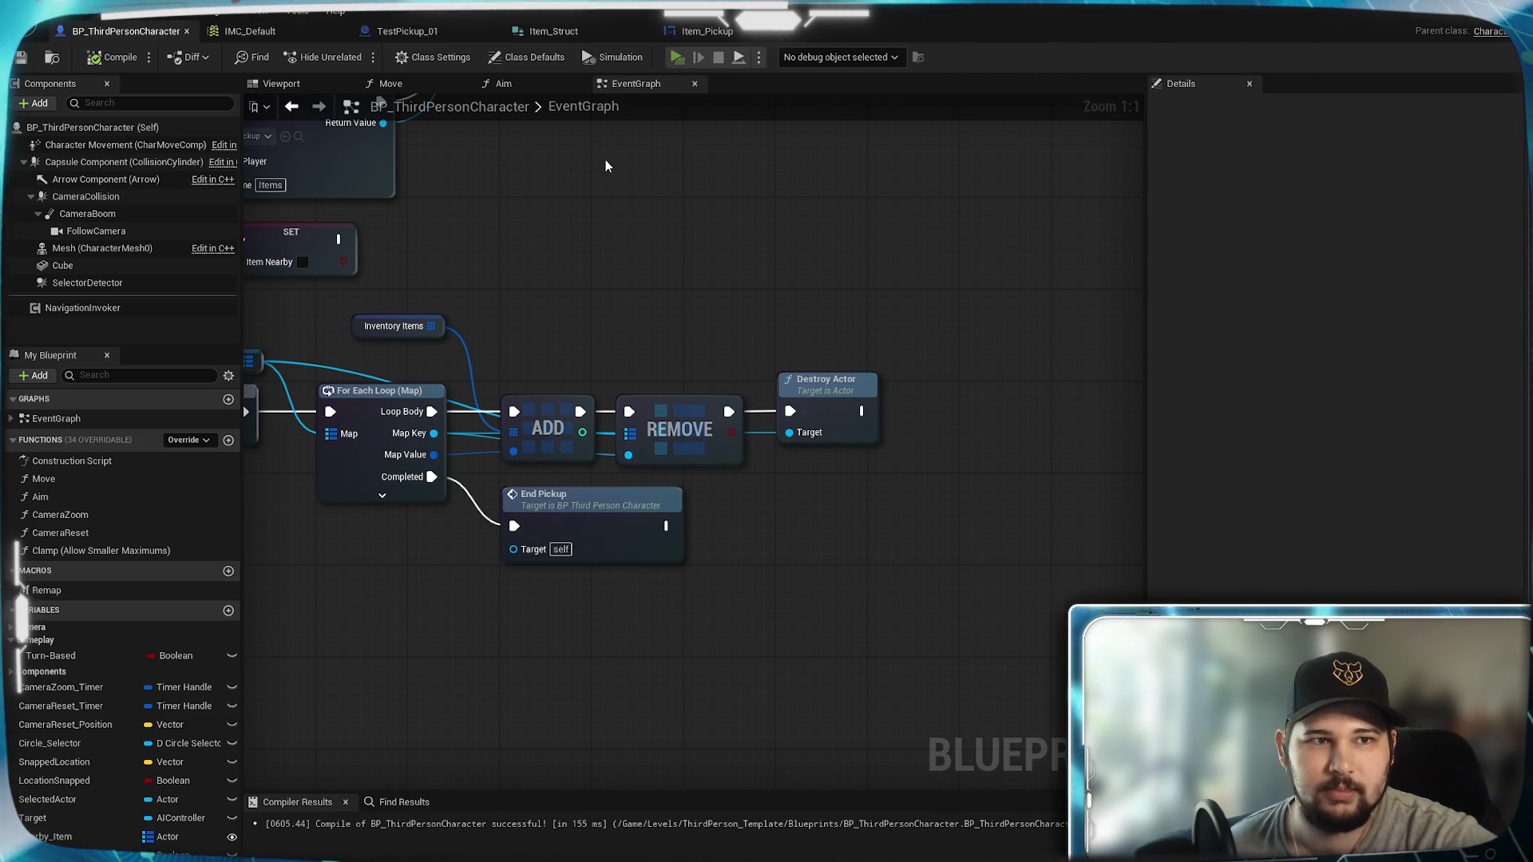
Step: Run and jump through the level collecting two red Test_Items with E, then quit with Esc
key(w)
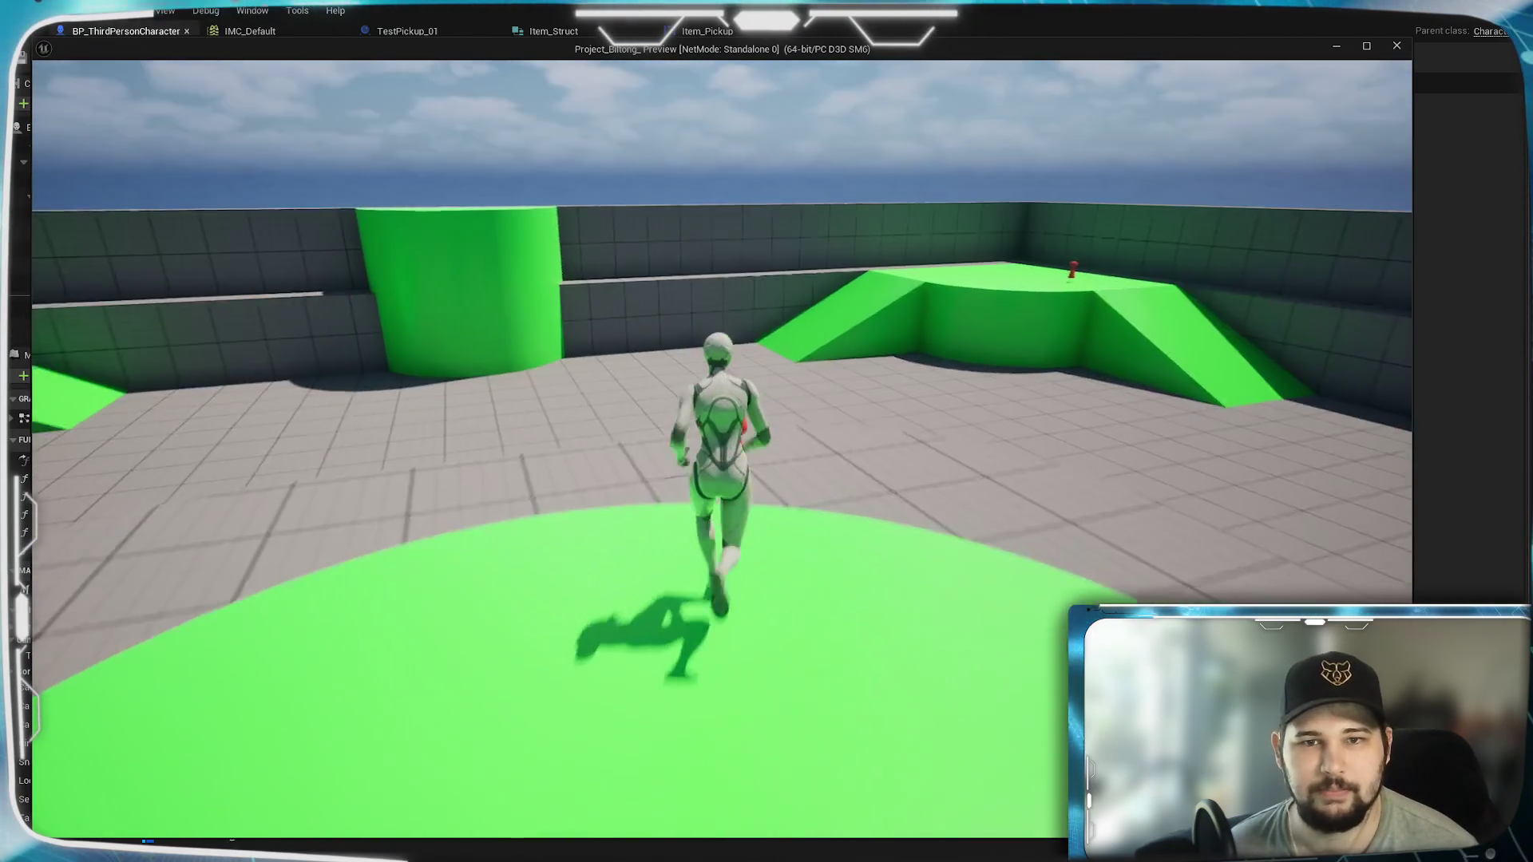
key(e)
key(w)
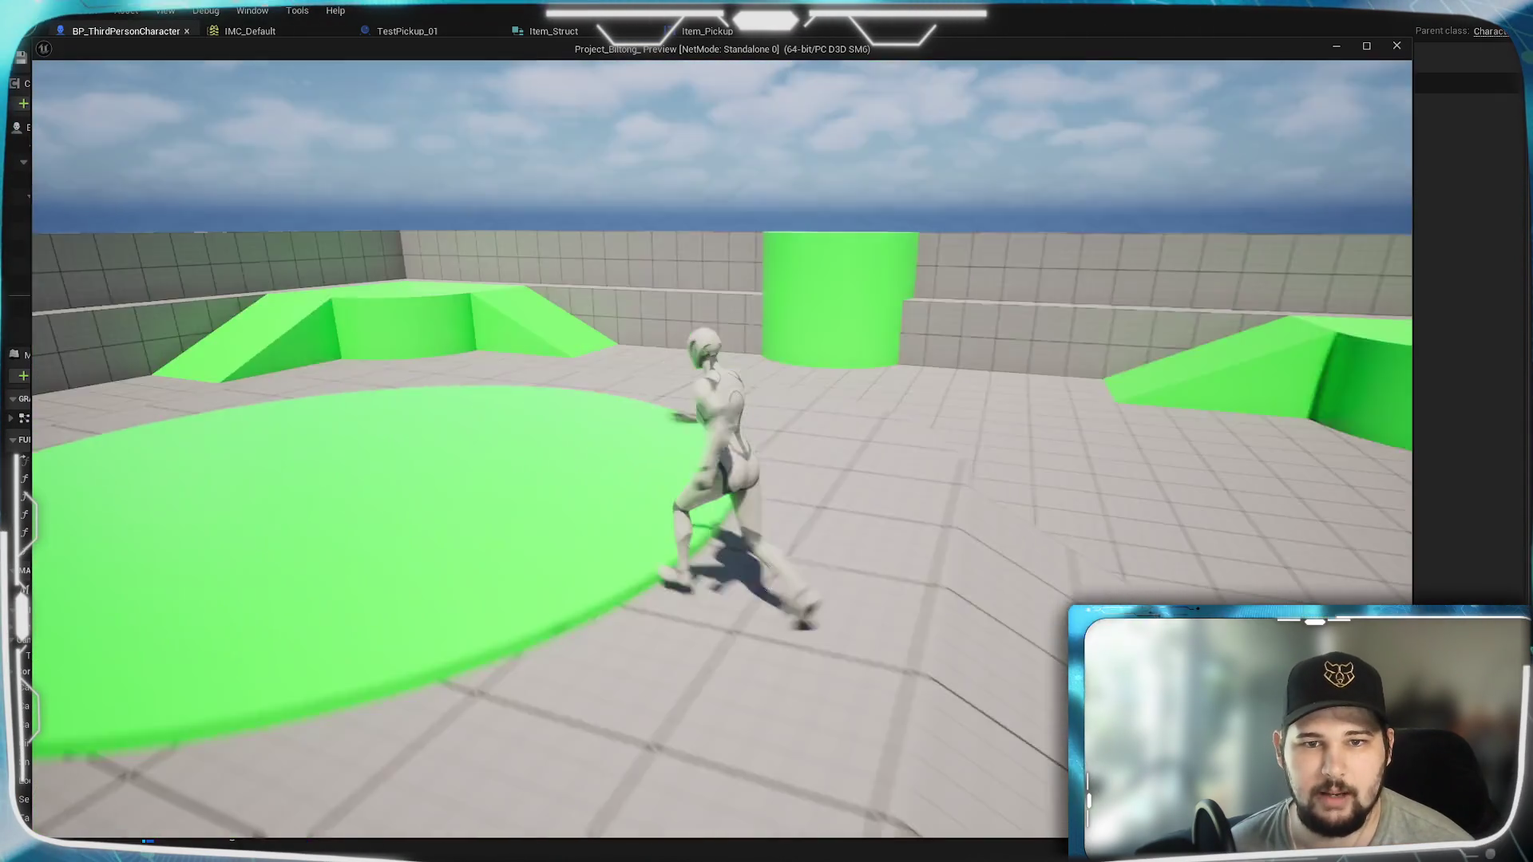
key(space)
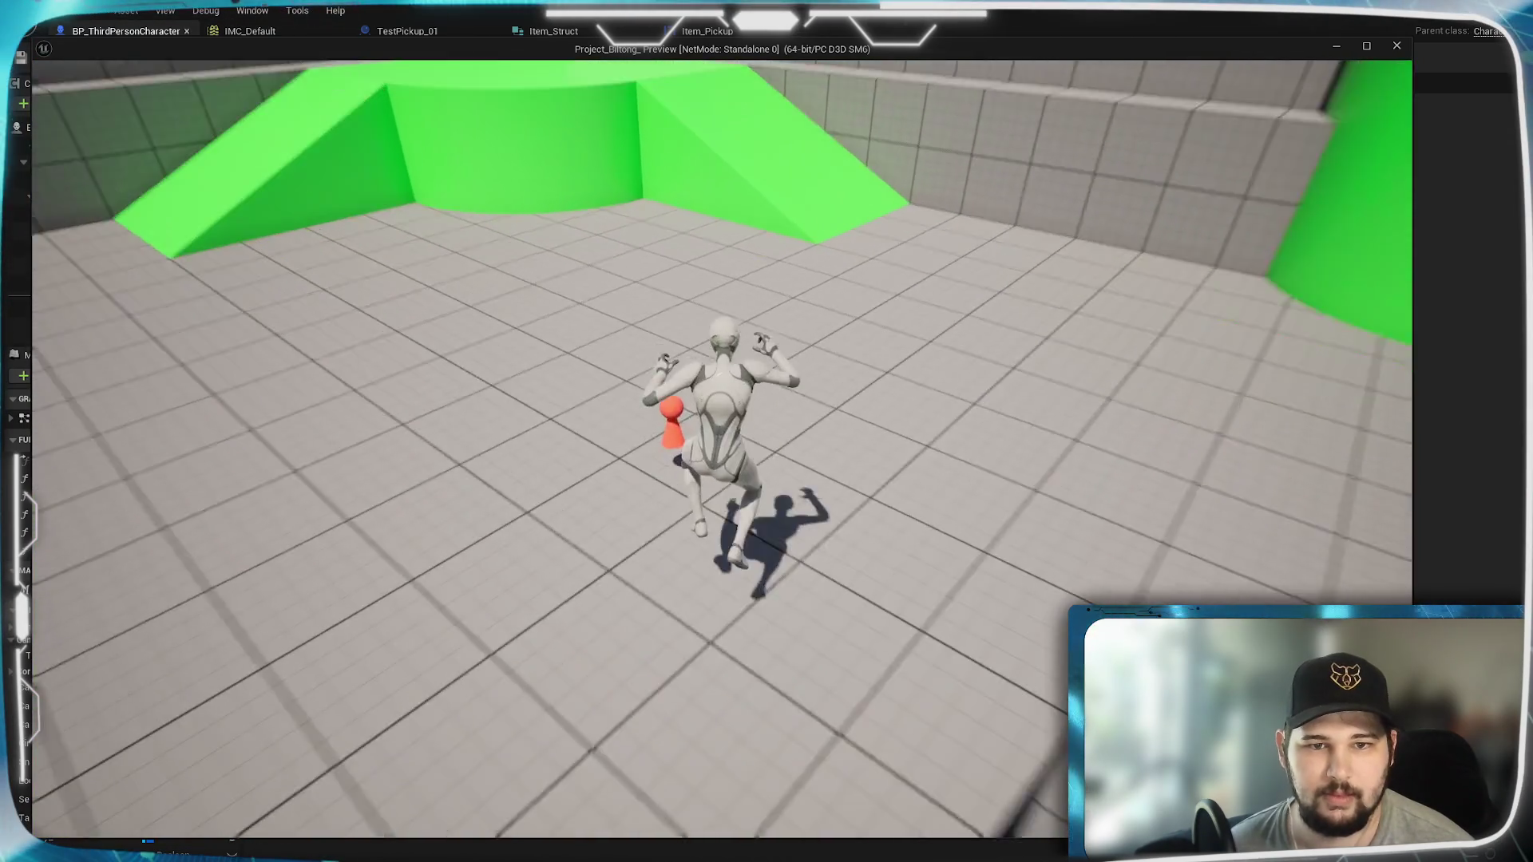
key(s)
key(e)
key(w)
key(space)
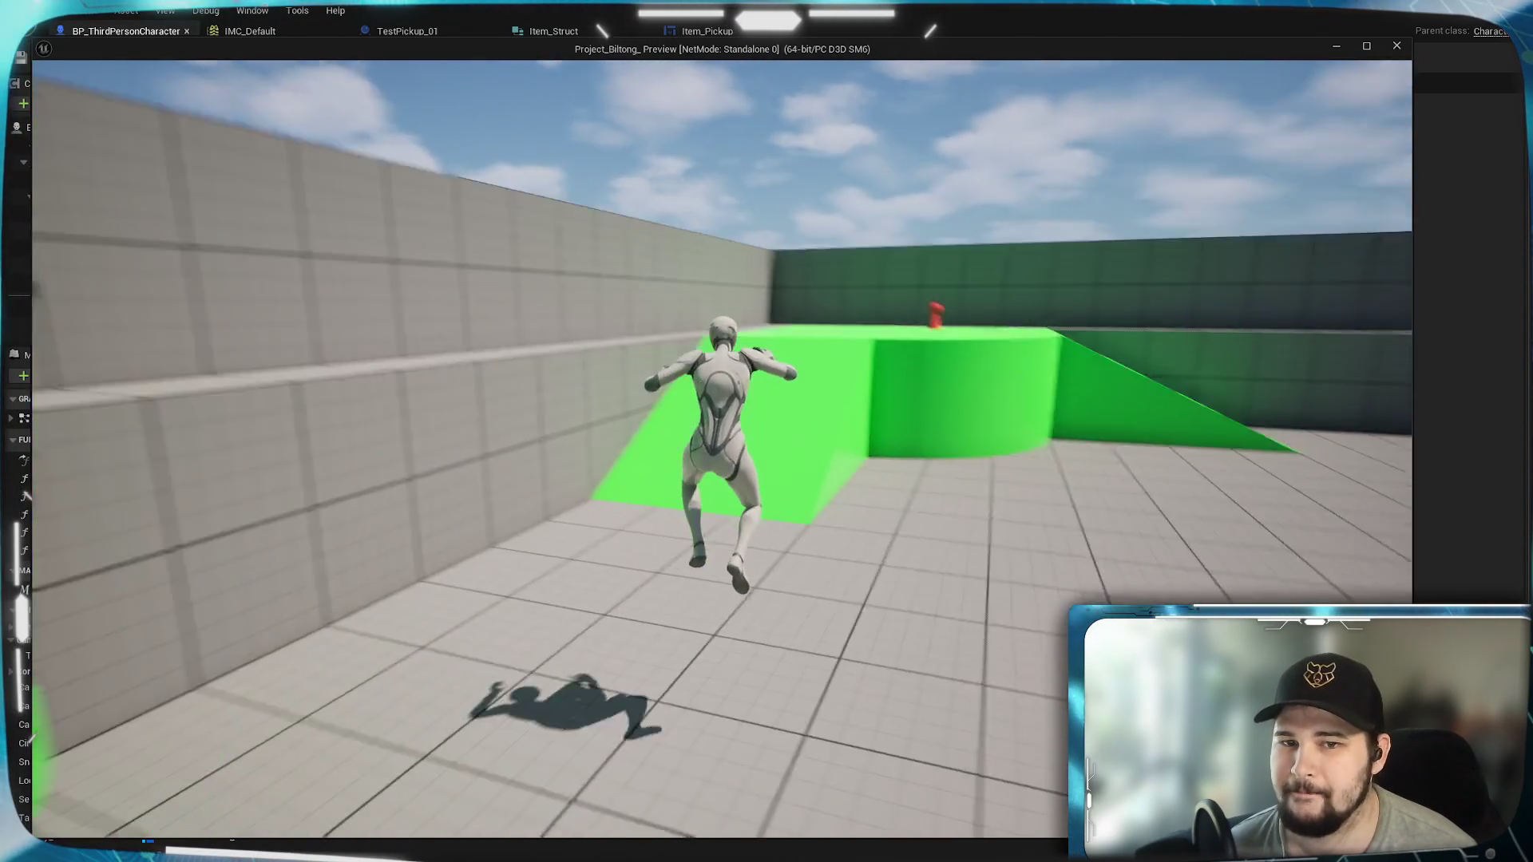
key(w)
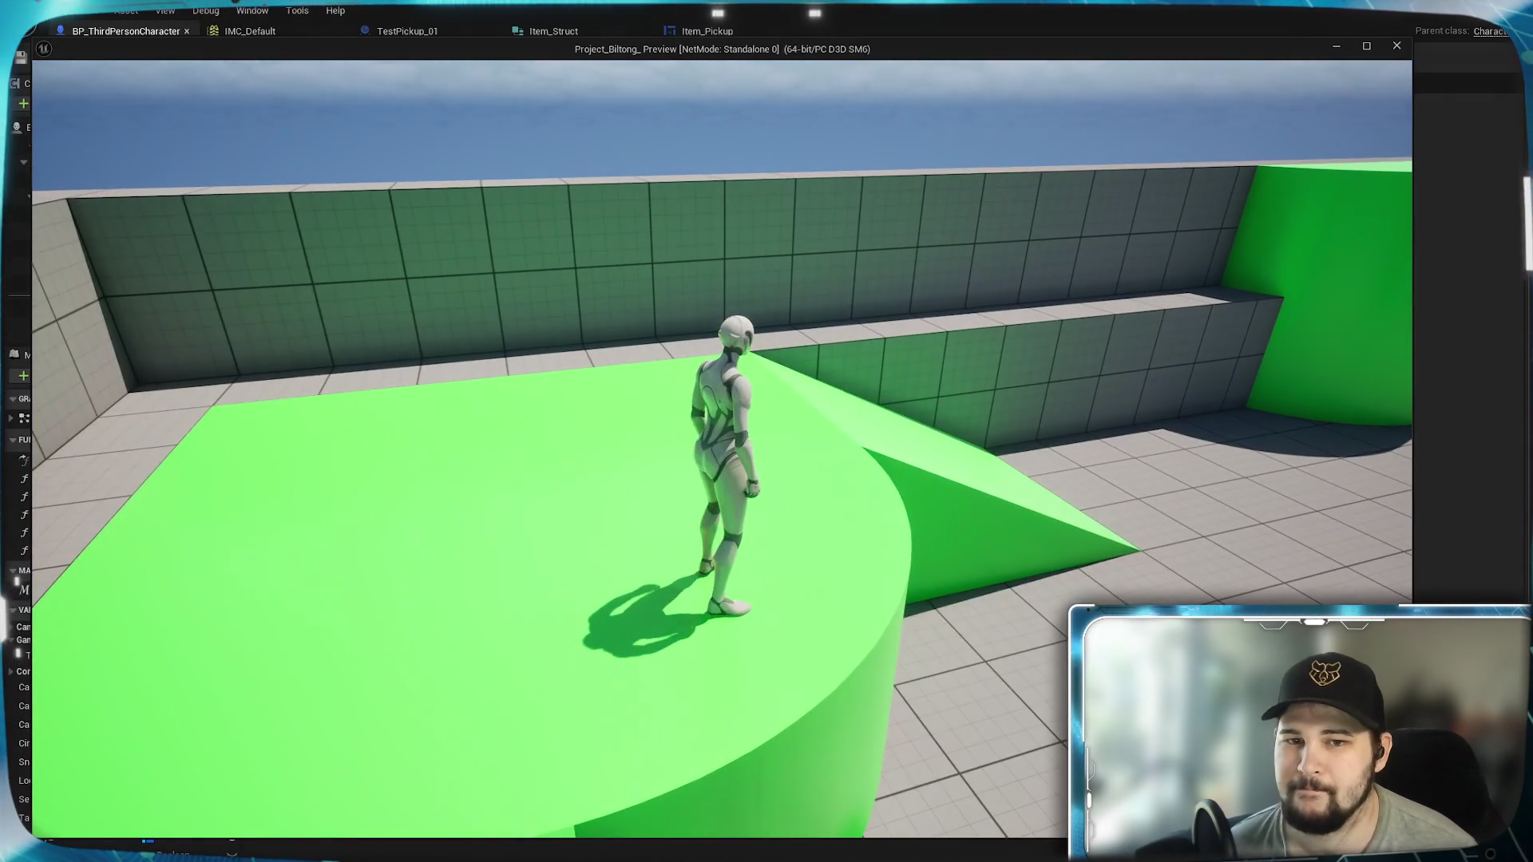
key(w)
key(space)
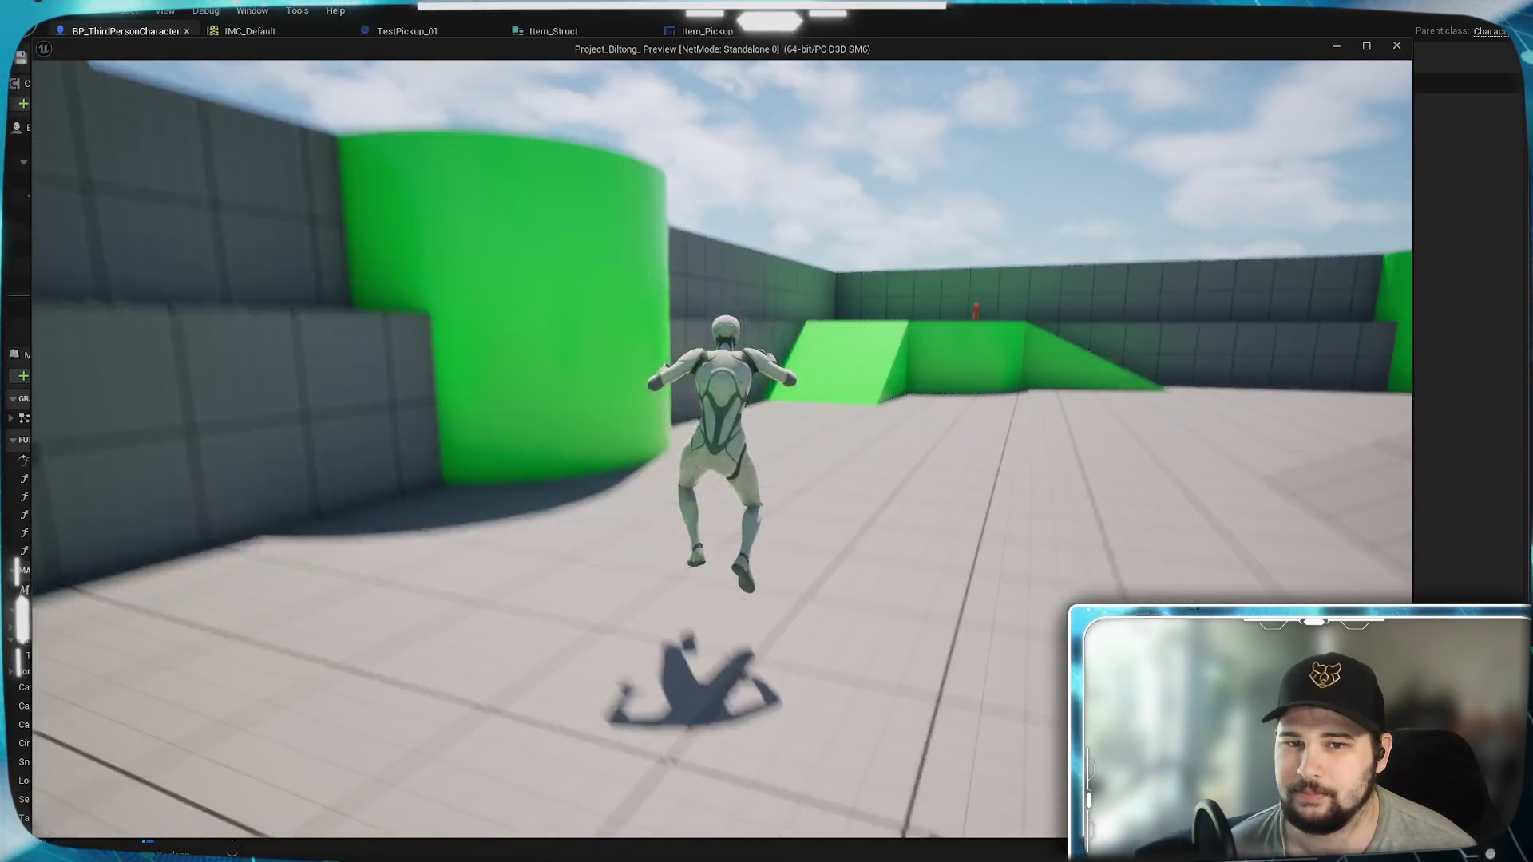
key(w)
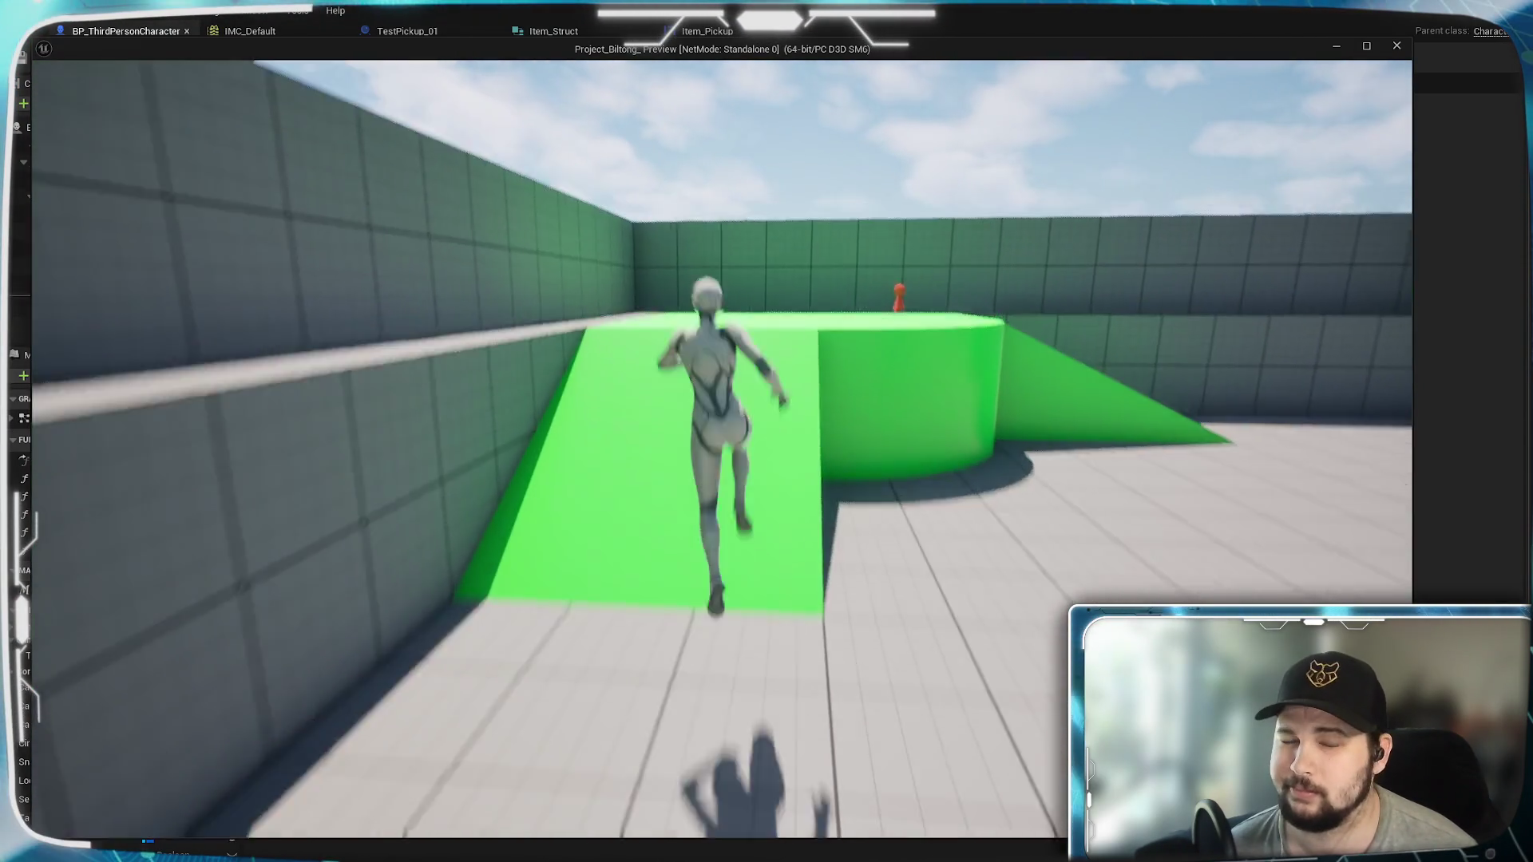
key(w)
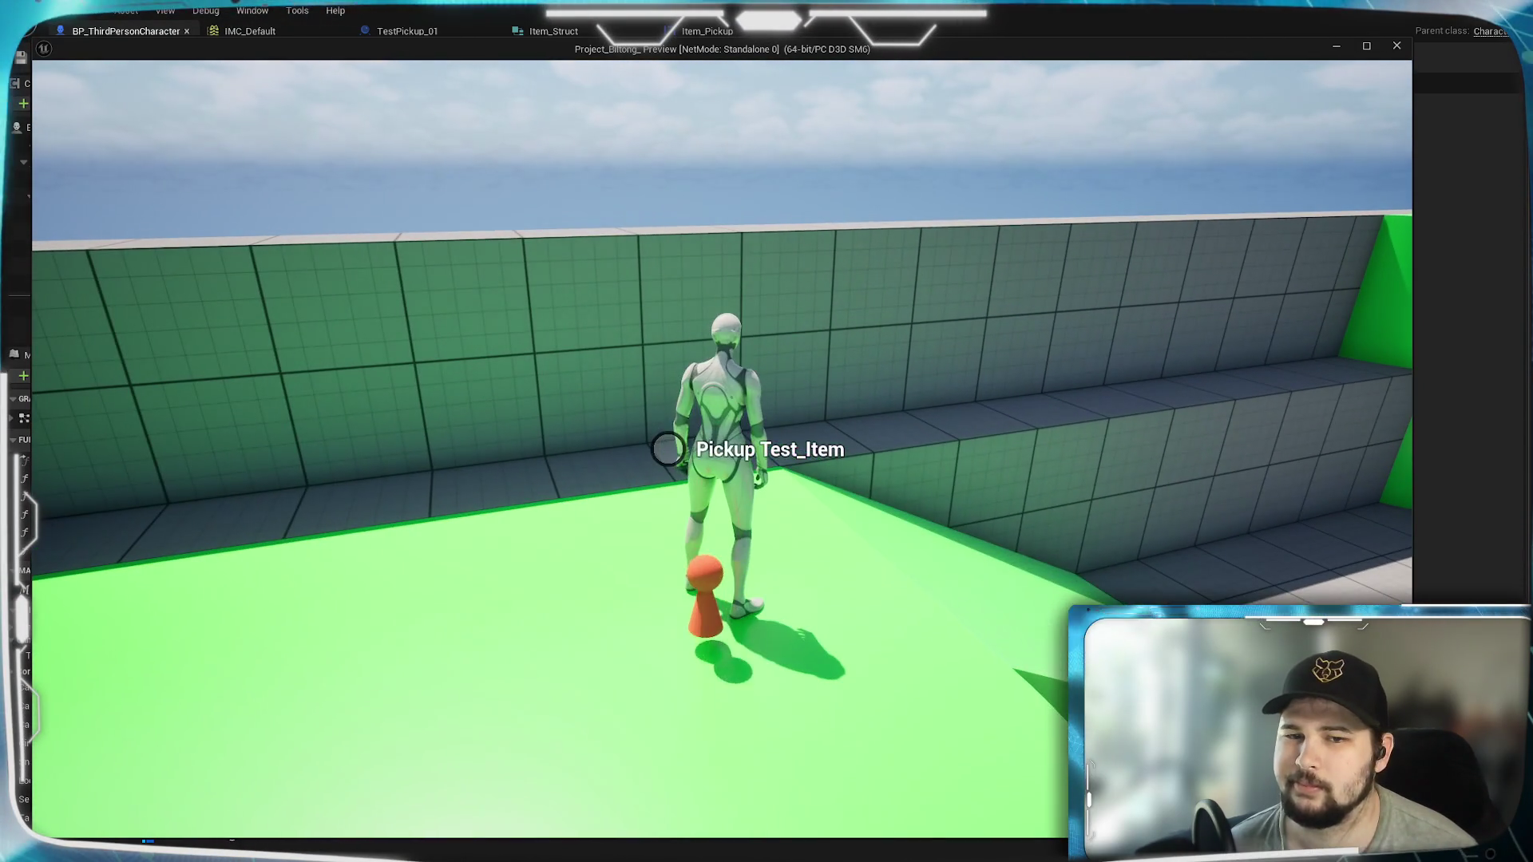
key(w)
key(Escape)
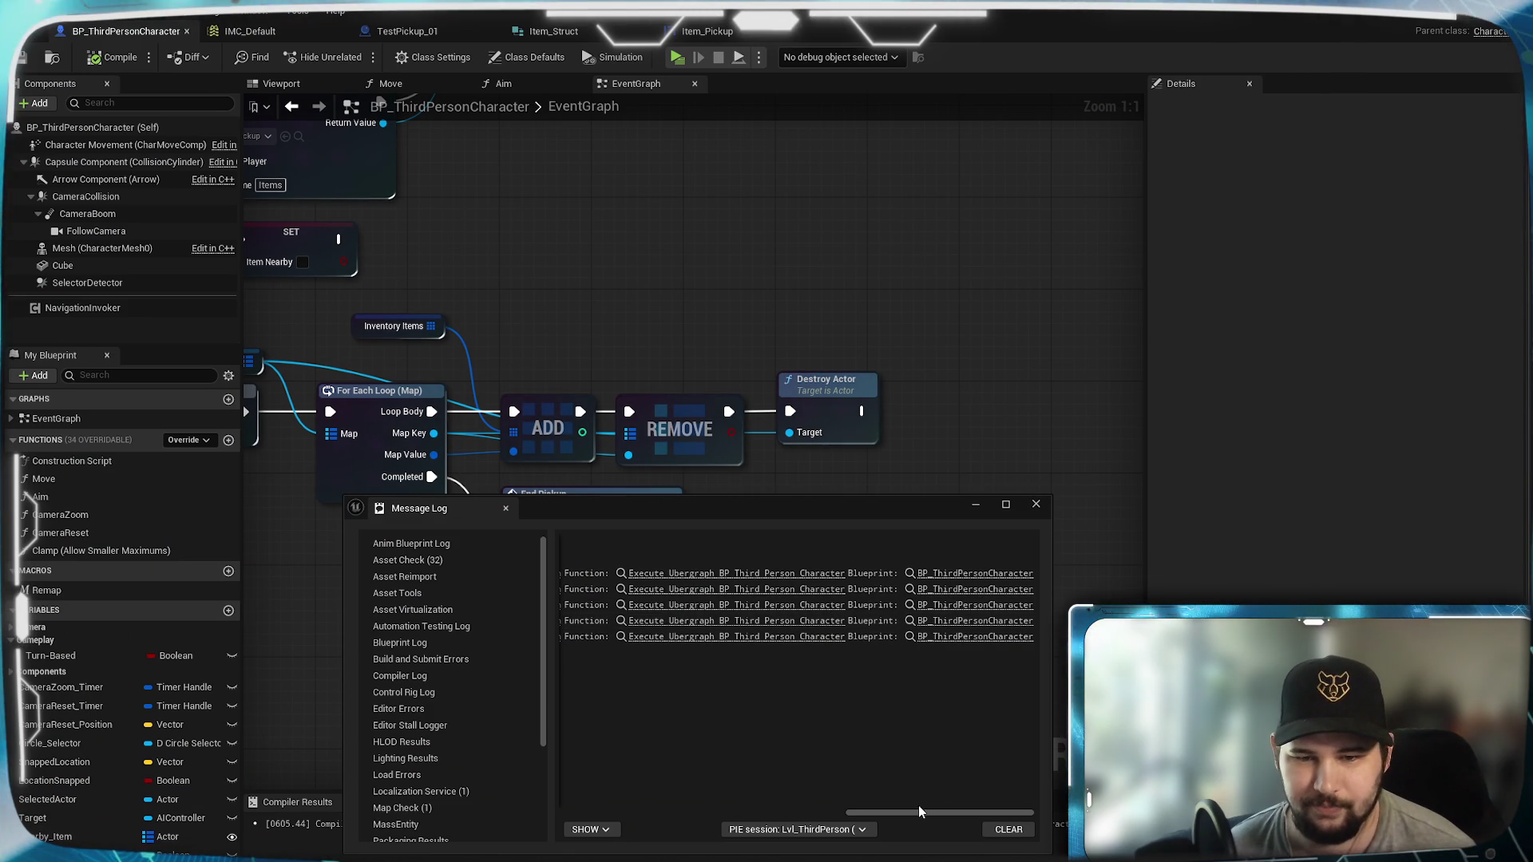
Step: Read the Accessed None errors, jump to the Add to Viewport node they cite, and close the log
drag(908, 814, 559, 811)
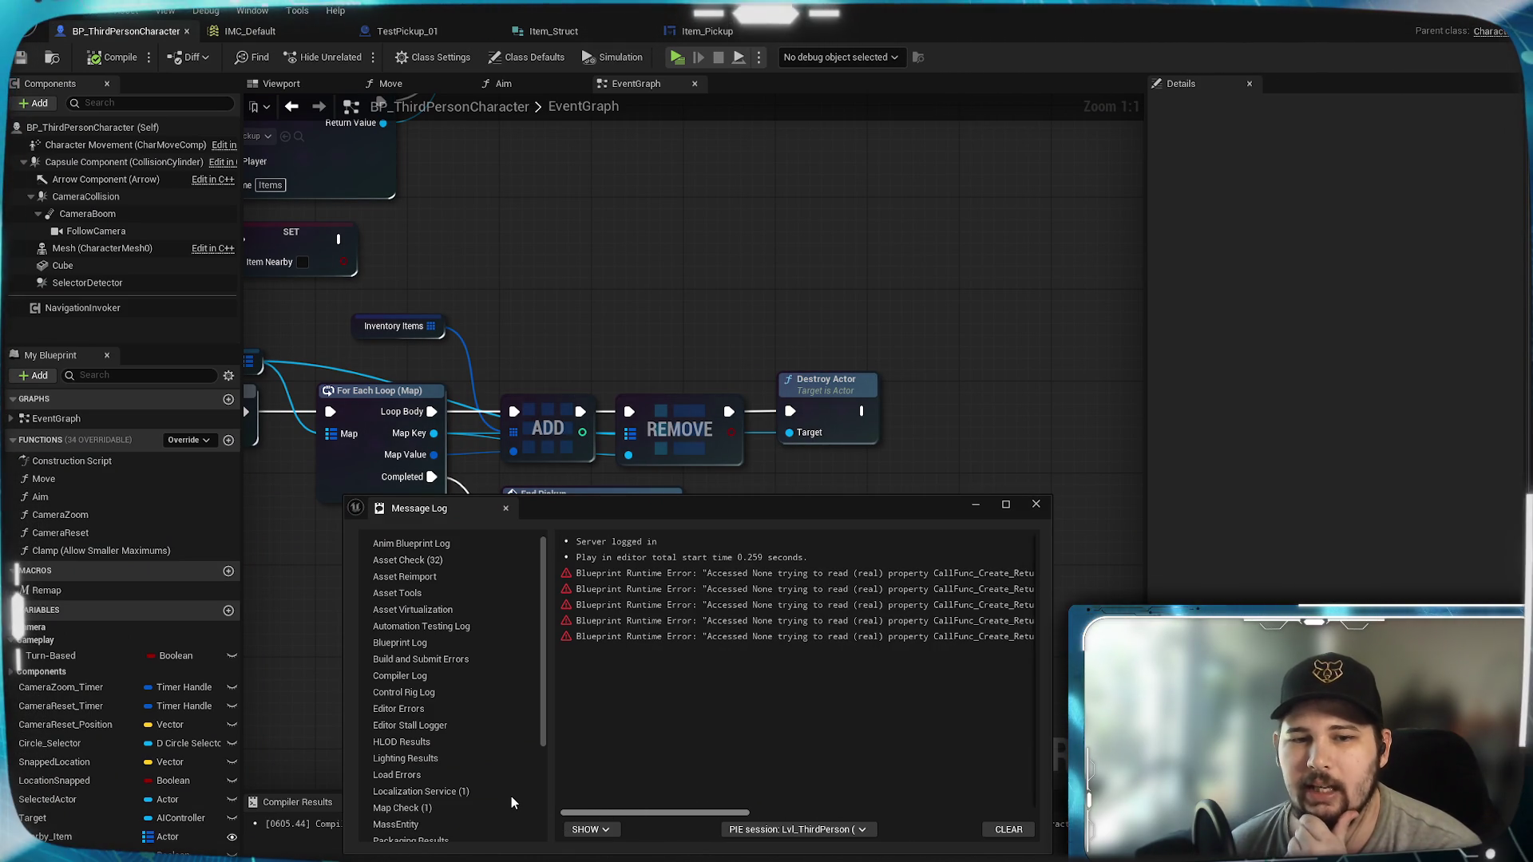
scroll(641, 775, right, 5)
scroll(783, 783, right, 3)
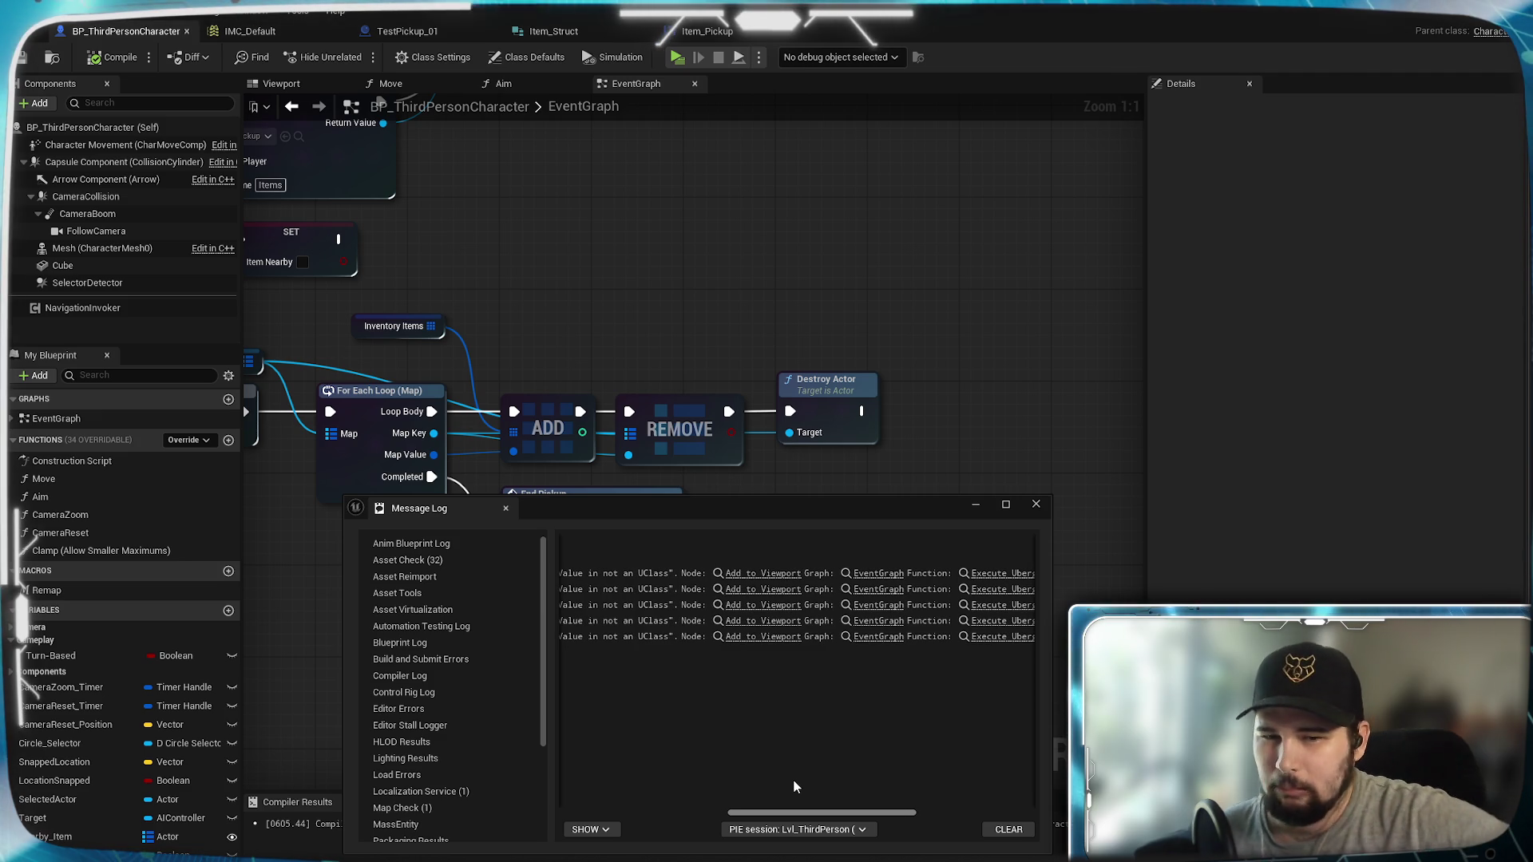
click(784, 589)
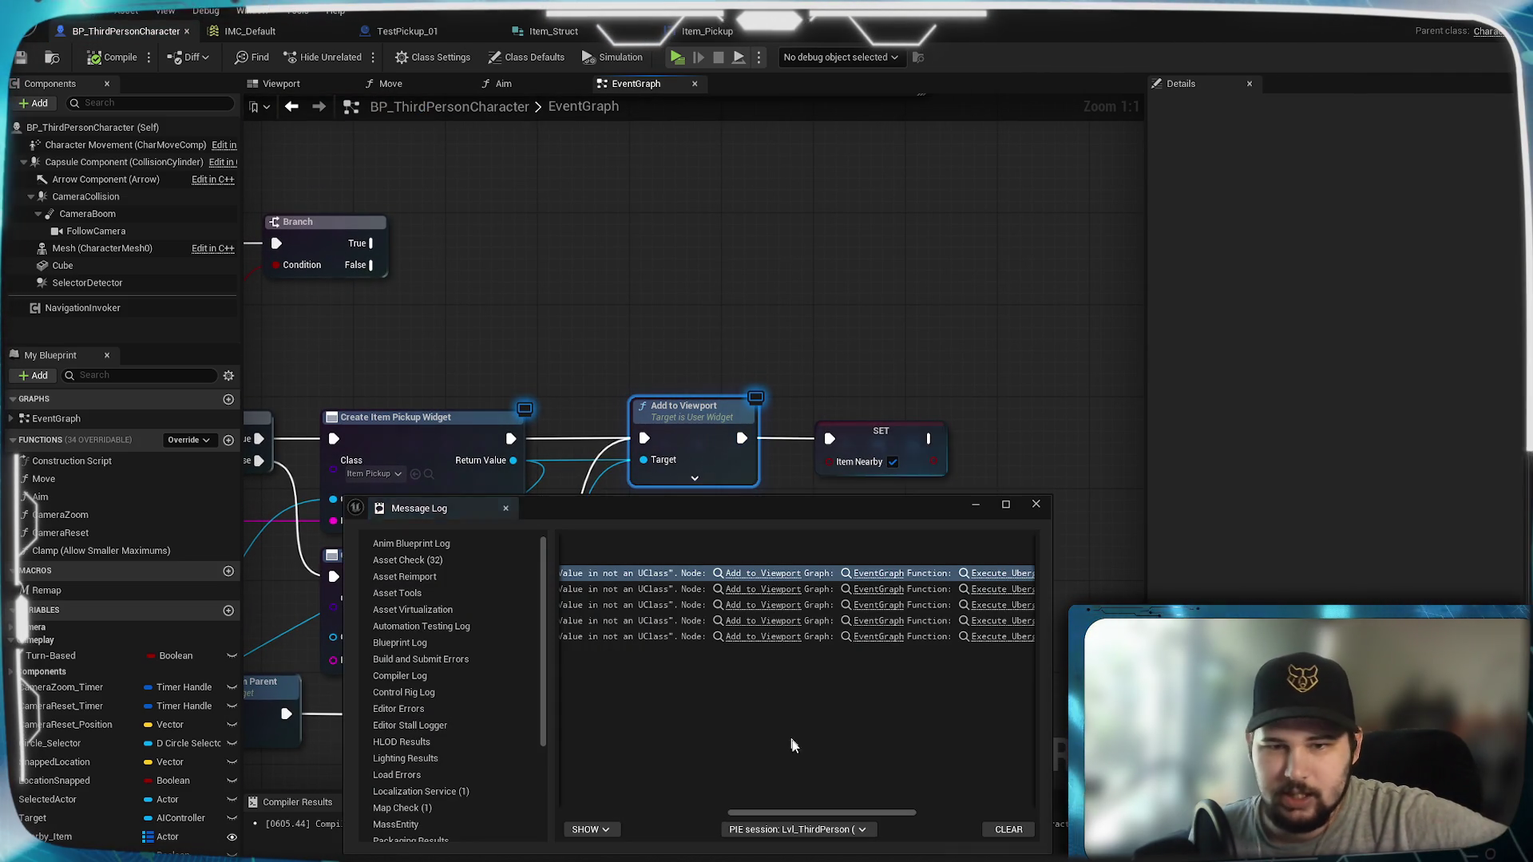
mouse_move(808, 820)
mouse_down()
mouse_move(951, 801)
mouse_move(688, 818)
mouse_up()
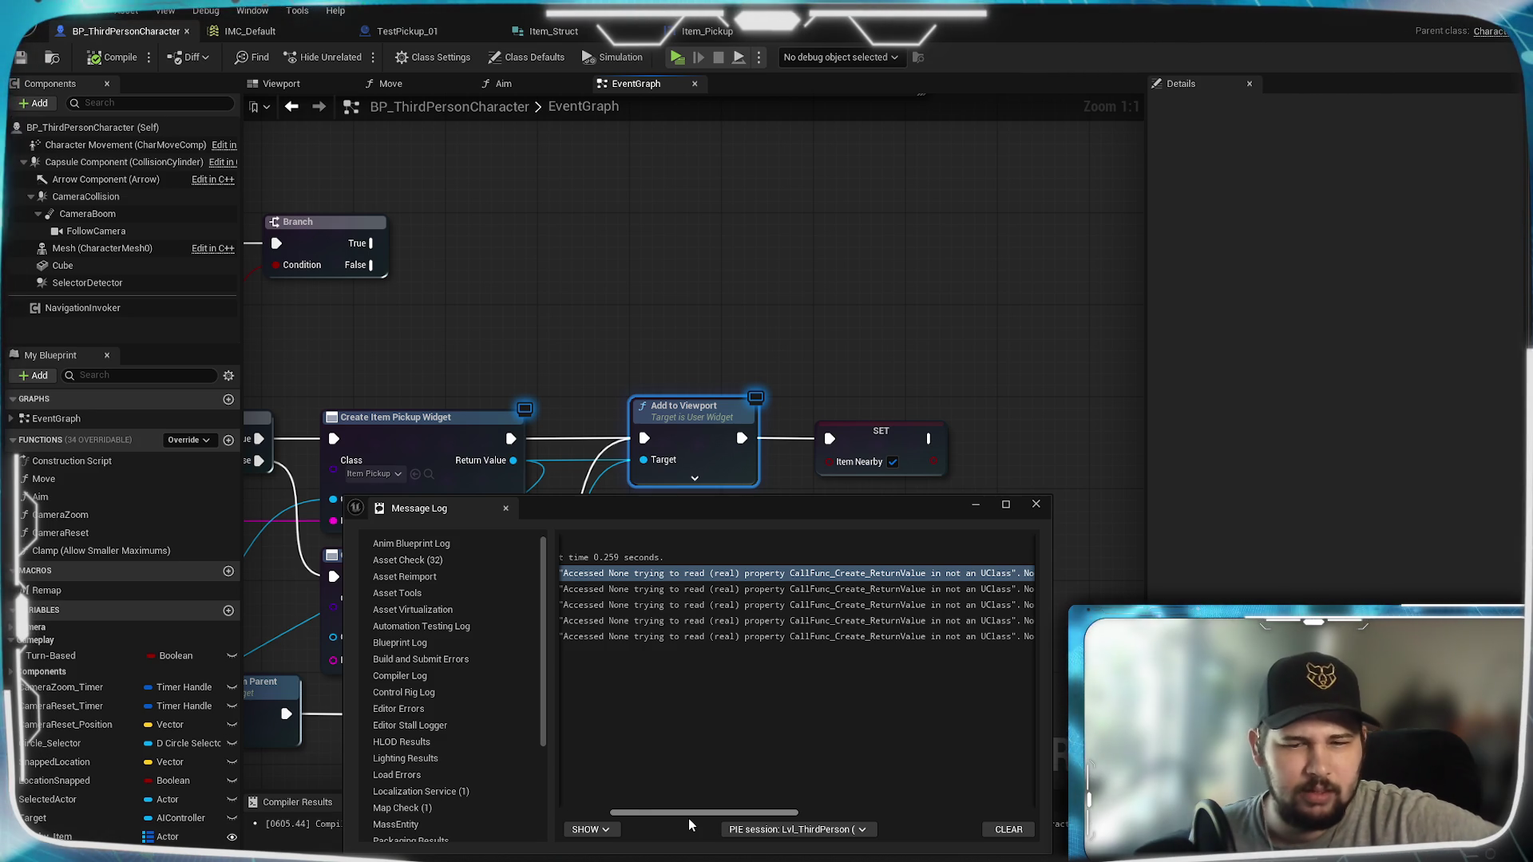
drag(688, 818, 629, 808)
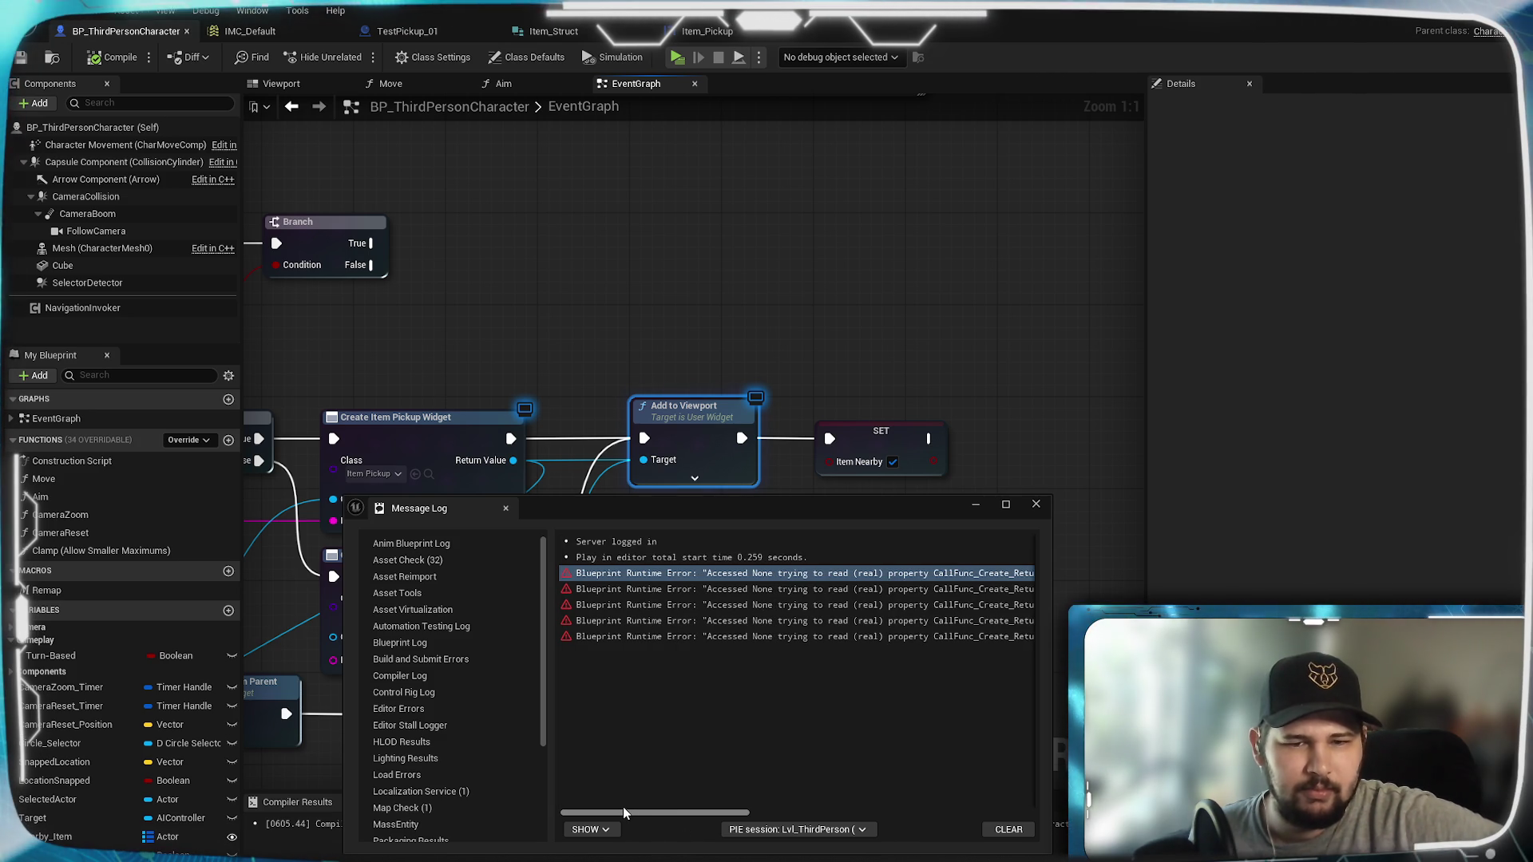
drag(634, 807, 703, 820)
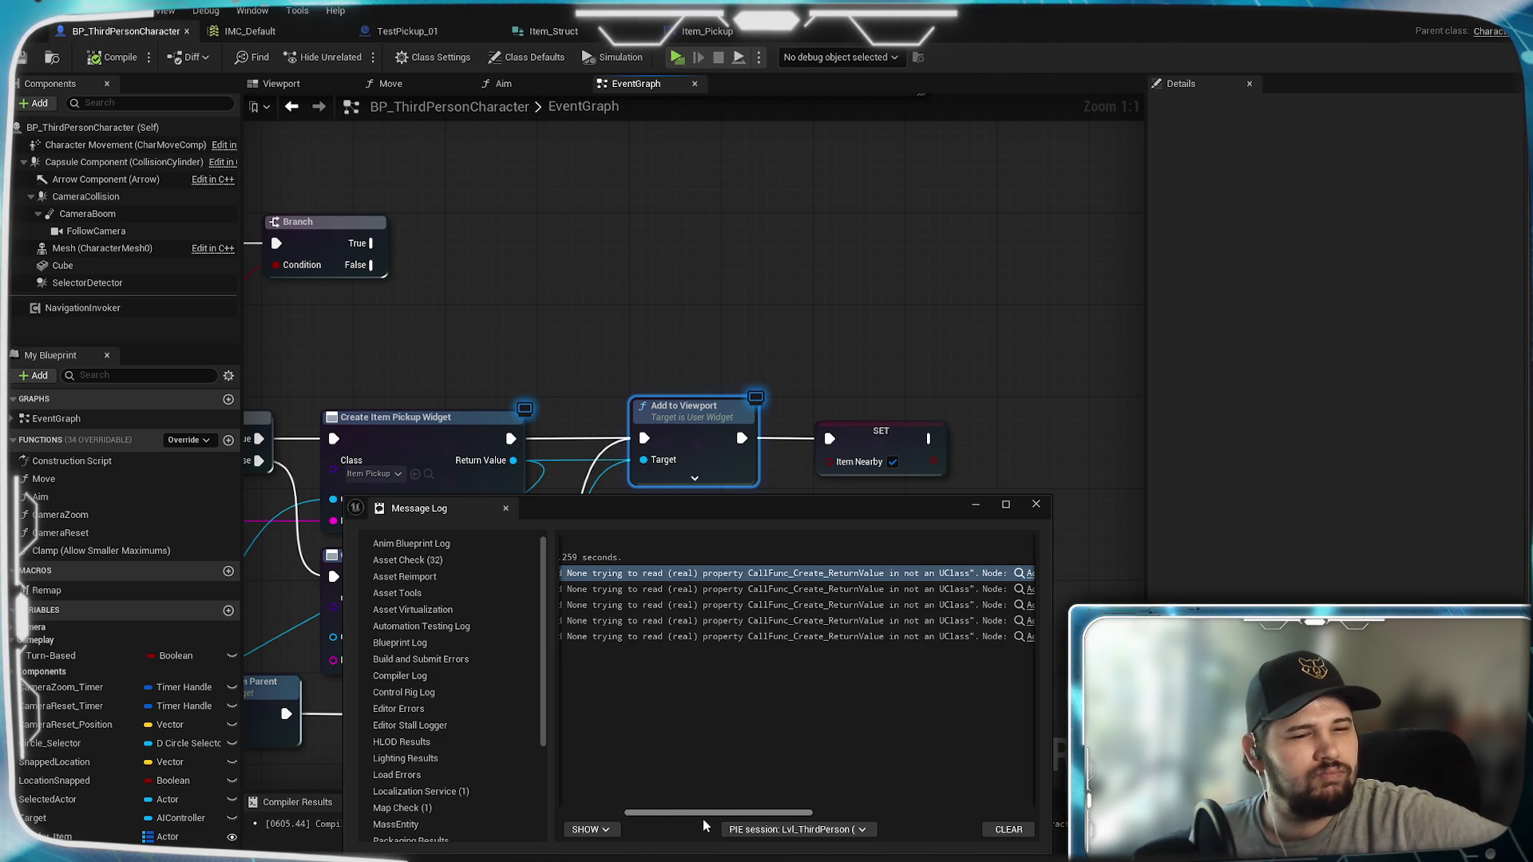
scroll(777, 811, left, 5)
mouse_move(563, 813)
mouse_down()
mouse_move(711, 813)
mouse_move(499, 783)
mouse_up()
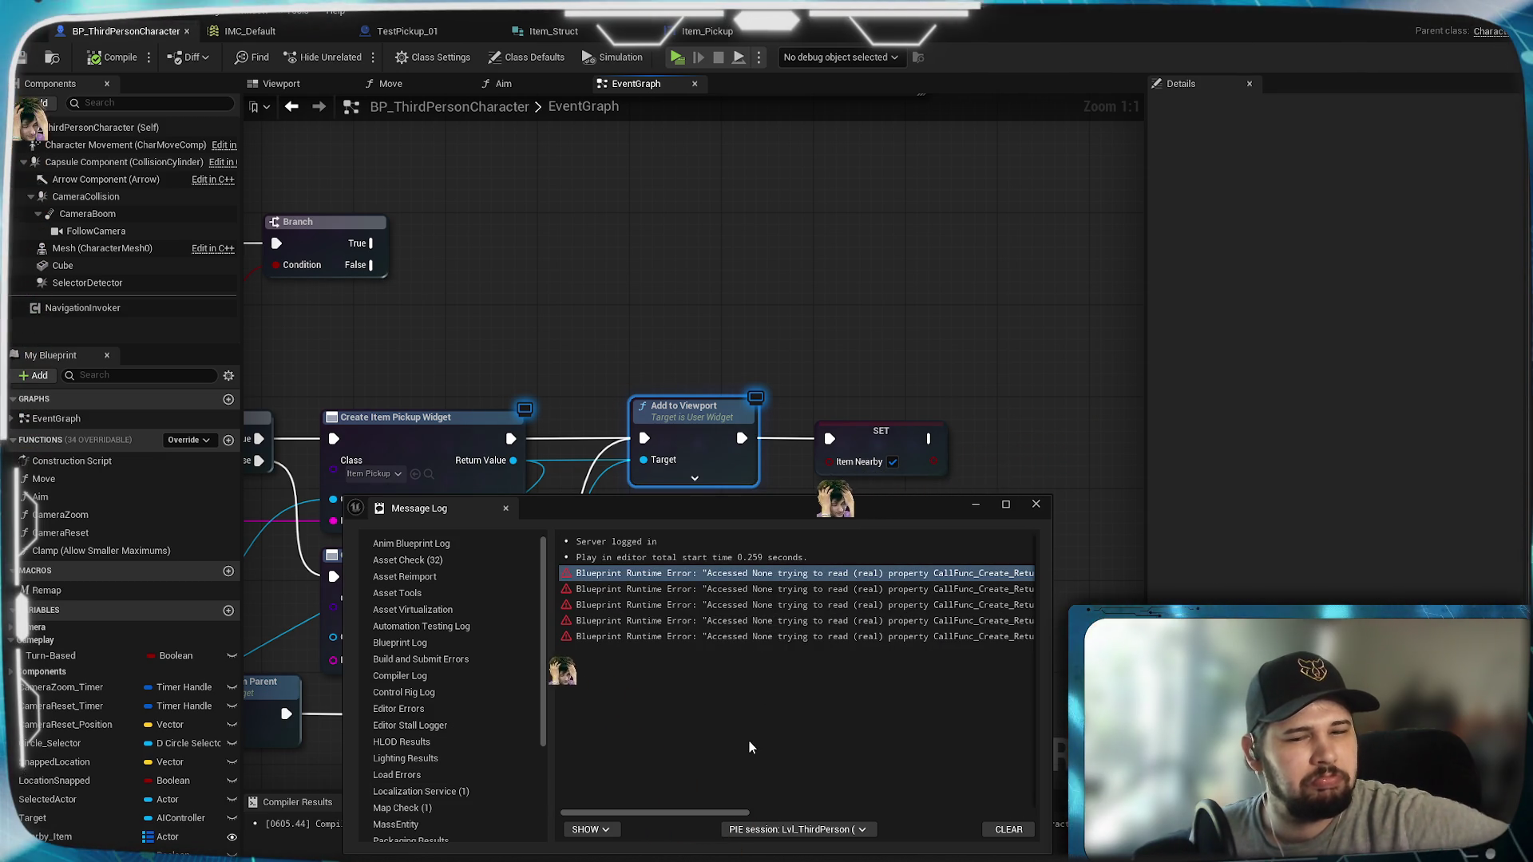
click(1036, 504)
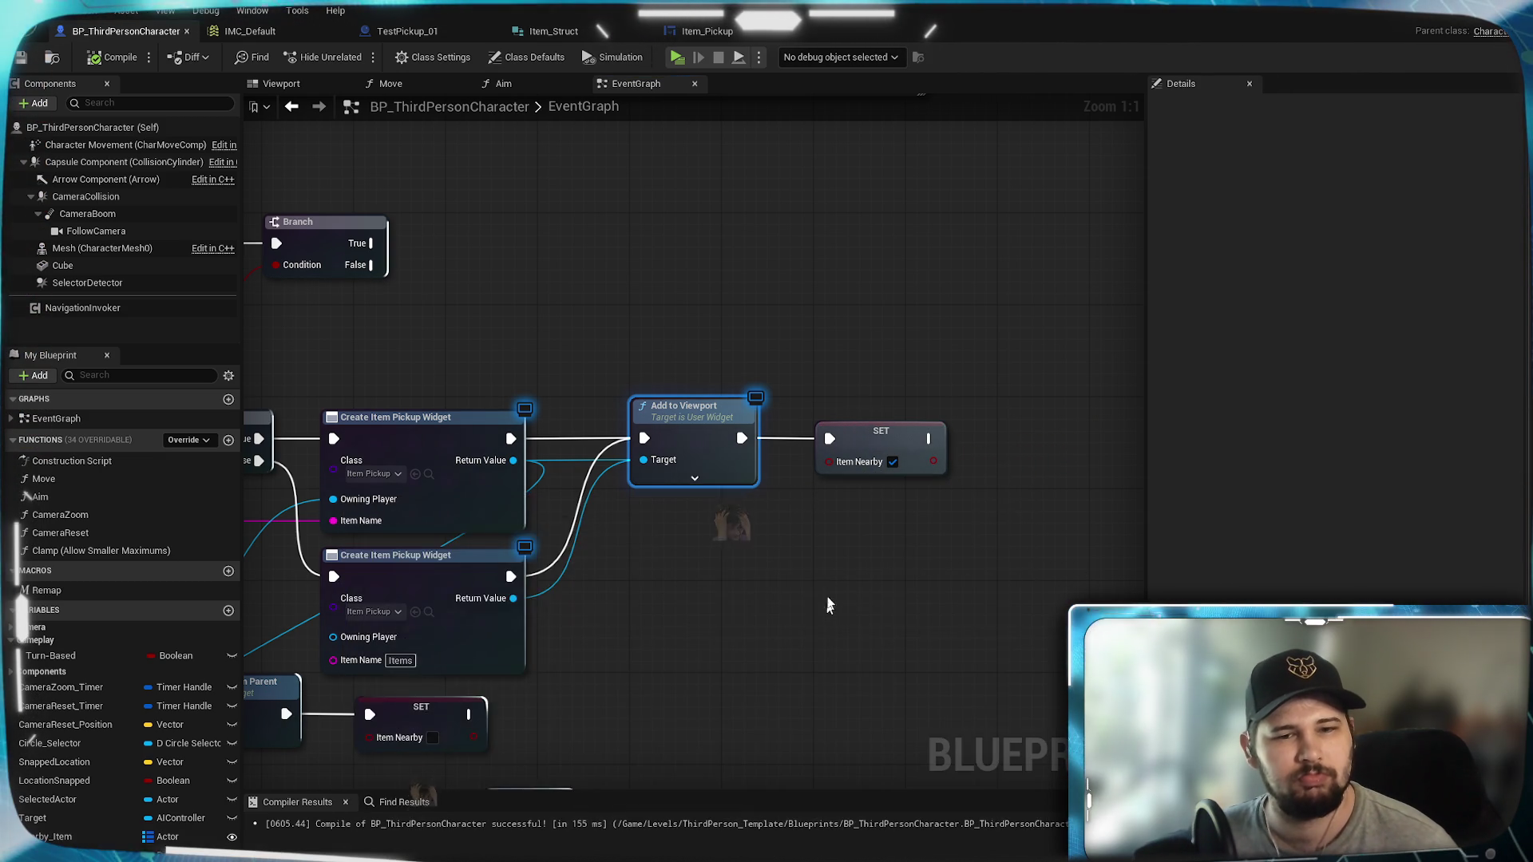
Step: Duplicate Add to Viewport for the lower Create Item Pickup Widget and wire it into SET Item Nearby
mouse_move(695, 620)
mouse_down()
mouse_move(1130, 515)
mouse_move(1394, 515)
mouse_move(846, 559)
mouse_up()
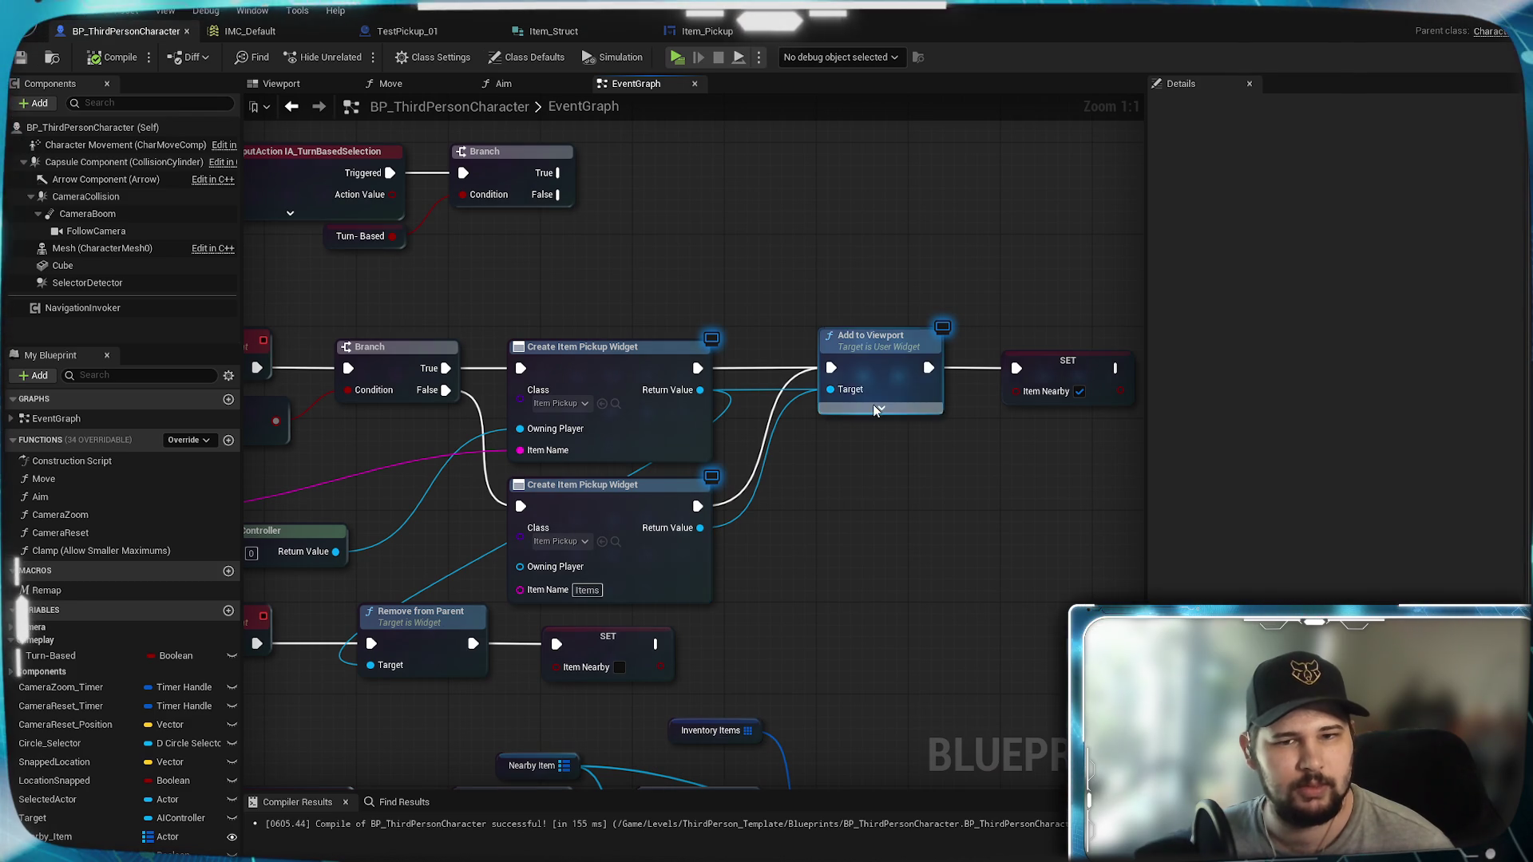
drag(859, 486, 792, 569)
click(807, 418)
key(ctrl+c)
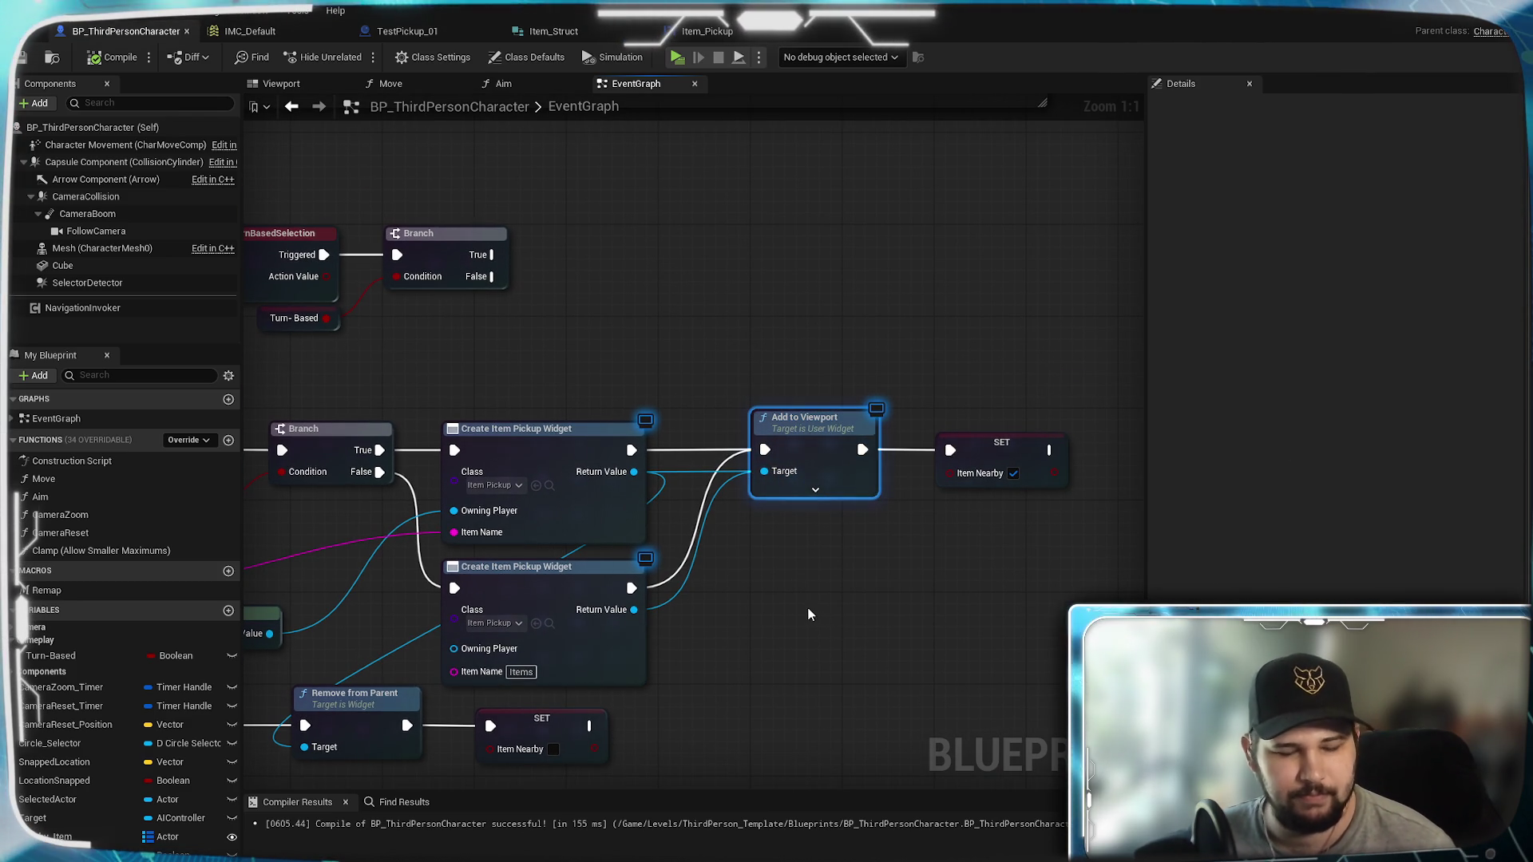
key(ctrl+v)
mouse_move(843, 613)
mouse_down()
mouse_move(816, 567)
mouse_move(797, 578)
mouse_up()
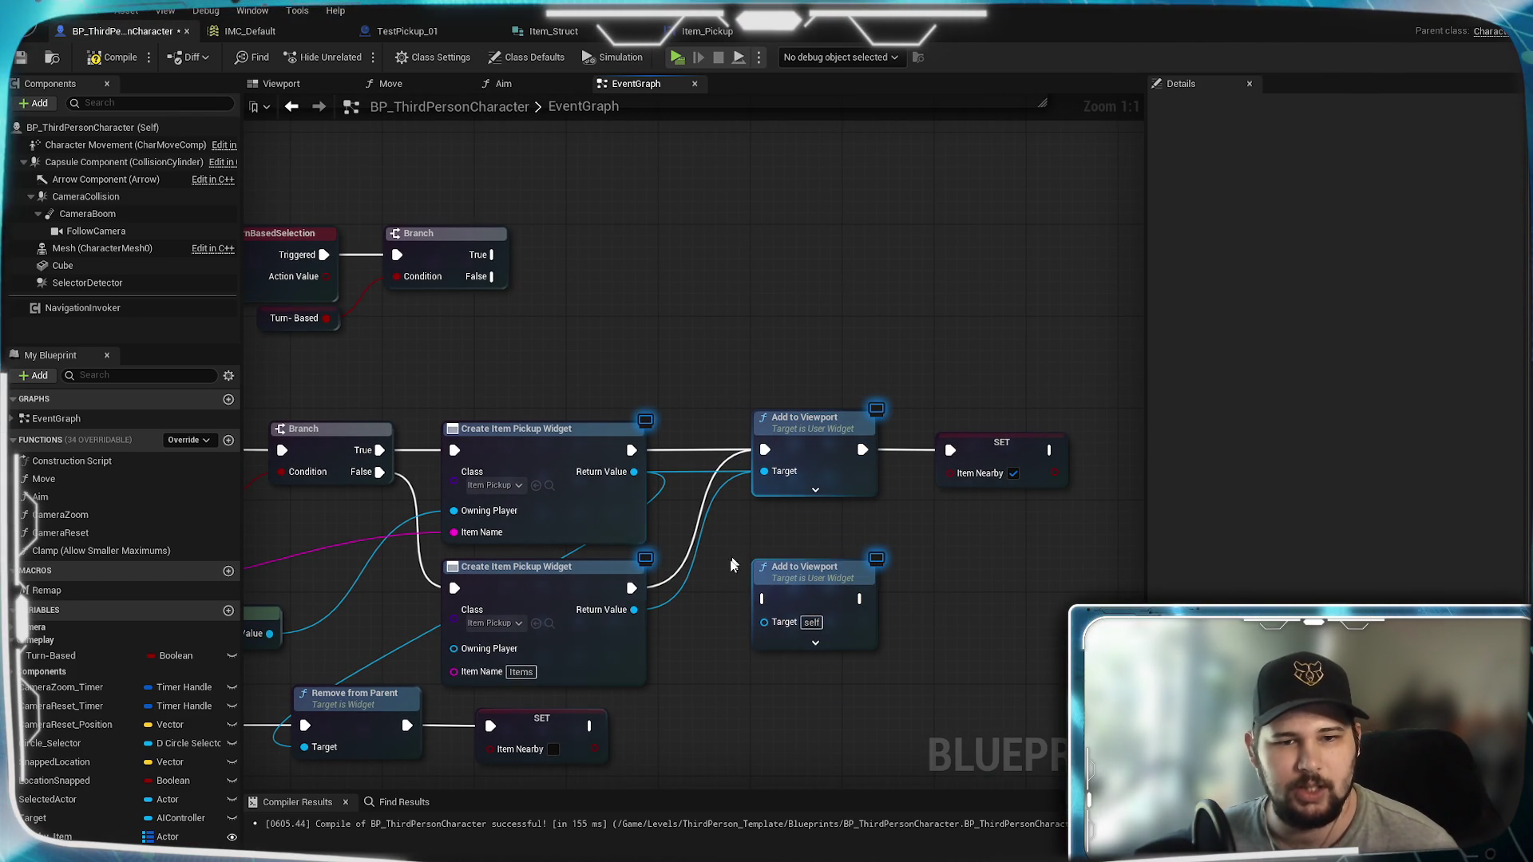
drag(632, 588, 765, 599)
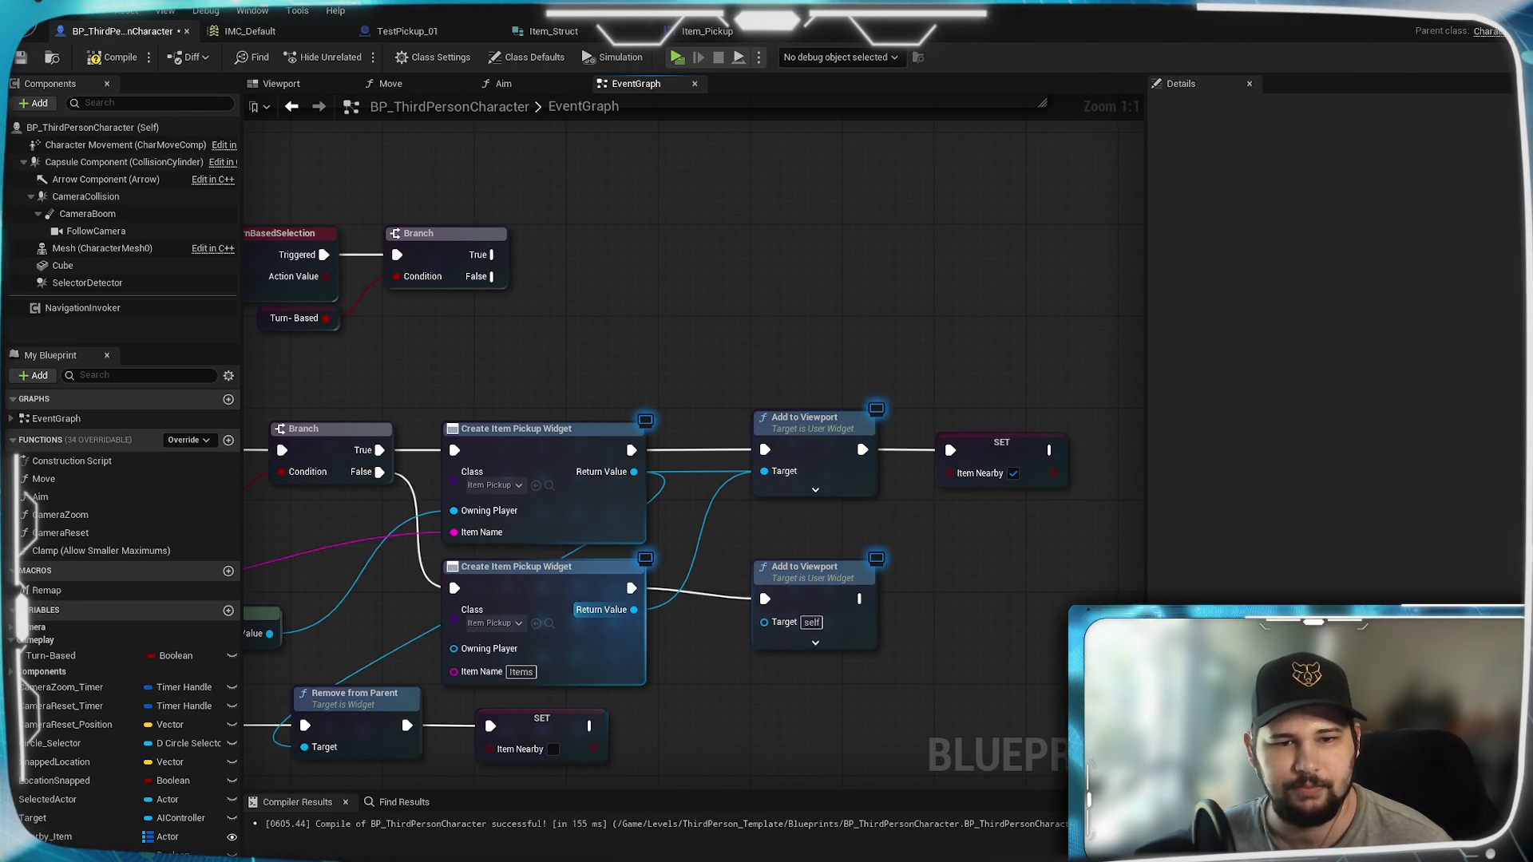
drag(634, 609, 765, 620)
drag(861, 599, 951, 450)
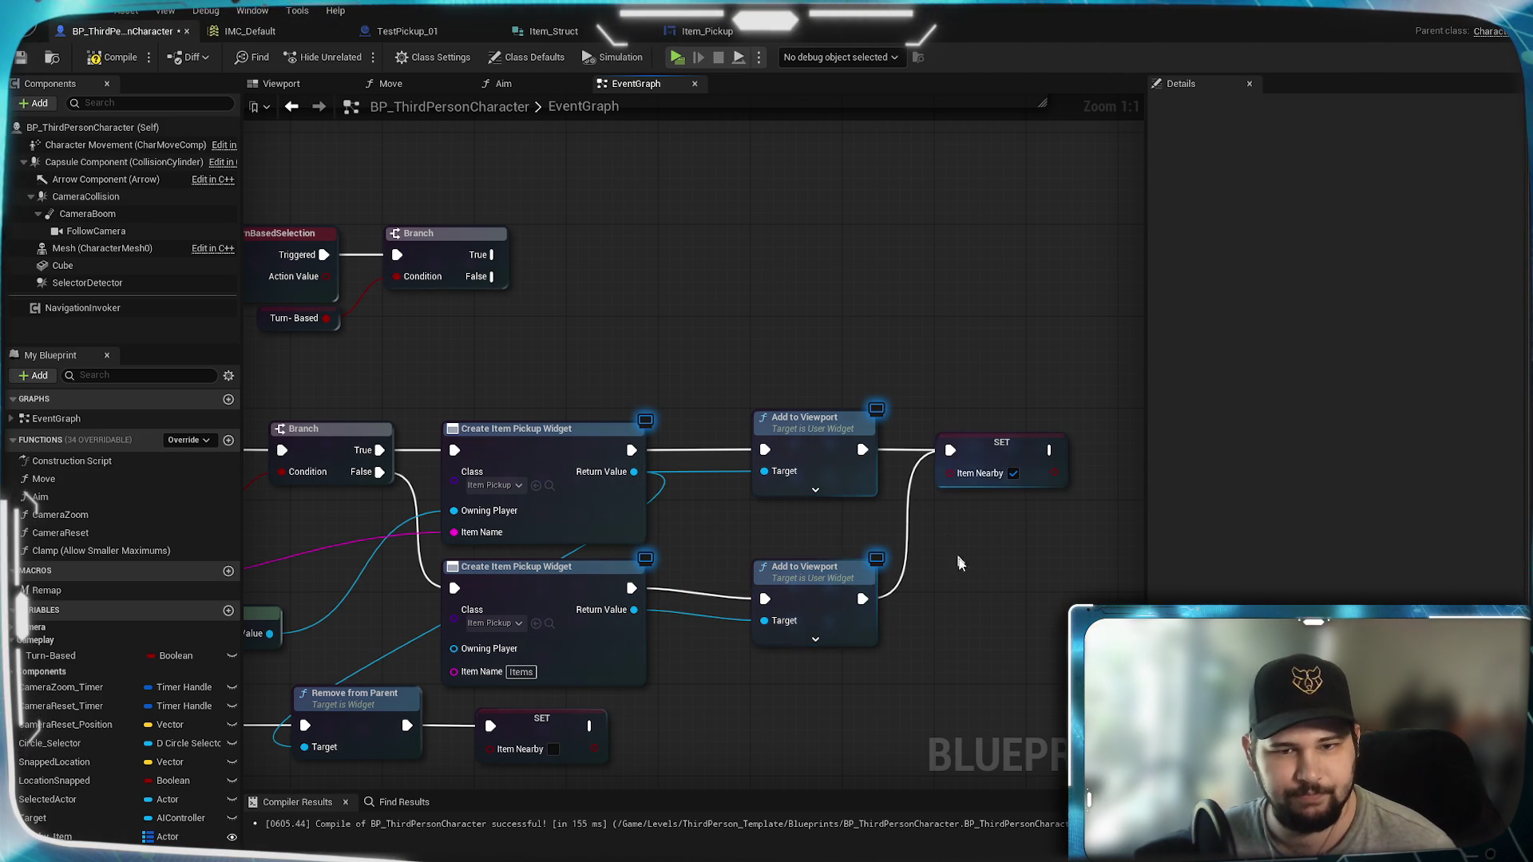
drag(821, 583, 821, 571)
click(933, 670)
Step: Compile and save the character blueprint, then test picking up a red item
click(119, 57)
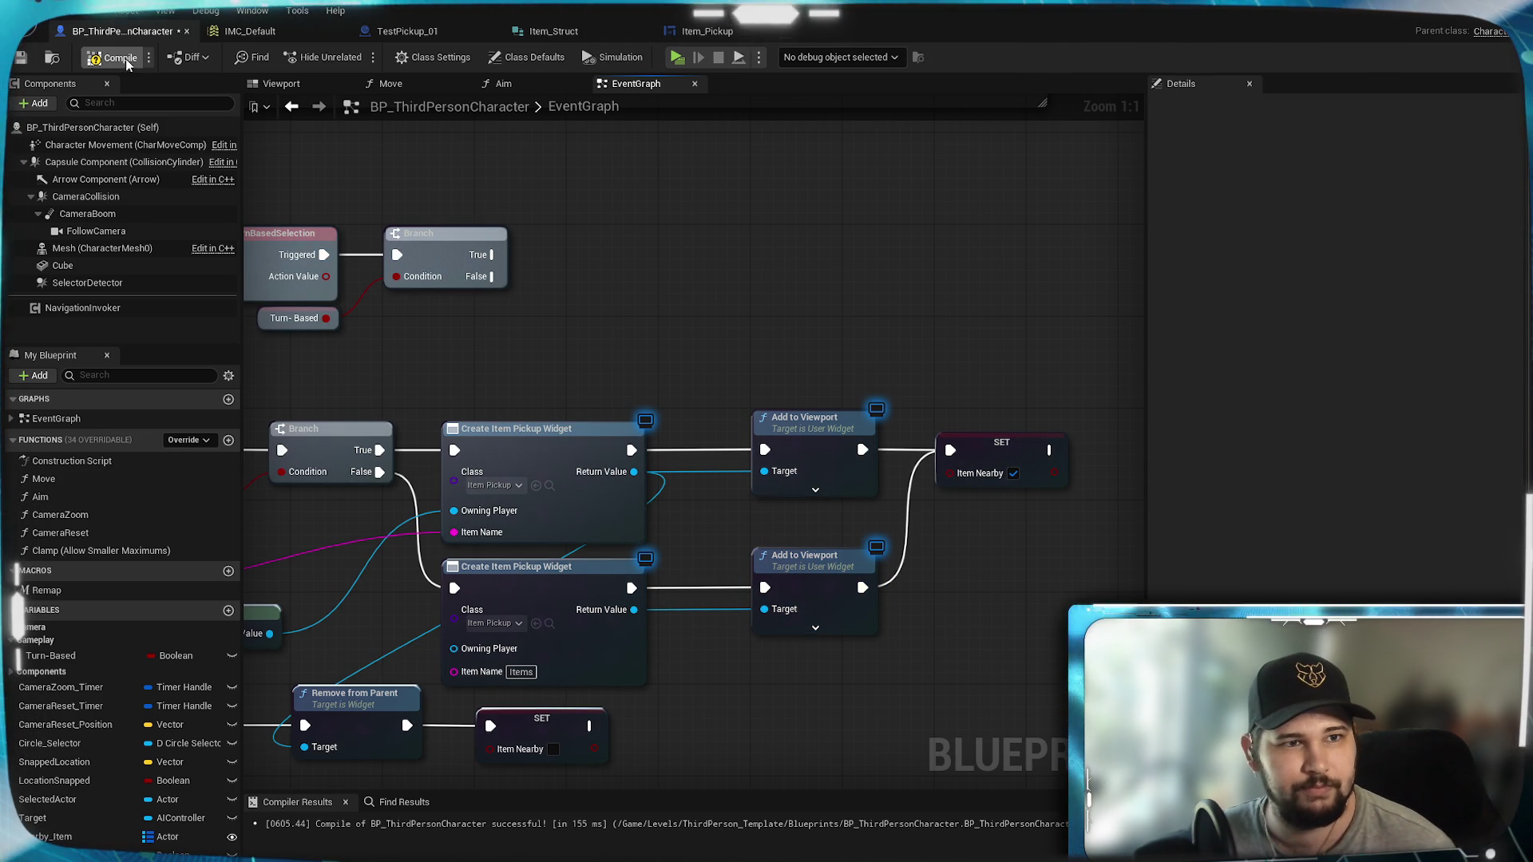
click(22, 57)
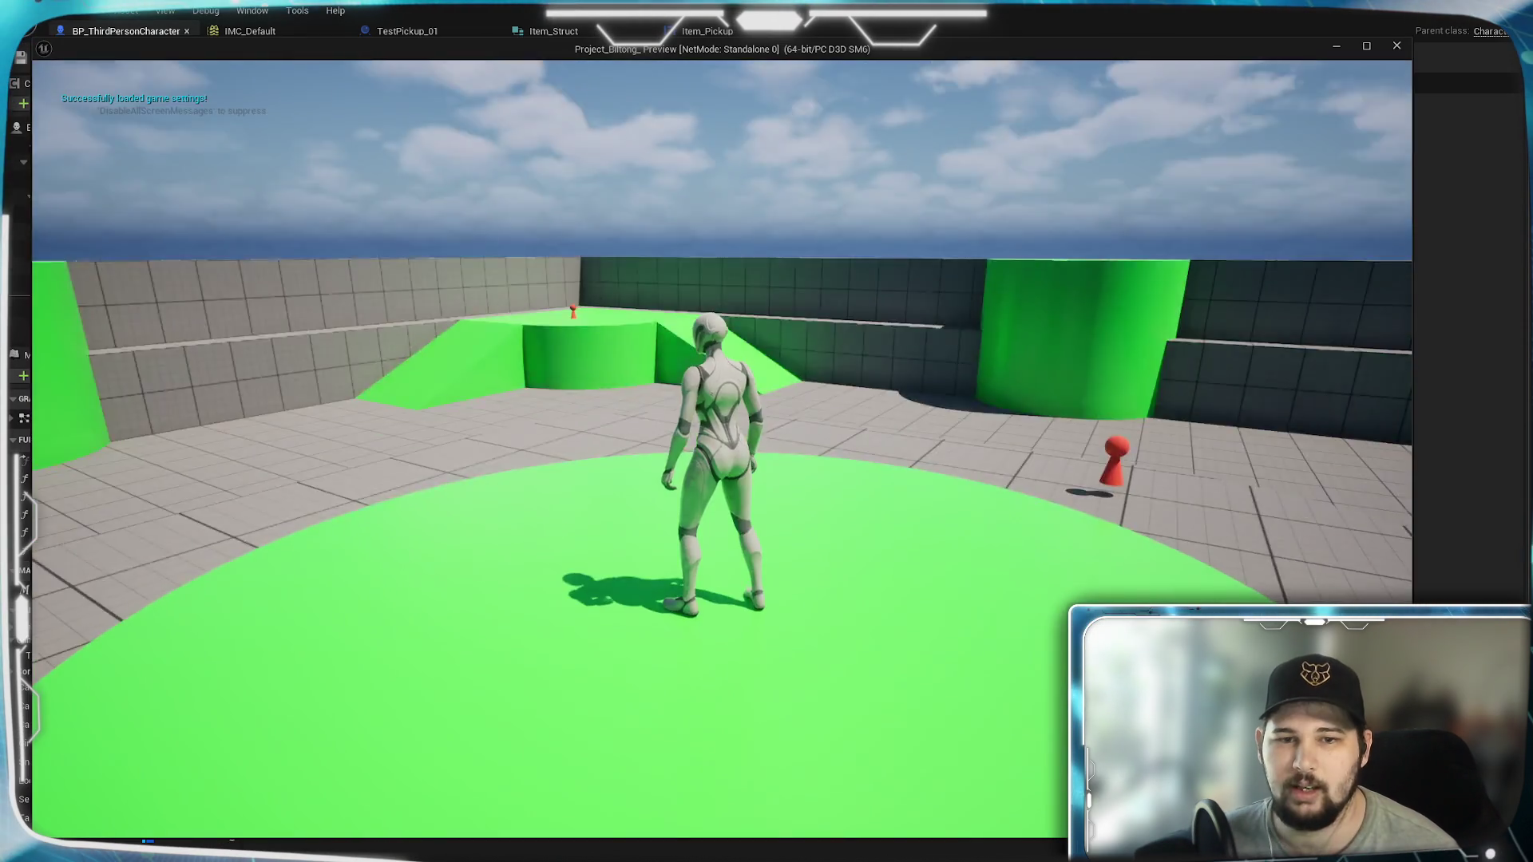
key(e)
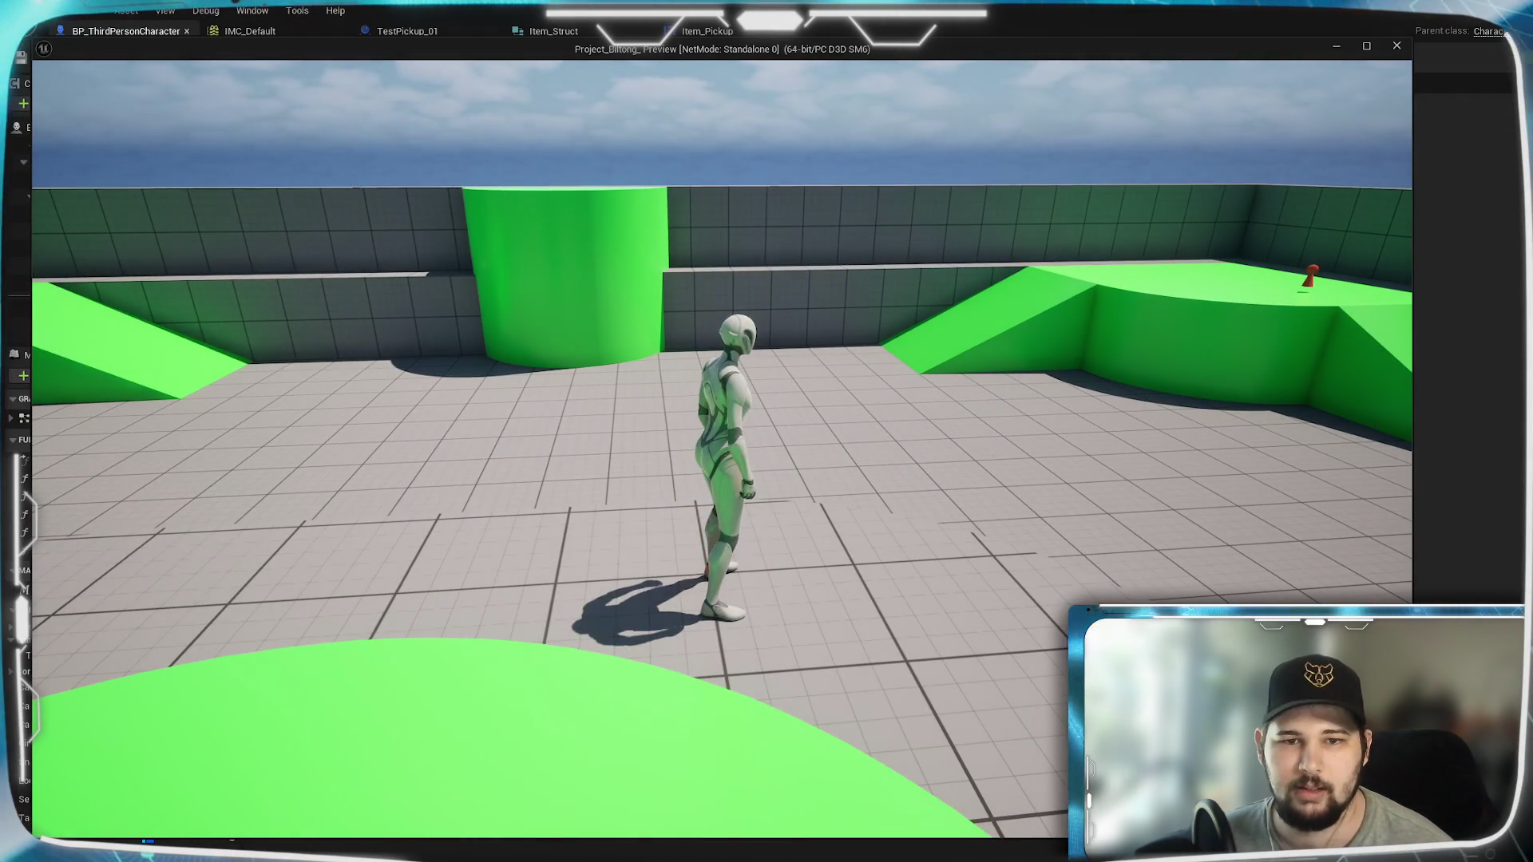
key(Escape)
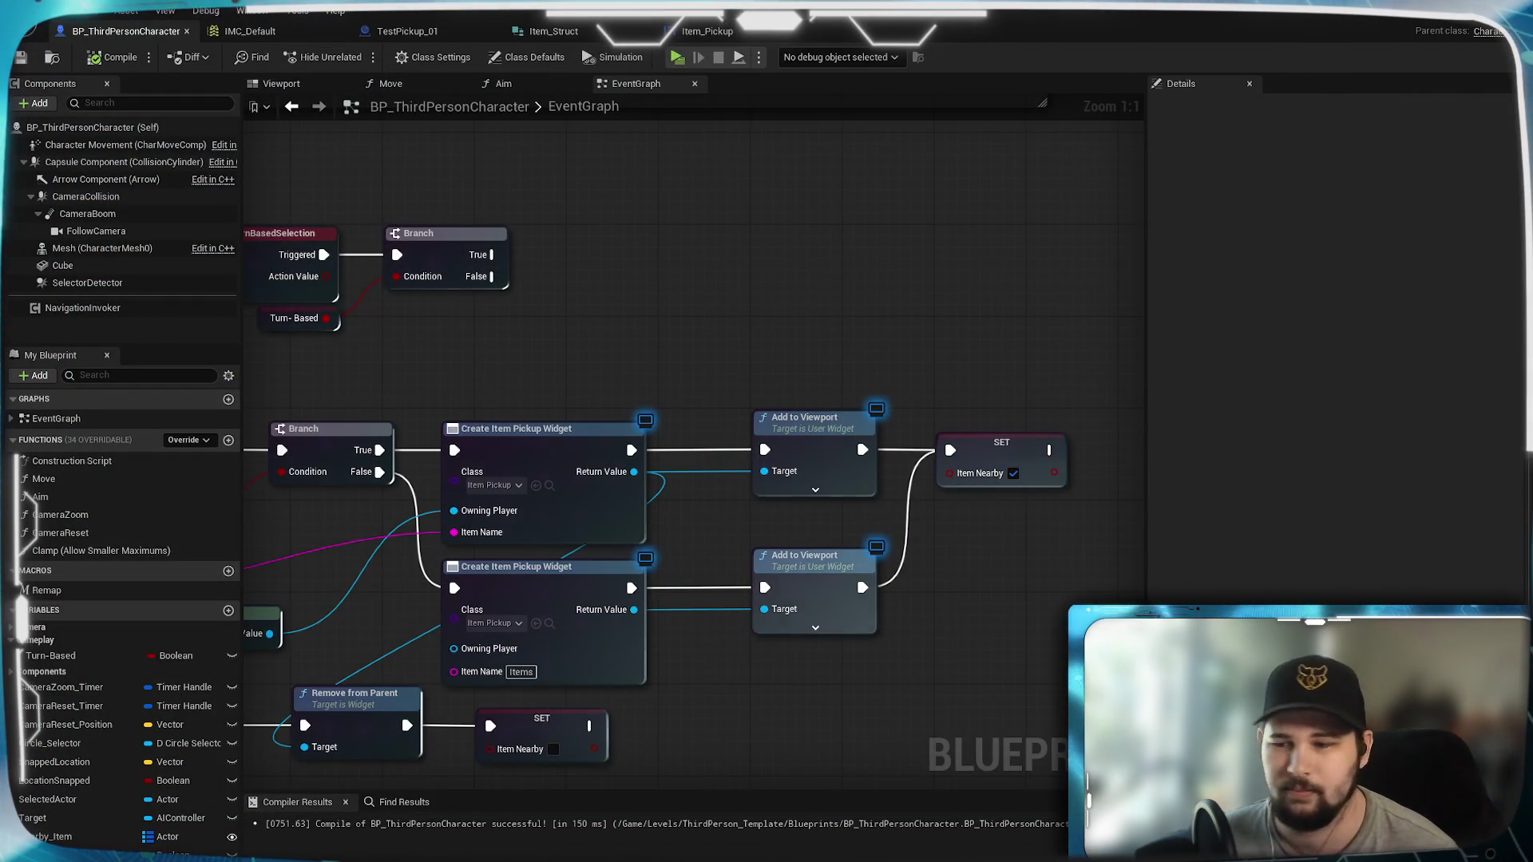
mouse_move(741, 709)
mouse_down()
mouse_move(931, 636)
mouse_move(923, 666)
mouse_move(955, 413)
mouse_up()
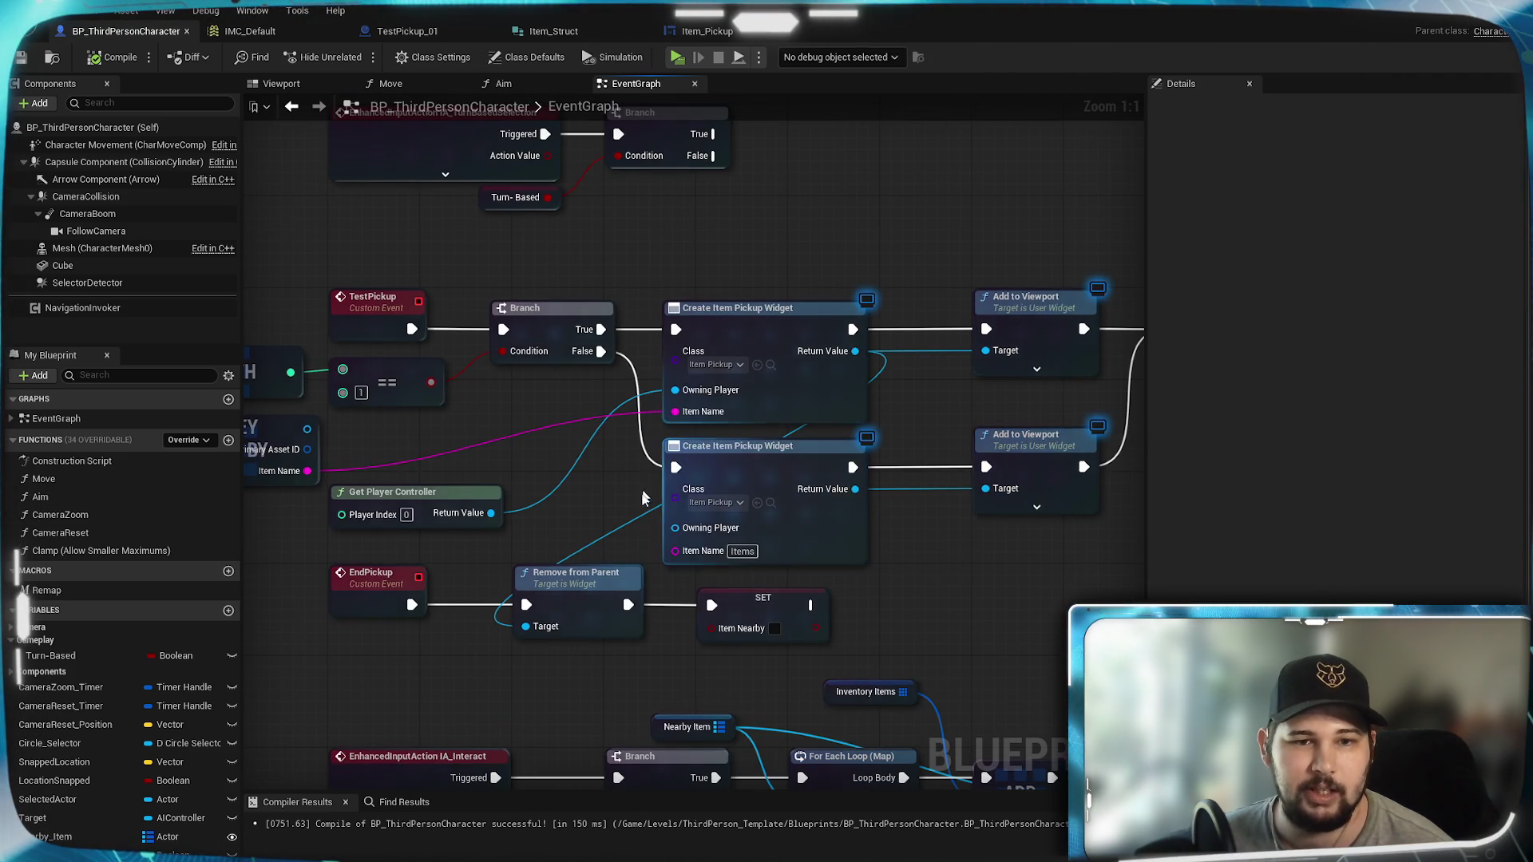
drag(578, 526, 787, 439)
scroll(788, 439, down, 2)
scroll(774, 471, up, 2)
scroll(765, 508, down, 2)
mouse_move(765, 507)
mouse_down()
mouse_move(687, 328)
mouse_move(687, 441)
mouse_up()
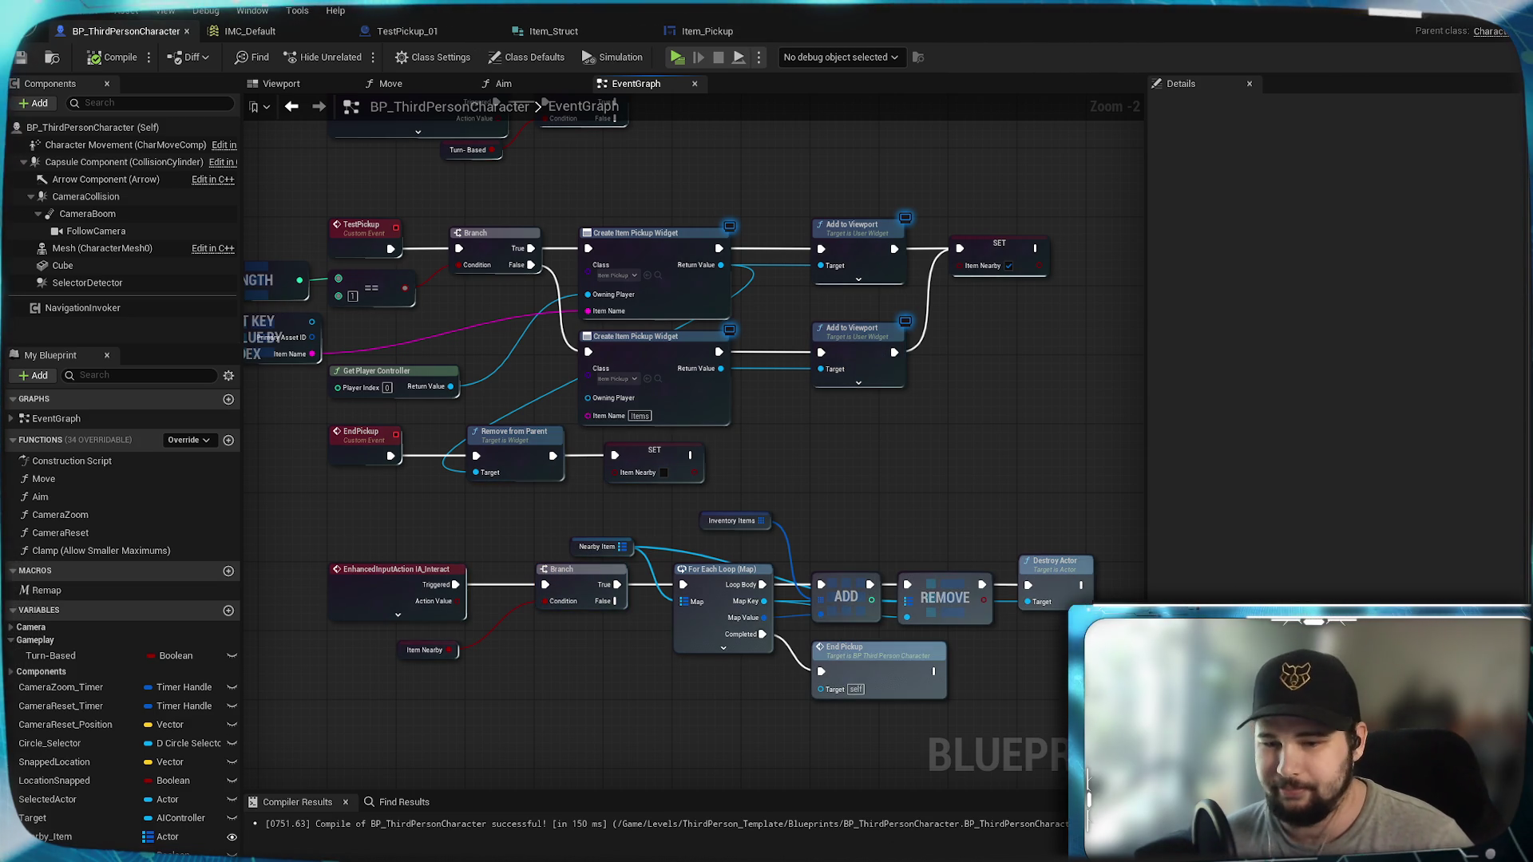
Step: Create an Input Action asset named IA_Inventory in Content/Input/Actions
key(ctrl+space)
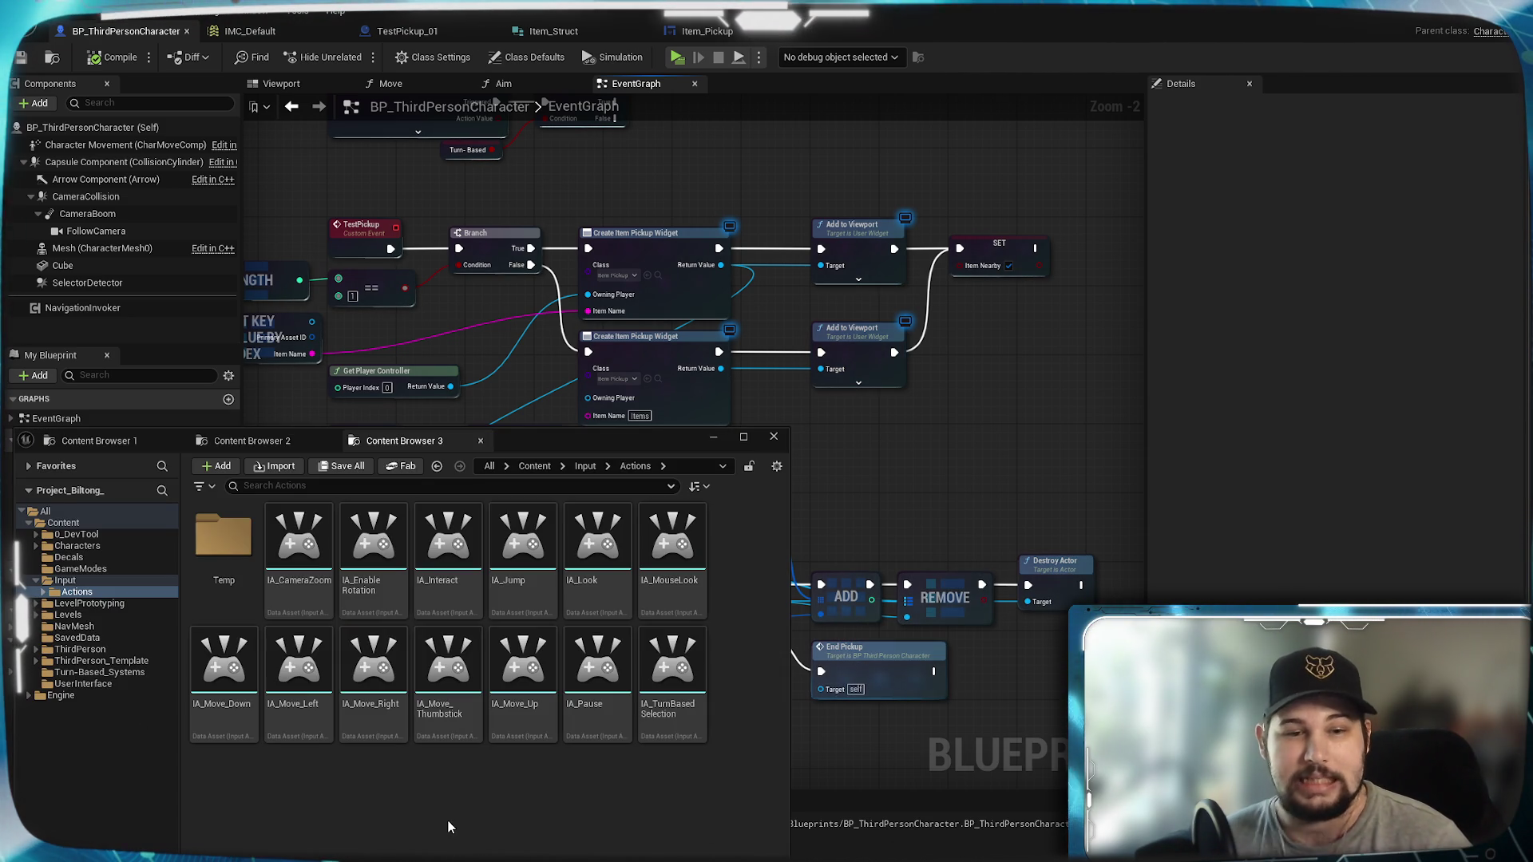
right_click(441, 830)
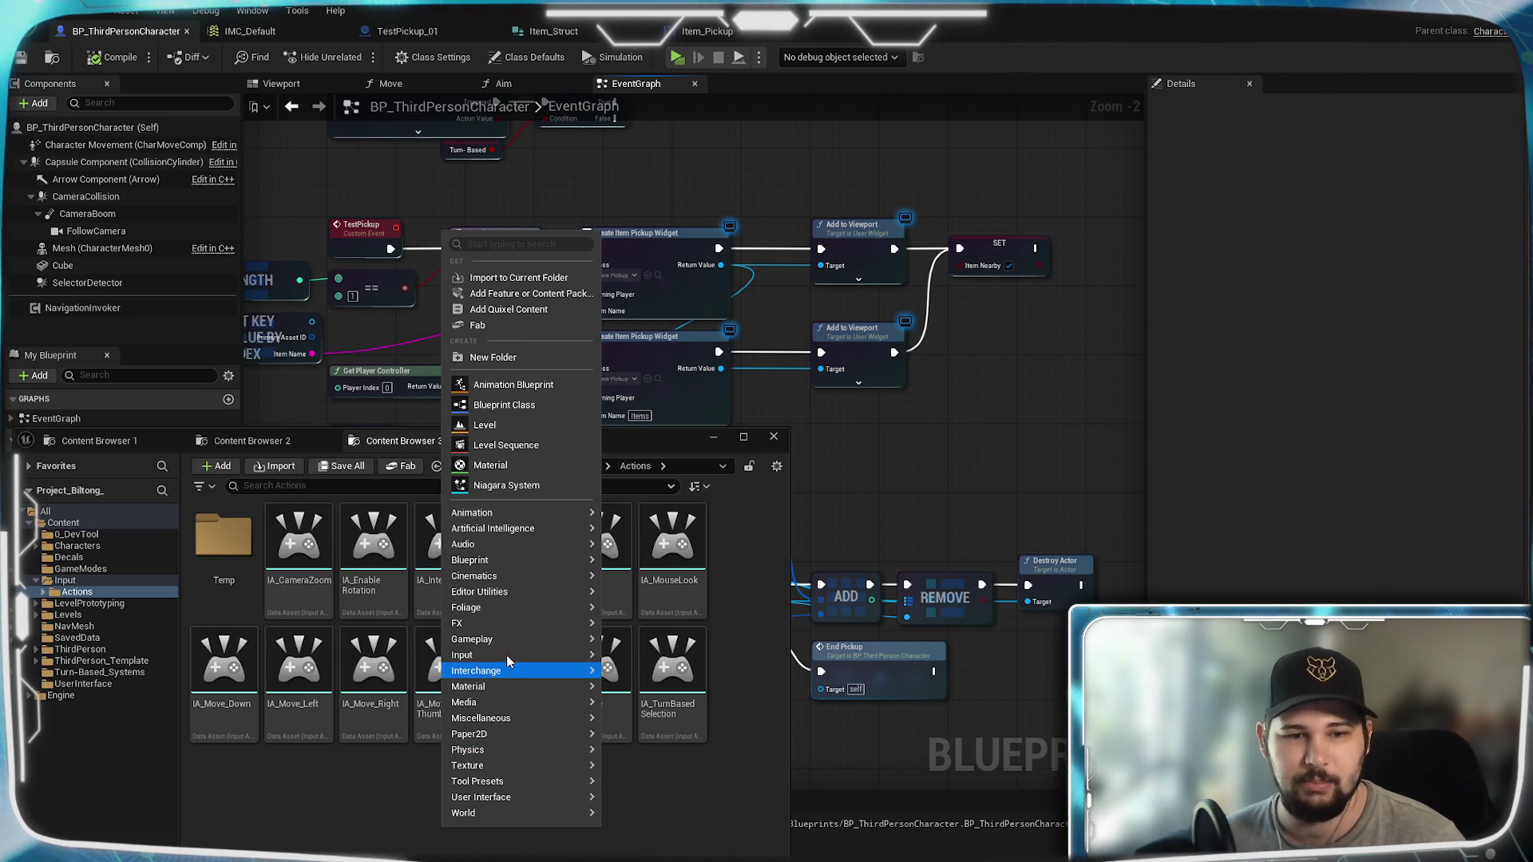
click(646, 665)
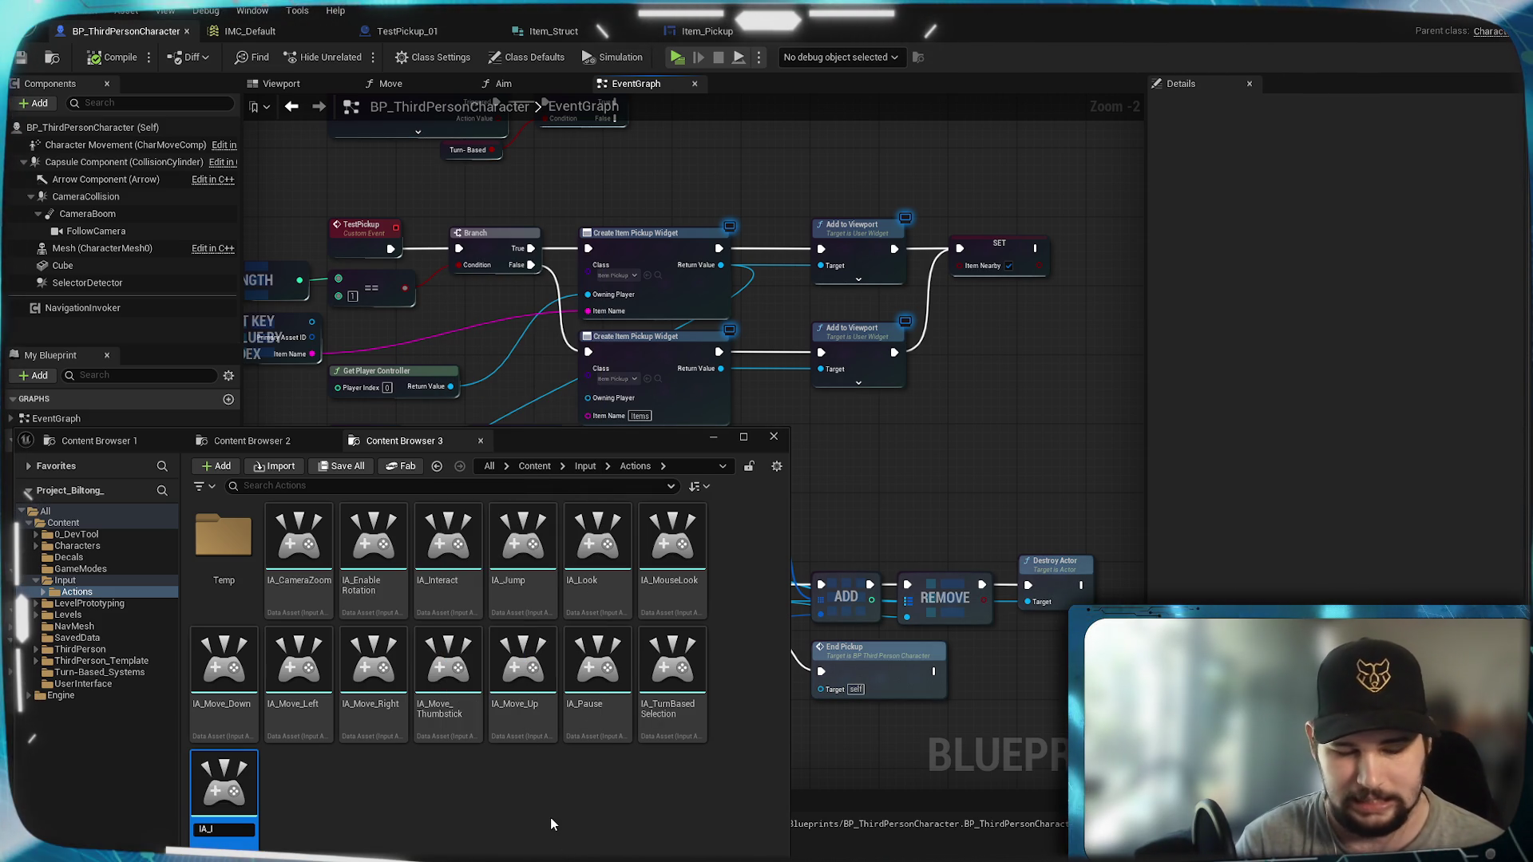
text(Invento)
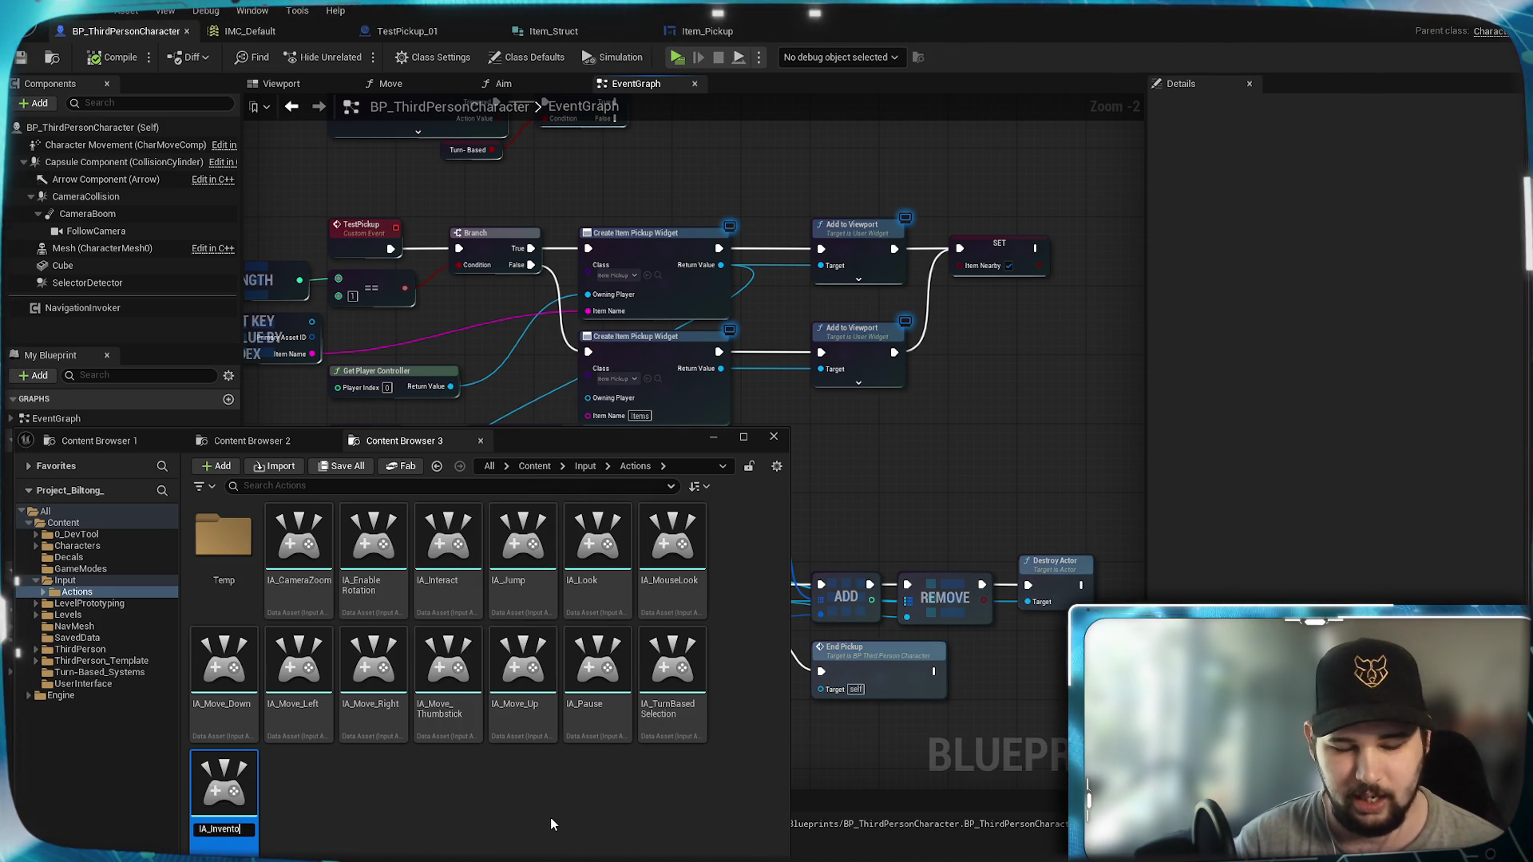
text(ry\)
key(Return)
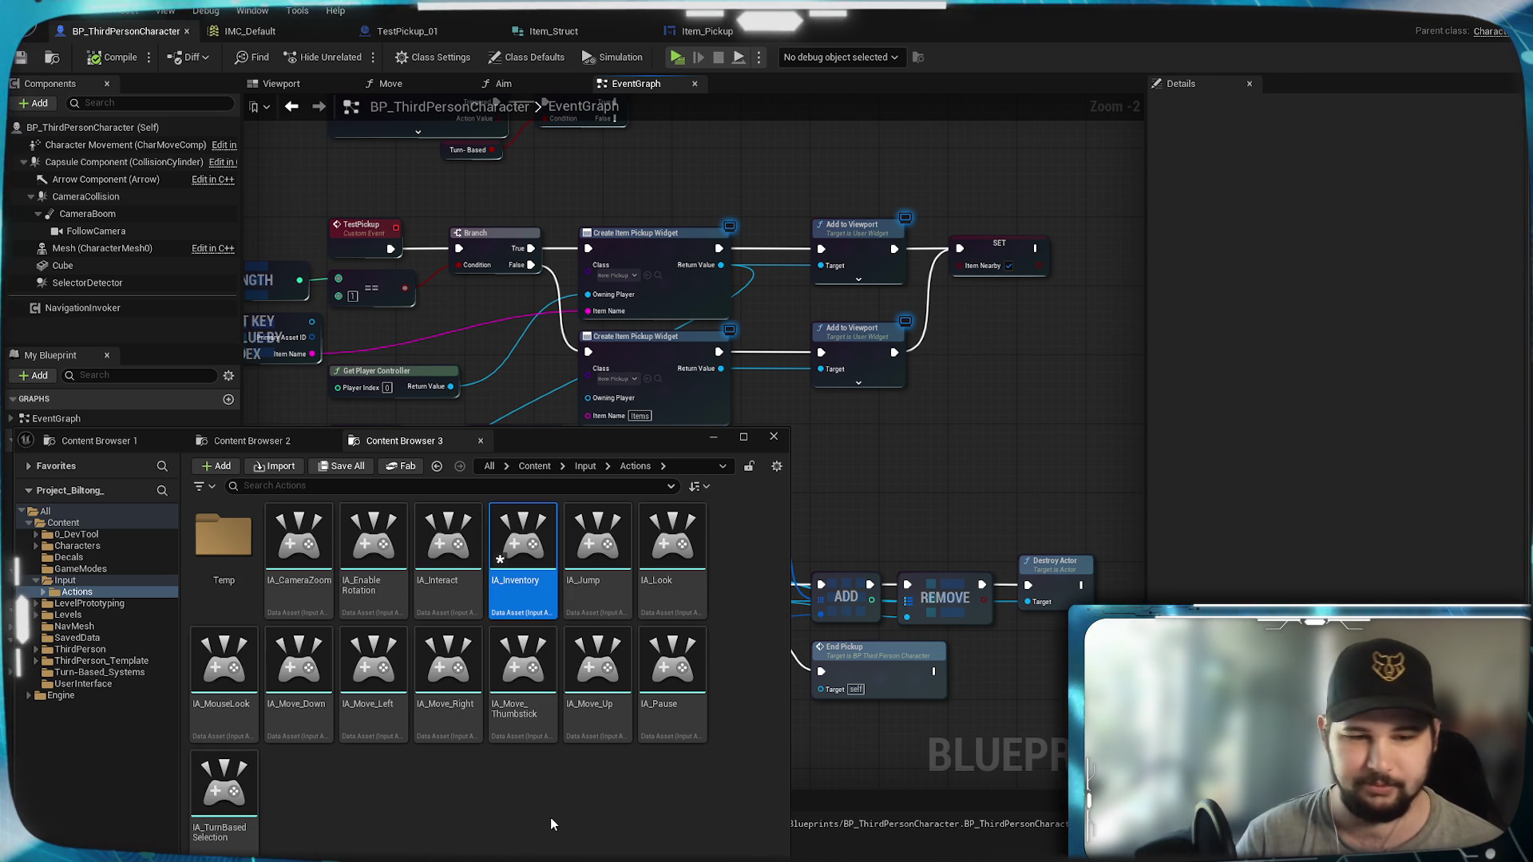
click(551, 823)
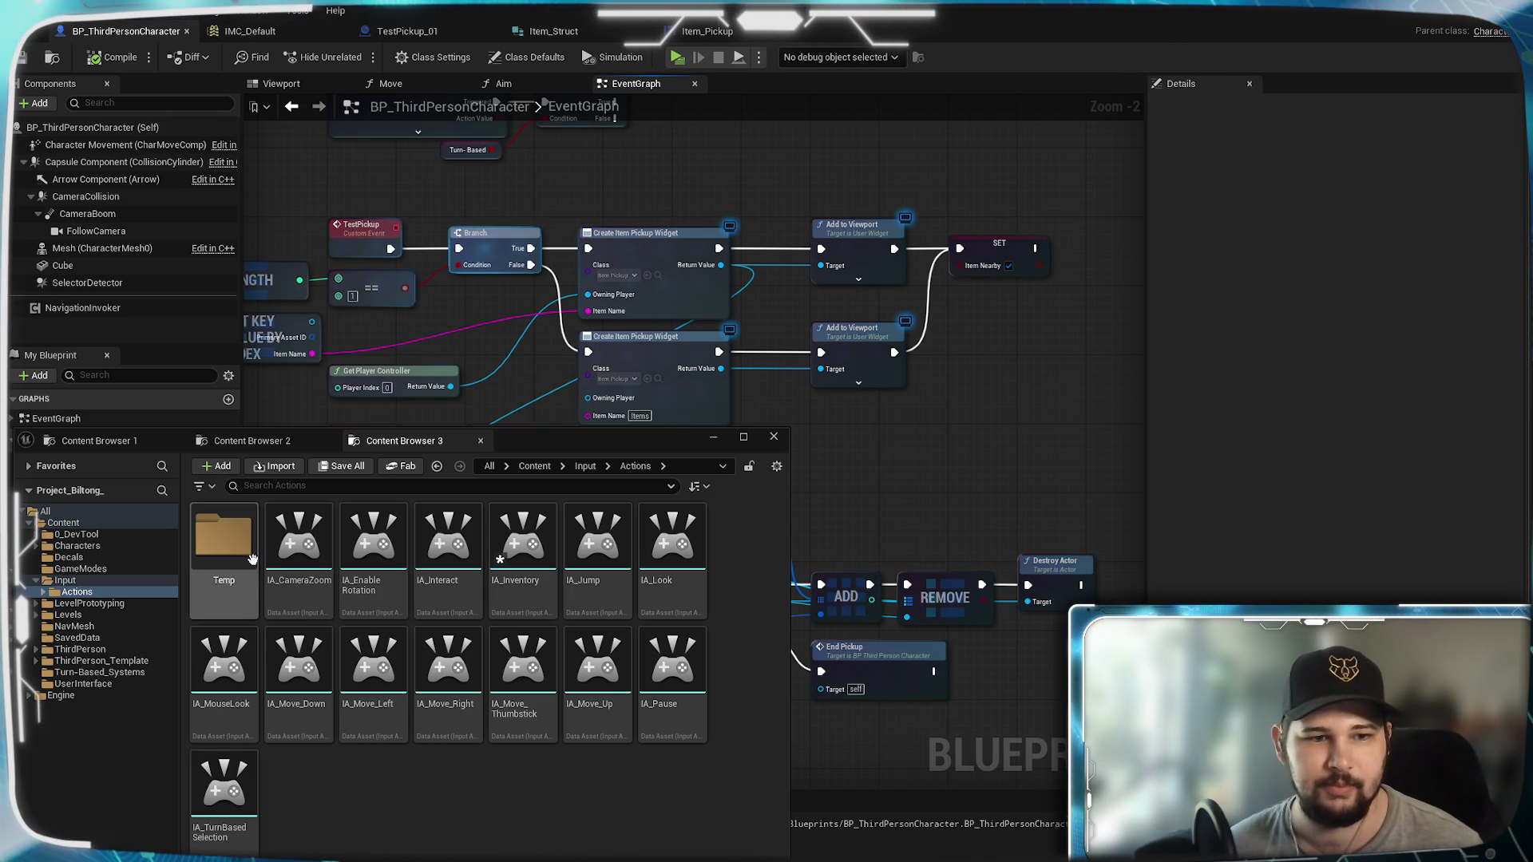
Step: Add an IA_Inventory mapping bound to Tab in IMC_Default, save, and return to the character graph
click(244, 30)
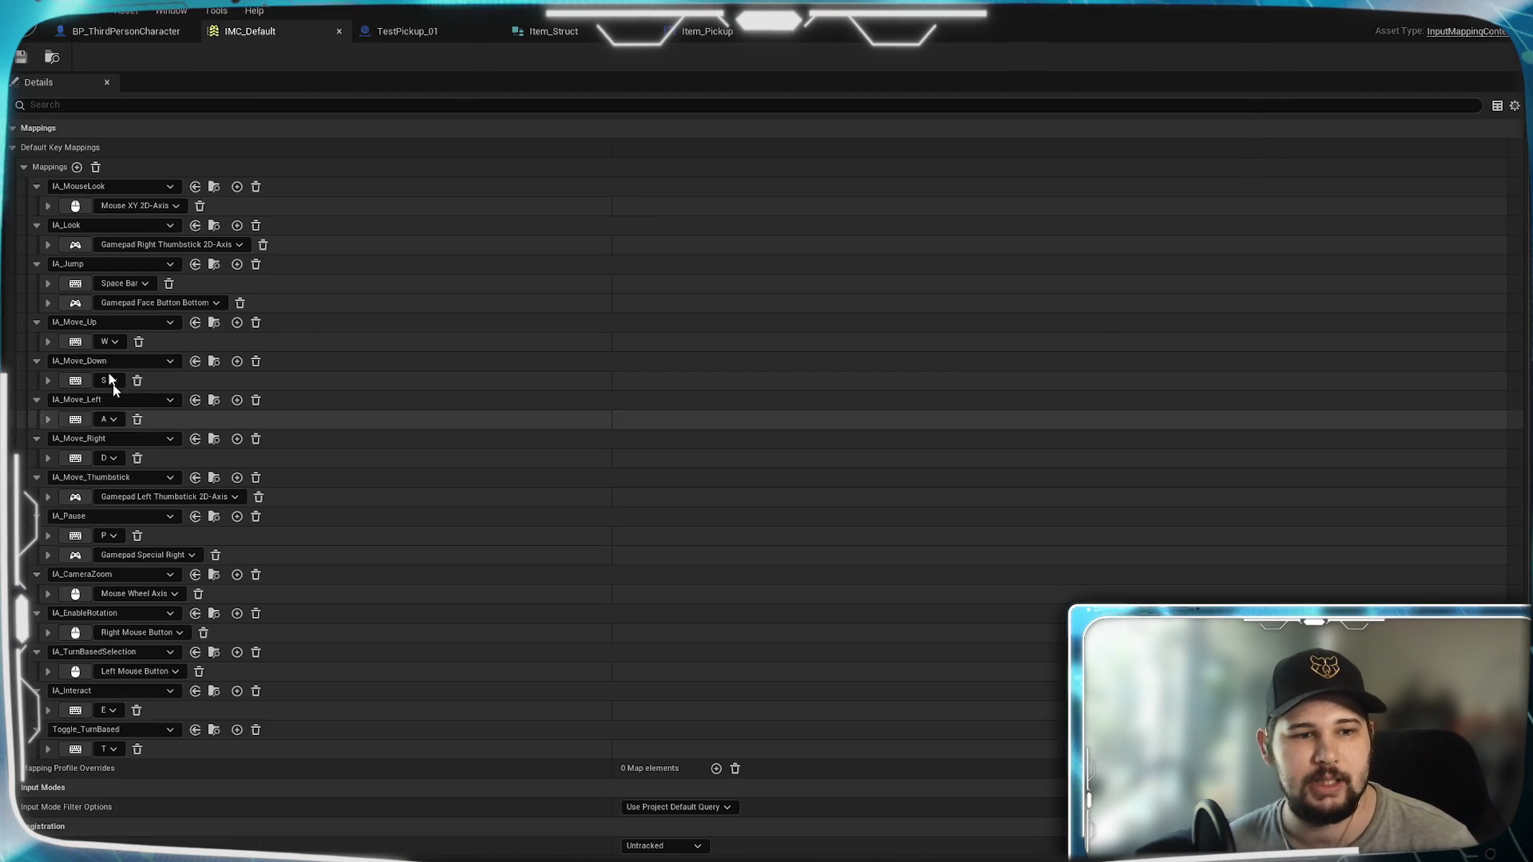
click(76, 167)
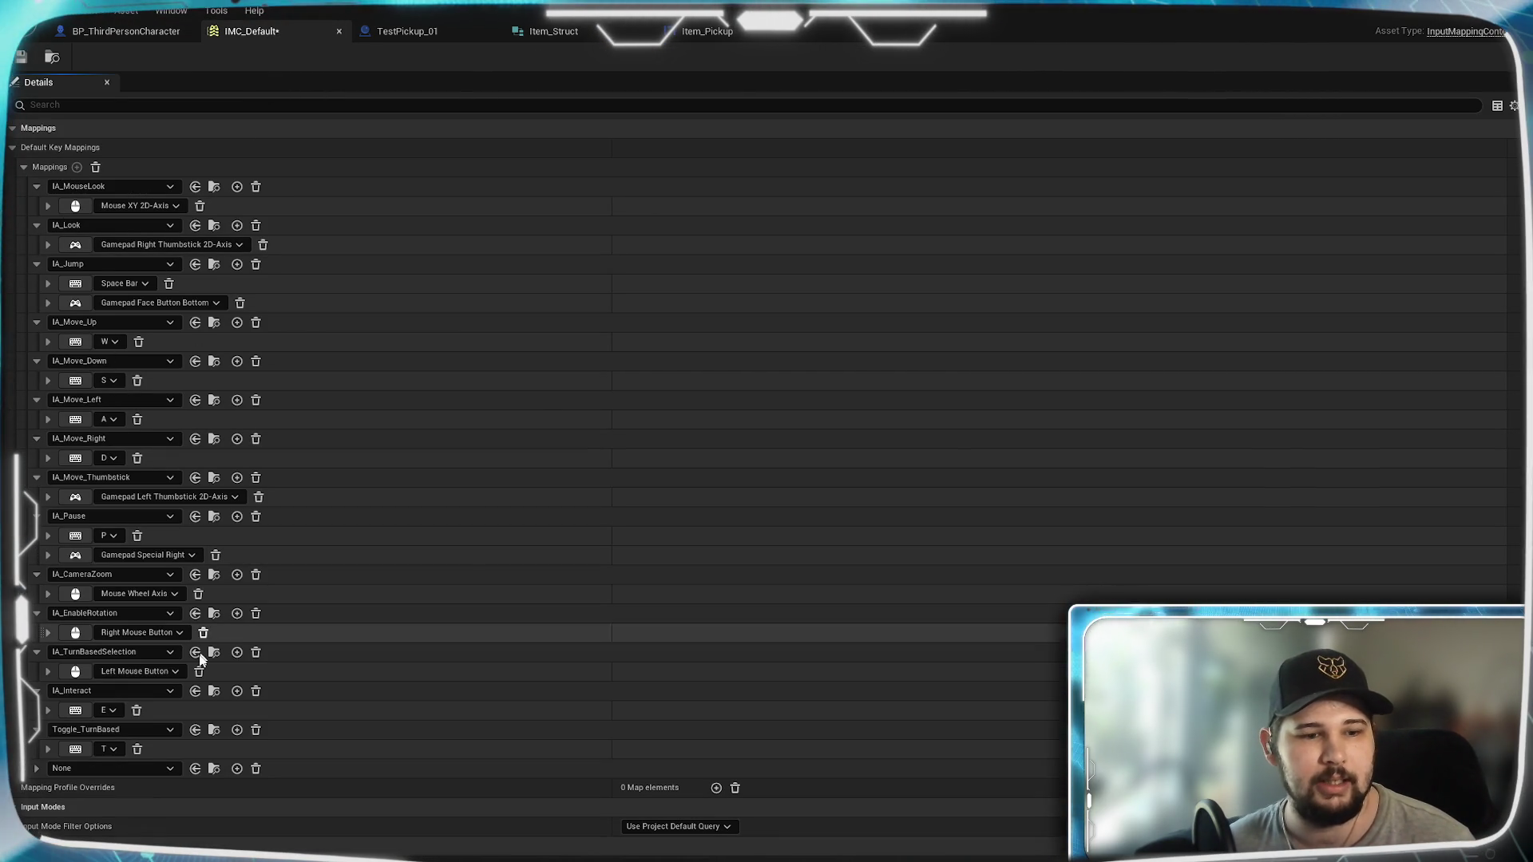
click(98, 769)
click(142, 671)
click(75, 788)
key(Tab)
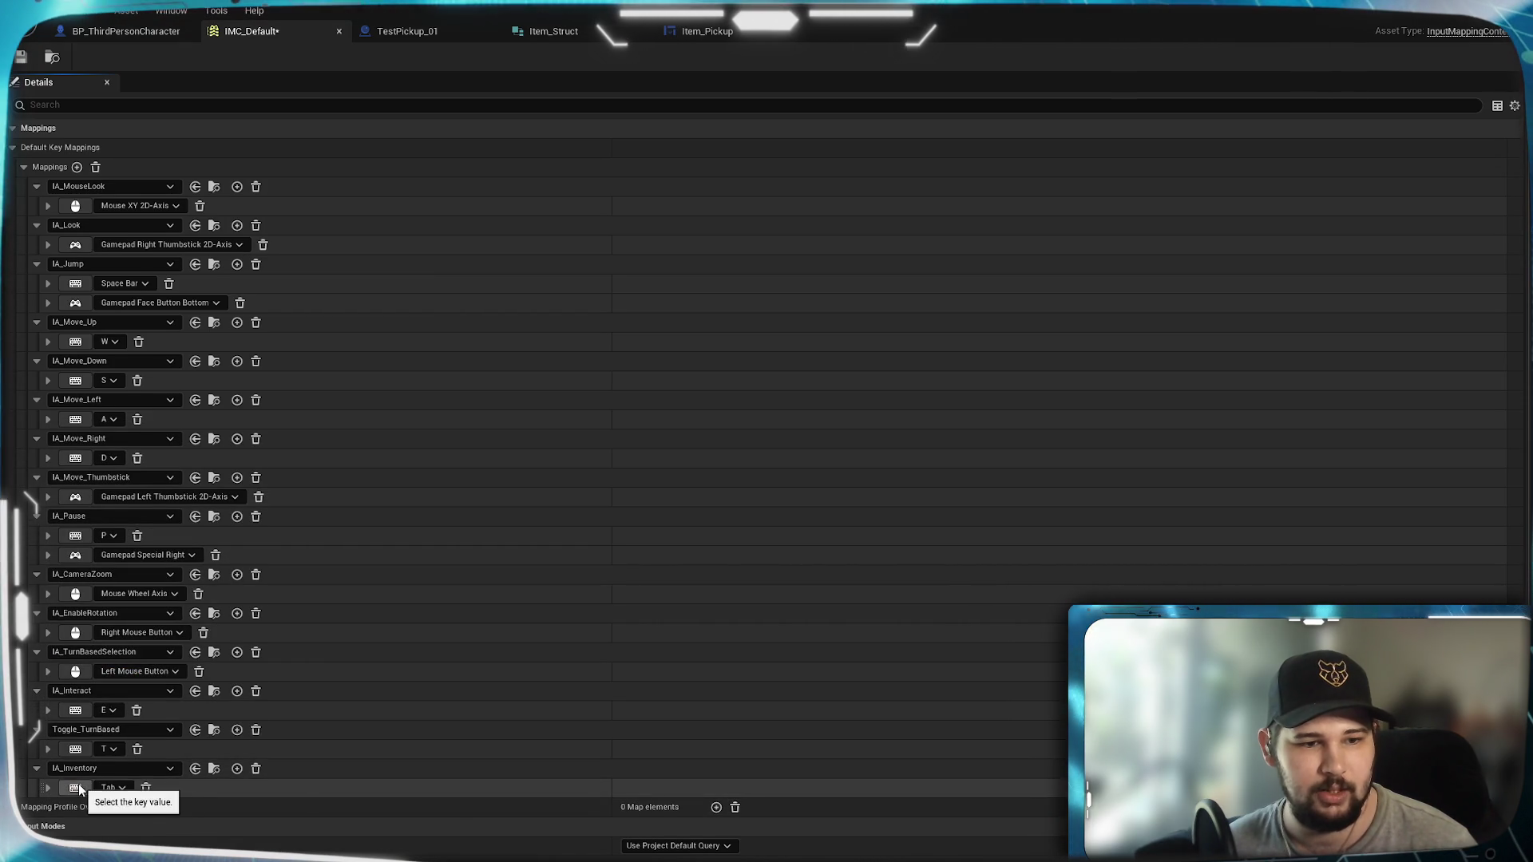
click(21, 57)
click(142, 35)
scroll(632, 511, up, 3)
Step: Add an IA_Inventory input event node to the character graph
right_click(523, 545)
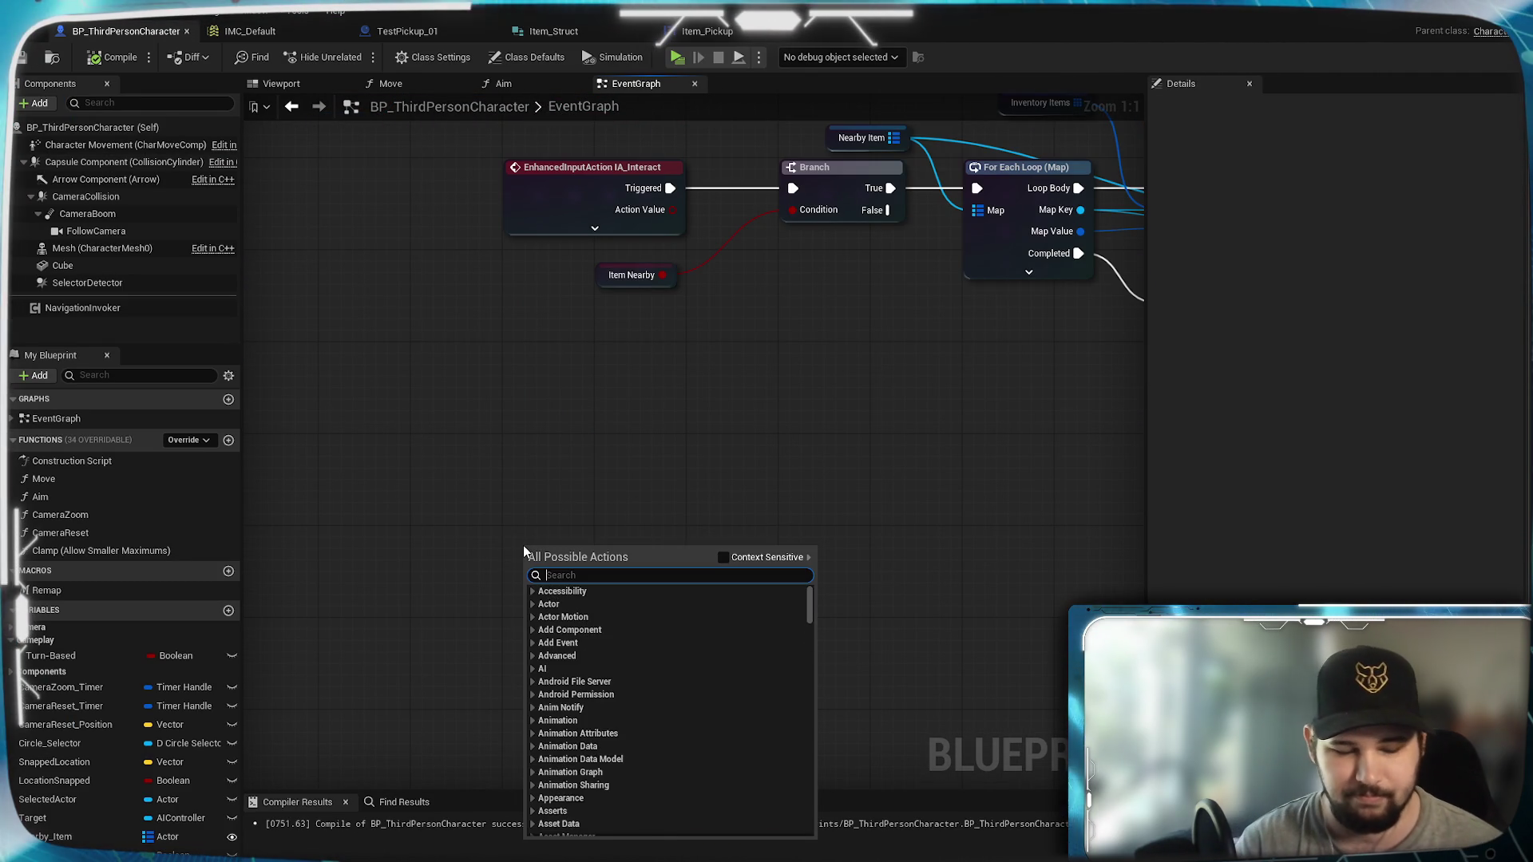
text(IA_I)
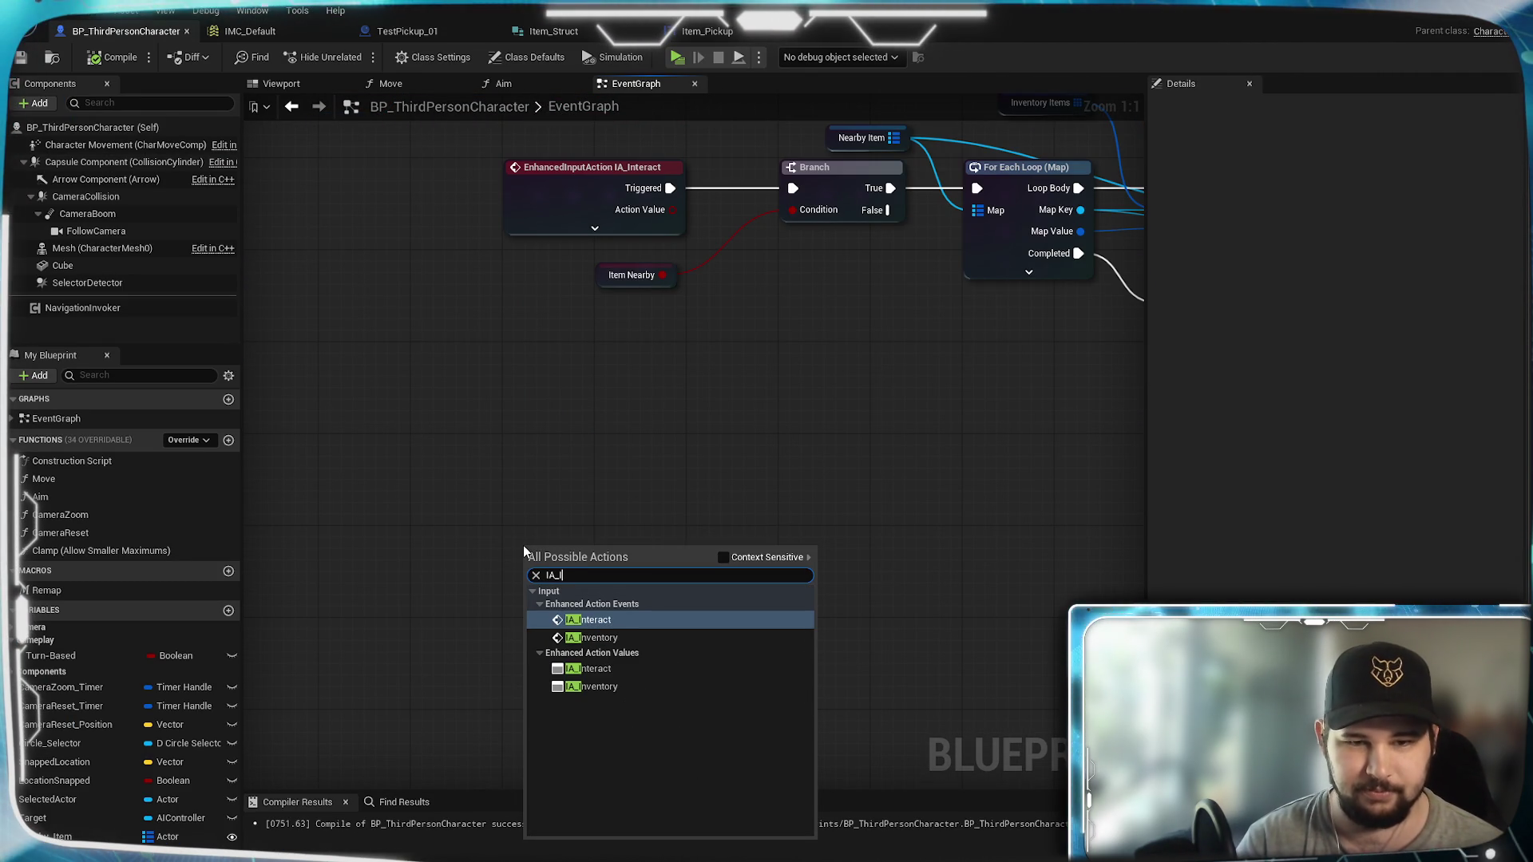
click(595, 644)
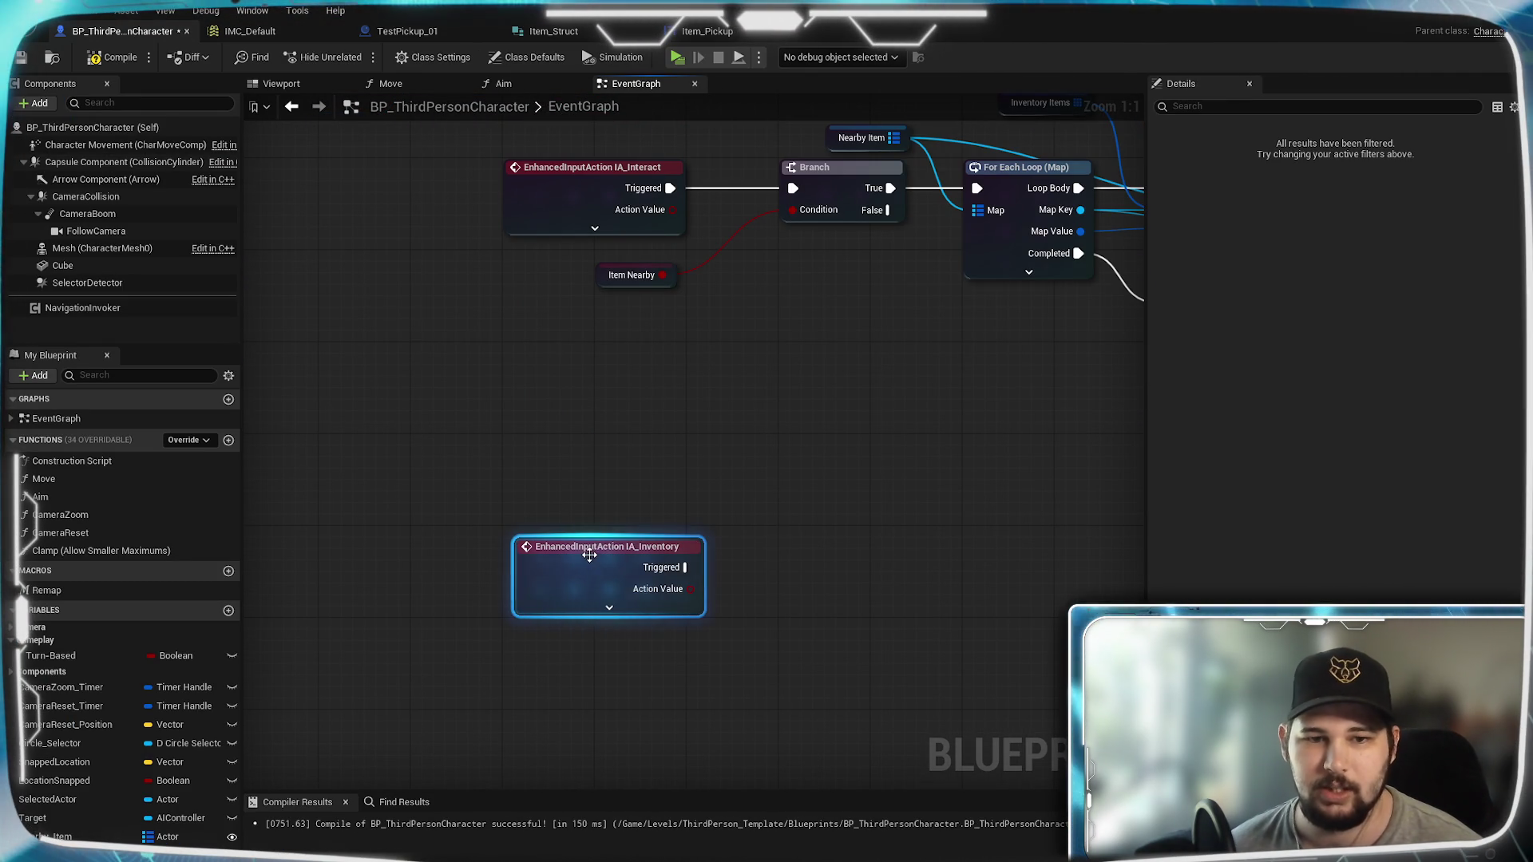
click(672, 466)
mouse_move(800, 596)
mouse_down()
mouse_move(716, 551)
mouse_move(688, 597)
mouse_move(586, 539)
mouse_move(626, 549)
mouse_move(506, 537)
mouse_move(472, 610)
mouse_move(675, 431)
mouse_move(618, 408)
mouse_up()
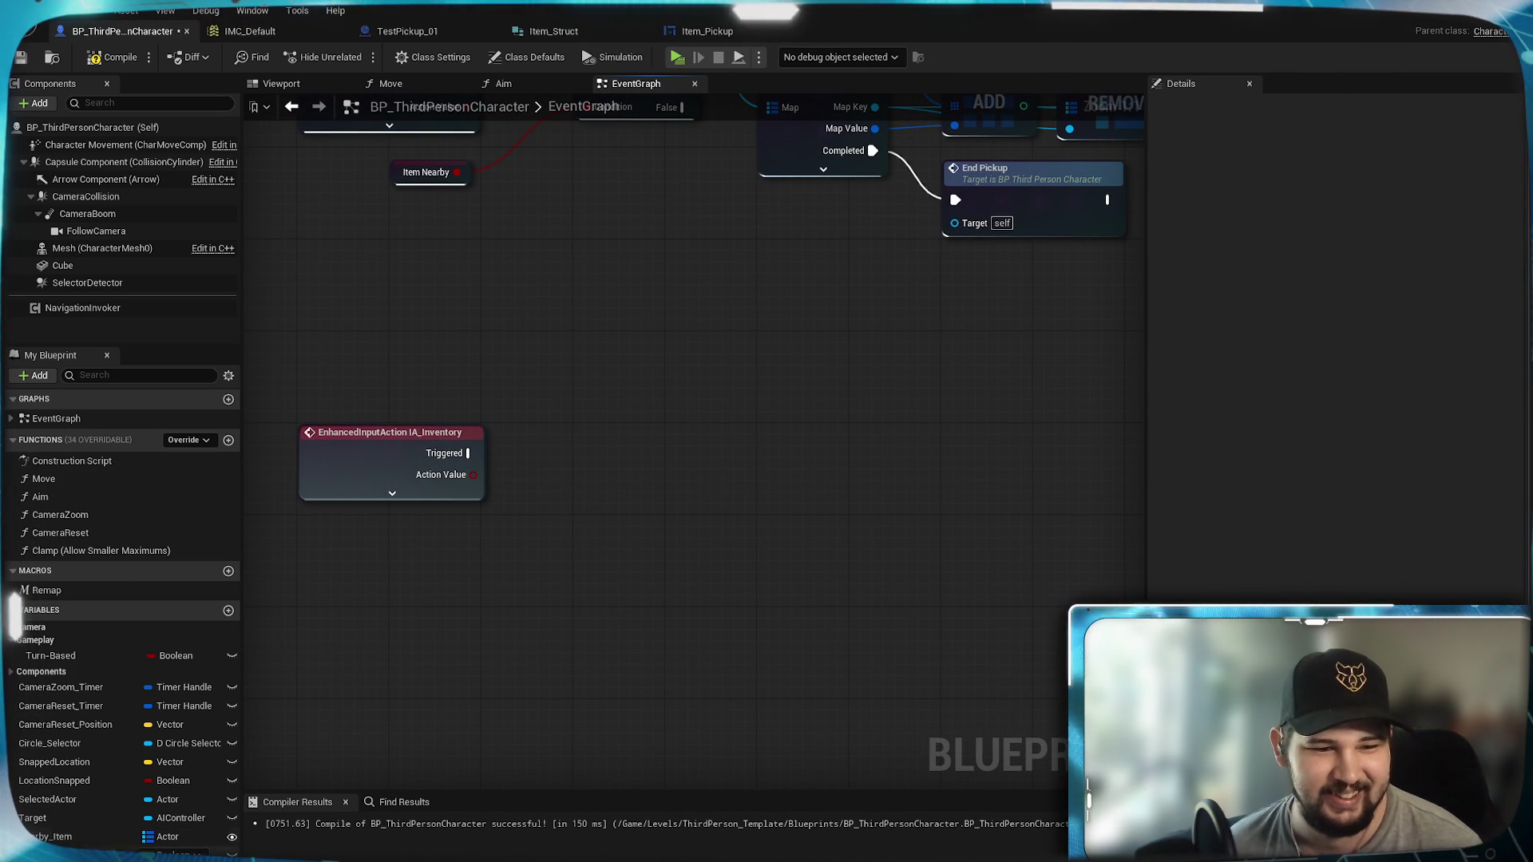
Step: Place an Inventory Items getter and wire it into a For Each Loop's Array input
drag(142, 832, 399, 536)
click(519, 607)
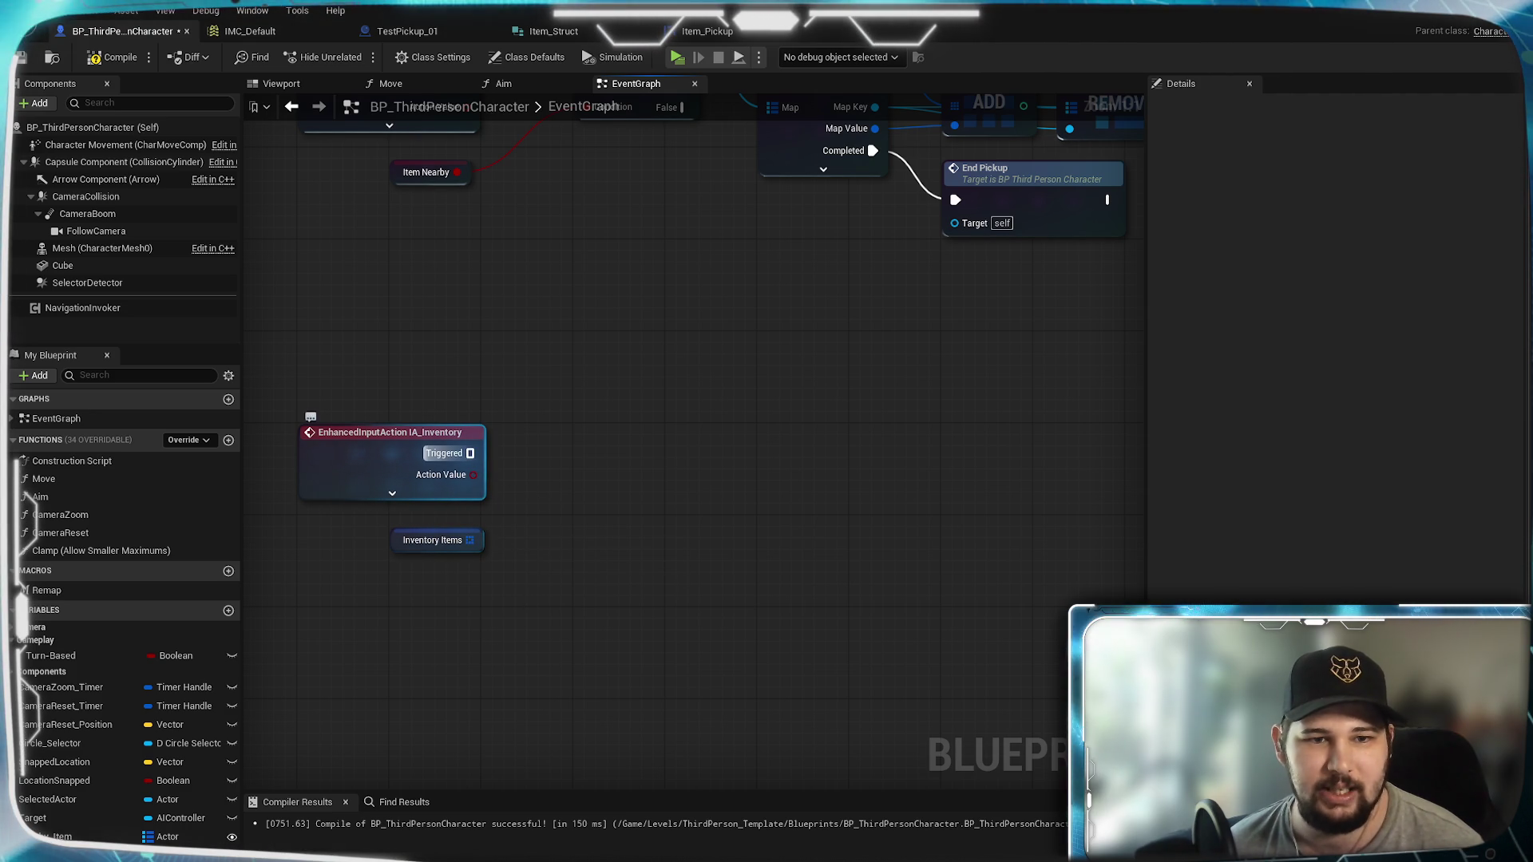
drag(565, 460, 565, 460)
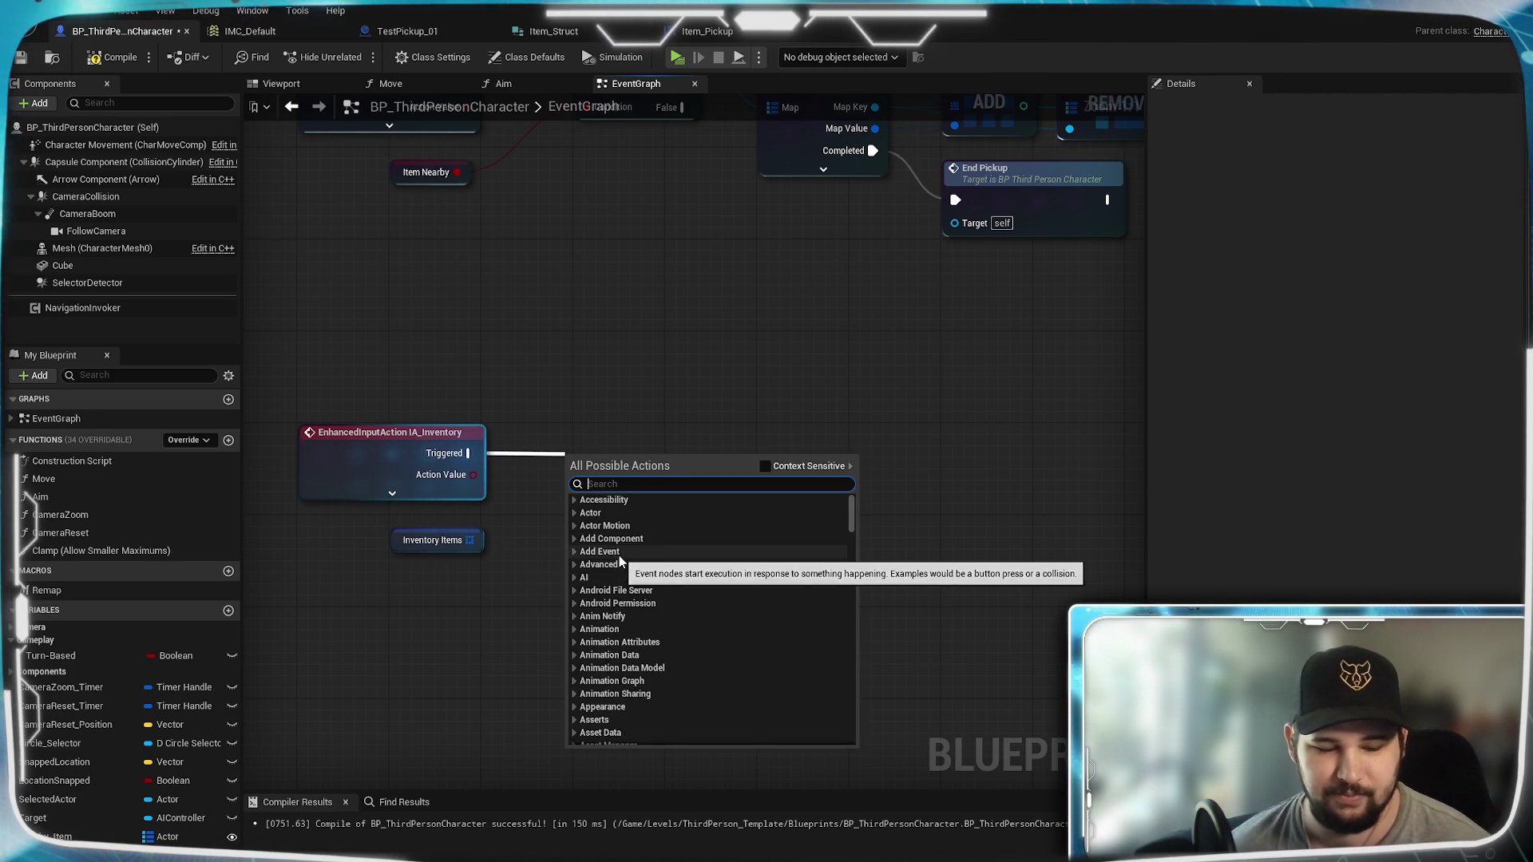
text(for)
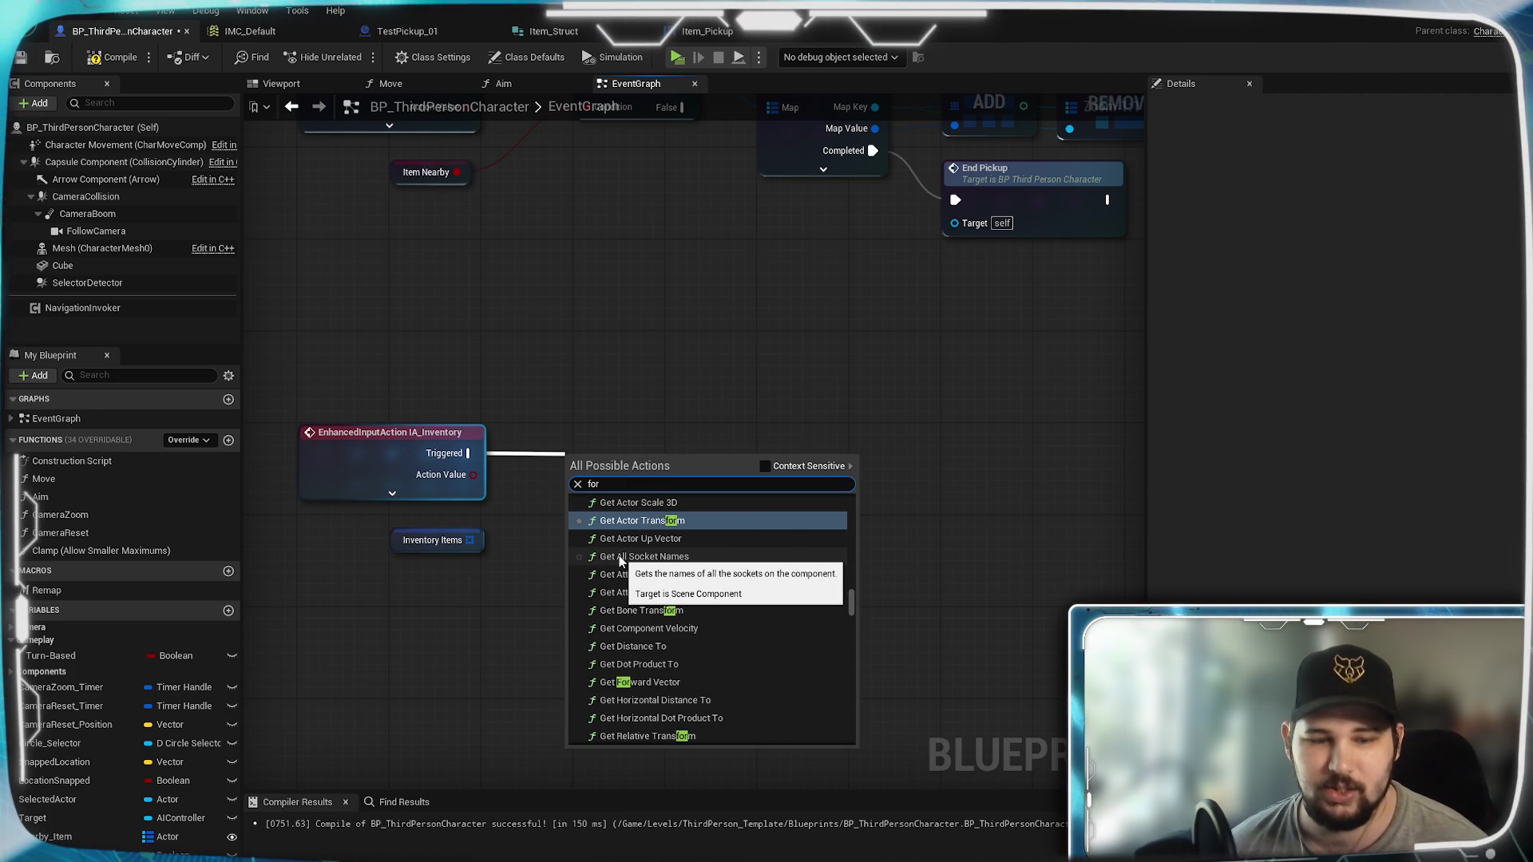
text( ea)
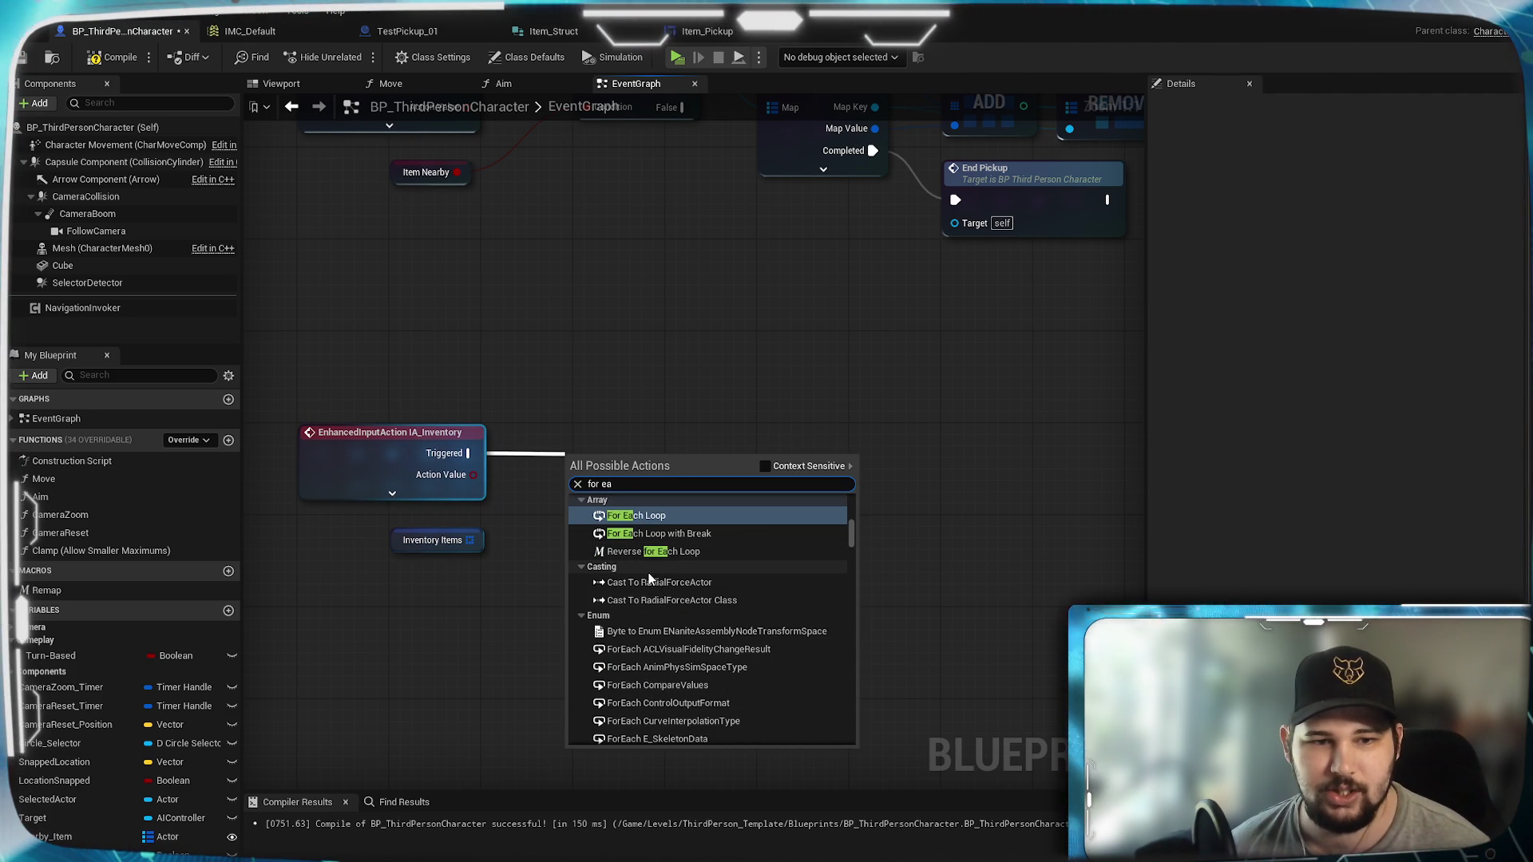
click(537, 565)
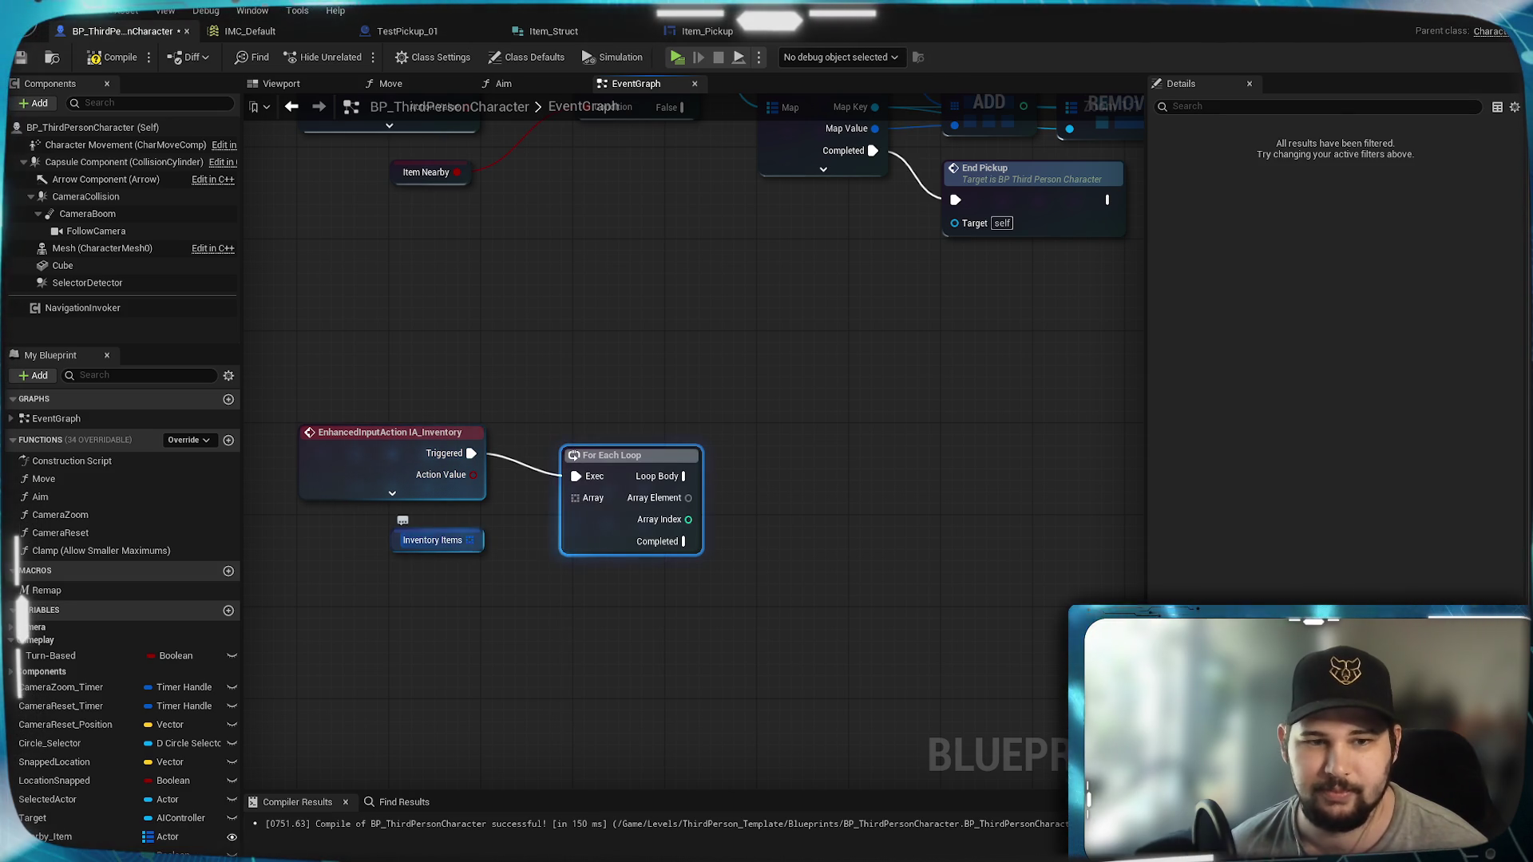
drag(563, 509, 575, 498)
drag(625, 444, 636, 421)
mouse_move(771, 520)
mouse_down()
mouse_move(629, 599)
mouse_move(533, 539)
mouse_up()
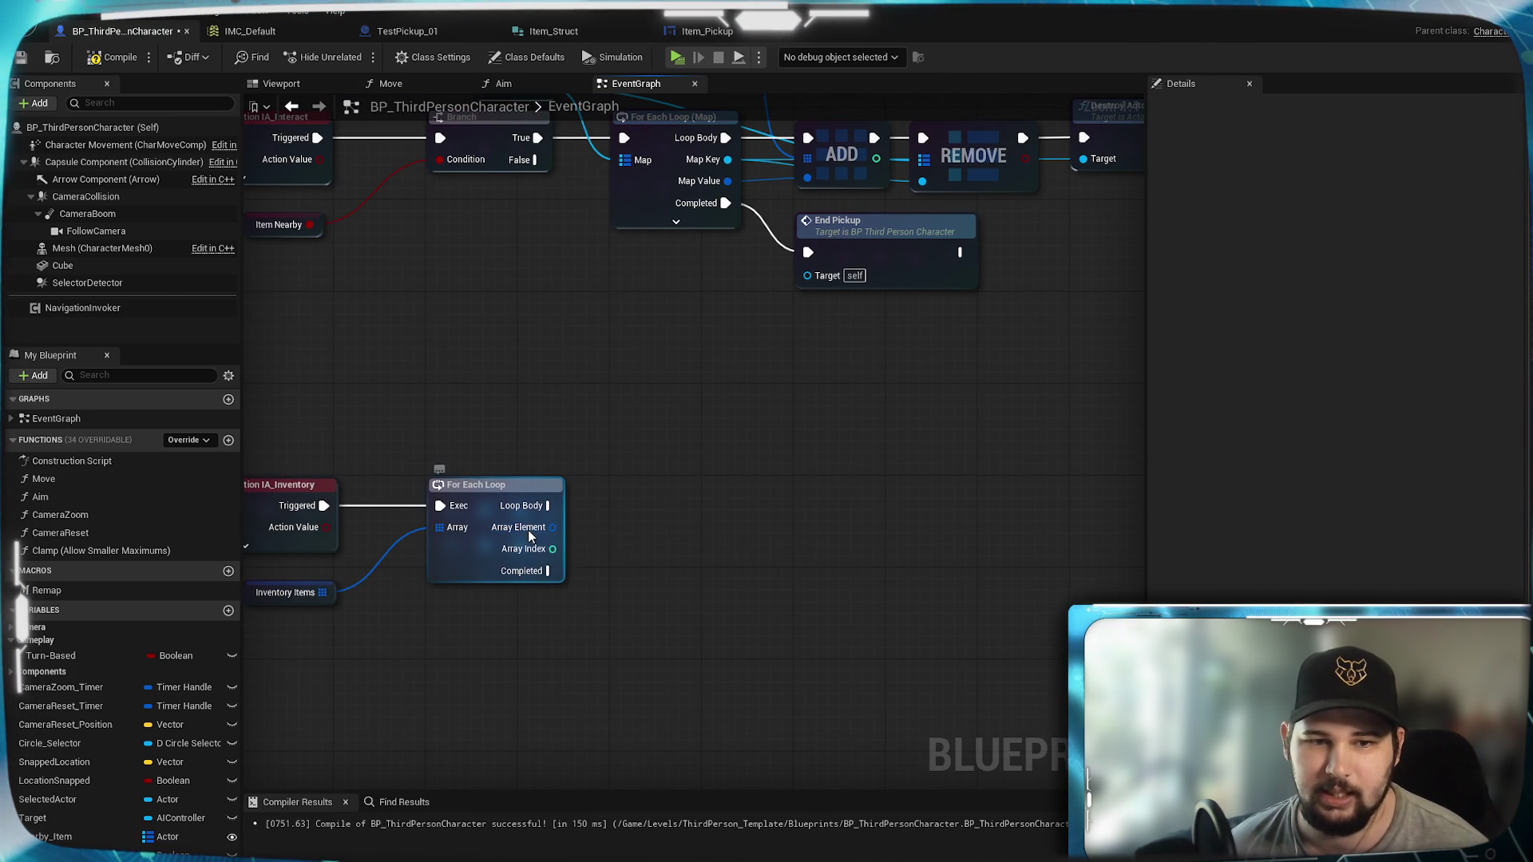
Step: Split Array Element, print each Item Name from Loop Body via Print String, then compile and save
right_click(530, 537)
click(588, 590)
mouse_move(615, 511)
mouse_down()
mouse_move(533, 507)
mouse_move(620, 520)
mouse_up()
text(print)
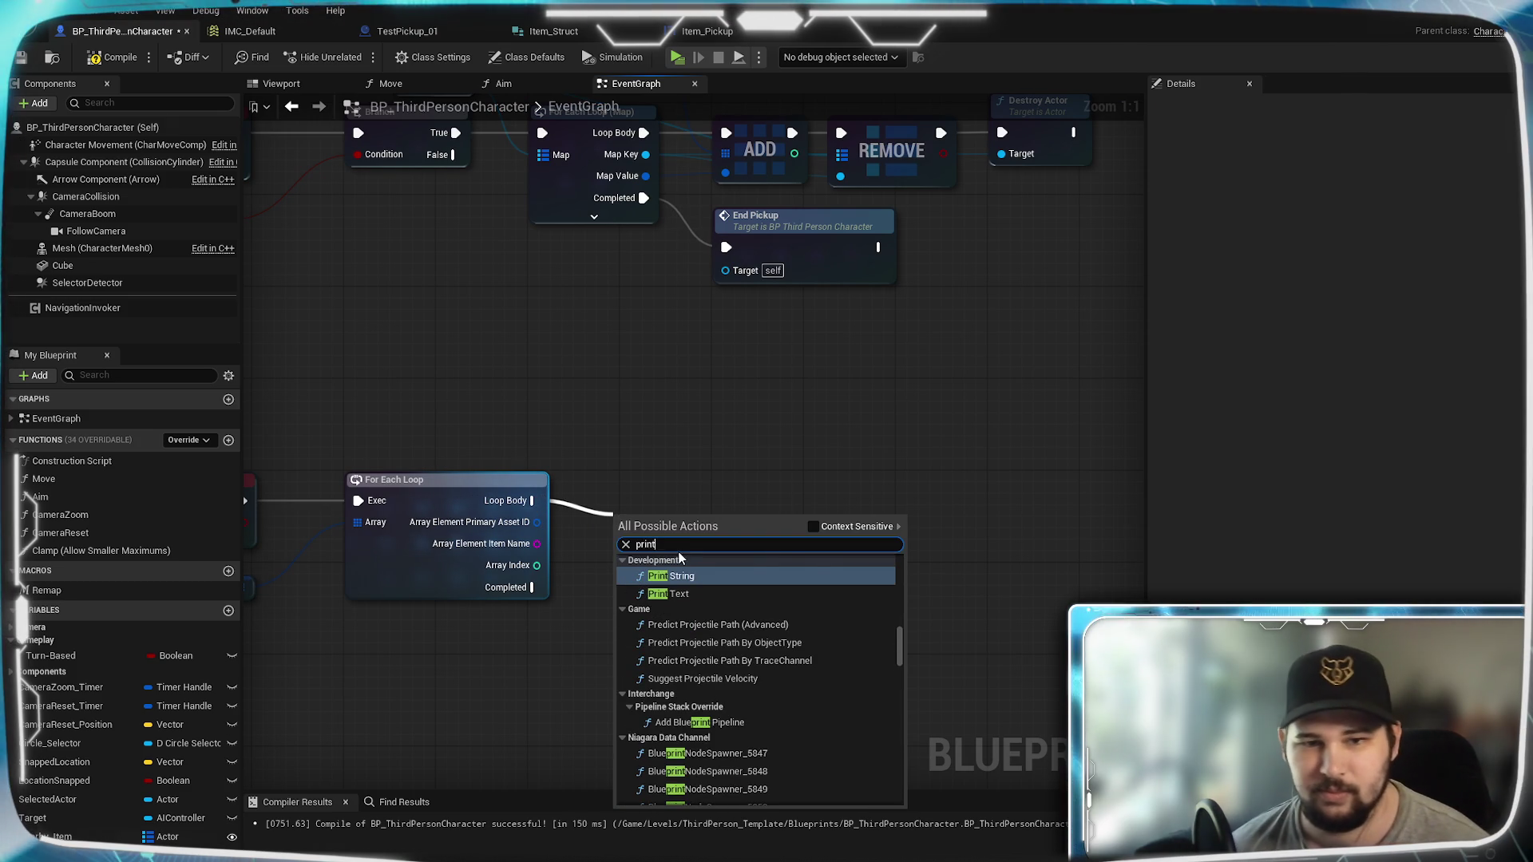
key(Return)
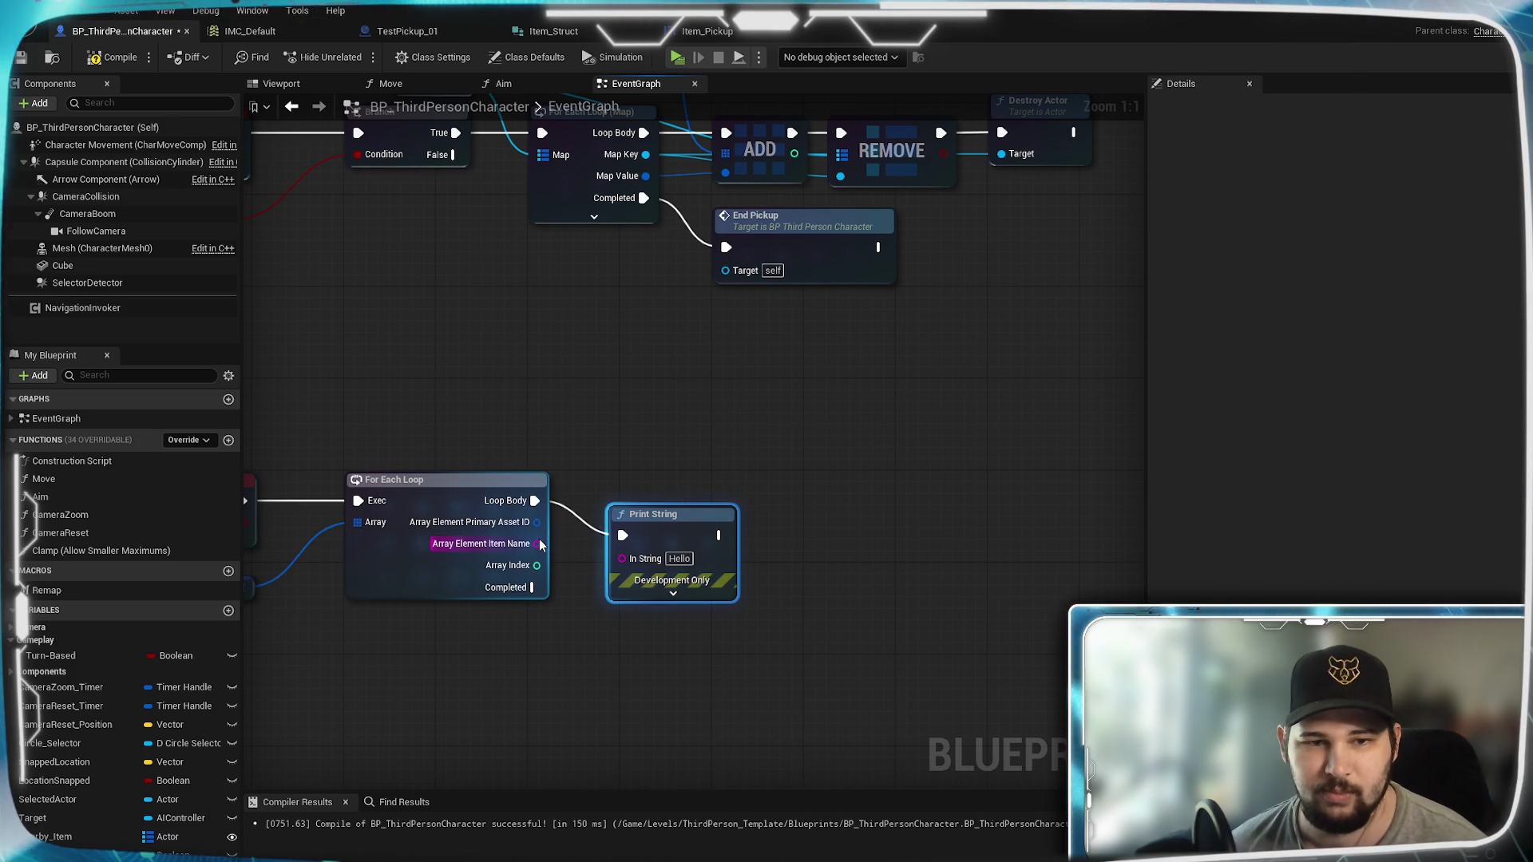
drag(605, 563, 654, 491)
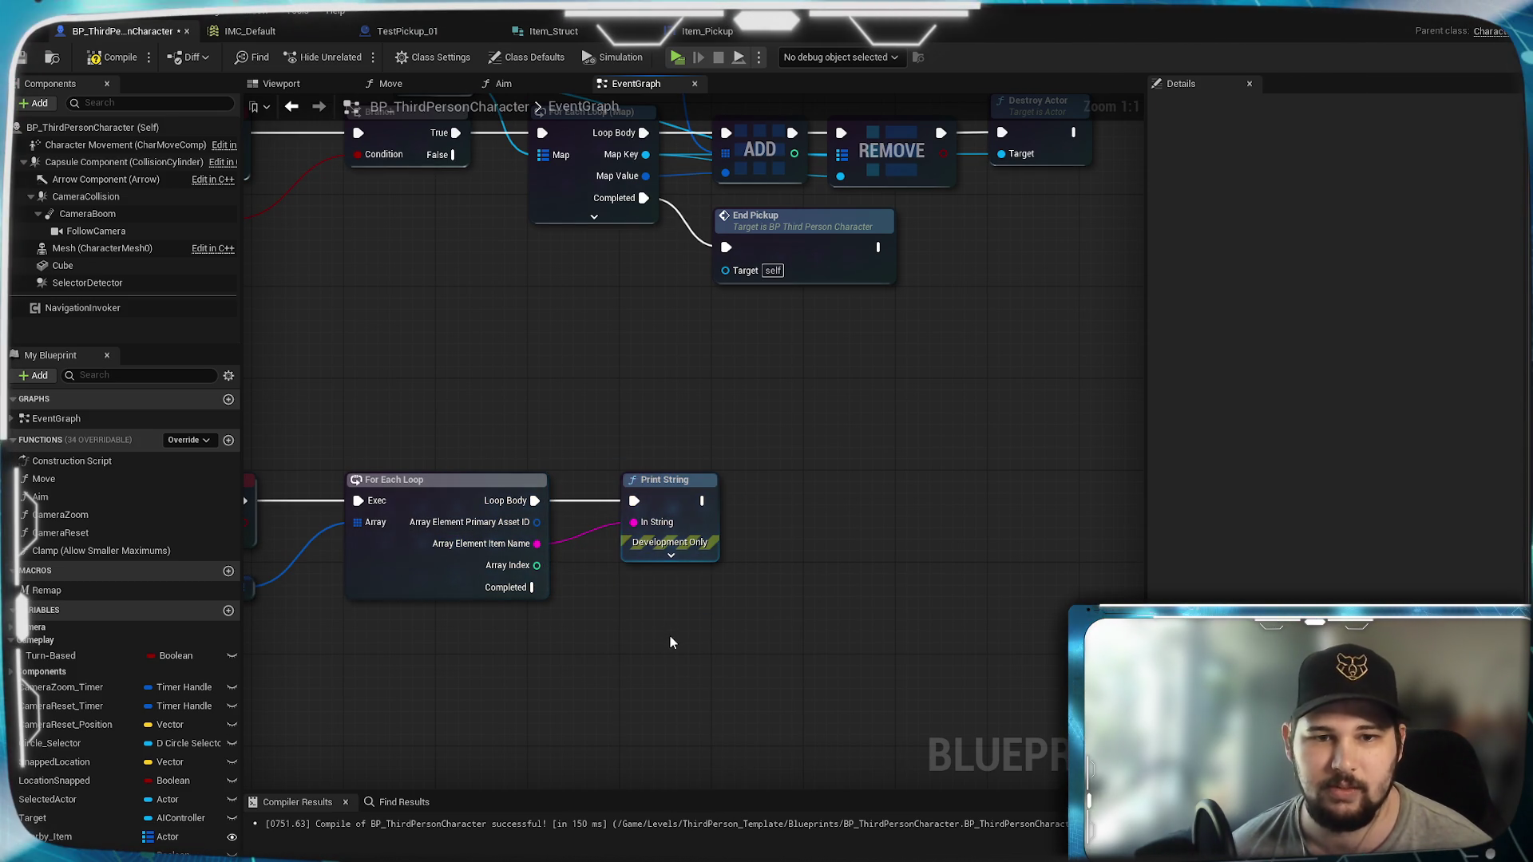
drag(668, 634, 872, 571)
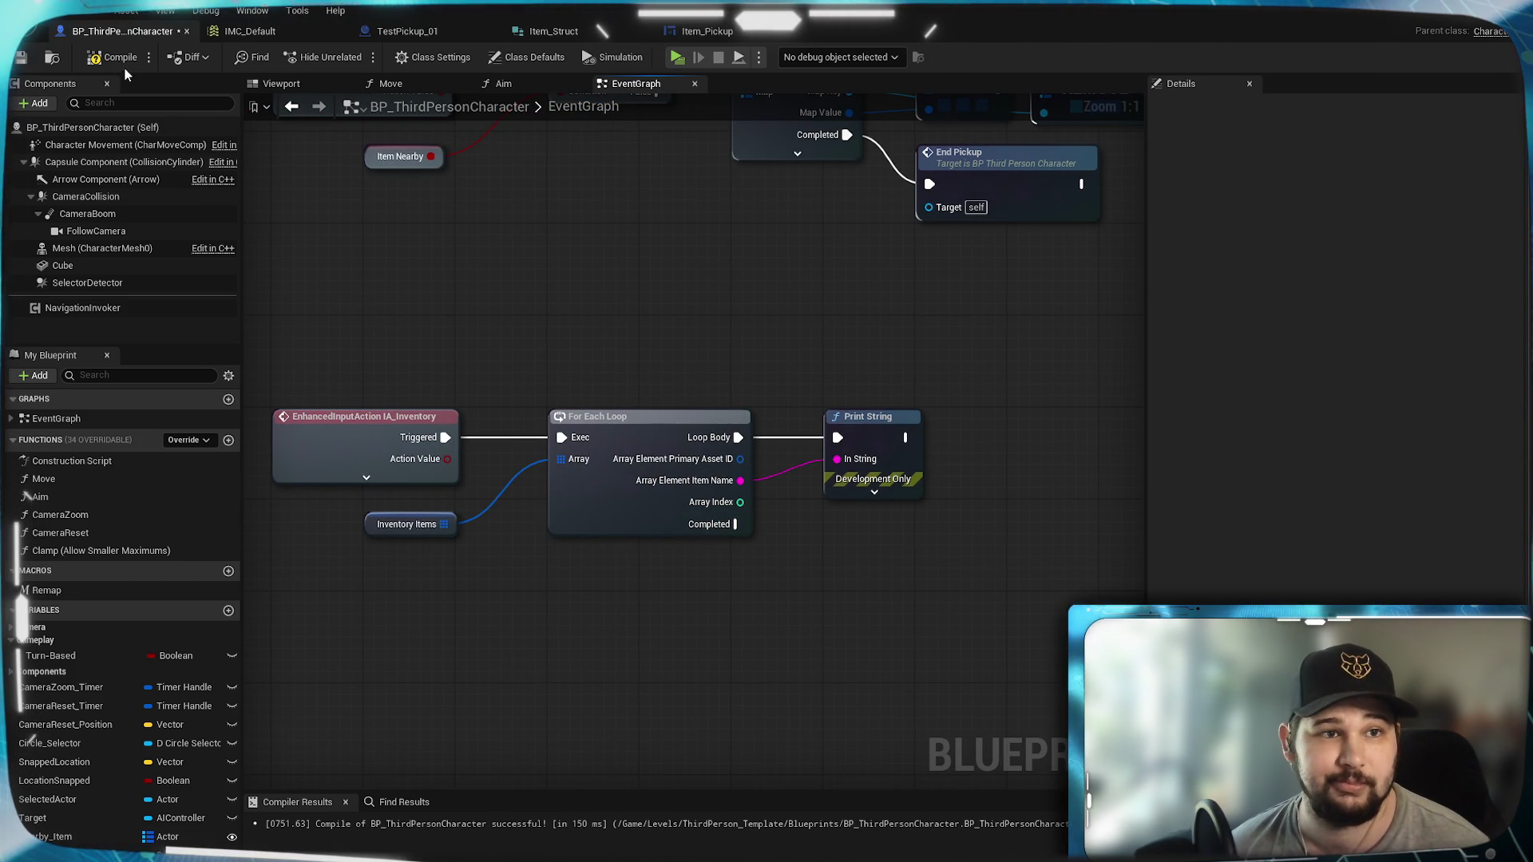
key(ctrl+s)
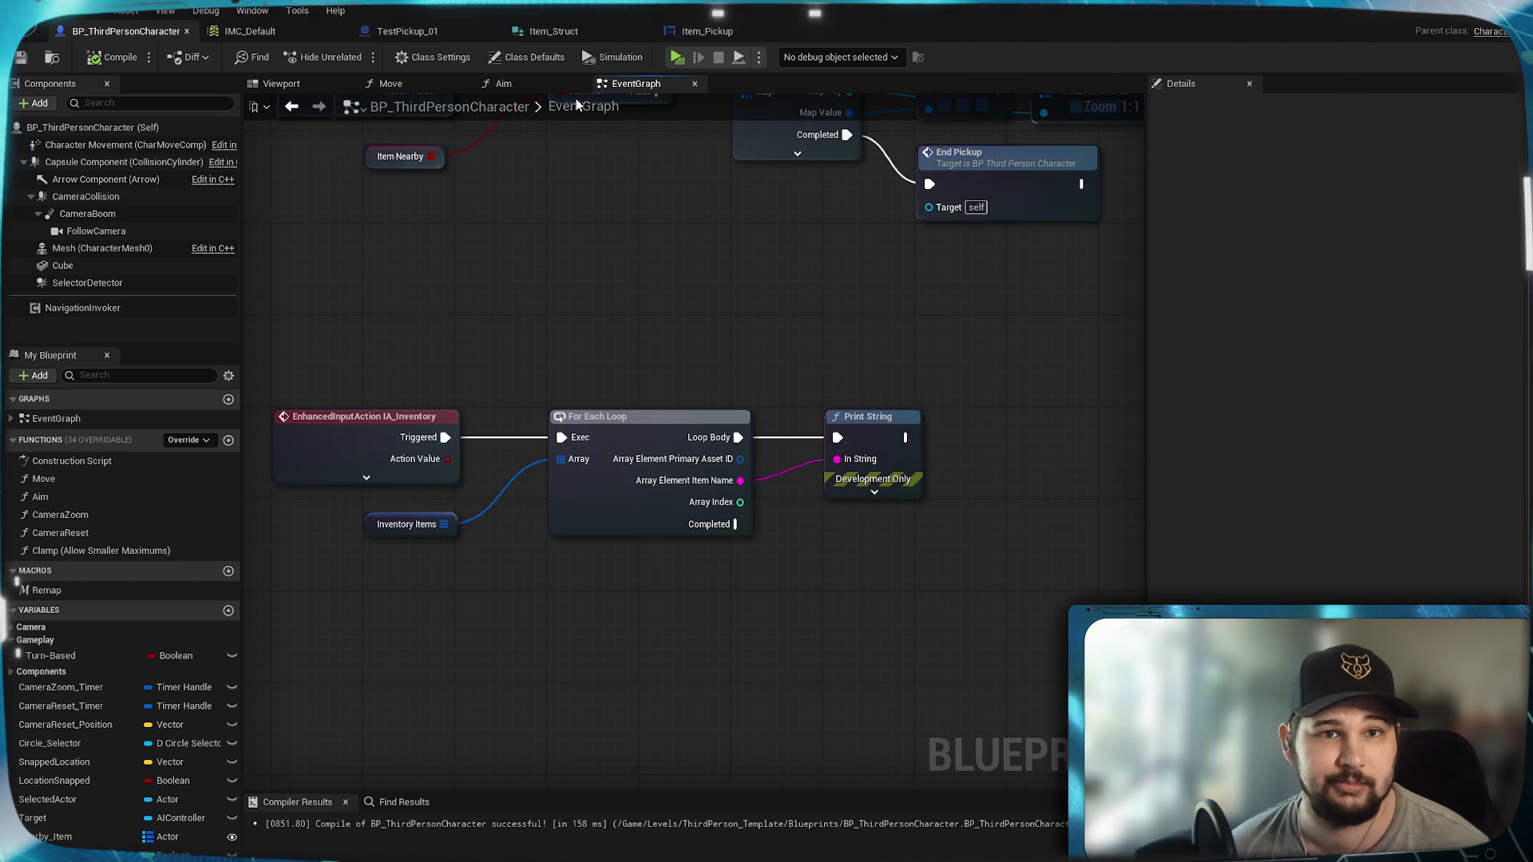
key(a)
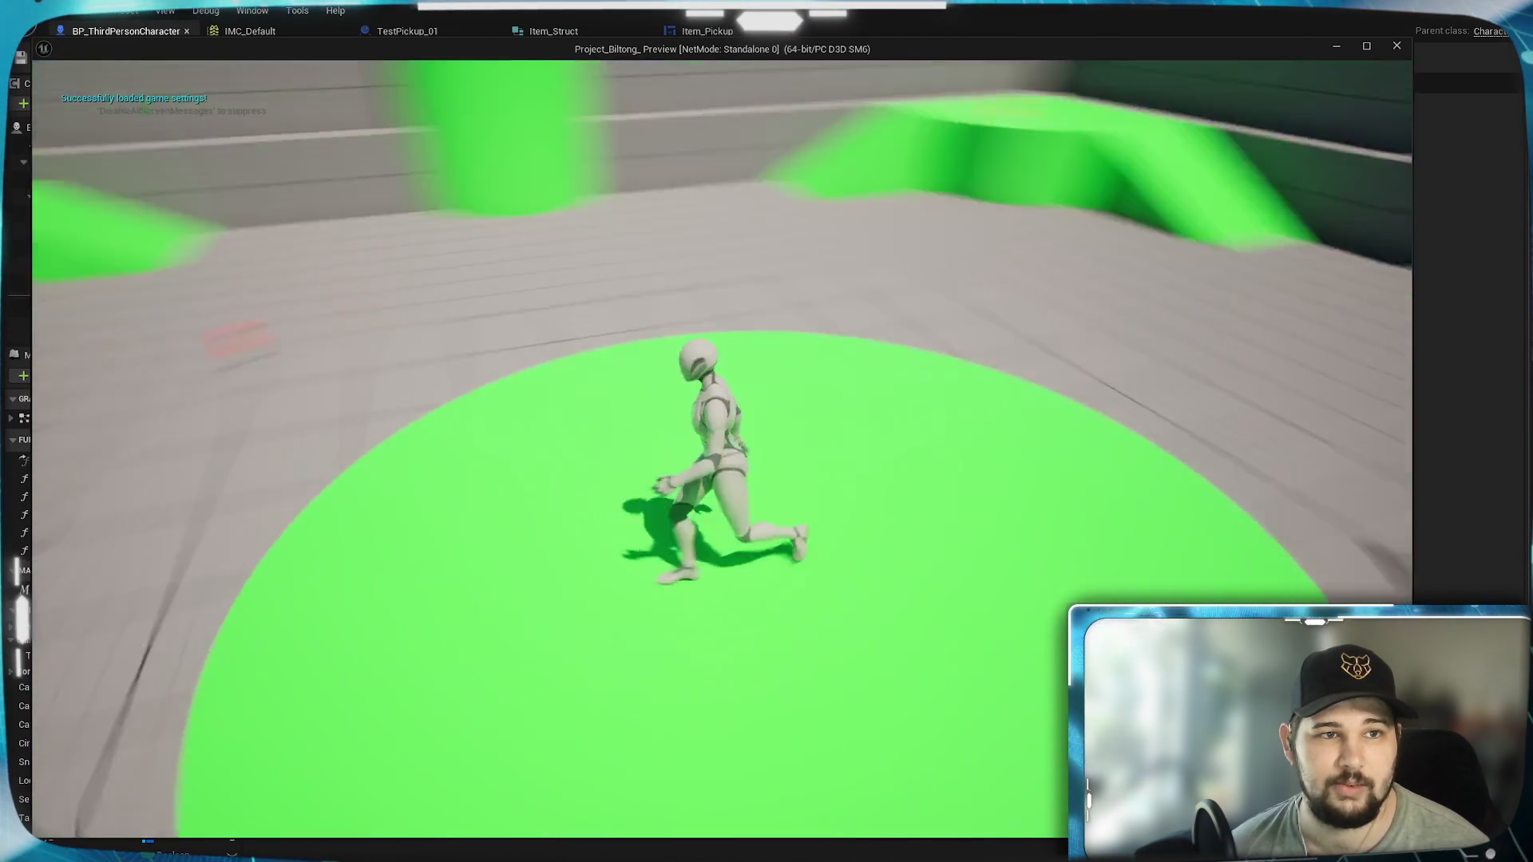
key(w)
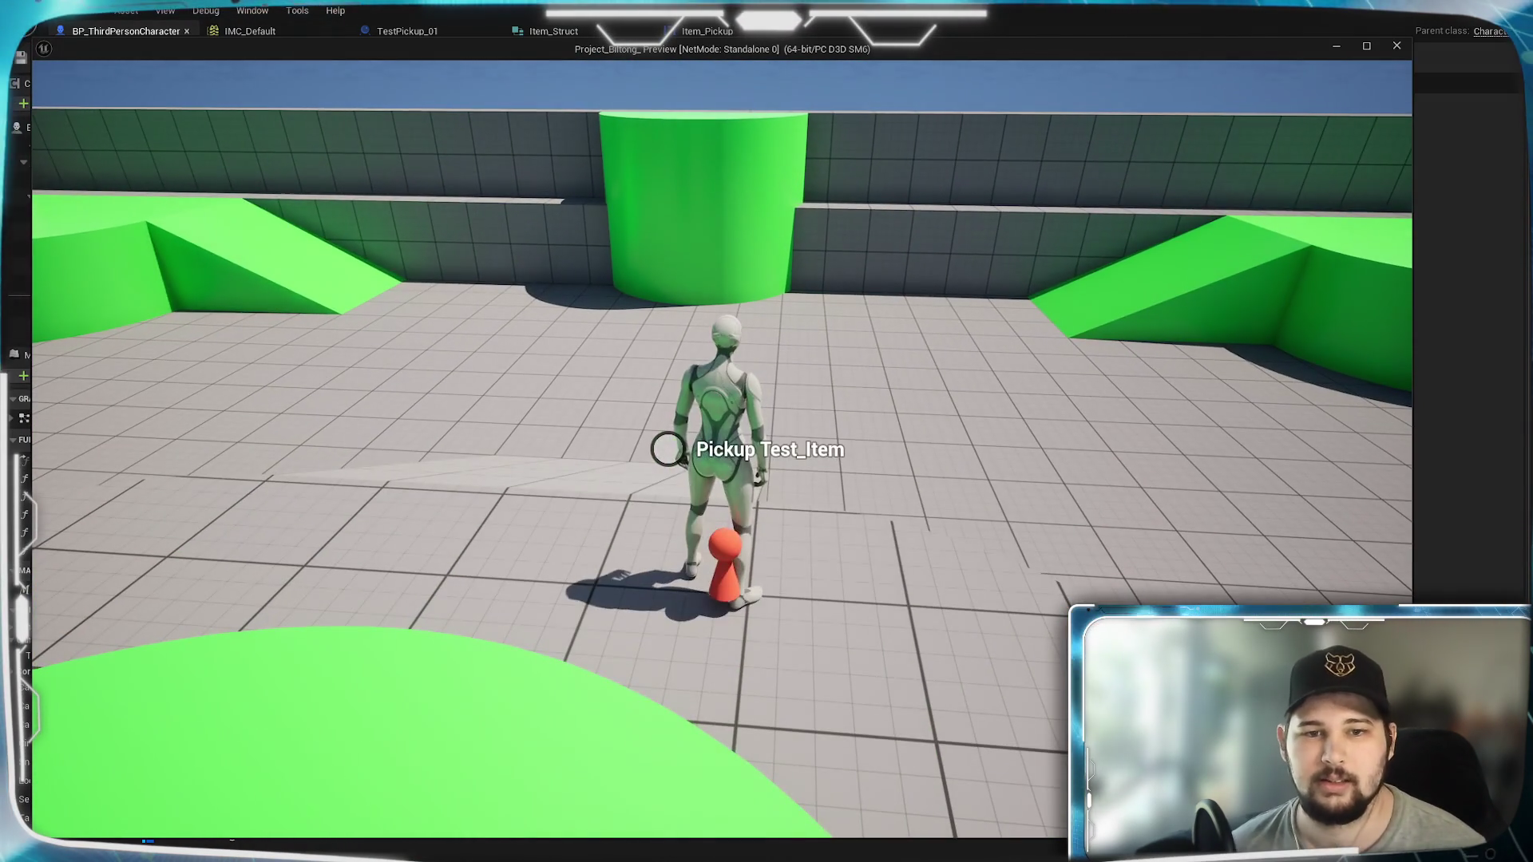
key(e)
key(a)
key(w)
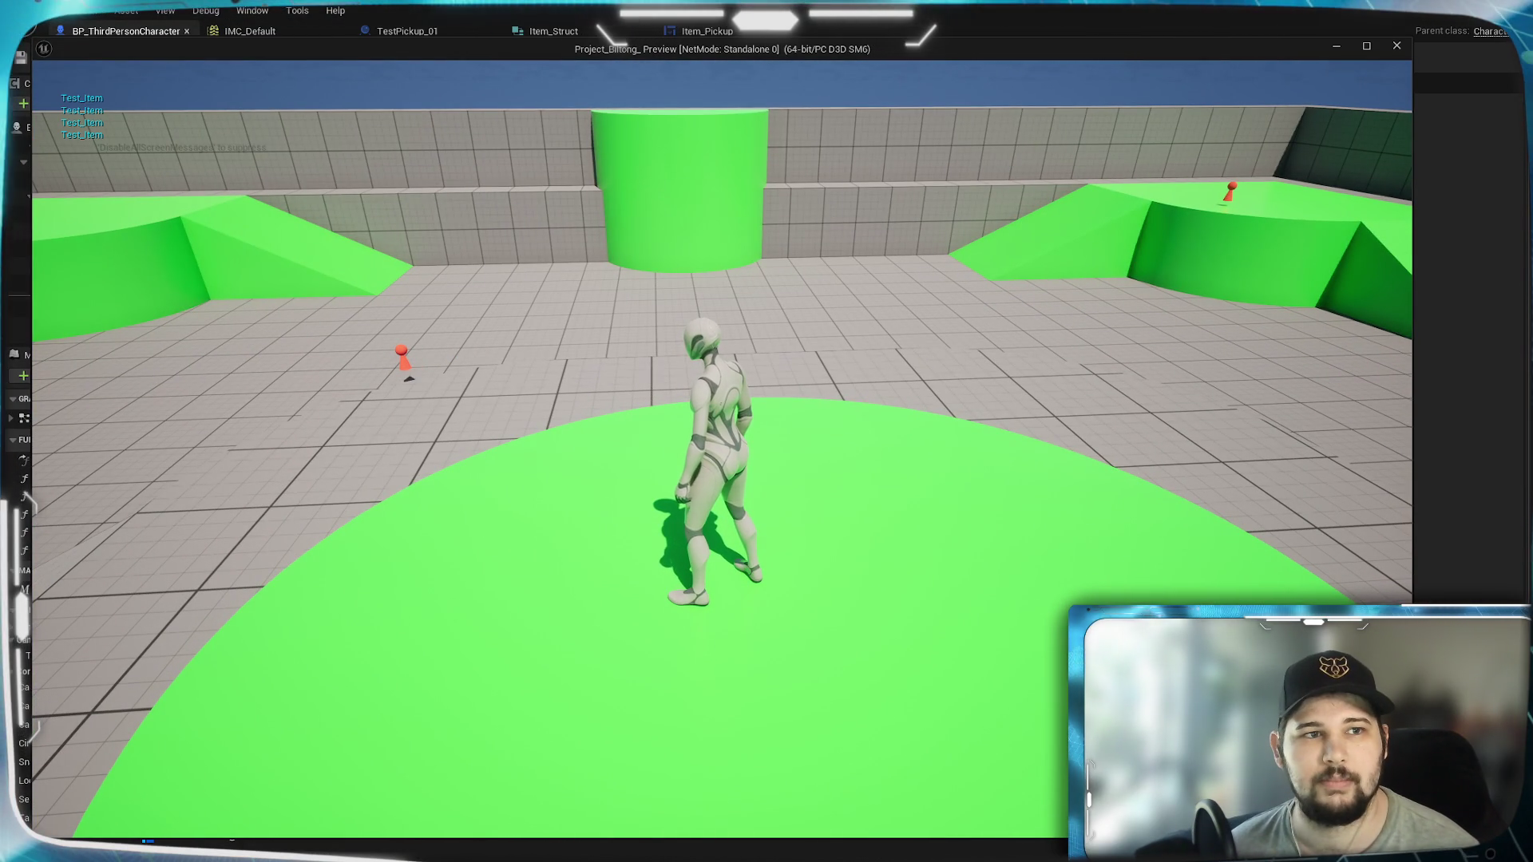
key(i)
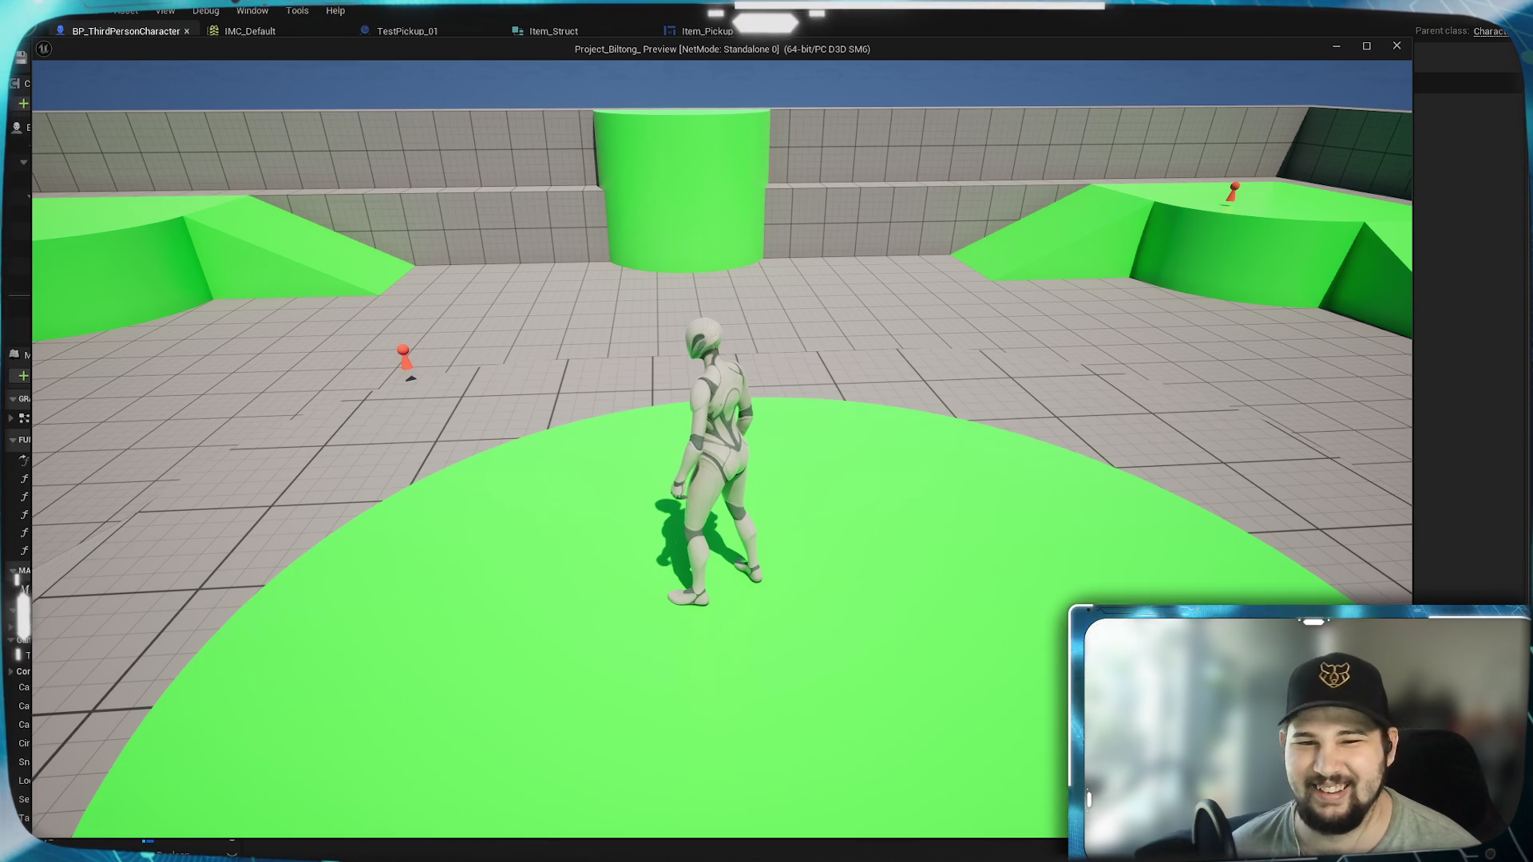
key(i)
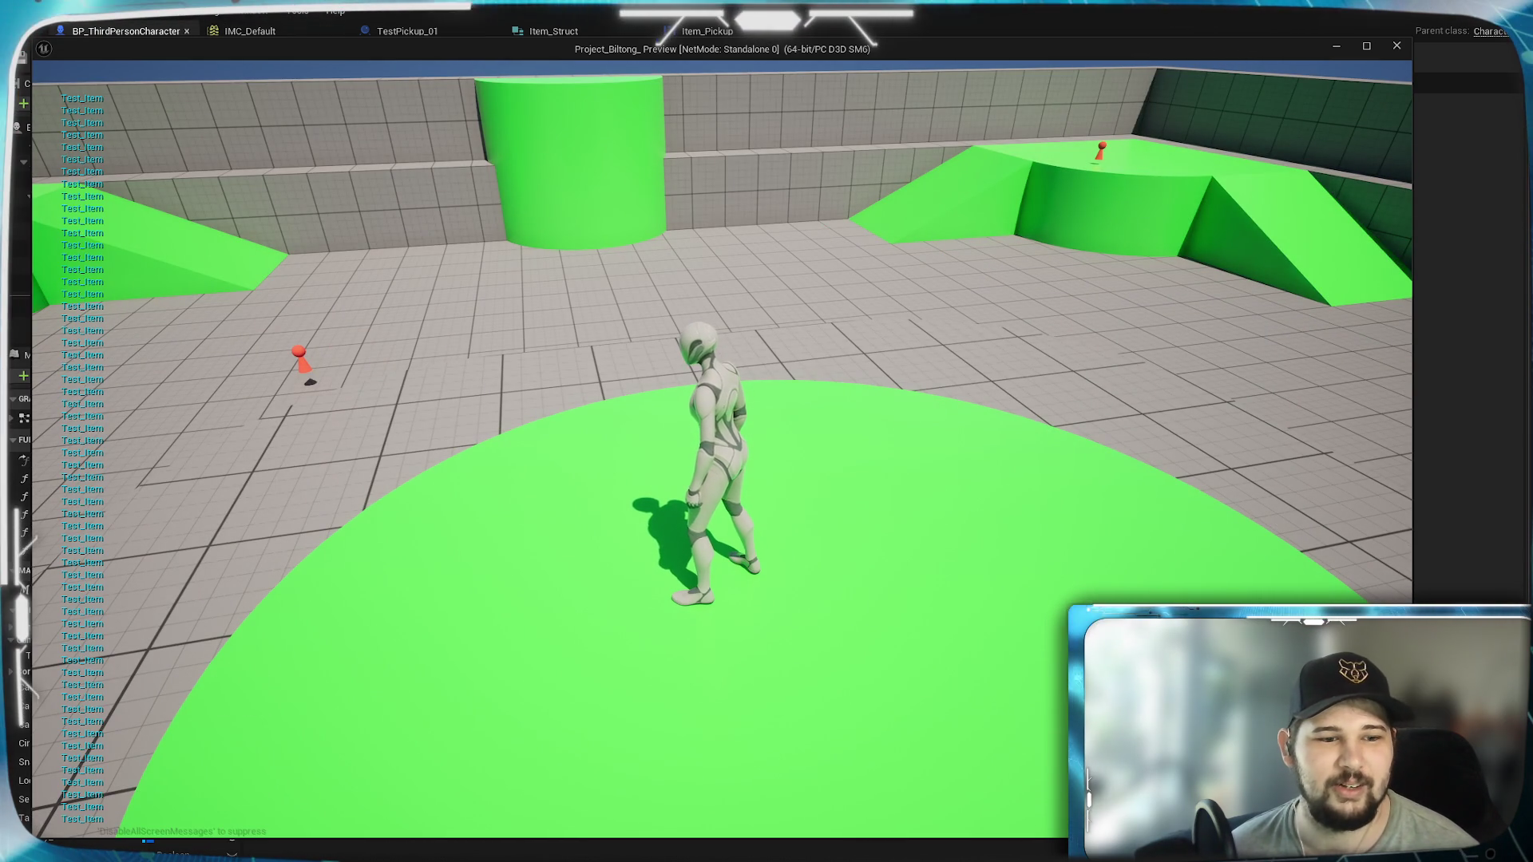
key(Escape)
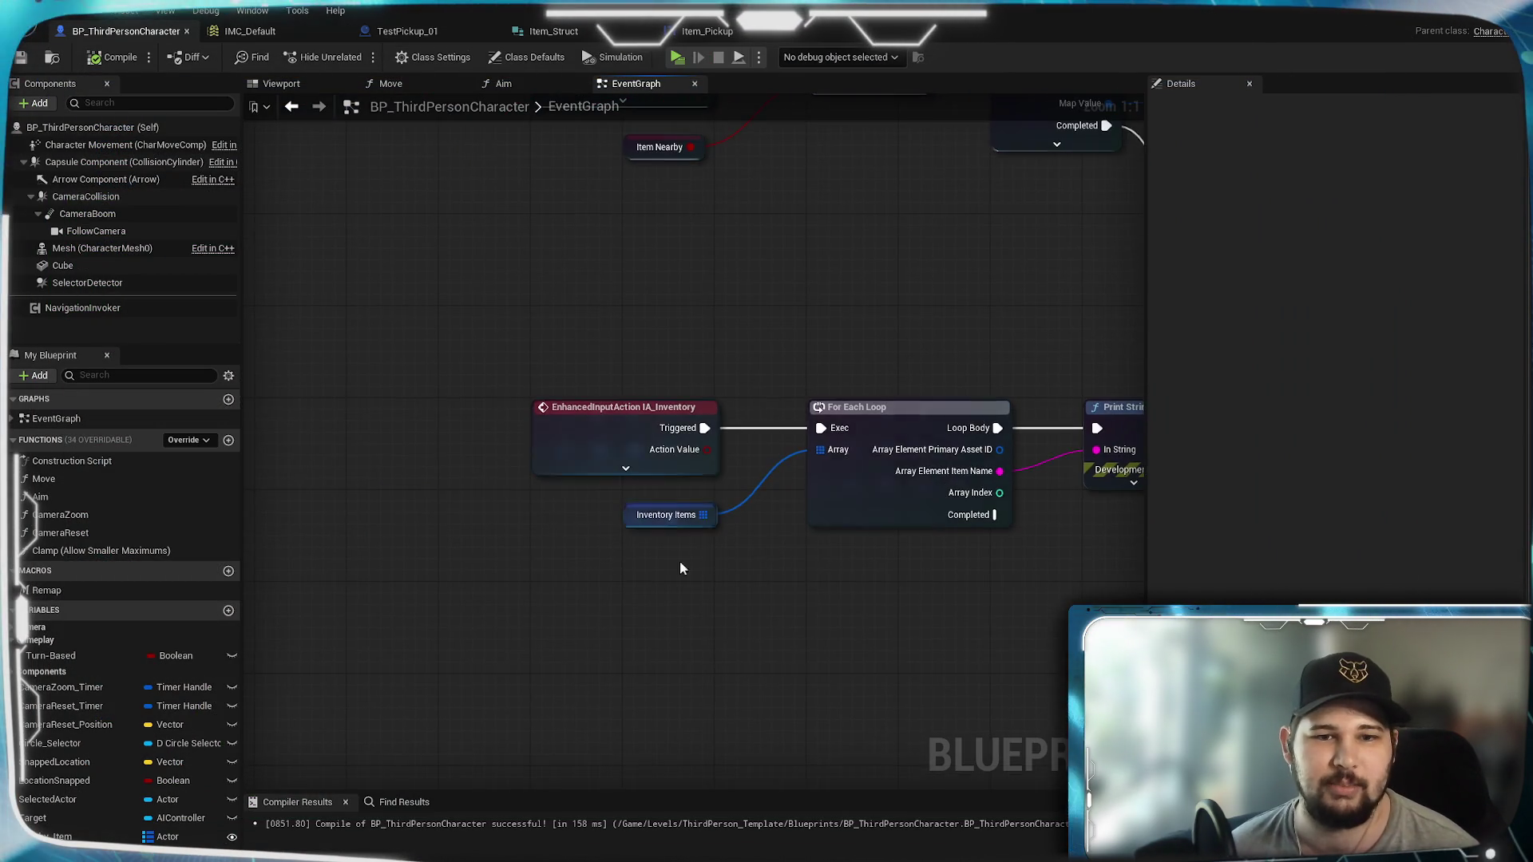
Step: Create a new Boolean variable named InventoryOpen
drag(583, 579, 577, 576)
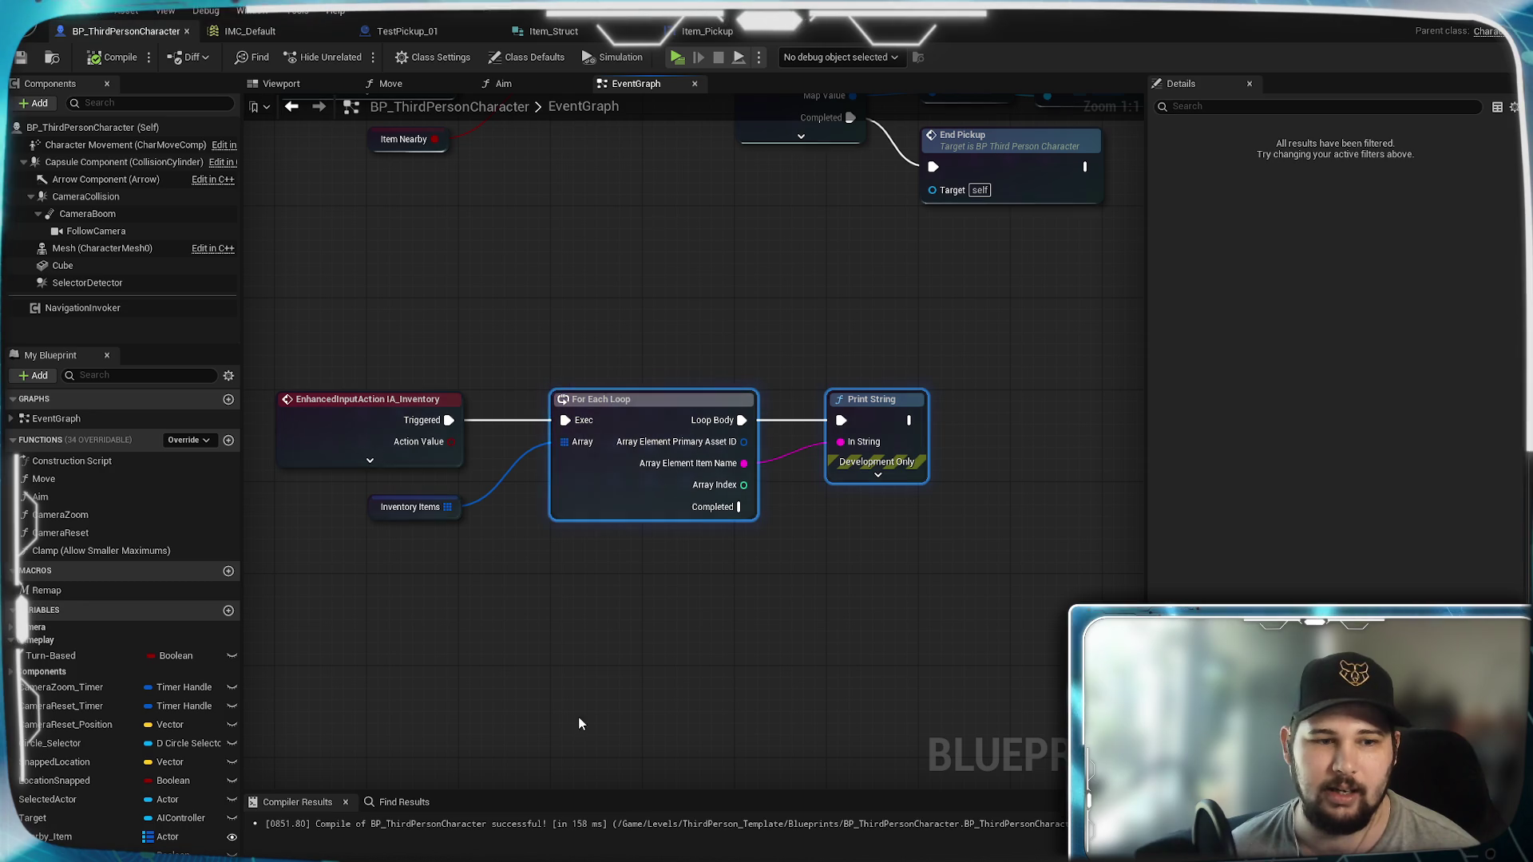
click(229, 611)
text(InventoryOpen)
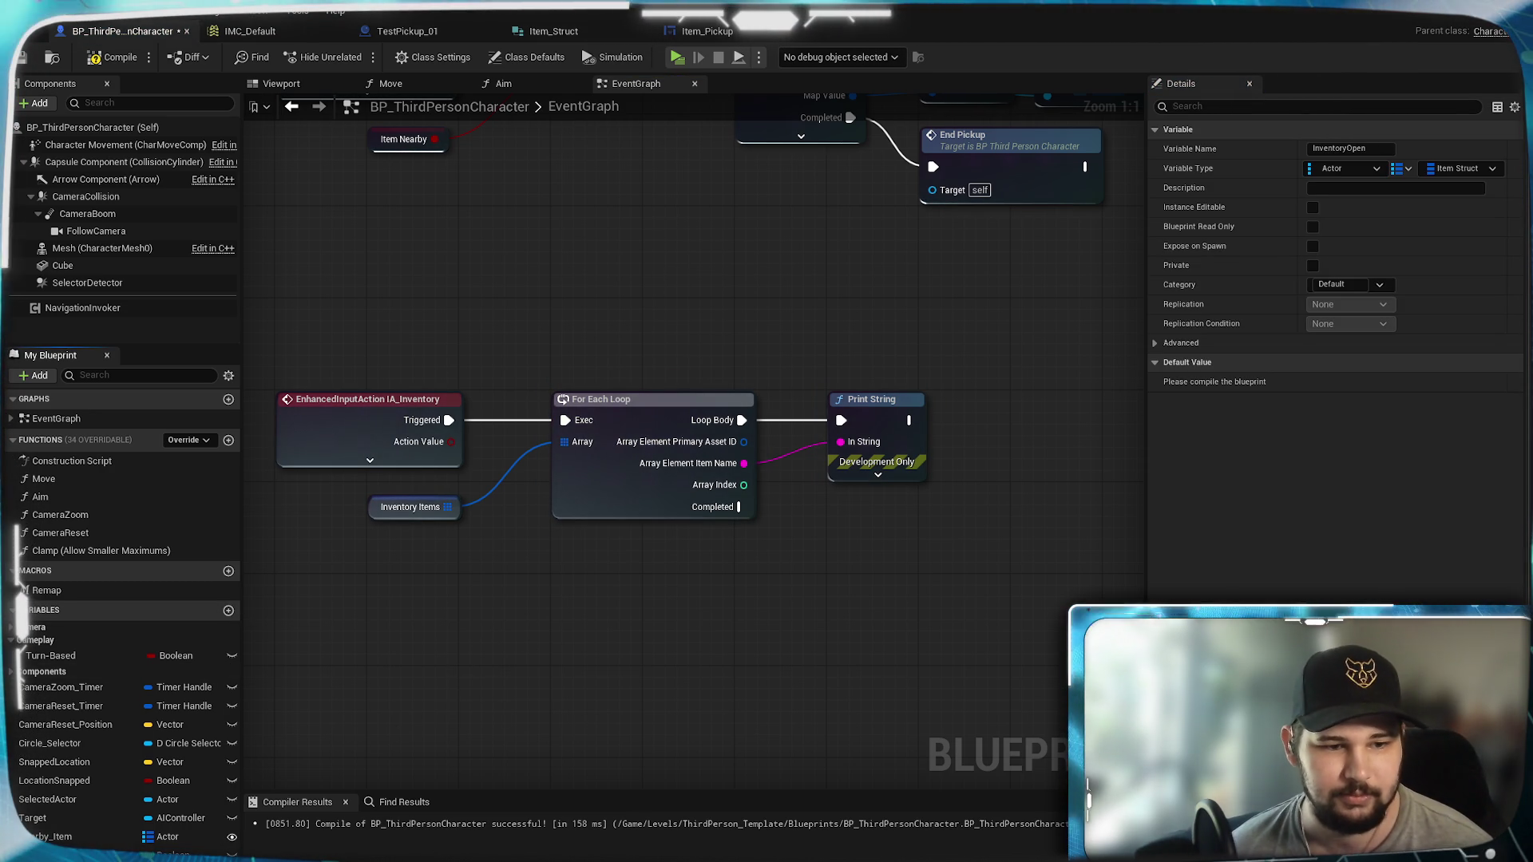
click(212, 684)
click(168, 604)
Step: Chain a SET Inventory Open node after Print String, ticked to set it true
mouse_move(48, 853)
mouse_down()
mouse_move(1009, 417)
mouse_move(976, 452)
mouse_up()
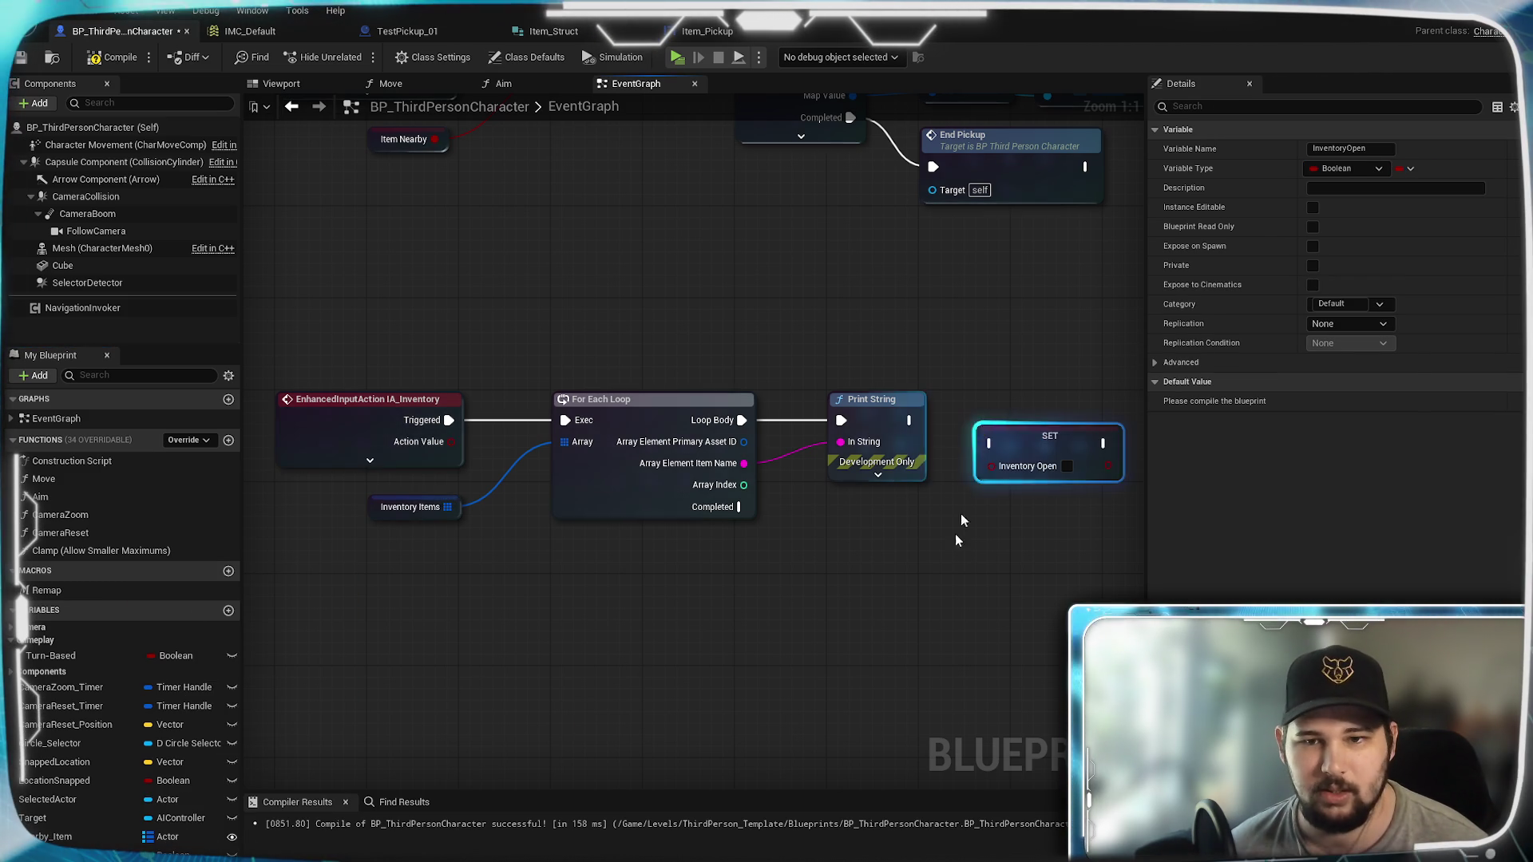
mouse_move(1003, 558)
mouse_down()
mouse_move(831, 634)
mouse_move(697, 554)
mouse_up()
click(832, 583)
click(399, 450)
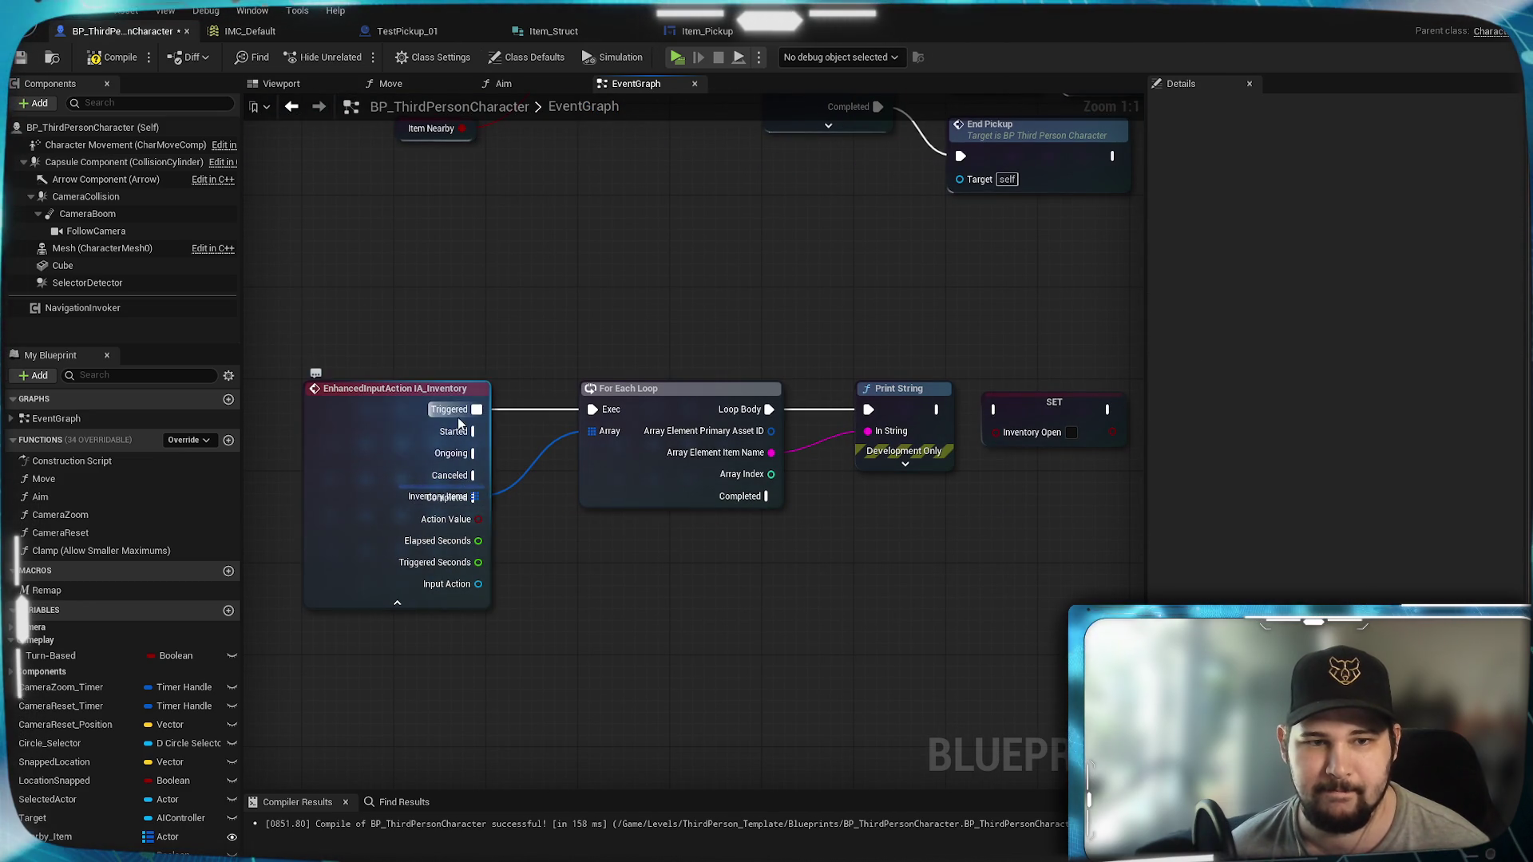
click(397, 603)
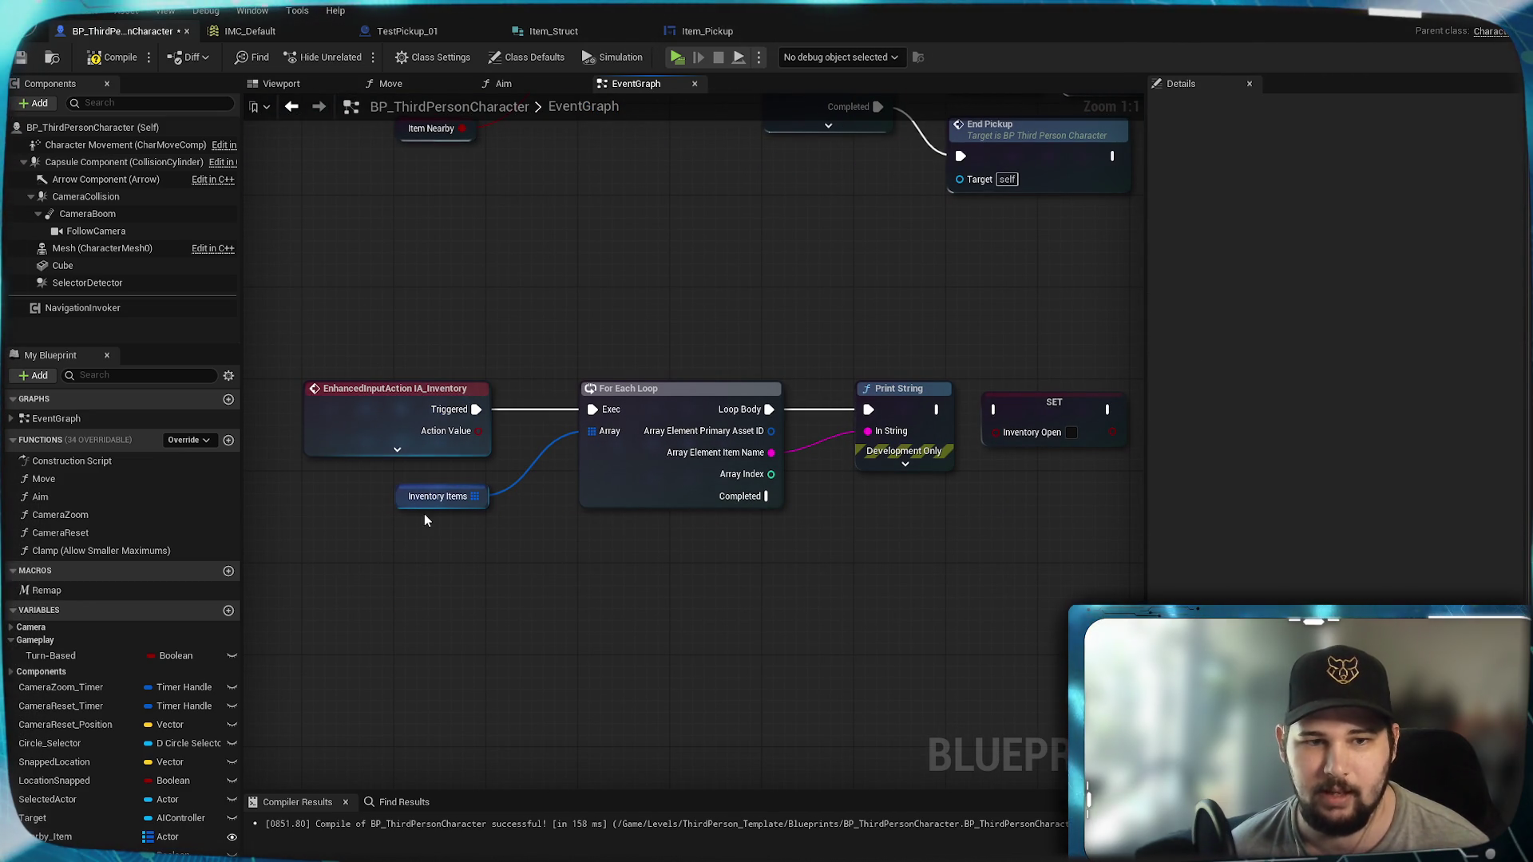
mouse_move(425, 501)
mouse_down()
mouse_move(495, 539)
mouse_move(636, 343)
mouse_up()
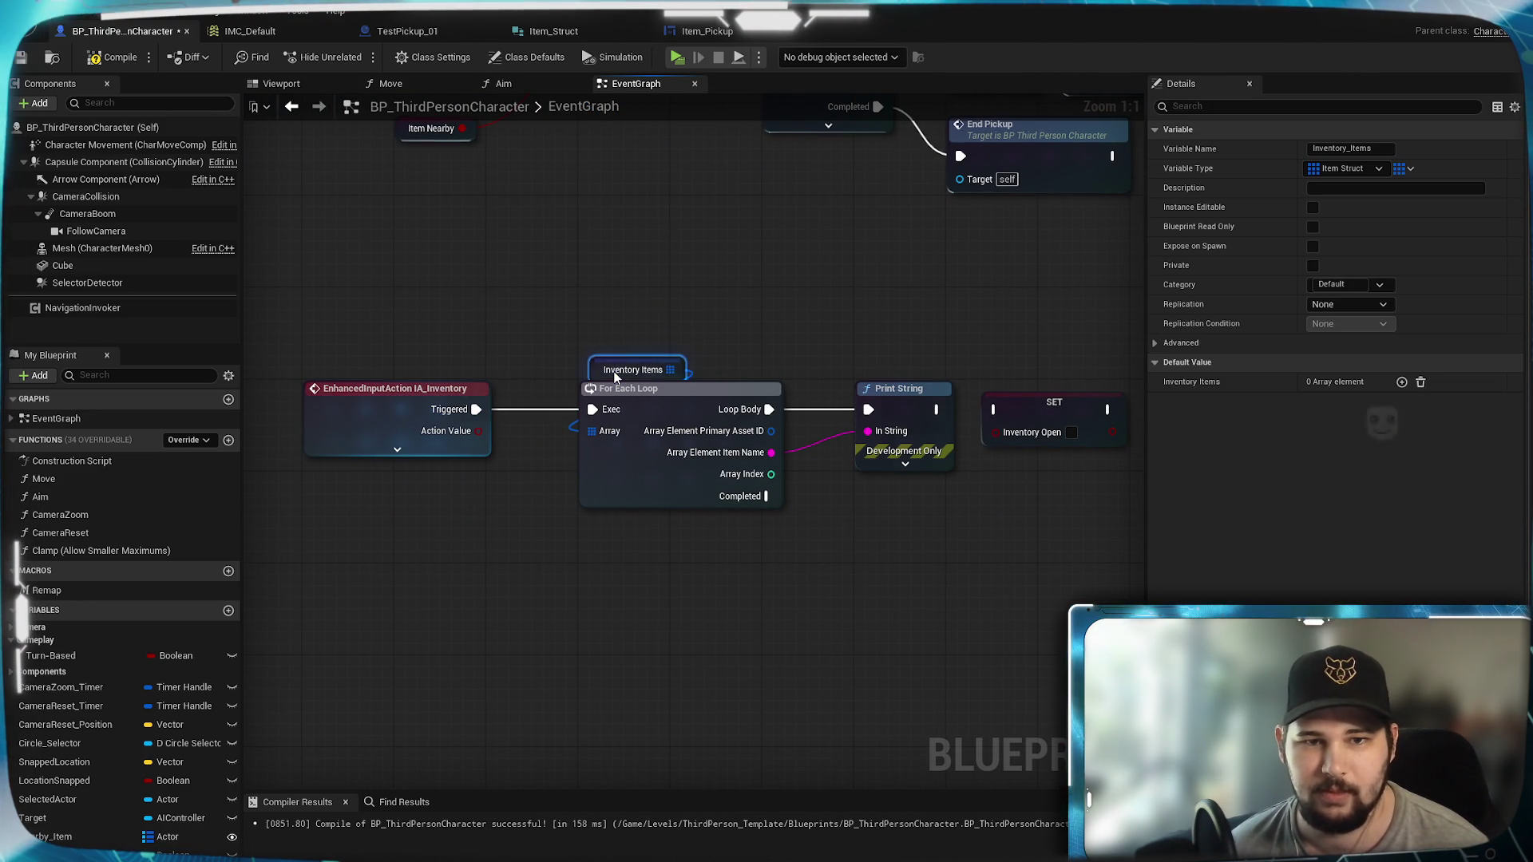
click(397, 448)
drag(856, 381, 914, 380)
click(989, 402)
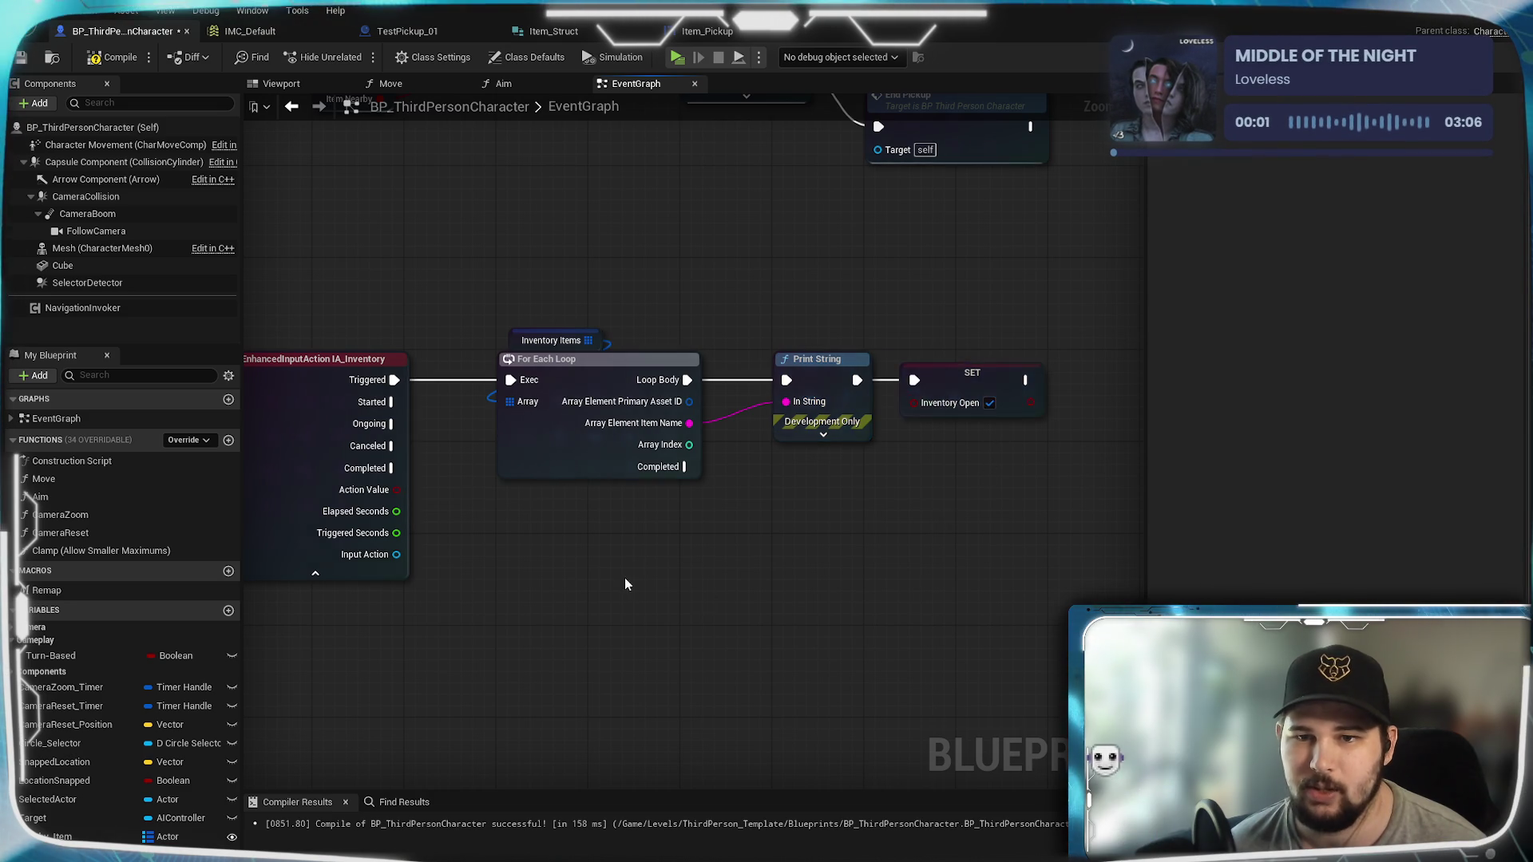
Step: Add a Branch on an Inventory Open getter and route IA_Inventory's Triggered into it
mouse_move(1070, 551)
mouse_down()
mouse_move(663, 335)
mouse_move(826, 371)
mouse_up()
click(537, 432)
scroll(520, 591, up, 1)
mouse_move(56, 853)
mouse_down()
mouse_move(448, 359)
mouse_move(381, 322)
mouse_up()
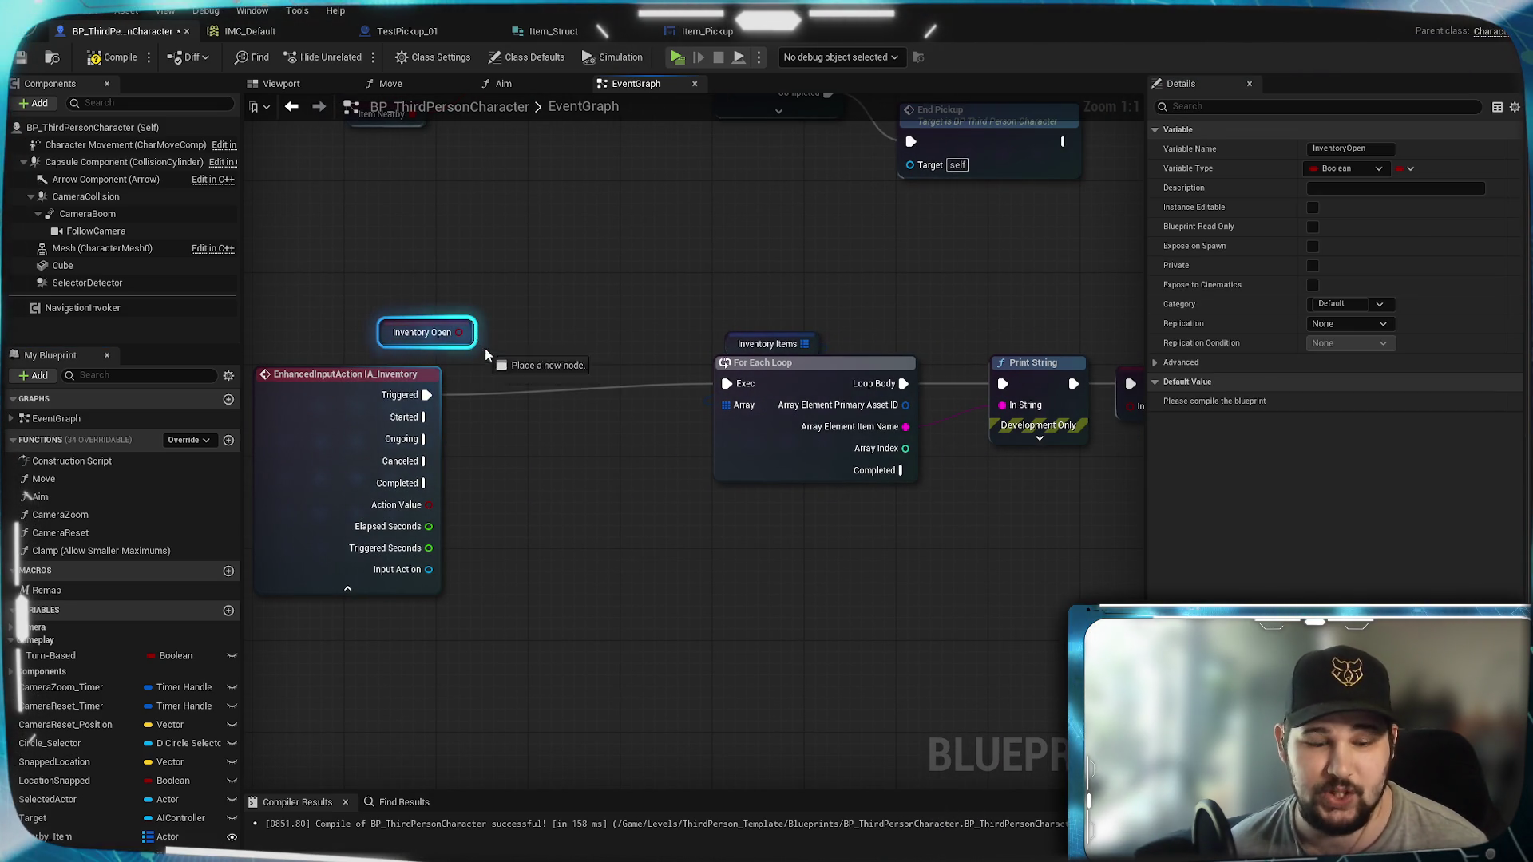
drag(472, 340, 519, 327)
text(branch)
key(Return)
click(600, 359)
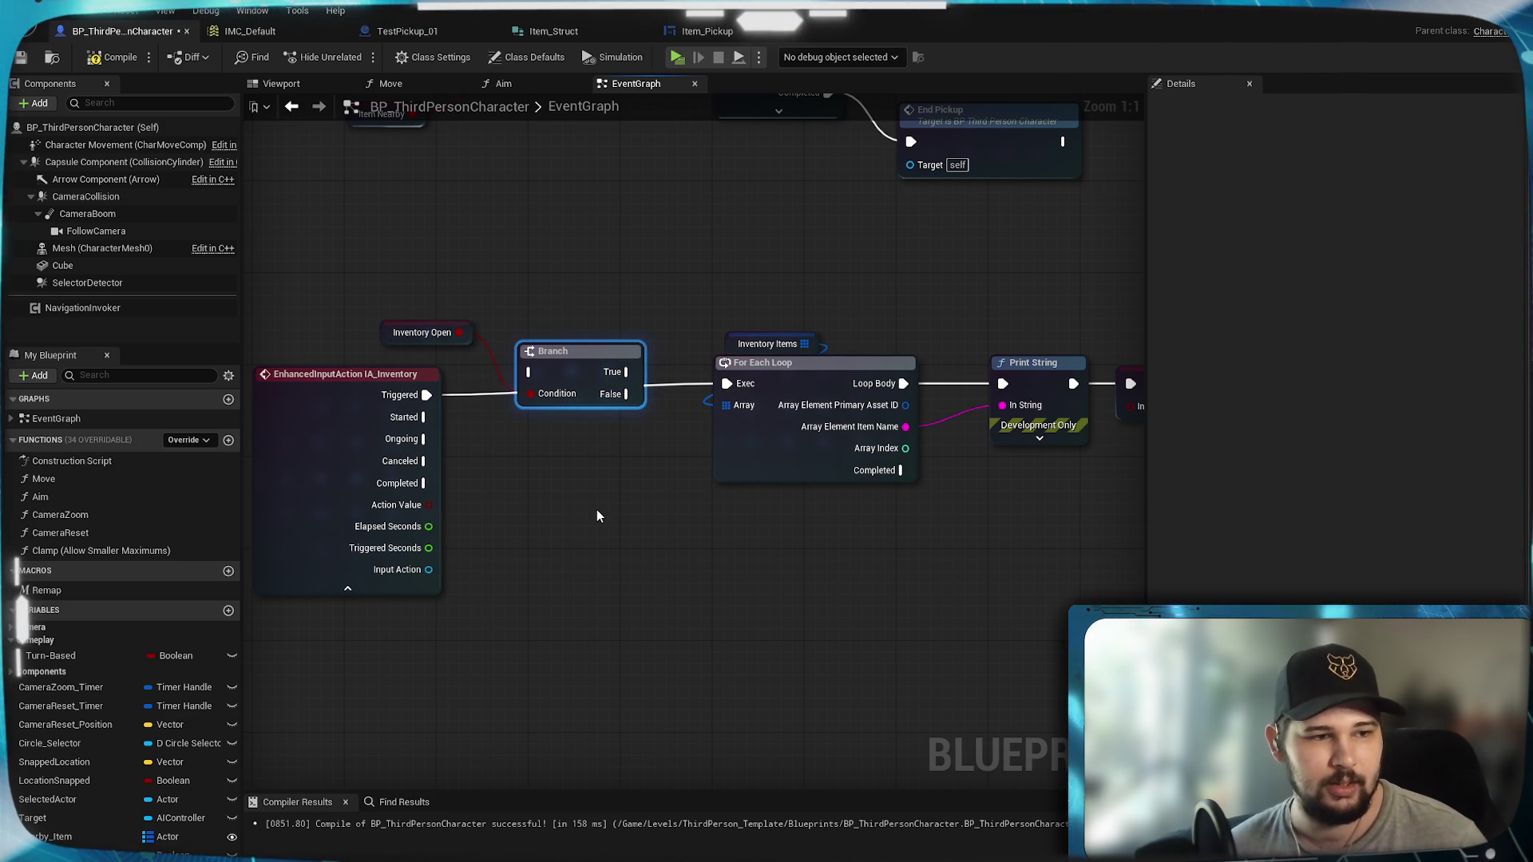
mouse_move(427, 395)
mouse_down()
mouse_move(535, 379)
mouse_move(729, 393)
mouse_up()
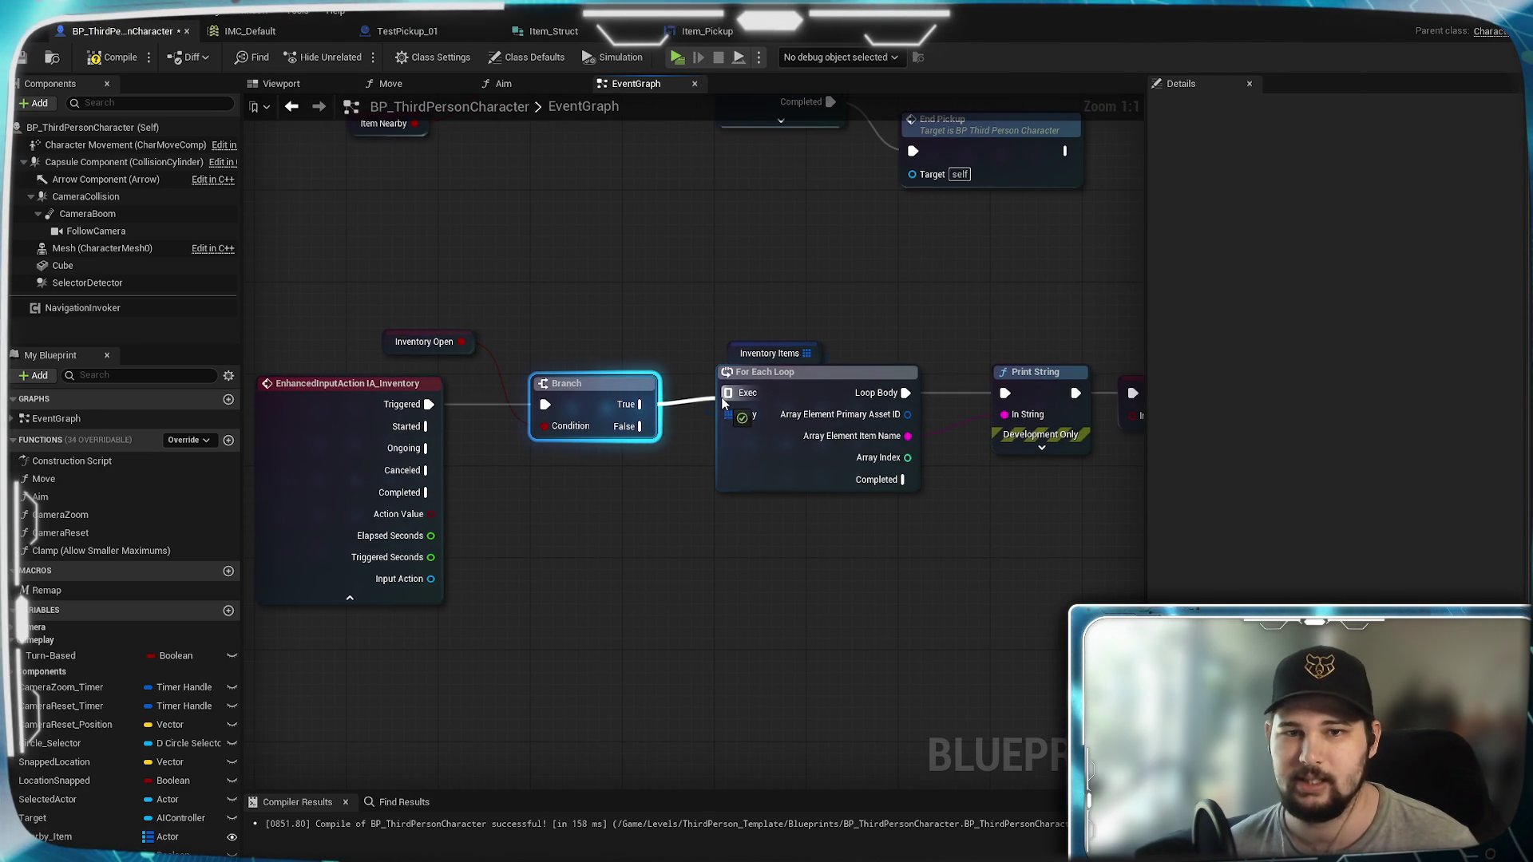
Step: Straighten the loop chain in line with the Branch and move Inventory Open above it
click(652, 517)
drag(1041, 539, 530, 301)
key(q)
click(669, 306)
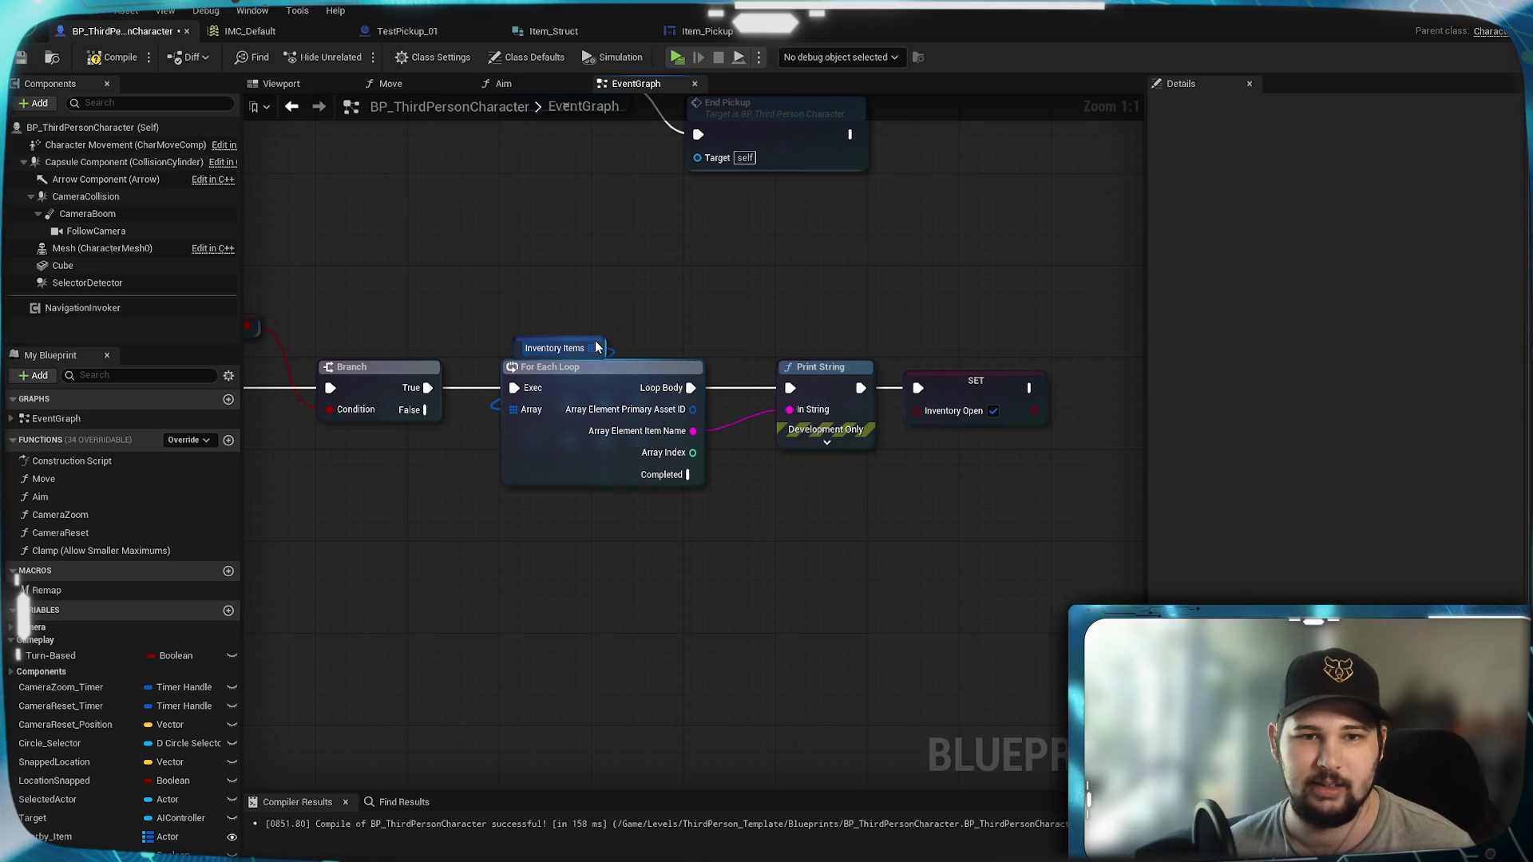
click(600, 339)
click(716, 284)
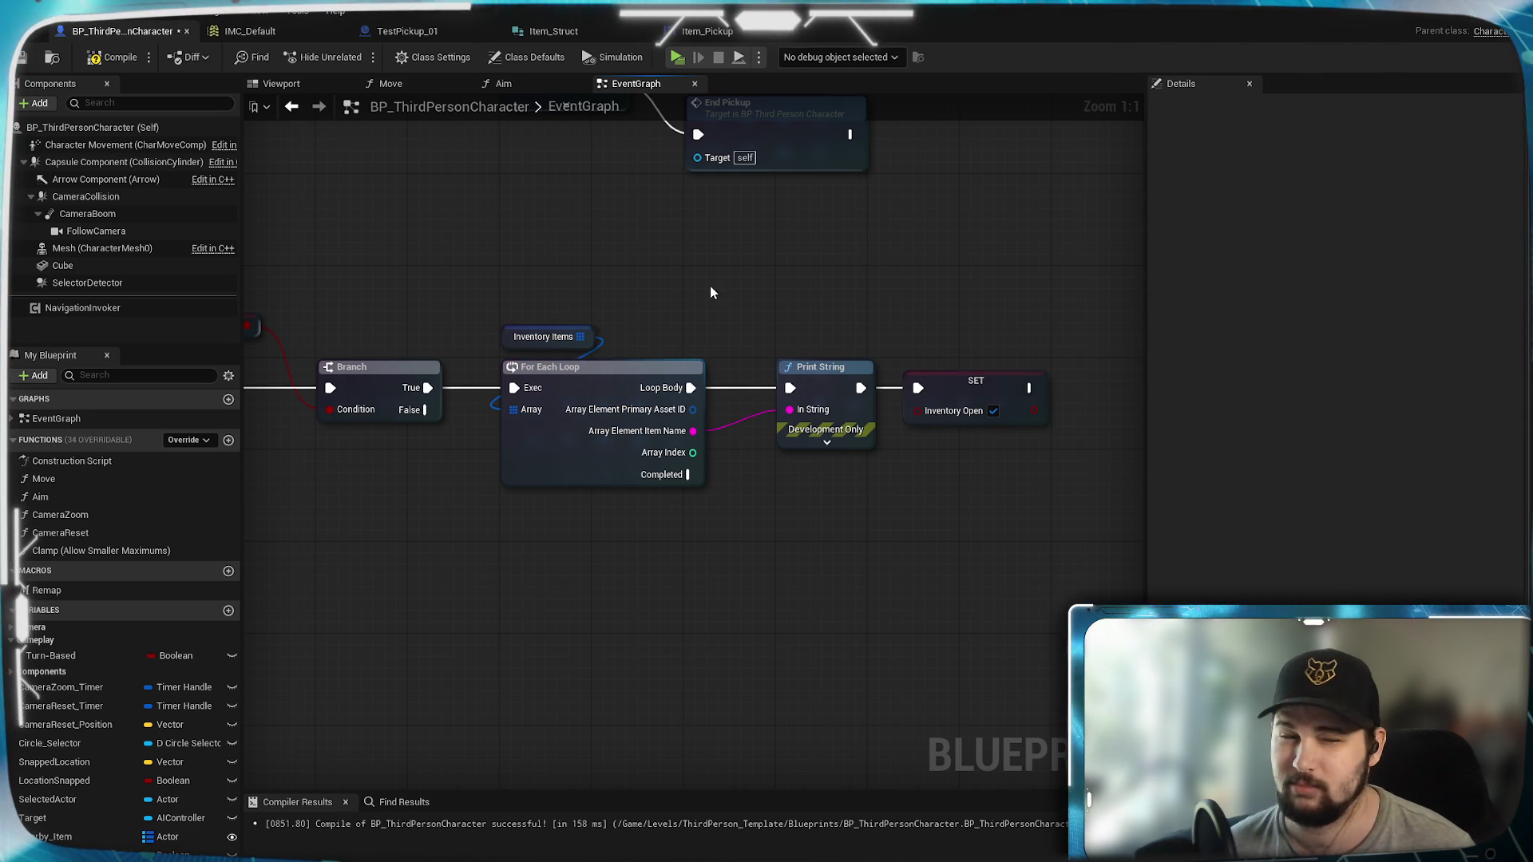
drag(716, 284, 1067, 311)
drag(625, 352, 775, 363)
click(699, 467)
mouse_move(722, 597)
mouse_down()
mouse_move(619, 575)
mouse_move(458, 579)
mouse_up()
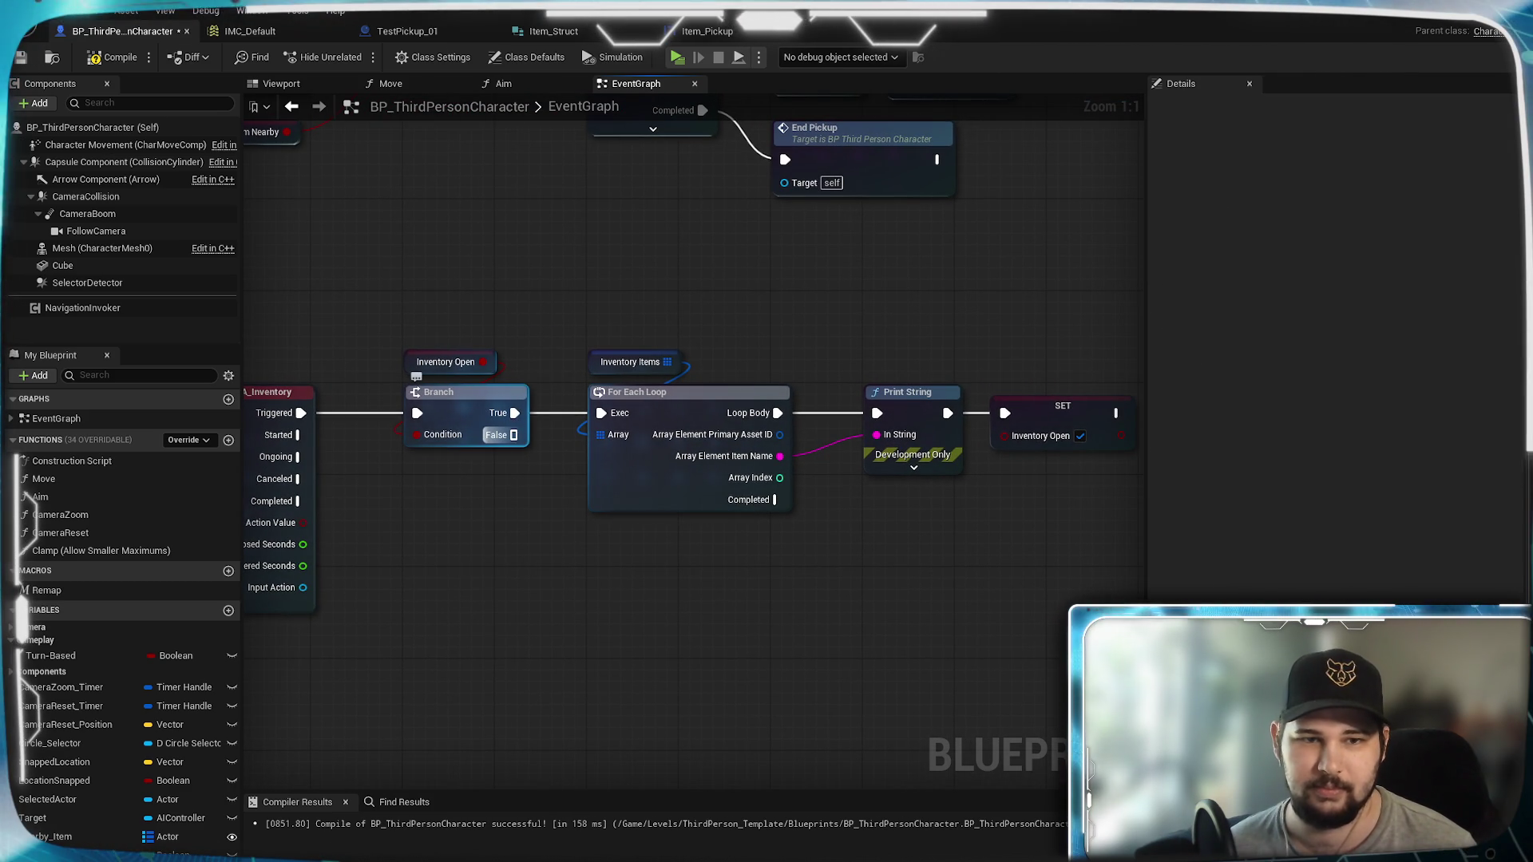
Step: Connect the Branch's False output to the For Each Loop and add another InventoryOpen reference
drag(514, 435, 602, 413)
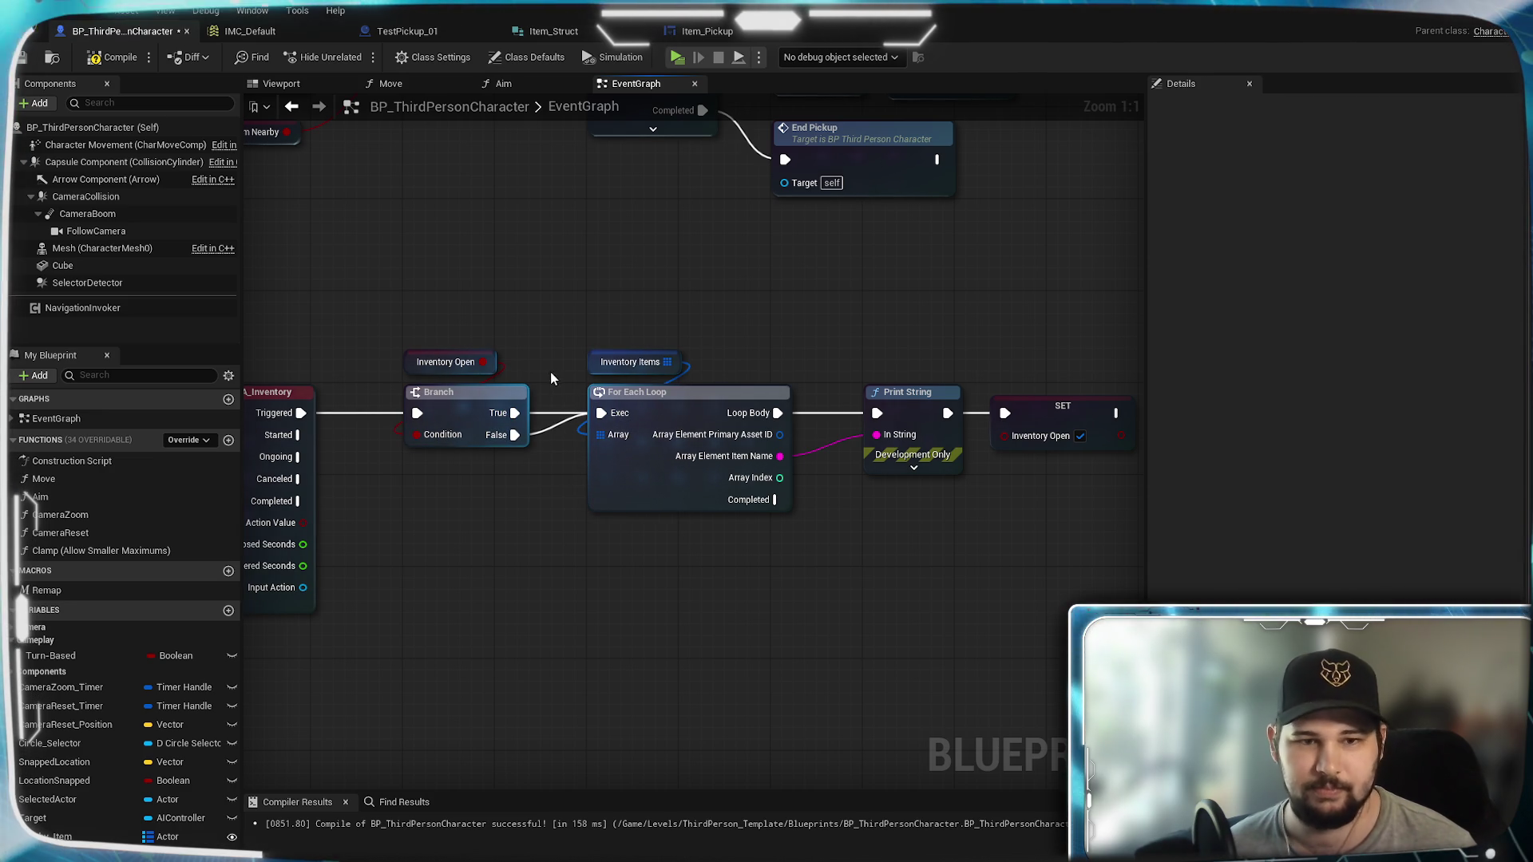
drag(563, 289, 1029, 574)
drag(719, 395, 718, 416)
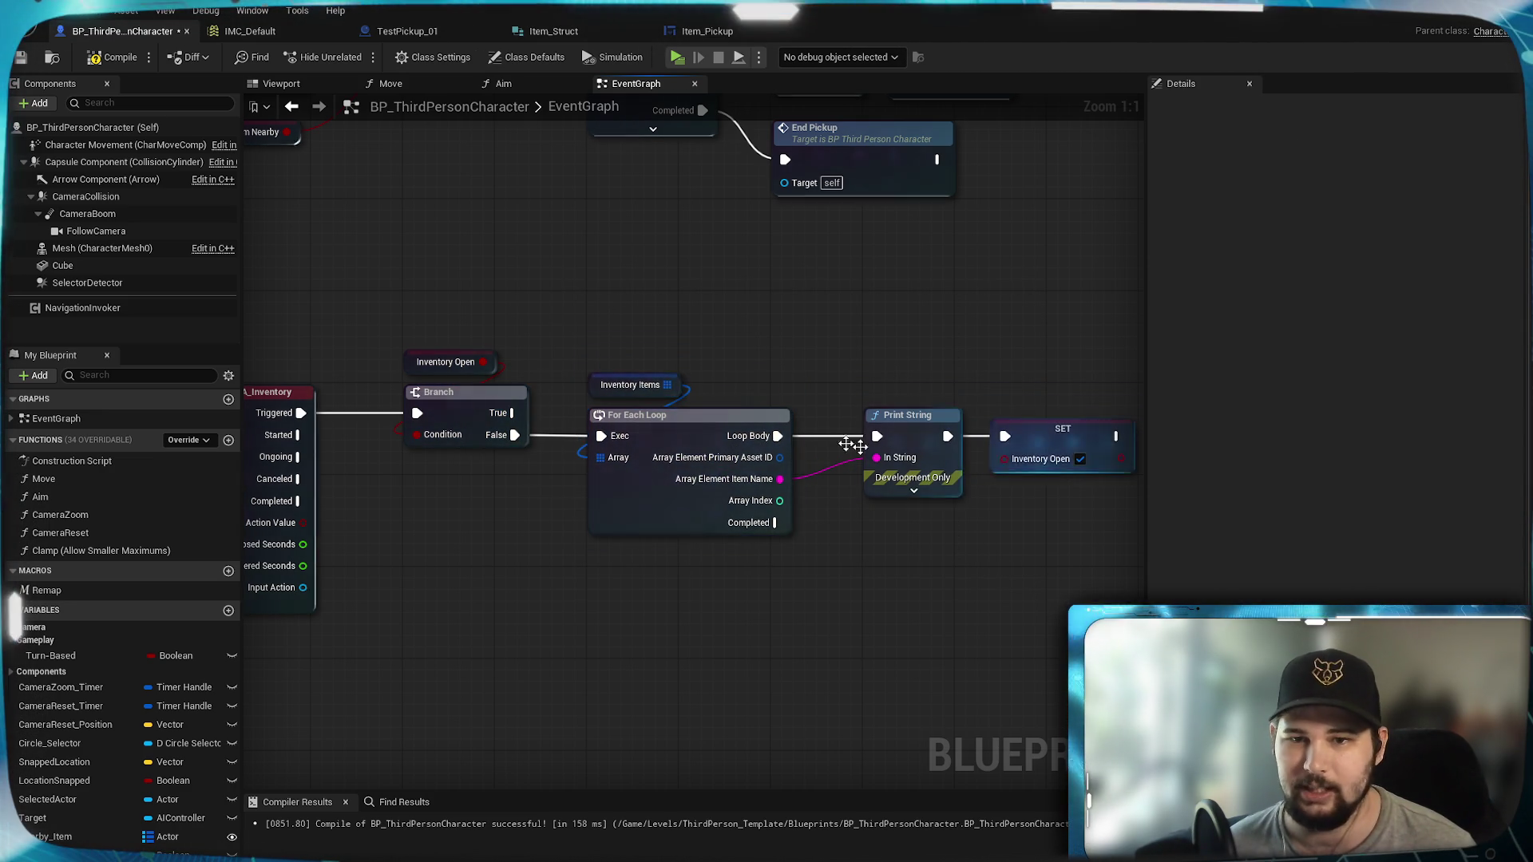
mouse_move(452, 642)
mouse_down()
mouse_move(736, 571)
mouse_move(647, 503)
mouse_move(575, 485)
mouse_up()
drag(461, 438, 568, 452)
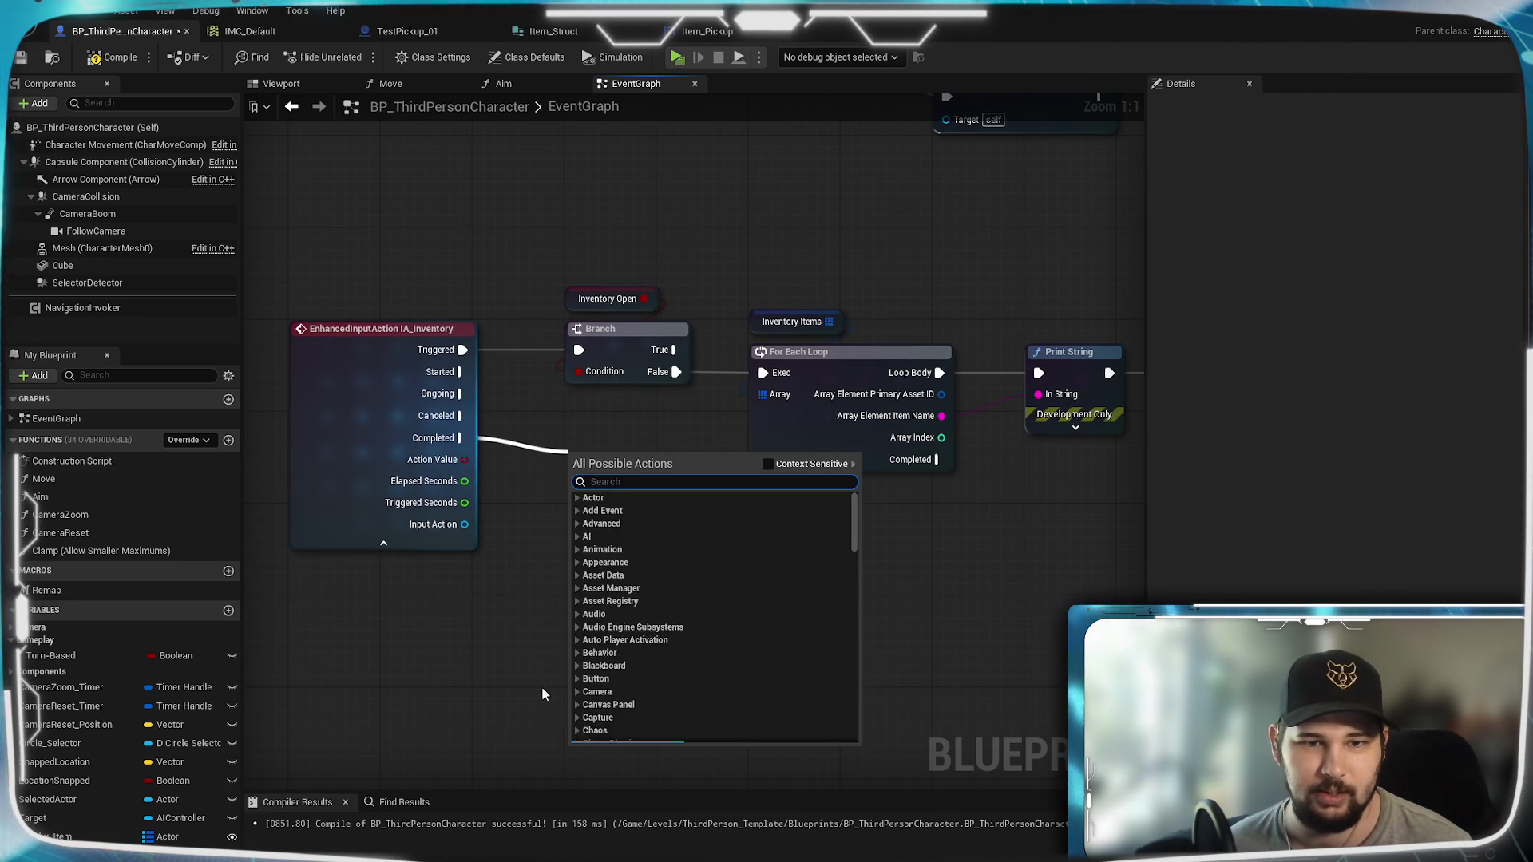
click(543, 690)
mouse_move(56, 852)
mouse_down()
mouse_move(570, 563)
mouse_move(567, 477)
mouse_up()
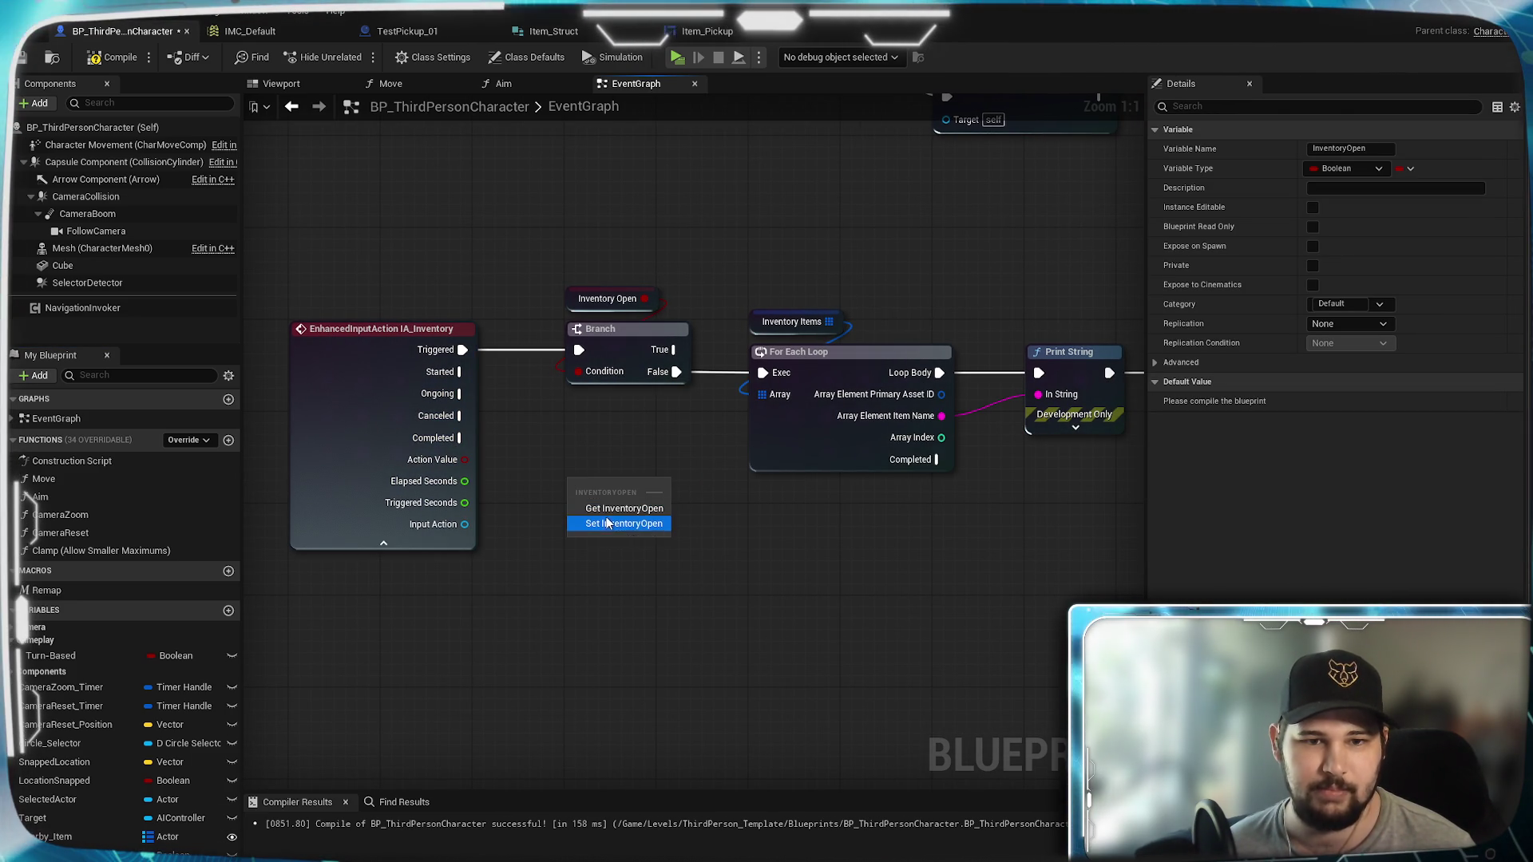